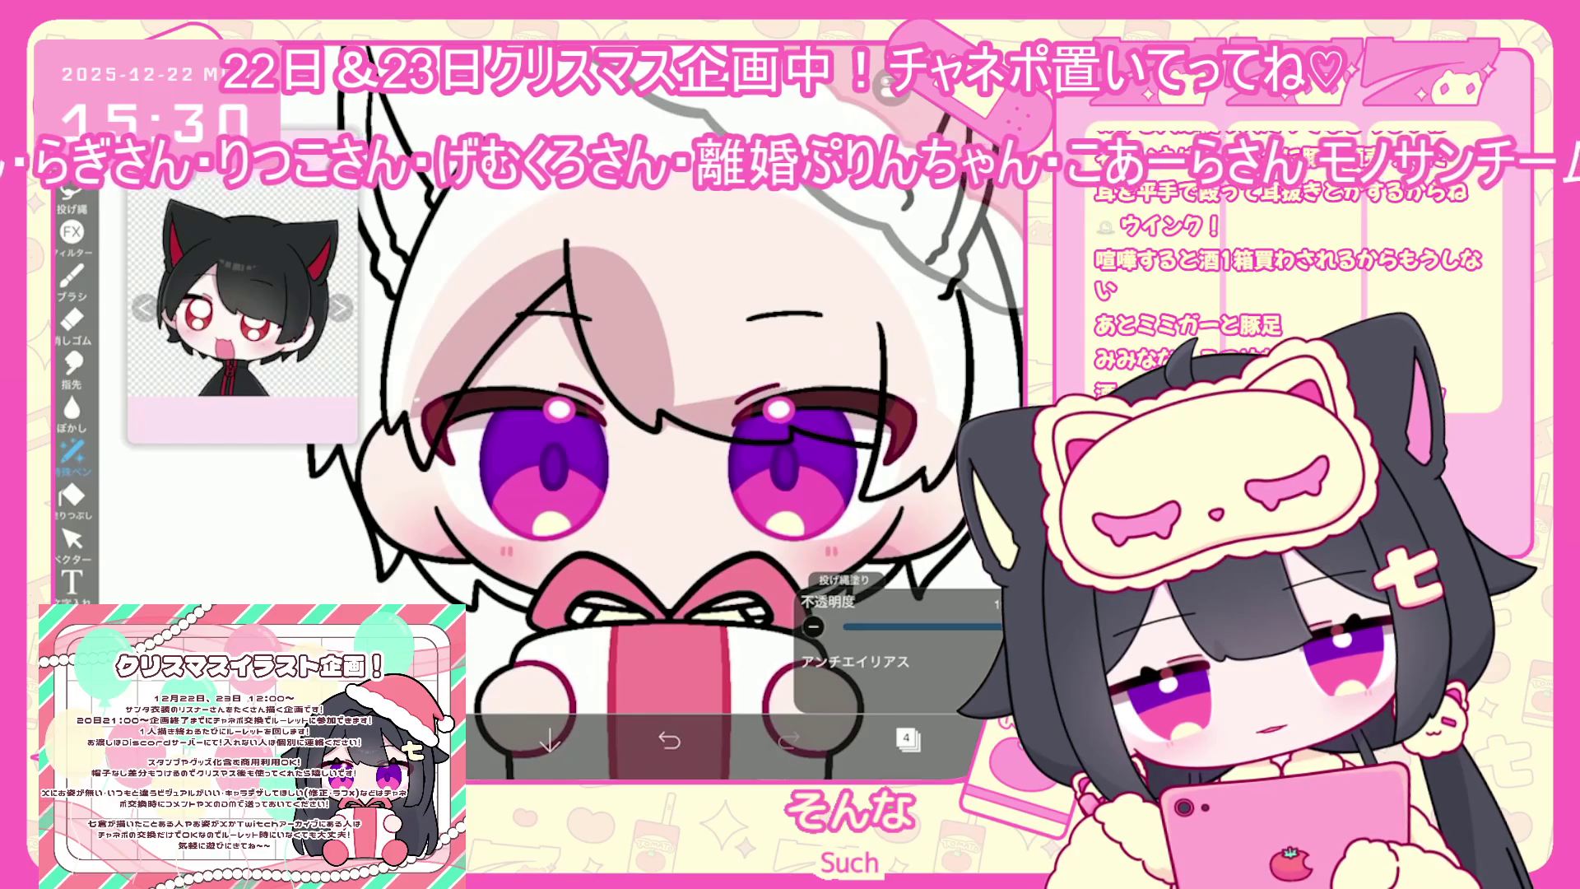
Turn on the vertical mirror symmetry ruler and undo the last lasso fill
scroll(626, 461, down, 2)
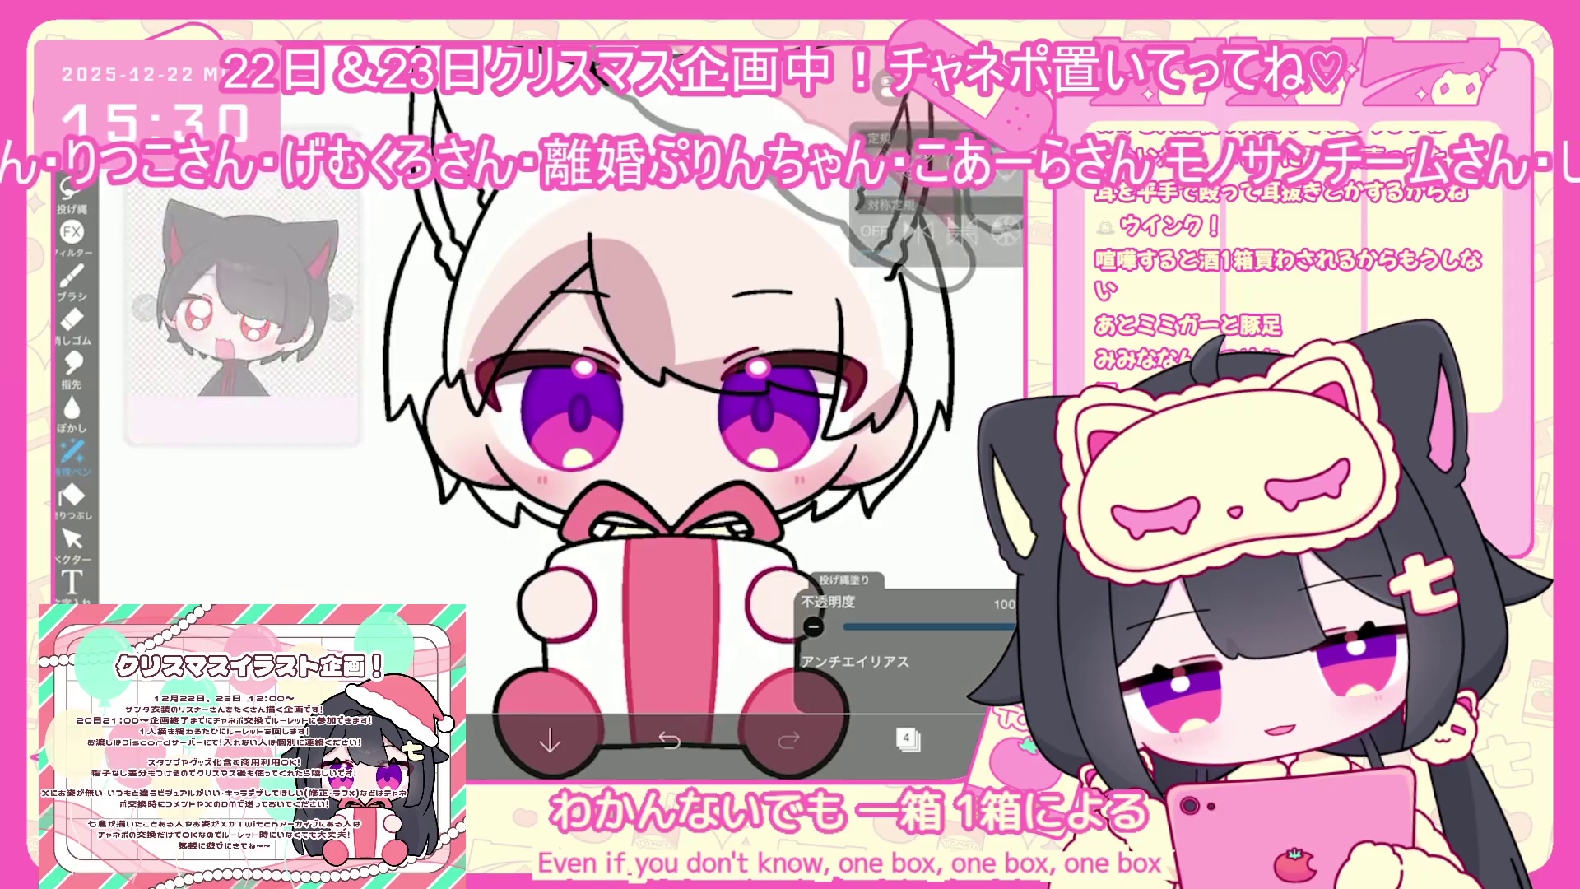
click(919, 230)
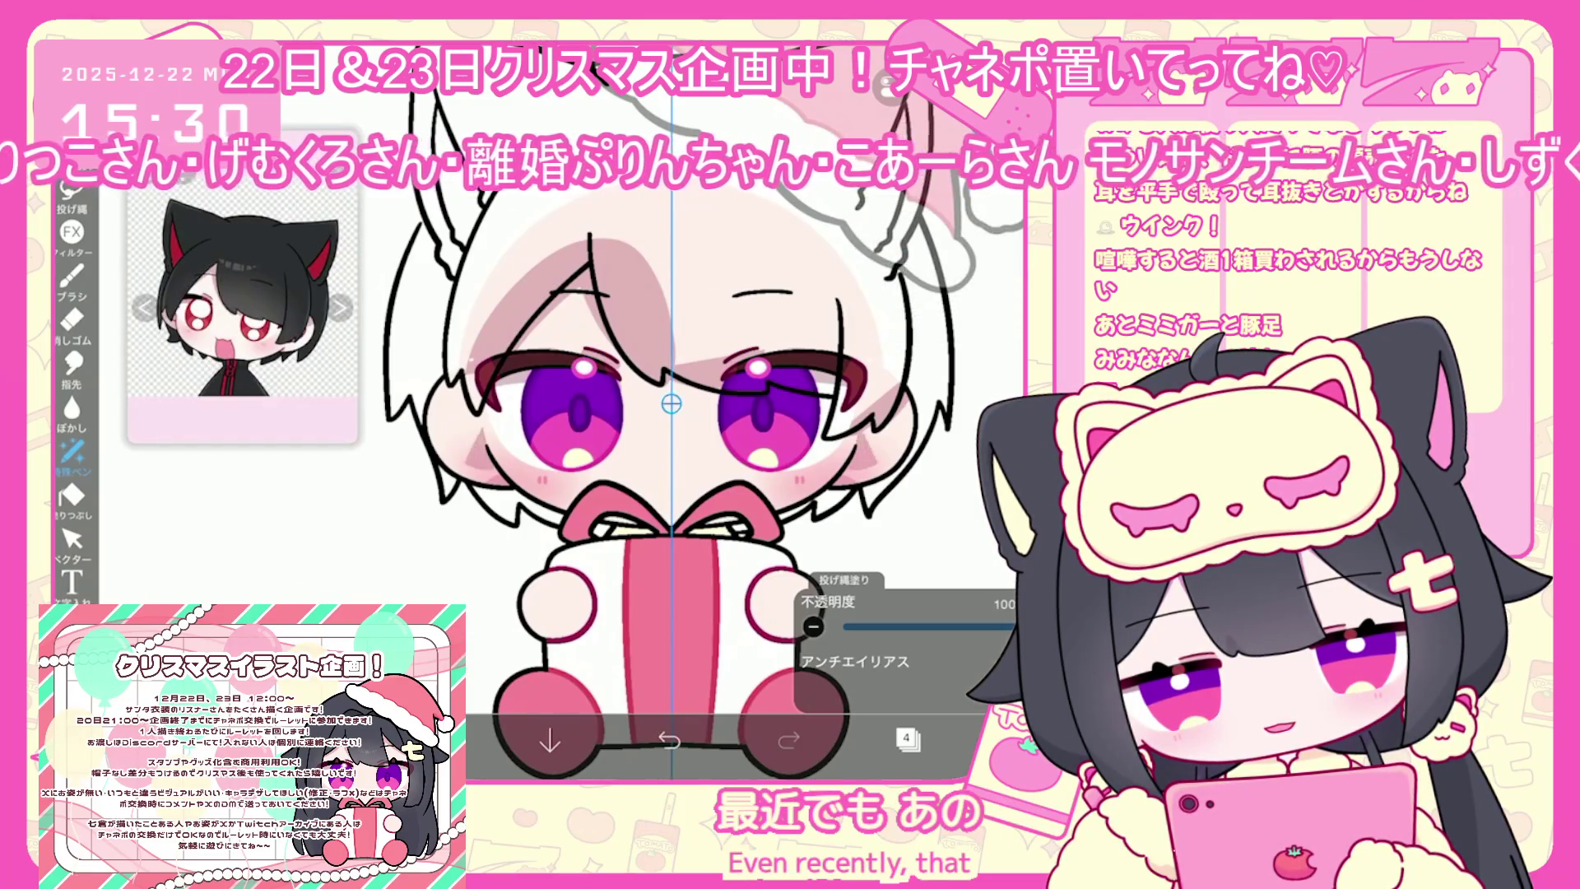
key(ctrl+z)
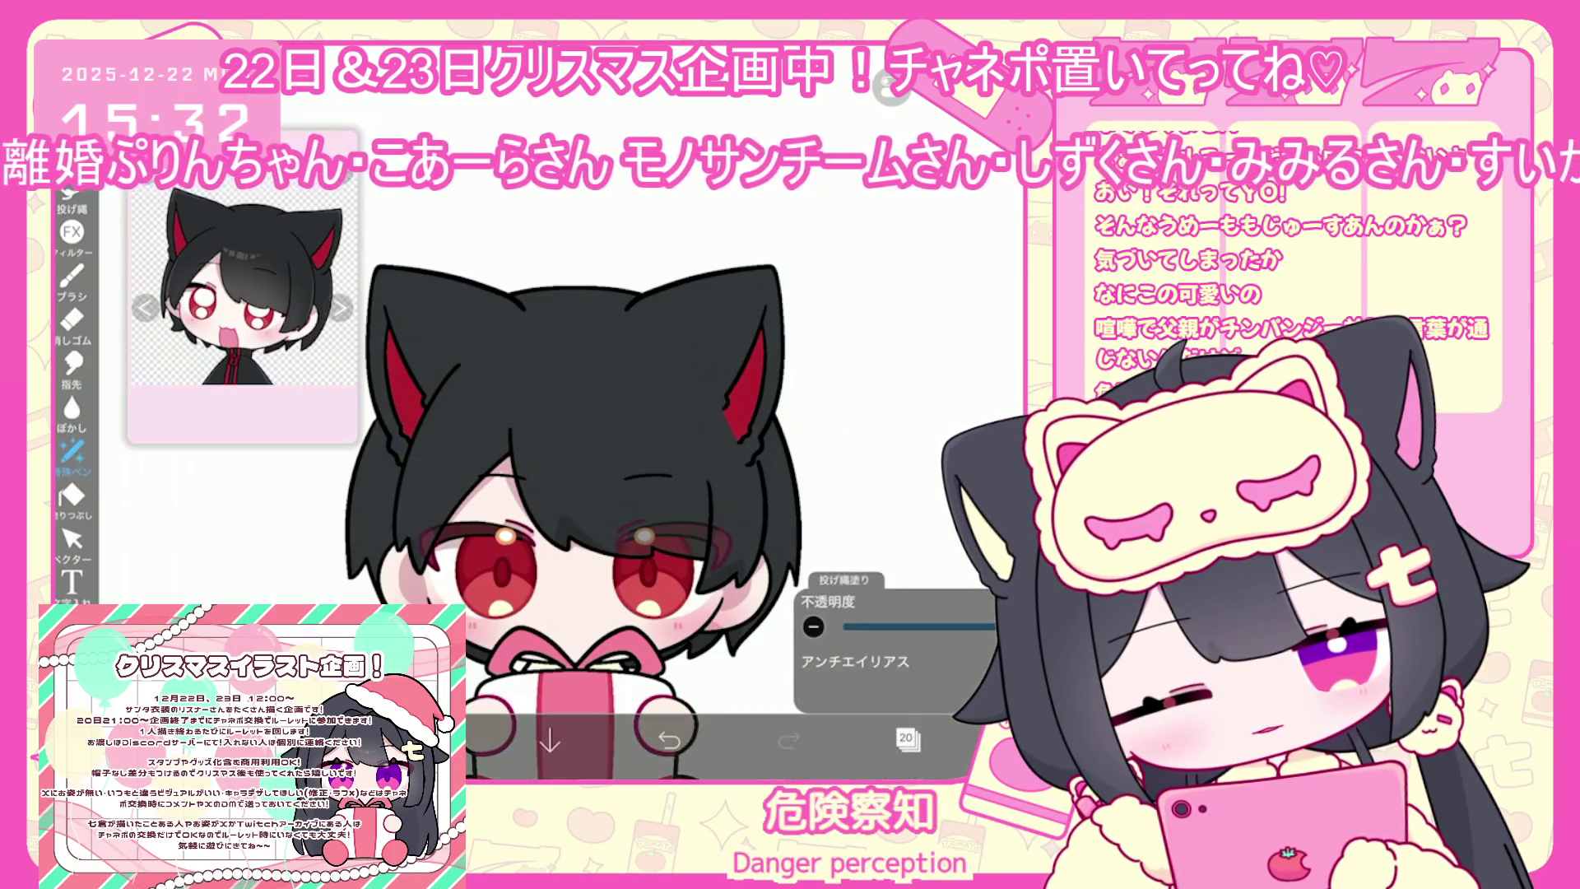
Undo the last lasso fill and add new empty layer 21
click(668, 740)
scroll(609, 519, up, 2)
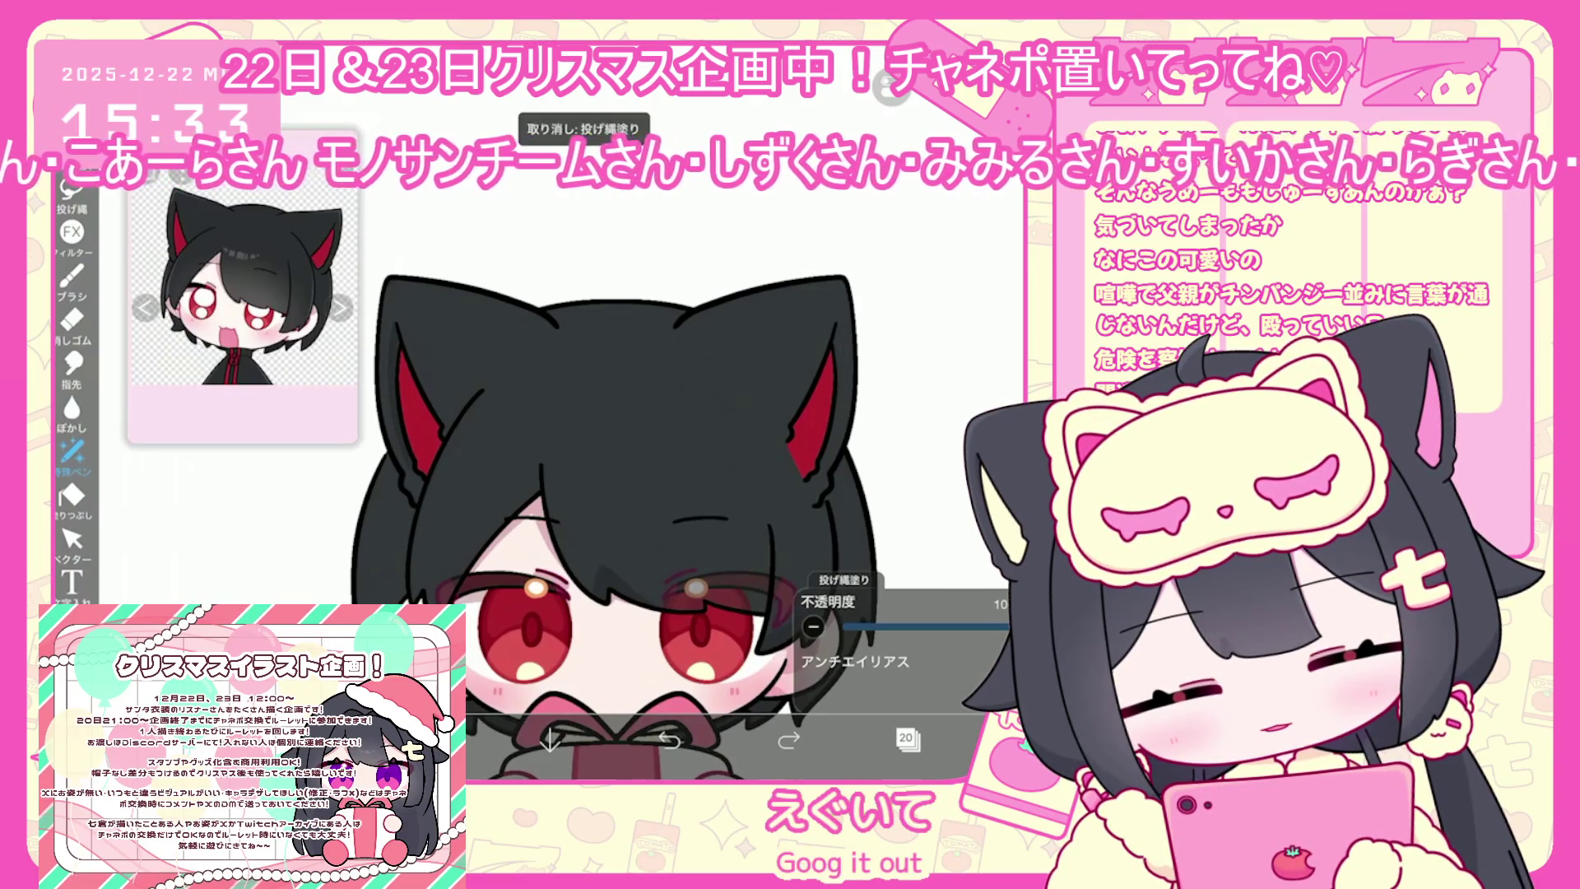
scroll(609, 493, down, 1)
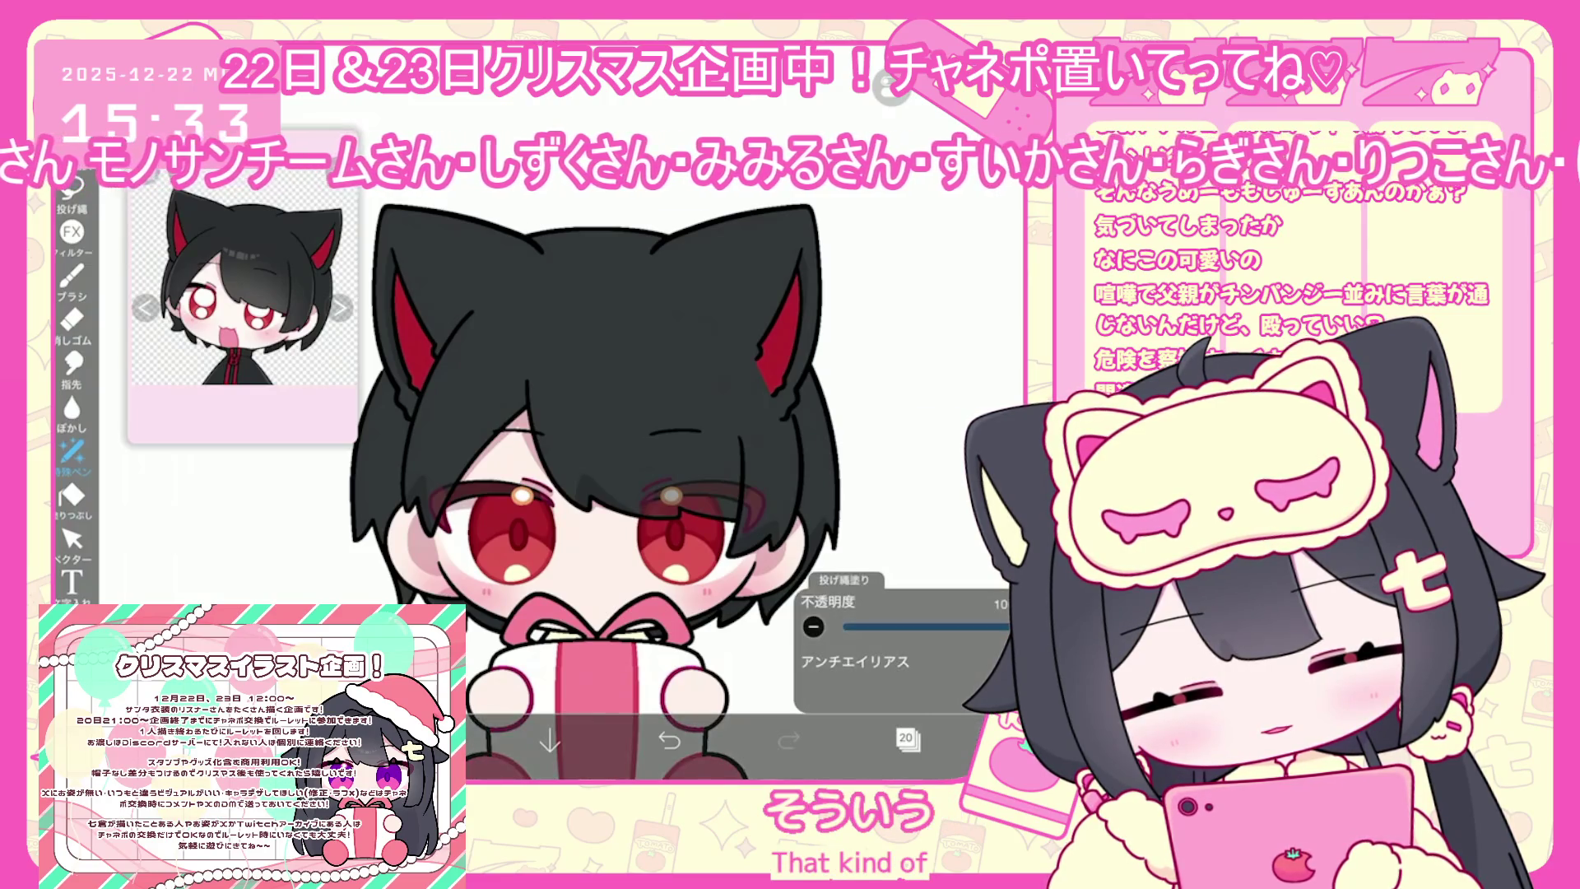
click(908, 738)
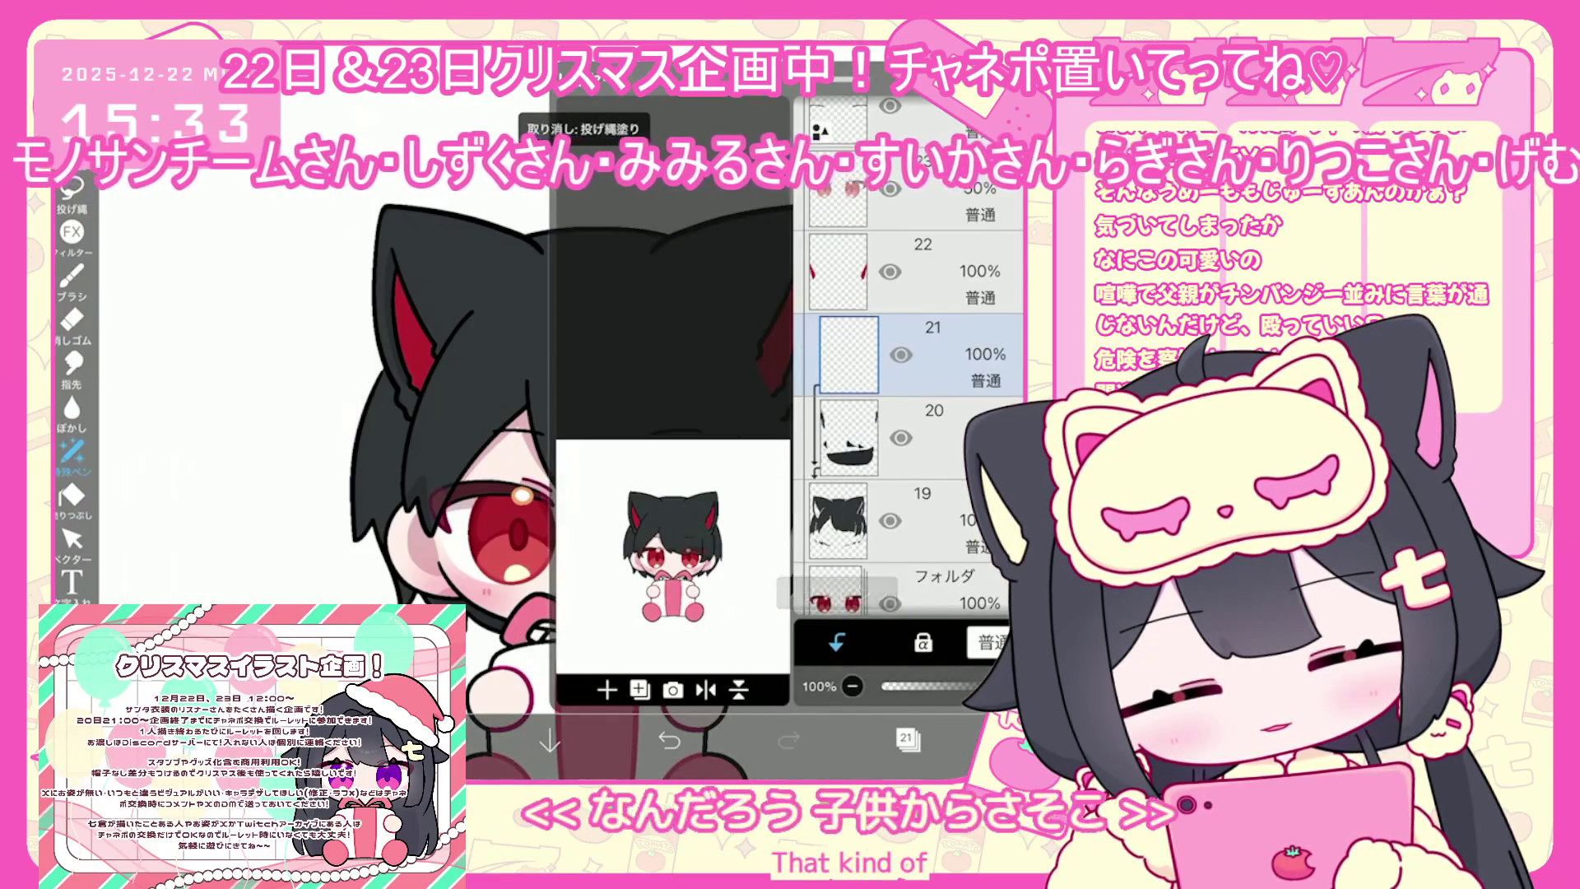
click(908, 738)
Pick dark grey #45494D as the drawing colour
click(427, 741)
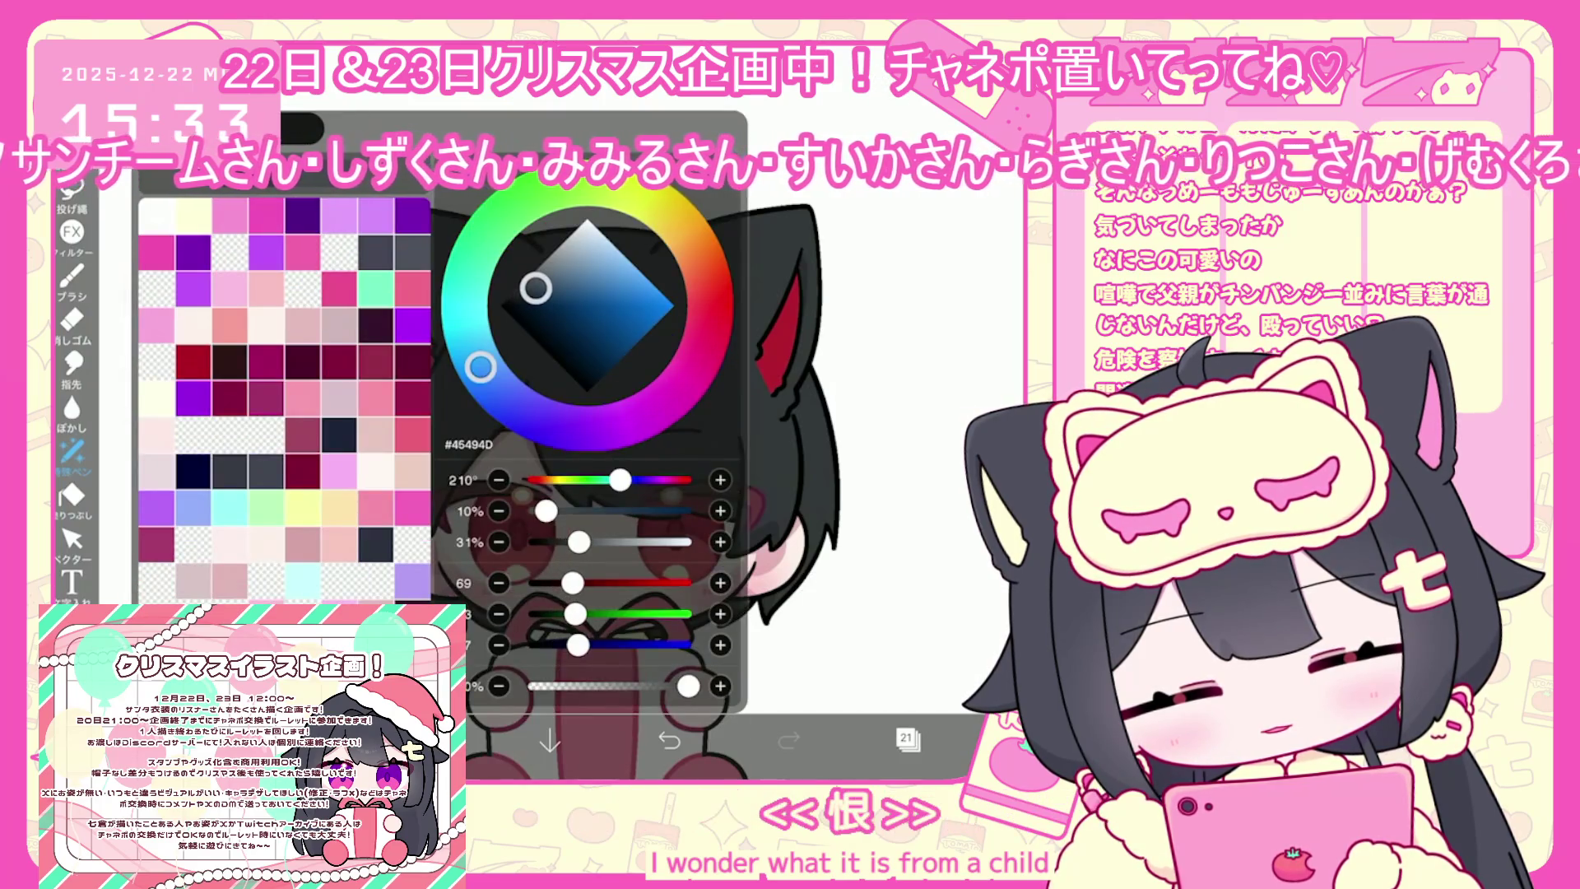
scroll(675, 453, up, 3)
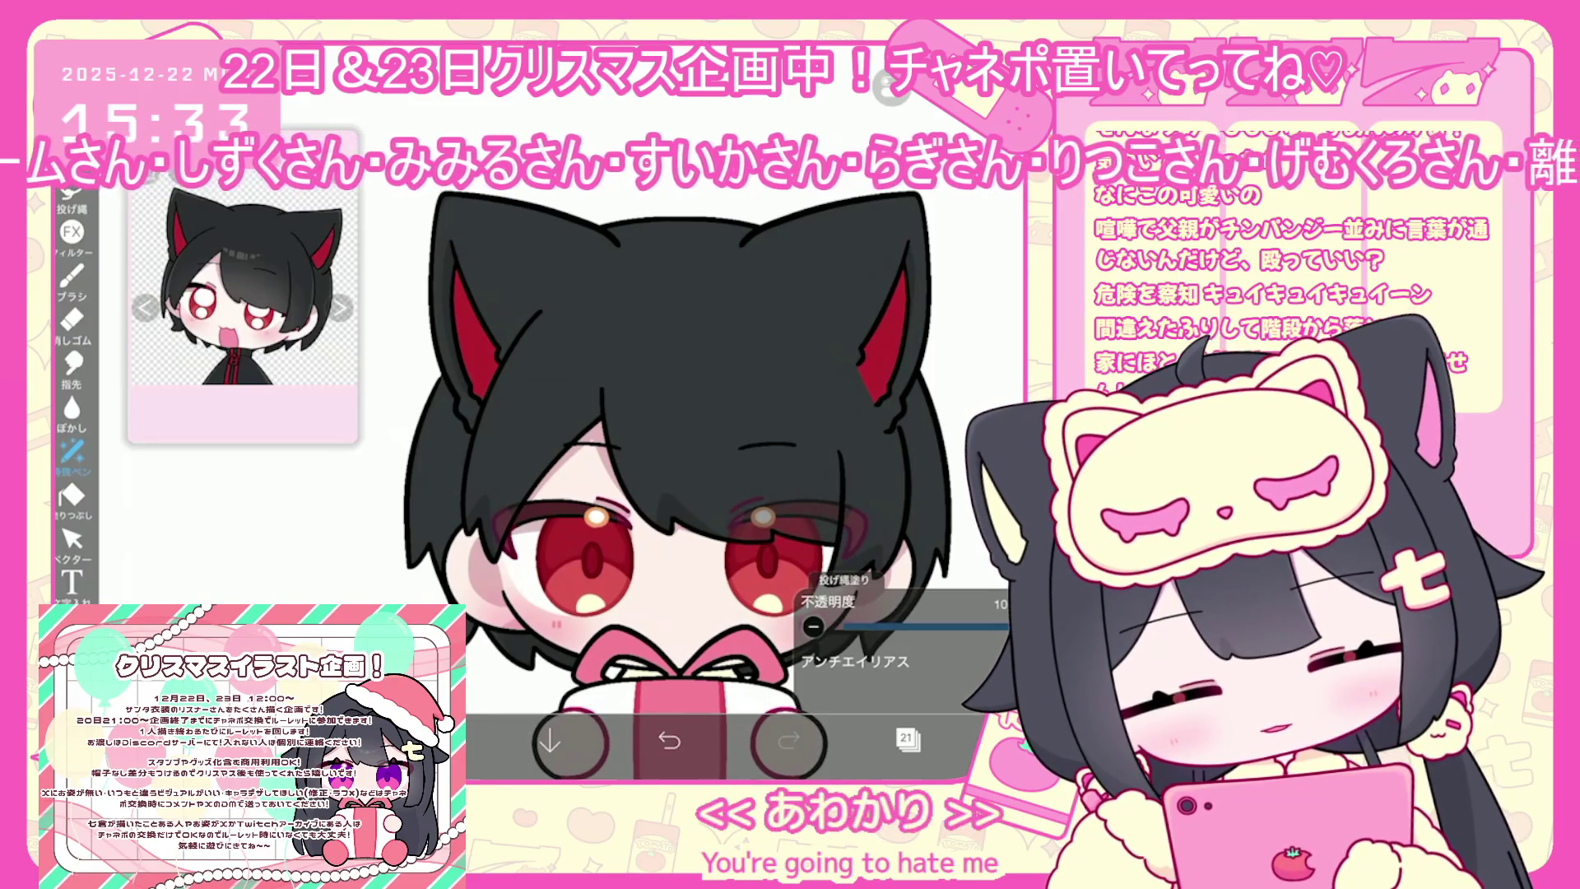
scroll(617, 411, up, 3)
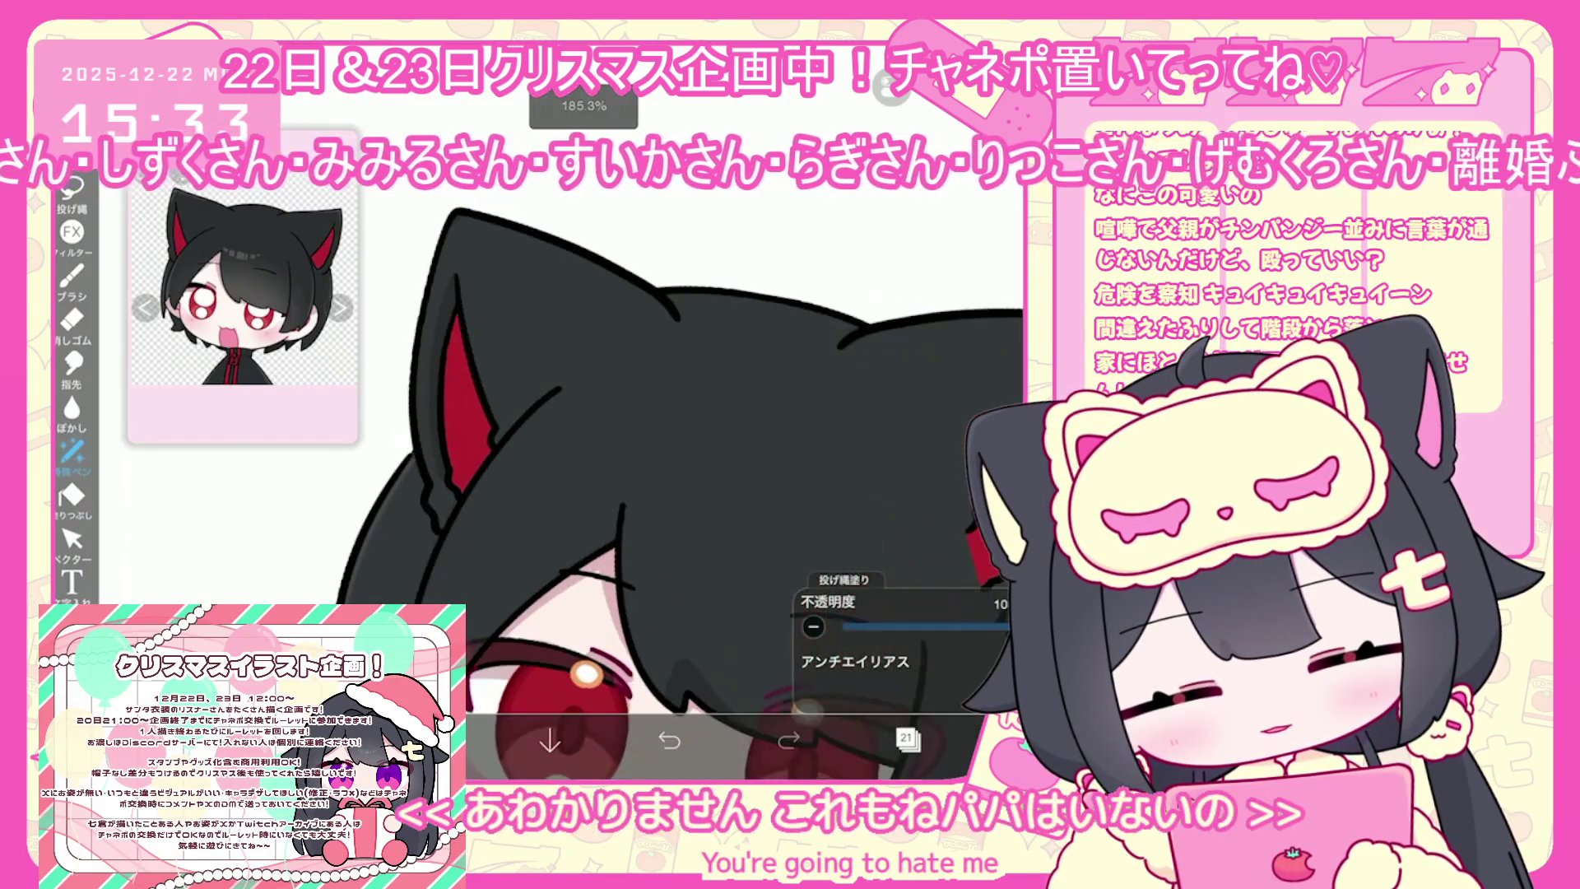
scroll(675, 452, down, 2)
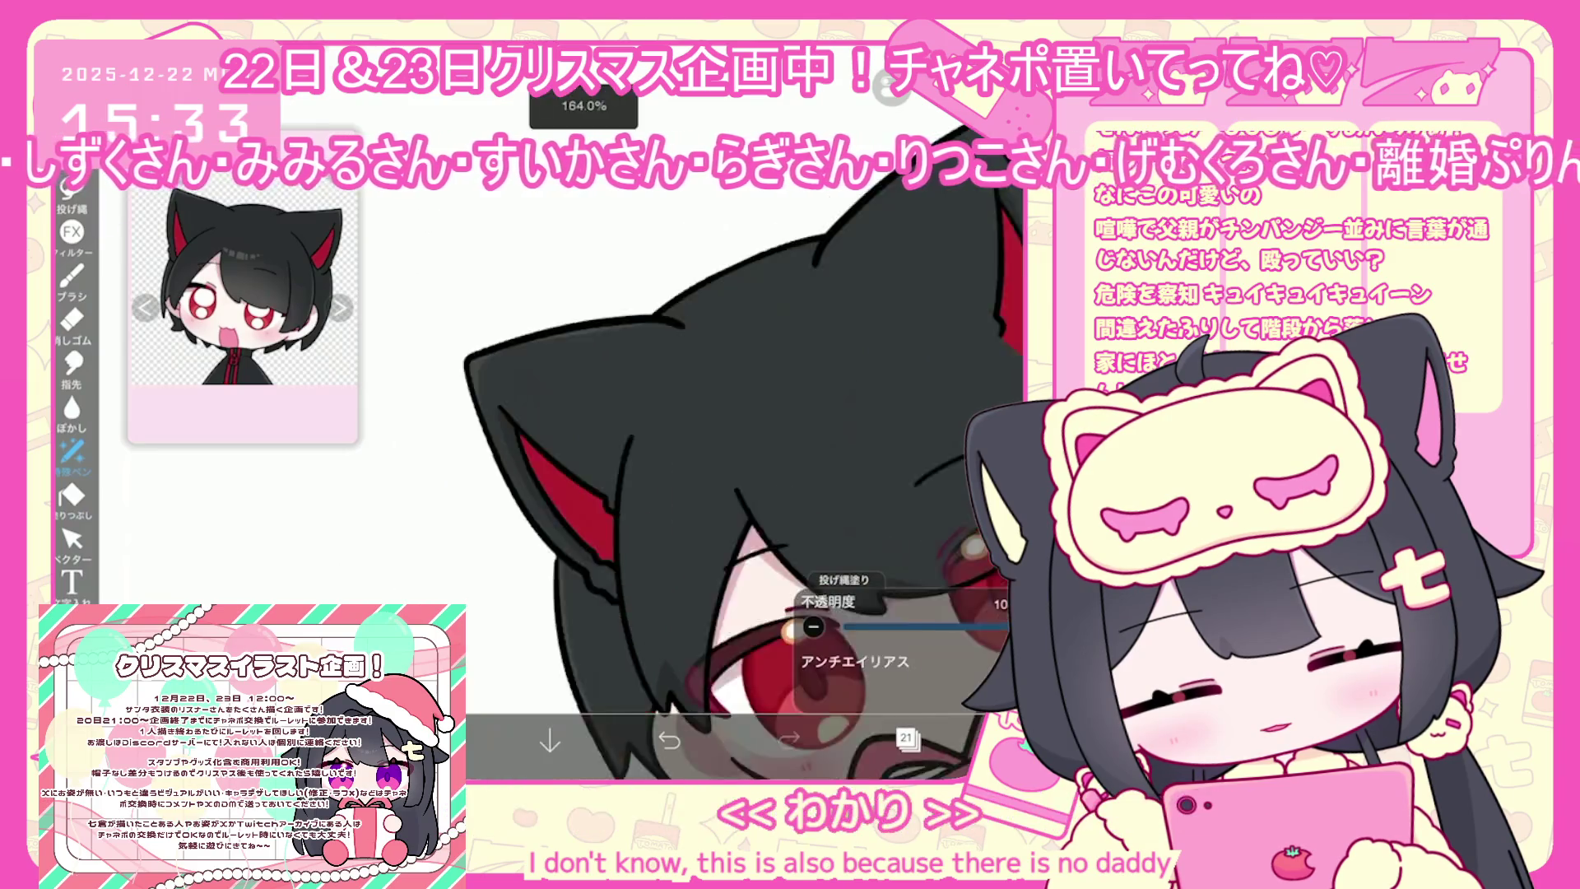
scroll(675, 452, up, 1)
scroll(675, 452, down, 3)
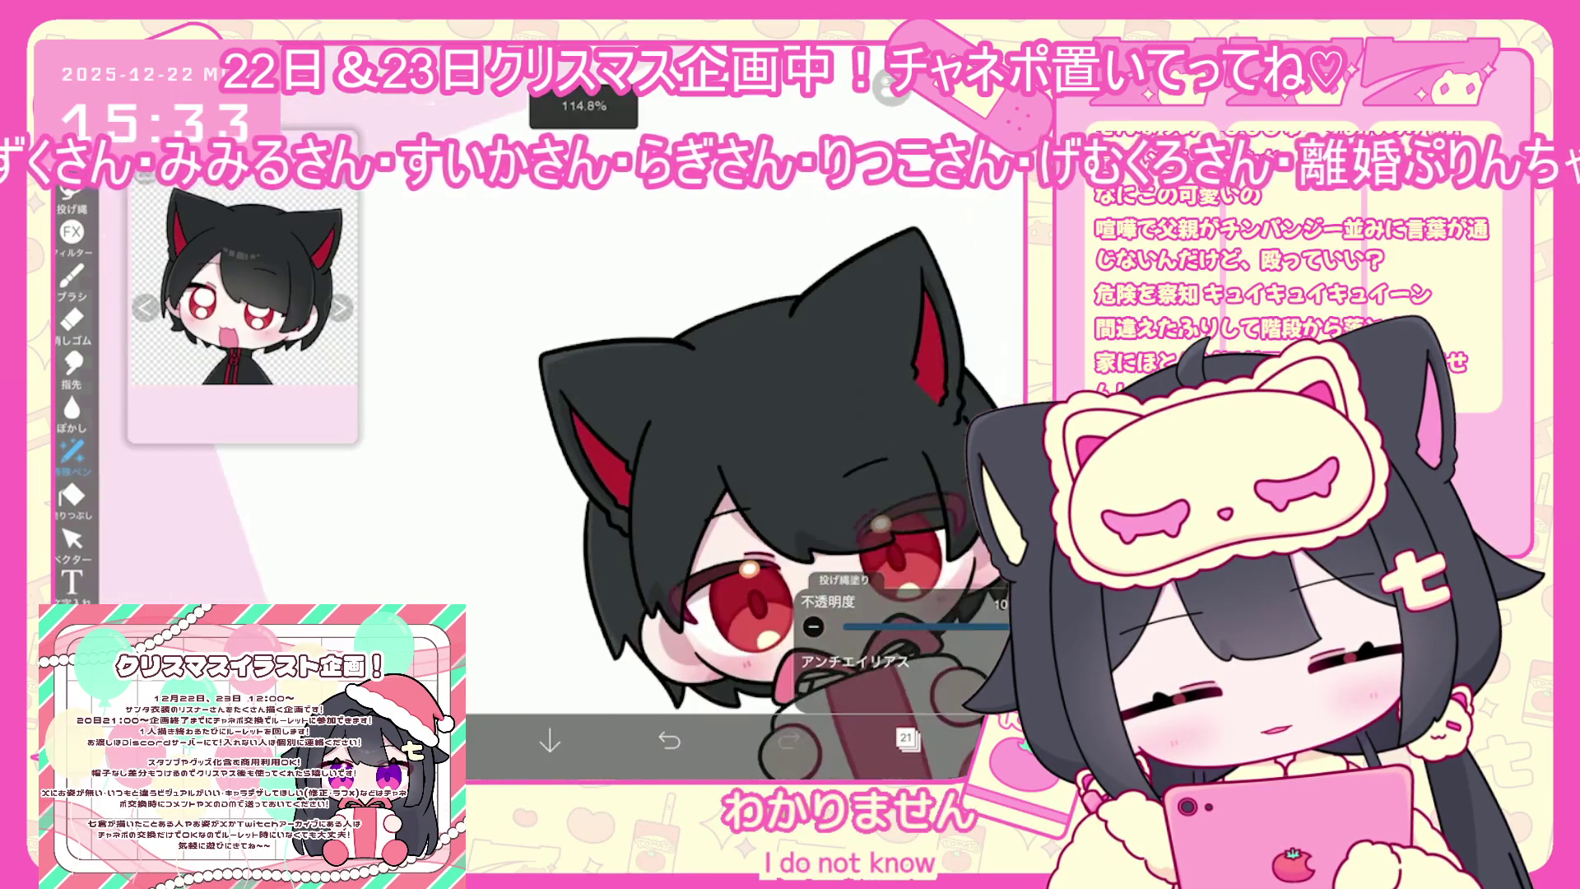
scroll(675, 453, up, 2)
scroll(675, 453, up, 1)
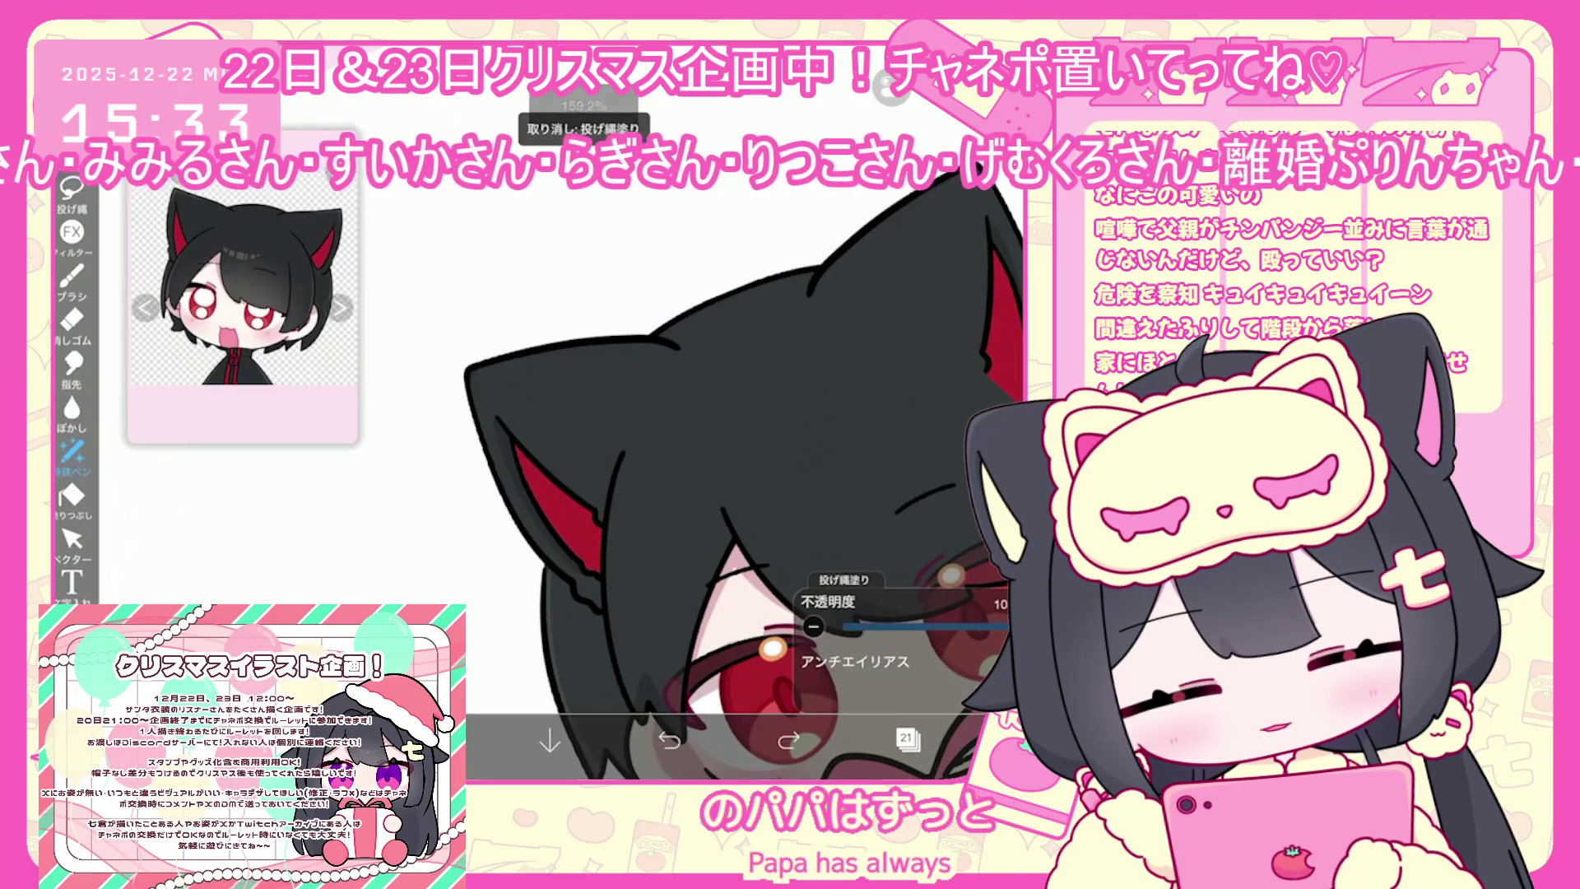
scroll(675, 452, up, 1)
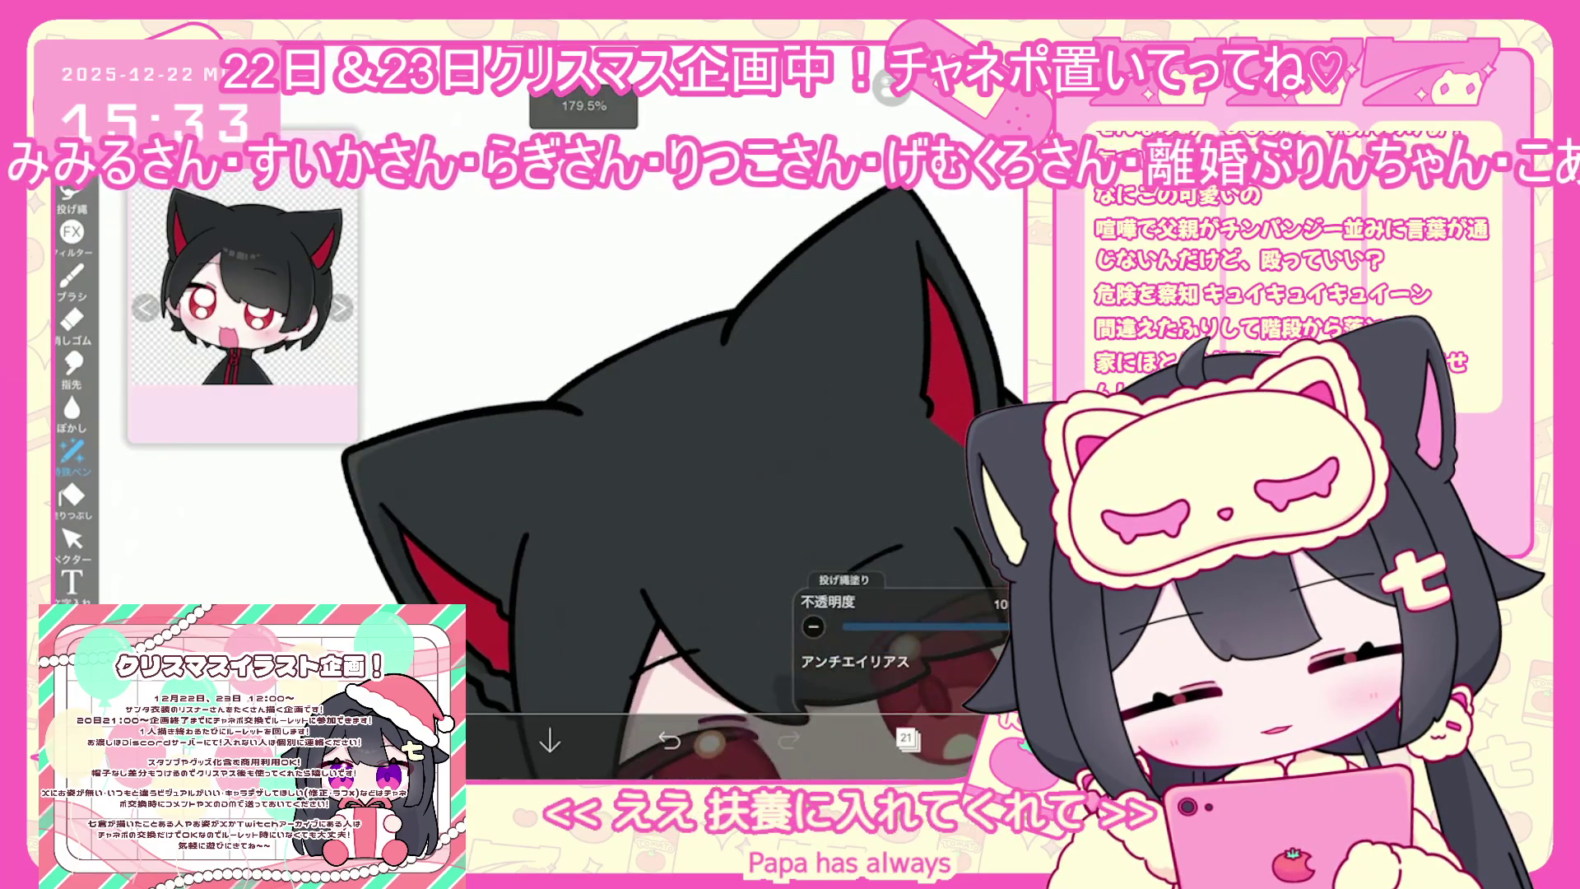
scroll(674, 452, up, 1)
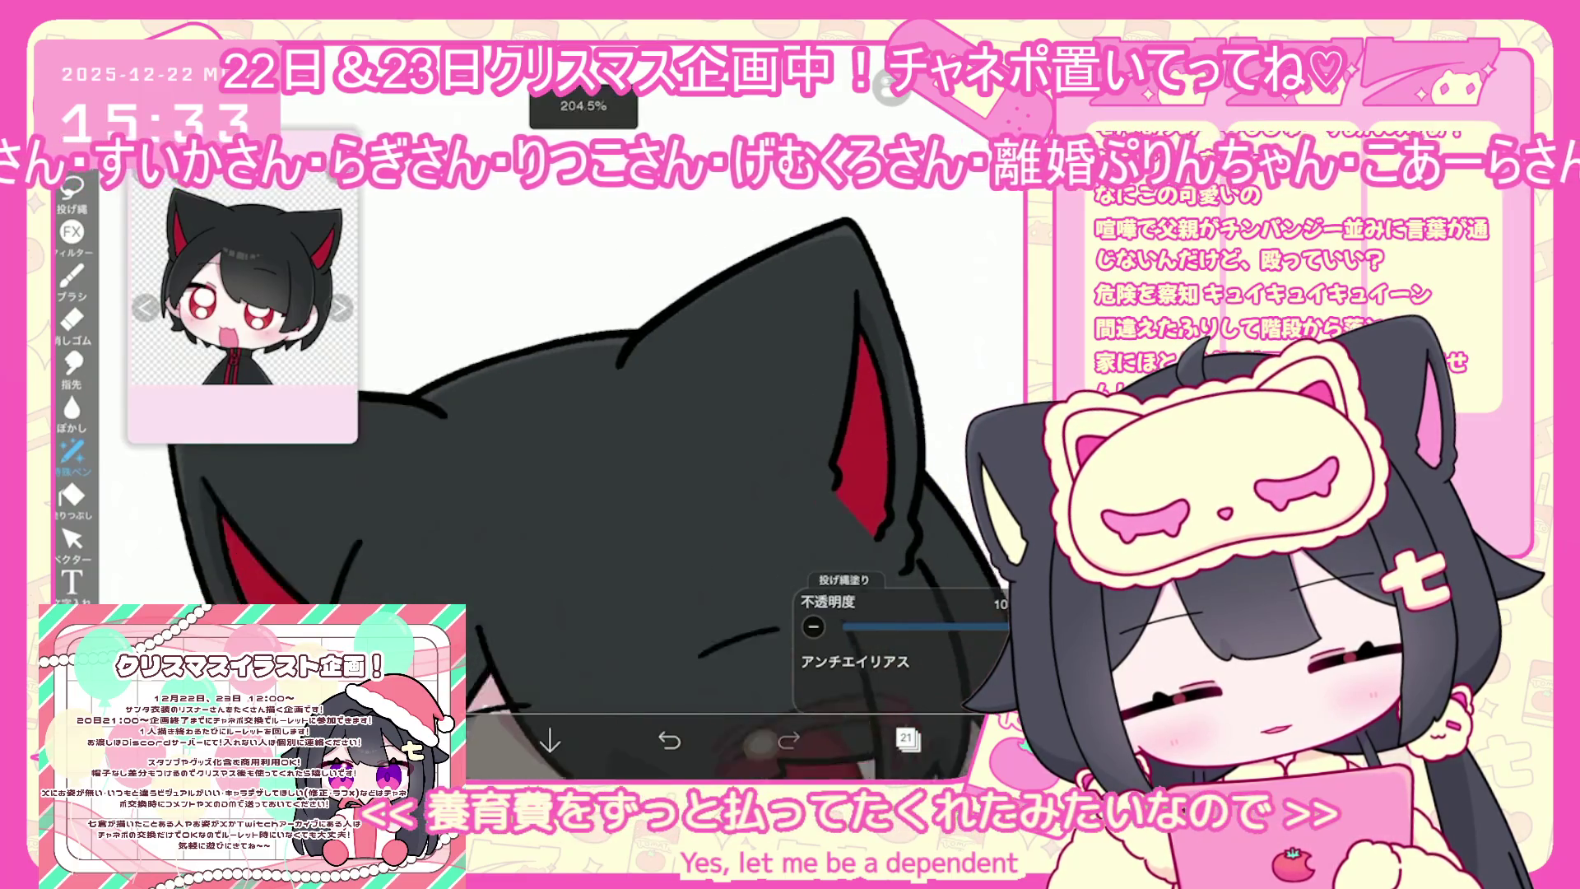
scroll(527, 411, up, 2)
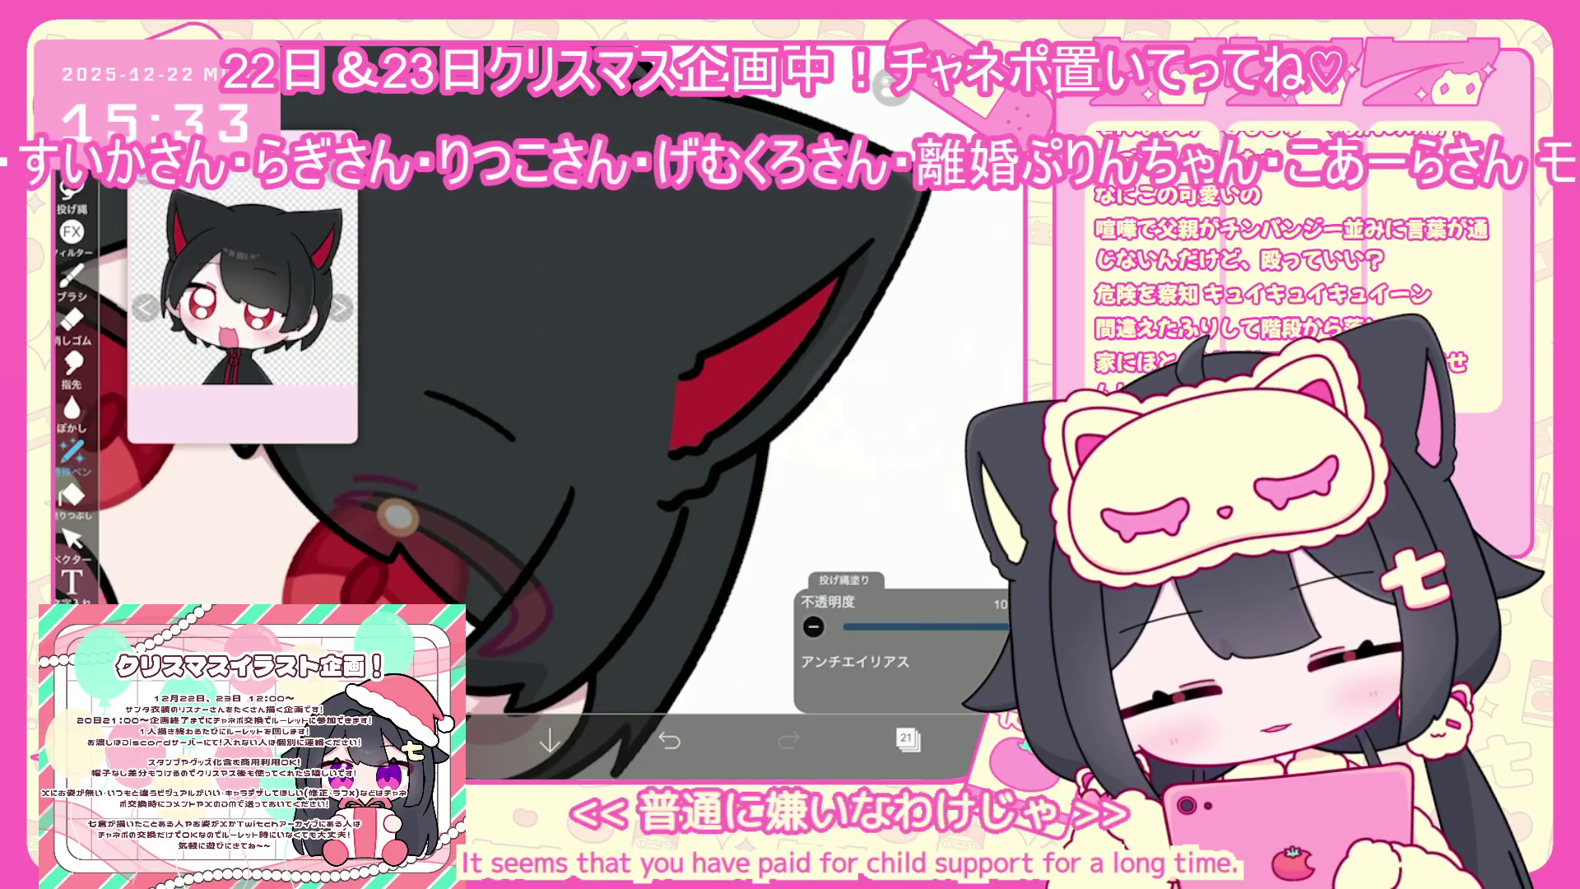
drag(576, 370, 486, 469)
scroll(535, 412, down, 2)
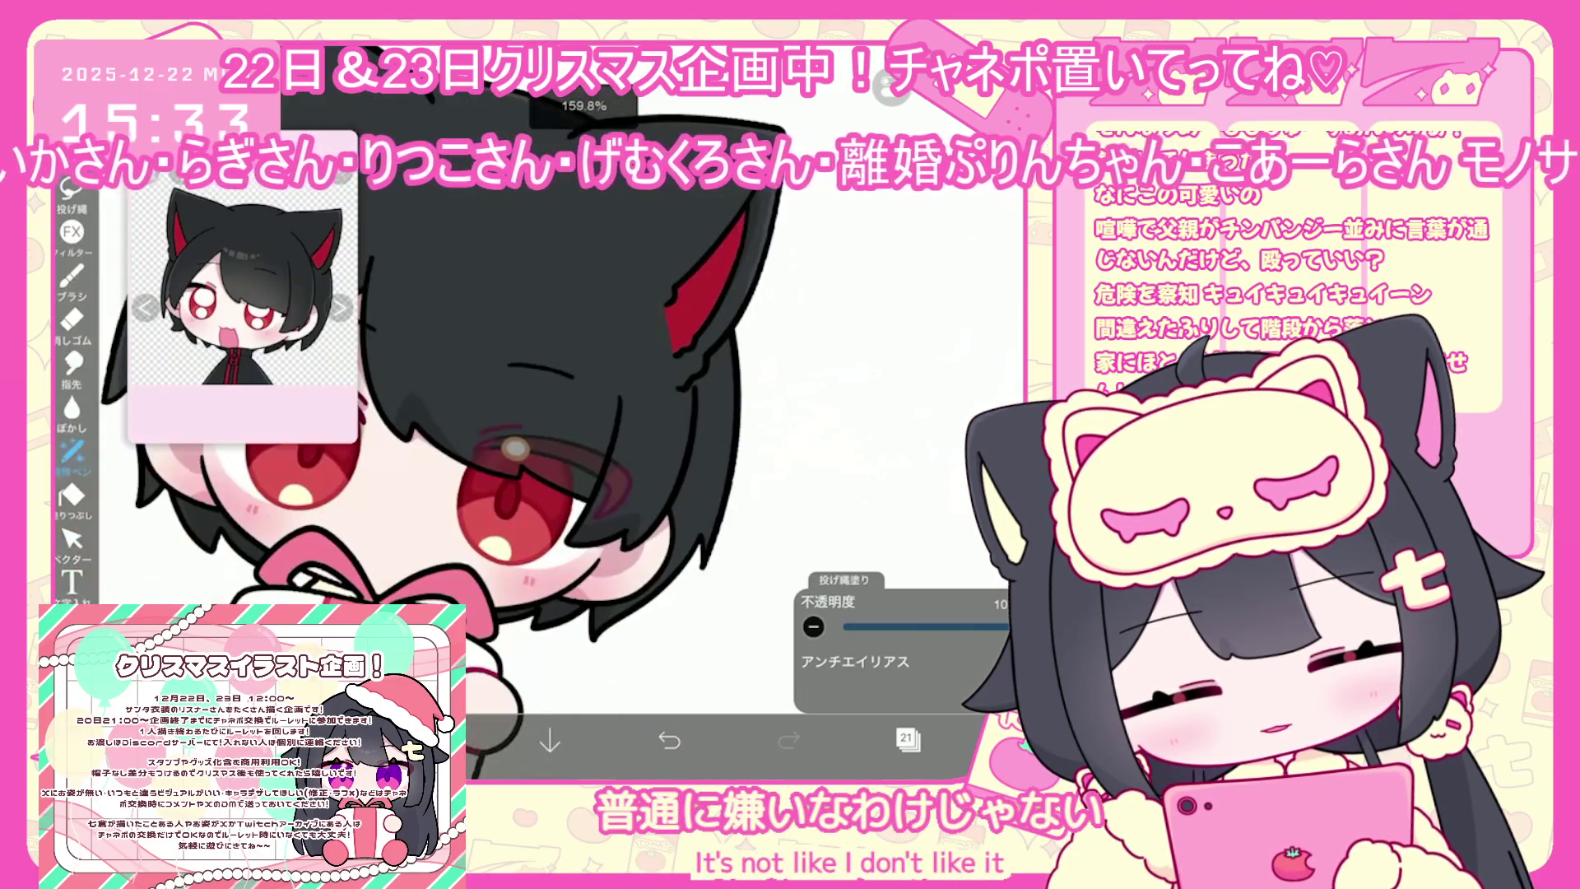
Undo the earlier bang fills and lasso-fill a small dark shadow near the hair
click(669, 739)
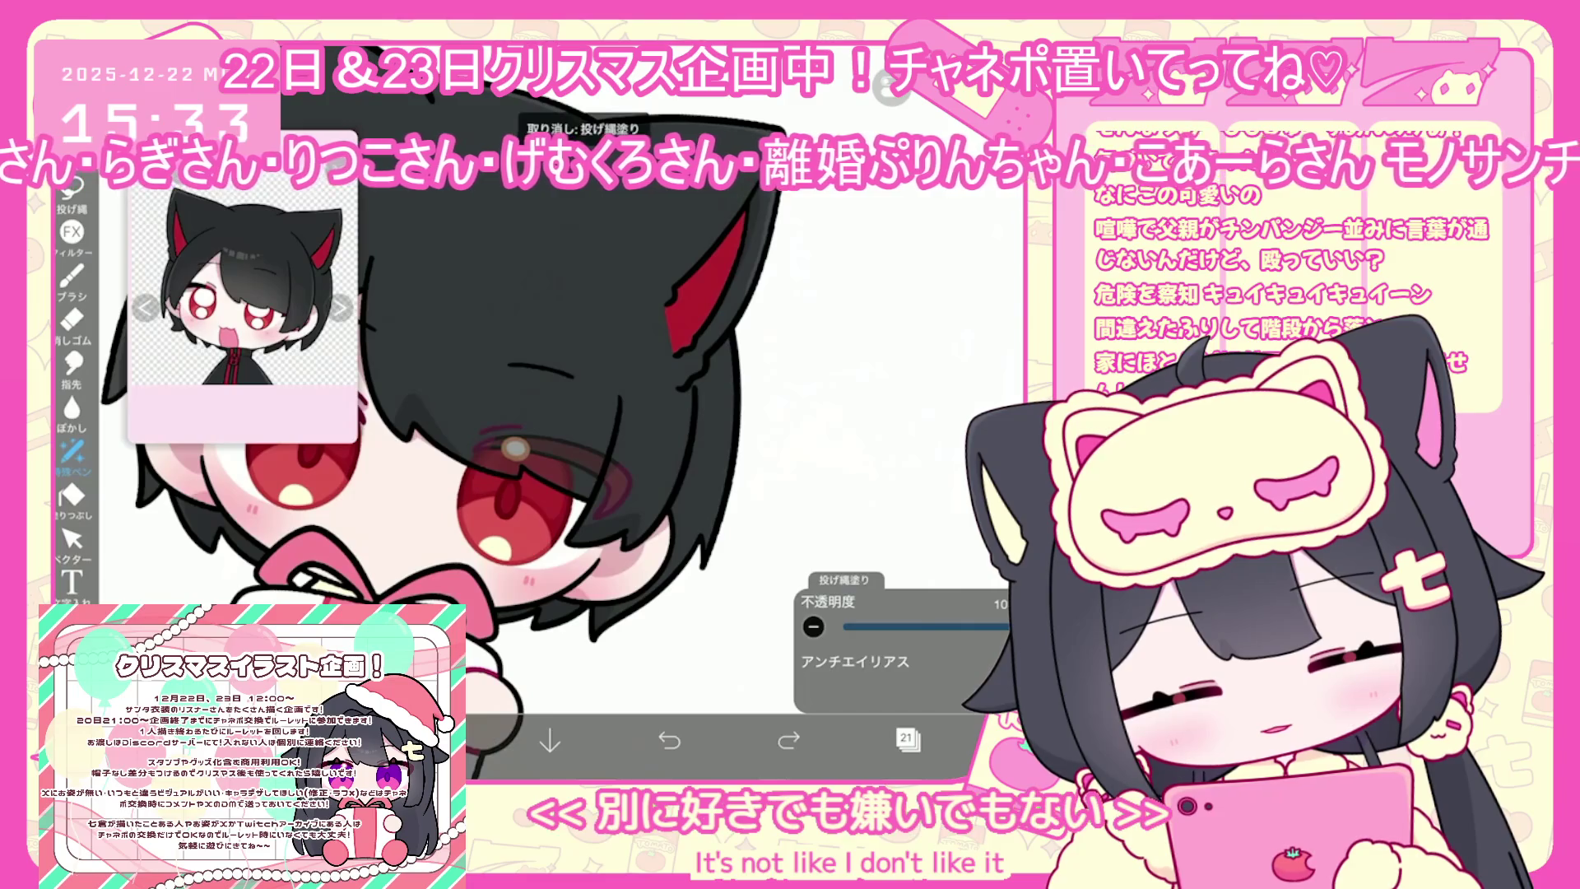
click(669, 740)
scroll(576, 412, up, 2)
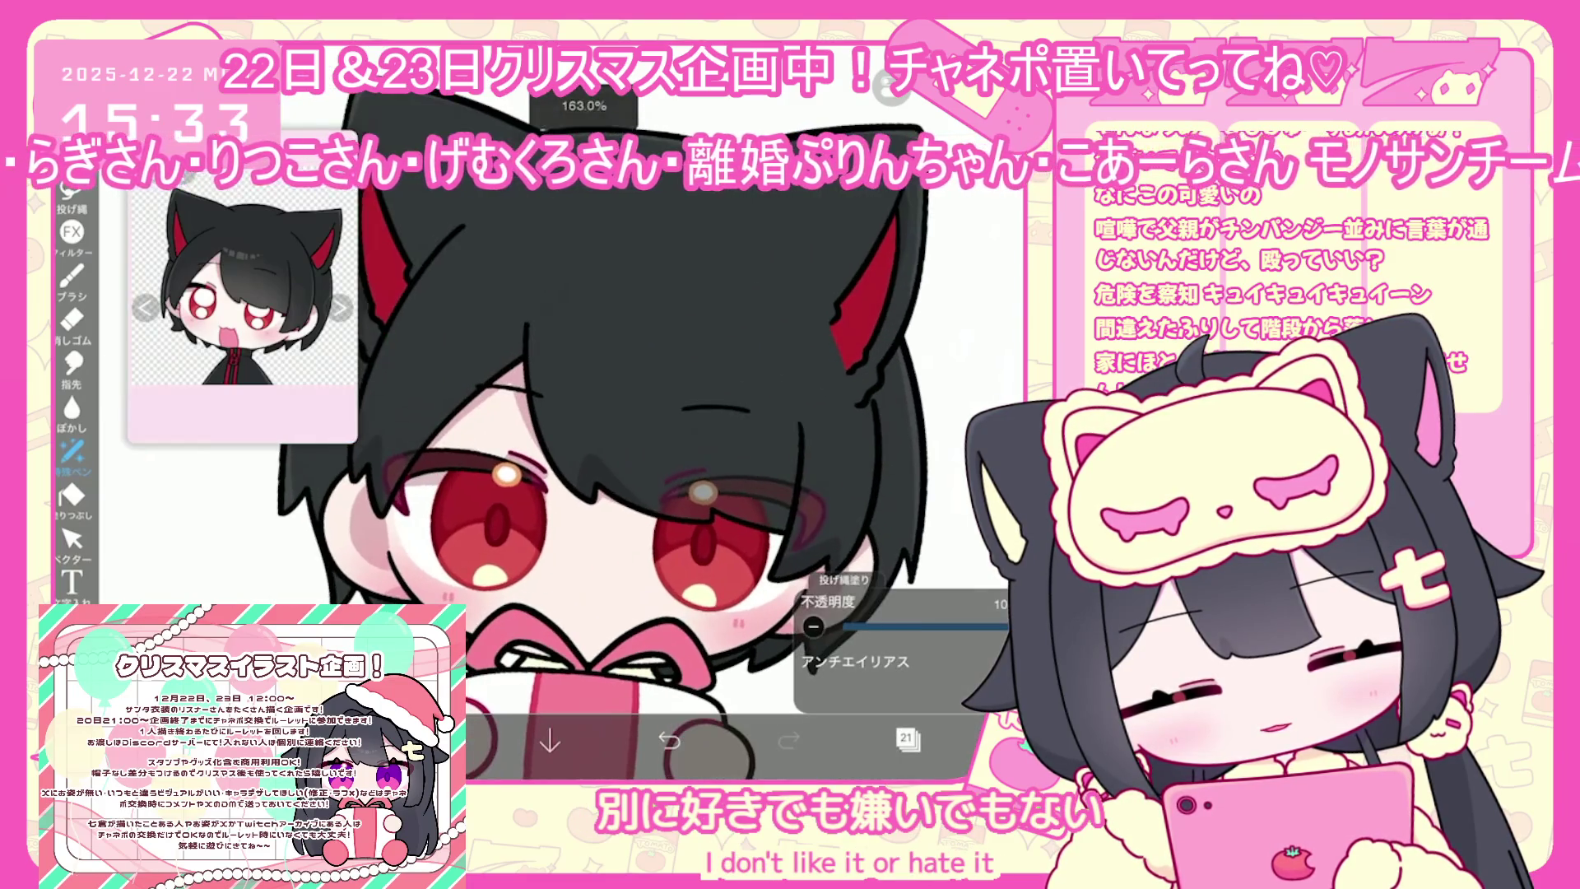
scroll(601, 428, down, 2)
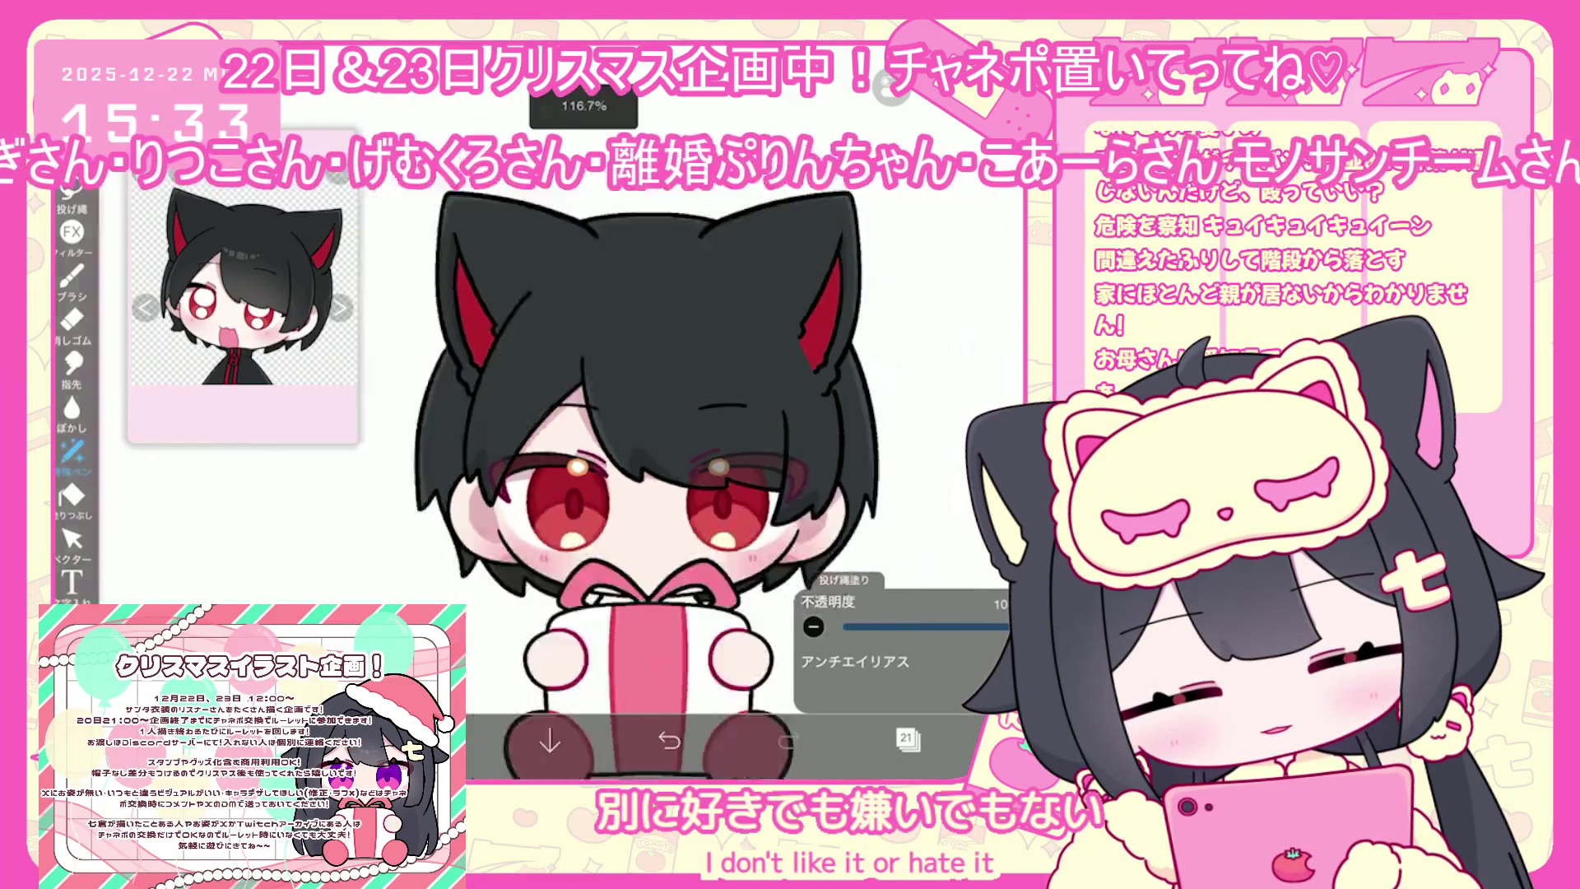
scroll(683, 486, up, 2)
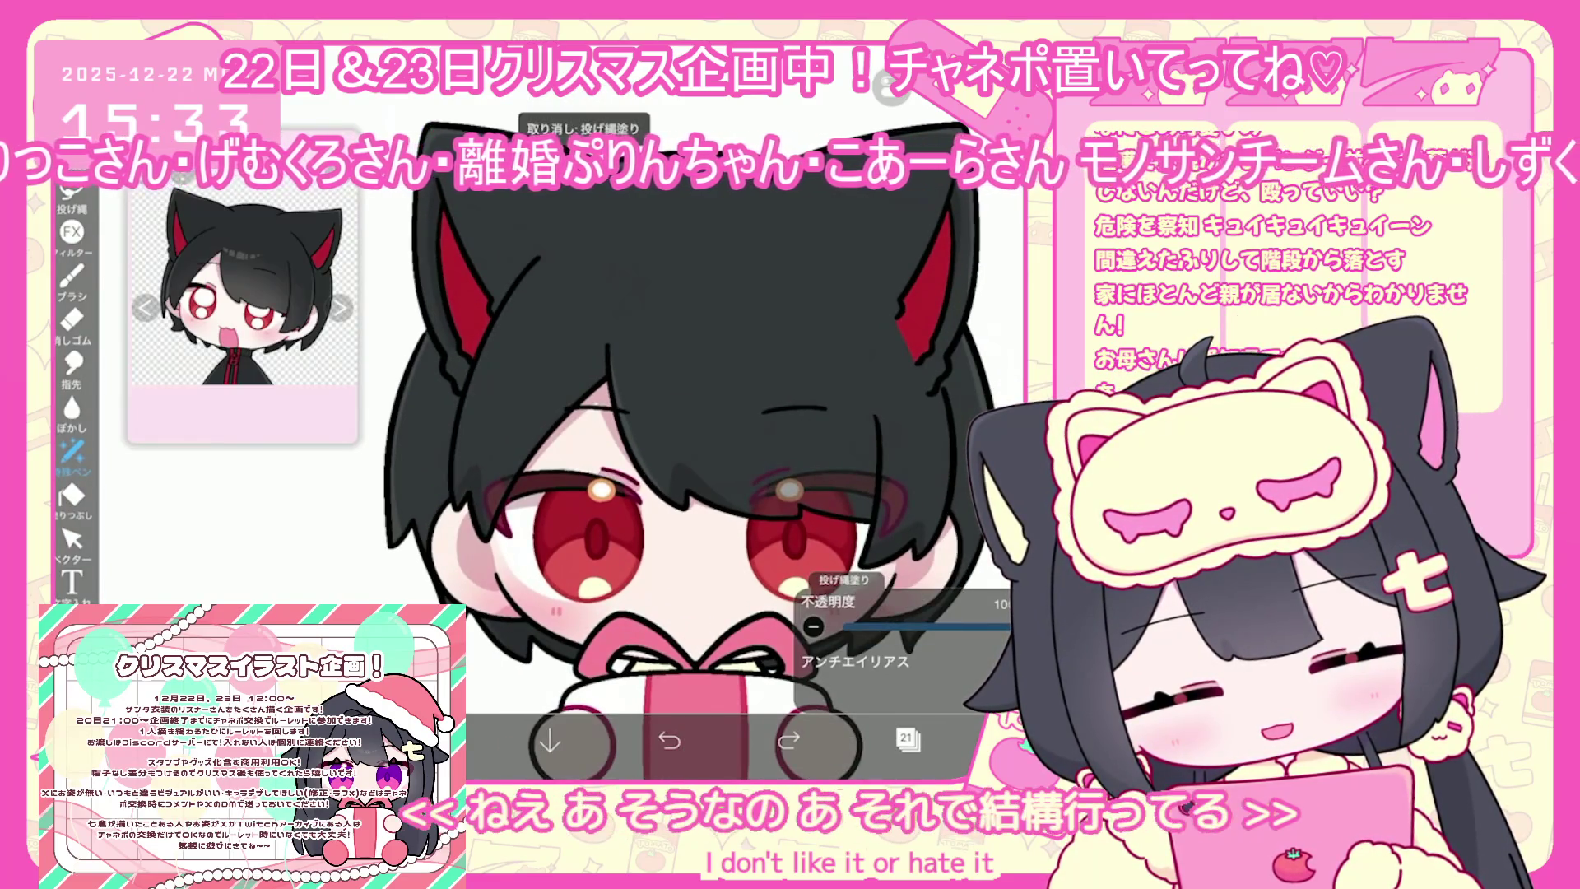
key(ctrl+z)
drag(477, 333, 492, 383)
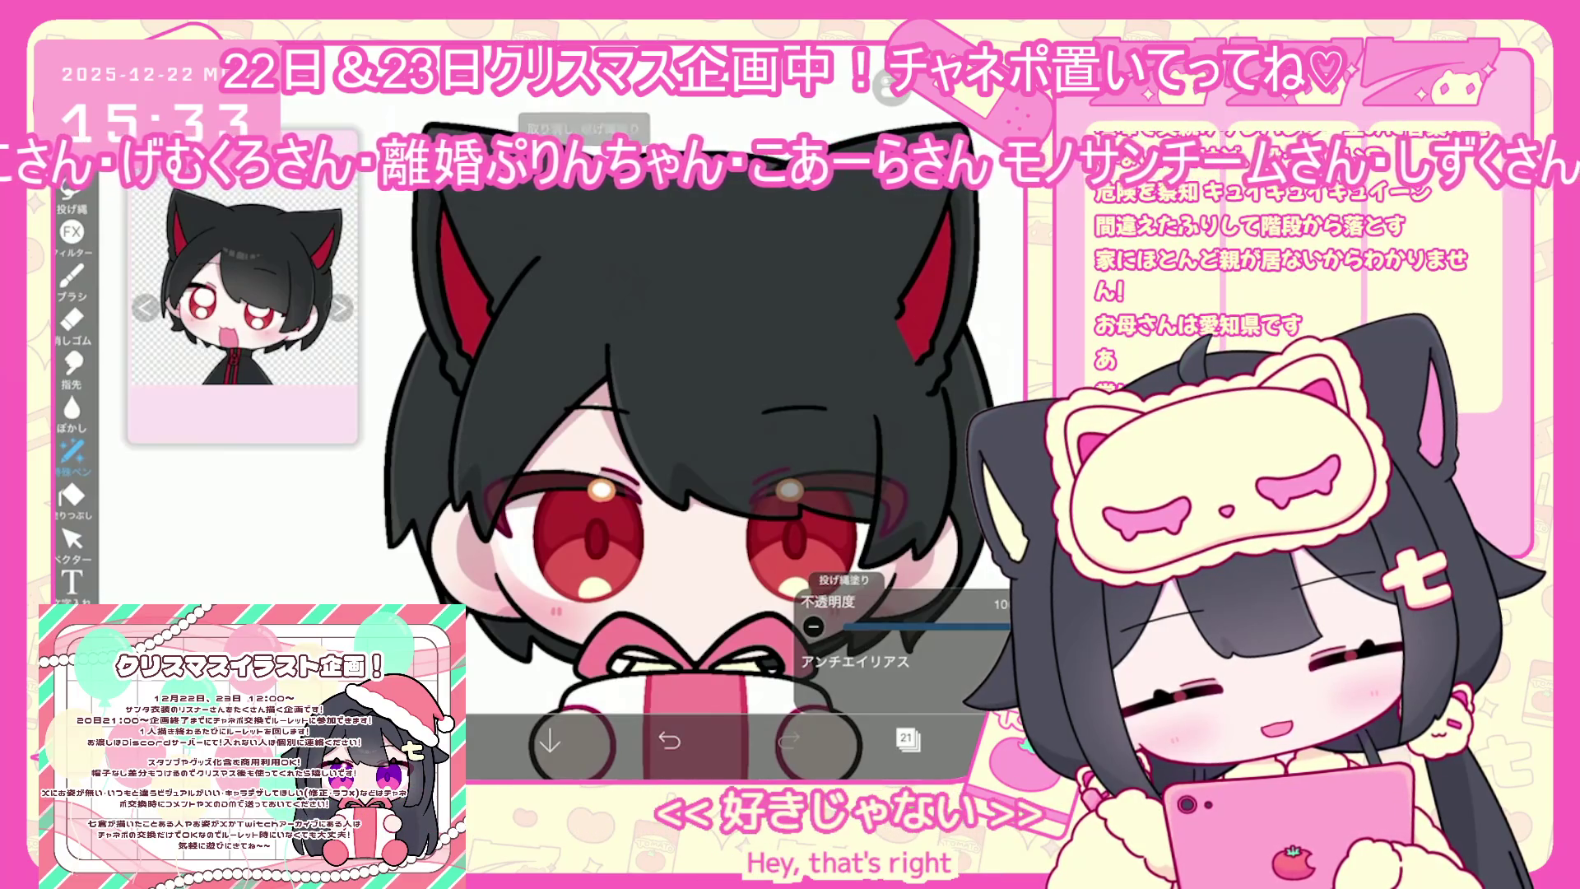
click(72, 278)
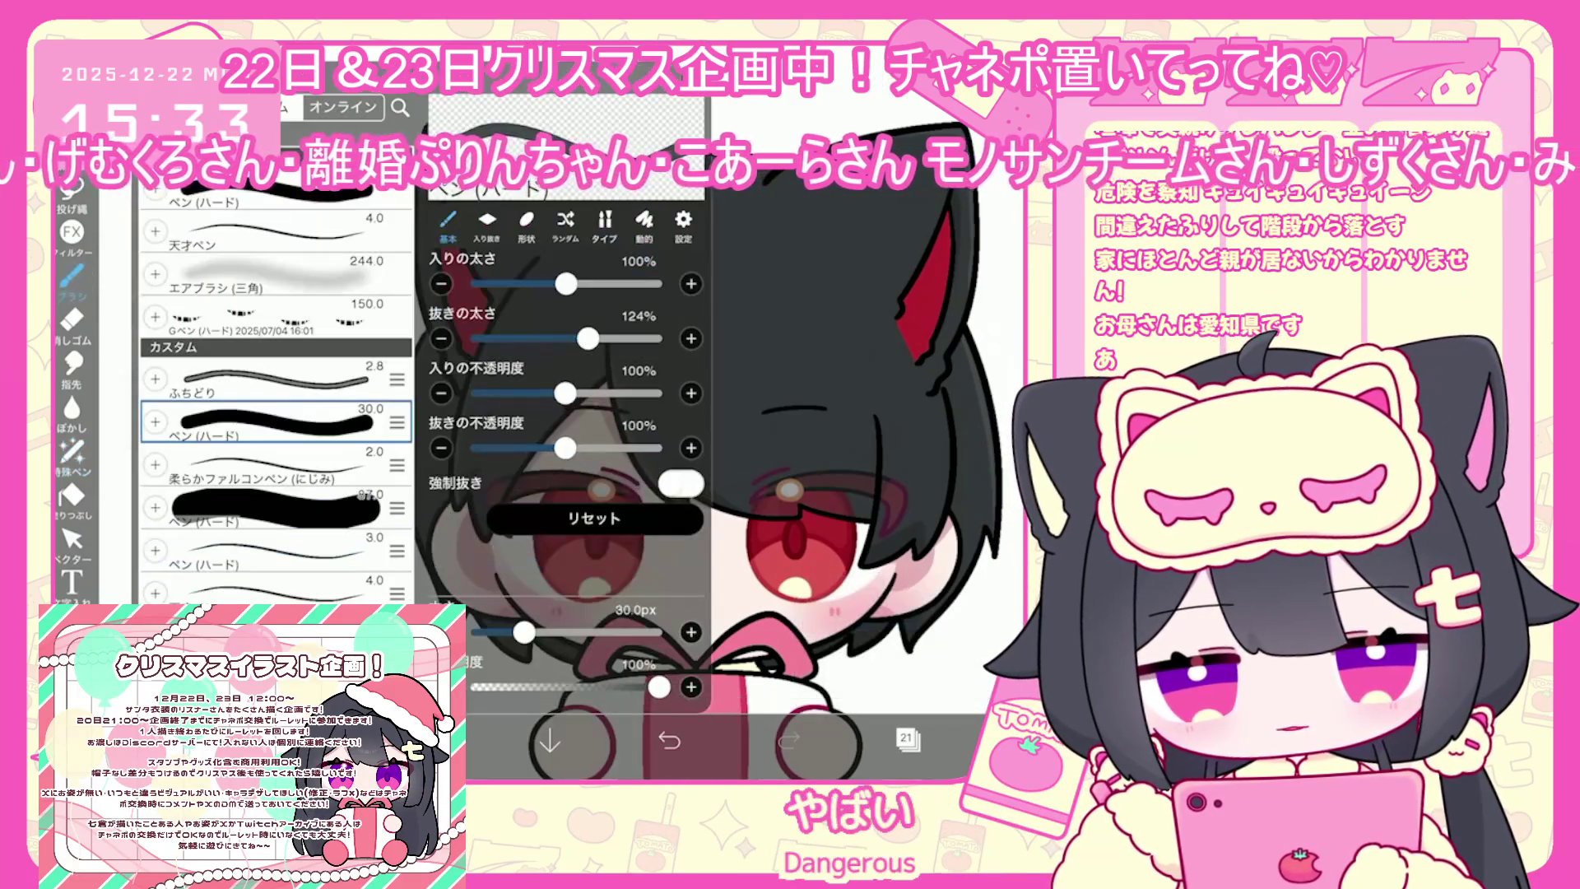
Add new layer 22 above the cat boy drawing
click(71, 278)
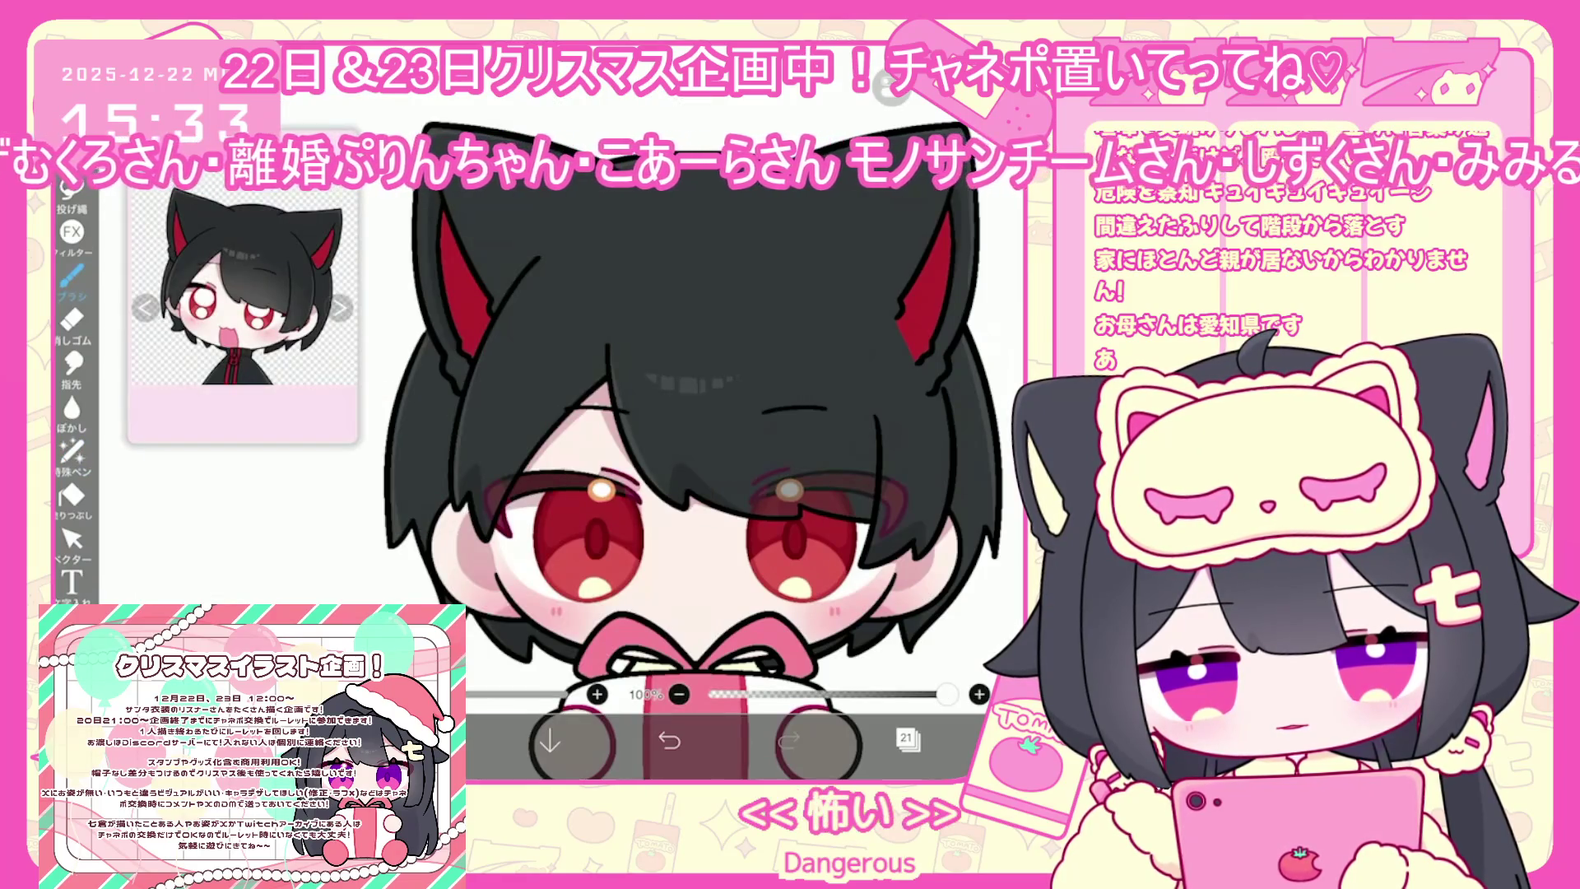
click(908, 738)
click(914, 272)
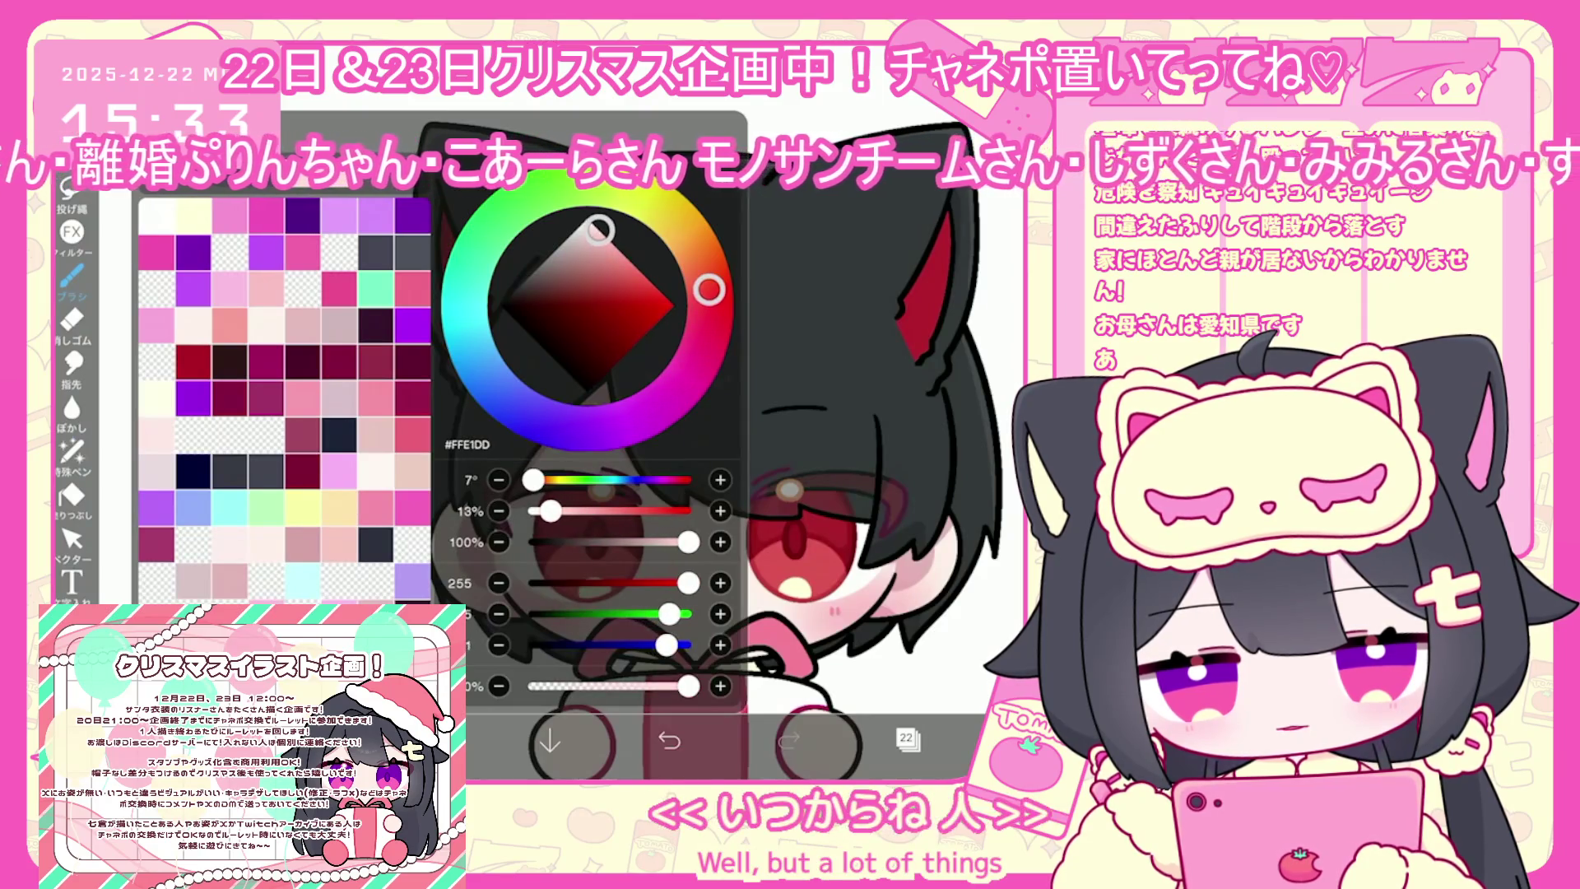
Choose pale pink #FFE1DD and try a blush stroke on the face, then undo it
click(72, 278)
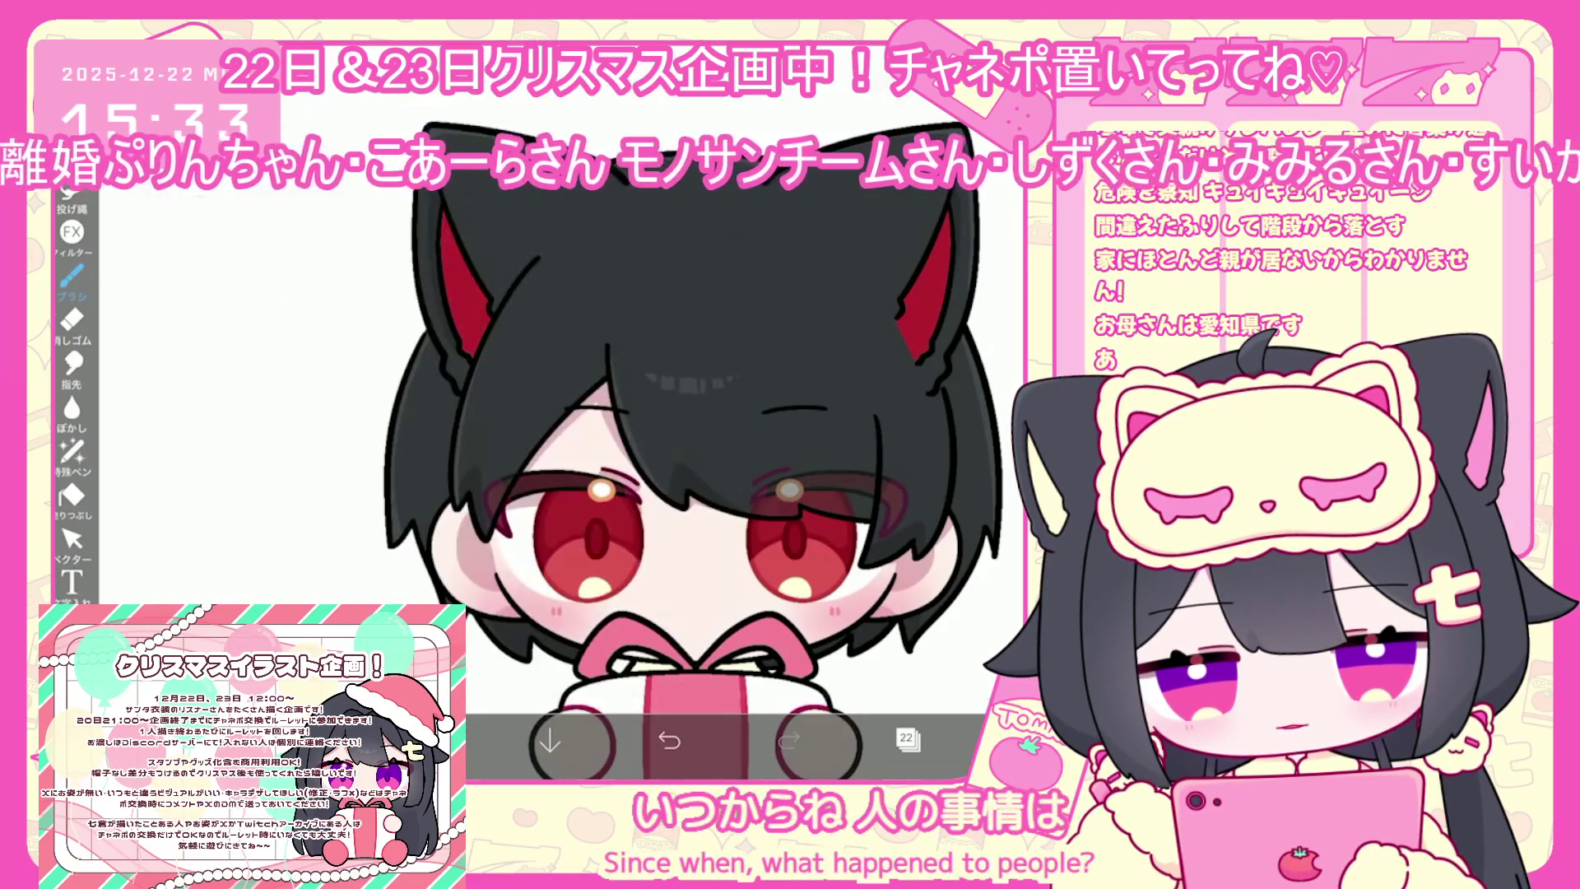
scroll(699, 453, up, 2)
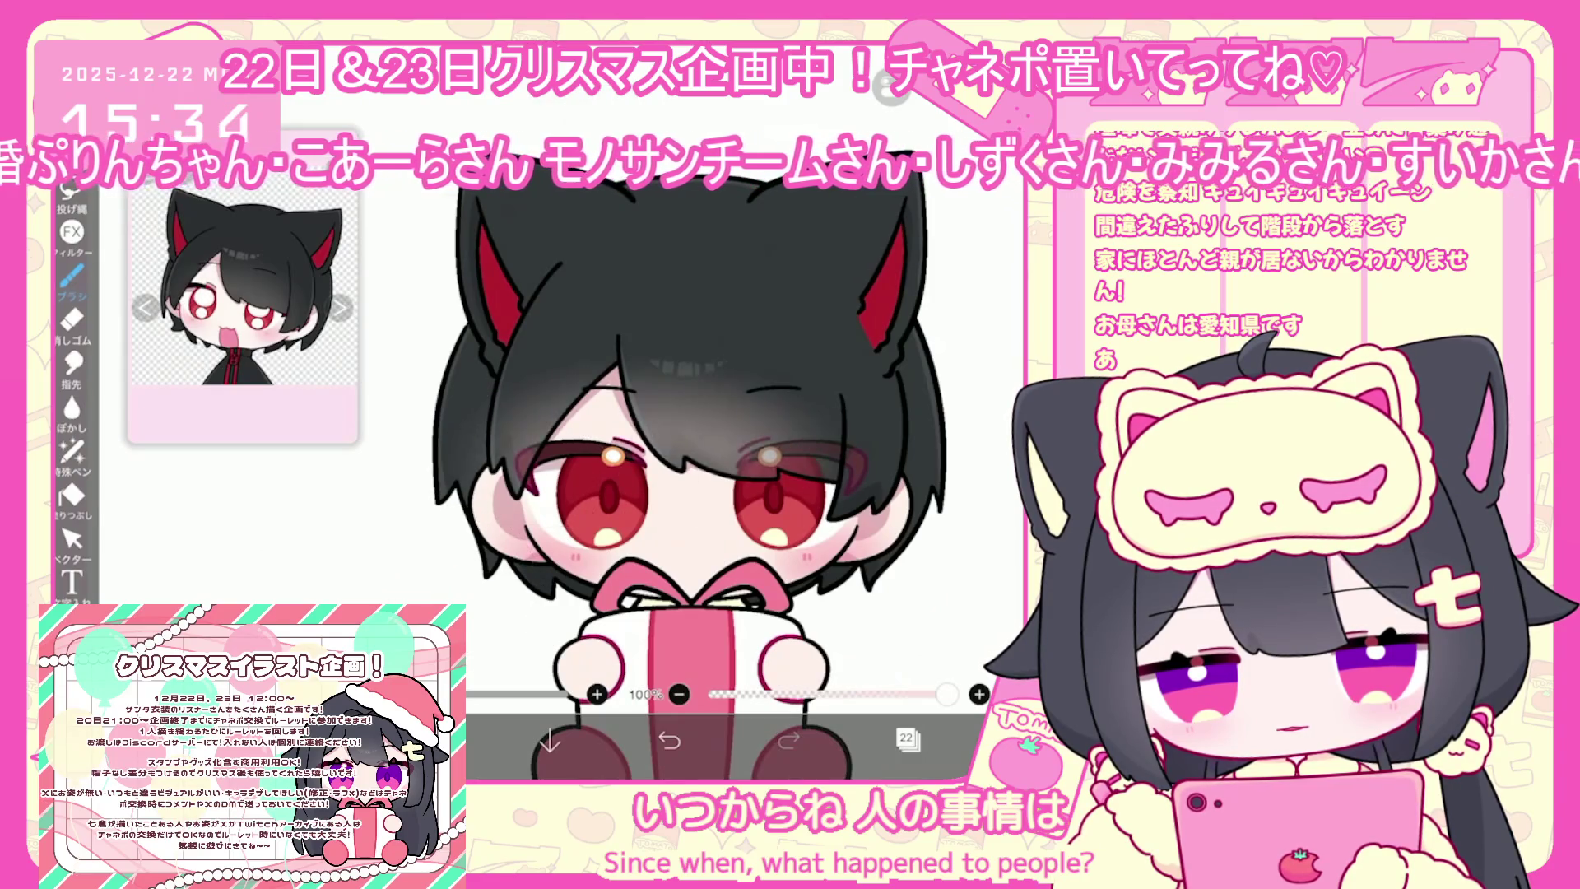
key(ctrl+z)
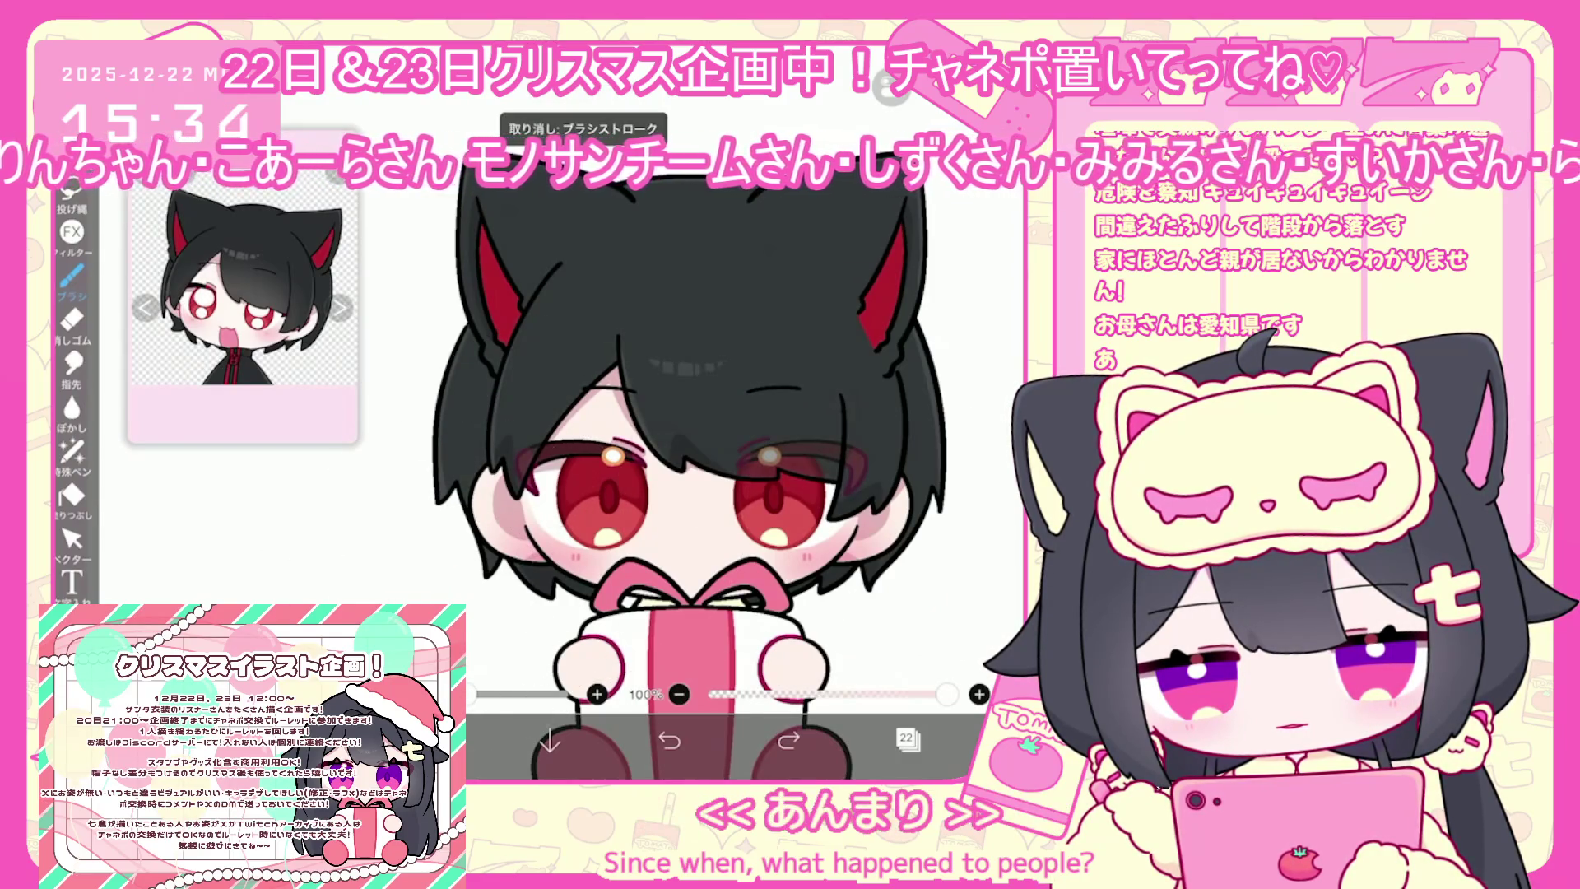
key(c)
key(c)
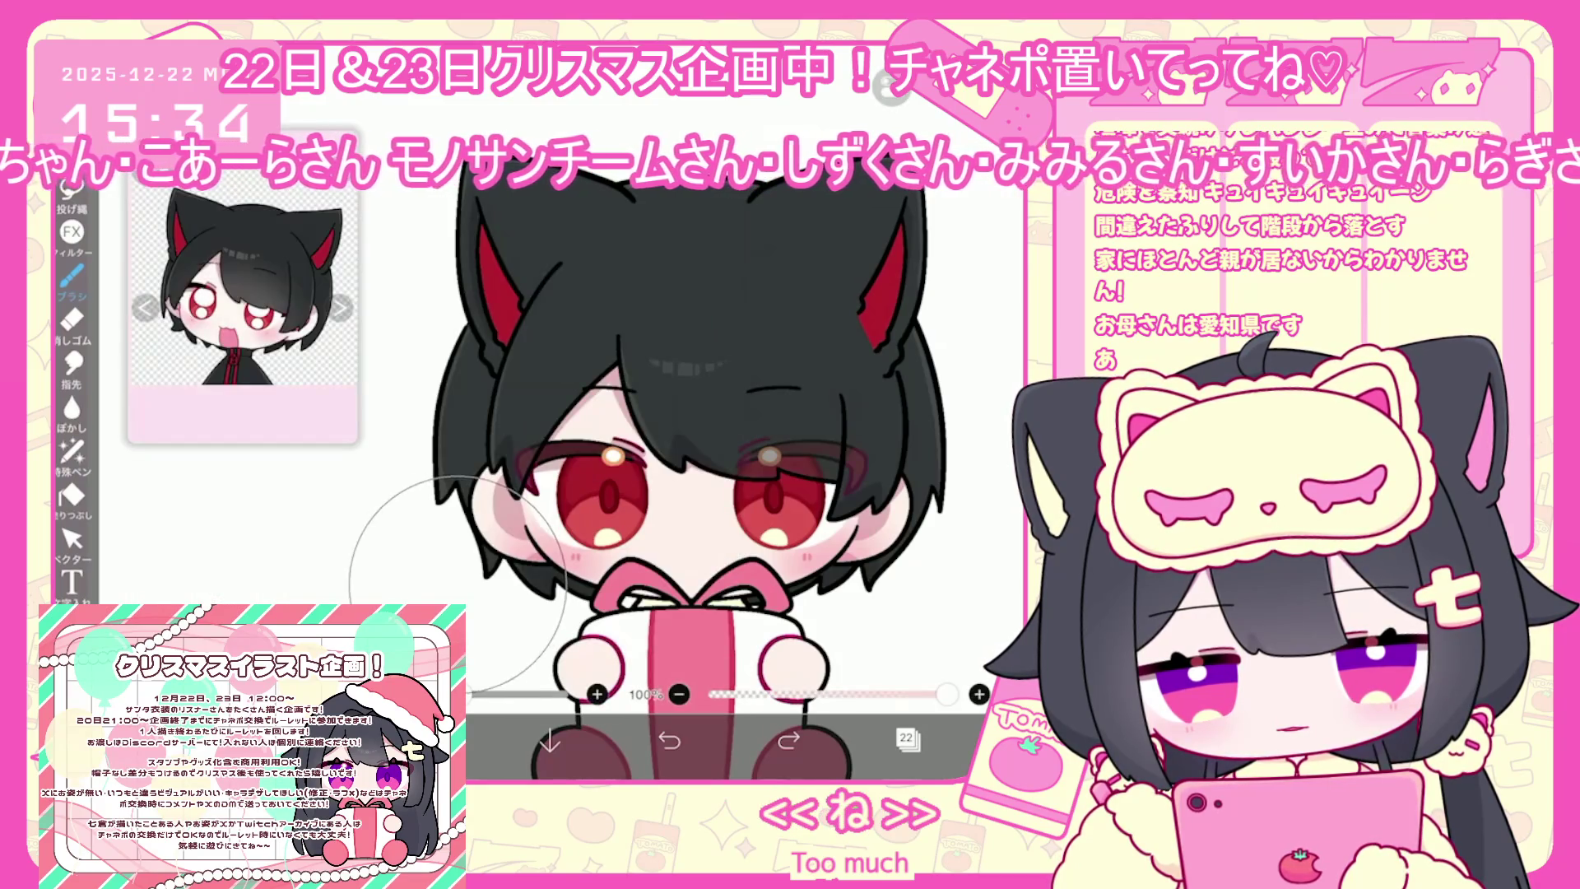
drag(552, 485, 773, 494)
key(ctrl+z)
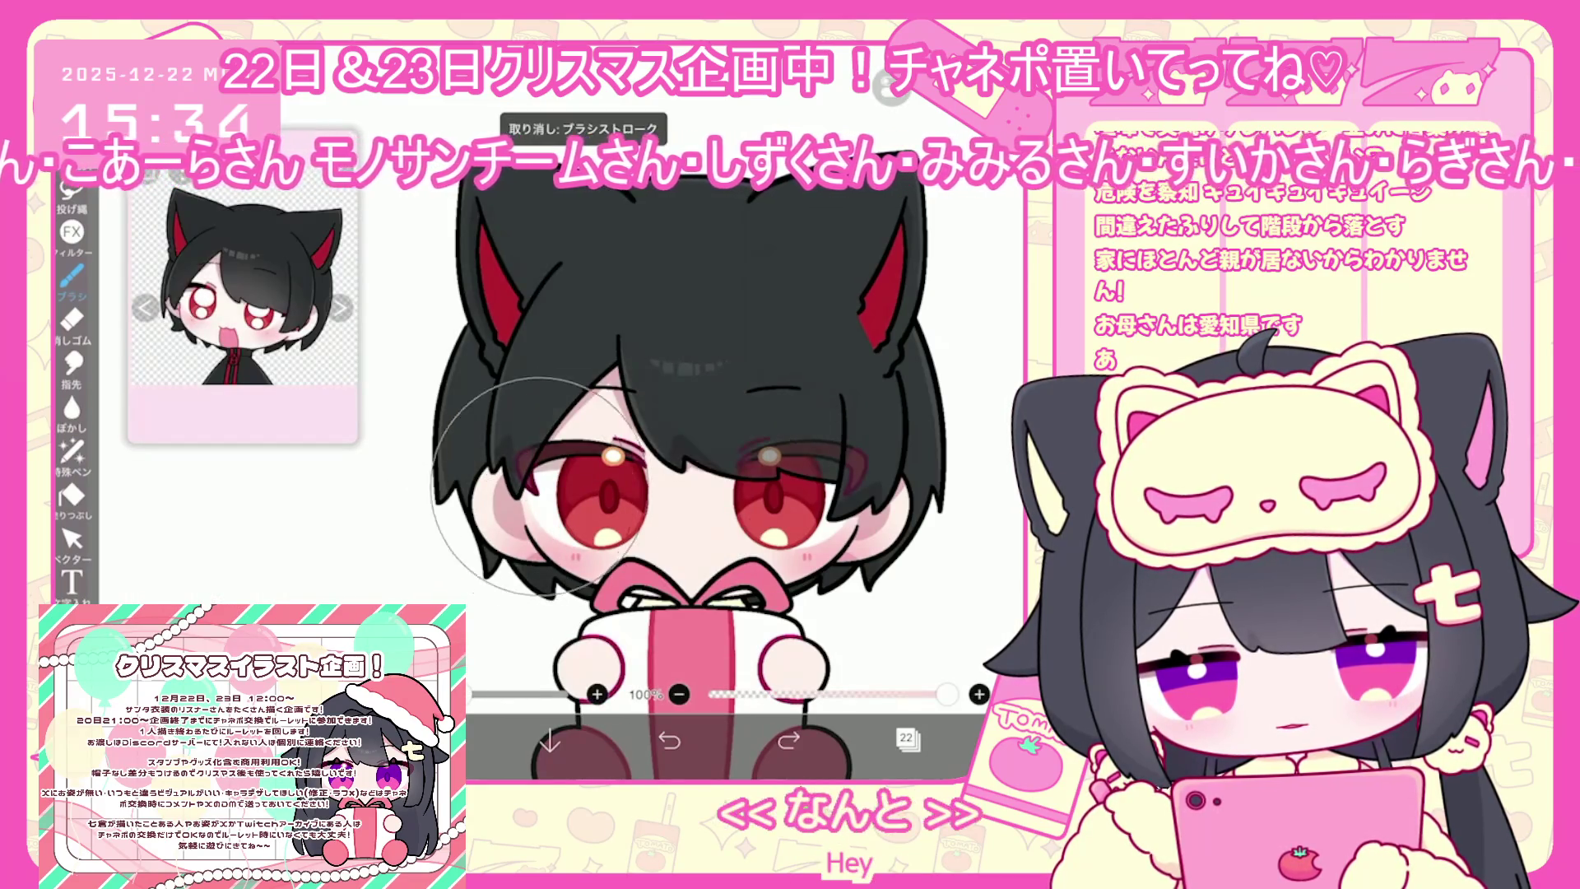
scroll(708, 460, down, 3)
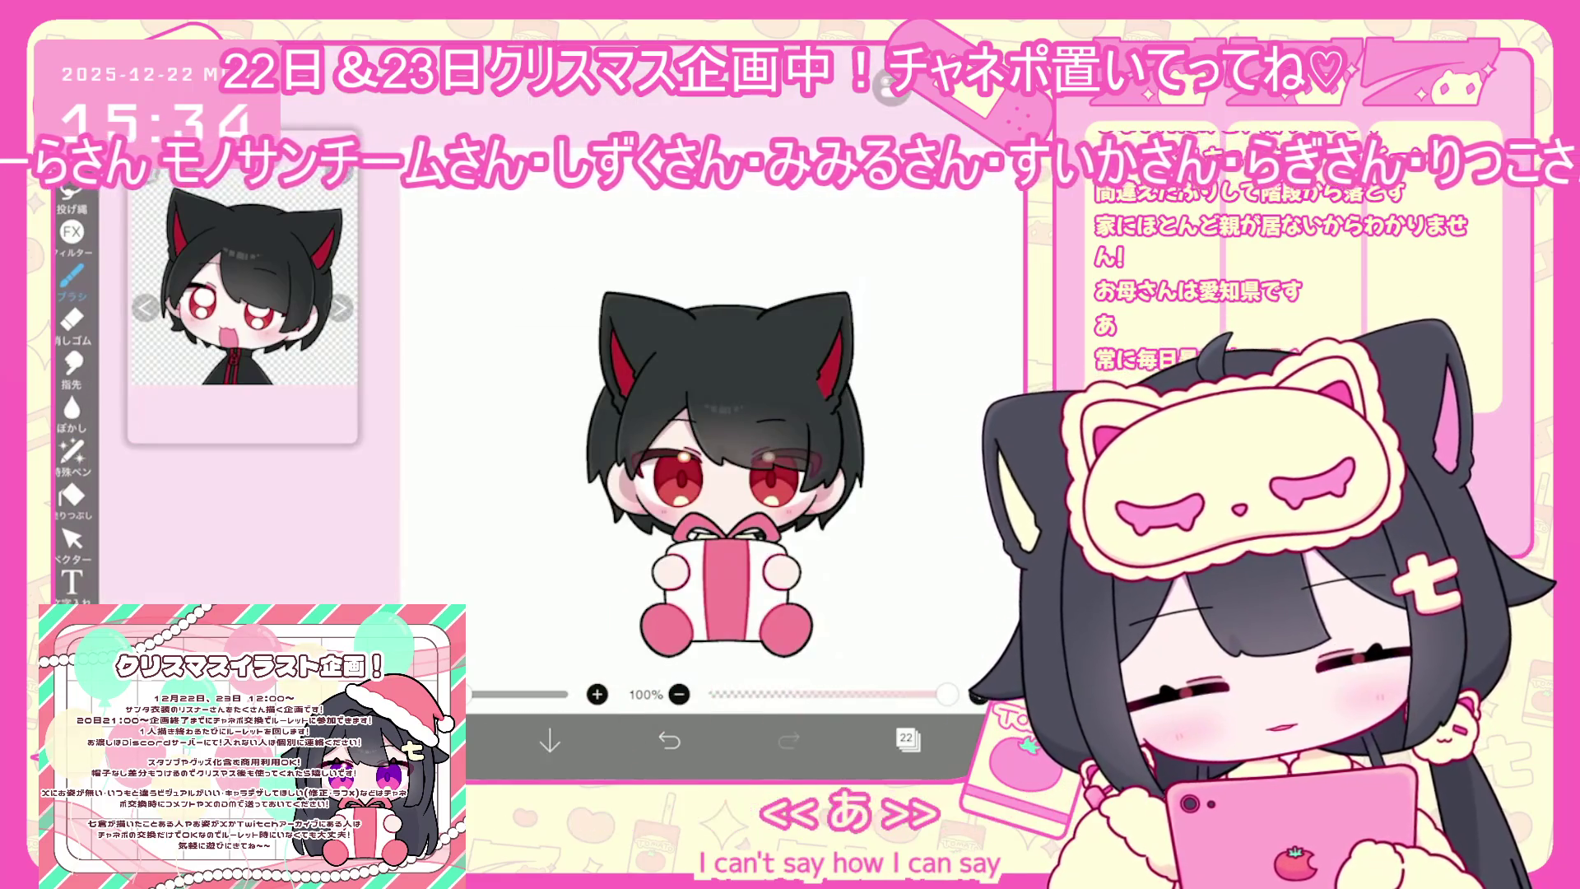
Select layer 24 and lower its opacity to 30%
scroll(708, 460, up, 3)
click(907, 739)
click(848, 520)
click(847, 589)
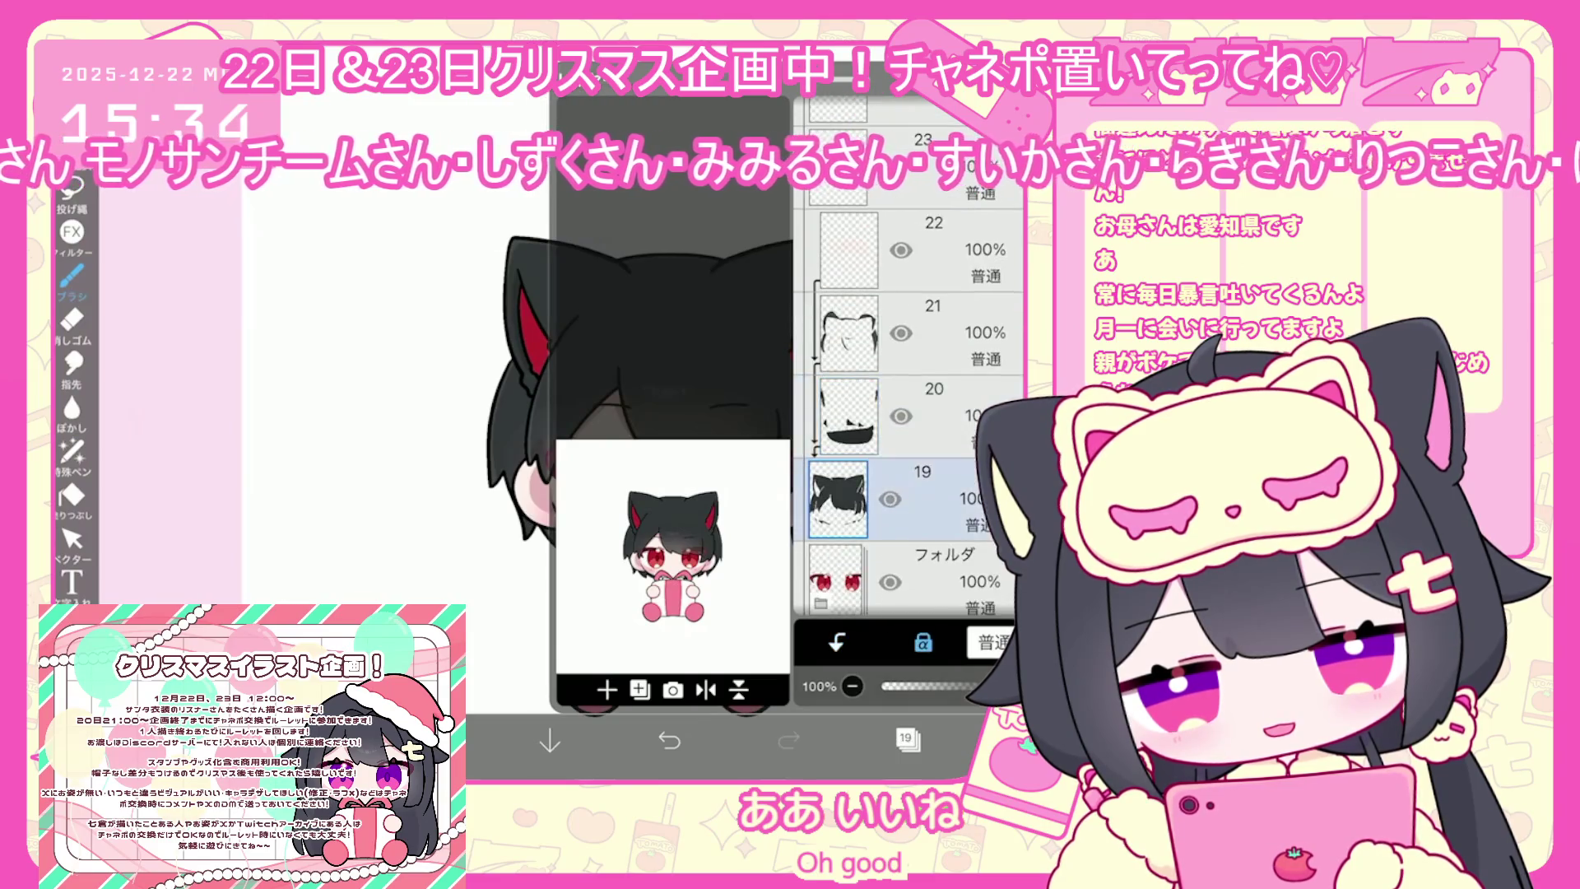
scroll(905, 428, up, 3)
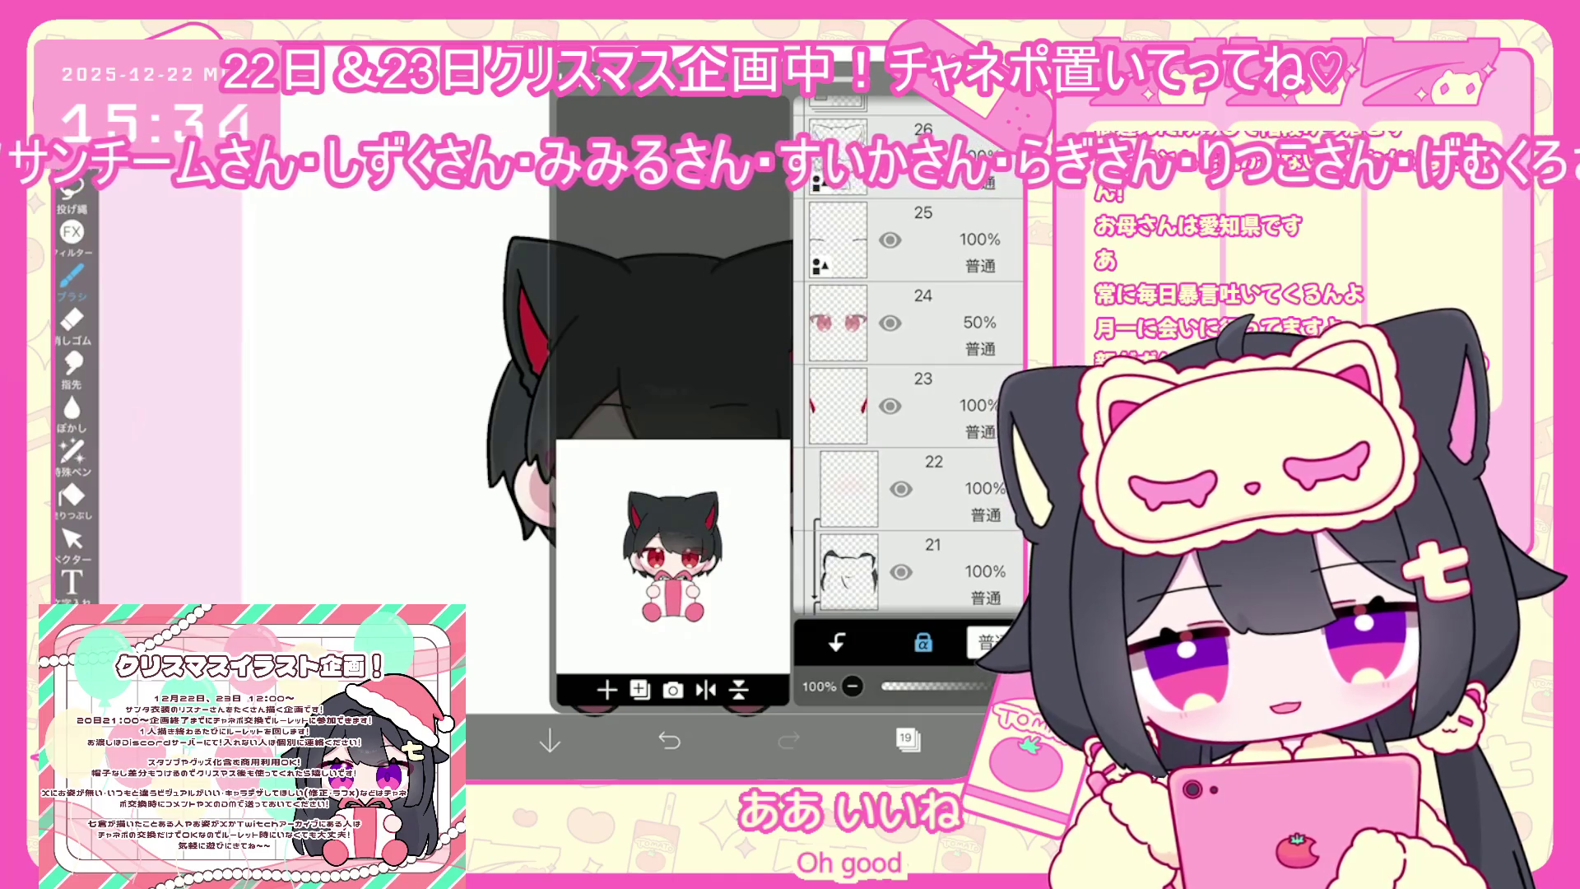
scroll(905, 428, up, 2)
click(838, 510)
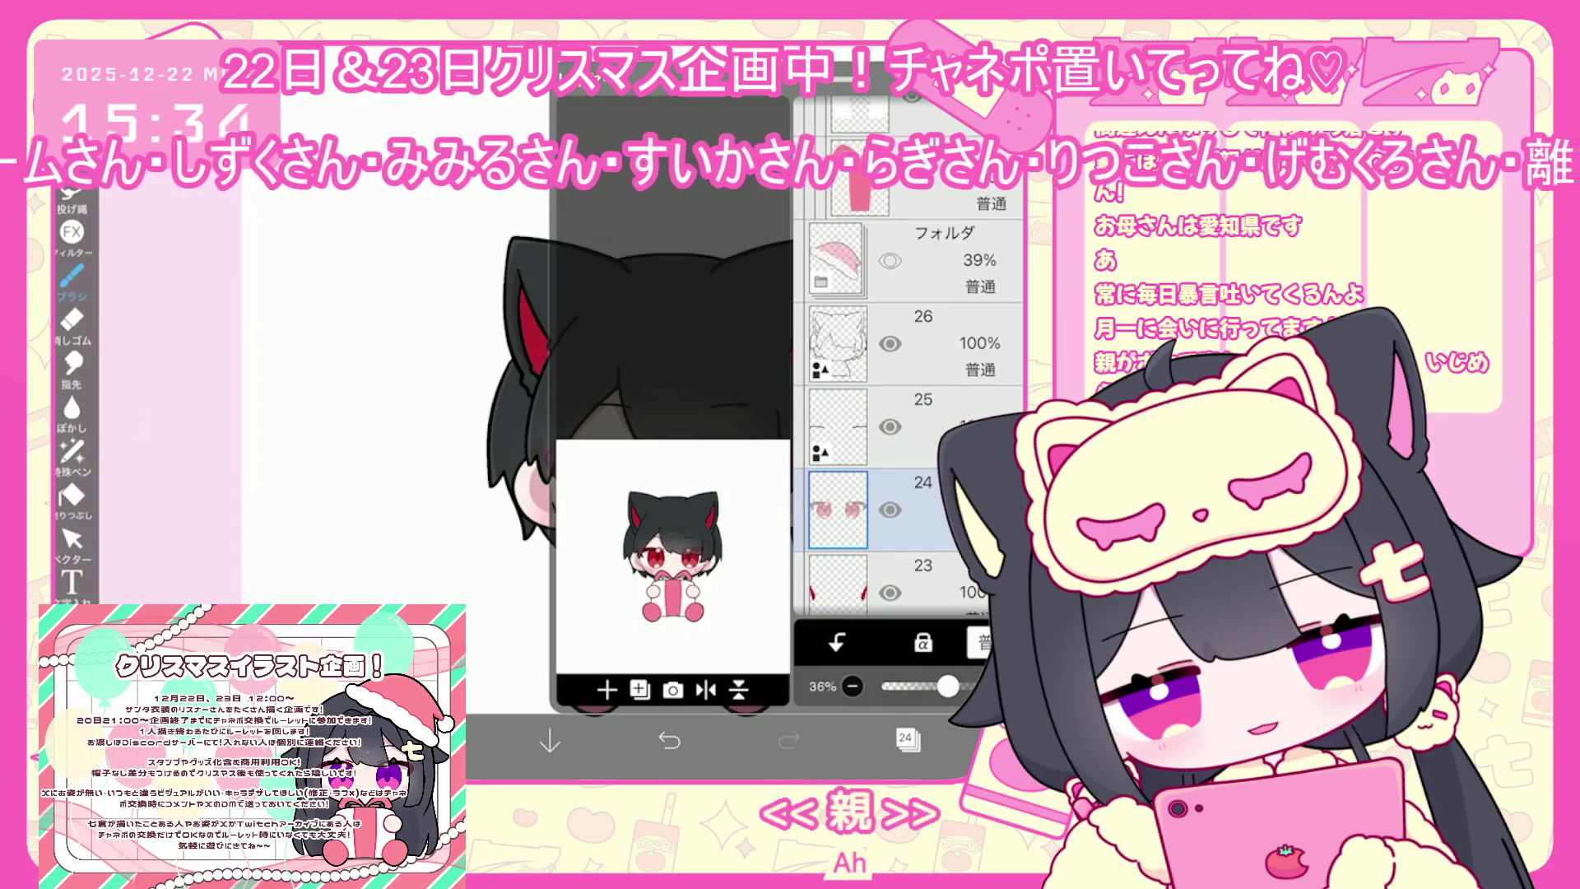
drag(948, 685, 942, 685)
click(907, 739)
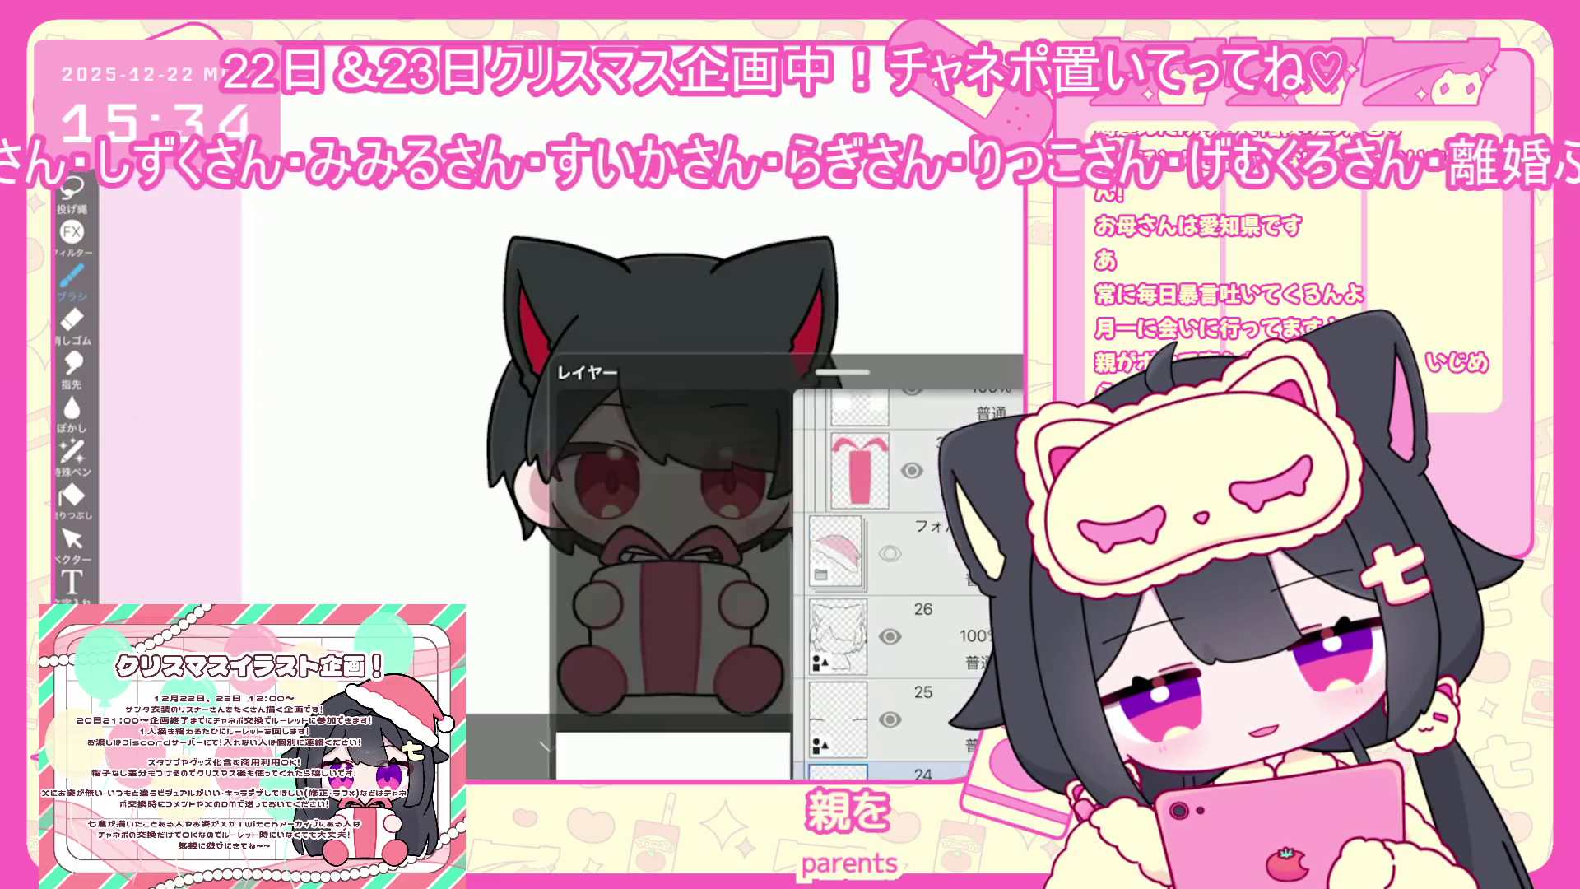
Add new empty layer 27 above layer 26
scroll(626, 428, up, 5)
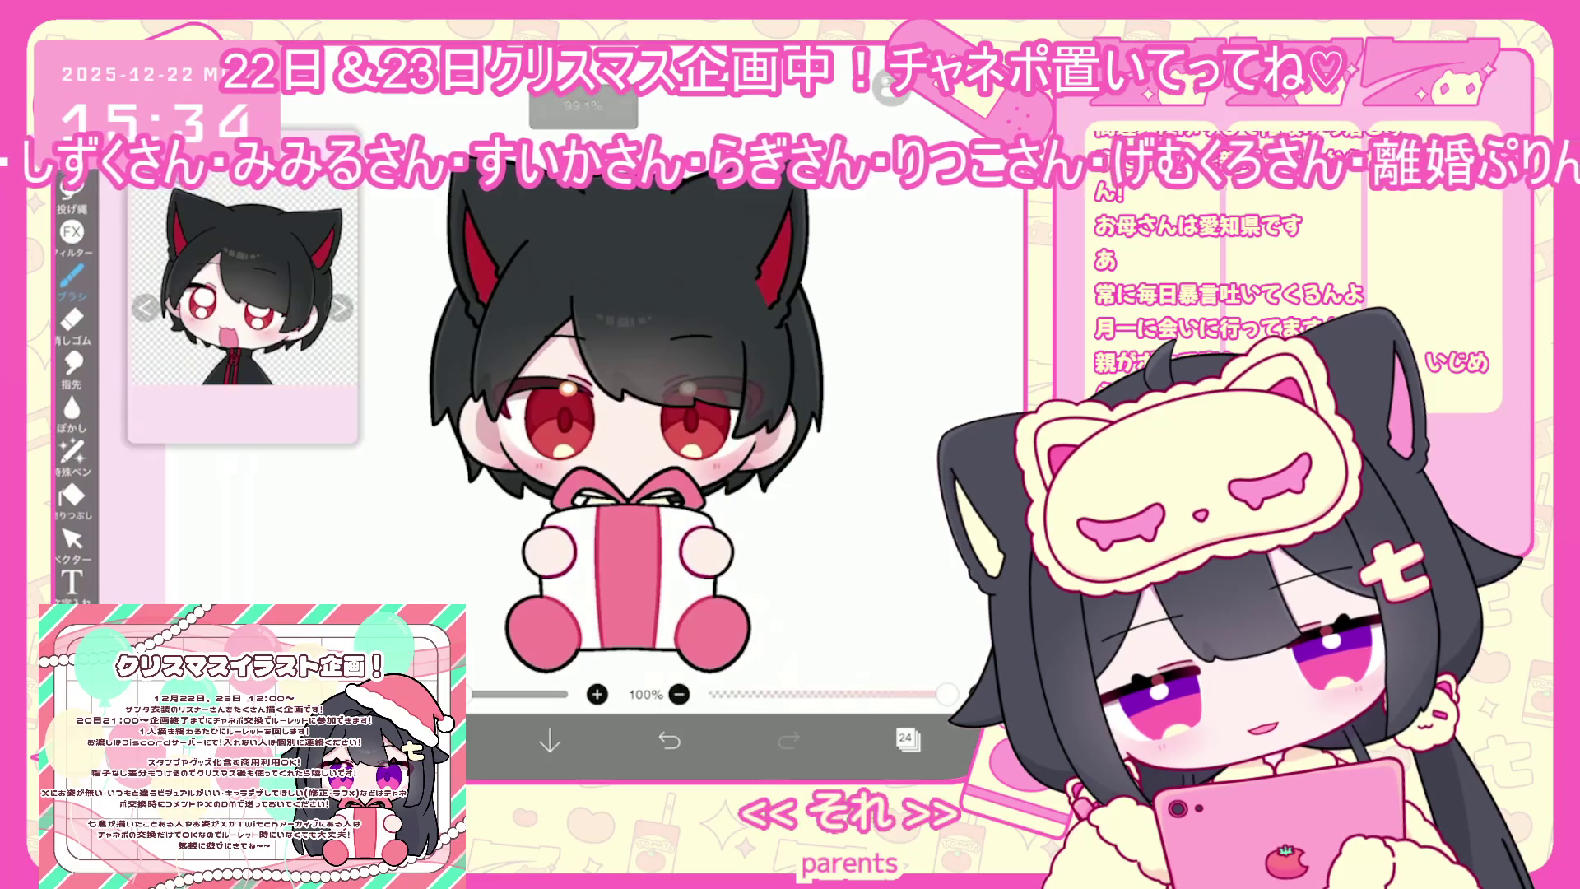
click(907, 738)
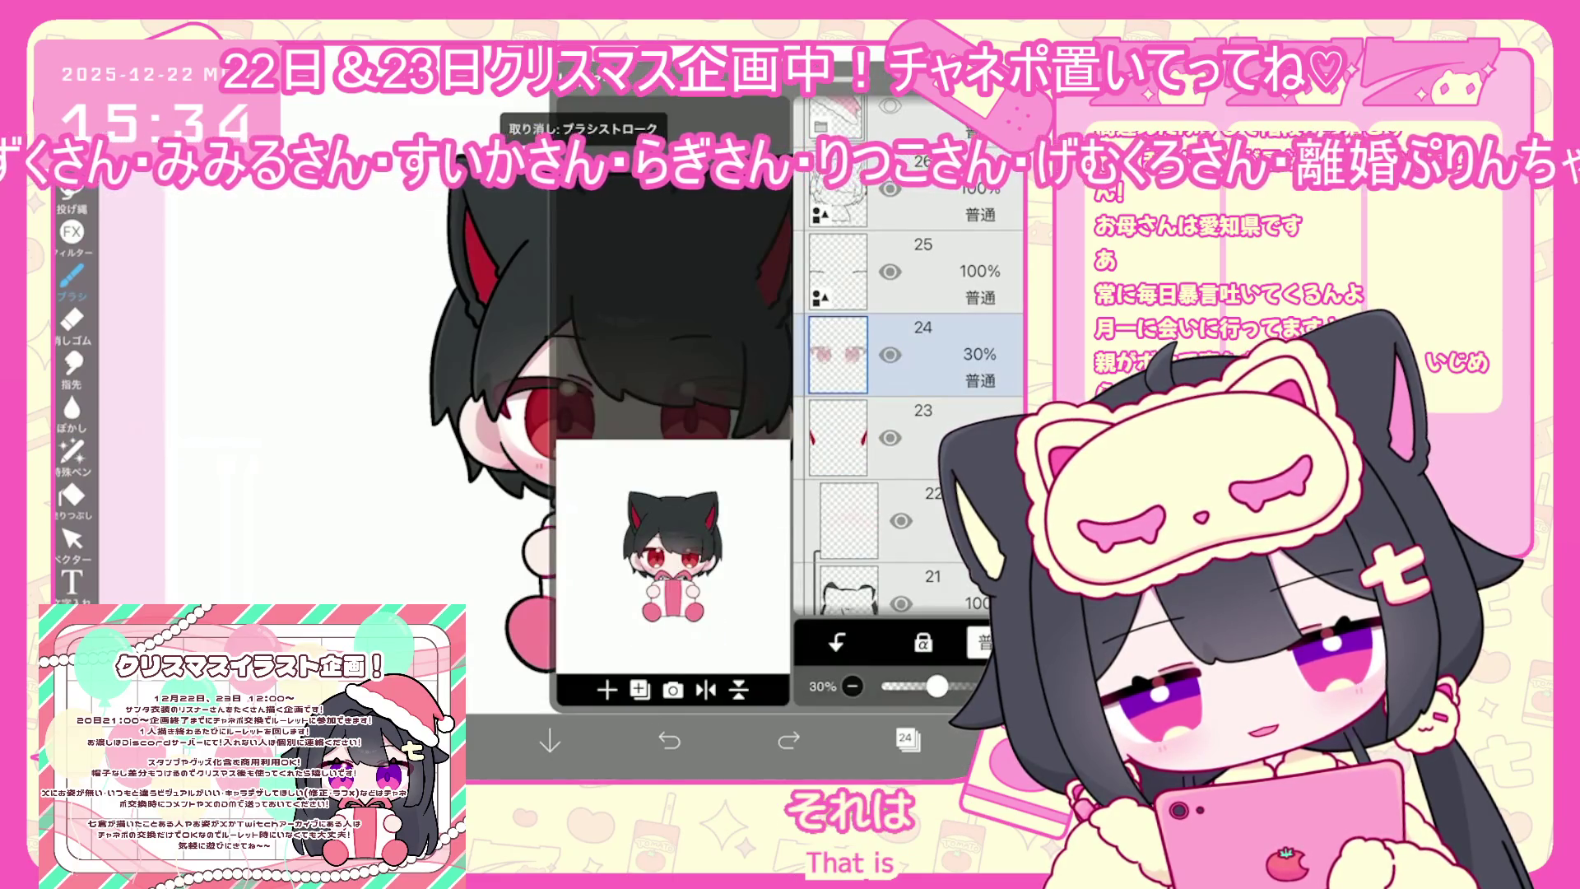
click(607, 689)
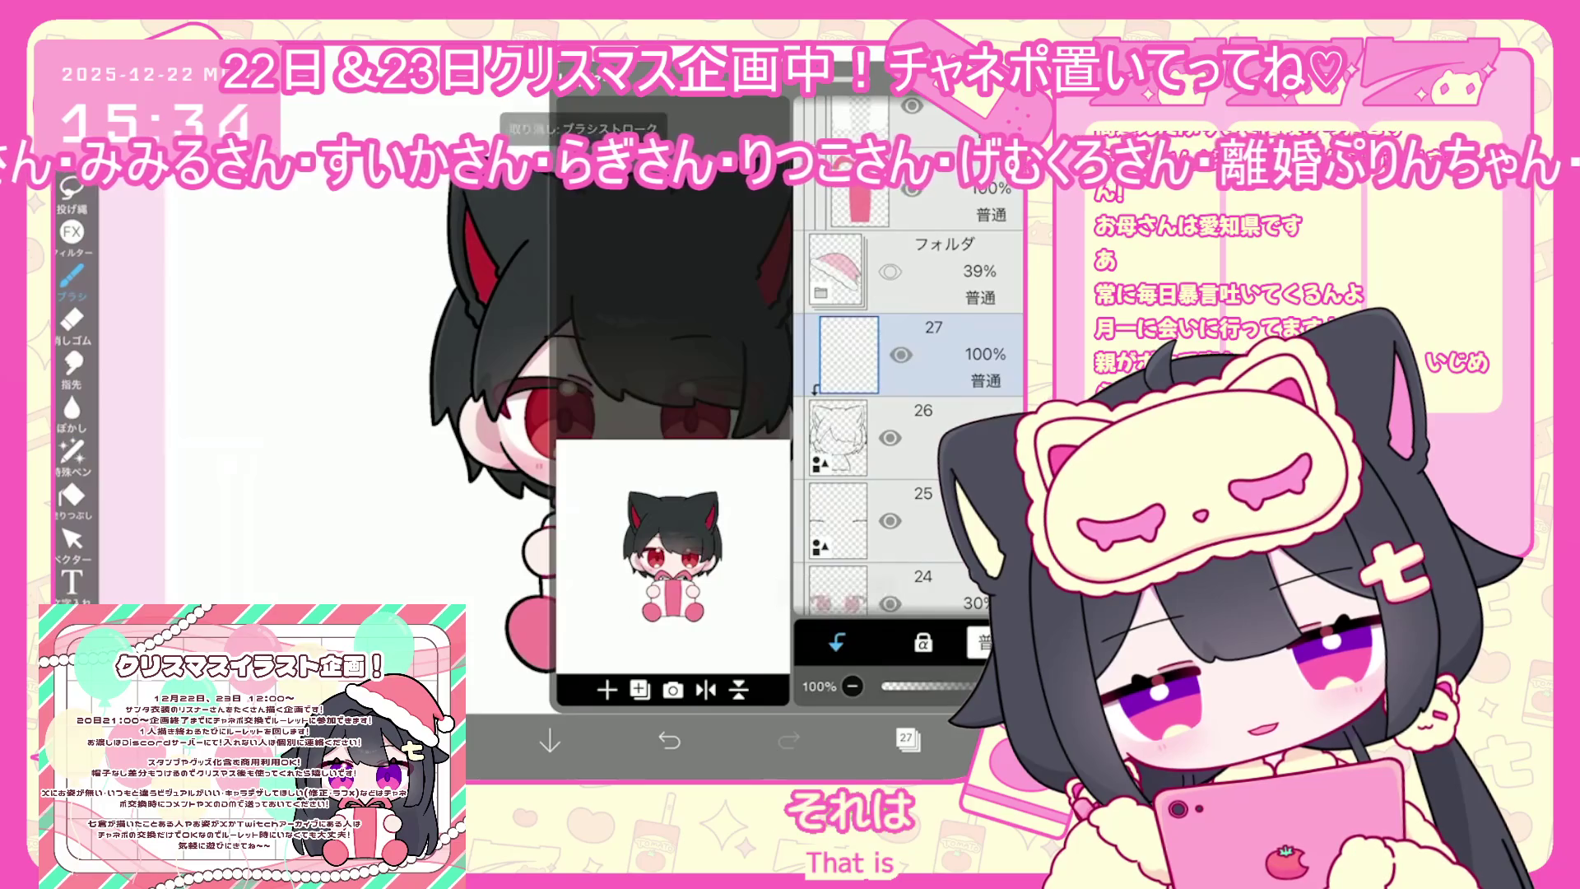
click(906, 738)
Pick a dark grey and lasso-fill bang shadows over both eyes
click(428, 741)
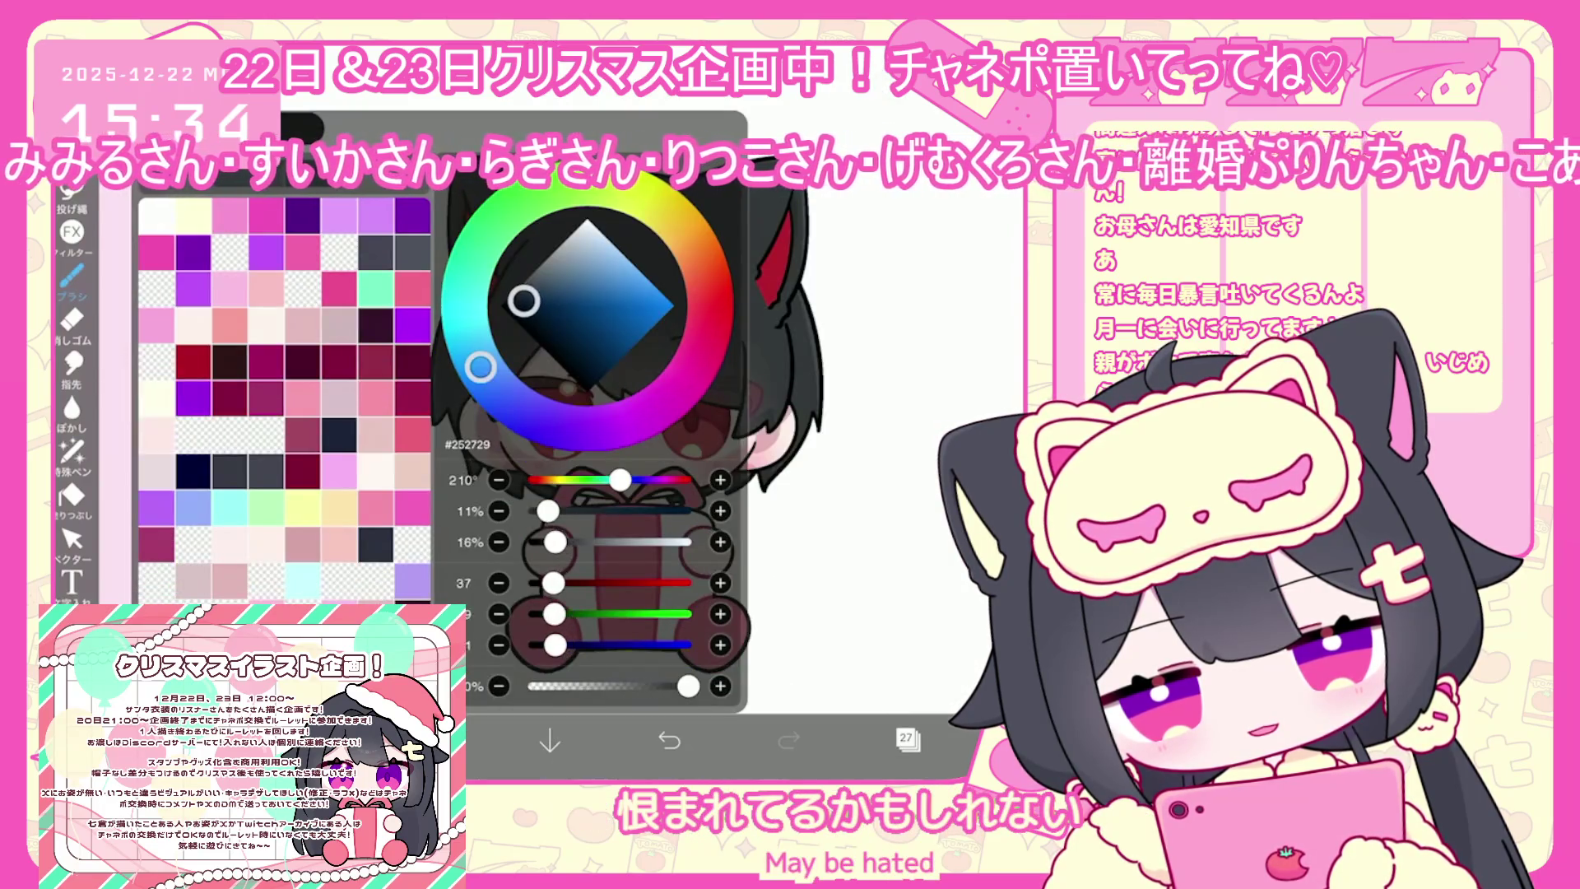
click(428, 741)
scroll(658, 412, up, 3)
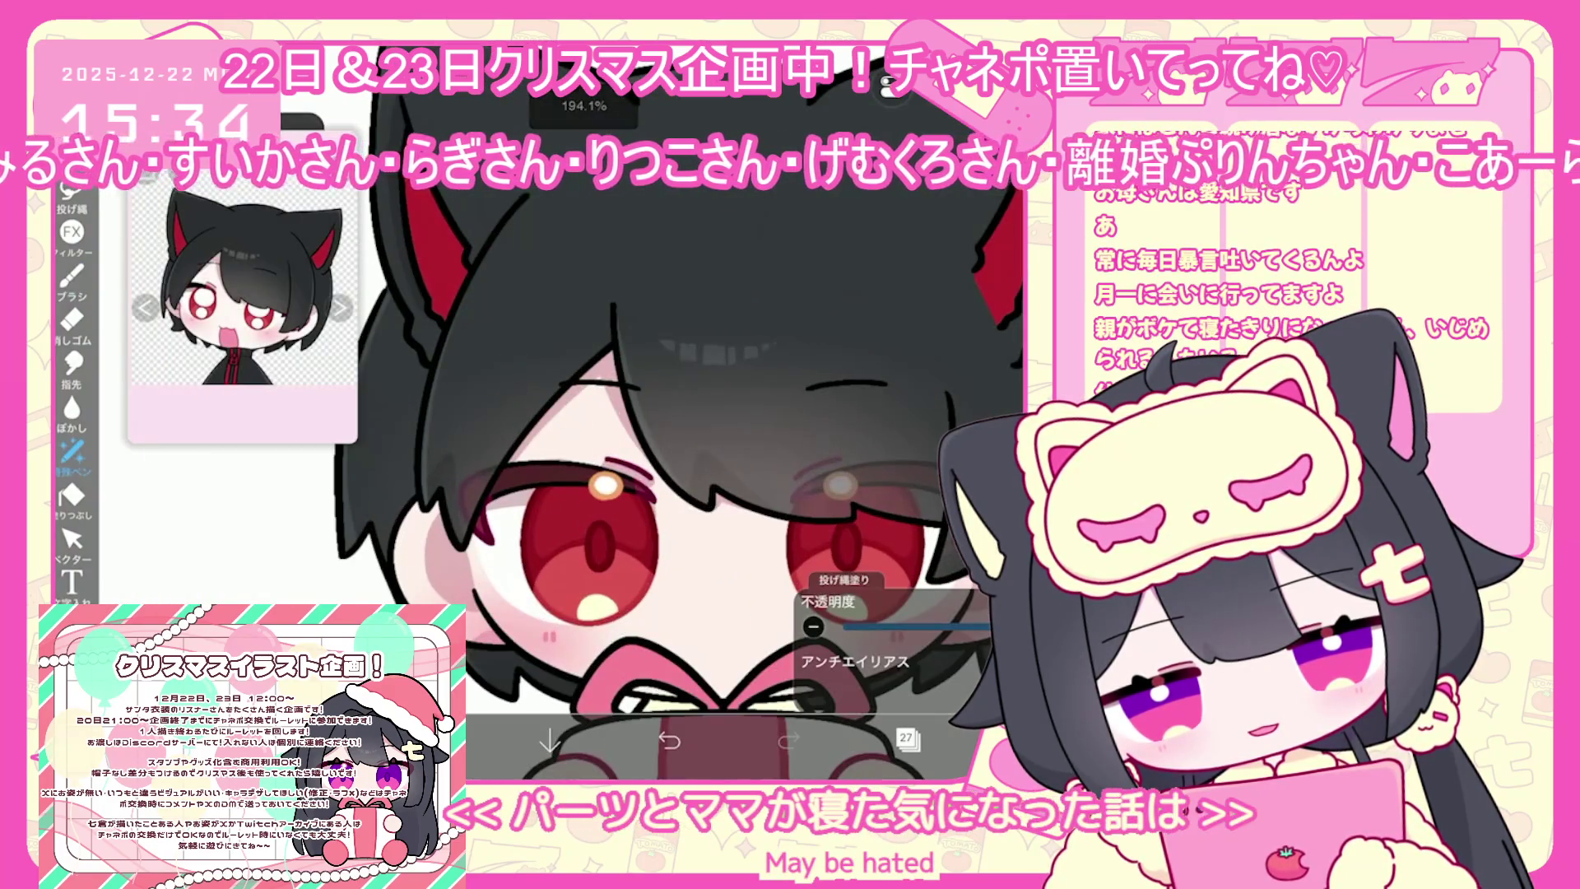
scroll(609, 494, up, 2)
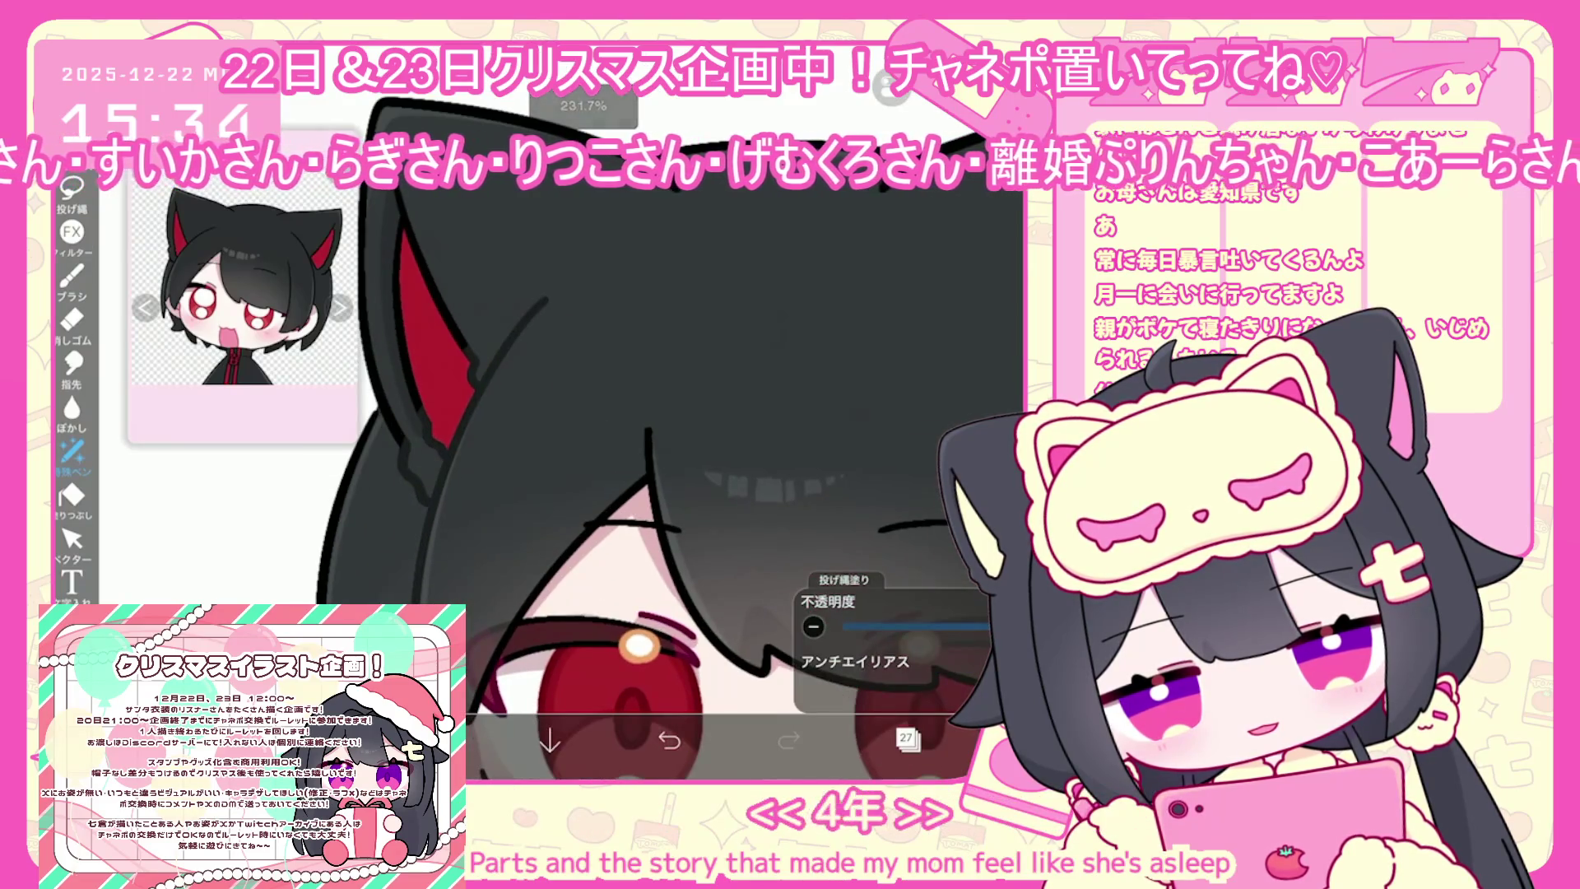
scroll(626, 453, down, 2)
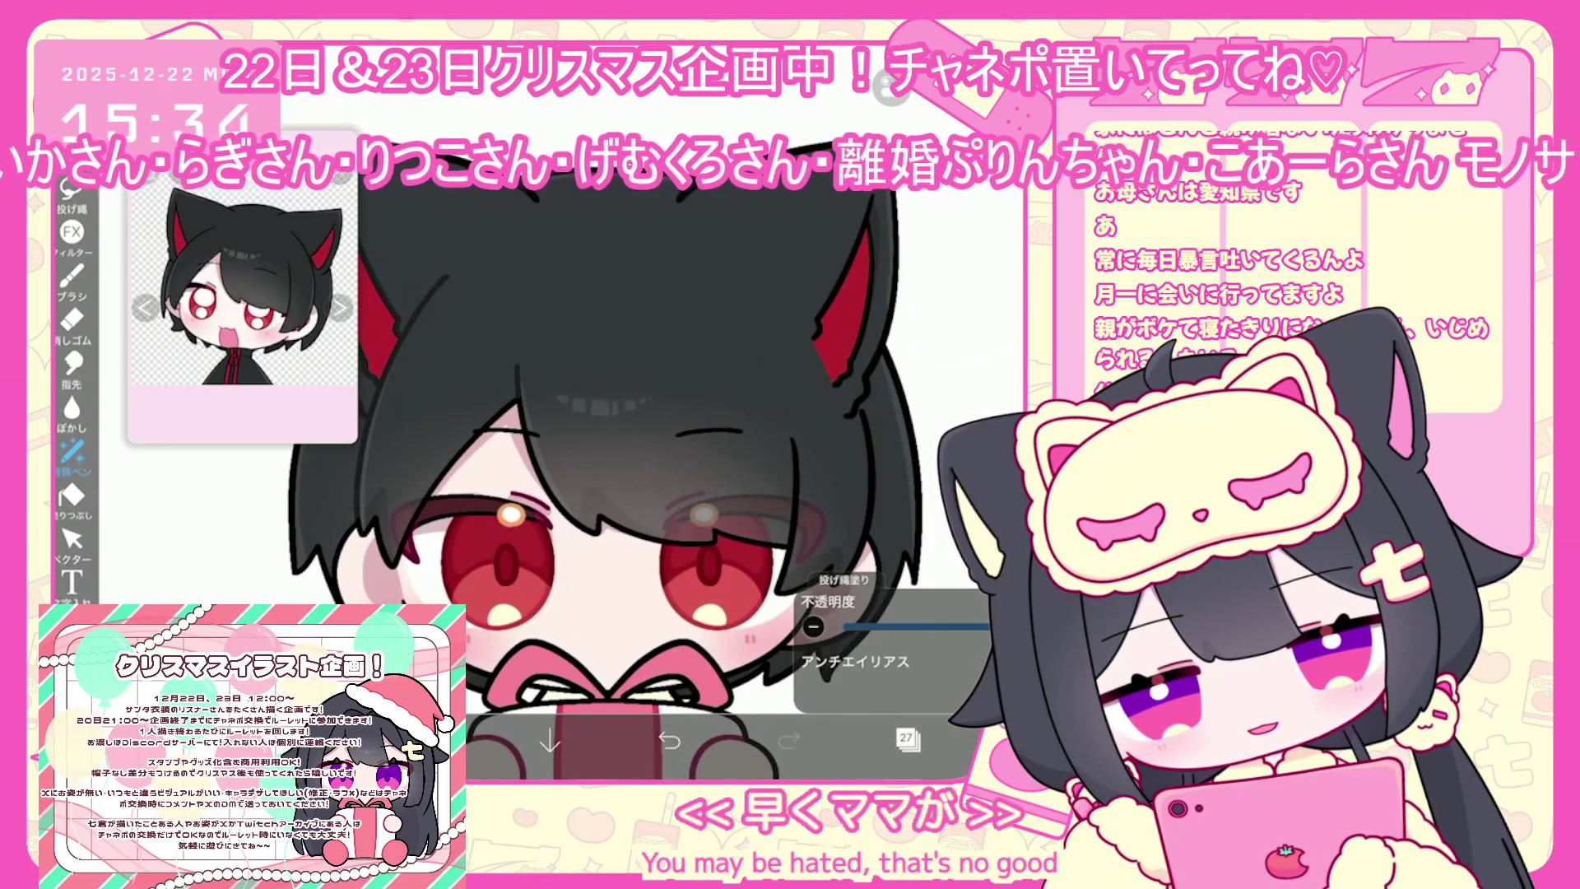
scroll(609, 411, up, 2)
key(ctrl+shift+z)
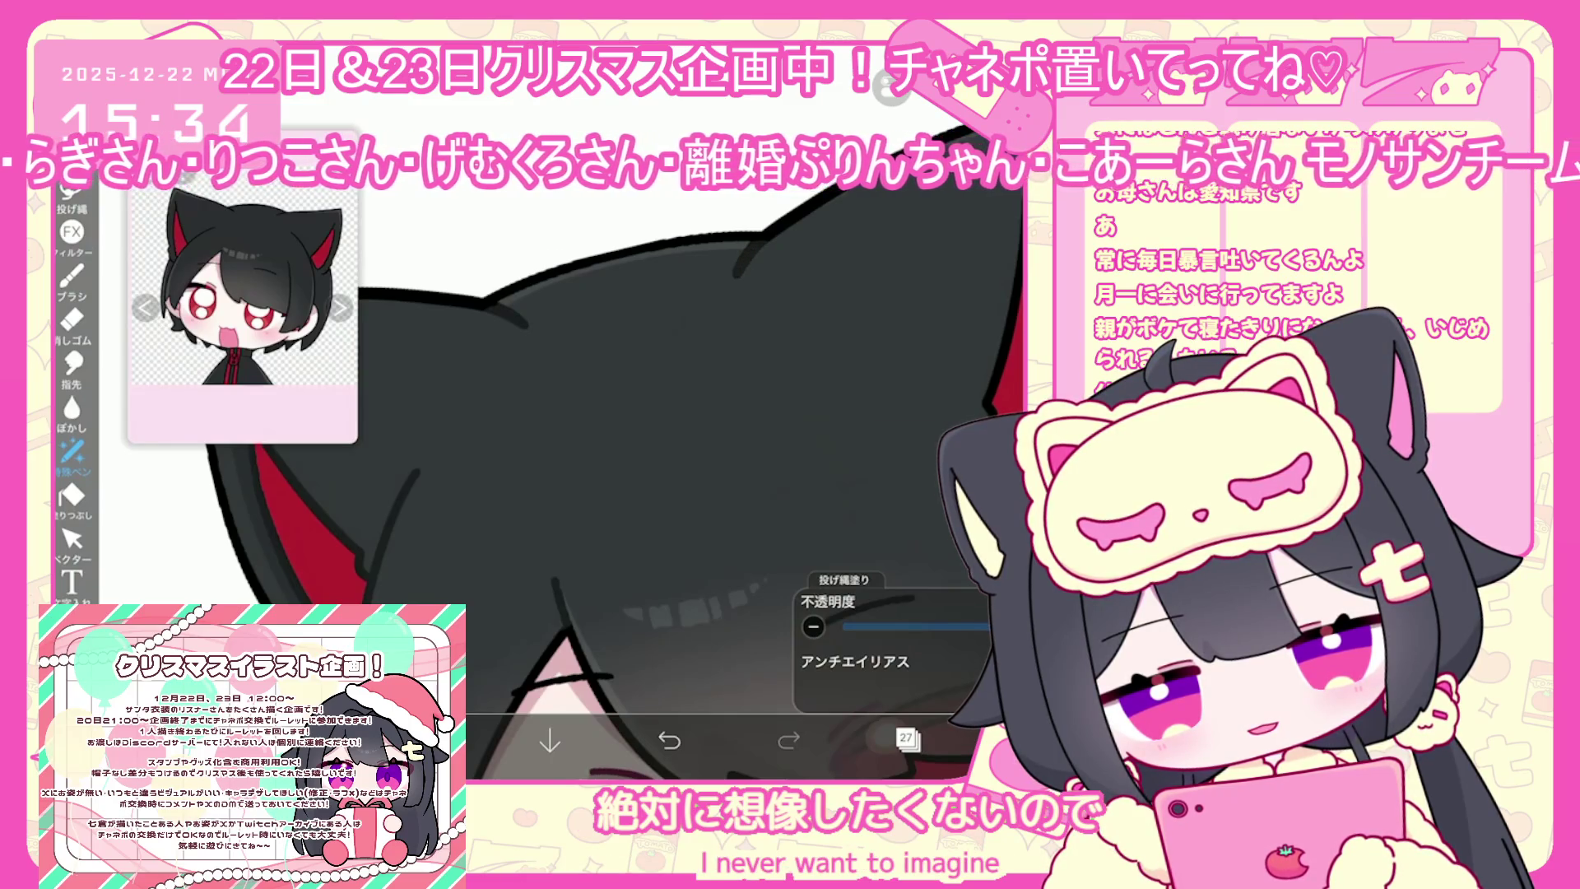
scroll(559, 428, down, 2)
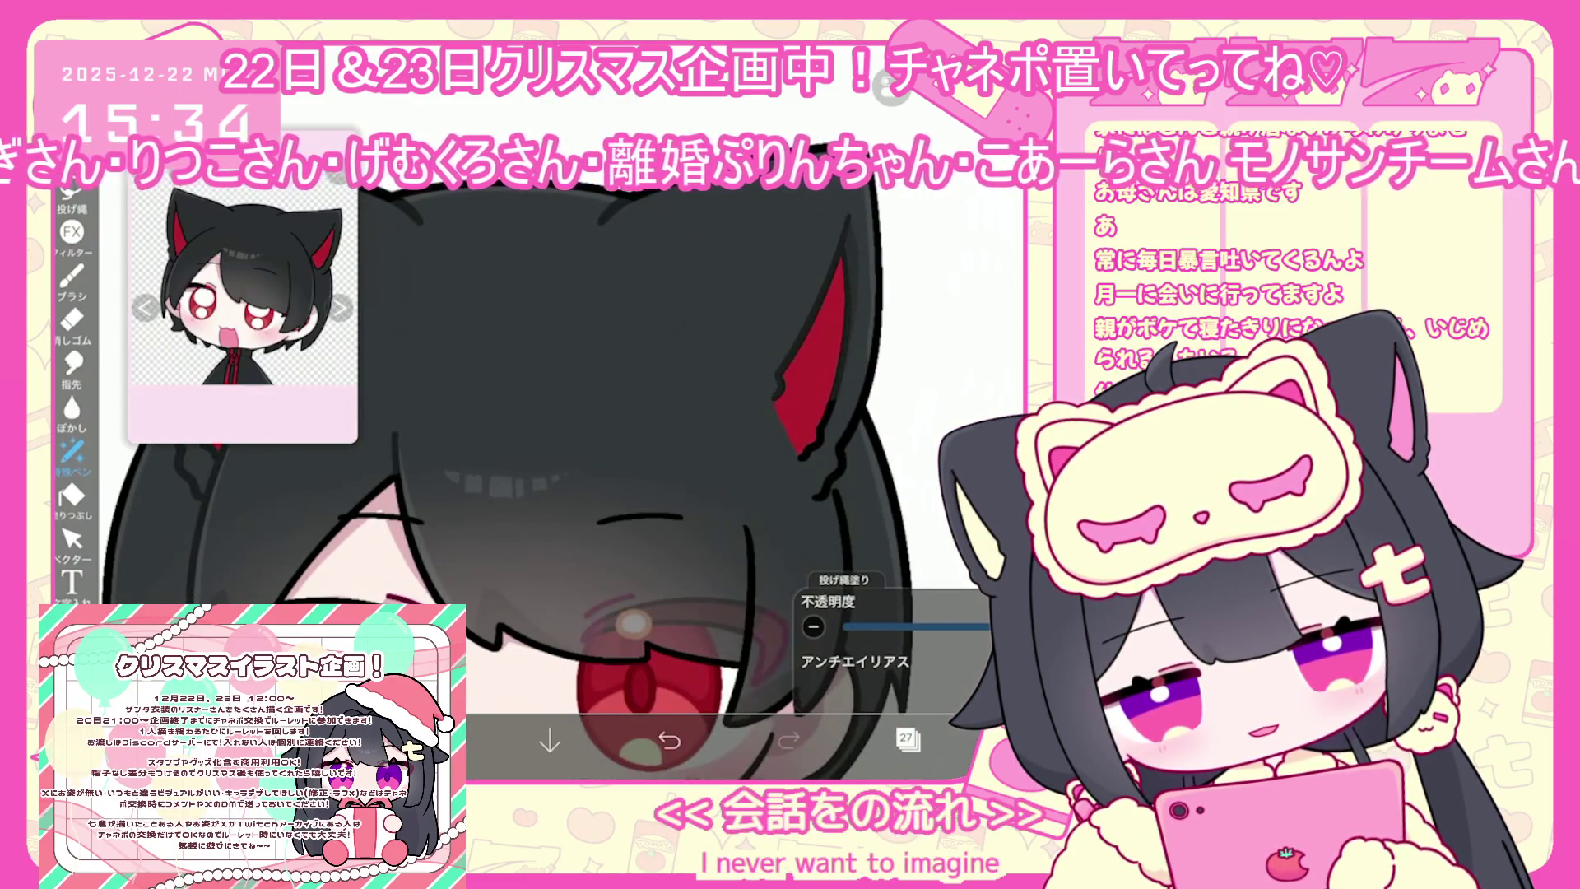
scroll(494, 411, up, 2)
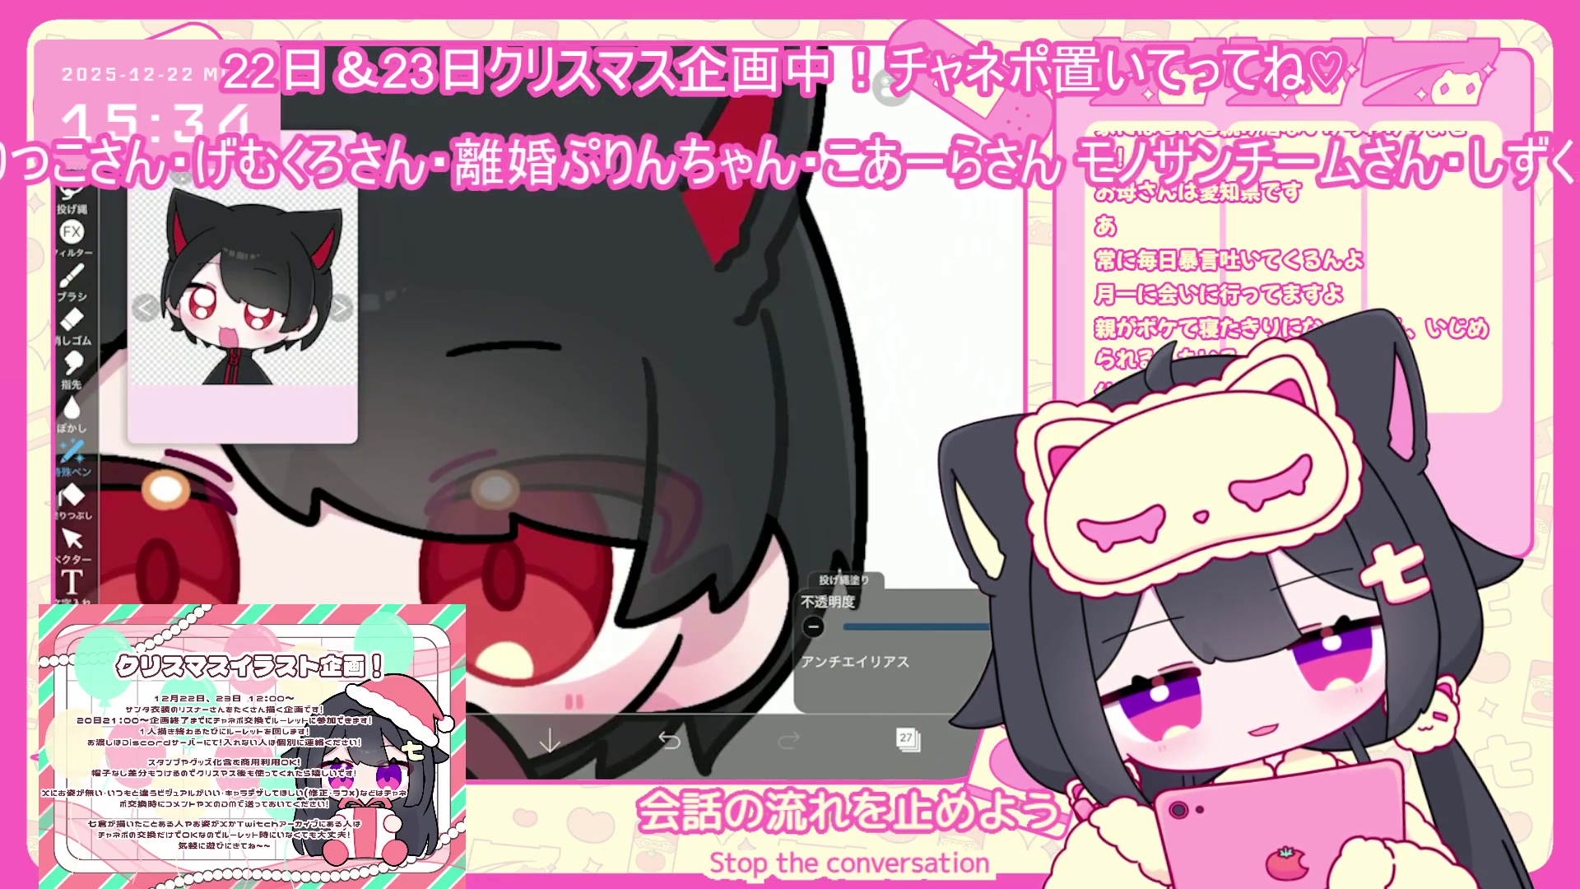
scroll(560, 428, down, 3)
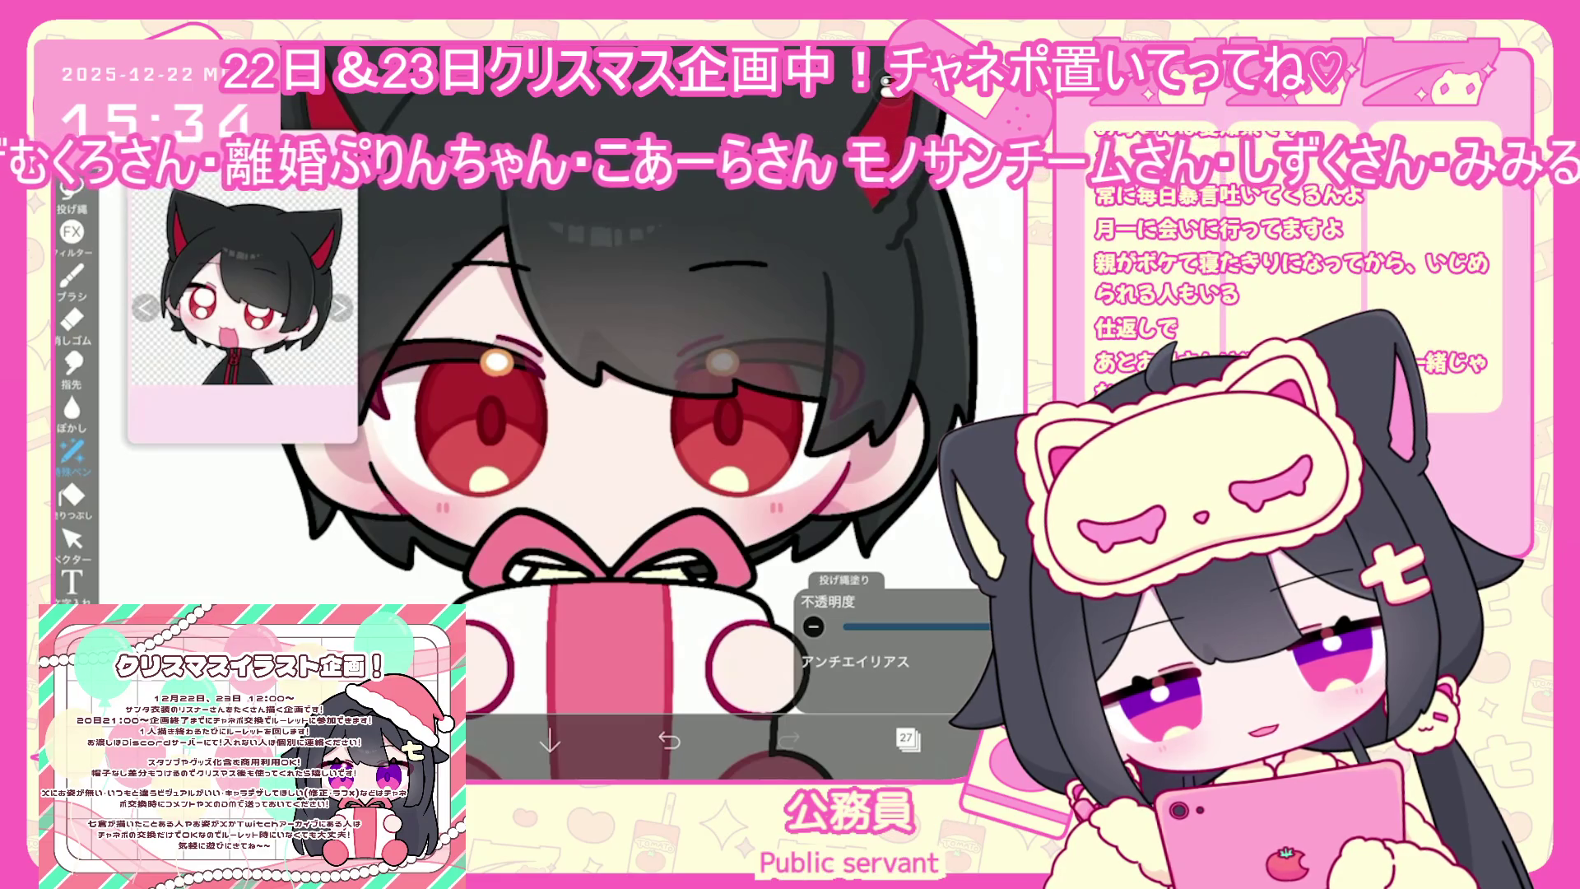
scroll(576, 412, down, 2)
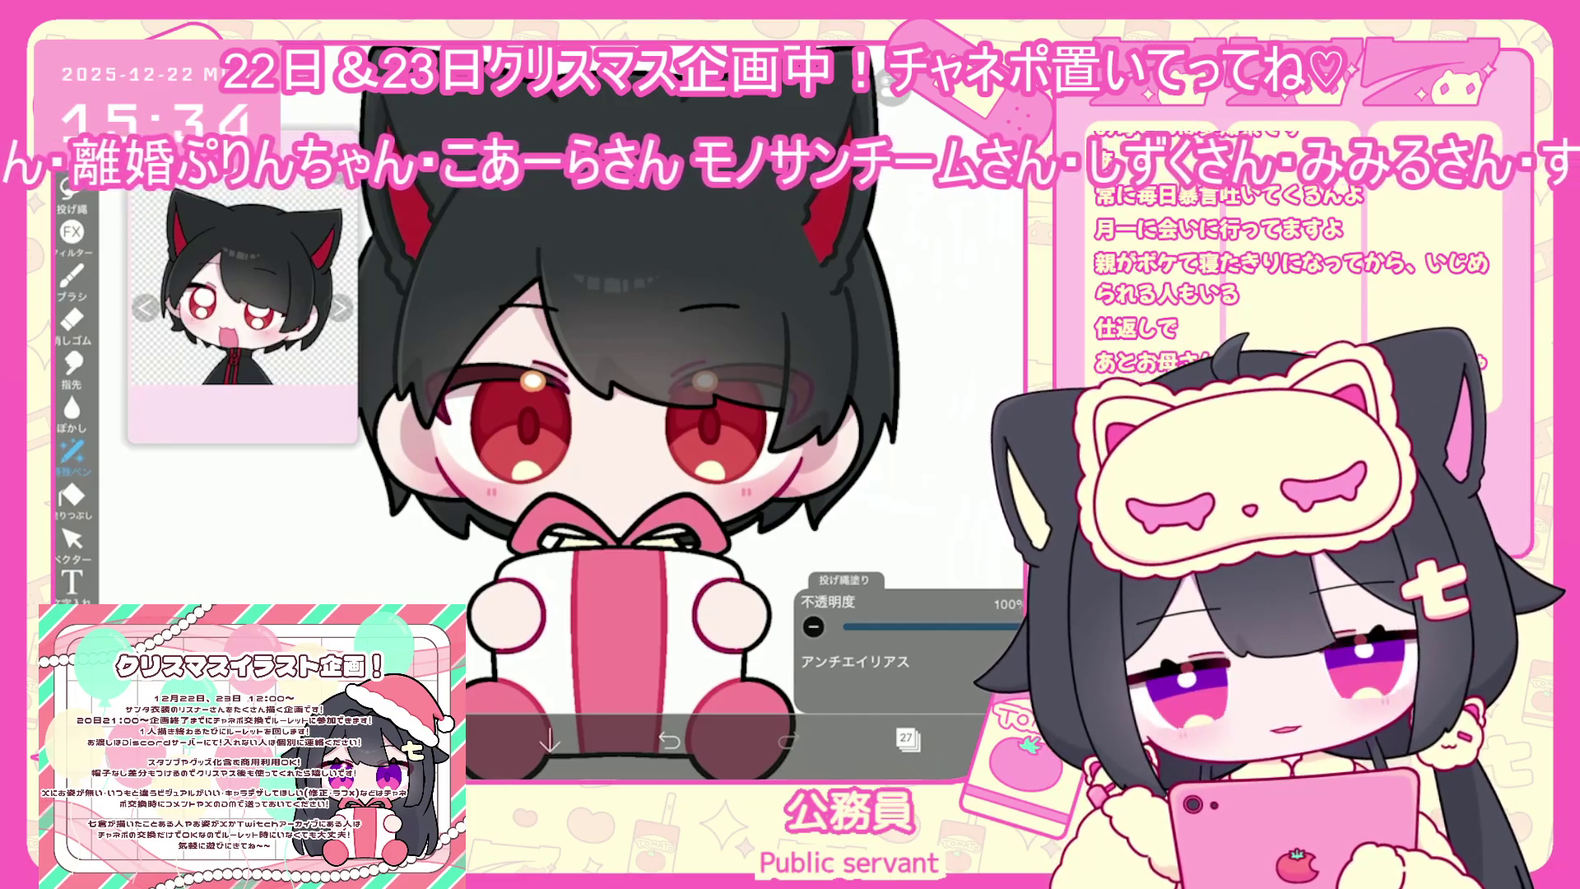
scroll(617, 452, down, 3)
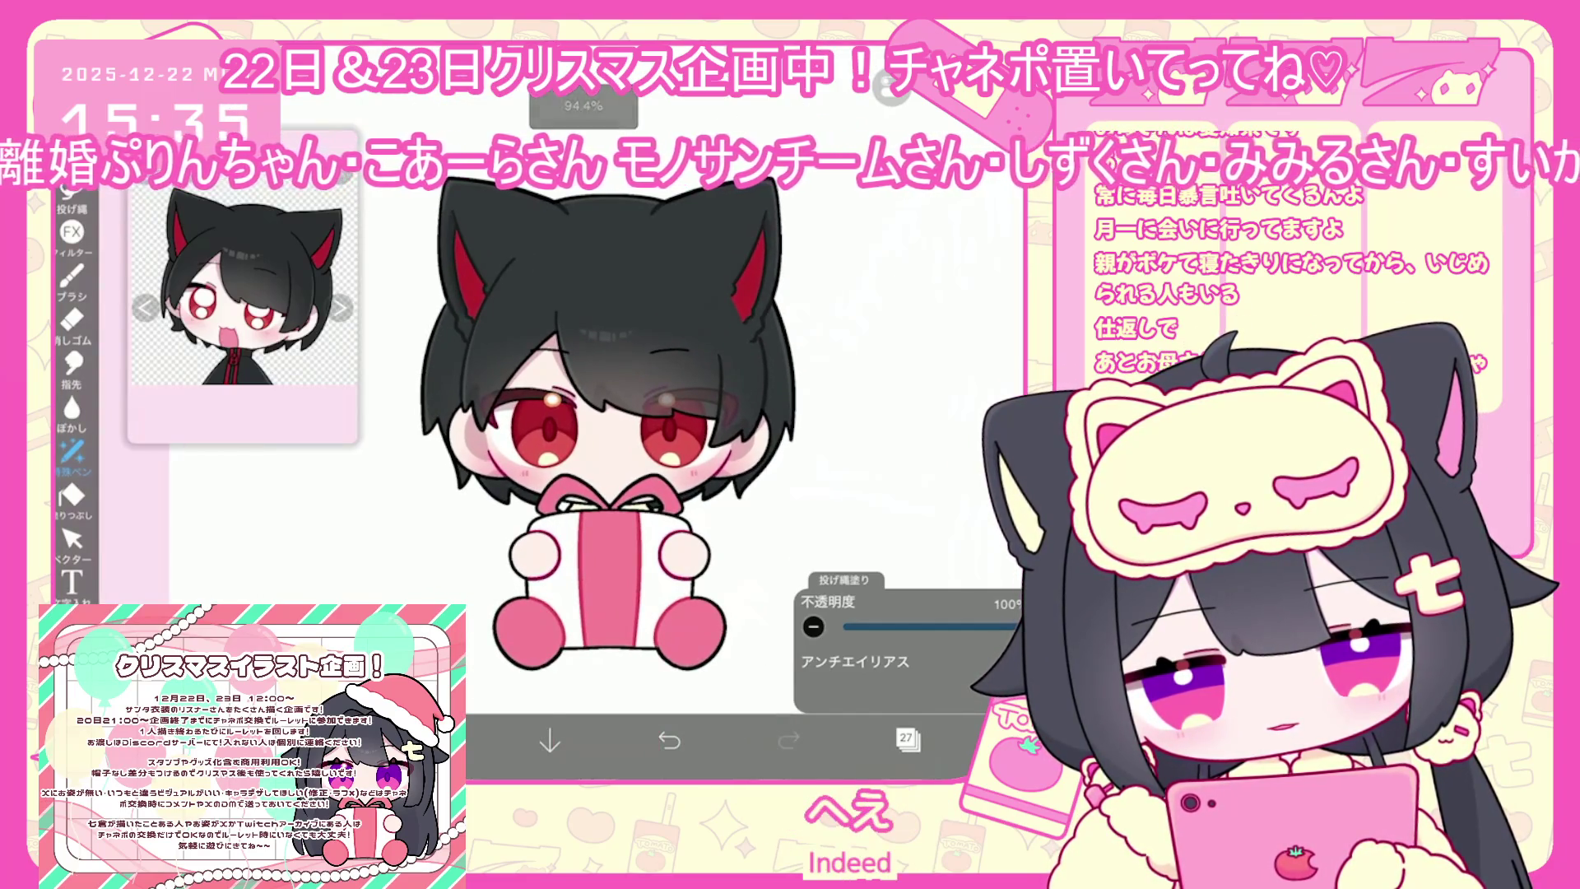
Transform the Santa hat folder about 31 px right and 15 px up
click(908, 738)
click(913, 362)
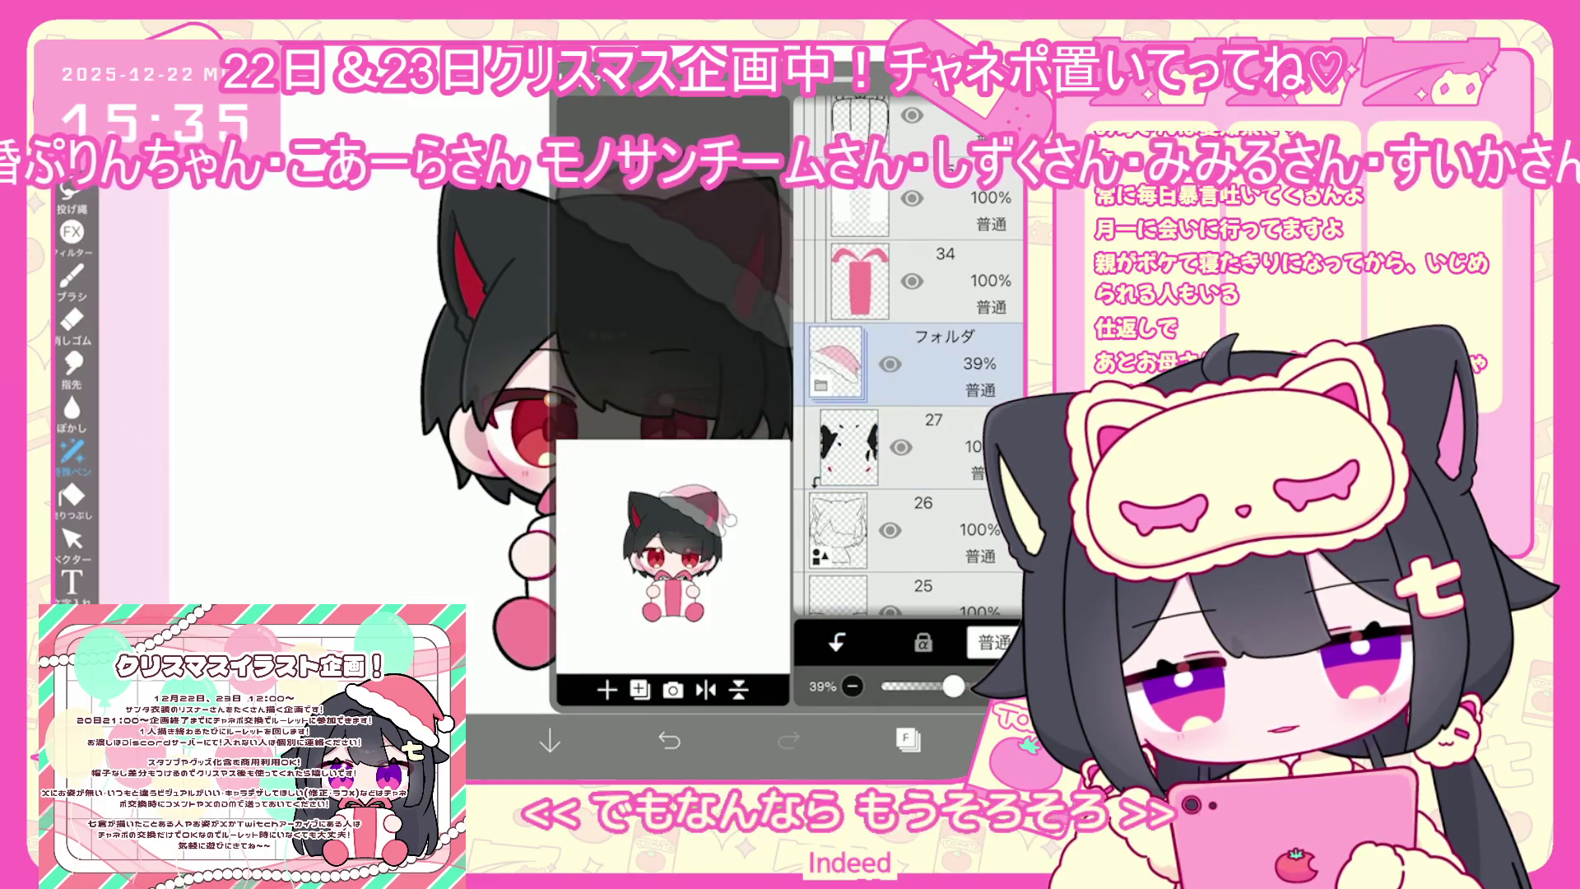
key(ctrl+t)
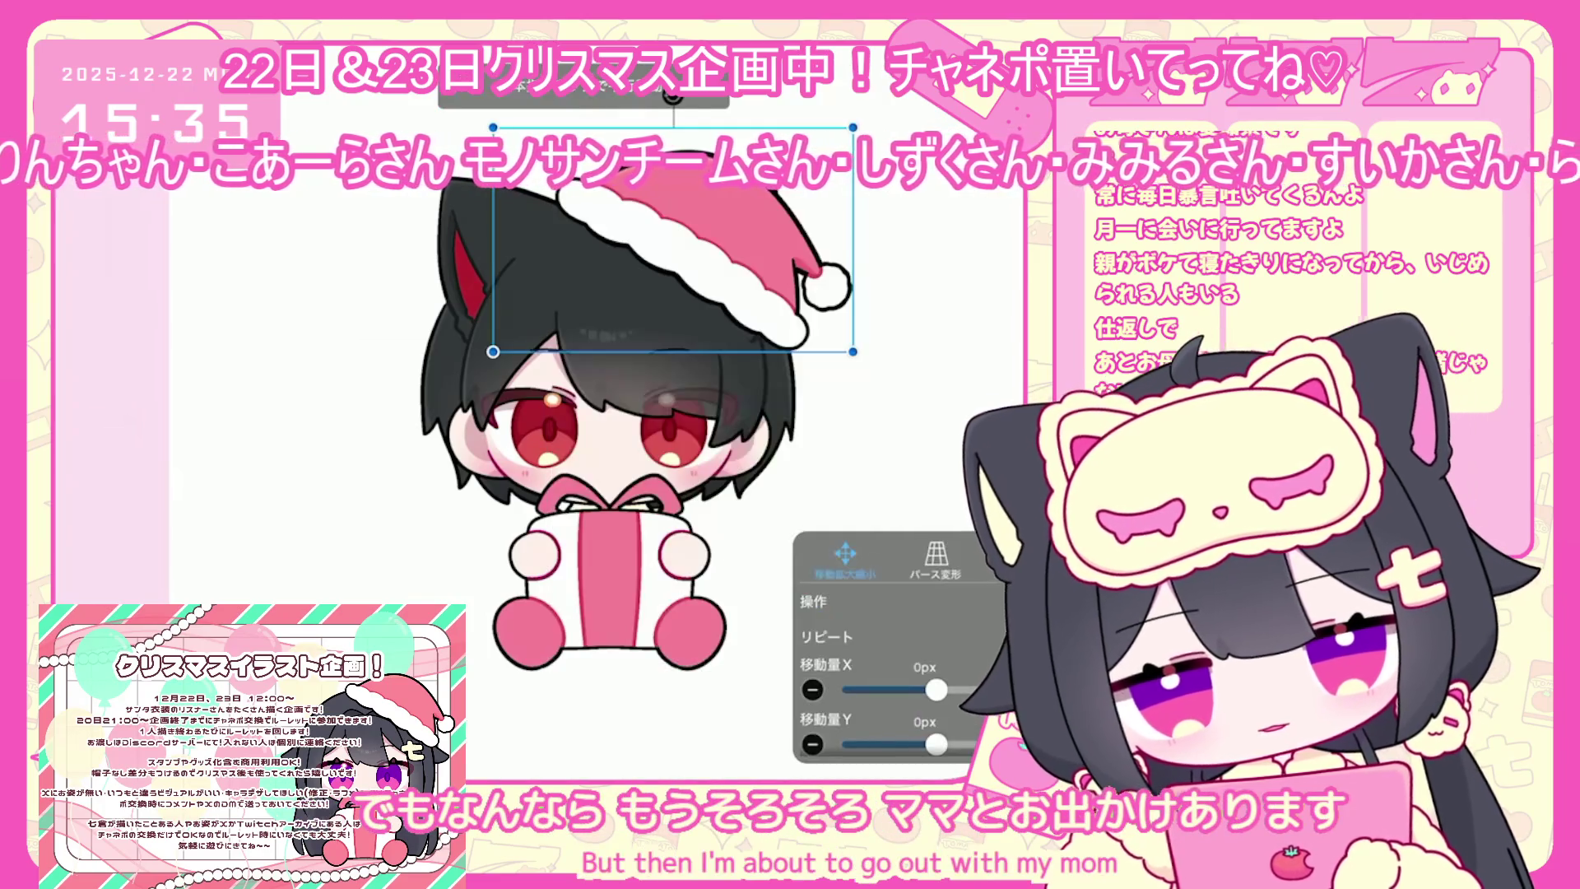
drag(675, 247, 687, 239)
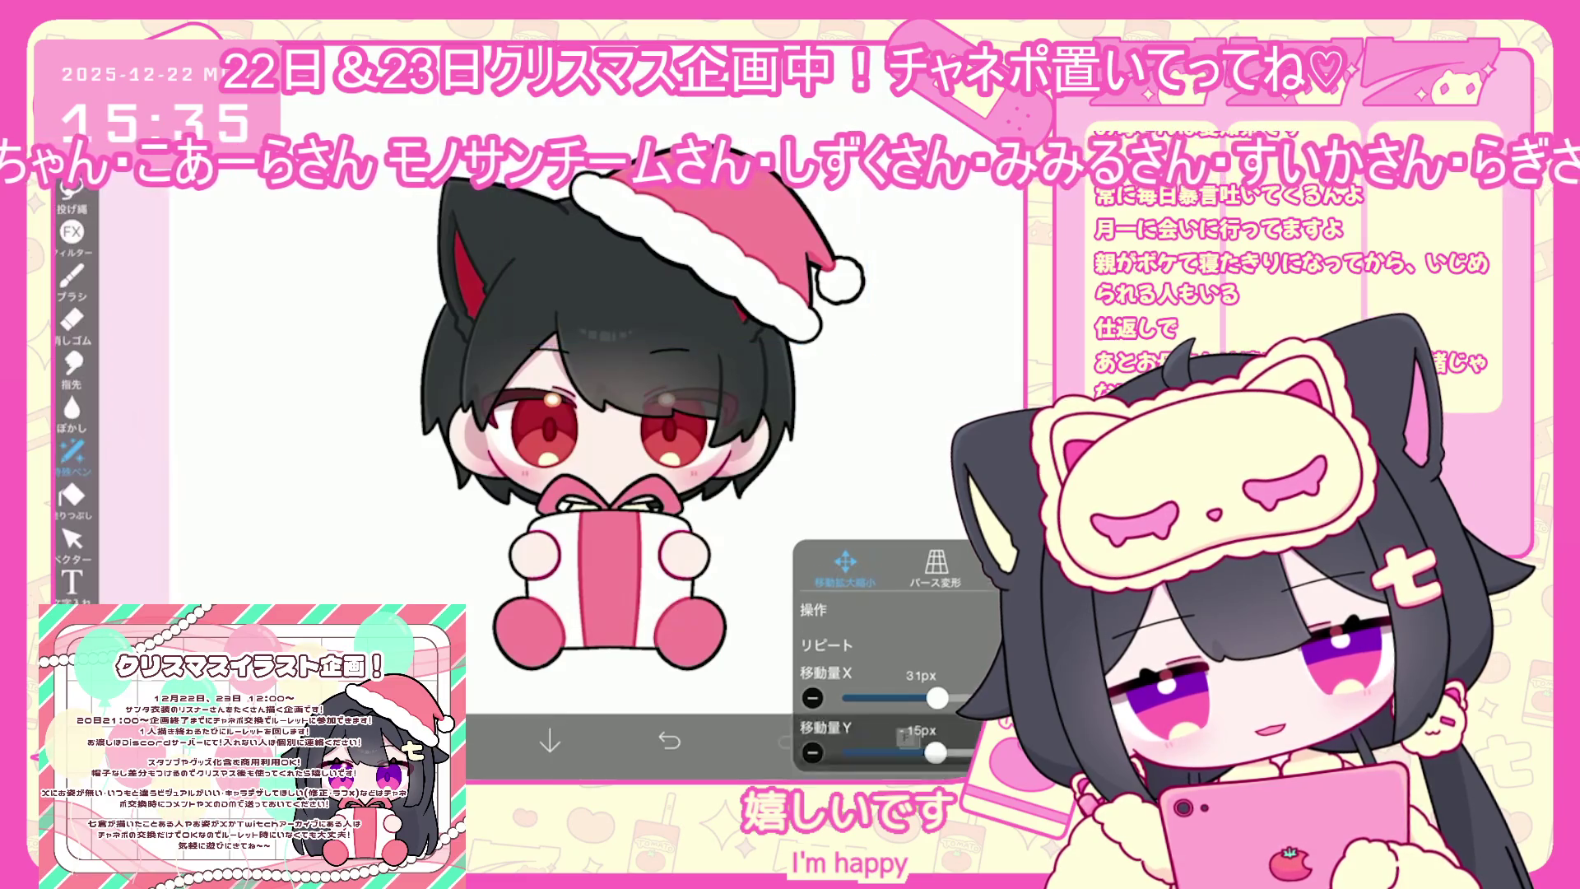
click(908, 738)
Select layer 29 in the layer list
click(905, 484)
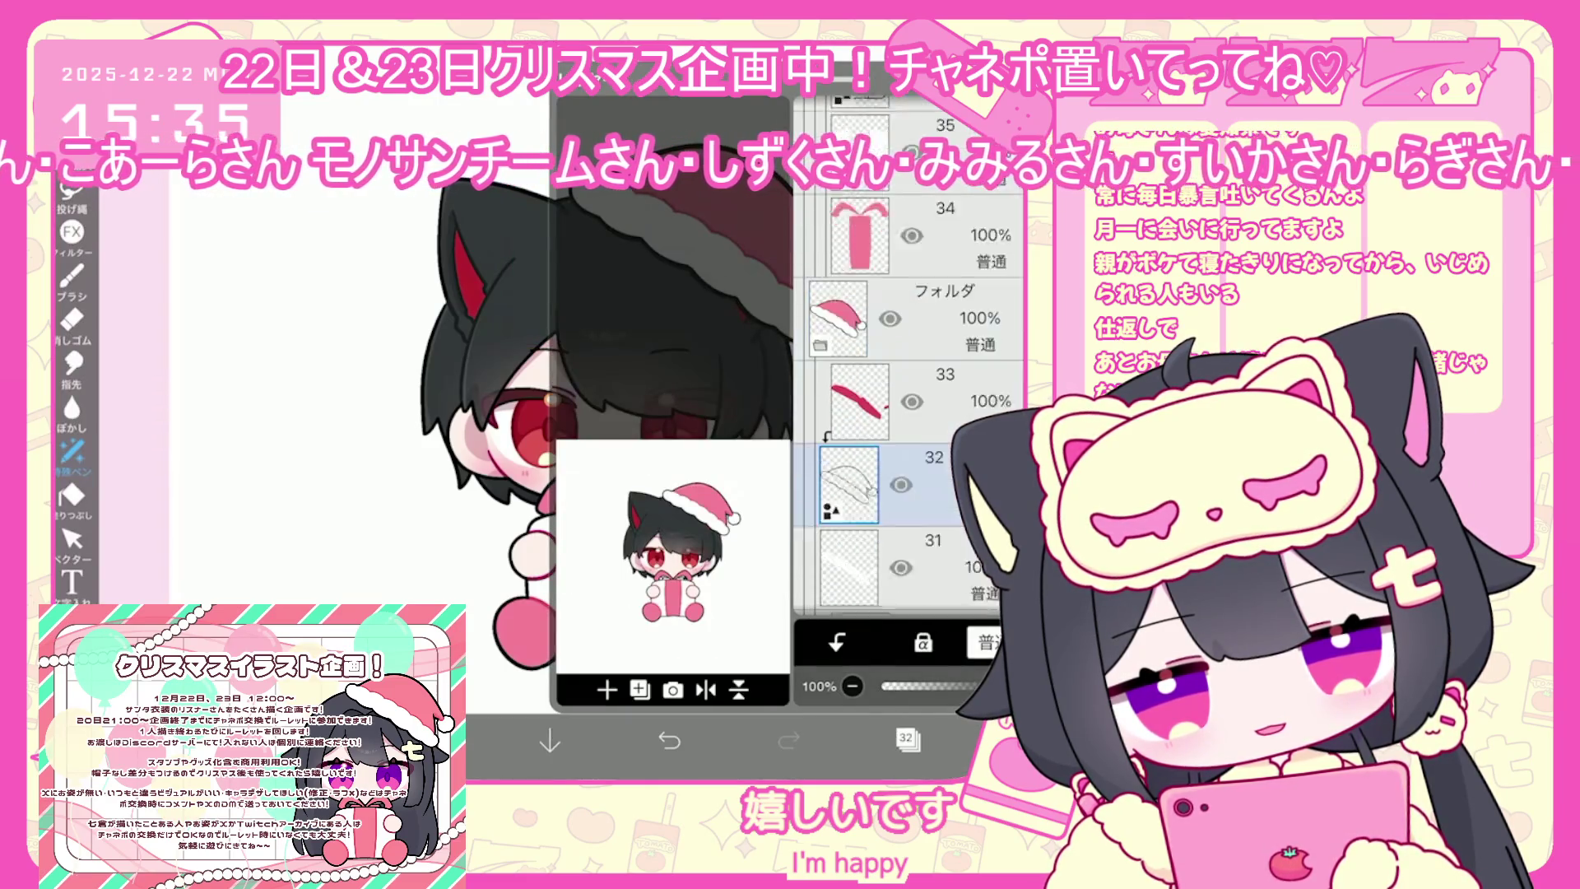
scroll(905, 411, down, 3)
click(848, 572)
click(908, 738)
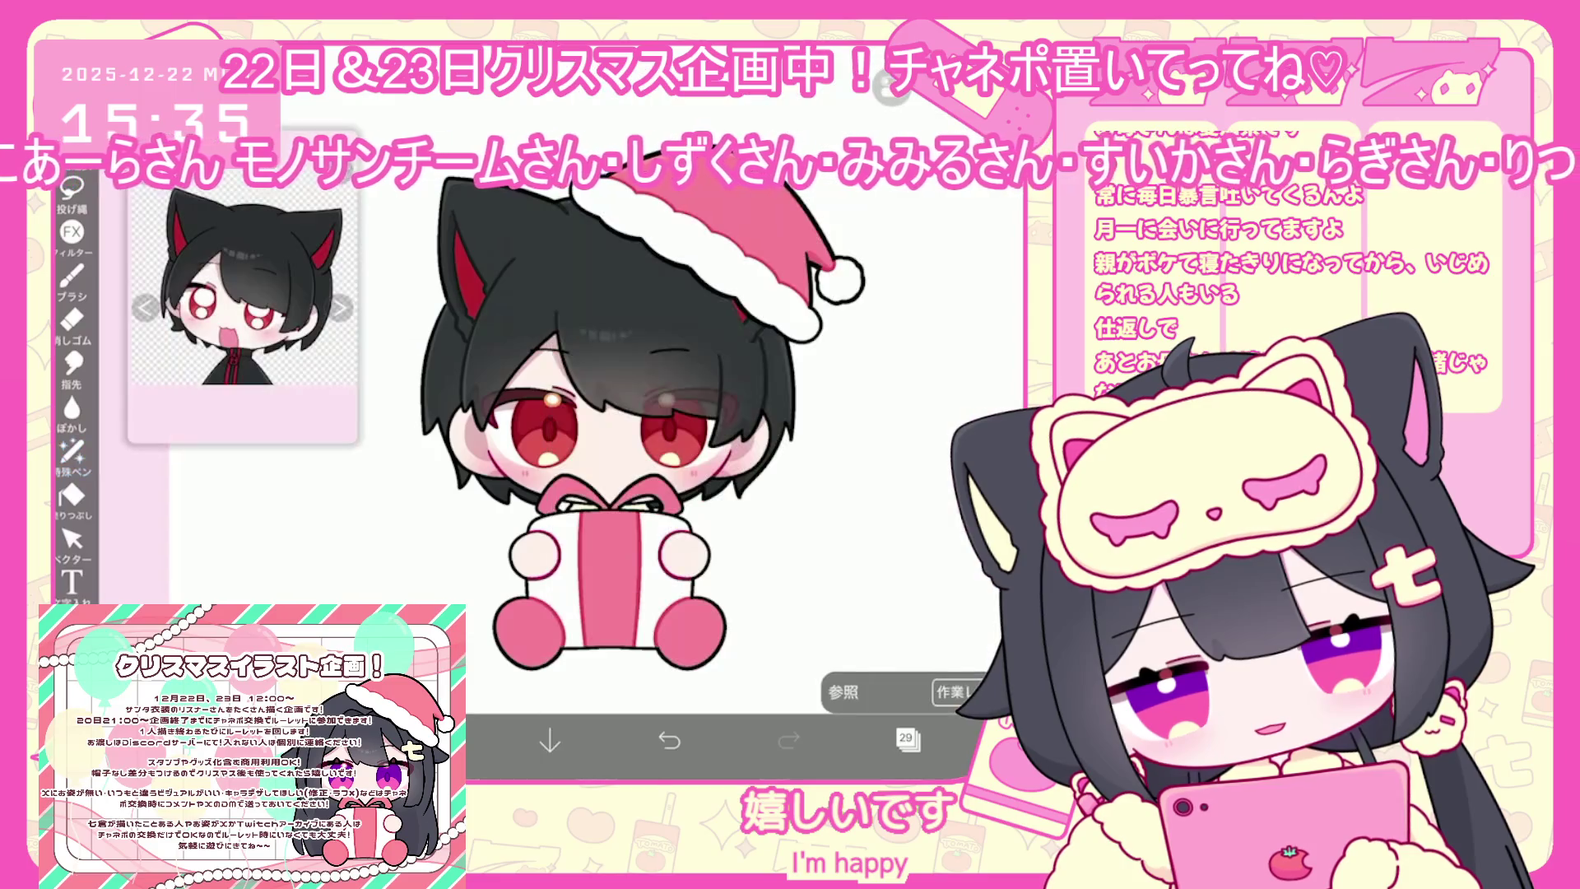
Adjust the sampled red to #C92D2D as the drawing colour, selecting layer 30
click(430, 741)
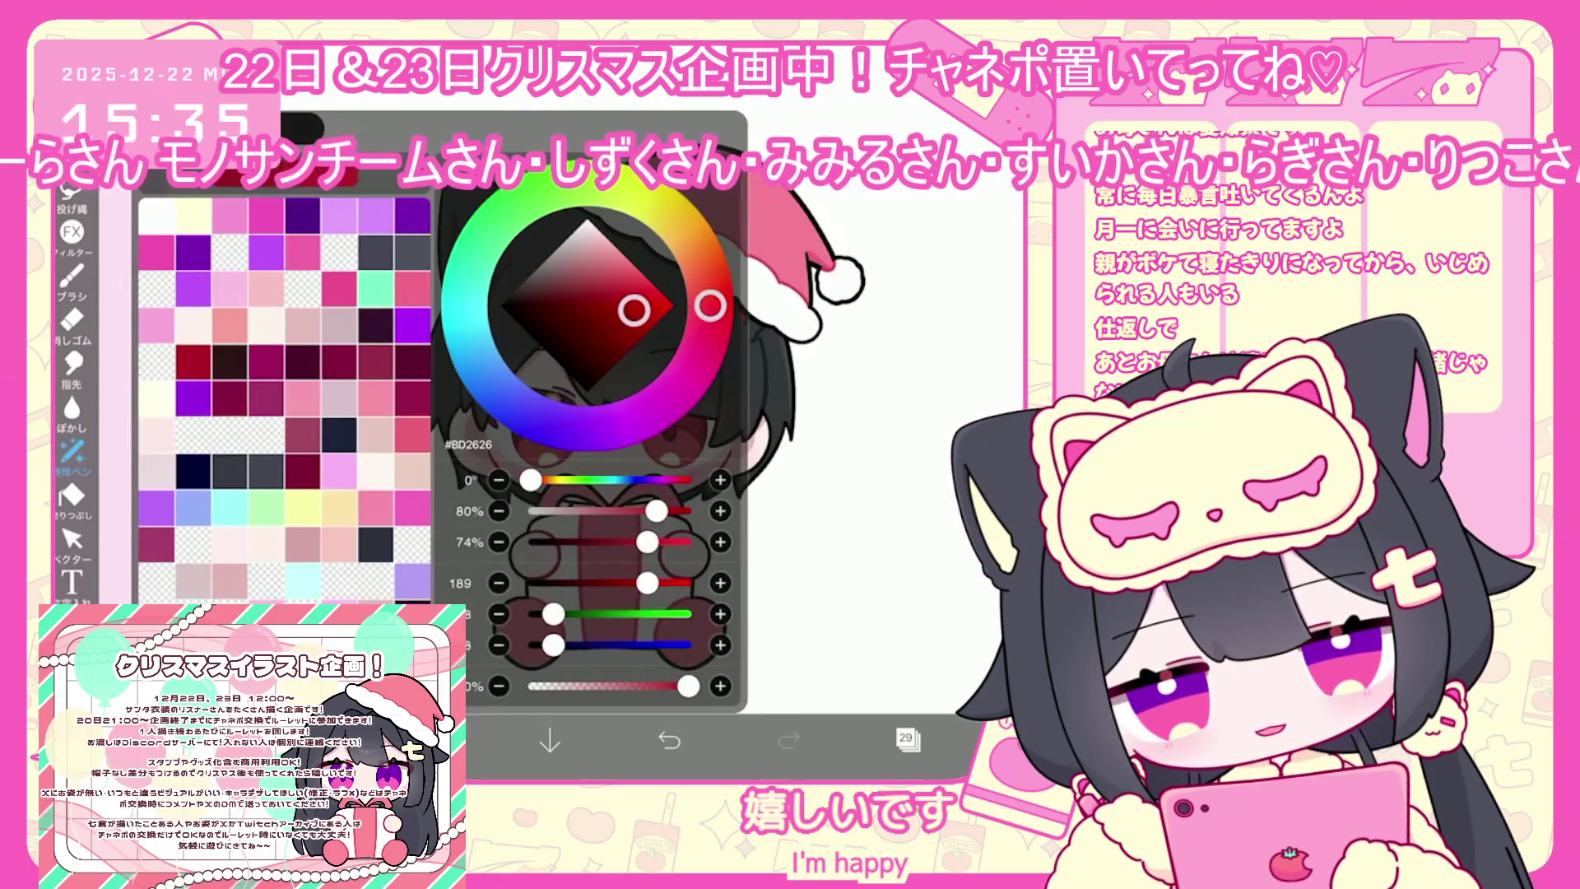
click(430, 741)
click(431, 740)
click(431, 740)
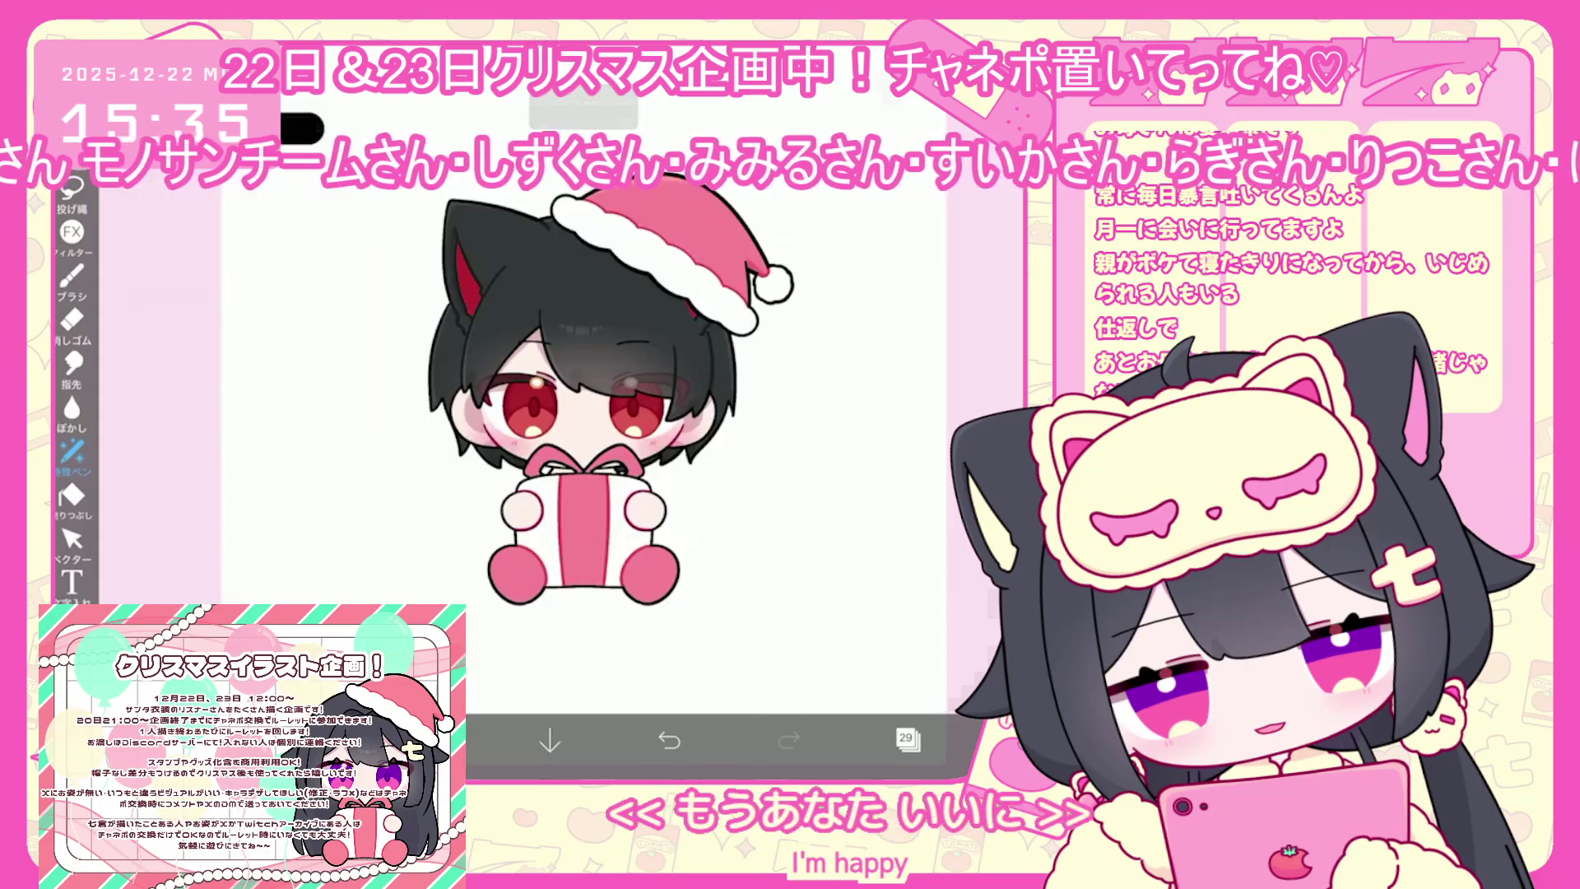
click(908, 739)
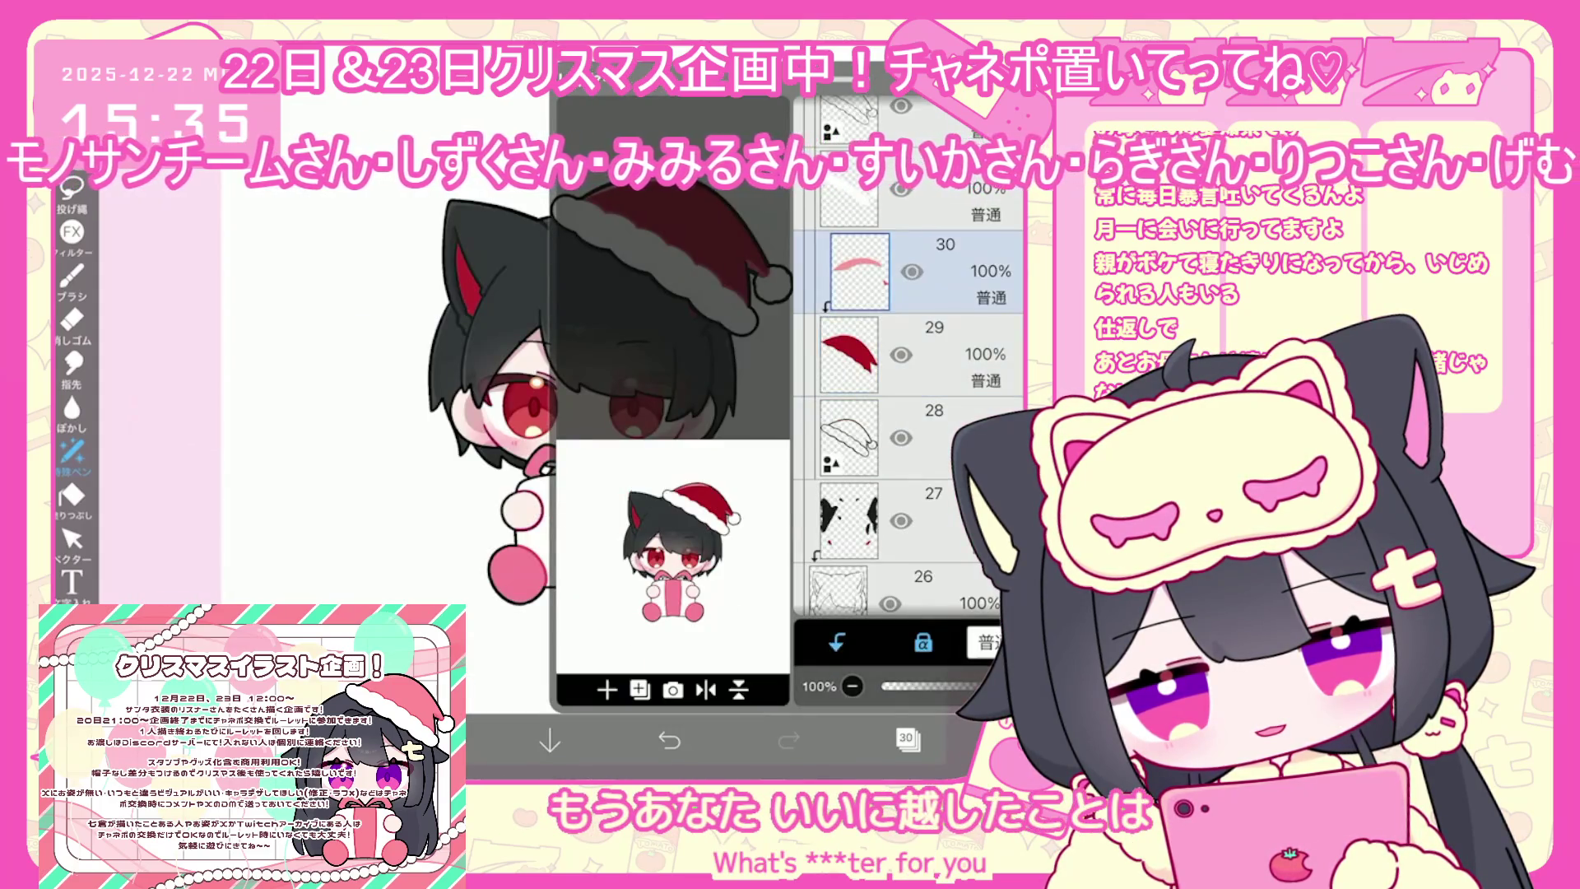
click(430, 740)
click(431, 740)
click(72, 194)
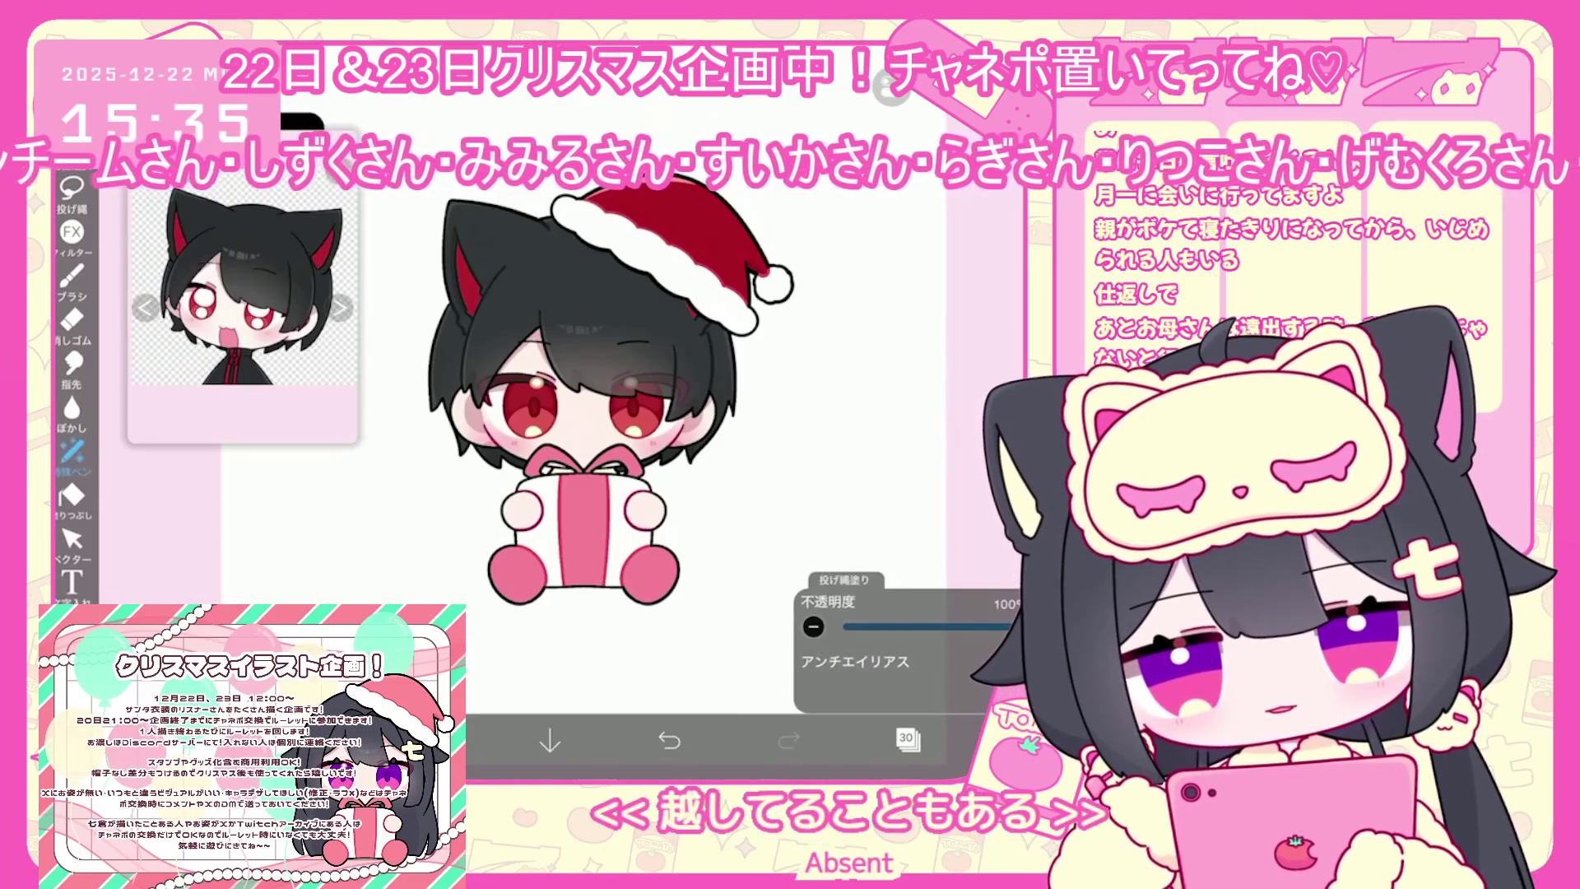
click(431, 741)
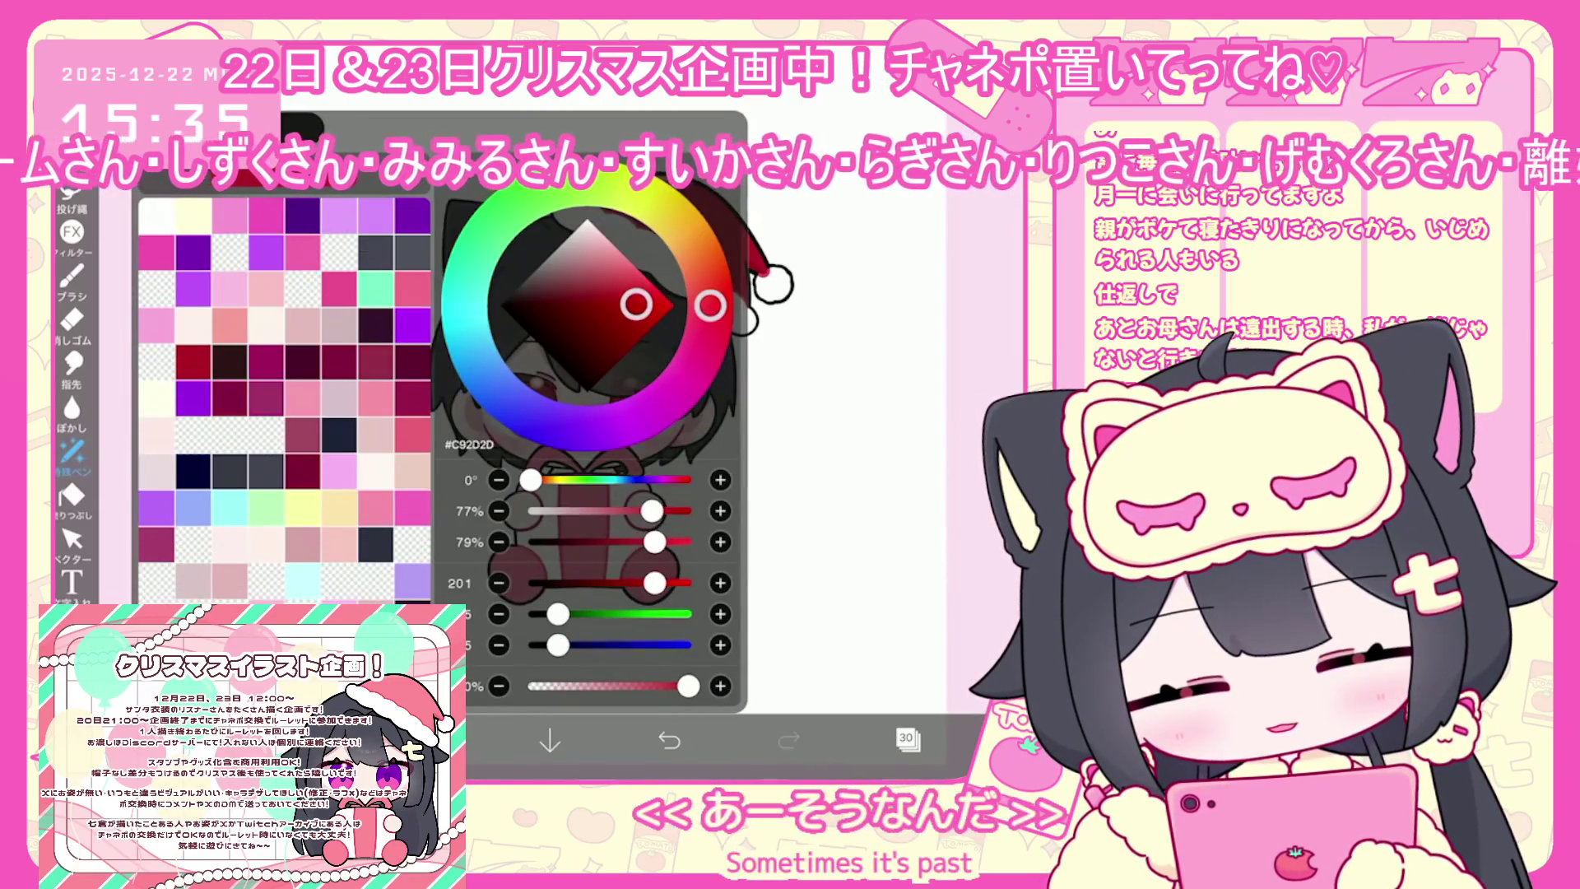
click(430, 741)
click(73, 193)
Select layer 33 and switch to the Special Pen with the red colour
click(905, 738)
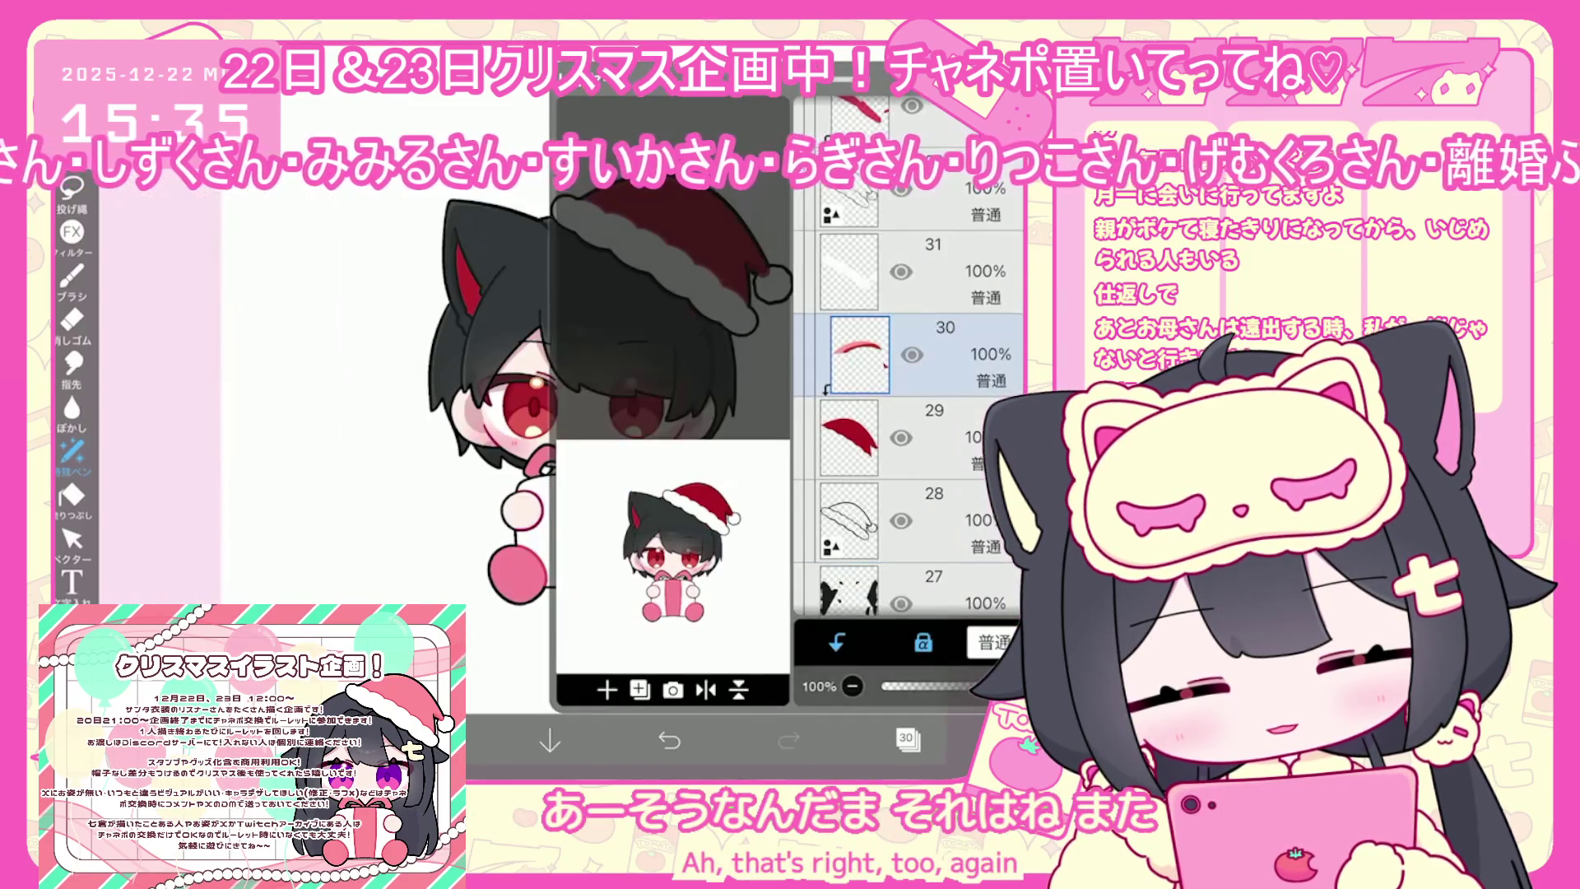
scroll(906, 428, up, 2)
click(905, 738)
click(72, 451)
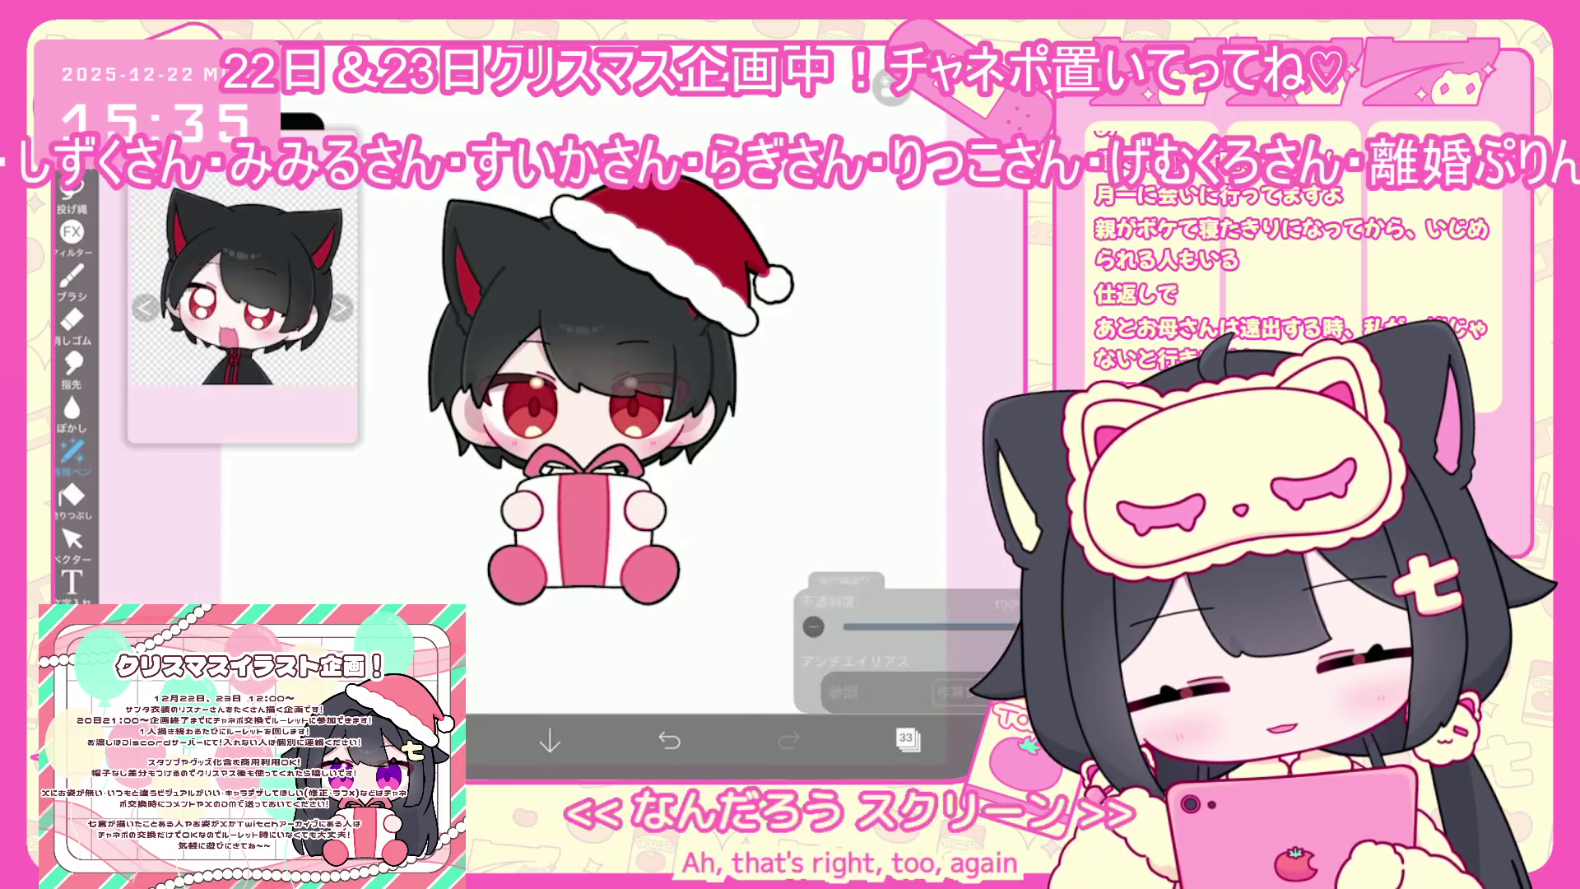
click(430, 741)
click(431, 741)
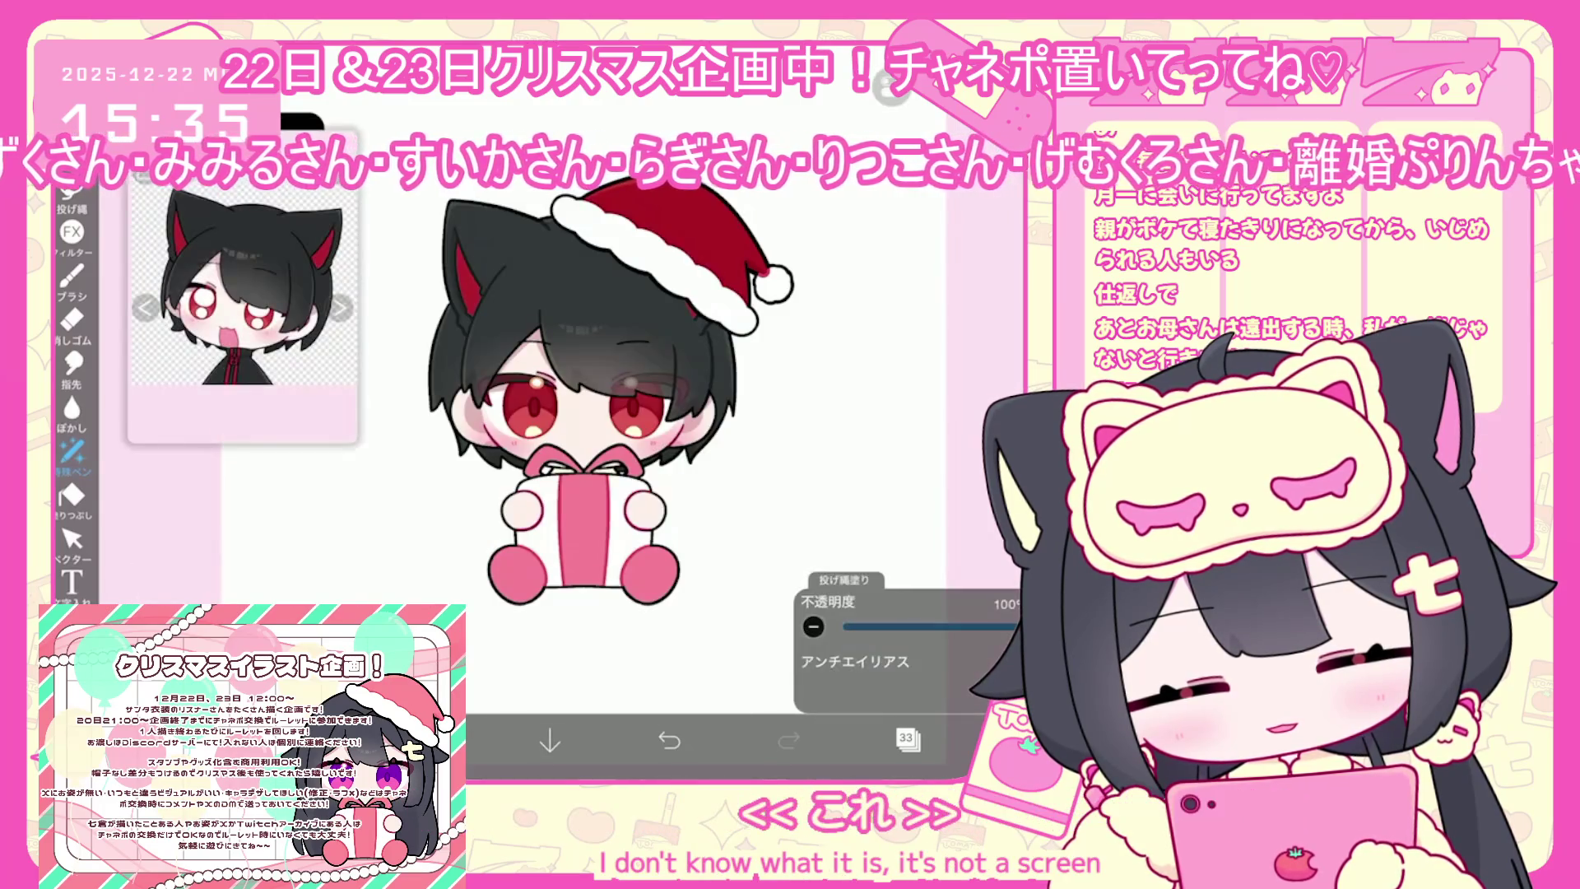
Add new empty layer 34 above layer 33
click(906, 739)
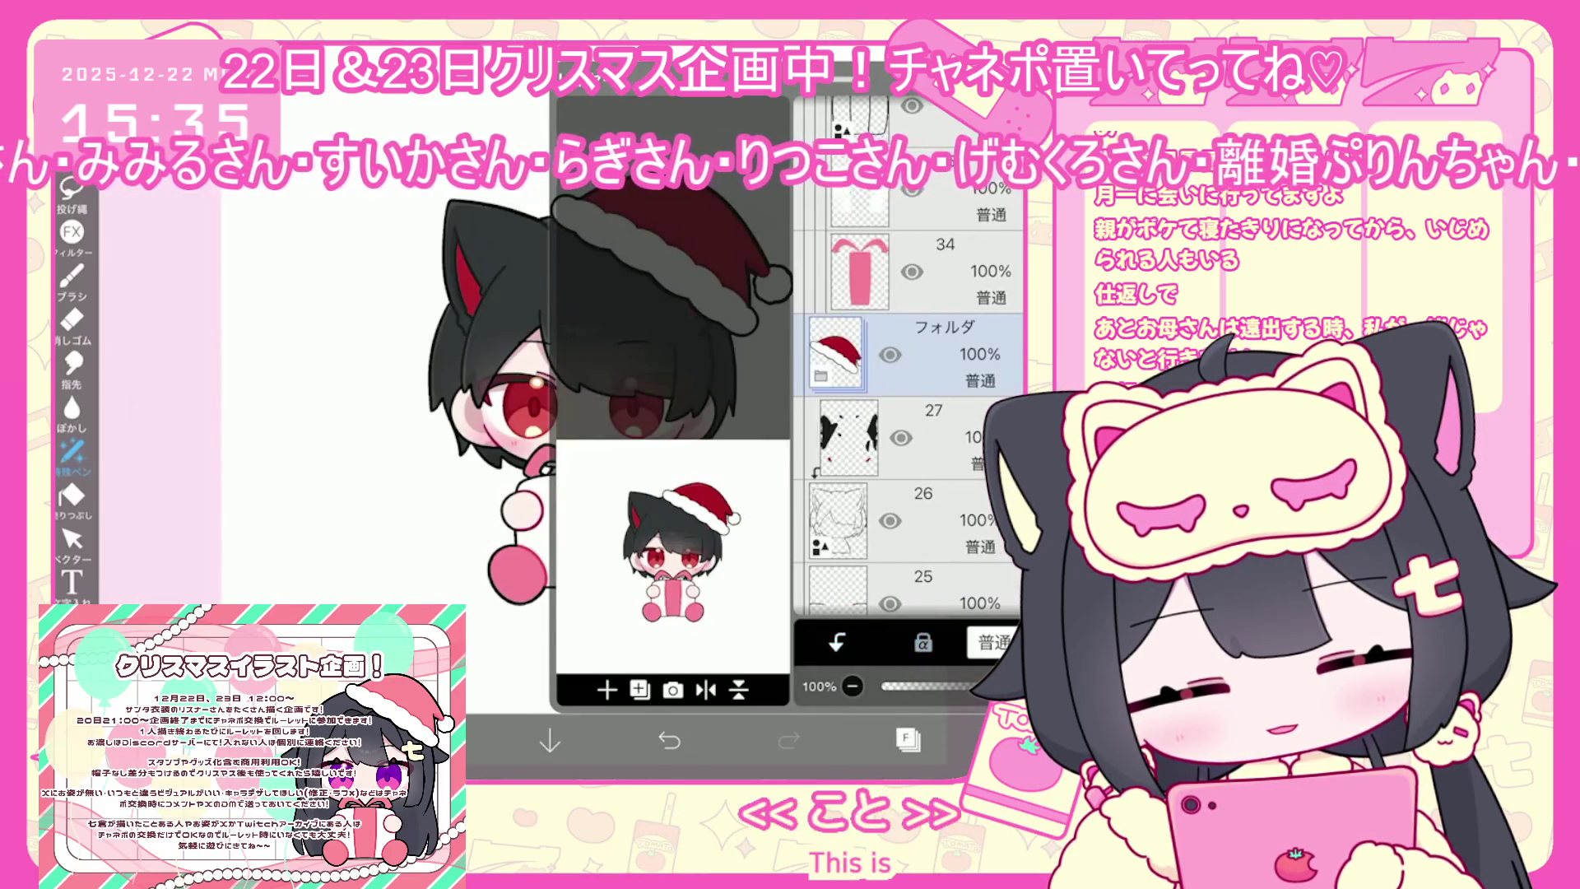
click(607, 690)
click(905, 738)
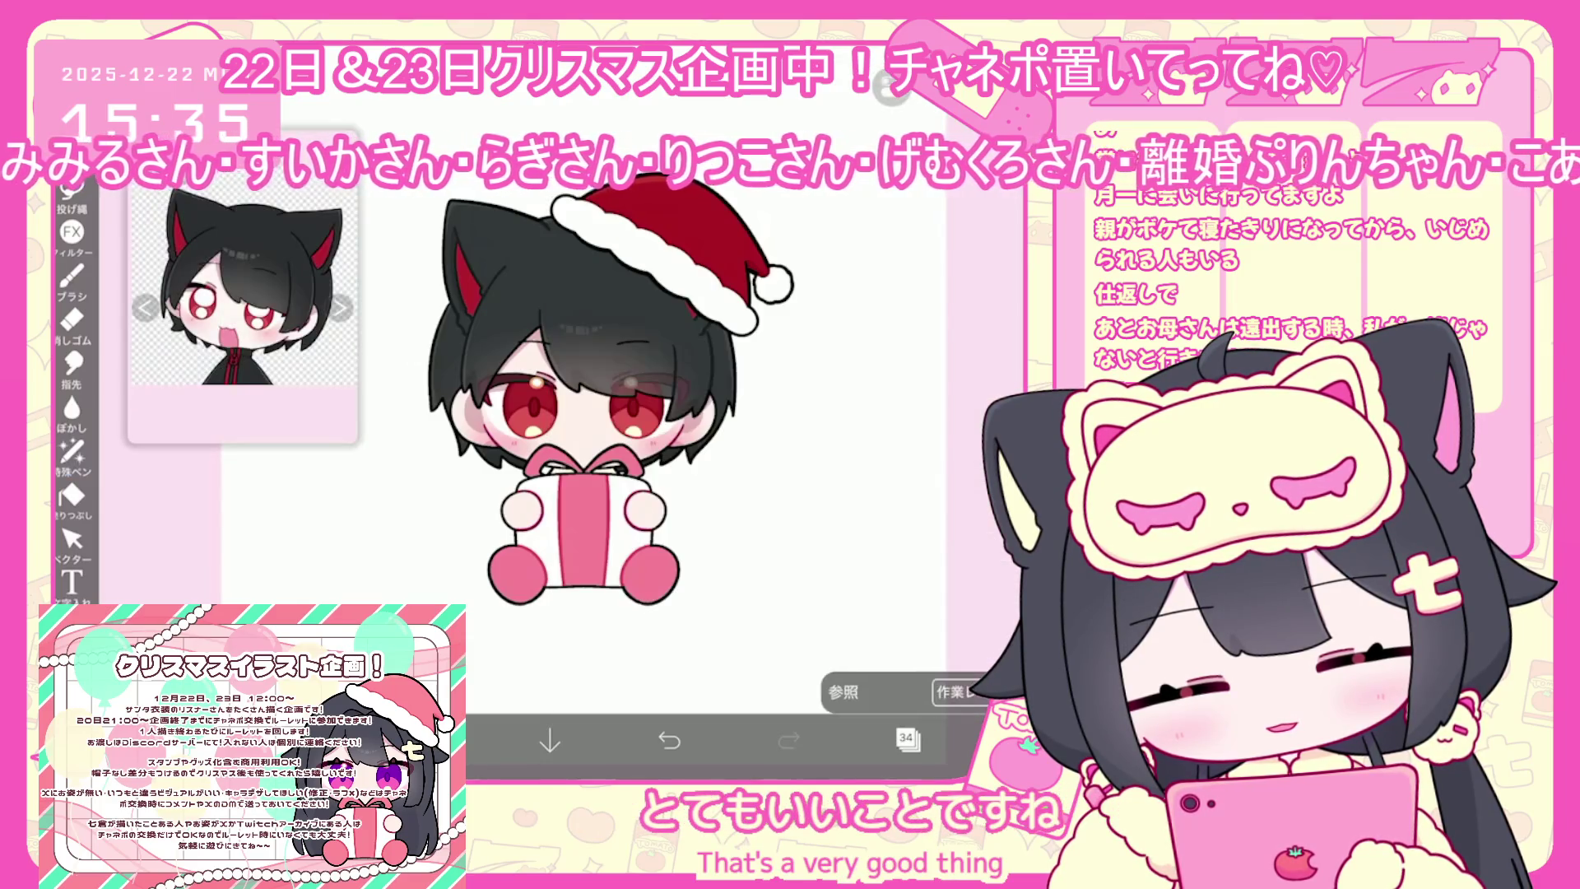
scroll(608, 395, up, 2)
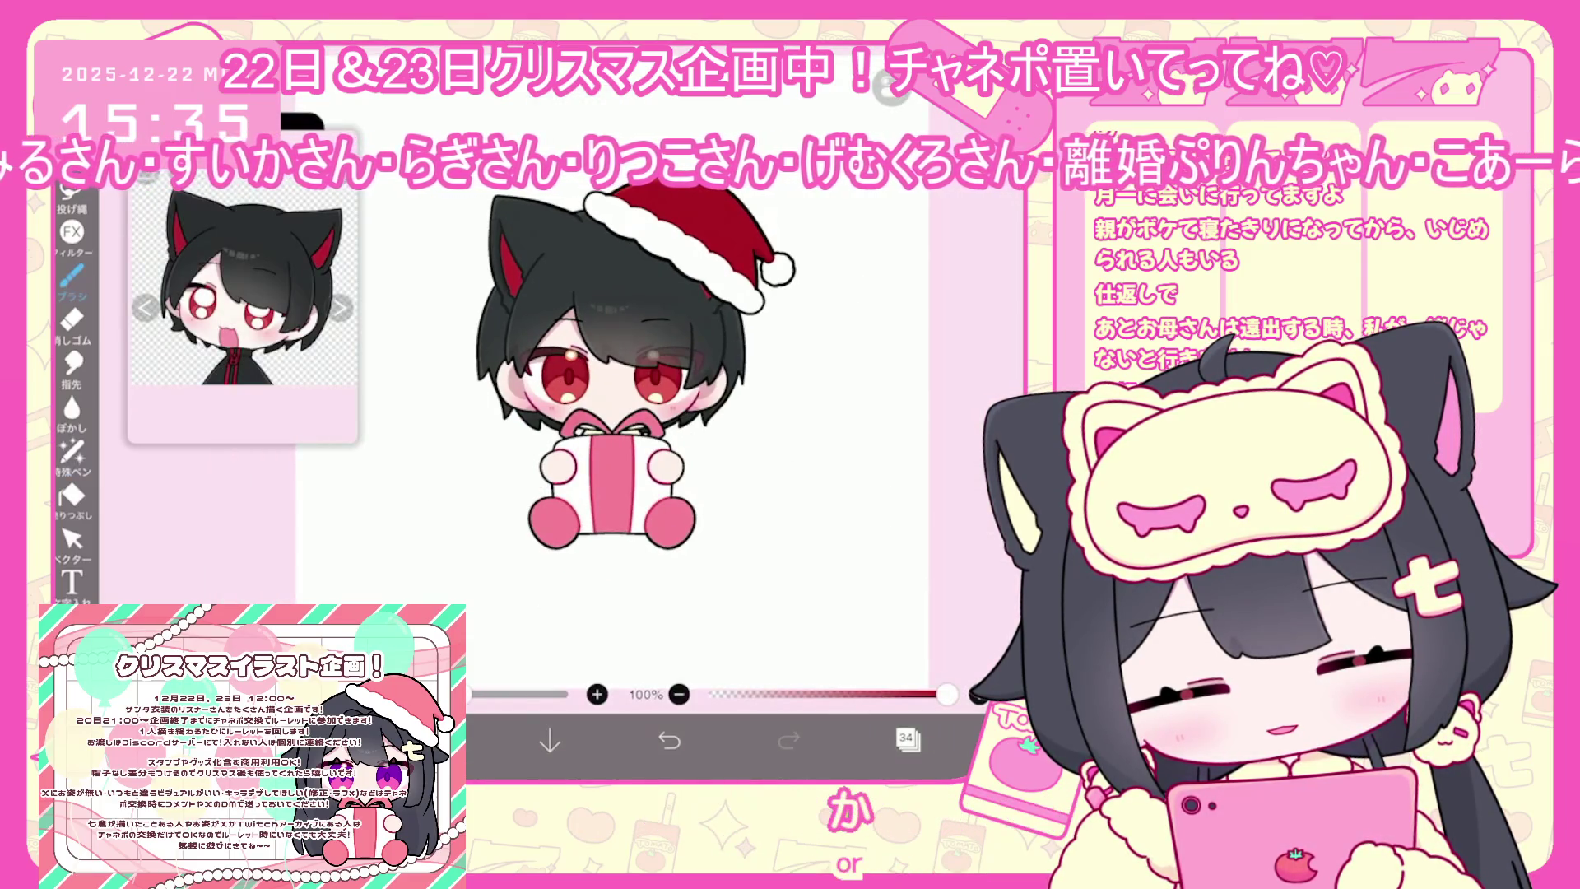
Lasso-fill the gift's ribbon and bow dark red #8B0C0C with the Special Pen
click(71, 451)
drag(594, 436, 619, 532)
drag(567, 412, 662, 436)
Select layer 43 and show the character reference image
click(906, 738)
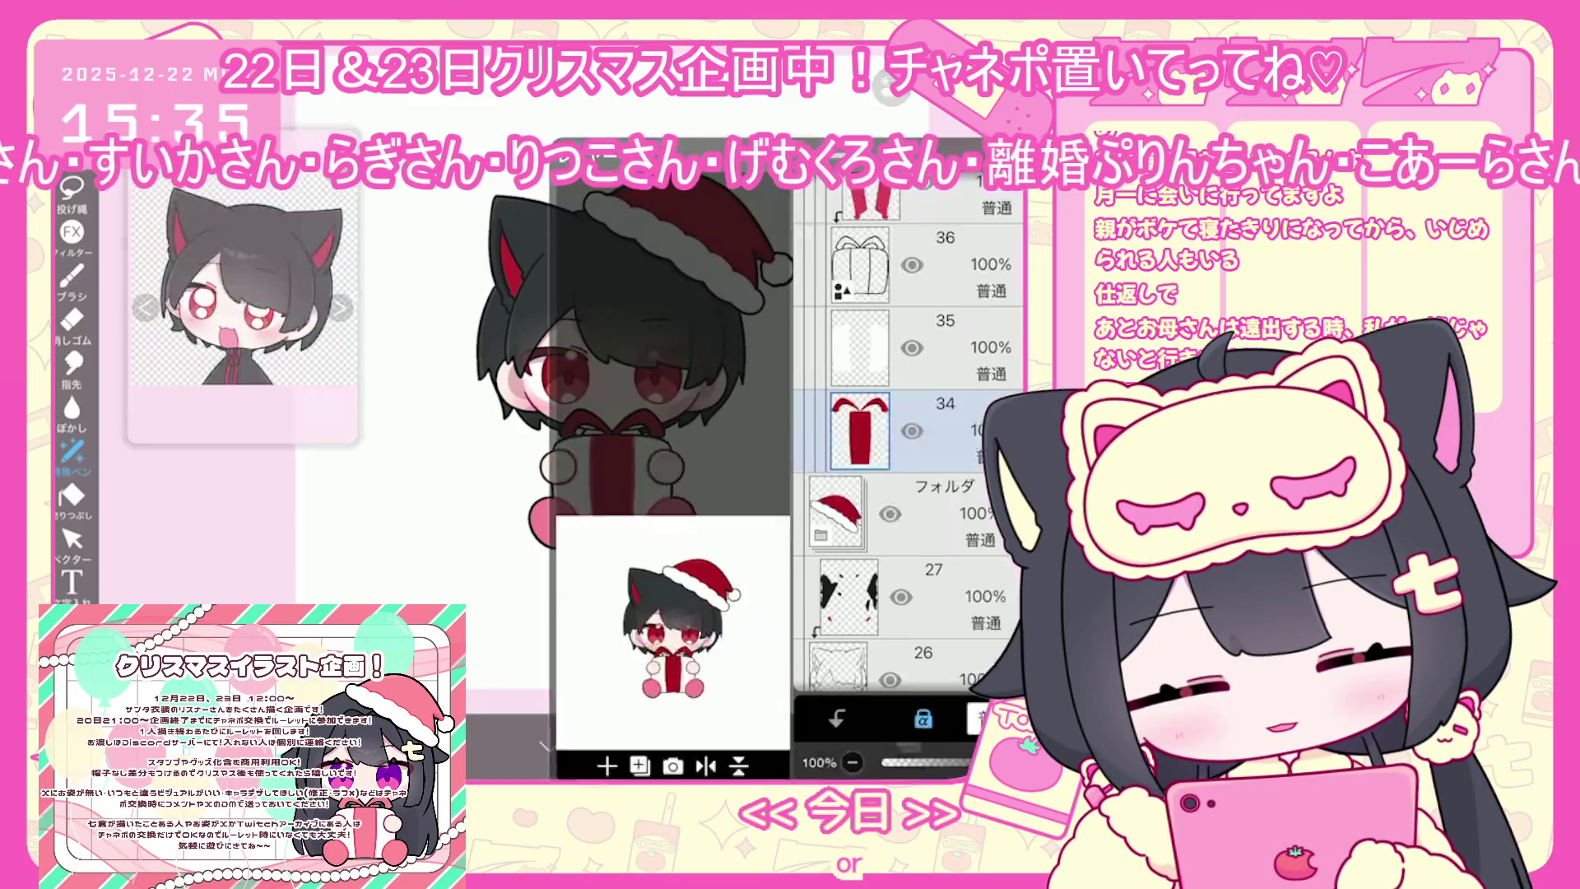
scroll(905, 650, up, 1)
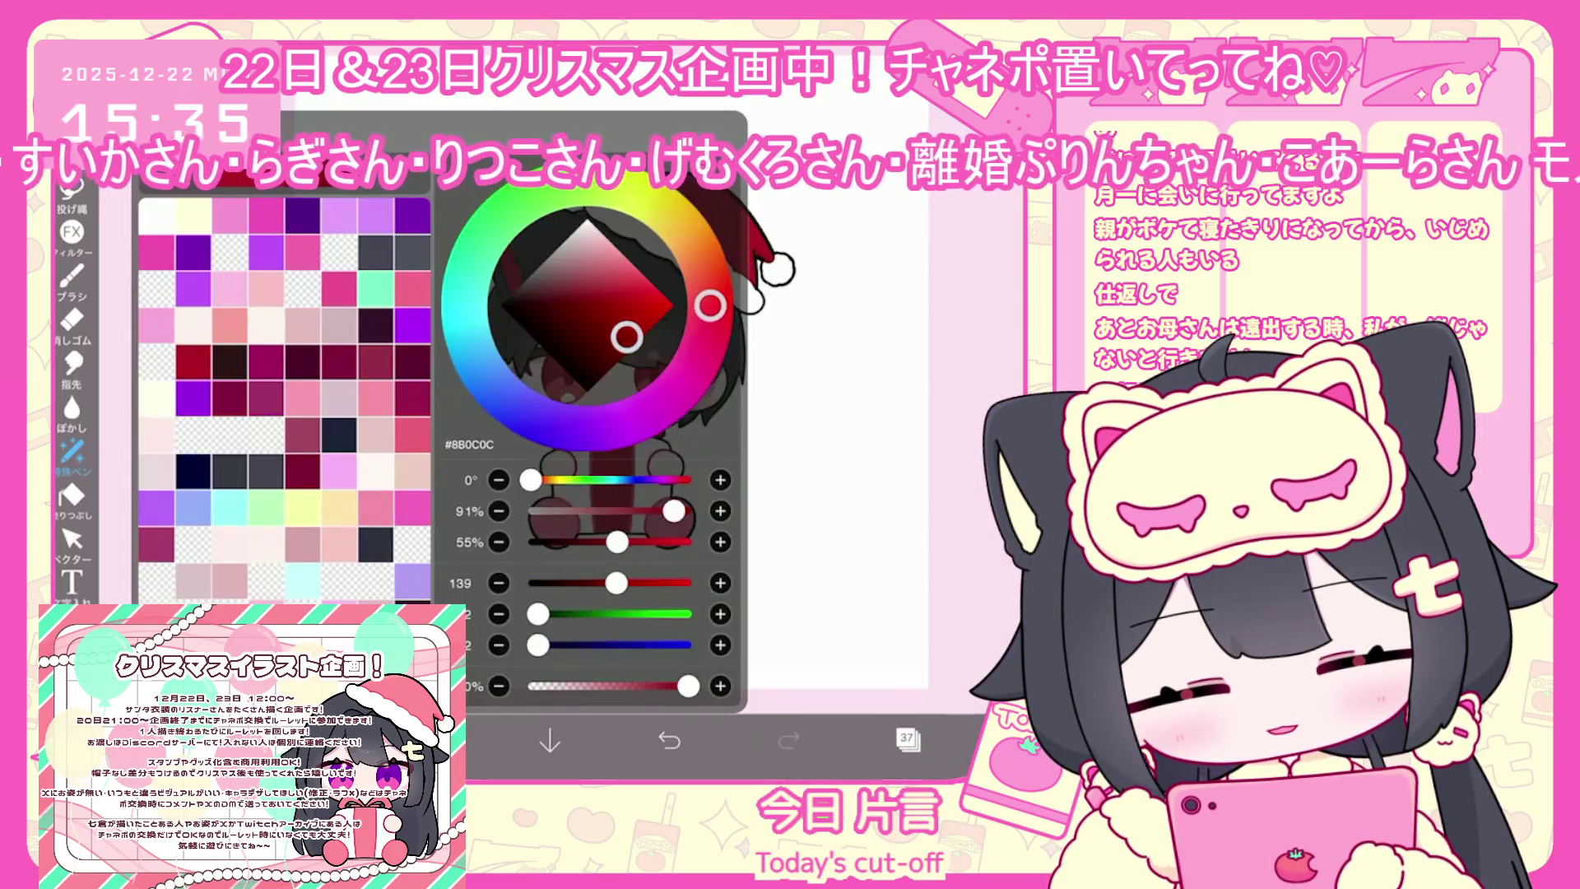
click(907, 738)
scroll(906, 428, up, 5)
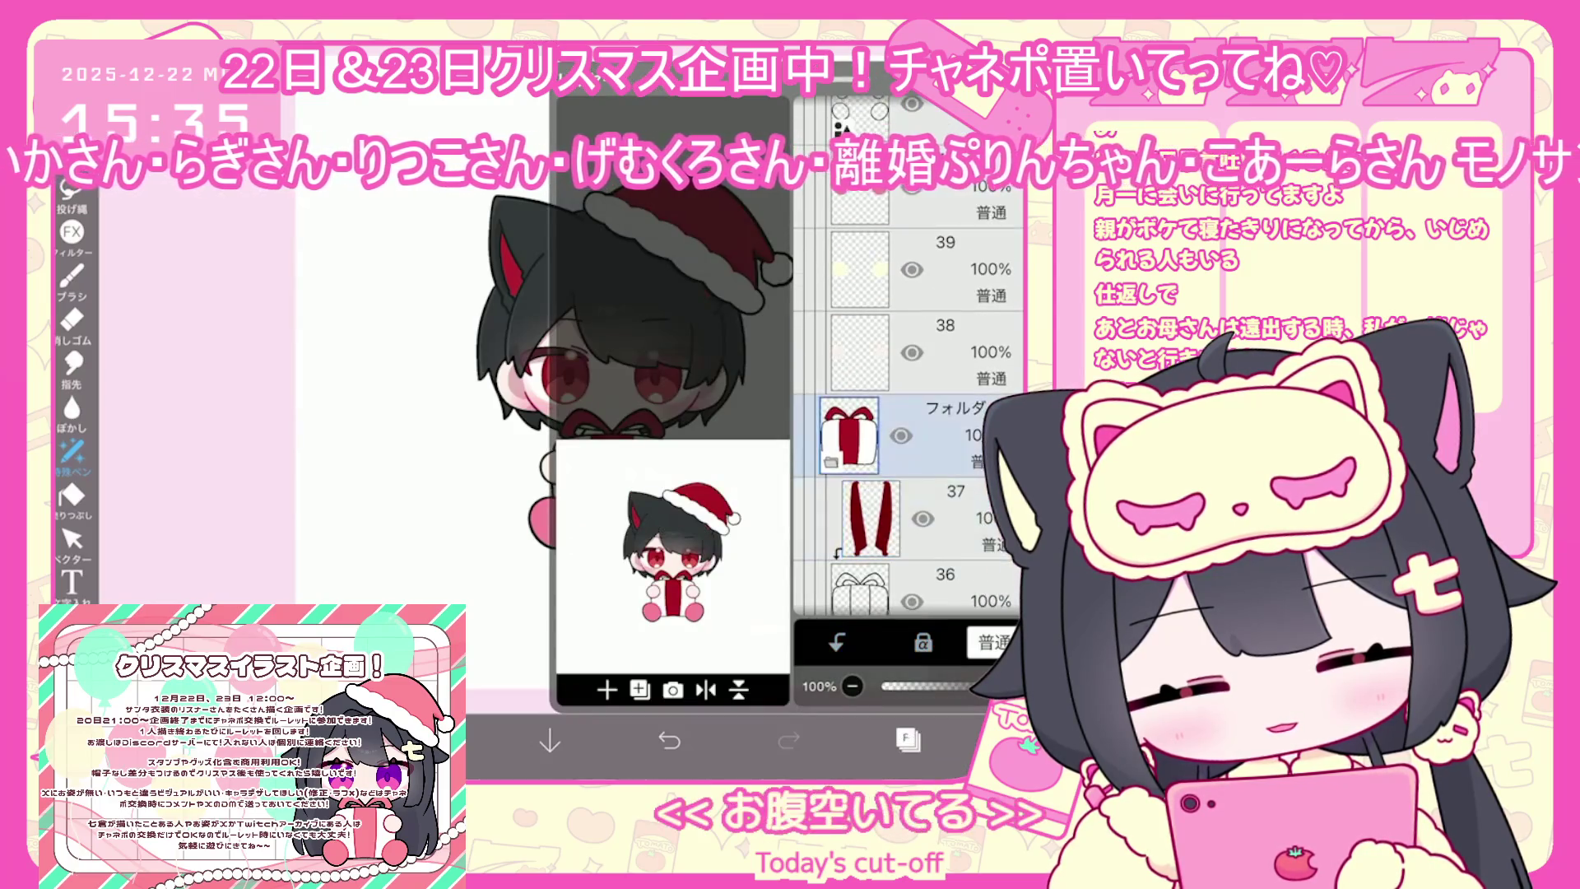
click(860, 567)
click(871, 321)
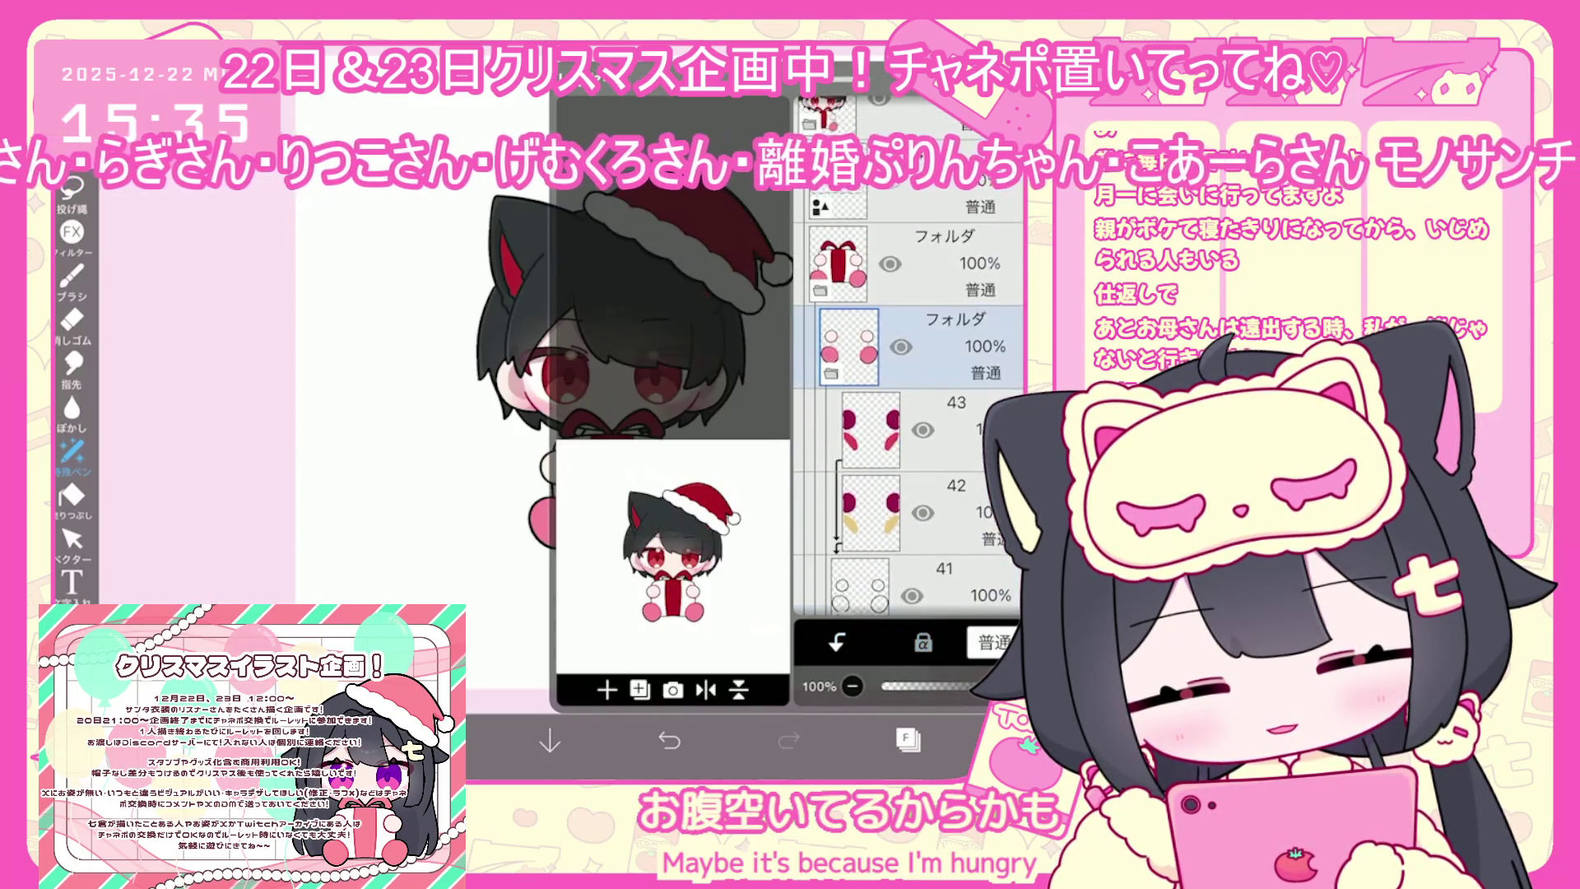
click(907, 739)
click(887, 86)
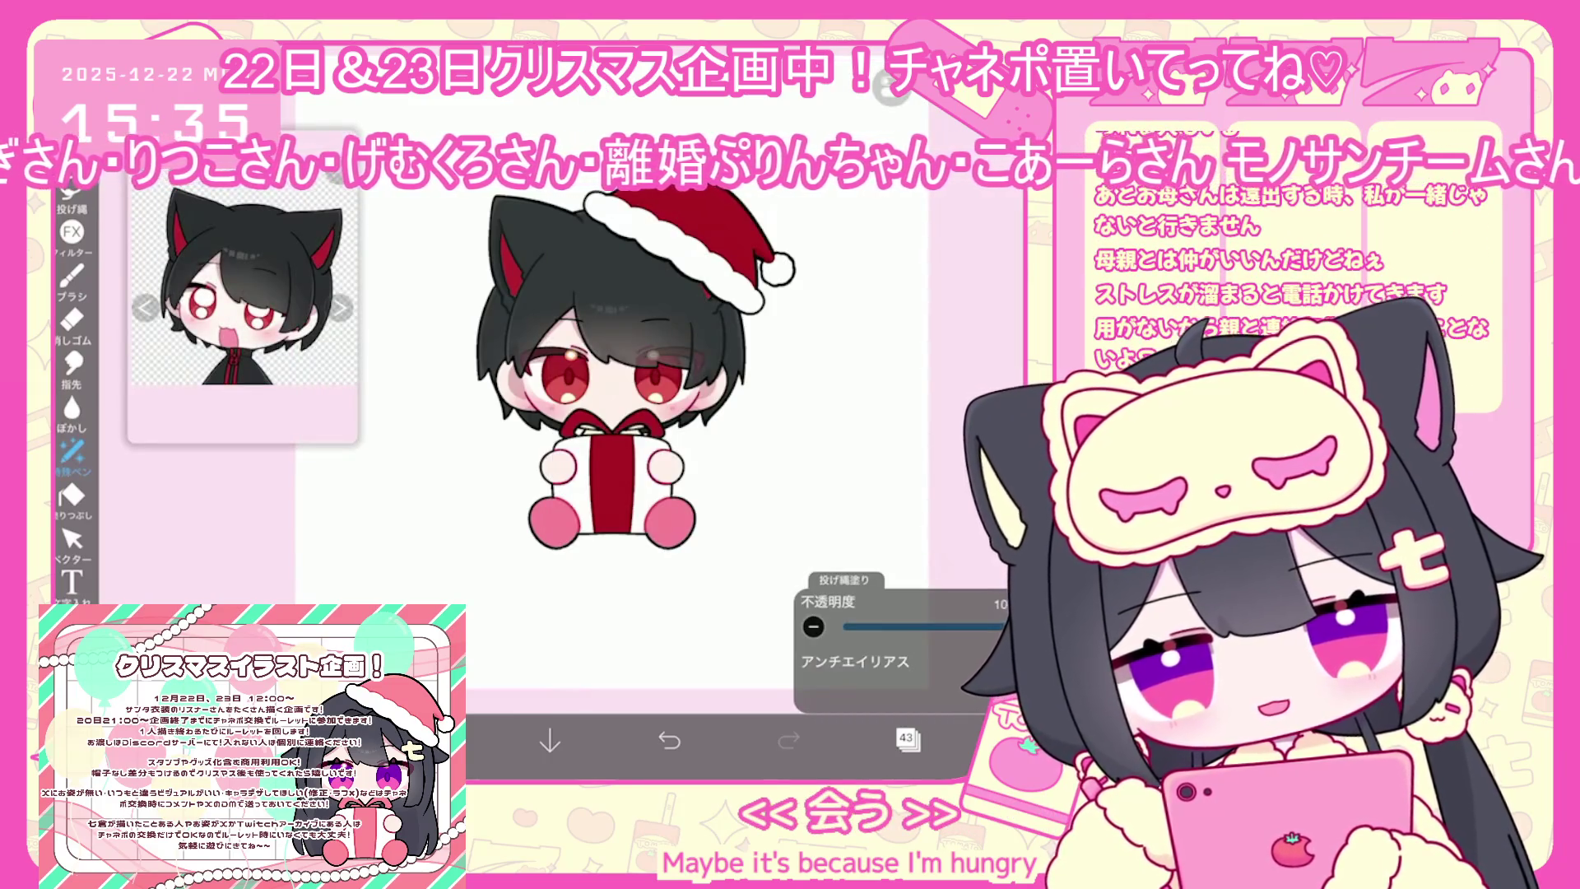
scroll(609, 371, up, 2)
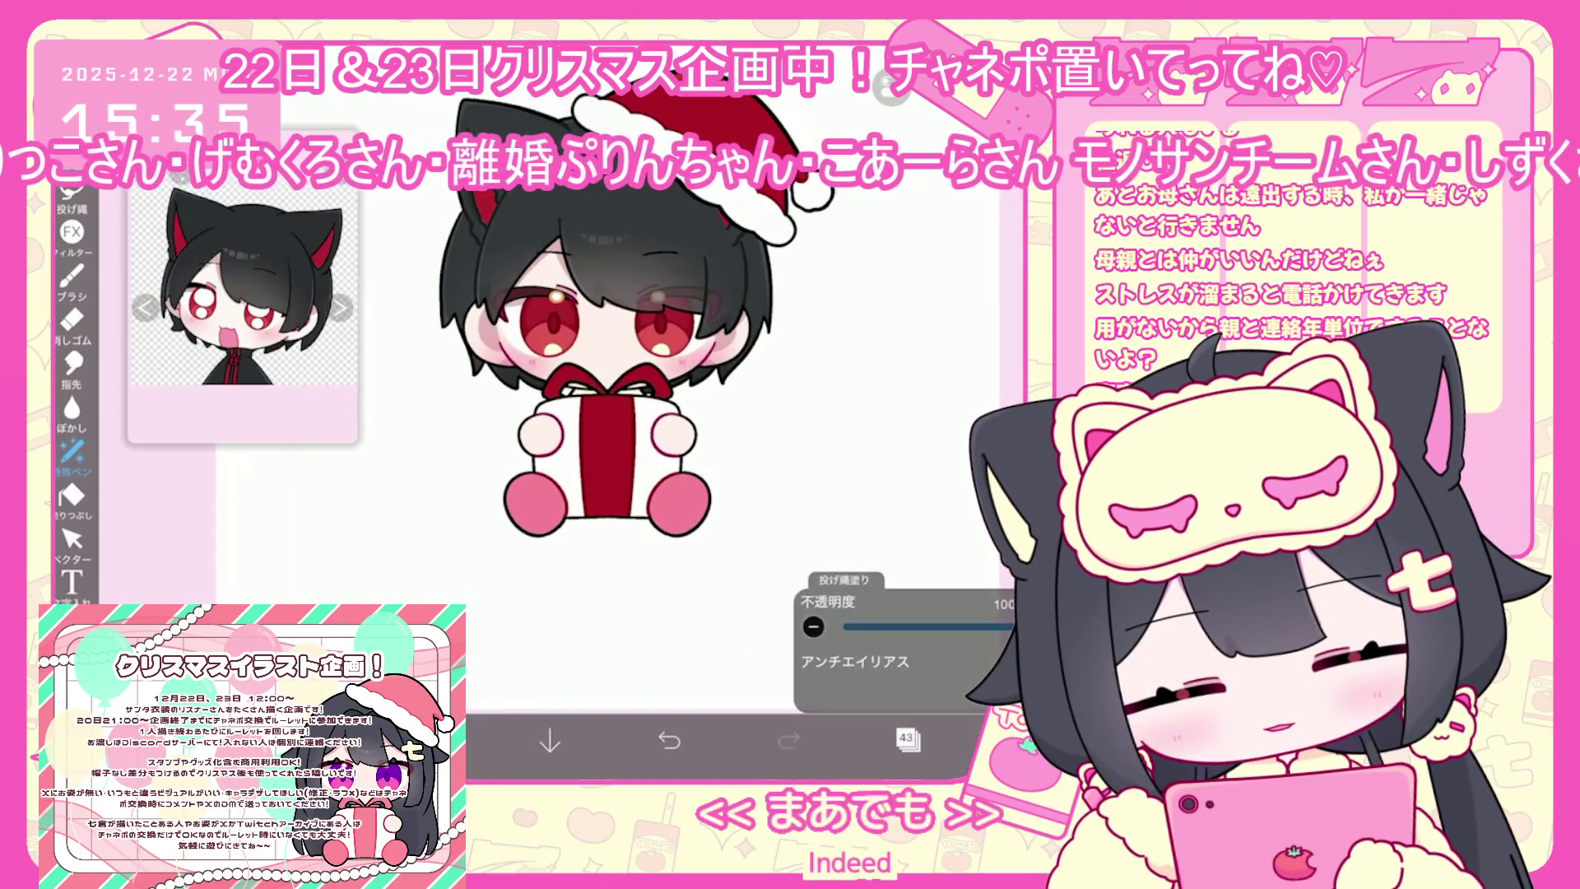
Switch the active layer to layer 40, then to layer 2 for the feet
click(907, 739)
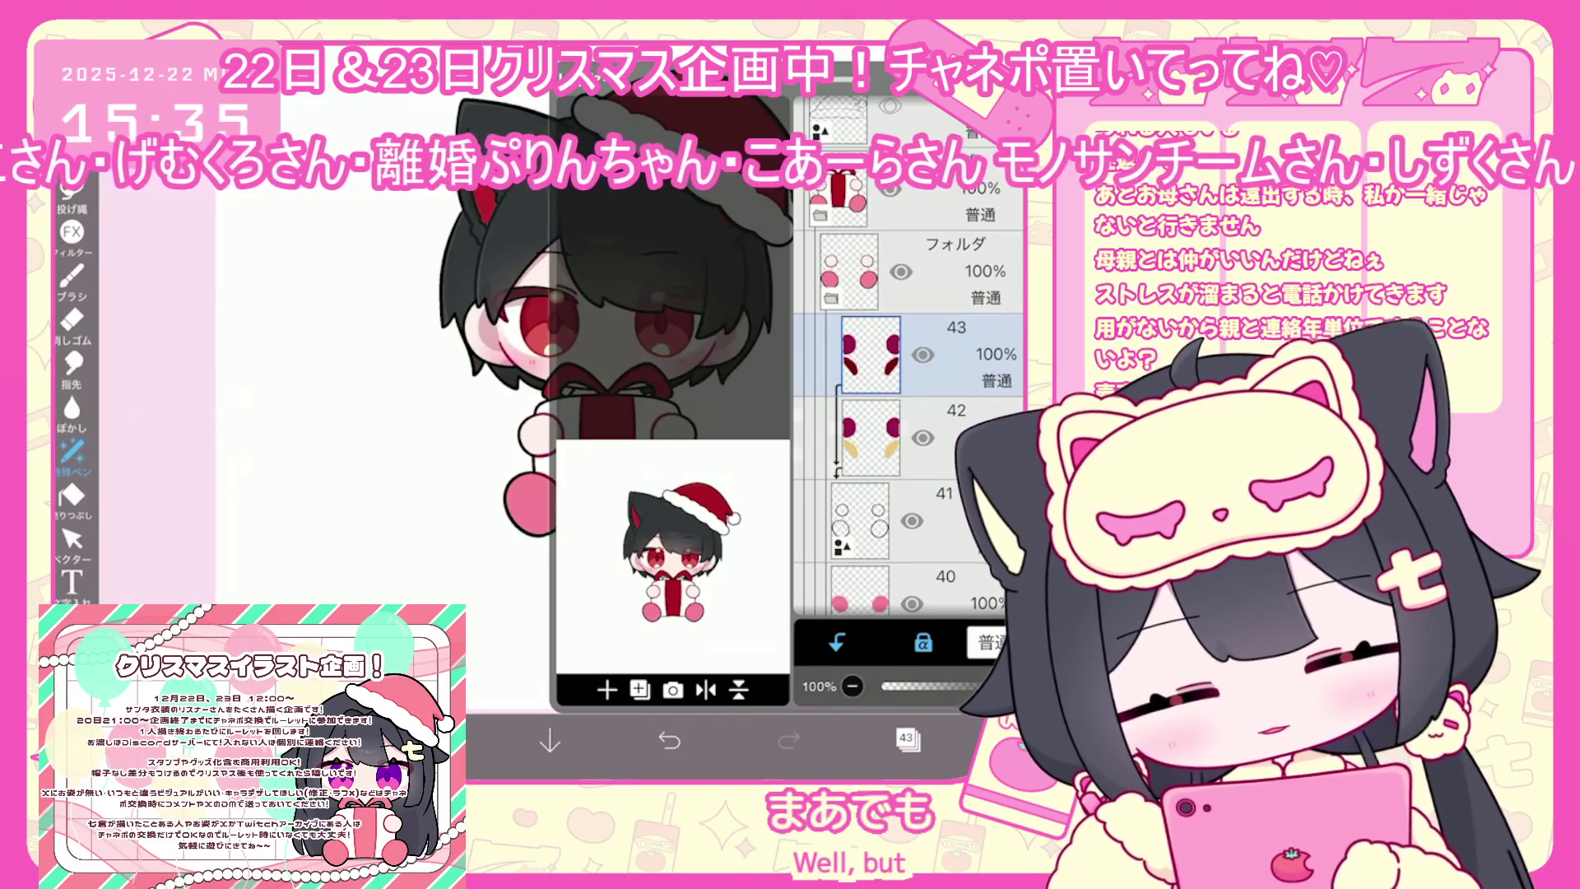
click(871, 437)
click(871, 432)
click(907, 738)
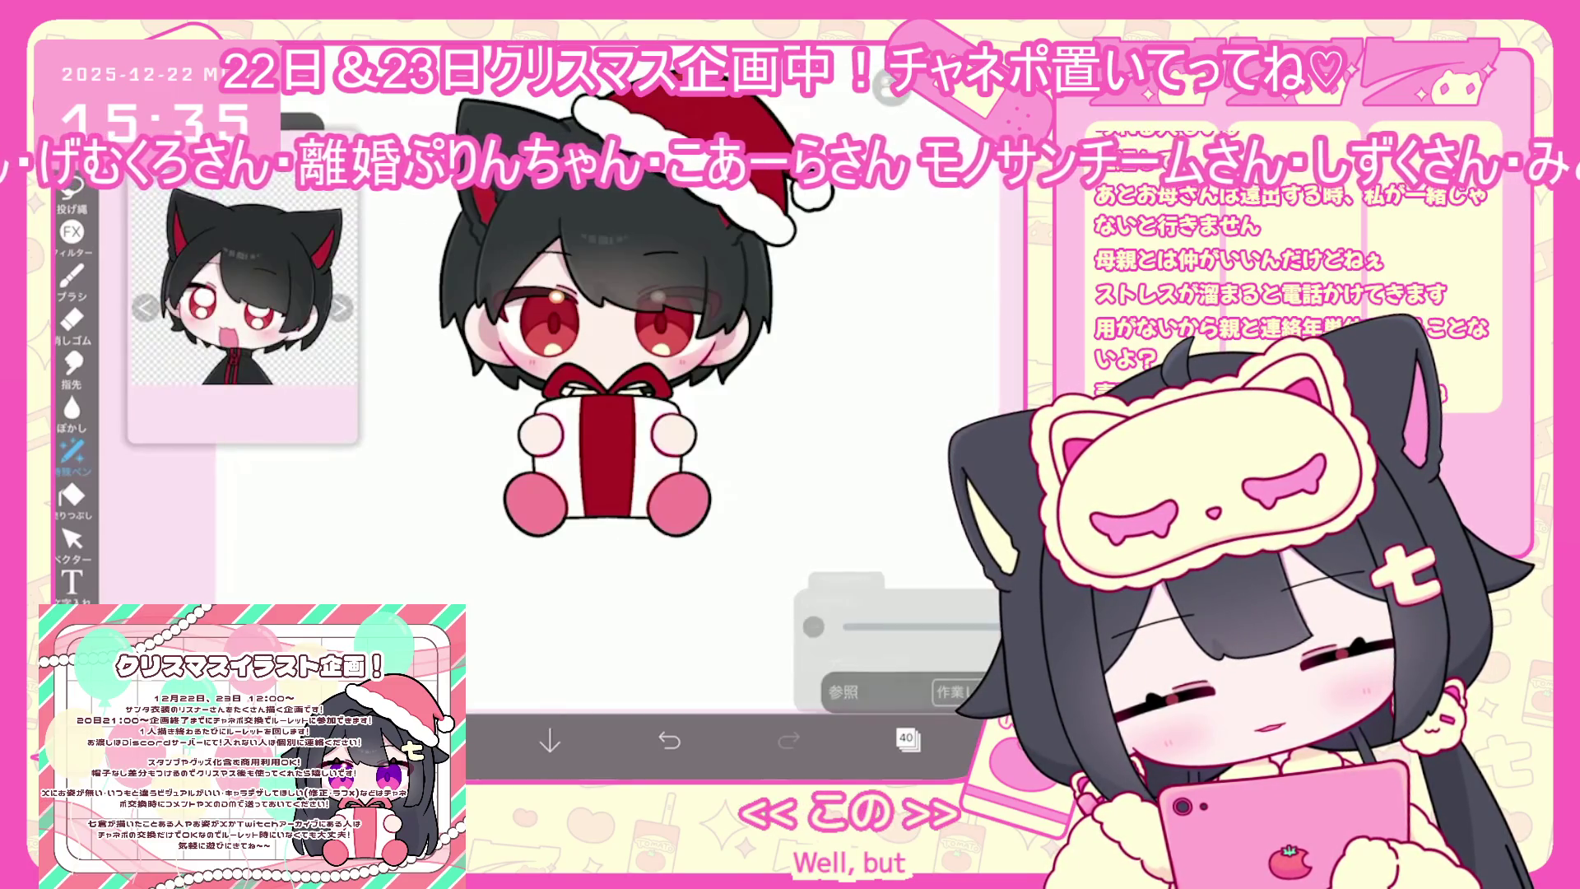
click(907, 738)
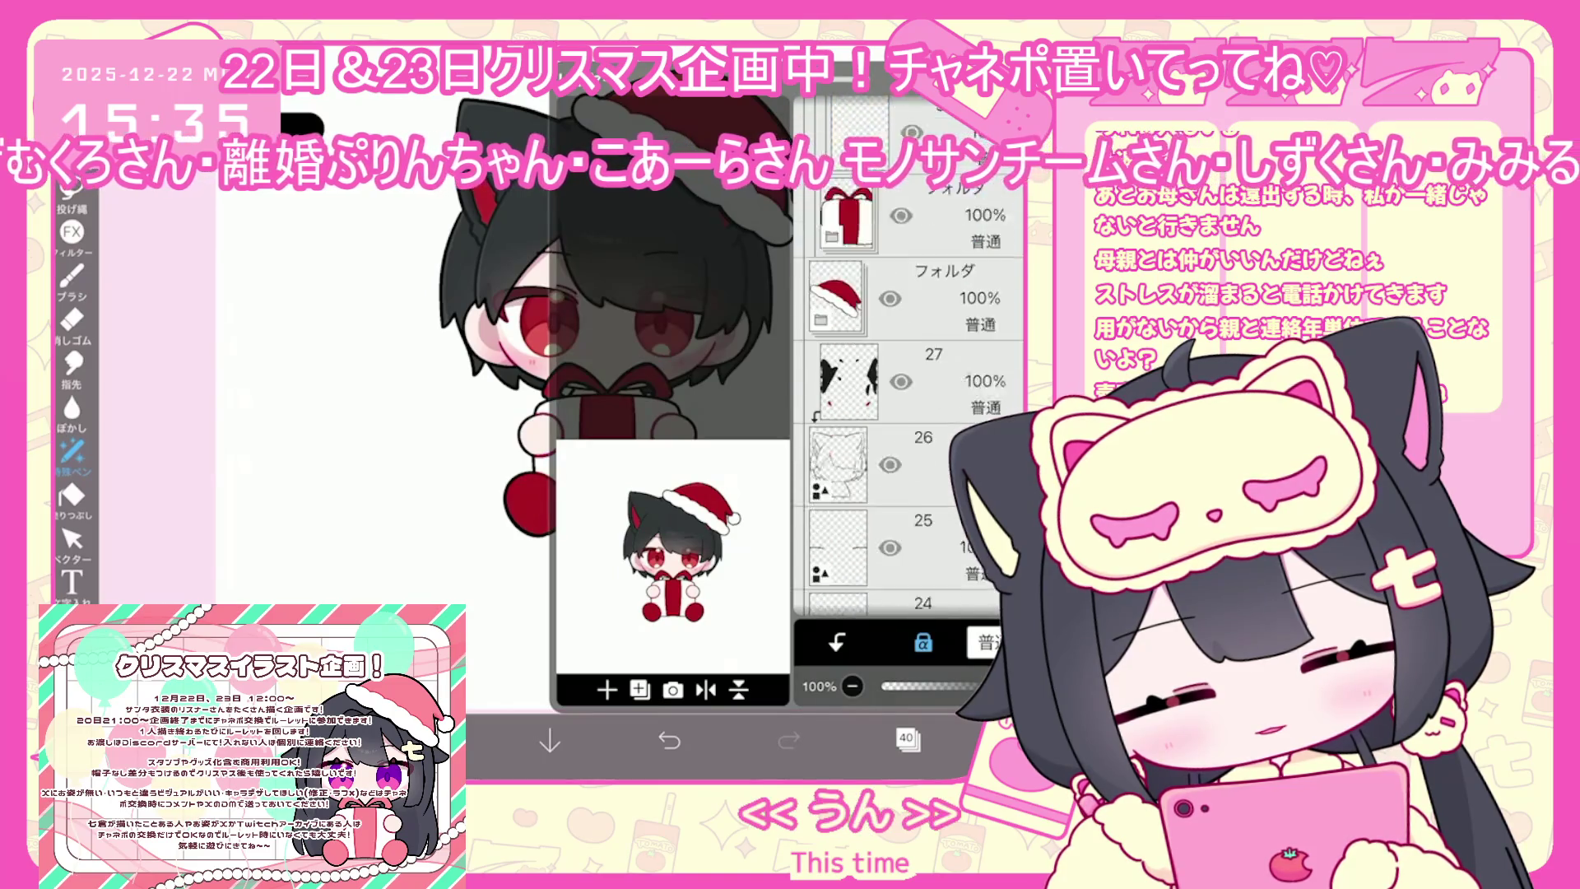
scroll(909, 411, down, 10)
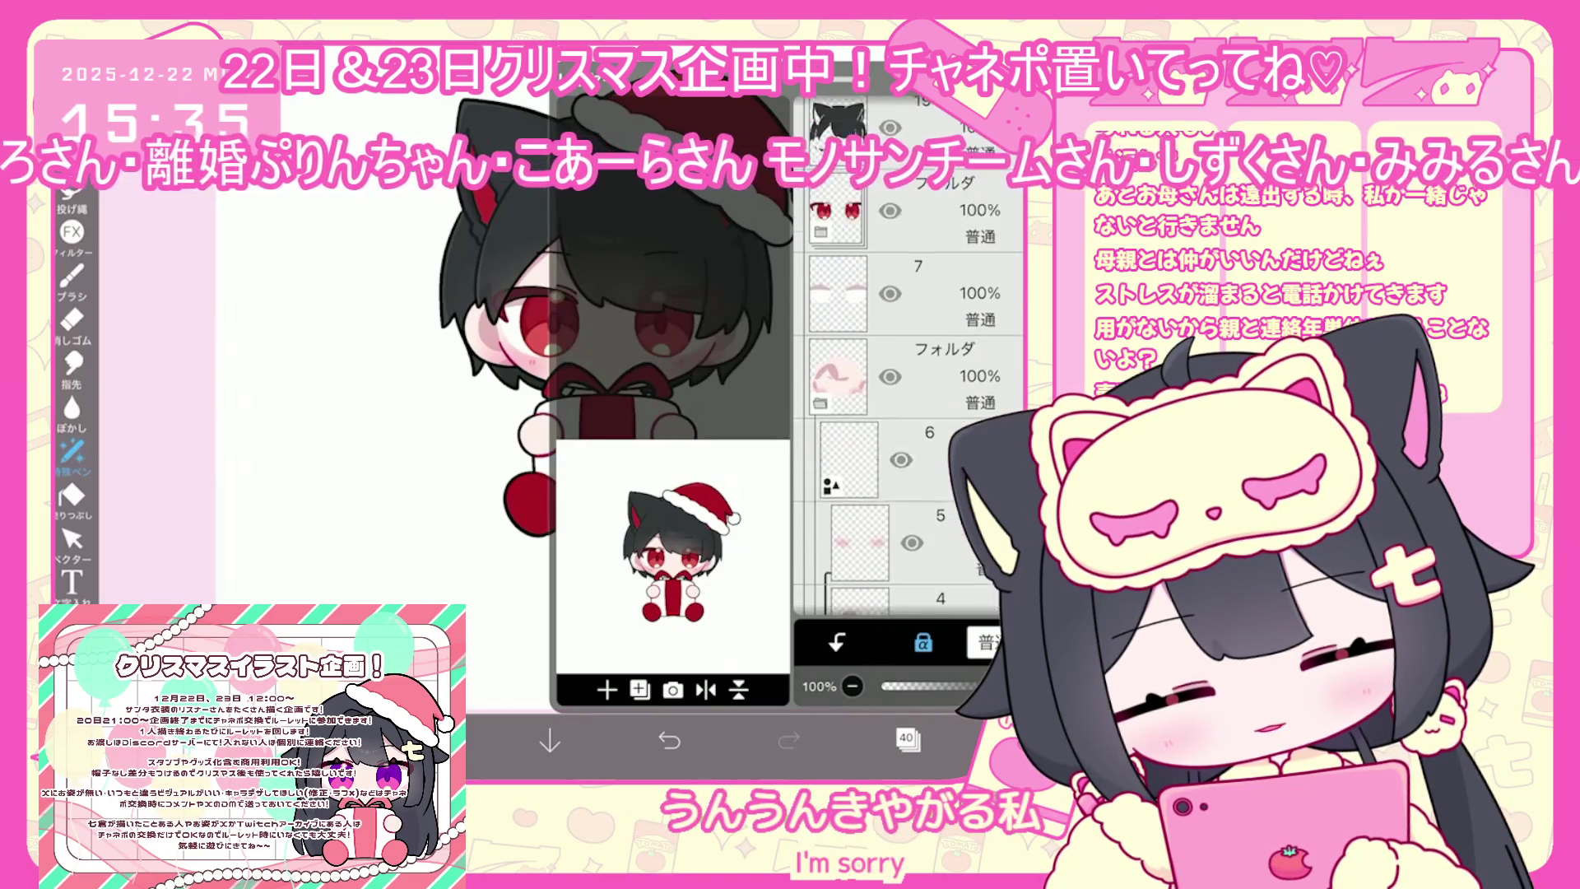
scroll(909, 412, down, 10)
click(872, 449)
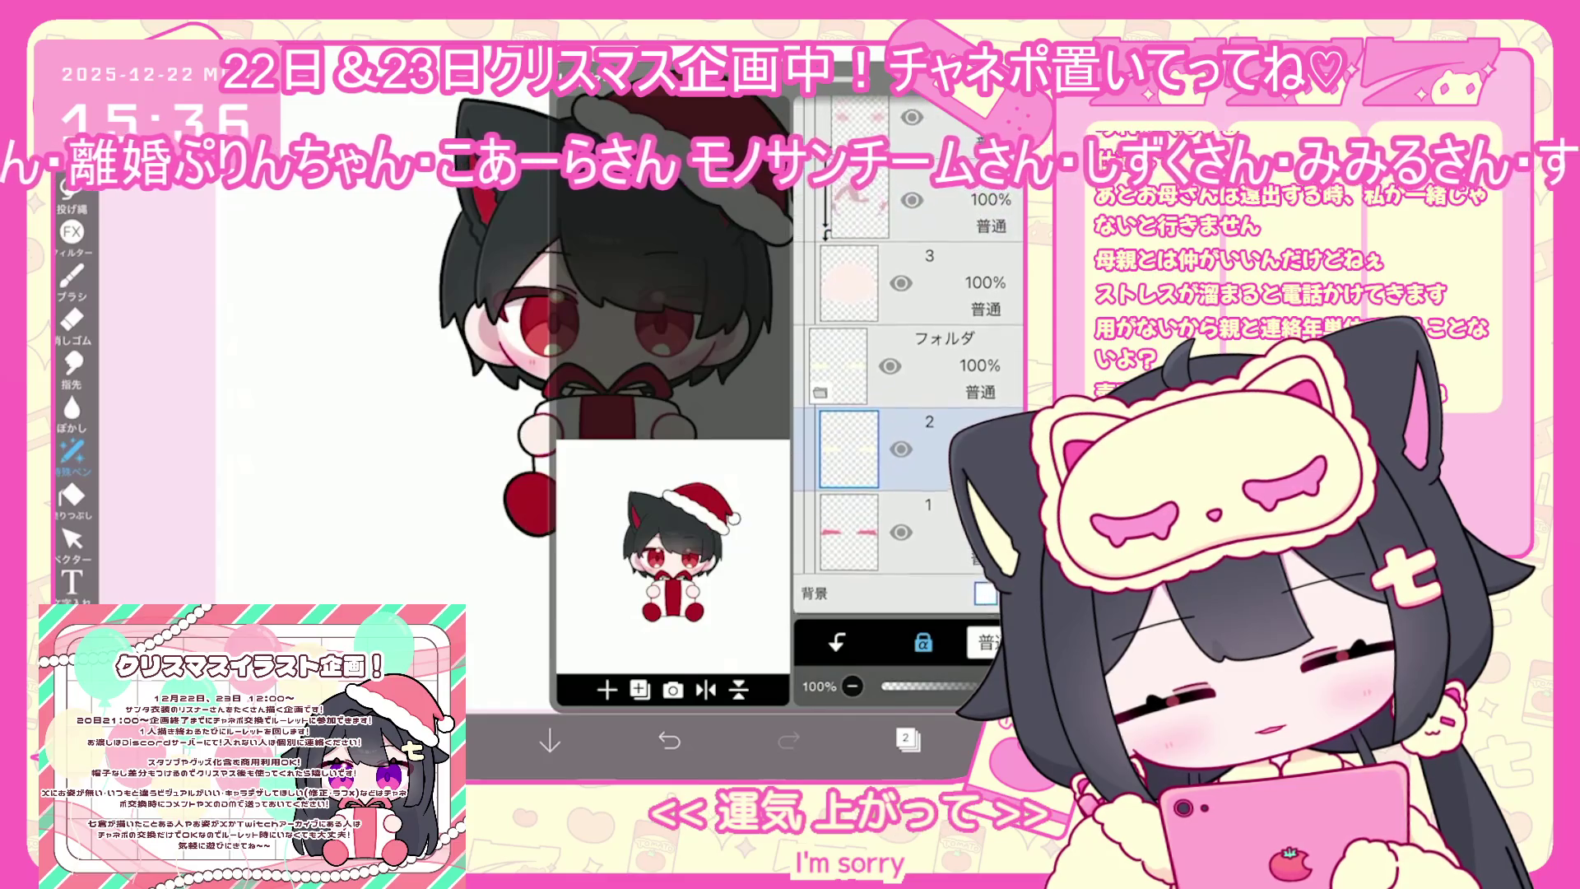
click(906, 738)
scroll(650, 387, up, 2)
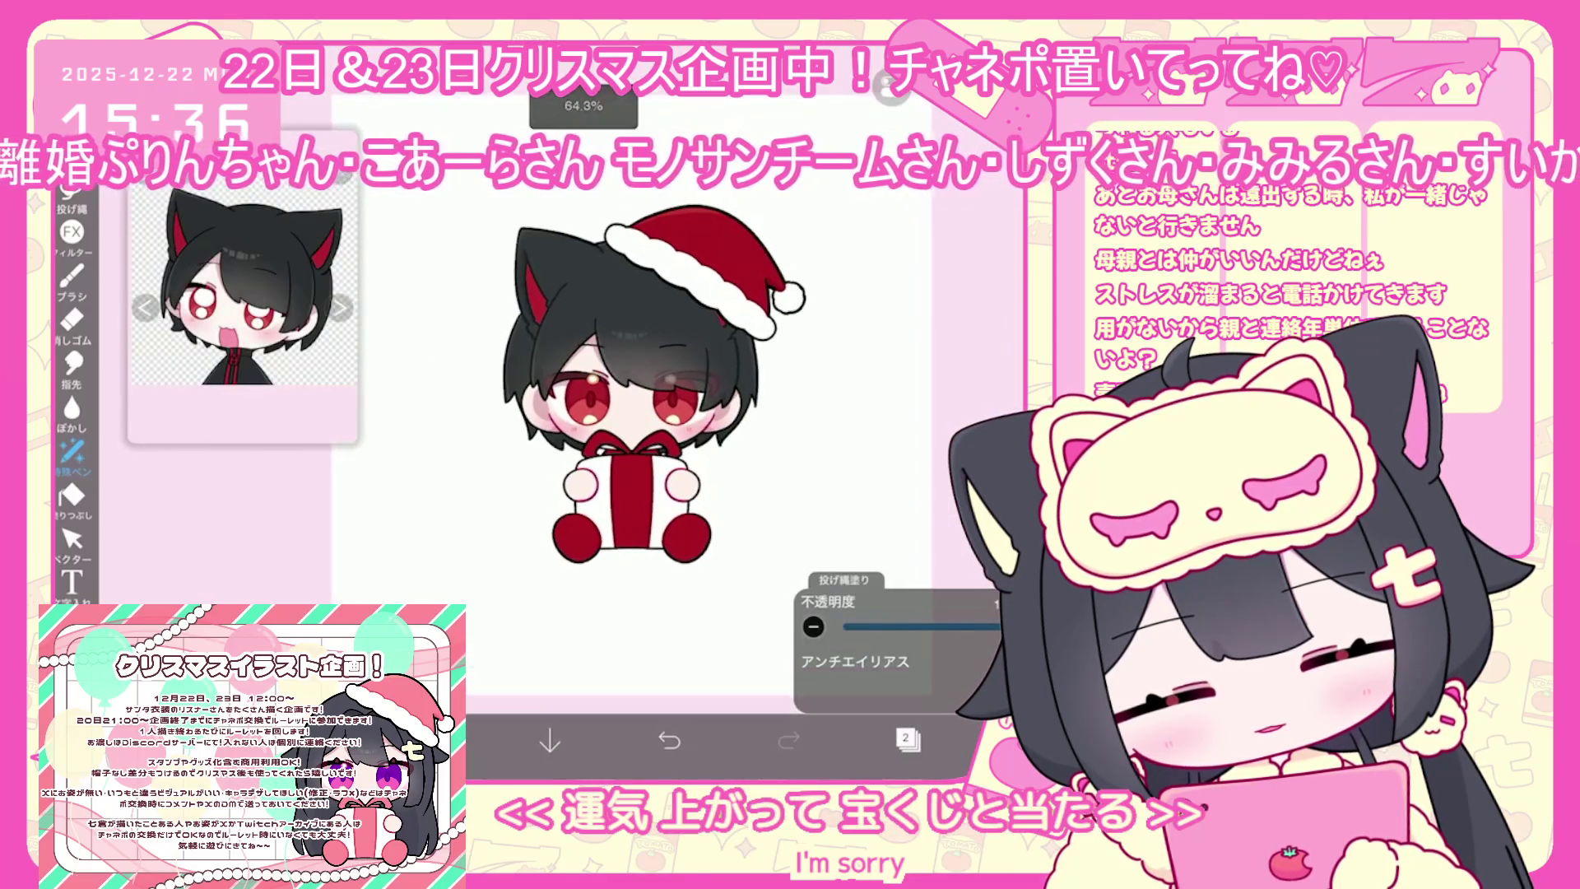
Scroll the finished cat-boy artwork view showing production time 1:45
scroll(650, 387, up, 2)
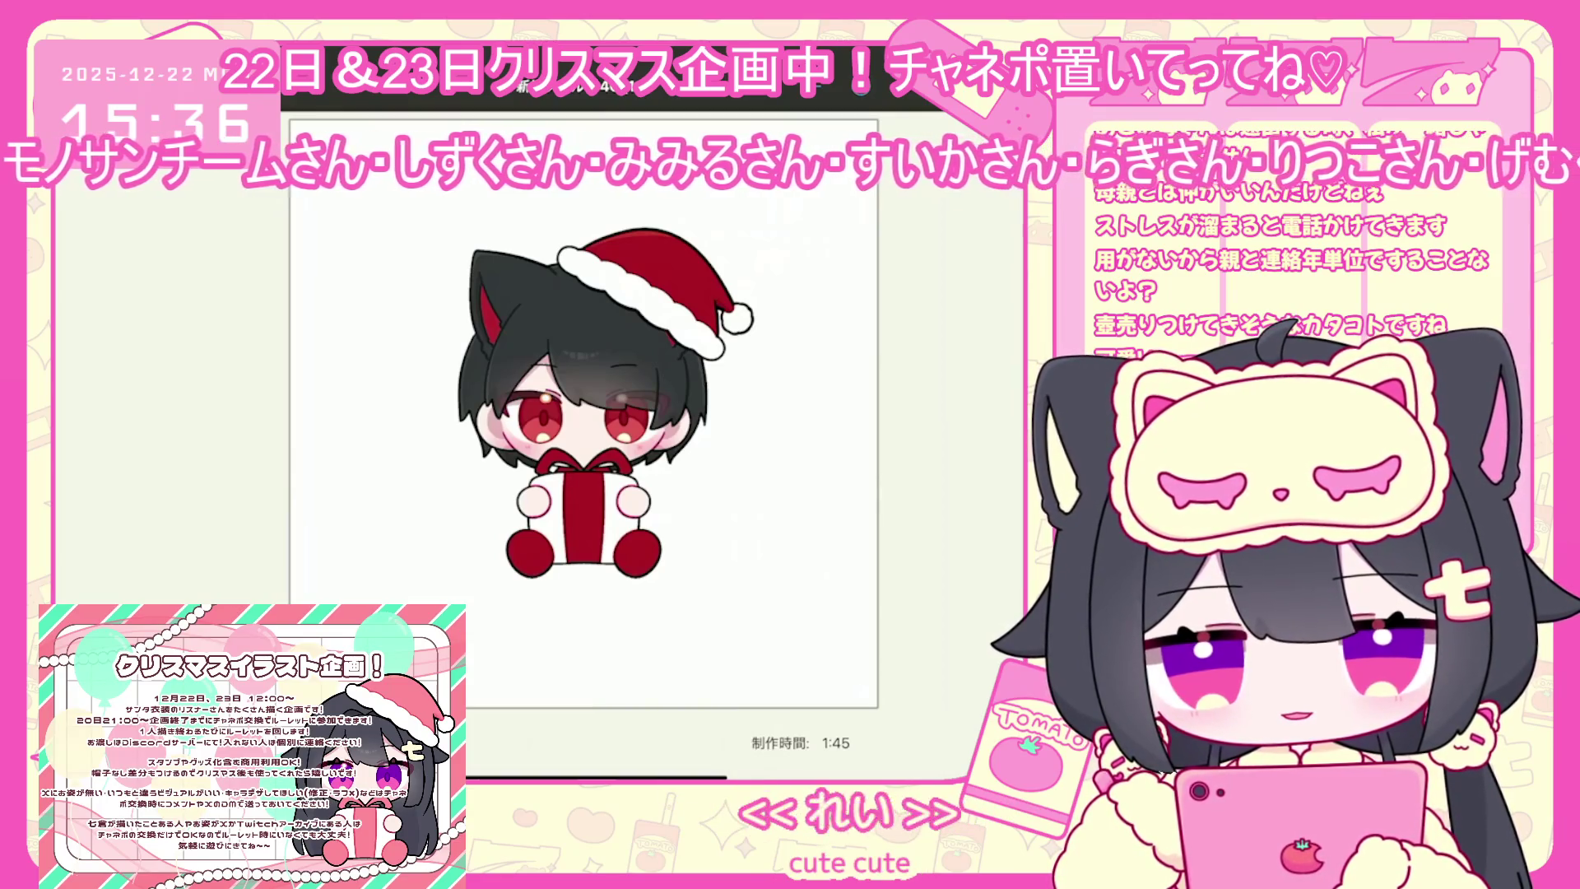
scroll(518, 527, down, 10)
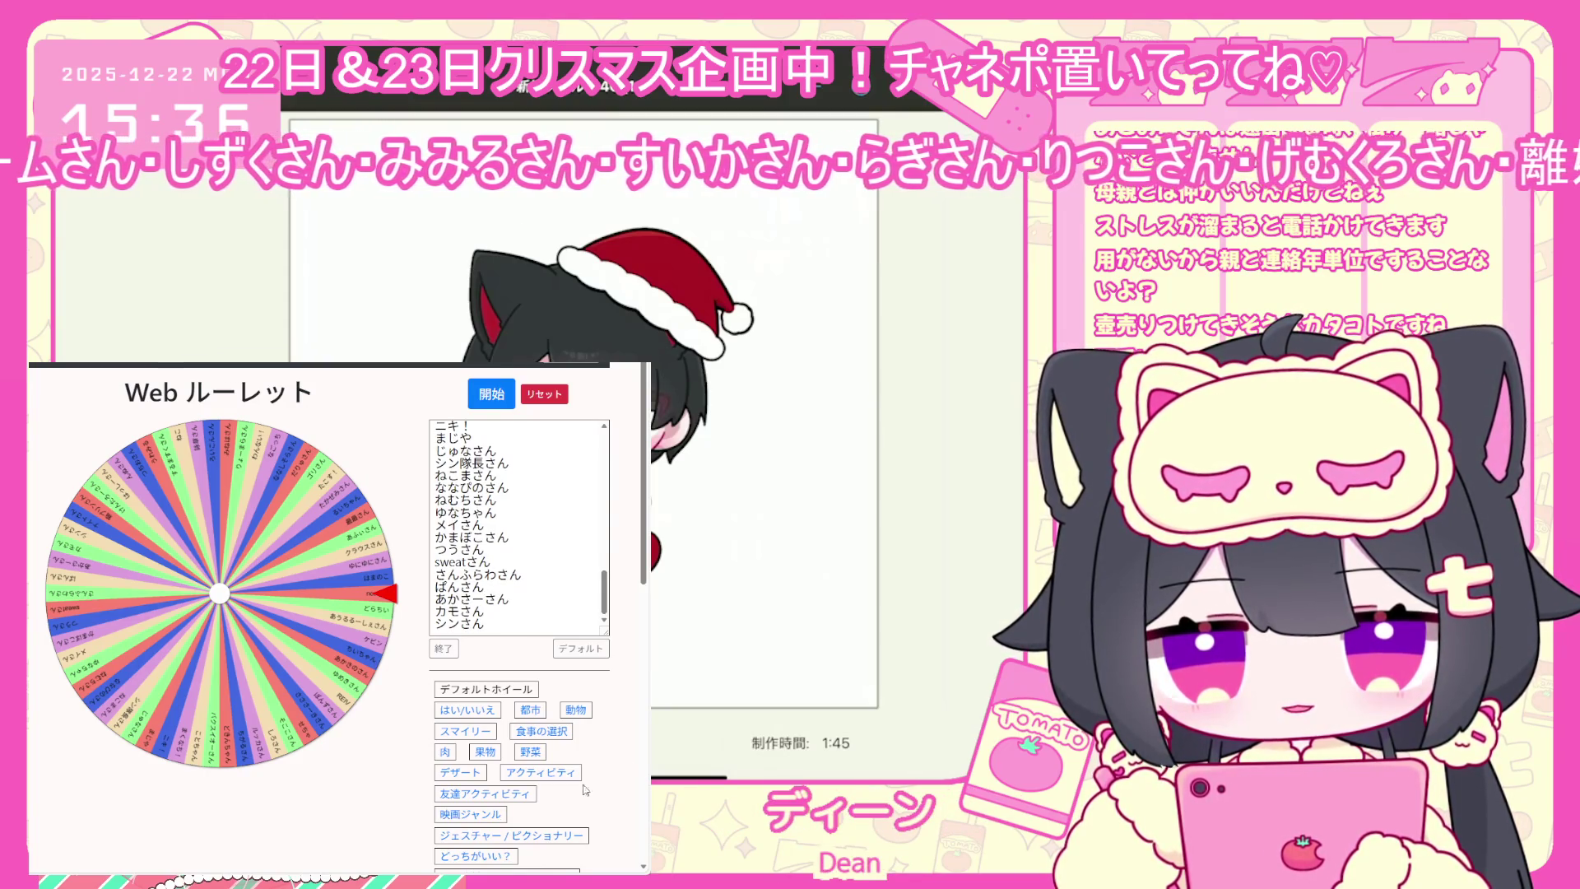
Spin the Web ルーレット wheel to pick a viewer, then sketch rough body strokes below the chibi face
click(502, 395)
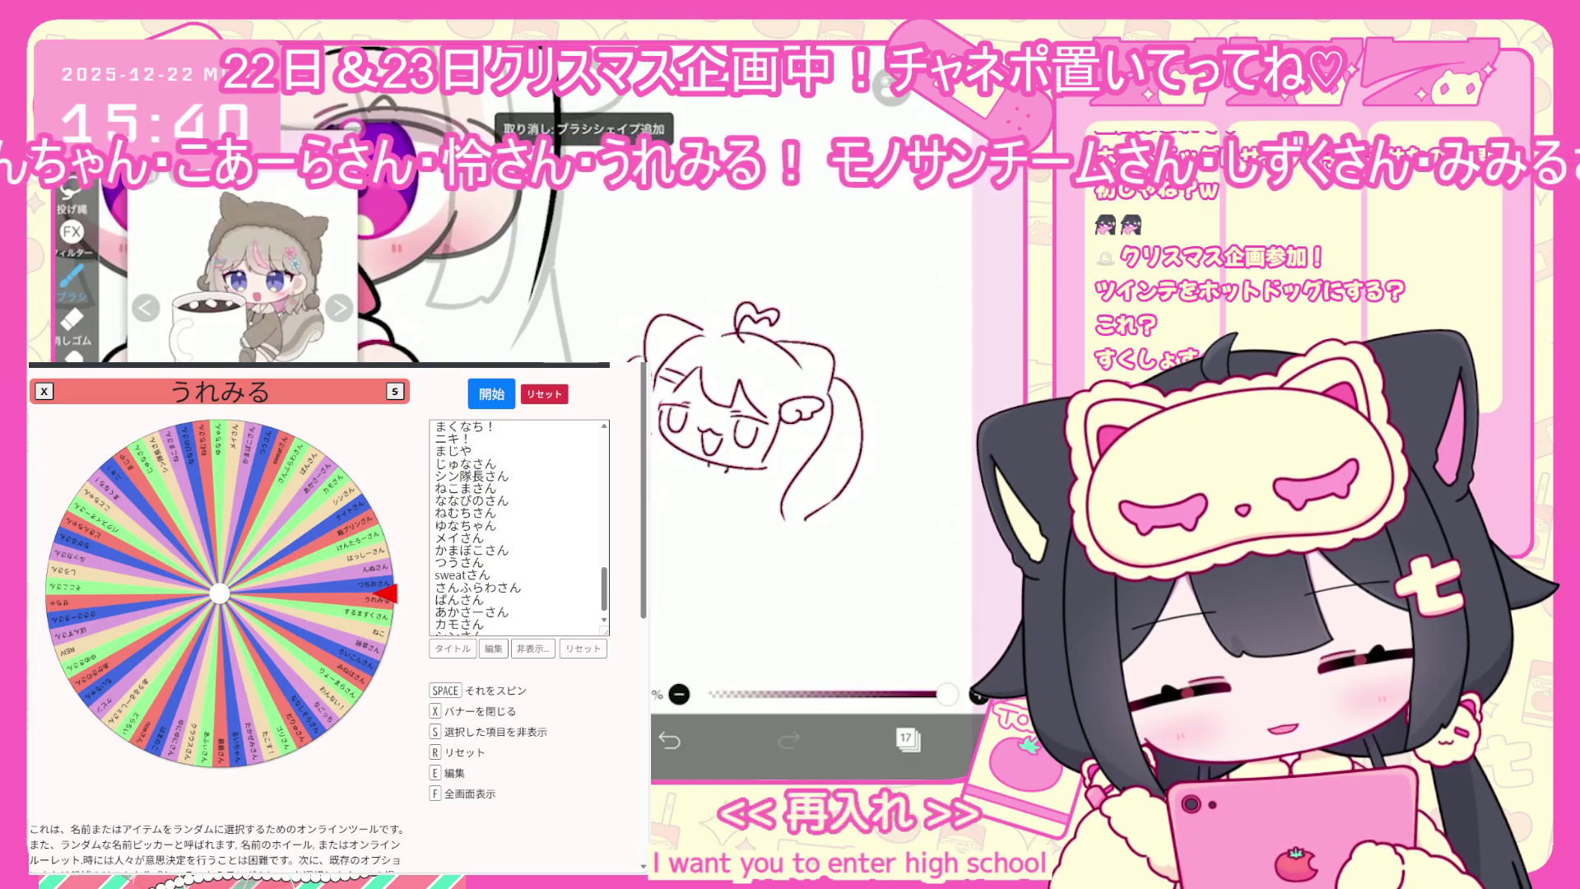
drag(704, 473, 724, 490)
mouse_move(699, 469)
mouse_down()
mouse_move(701, 486)
mouse_move(744, 462)
mouse_move(692, 485)
mouse_up()
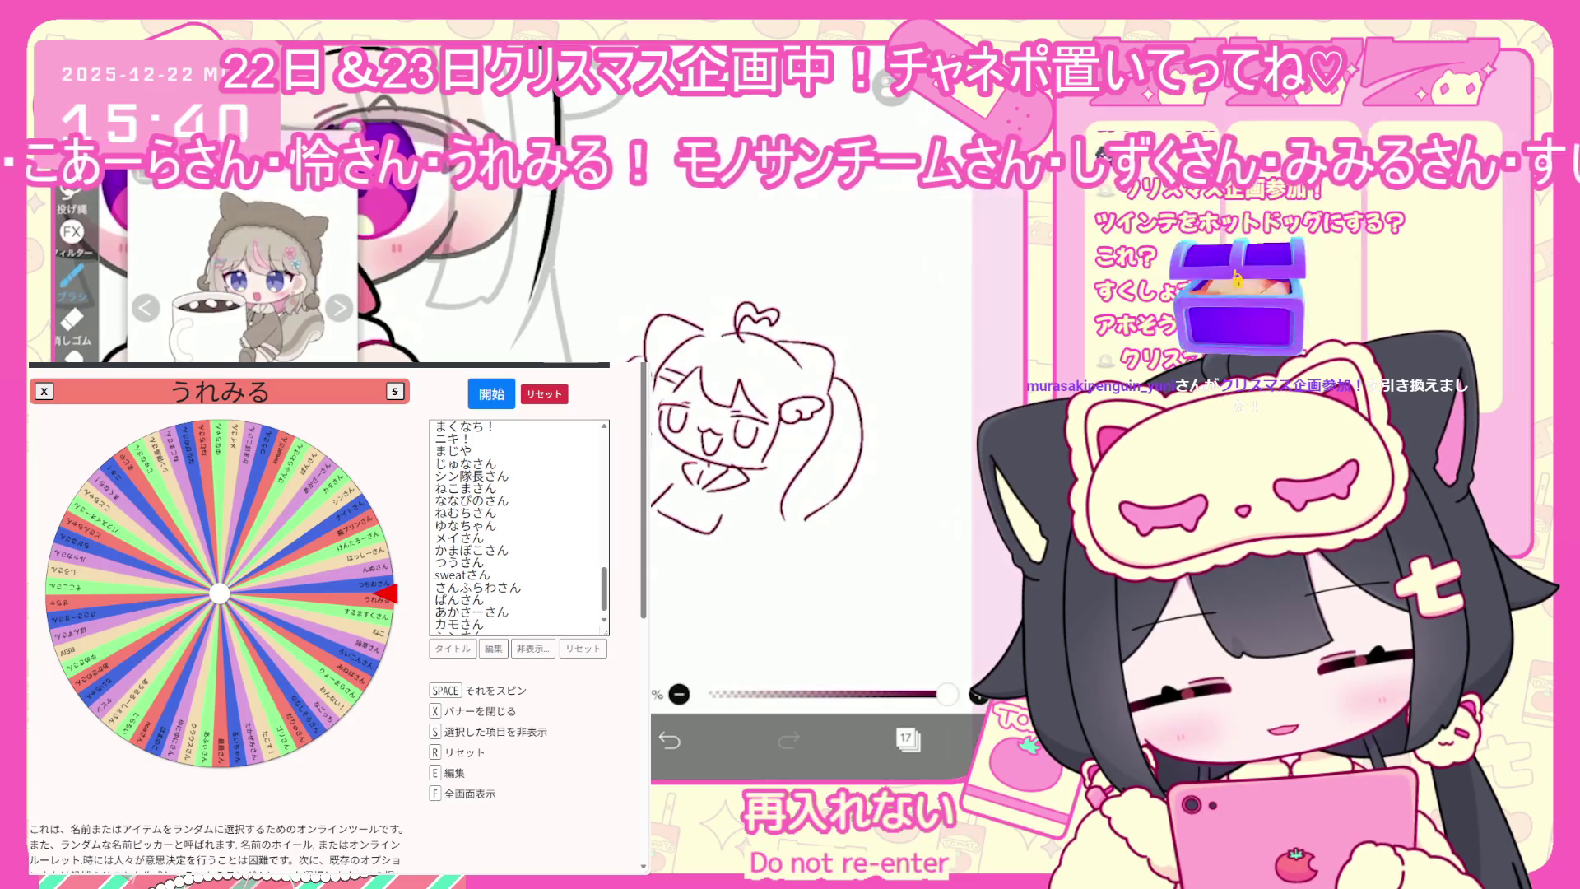
drag(728, 506, 651, 576)
scroll(756, 416, up, 2)
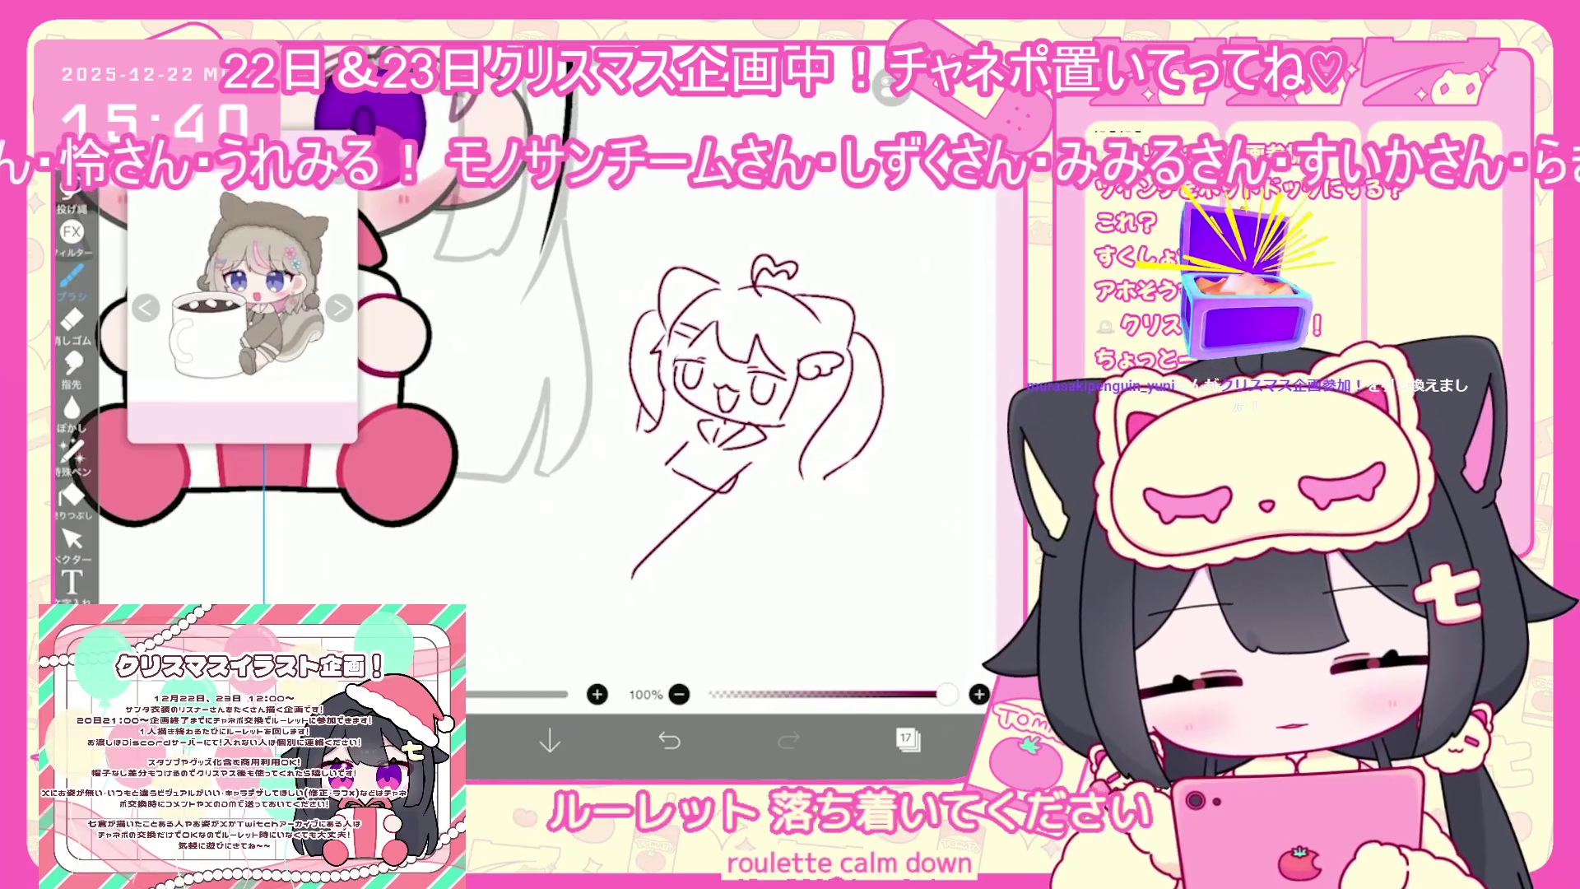
Sketch the long bun outline and crossed legs, redoing one leg stroke
drag(788, 444, 630, 600)
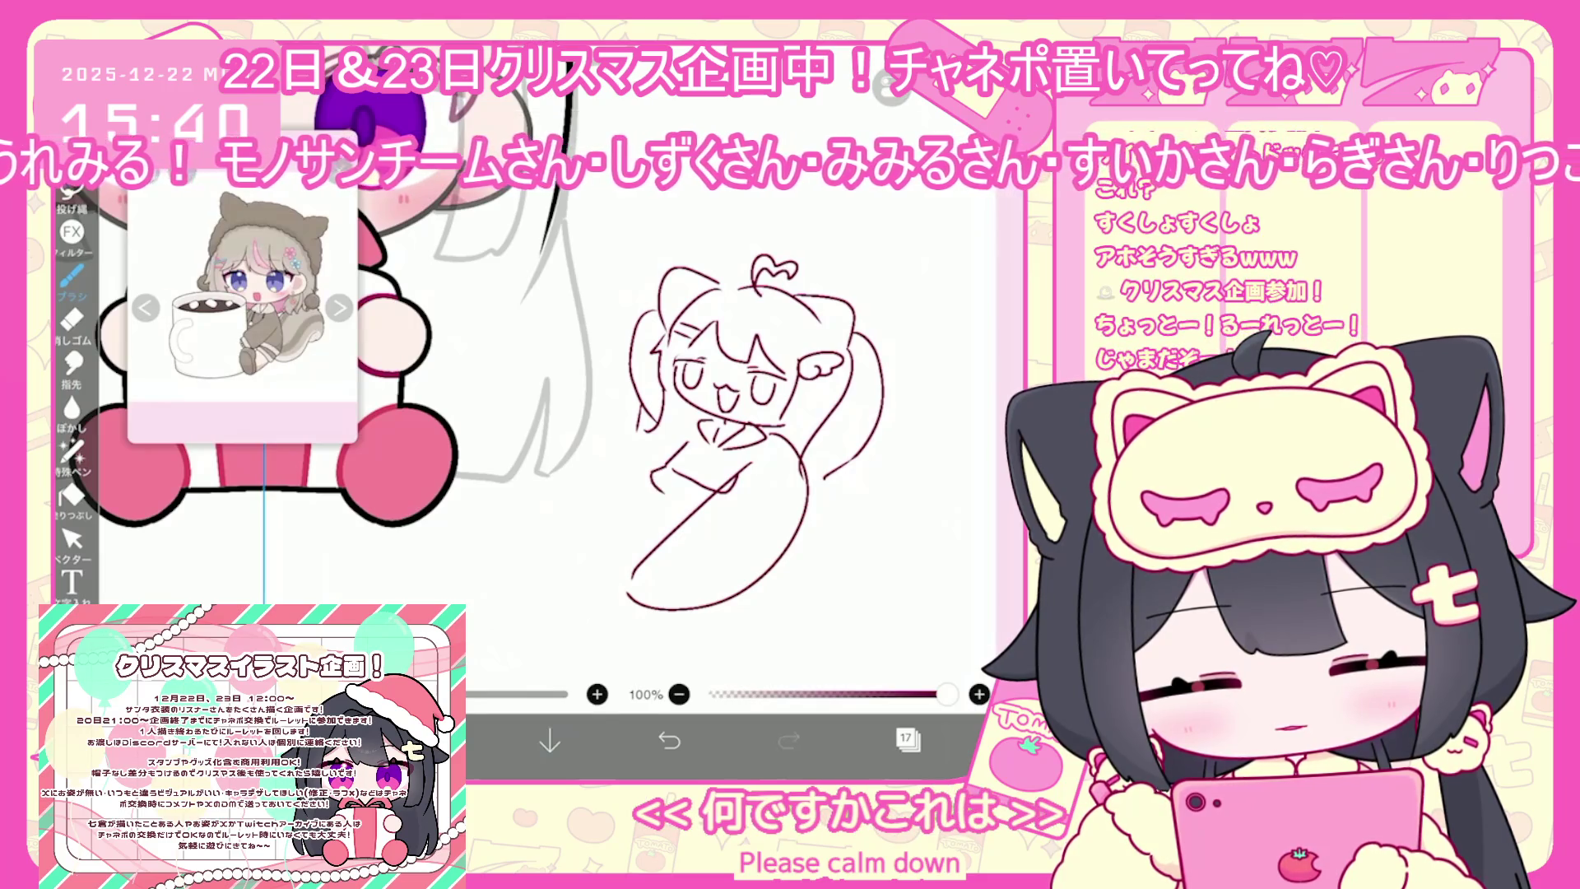
drag(689, 487, 694, 503)
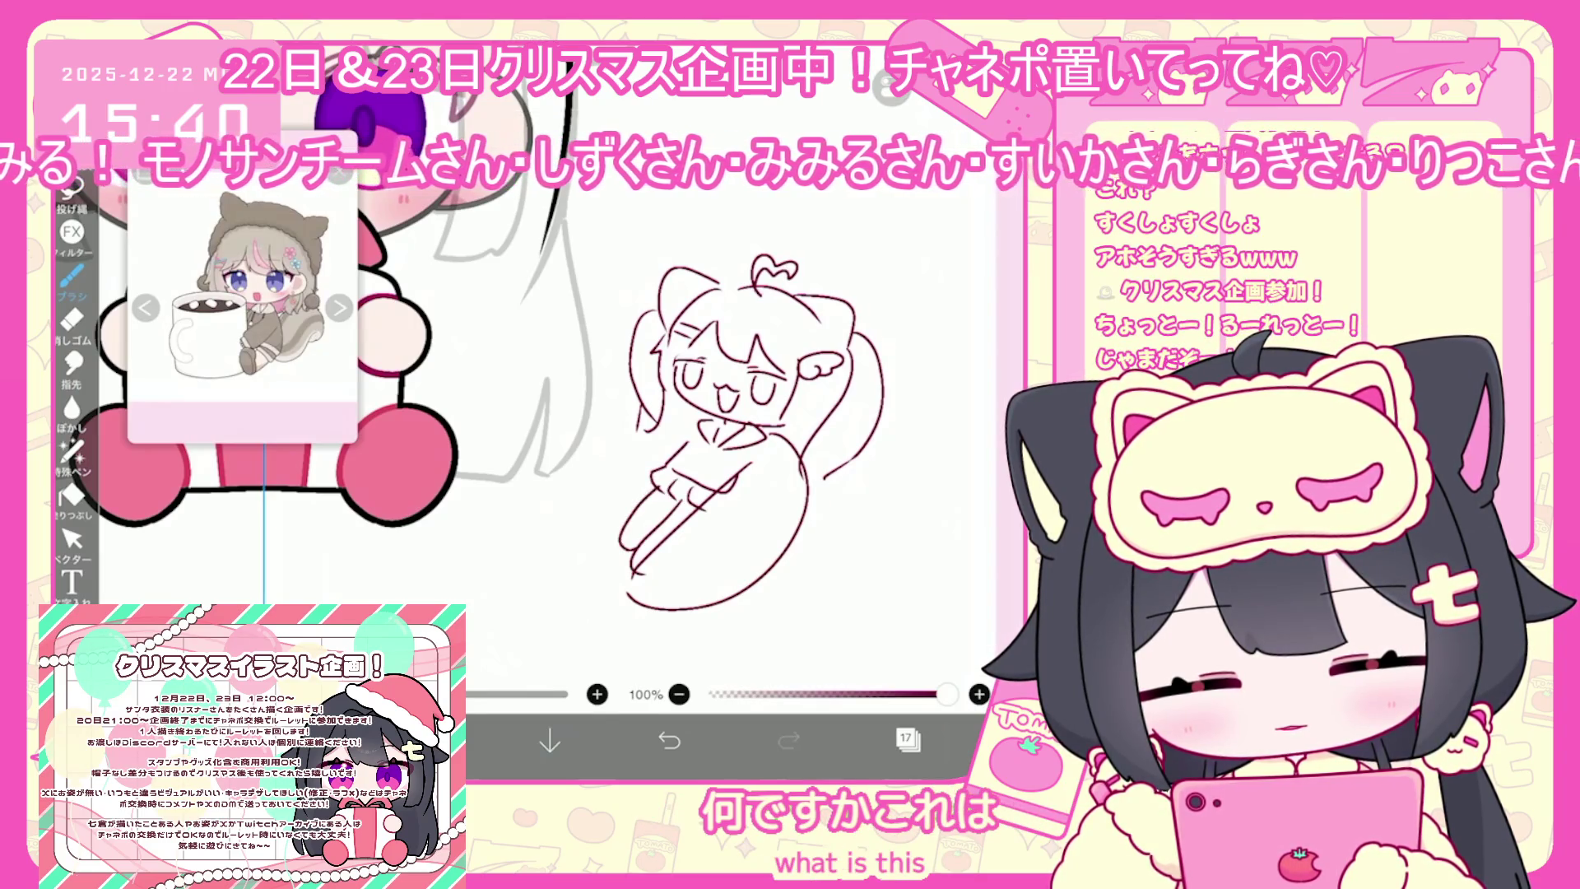
drag(696, 422, 592, 535)
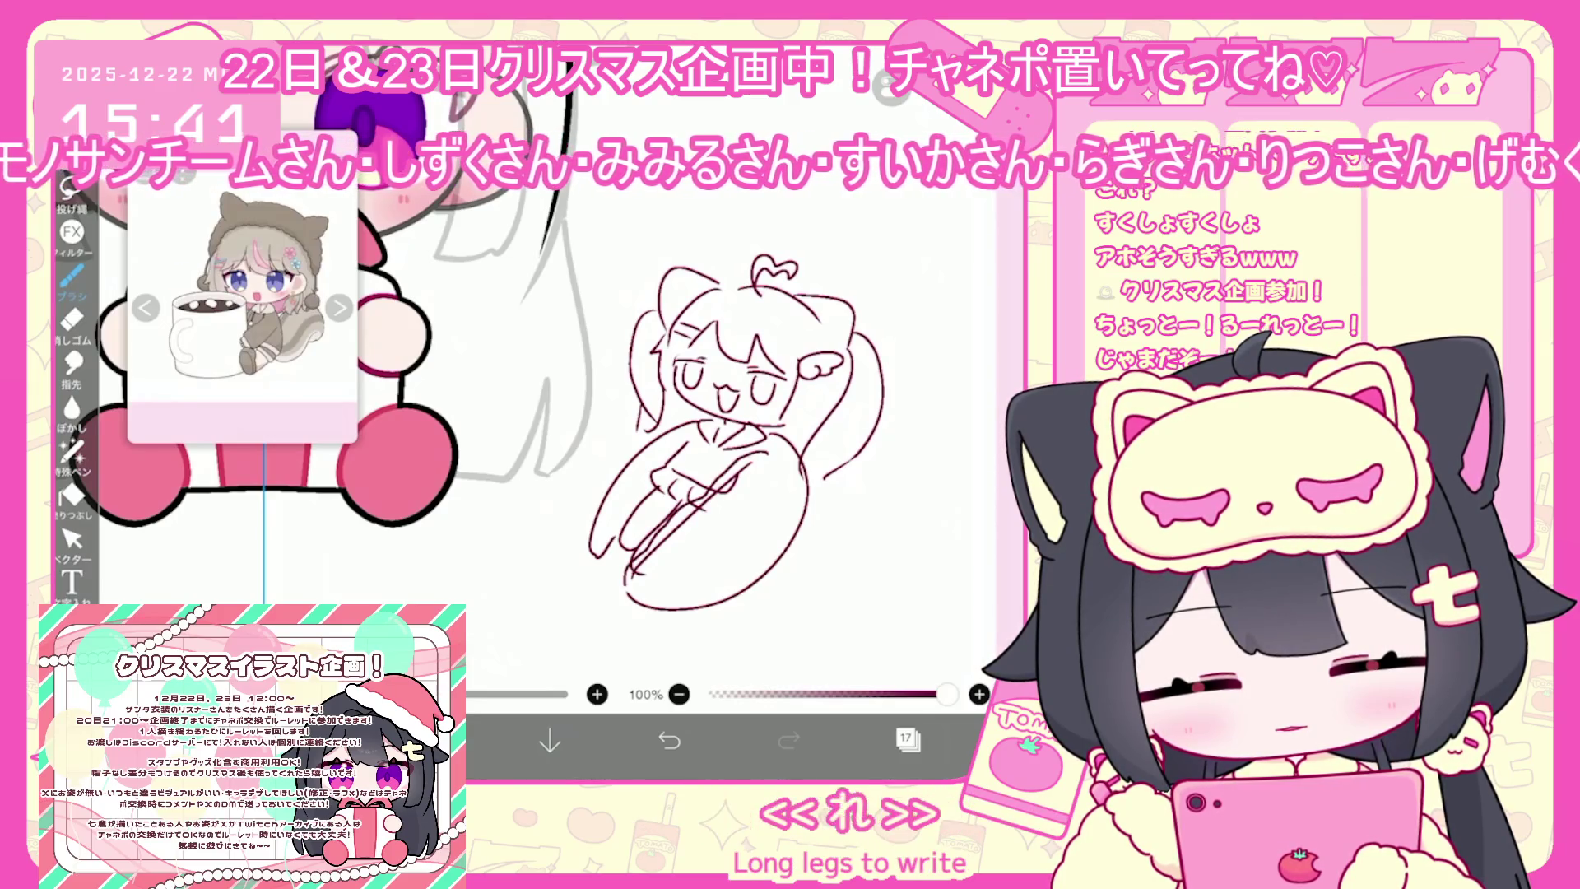
click(669, 740)
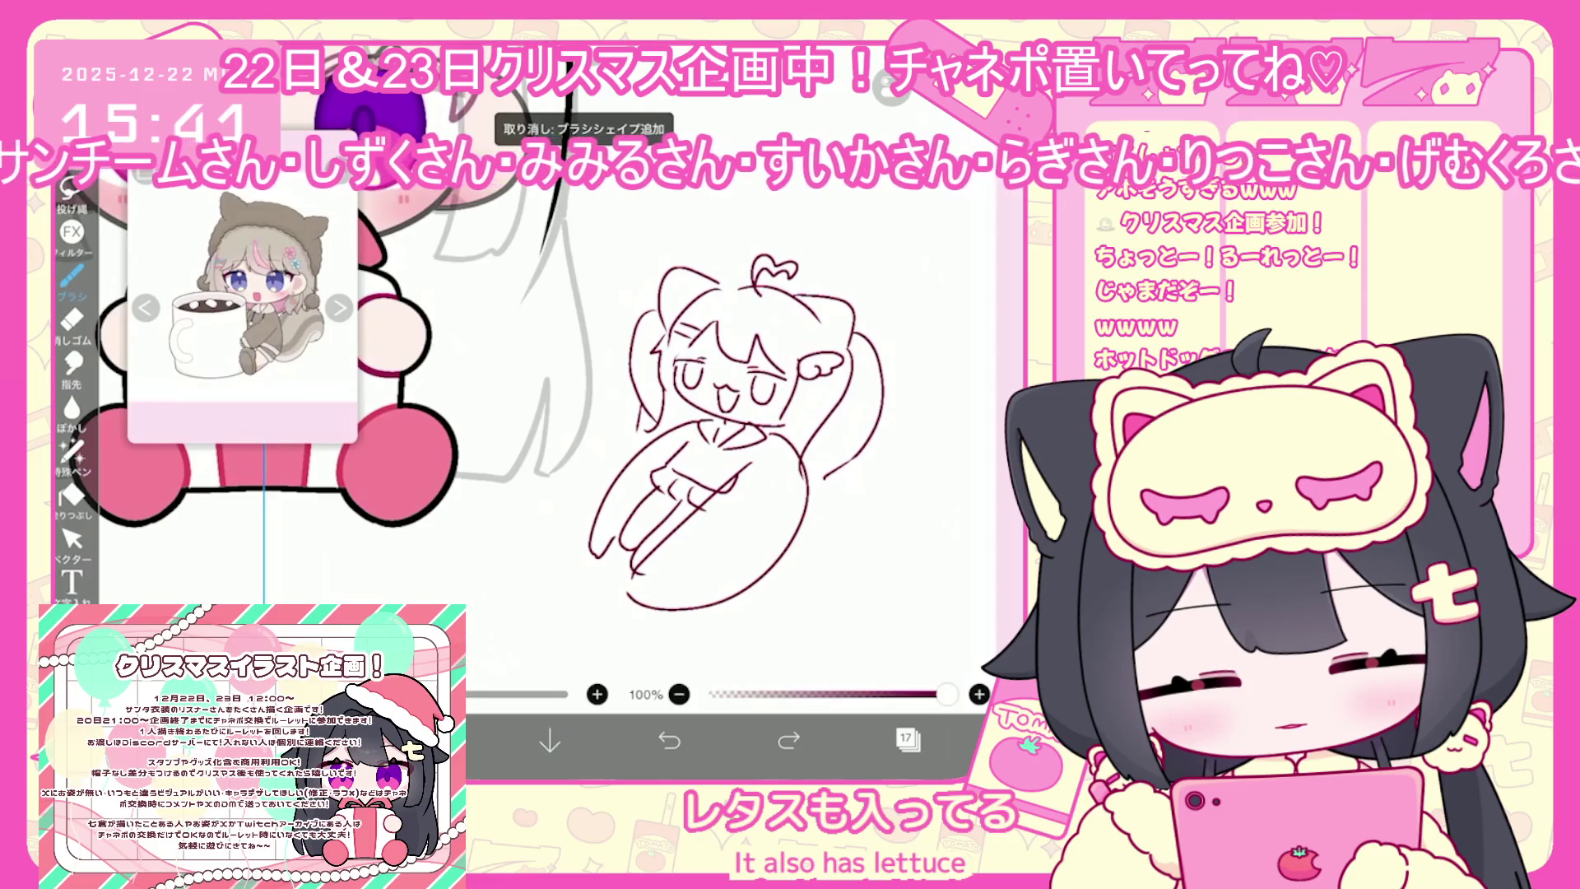
mouse_move(679, 429)
mouse_down()
mouse_move(713, 448)
mouse_move(727, 492)
mouse_move(625, 549)
mouse_up()
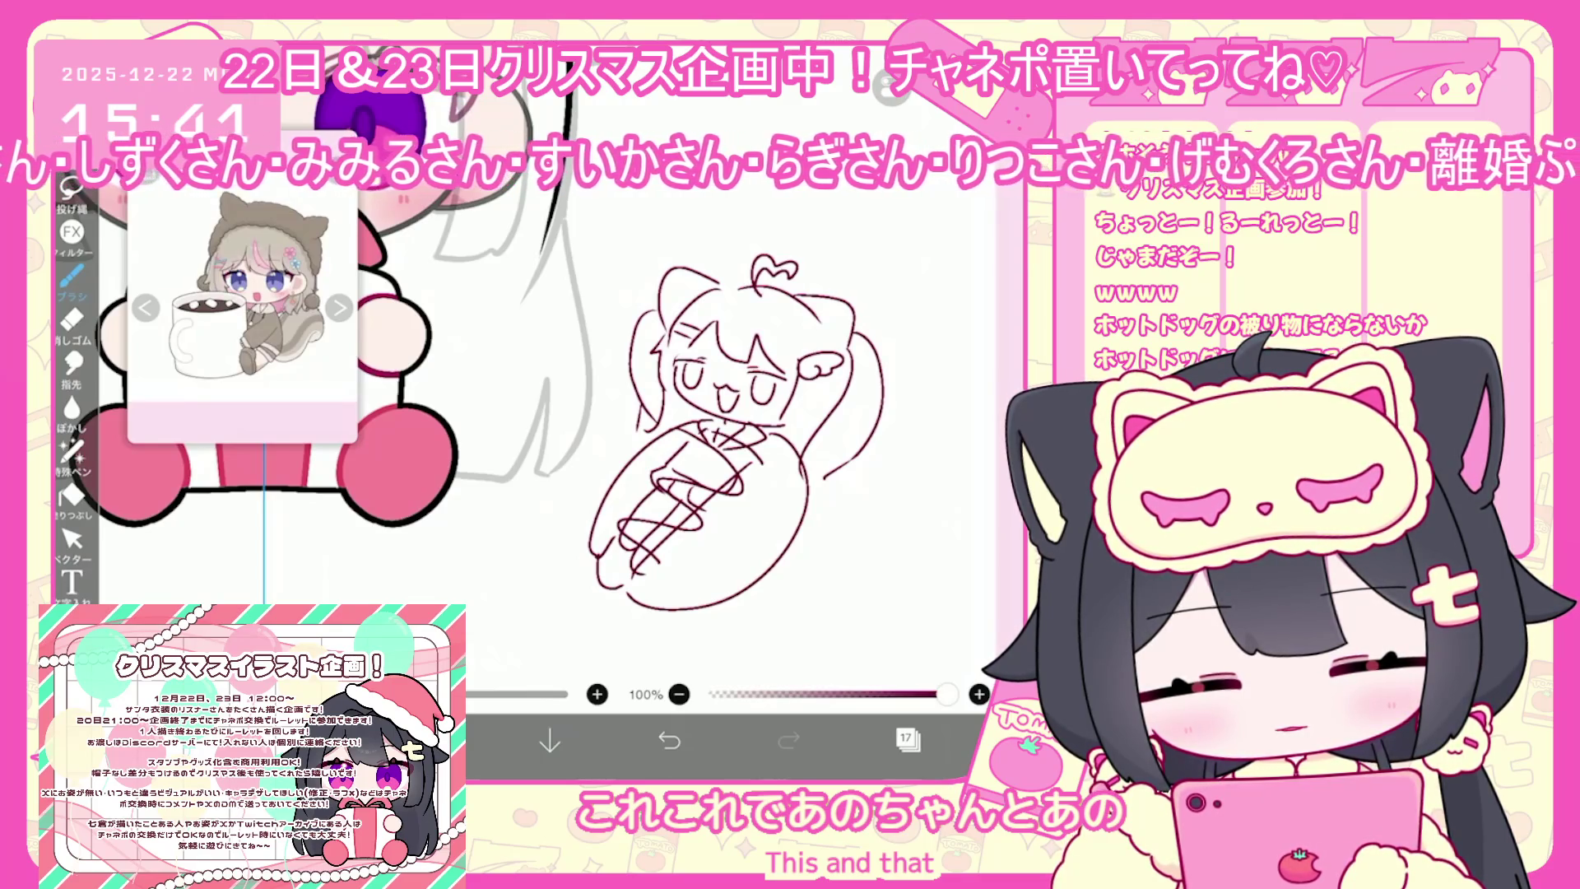
scroll(740, 444, up, 2)
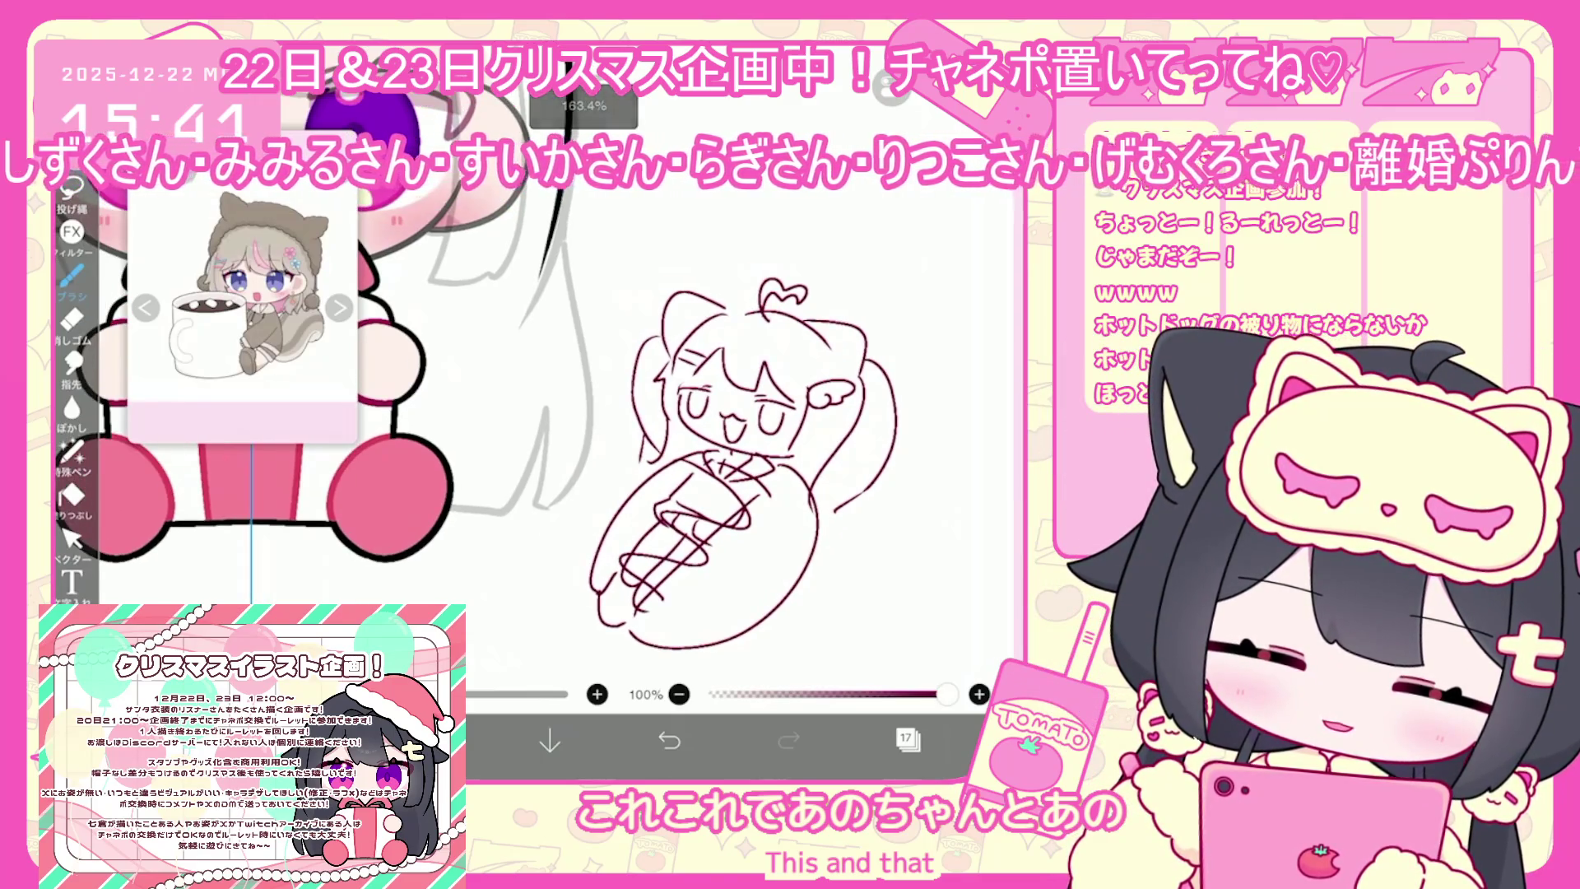
Add hair ties to the right and left twin tails
drag(856, 379, 889, 358)
drag(665, 330, 652, 345)
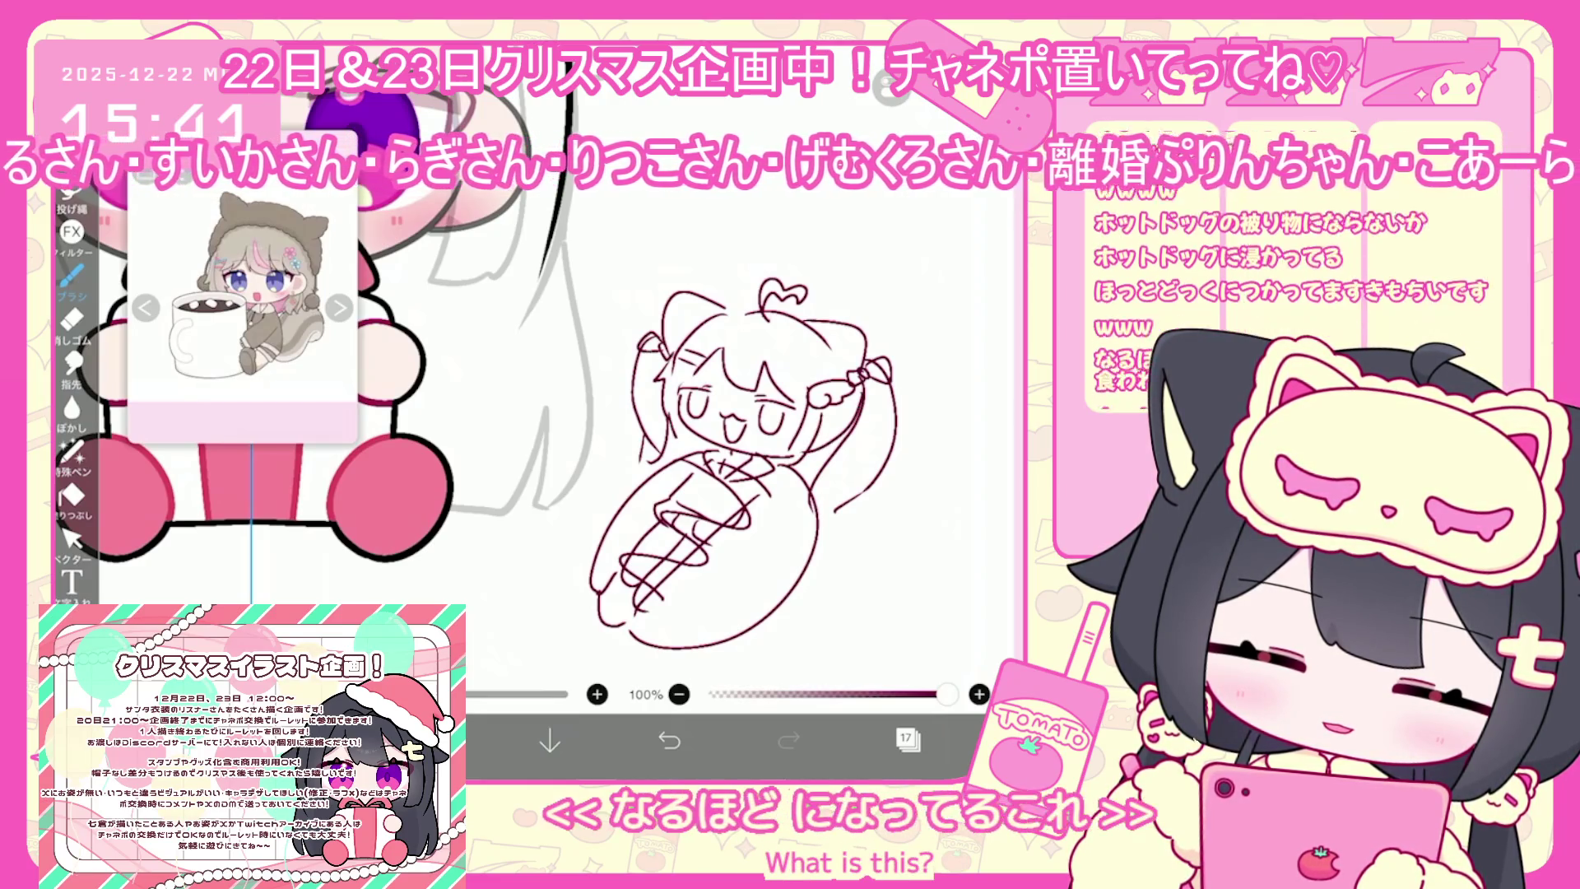
scroll(740, 370, up, 2)
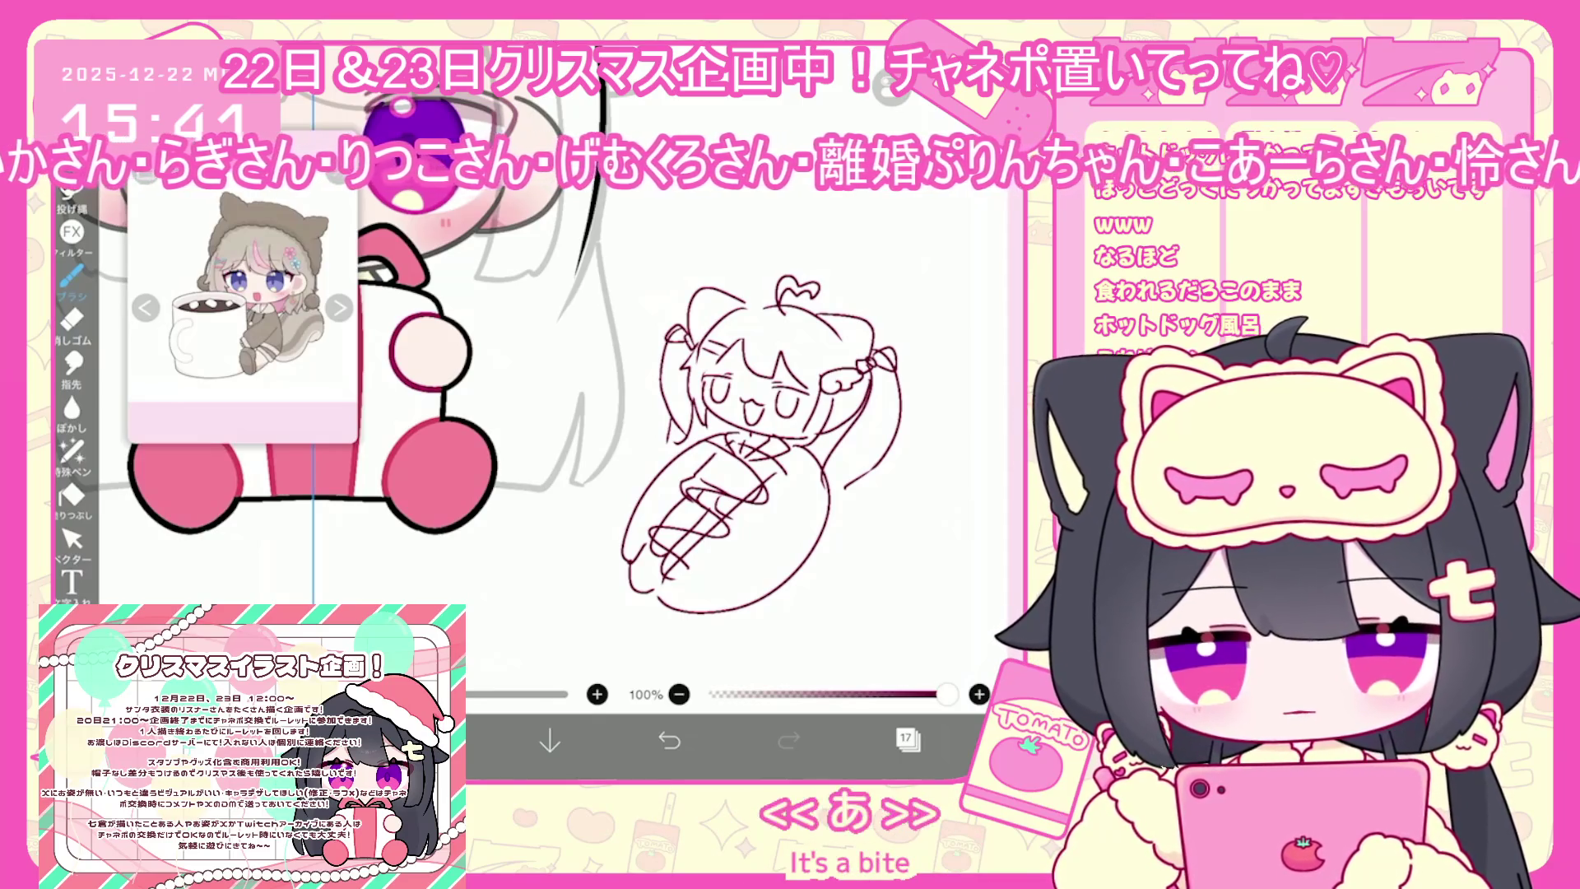
scroll(639, 334, down, 5)
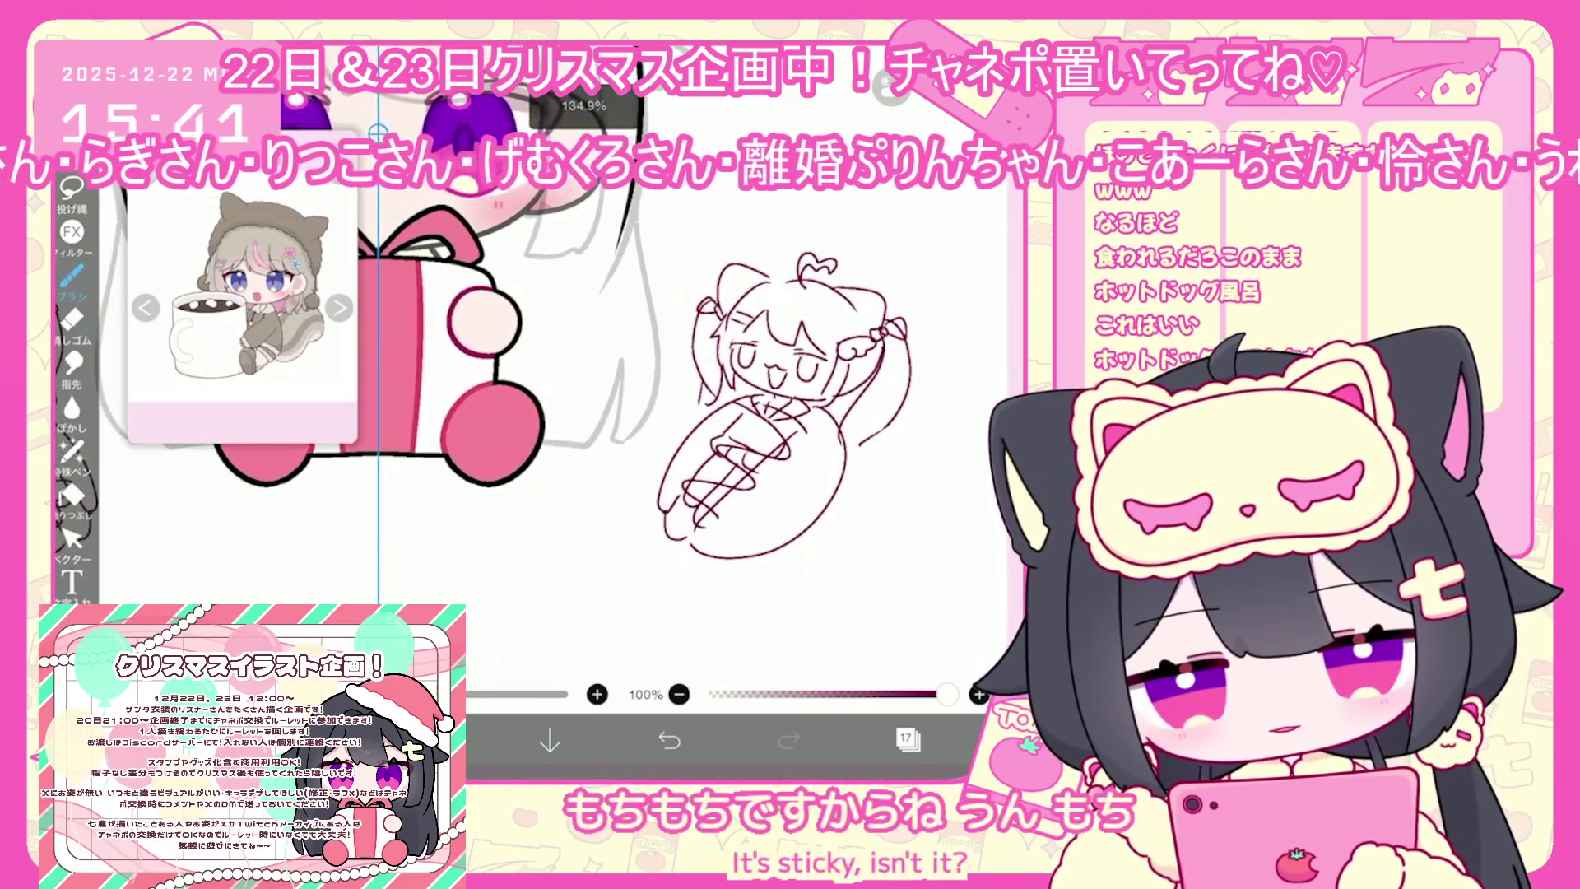
scroll(639, 333, down, 2)
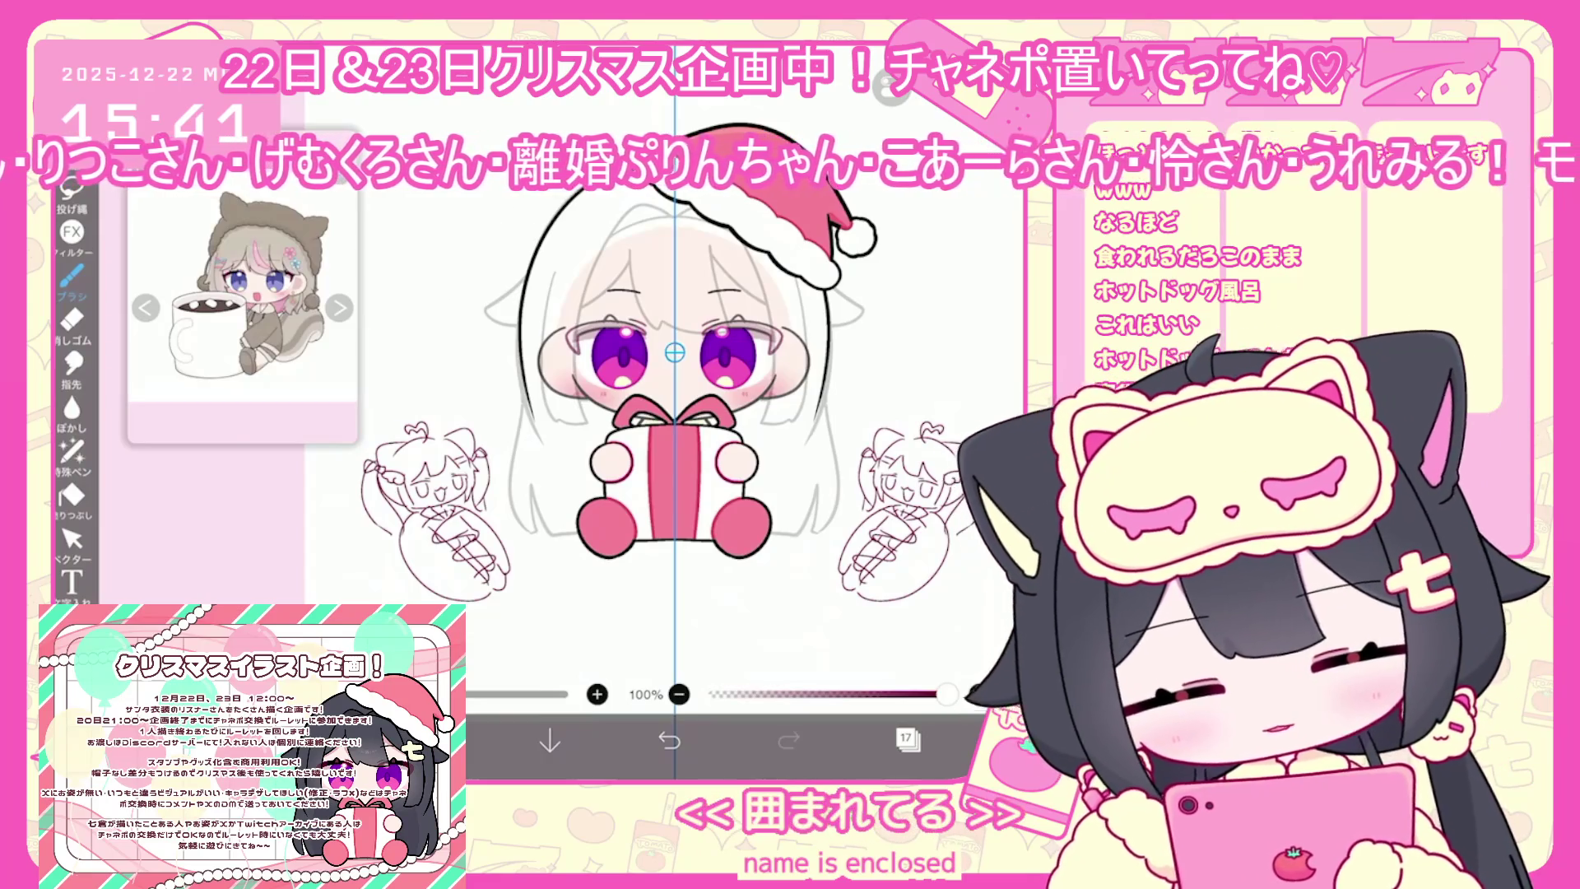
scroll(823, 477, up, 5)
click(908, 738)
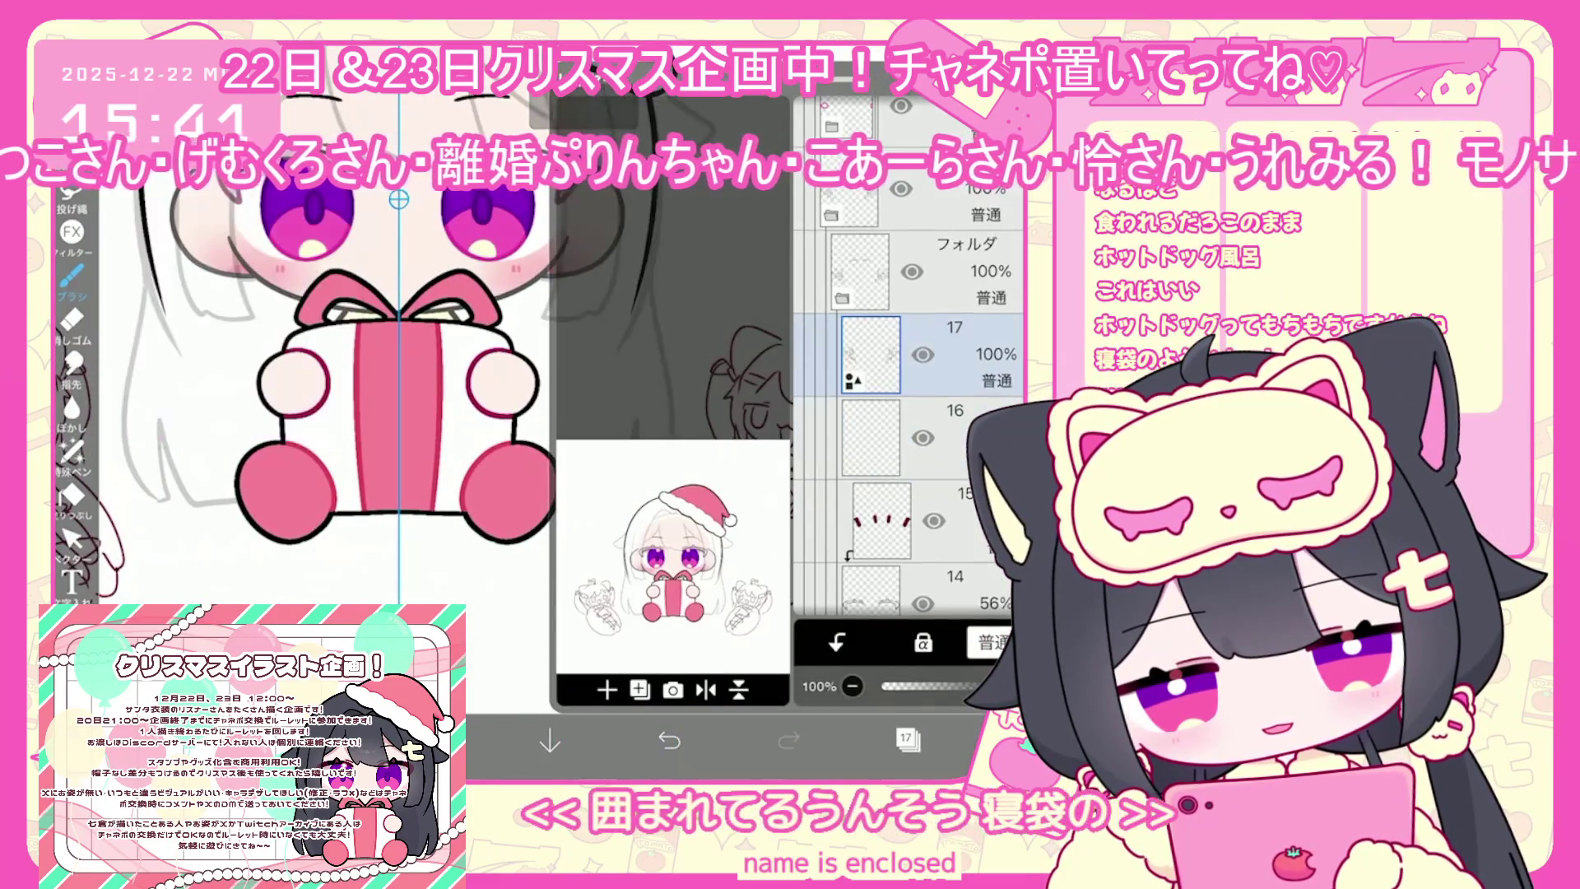
click(954, 354)
click(907, 738)
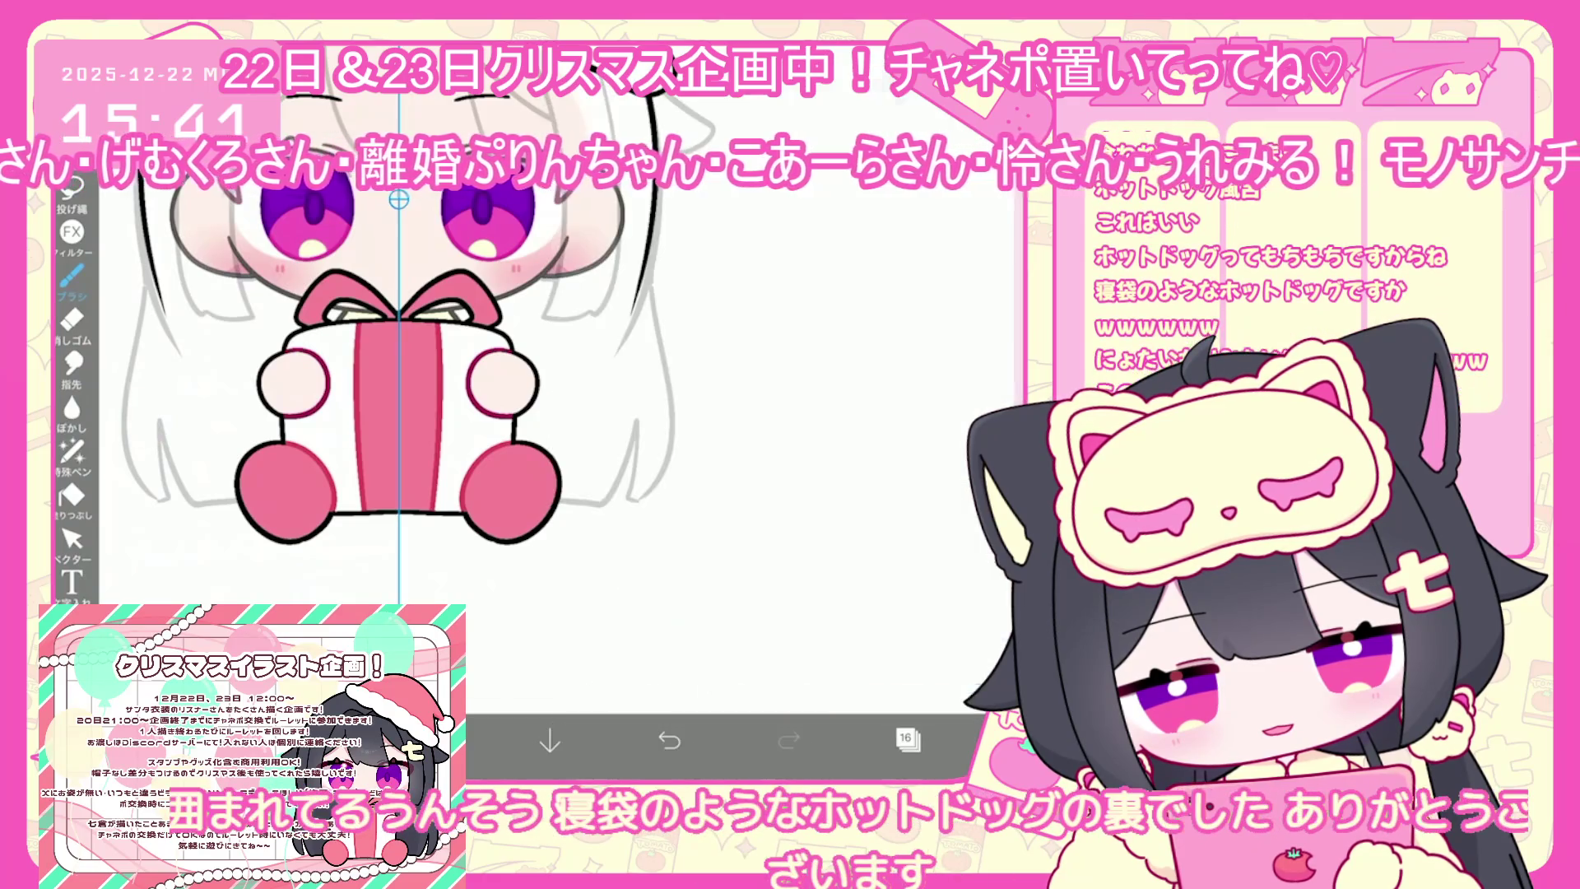
scroll(617, 411, down, 5)
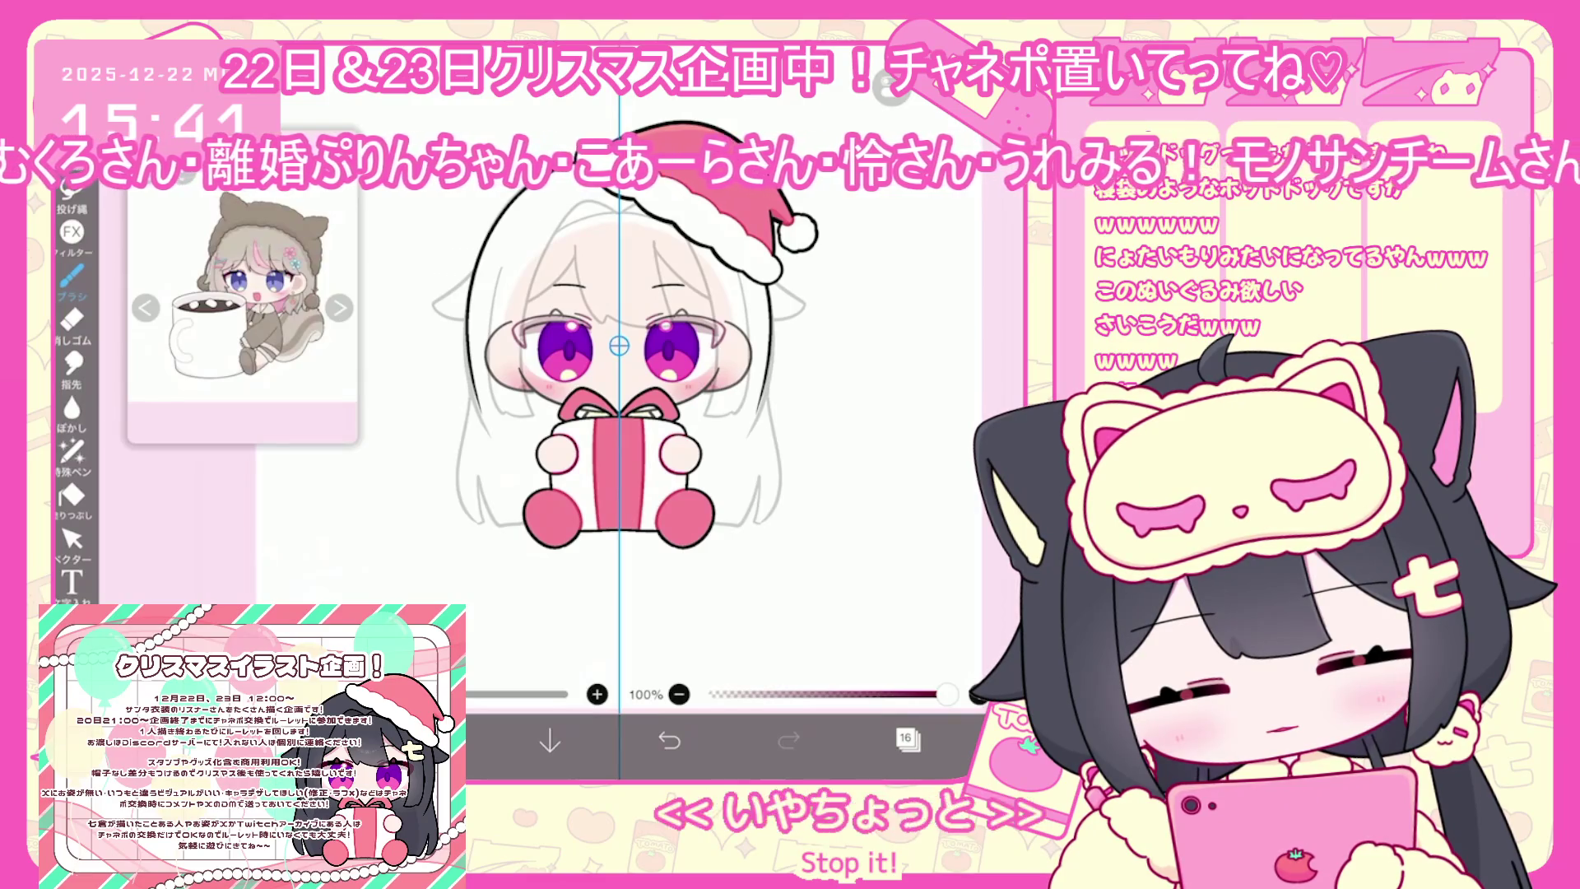
click(71, 276)
click(72, 276)
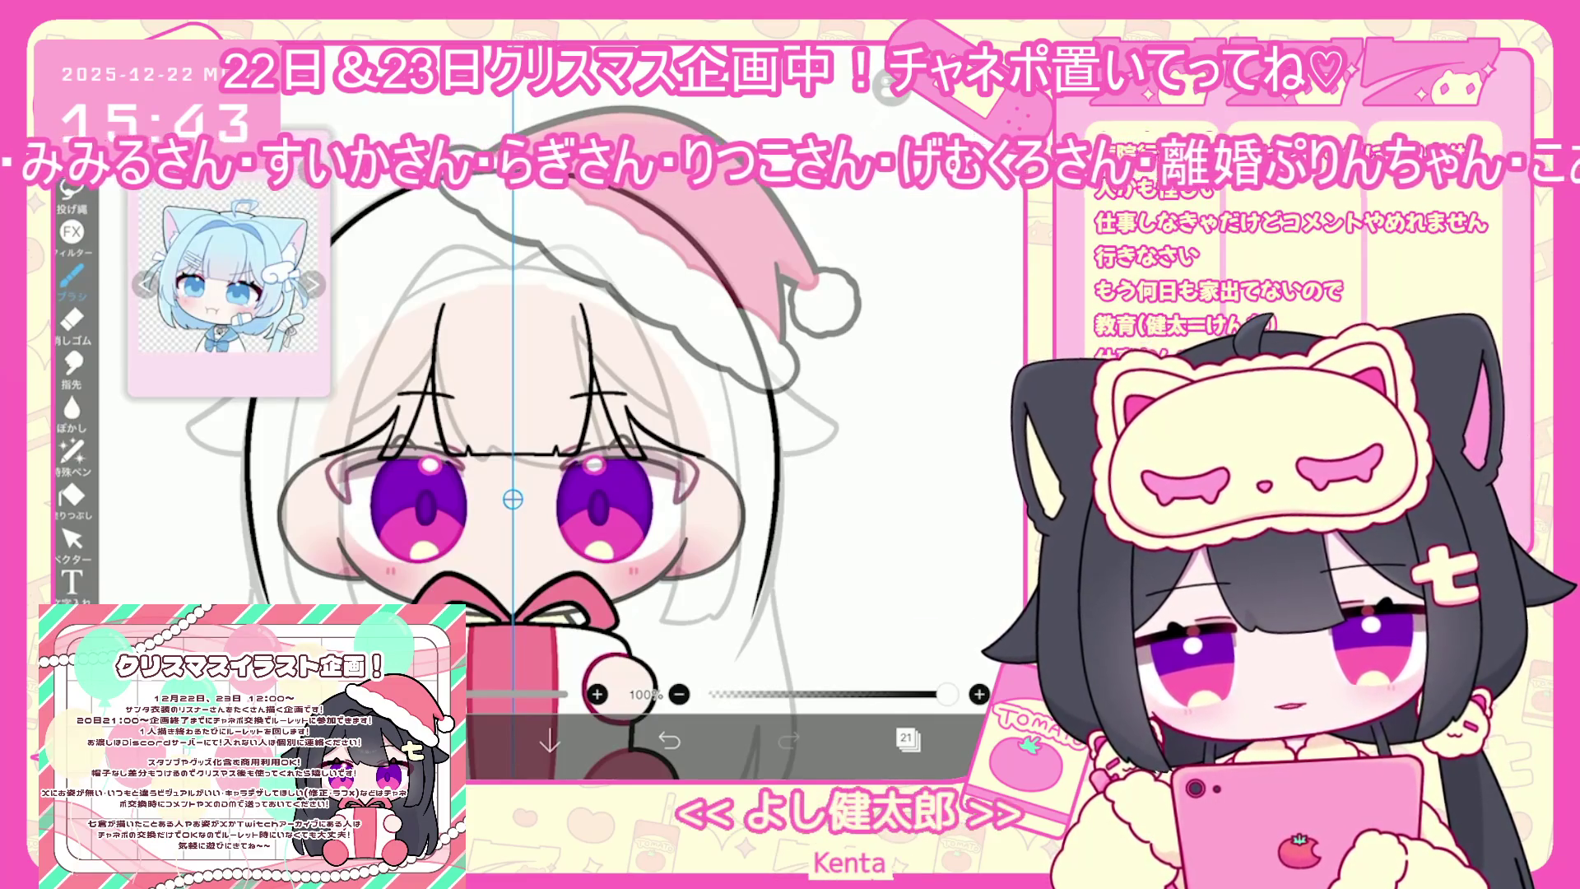
Scroll the canvas view down over the girl's hair strands
scroll(510, 494, down, 2)
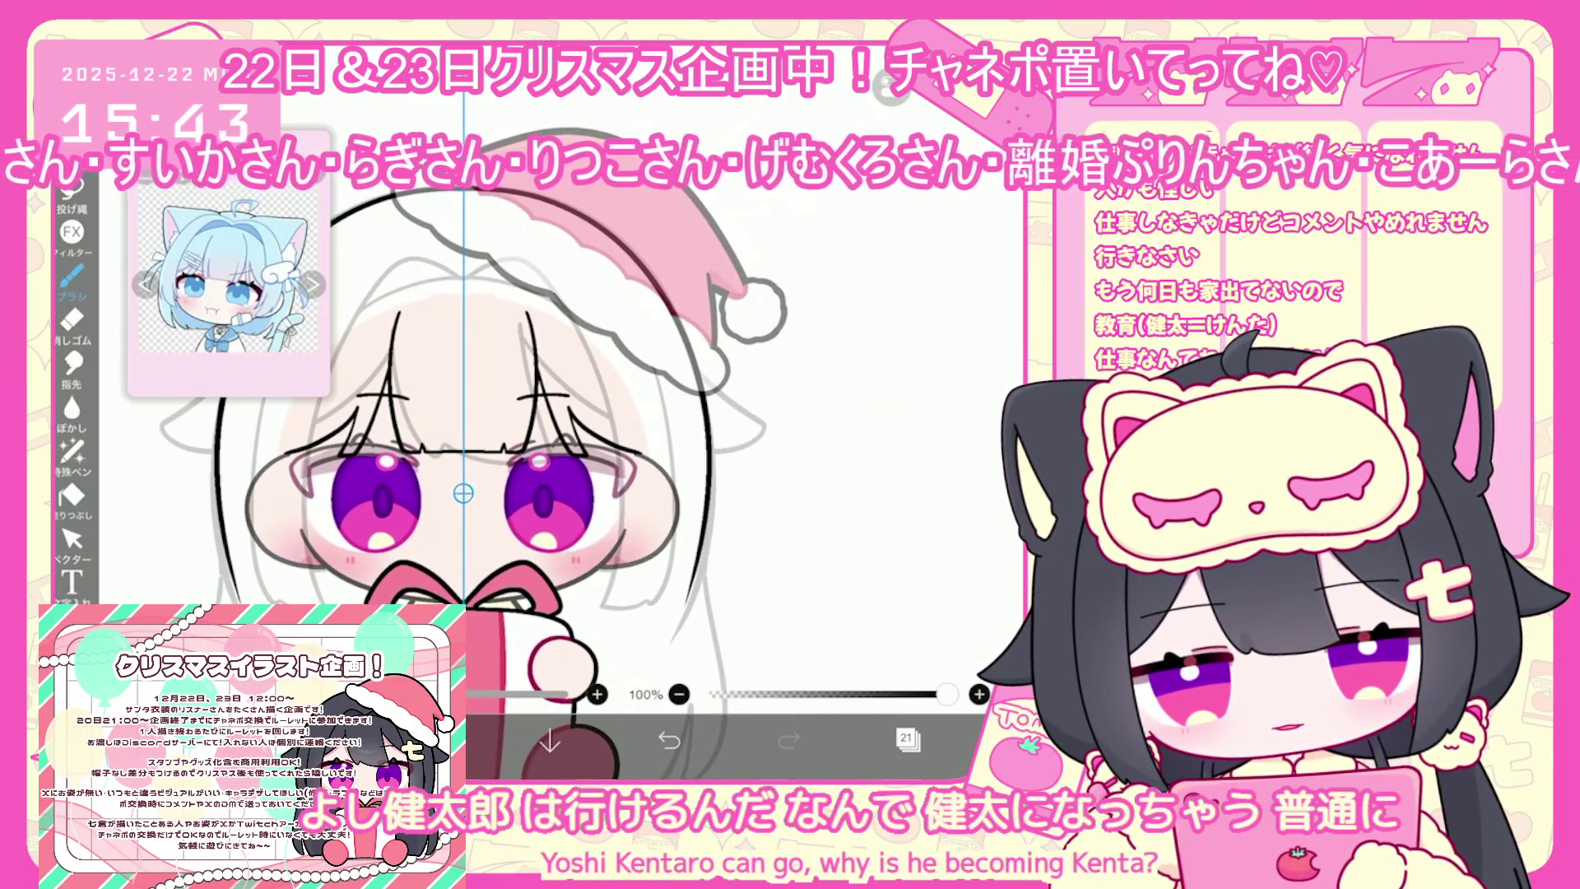
Undo the last three hair strand strokes on the white-haired girl
key(ctrl+z)
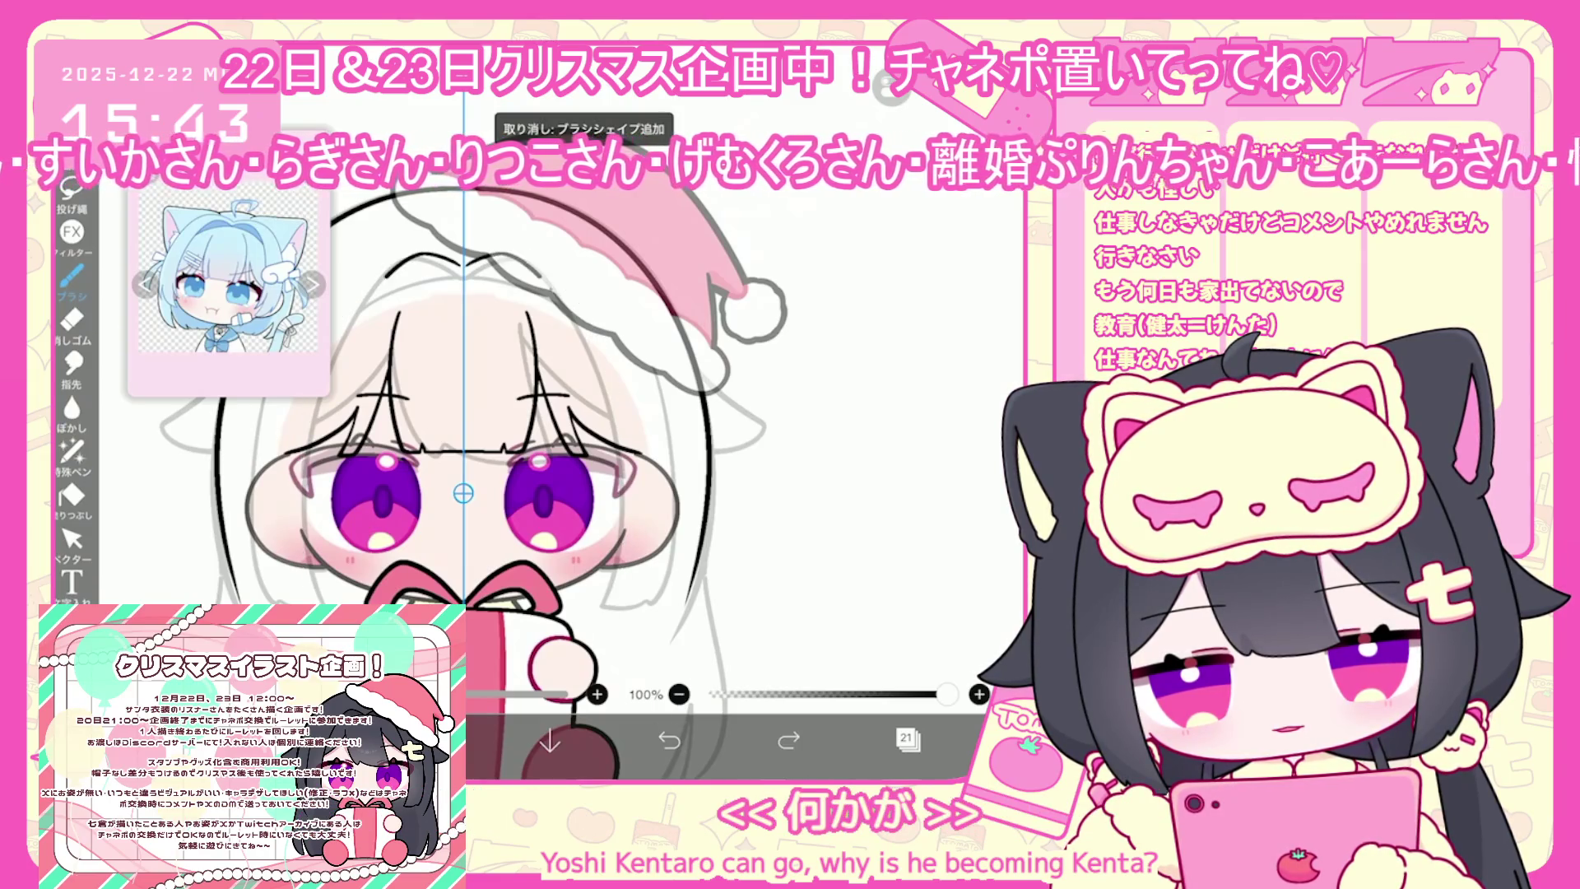
key(ctrl+z)
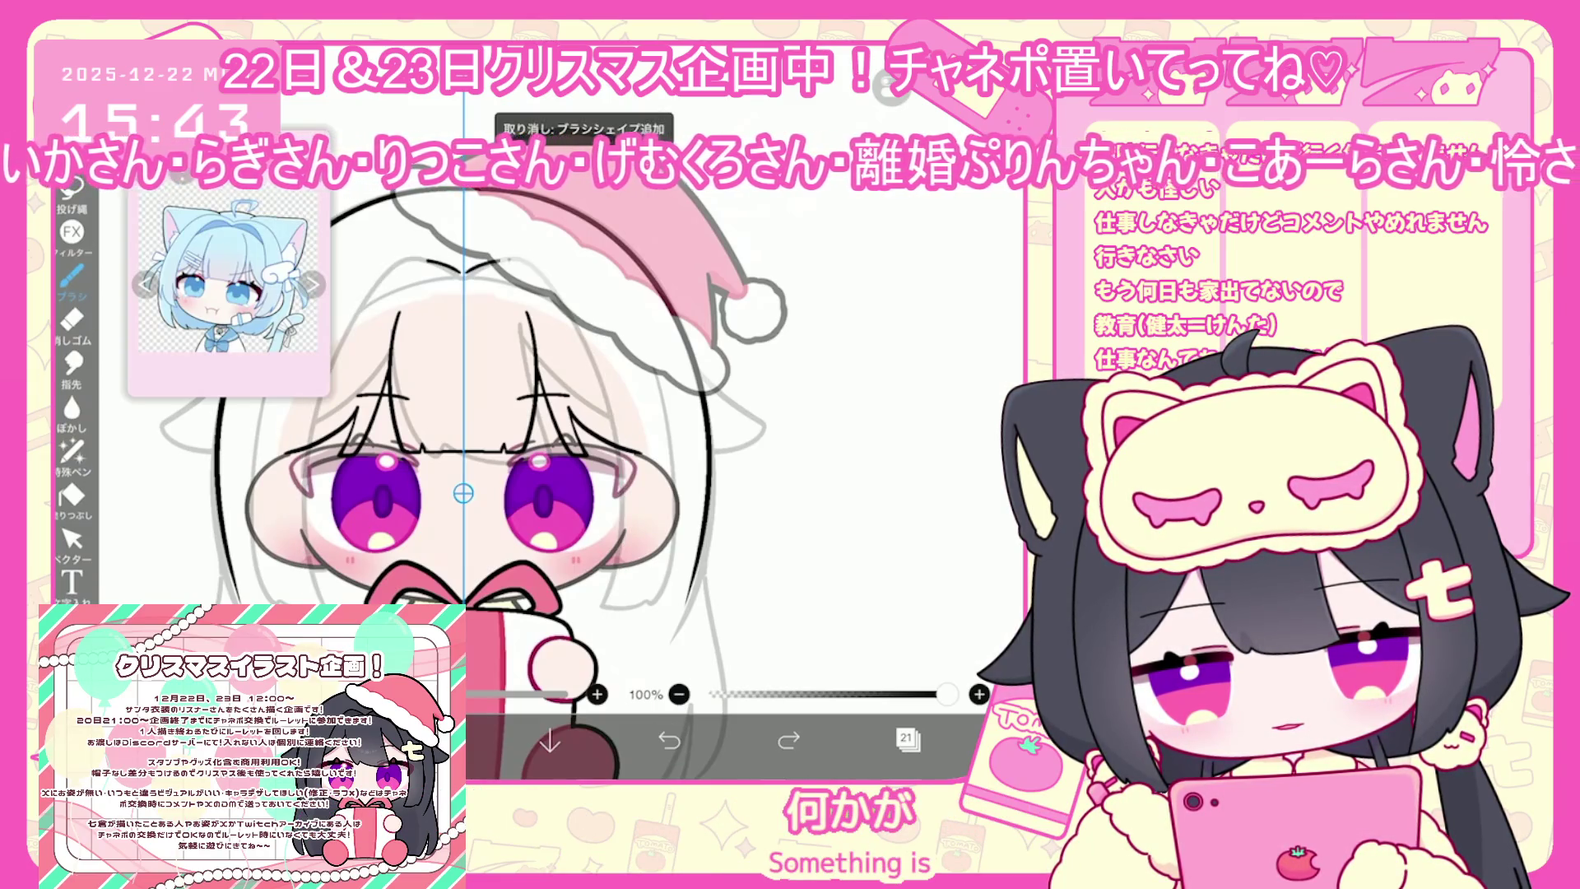
scroll(511, 494, right, 2)
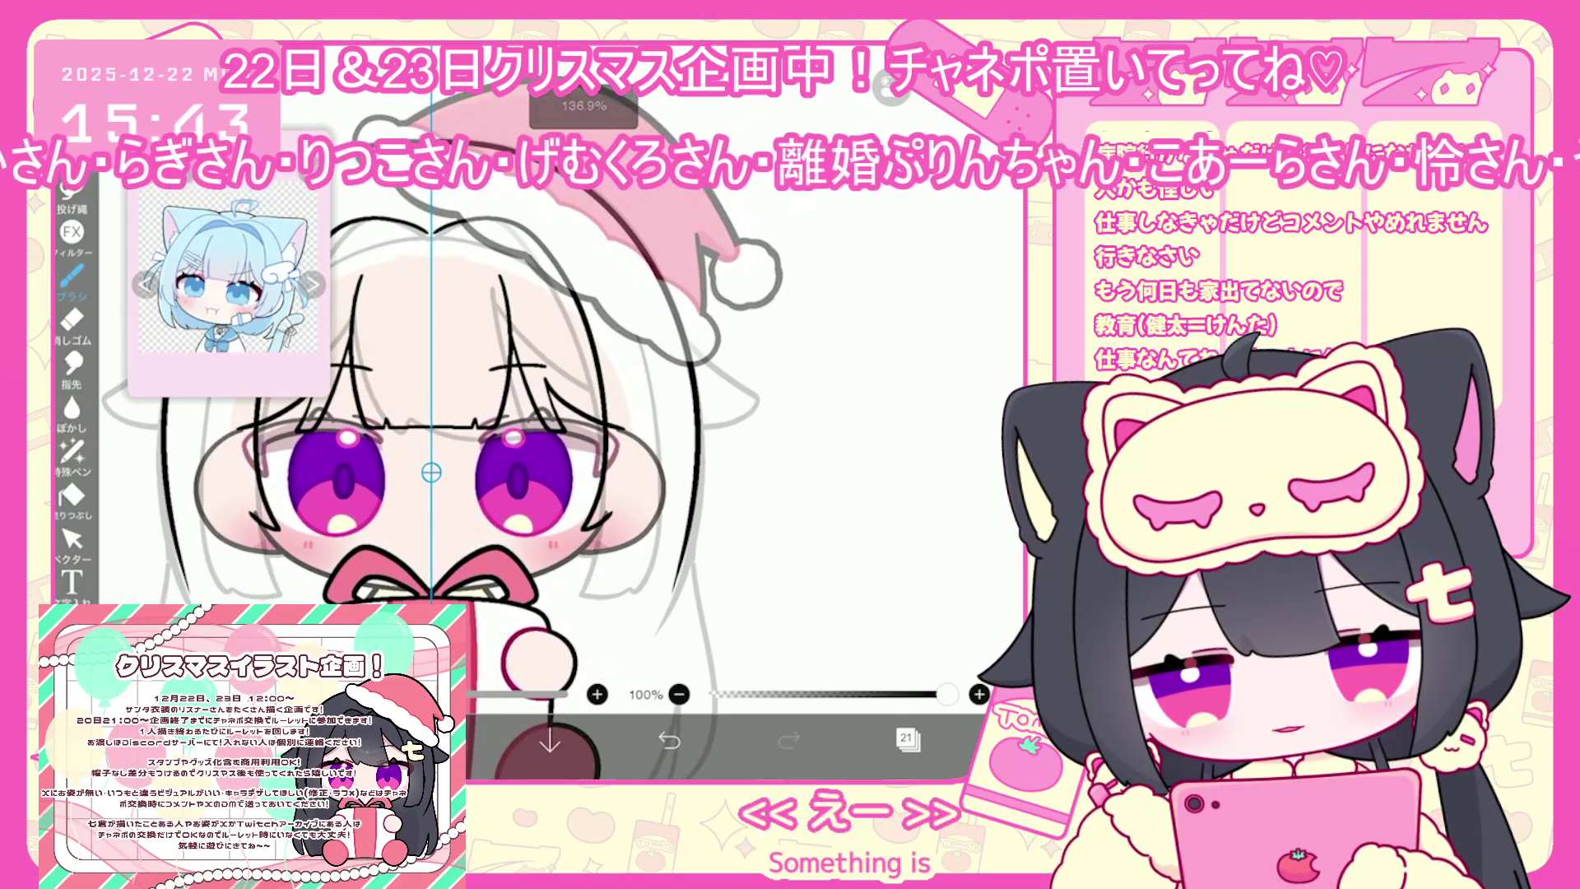
key(ctrl+z)
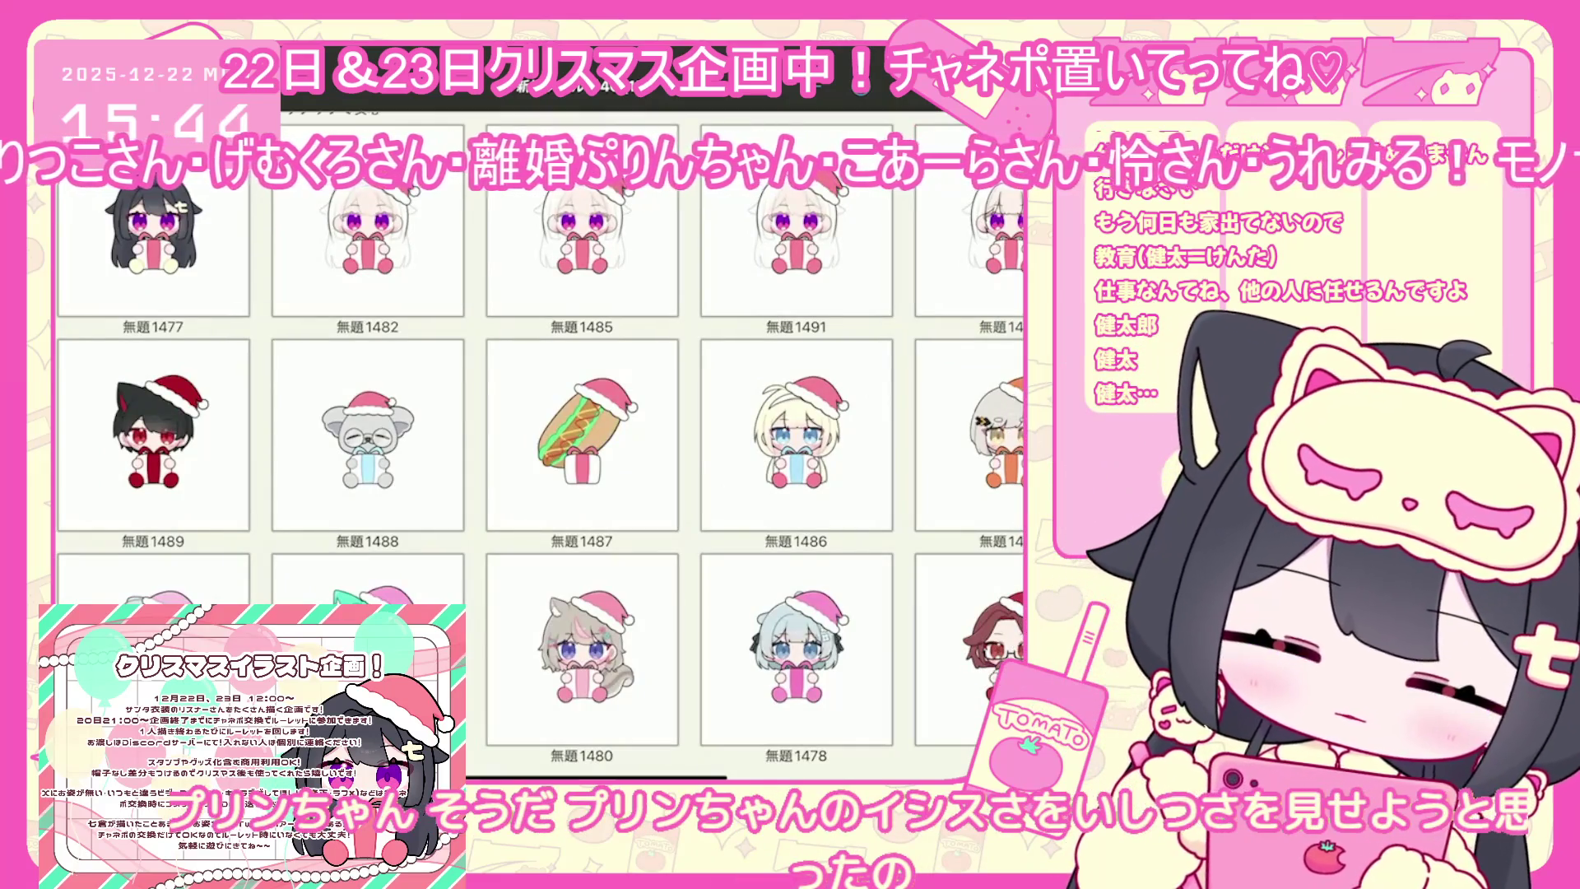
Preview the koala artwork 無題1488, then open the hotdog artwork 無題1487 full size
scroll(541, 494, down, 5)
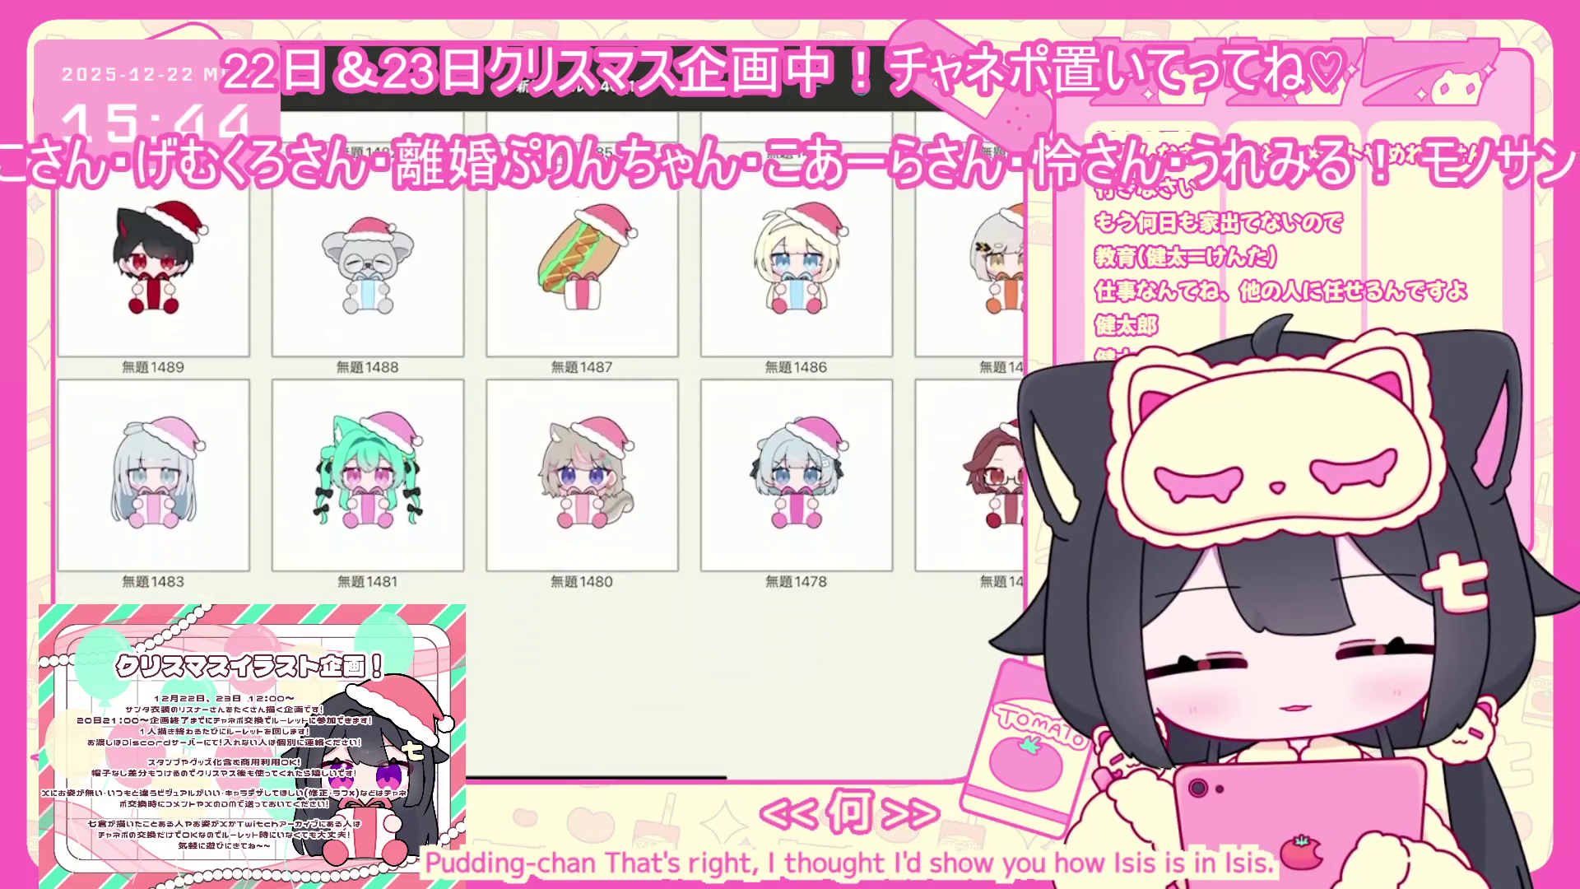
scroll(540, 494, up, 2)
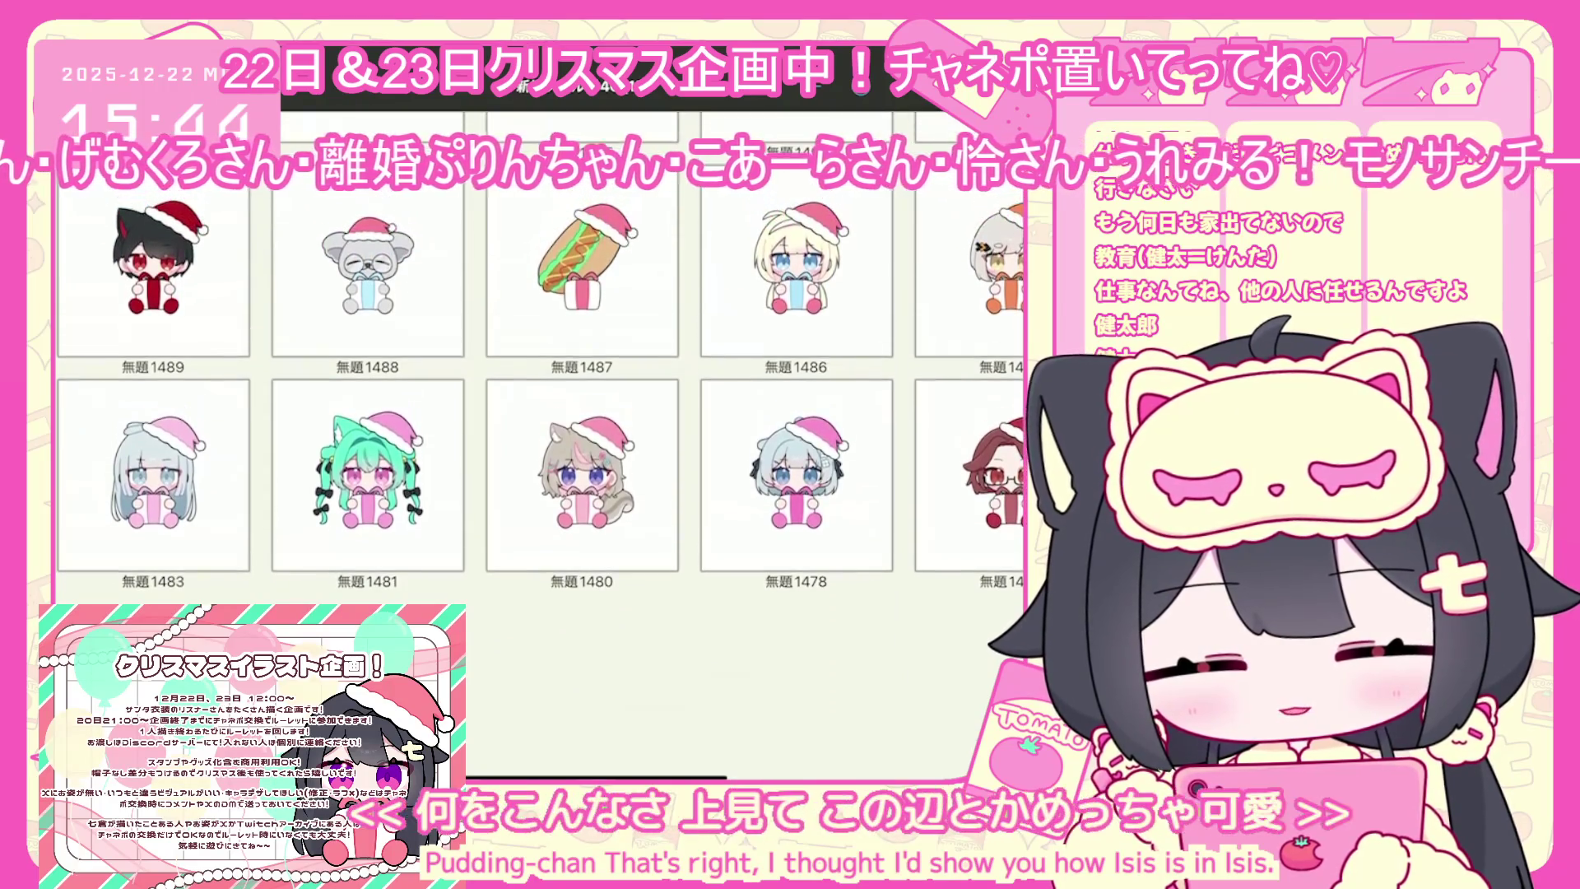
scroll(540, 494, up, 3)
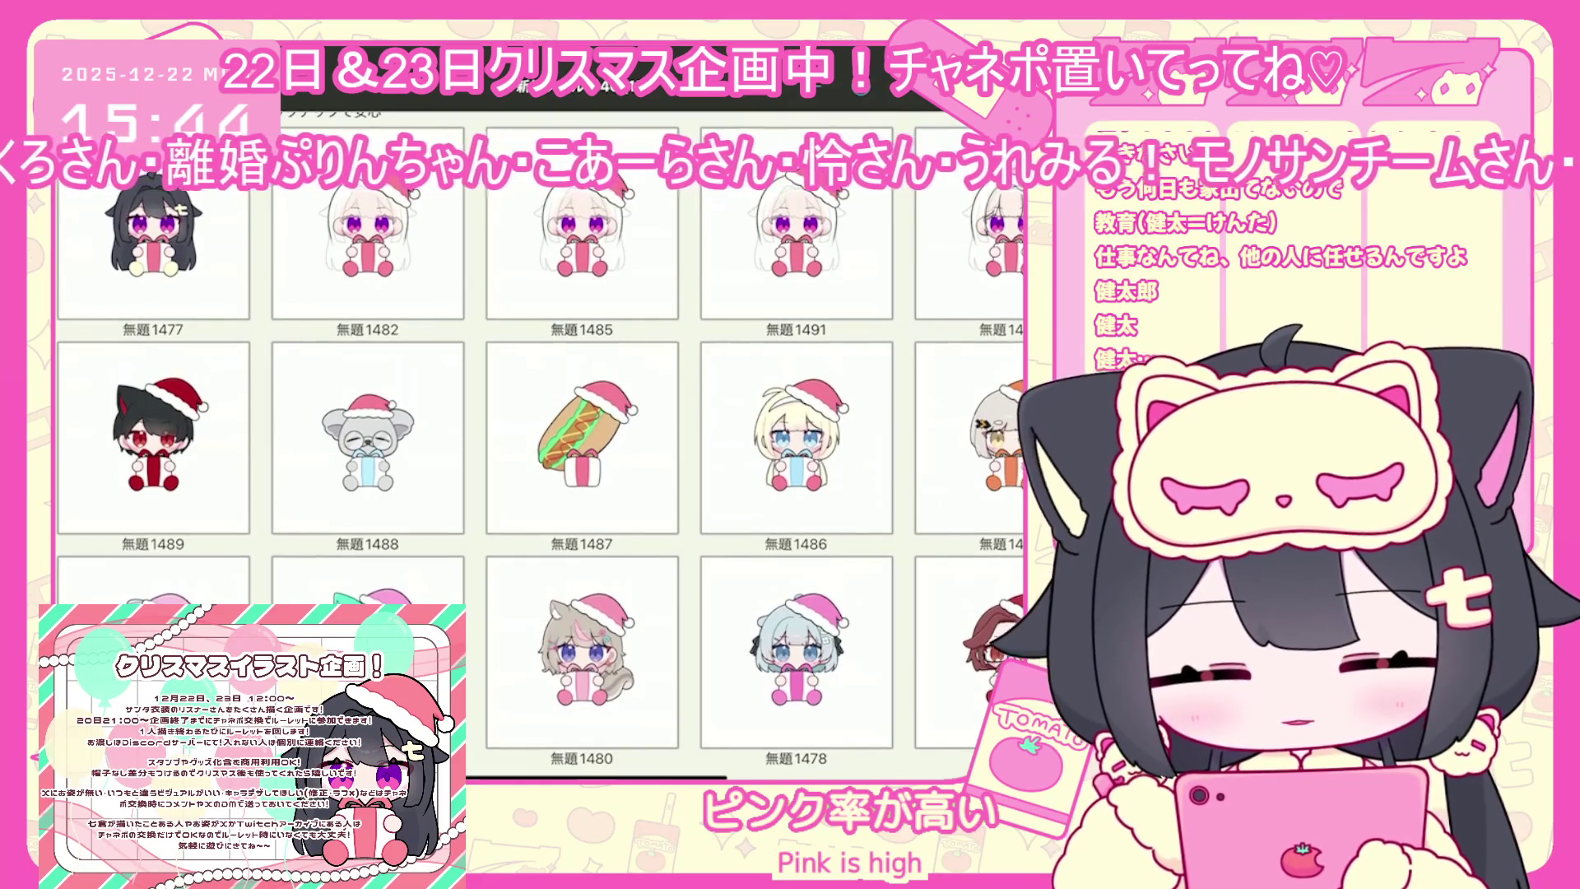
click(368, 436)
click(511, 354)
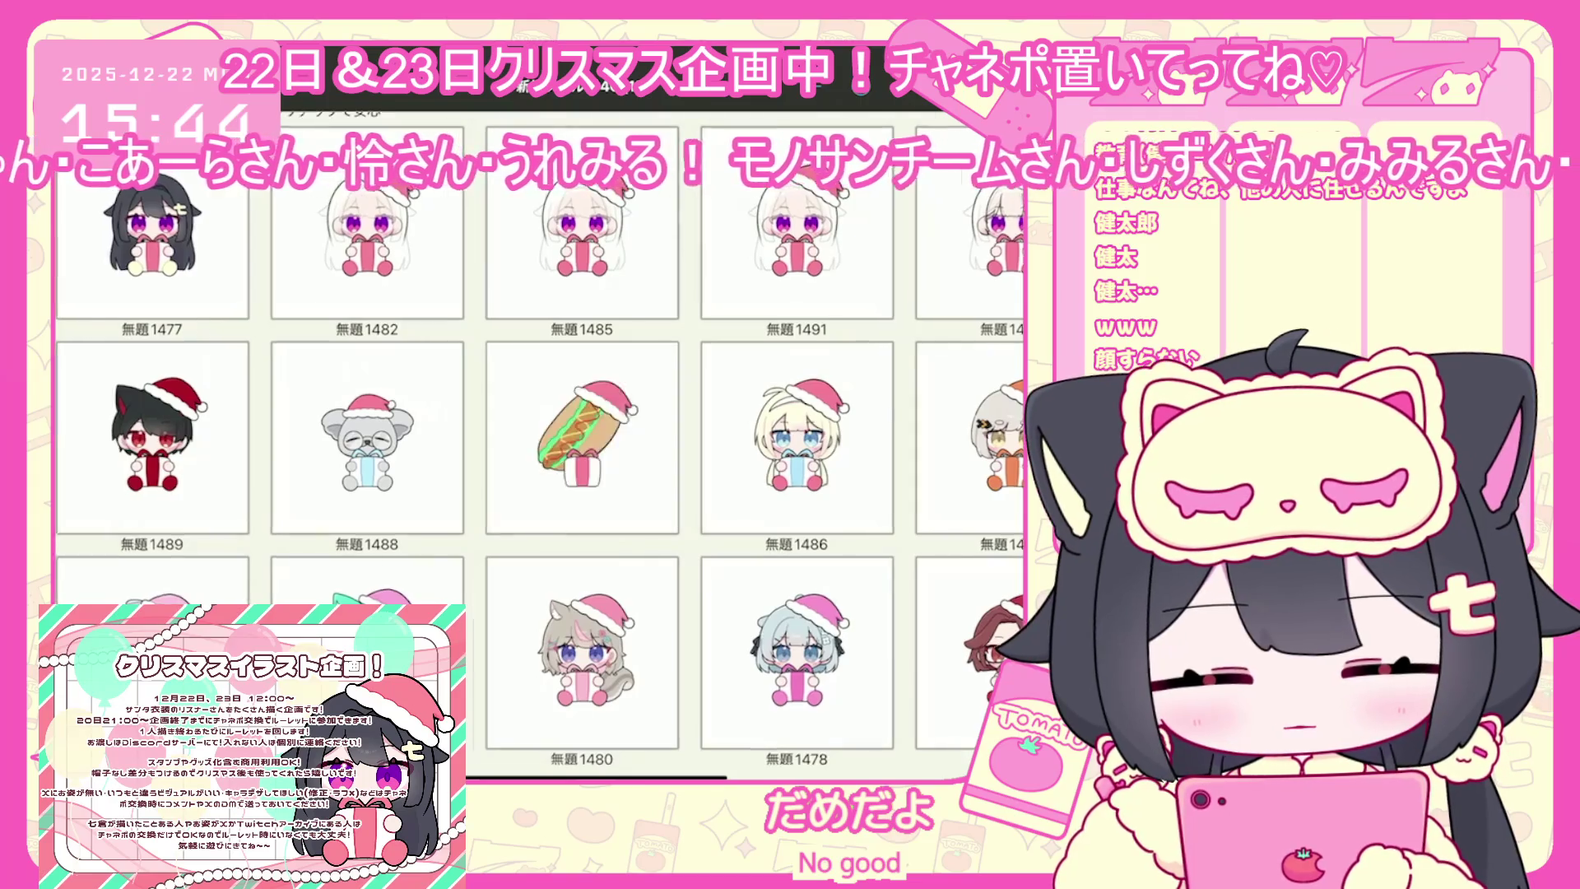
click(582, 436)
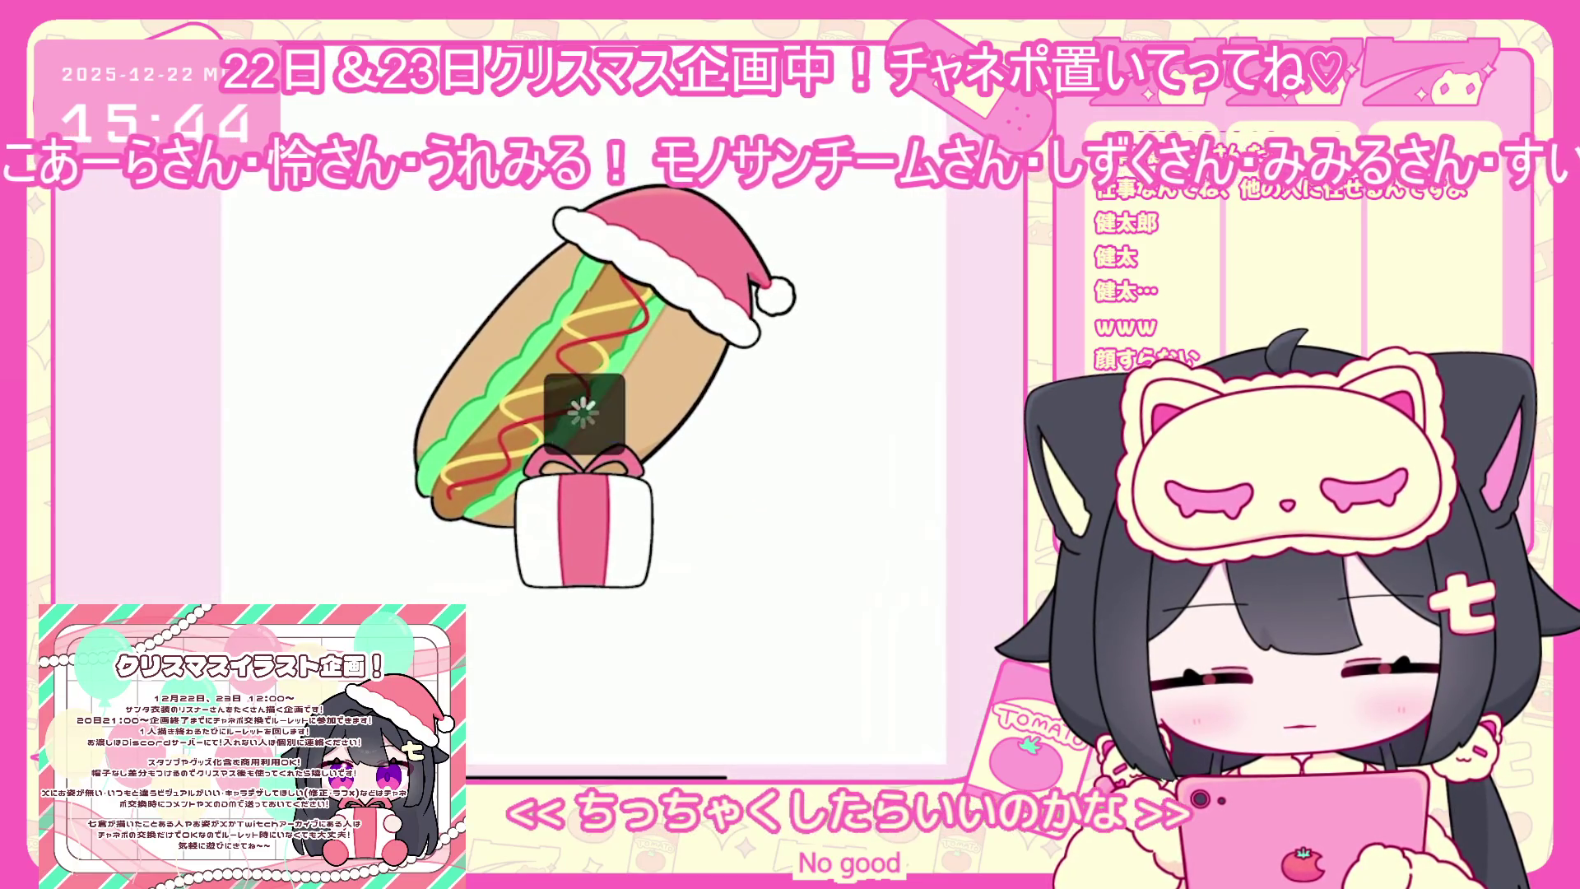
Load the hotdog artwork for editing and move layers 26–28 into a new folder
click(908, 739)
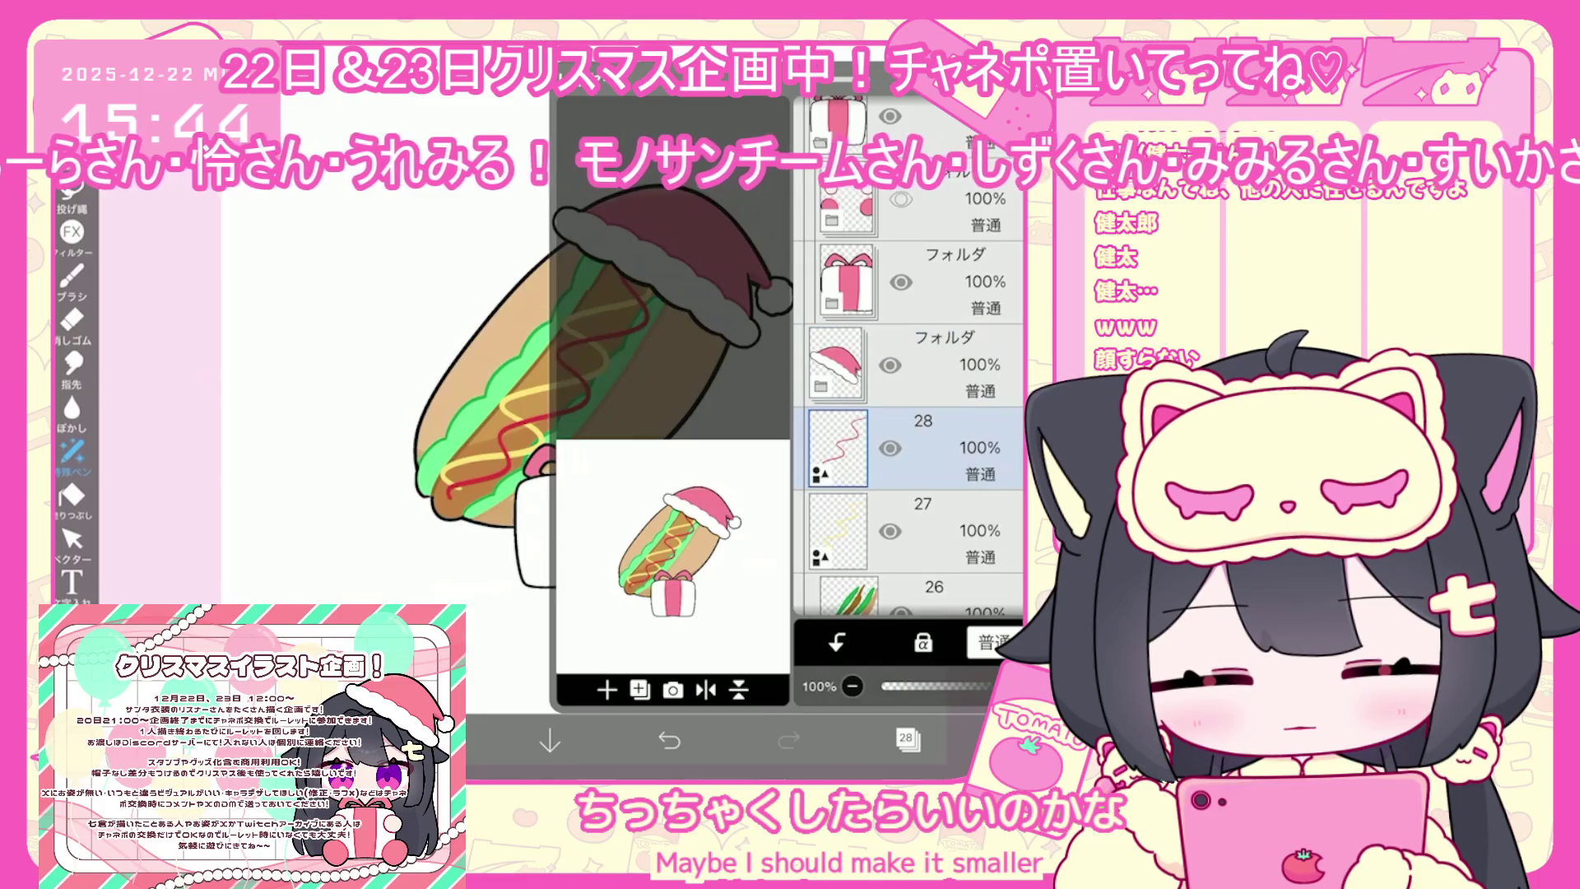
click(606, 689)
click(581, 500)
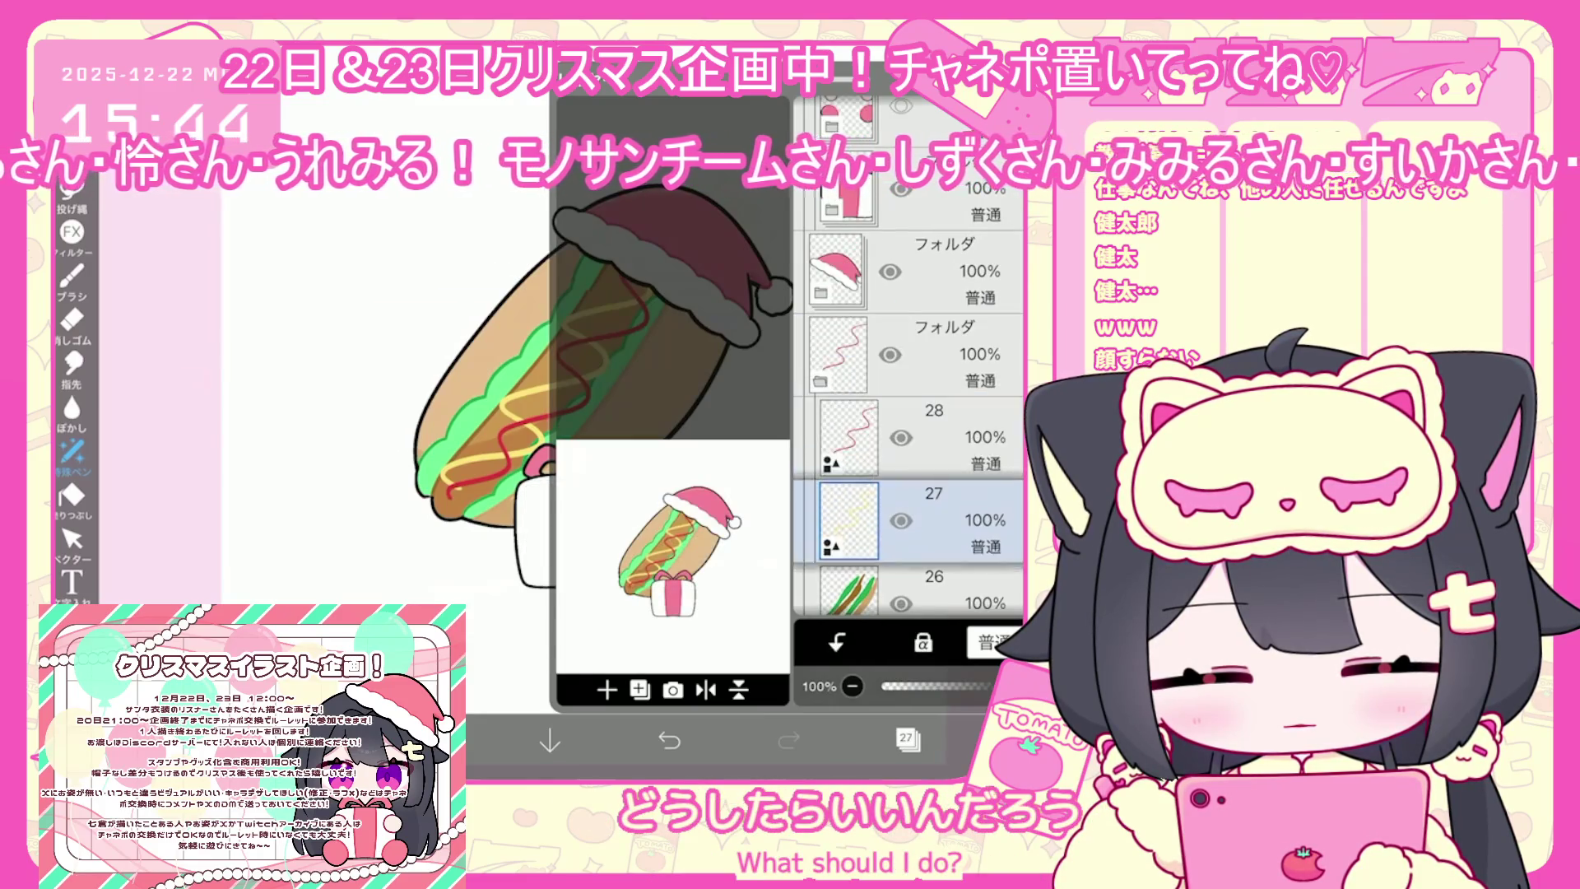
click(847, 484)
scroll(905, 411, down, 2)
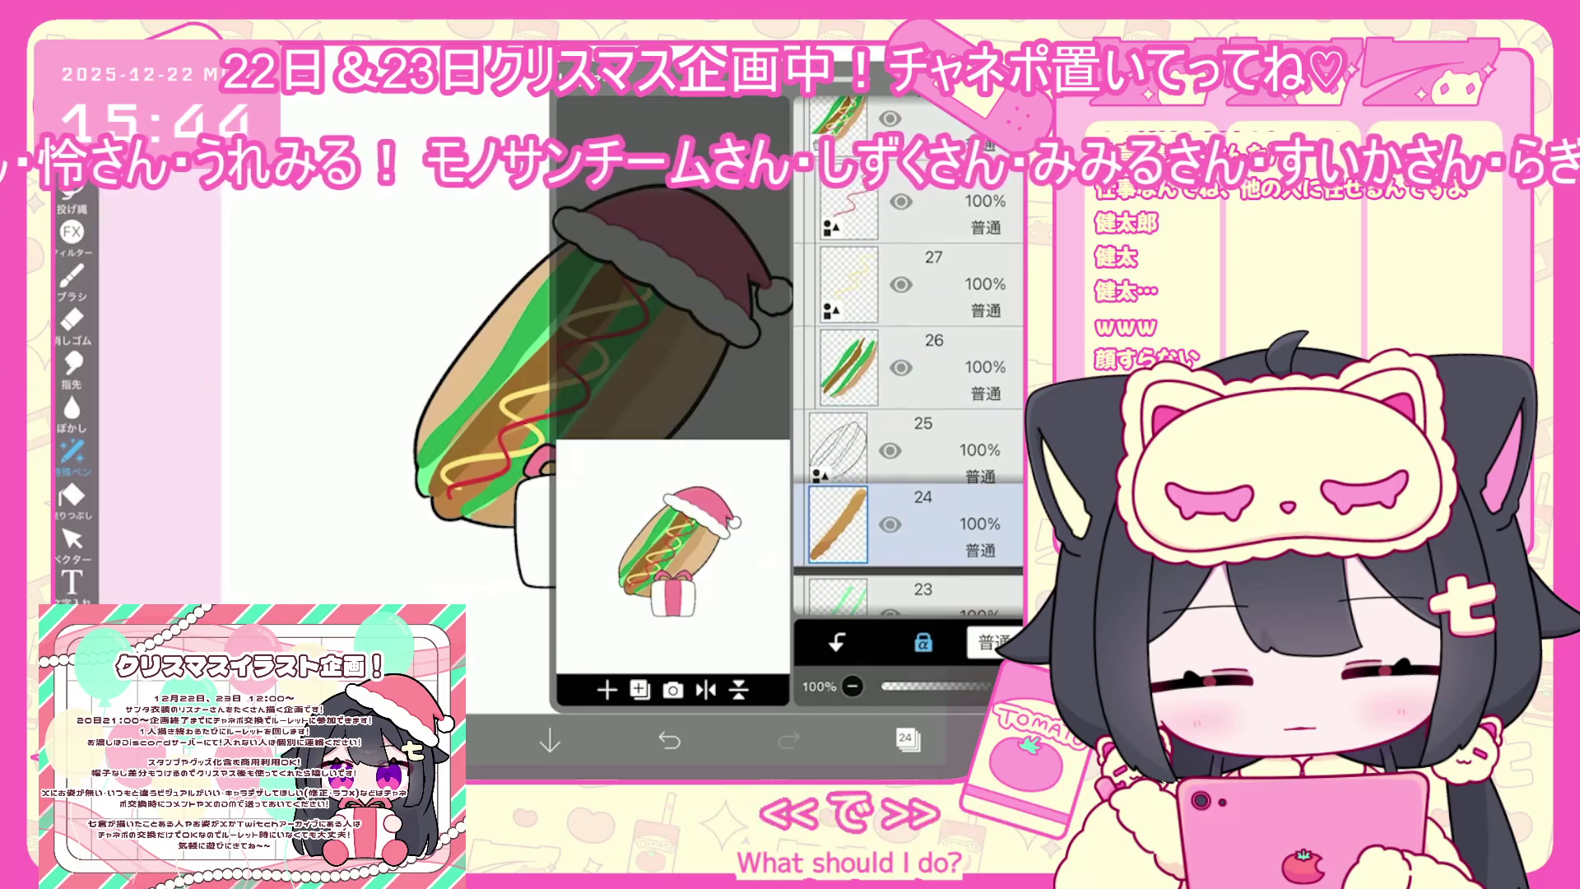
Collapse the hotdog folder, show the Santa hat folder, and shrink the hotdog to 88%
click(847, 519)
scroll(906, 412, down, 1)
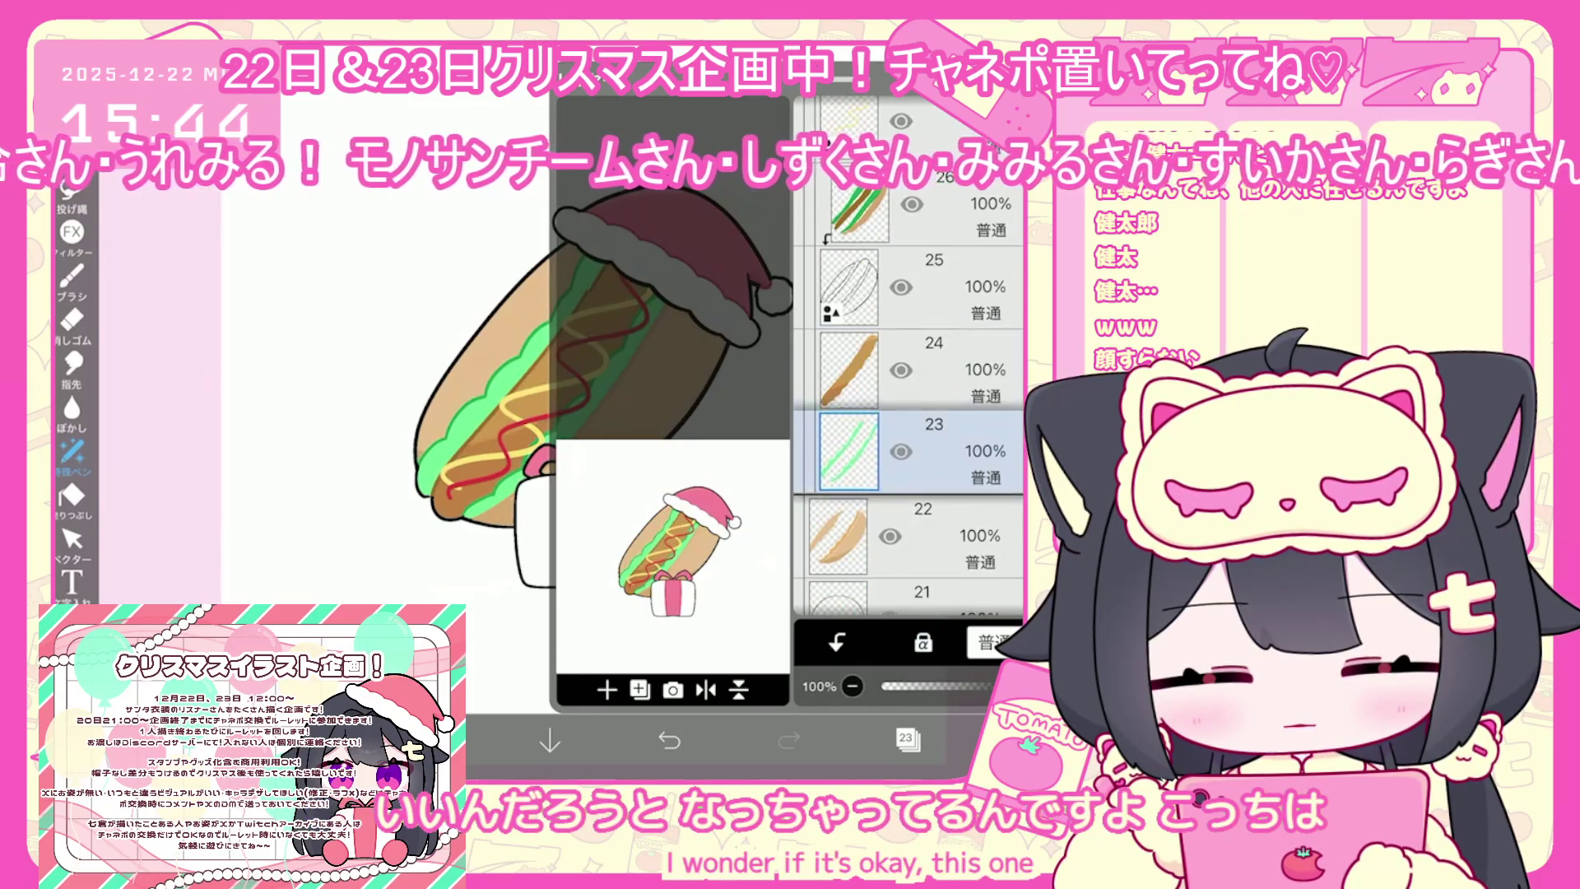
click(847, 527)
scroll(905, 411, up, 2)
click(847, 354)
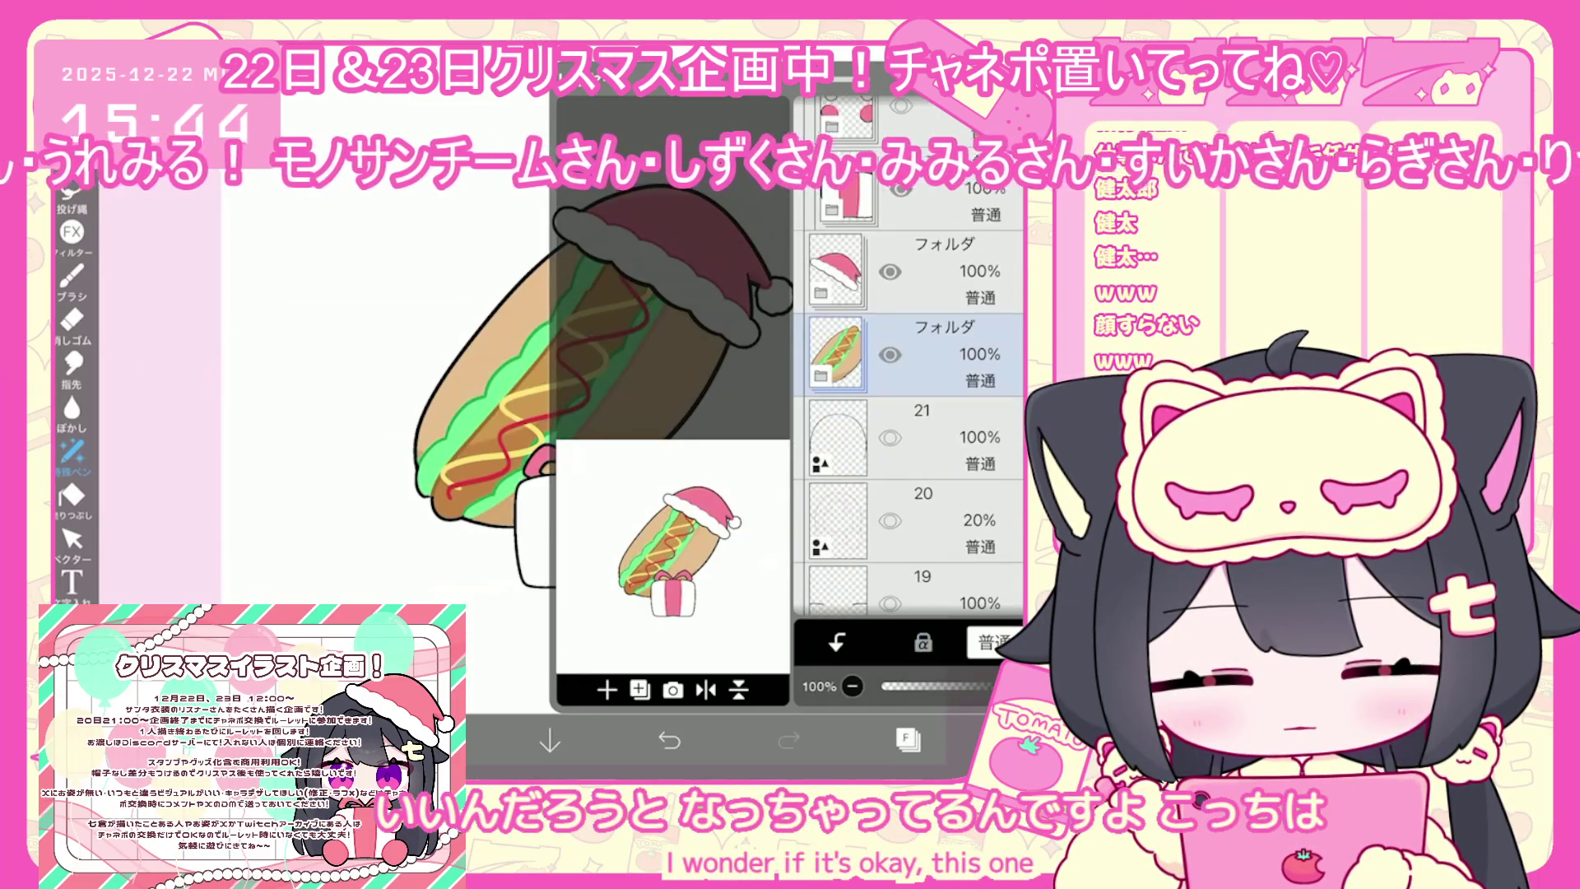
click(890, 272)
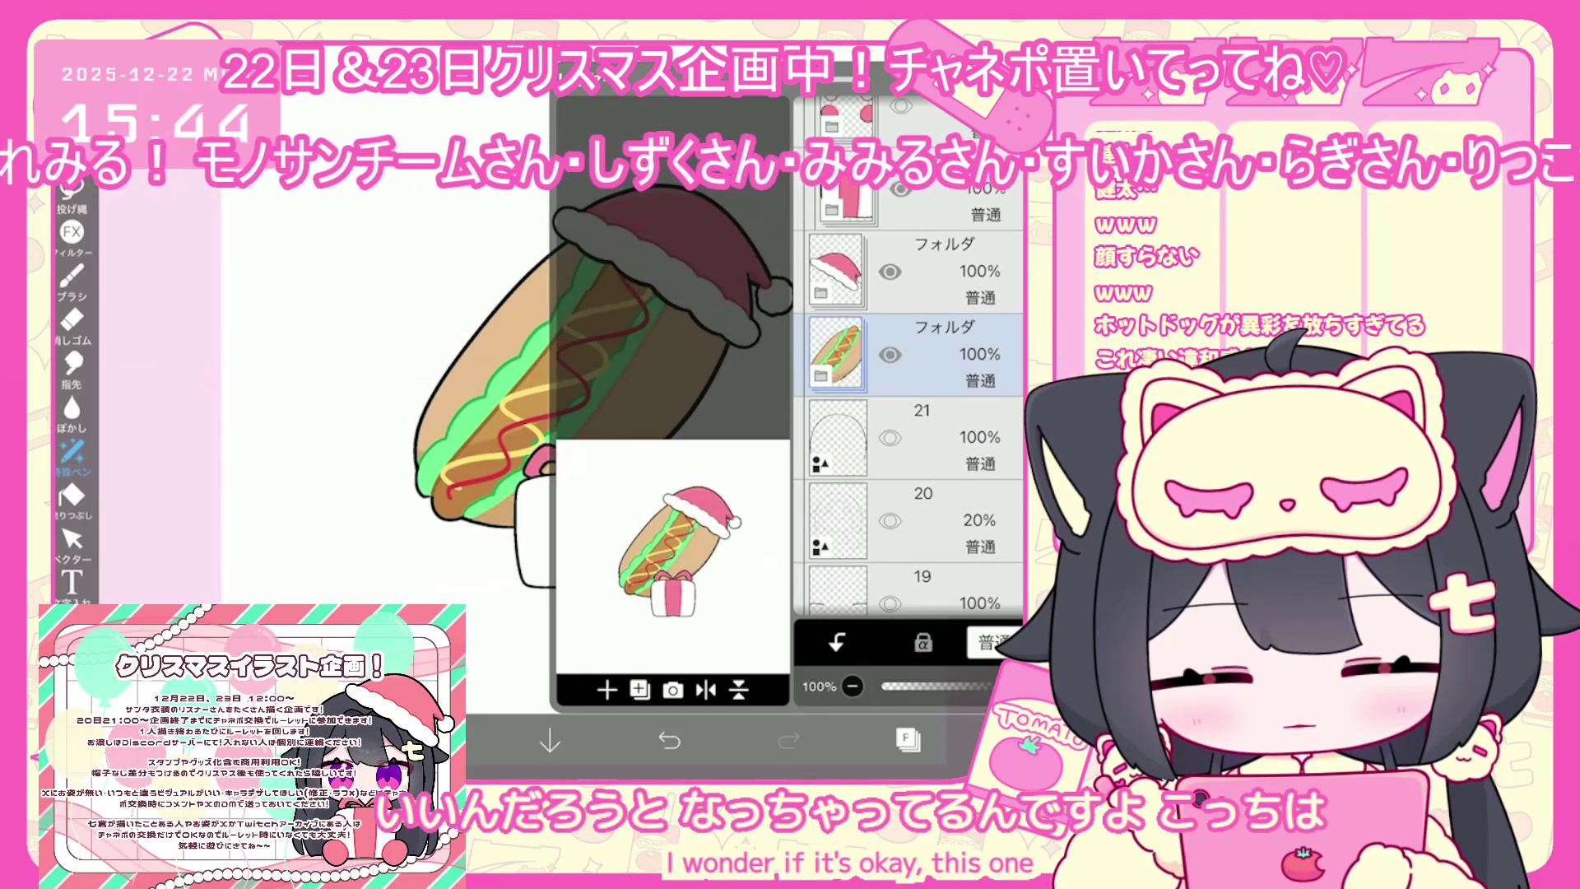
mouse_move(576, 371)
mouse_down()
mouse_move(574, 358)
mouse_move(589, 409)
mouse_up()
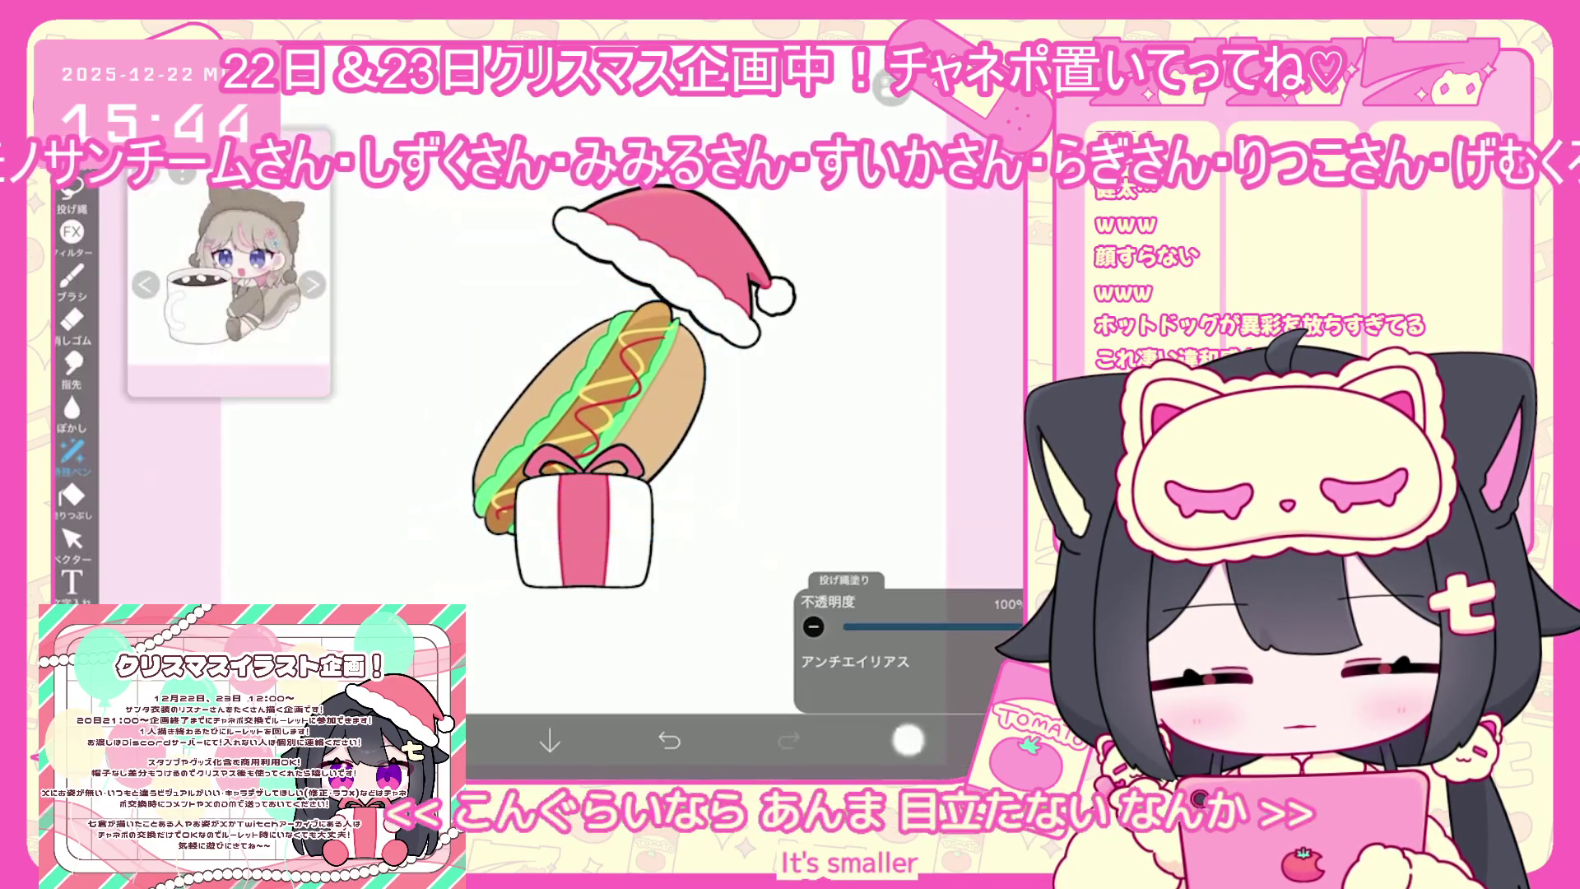
Transform the Santa hat down so it caps the top of the hotdog
click(955, 740)
click(848, 212)
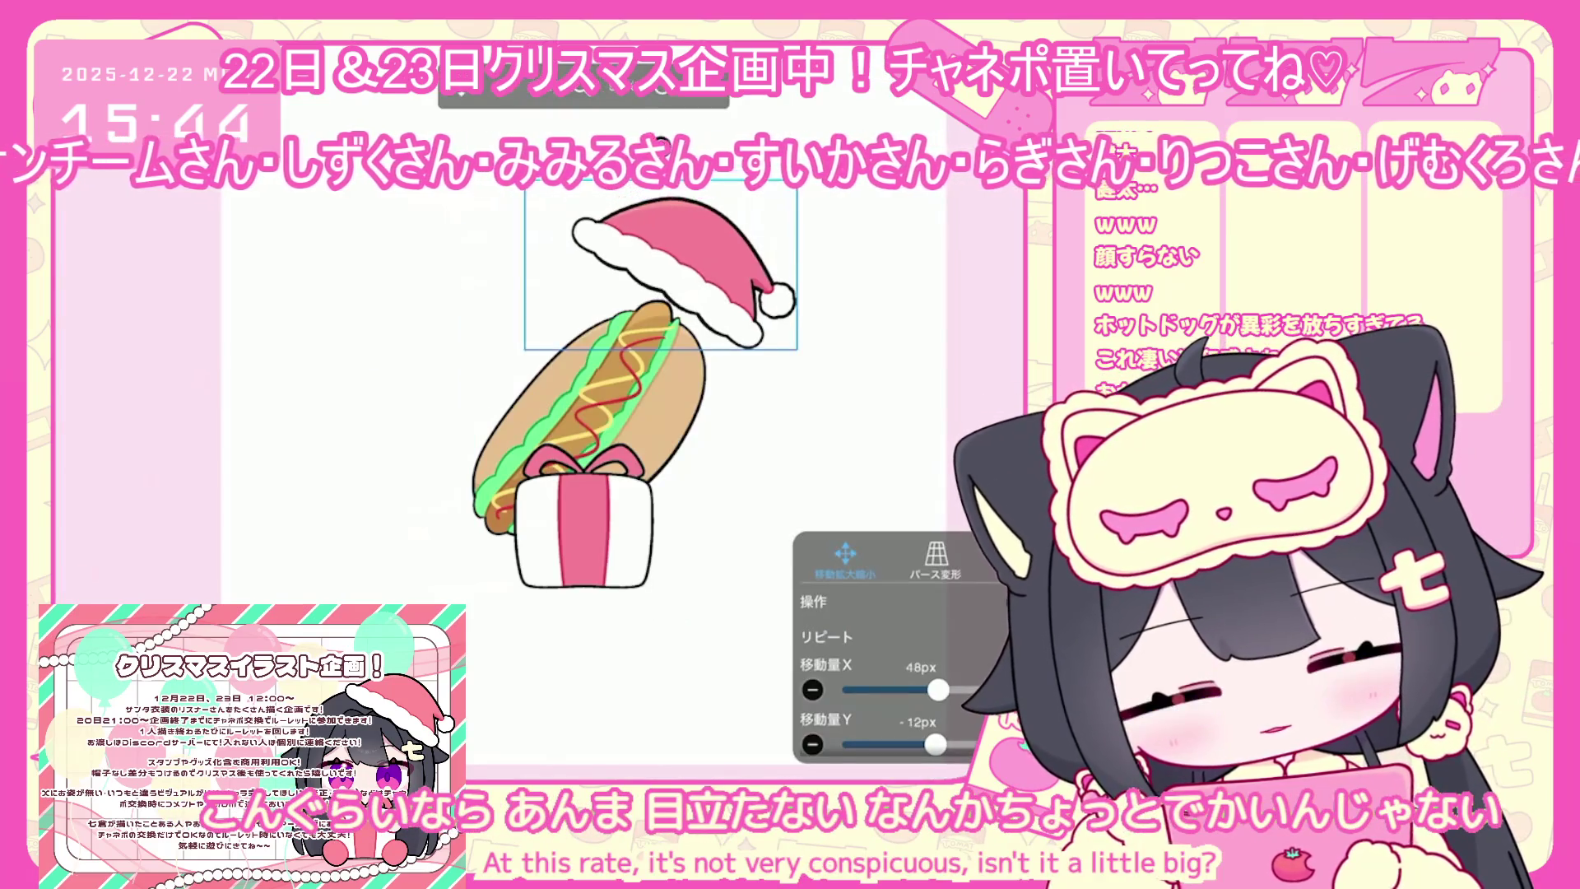
drag(658, 263, 654, 335)
key(Return)
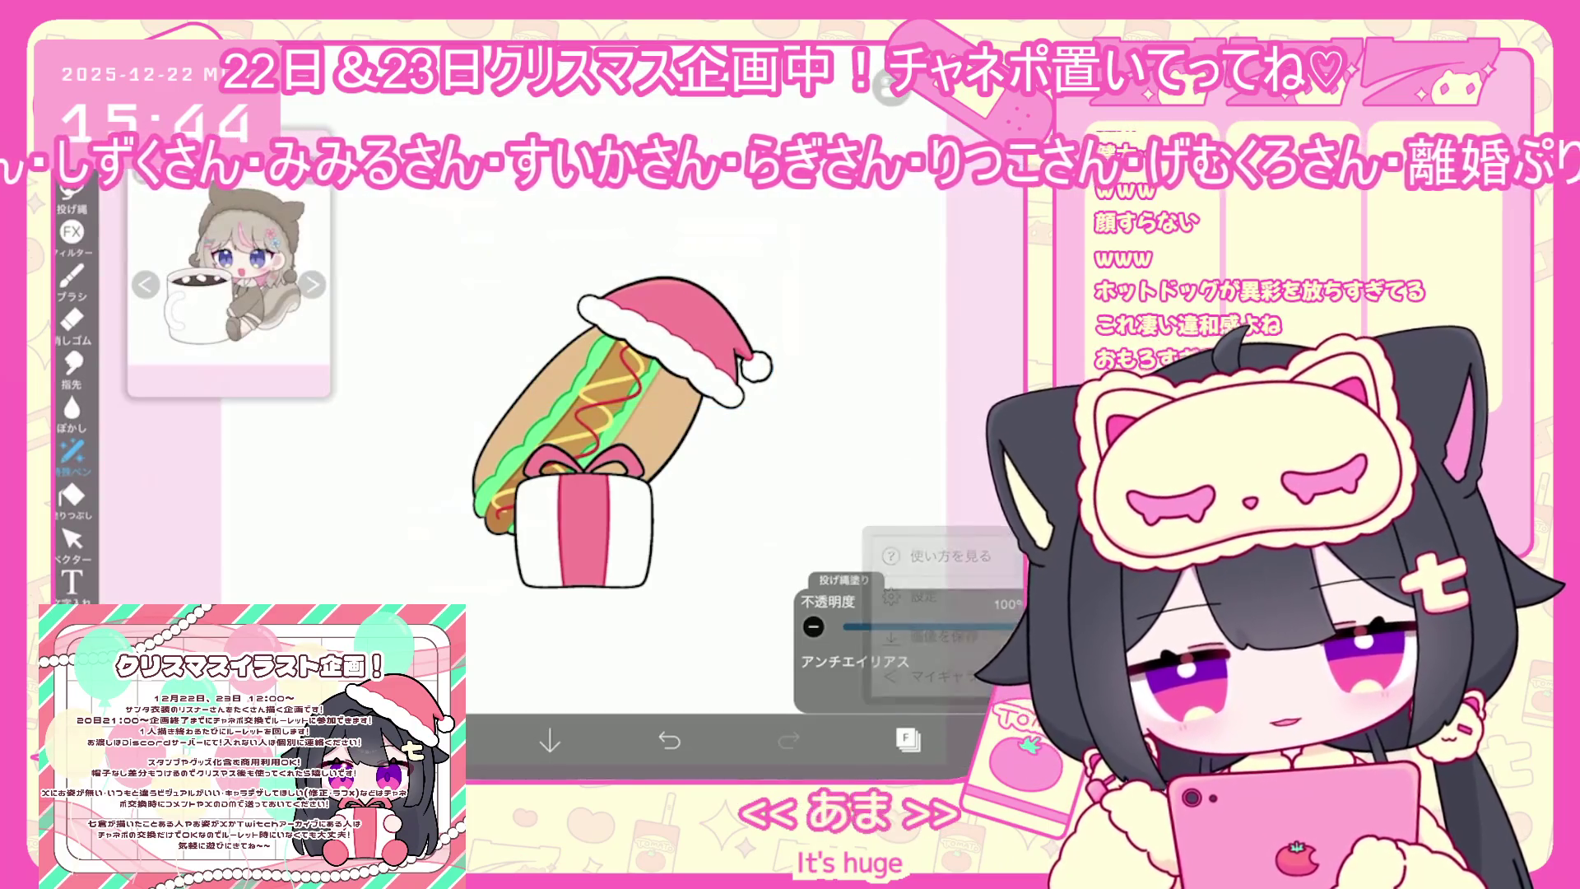
Review the layer list and set the drawing colour to mustard yellow #FFE175
click(908, 738)
scroll(908, 427, down, 1)
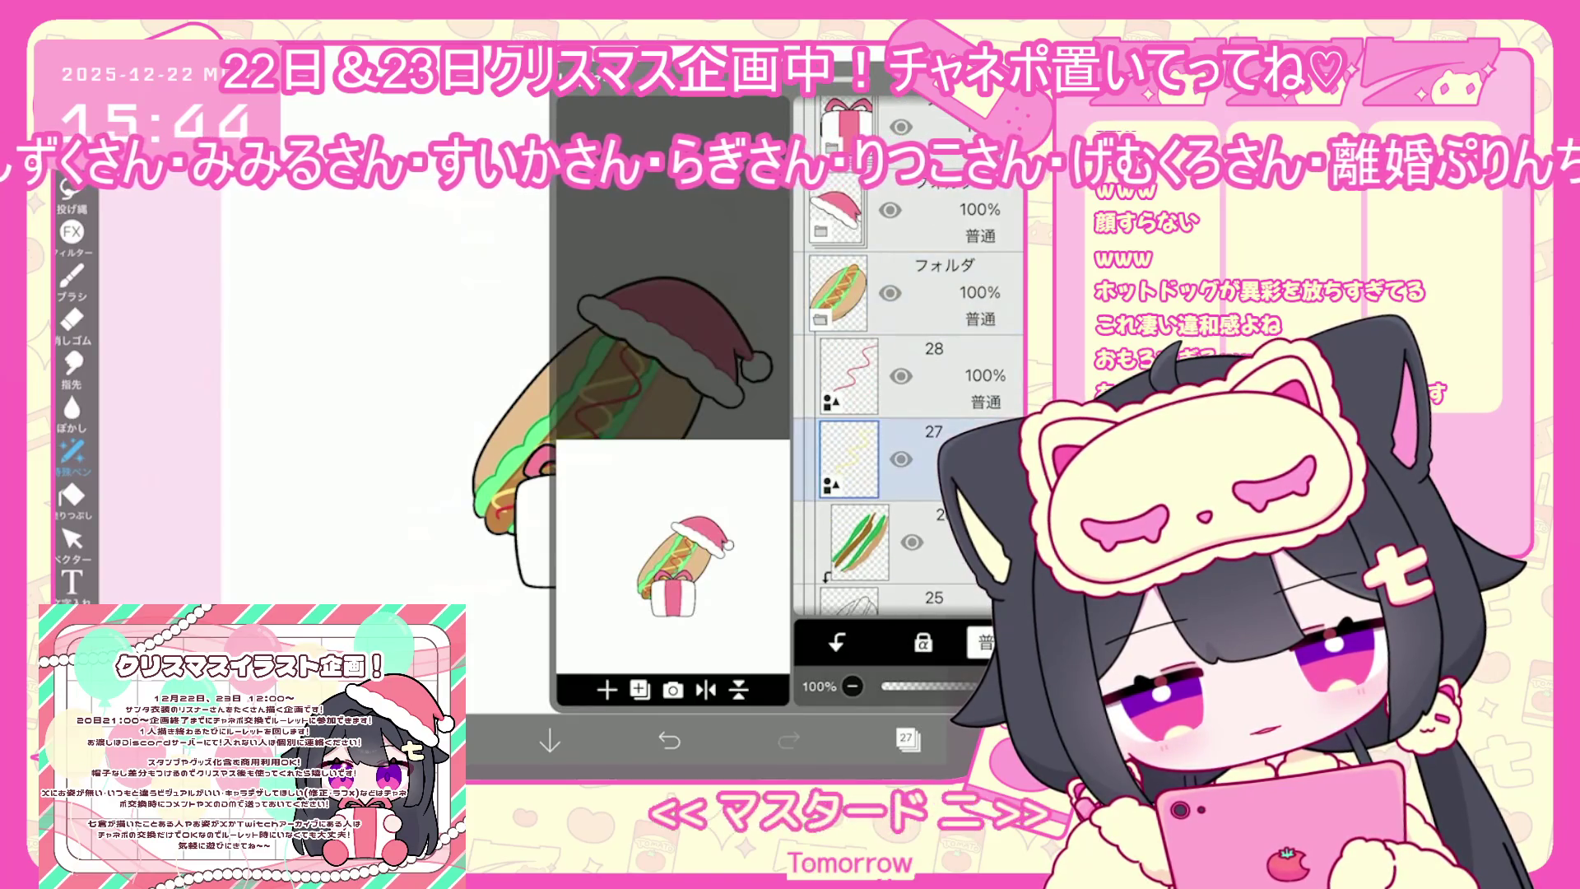
click(908, 738)
click(430, 741)
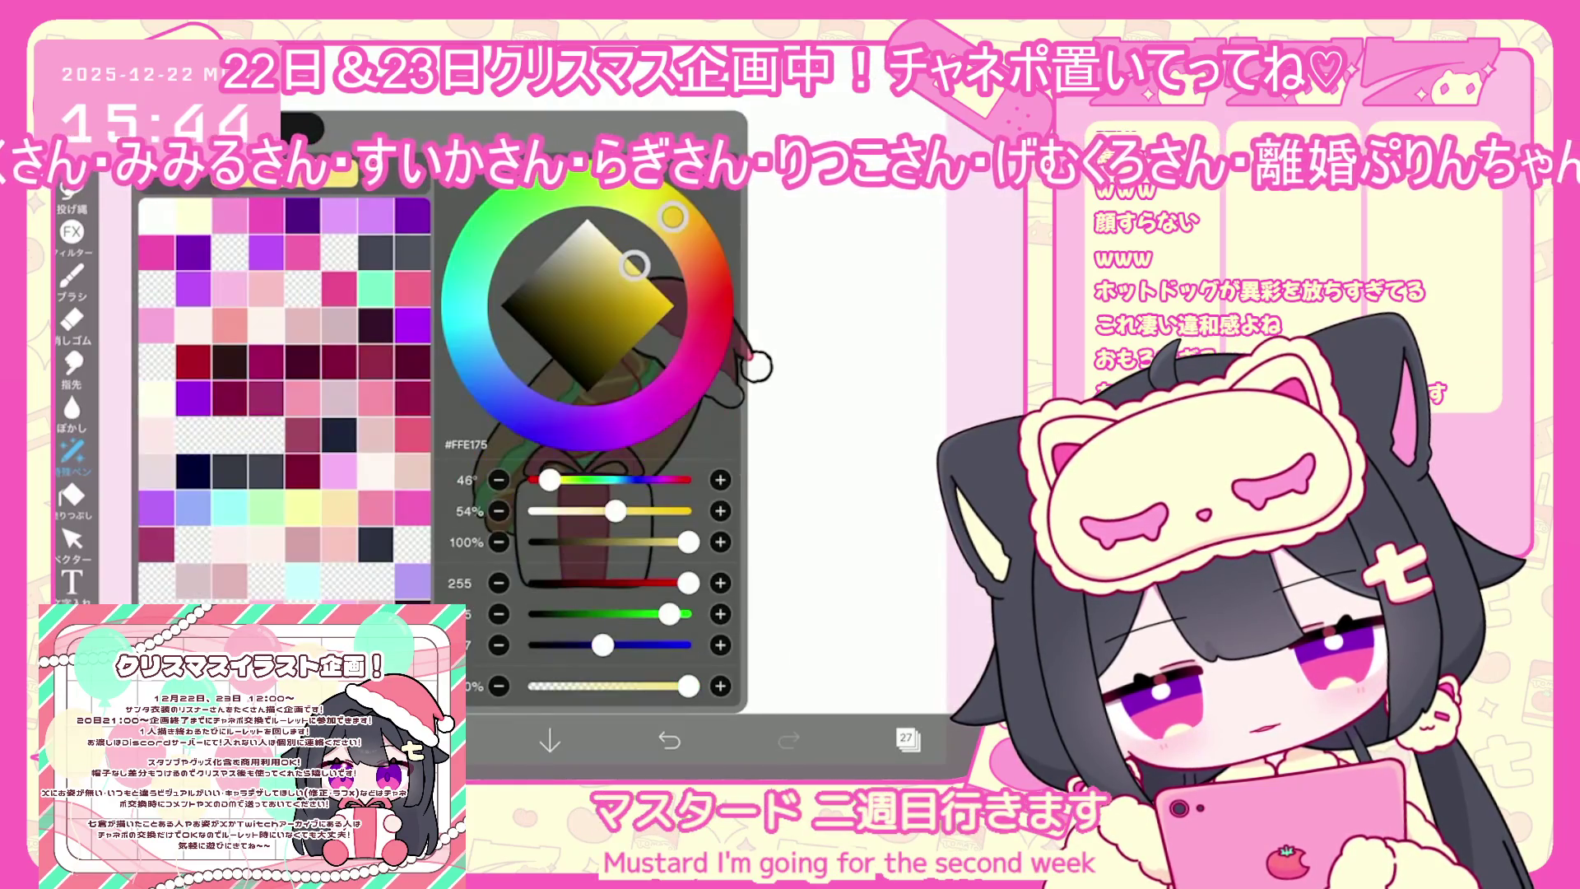
Hide the Santa hat layer and draw a mustard zigzag along the hot dog
click(71, 280)
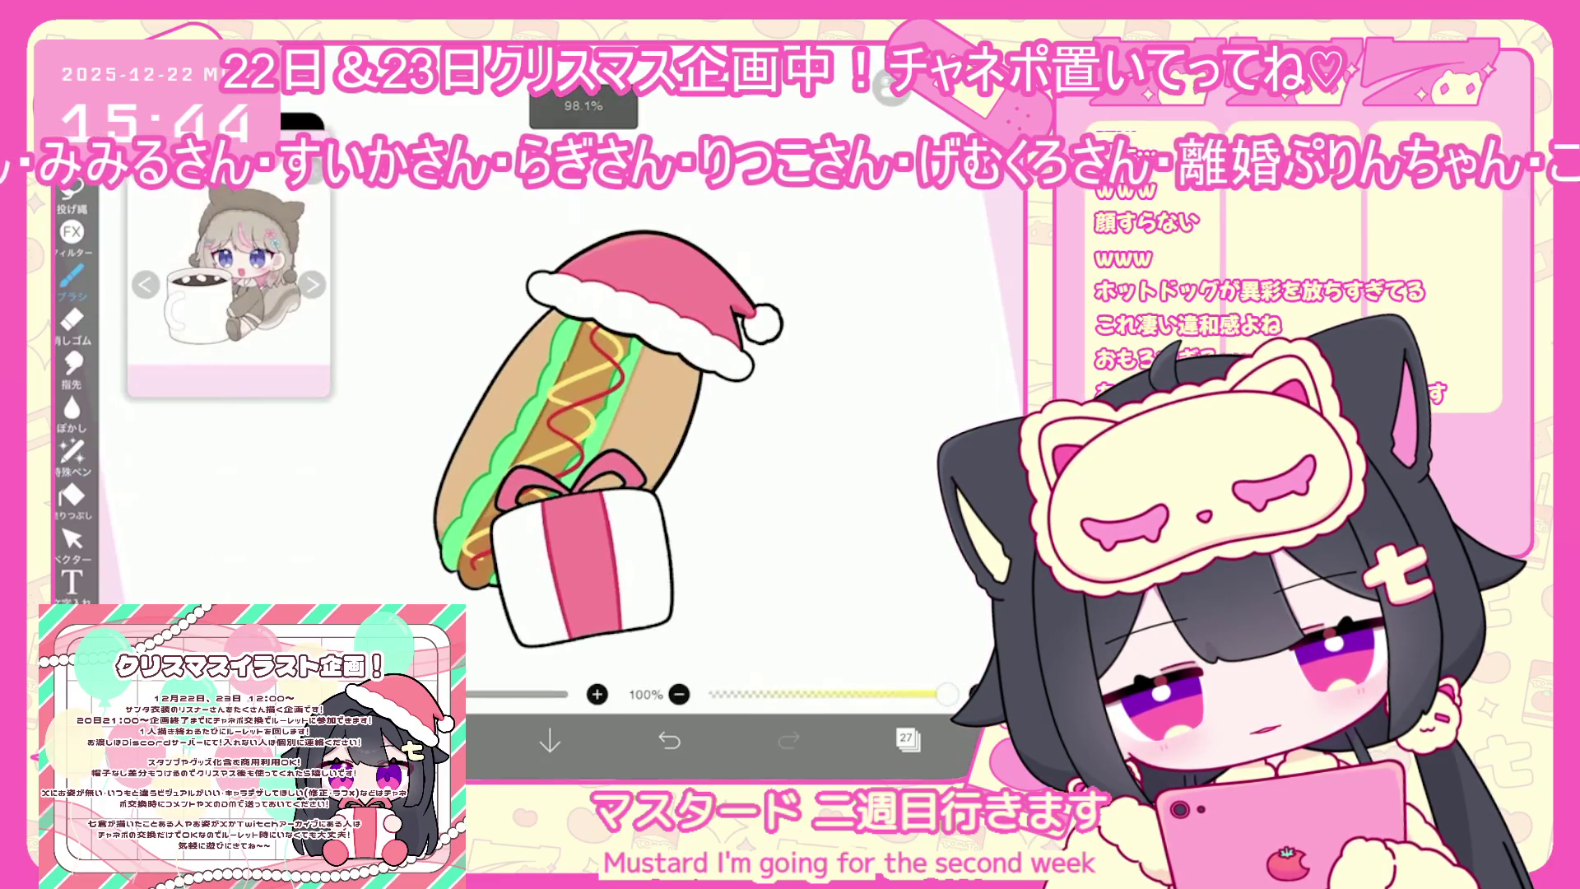
click(669, 741)
click(907, 738)
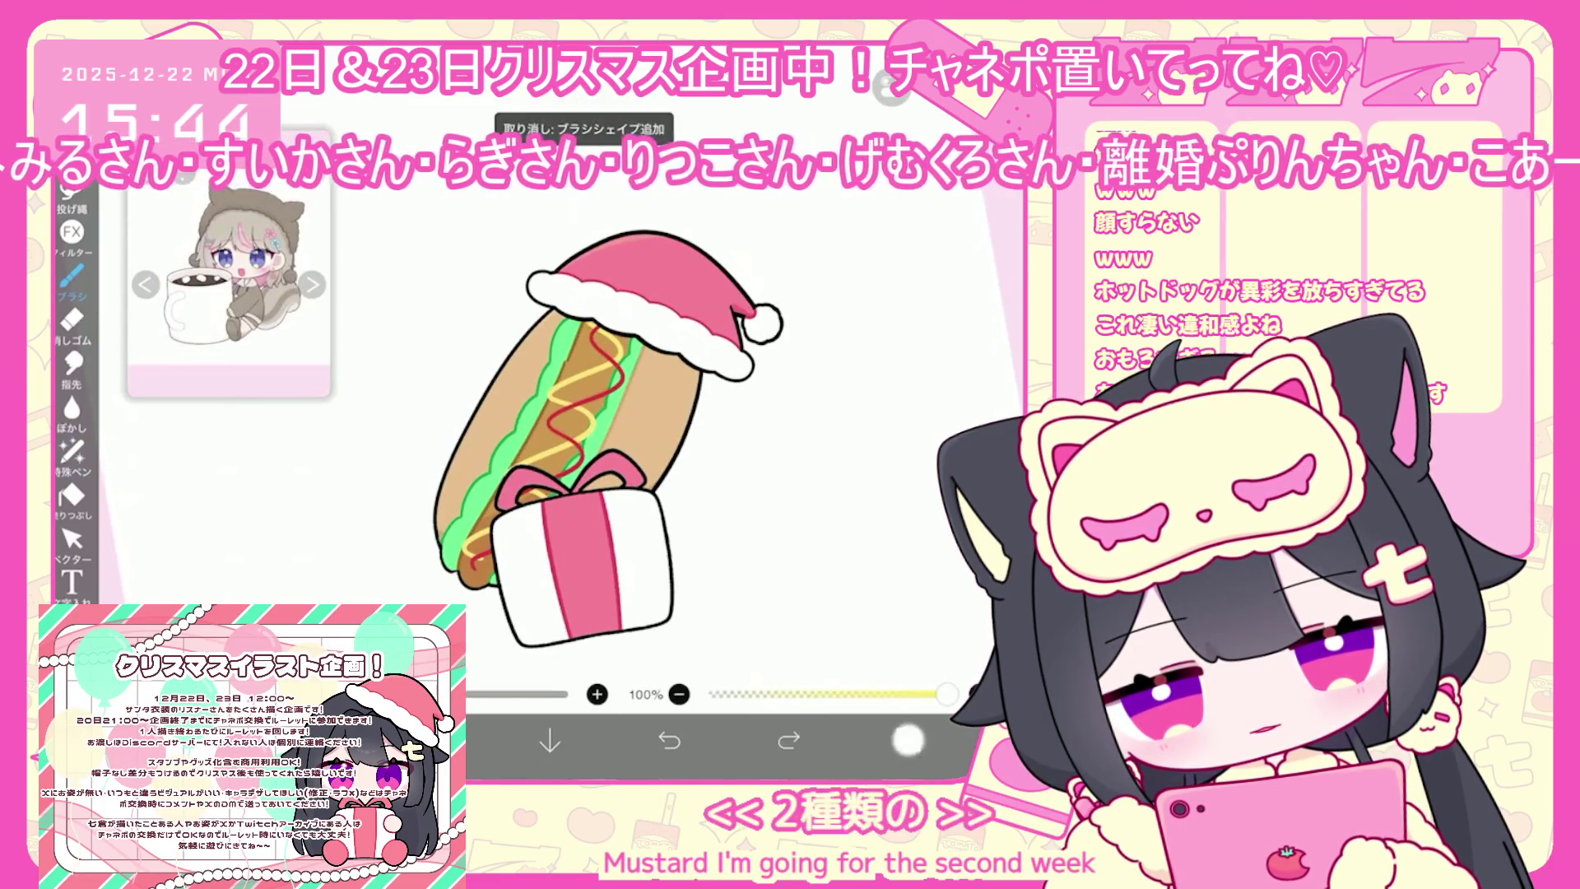
click(901, 105)
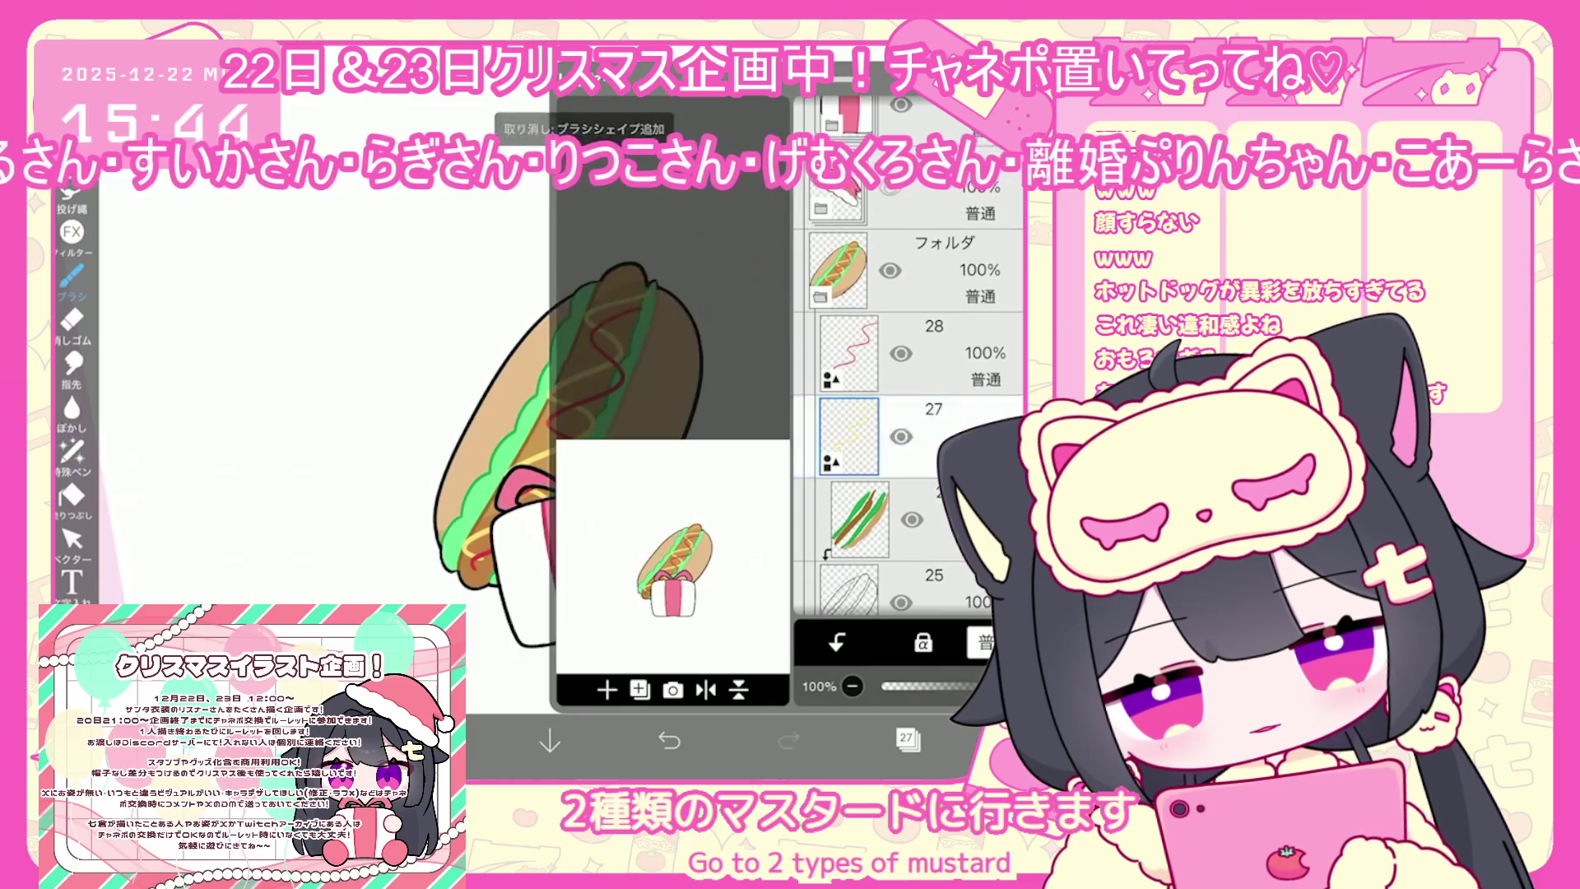
click(908, 738)
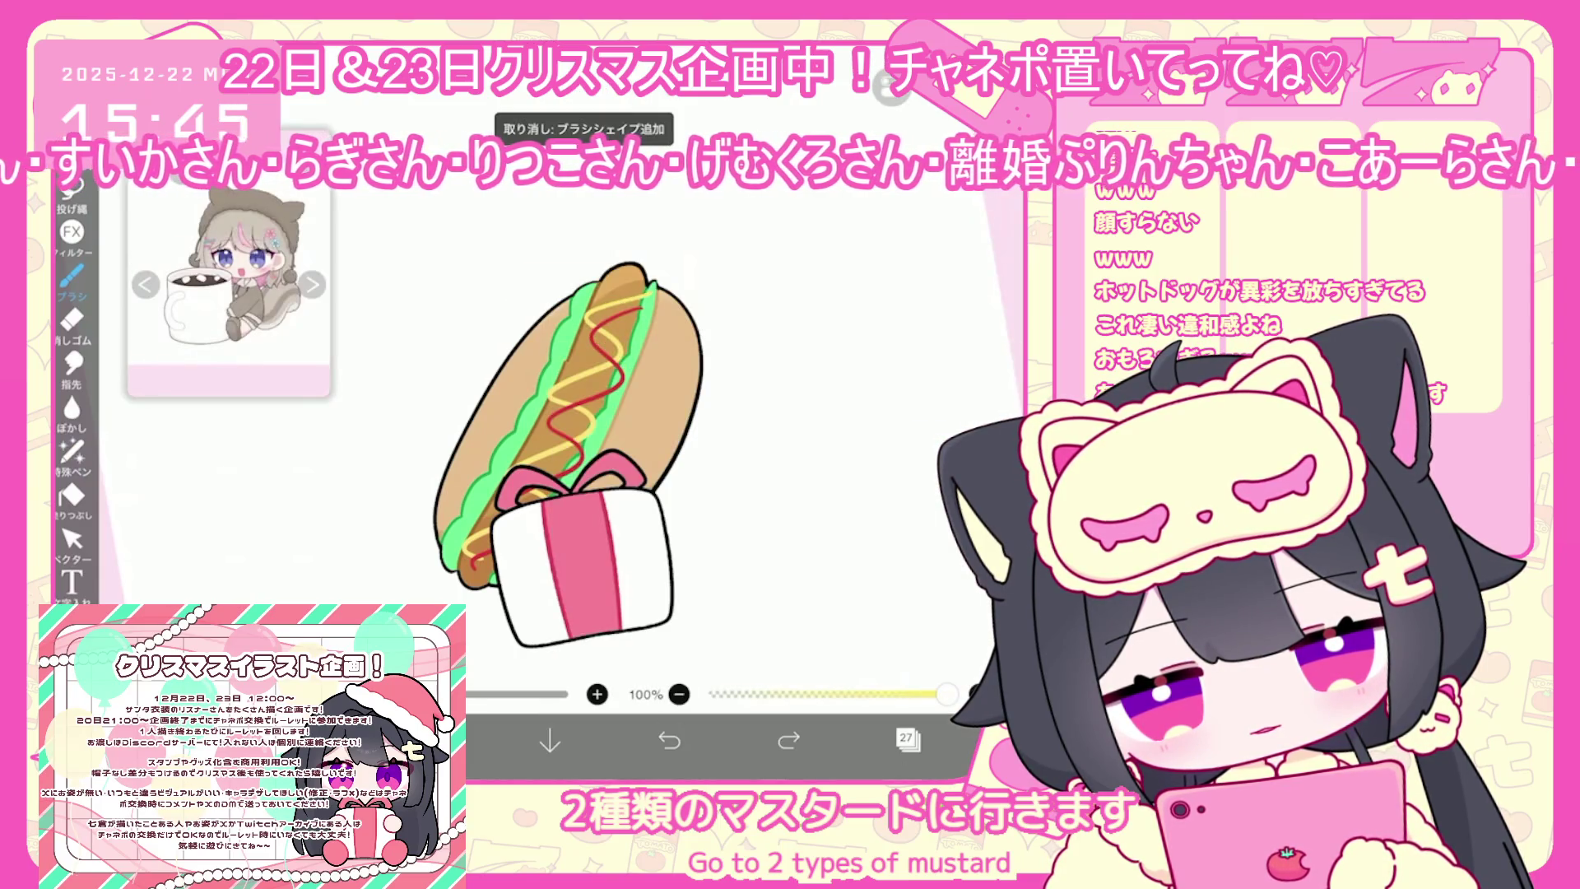
drag(601, 349, 556, 421)
drag(632, 288, 568, 359)
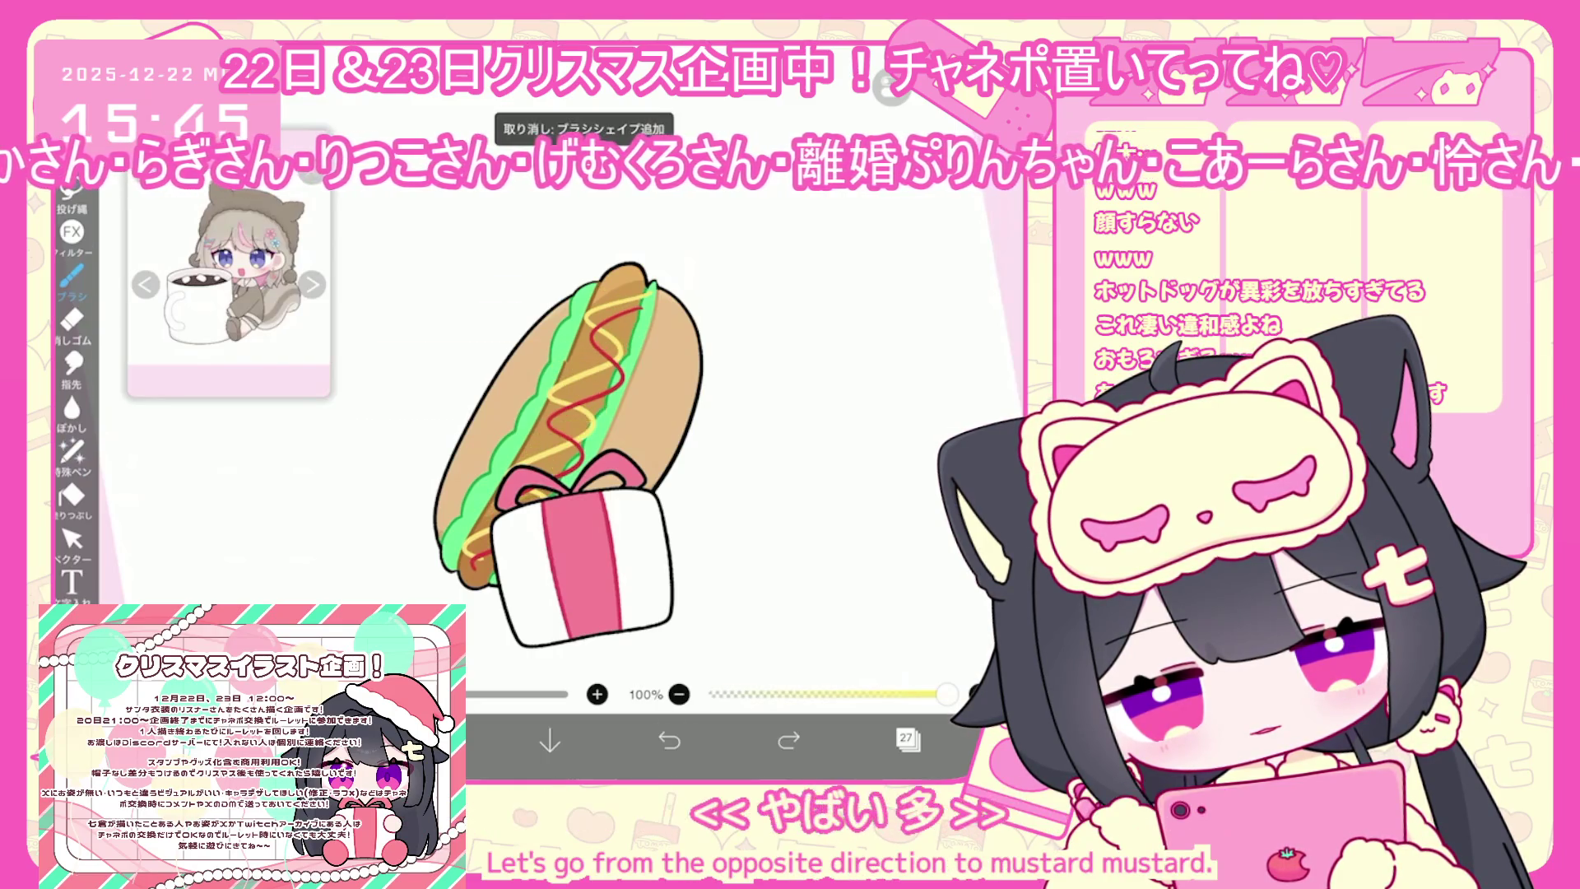
key(ctrl+z)
key(ctrl+z)
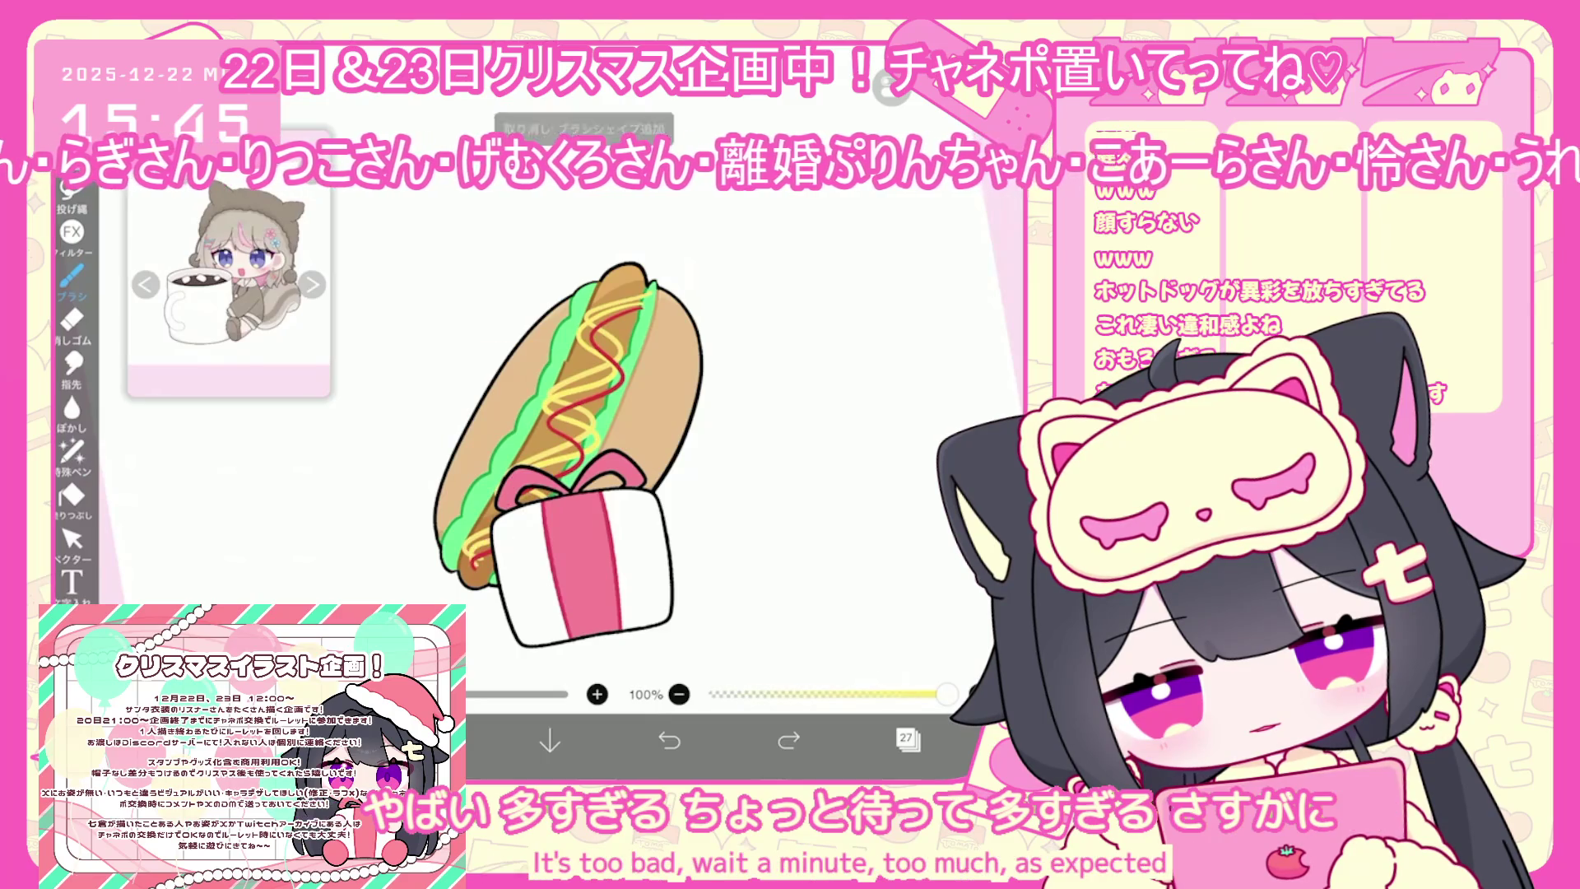
Reselect the Santa-hat folder, then save the hot dog drawing back to the gallery
scroll(634, 444, down, 5)
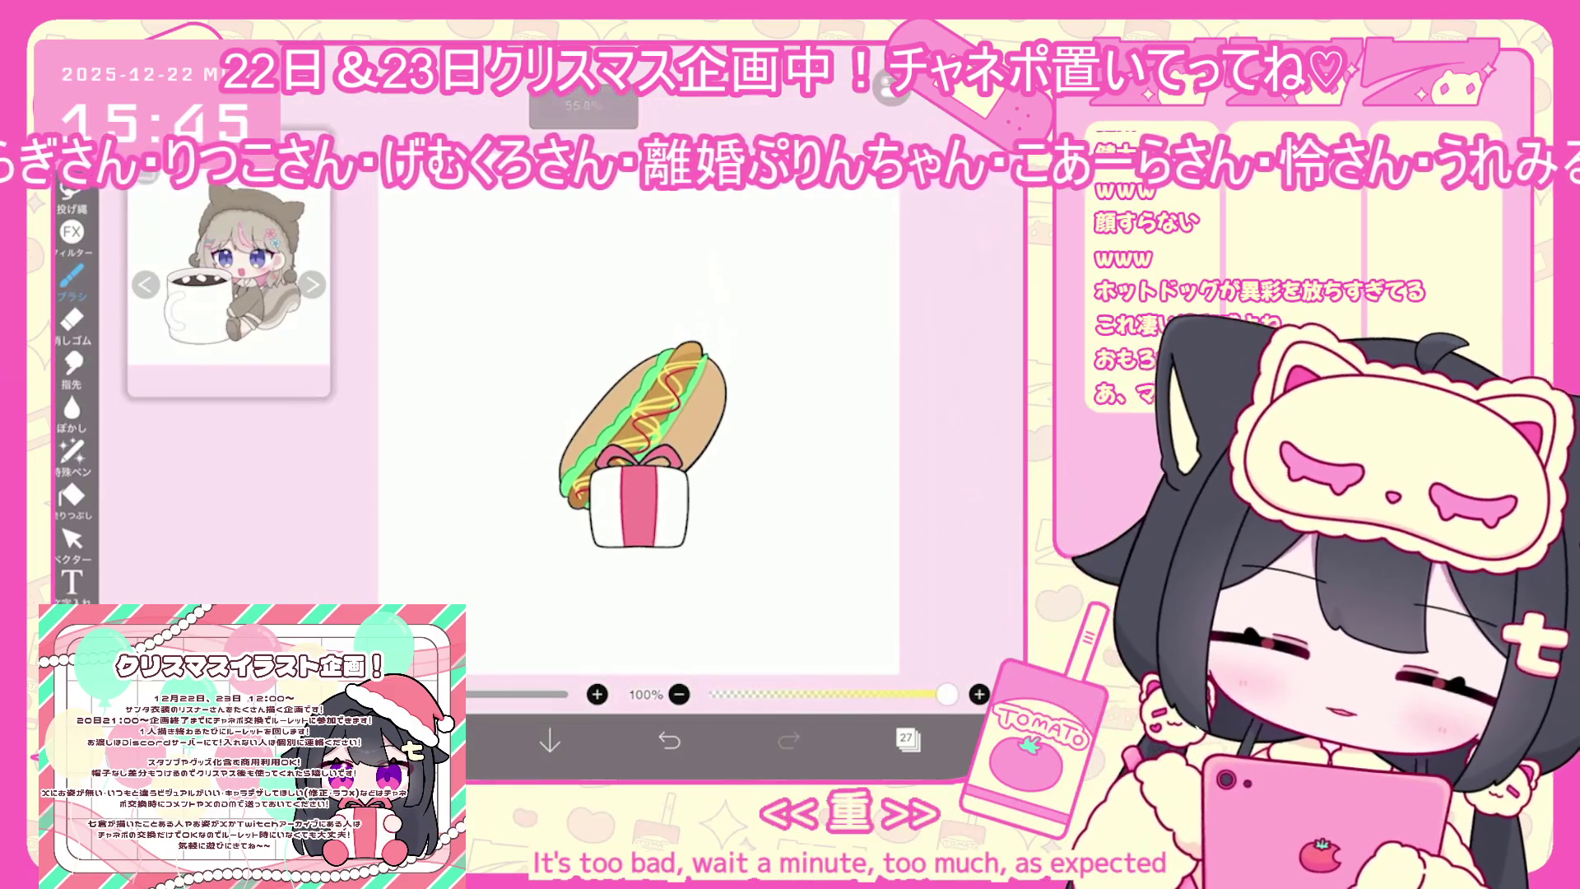
scroll(634, 445, up, 2)
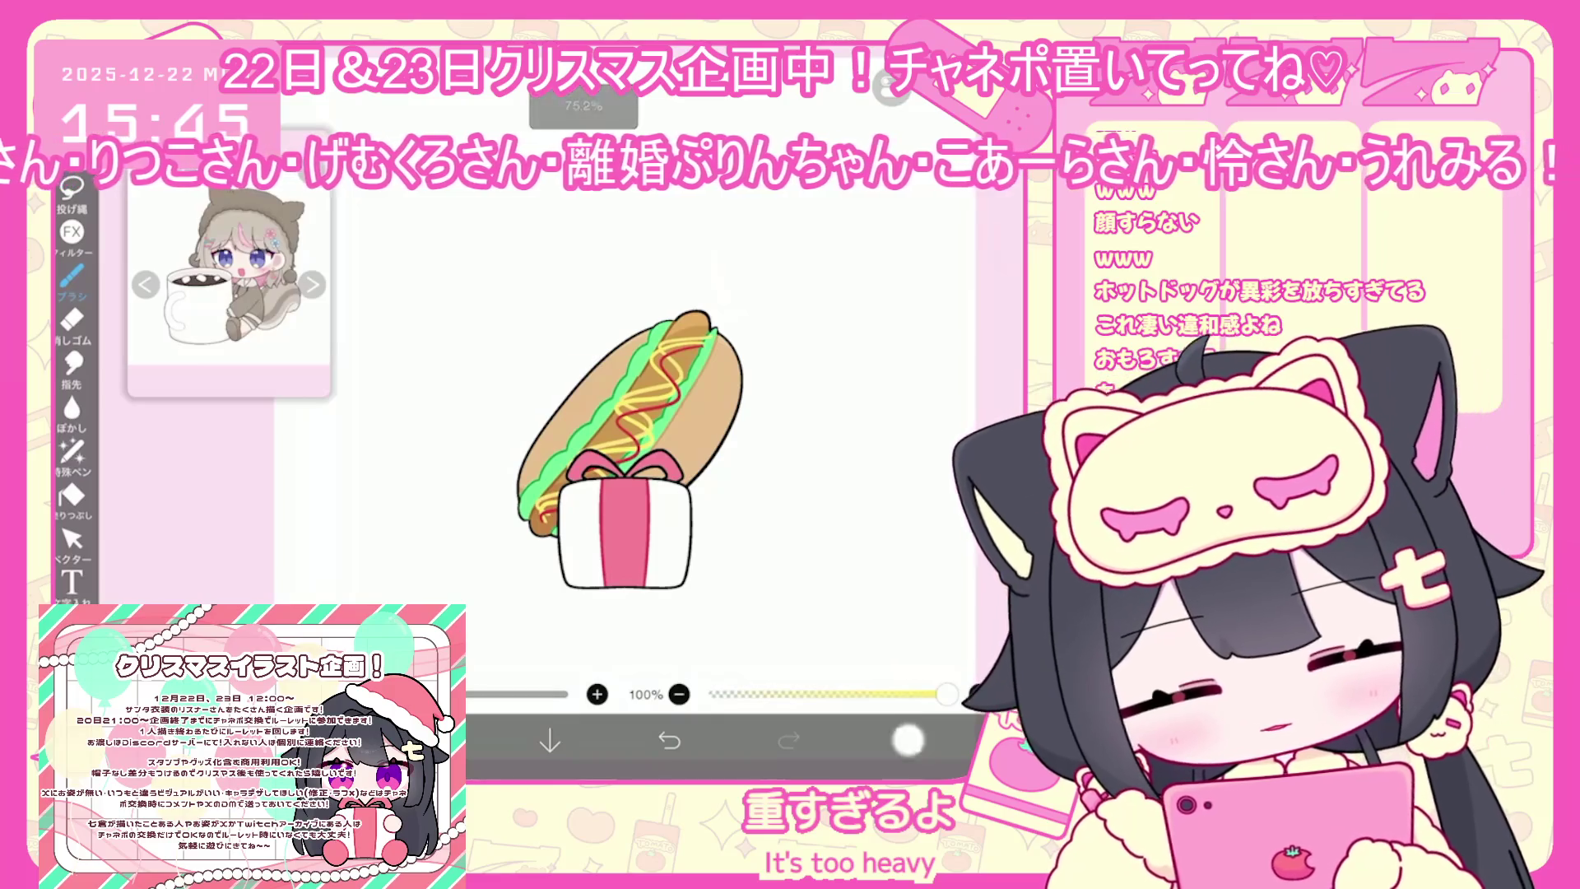
click(908, 740)
click(946, 341)
click(889, 342)
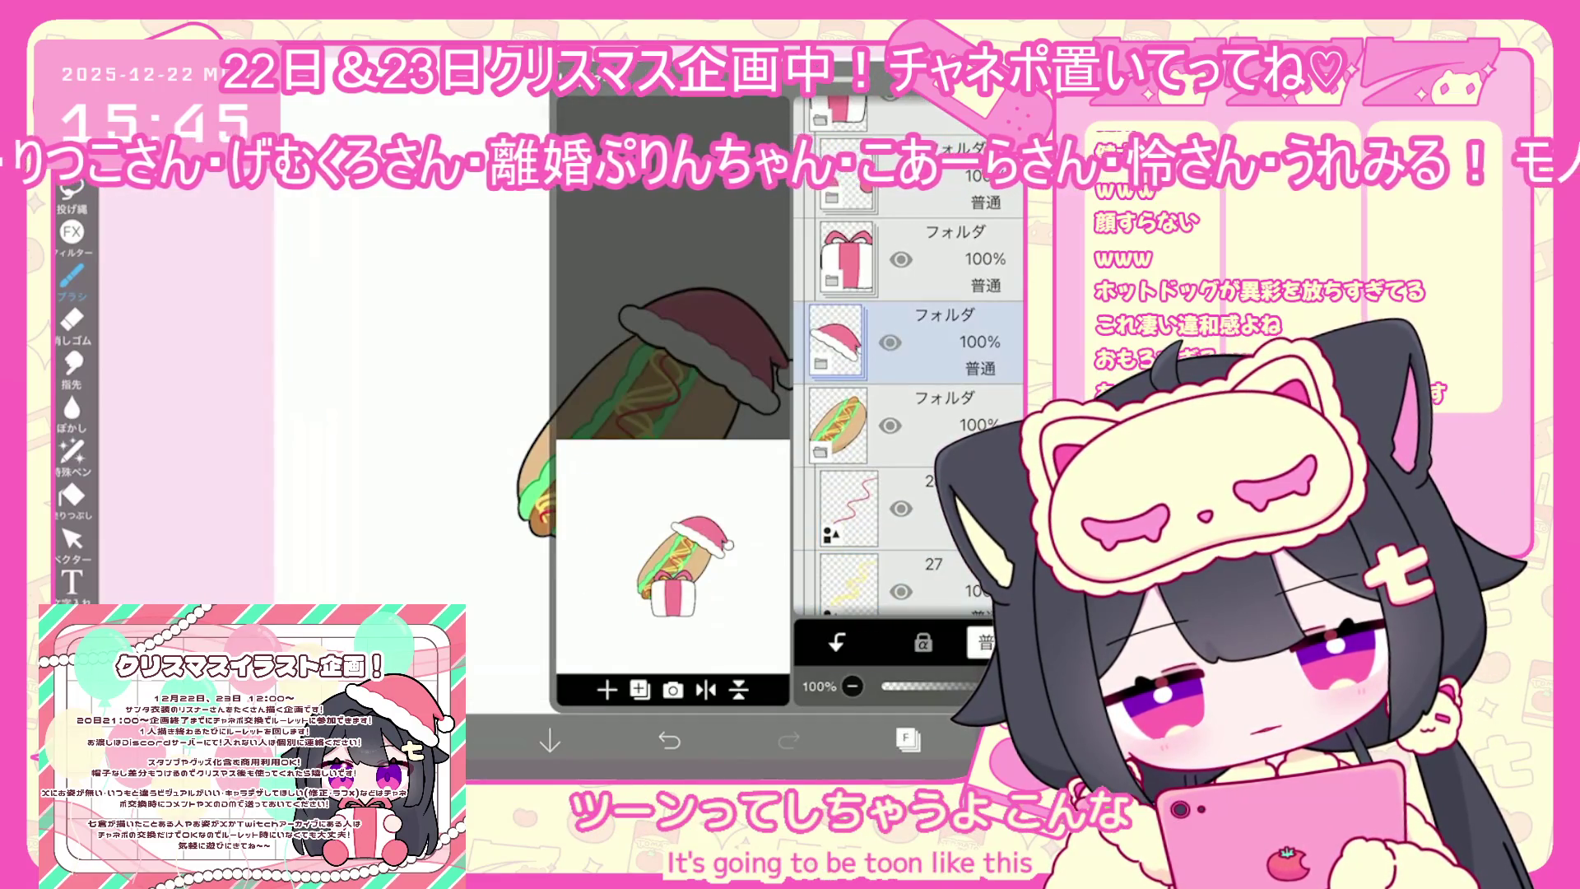
click(1021, 740)
click(938, 675)
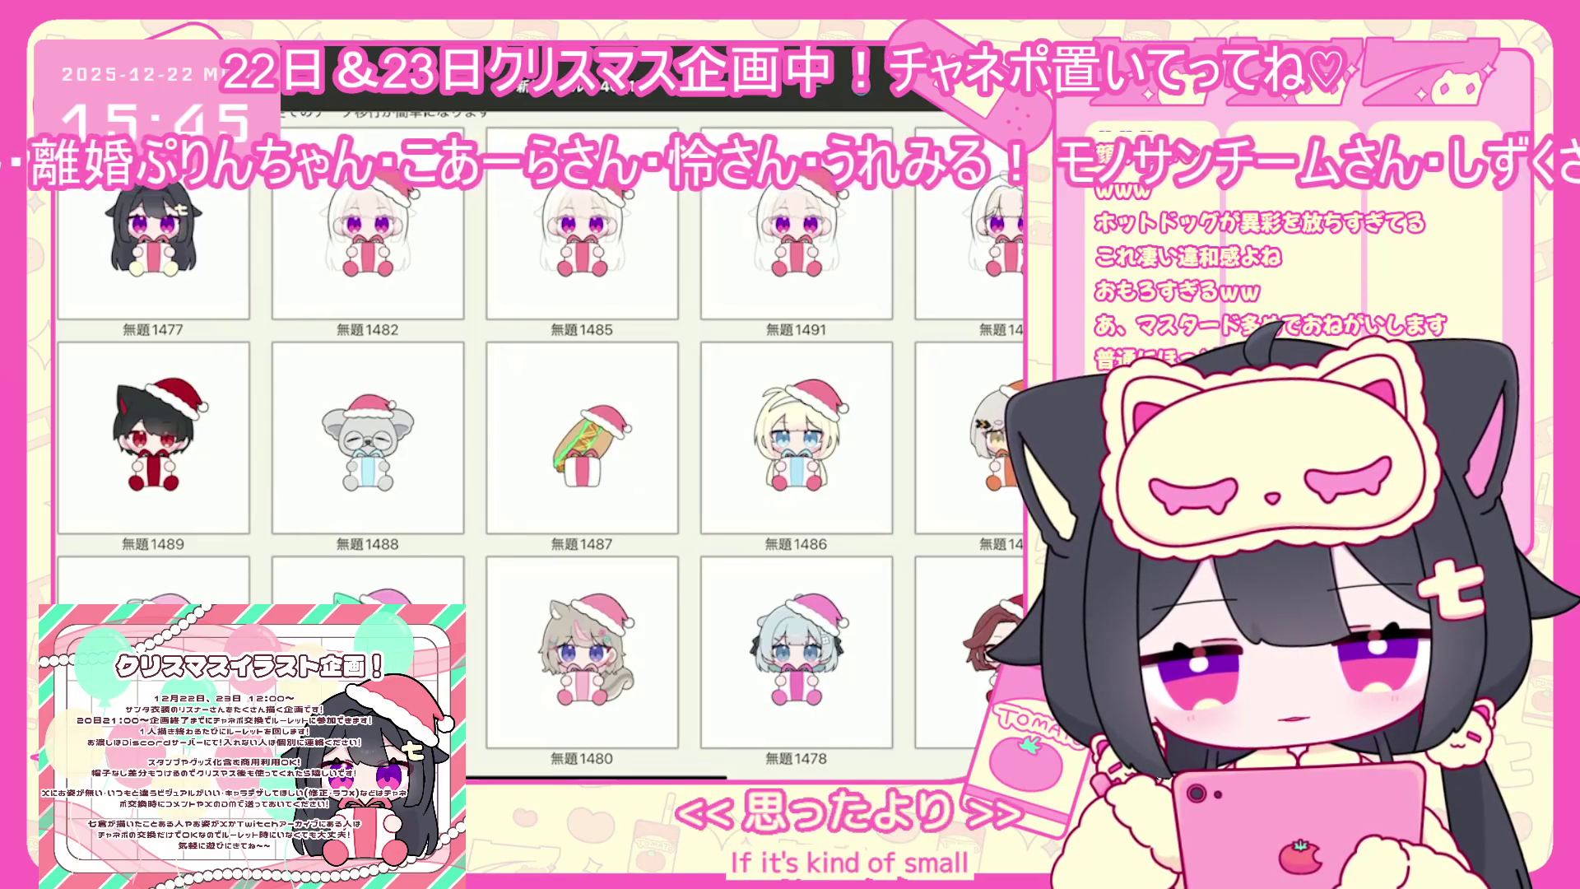
Open 無題1491, the white-haired Santa-hat girl holding her gift, from My Gallery
scroll(541, 477, down, 2)
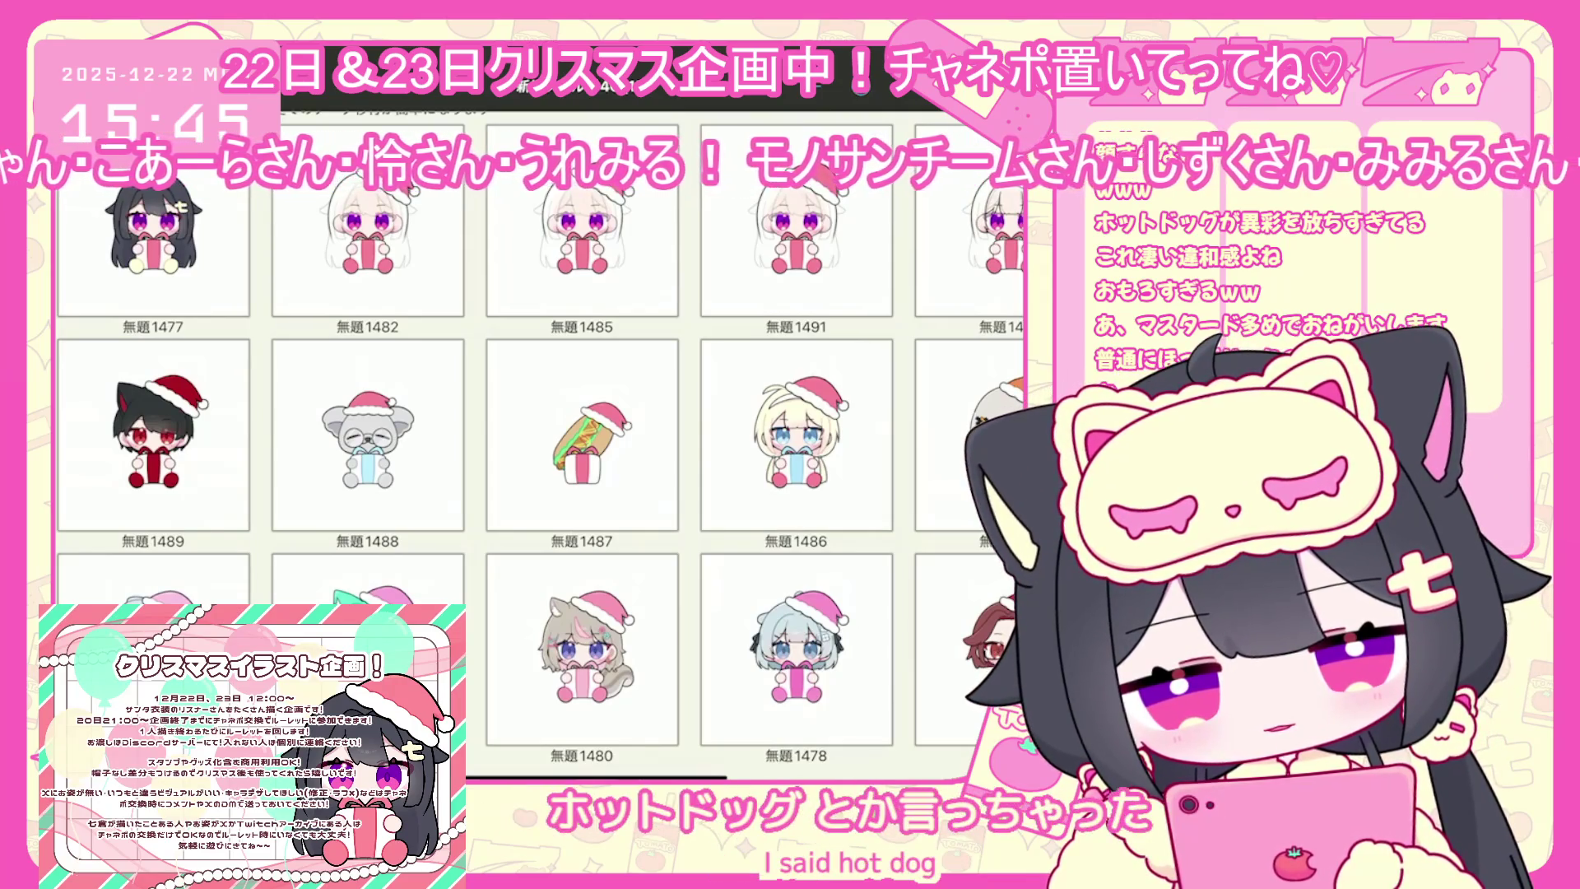
click(796, 220)
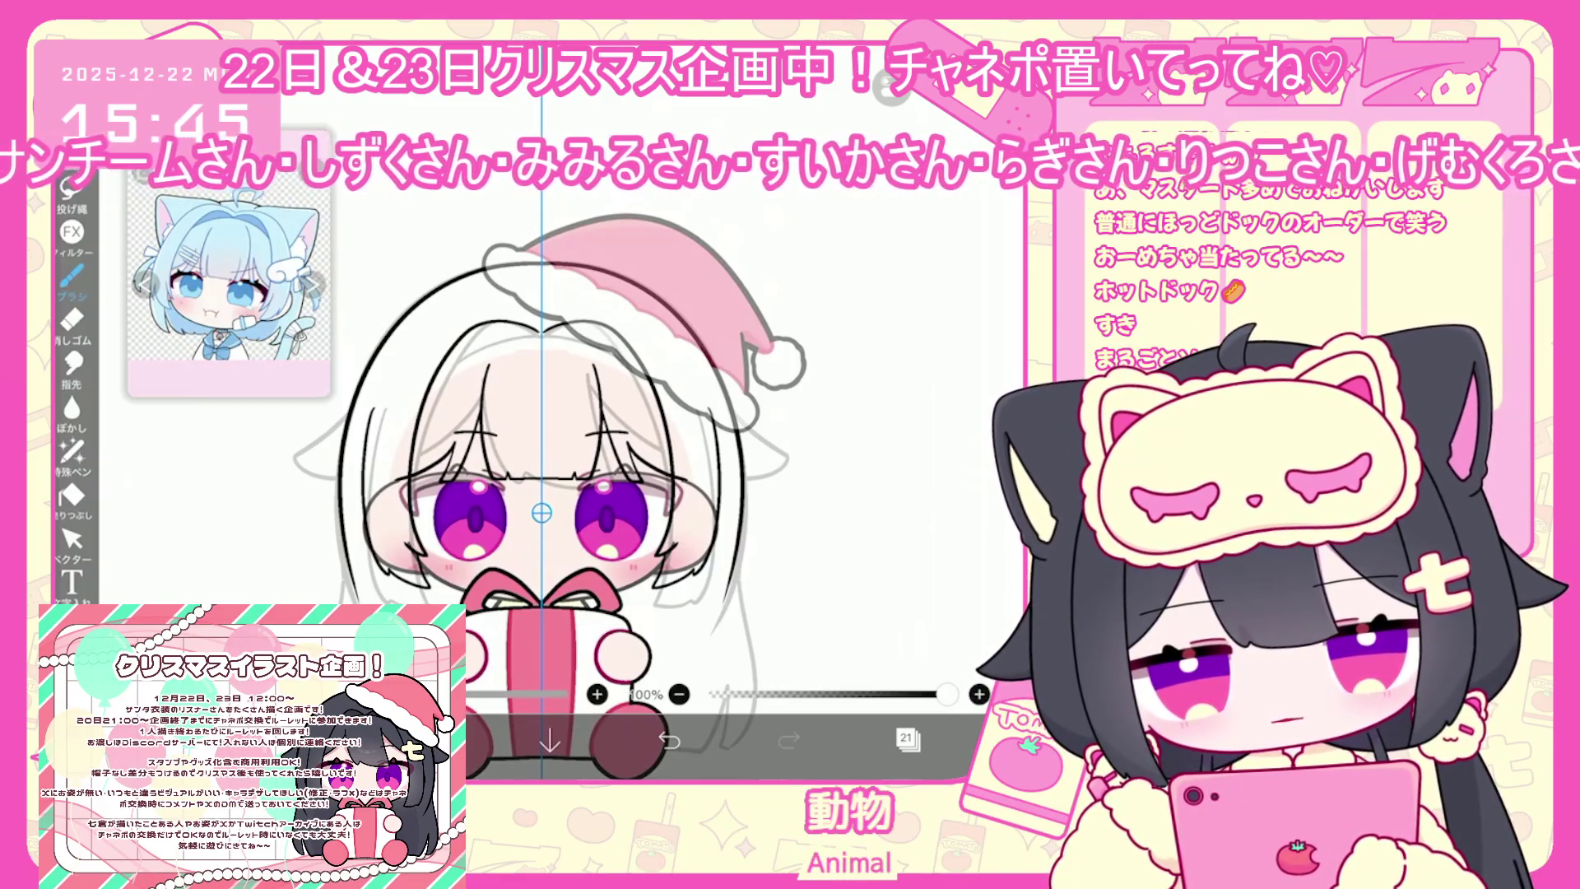
Undo a hair stroke, draw a new strand atop the hair, and briefly try the Vector tool
scroll(568, 427, up, 5)
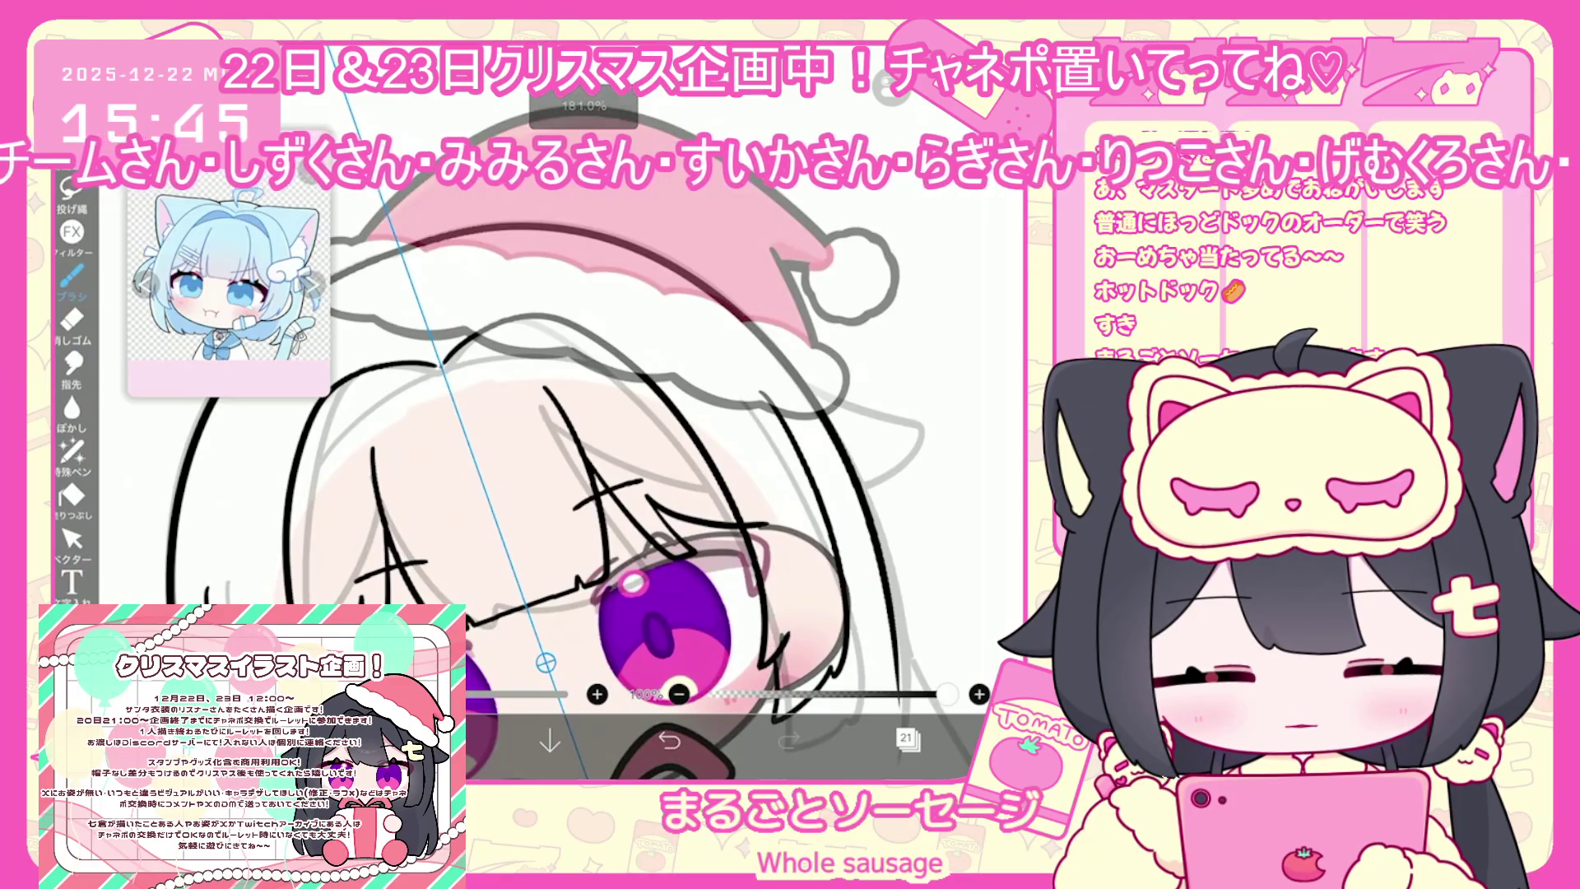
key(ctrl+z)
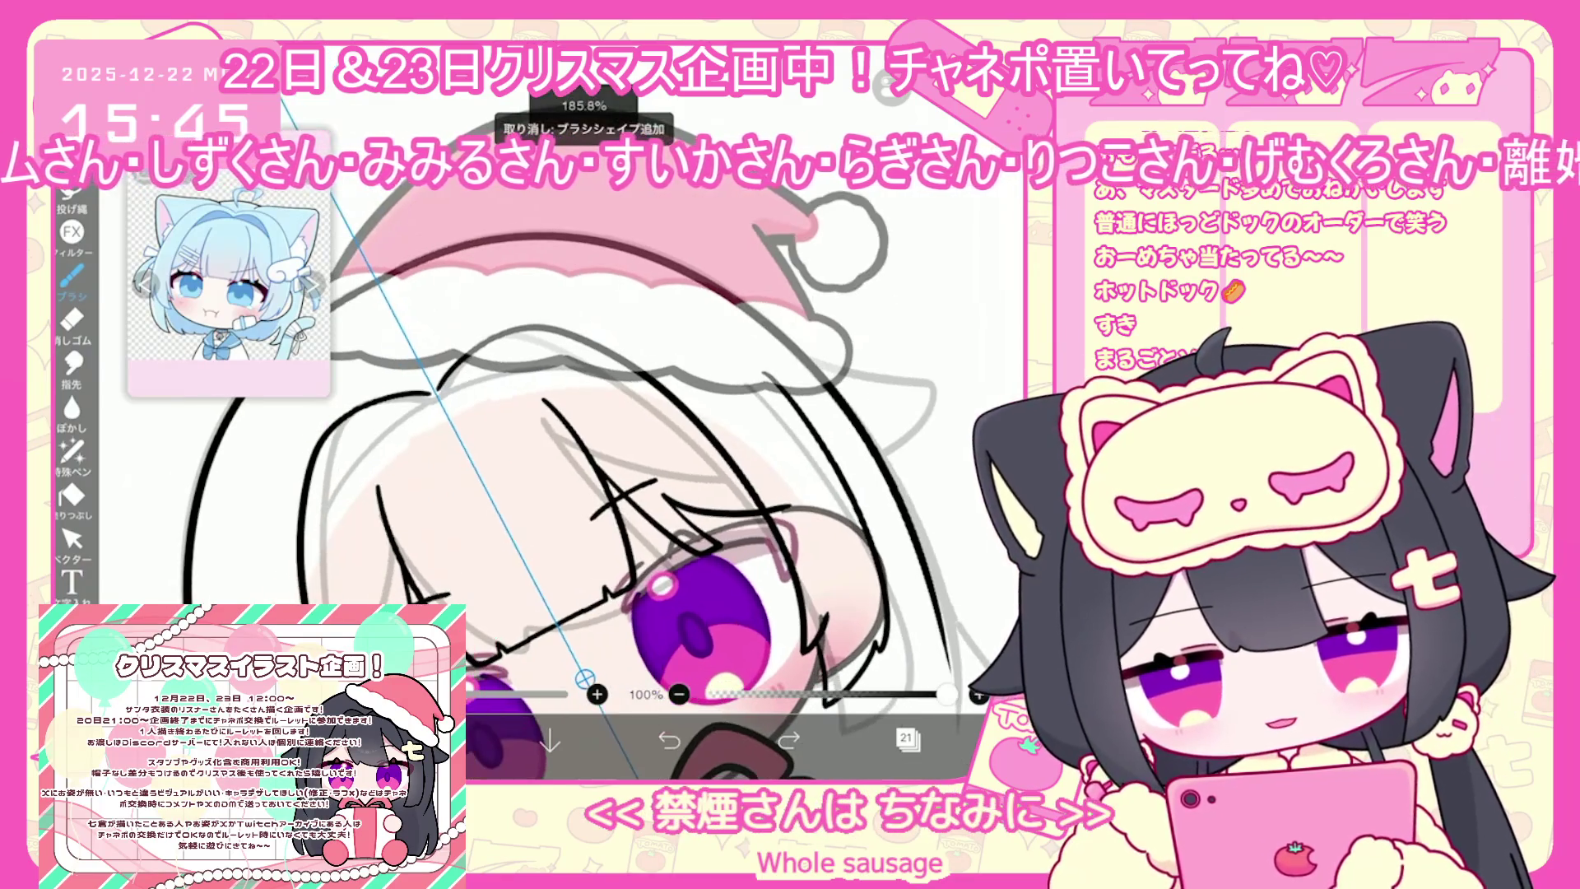
drag(391, 414, 478, 370)
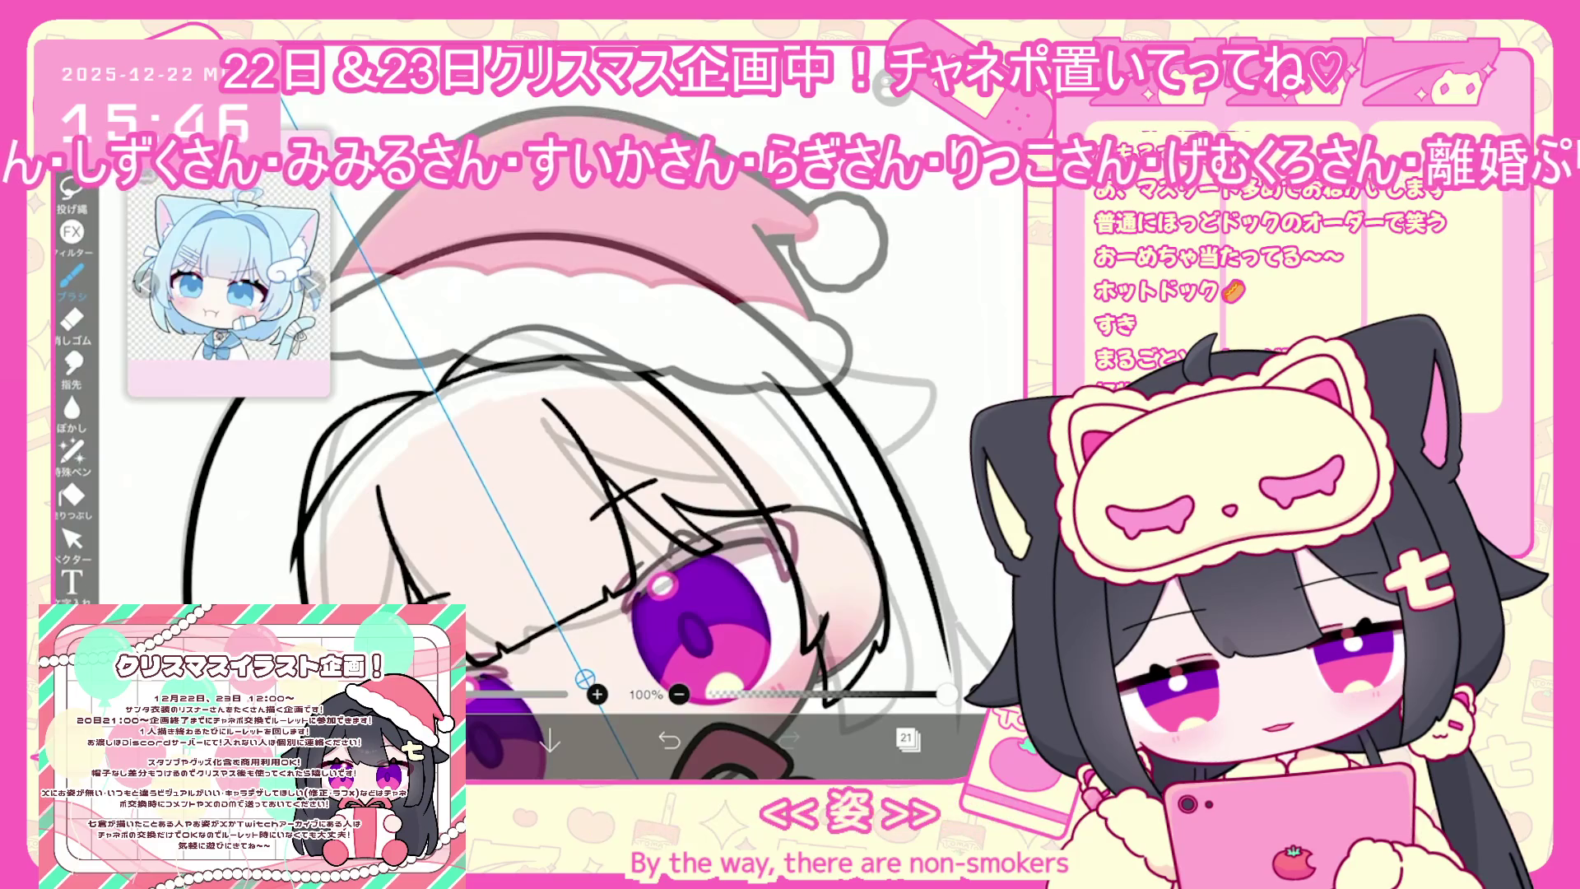
click(71, 539)
scroll(576, 494, down, 5)
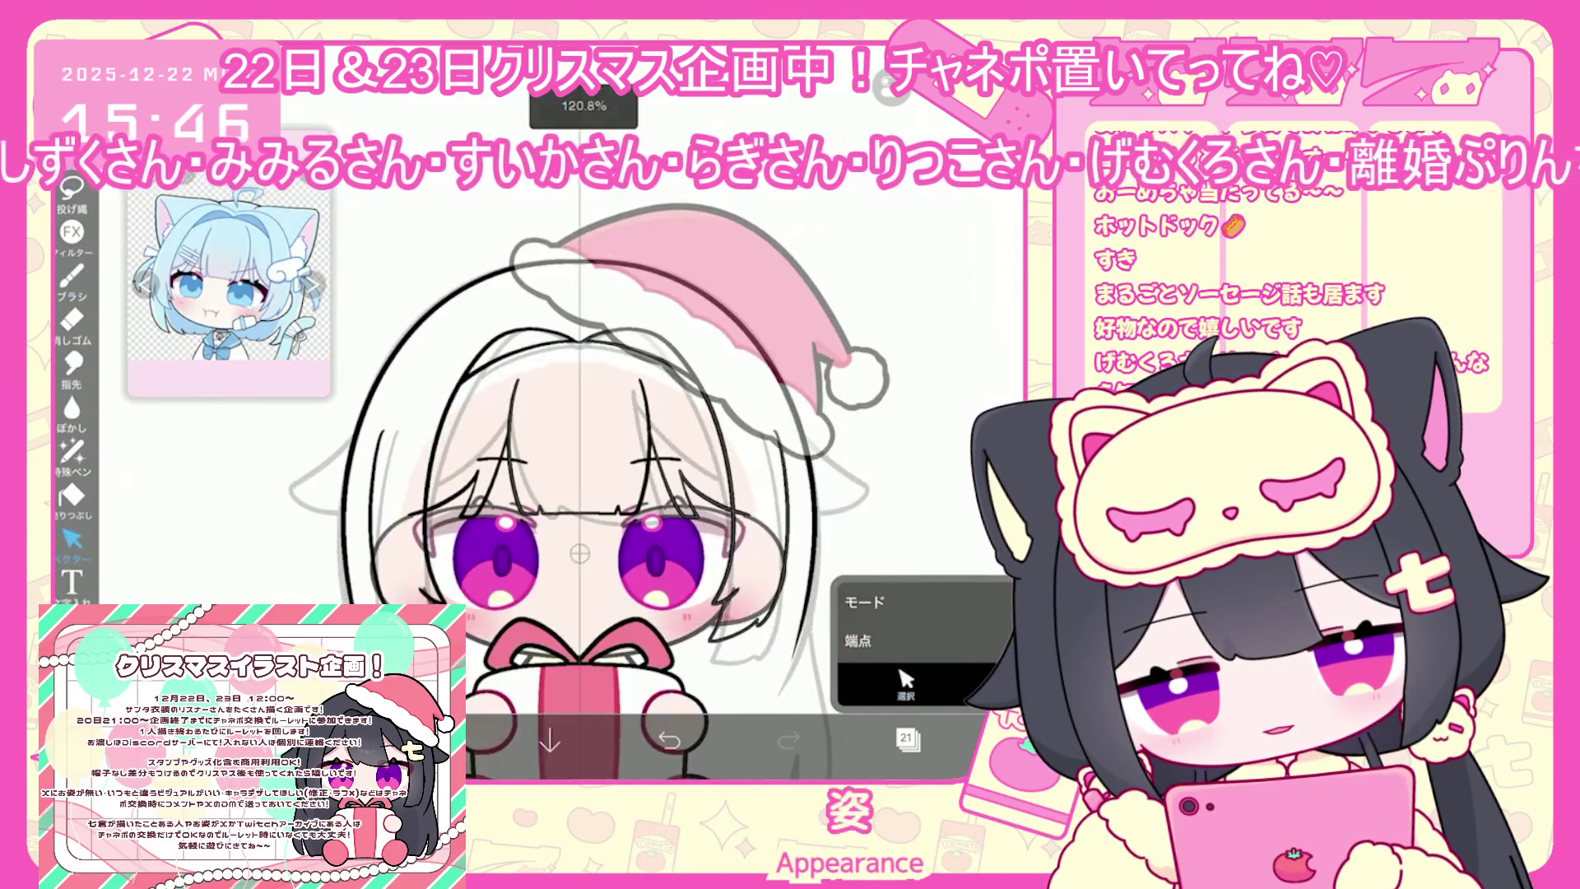
click(72, 278)
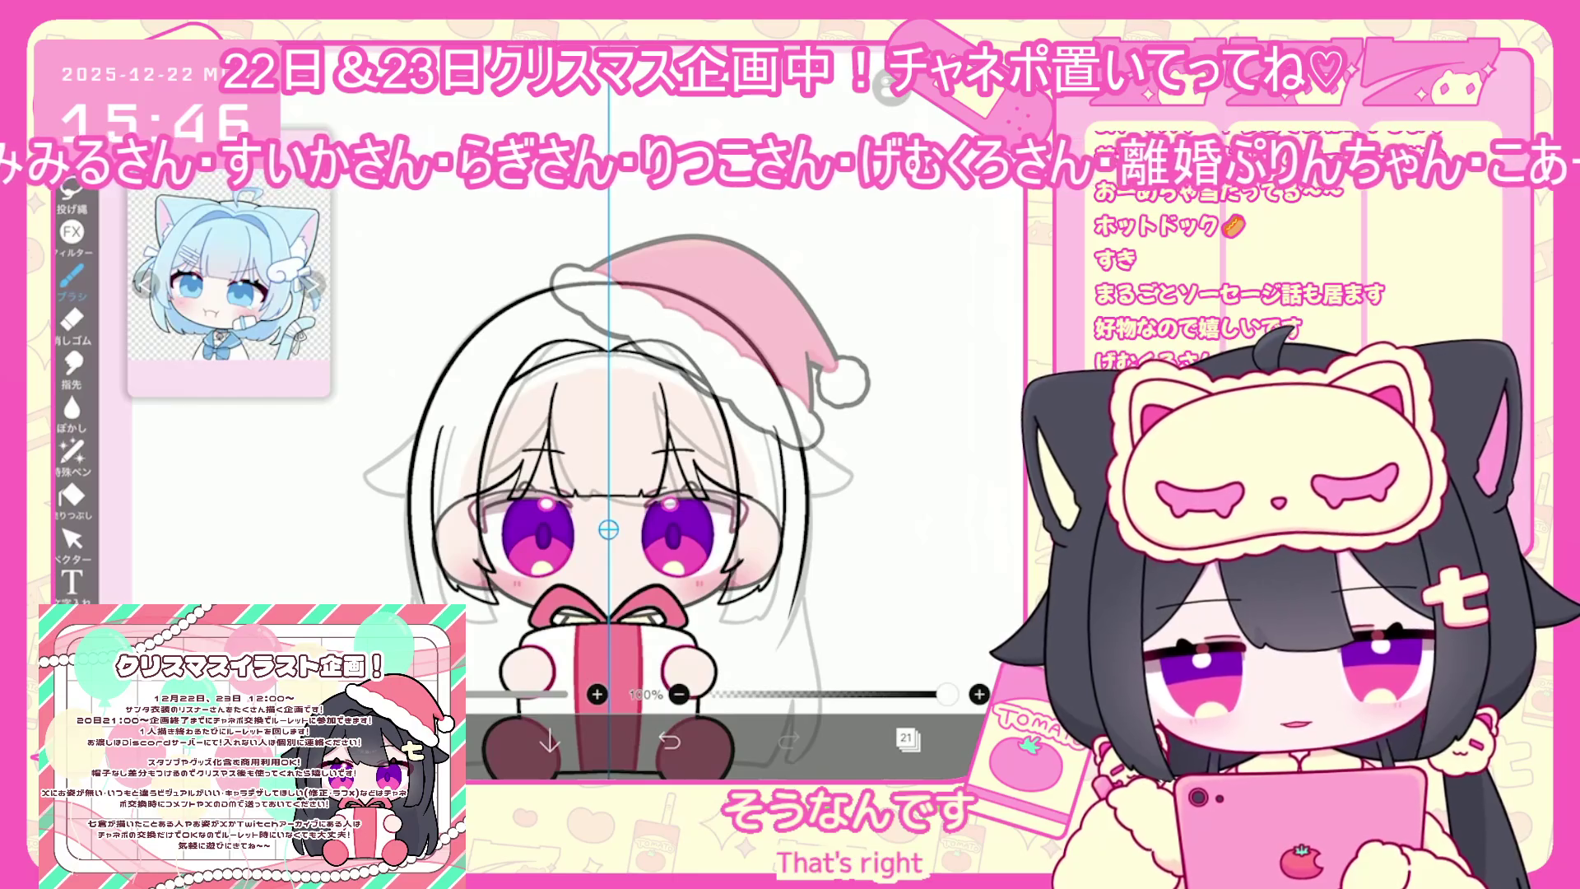
scroll(609, 494, down, 2)
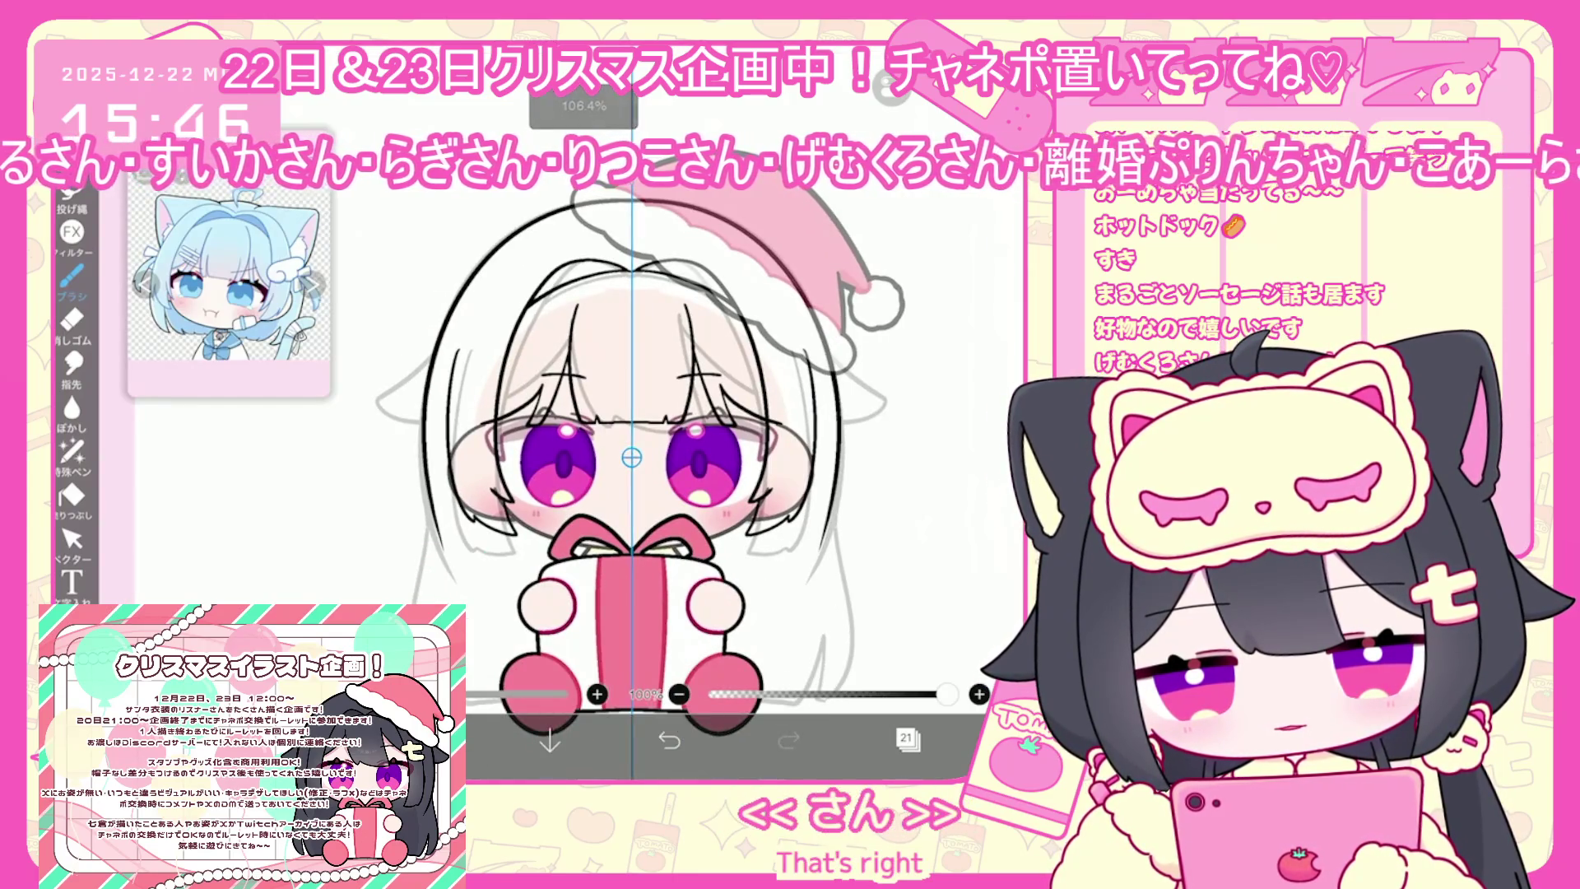
Switch between layers 23, 20 and 21, undoing a stray brush stroke along the way
click(907, 739)
click(914, 197)
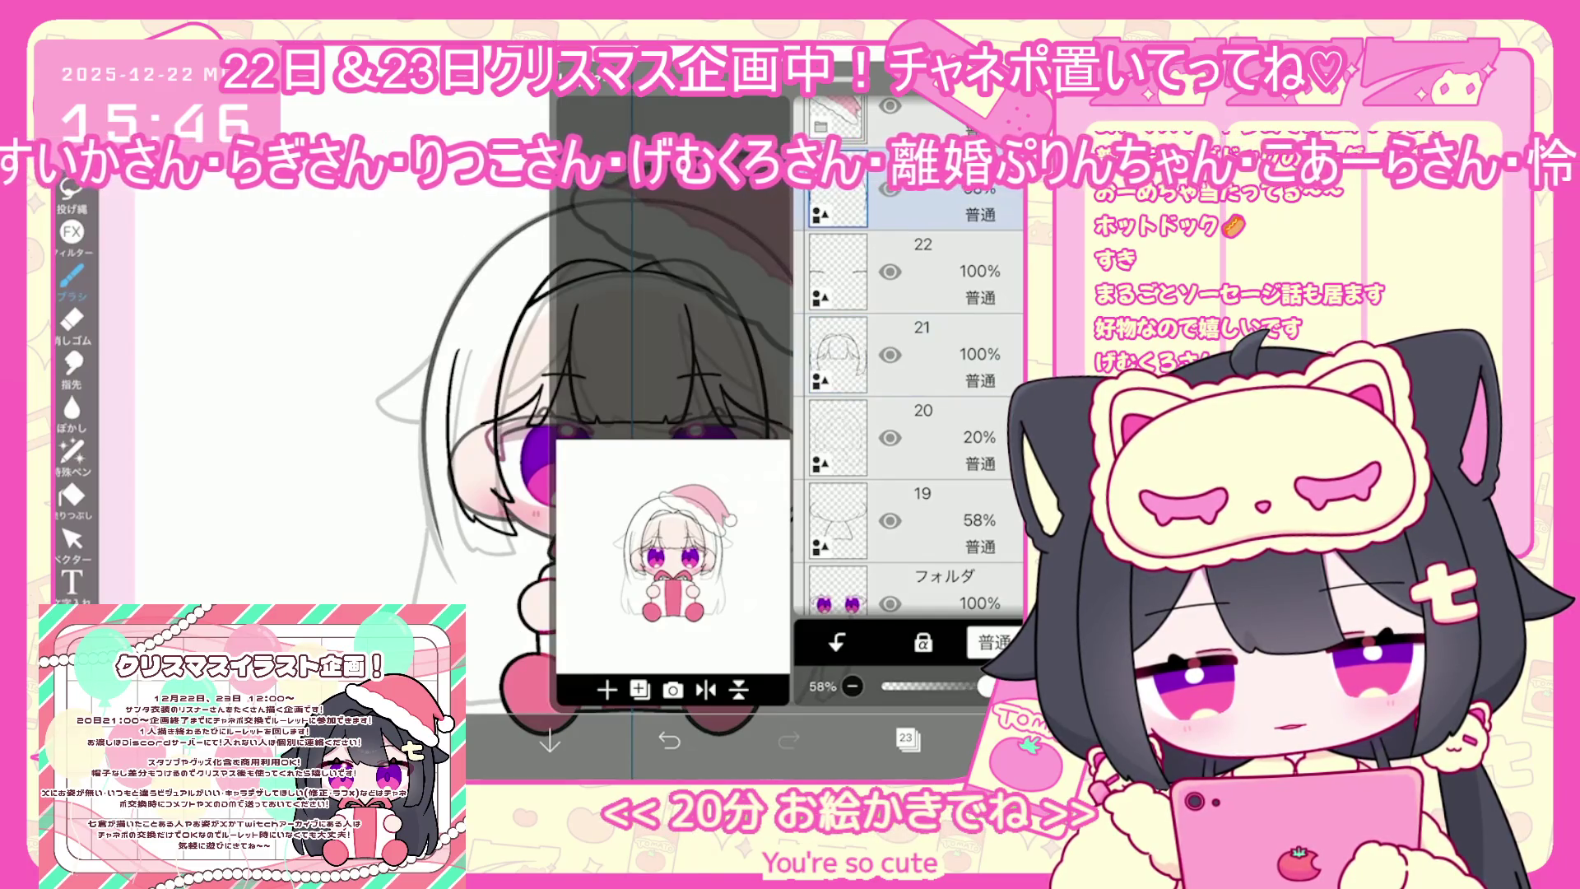
click(914, 437)
click(907, 739)
scroll(662, 481, up, 2)
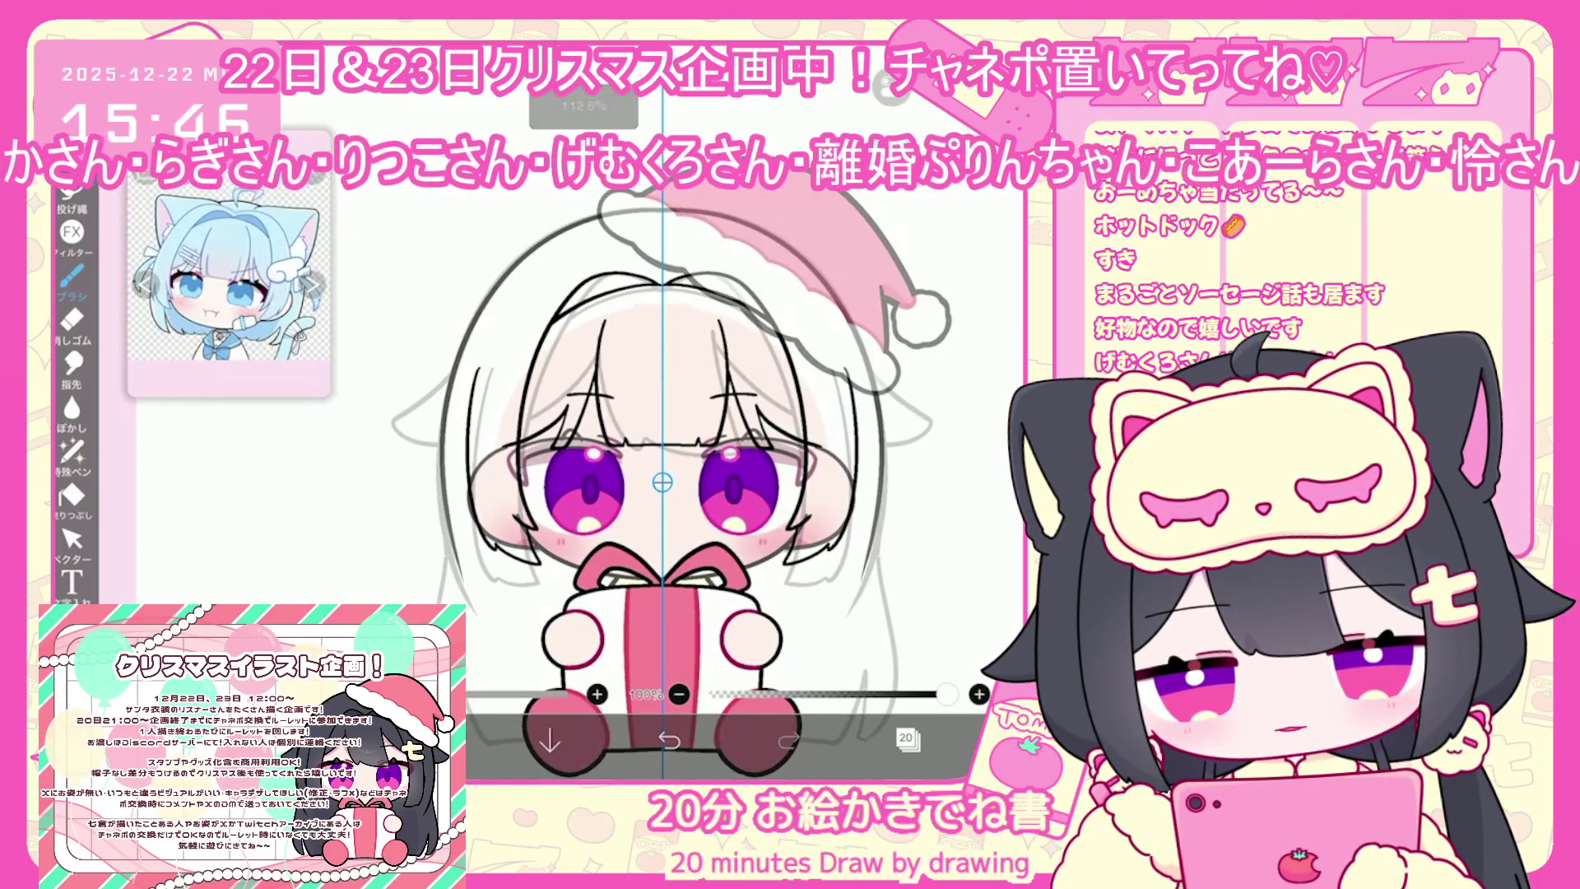
click(669, 741)
click(907, 739)
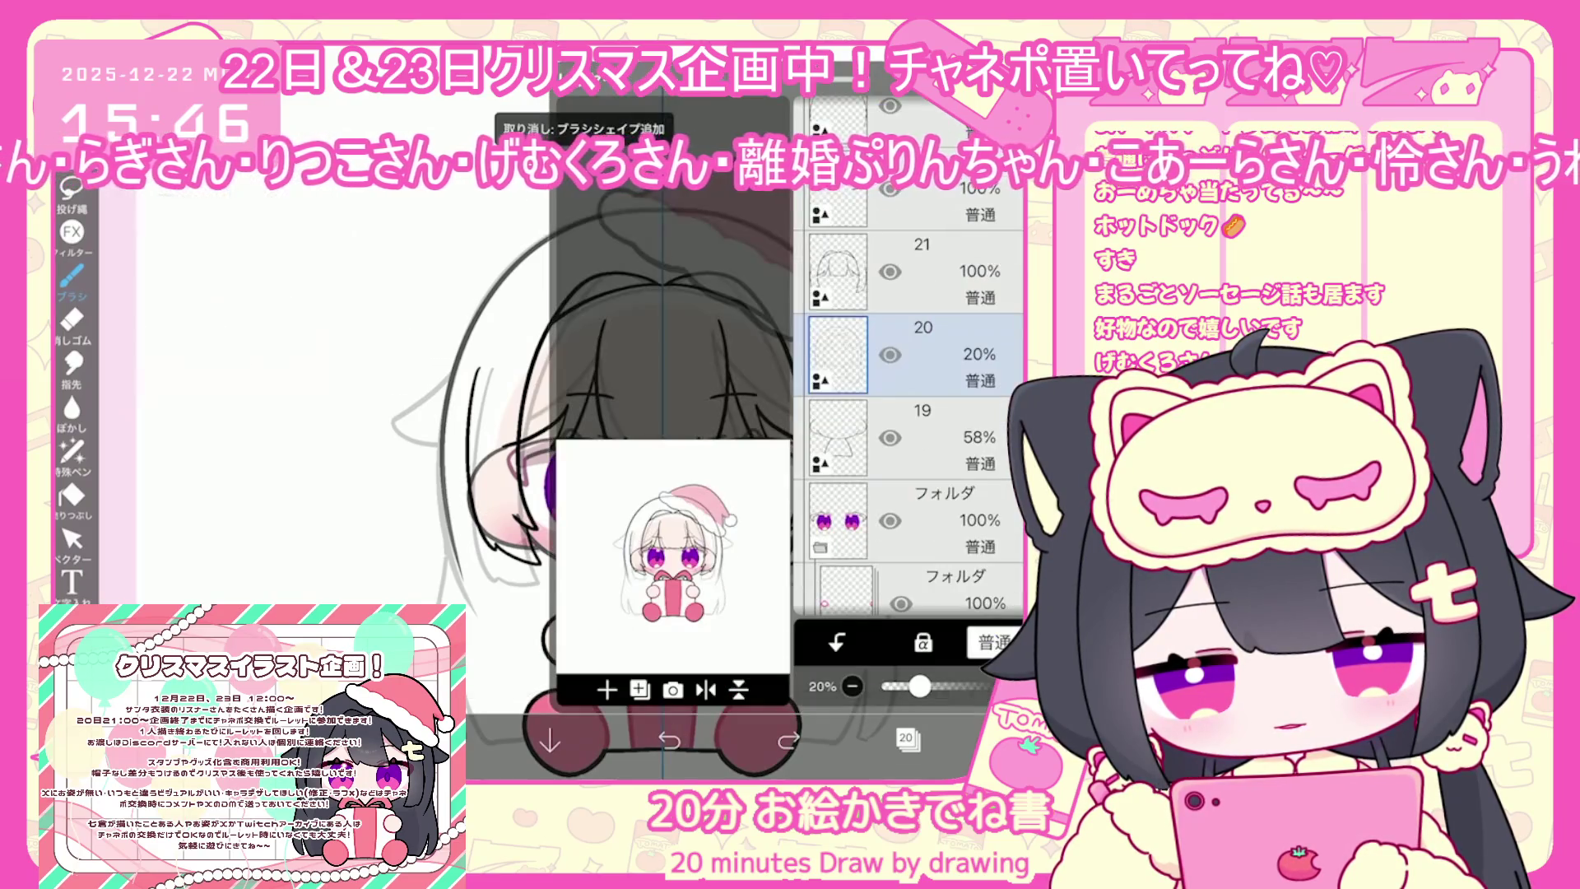
click(913, 272)
click(907, 739)
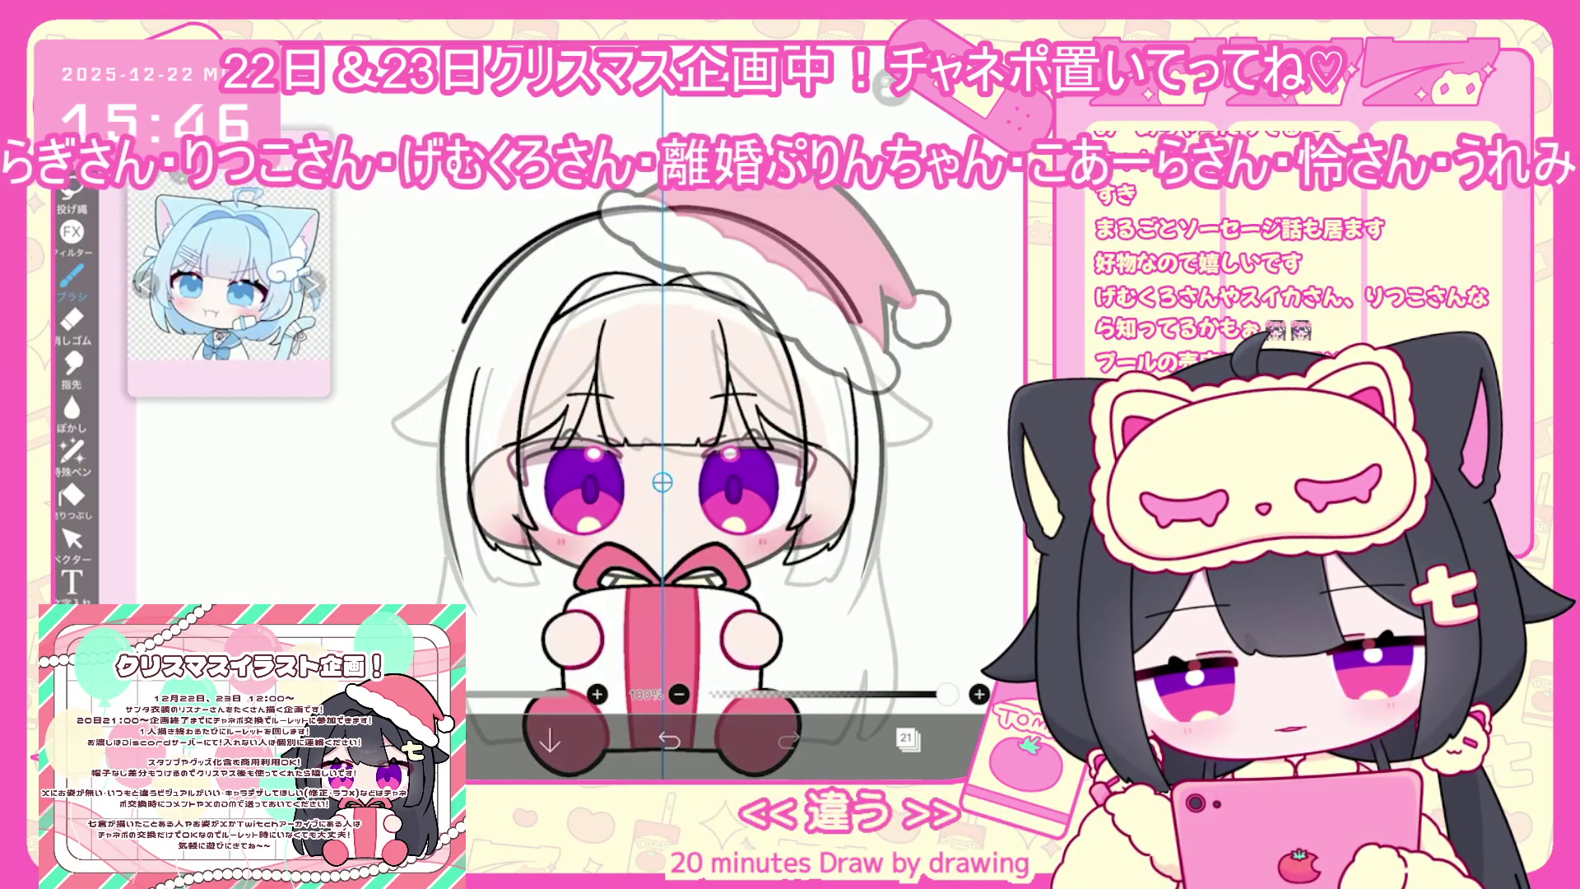
Redo the mirrored hair strokes beside the face and inspect the left bang stroke as a vector
scroll(665, 496, up, 1)
scroll(665, 497, up, 1)
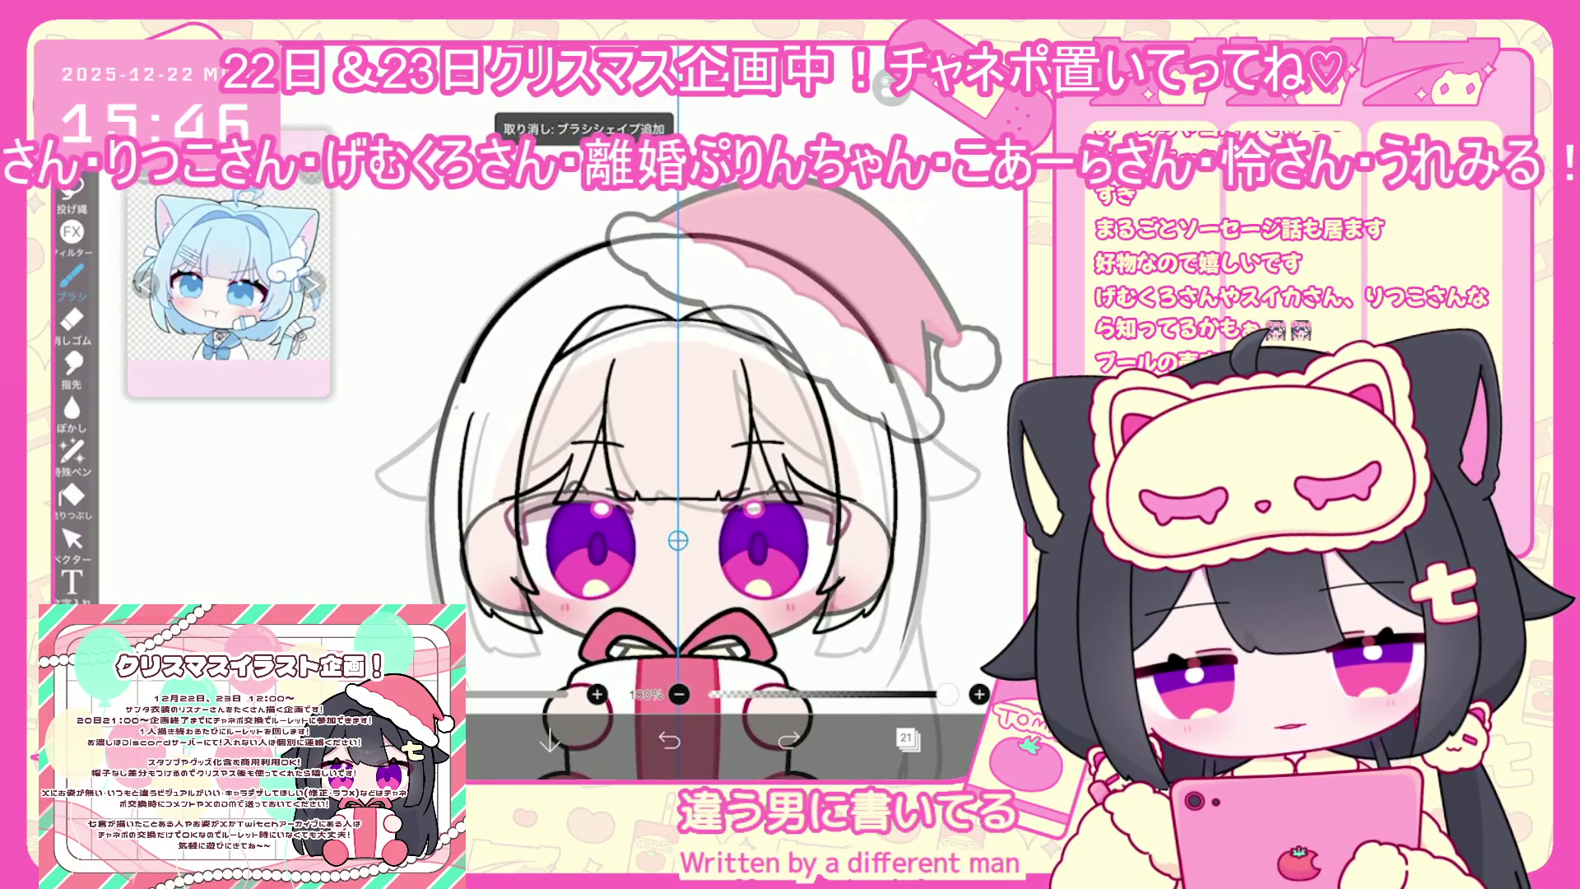
click(789, 741)
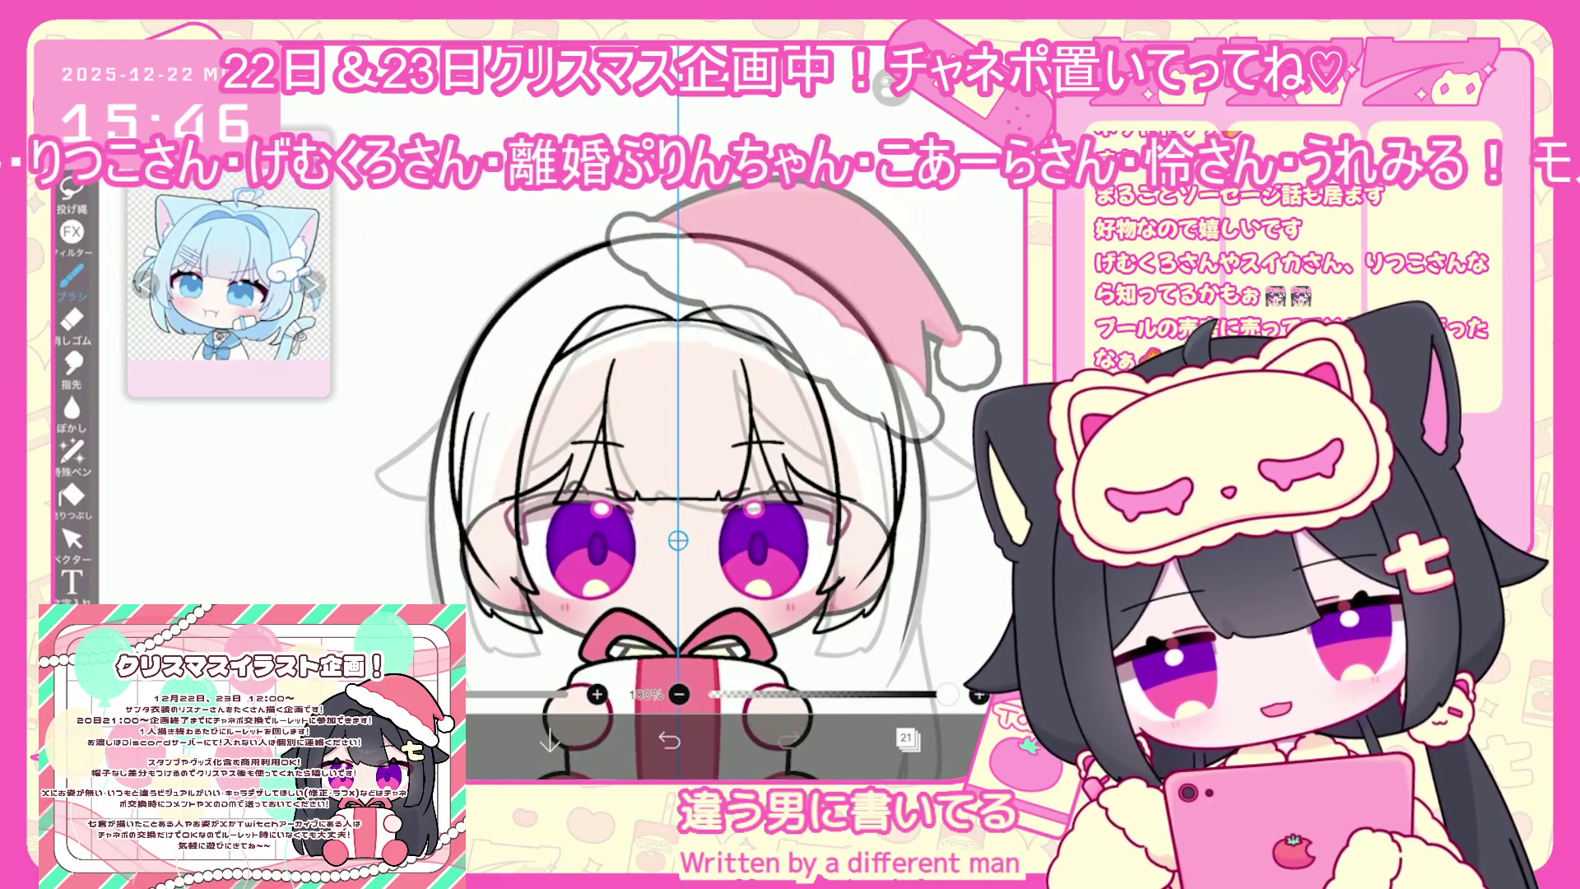
click(72, 539)
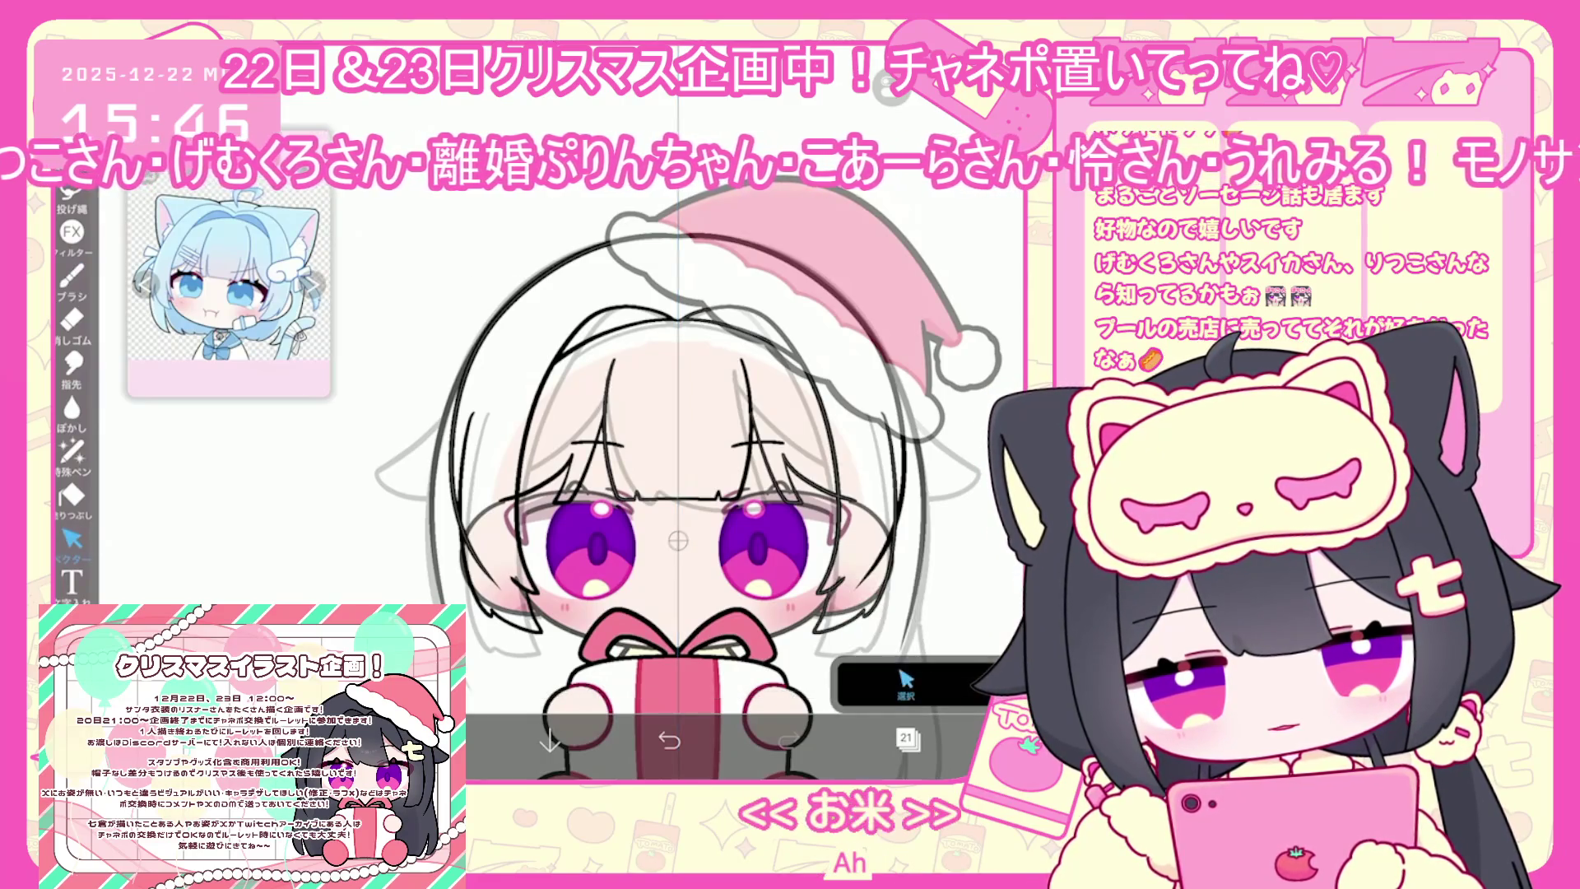
click(608, 428)
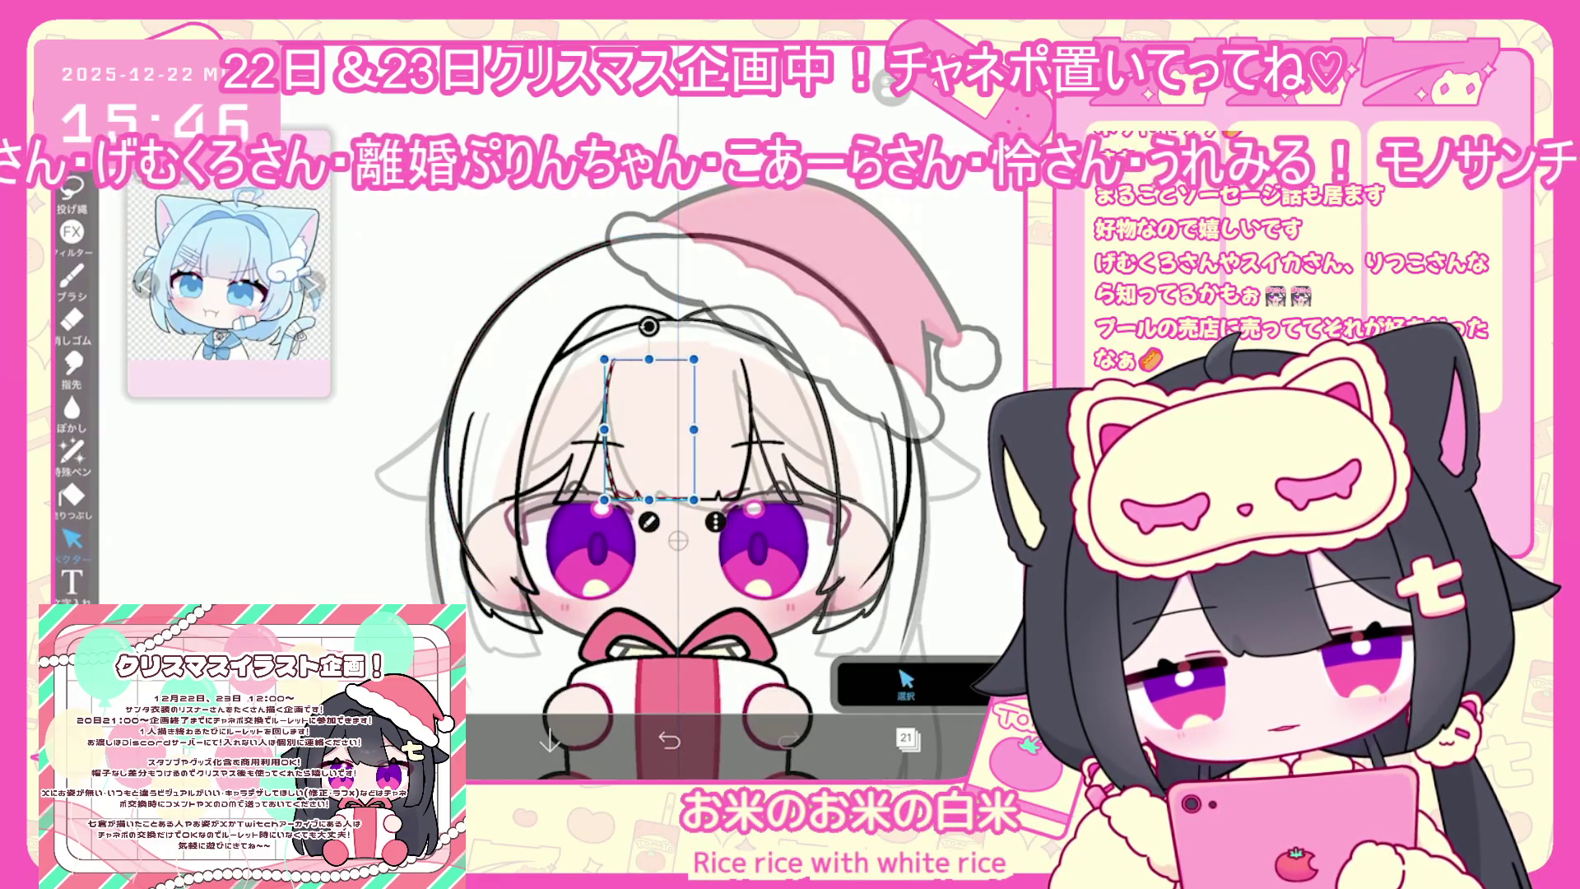
key(Escape)
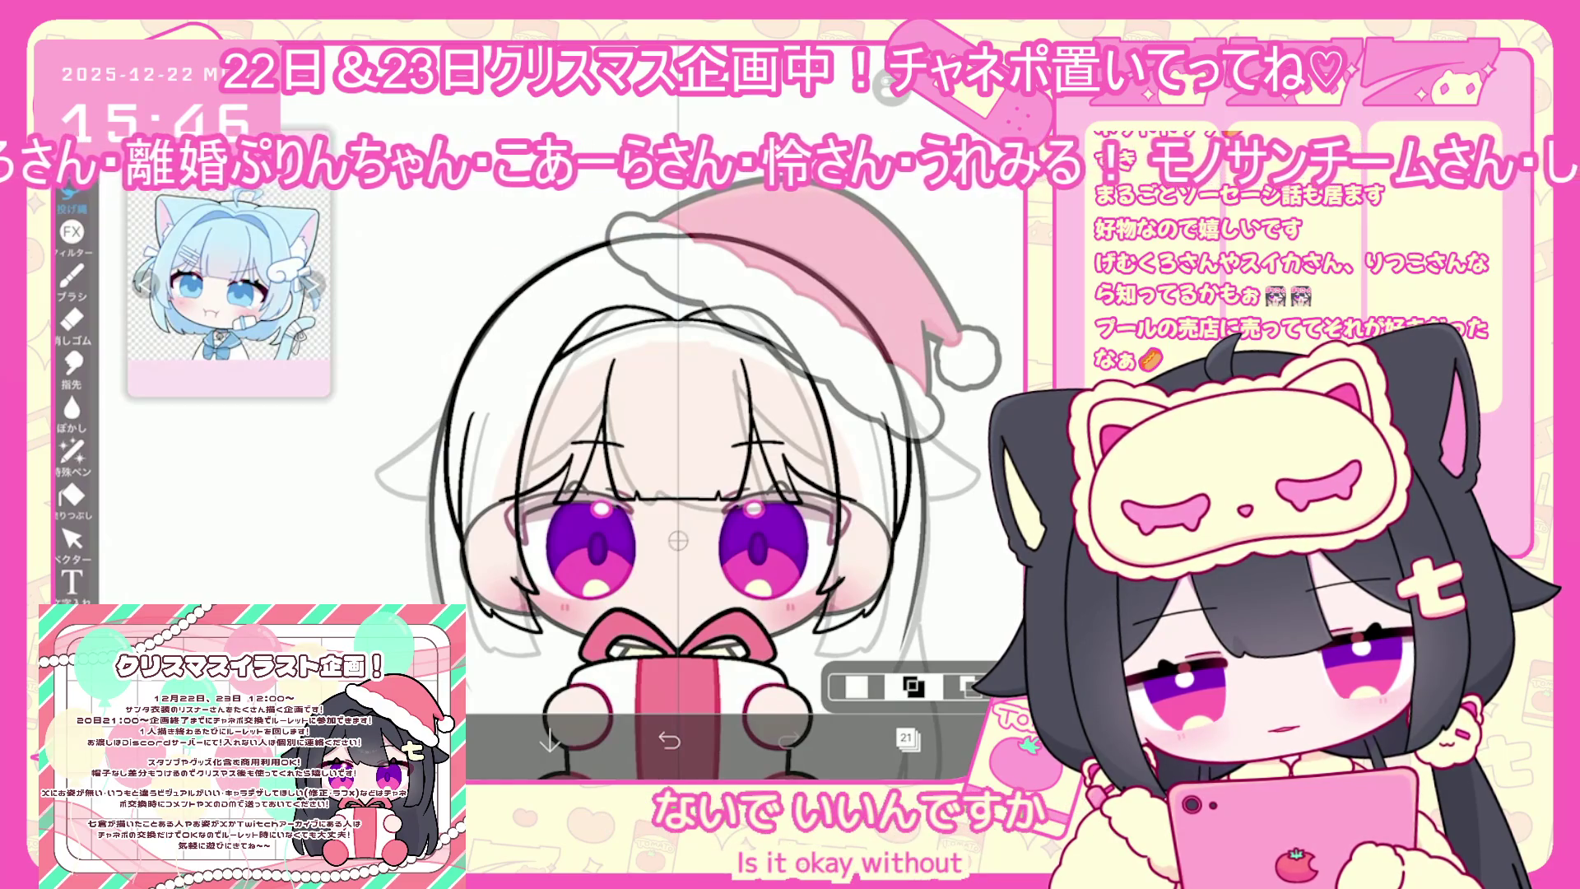
Undo the last hair stroke and try, then remove, small mirrored marks near the hair ends
scroll(658, 452, down, 2)
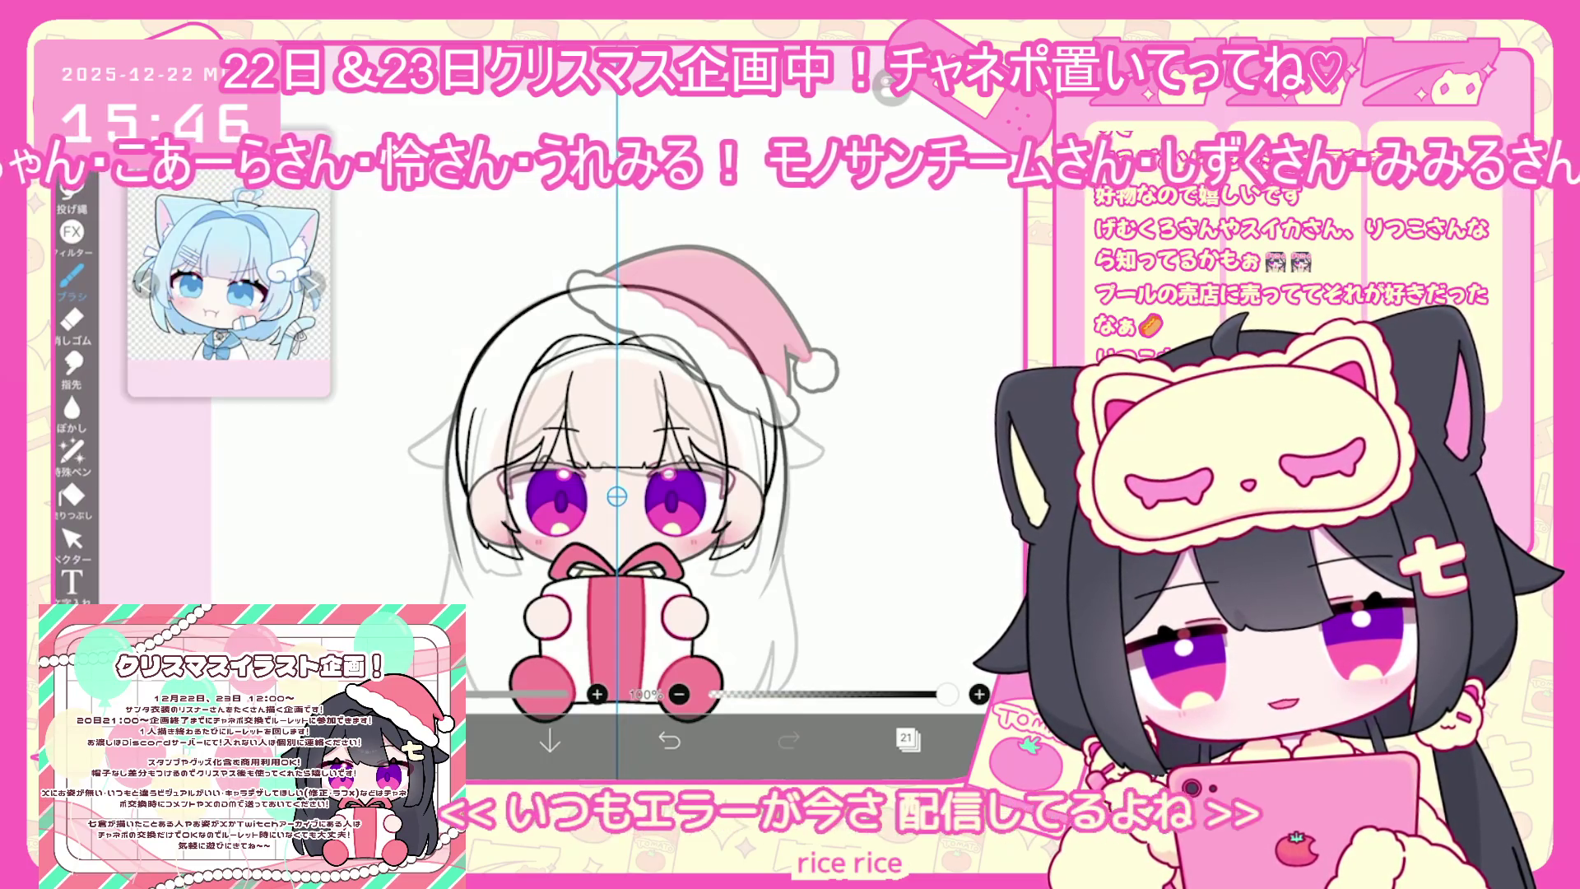
scroll(535, 428, down, 2)
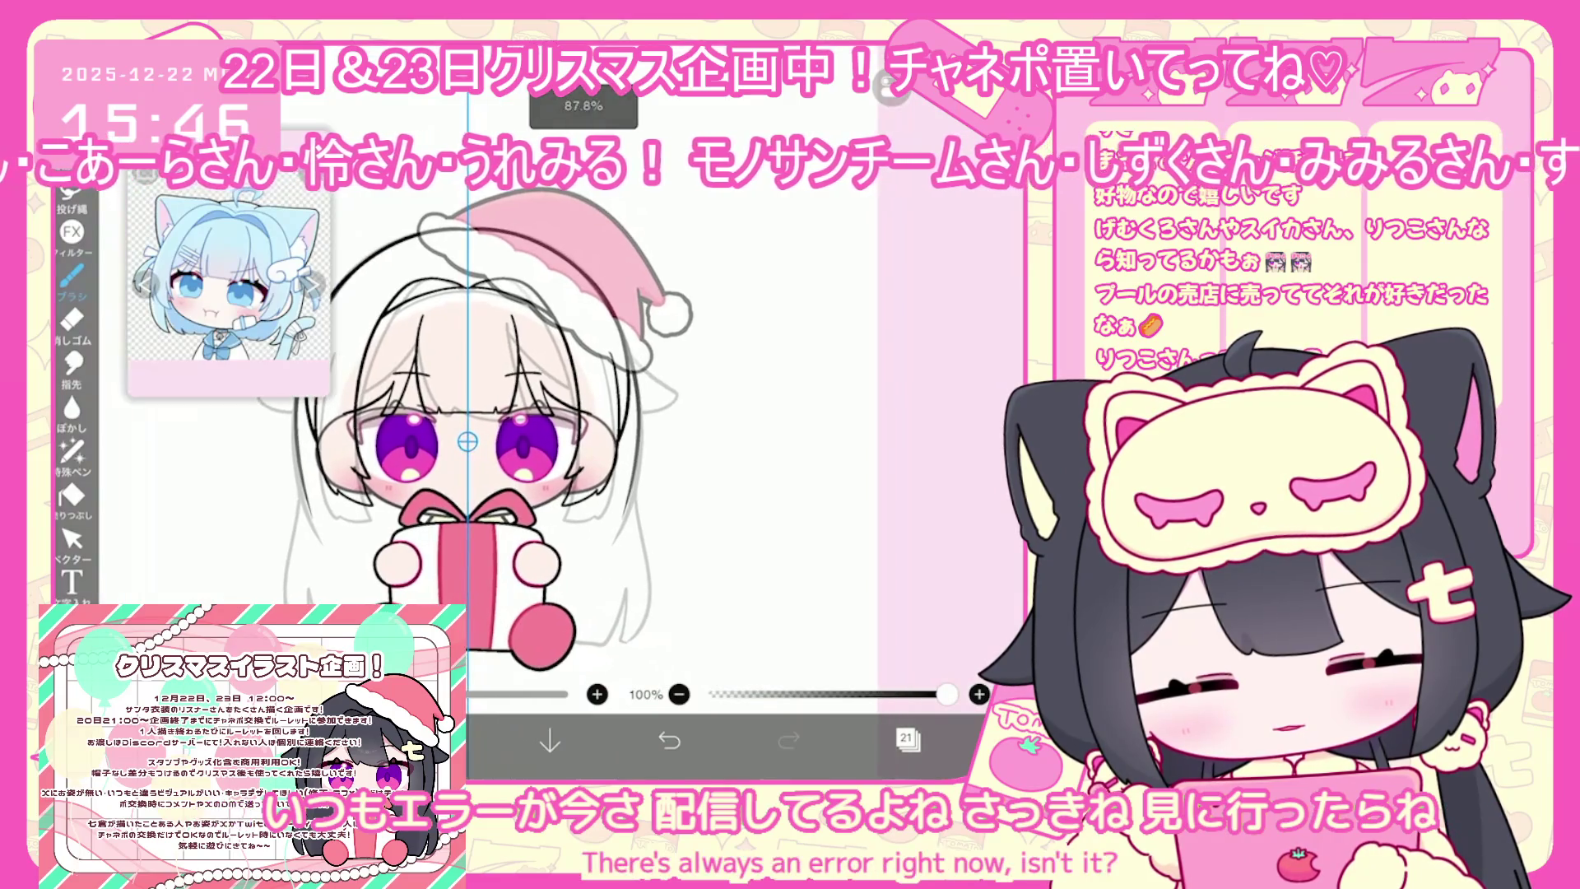
key(ctrl+z)
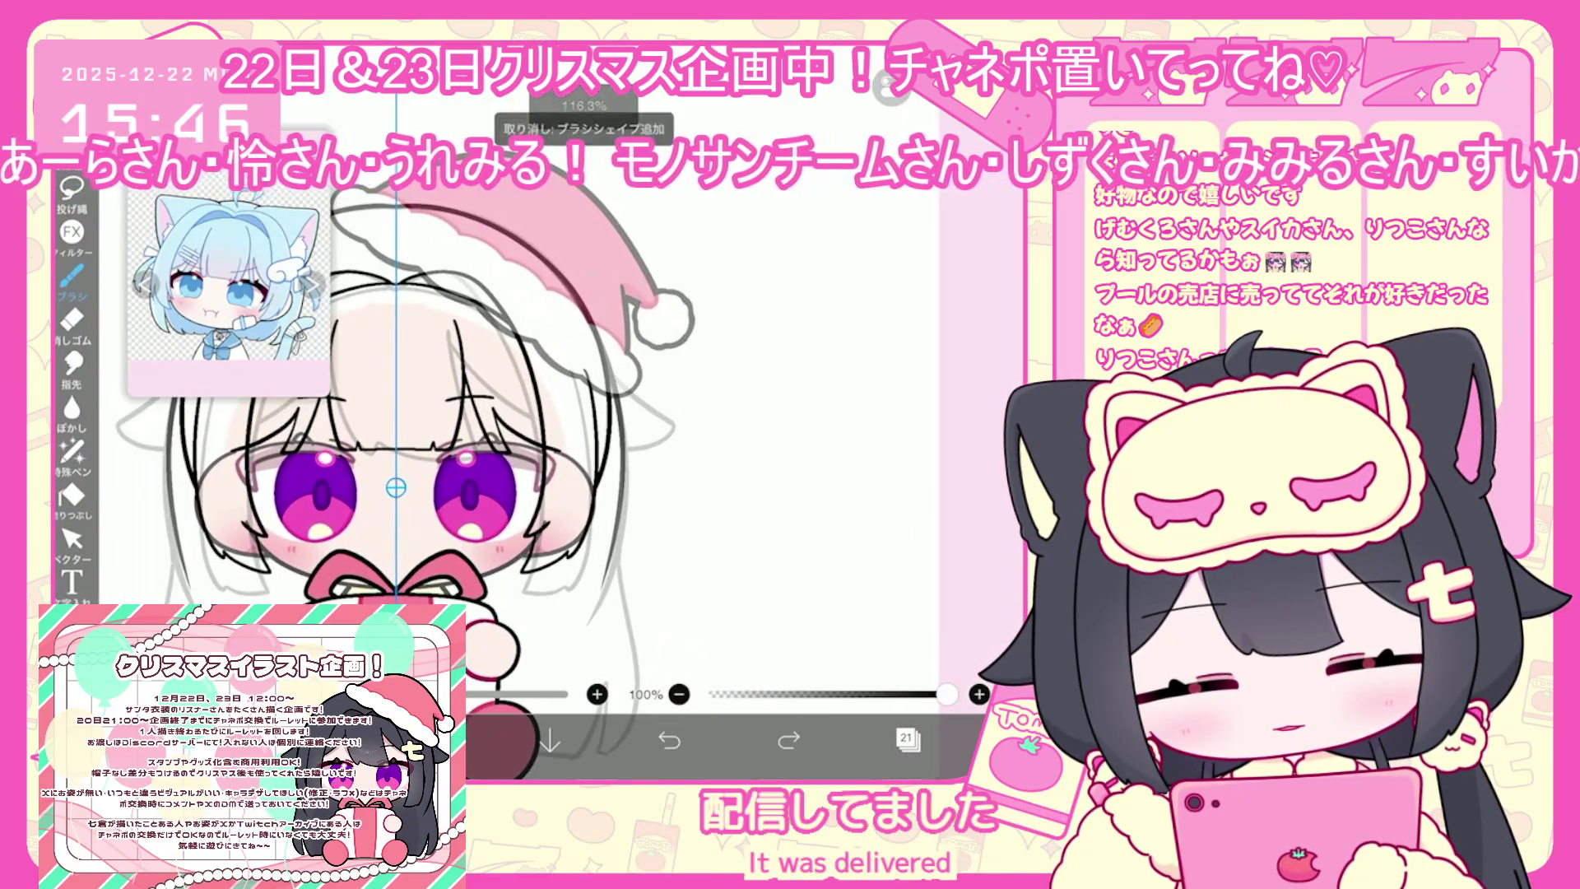
scroll(396, 487, up, 1)
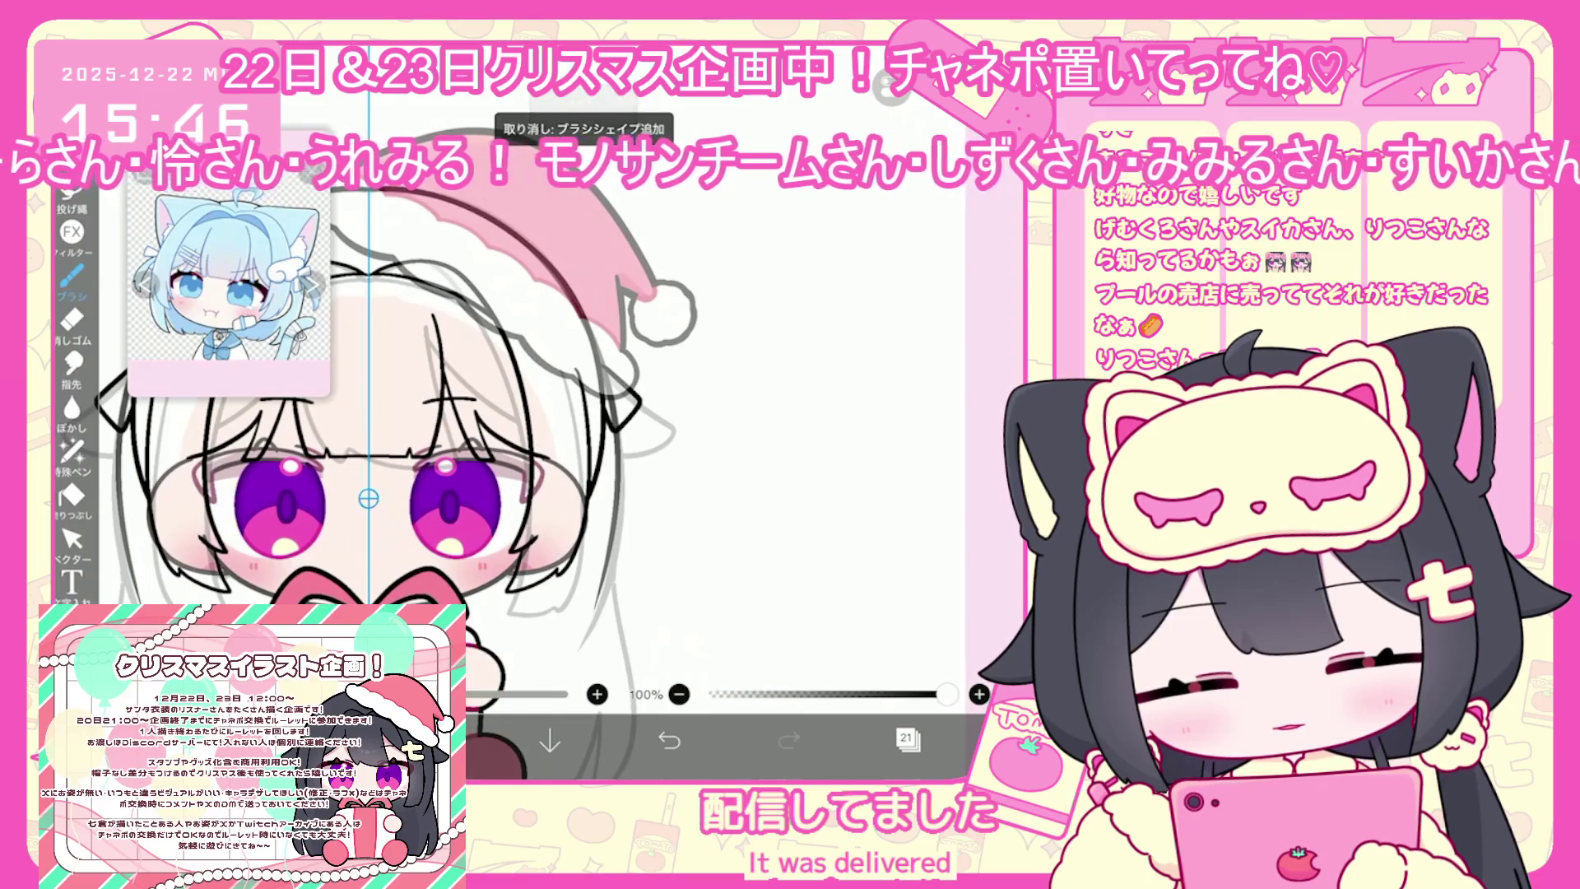
drag(617, 451, 613, 489)
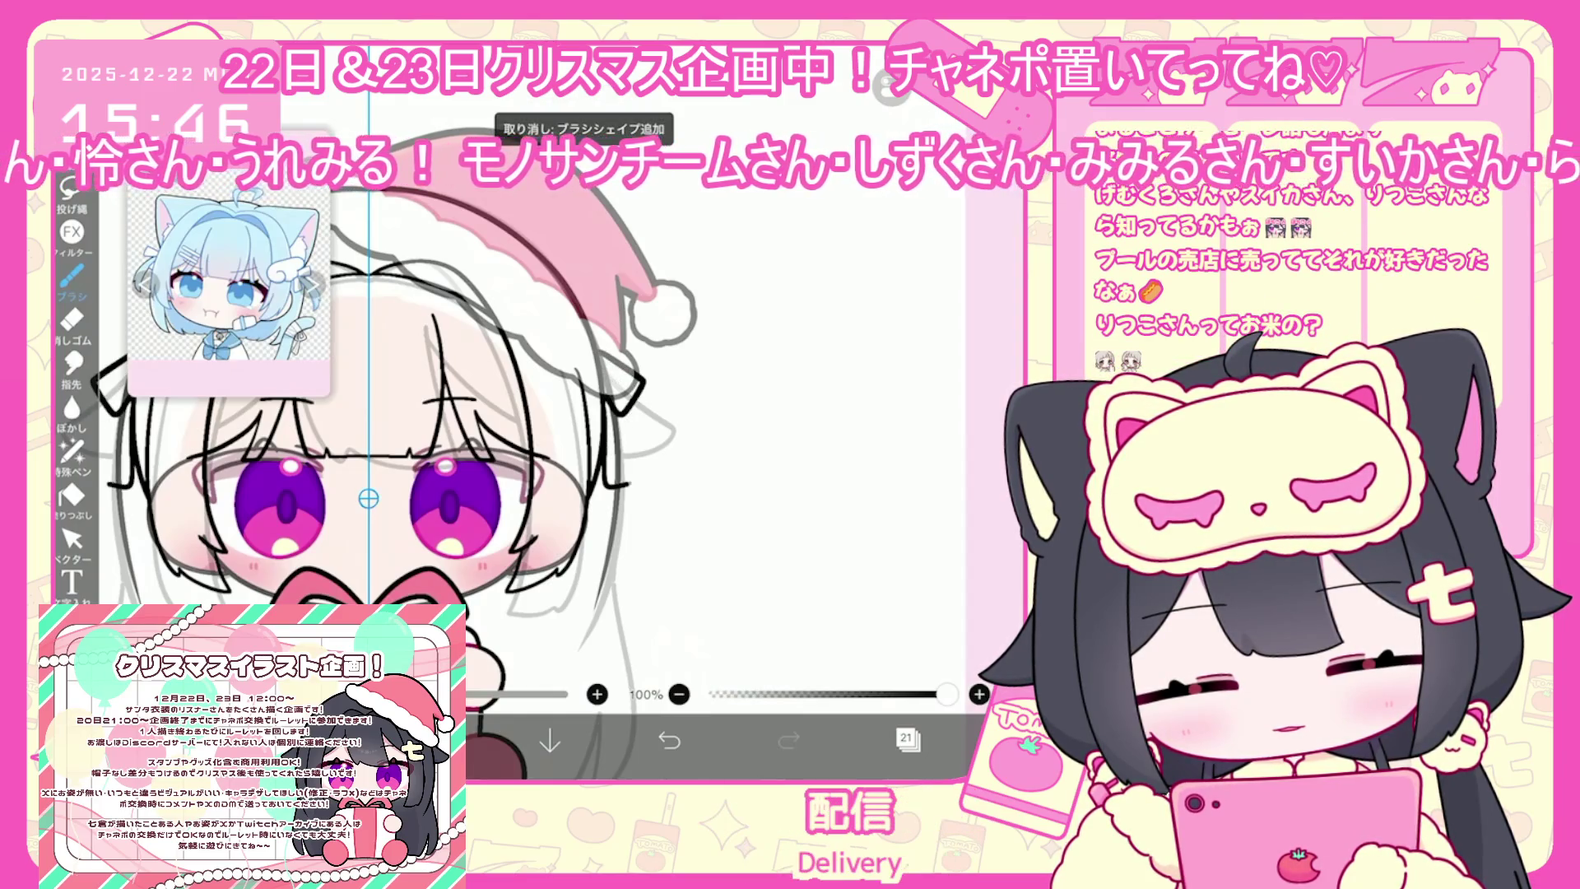
scroll(371, 494, up, 1)
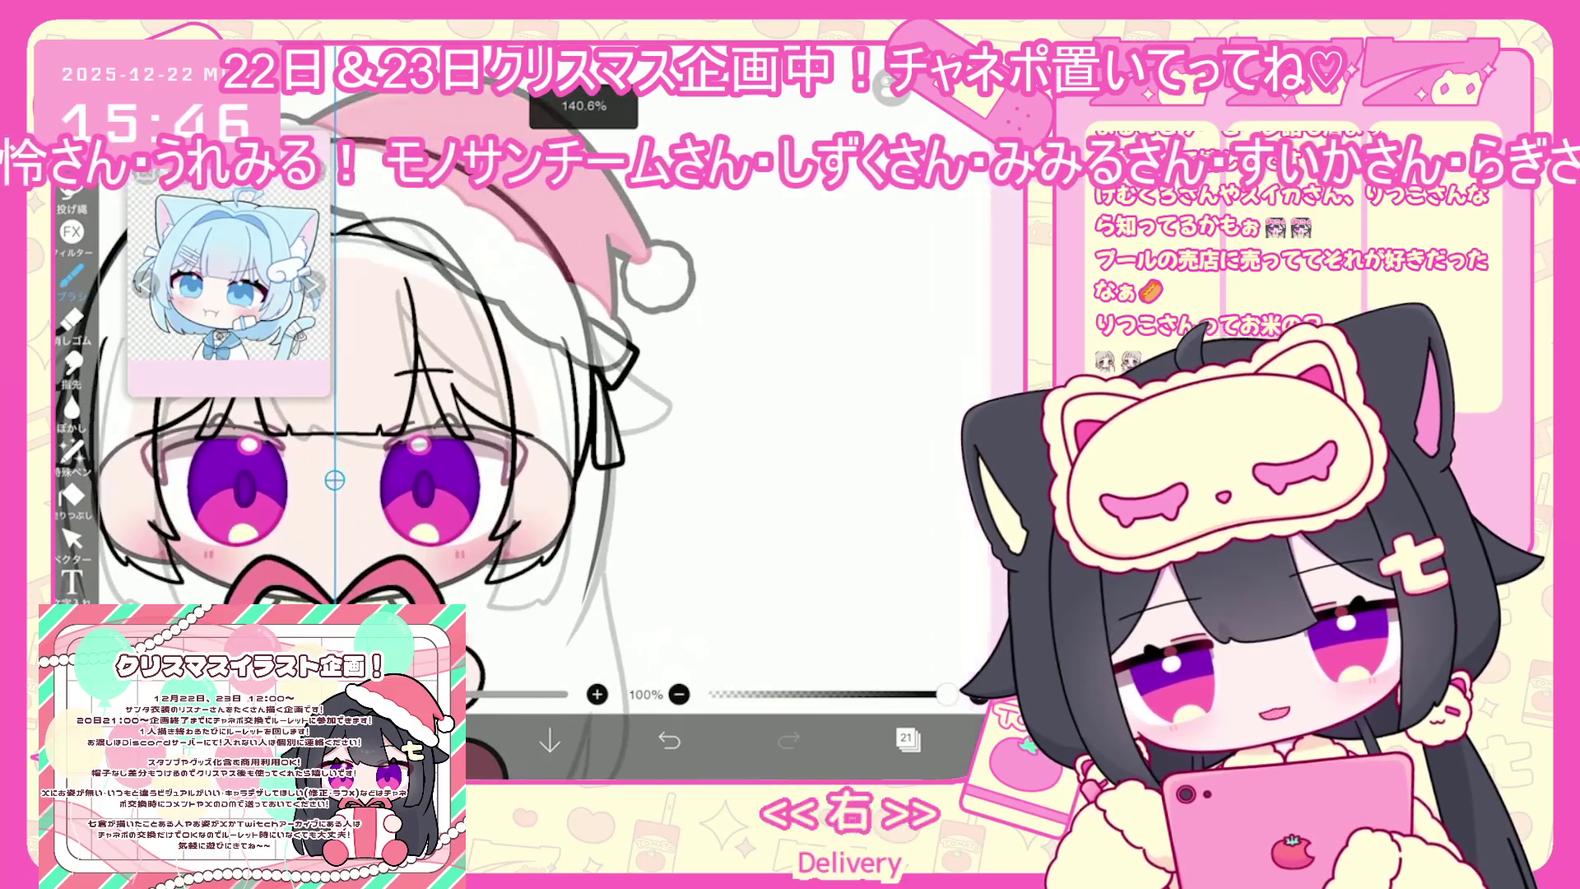
key(ctrl+z)
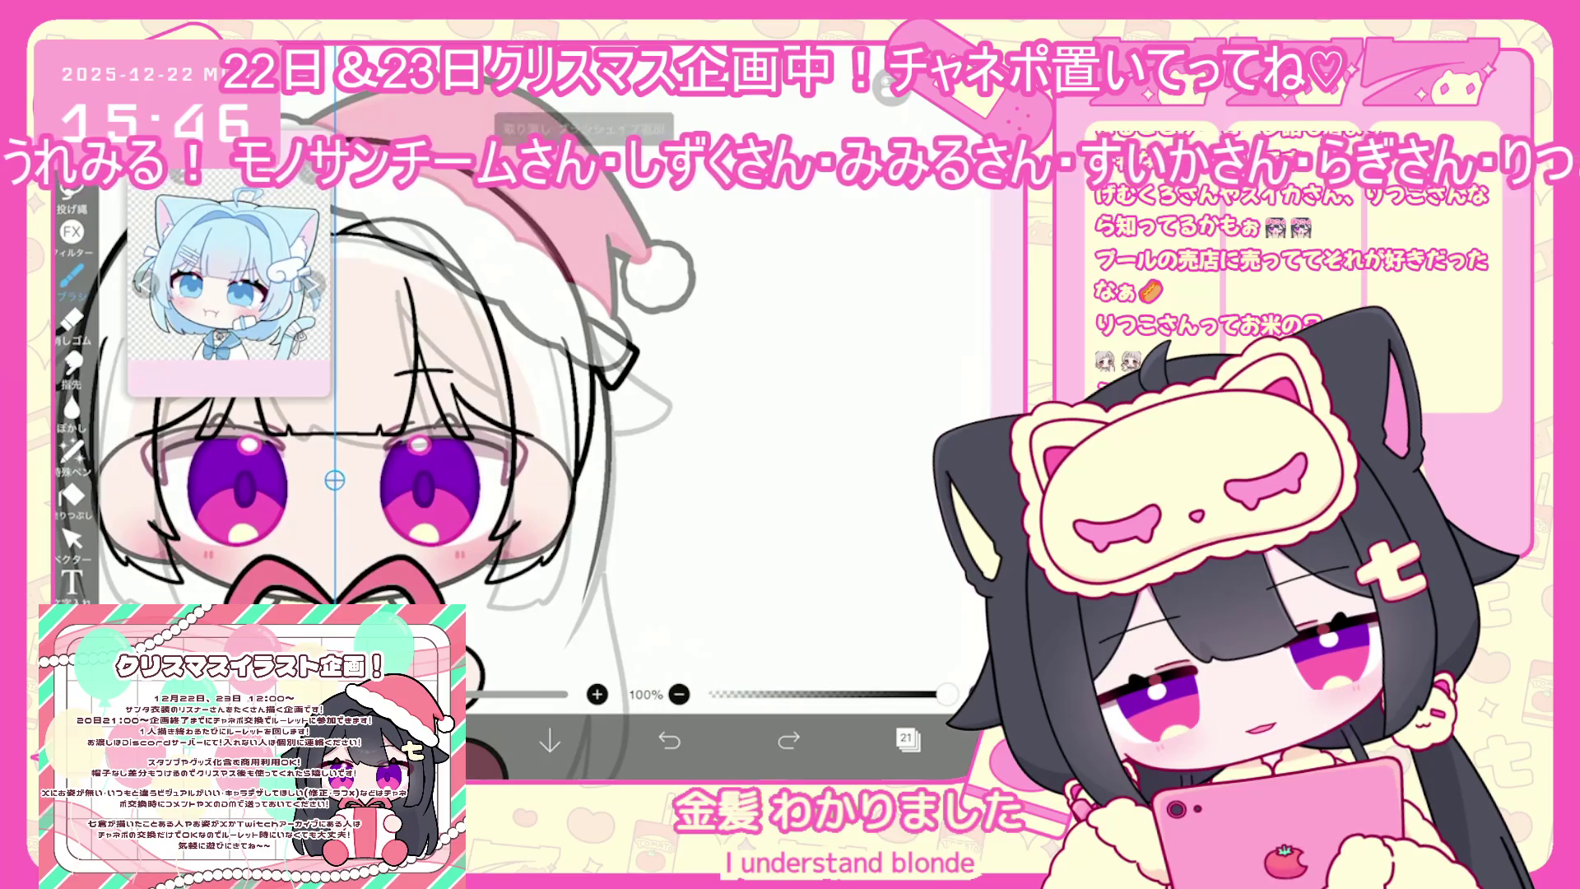
Replace a short mirrored strand with long mirrored twin-tail outlines down both sides of the head
drag(591, 452, 617, 387)
scroll(494, 453, down, 2)
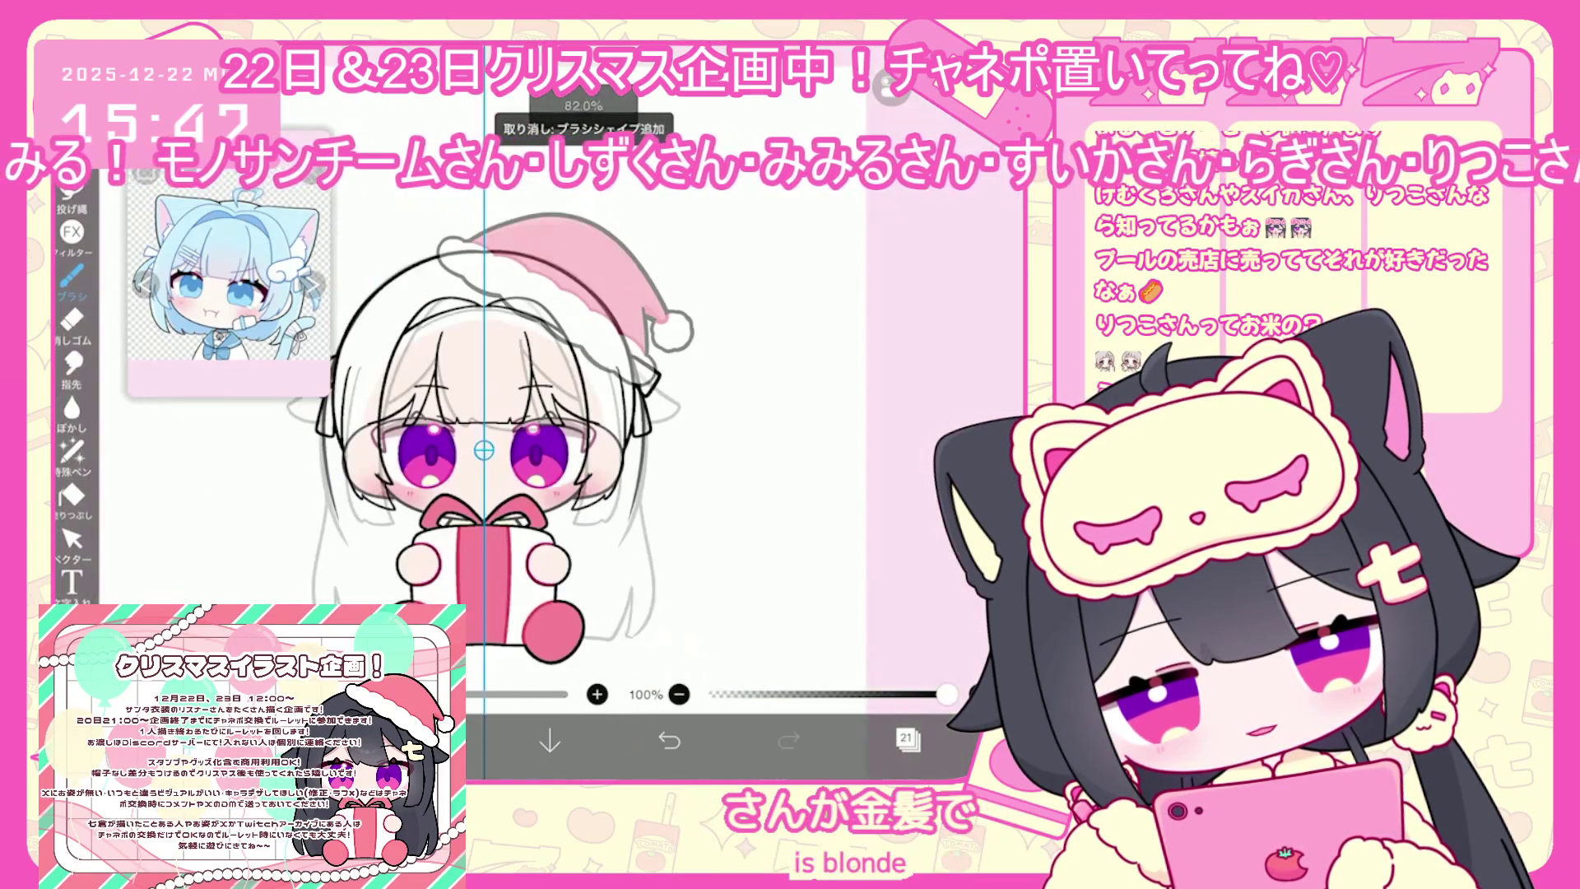
drag(494, 453, 462, 431)
click(668, 740)
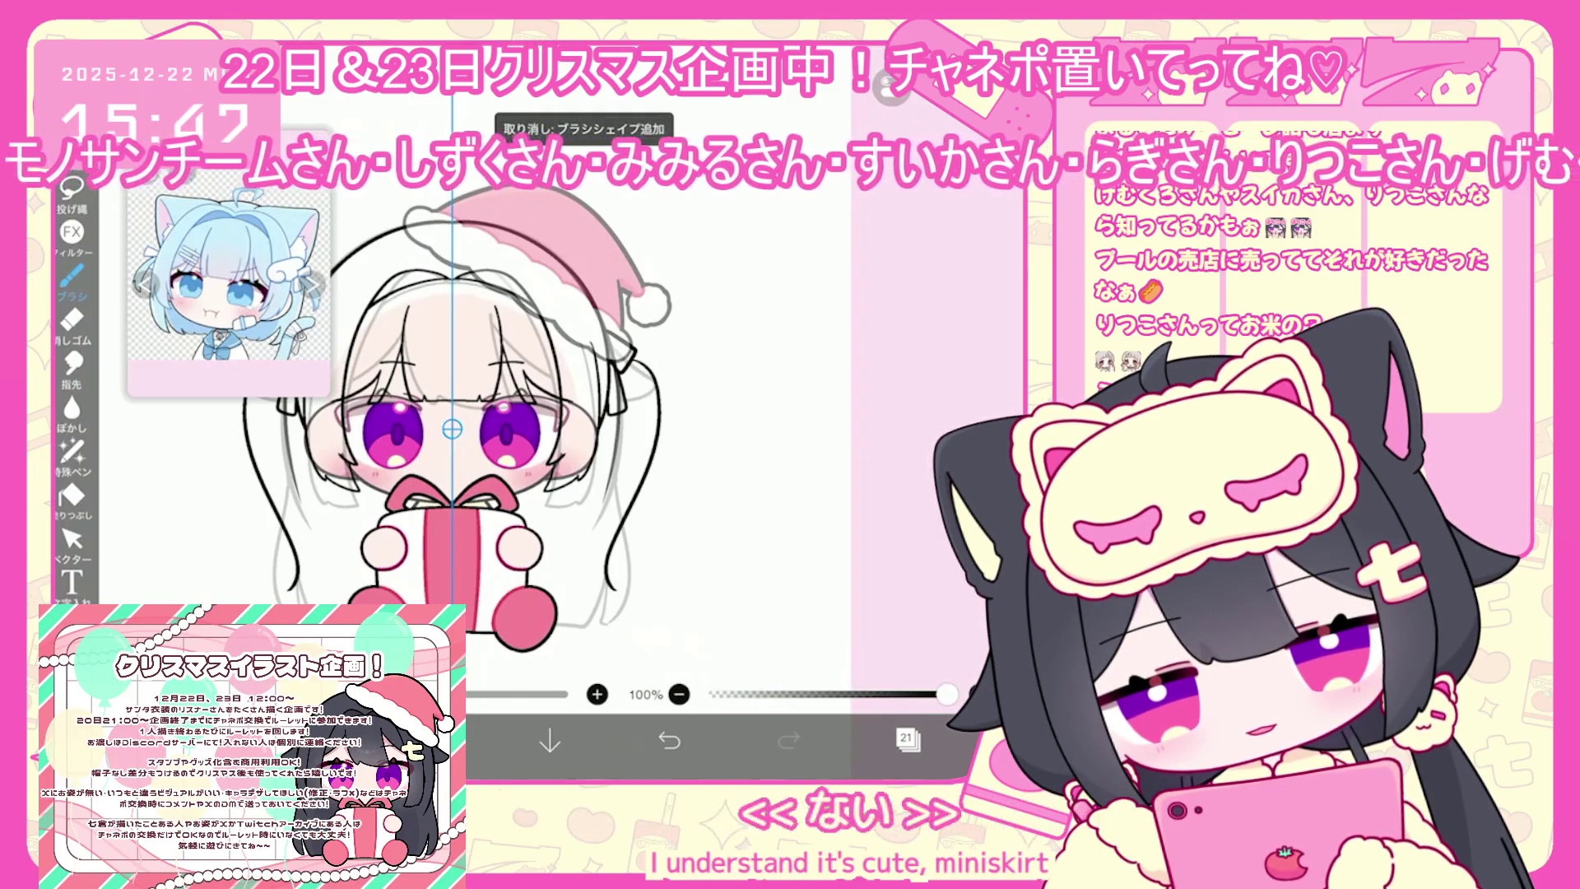
drag(650, 422, 662, 613)
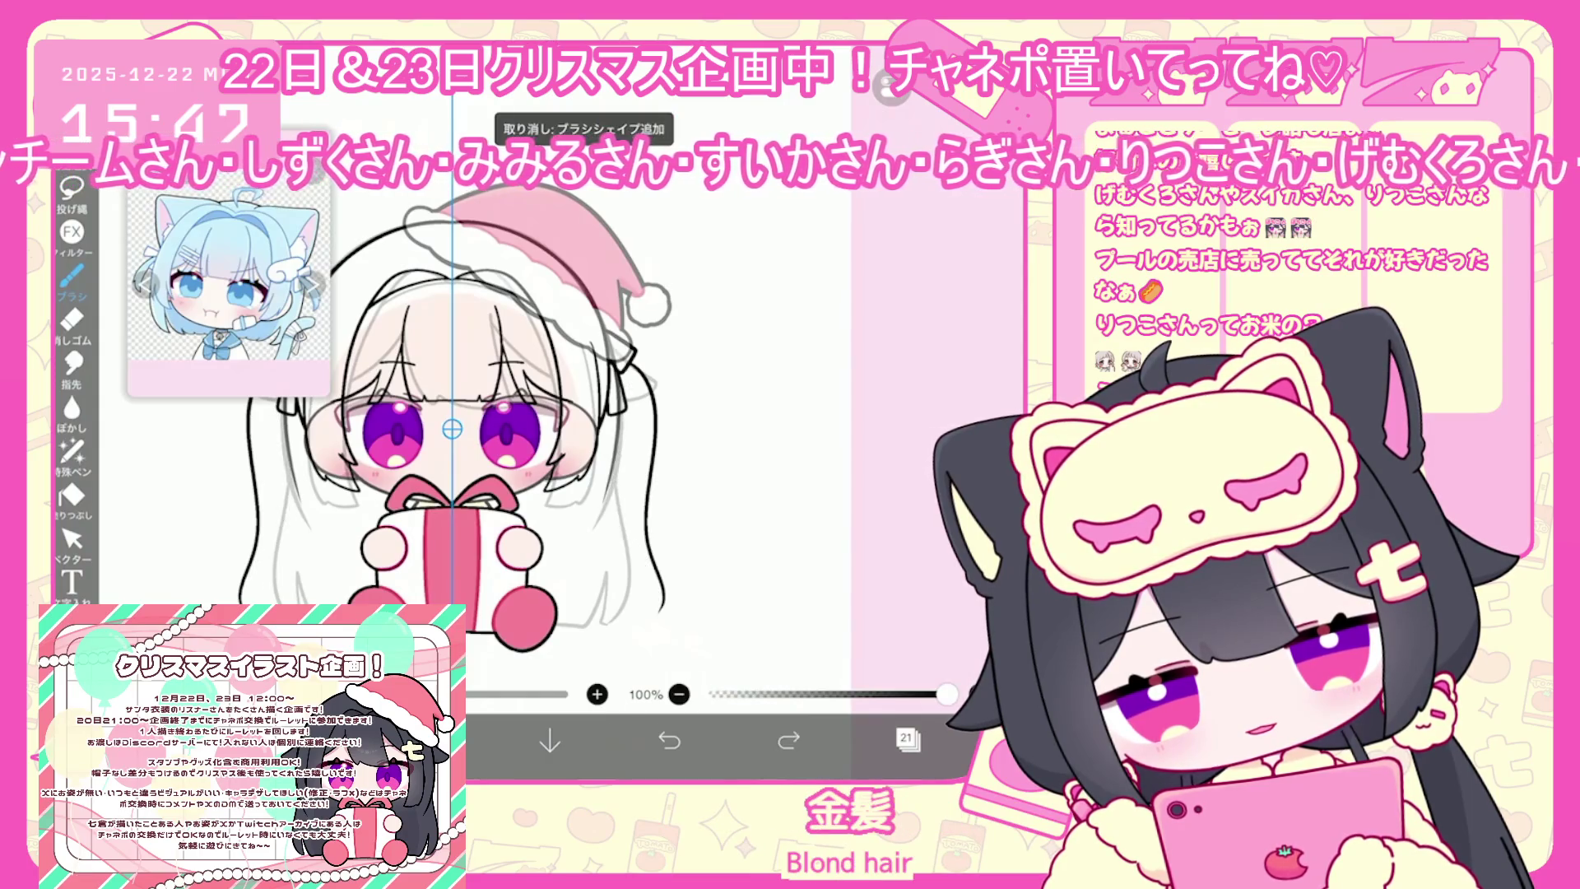
drag(629, 370, 658, 609)
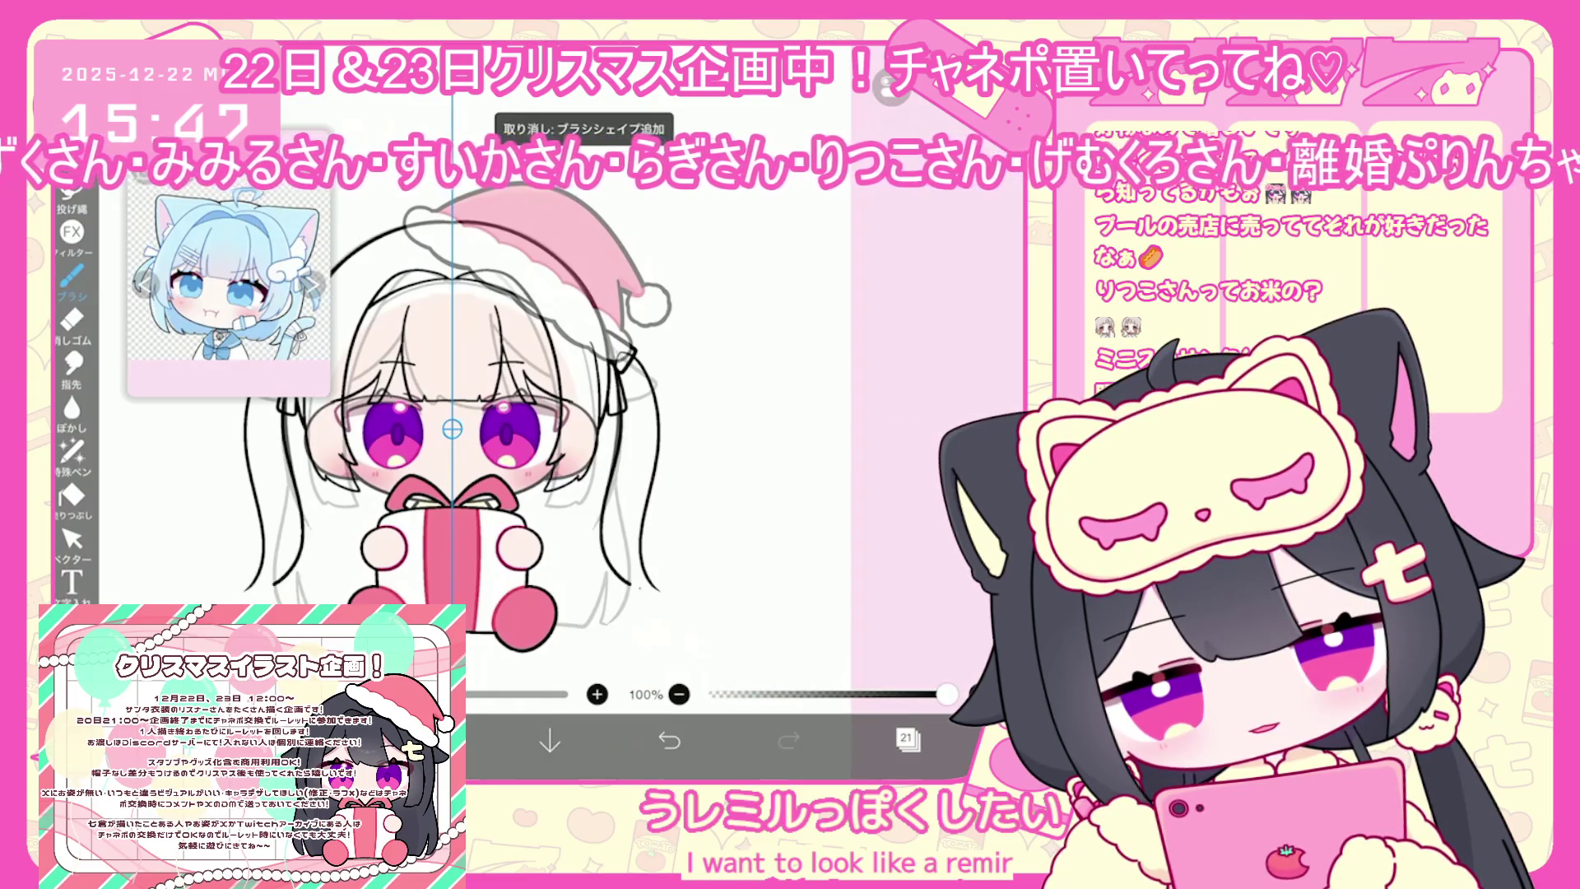
Redraw the long mirrored twin-tail outlines and add extra strands beside the head
click(669, 741)
click(669, 741)
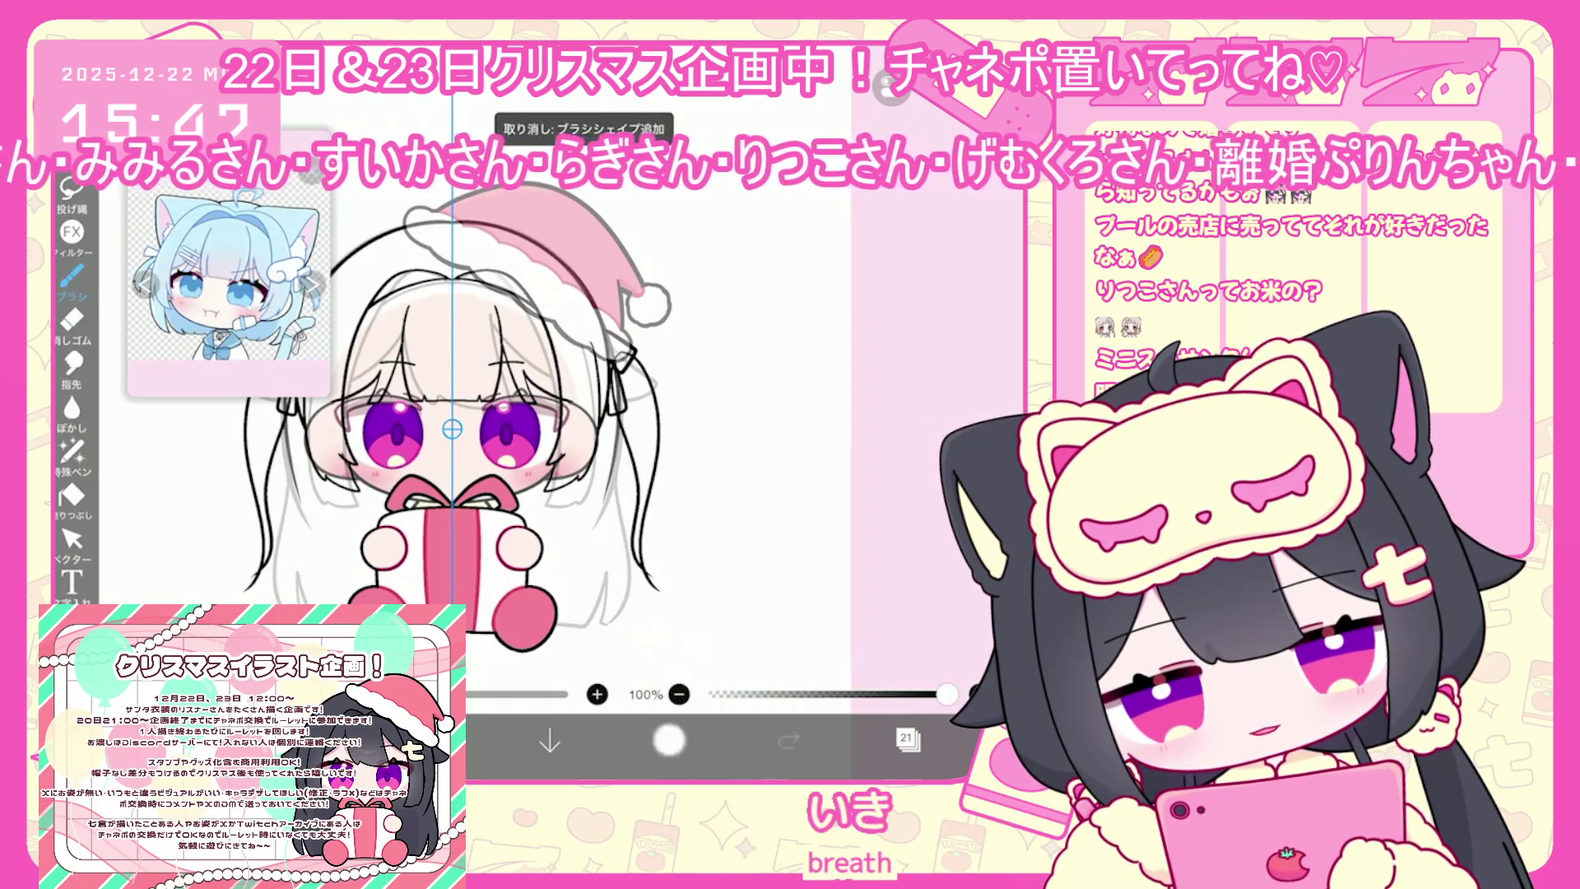
drag(654, 362, 640, 453)
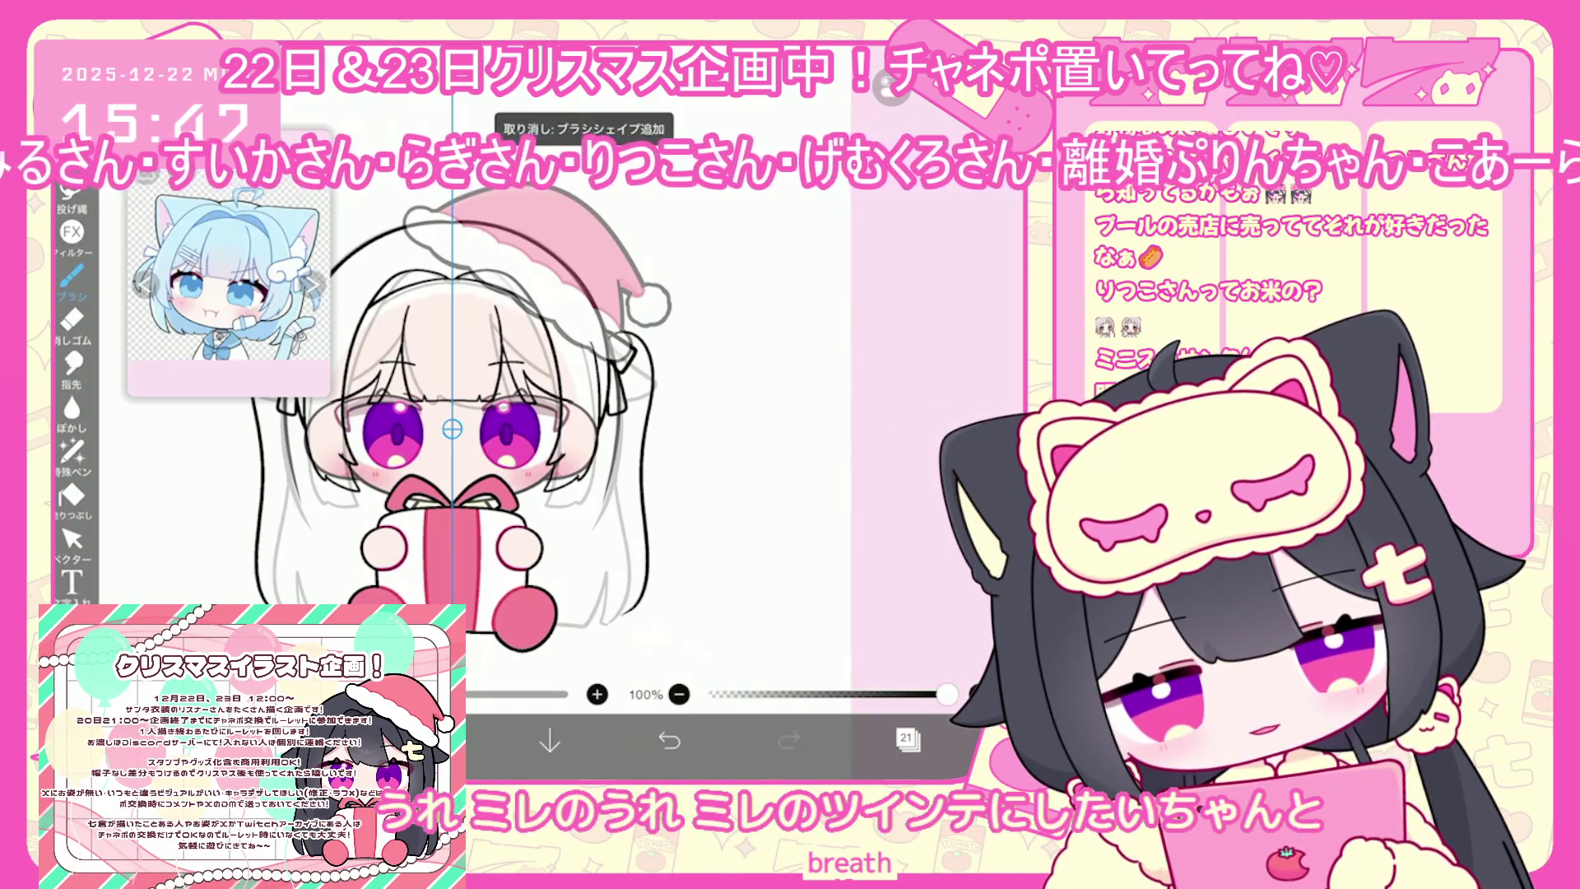
drag(650, 365, 681, 593)
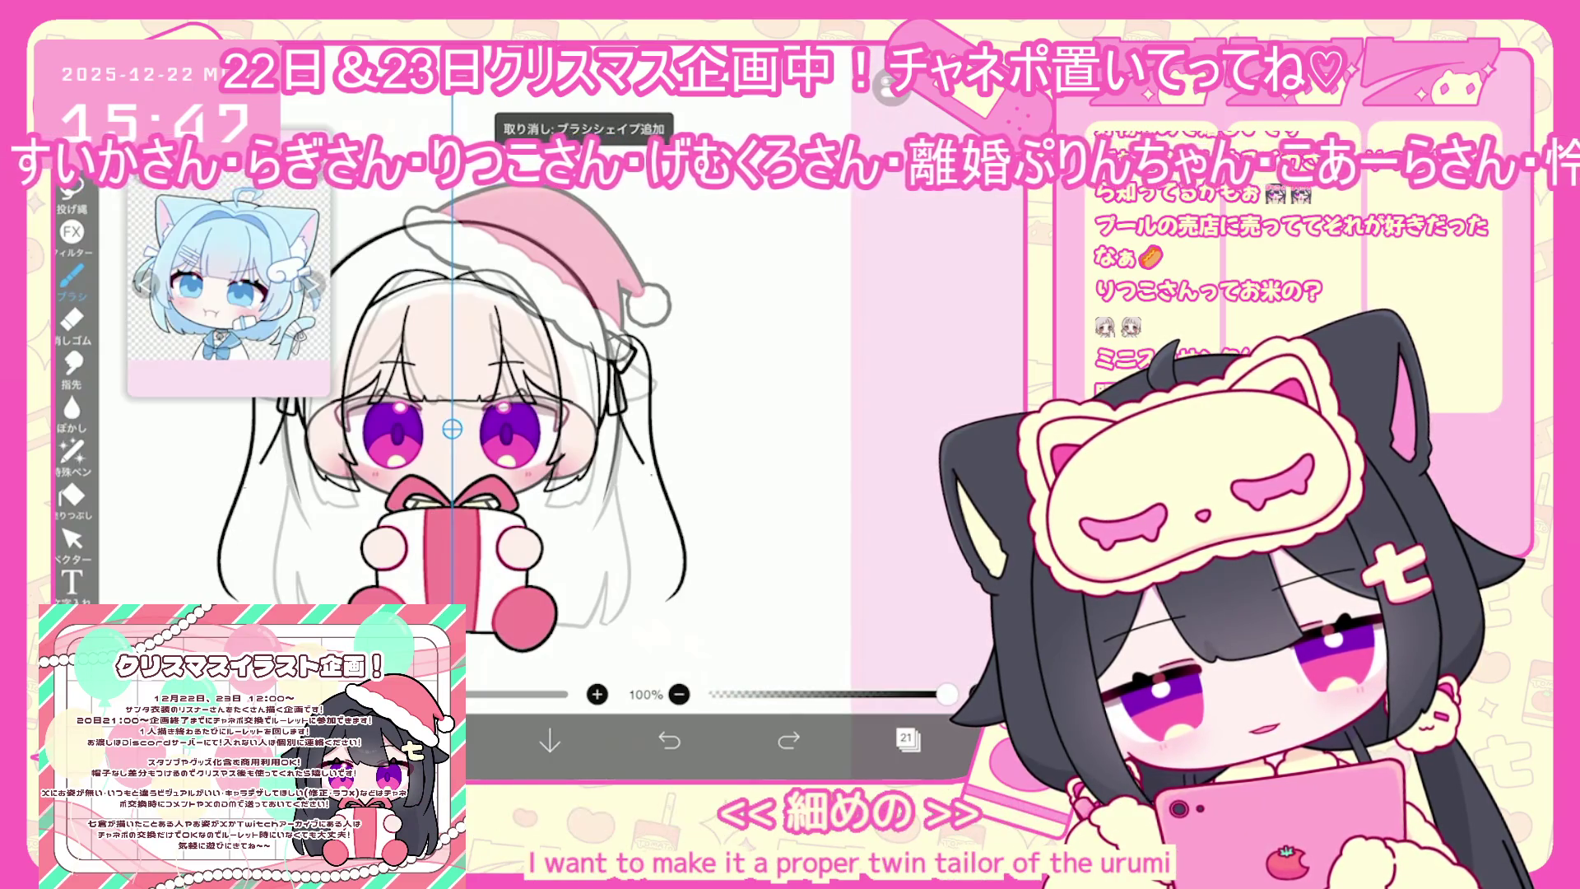
drag(629, 375, 657, 511)
mouse_move(625, 374)
mouse_down()
mouse_move(639, 473)
mouse_move(679, 567)
mouse_up()
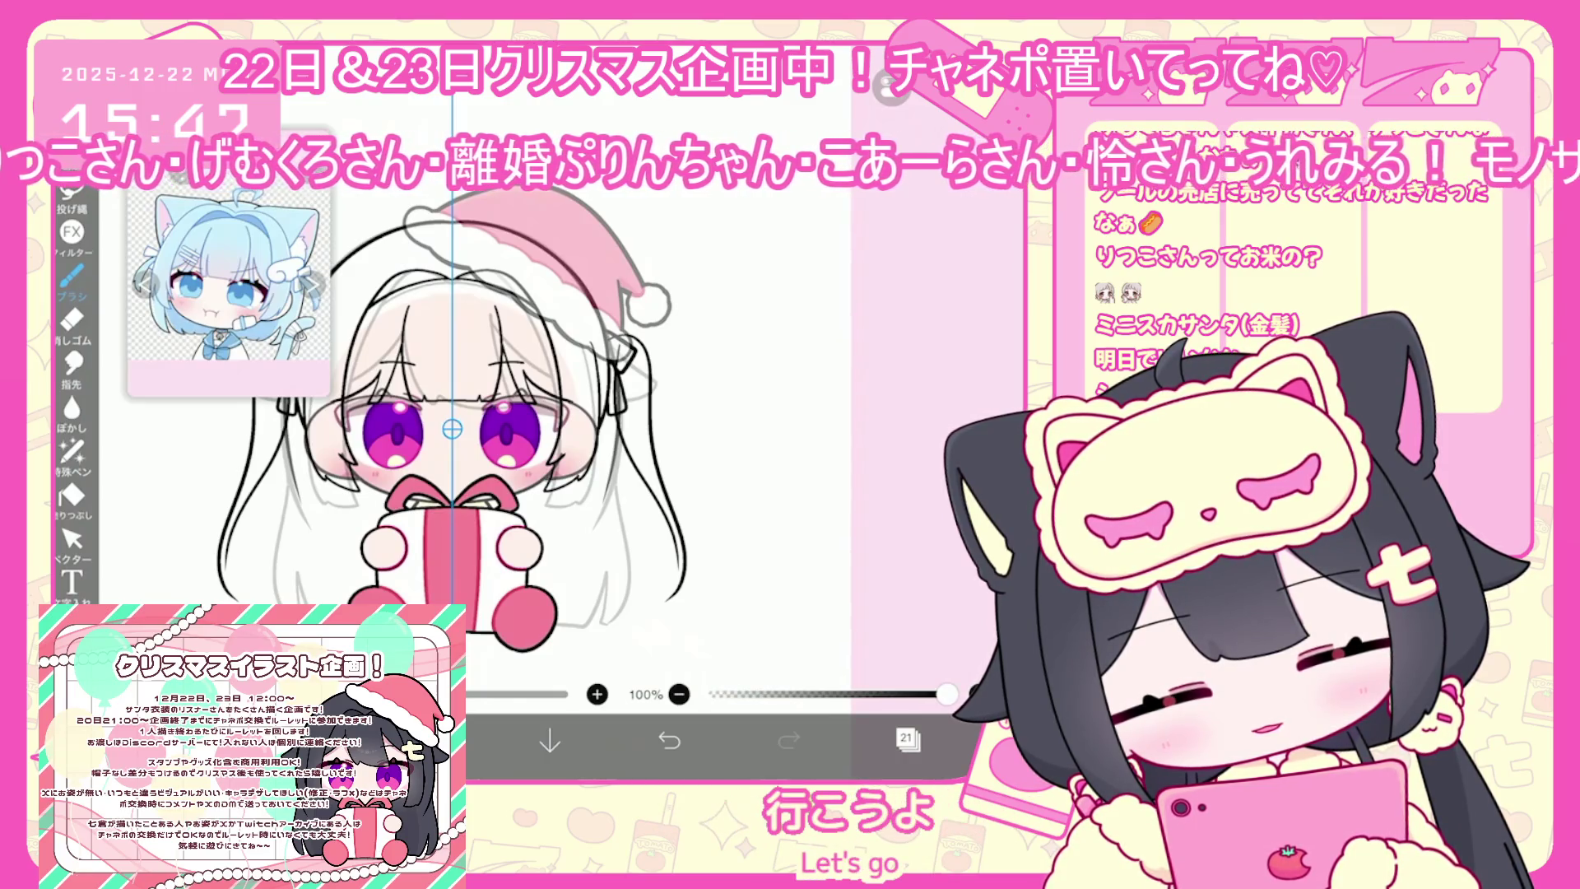
drag(452, 429, 391, 396)
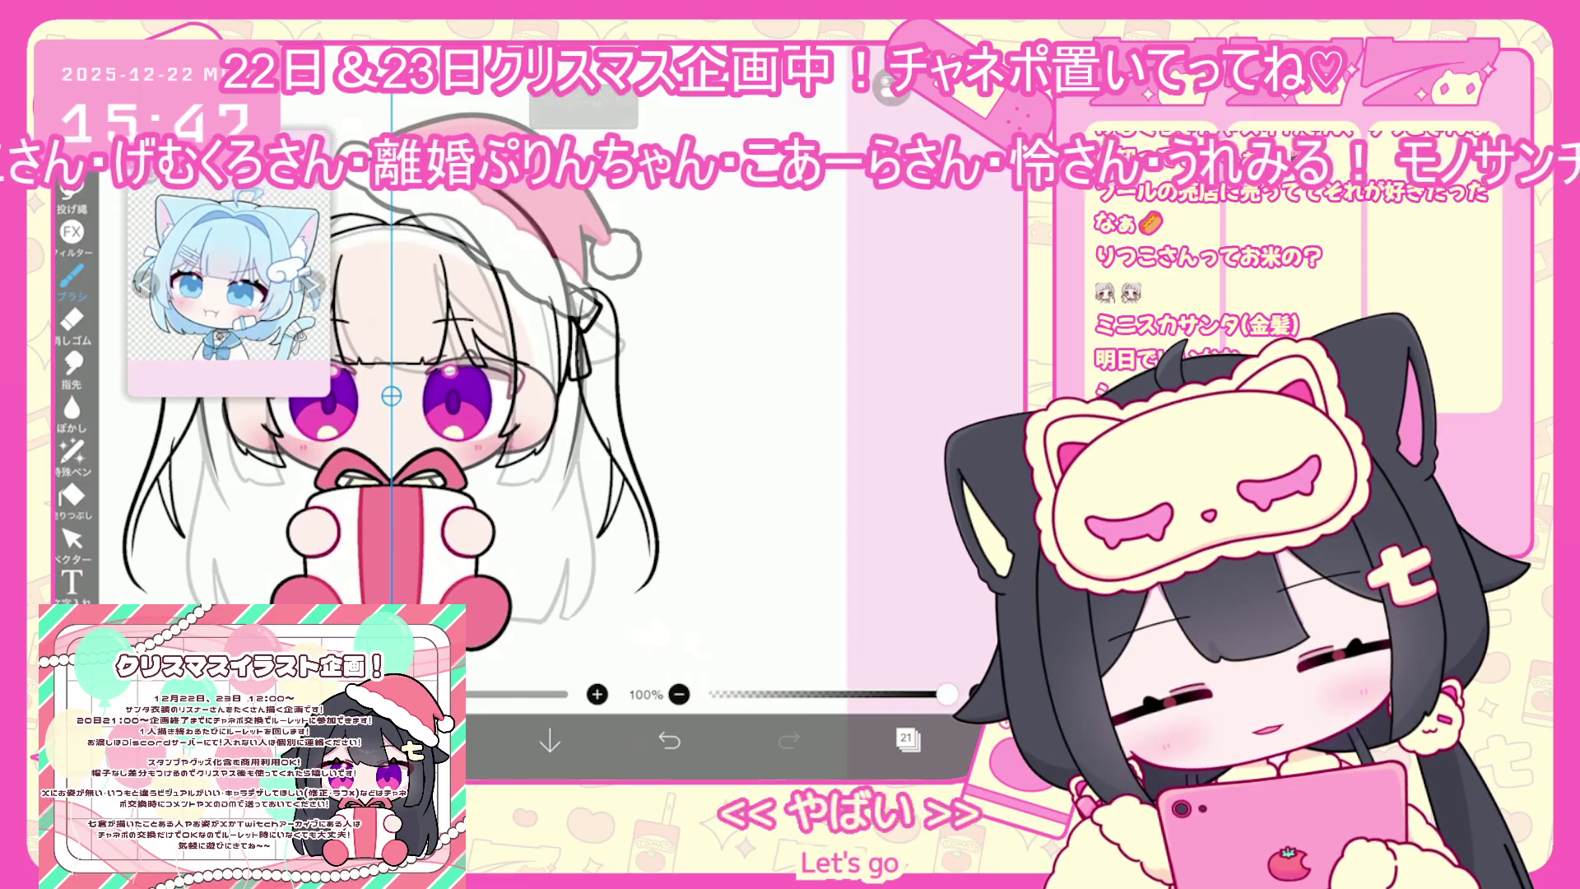
Undo a hair stroke, then with the Vector tool restore a partly erased strand
key(ctrl+z)
scroll(391, 395, up, 2)
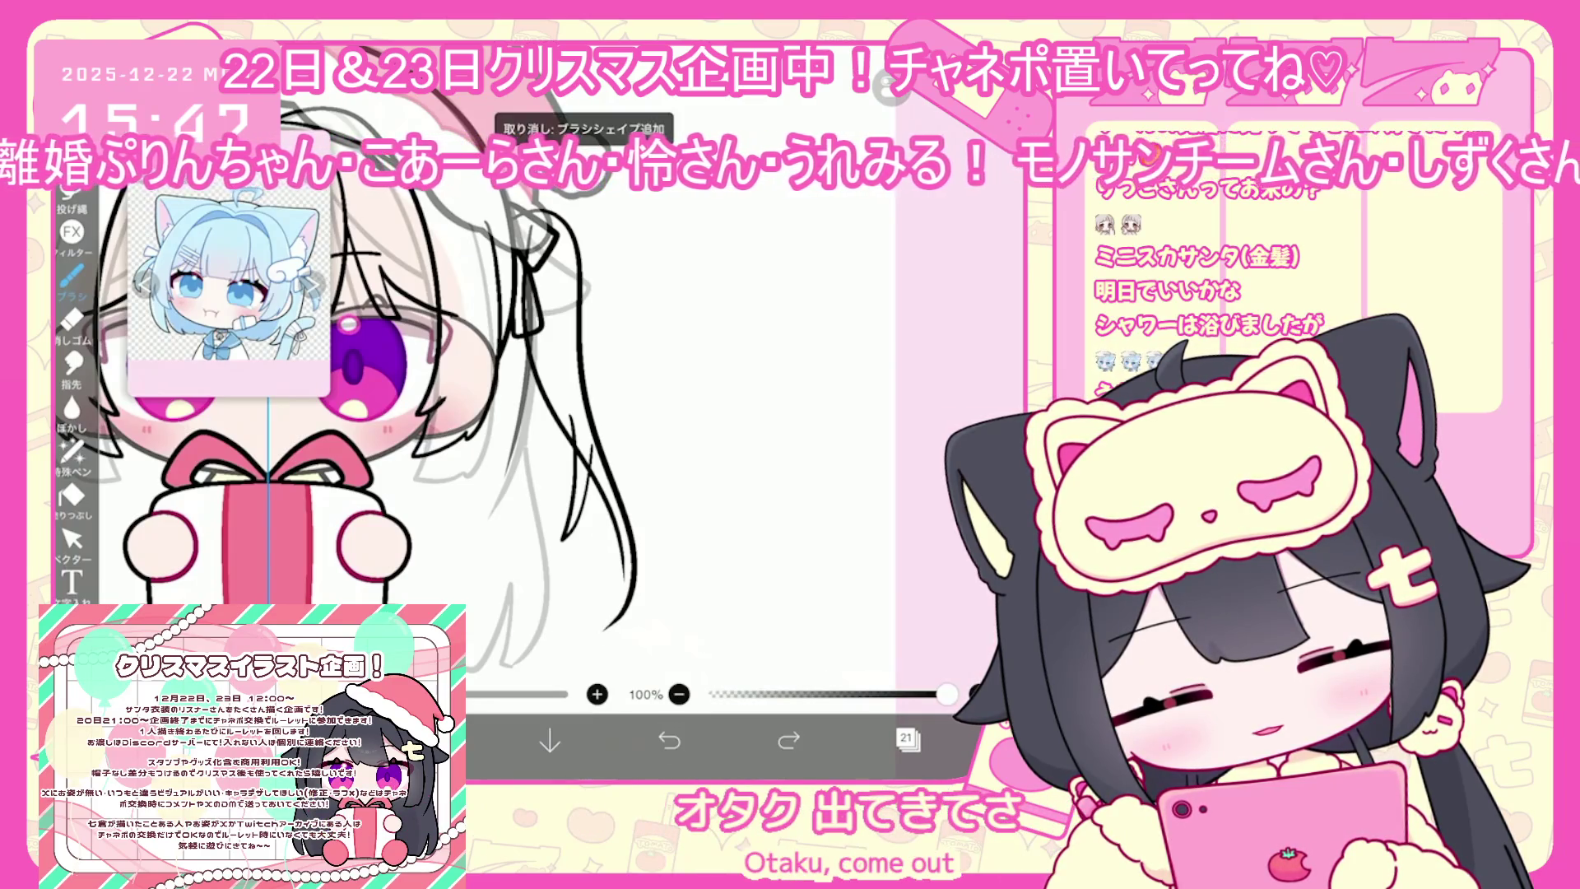
scroll(453, 400, down, 3)
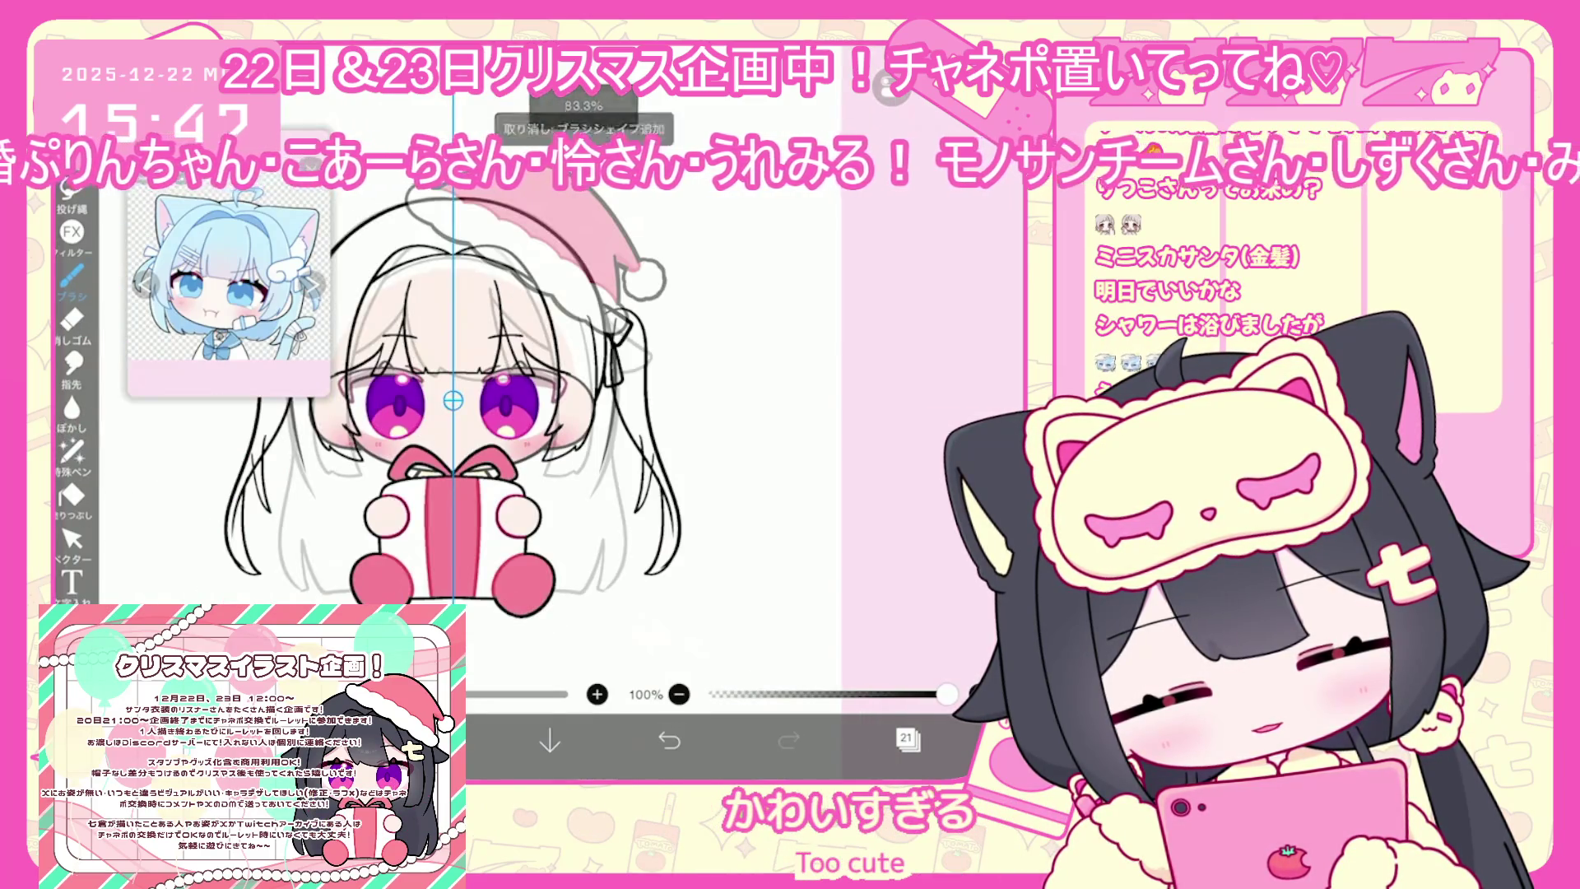
click(72, 539)
scroll(453, 370, up, 3)
scroll(452, 370, up, 2)
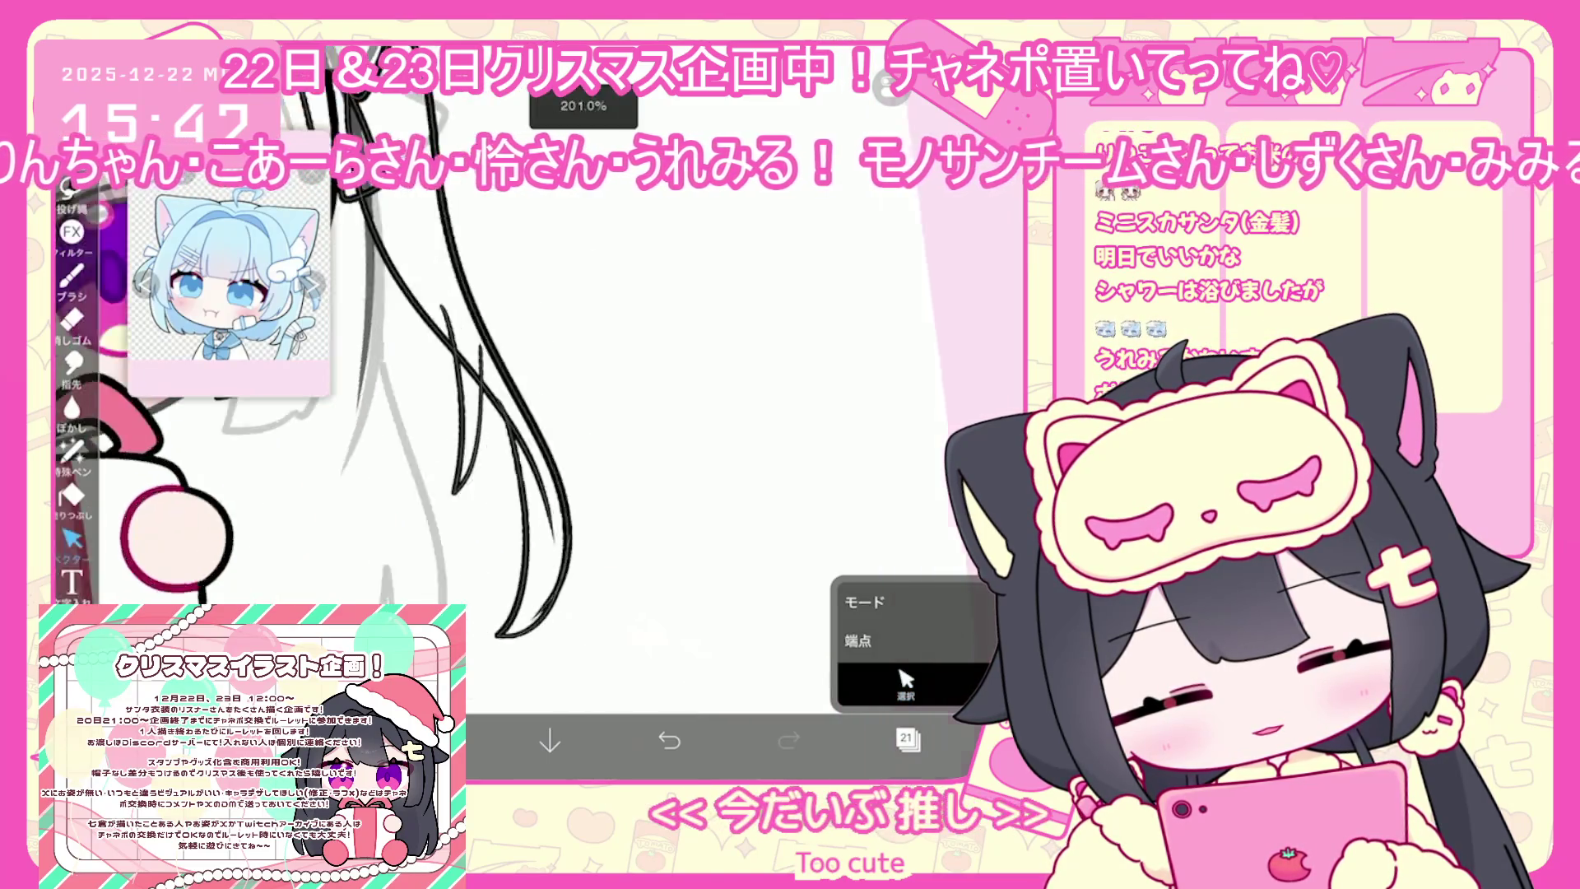
scroll(453, 370, up, 2)
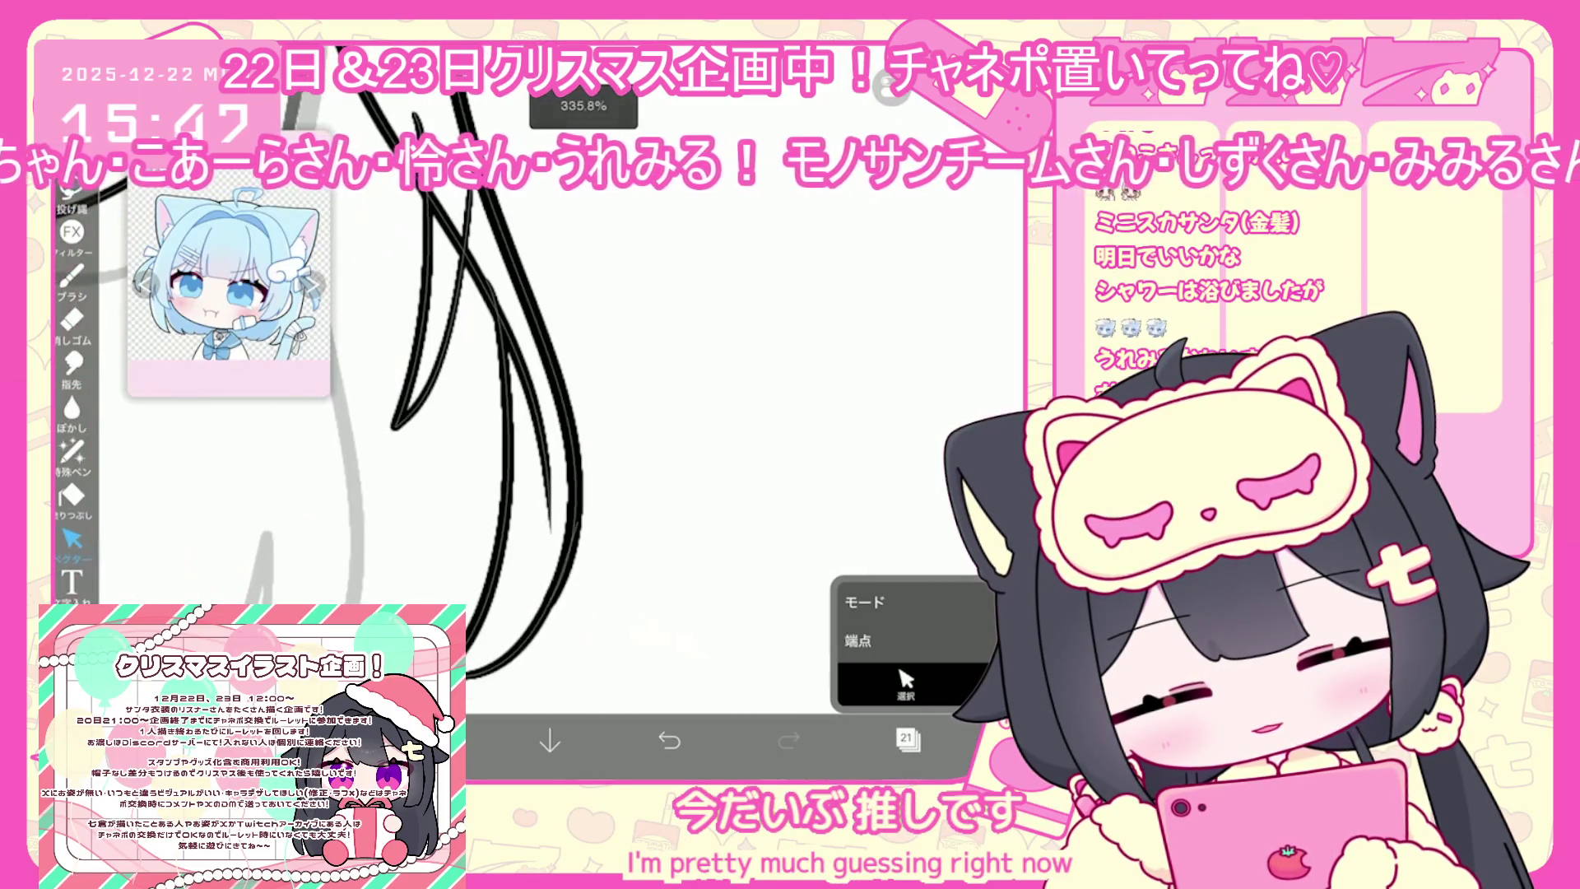
scroll(453, 370, down, 2)
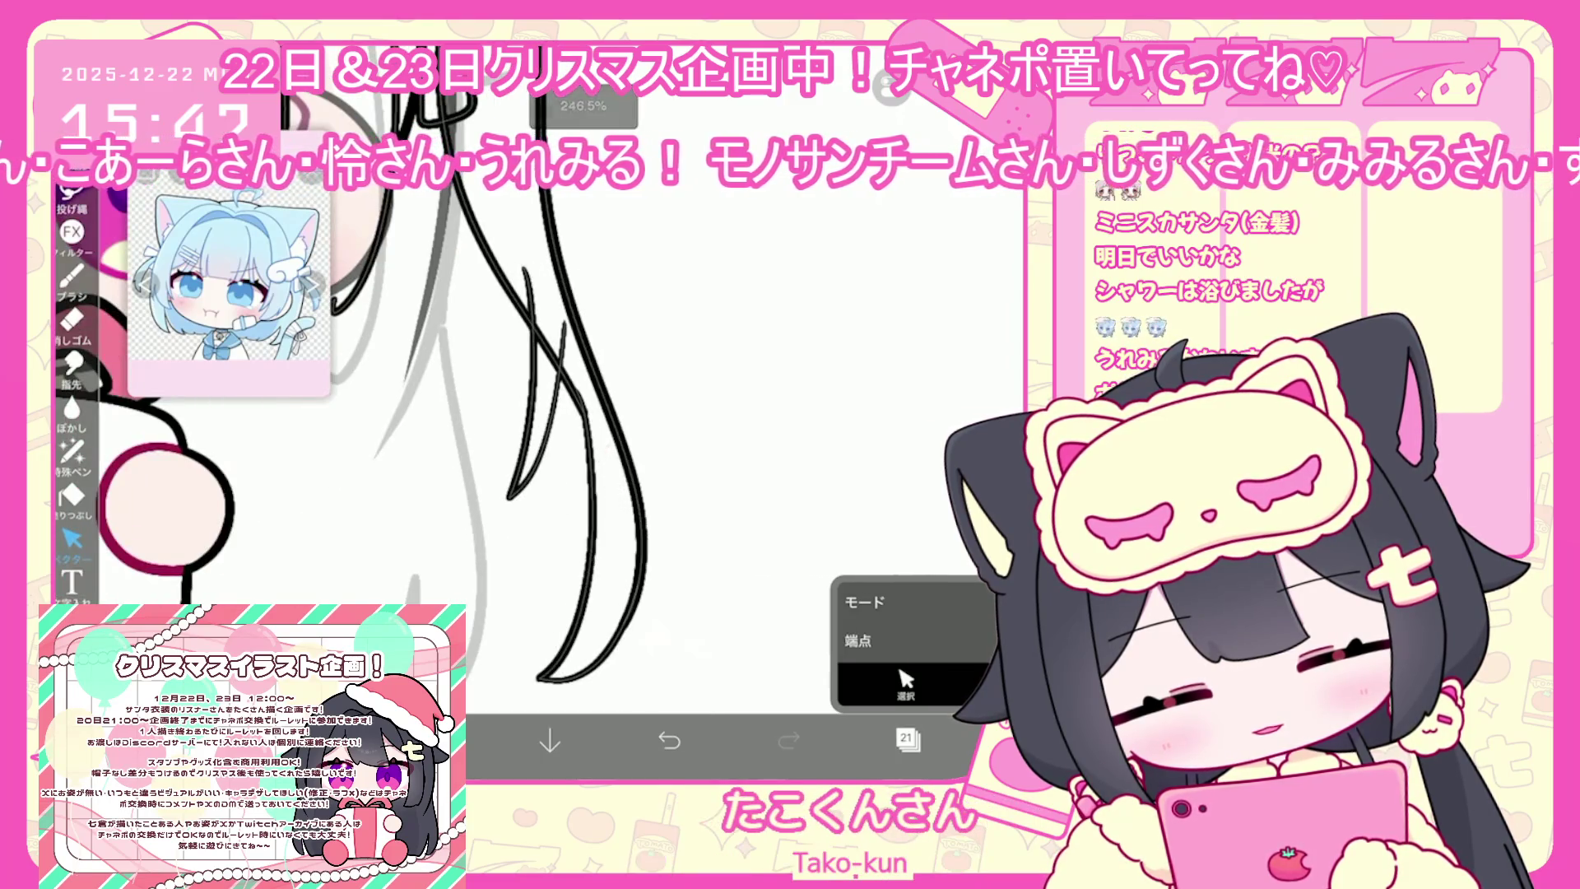
key(ctrl+z)
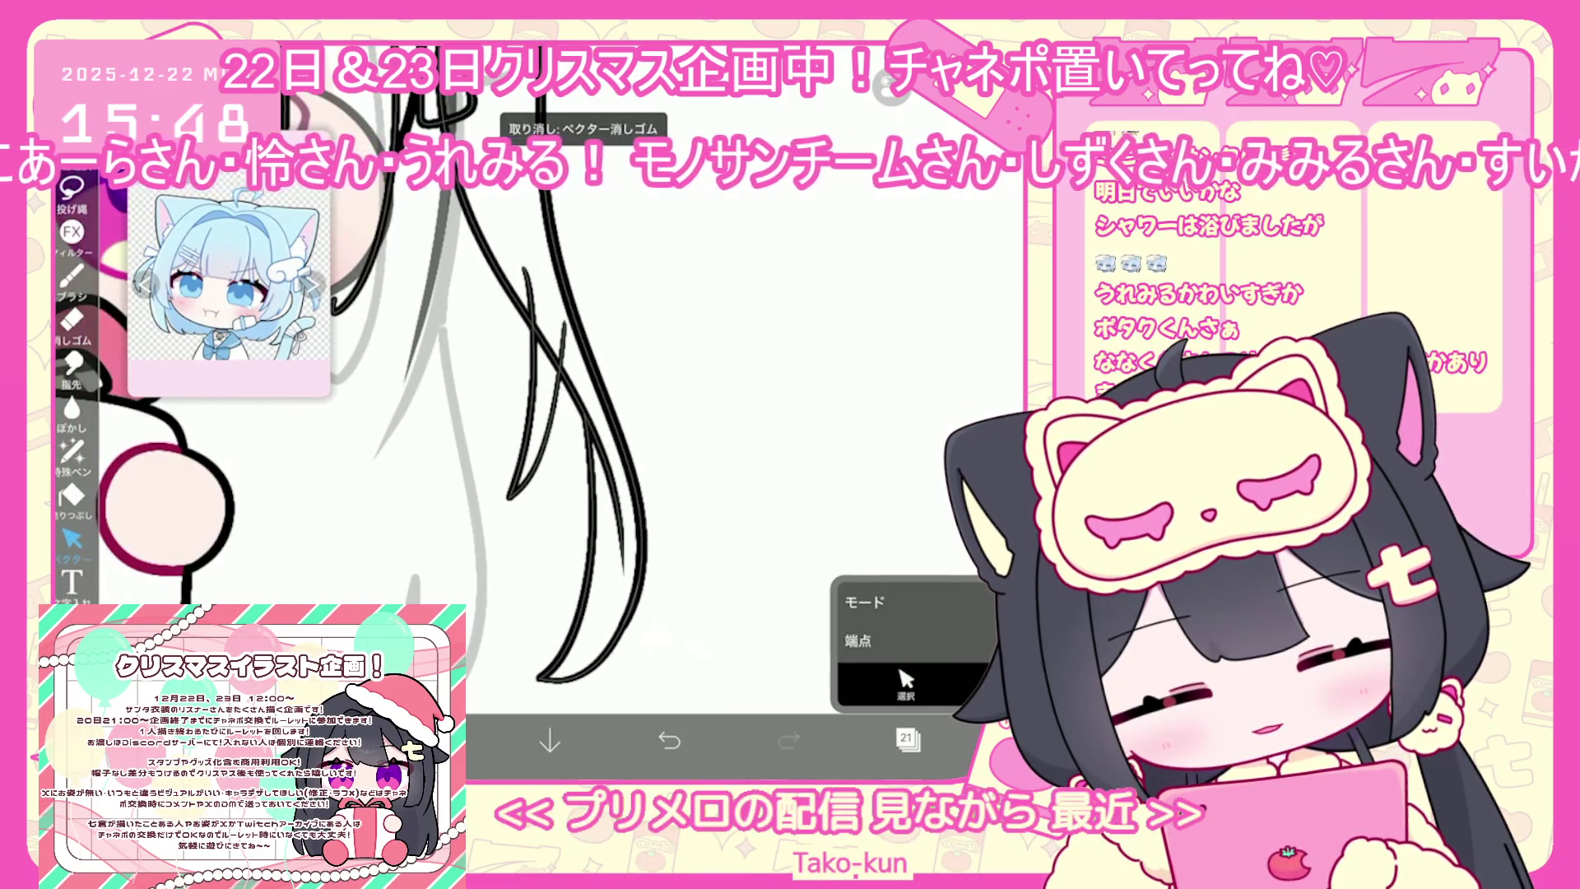
scroll(527, 477, up, 1)
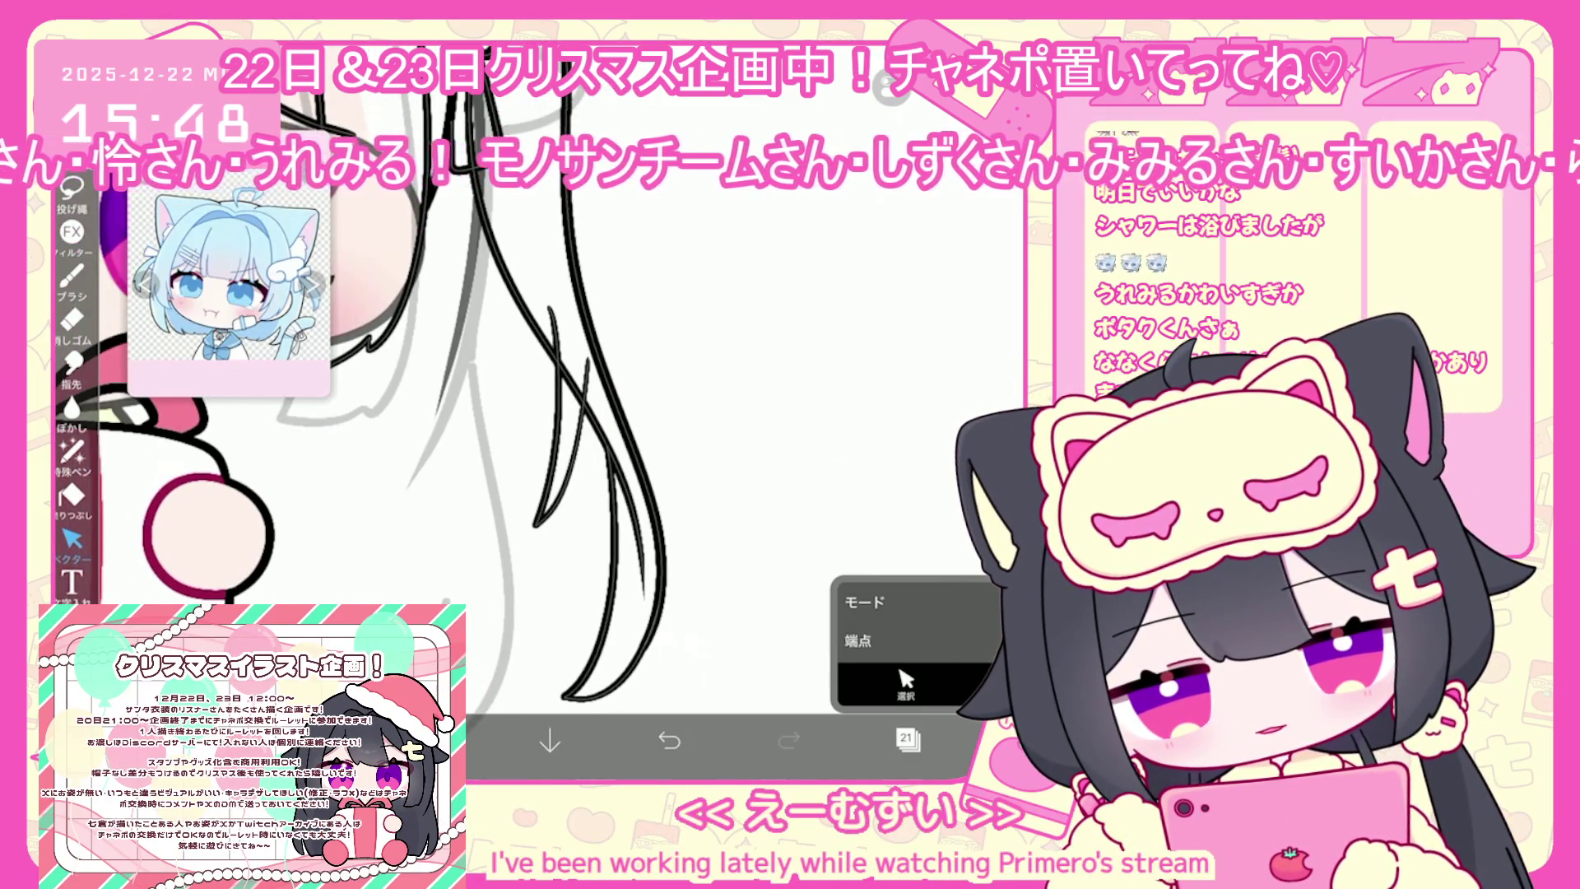
Select and deselect the pair of thin hair strands, then undo the last hair change
click(906, 683)
click(551, 458)
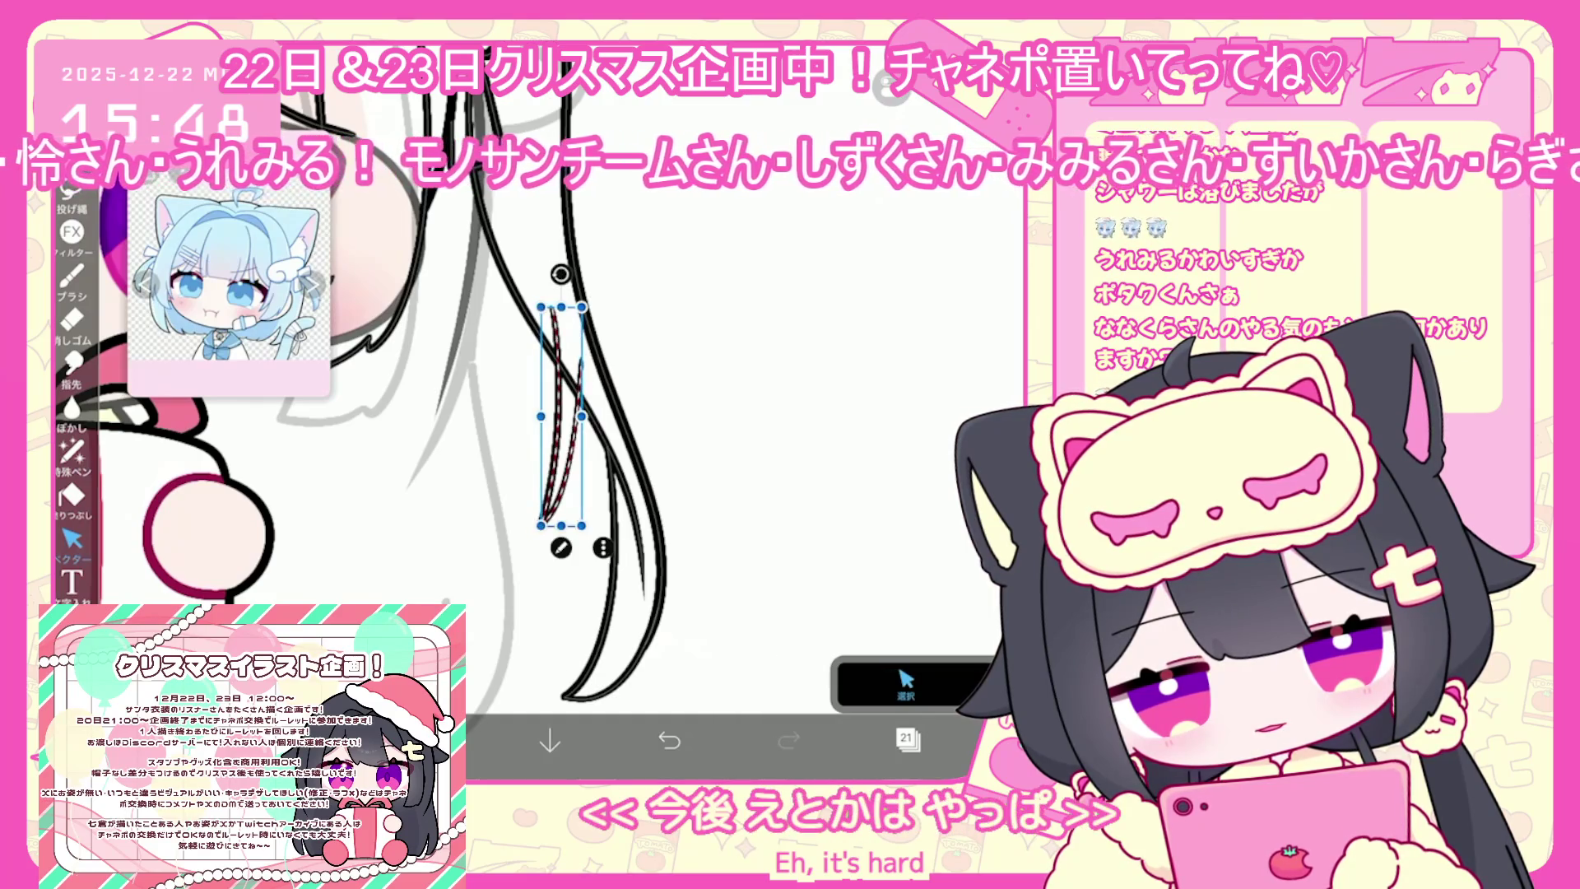
click(906, 683)
scroll(527, 412, down, 2)
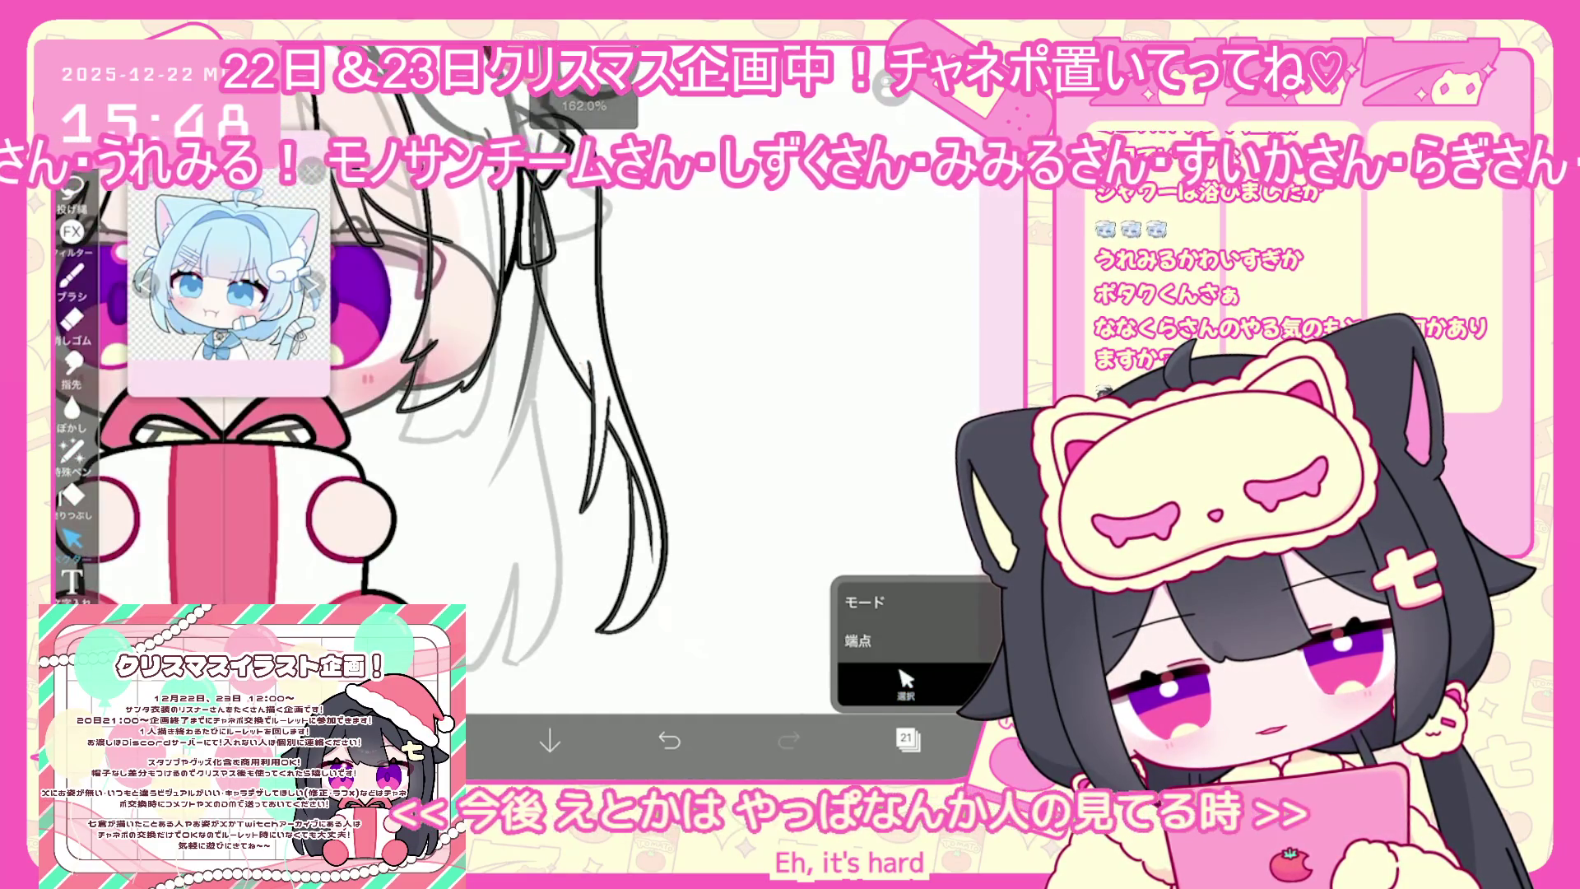
scroll(493, 411, down, 3)
click(669, 740)
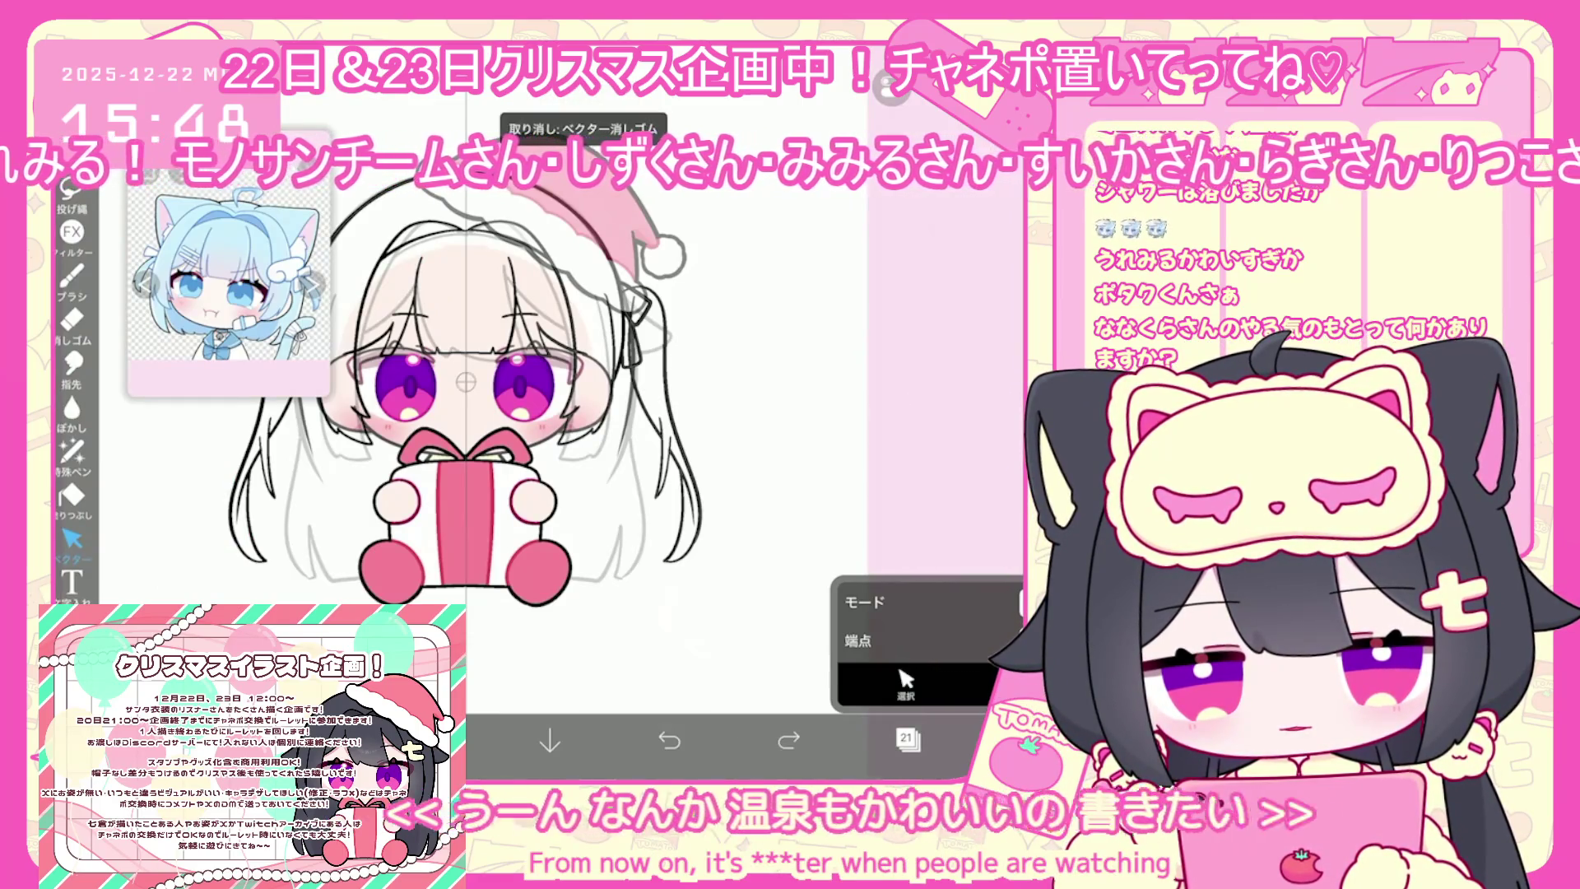
click(72, 275)
scroll(616, 461, down, 2)
scroll(616, 459, up, 1)
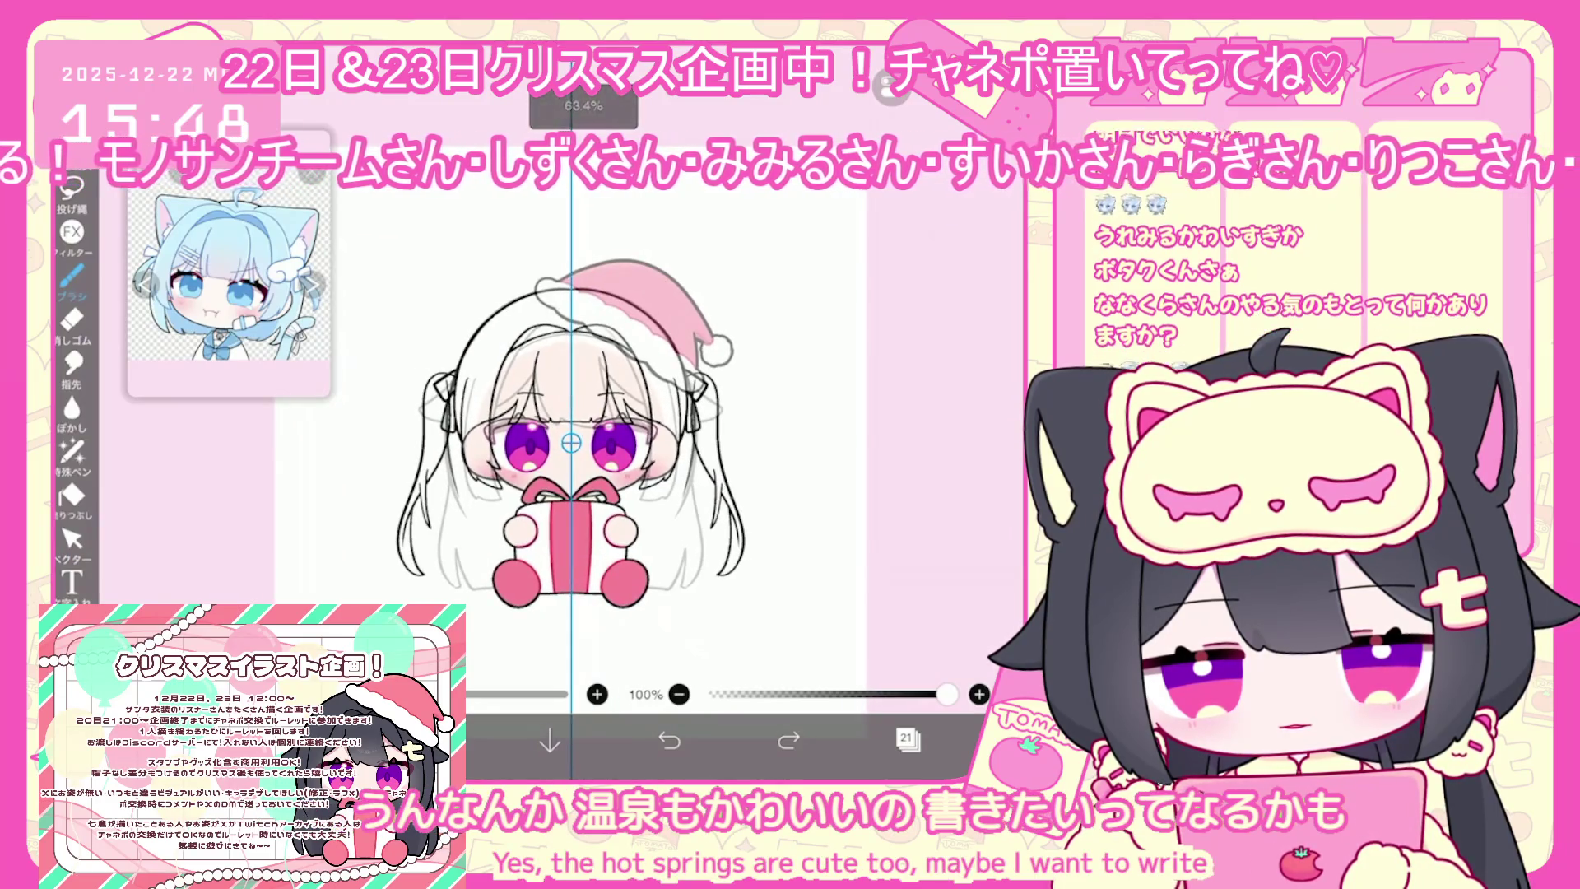
Undo a vector erase and check the right twin-tail stroke and the strand beside the hat
click(72, 539)
scroll(576, 444, up, 1)
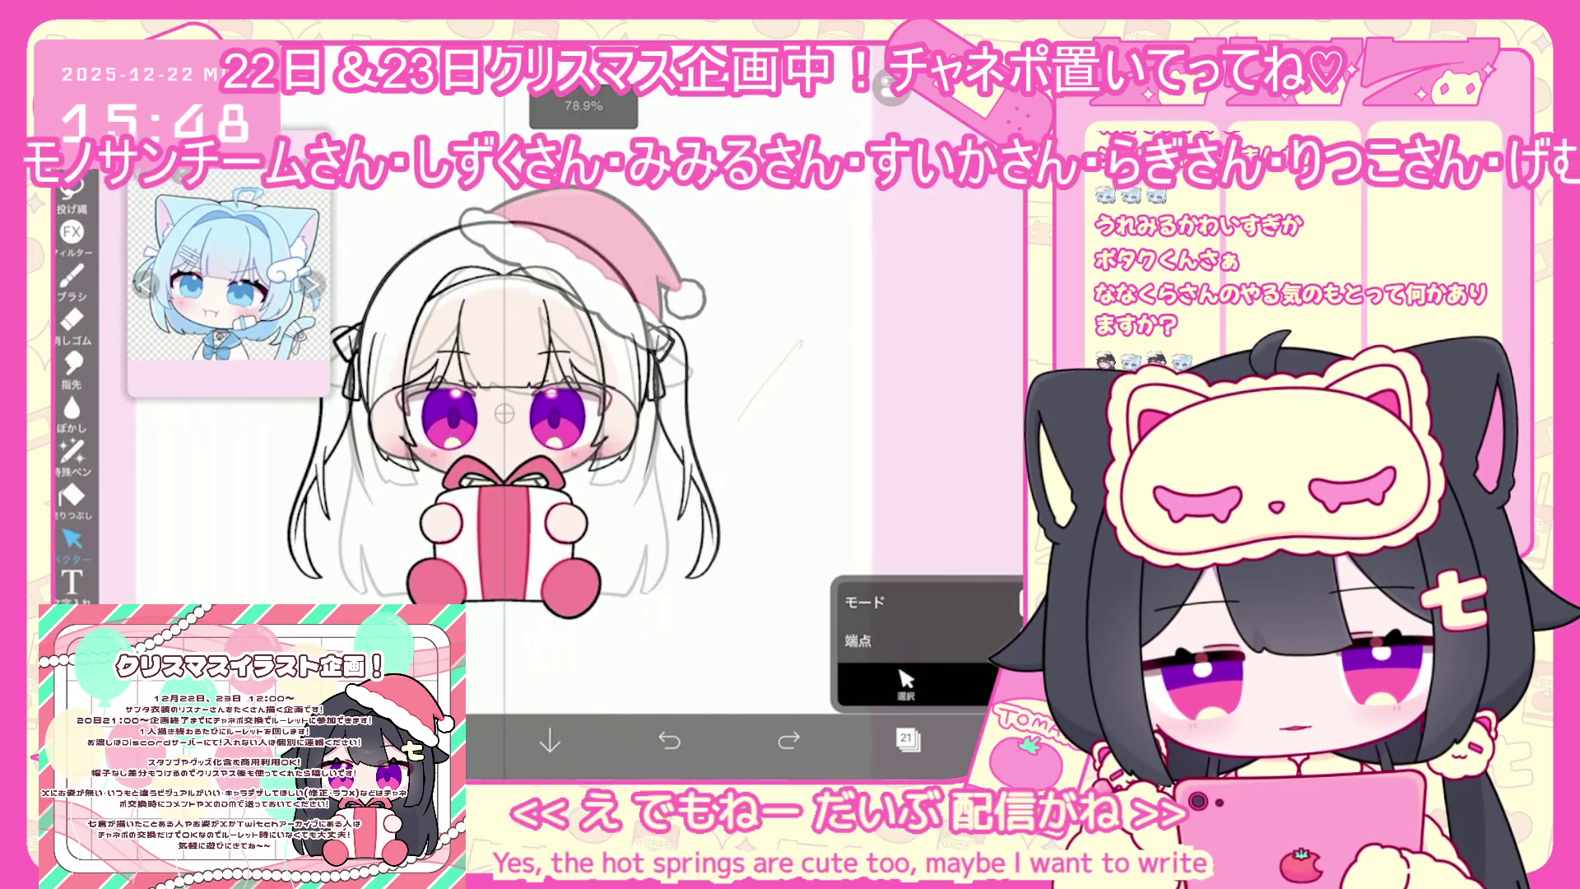
key(ctrl+z)
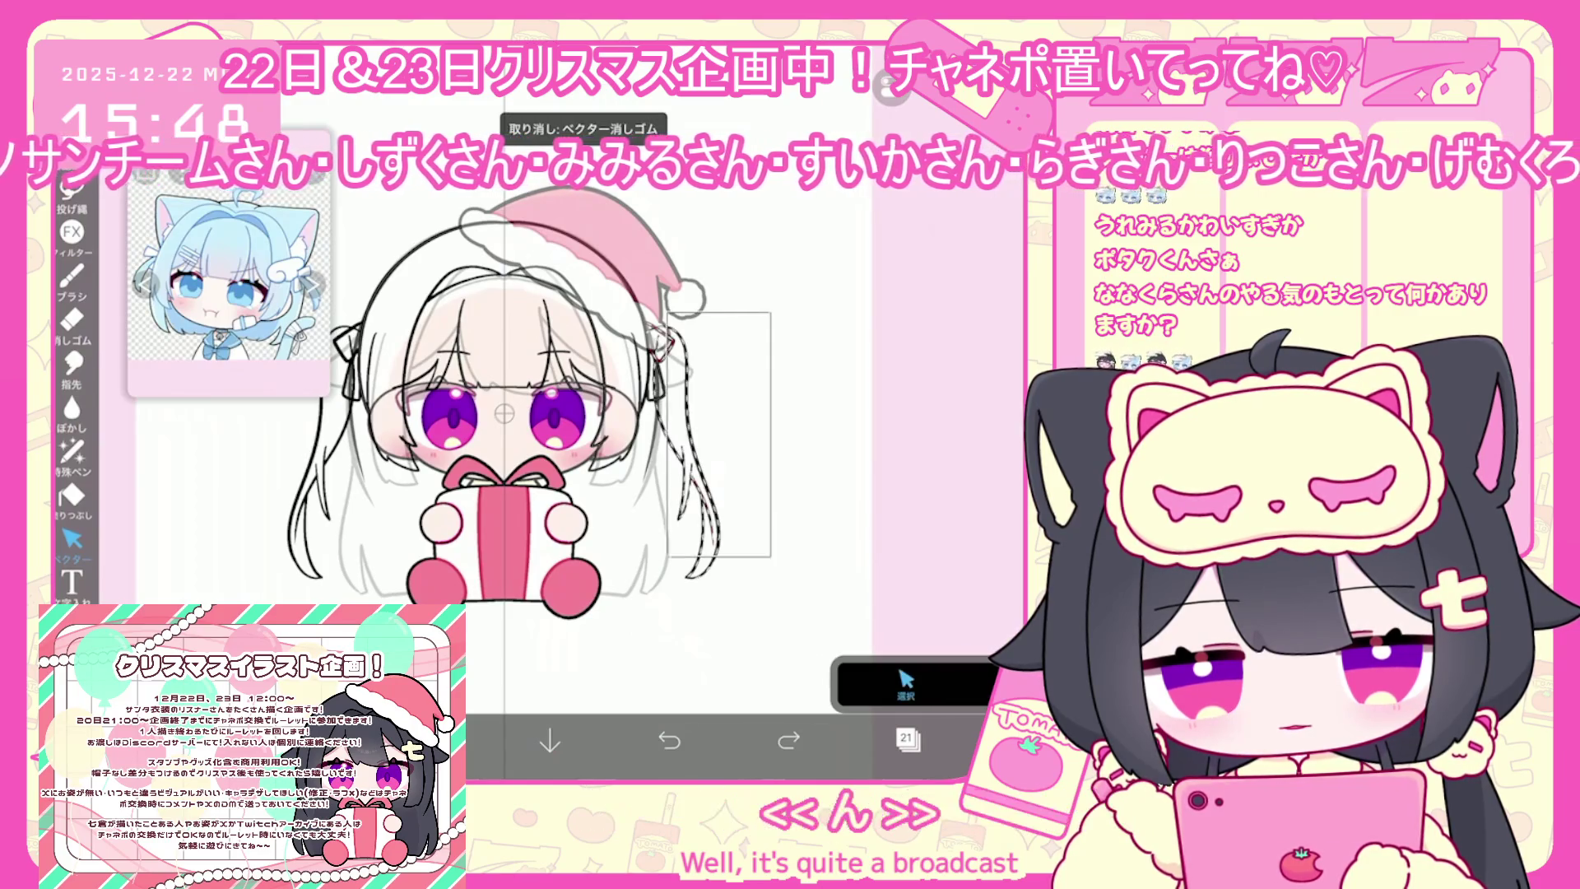
click(680, 436)
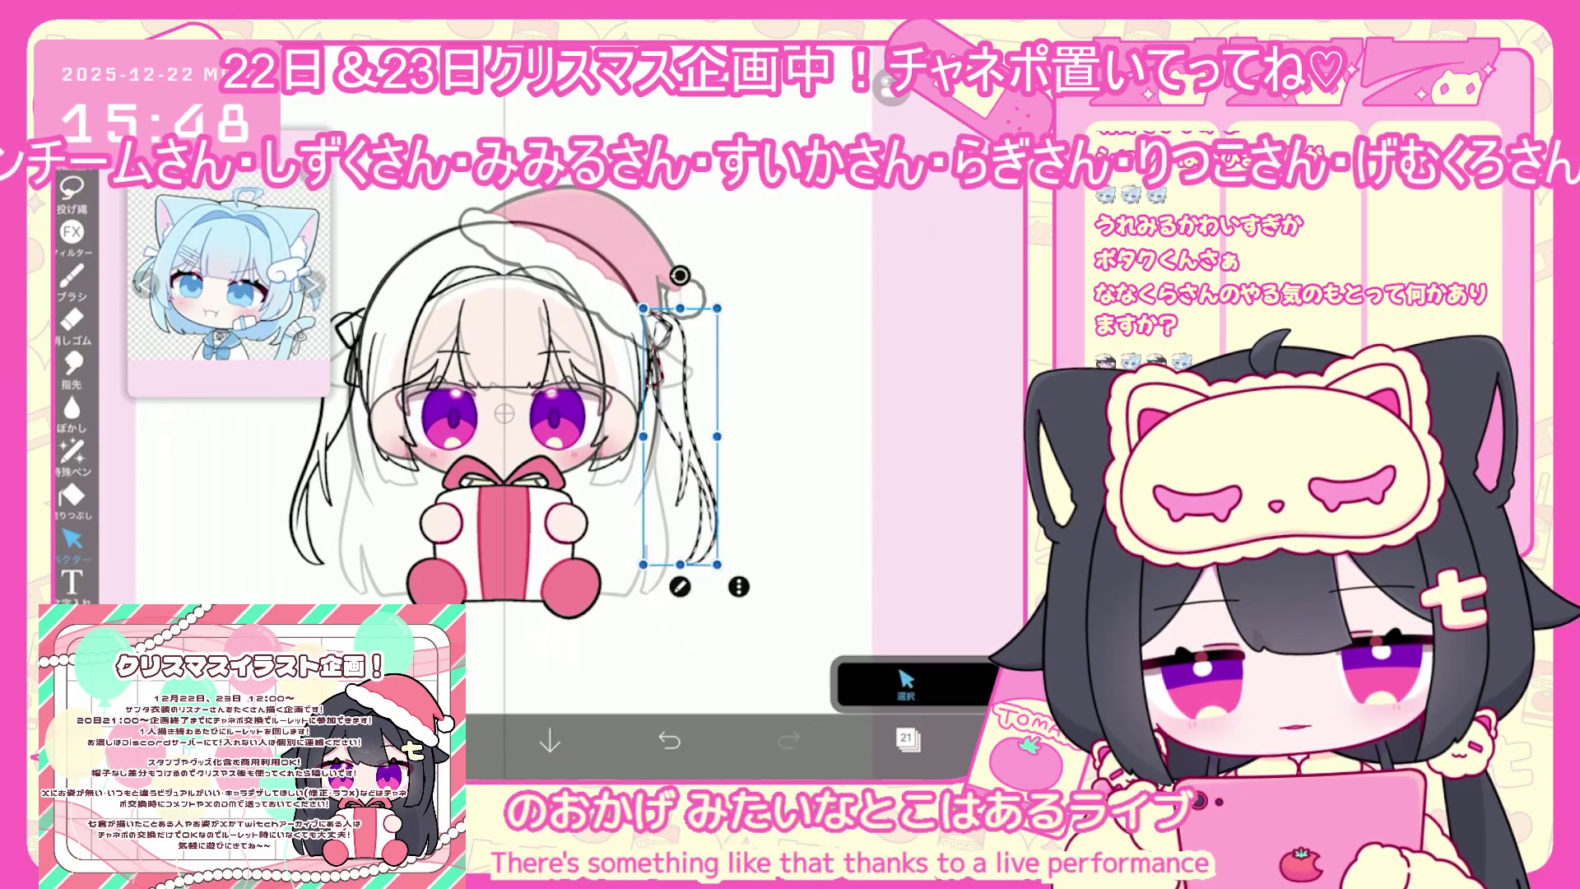
key(Escape)
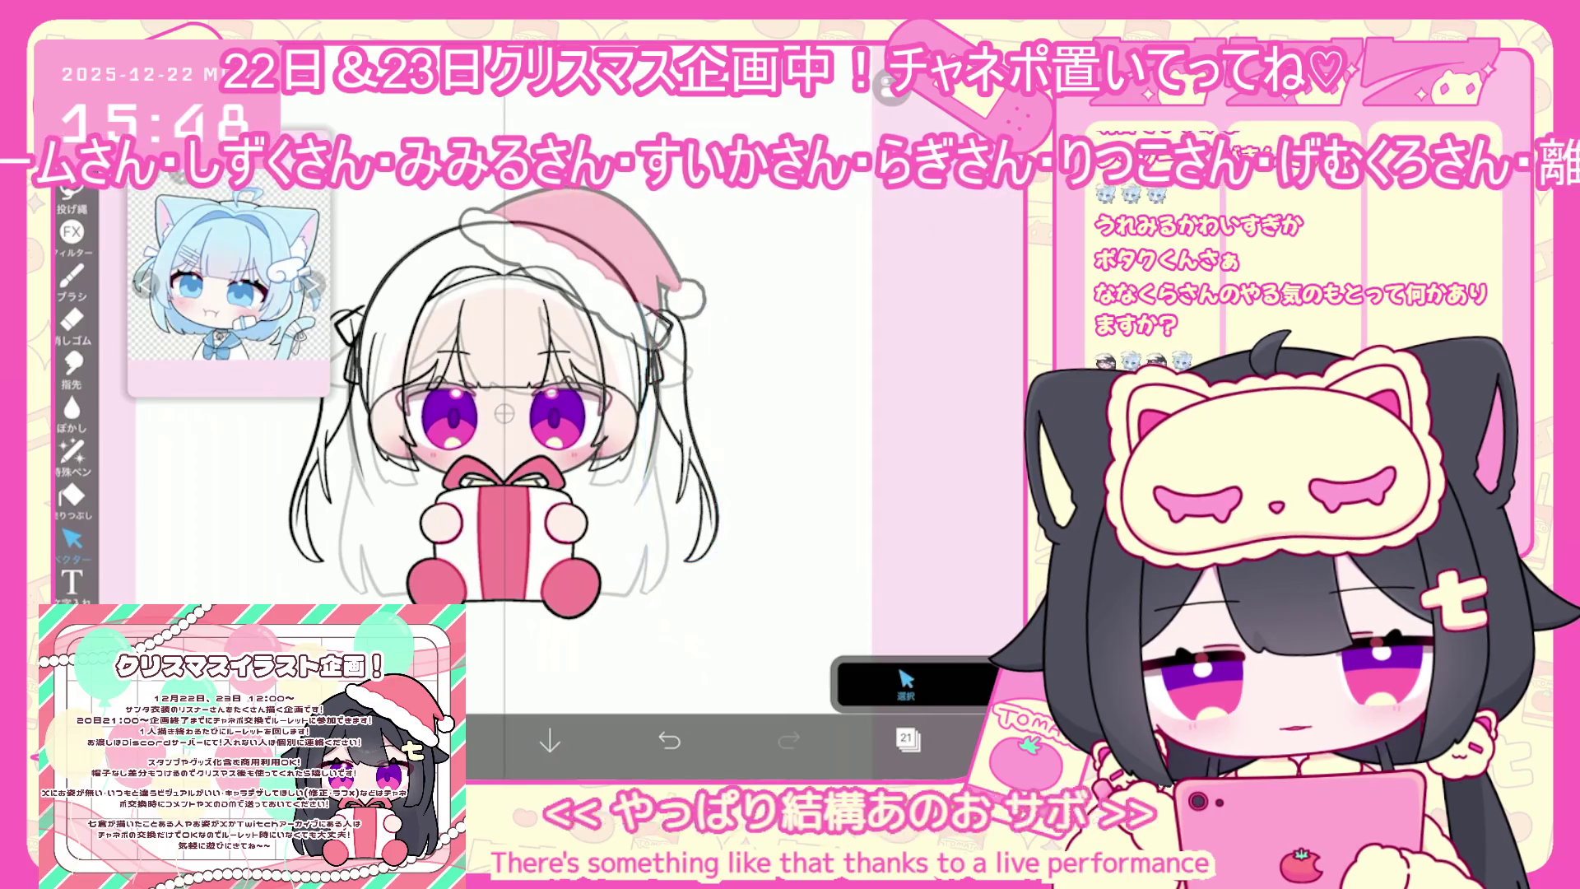
scroll(504, 411, up, 3)
click(643, 359)
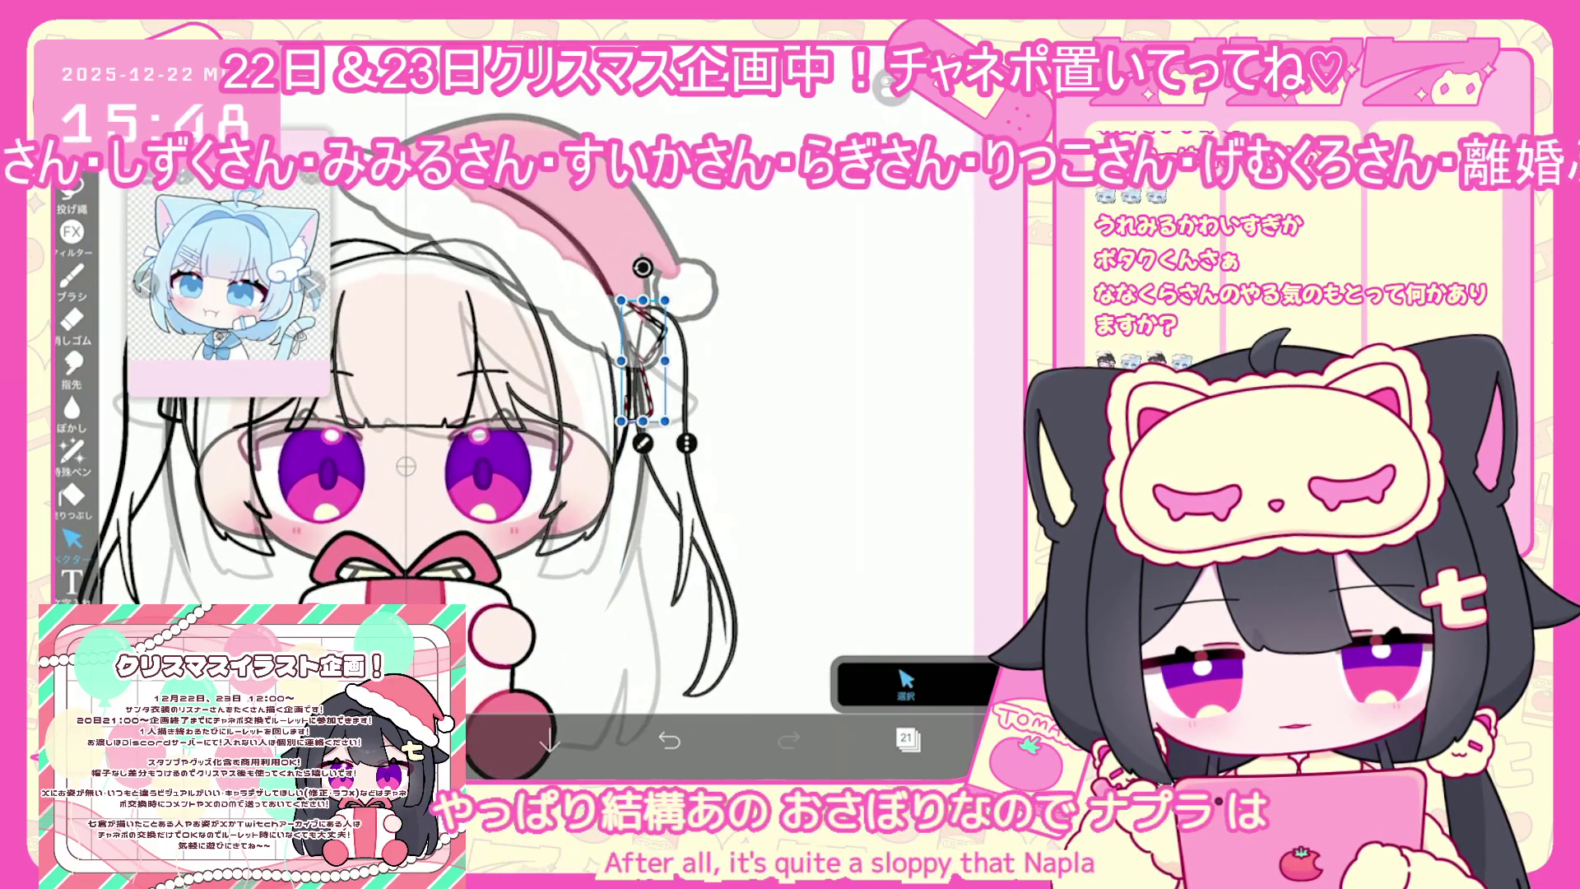
key(Escape)
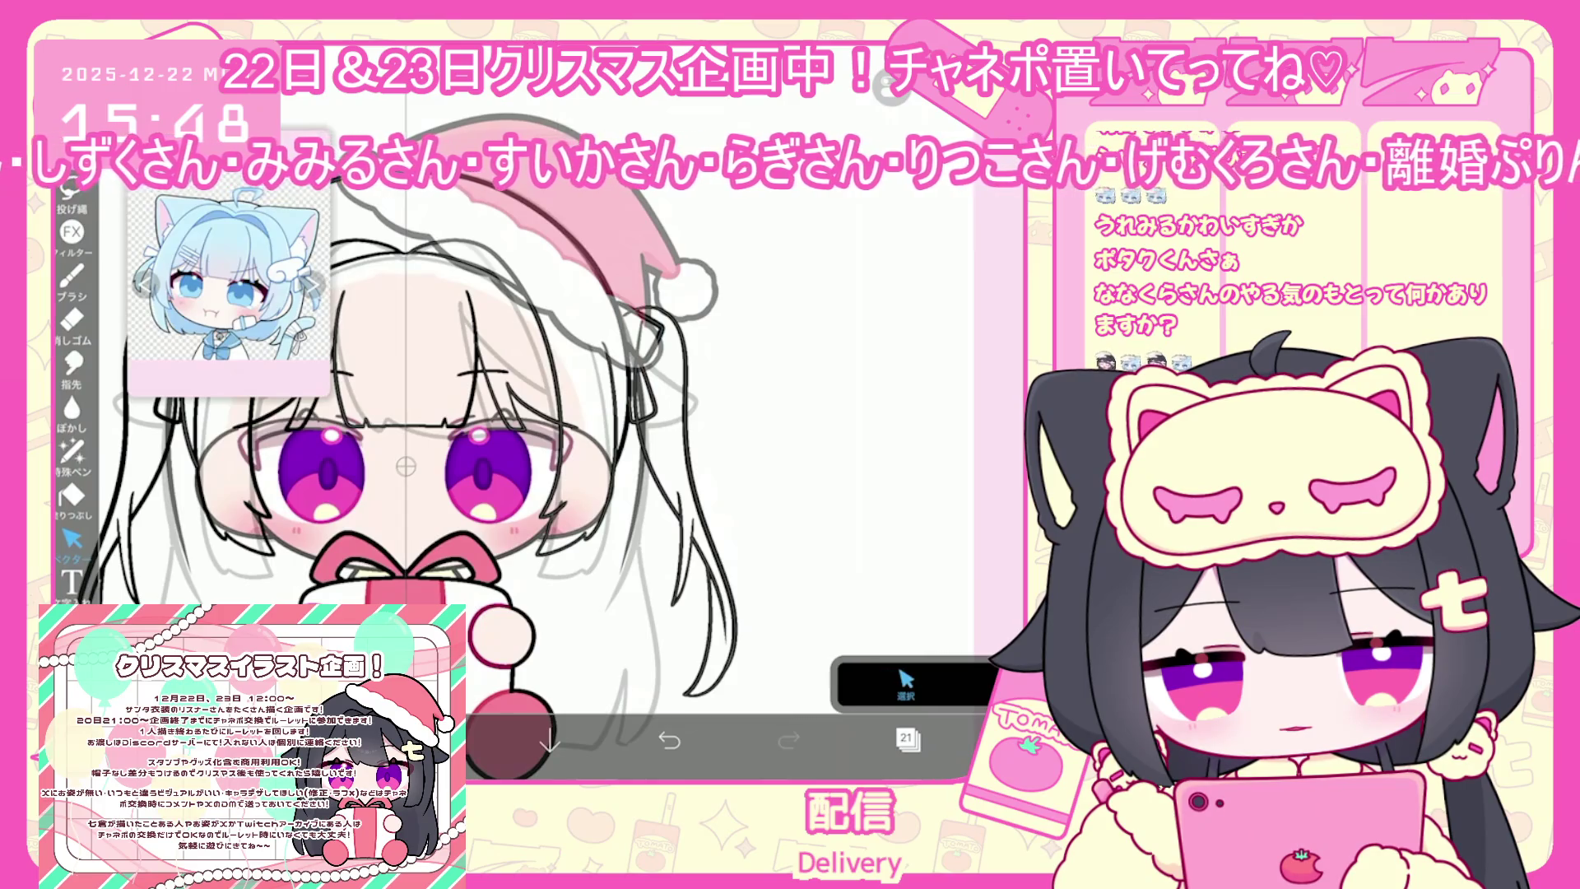
Open the vector editing options, then return to the brush for drawing hair strands
scroll(527, 444, down, 3)
click(906, 683)
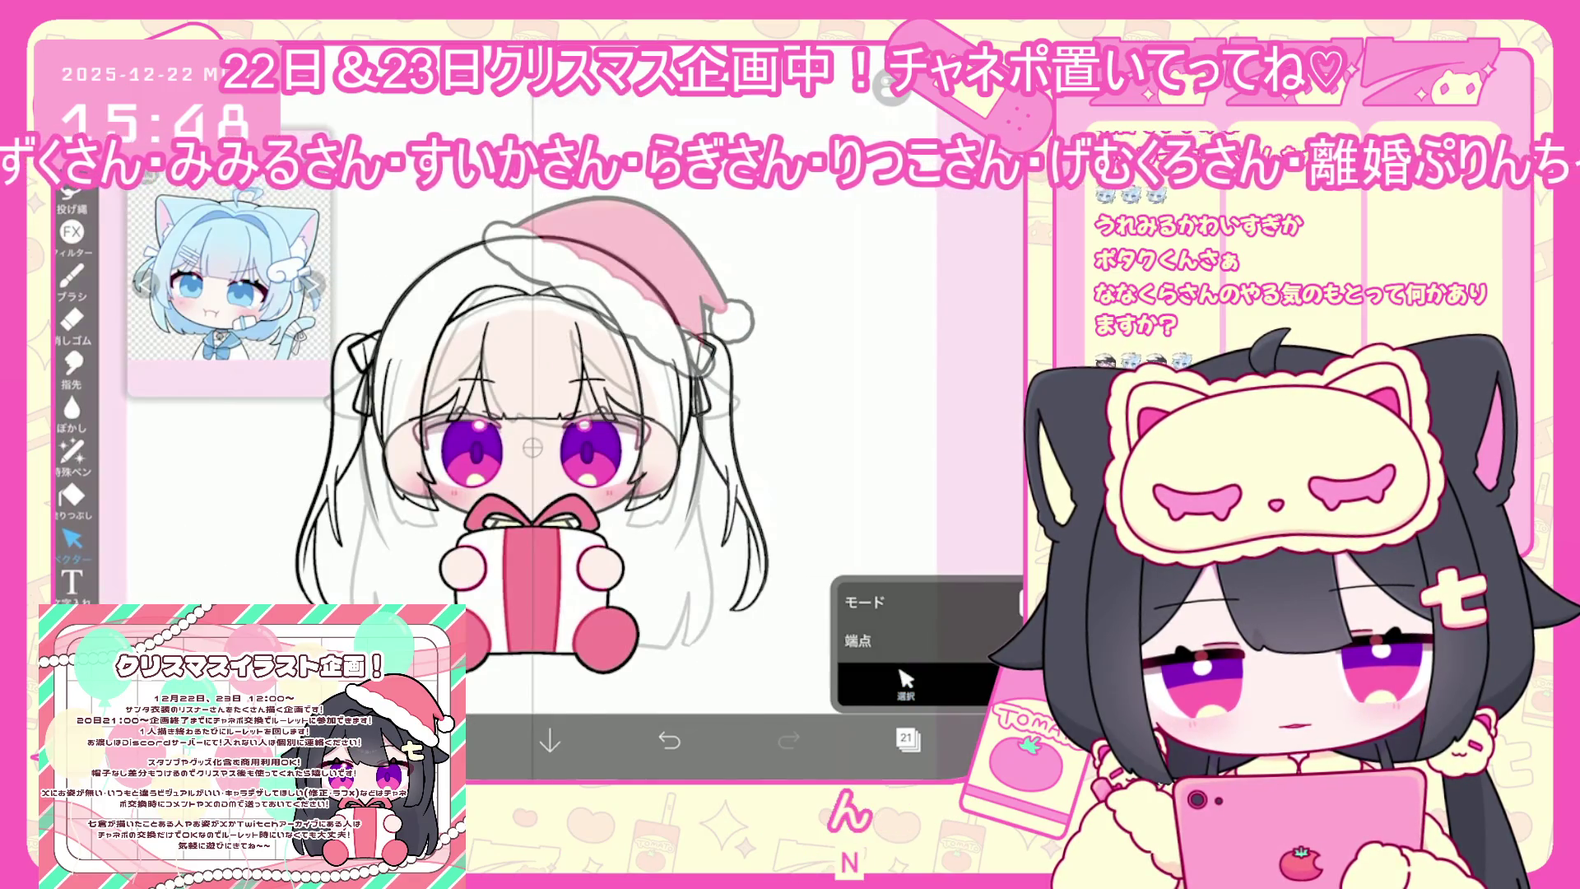
scroll(740, 412, up, 3)
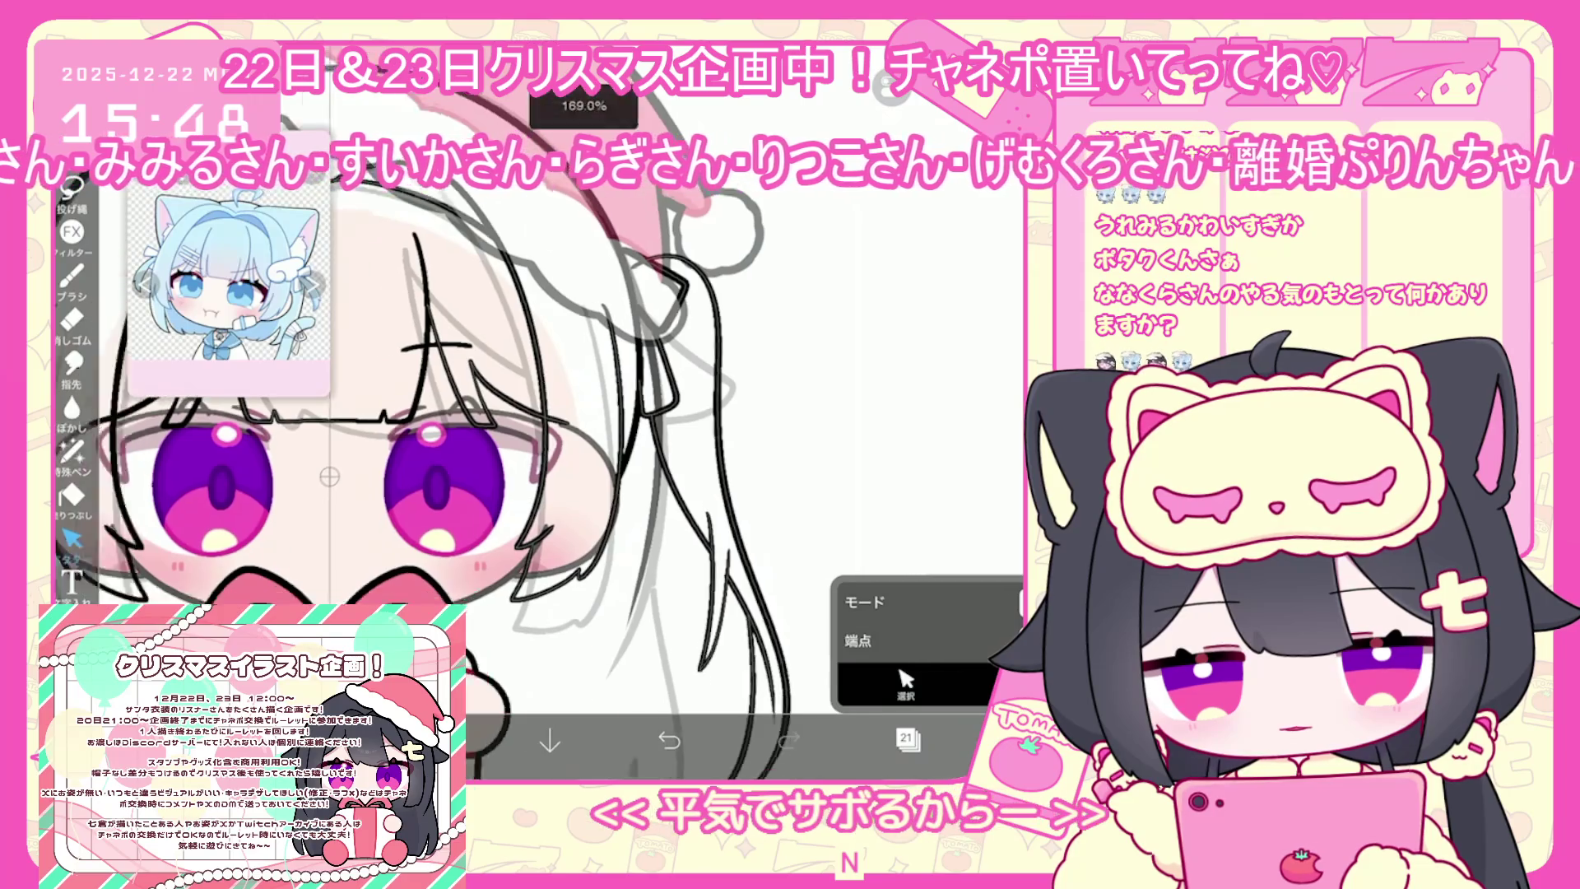
scroll(494, 445, down, 2)
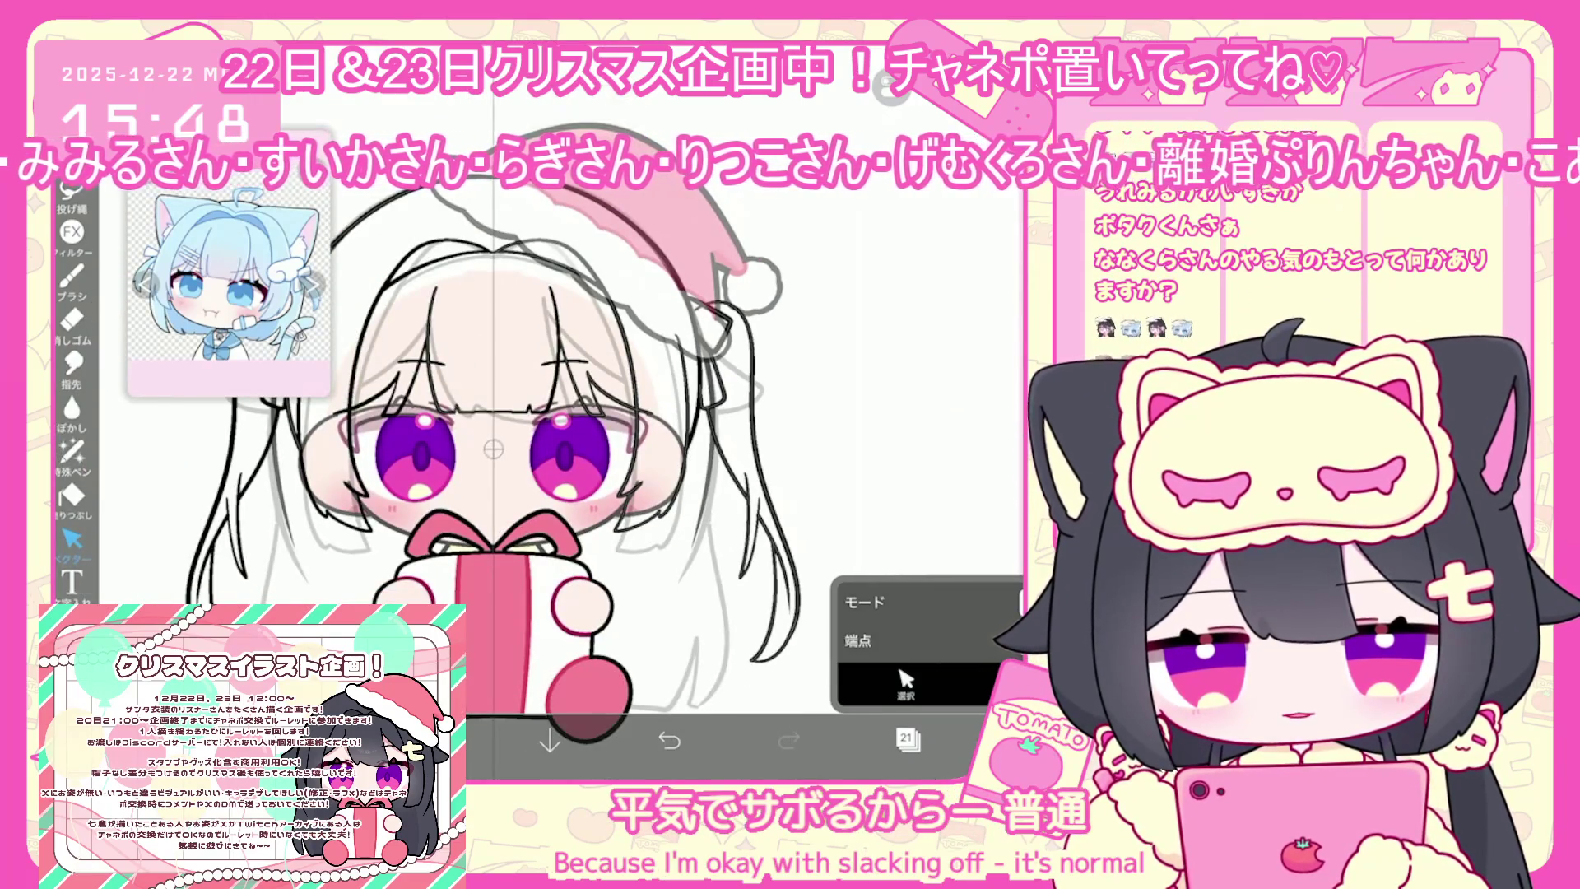
scroll(527, 460, down, 2)
click(71, 280)
scroll(617, 461, down, 1)
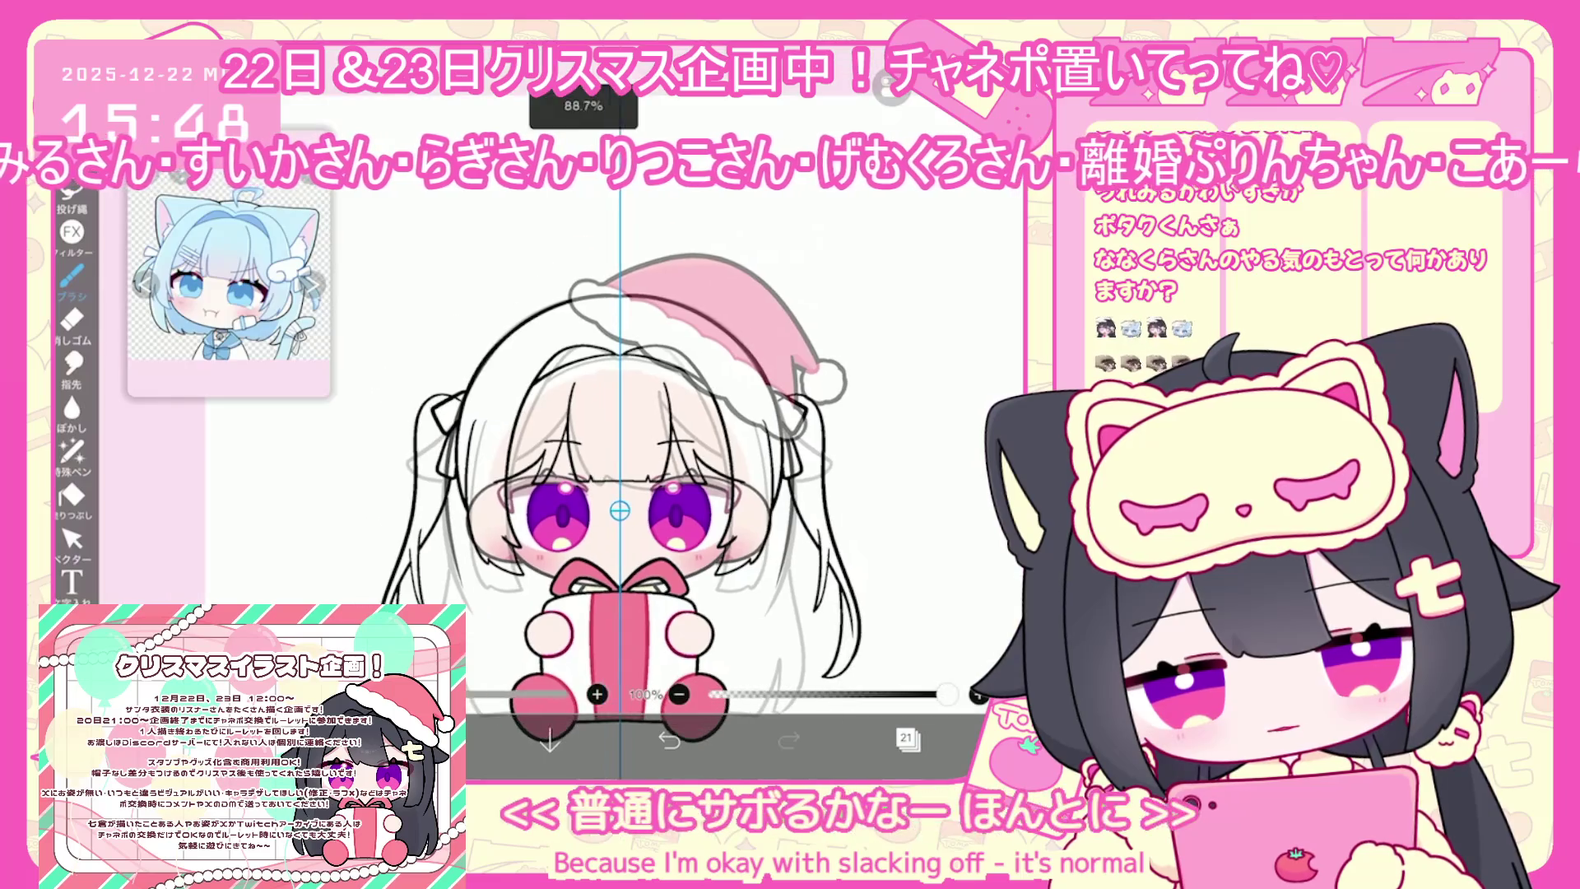
scroll(650, 445, up, 2)
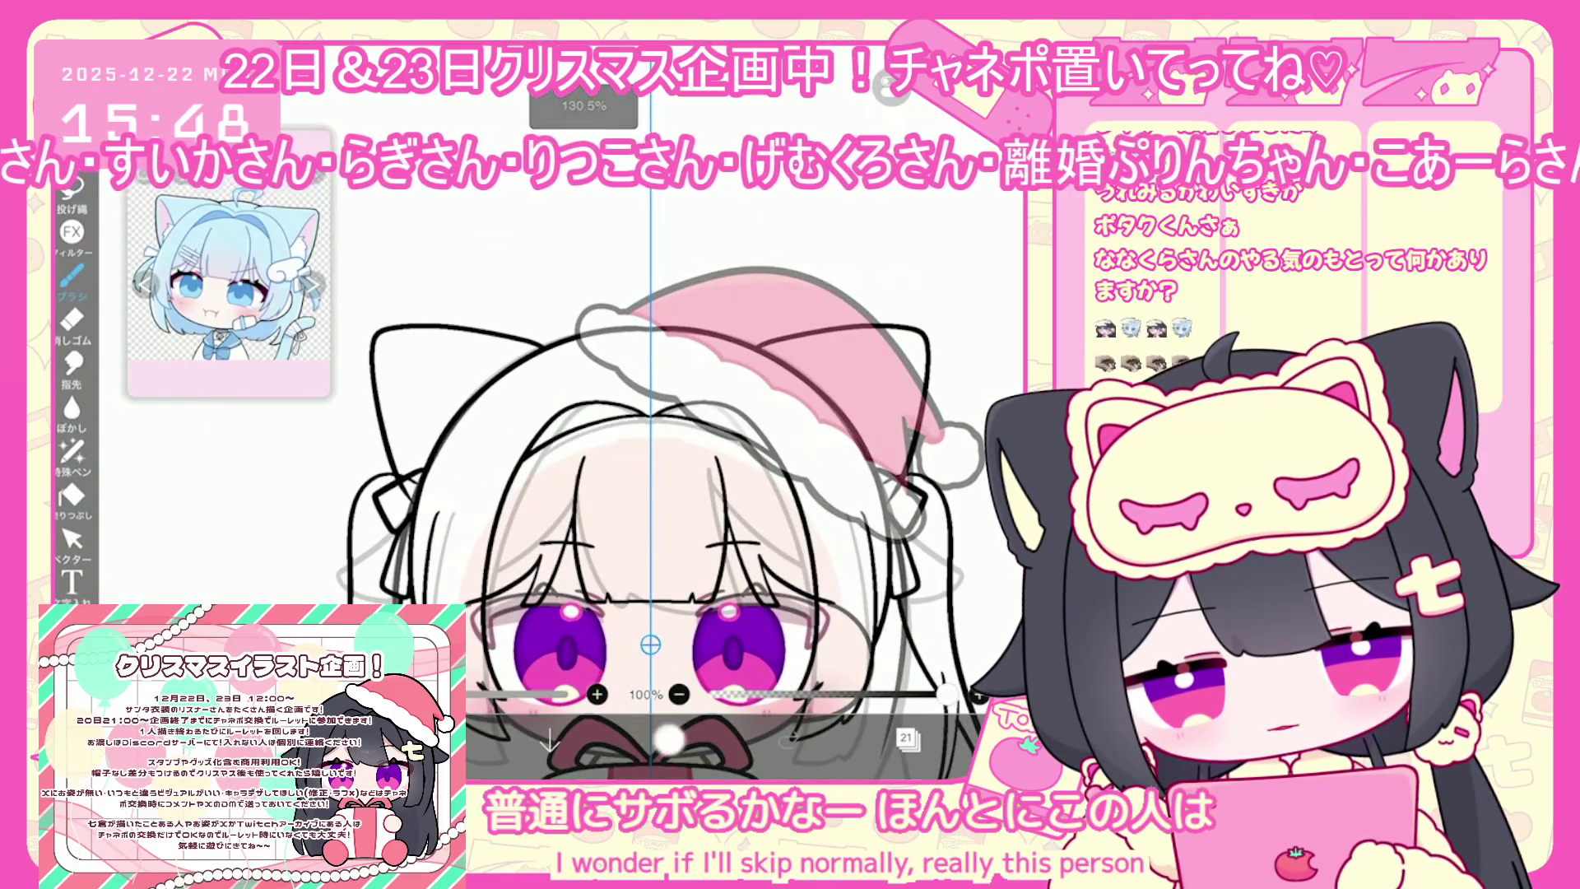
Draw mirrored cat-ear outlines on the head, undoing and redrawing the strokes several times
click(669, 739)
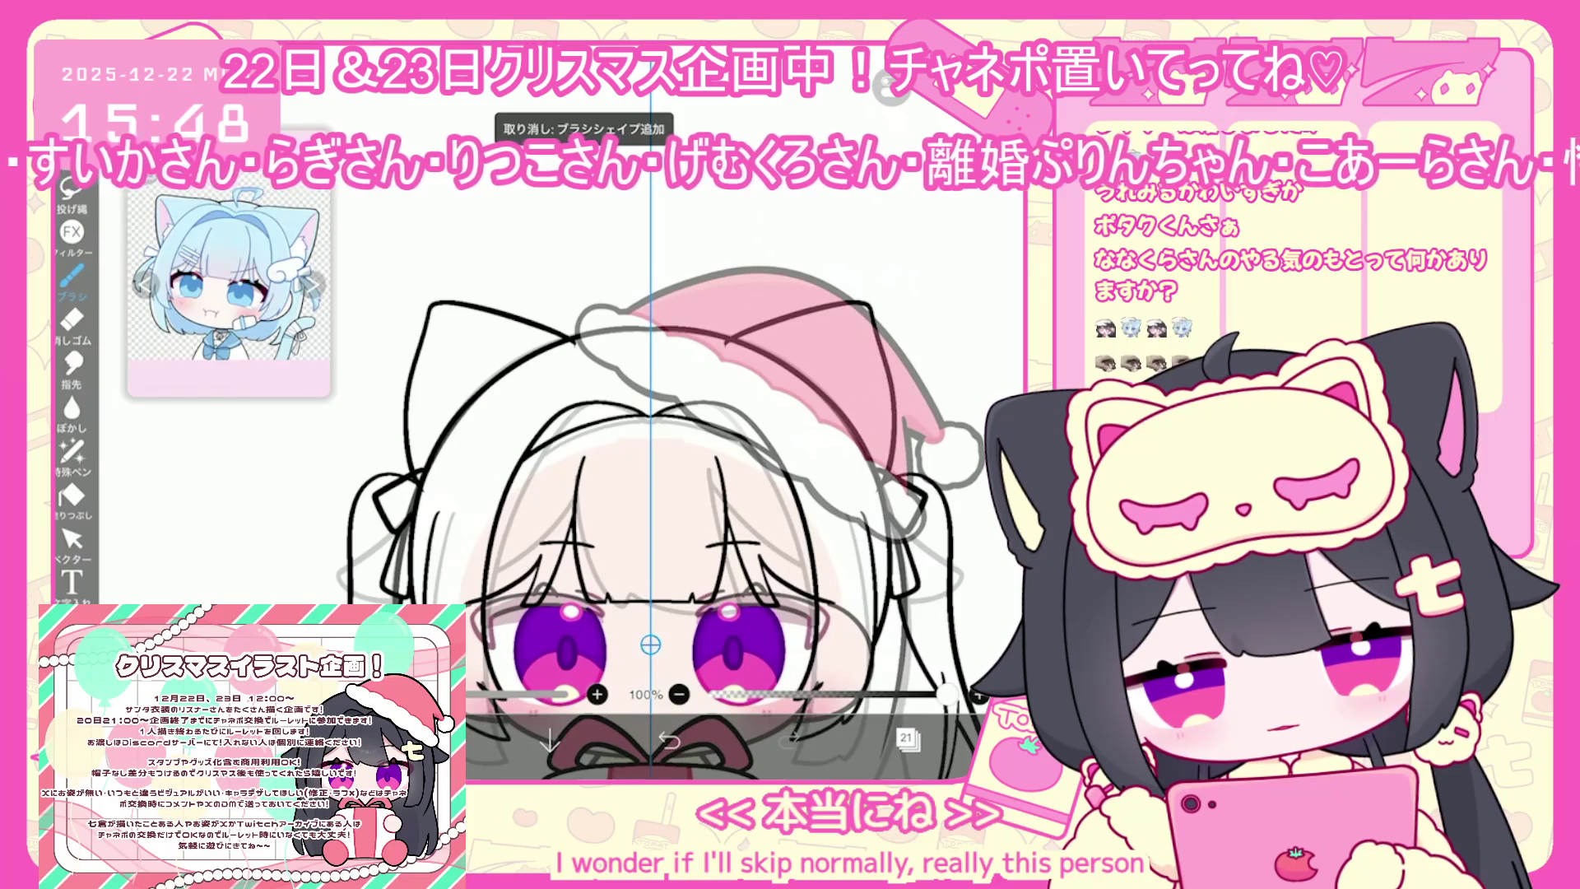
mouse_move(550, 366)
mouse_down()
mouse_move(572, 345)
mouse_move(403, 306)
mouse_up()
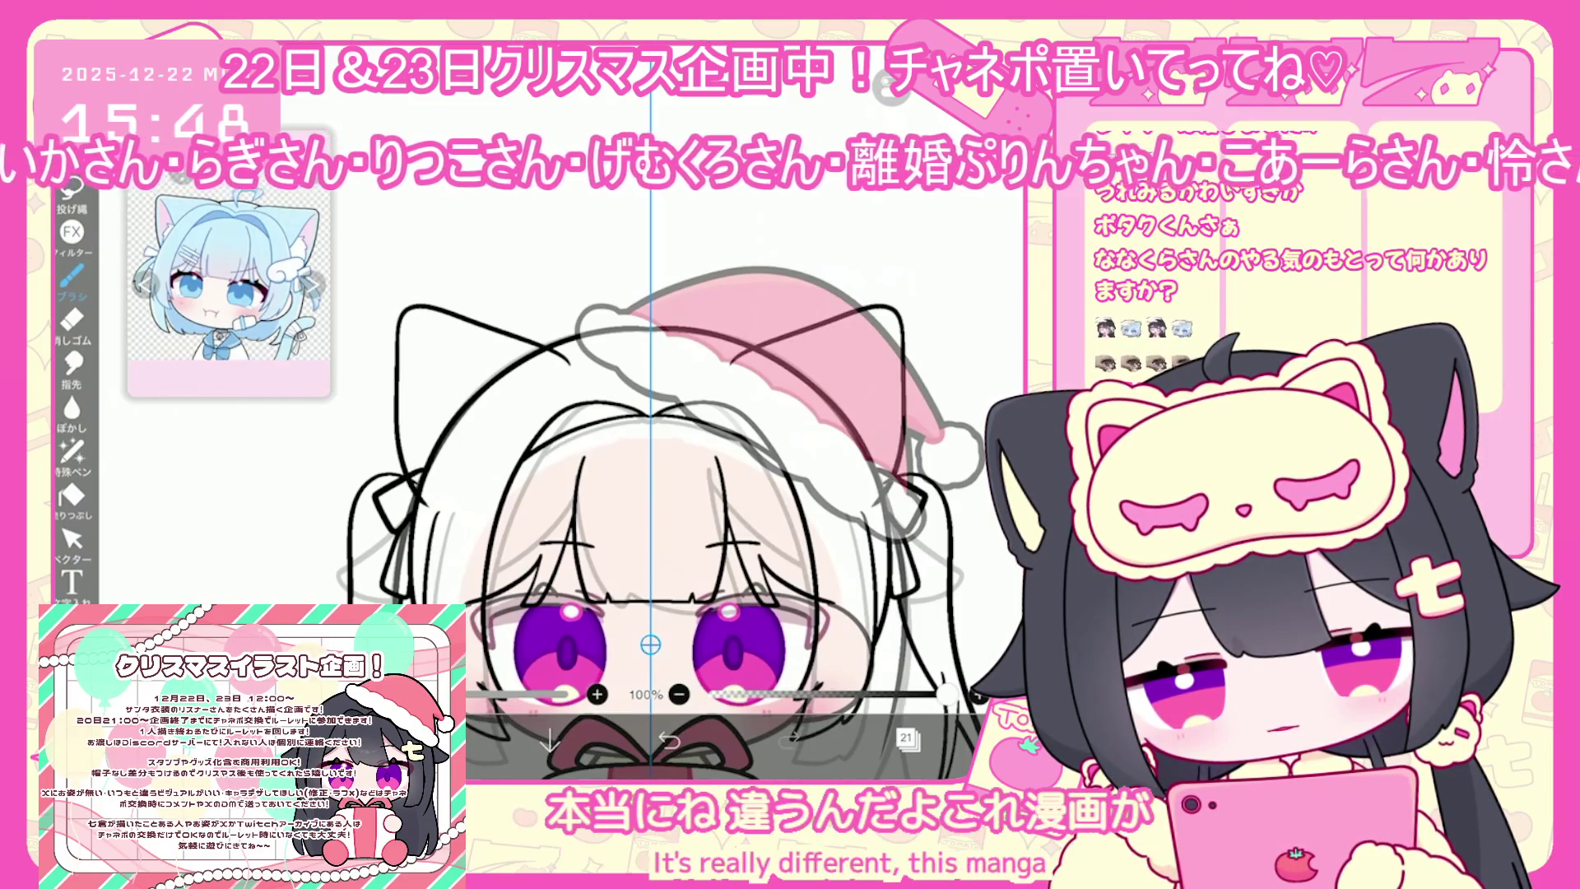
click(669, 739)
mouse_move(553, 329)
mouse_down()
mouse_move(401, 440)
mouse_move(407, 492)
mouse_up()
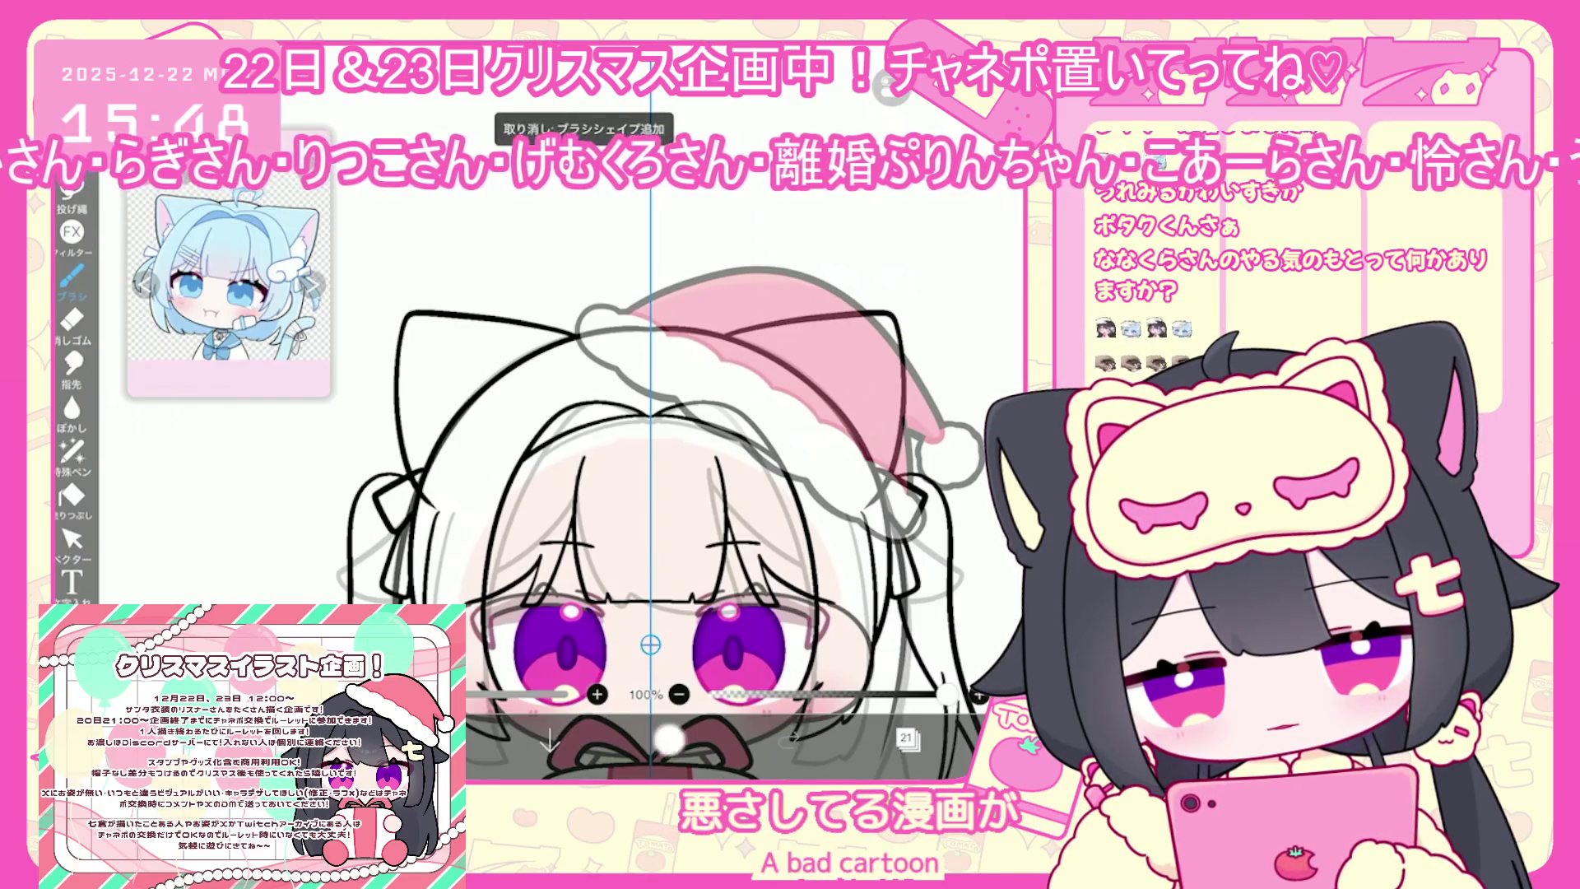
click(669, 739)
click(669, 739)
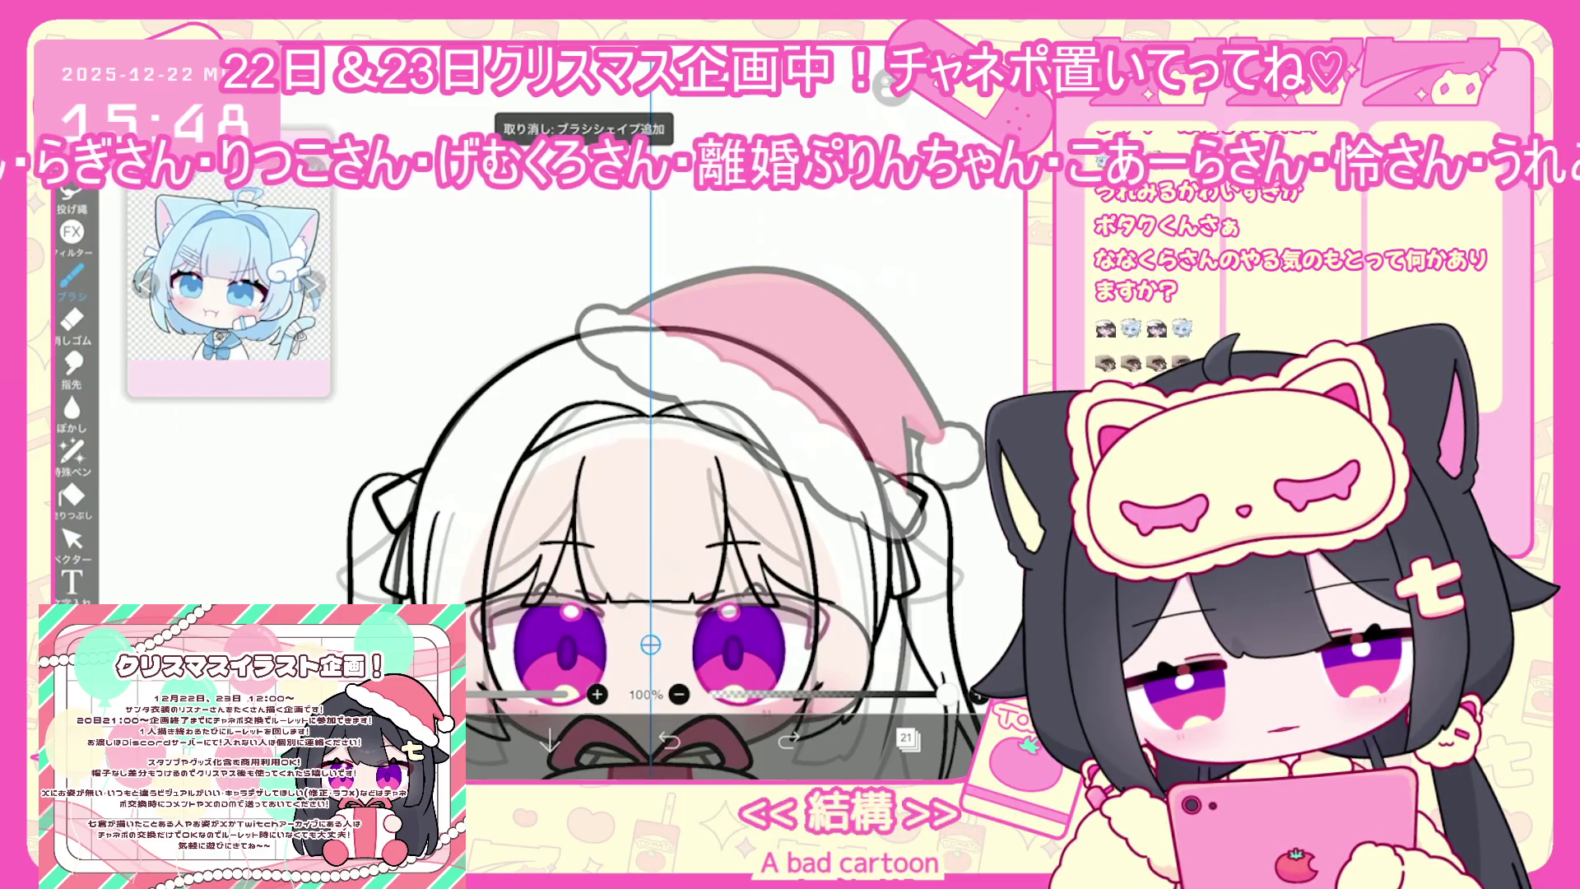
mouse_move(586, 333)
mouse_down()
mouse_move(498, 298)
mouse_move(404, 481)
mouse_up()
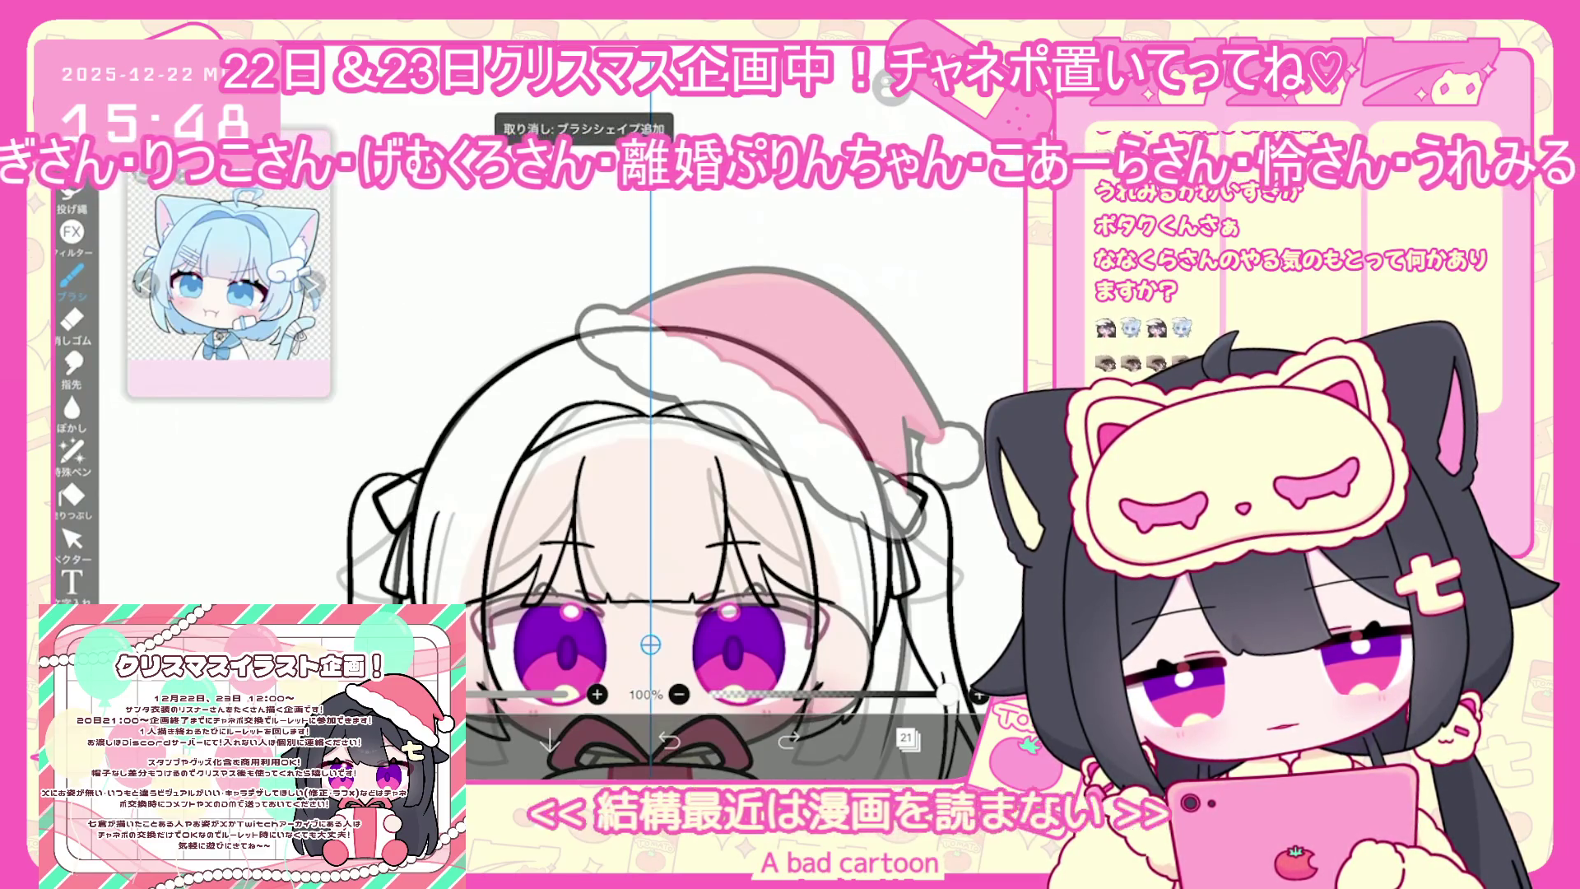
click(669, 739)
mouse_move(583, 331)
mouse_down()
mouse_move(428, 310)
mouse_move(409, 489)
mouse_up()
click(670, 739)
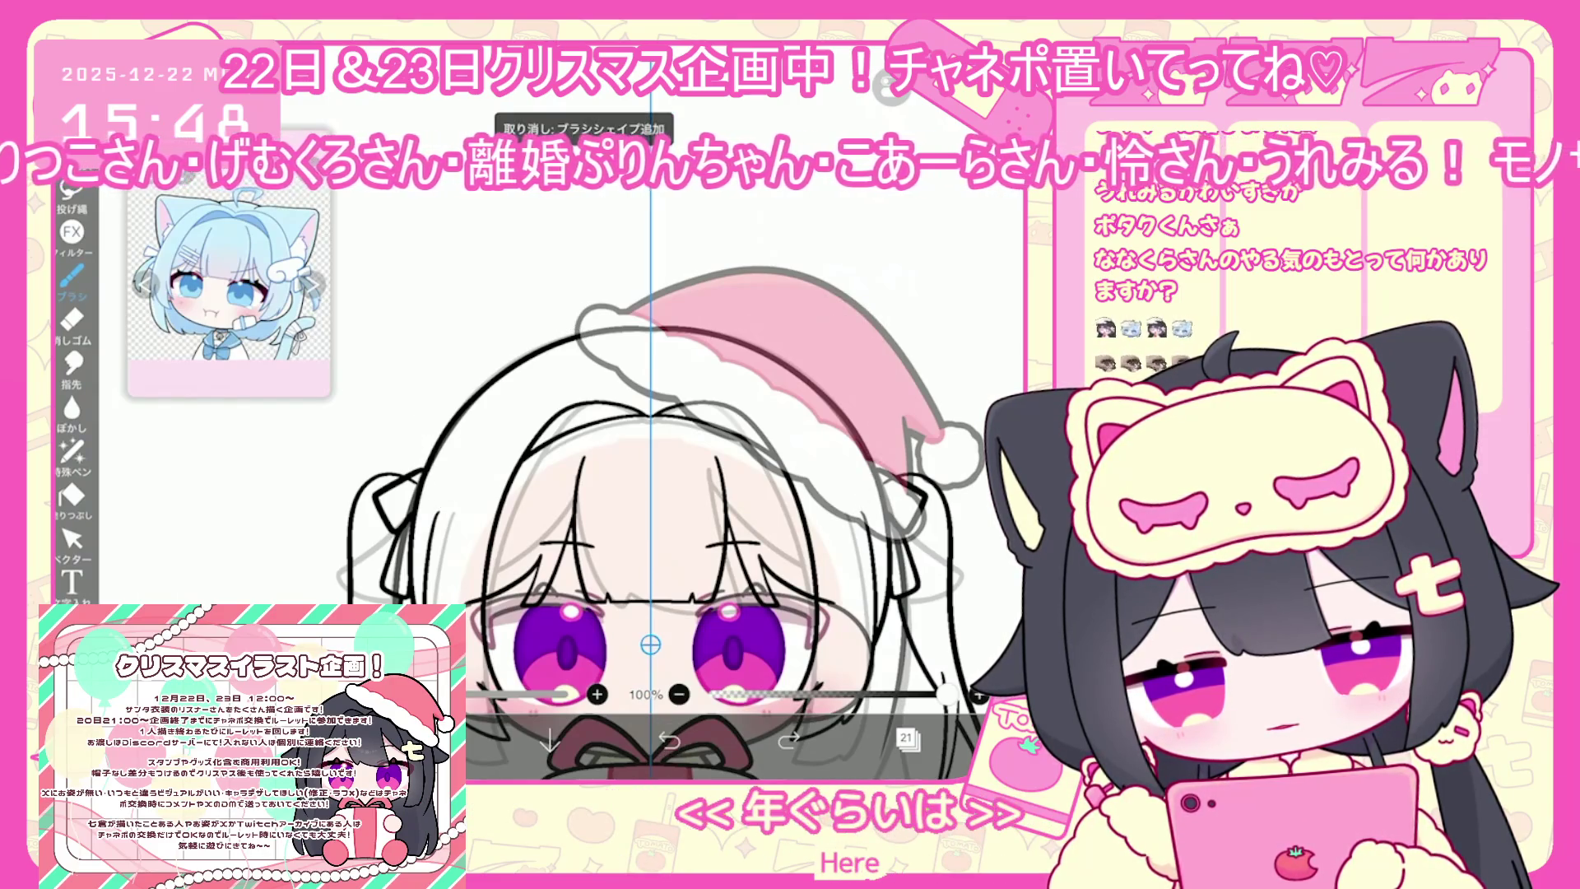
drag(642, 325, 403, 478)
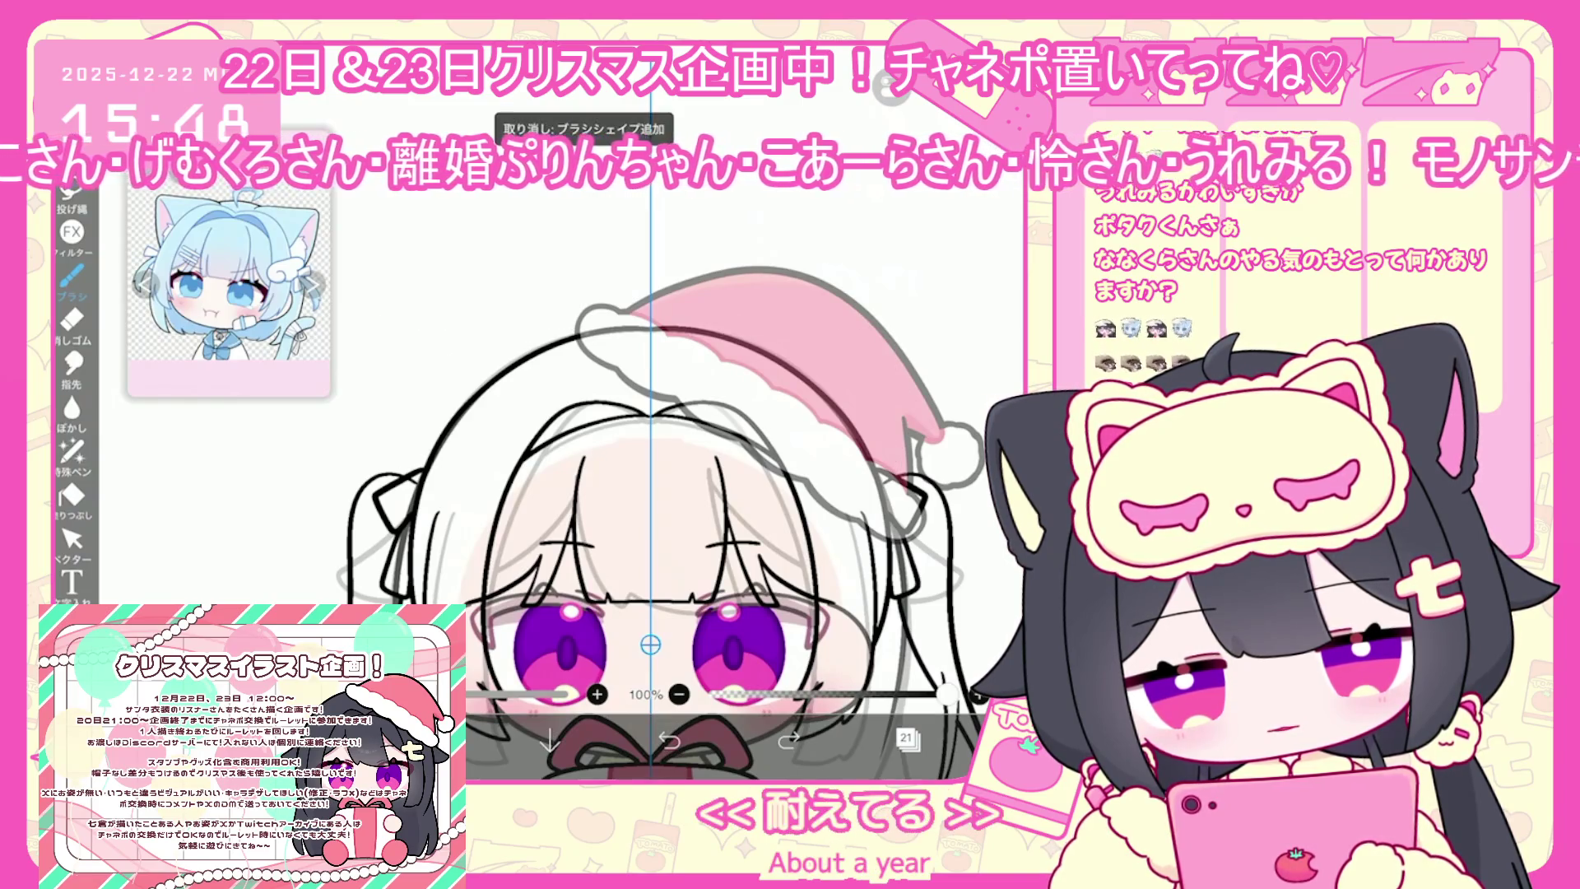
mouse_move(585, 328)
mouse_down()
mouse_move(420, 395)
mouse_move(411, 493)
mouse_up()
click(669, 739)
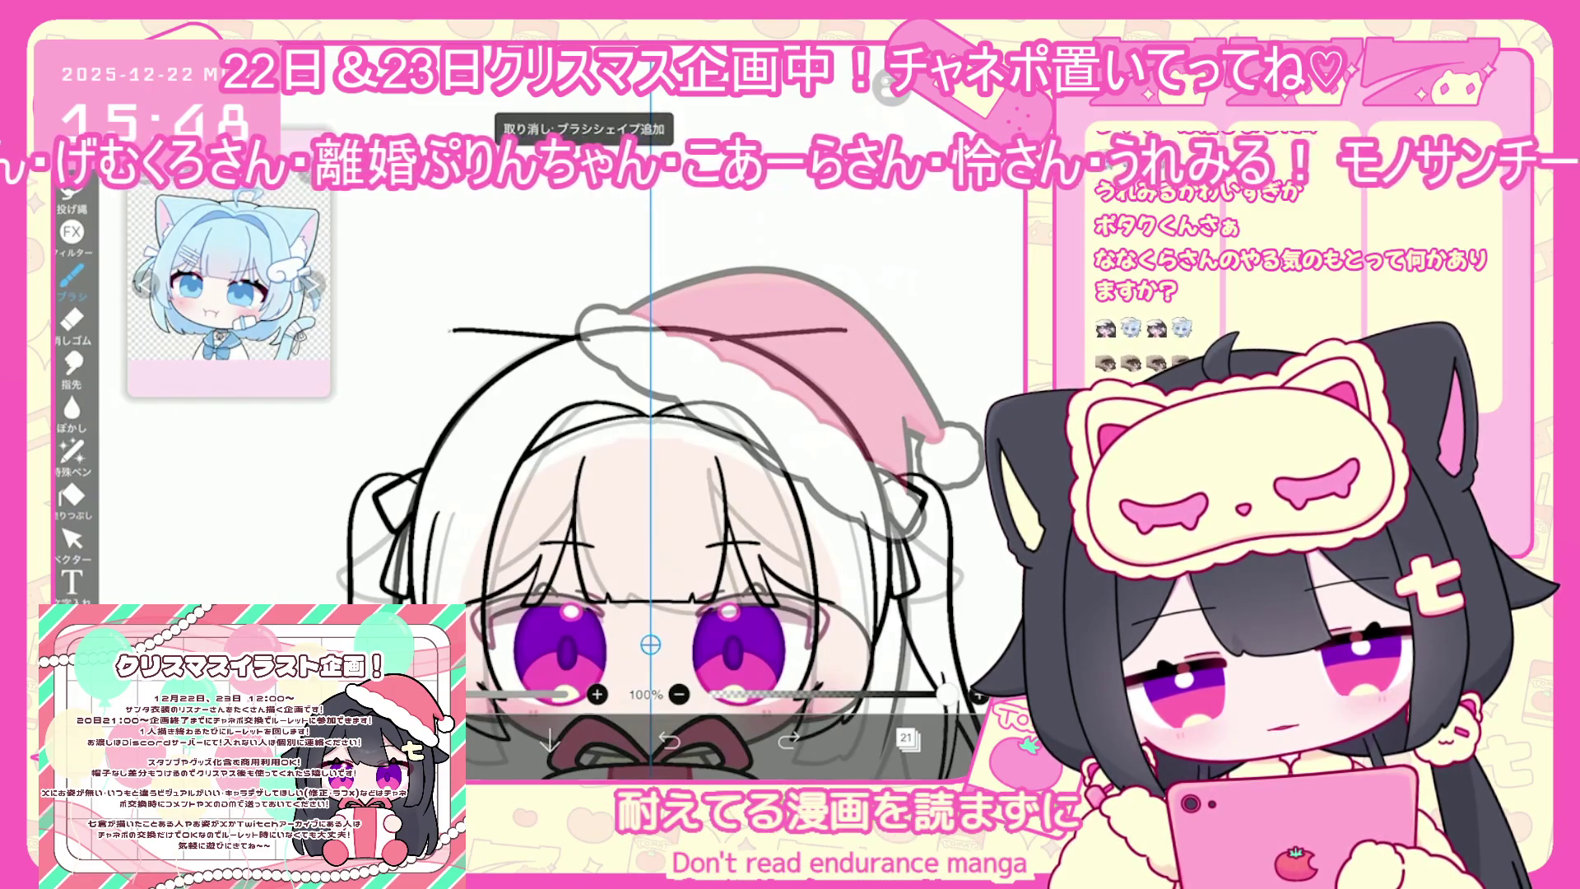
Try further mirrored ear strokes, then undo the last few brush strokes
scroll(593, 395, up, 2)
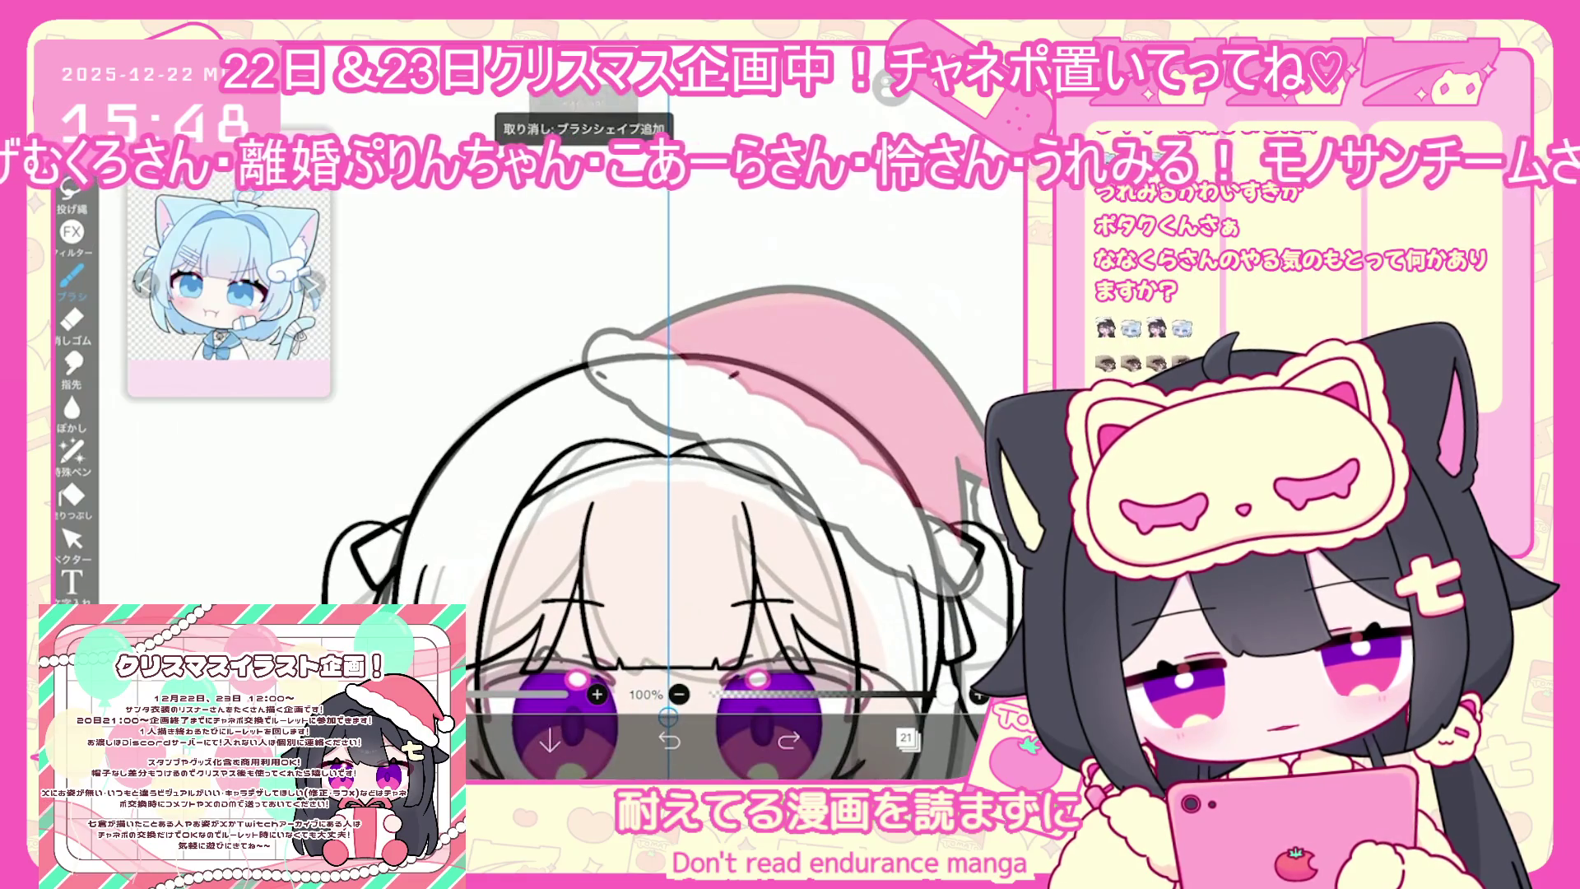
mouse_move(449, 325)
mouse_down()
mouse_move(395, 345)
mouse_move(387, 522)
mouse_up()
click(669, 739)
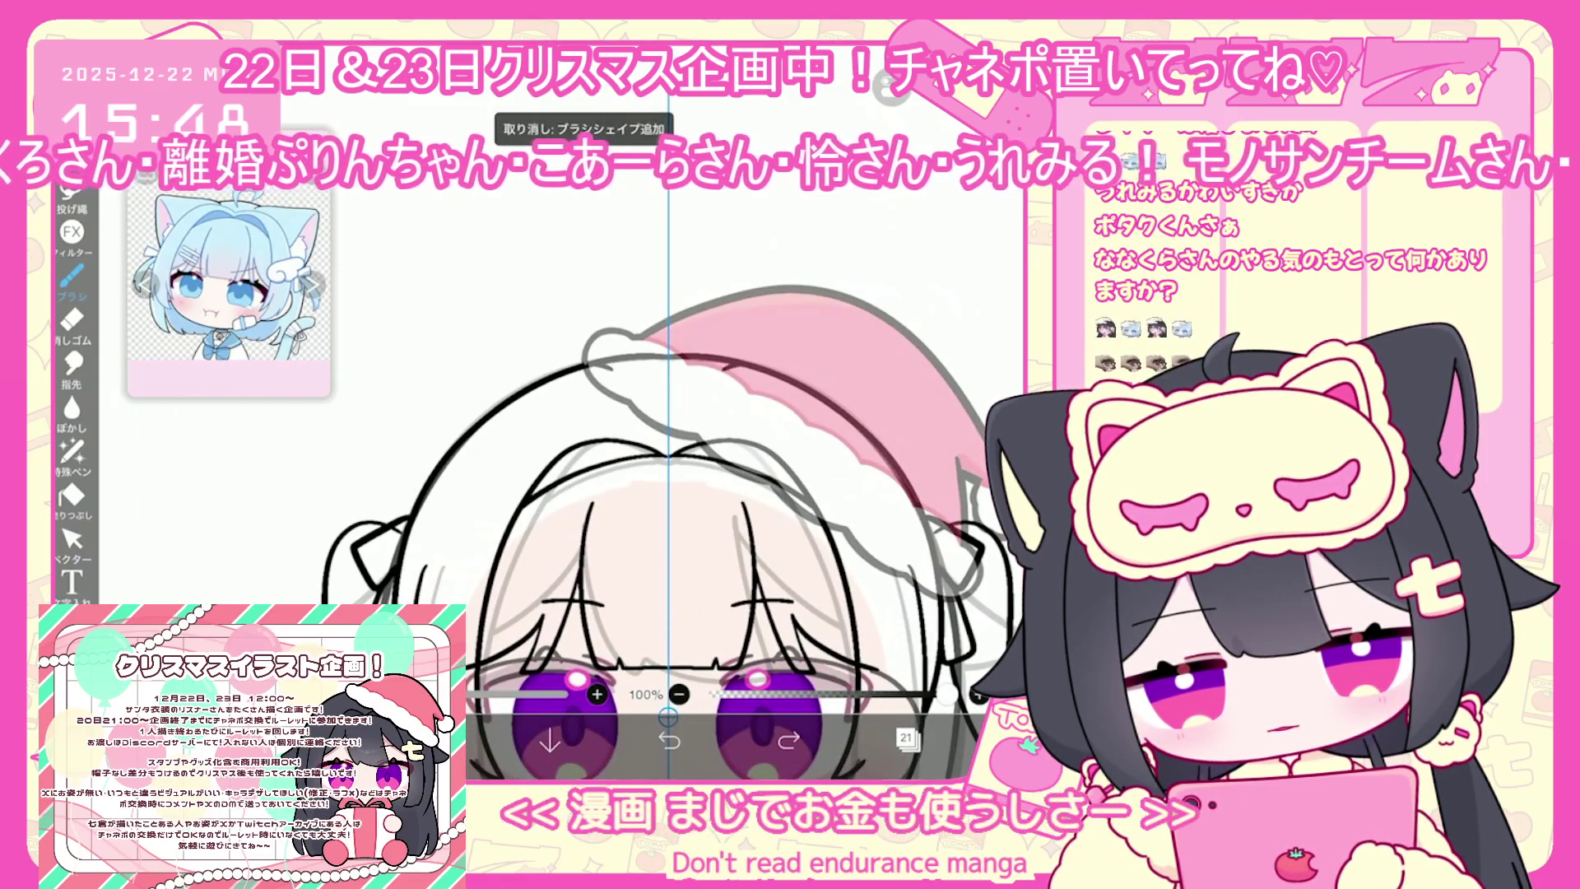
drag(585, 361, 387, 449)
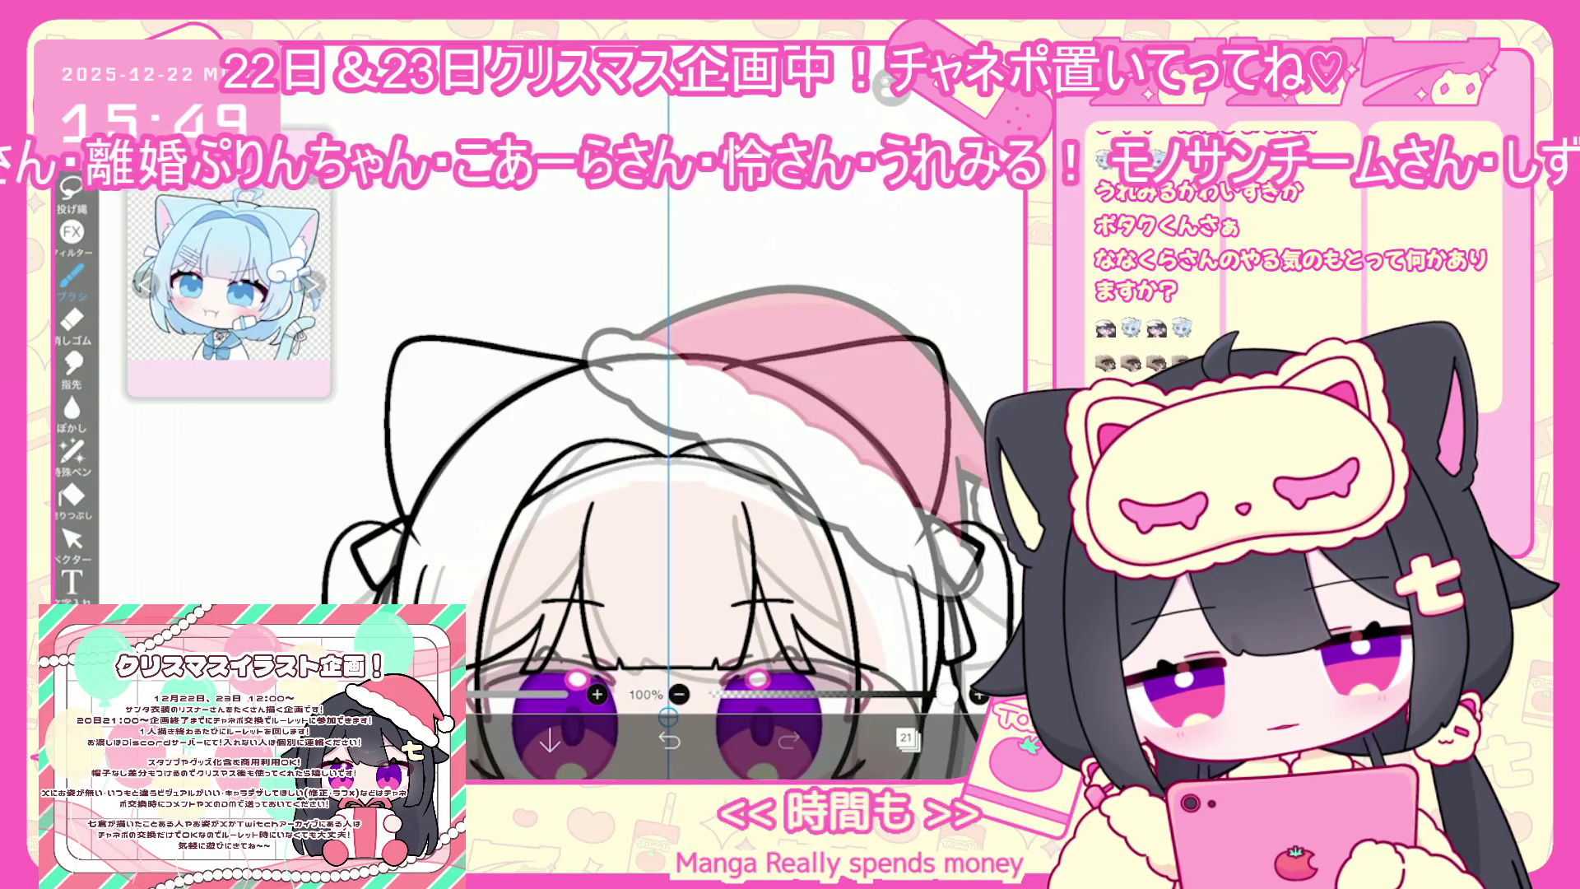
key(ctrl+z)
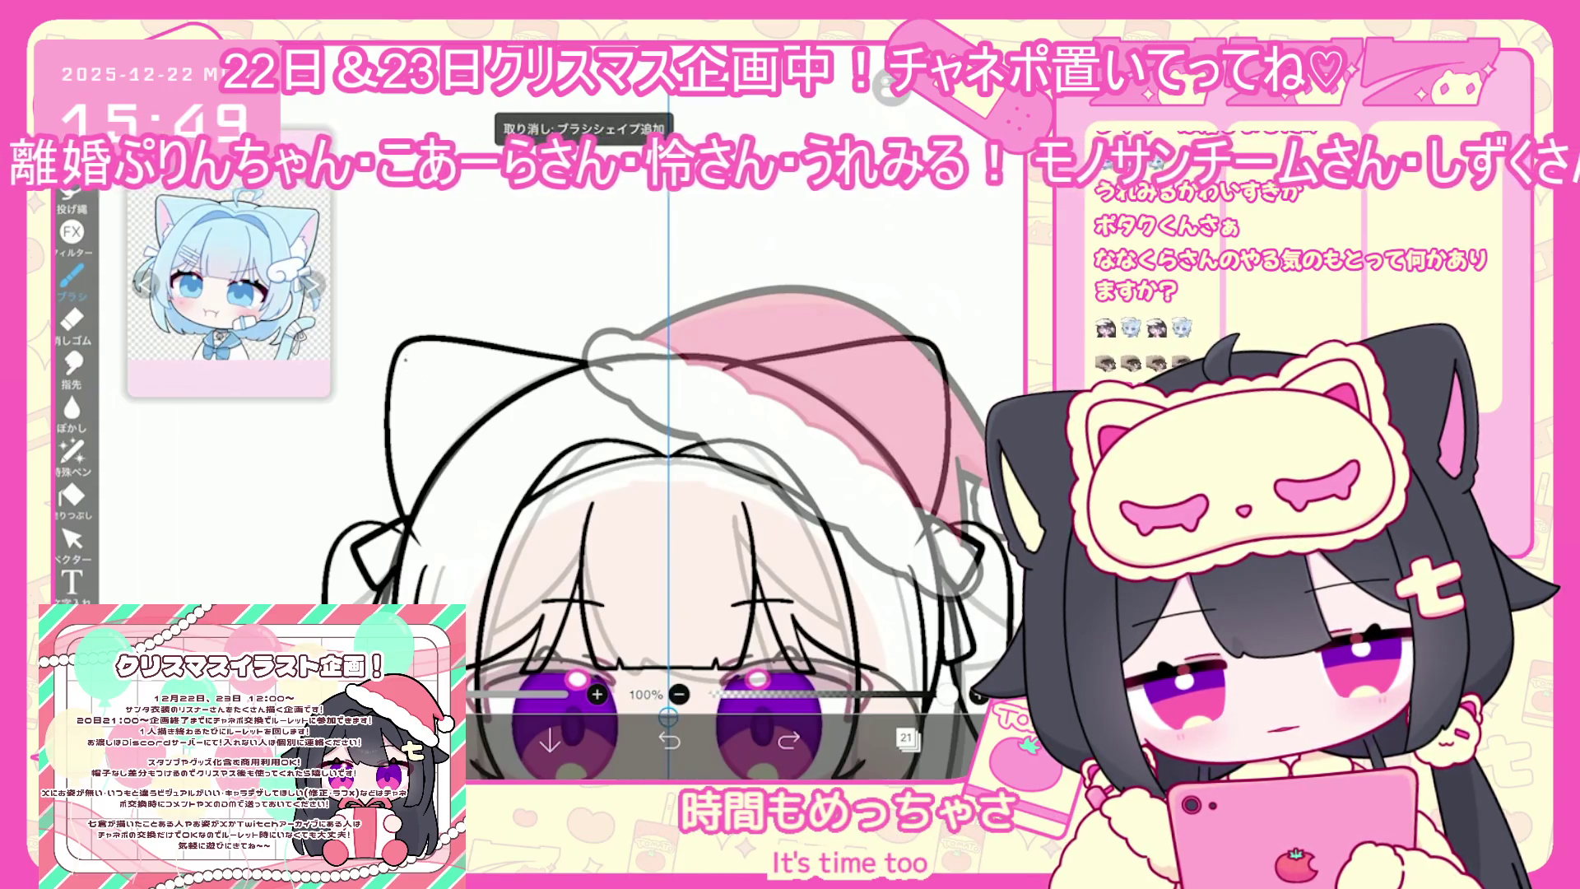
scroll(666, 494, down, 3)
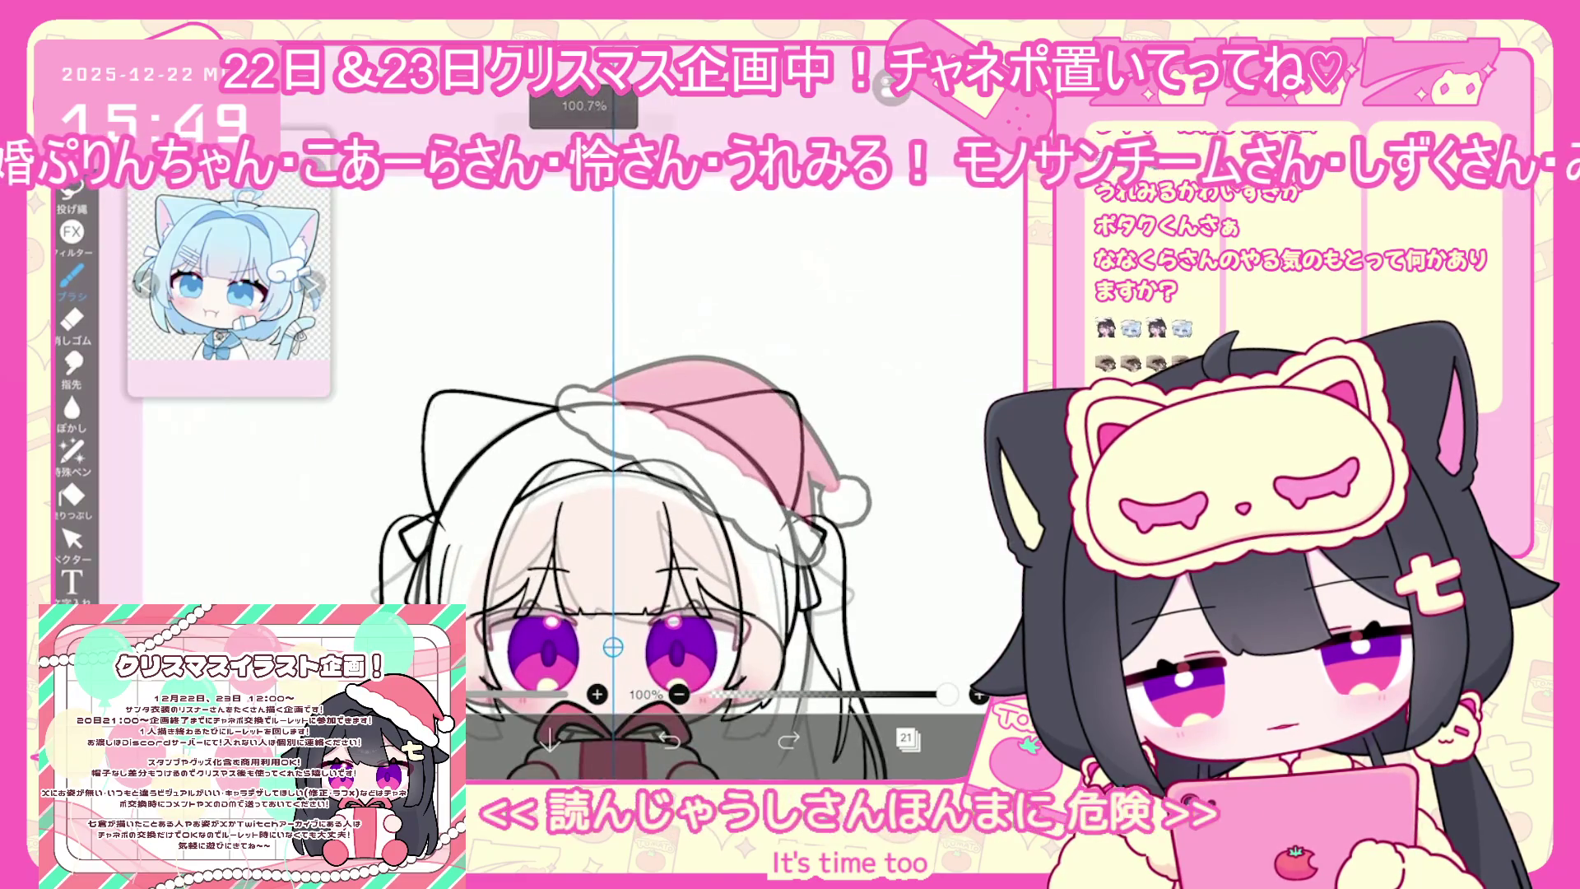
scroll(666, 493, up, 2)
key(ctrl+z)
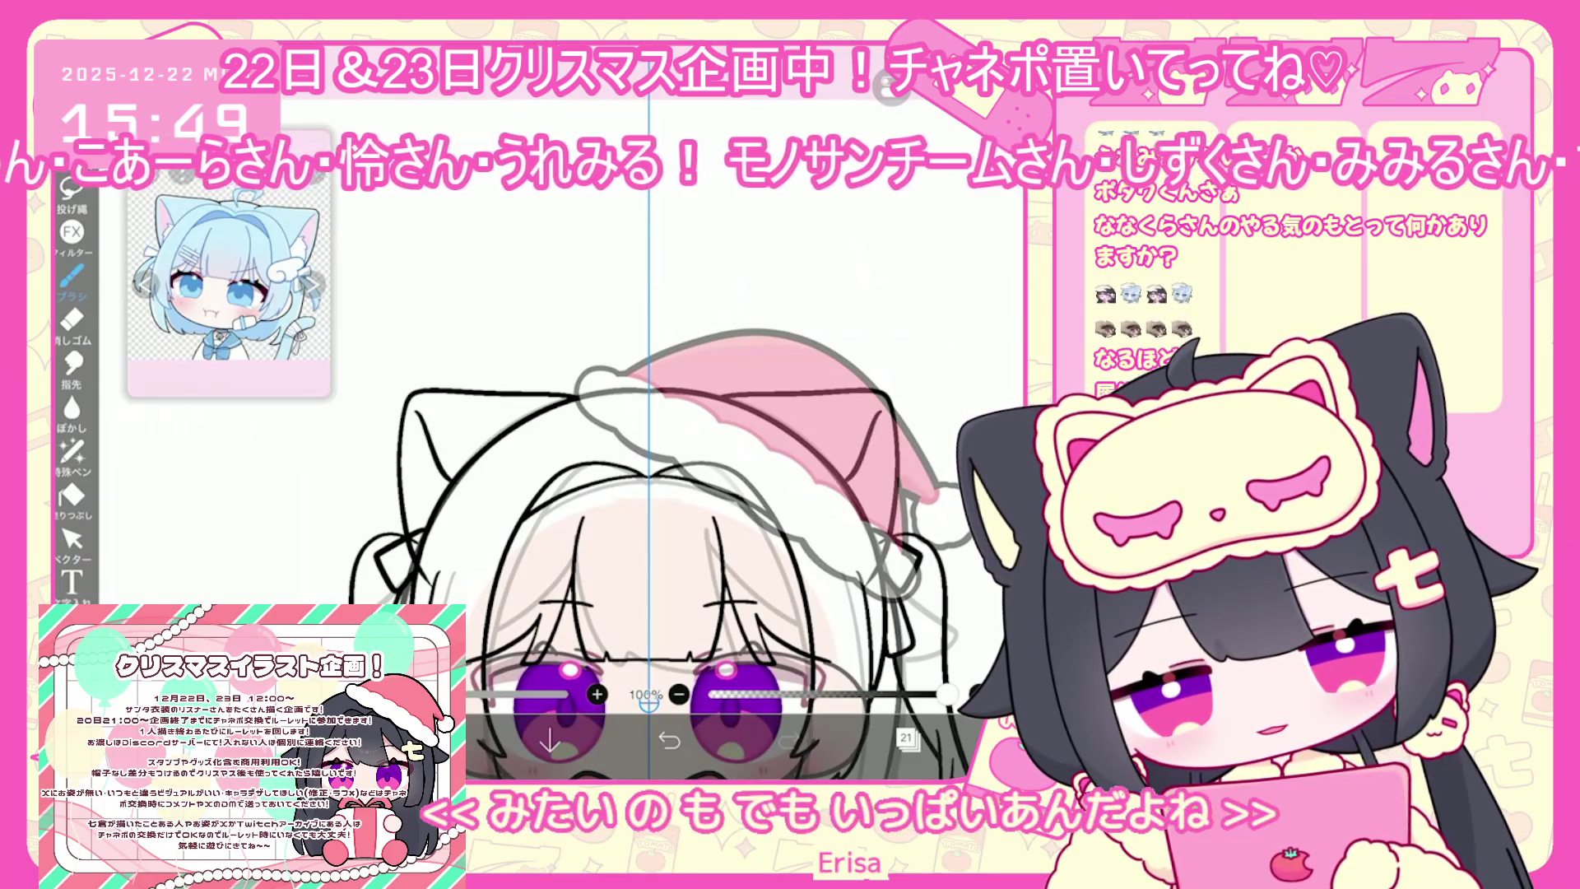
click(669, 739)
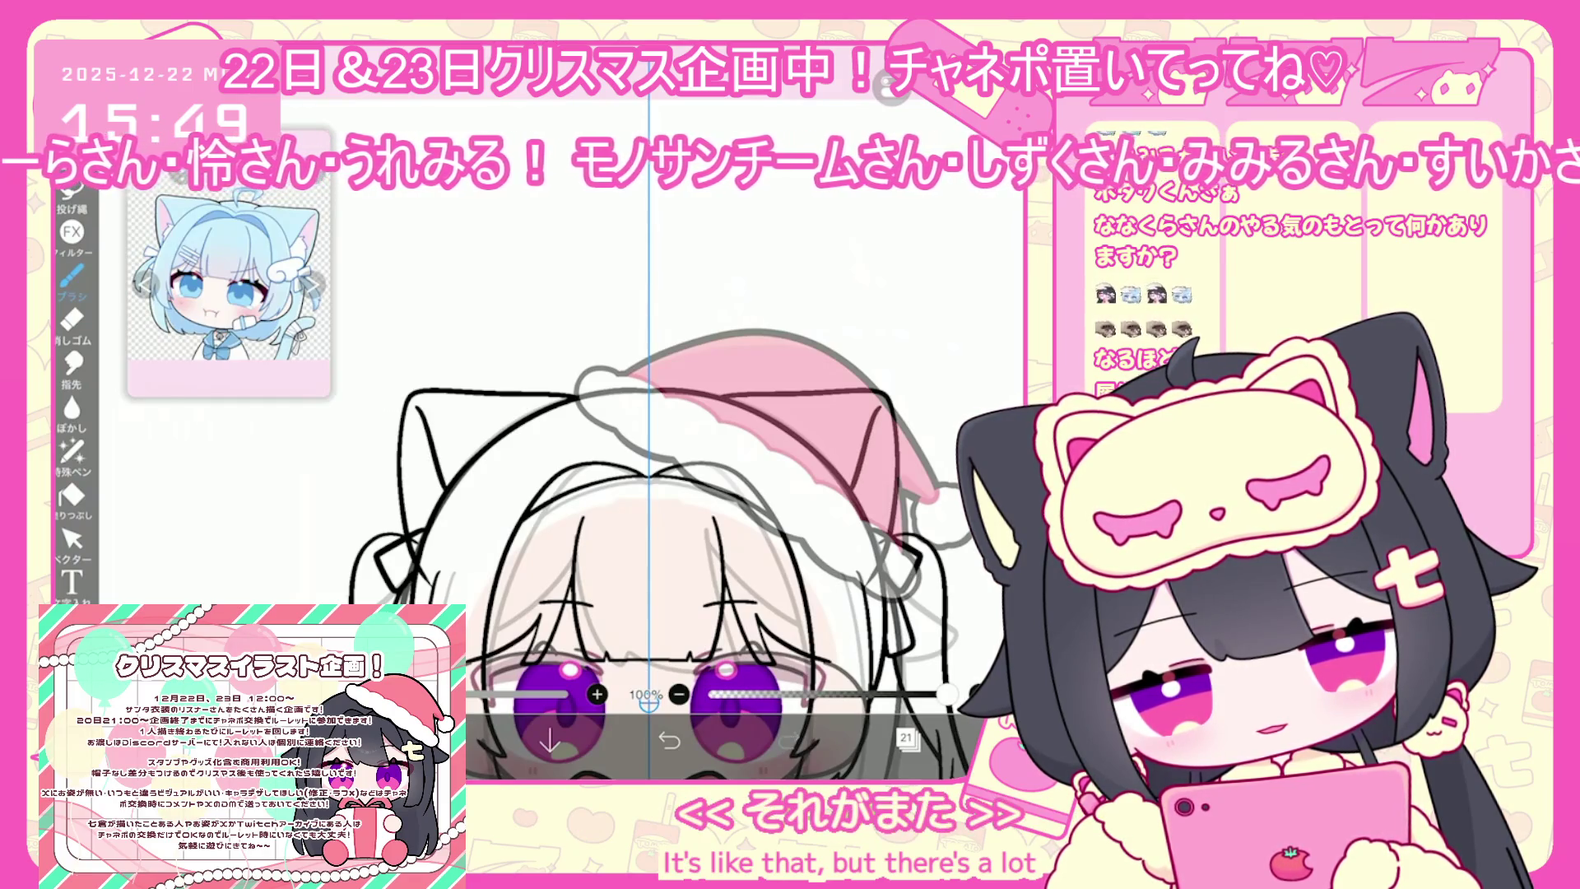
click(669, 739)
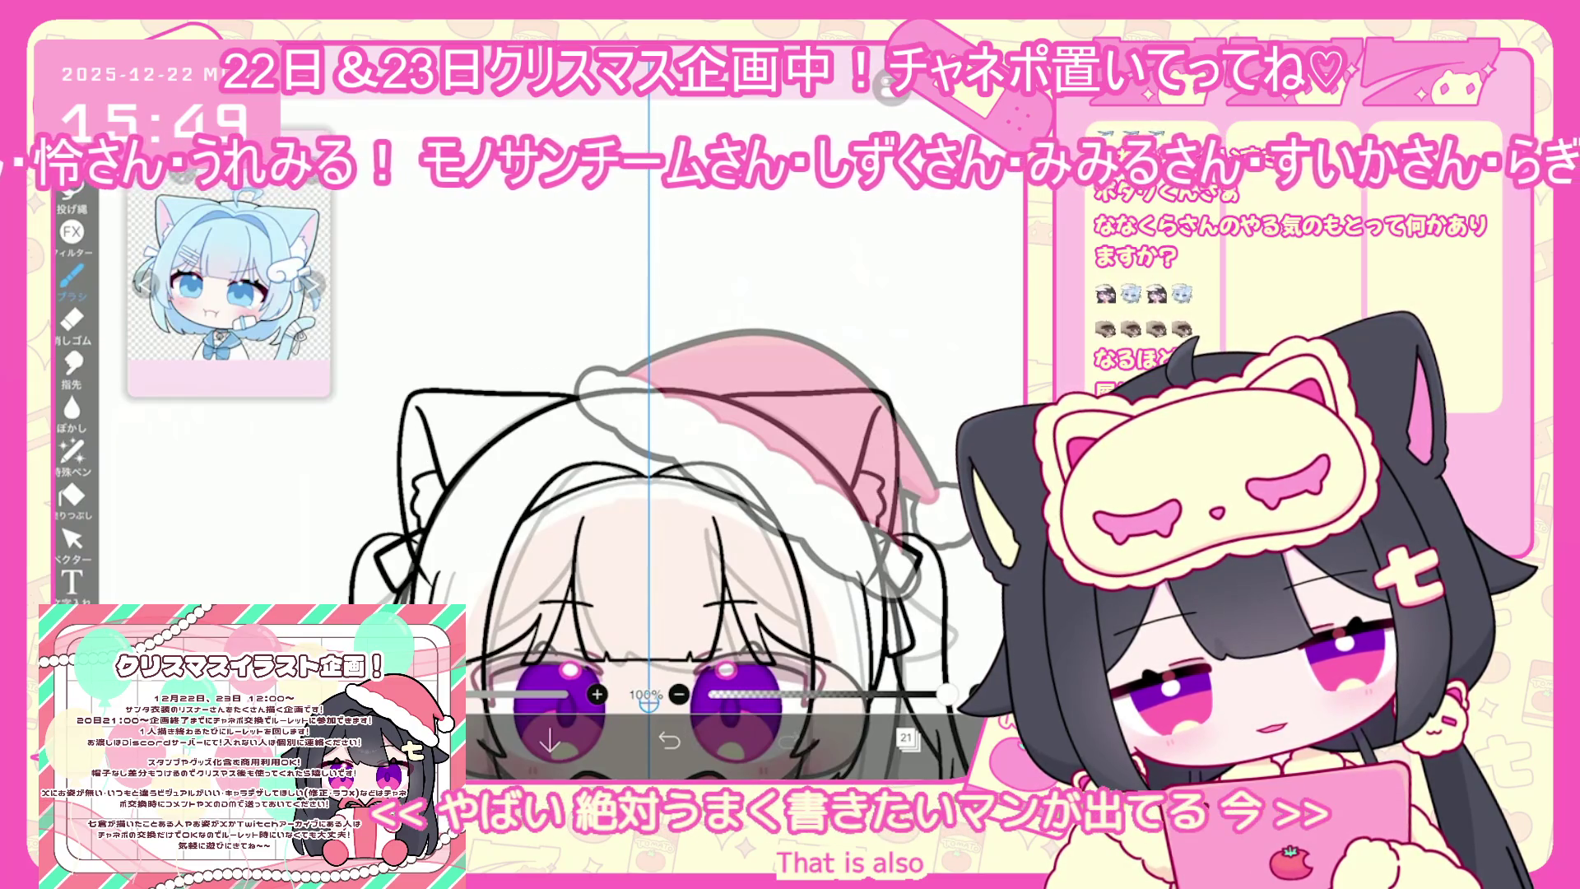
scroll(628, 493, down, 5)
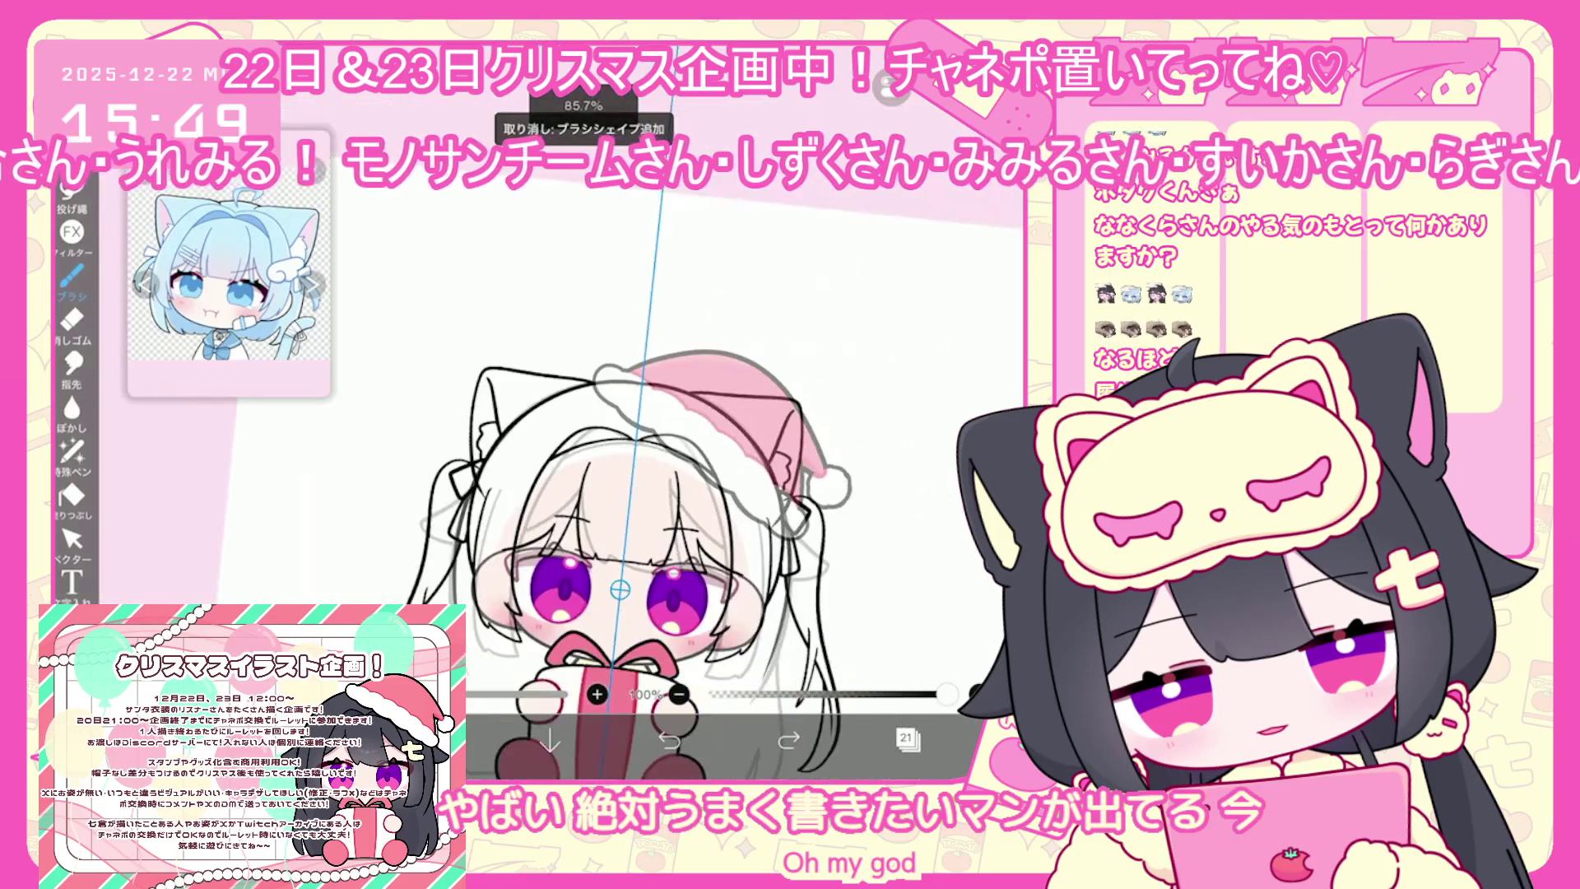
Select the left cat-ear stroke in Vector Select mode and rotate it about -4°
click(72, 539)
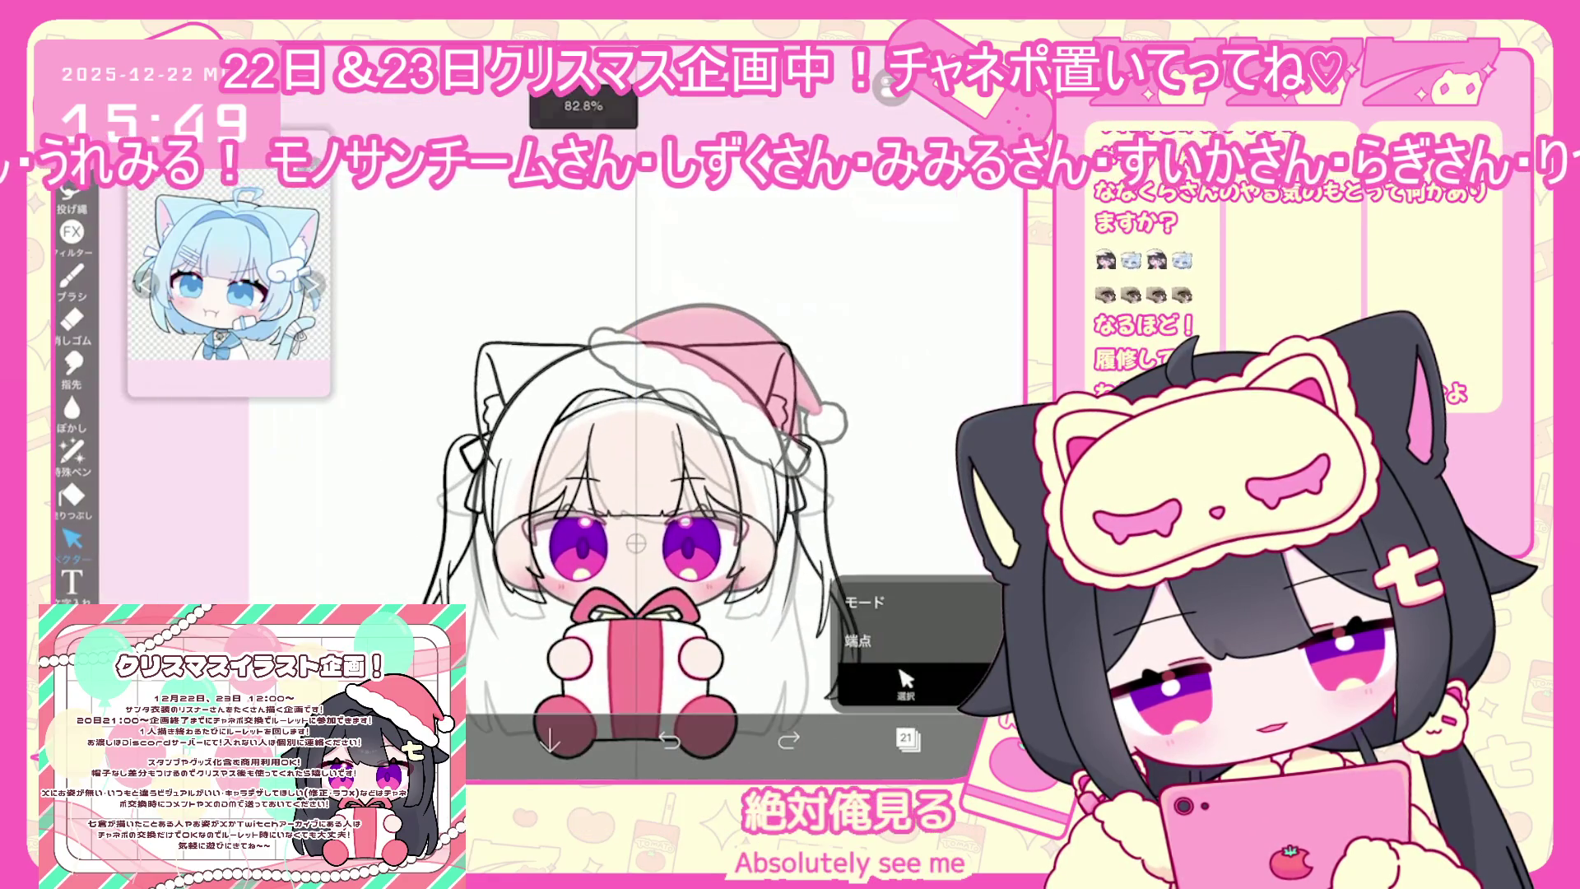
scroll(628, 514, up, 3)
scroll(634, 511, up, 2)
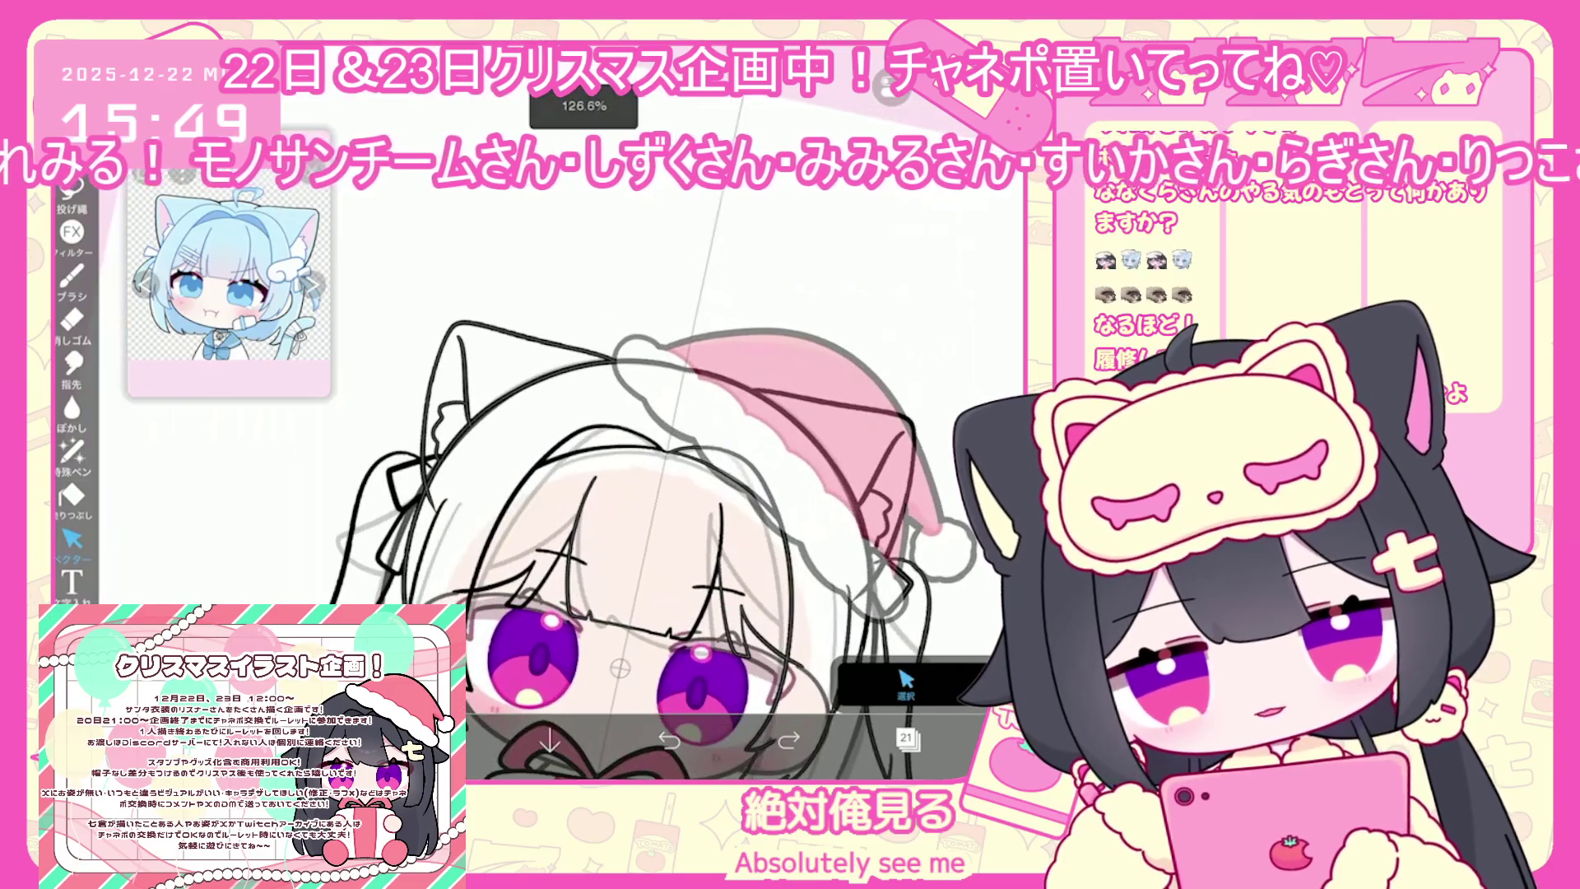
click(445, 368)
click(445, 371)
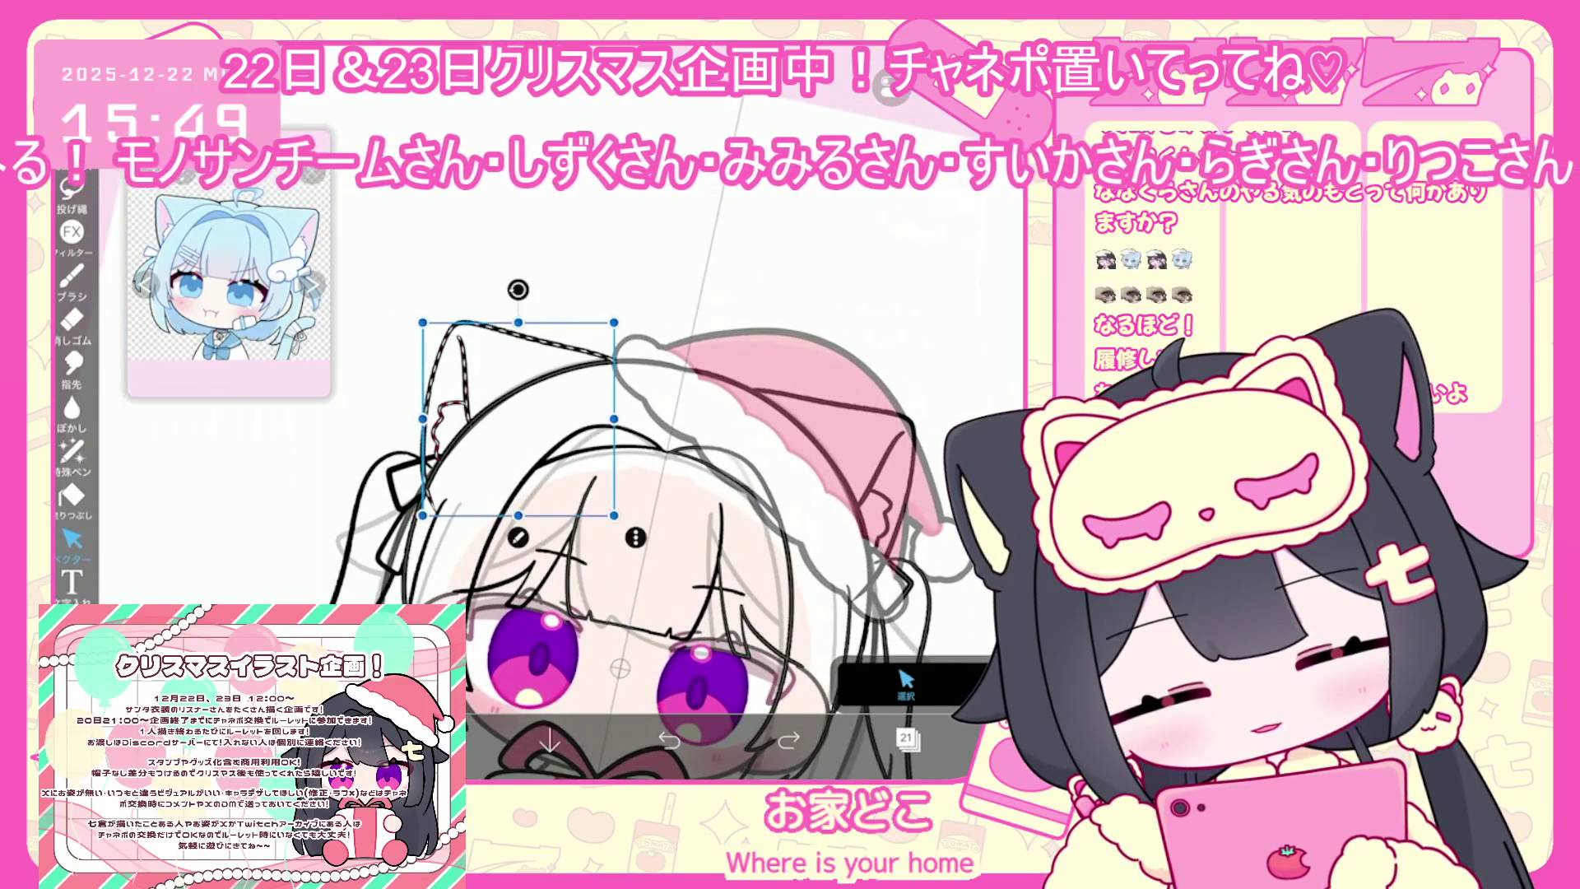
key(Escape)
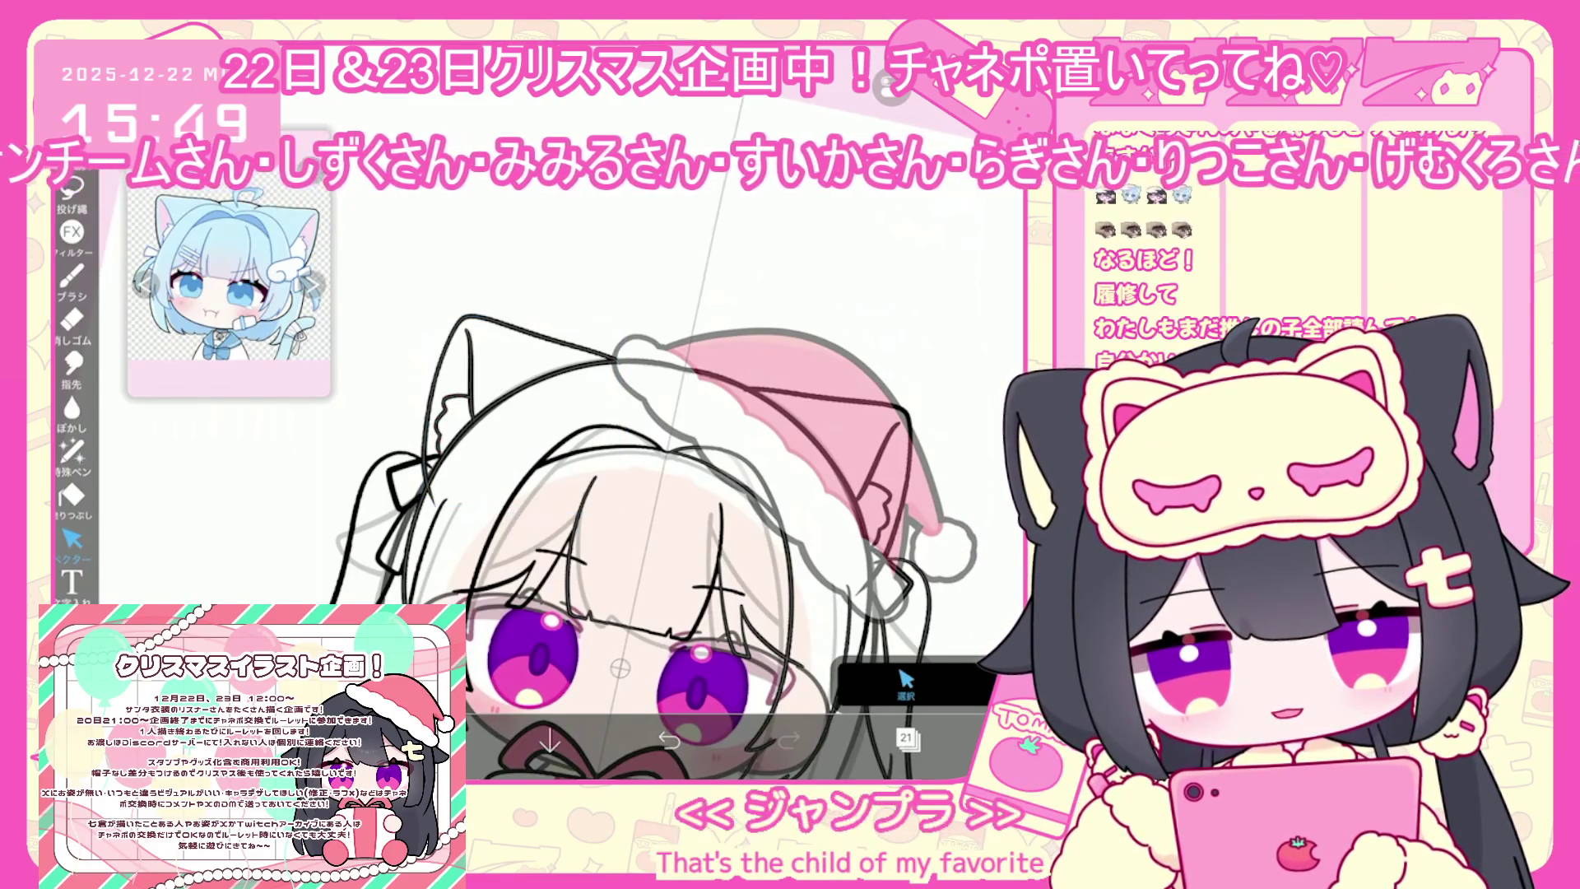
scroll(630, 536, up, 2)
click(437, 370)
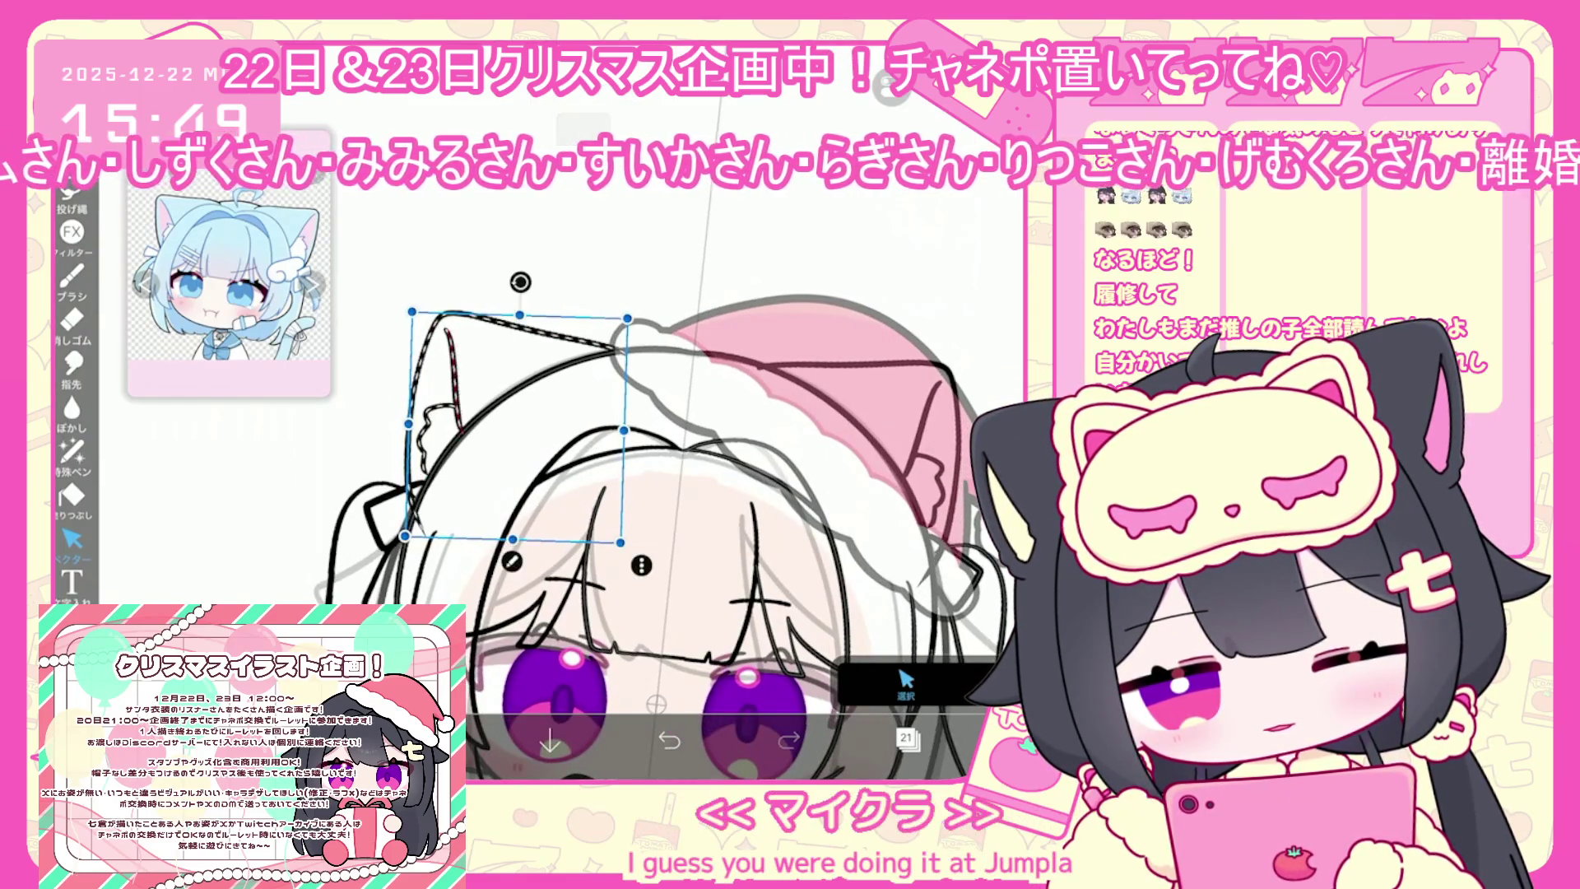
click(905, 683)
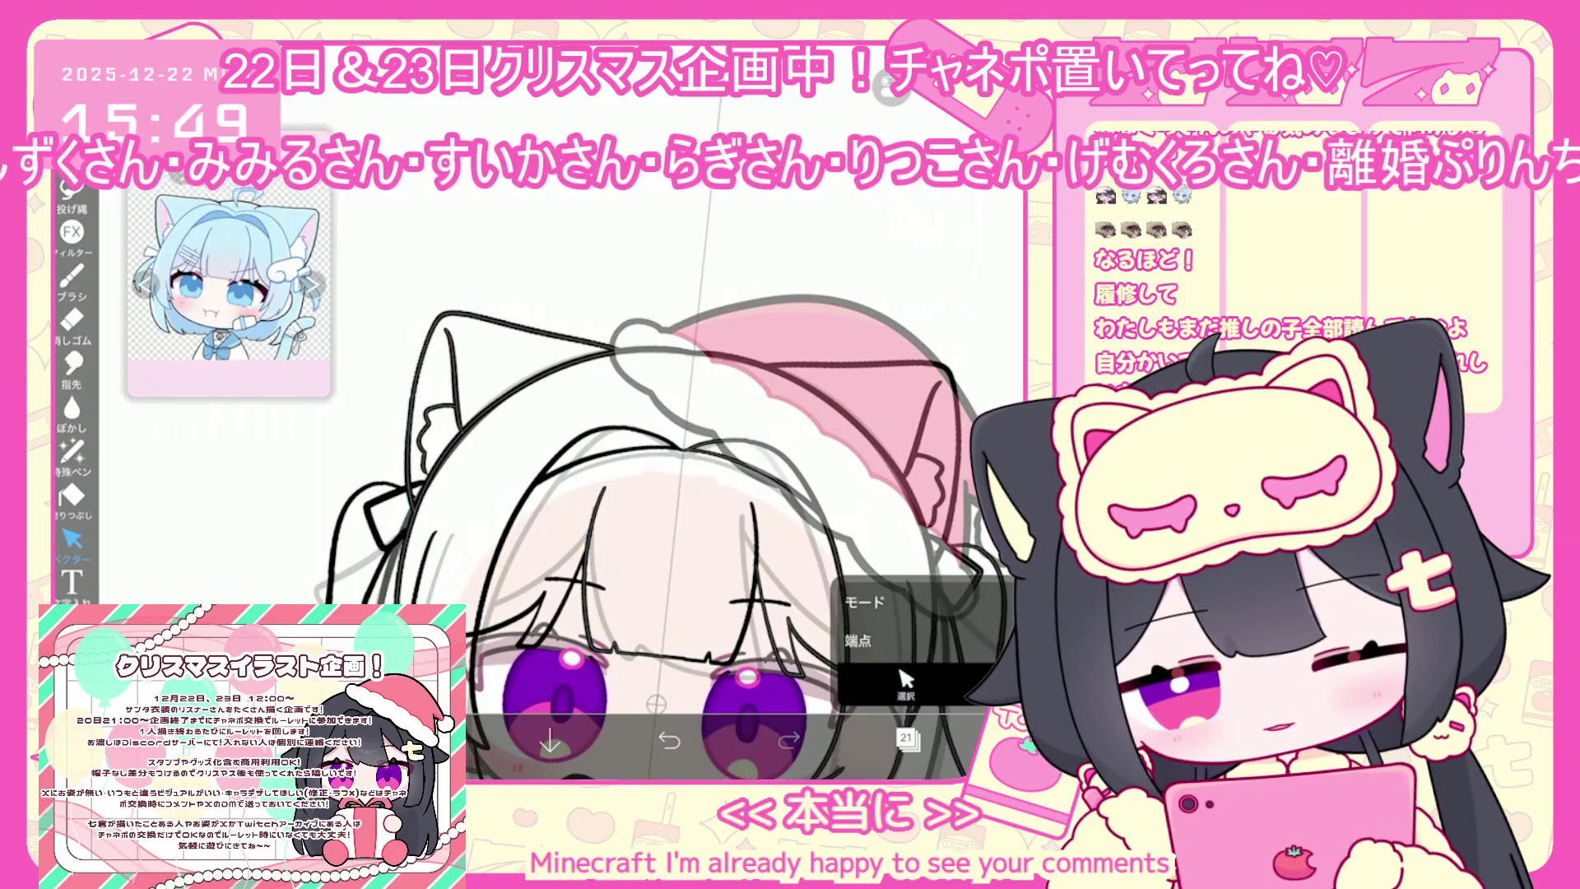
Undo the last two brush strokes and the vector eraser change
scroll(650, 510, down, 2)
scroll(650, 510, up, 2)
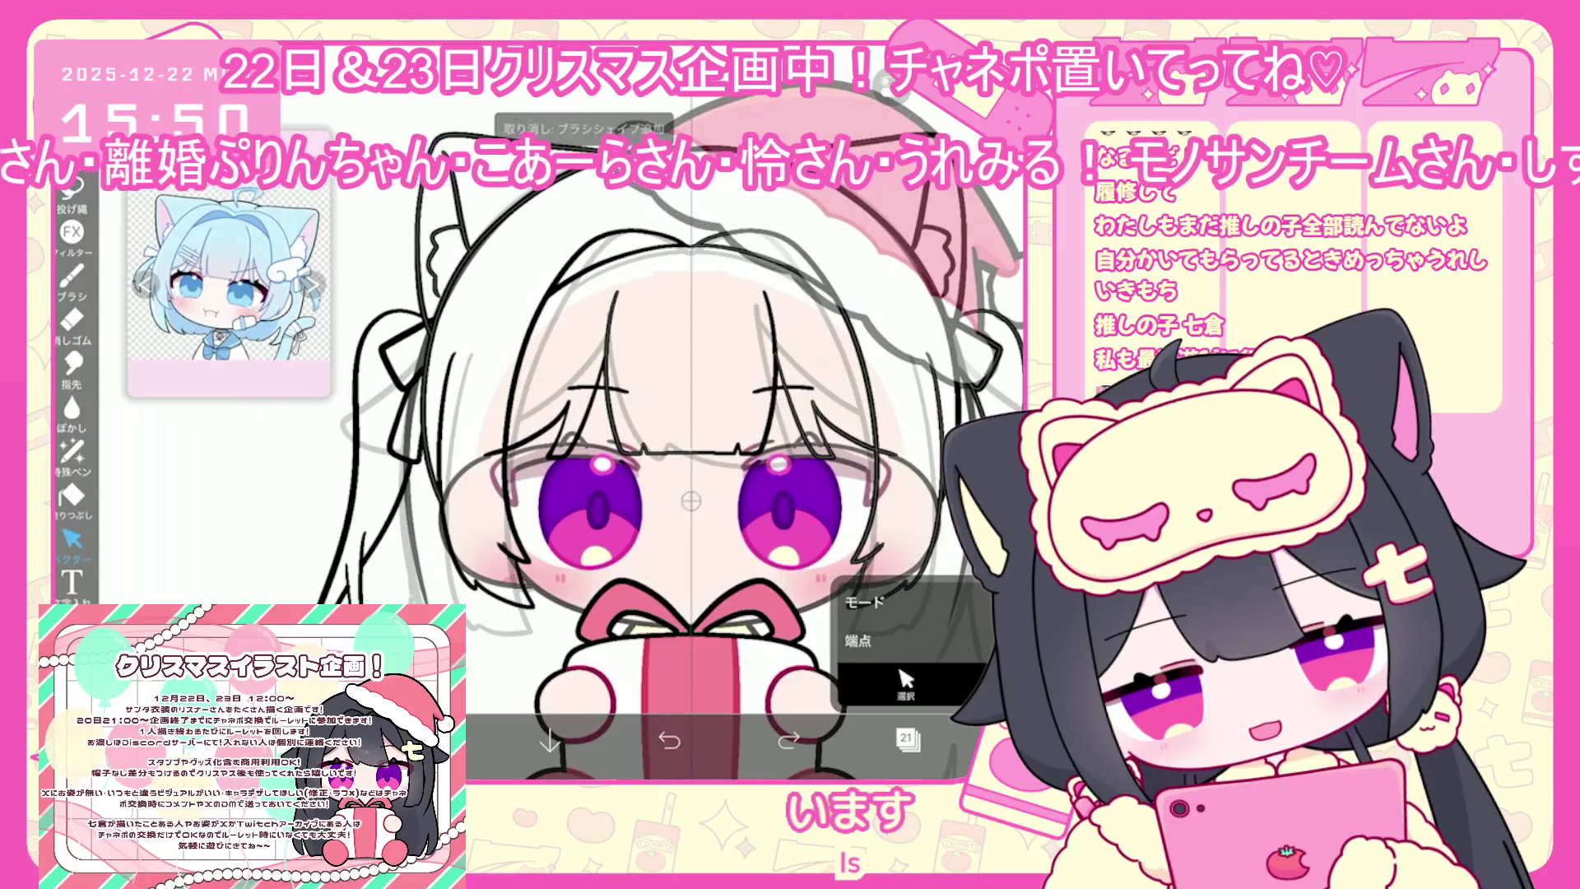
key(ctrl+z)
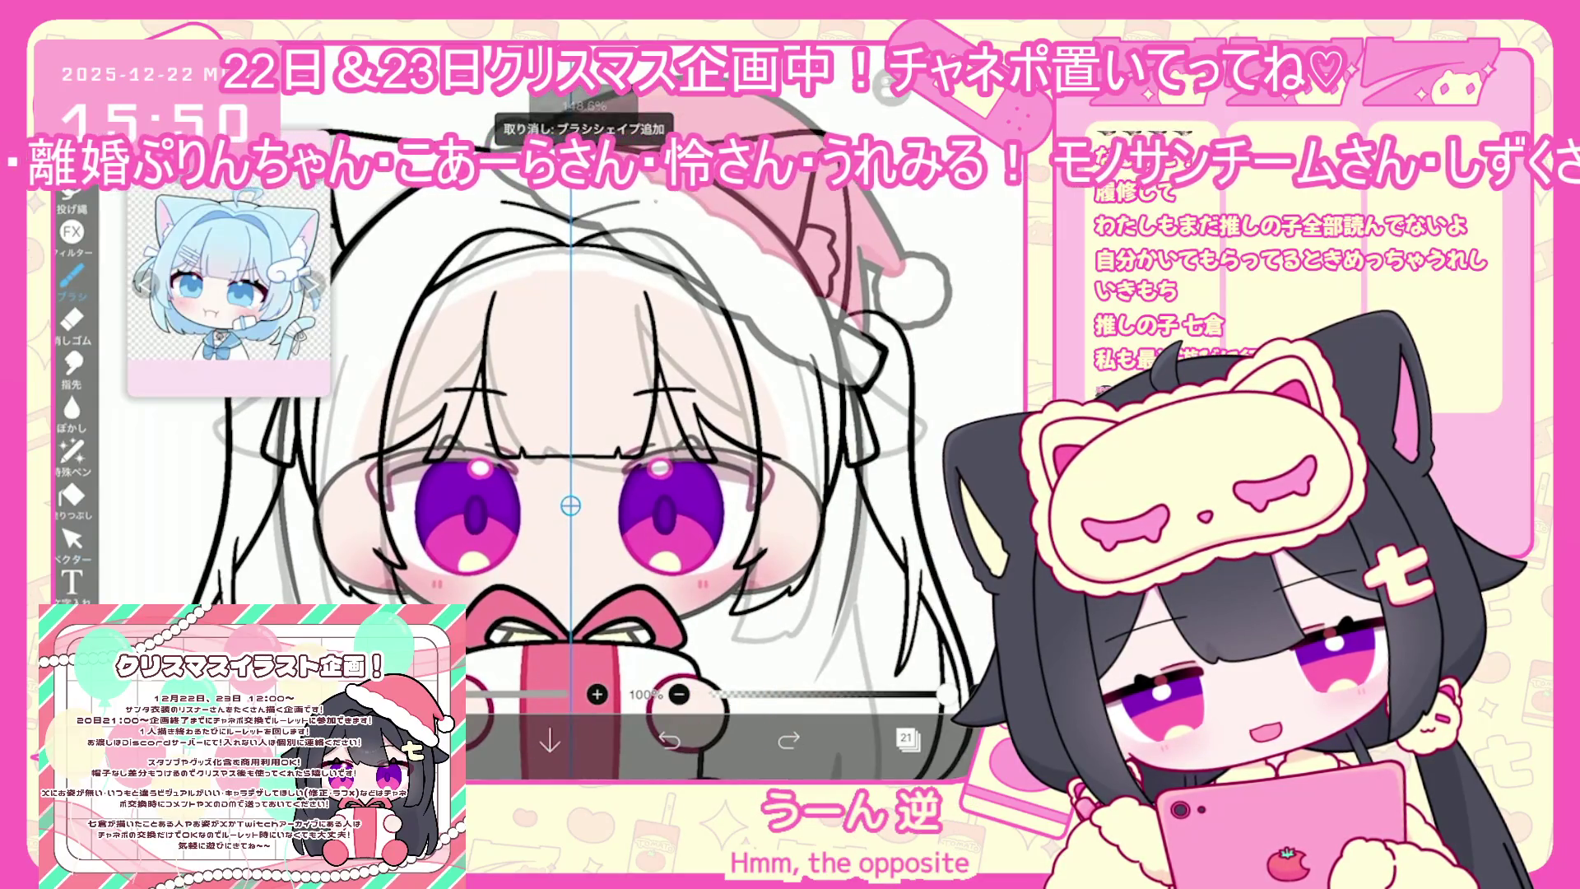
key(ctrl+z)
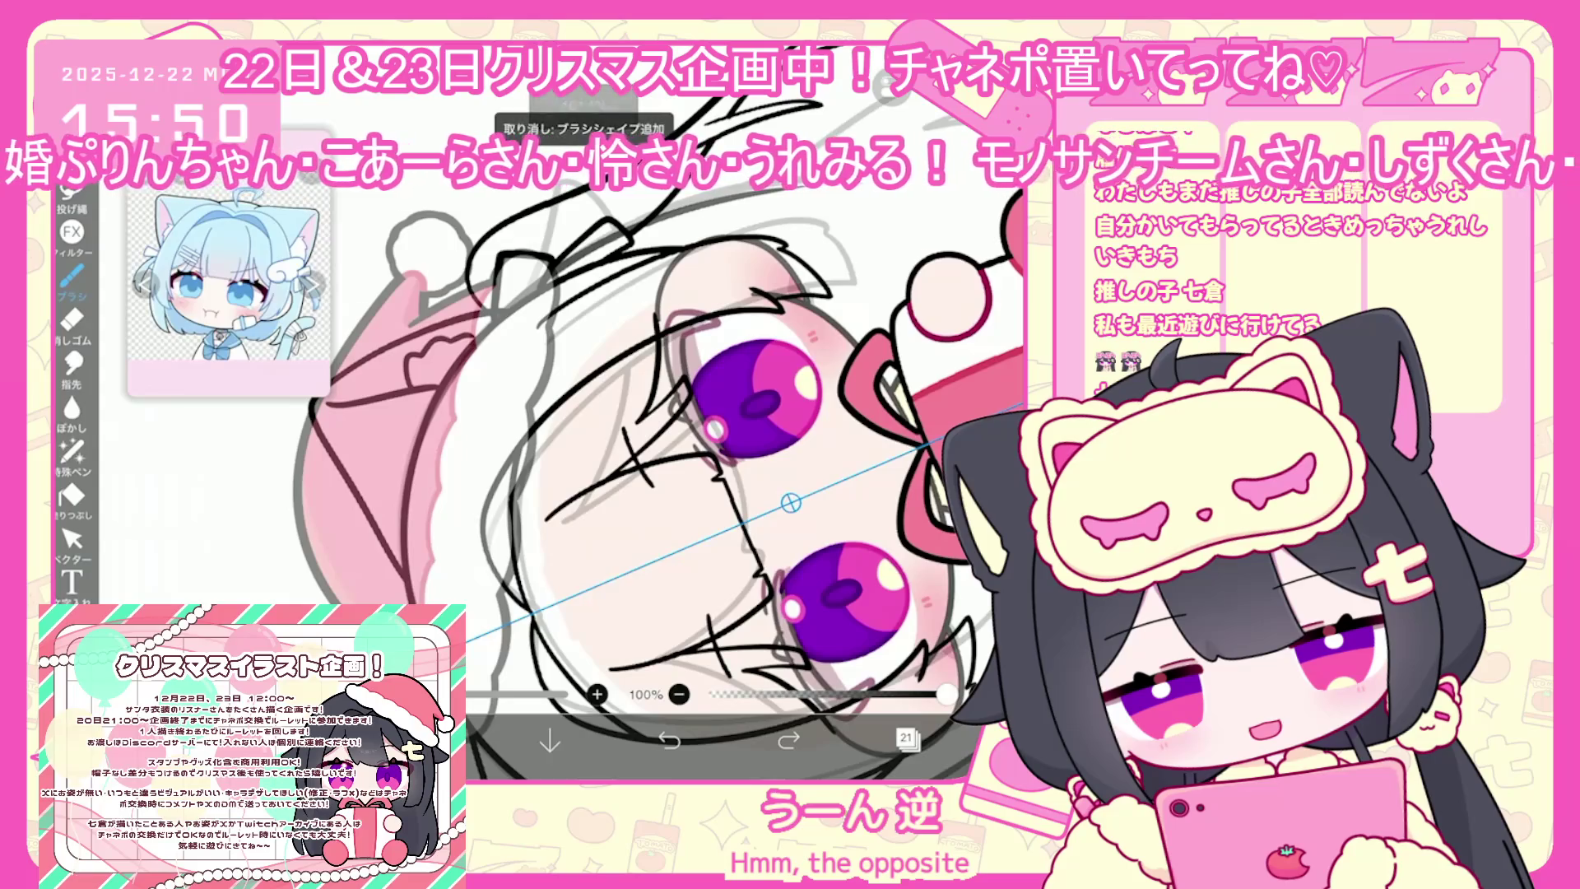
scroll(577, 494, up, 1)
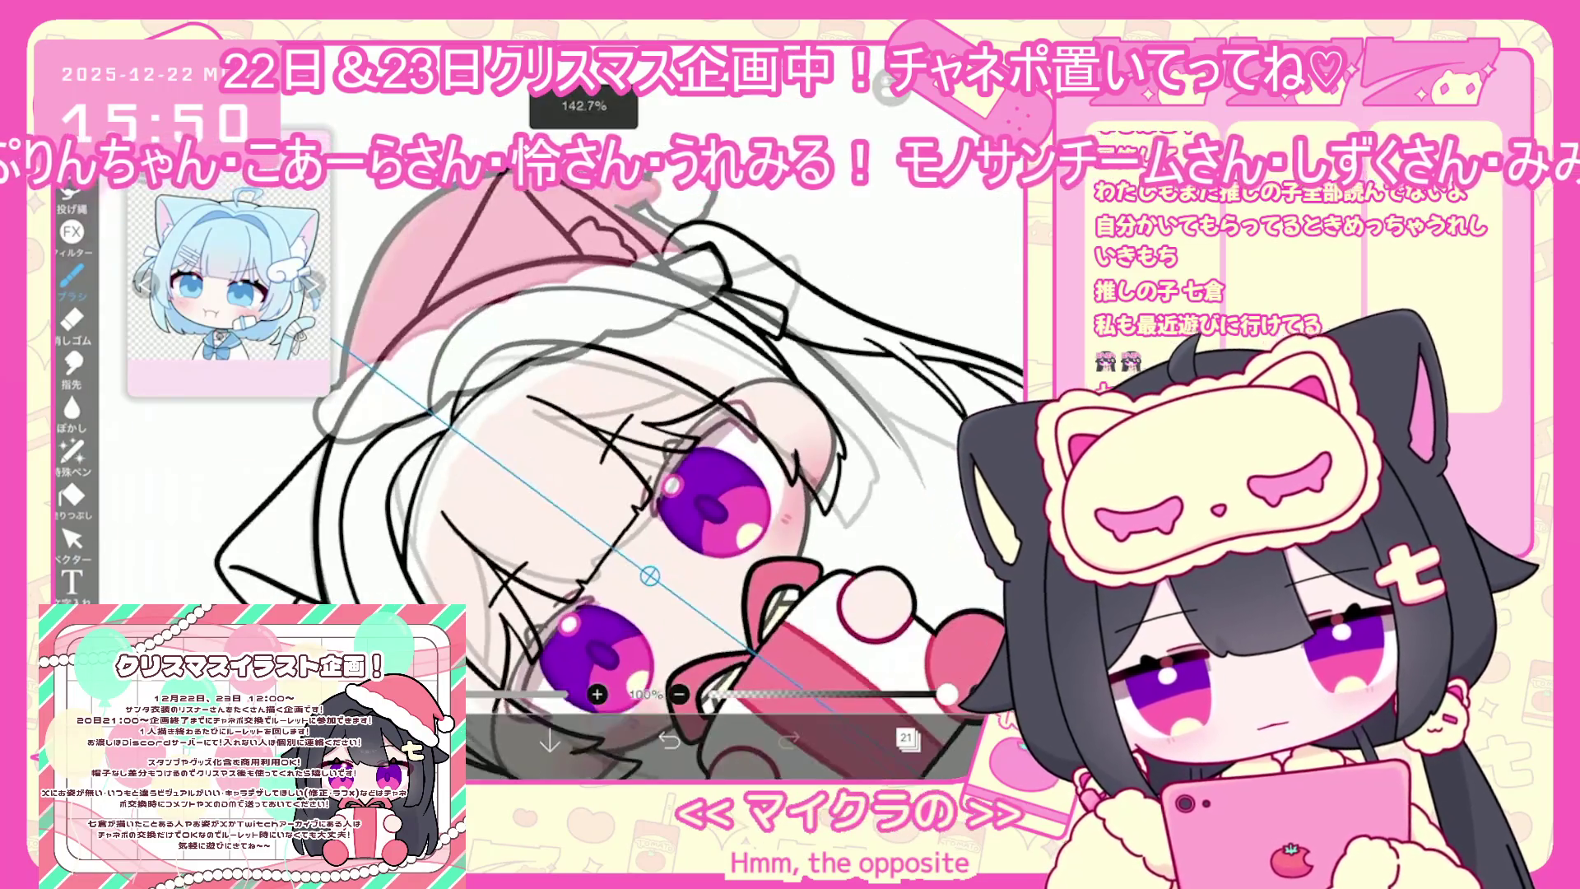
scroll(494, 452, up, 2)
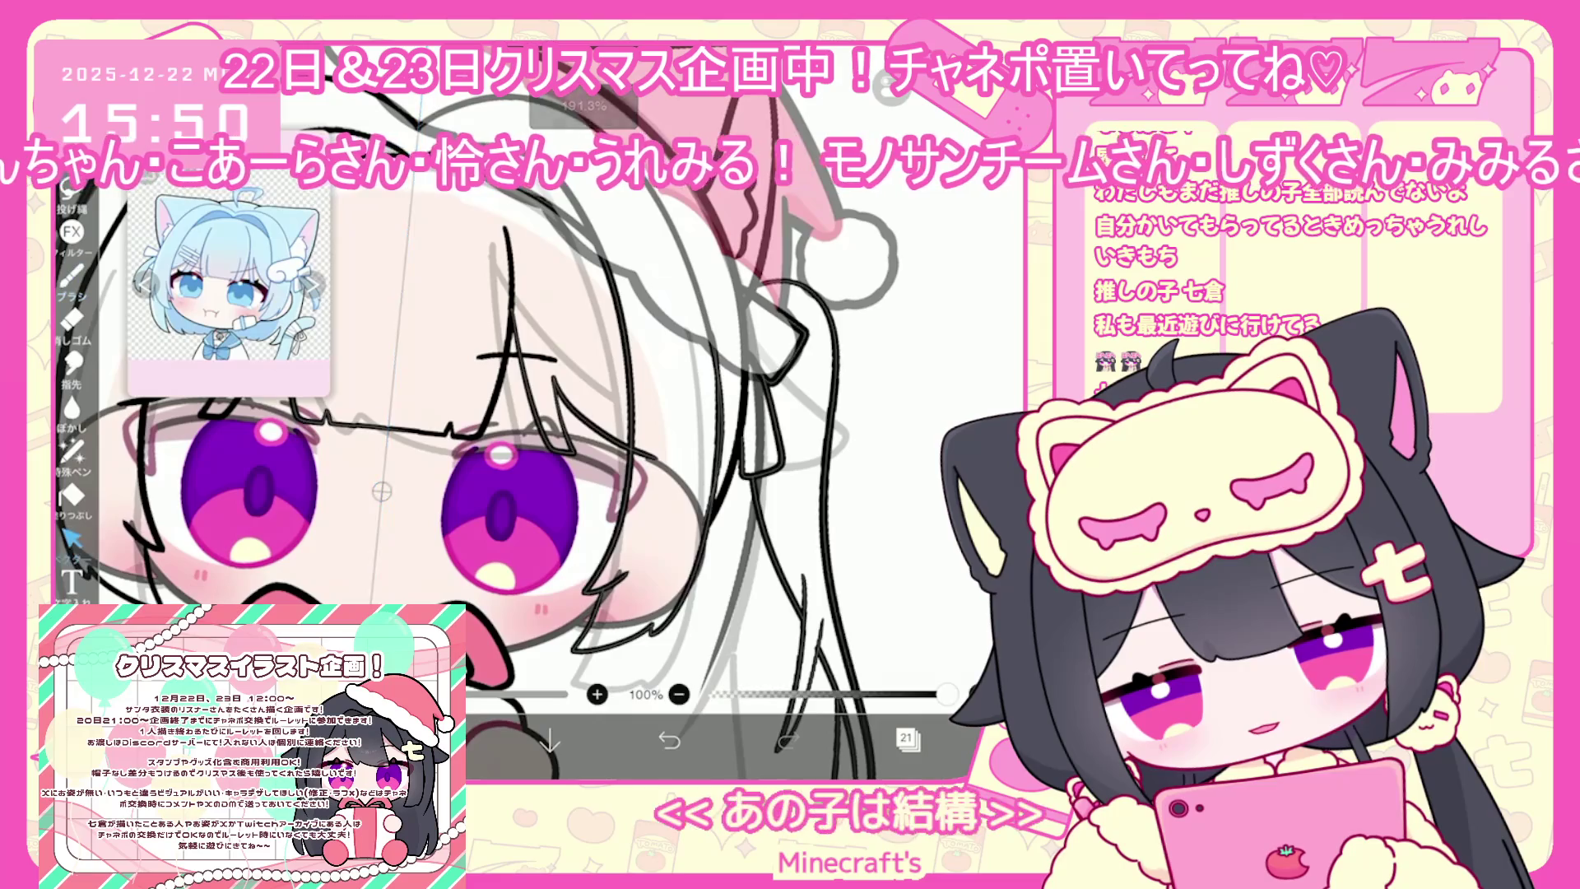
click(72, 539)
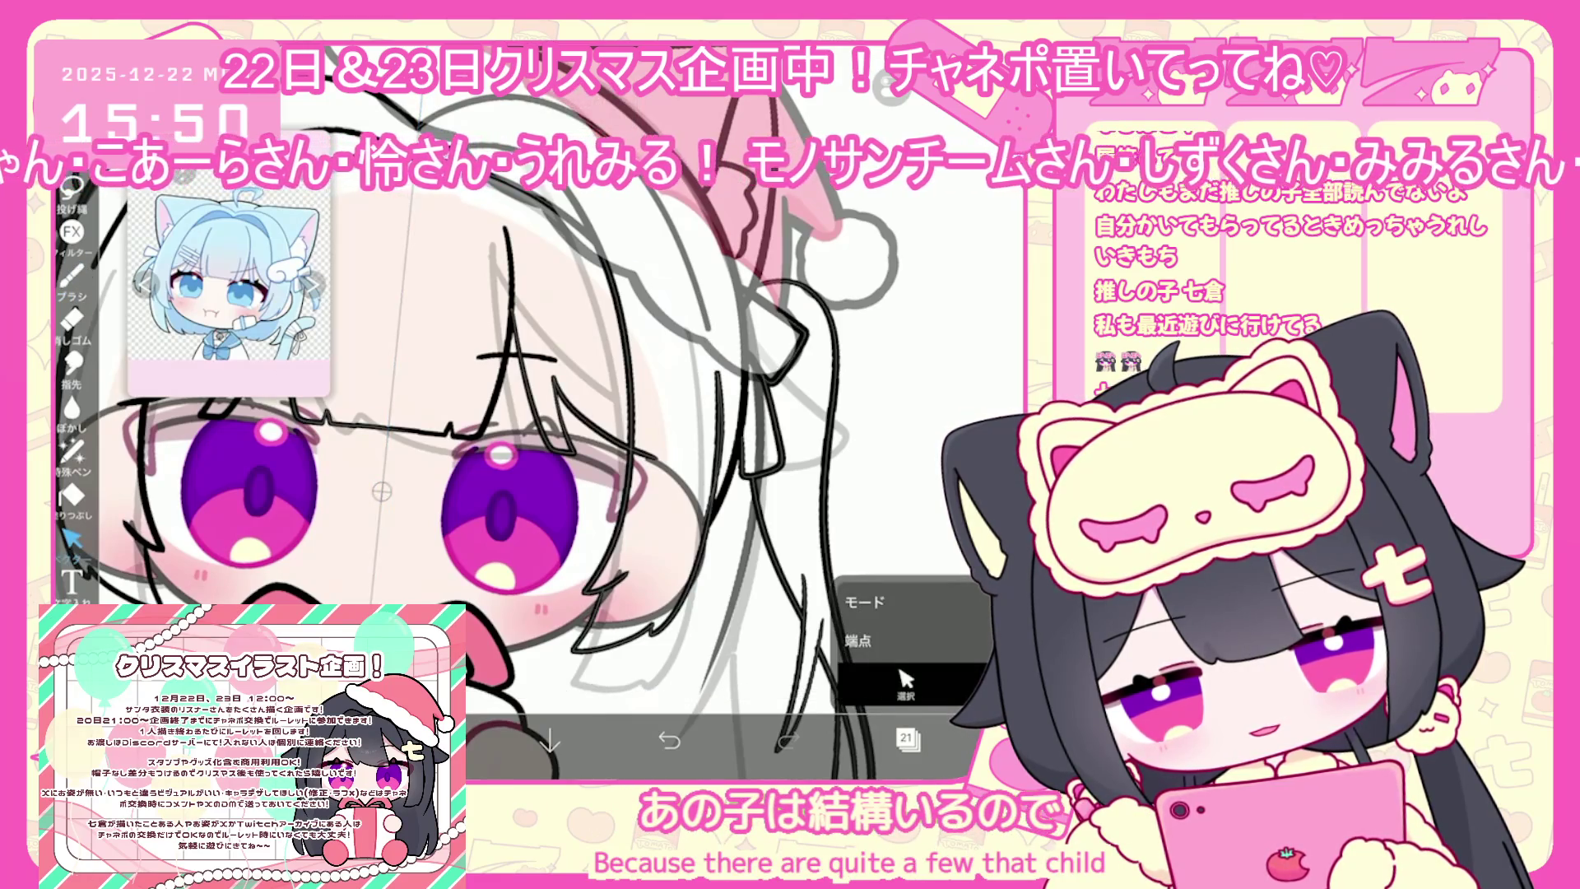
key(ctrl+z)
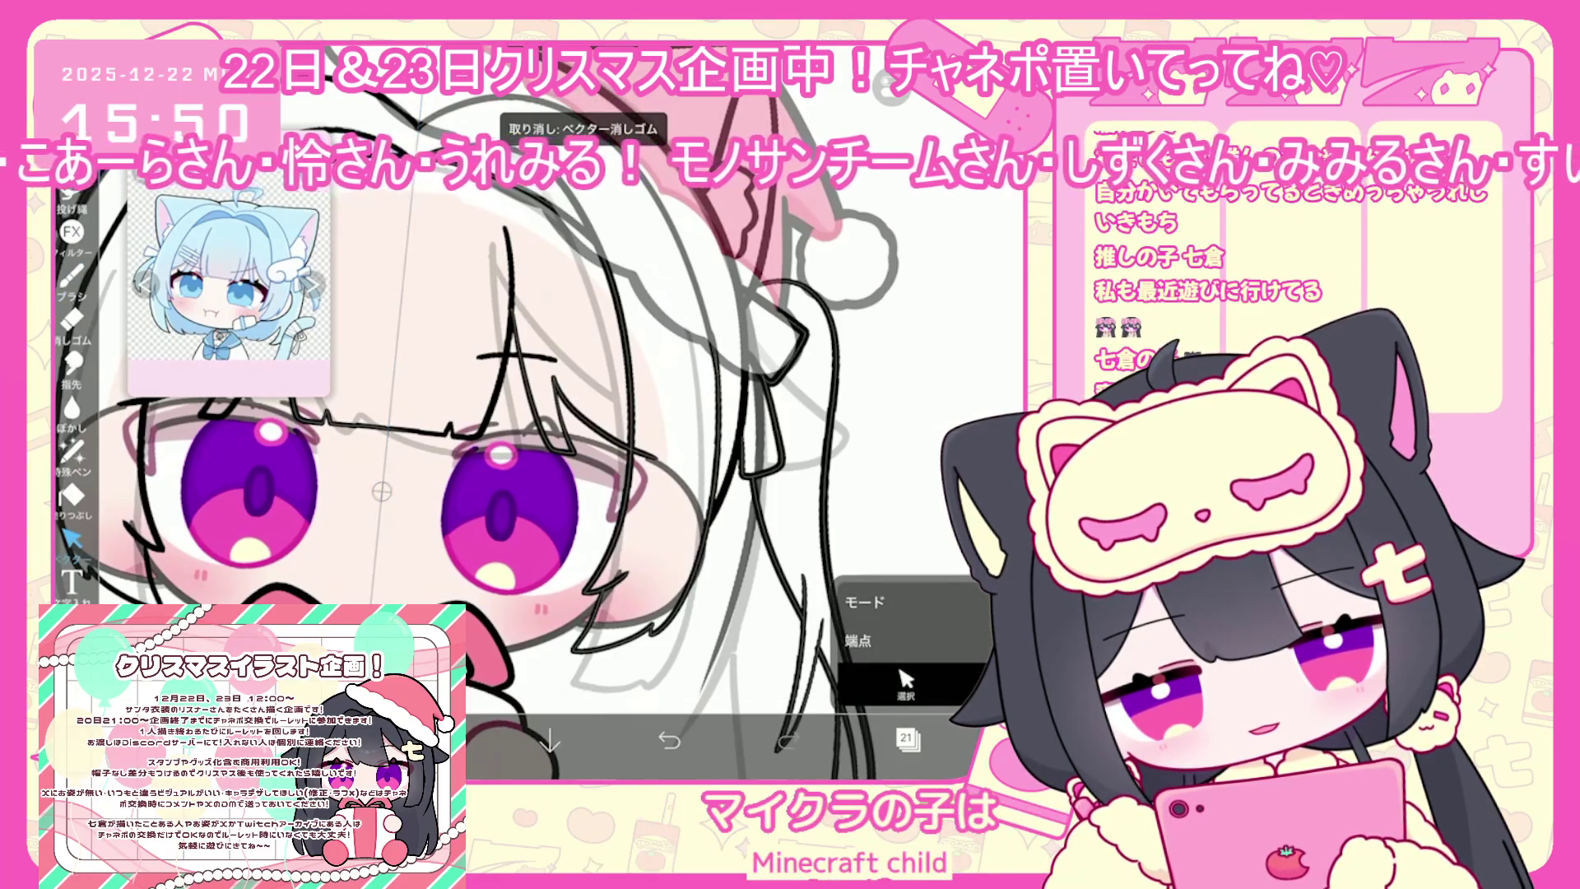
Check the vector editing options, then return to the Brush and show the Layers panel
scroll(741, 371, up, 3)
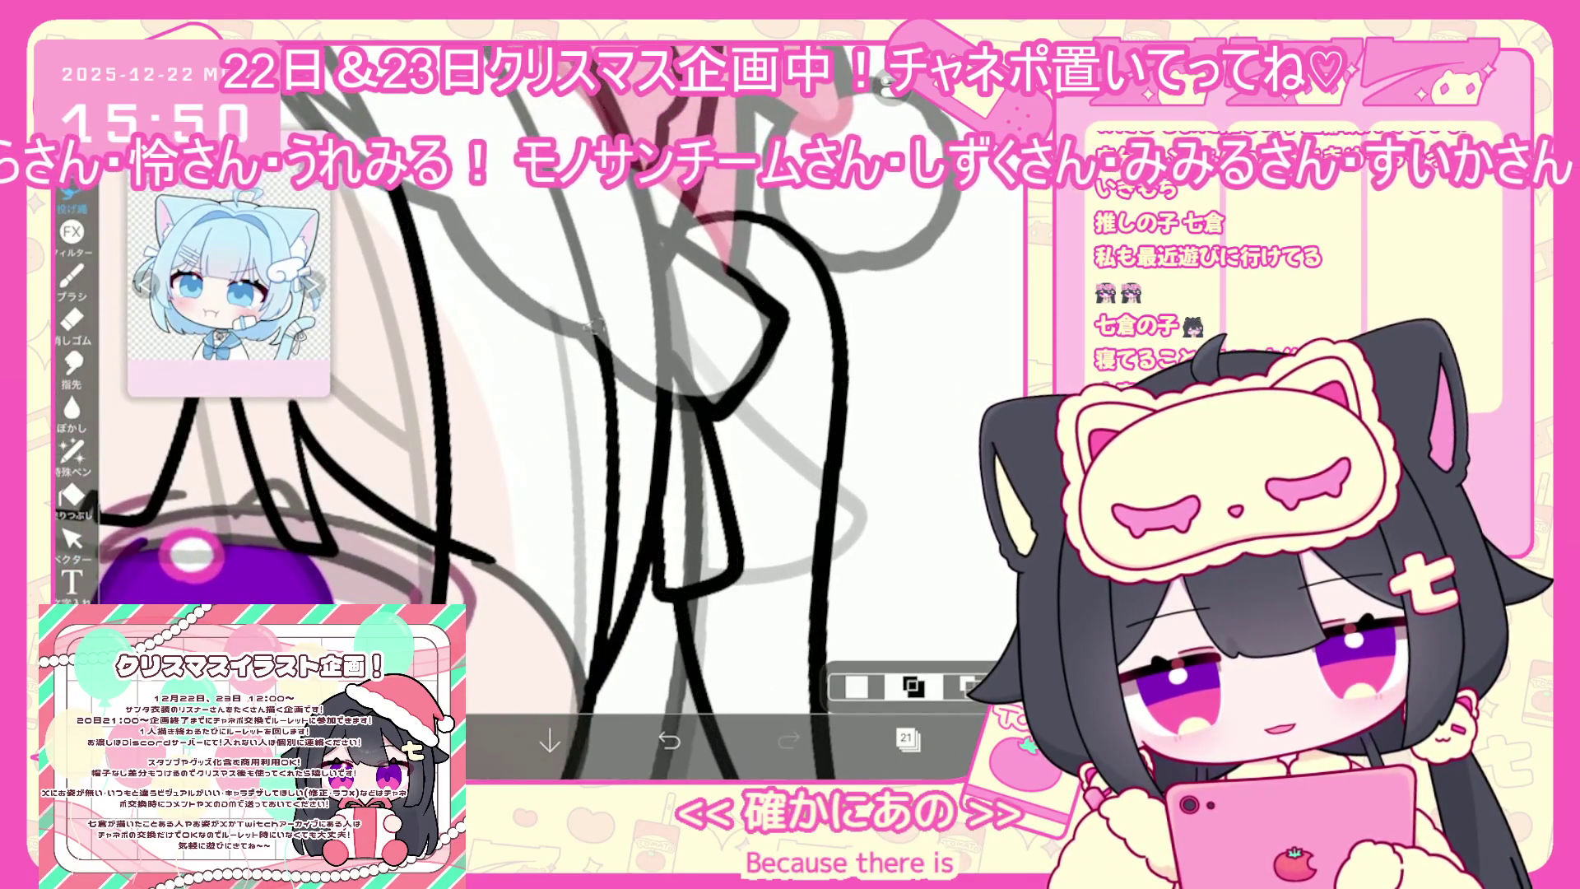
click(912, 685)
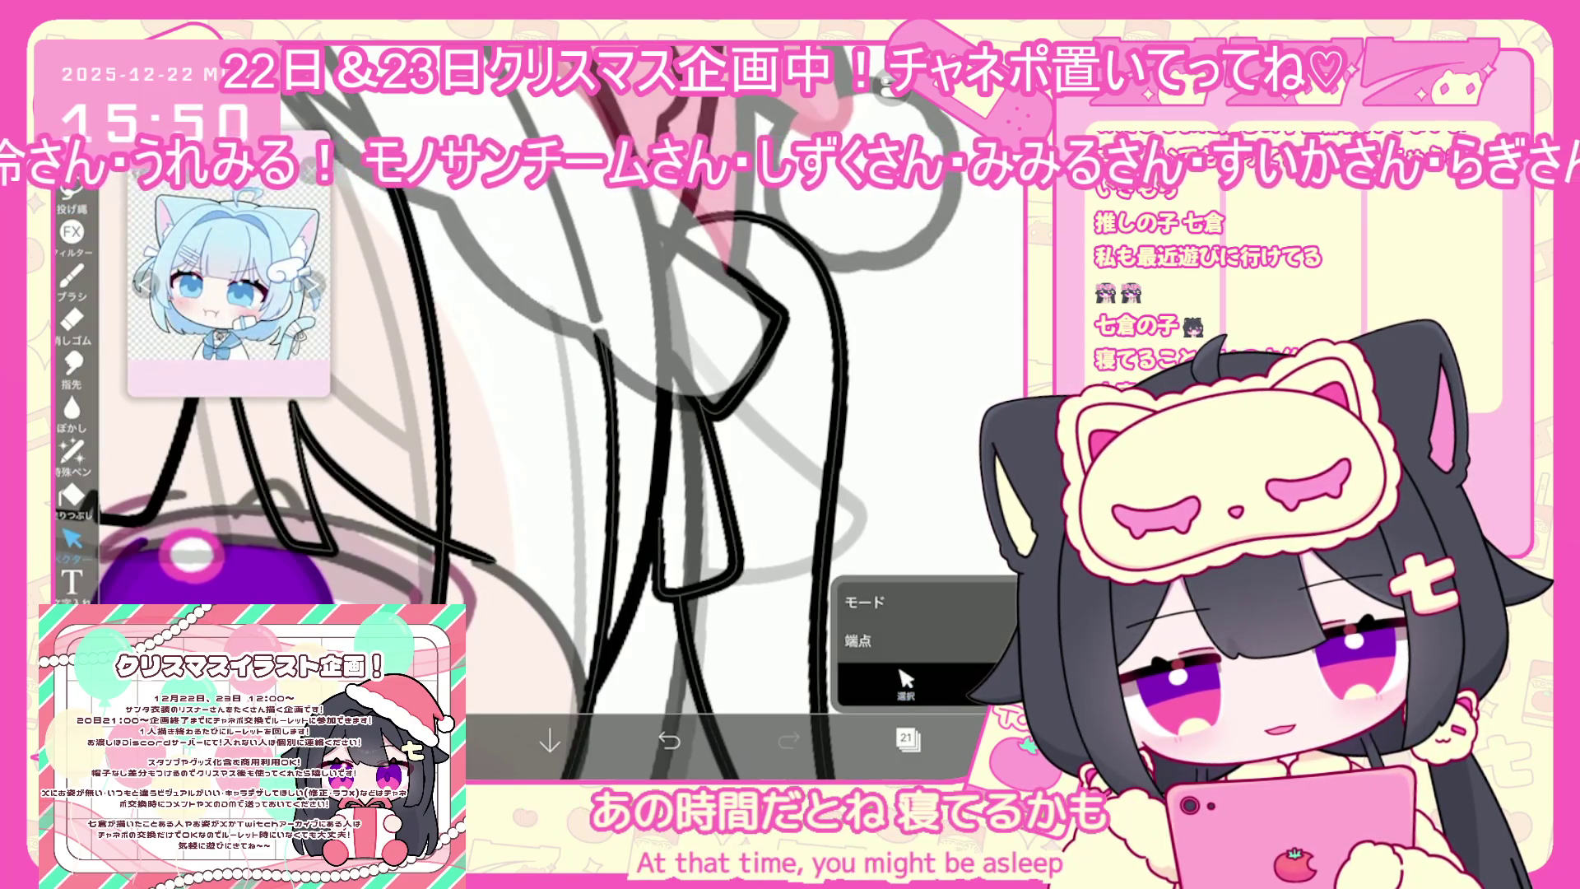
scroll(494, 494, down, 5)
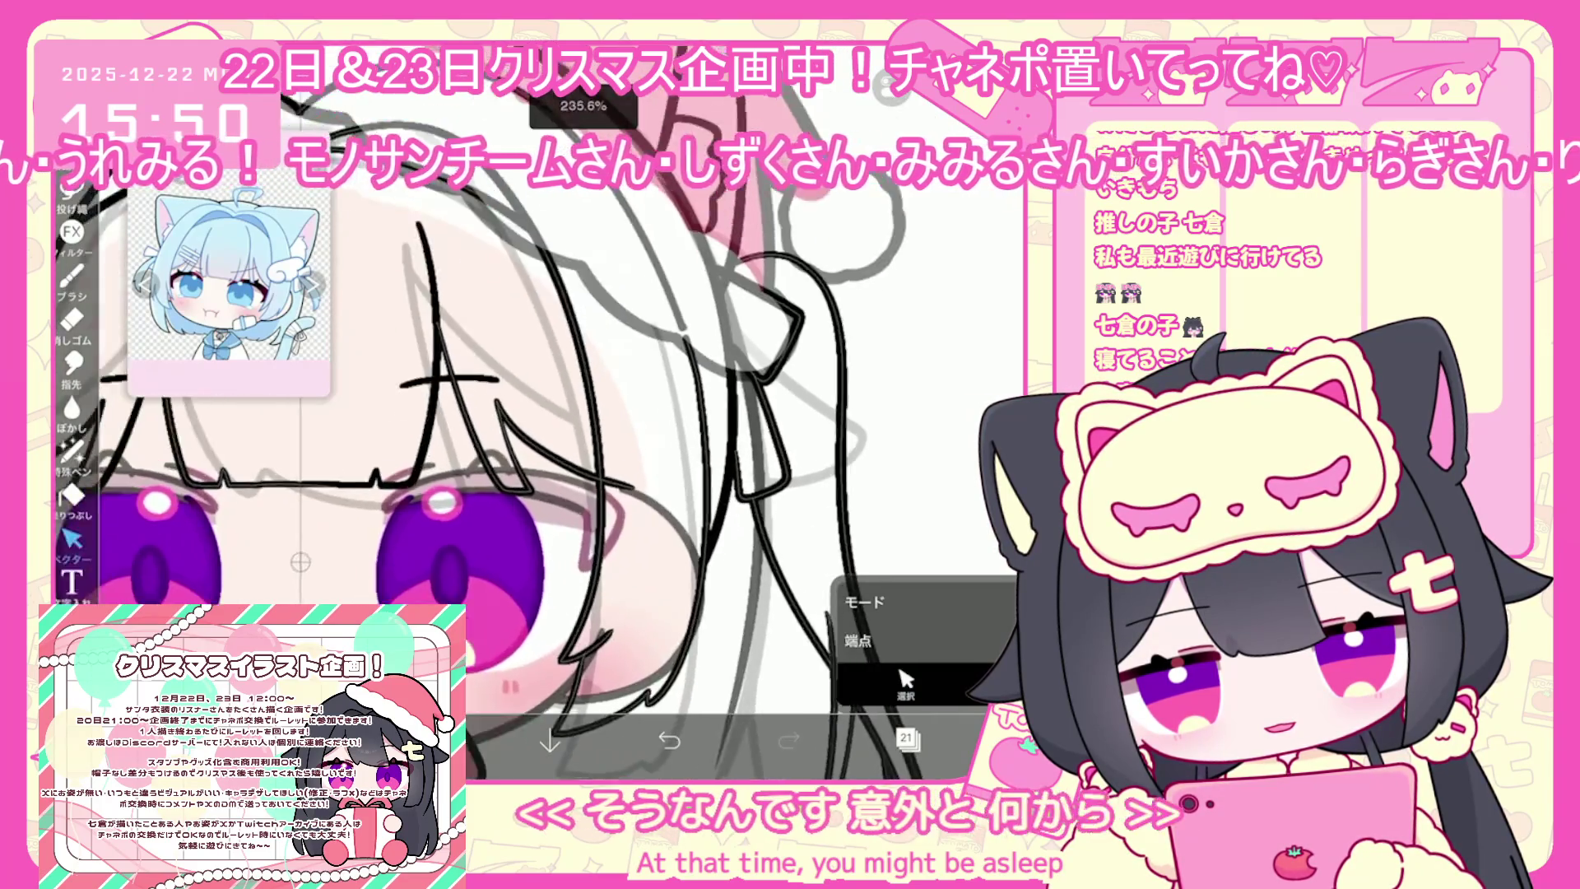
scroll(494, 502, down, 3)
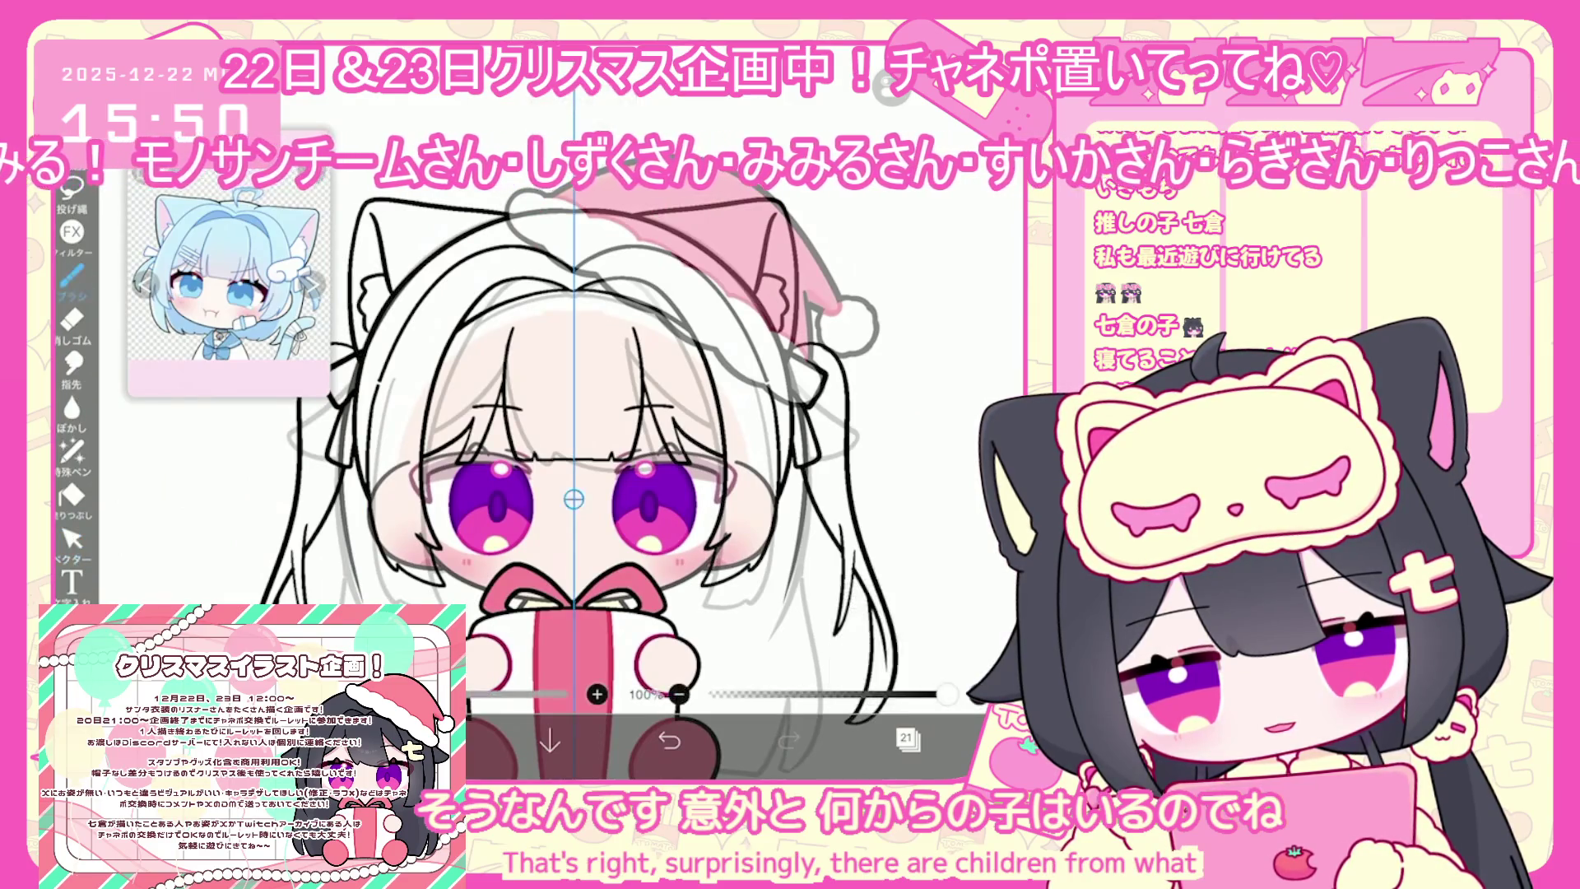
click(72, 276)
click(907, 738)
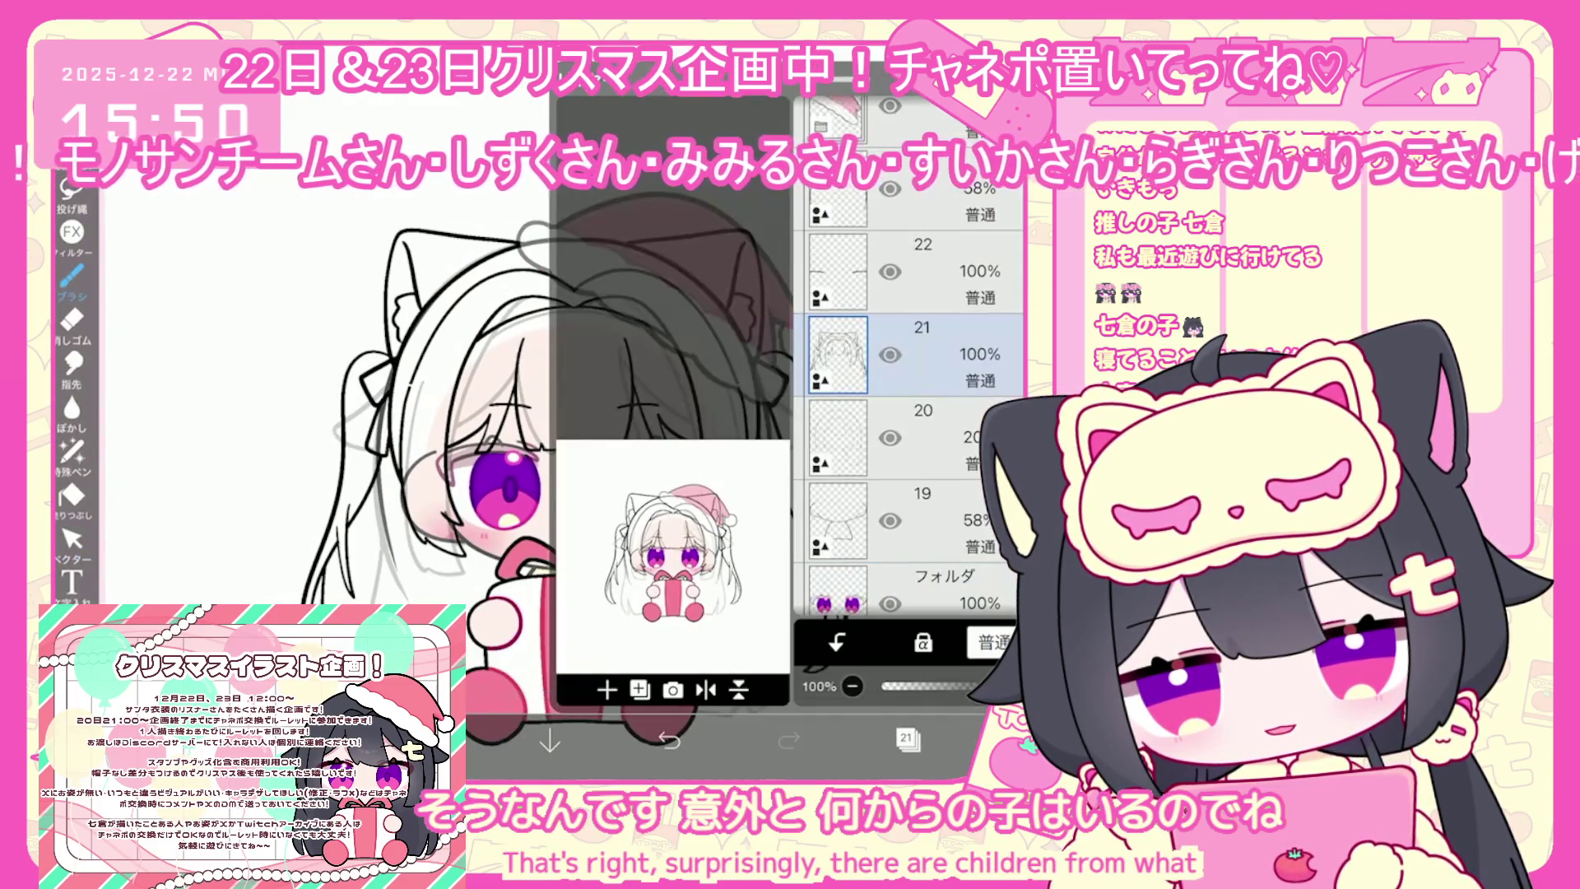
Make layer 22 the working layer and close the layer panel
click(607, 689)
click(921, 438)
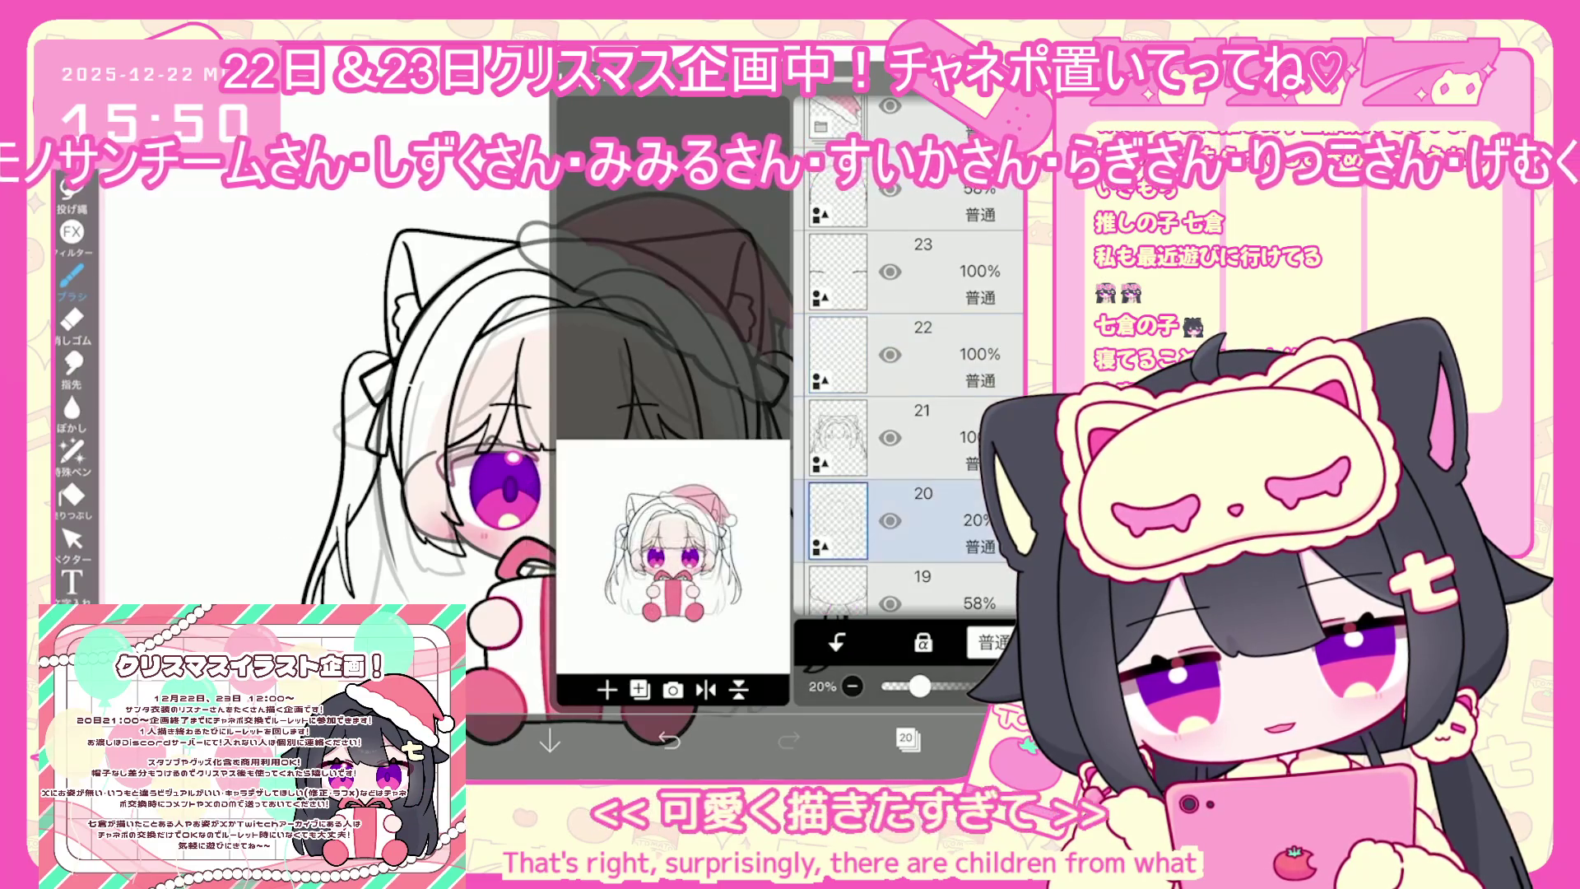
click(922, 354)
click(907, 738)
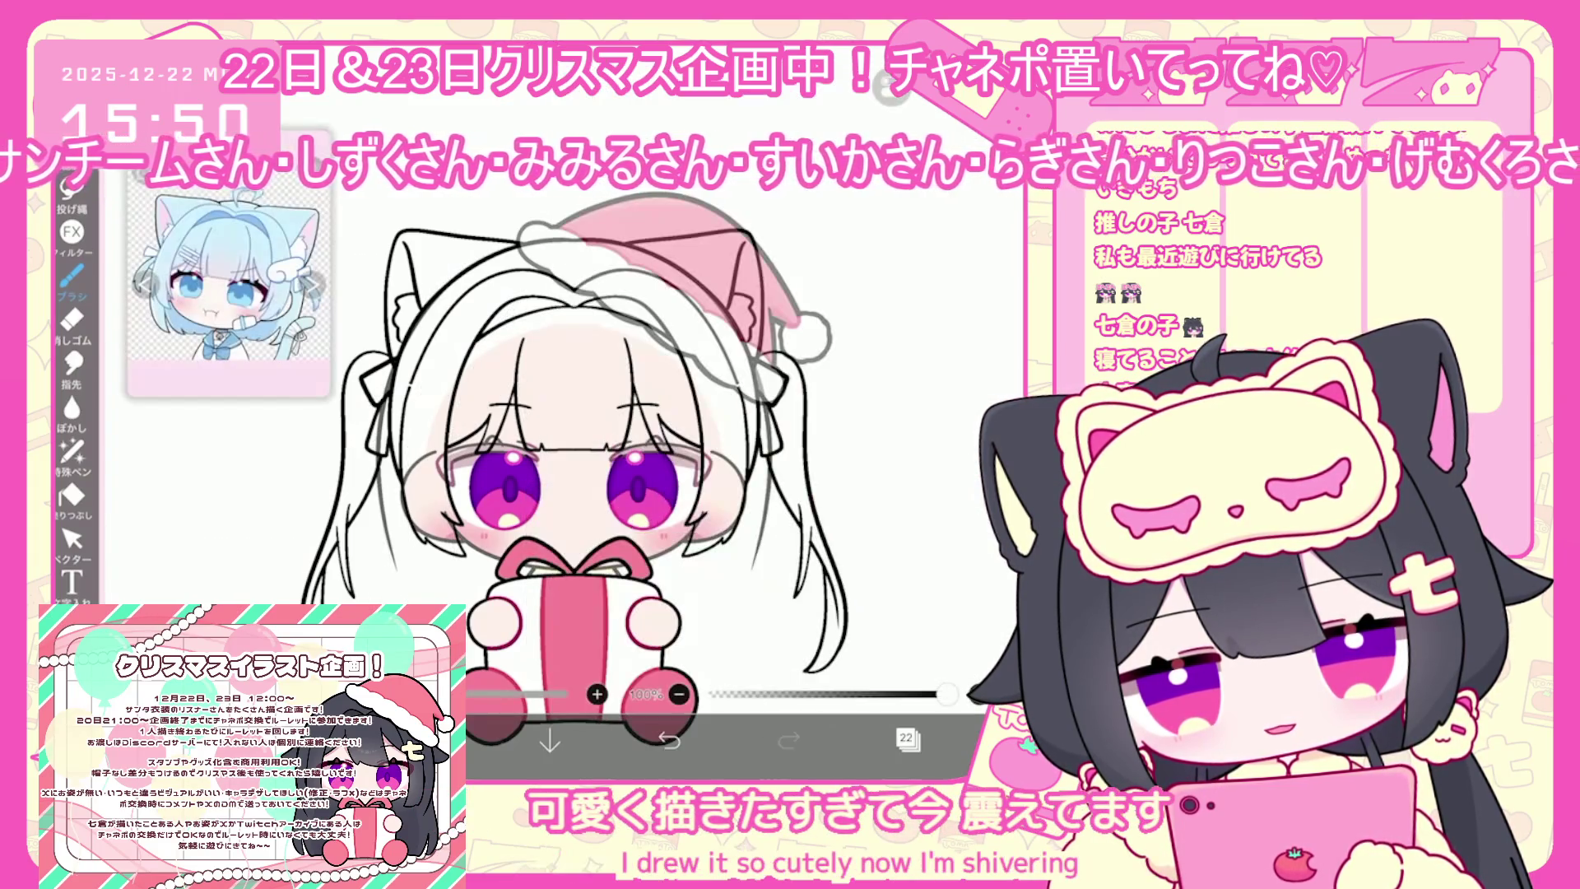
scroll(790, 371, up, 5)
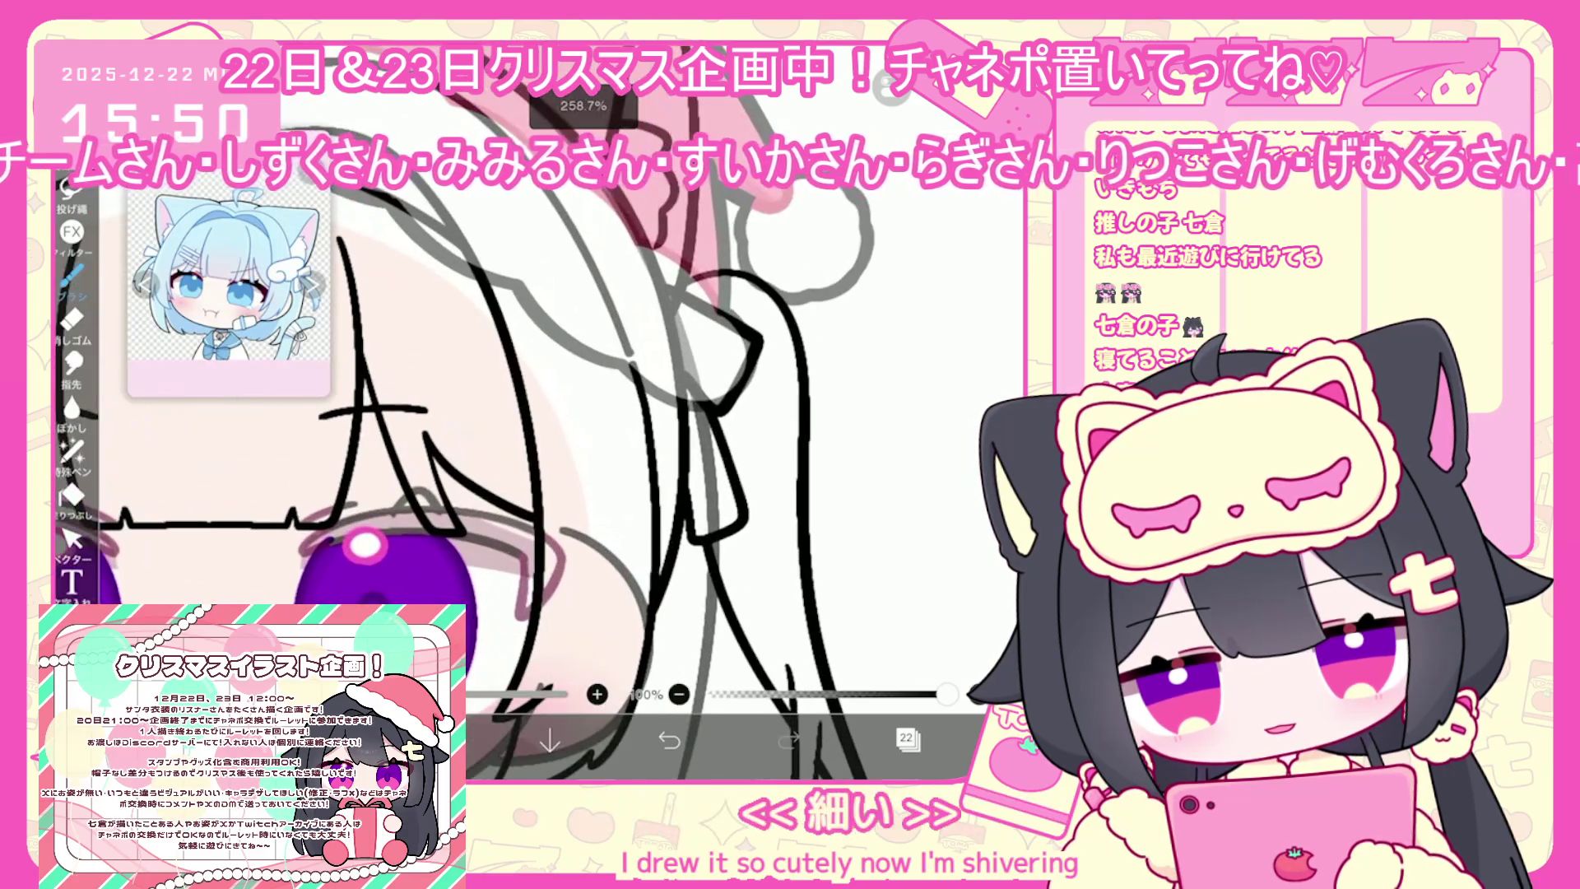
Try spiral, loop and curled strands on the right twin tail, undoing each one
click(669, 740)
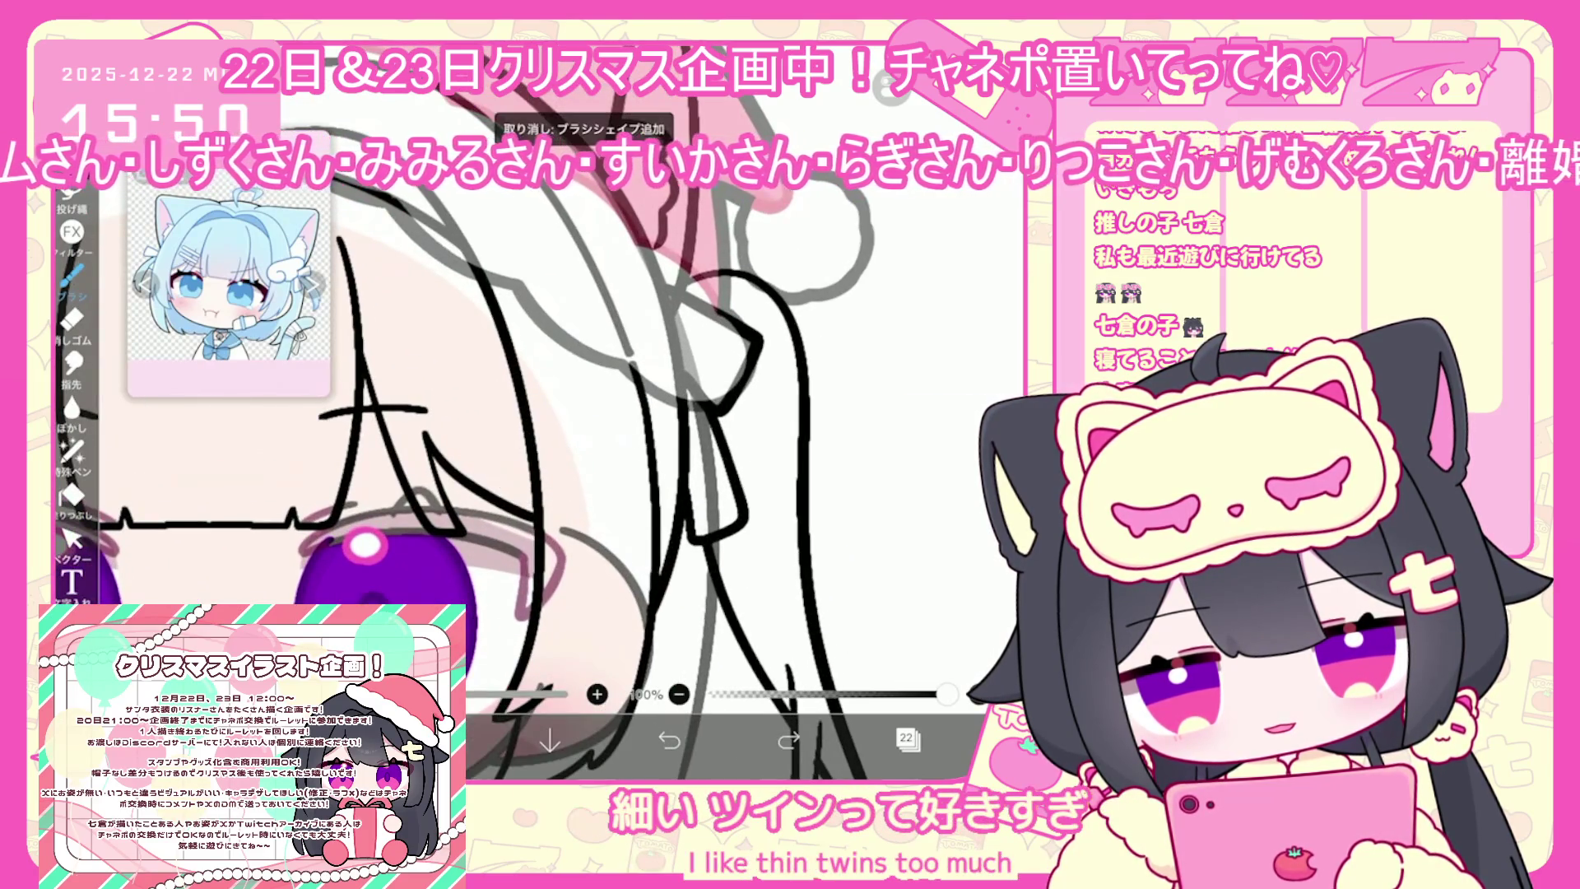
drag(568, 461, 498, 461)
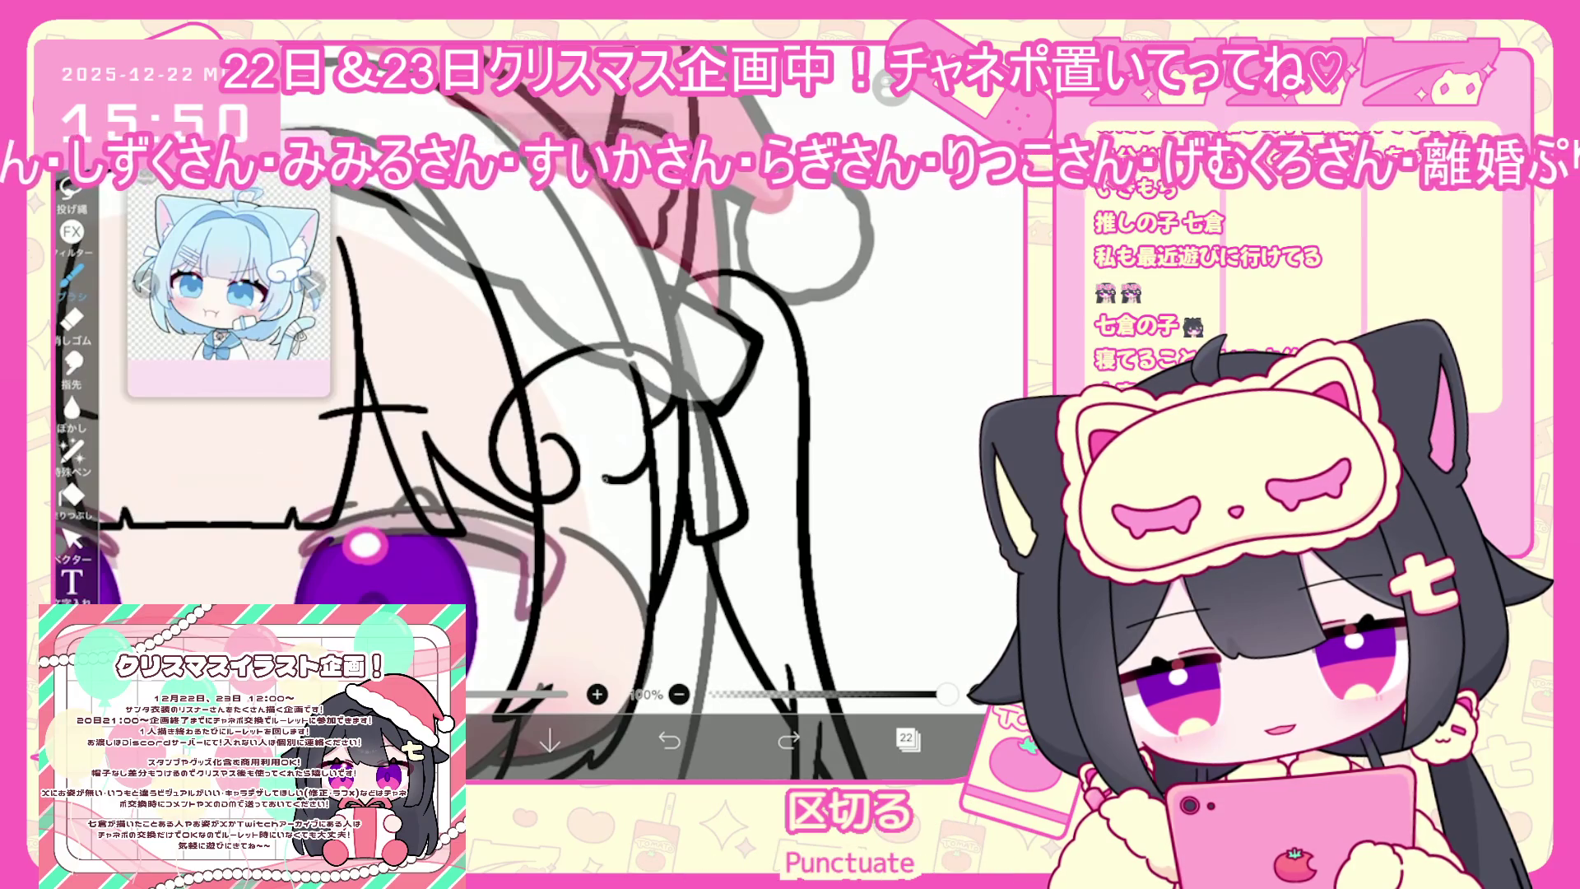
scroll(544, 411, up, 1)
key(ctrl+z)
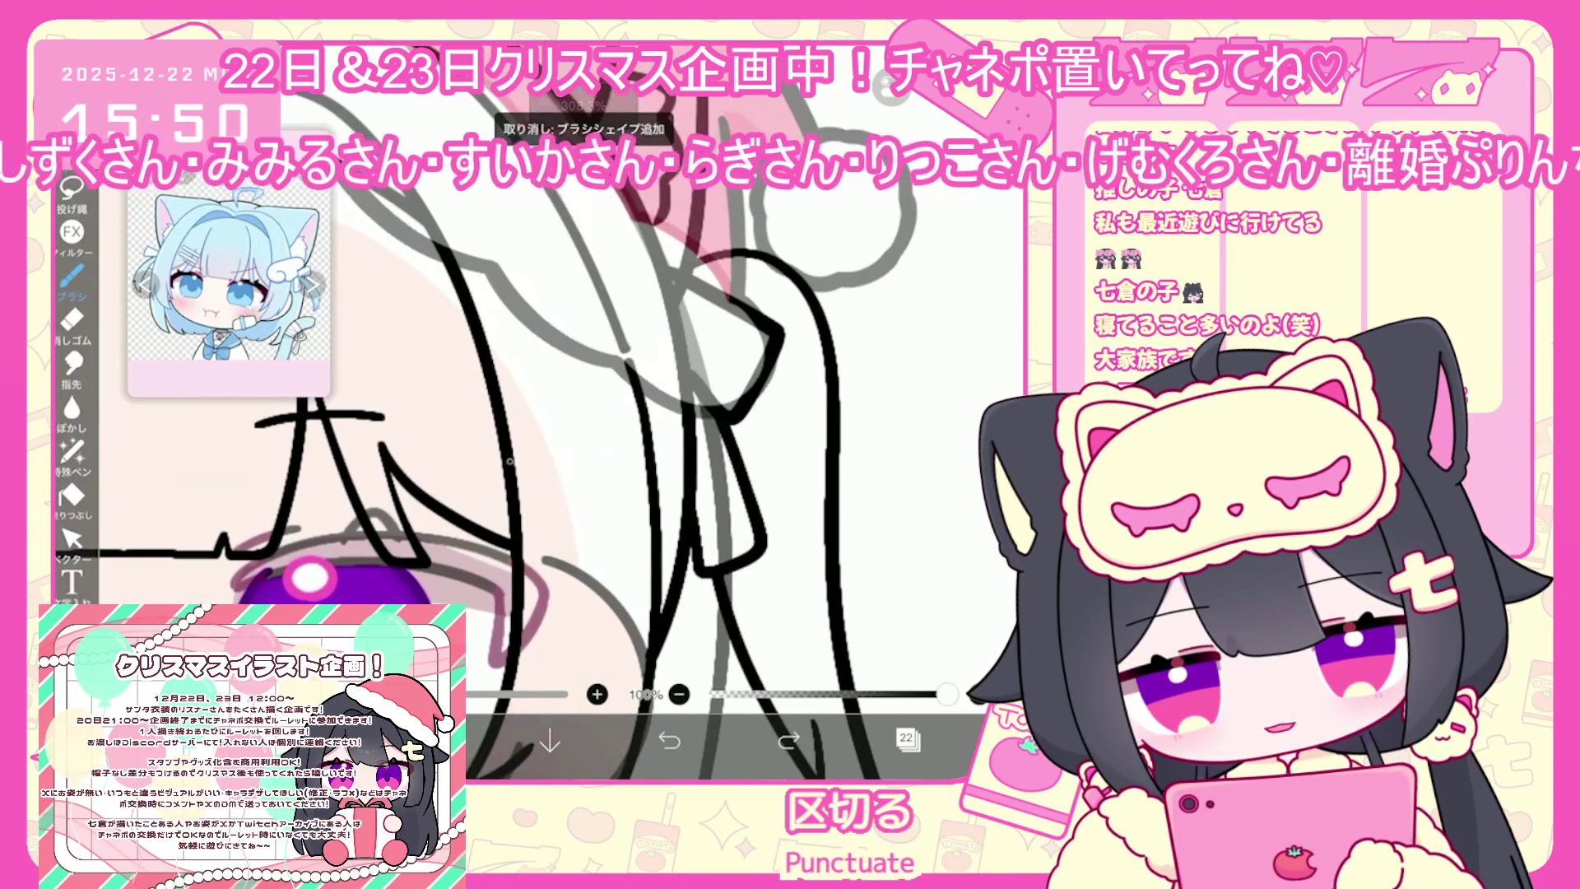
drag(463, 469, 666, 427)
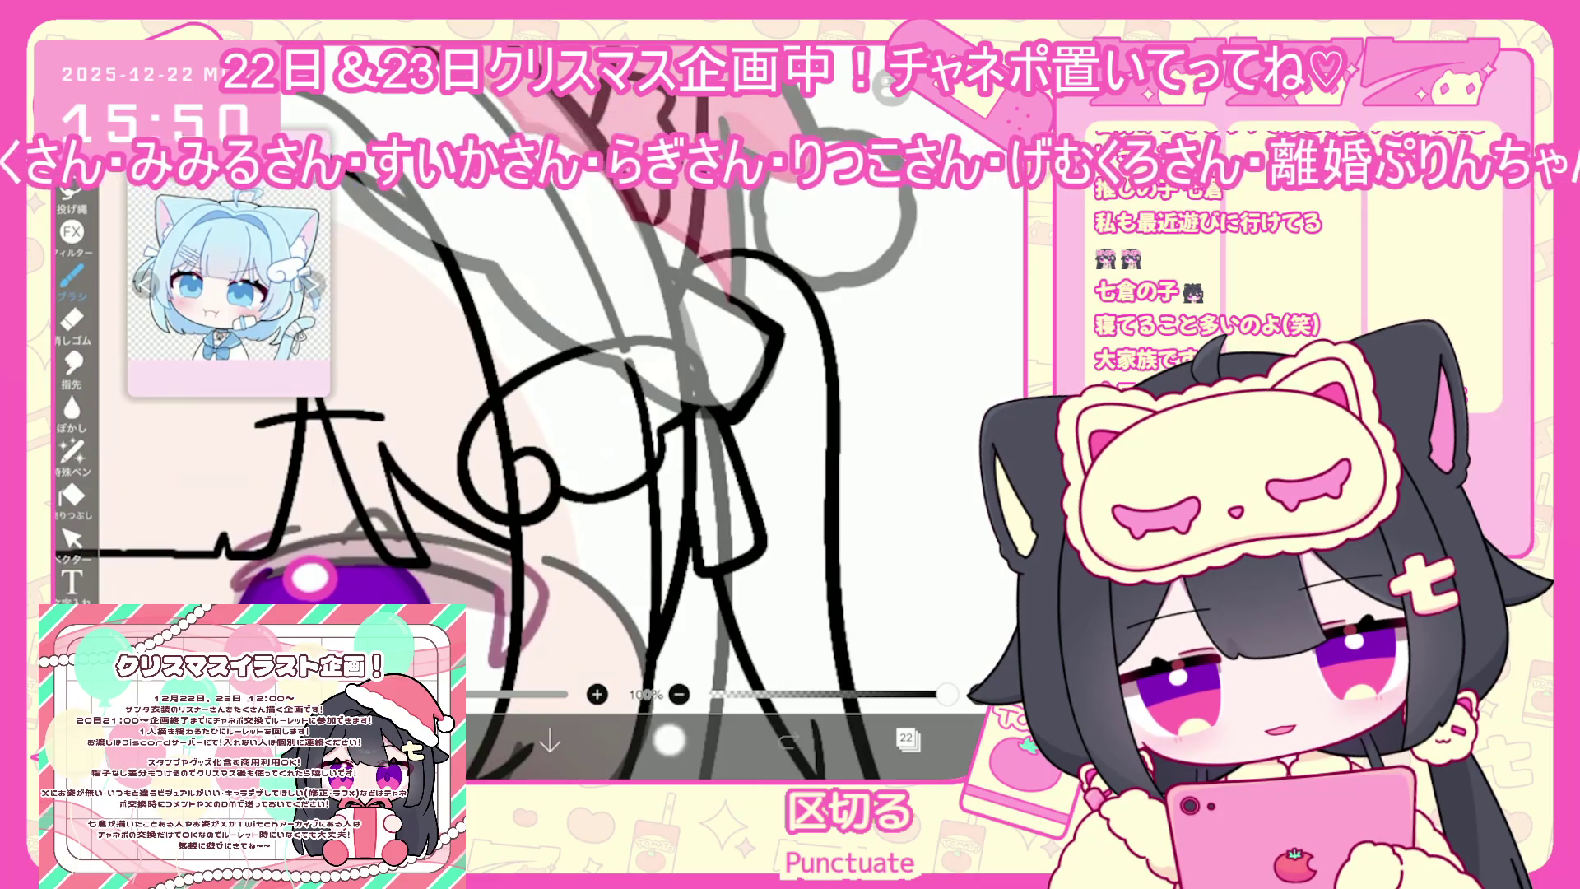
click(669, 740)
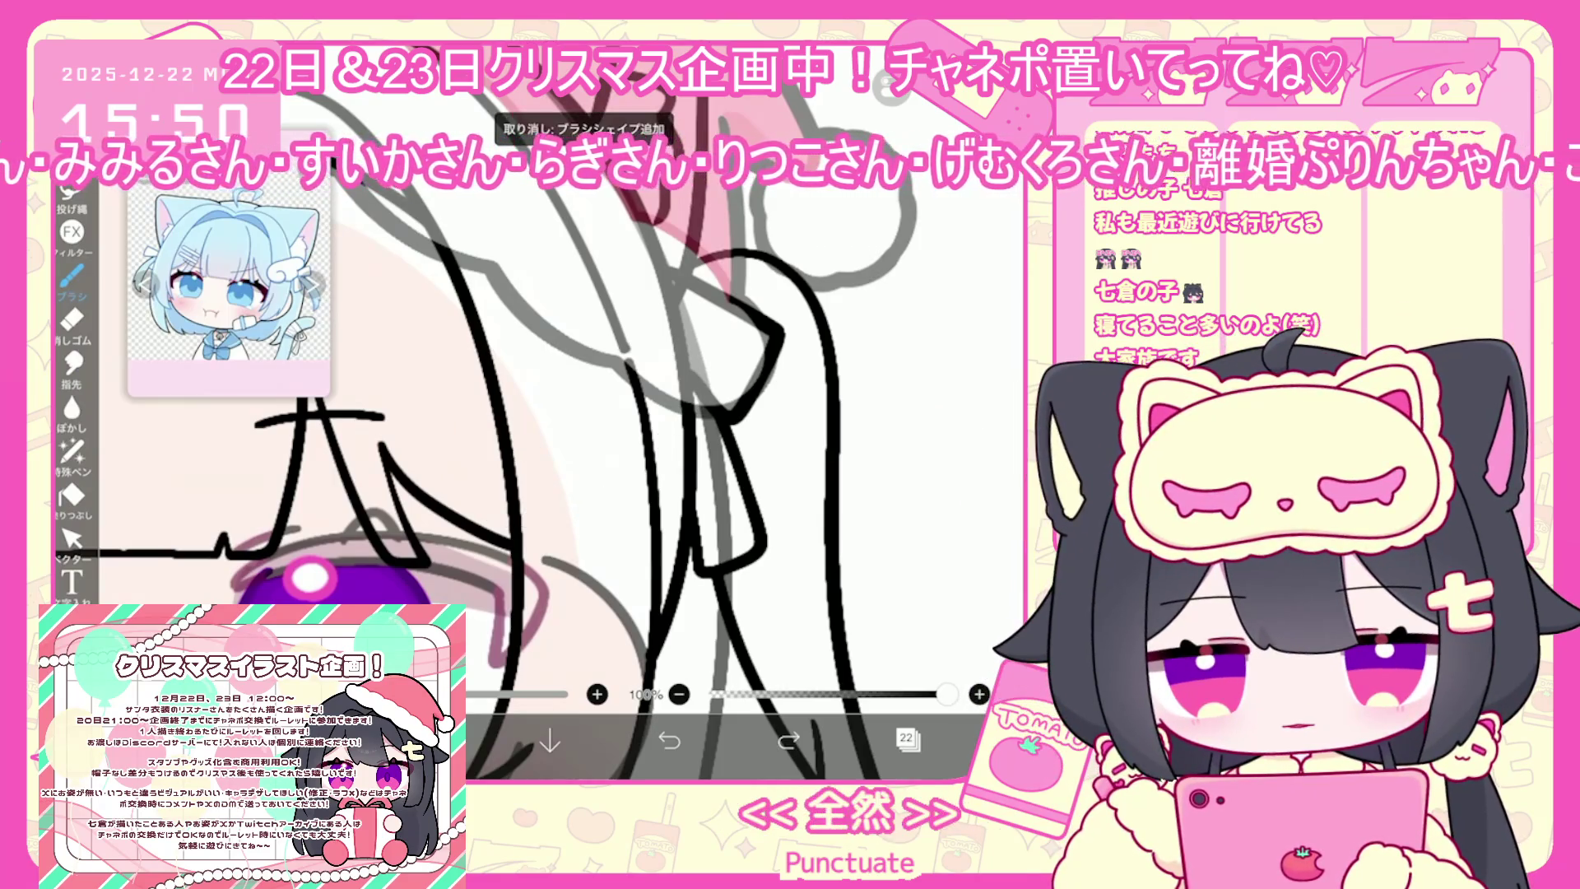
mouse_move(514, 449)
mouse_down()
mouse_move(543, 519)
mouse_move(675, 325)
mouse_up()
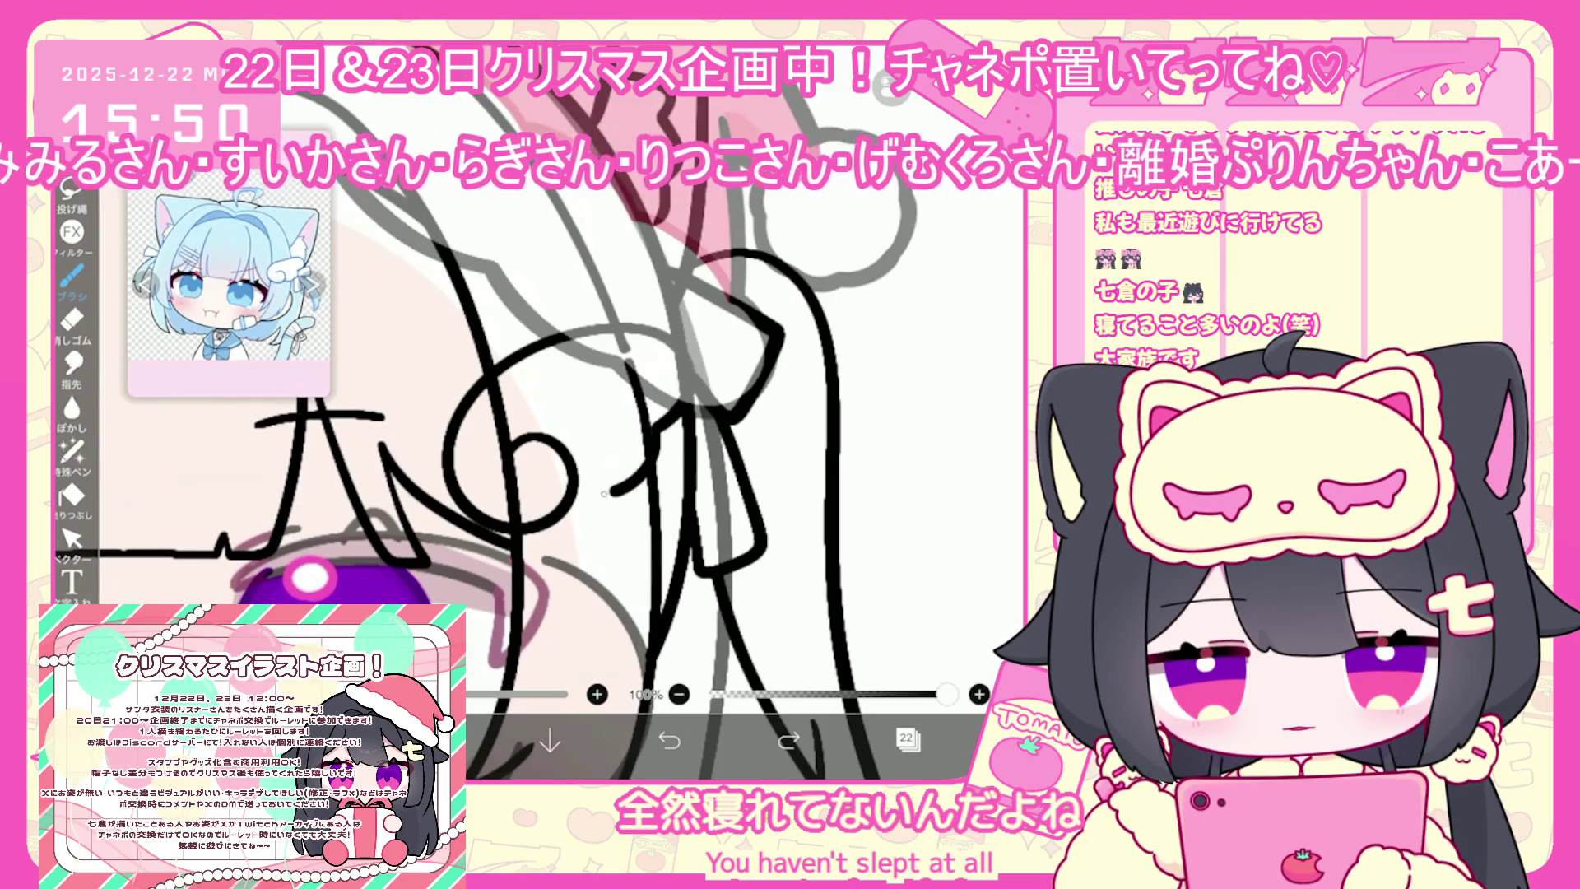
click(669, 740)
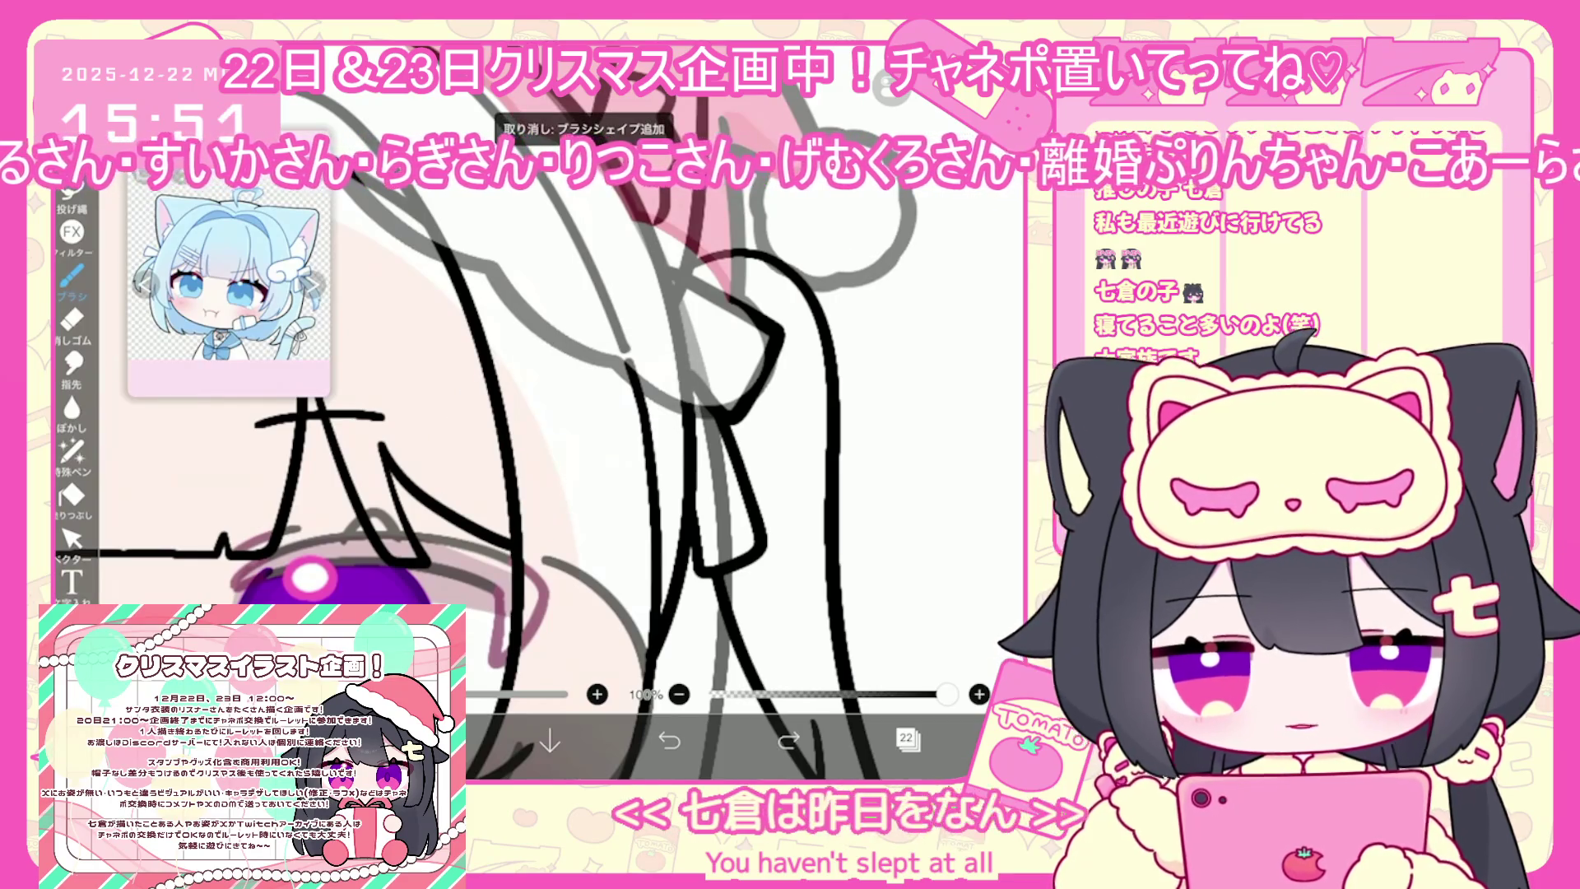
scroll(534, 428, up, 5)
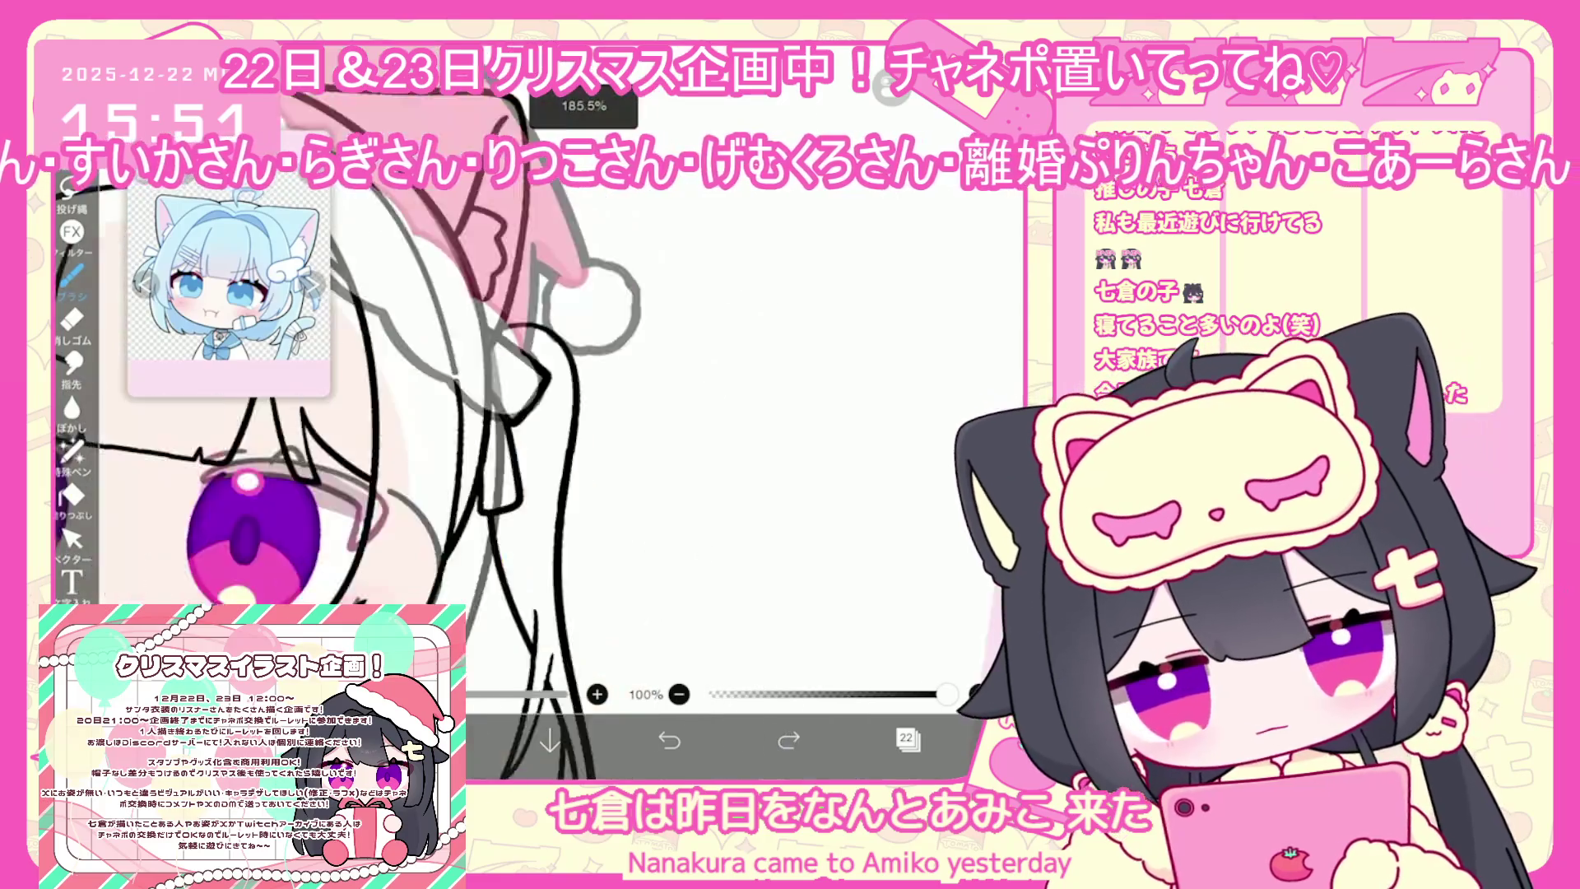
drag(614, 454, 642, 451)
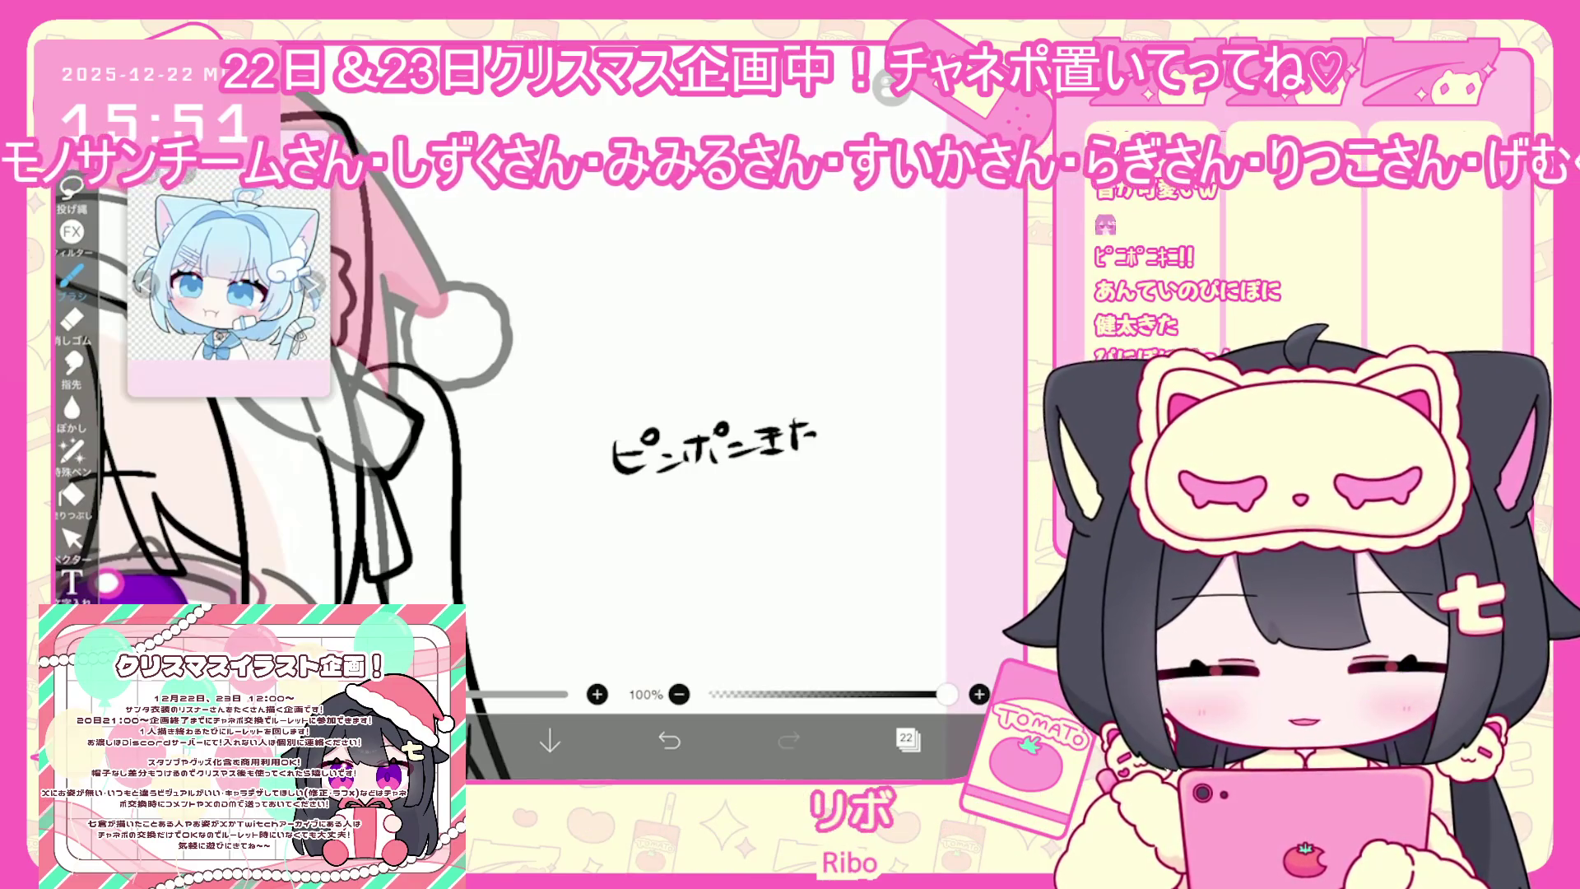
Select the handwritten ピンポンきた note strokes with the Vector Select tool
click(71, 539)
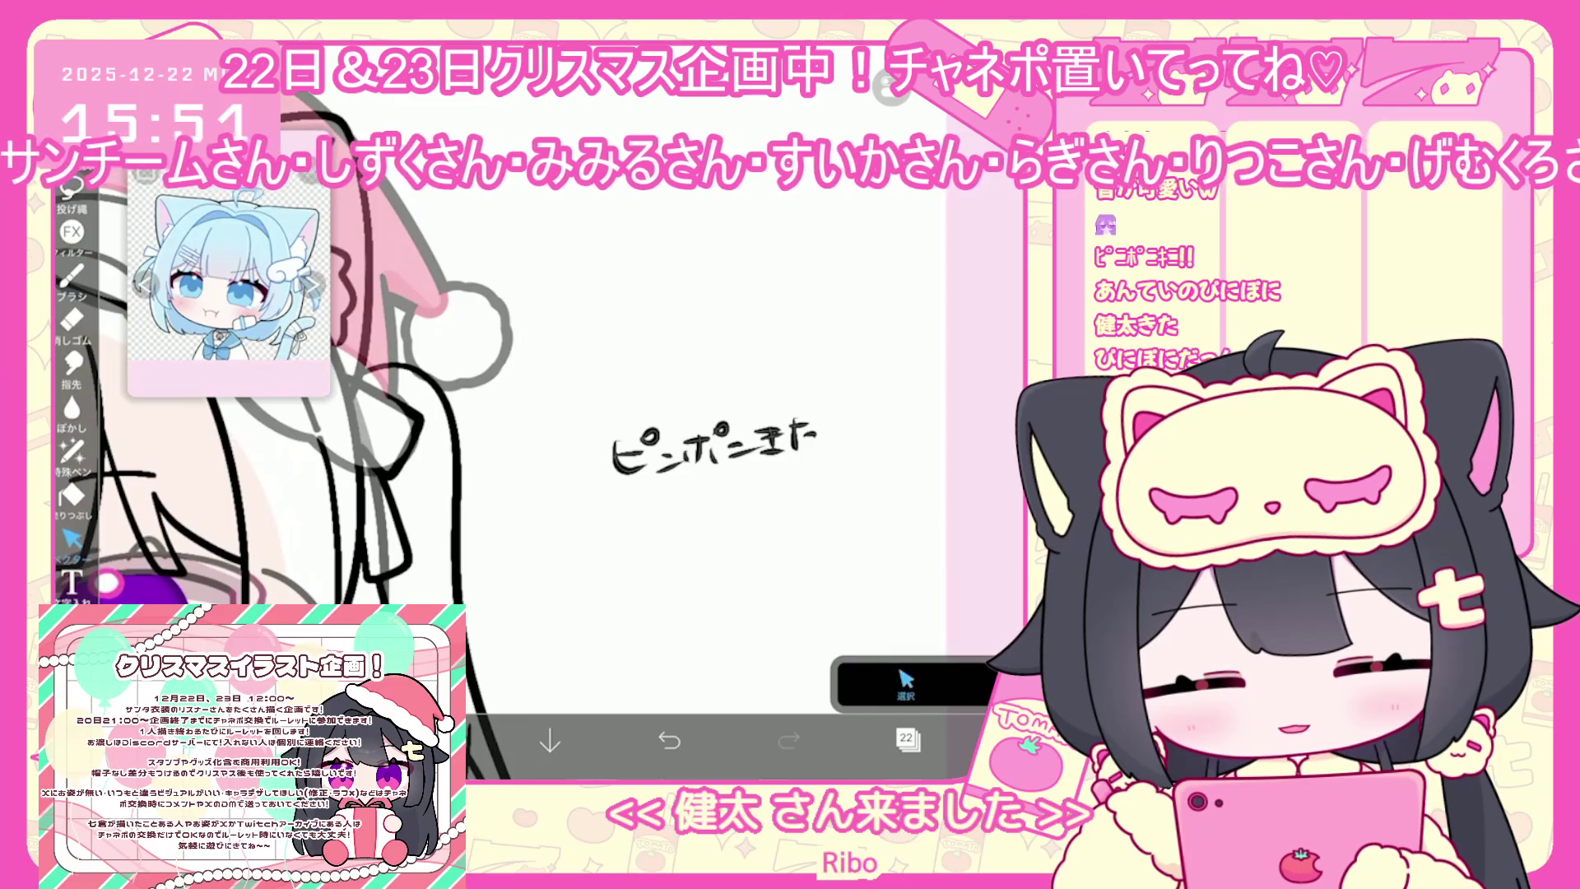
click(721, 446)
scroll(576, 461, down, 5)
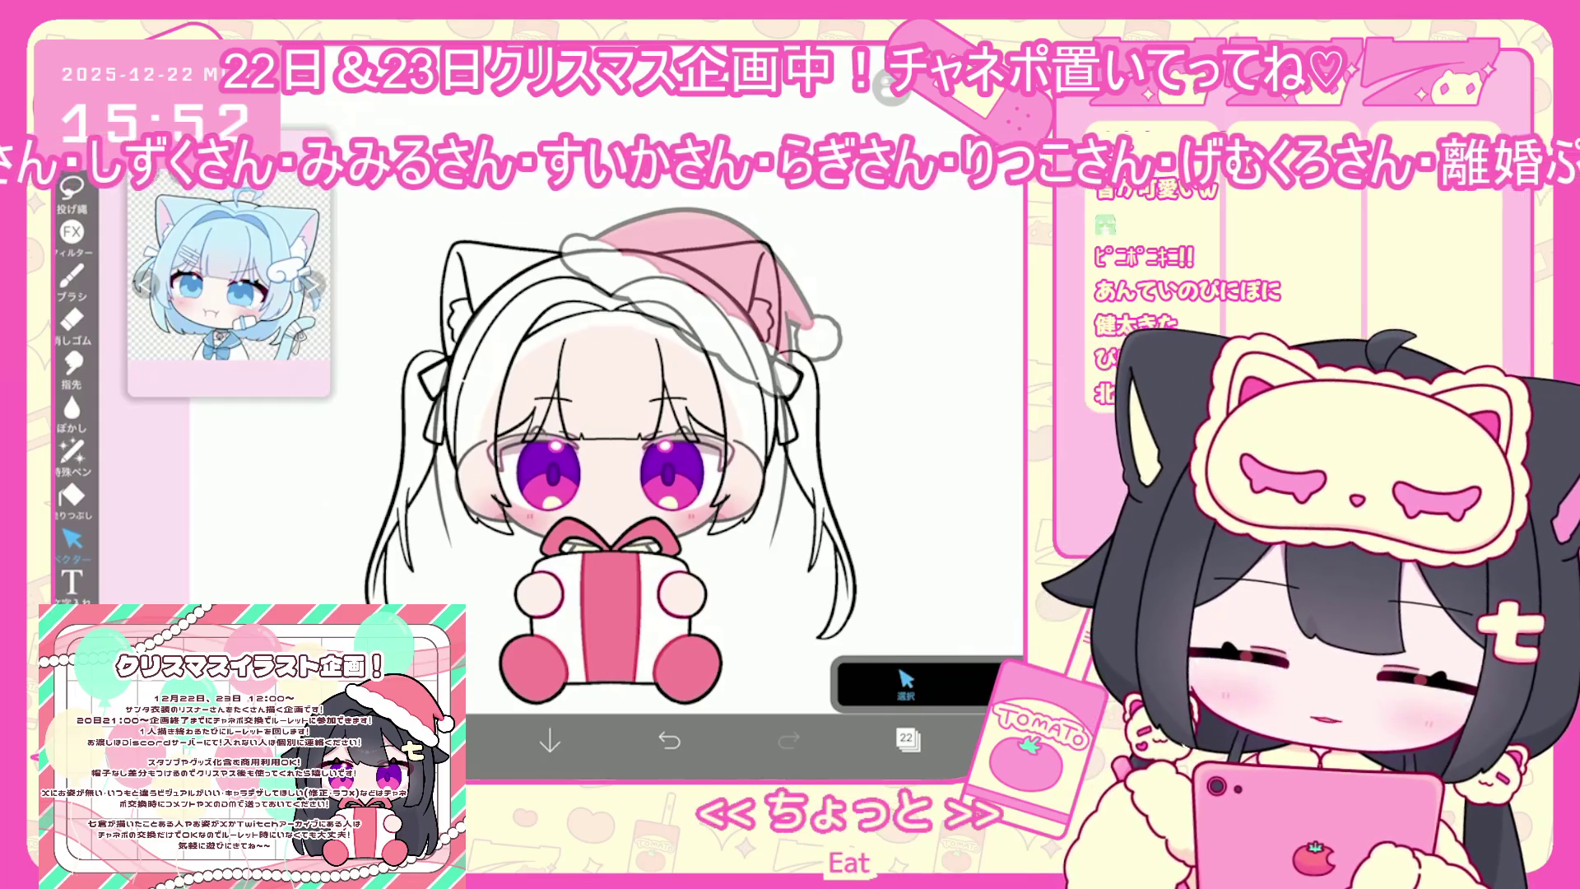
Switch through layers 19, 22 and 21 in the layer list
click(906, 738)
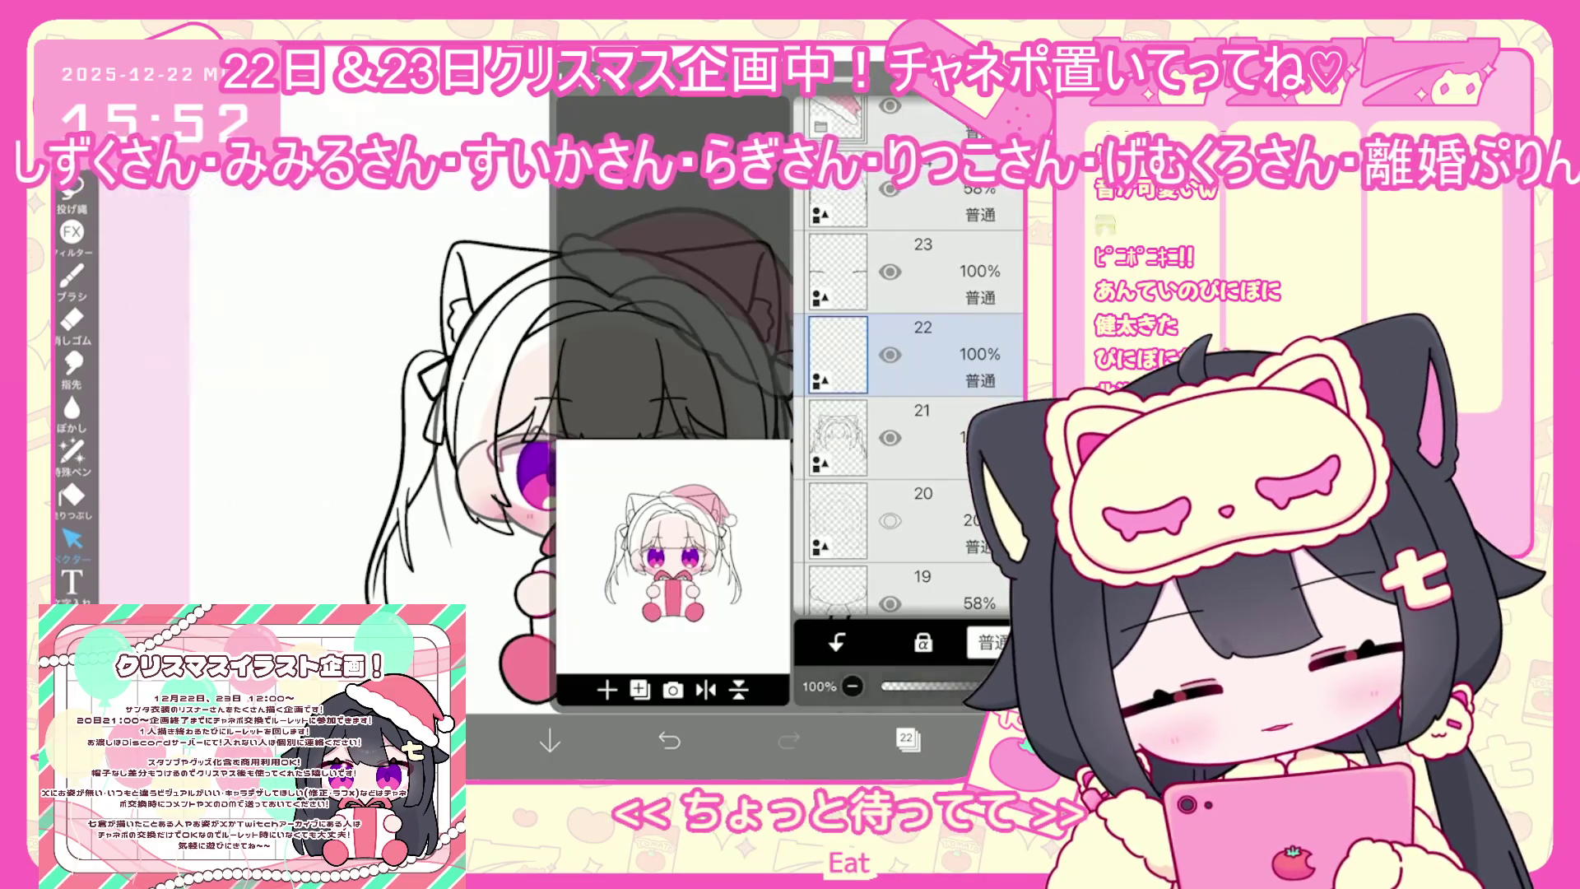
click(913, 354)
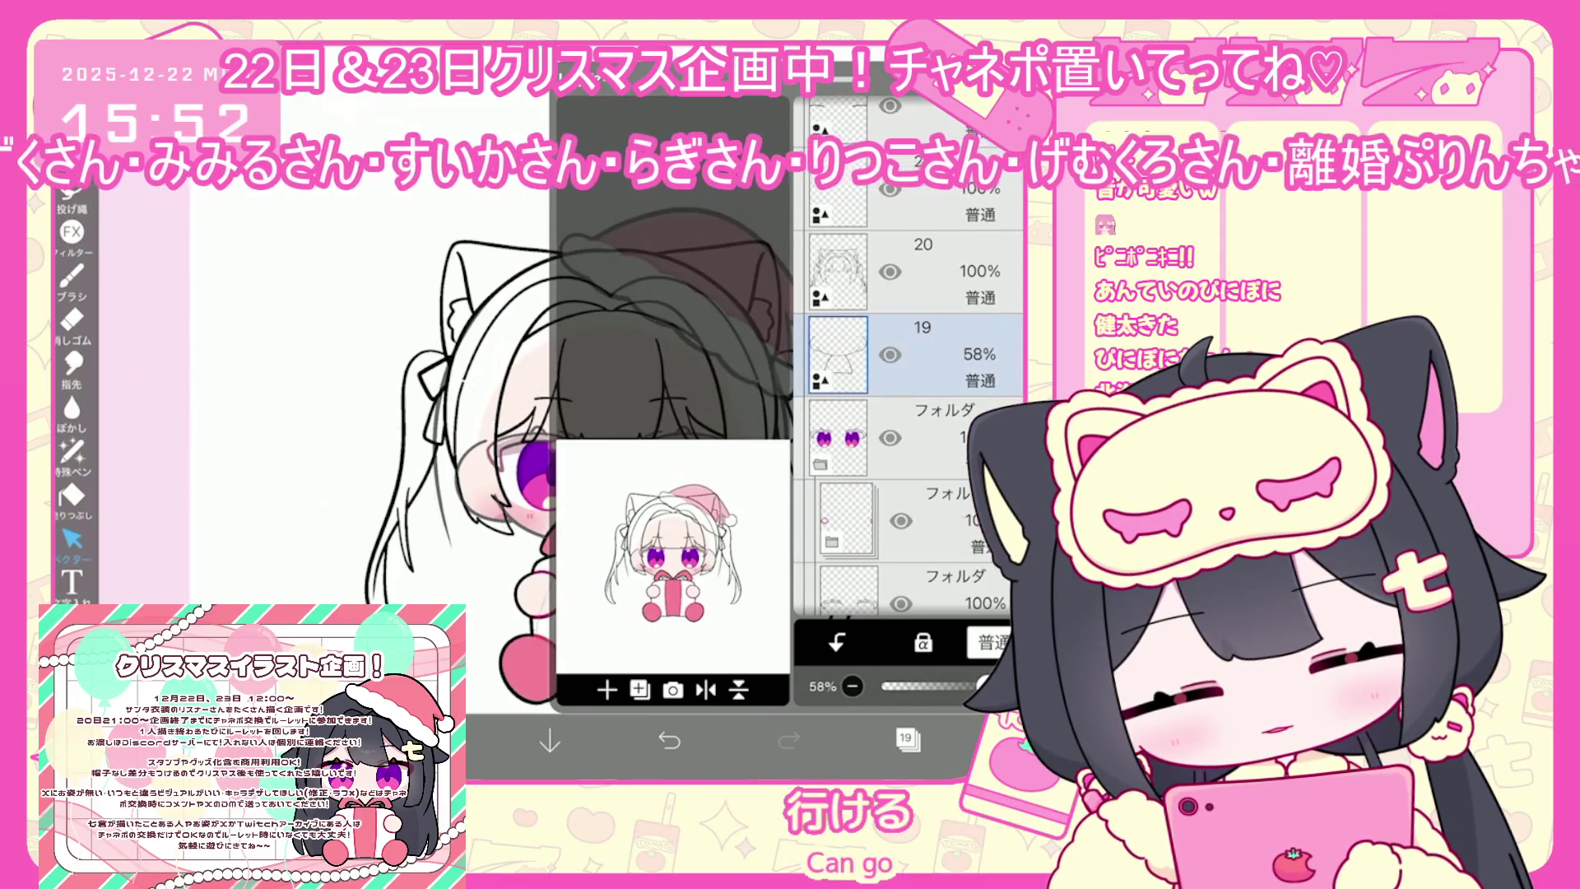
scroll(909, 411, up, 3)
click(914, 354)
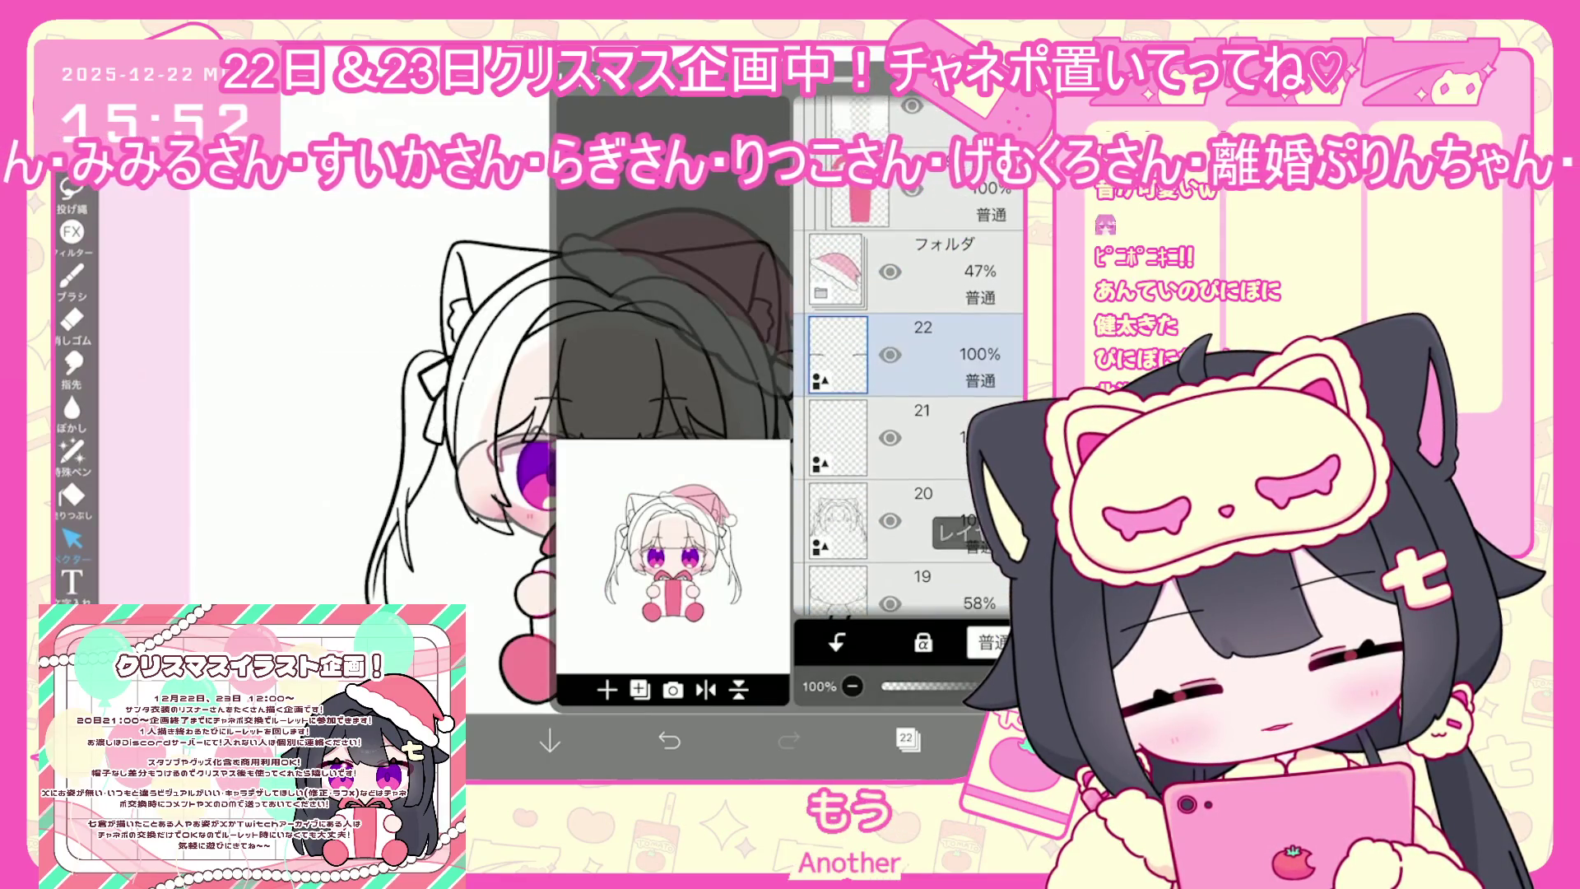
click(914, 437)
click(907, 738)
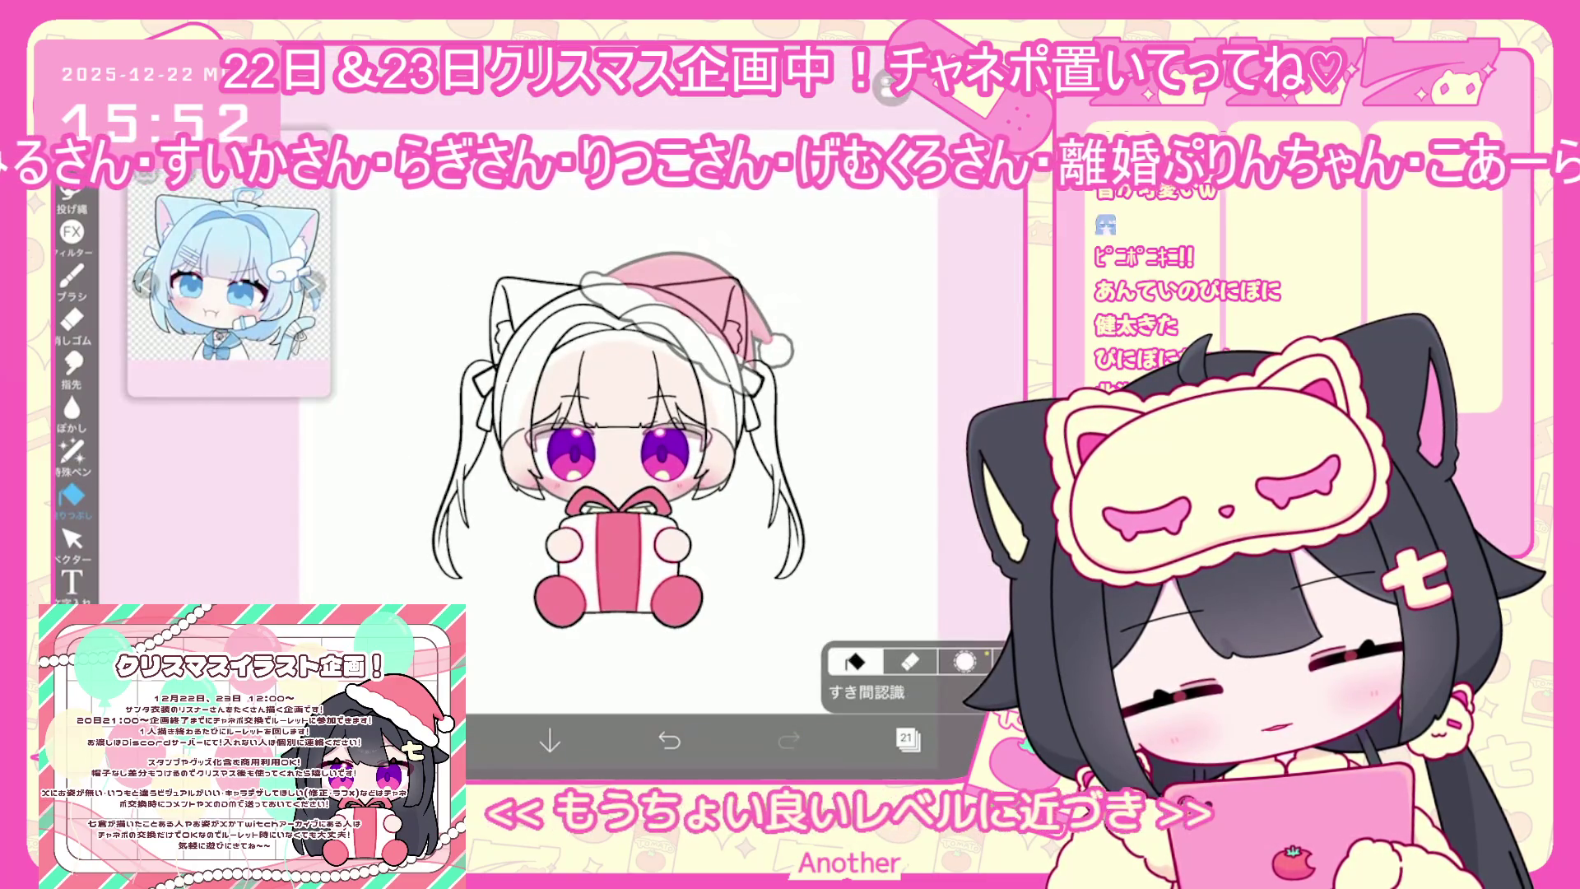
Pick the Fill tool and make layer 19 the current layer
click(72, 495)
click(907, 739)
click(913, 520)
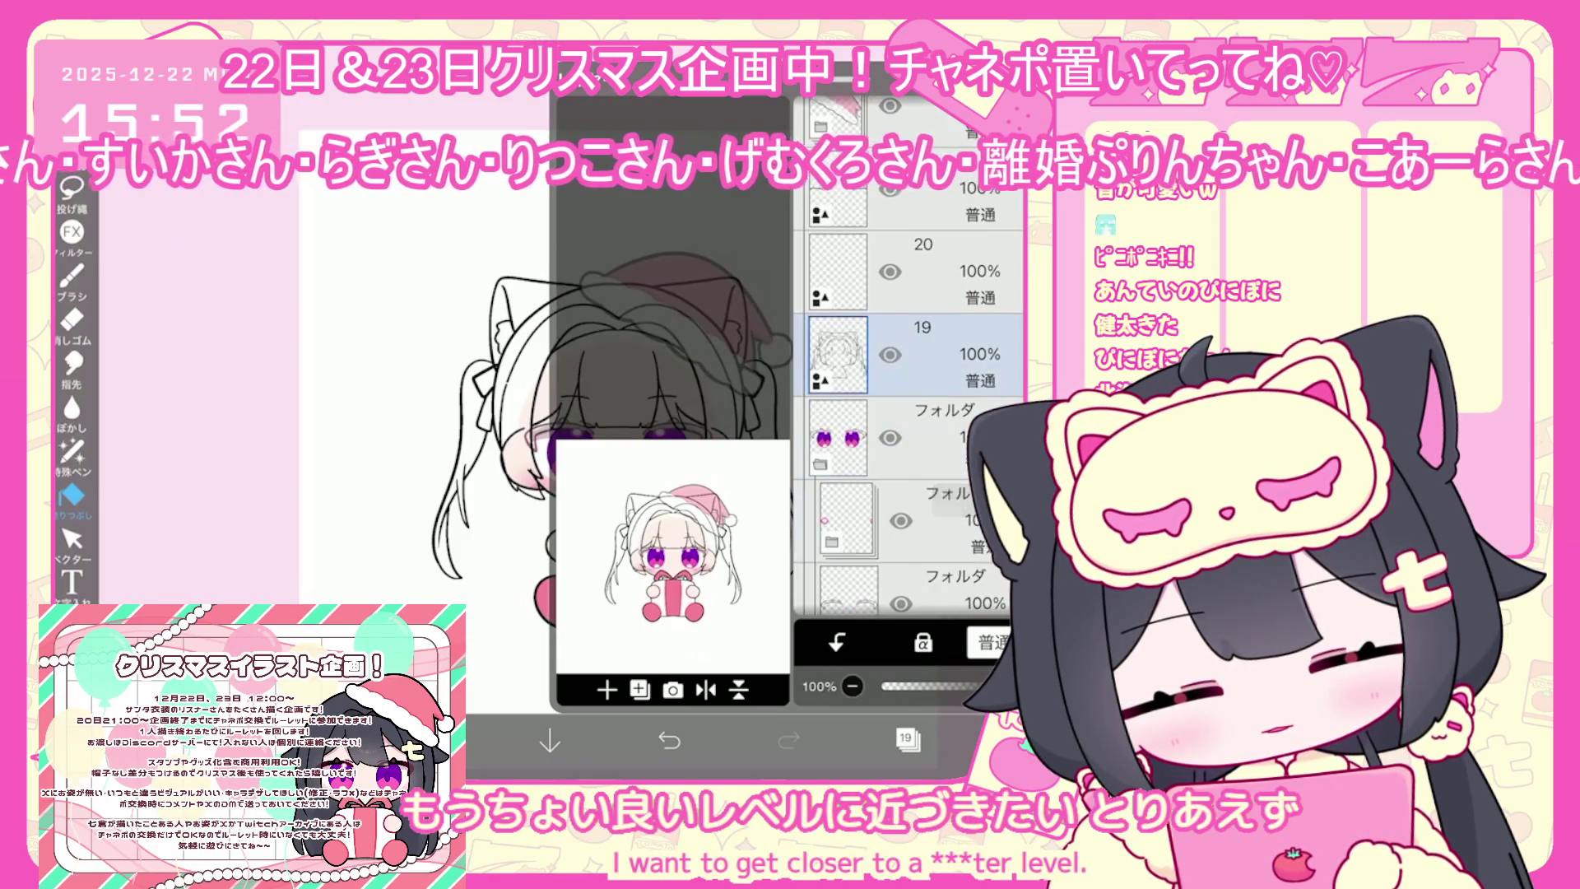
click(907, 738)
click(71, 539)
Recheck layer 19 in the layer list and return to the Fill tool for colouring
scroll(625, 412, up, 2)
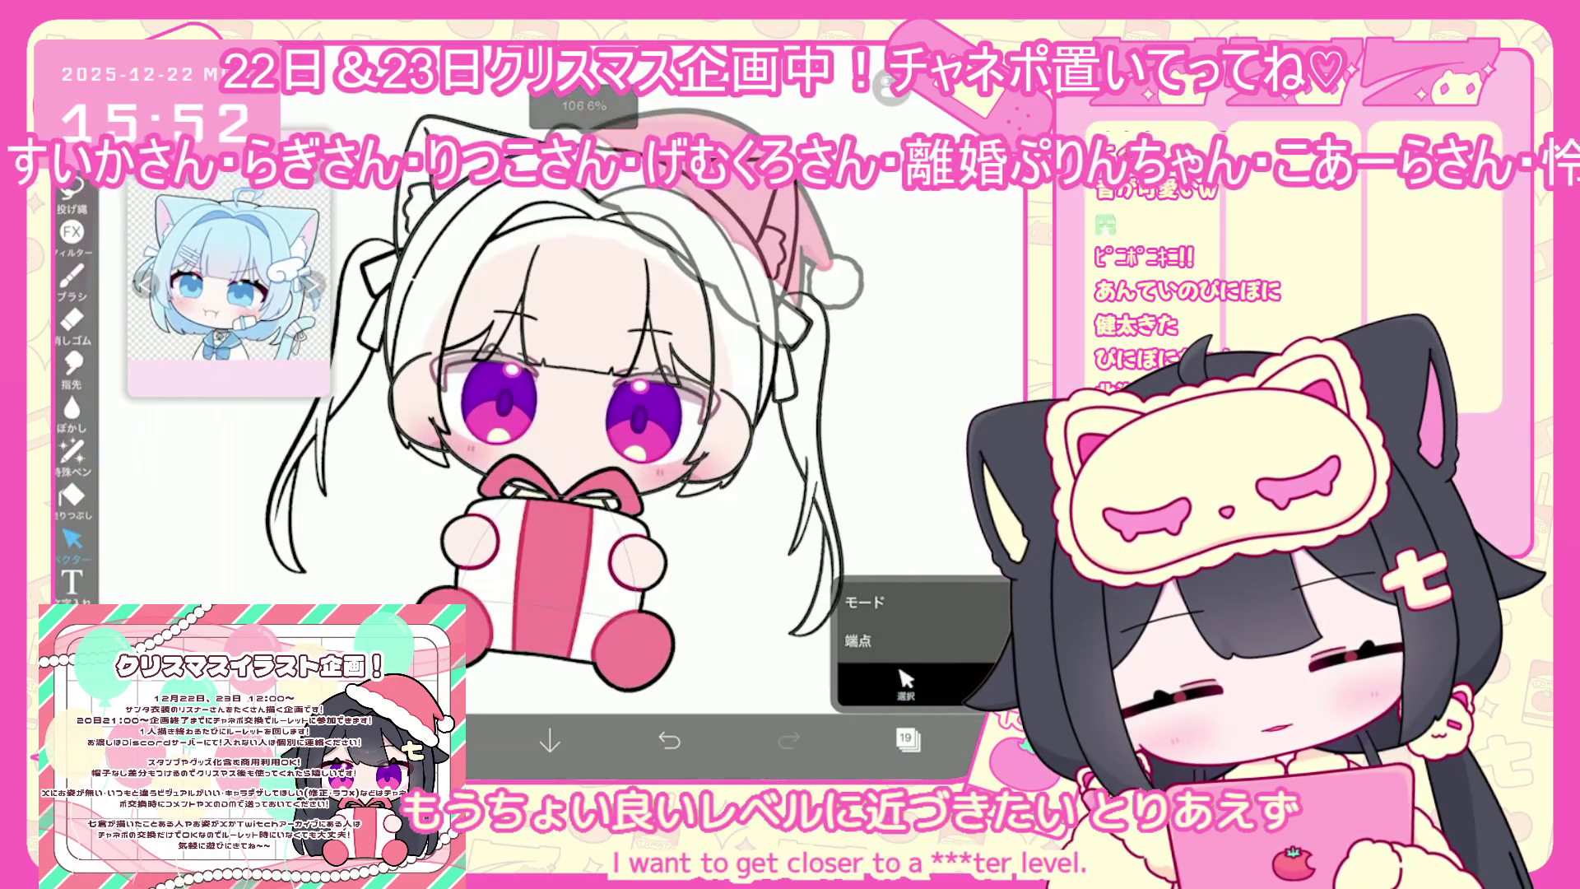
scroll(576, 411, up, 3)
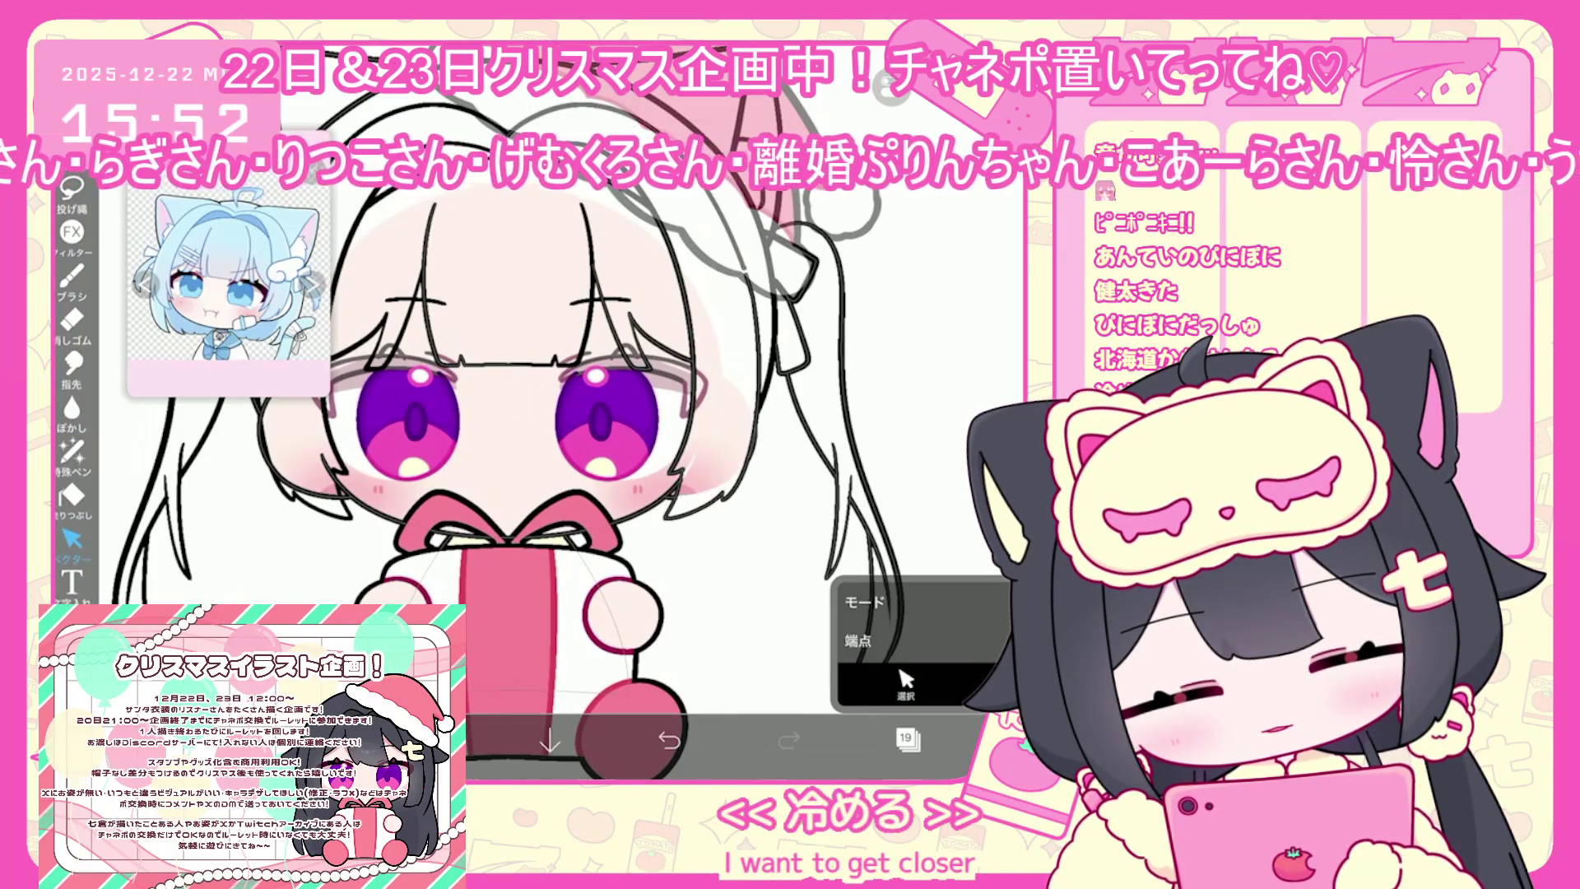
scroll(576, 411, up, 3)
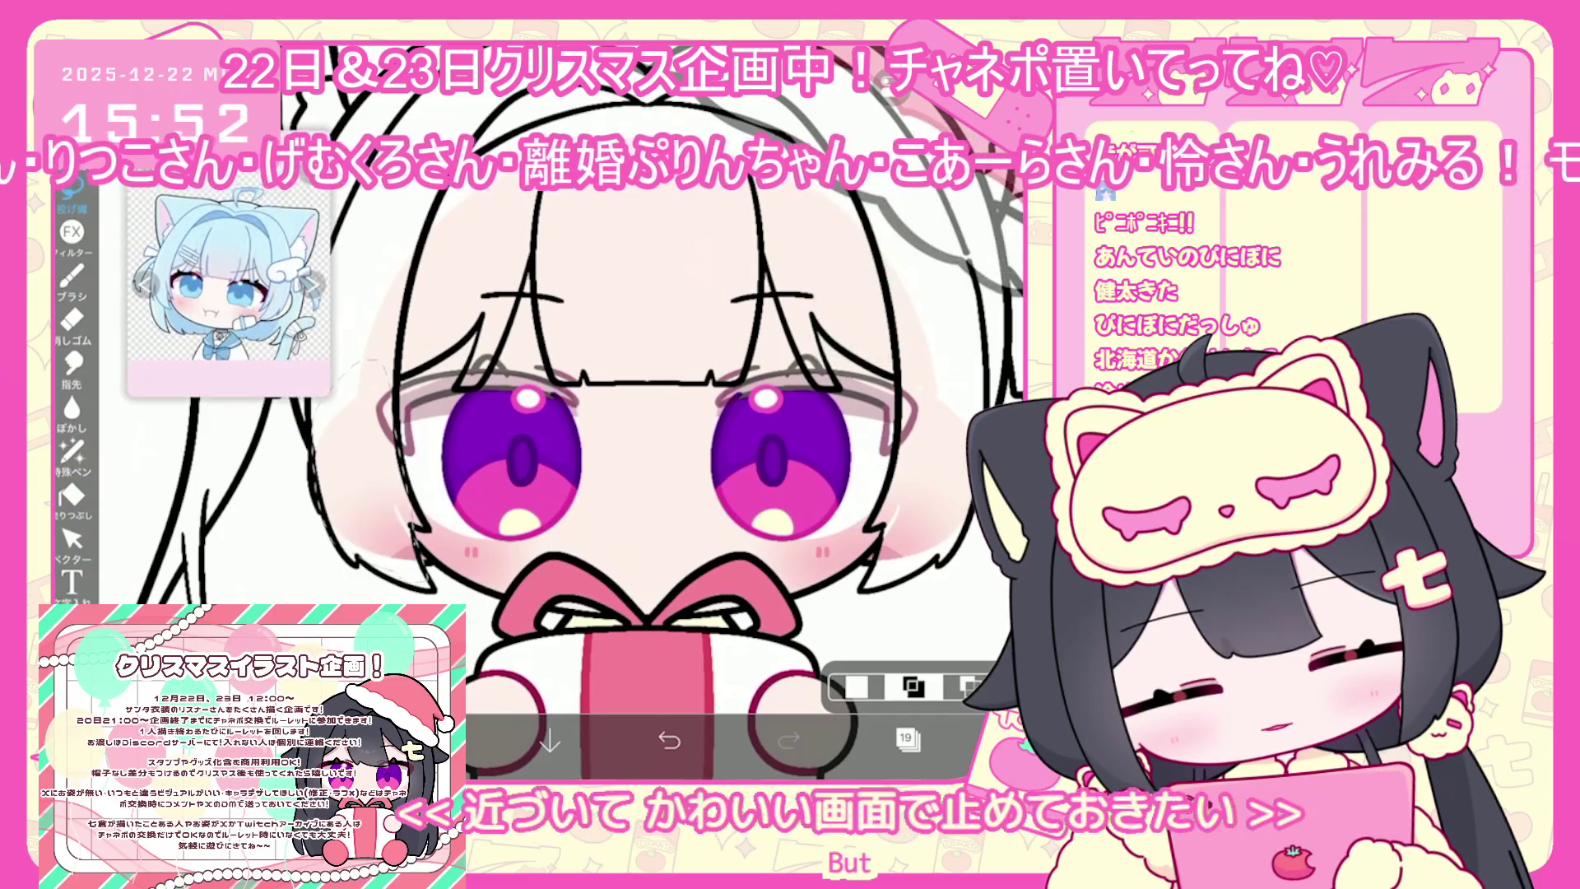
scroll(658, 412, down, 3)
click(905, 739)
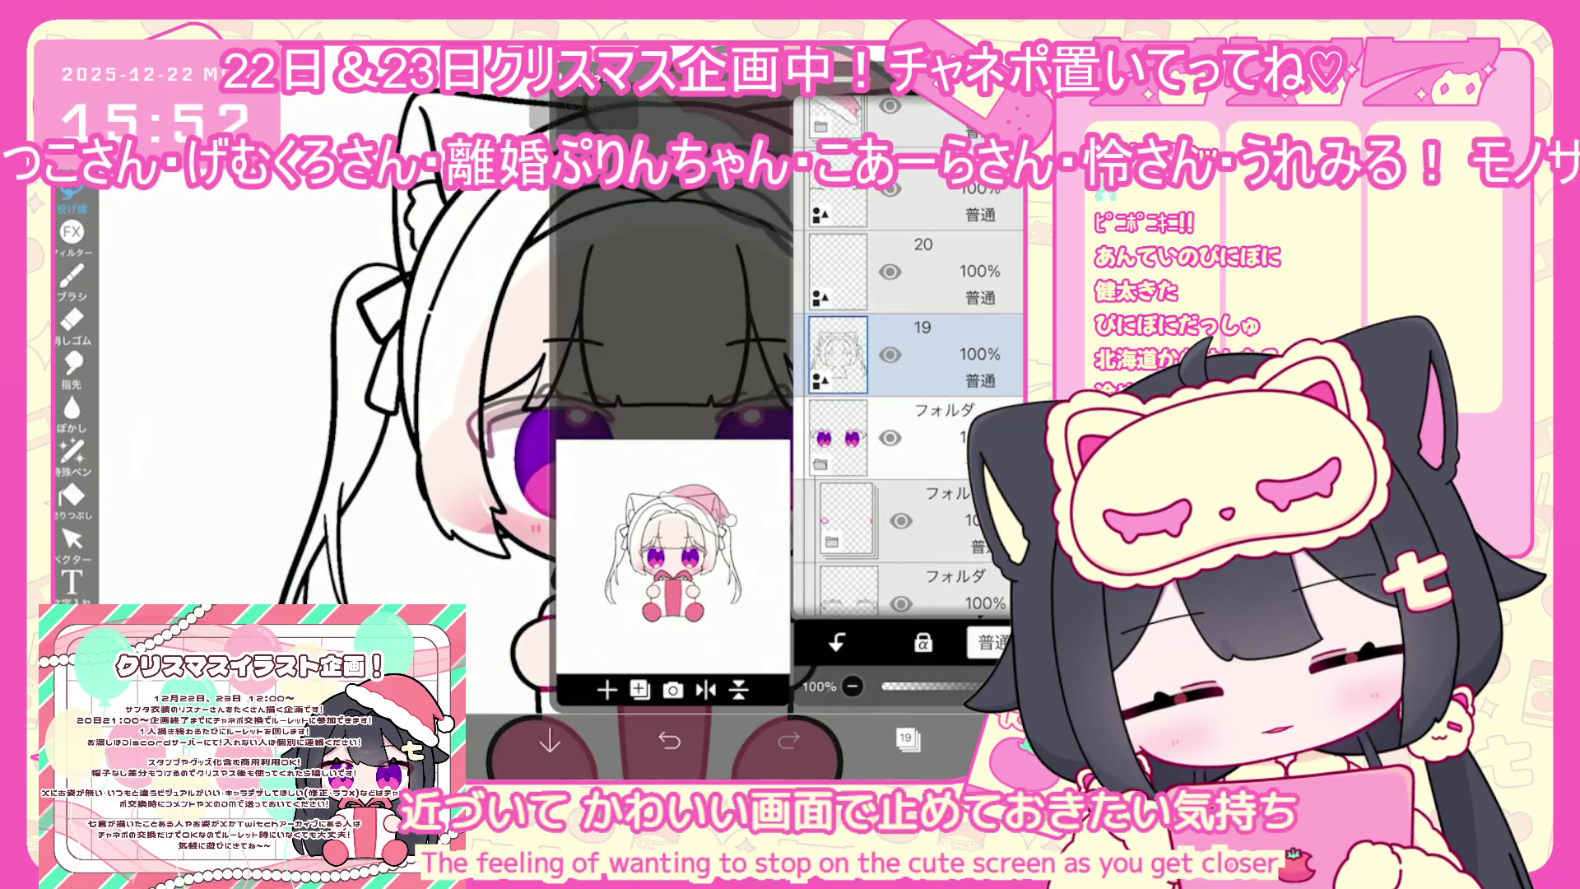
click(905, 738)
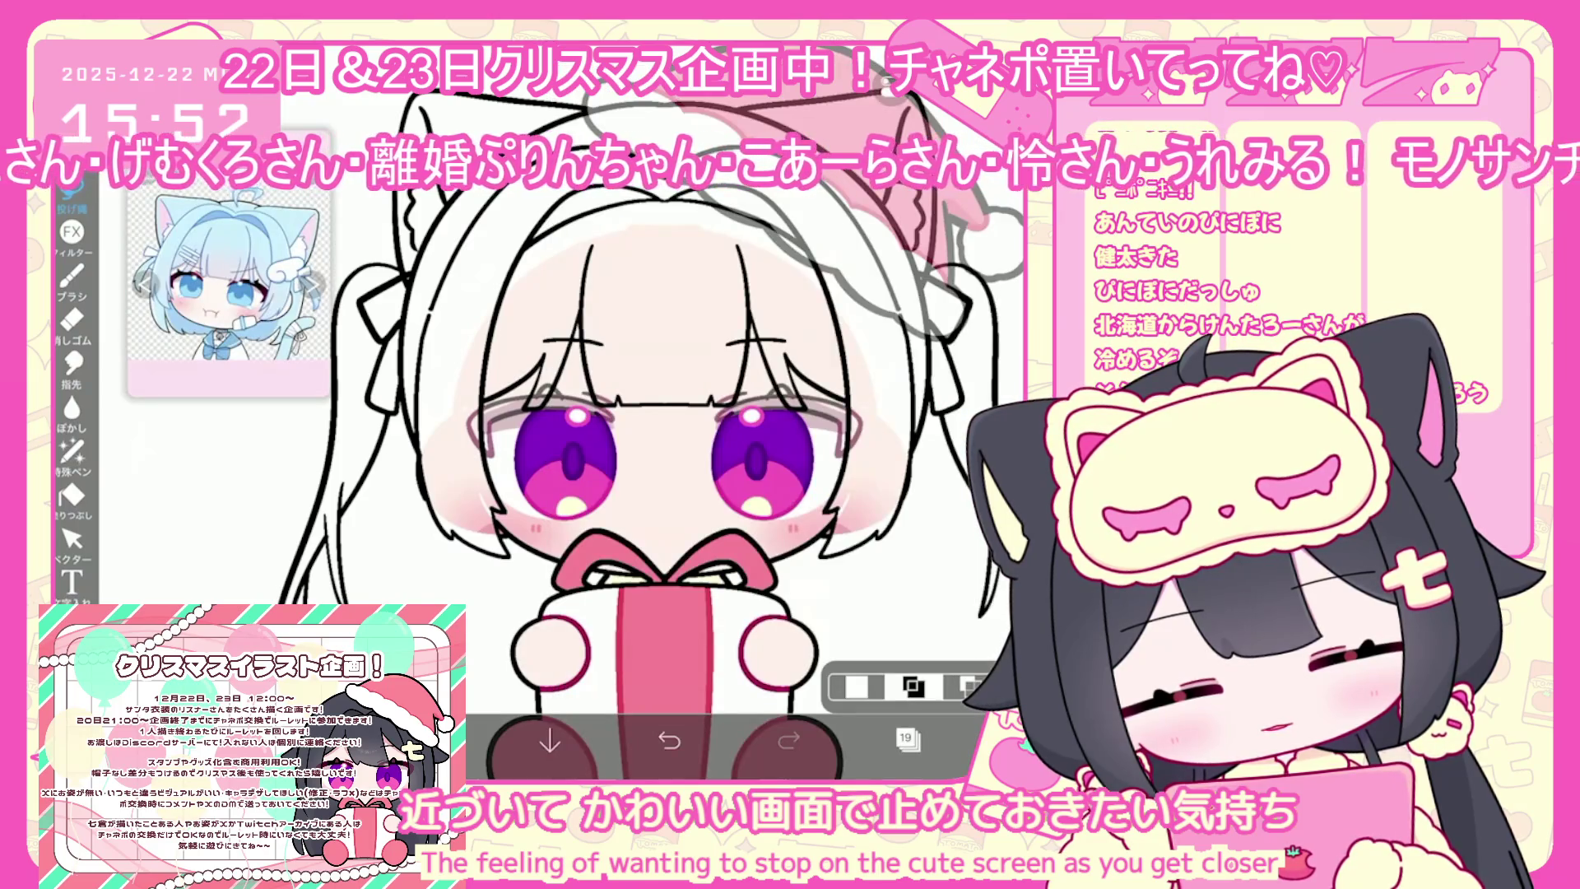
click(71, 495)
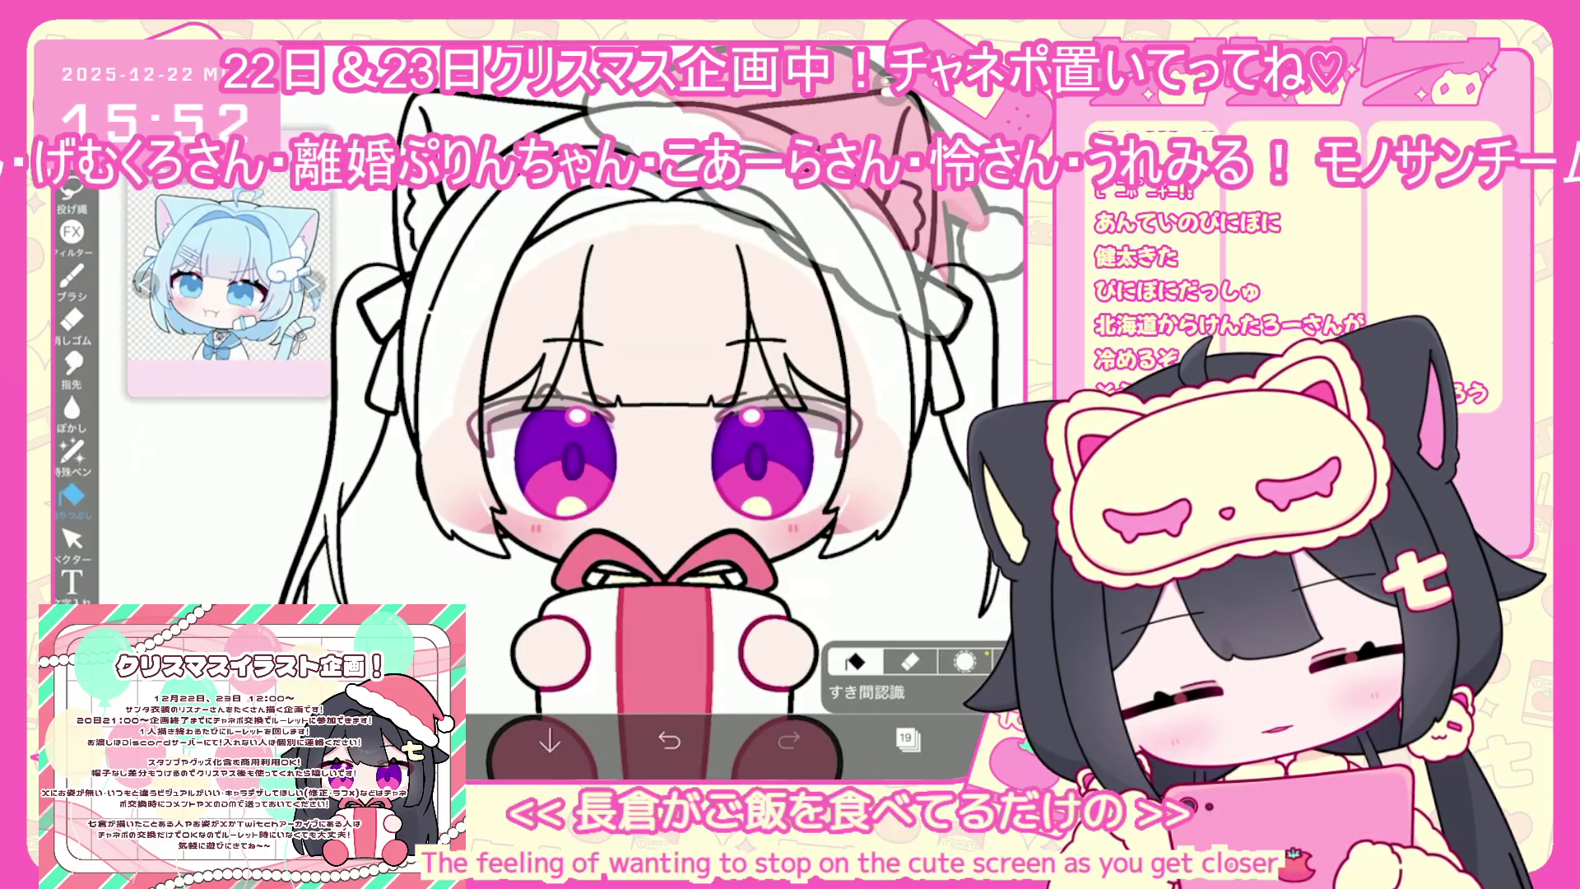
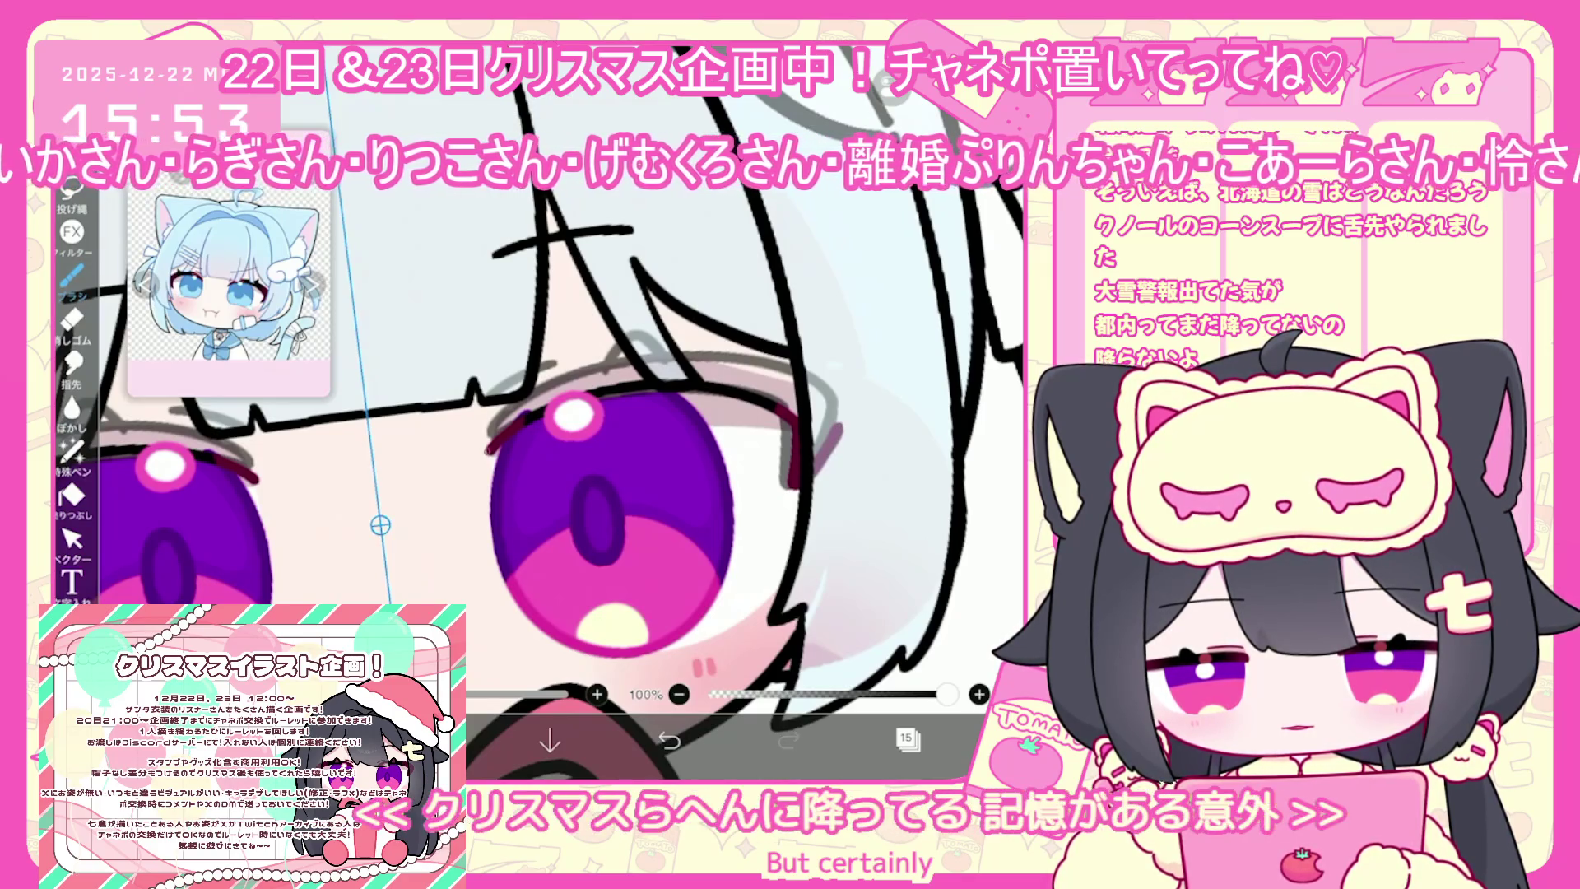
Undo and redo the grey eyelid strokes beside the eye to compare them, keeping them
key(ctrl+z)
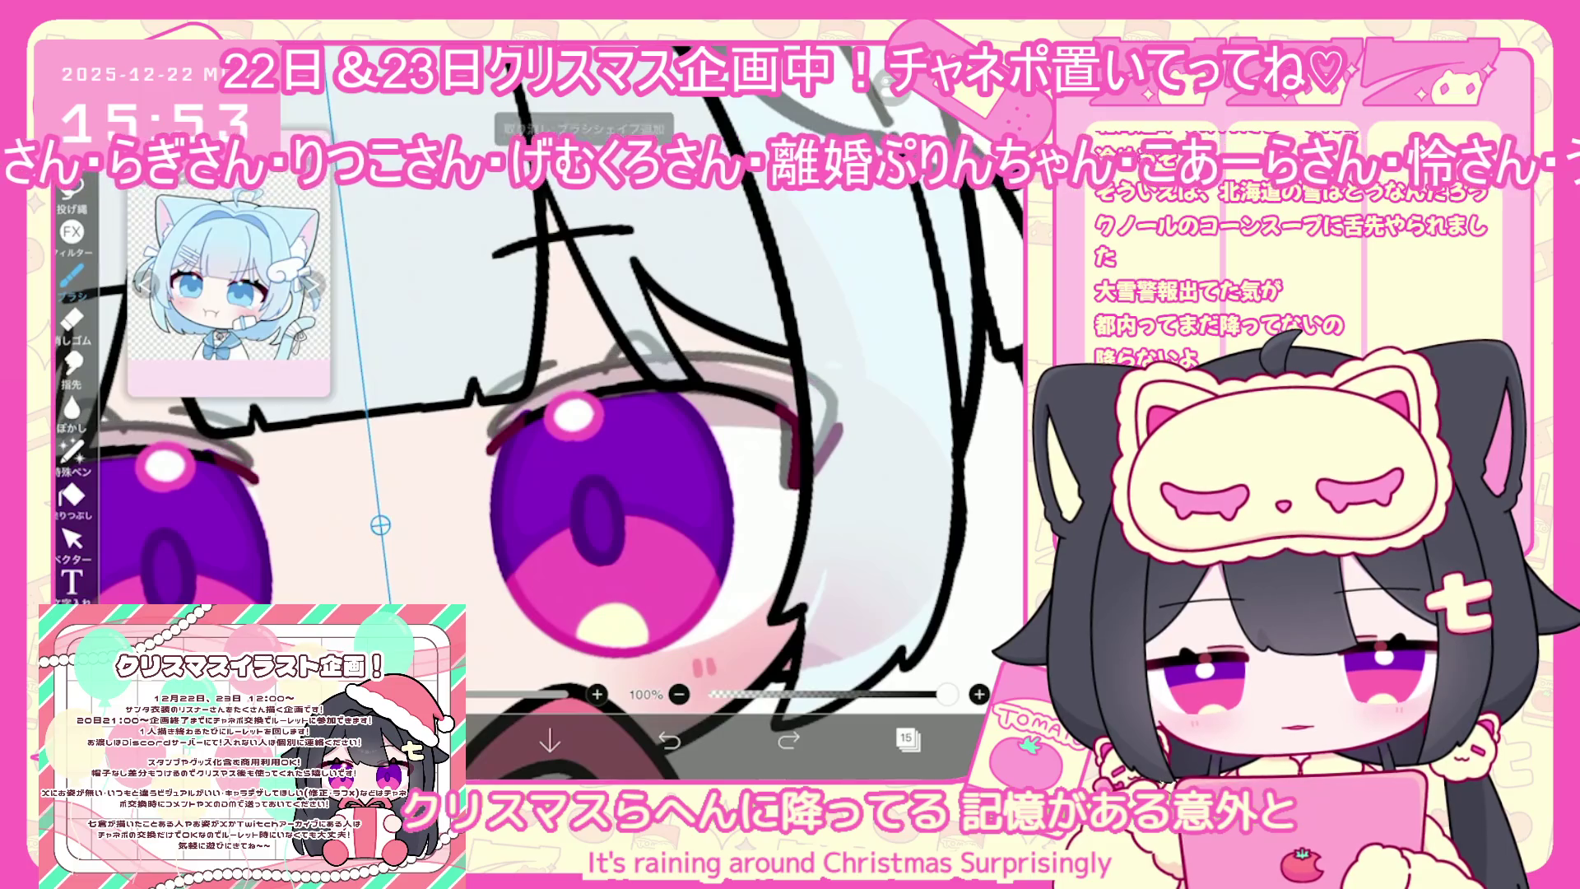
key(ctrl+z)
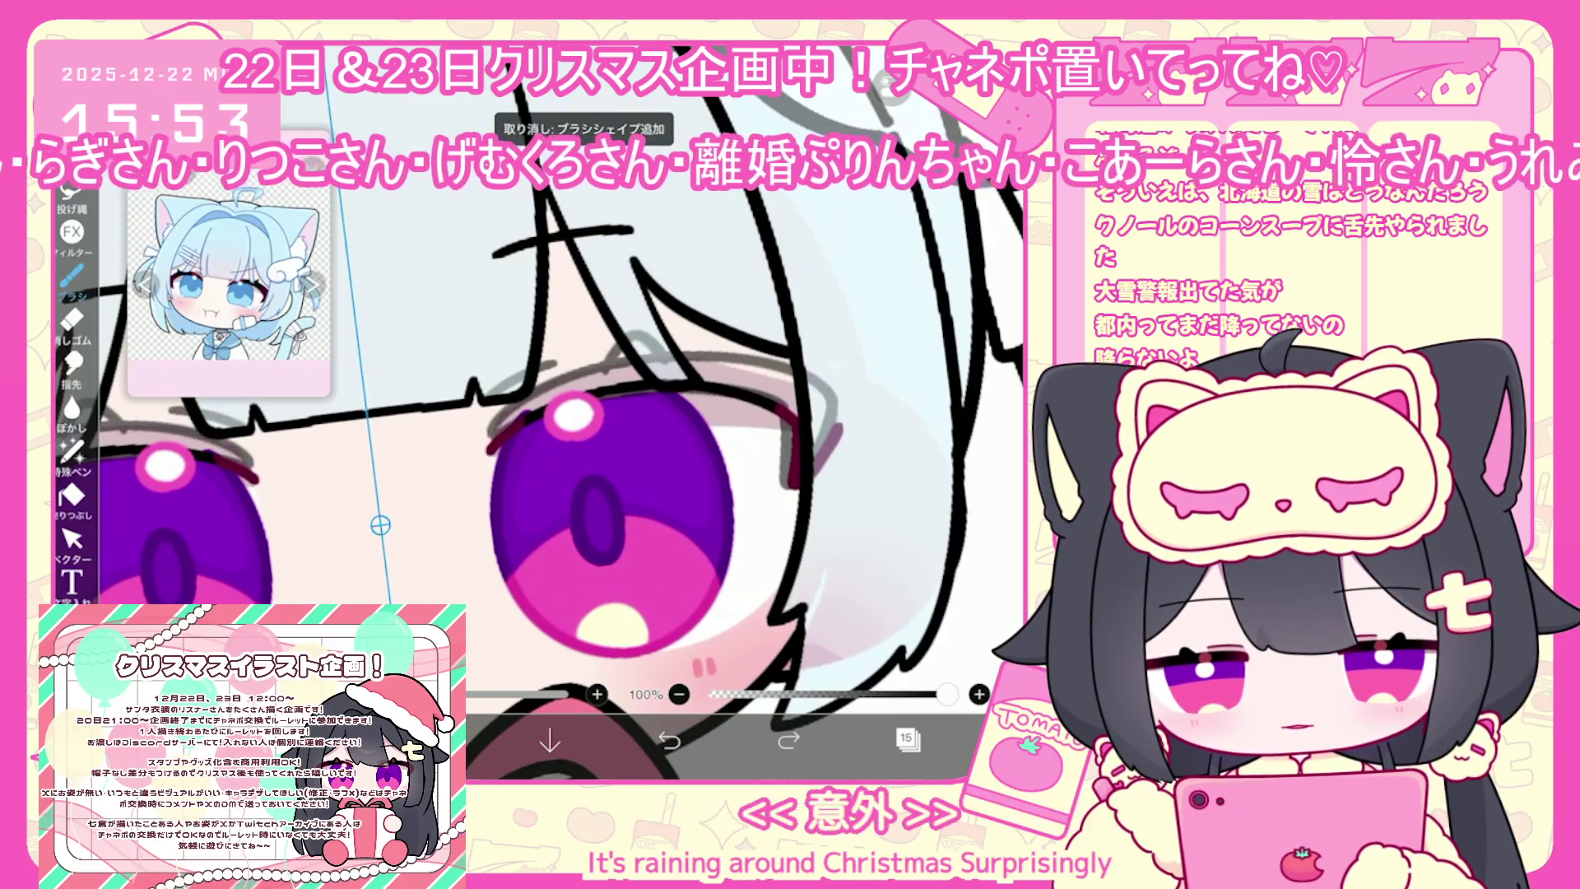
key(ctrl+shift+z)
key(ctrl+z)
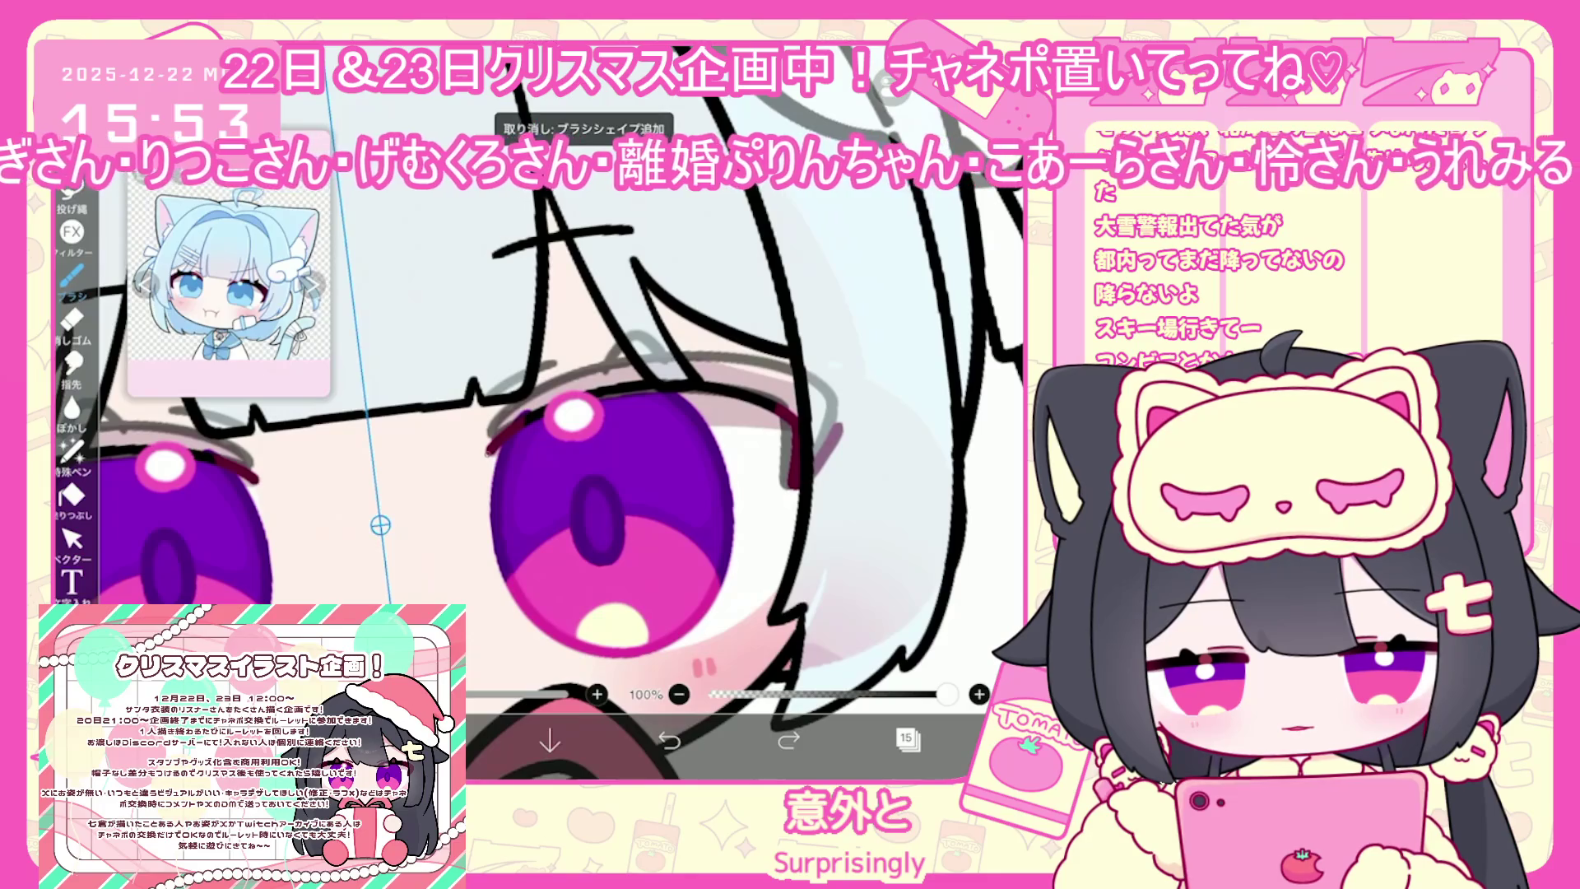
key(ctrl+shift+z)
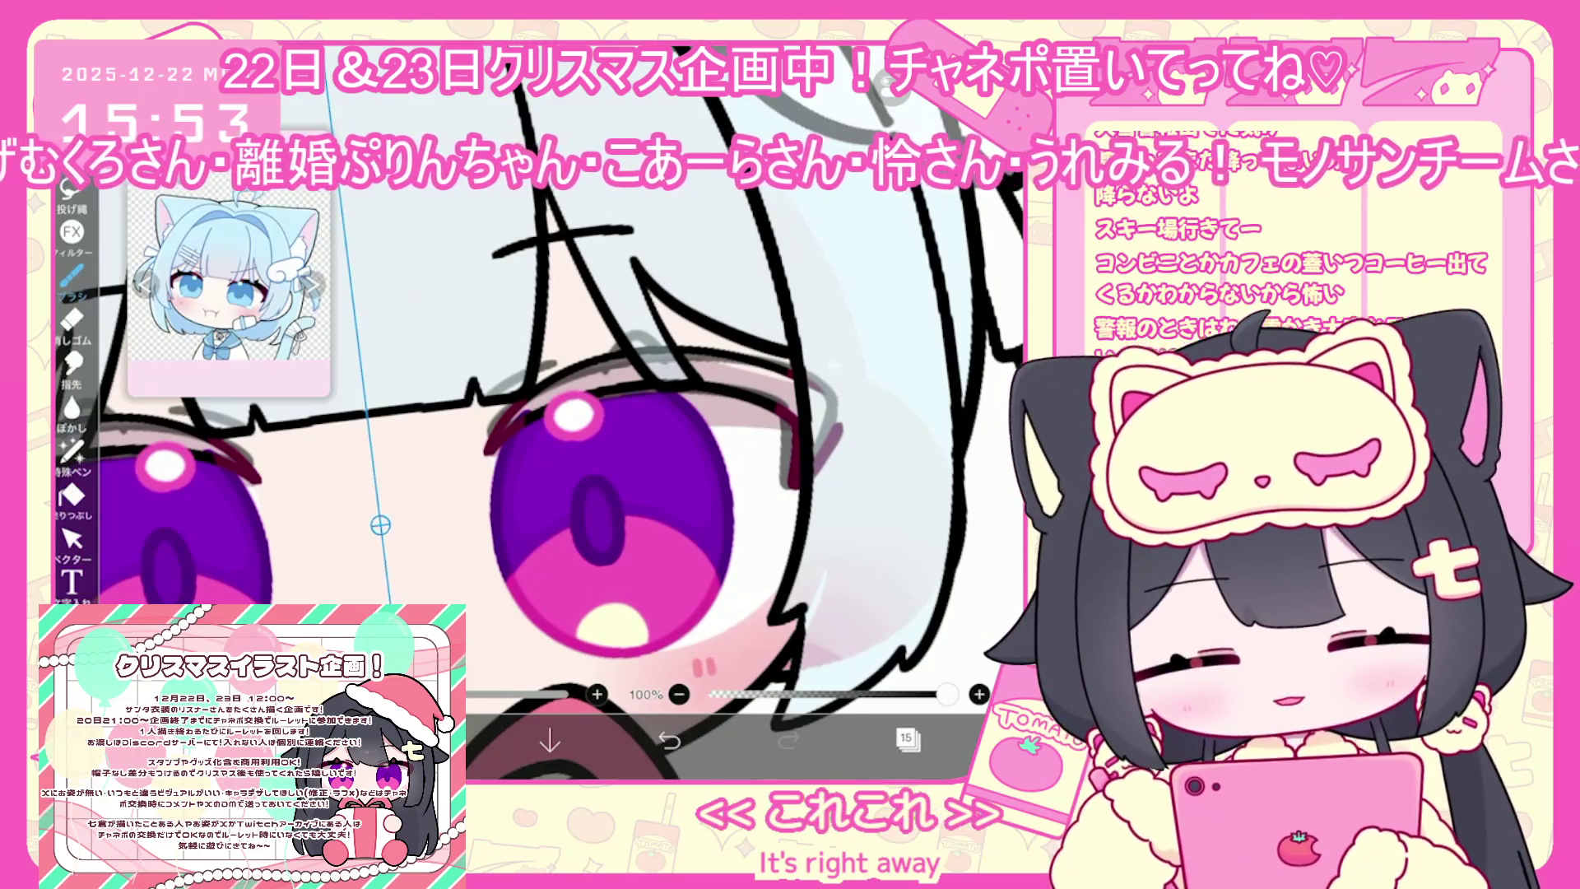
Undo the added brush shape near the eye and turn on vector stroke selection
scroll(526, 428, down, 1)
scroll(639, 508, right, 1)
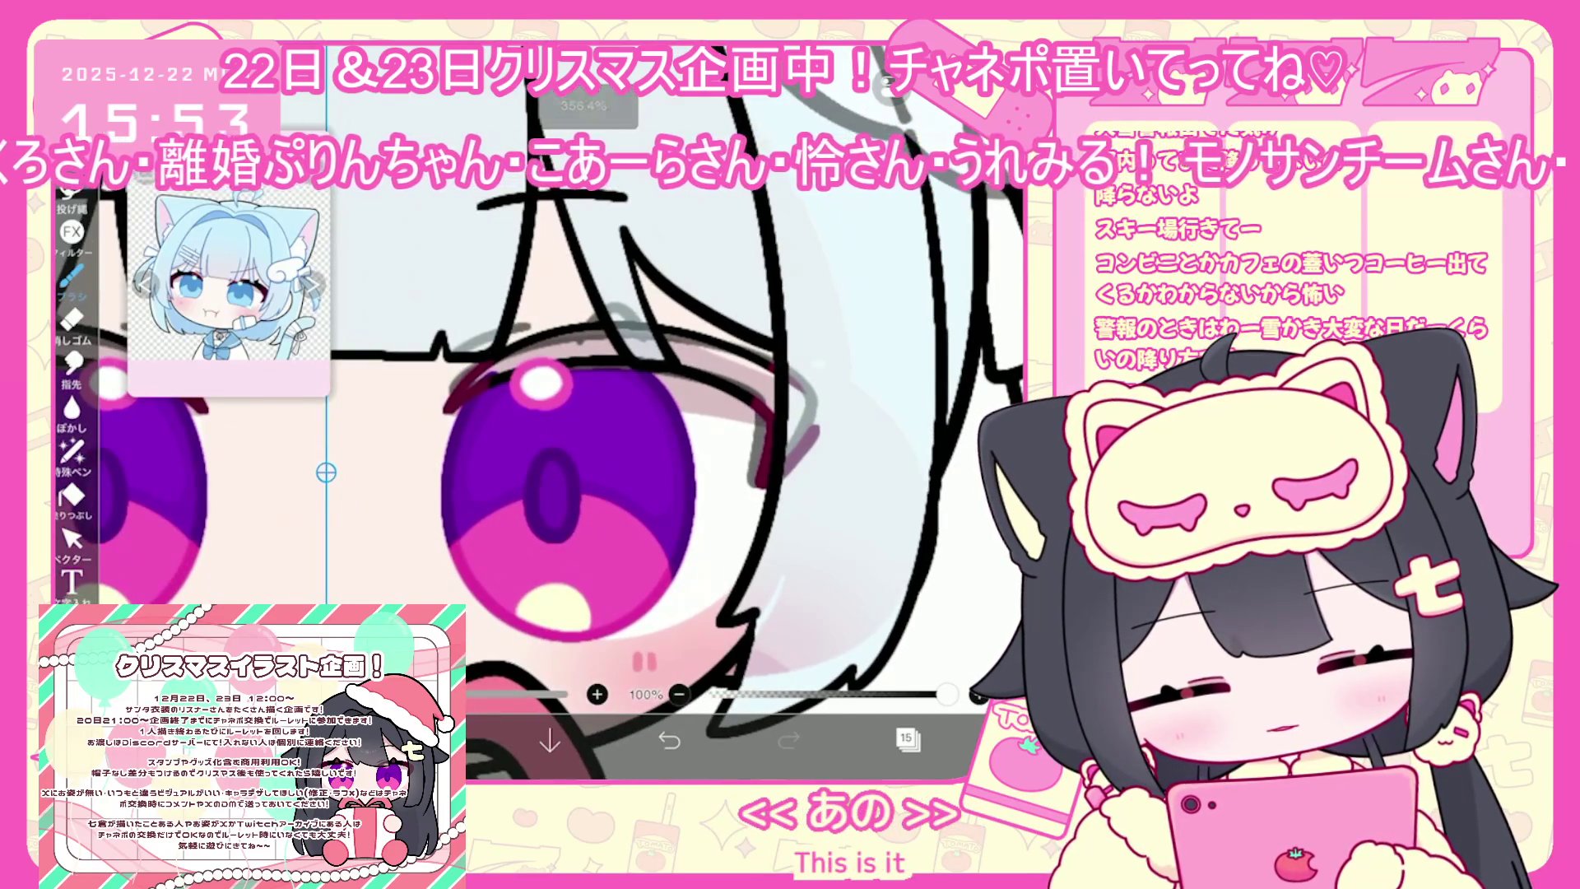
key(ctrl+z)
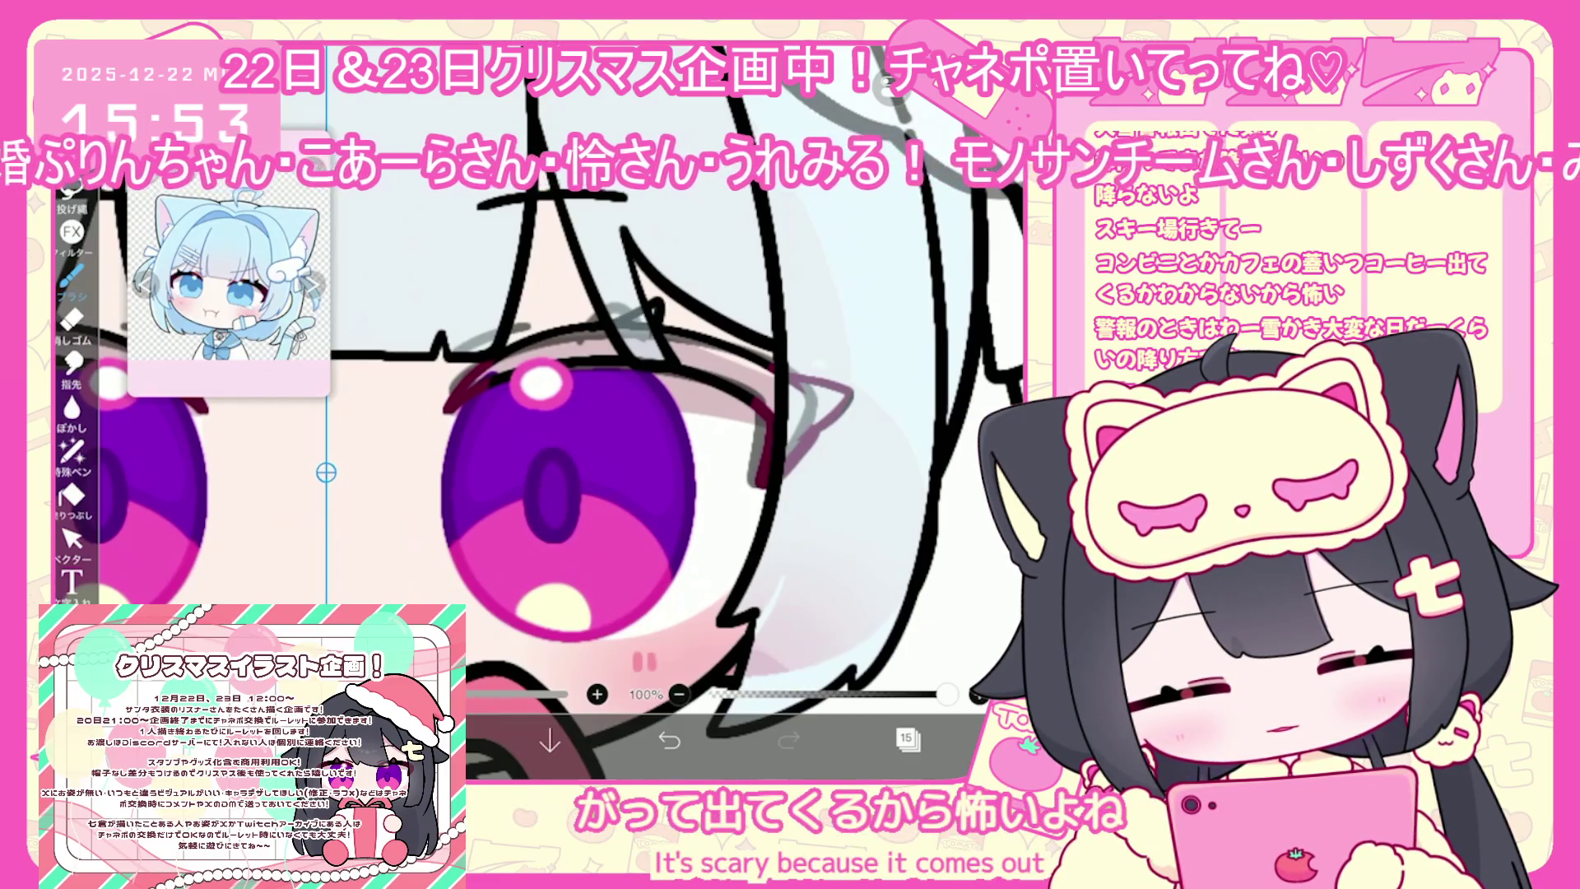
click(905, 683)
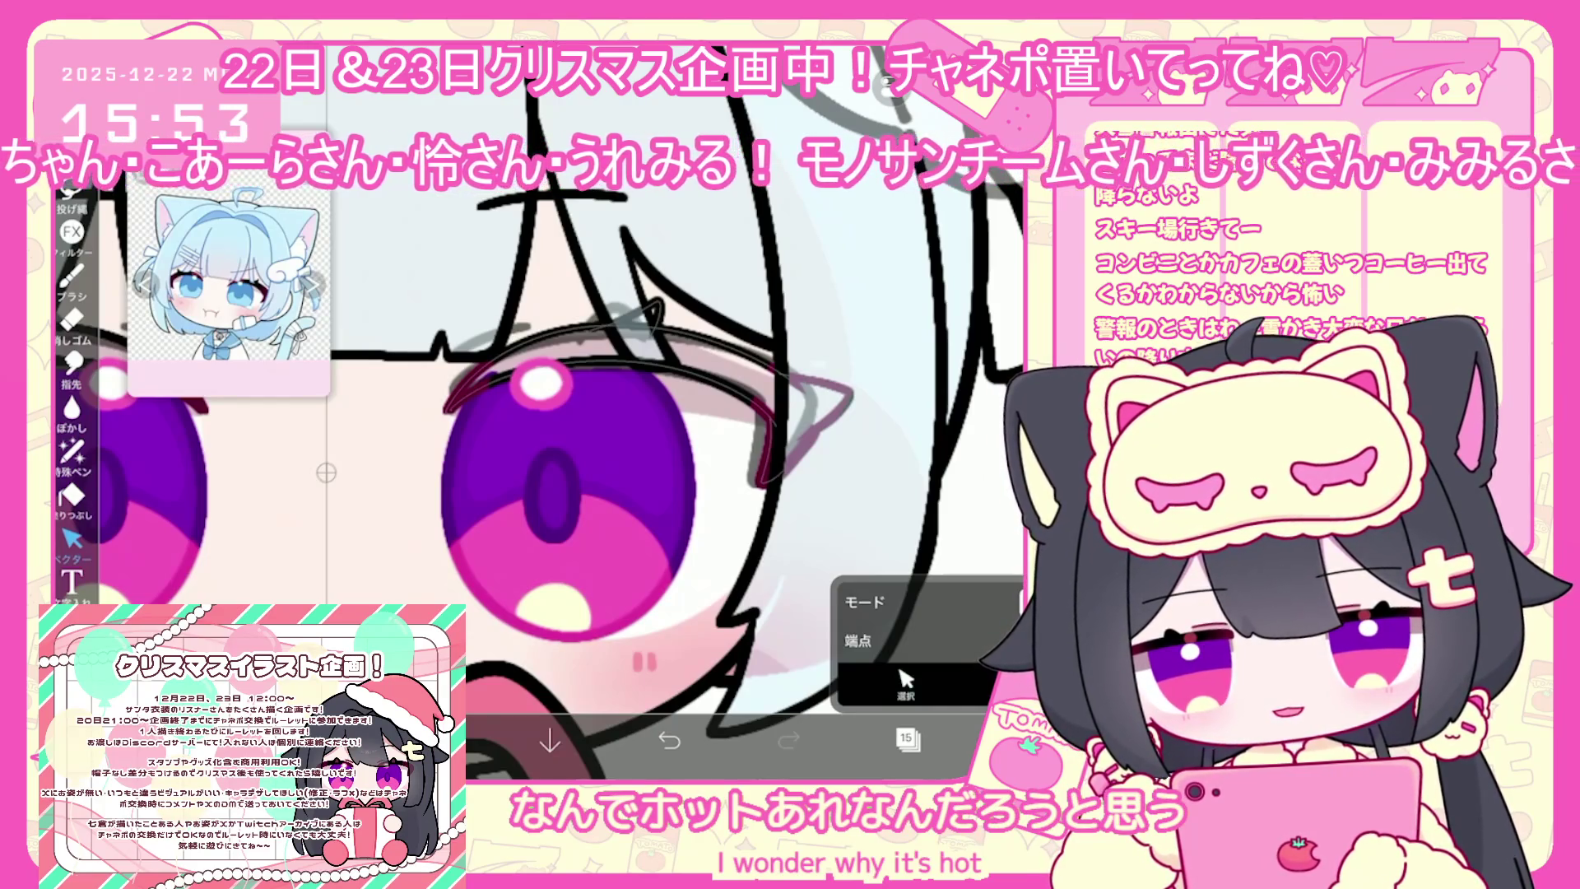
Undo the rejected brush shapes next to the girl's eye
scroll(745, 313, up, 3)
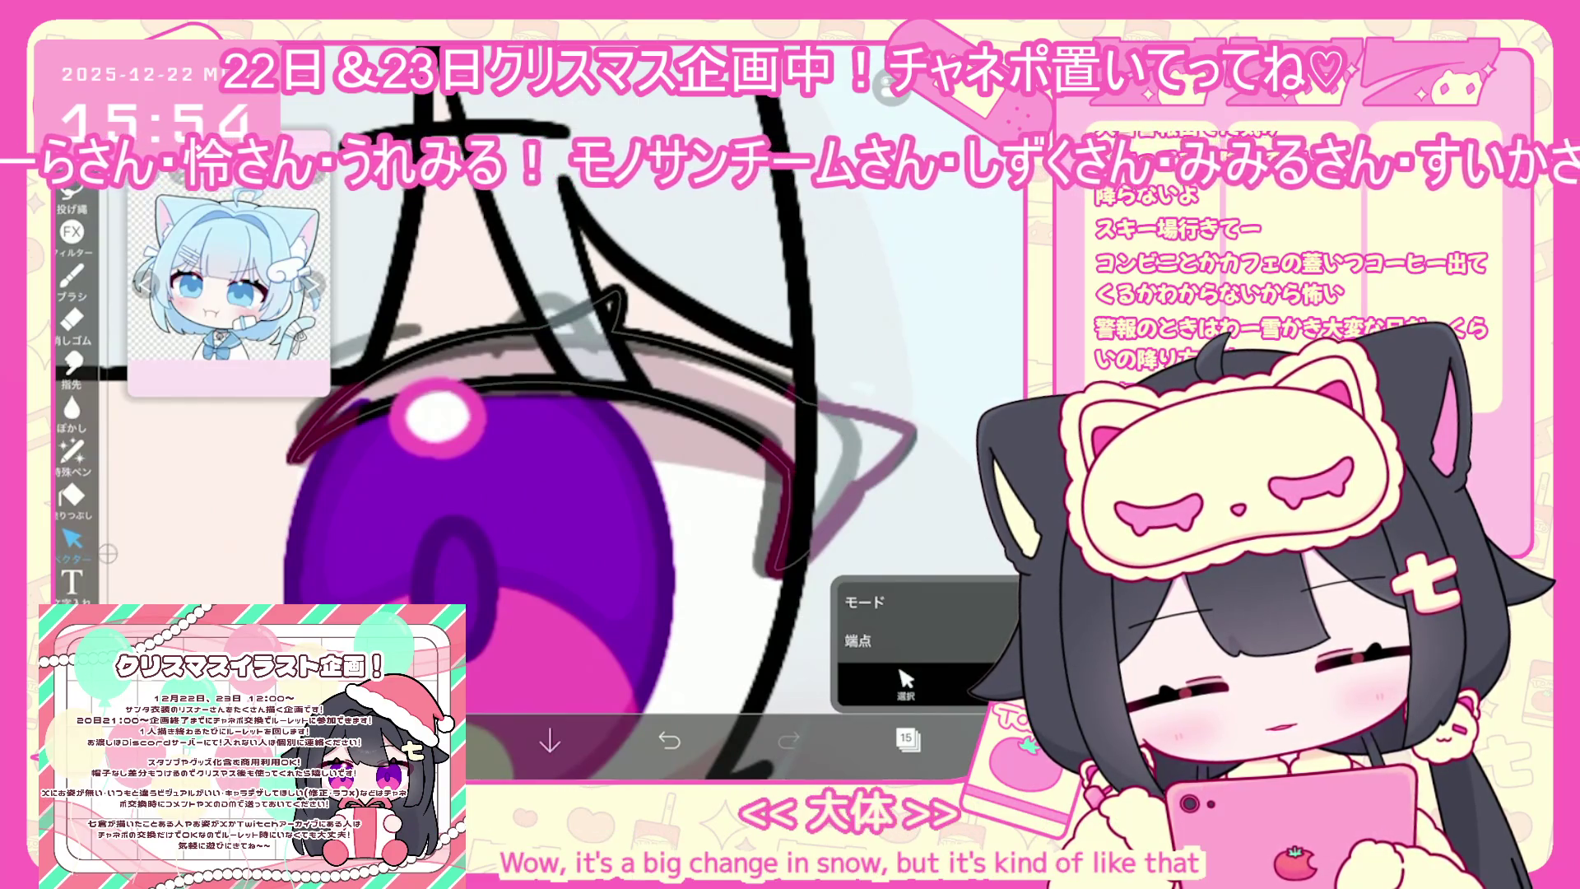
scroll(563, 465, down, 5)
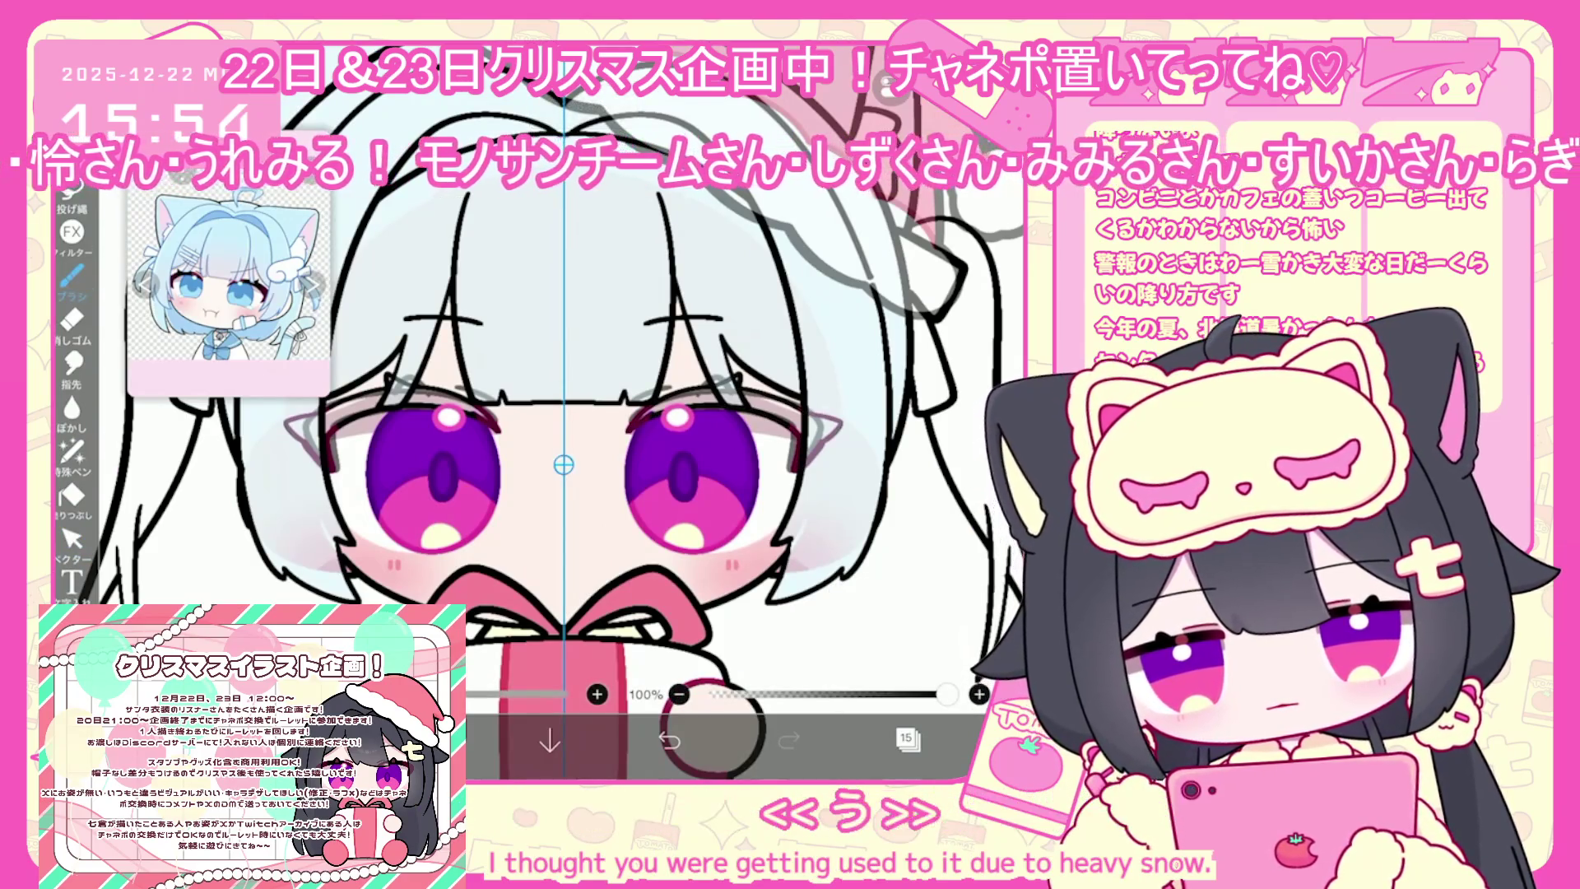
scroll(563, 465, up, 5)
scroll(564, 465, up, 2)
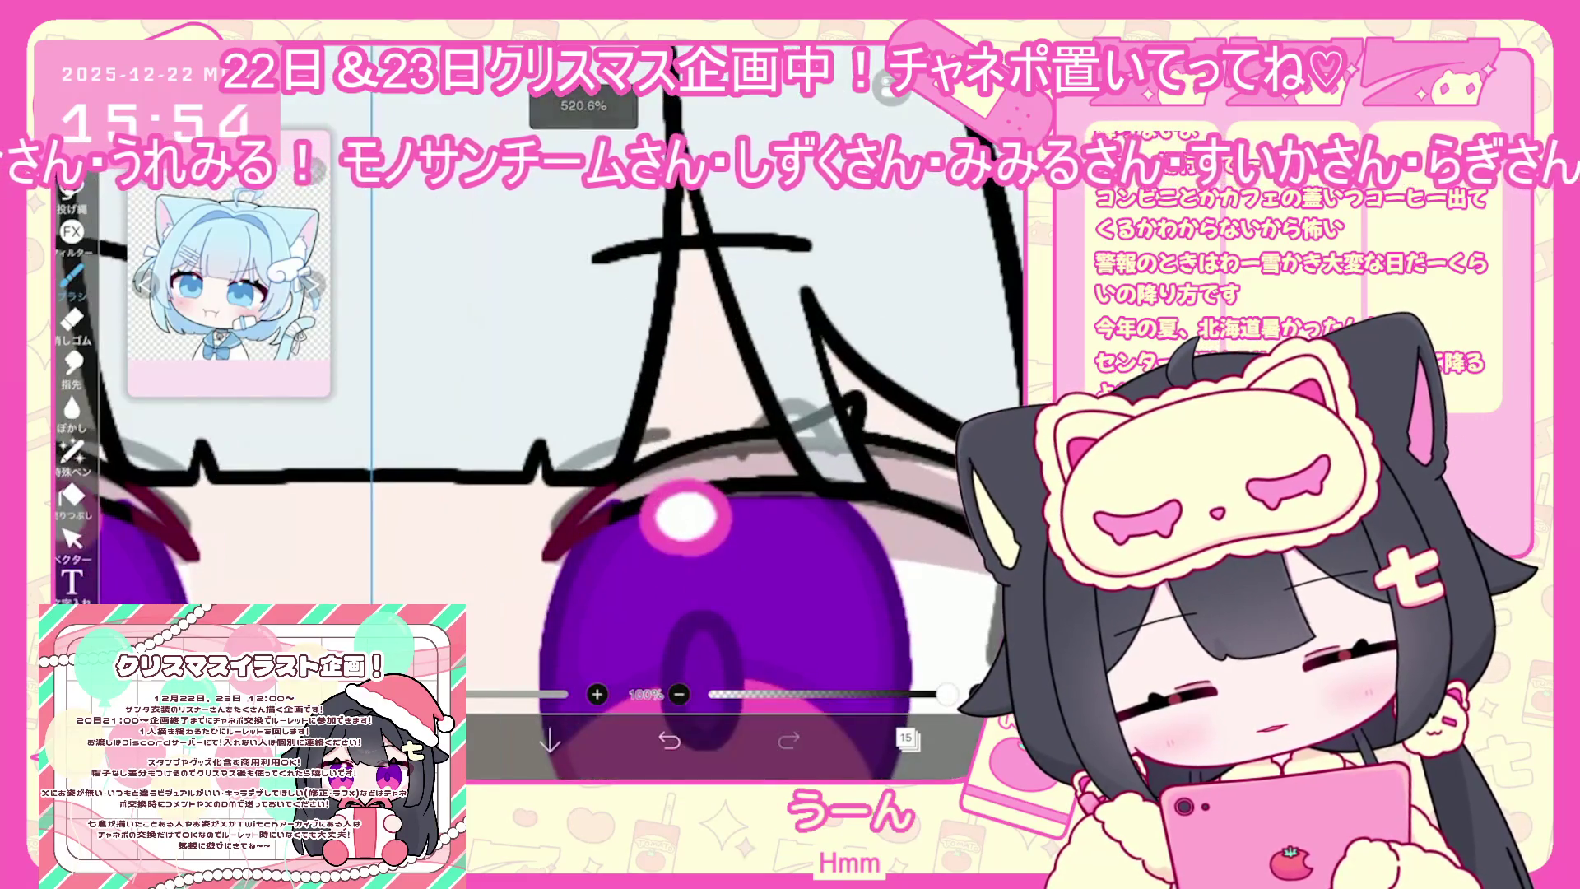
click(669, 740)
click(906, 739)
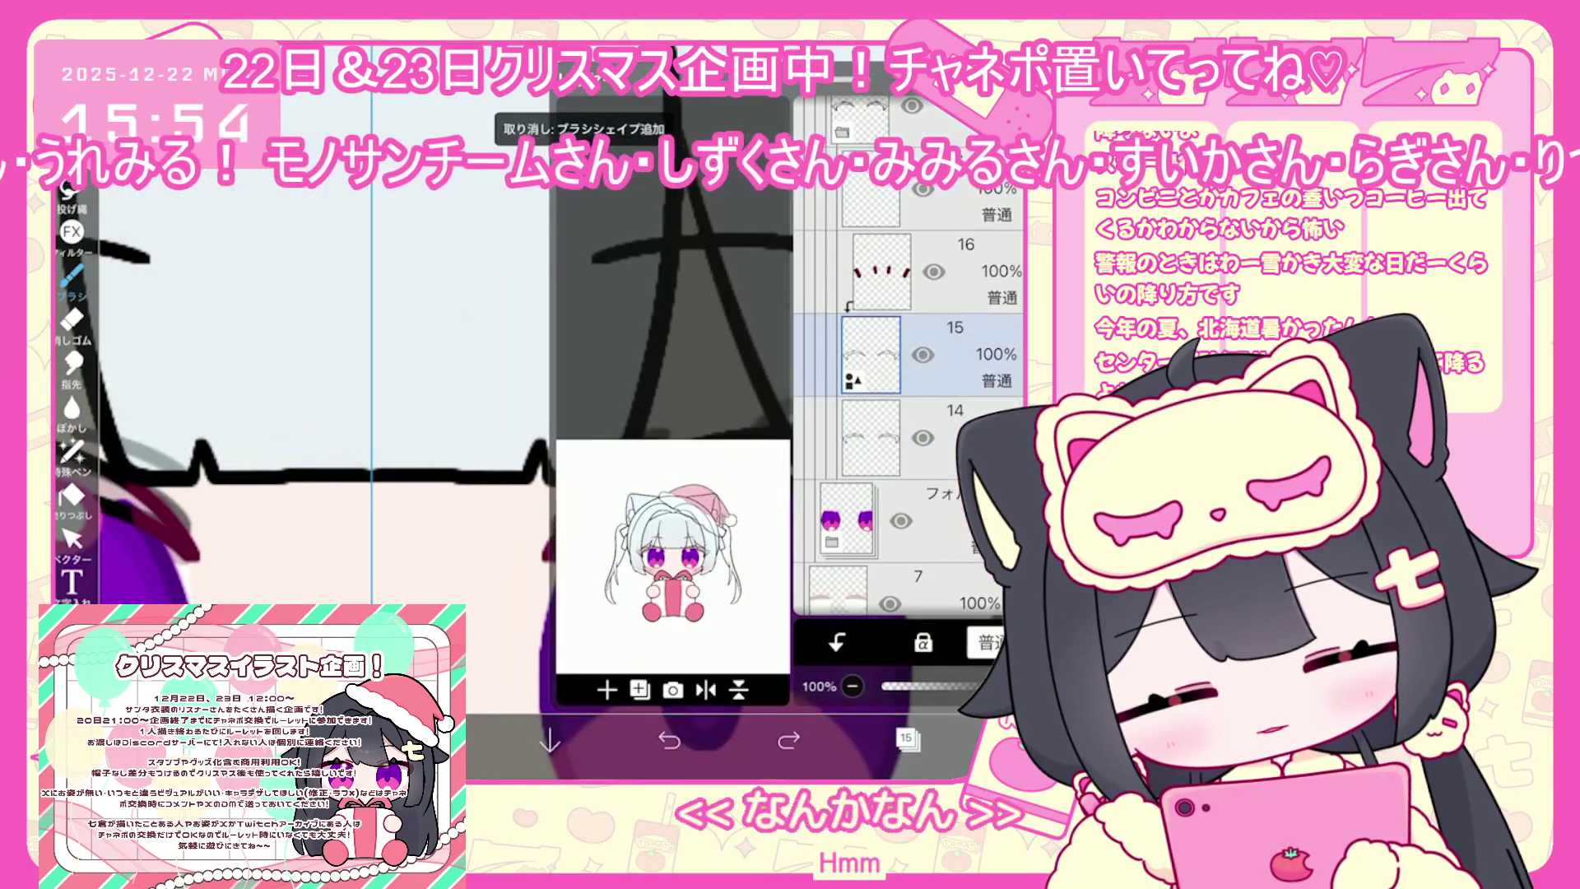
click(906, 738)
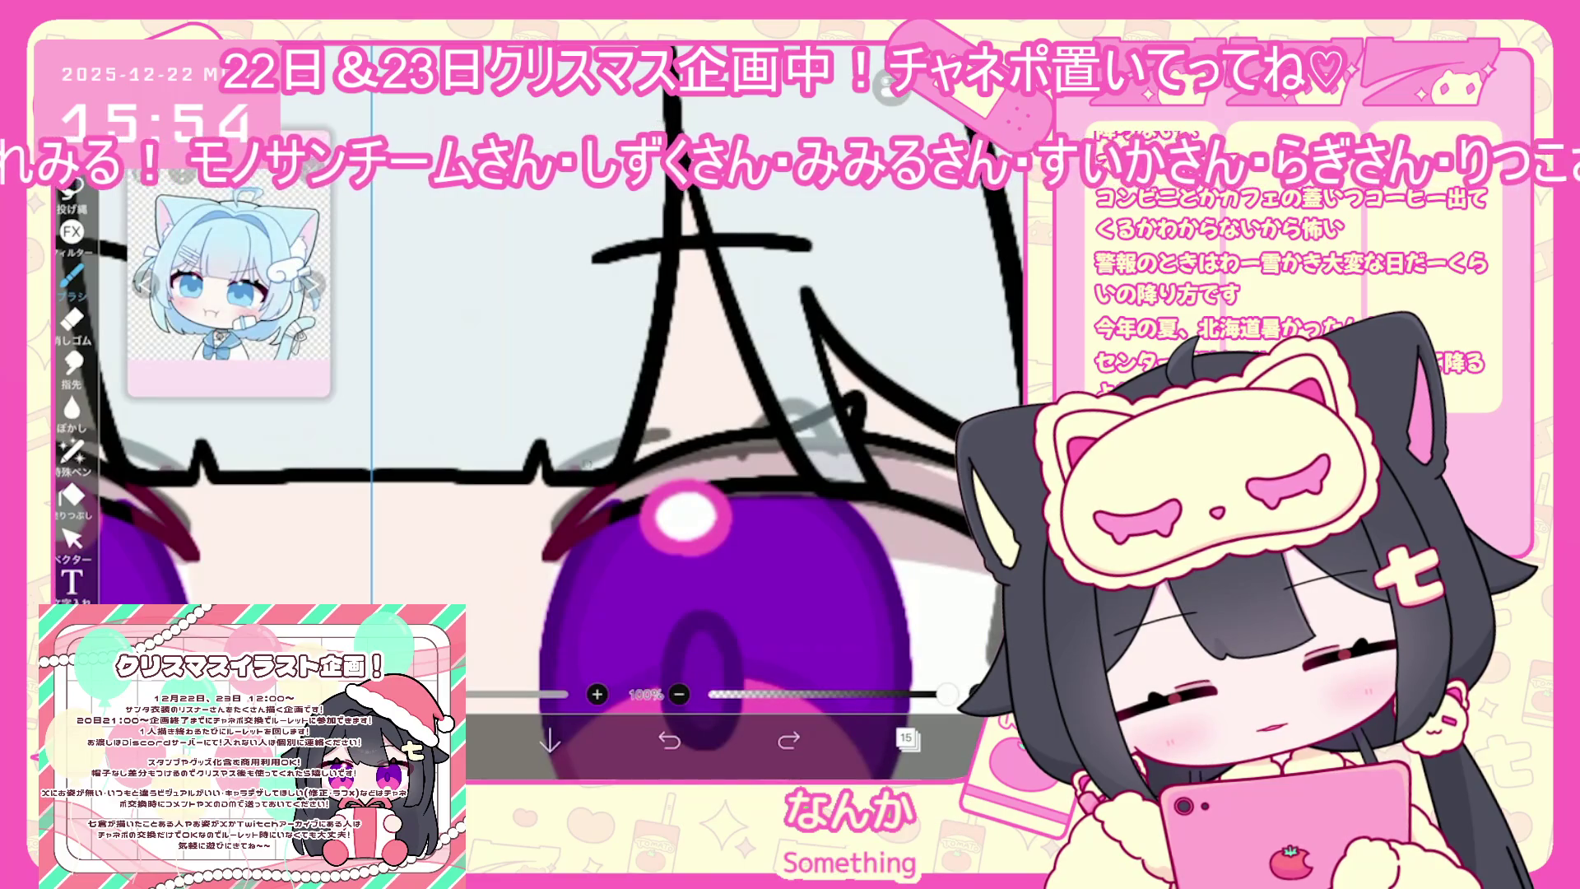
key(ctrl+z)
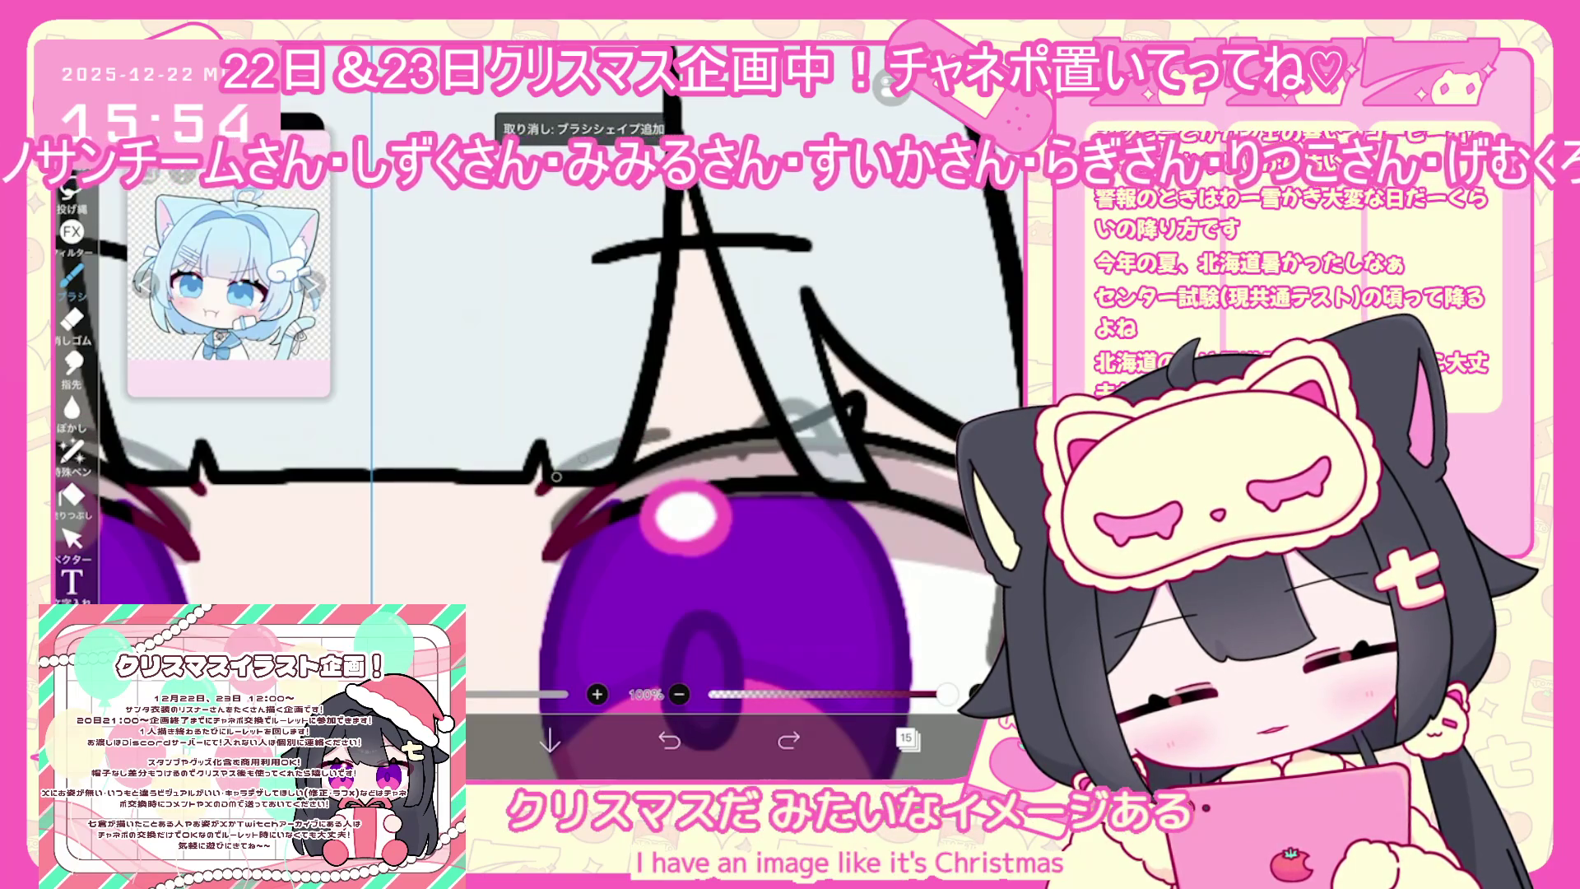
Redraw short strokes above the right iris and the other eye
drag(650, 426, 691, 411)
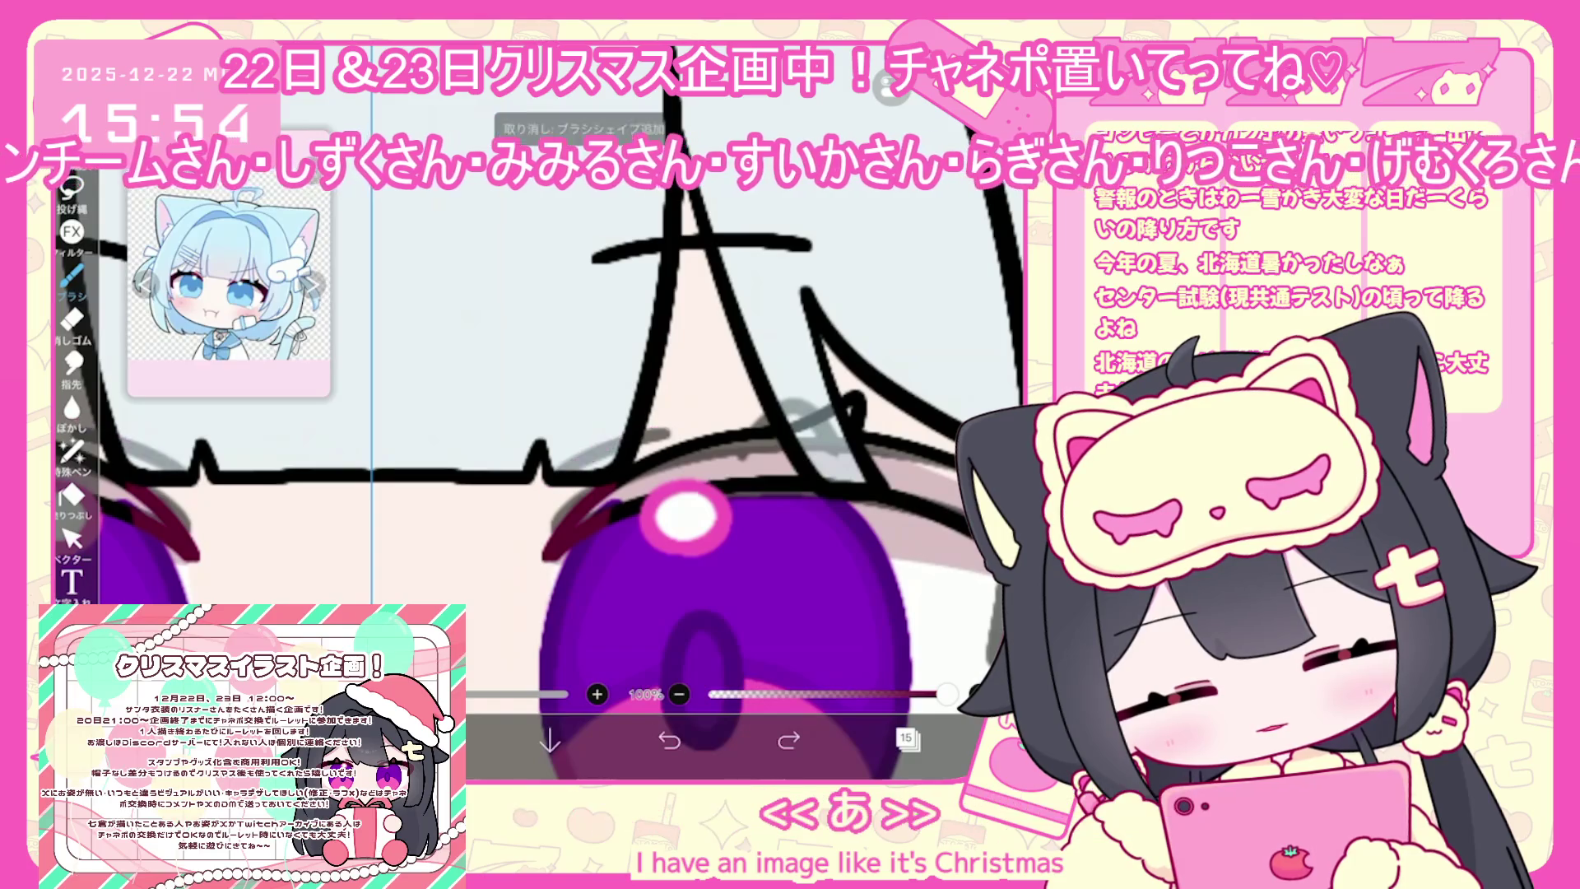
drag(545, 502, 567, 485)
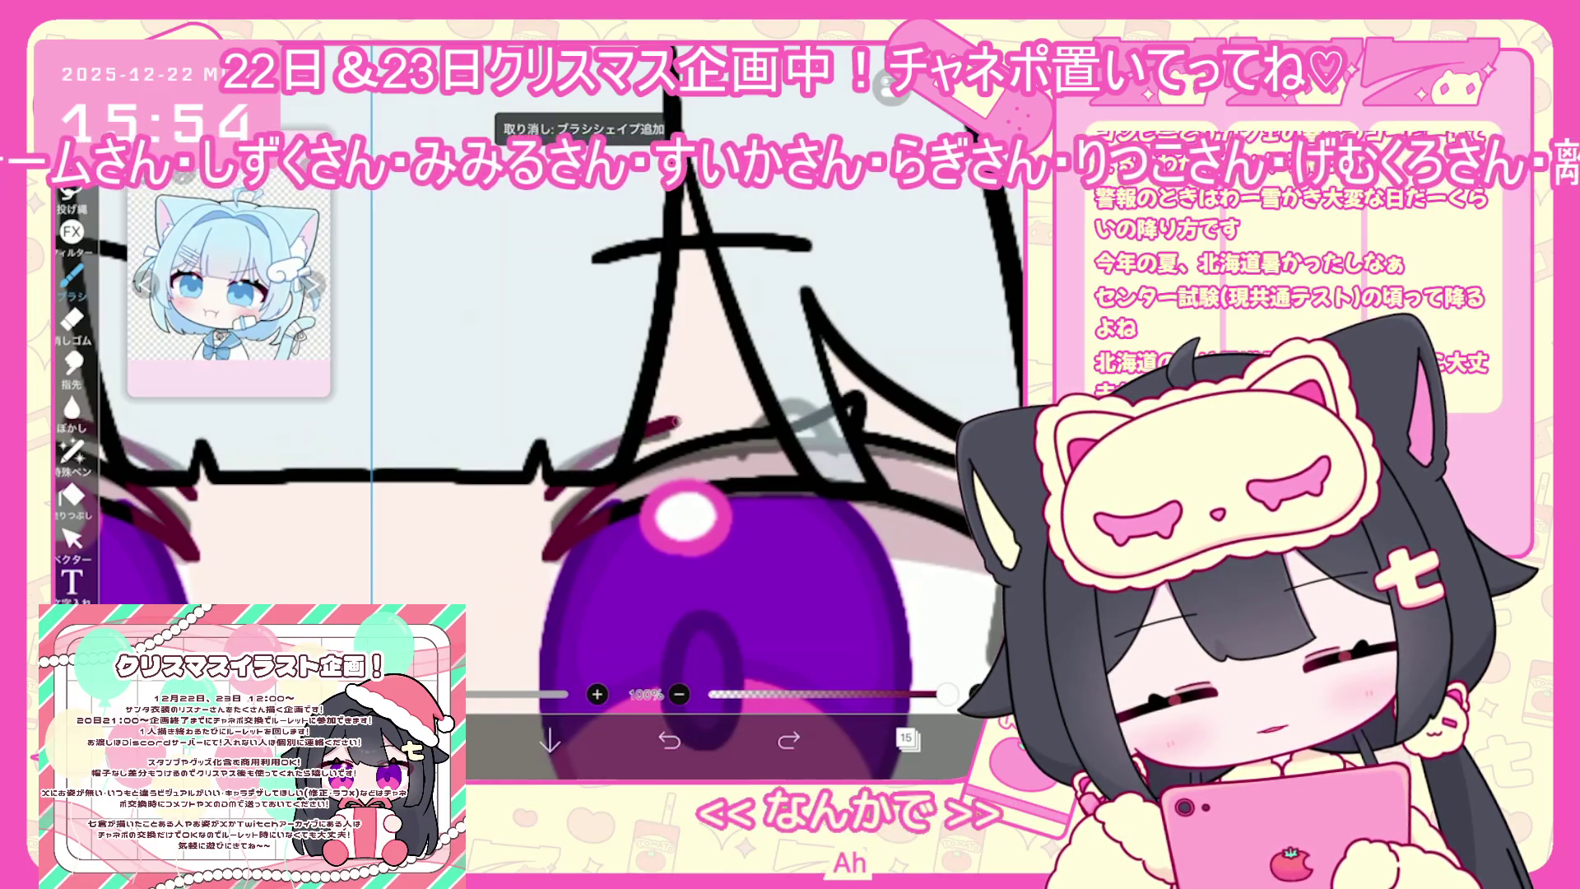
scroll(613, 478, down, 5)
Make layer 14 current and box-select the vector strokes around the right eye
click(906, 738)
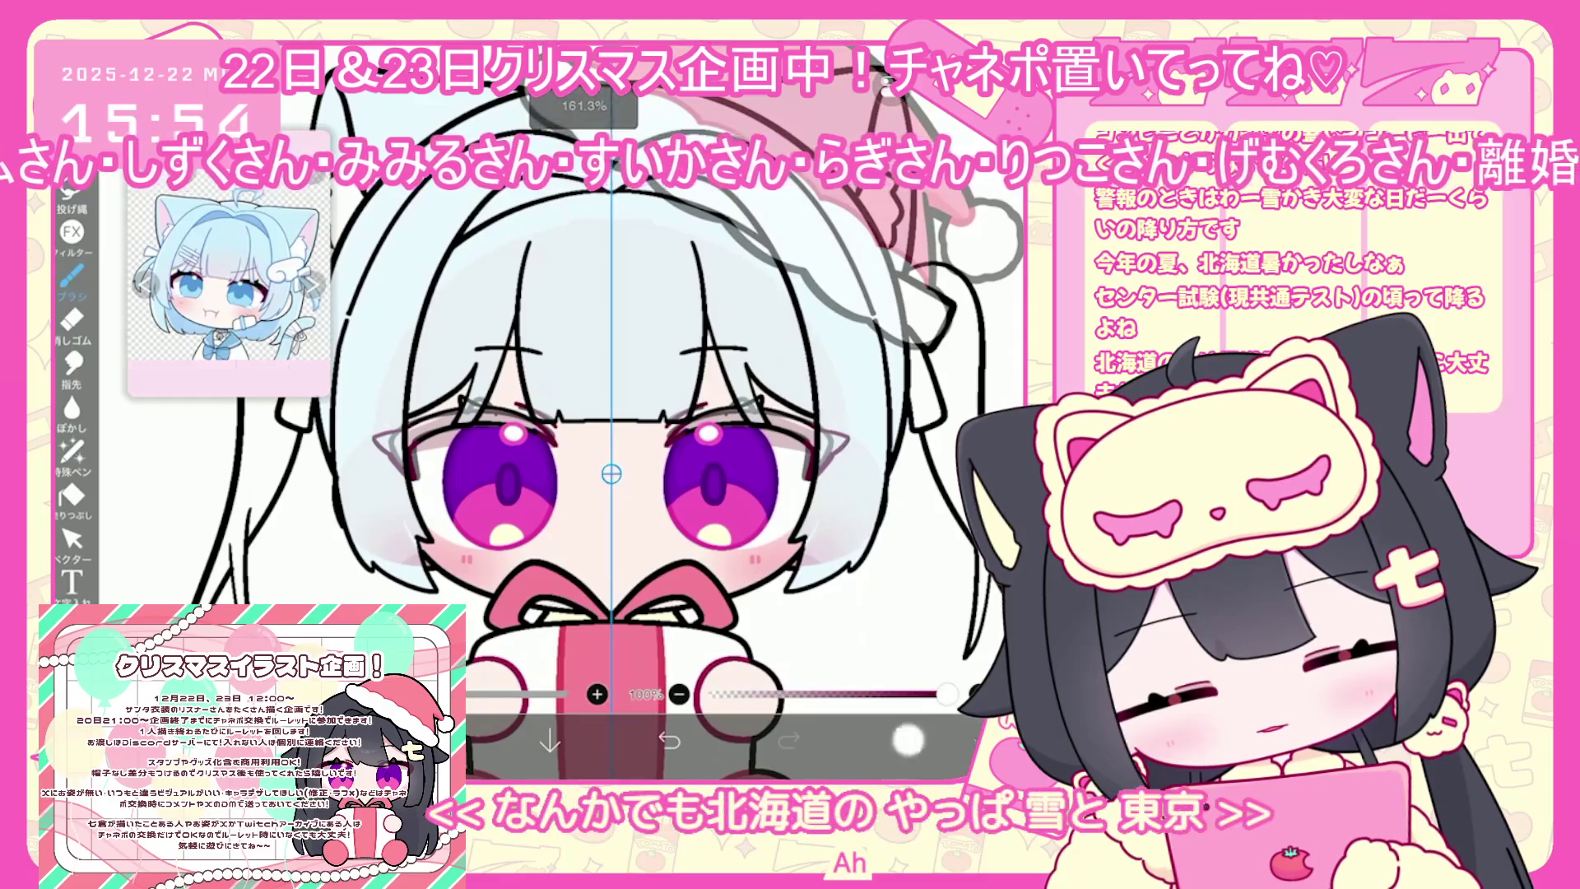
click(906, 436)
scroll(905, 411, down, 3)
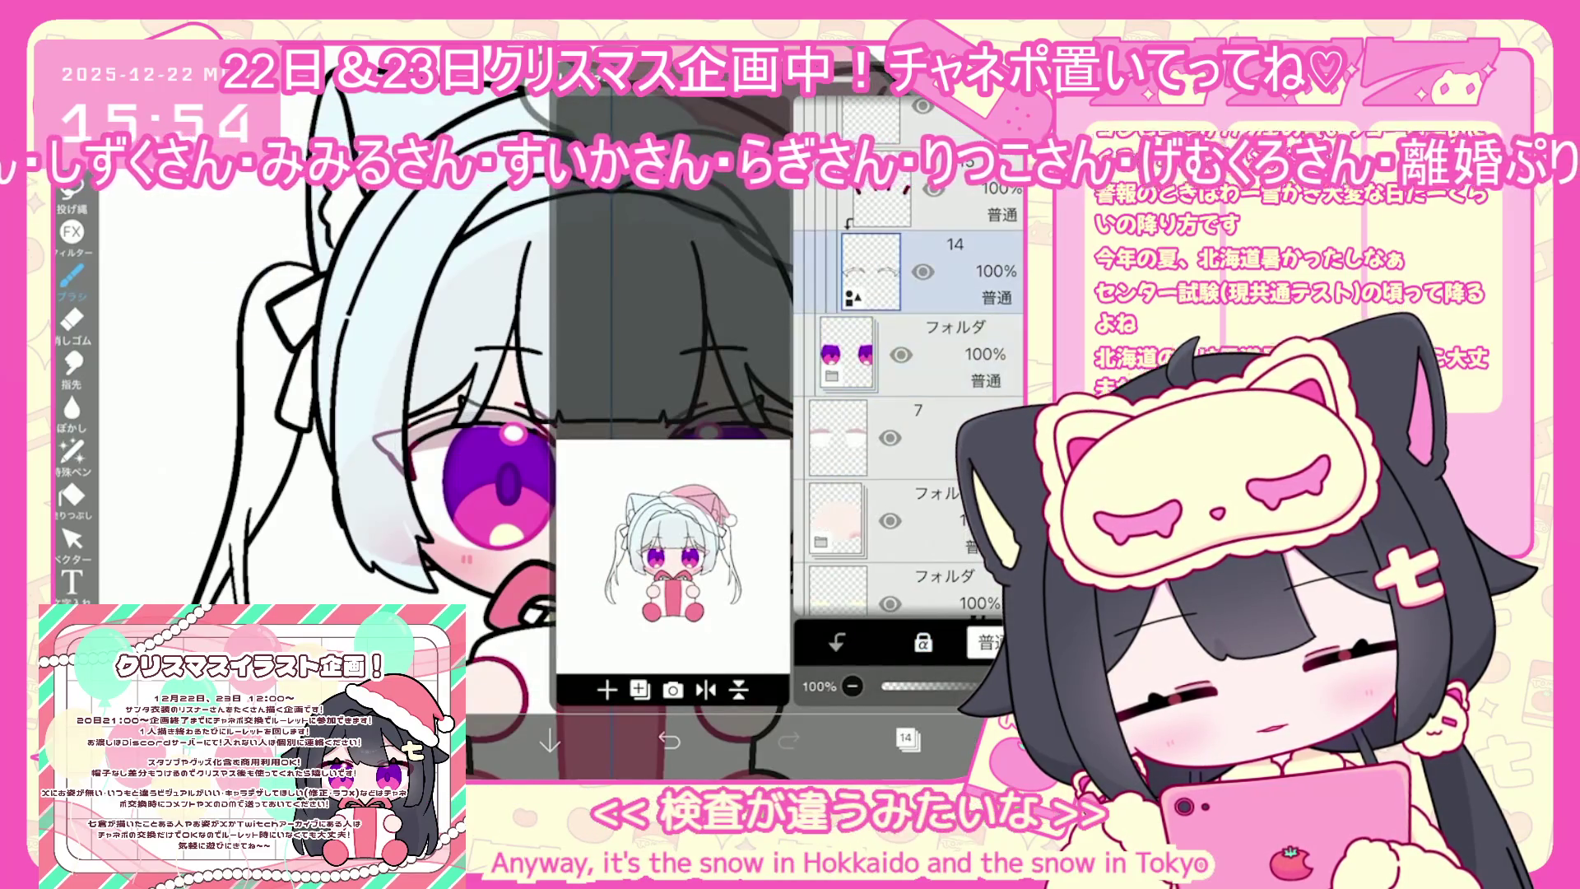
click(907, 738)
click(73, 539)
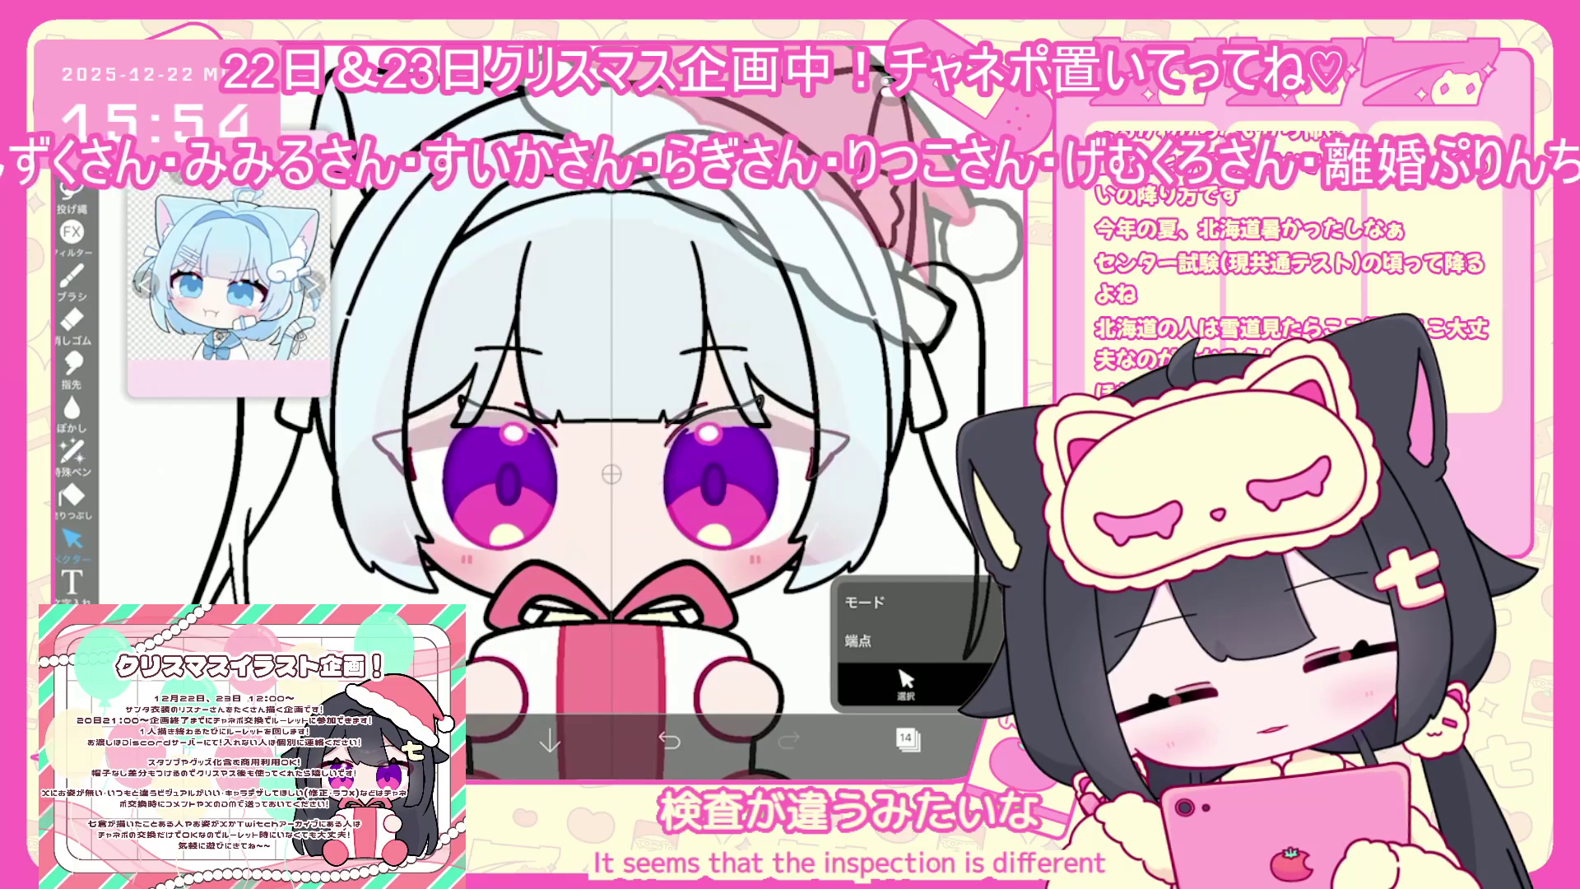
scroll(613, 478, up, 5)
drag(577, 369, 837, 485)
click(907, 739)
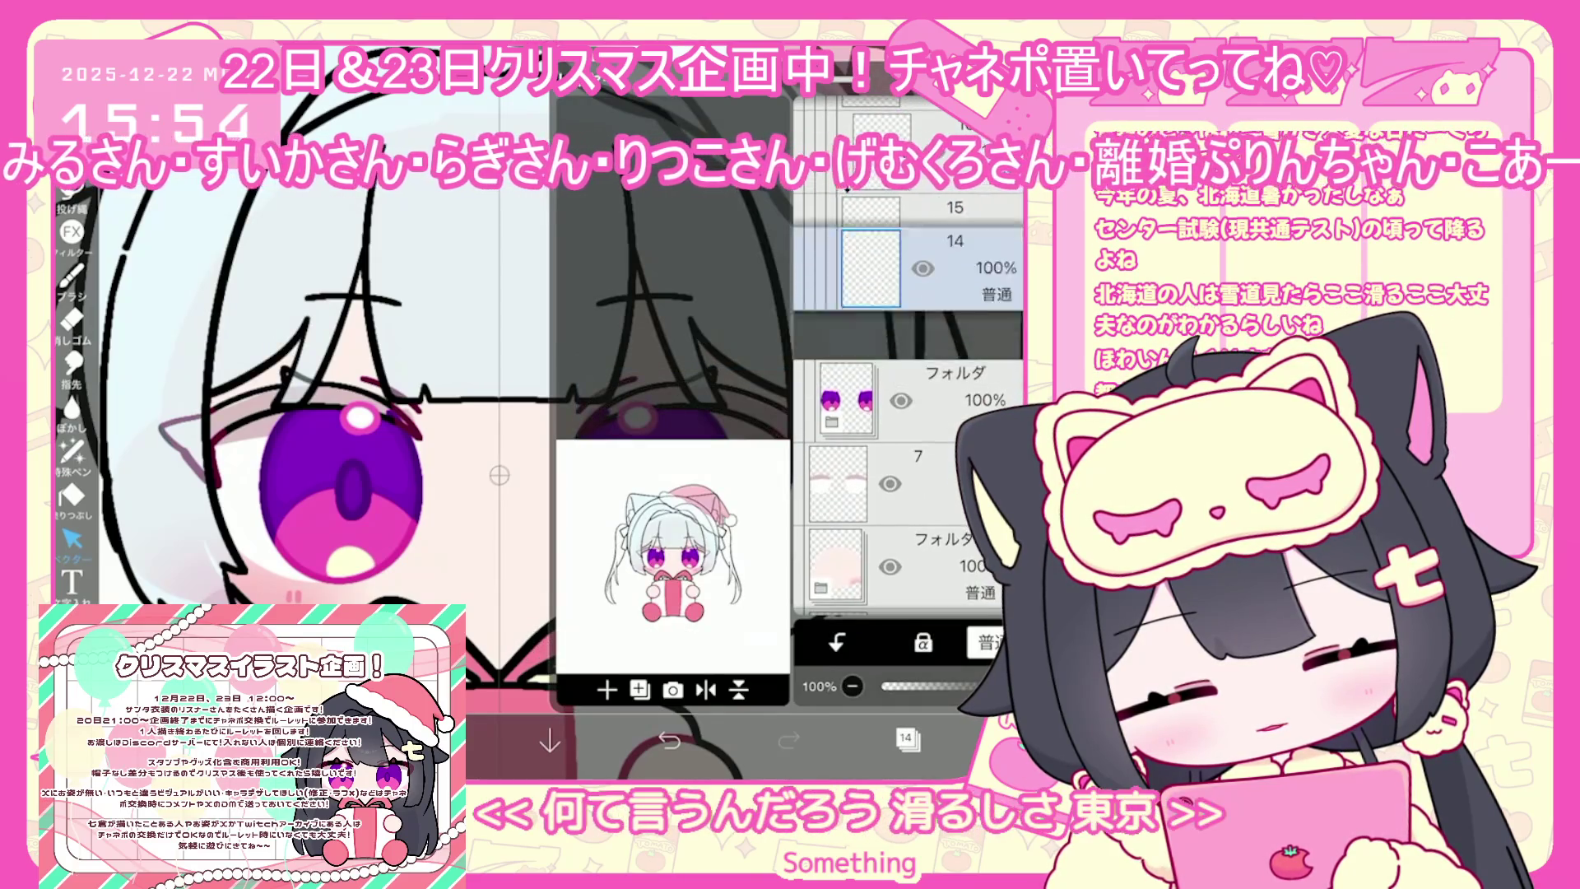
click(907, 739)
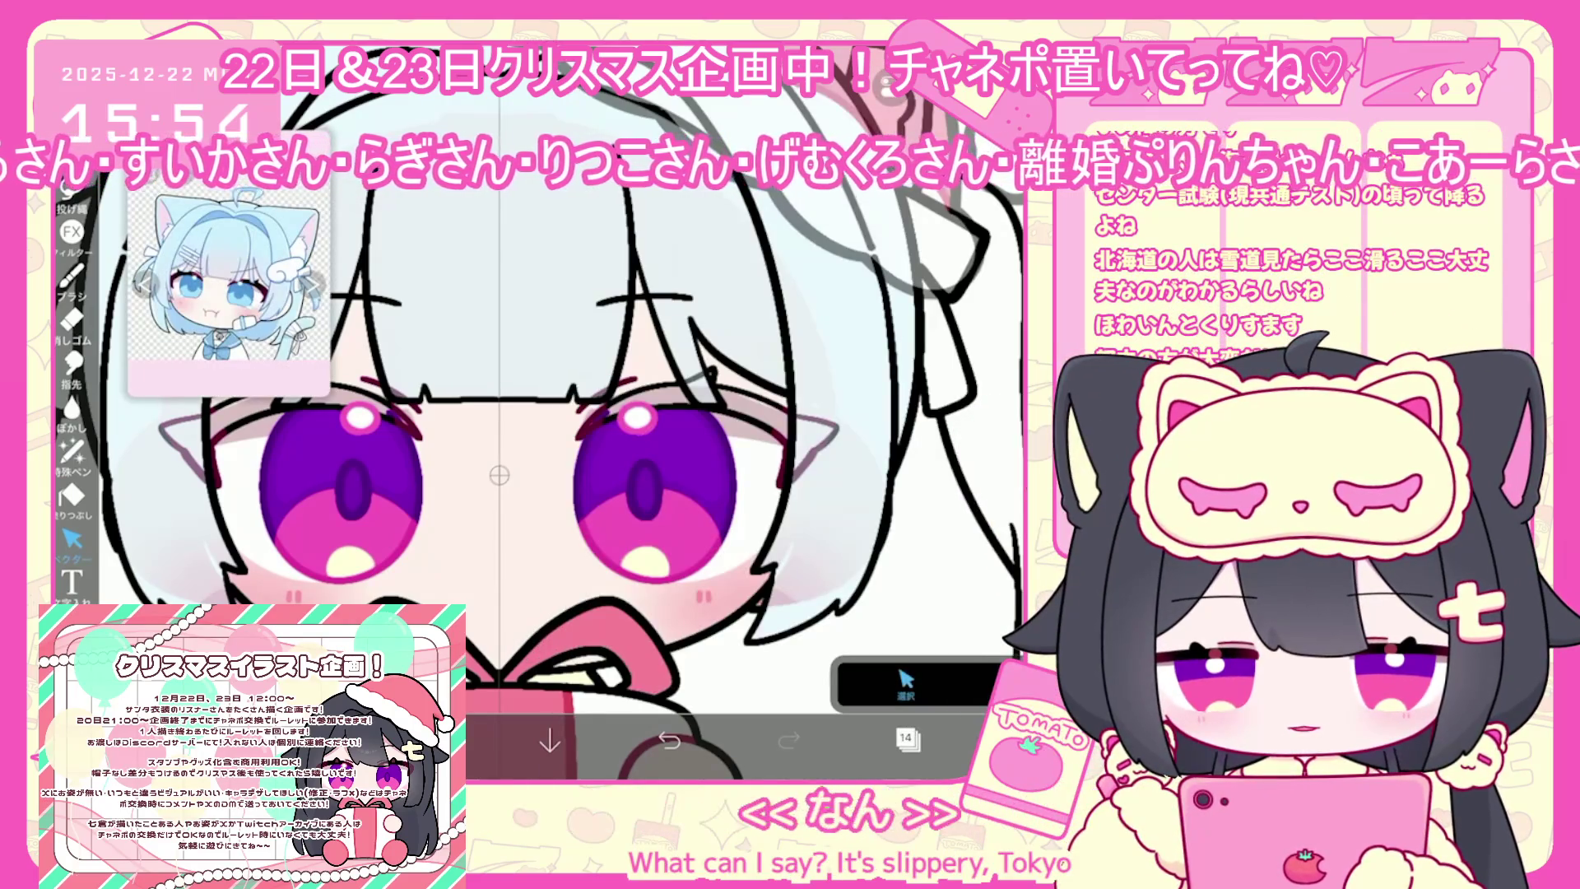
Set the colour to dark blue #295887 and choose the fill tool
click(430, 741)
click(607, 318)
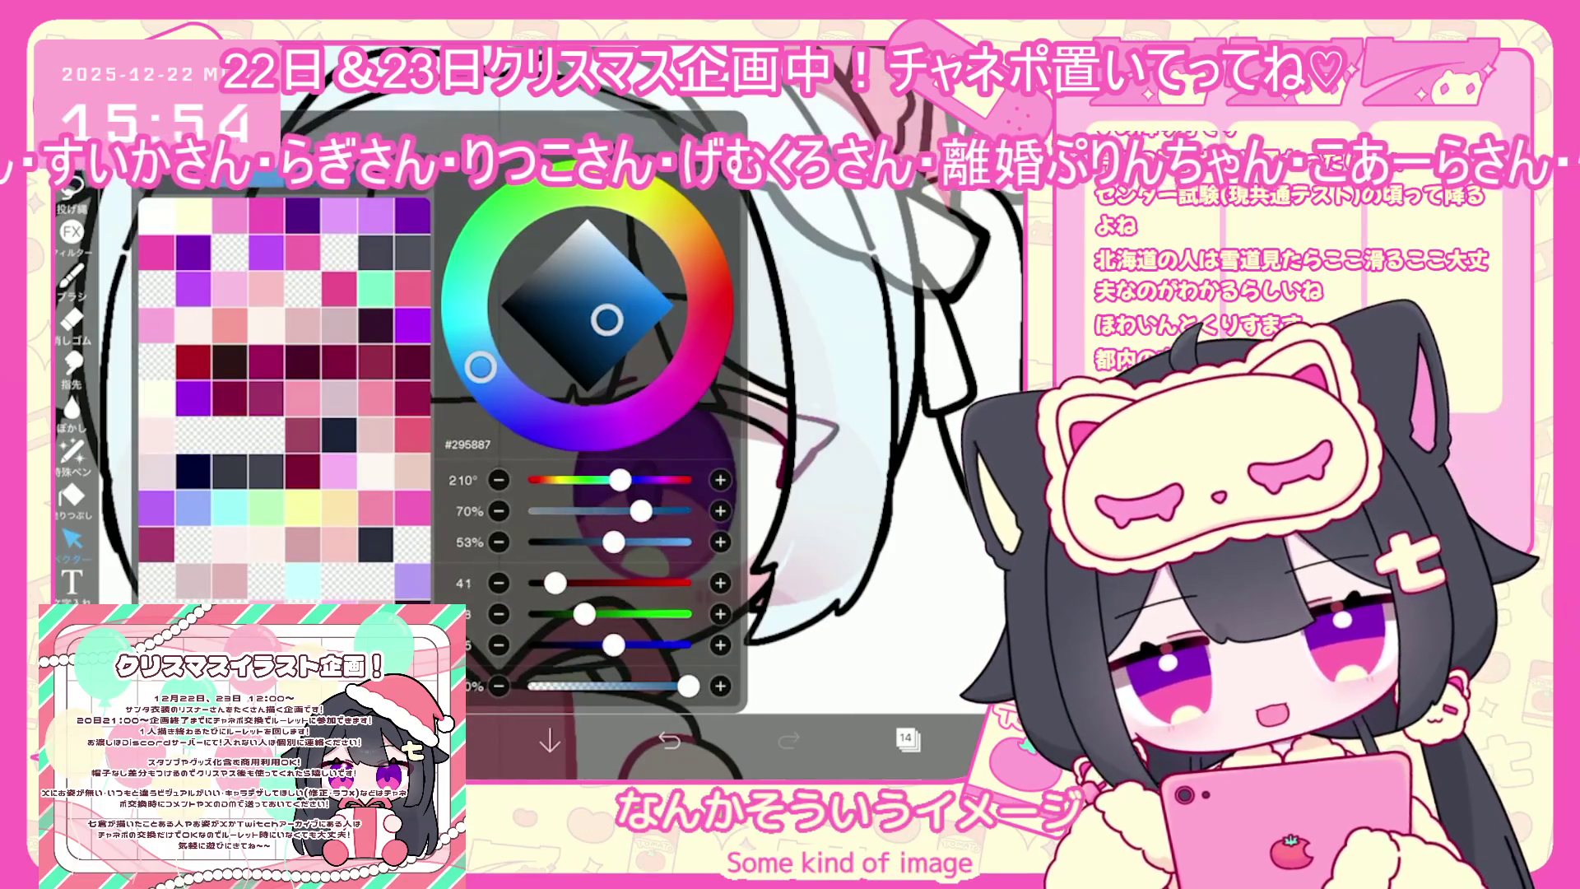
click(71, 496)
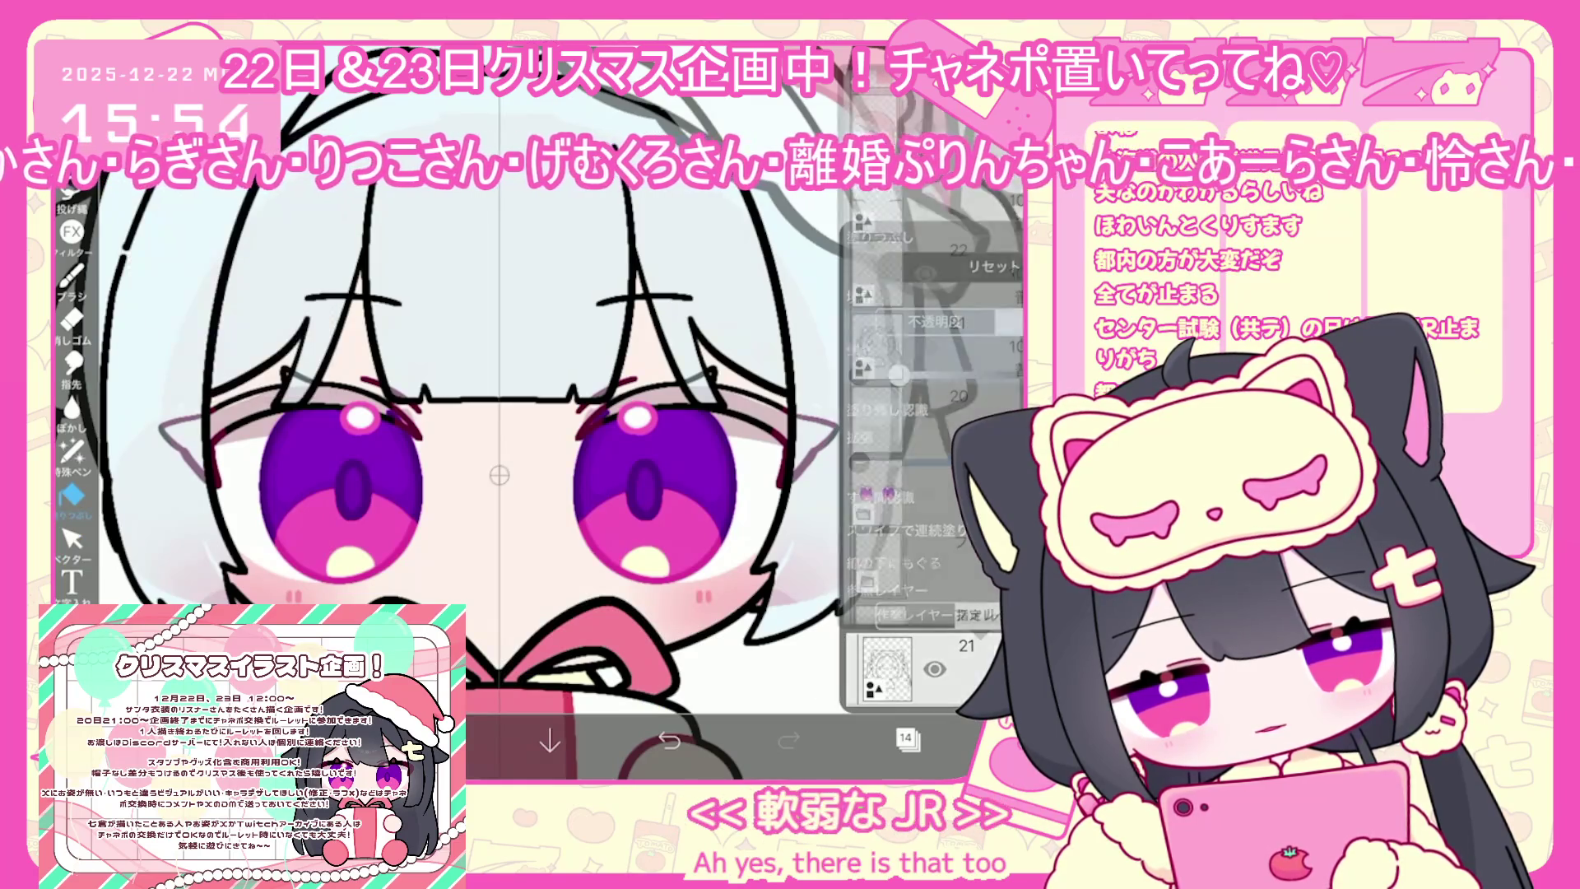
Select the lash layer and use Lasso Fill to colour the upper lashes dark blue
click(905, 738)
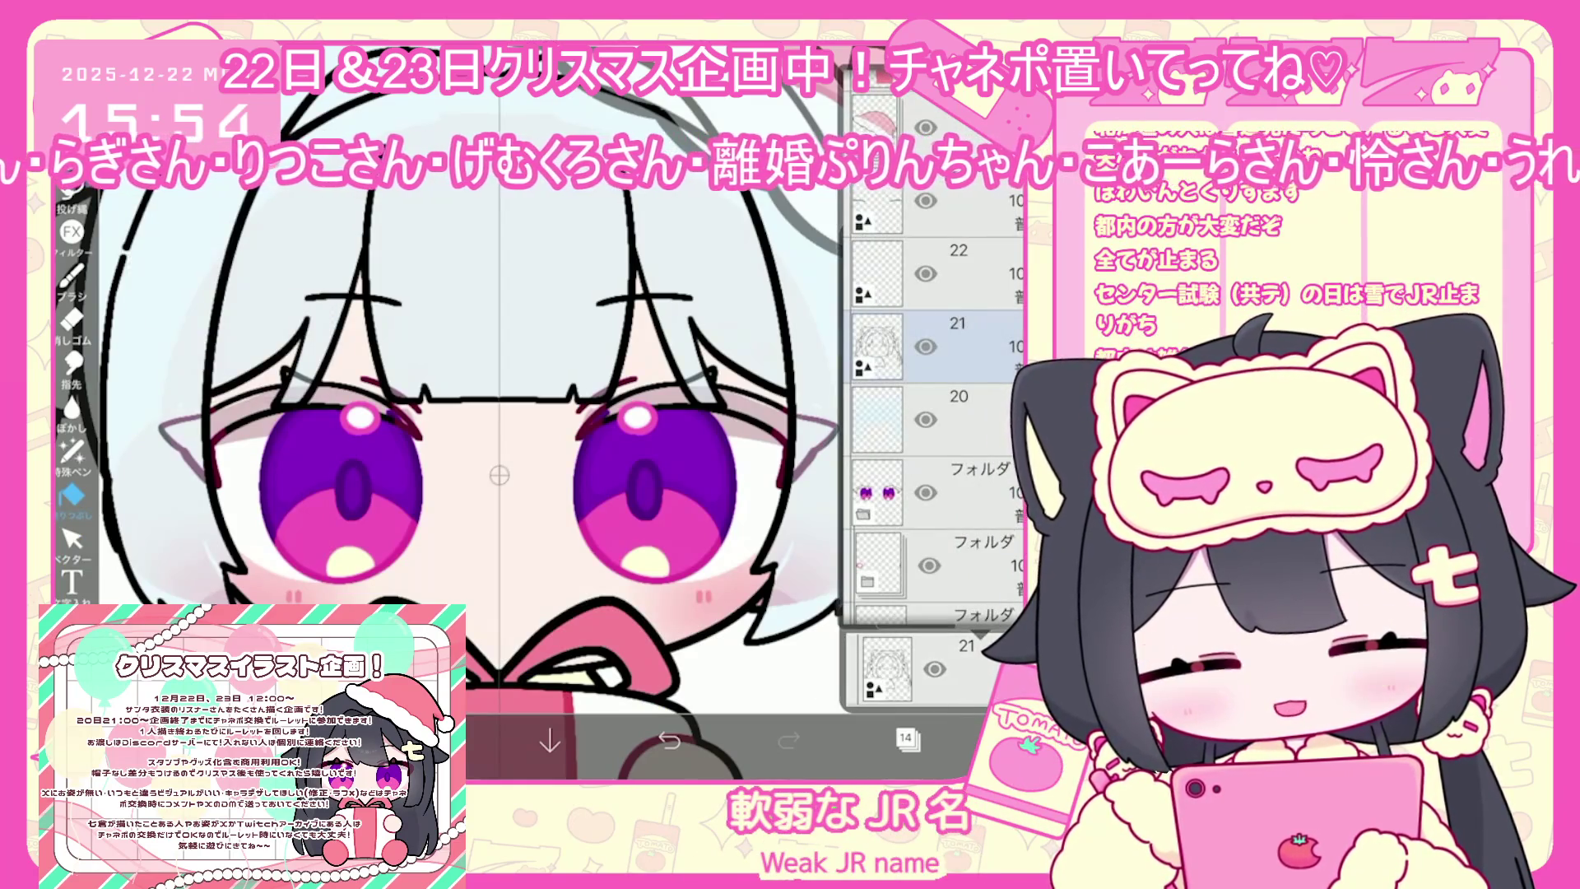
scroll(934, 428, down, 5)
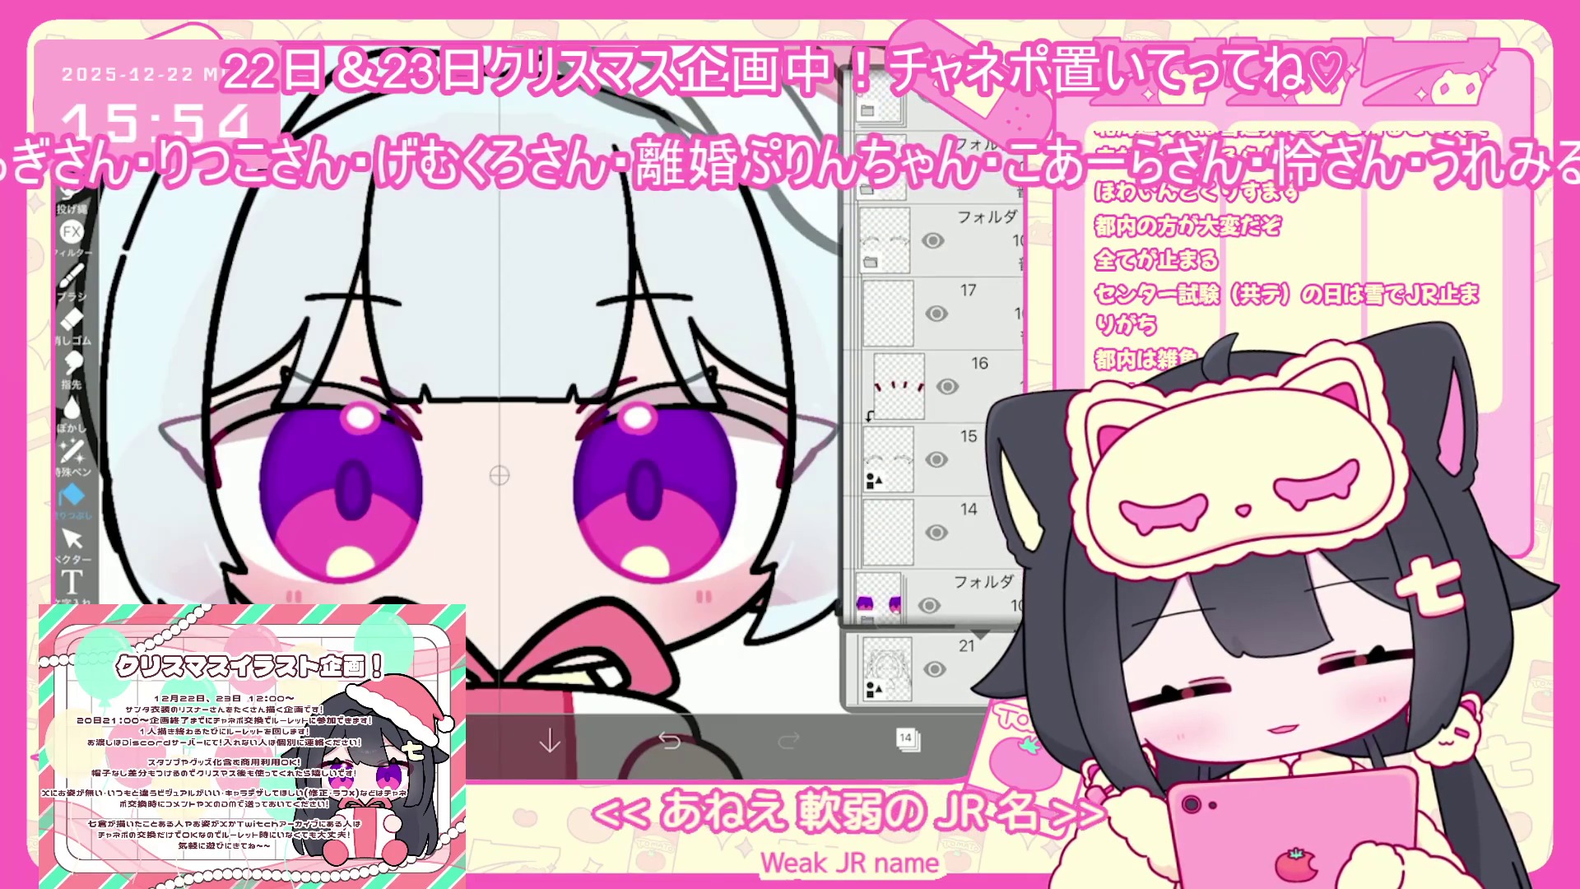
click(906, 738)
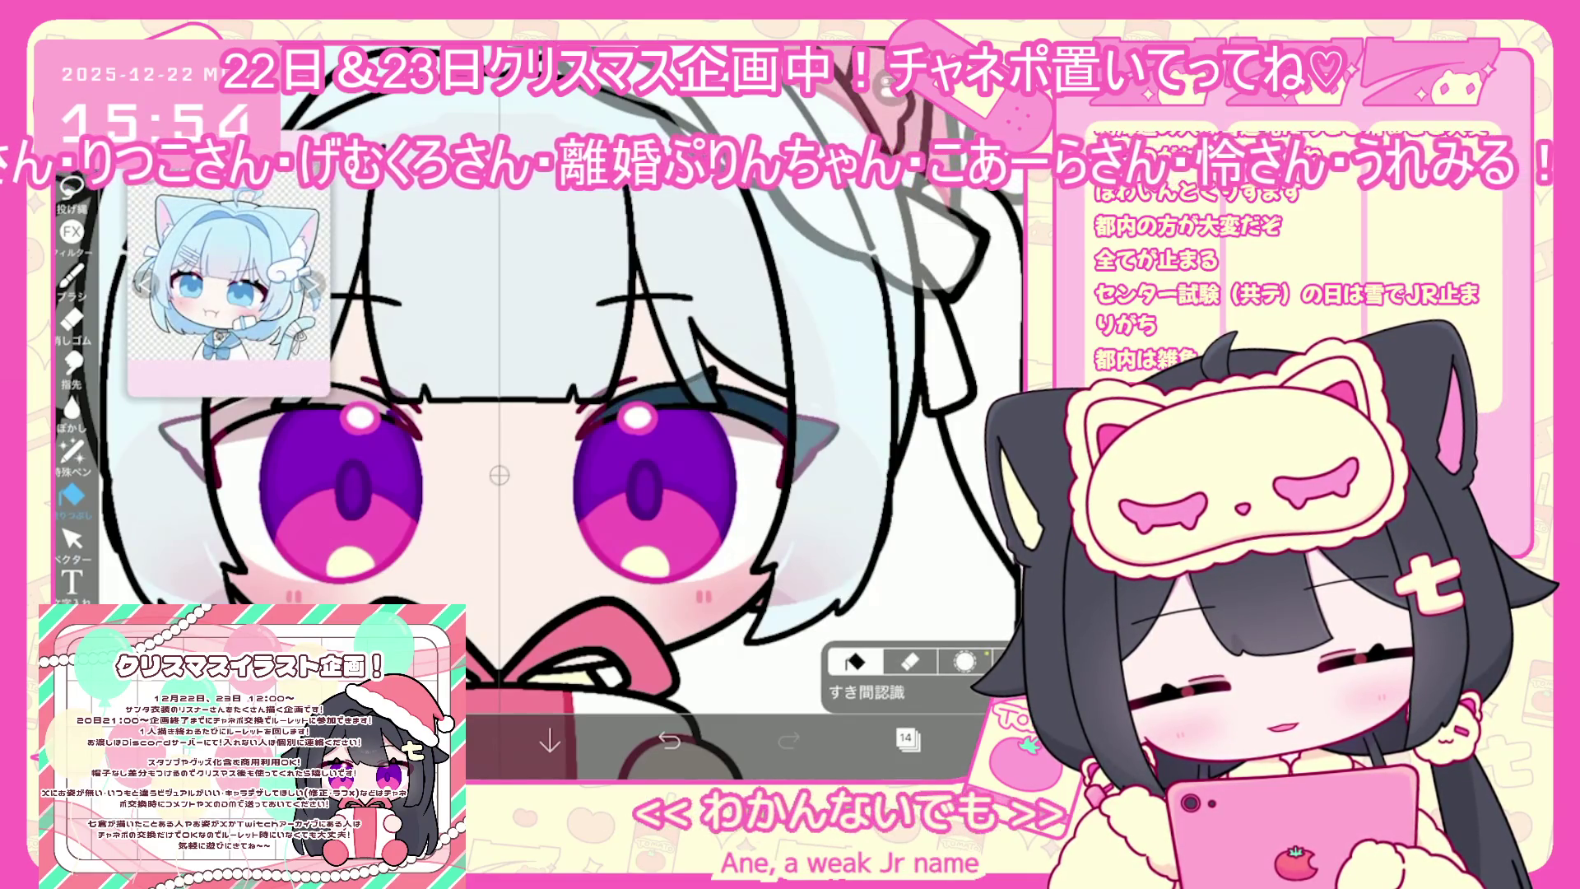
click(72, 451)
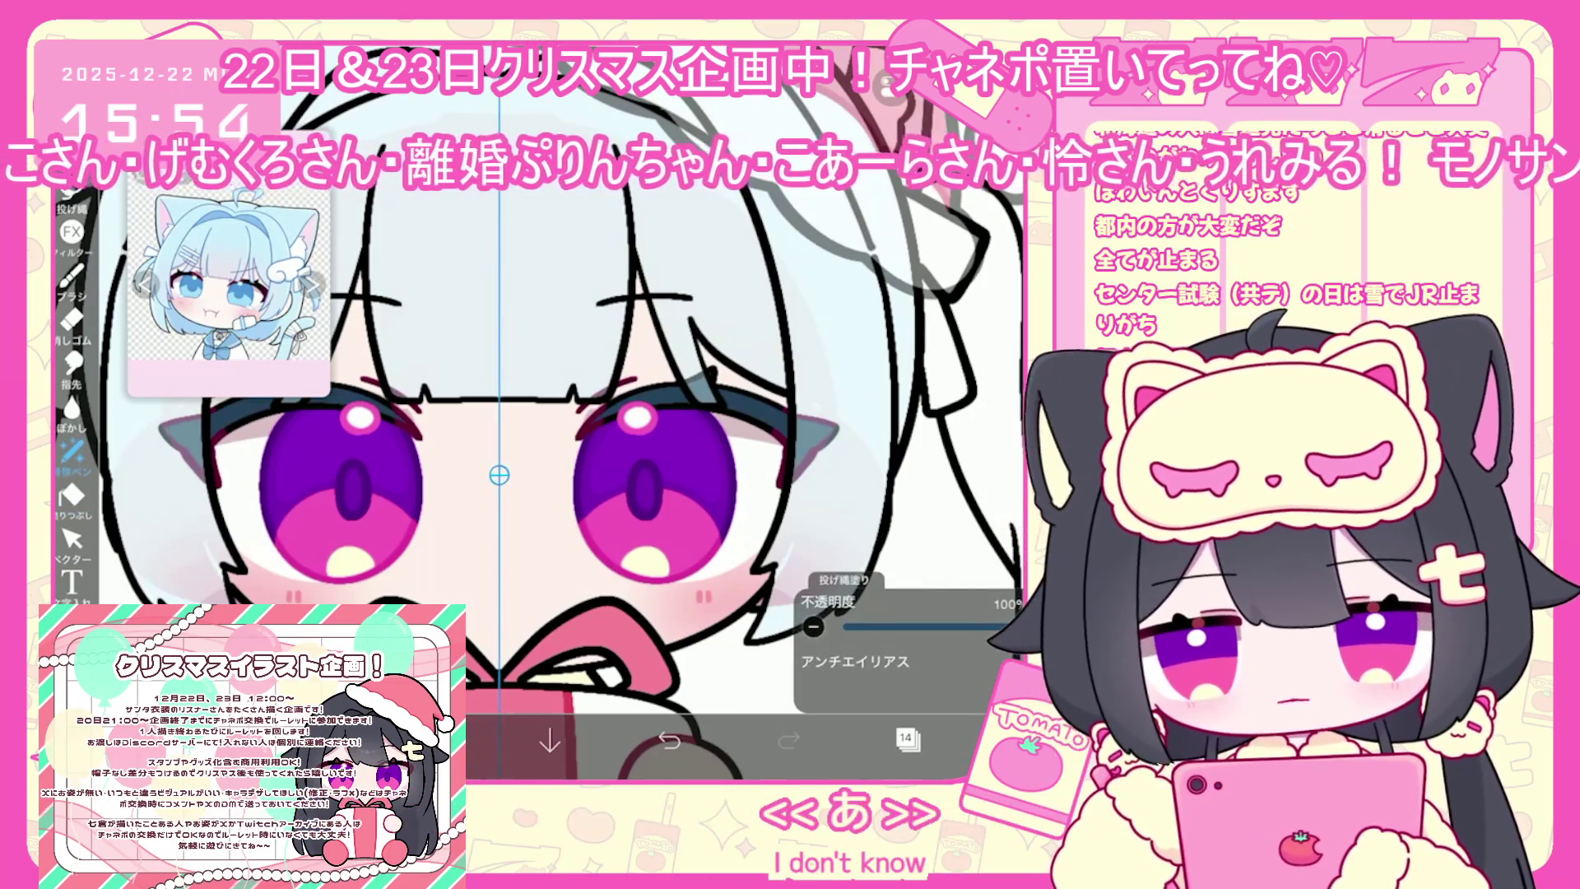
scroll(534, 411, down, 3)
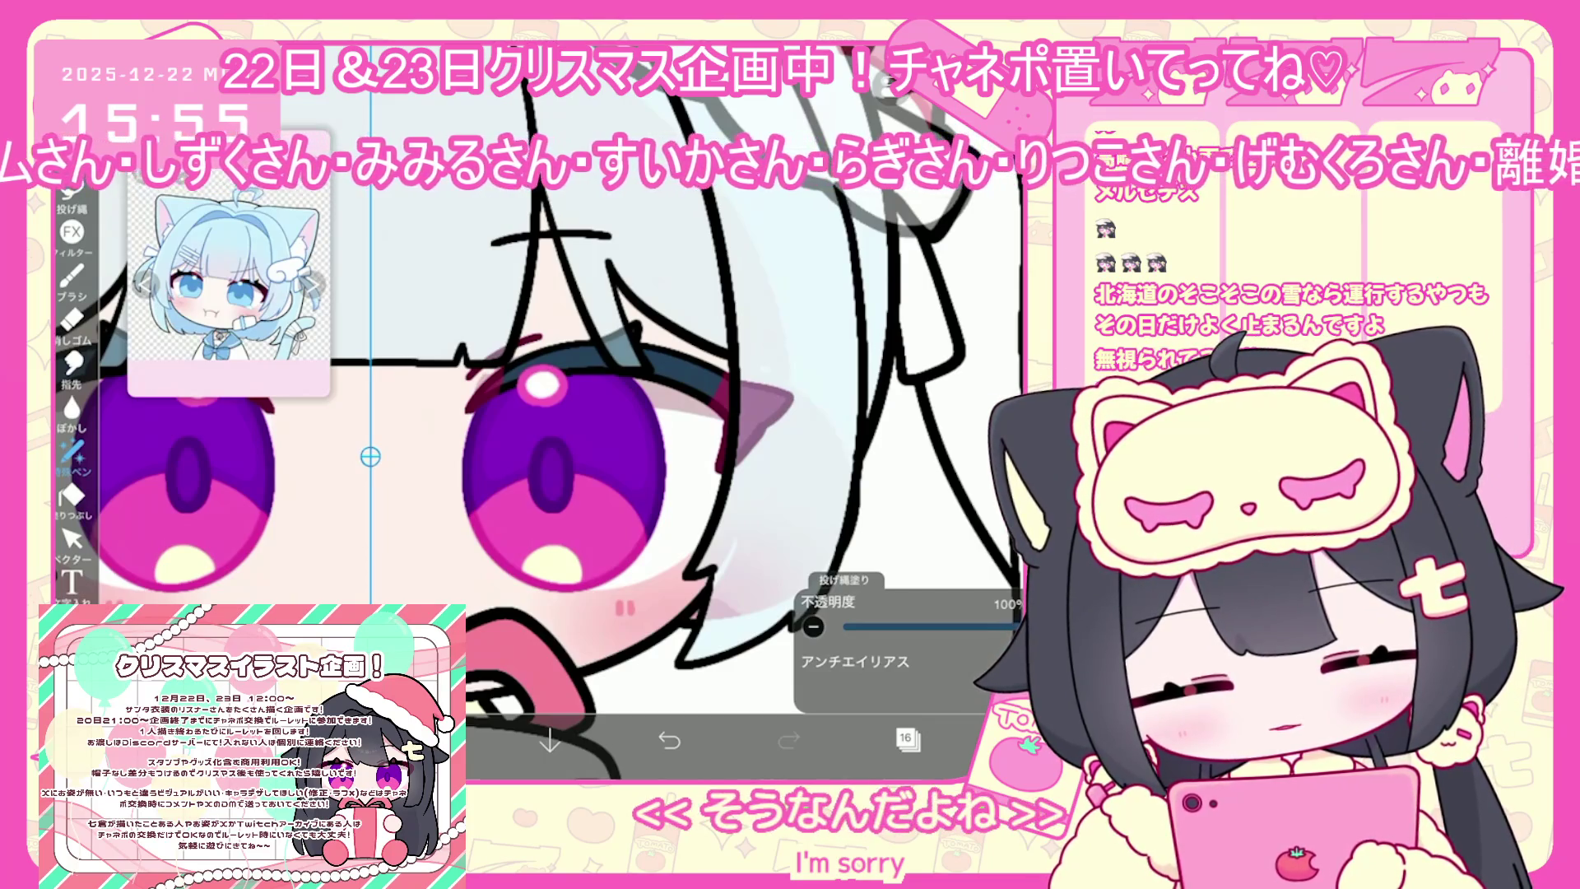
Select layer 19 in the eyebrow folder and switch to Lasso Fill
scroll(543, 412, down, 3)
click(908, 738)
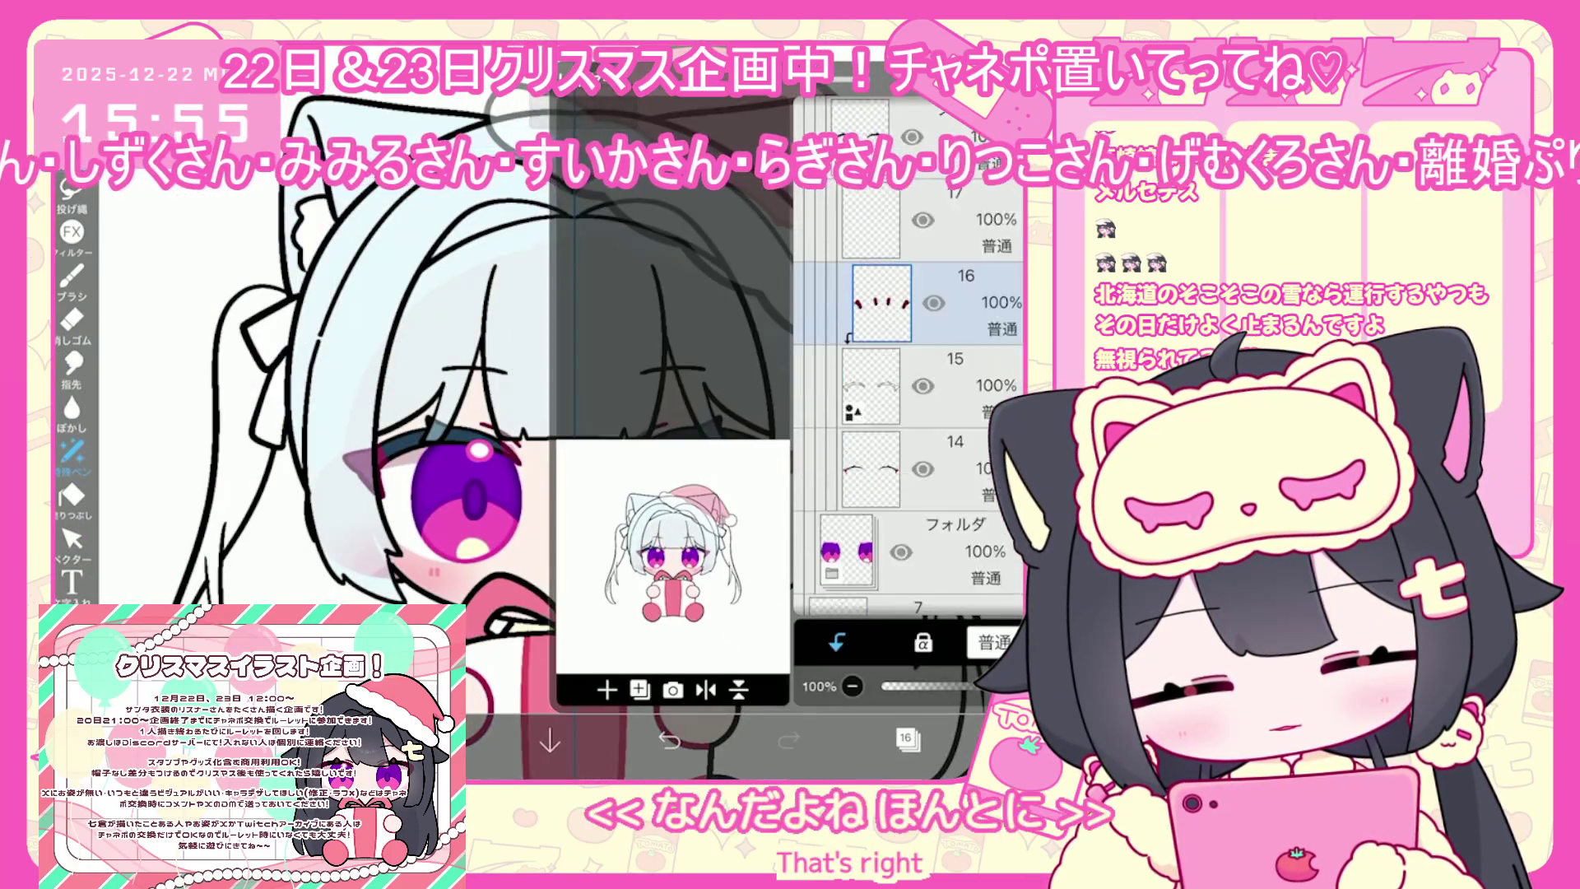
click(946, 354)
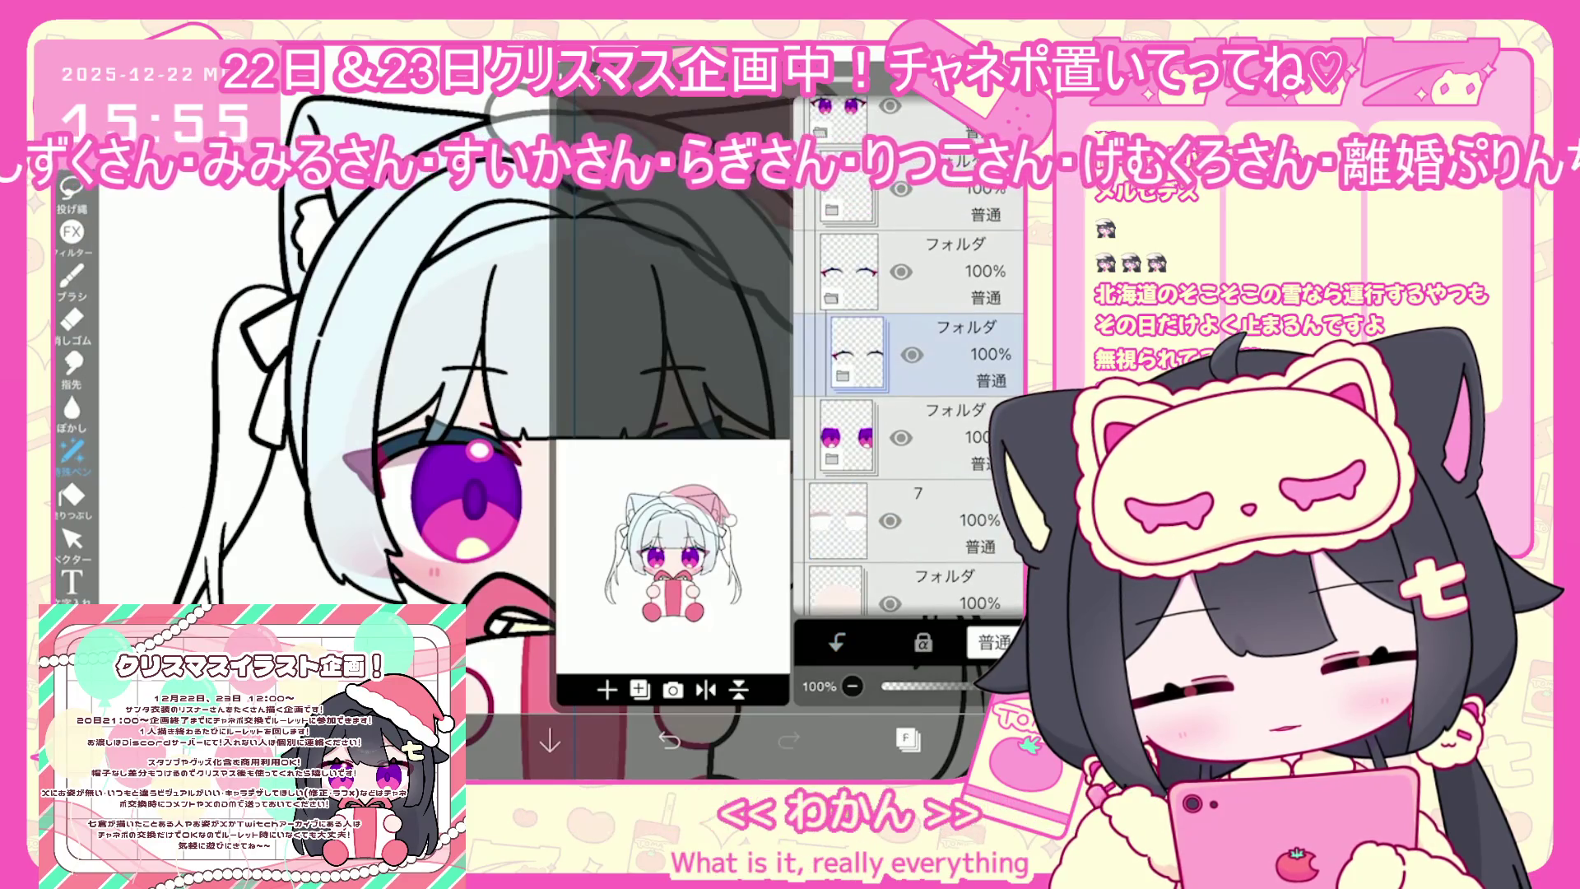
click(946, 354)
click(907, 738)
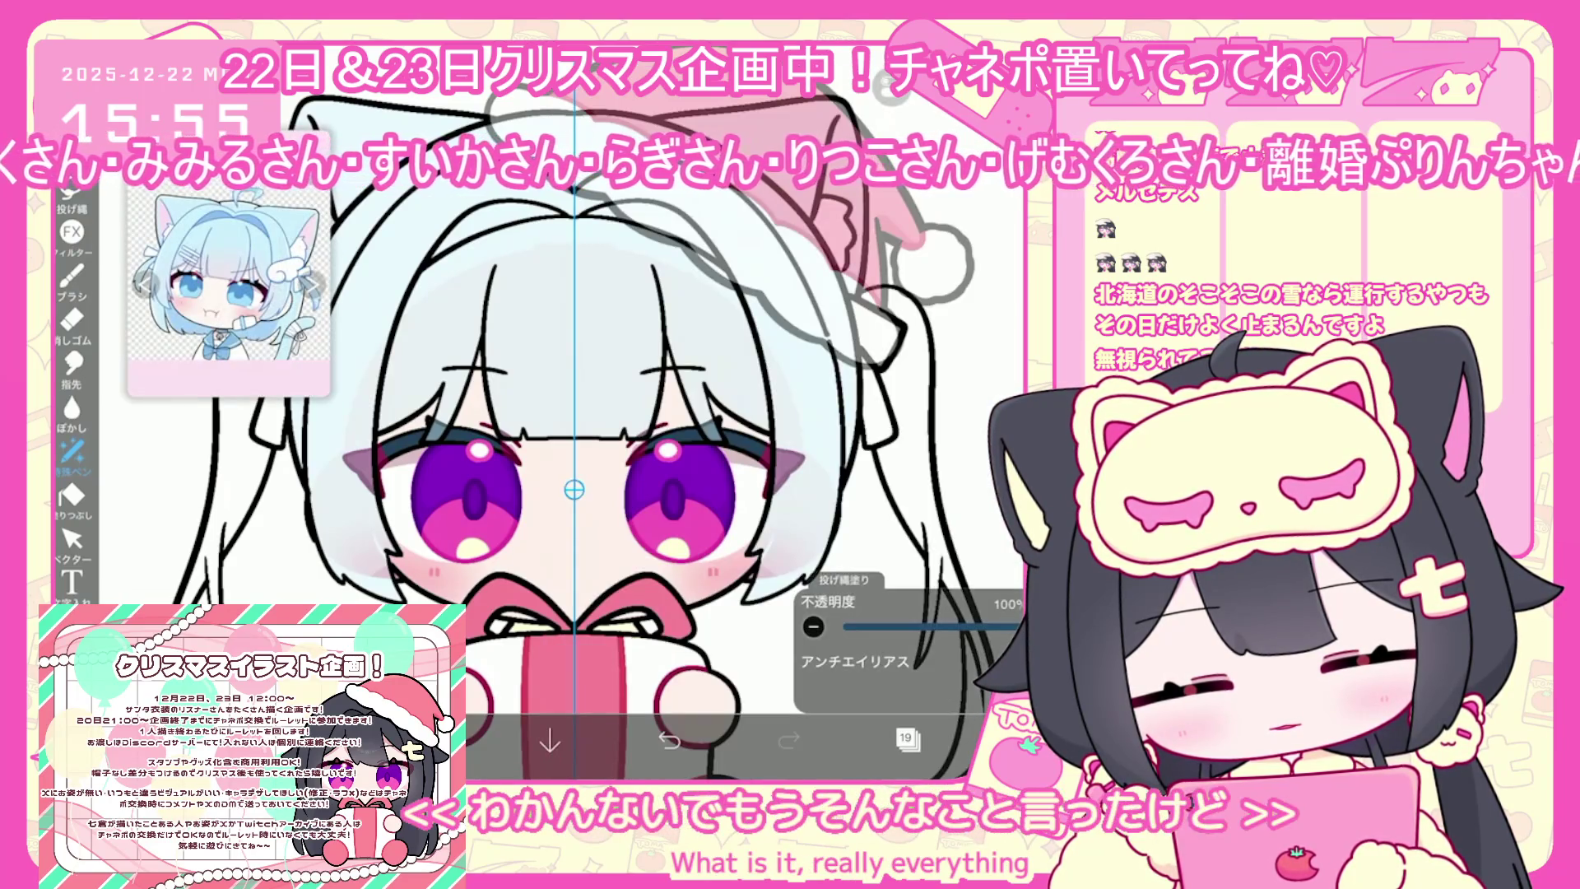
click(244, 228)
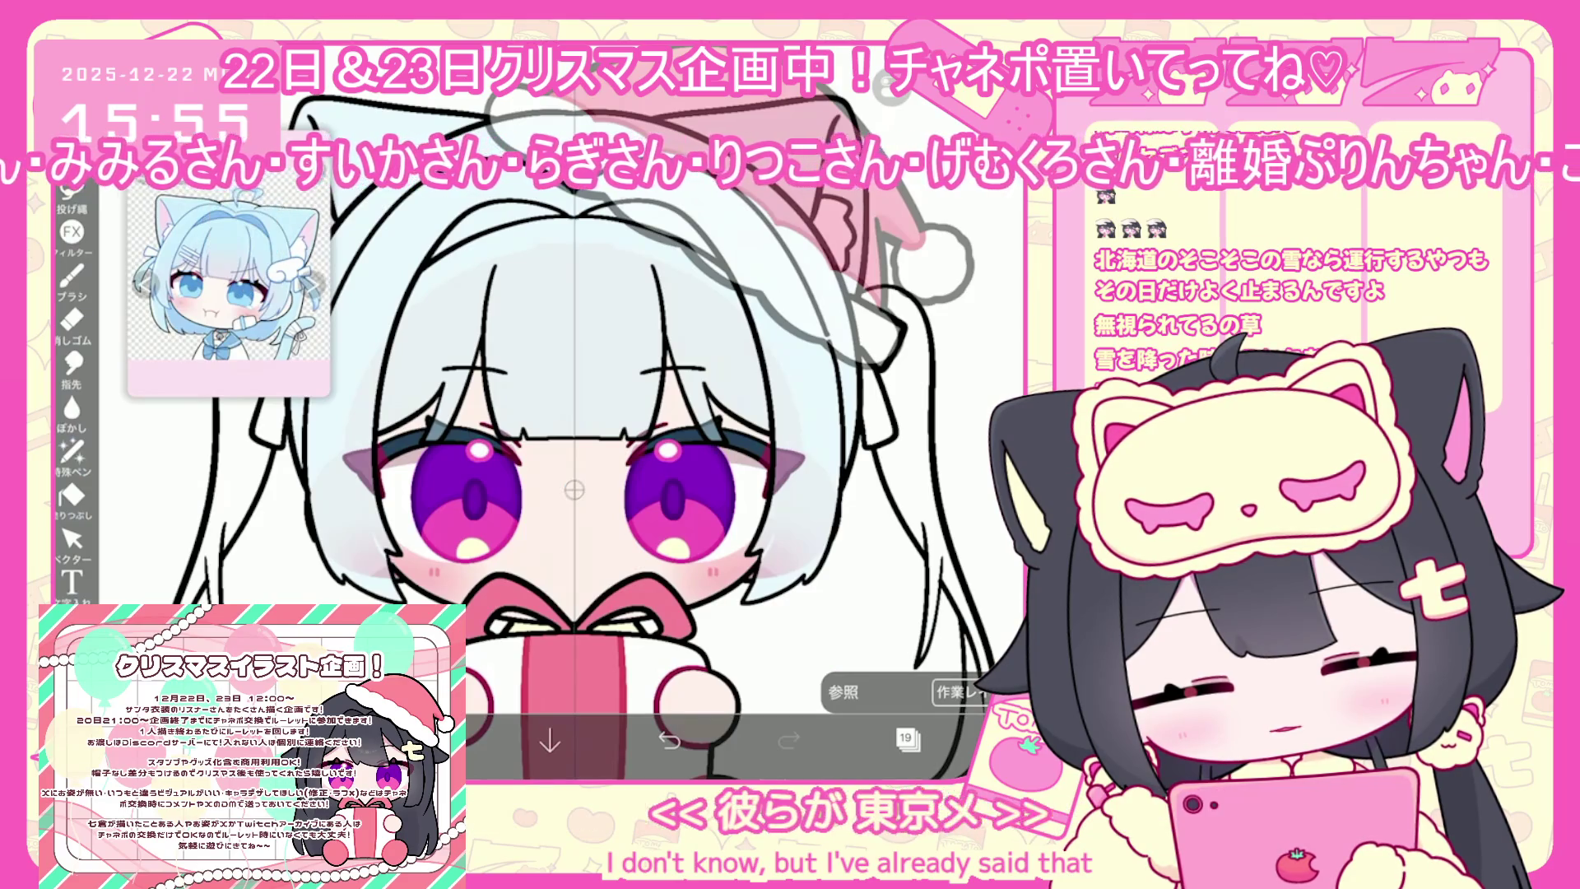
click(72, 451)
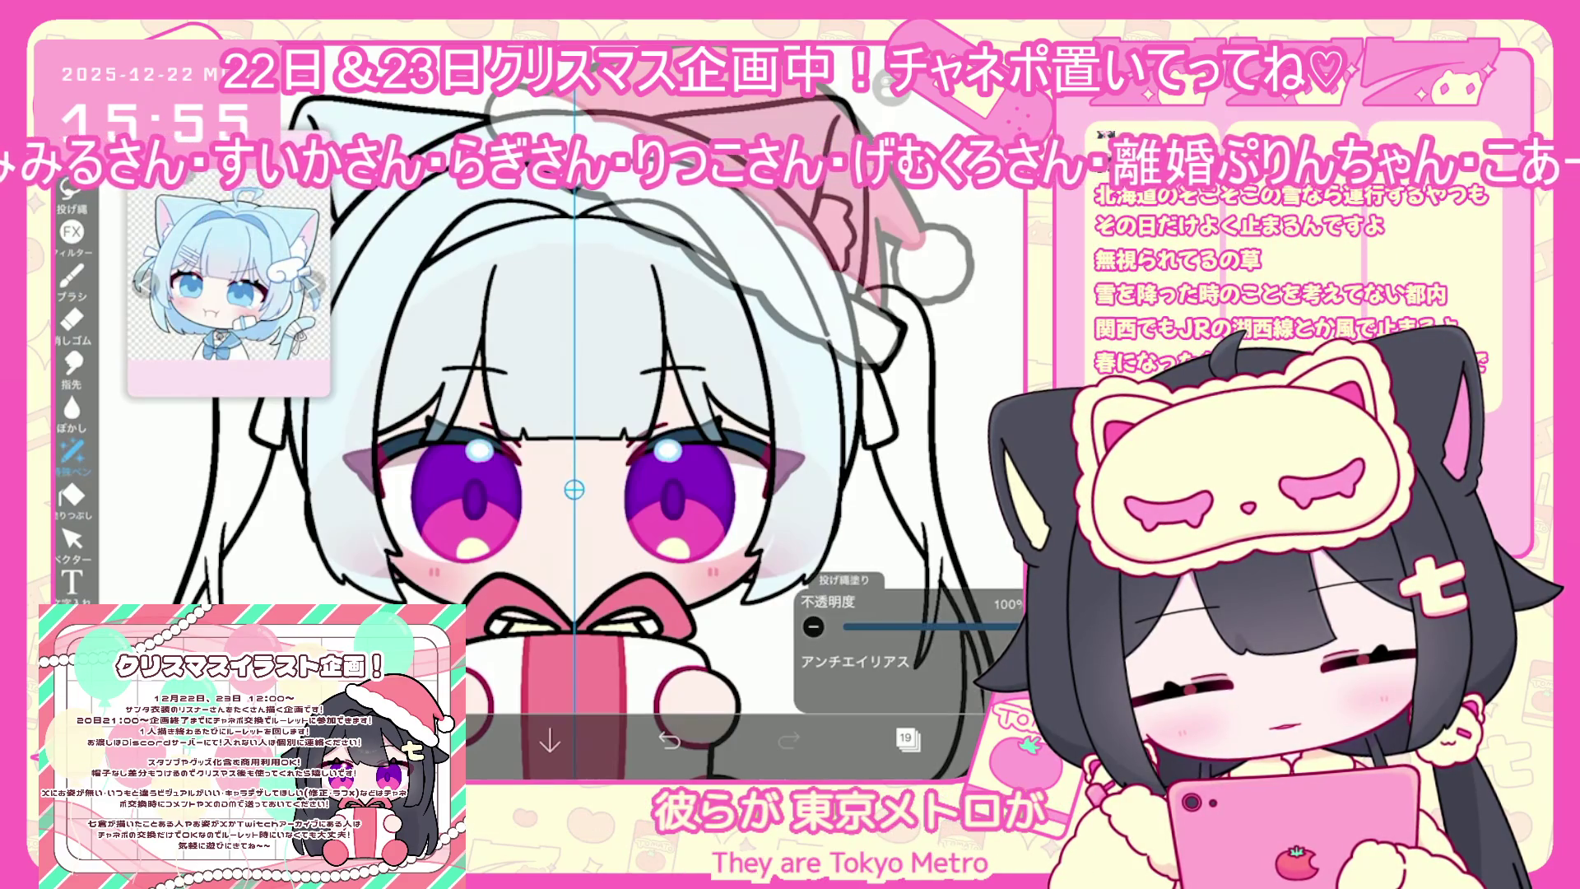
Choose light blue and fill the lower halves of both irises on the iris layer
click(428, 741)
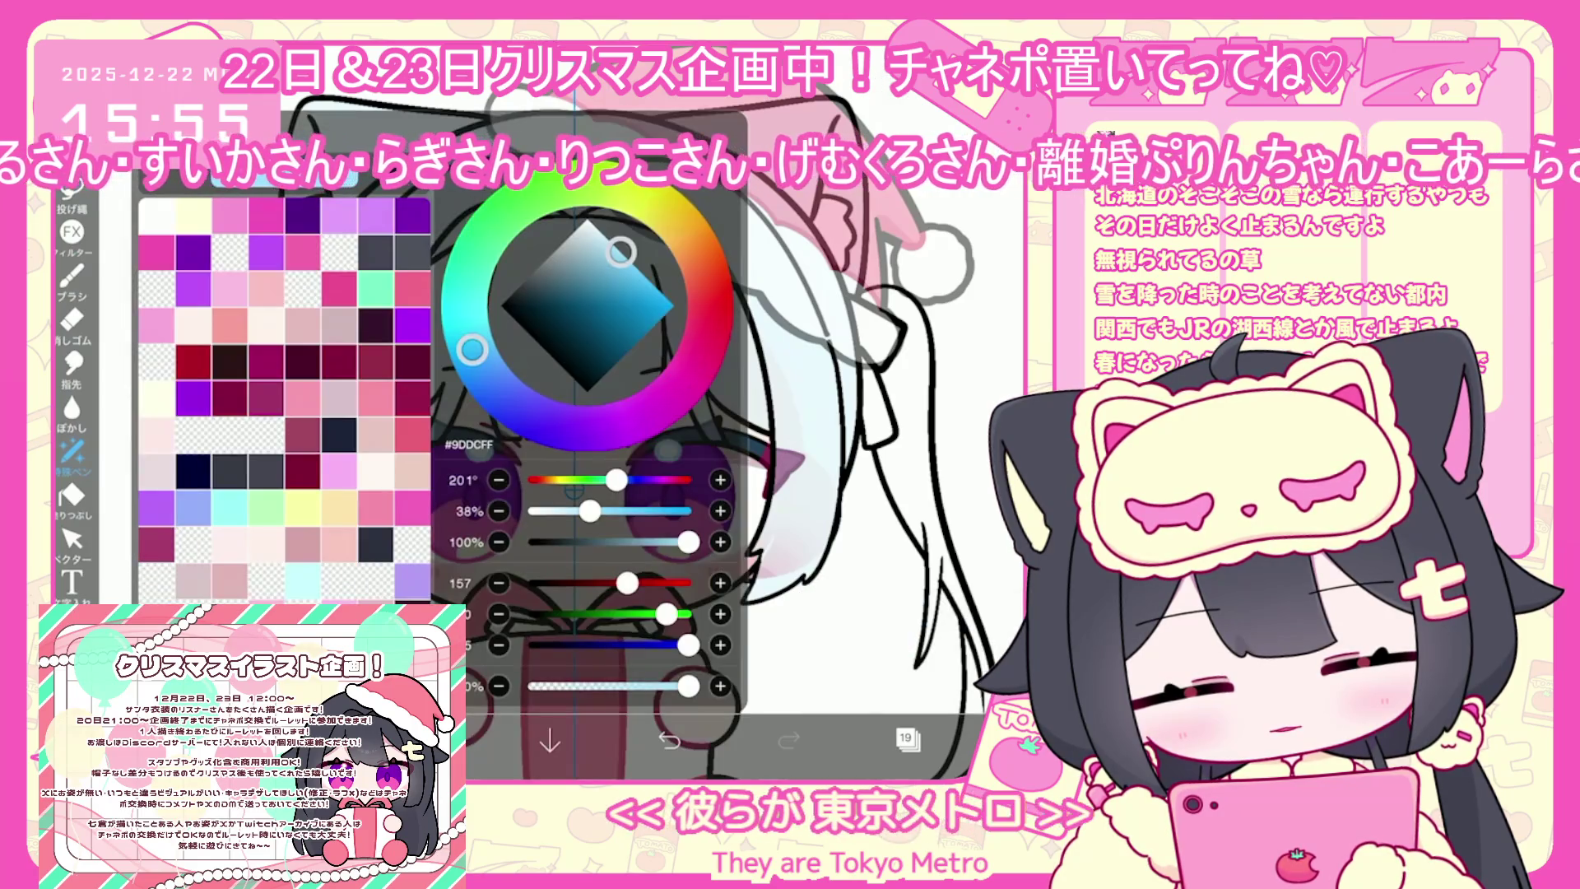
click(428, 741)
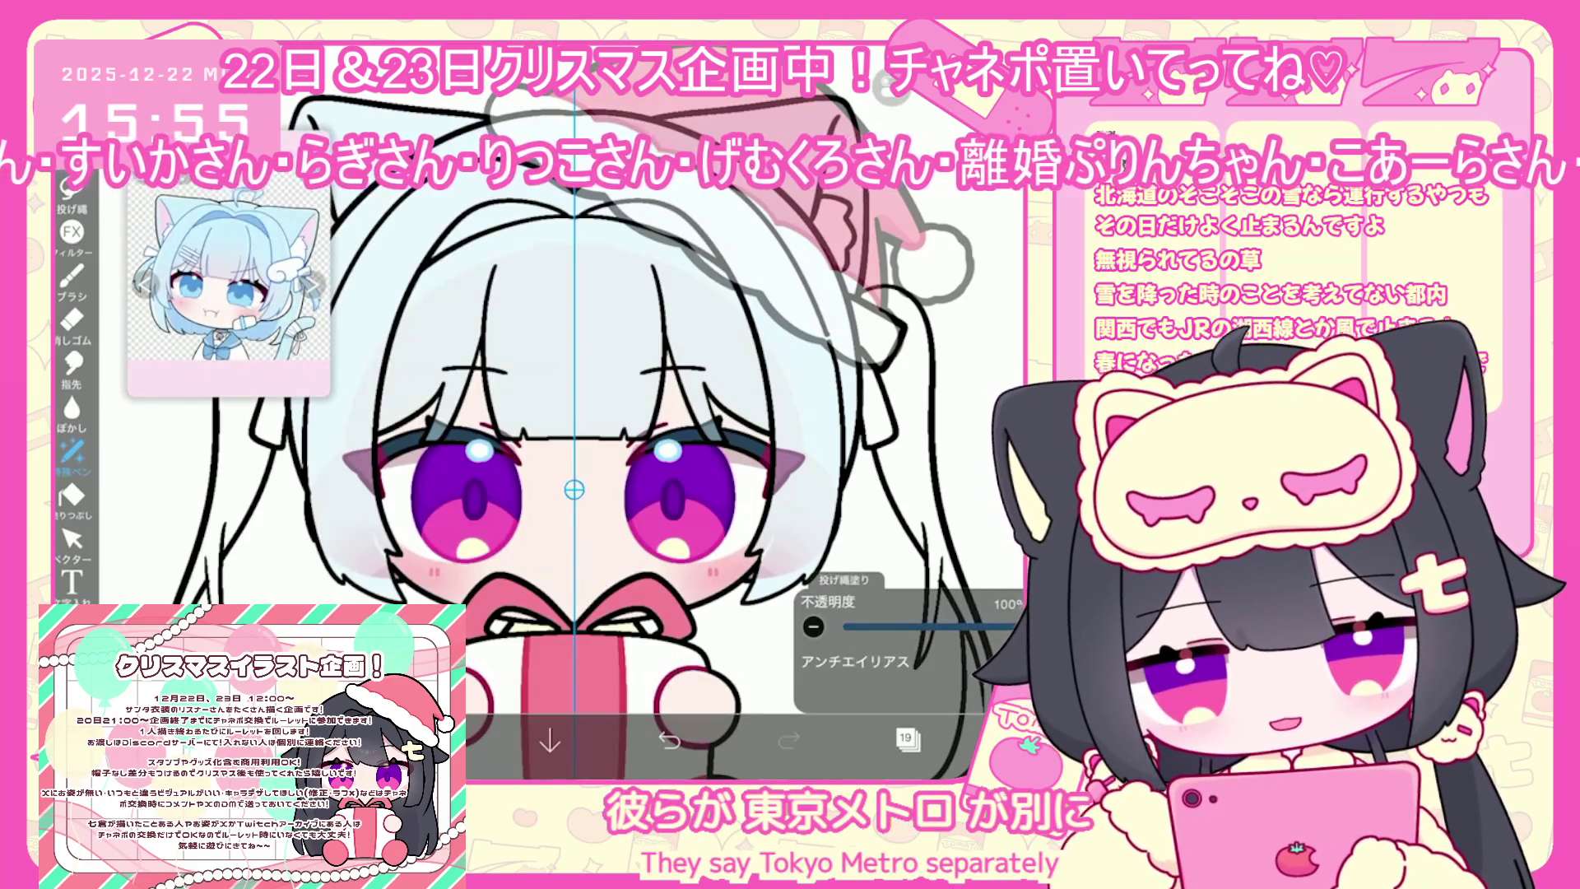
click(908, 738)
scroll(908, 425, down, 3)
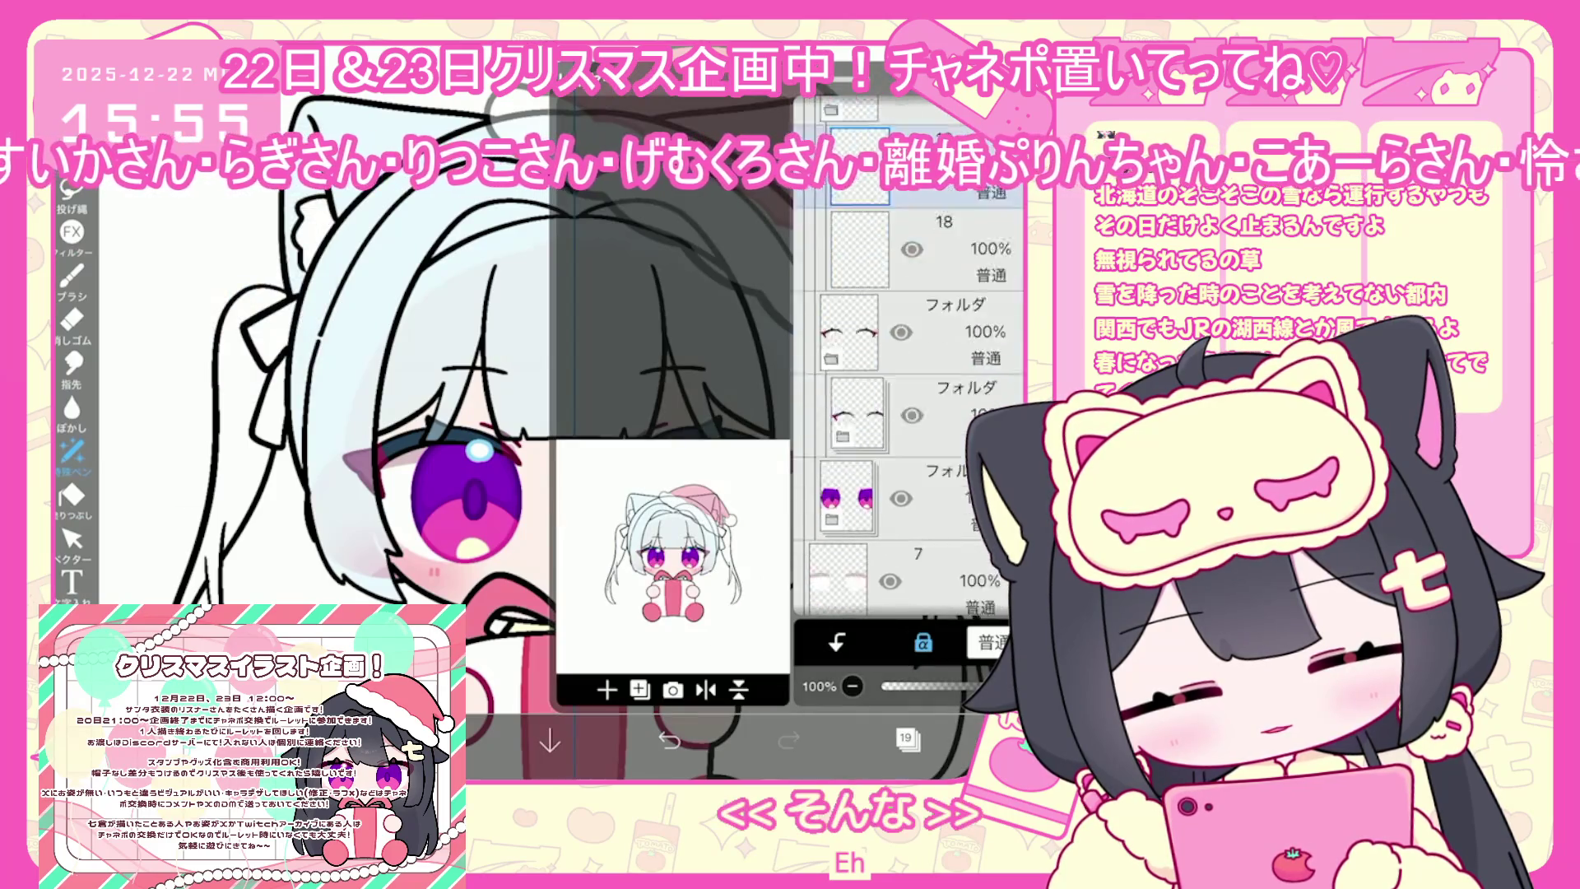
scroll(908, 425, up, 2)
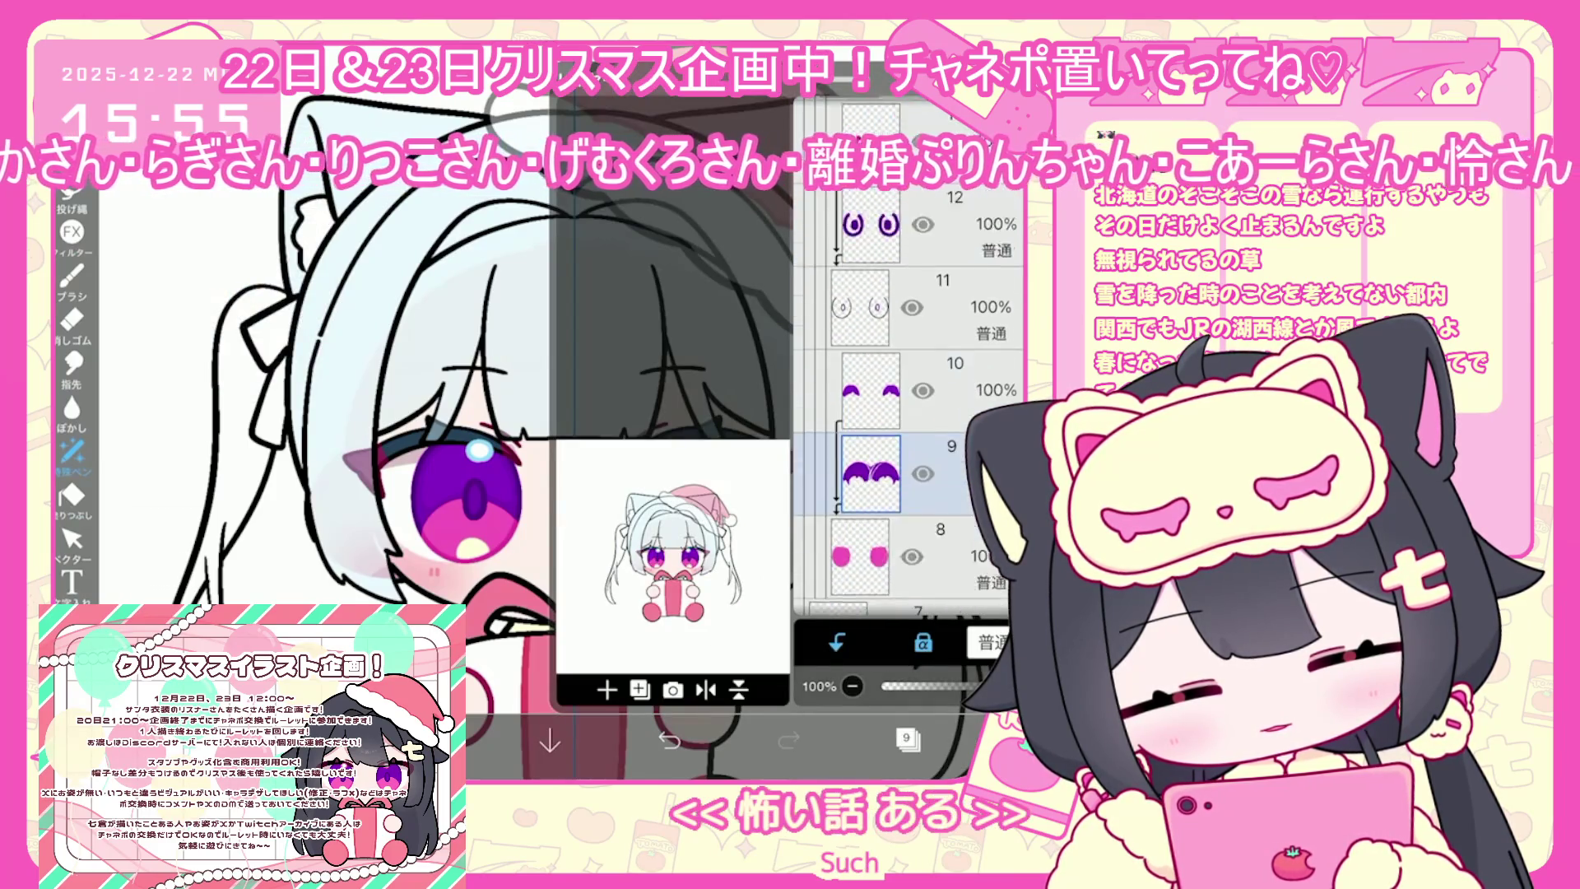
click(908, 738)
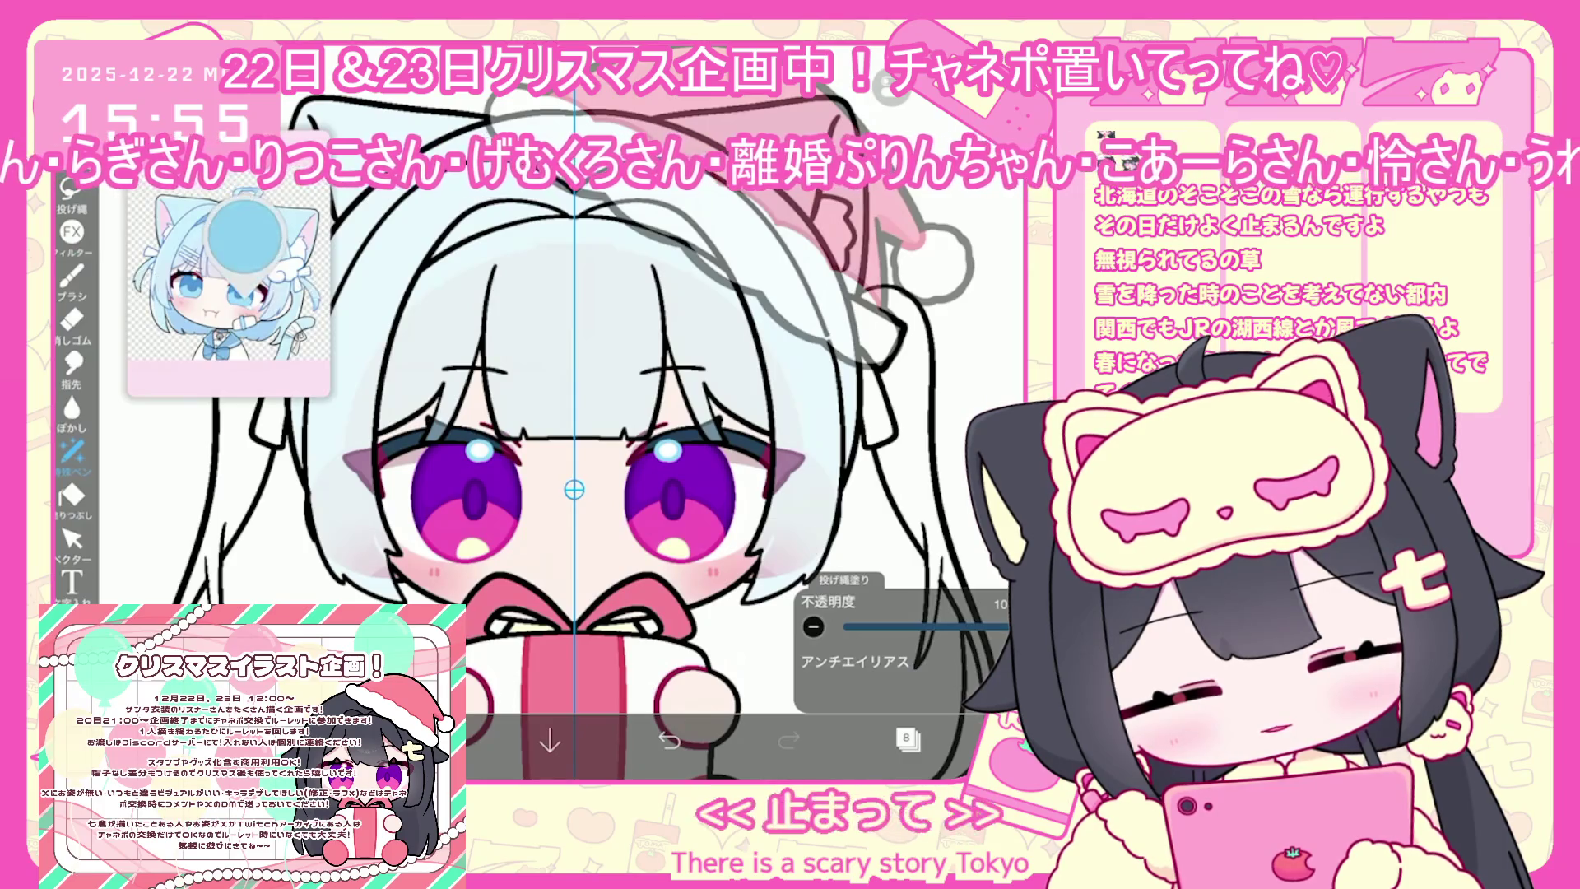
drag(469, 534, 679, 535)
Try a blue iris fill on the layer above, then undo it
click(908, 738)
click(909, 271)
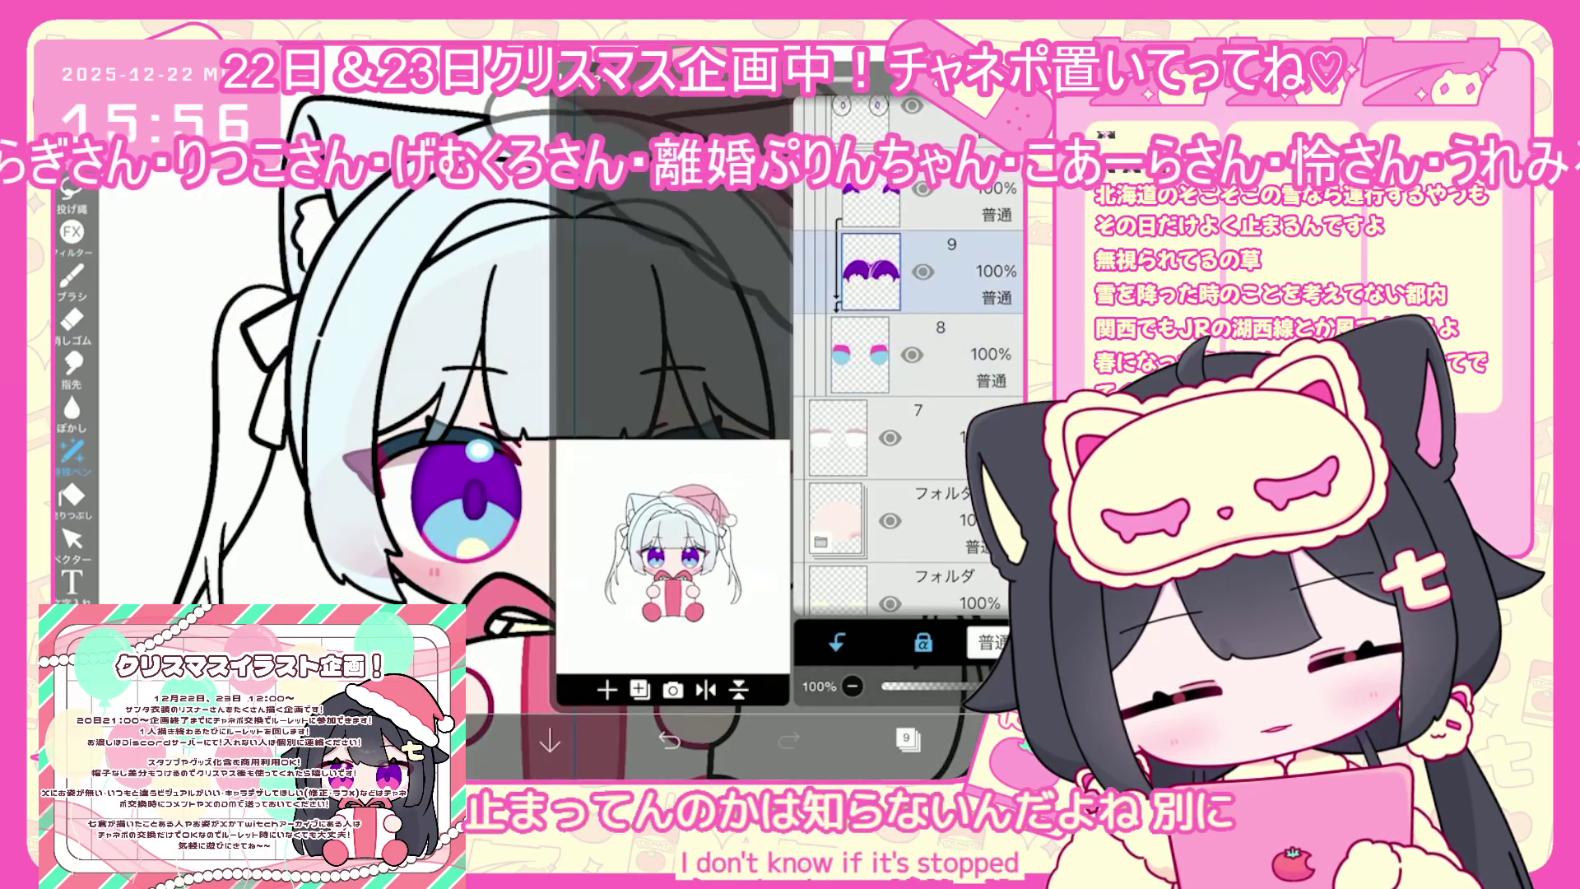
click(908, 738)
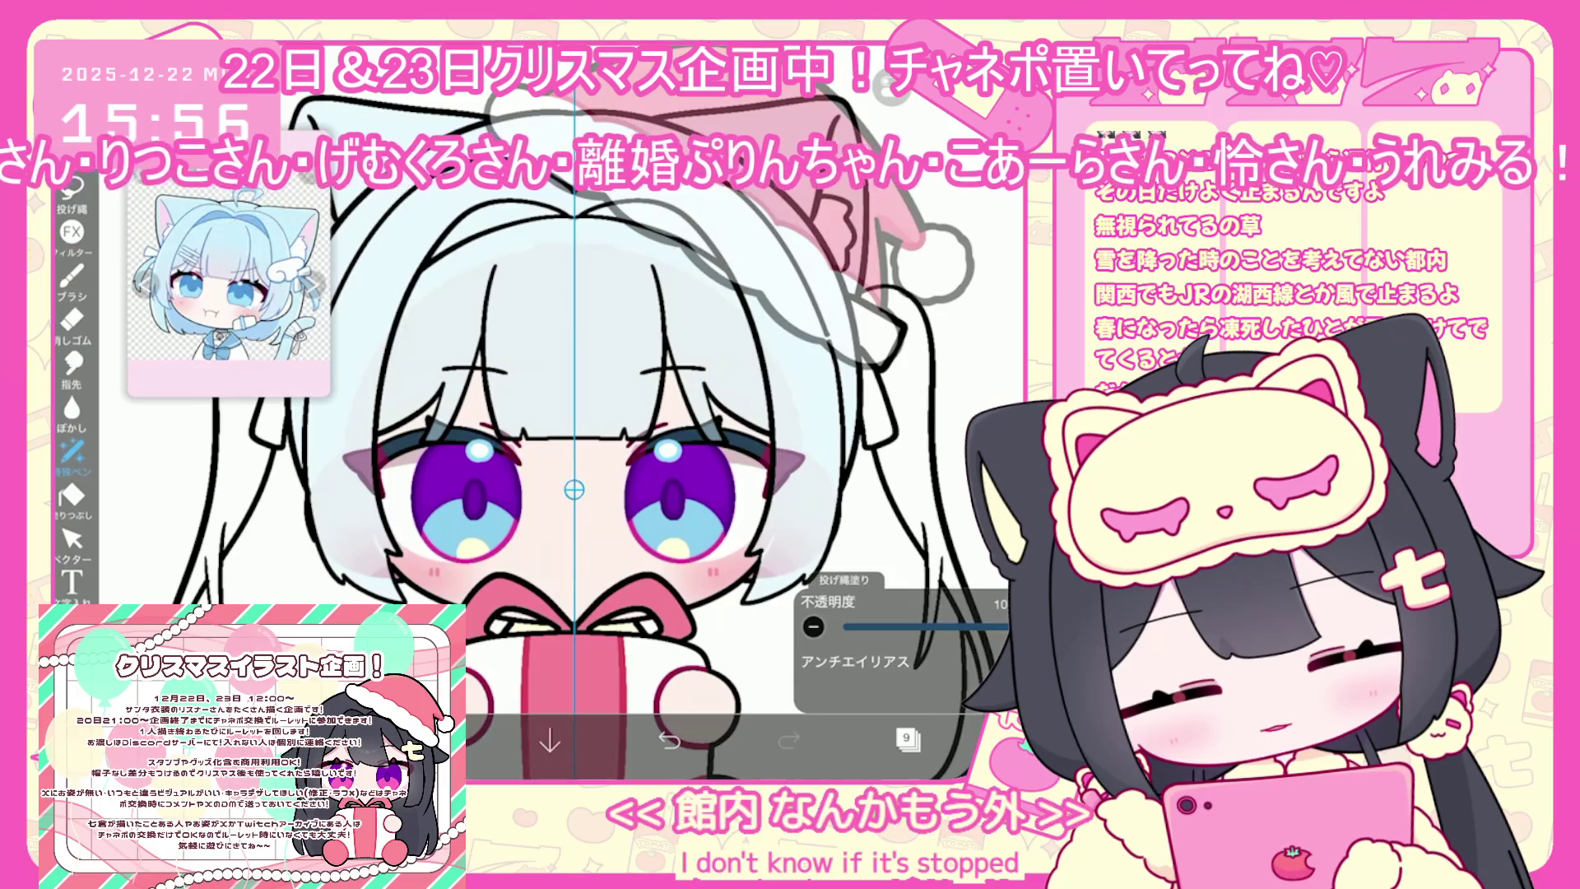
drag(502, 494, 646, 494)
click(669, 741)
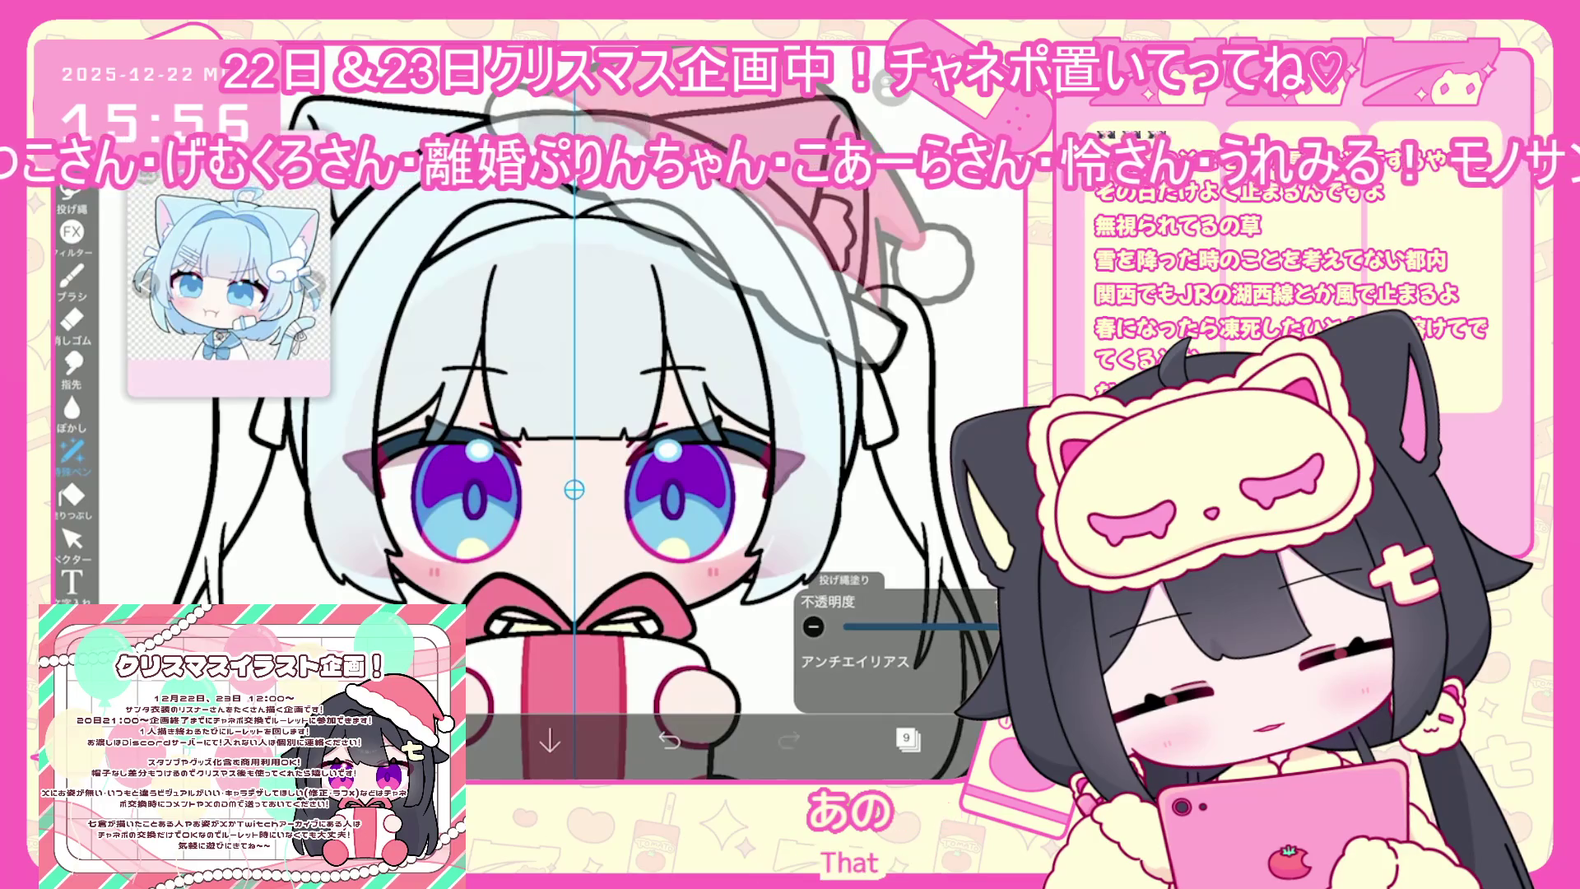
On layer 9, adjust the fill colour to a deeper blue for the iris shading
click(908, 738)
click(954, 271)
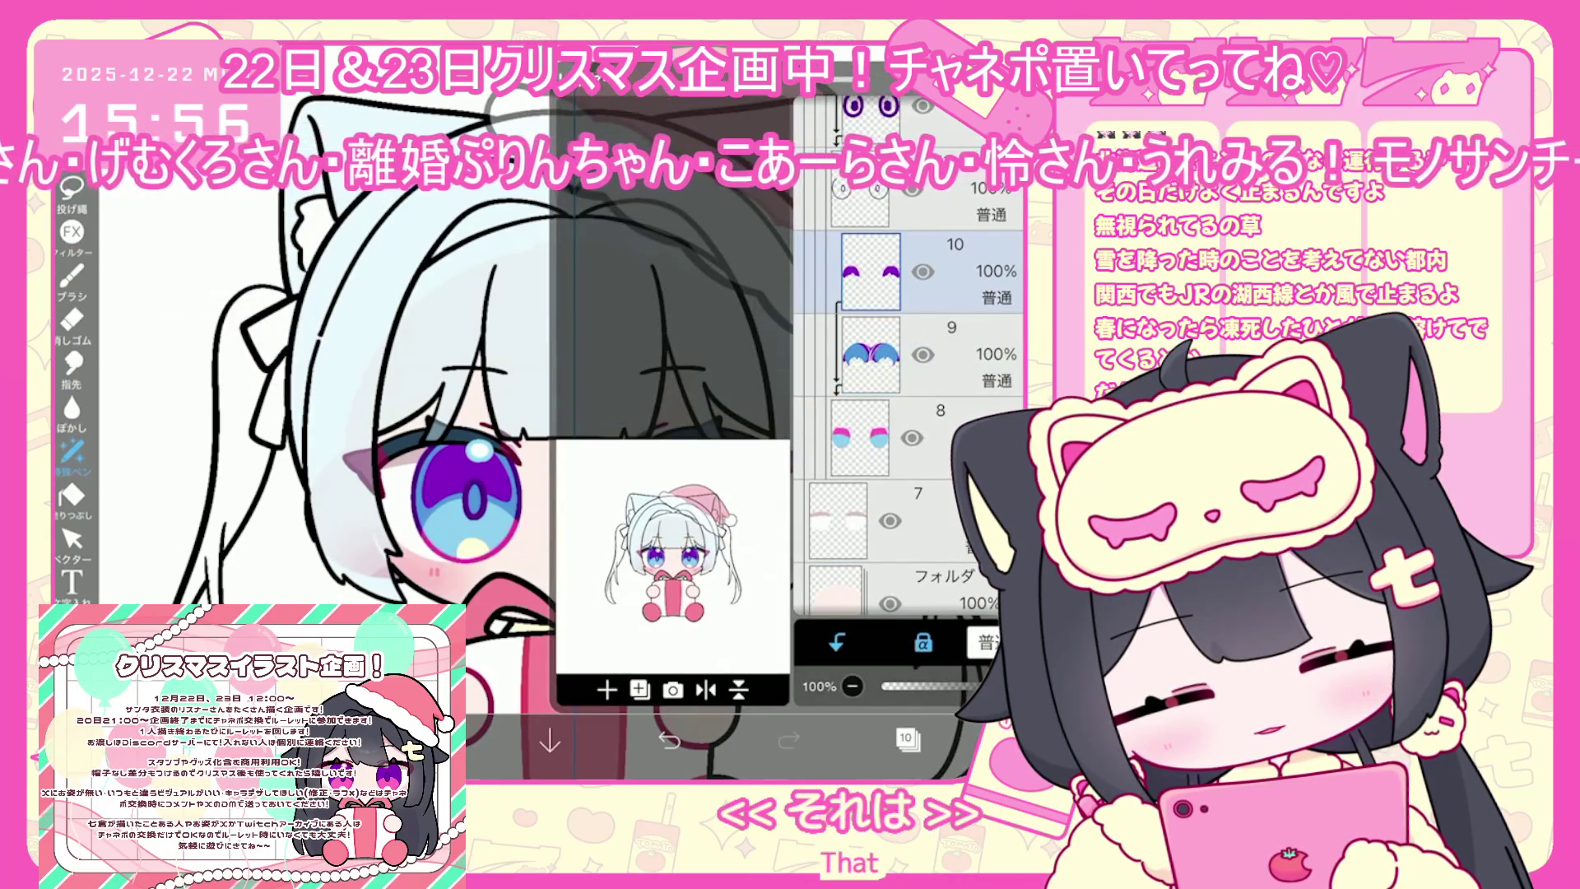
click(955, 353)
click(427, 741)
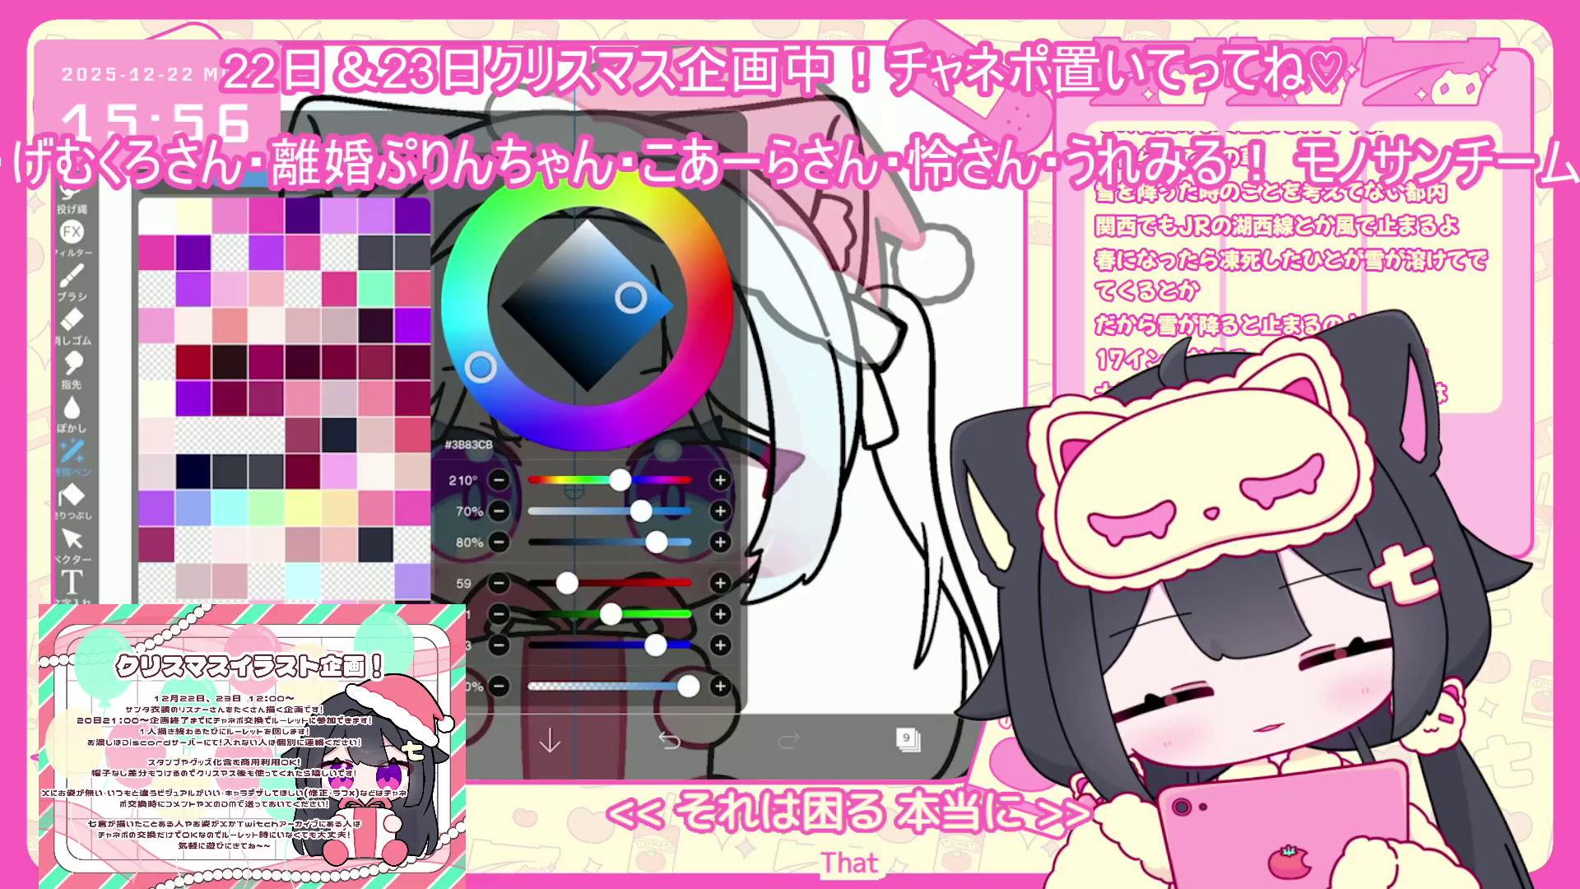
click(428, 741)
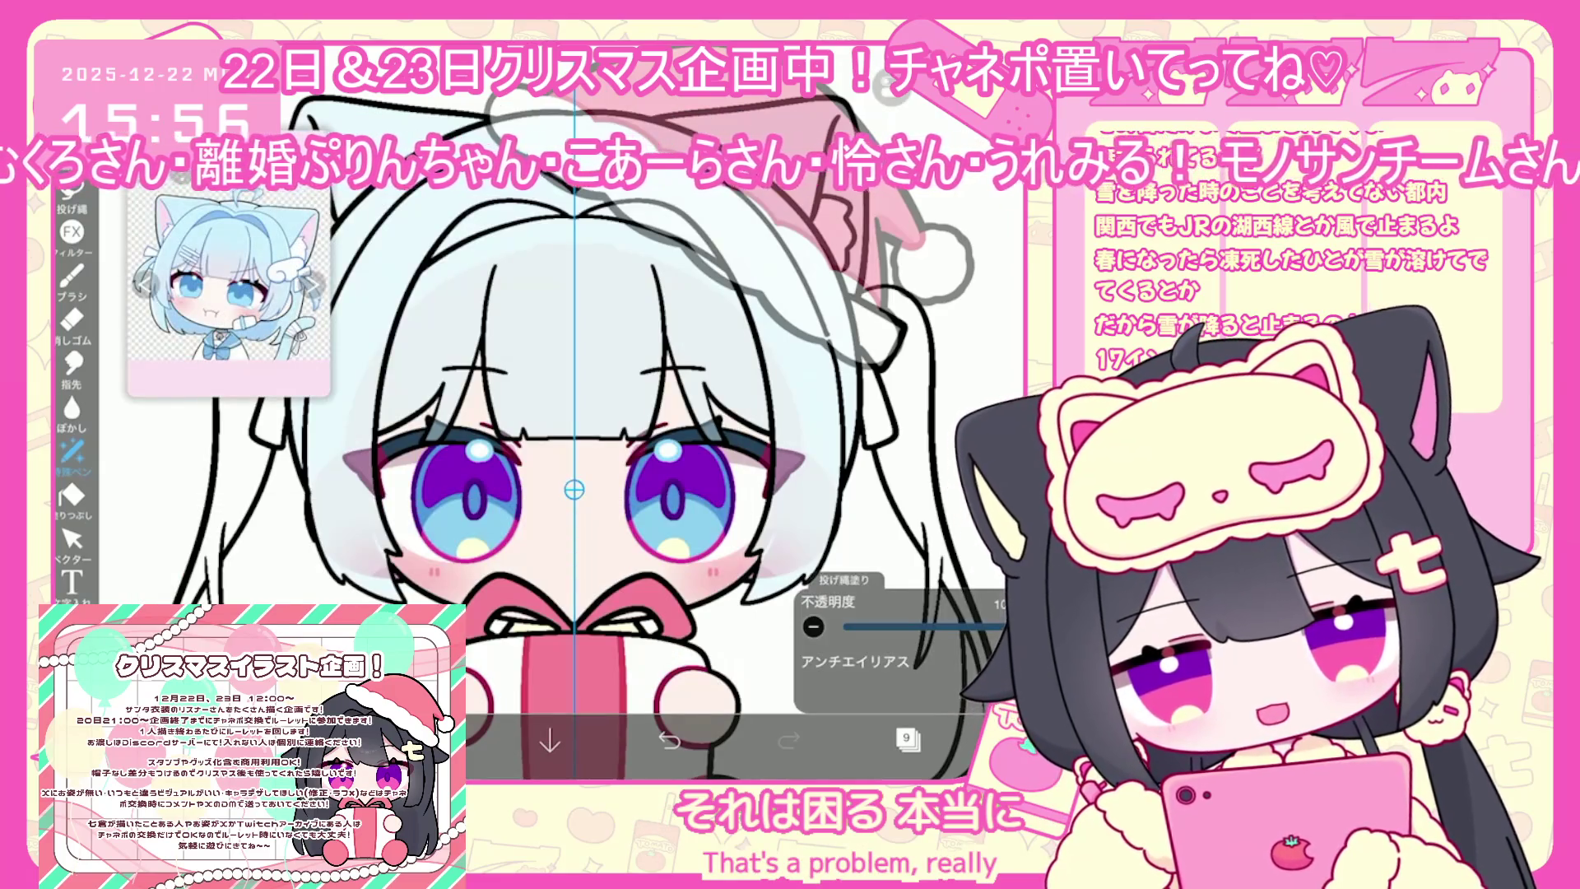
scroll(955, 592, up, 2)
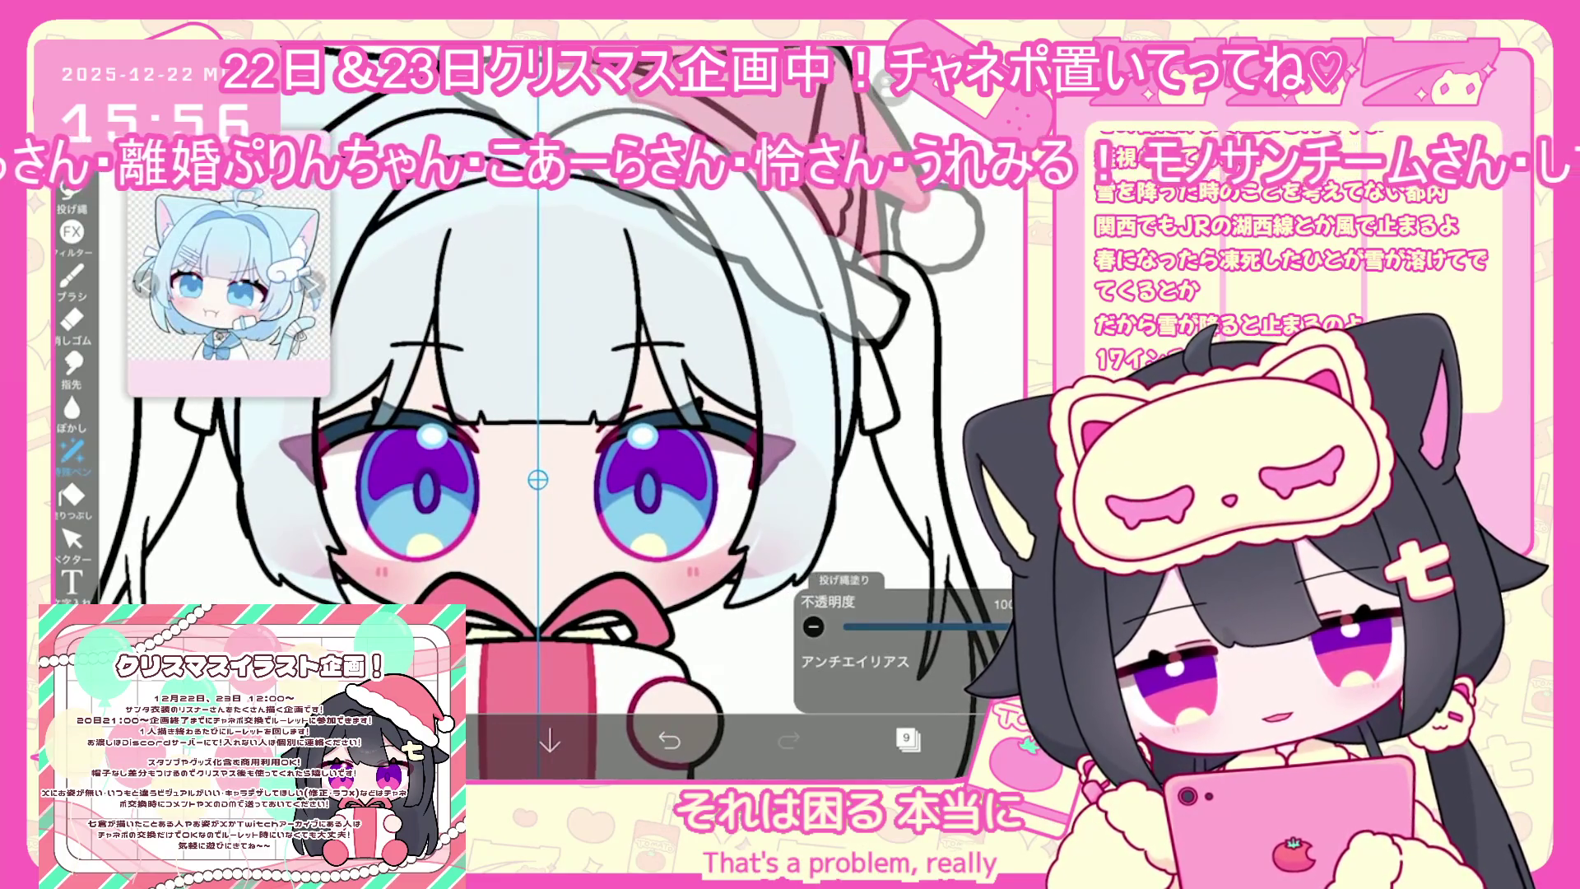
click(428, 741)
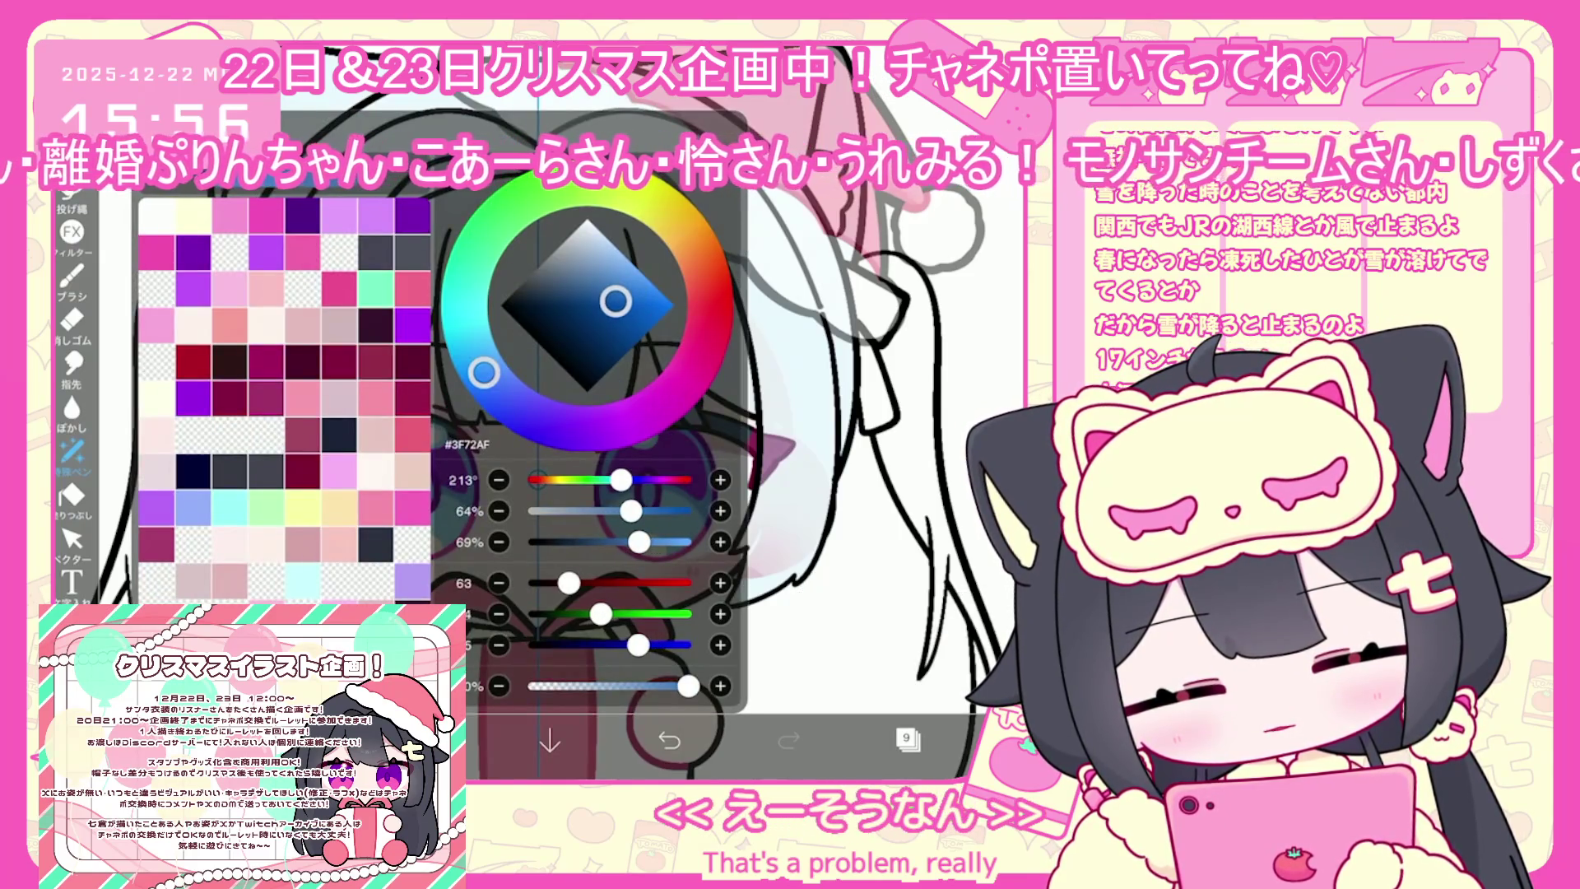
drag(616, 301, 623, 310)
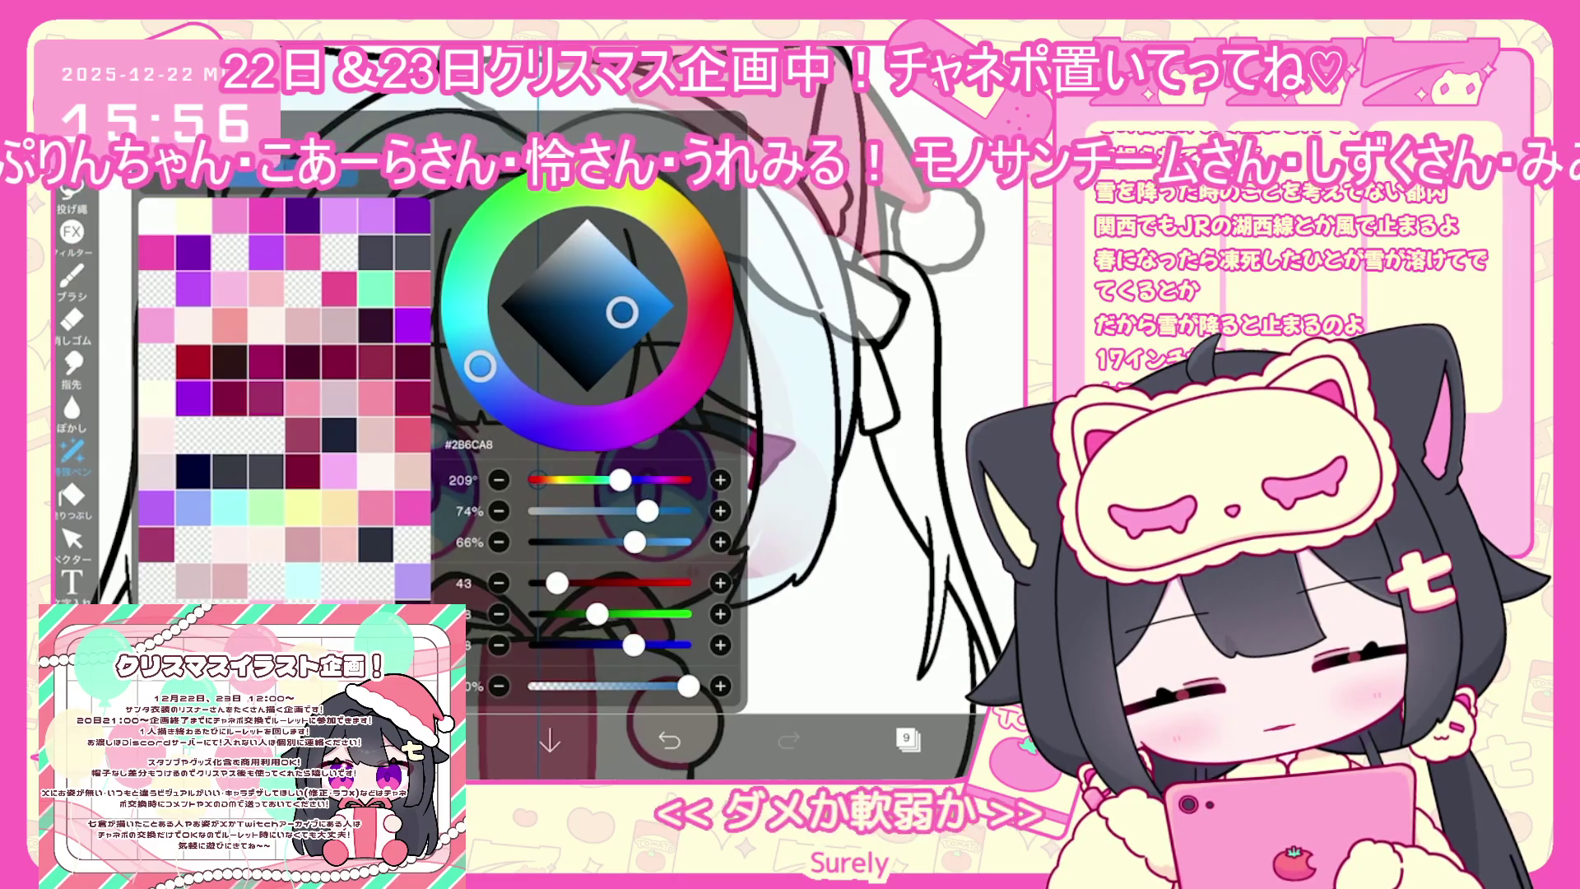
drag(480, 364, 484, 372)
drag(623, 310, 623, 311)
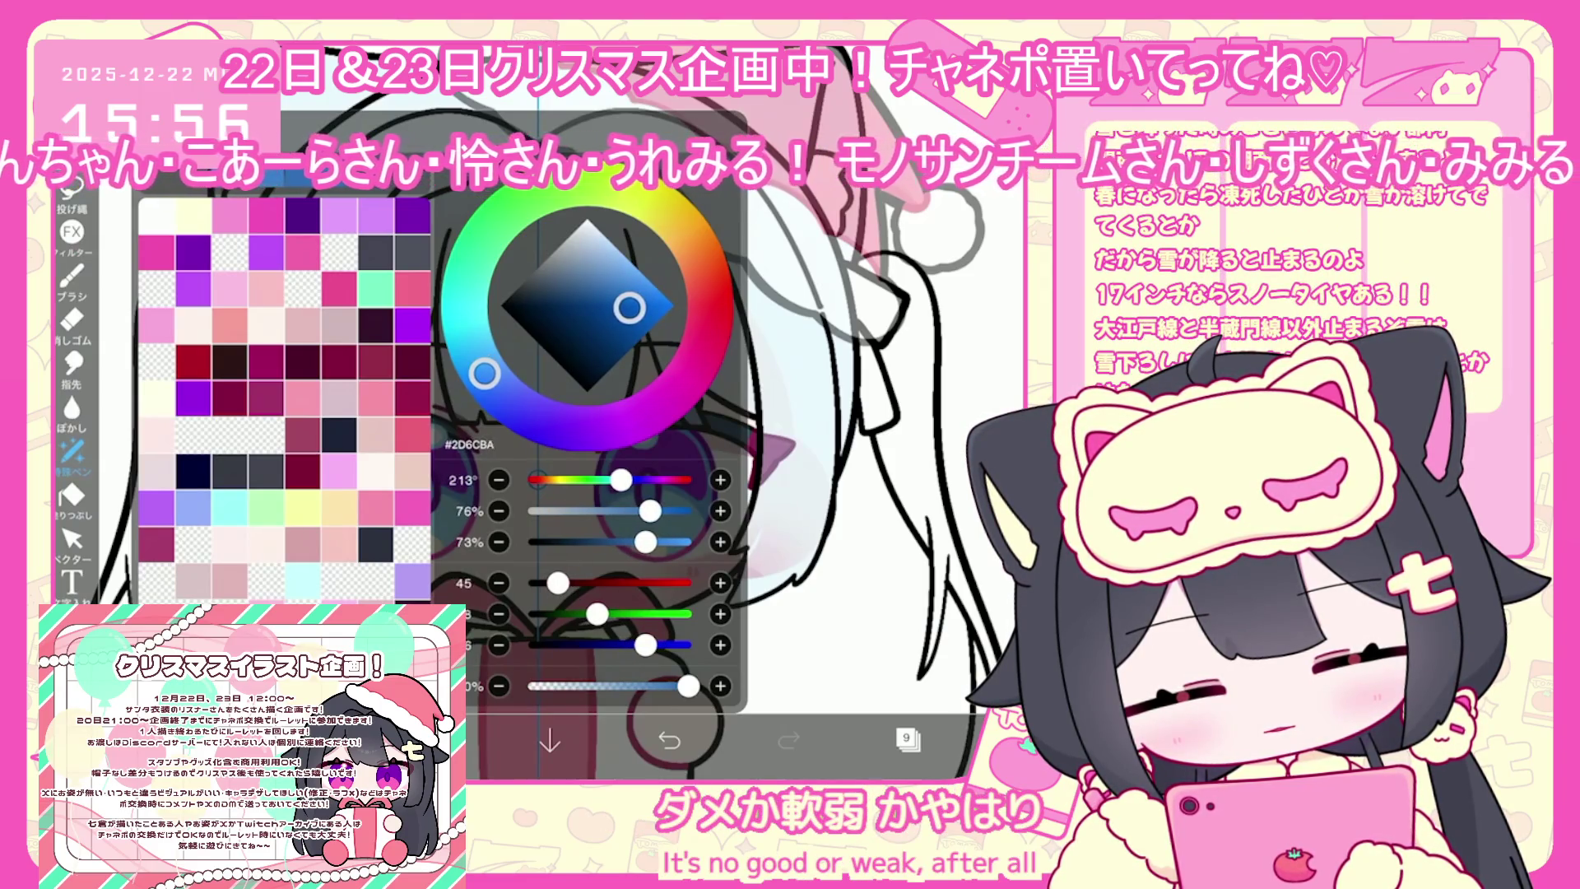
click(72, 187)
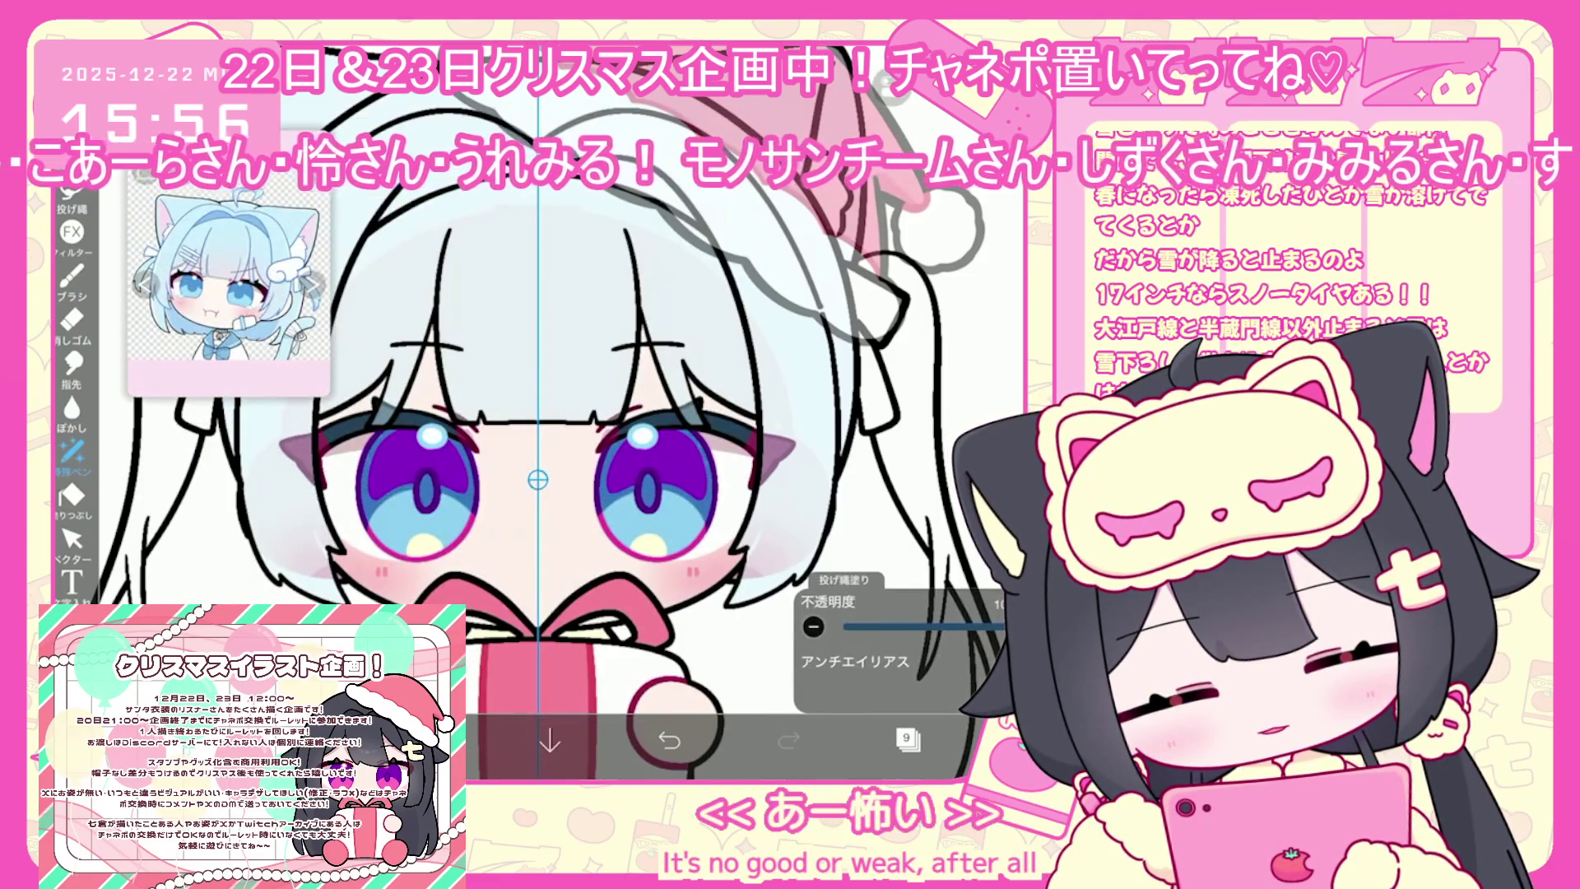
Switch to layer 10 and review the current colour settings
click(906, 738)
click(871, 271)
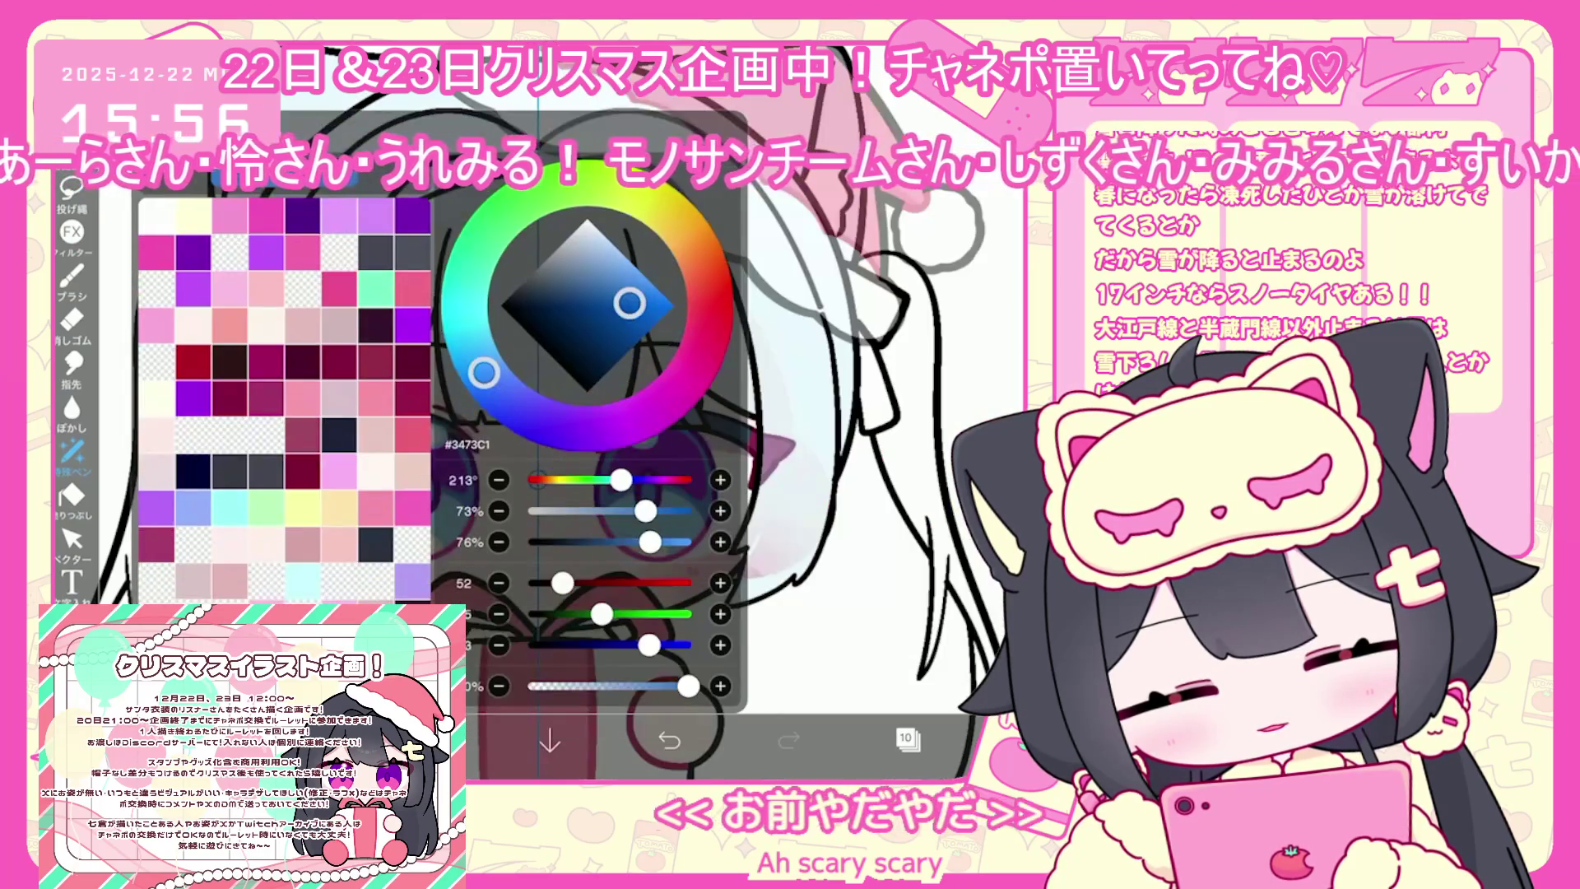
click(73, 189)
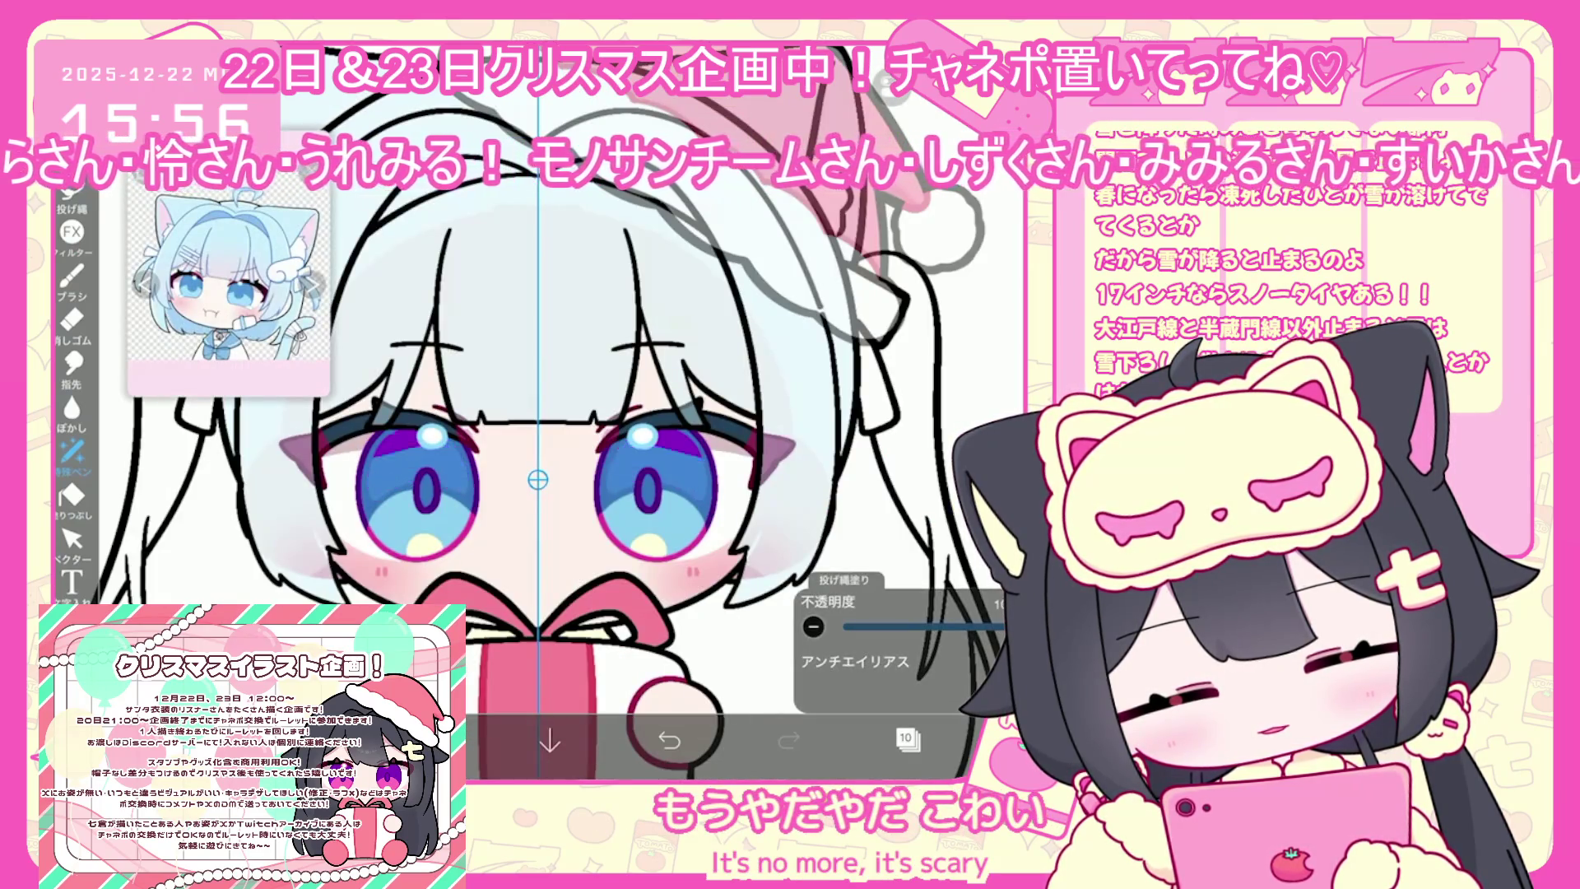
click(908, 738)
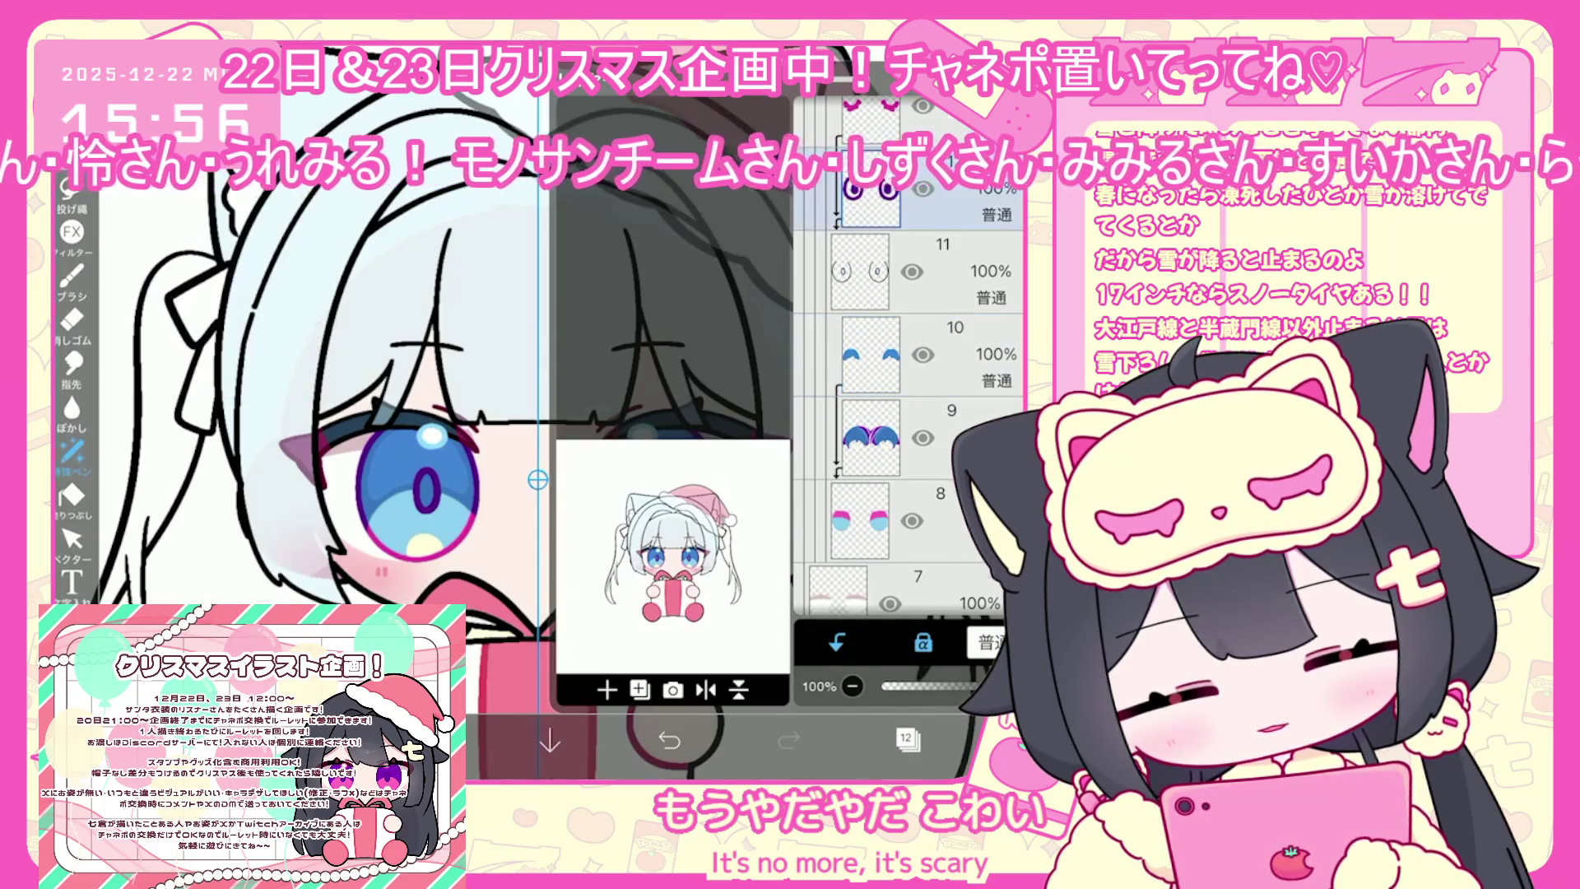
click(908, 738)
click(428, 740)
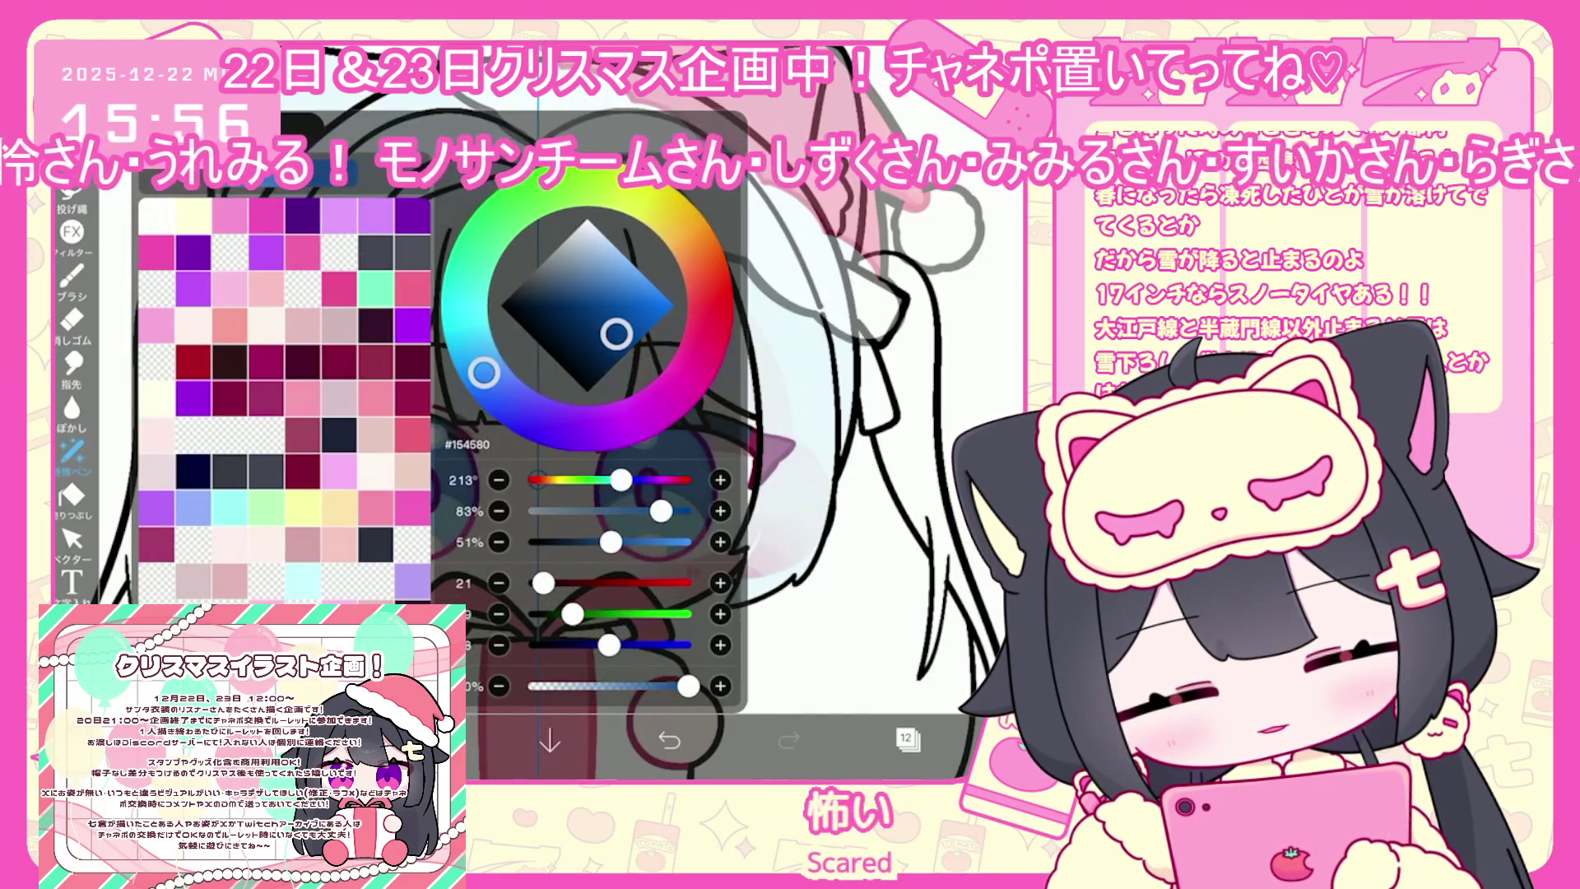
click(72, 189)
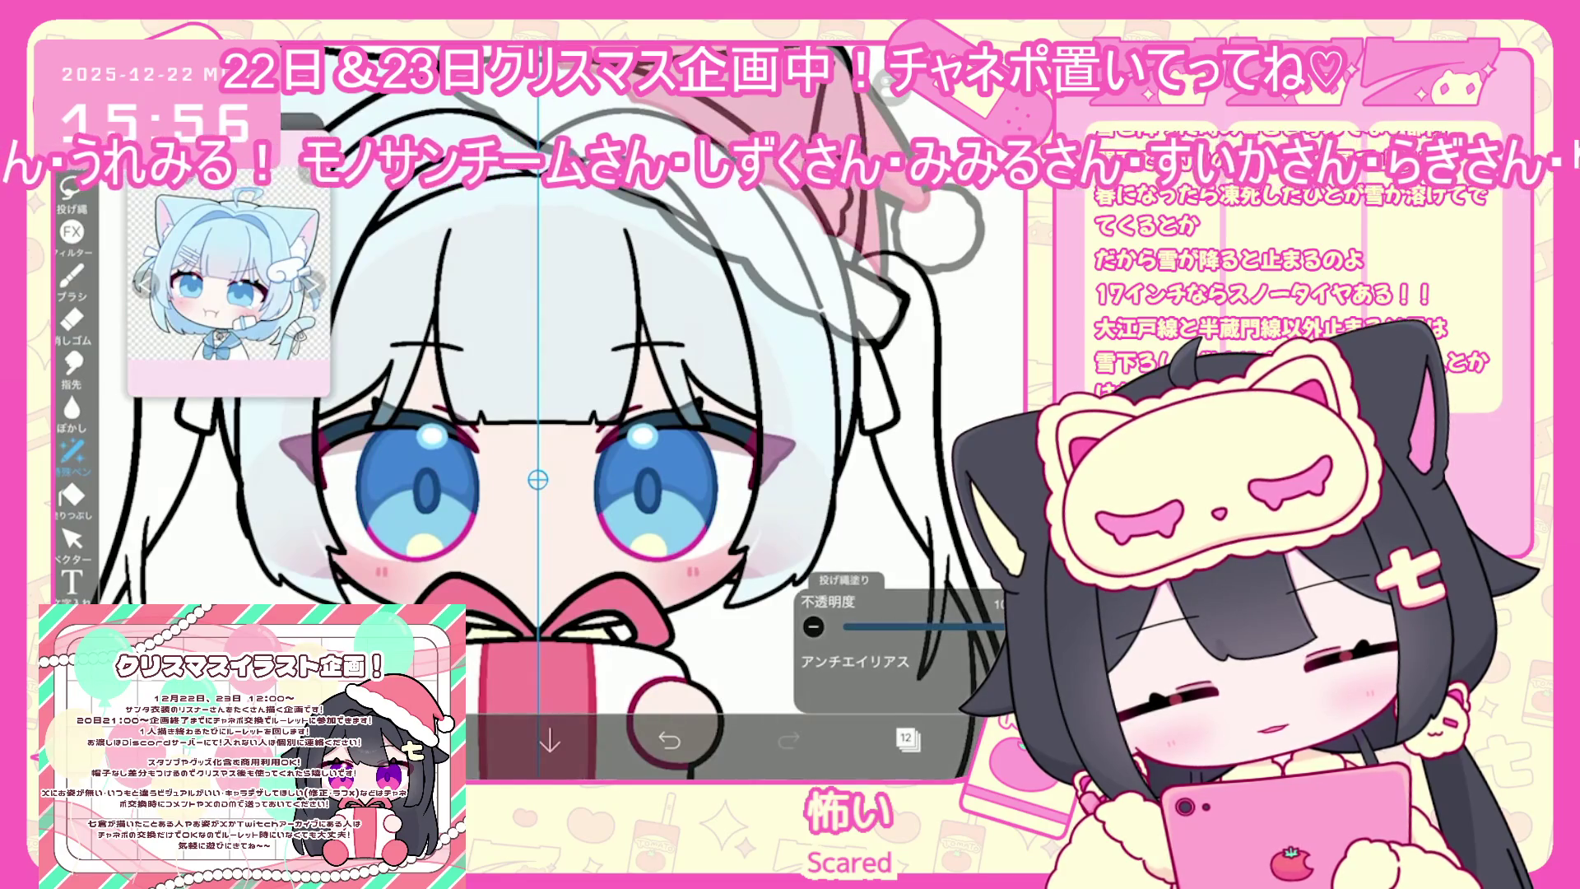
click(428, 740)
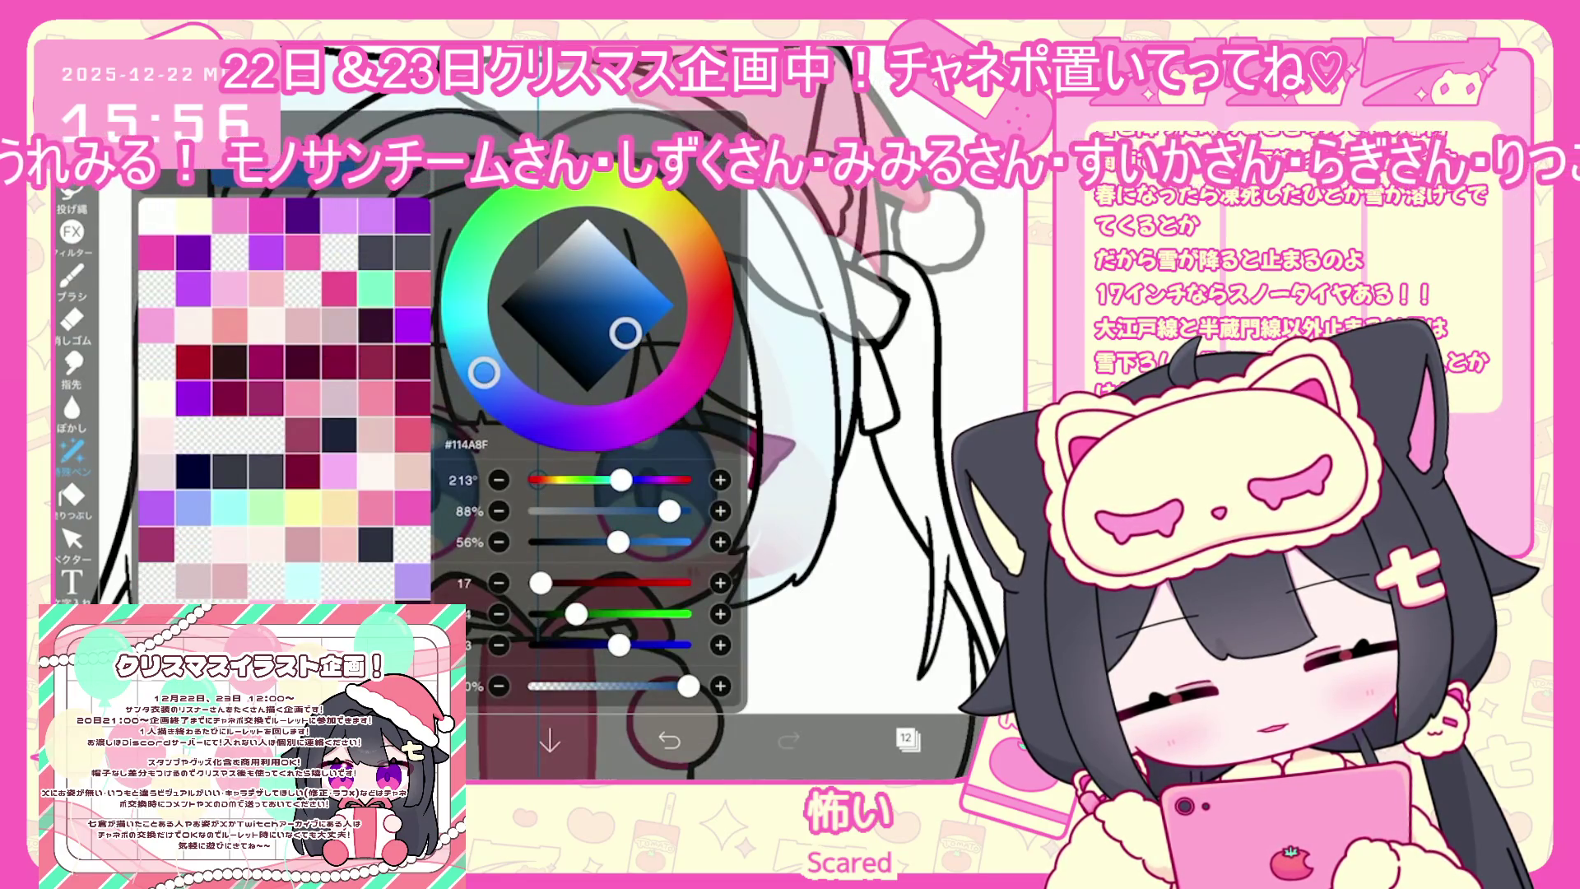
click(428, 740)
Select layer 13 with light blue #87CCF1 as the current colour
click(908, 738)
click(871, 272)
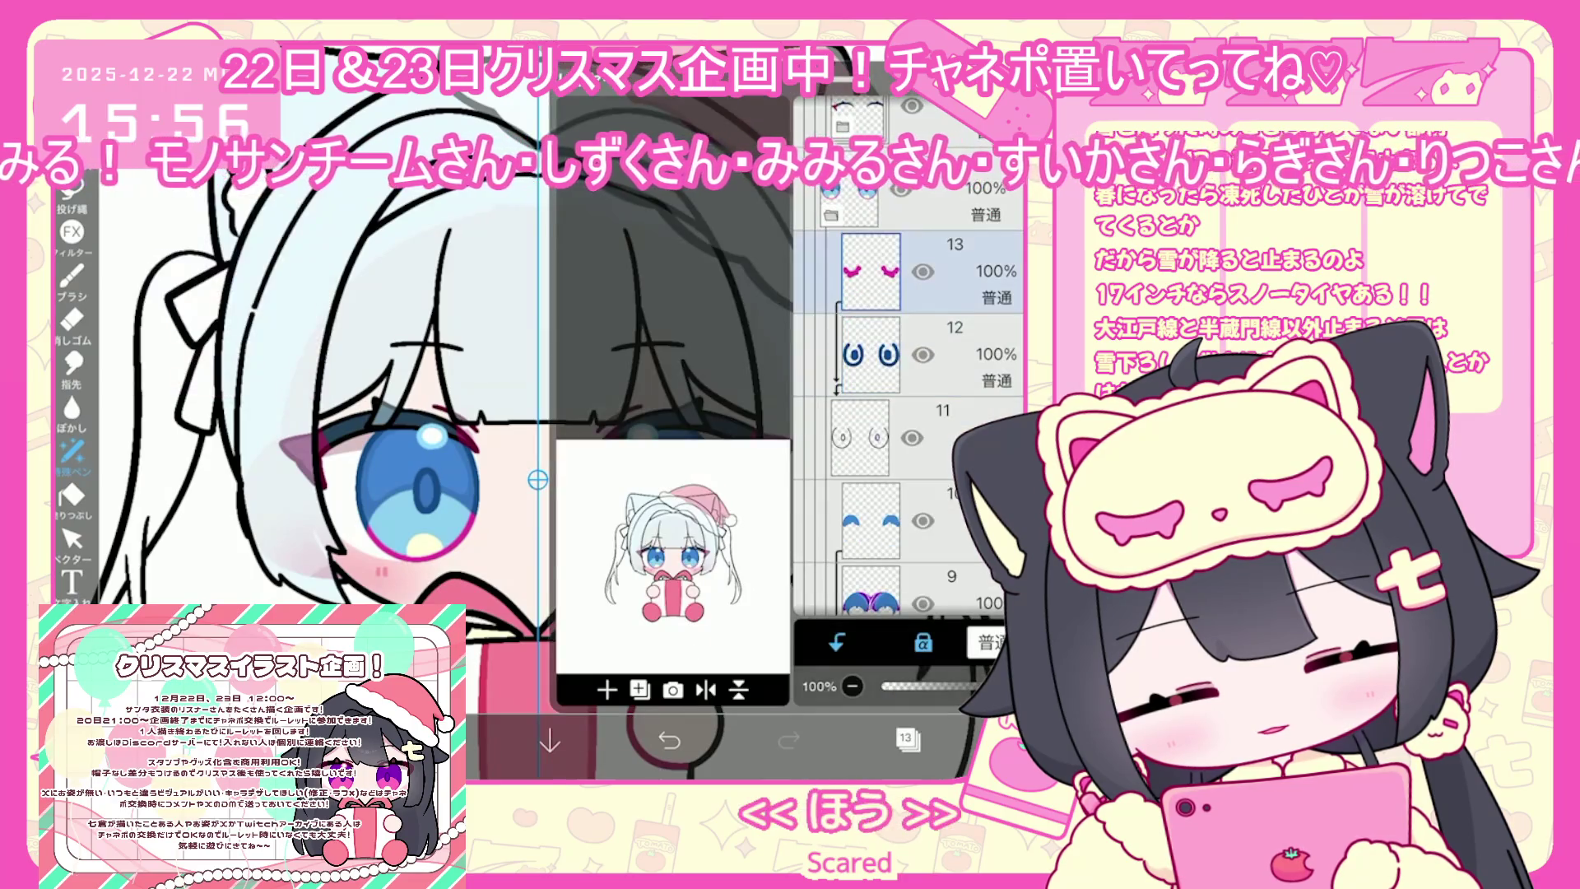
click(908, 738)
click(428, 740)
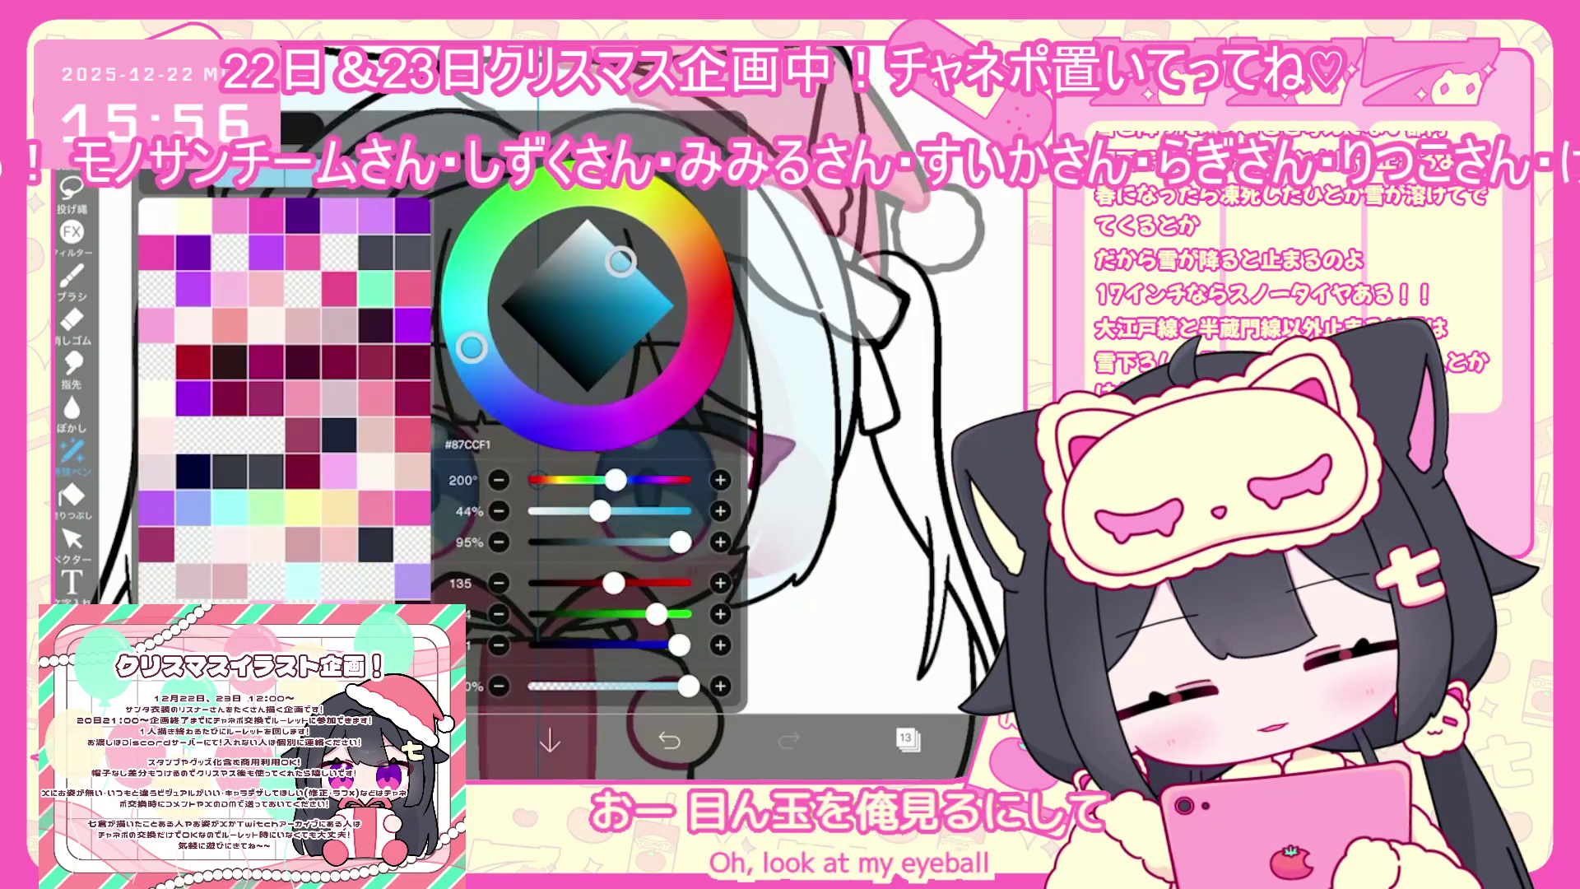
click(428, 740)
scroll(592, 412, down, 3)
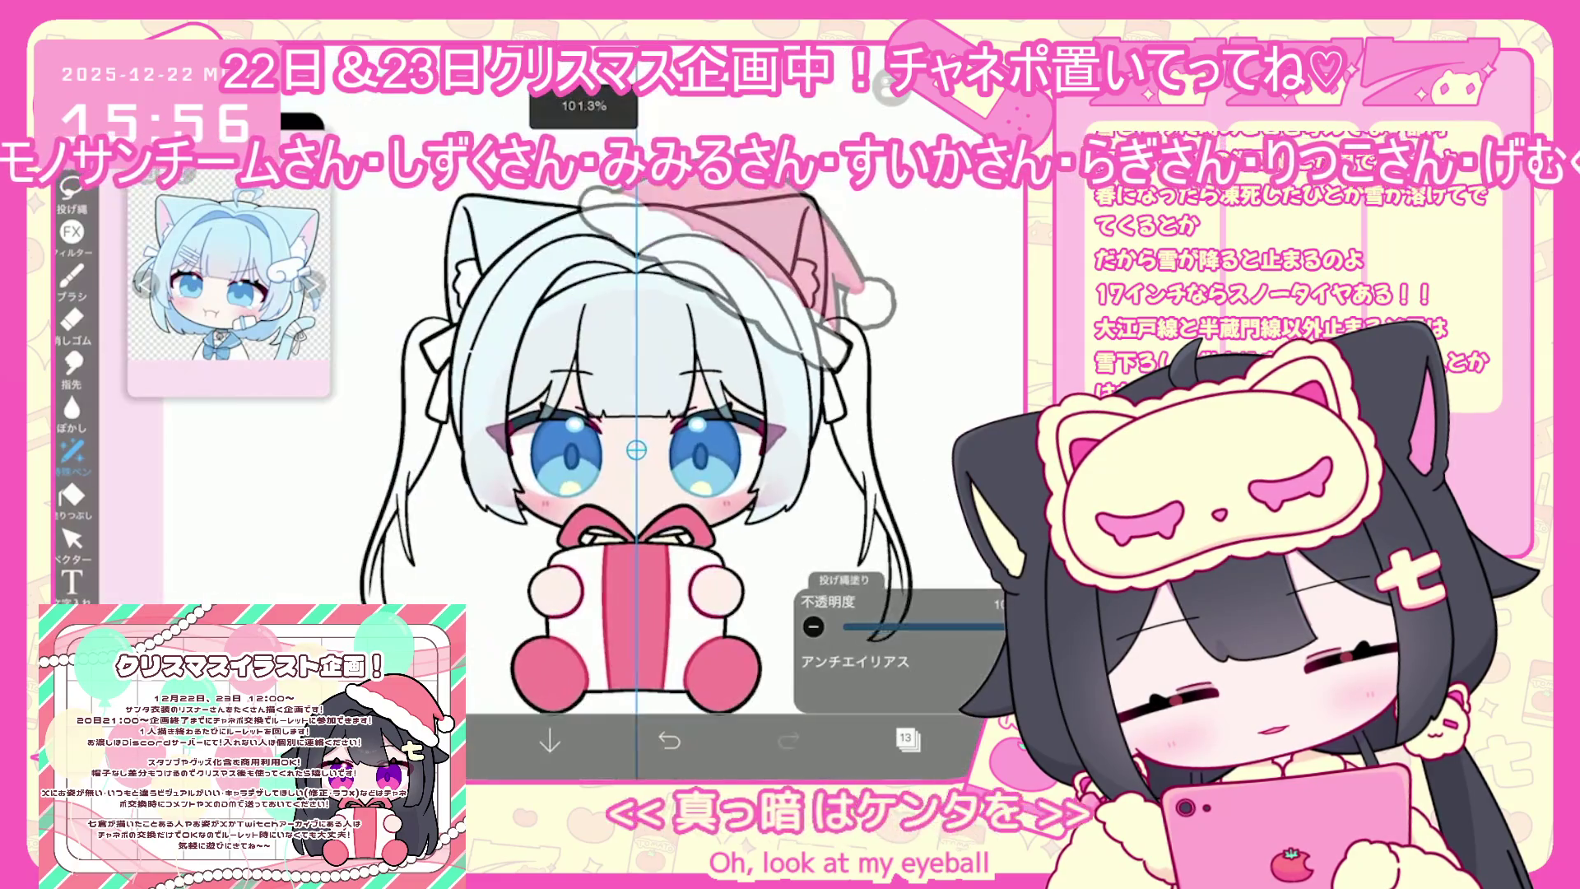
Select layer 20 among the hair layers and check the fill settings
click(909, 738)
scroll(906, 411, up, 2)
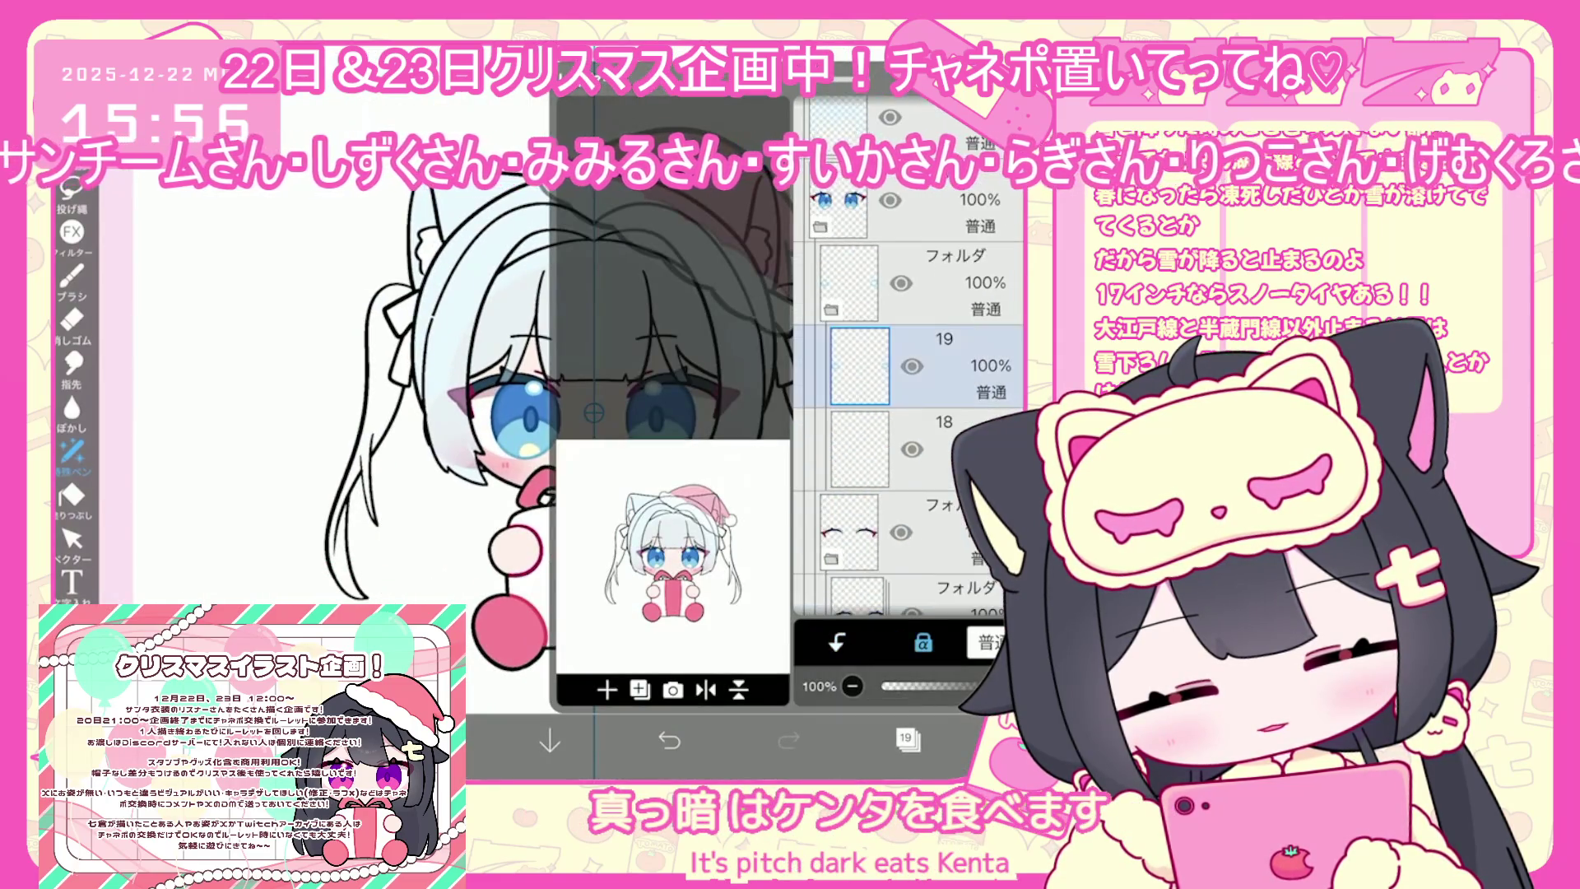
click(860, 385)
scroll(905, 411, up, 3)
click(838, 338)
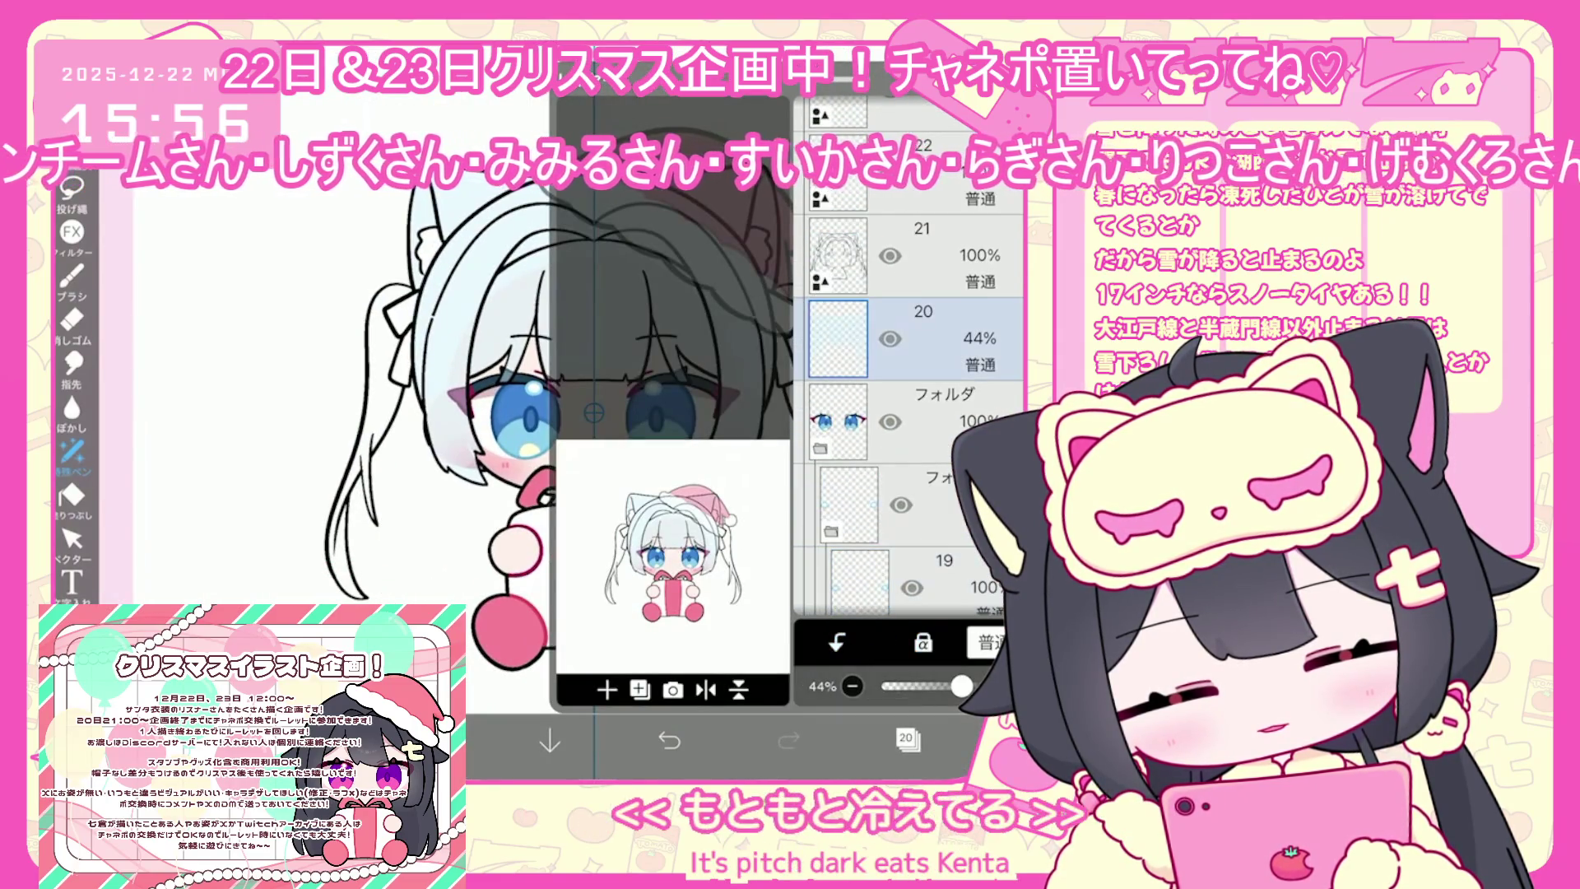
click(908, 738)
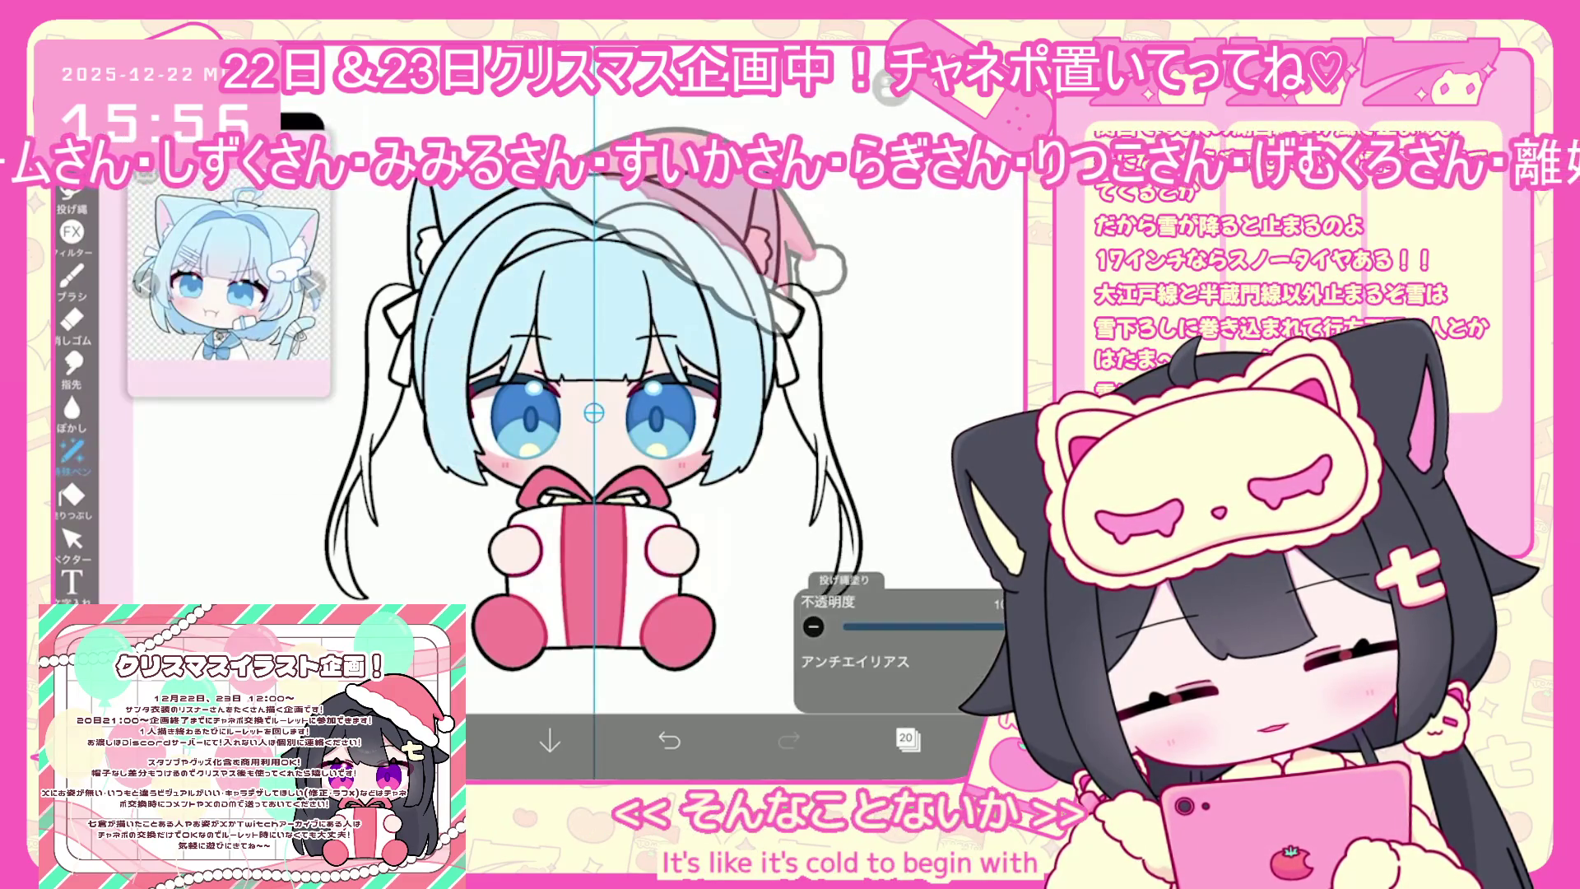
click(908, 738)
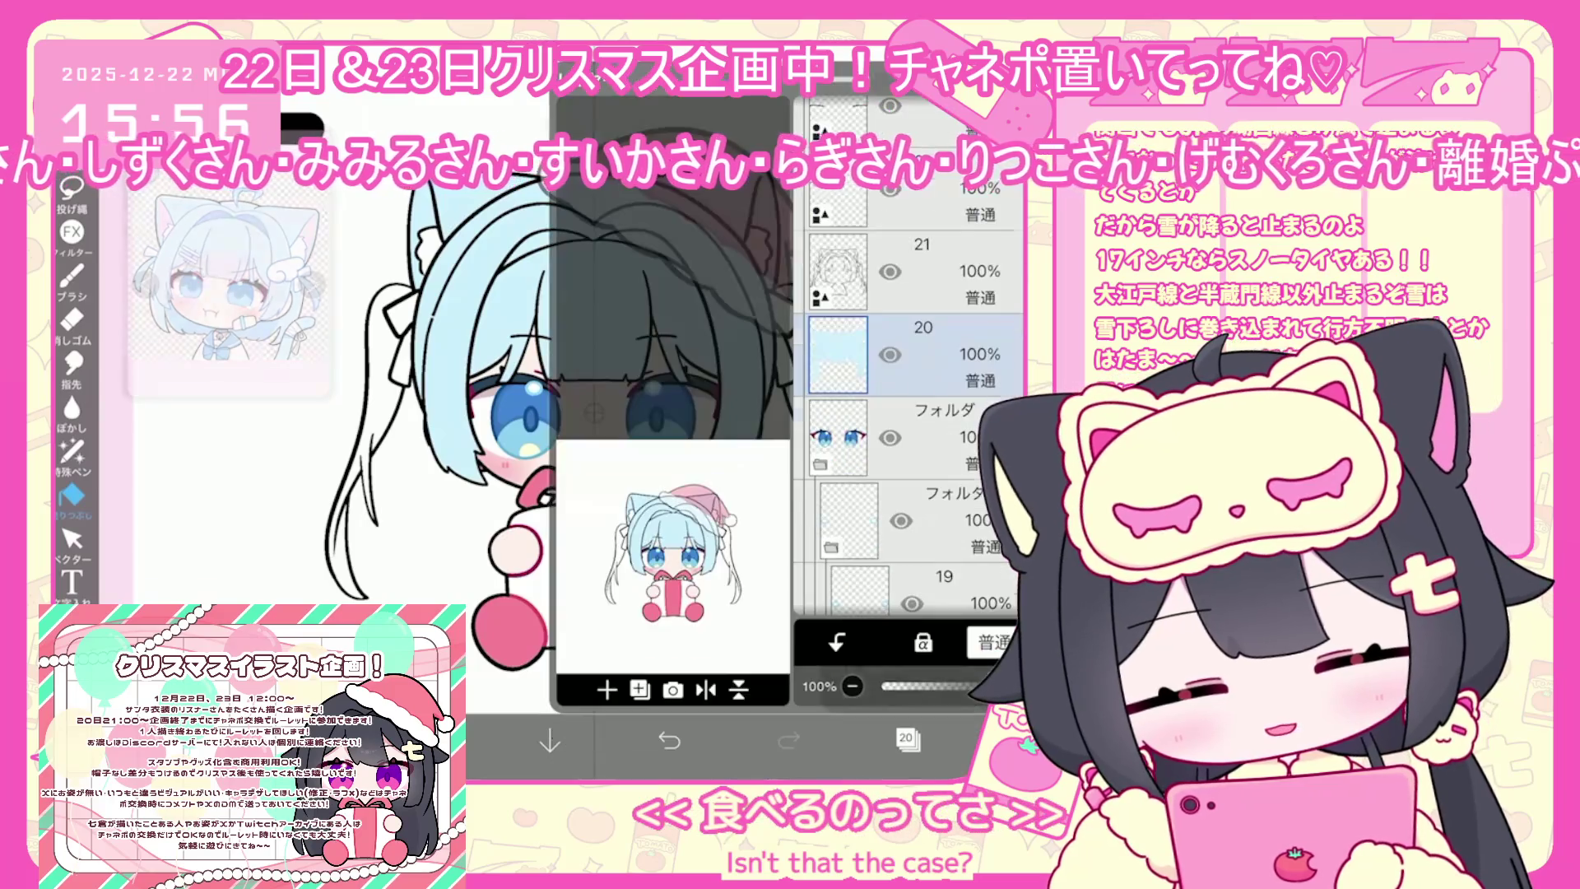
click(909, 739)
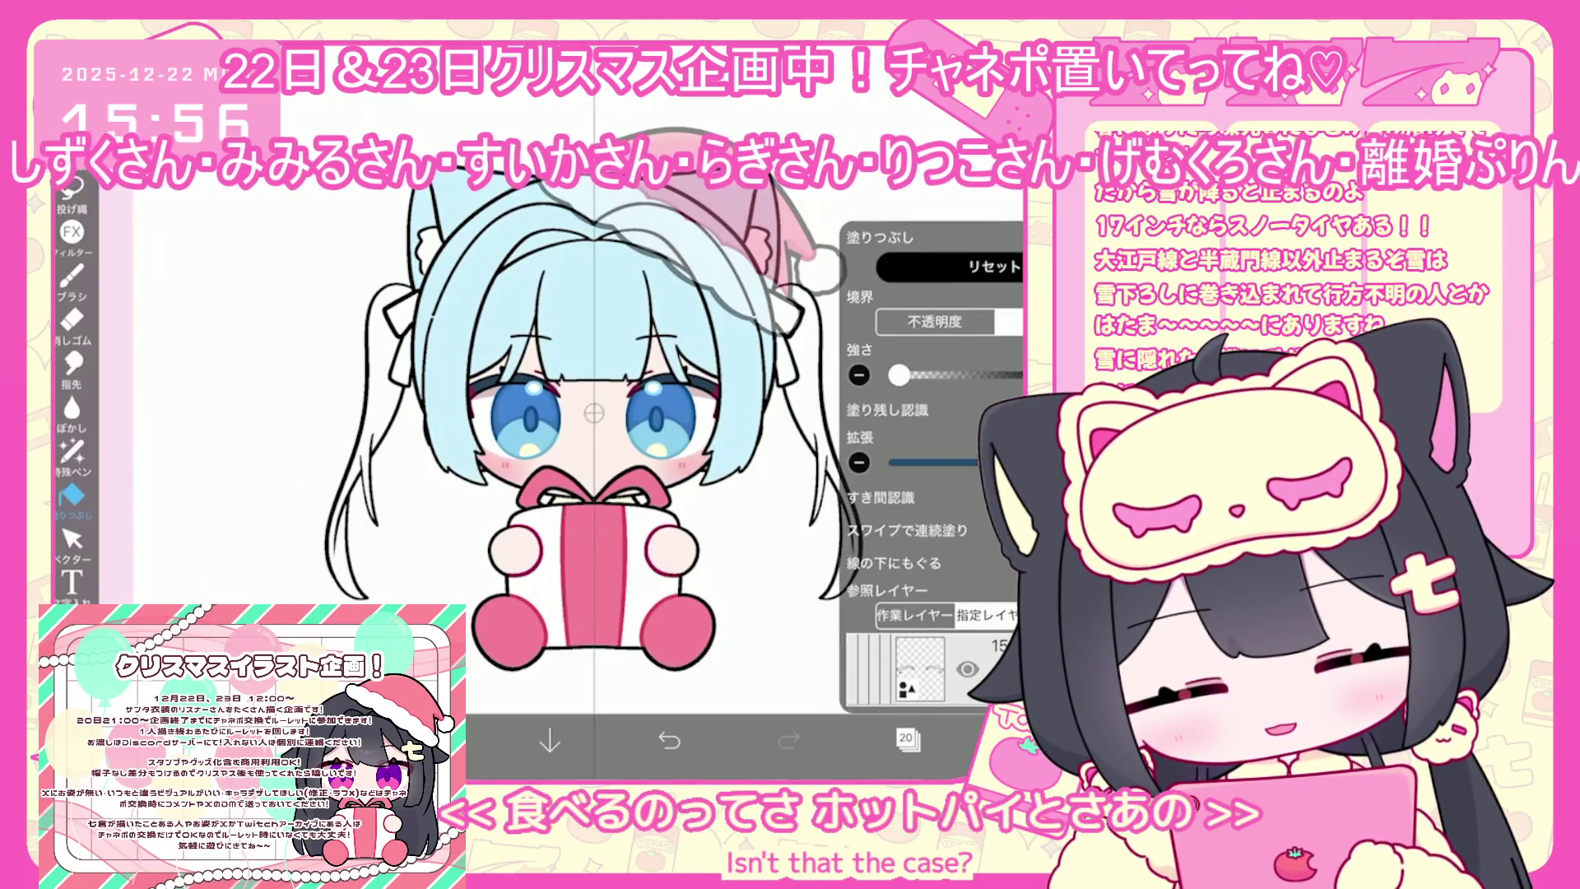
click(909, 739)
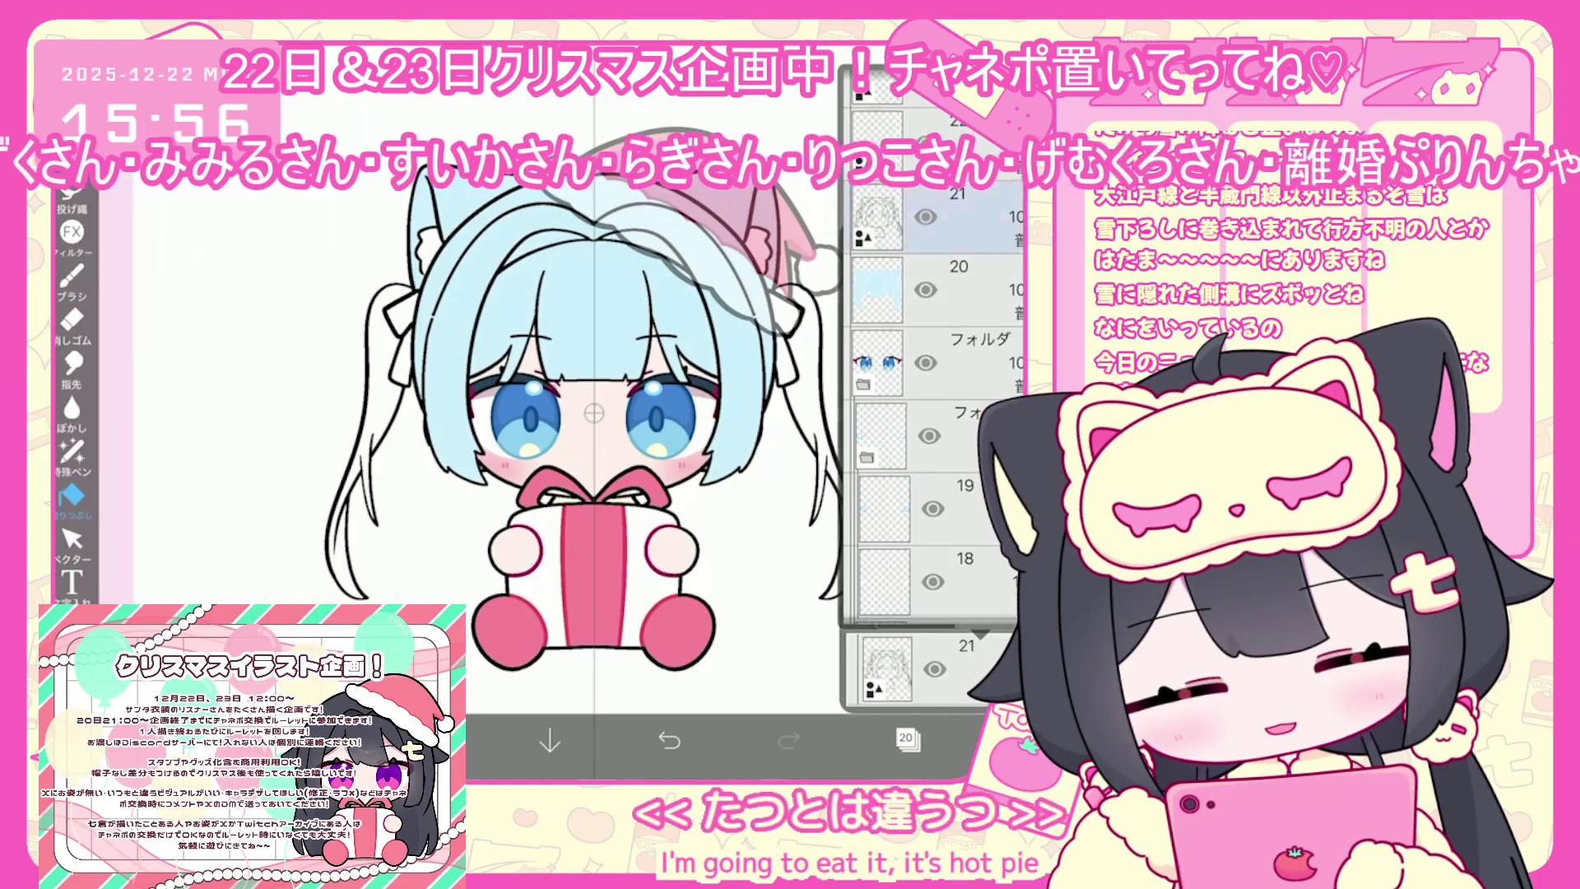
click(909, 738)
click(908, 738)
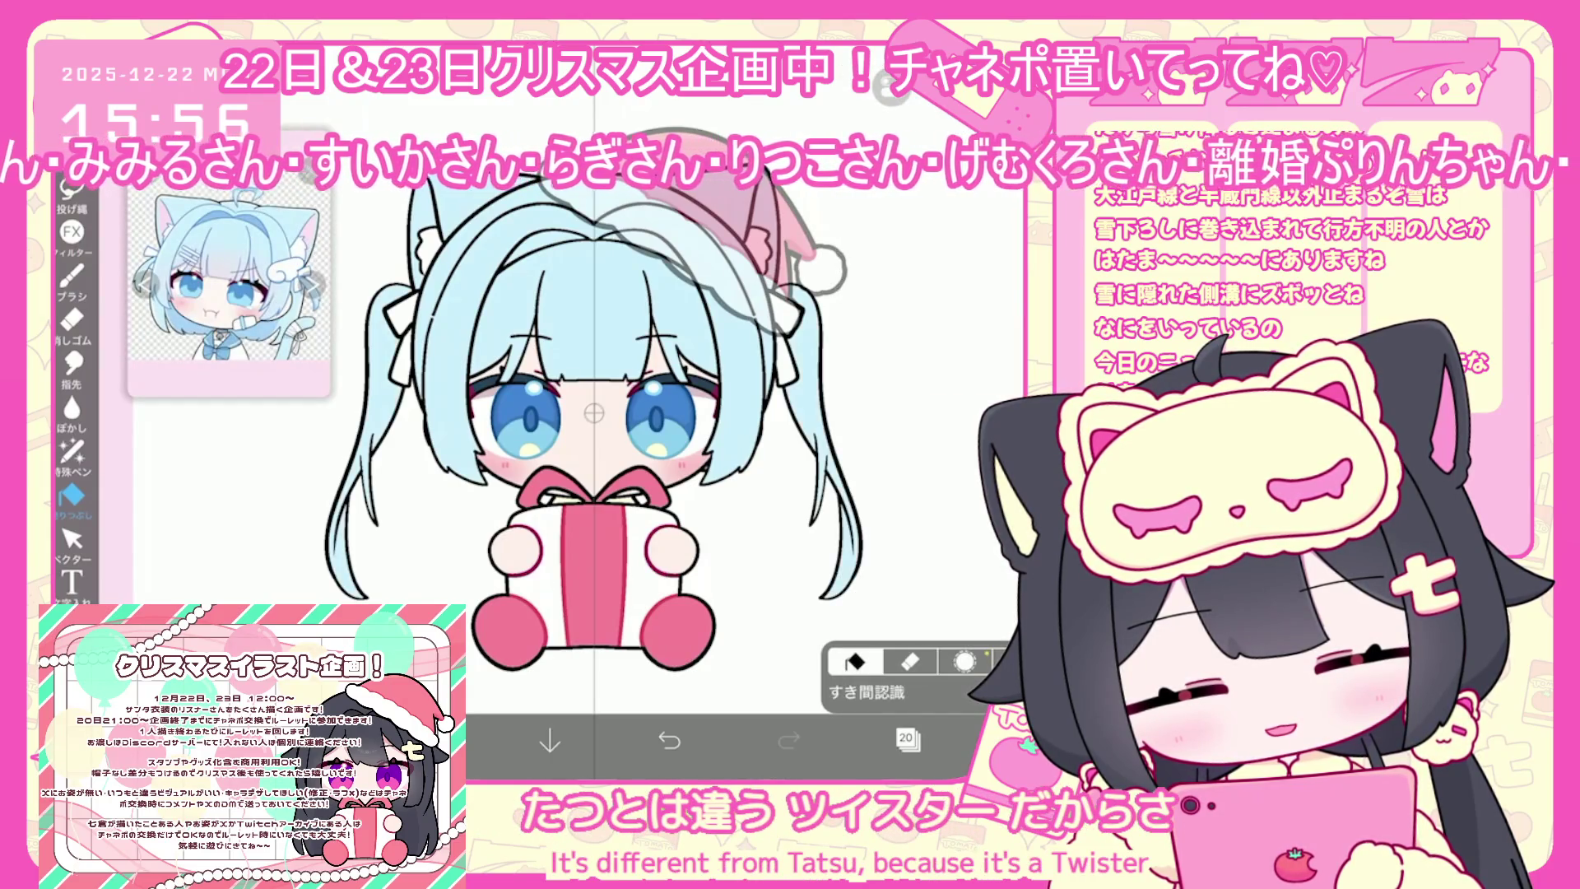
Add a new layer above layer 20, pick light blue #5BC8FF and lasso-fill the ribbons
click(908, 738)
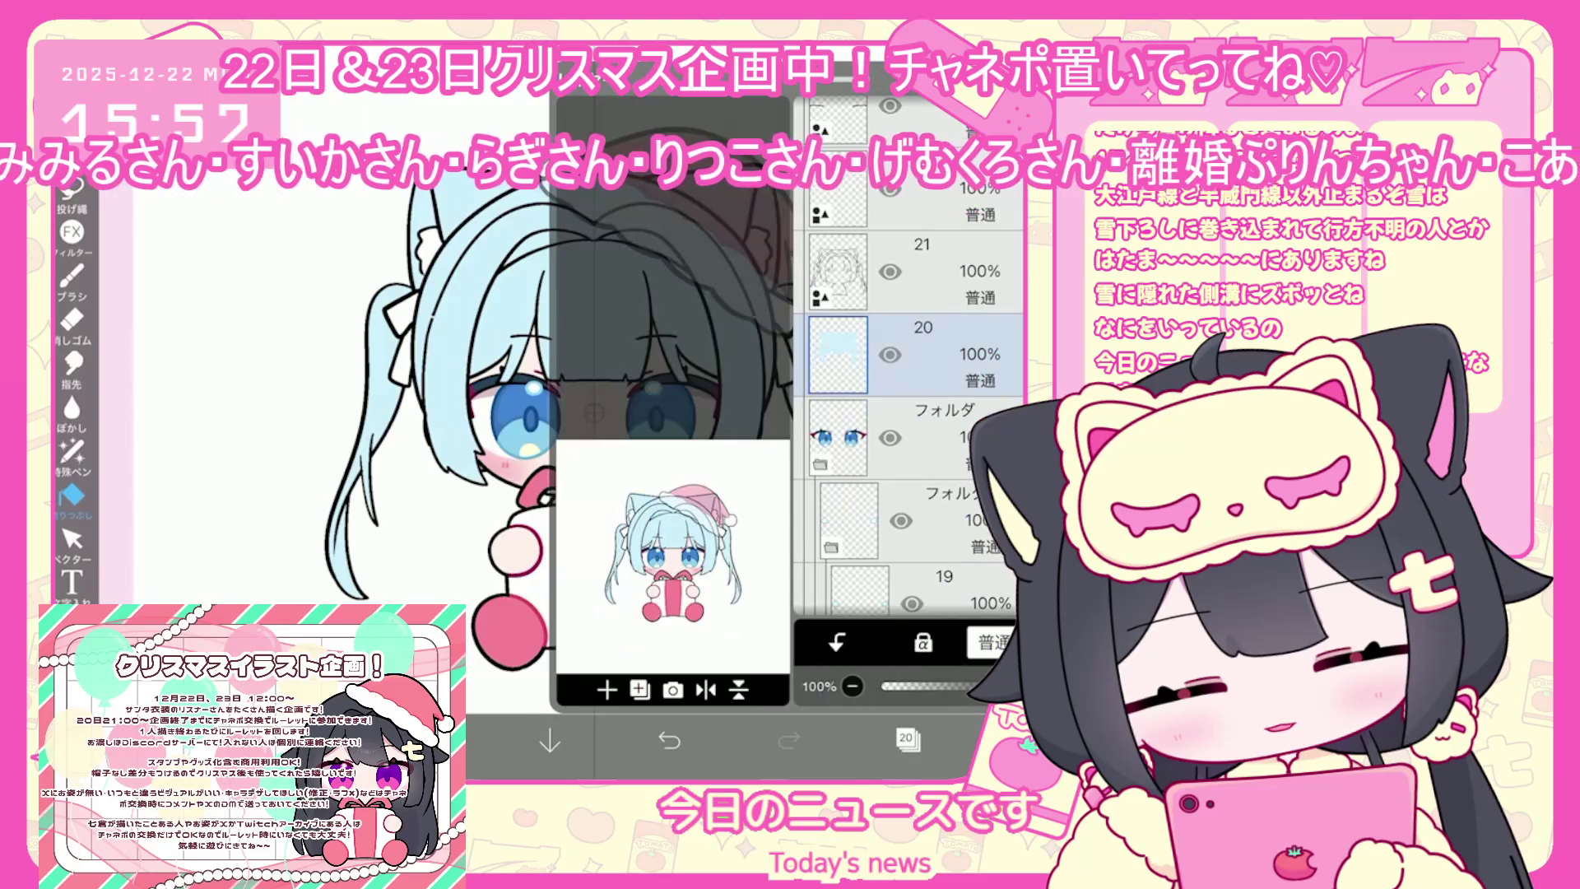
click(607, 690)
click(430, 740)
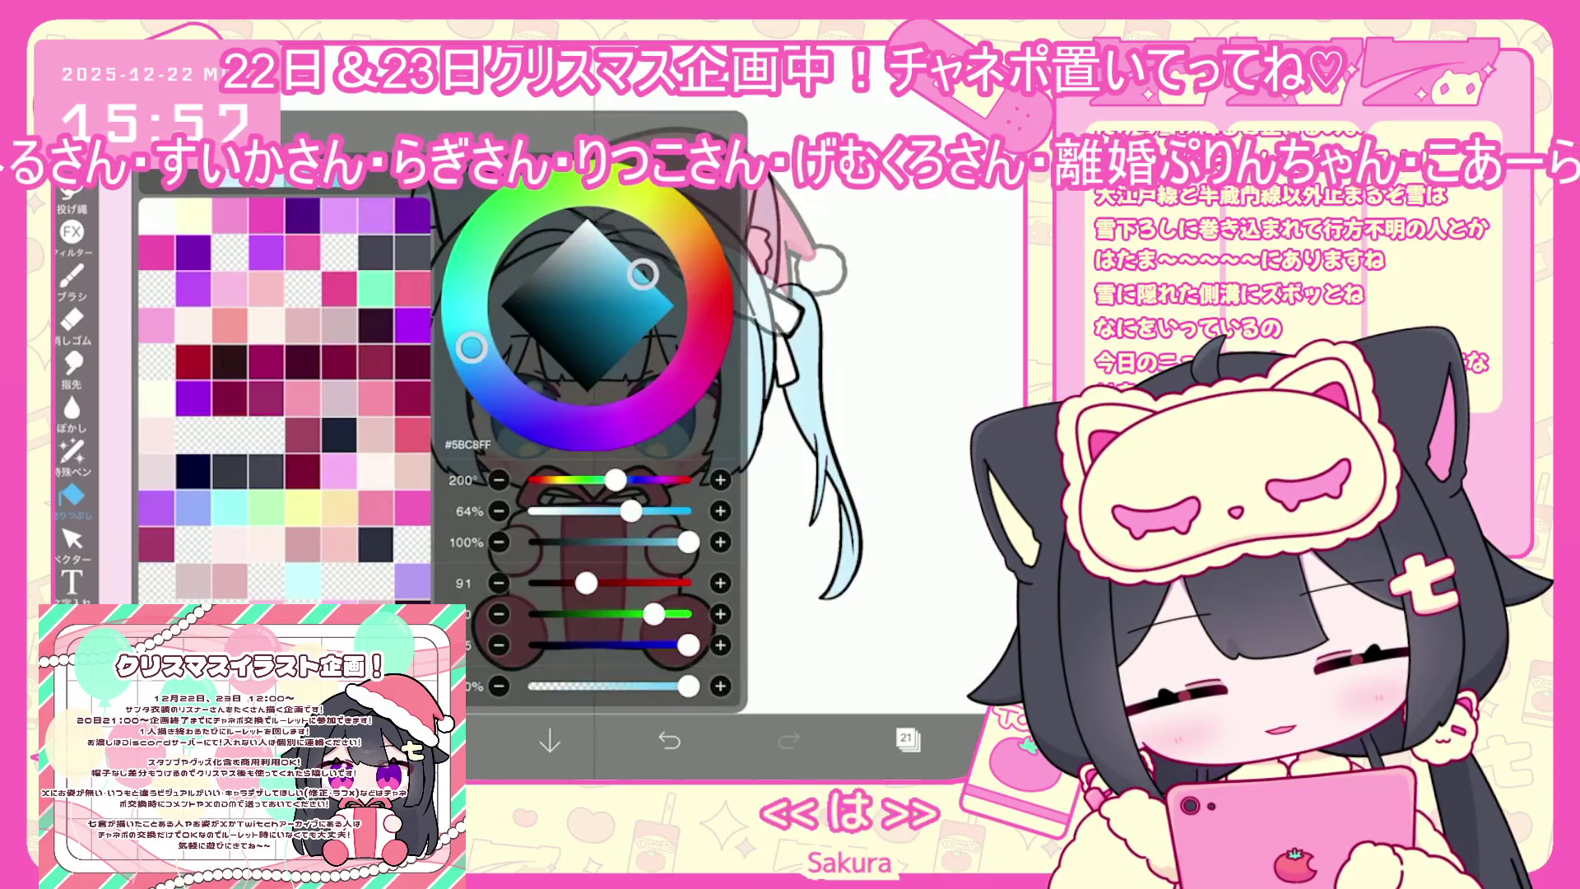
click(430, 741)
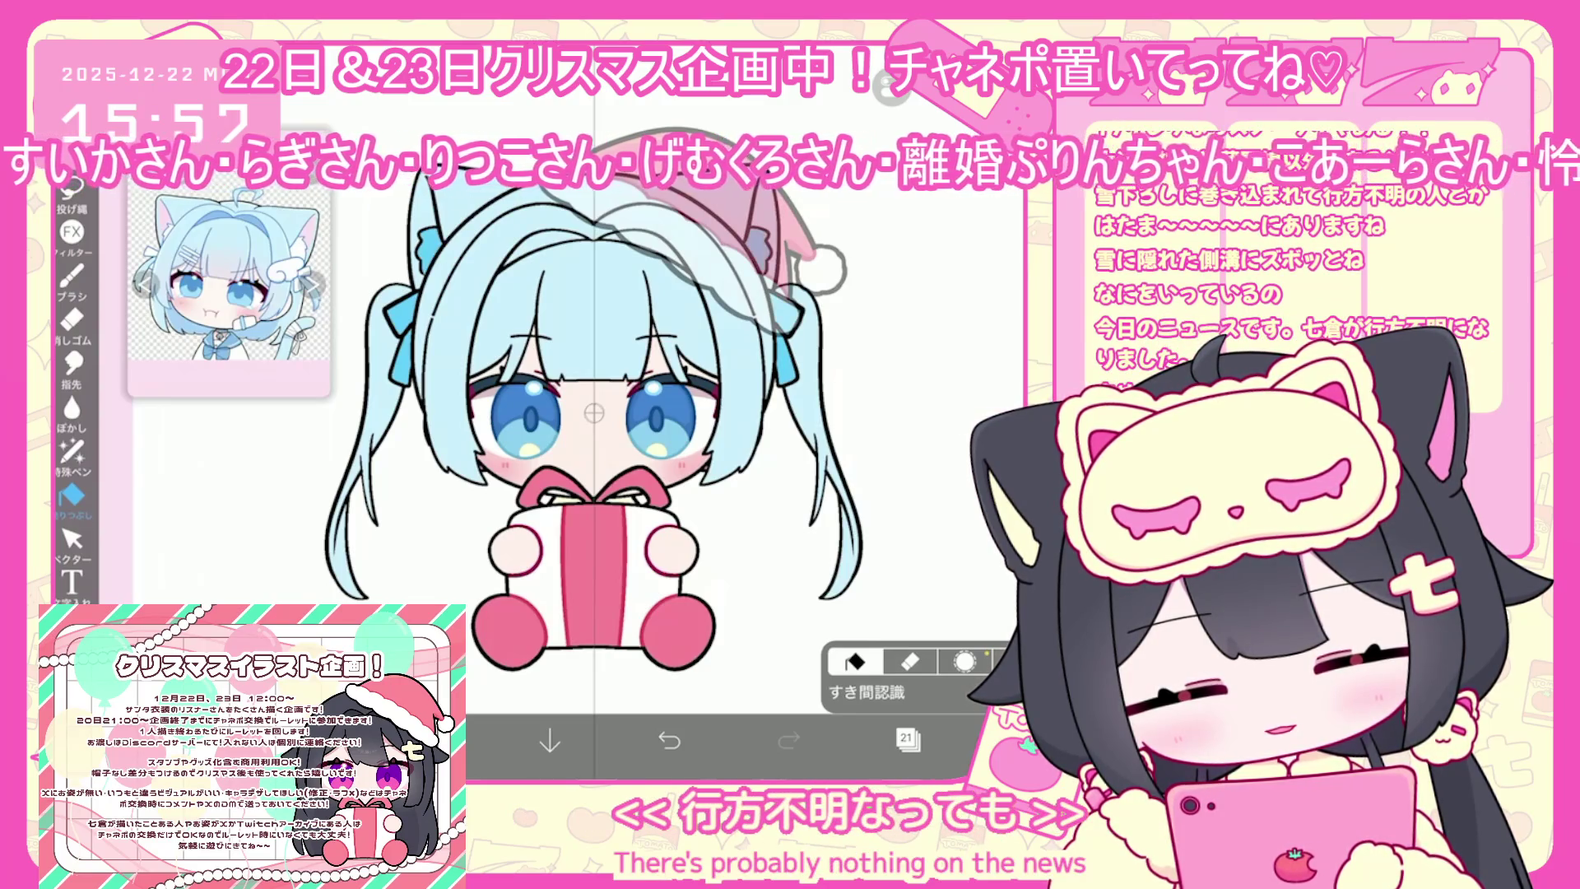
click(907, 738)
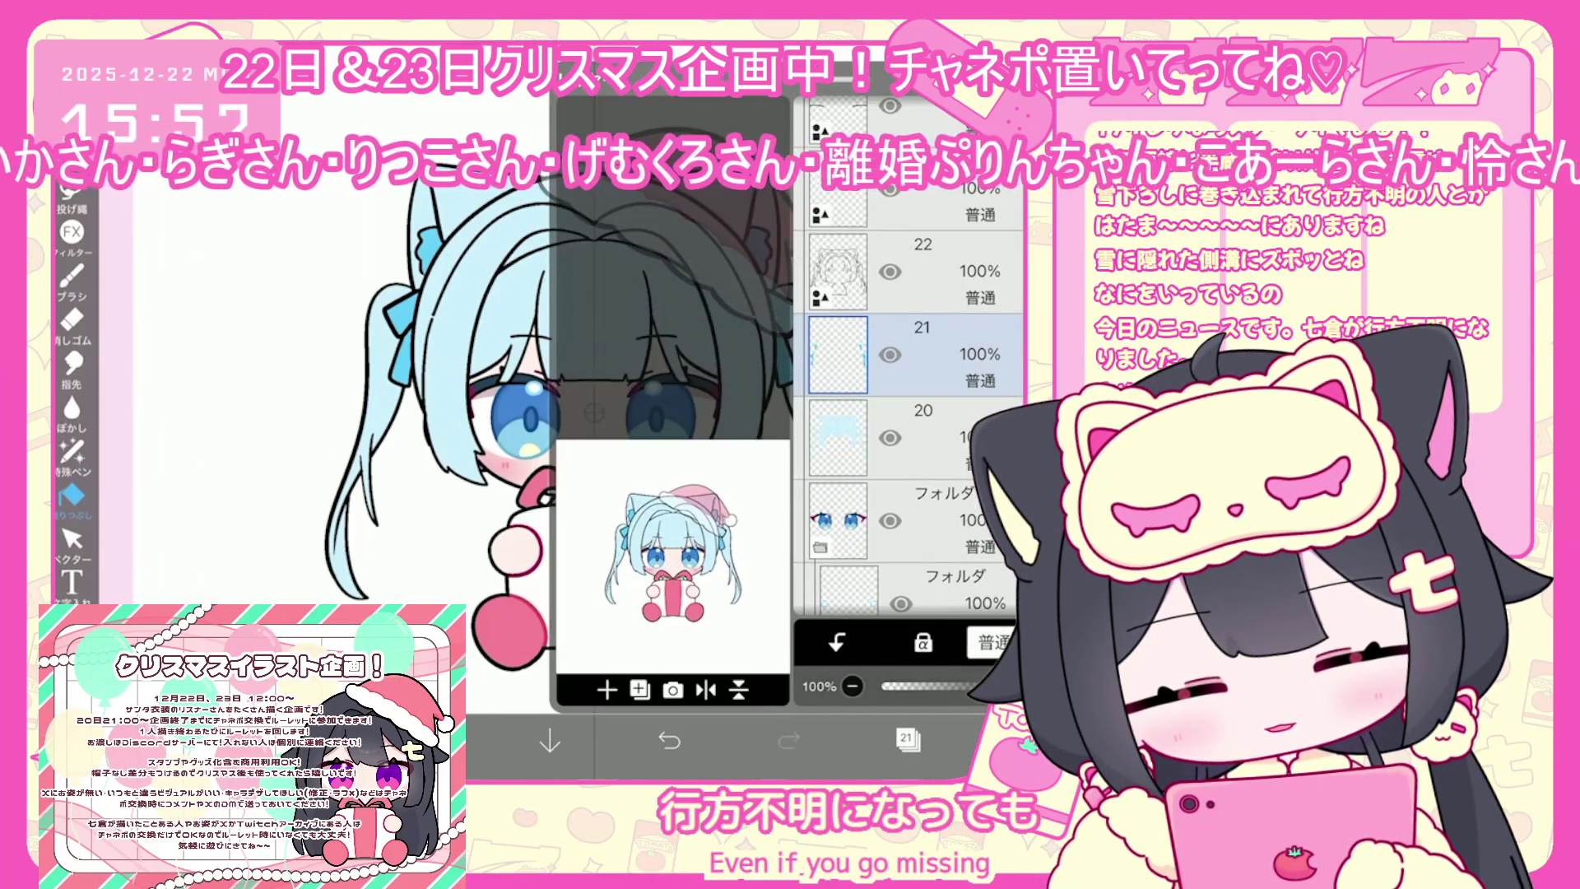
click(431, 740)
click(71, 494)
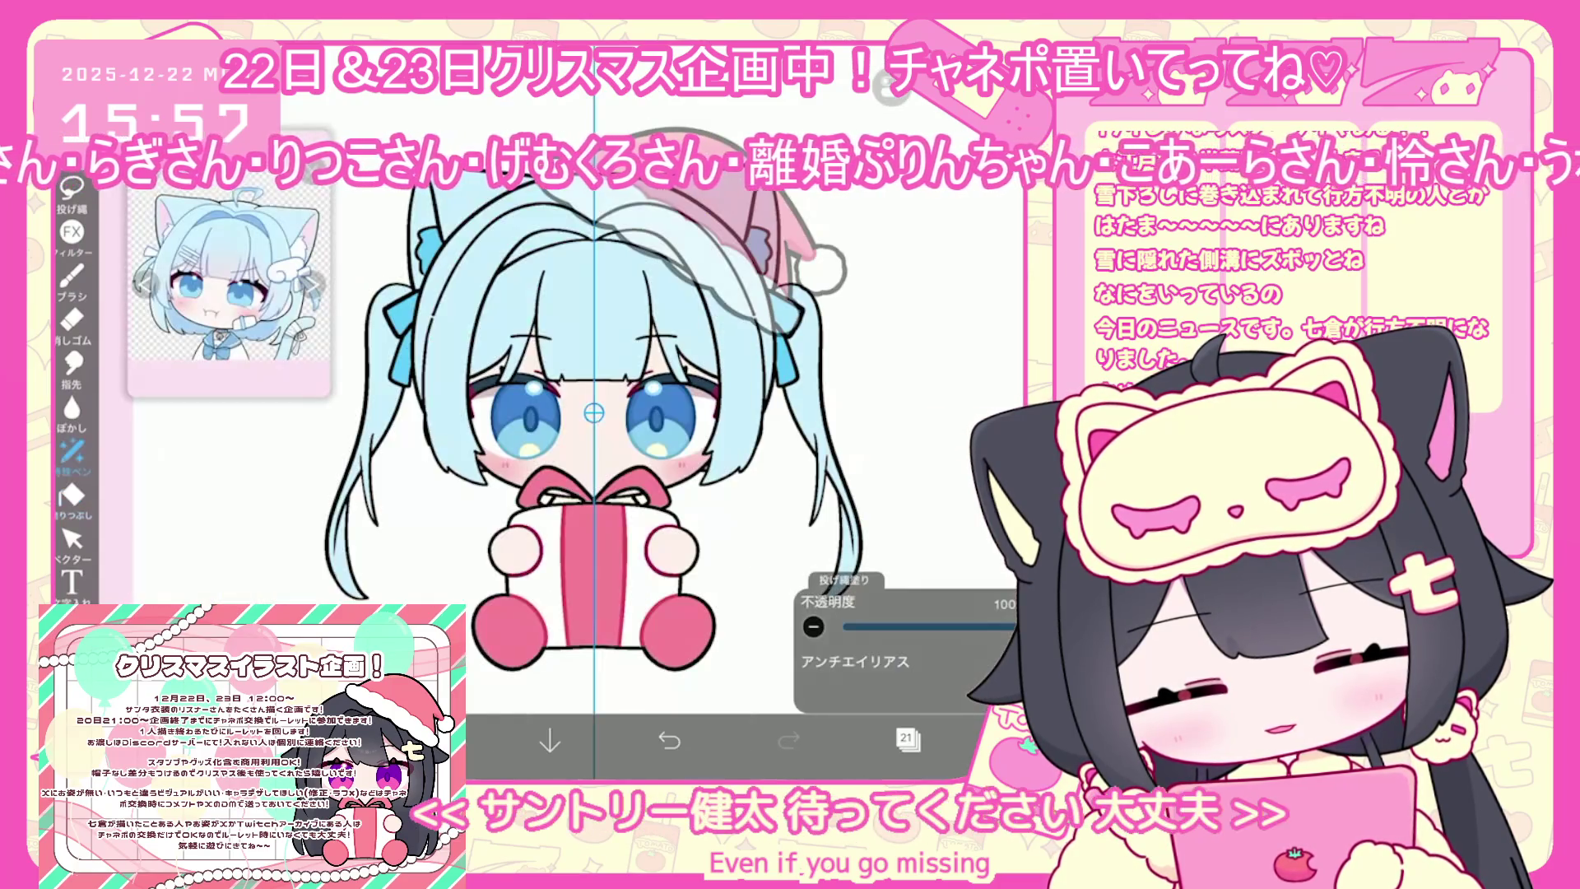
Clear the blue fill from both pigtail ribbons so they are white again
drag(387, 296, 790, 378)
click(908, 738)
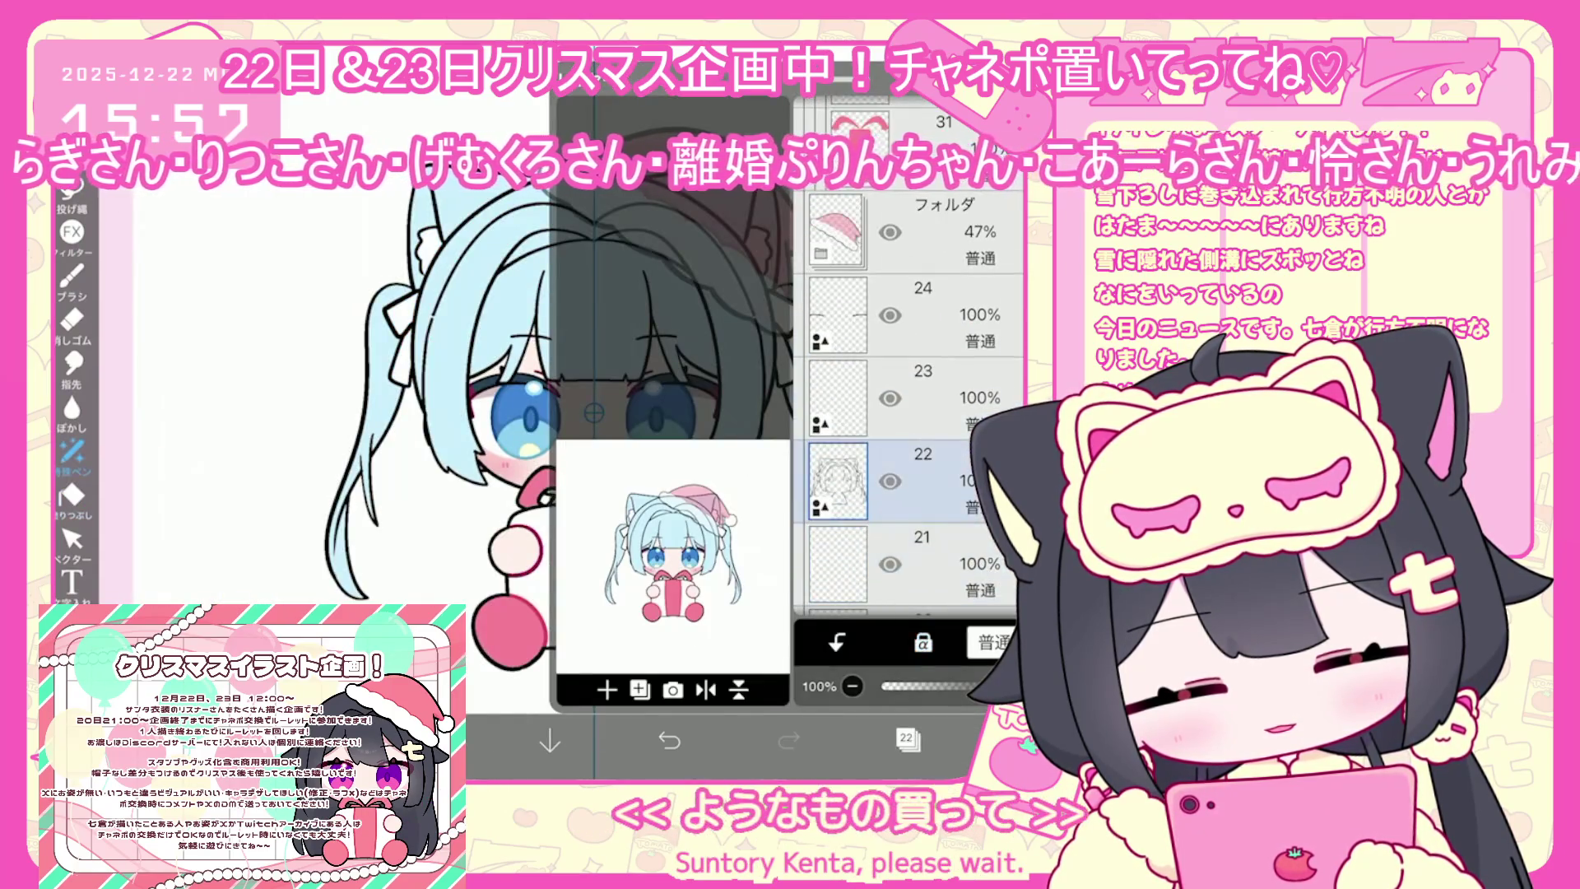
click(908, 738)
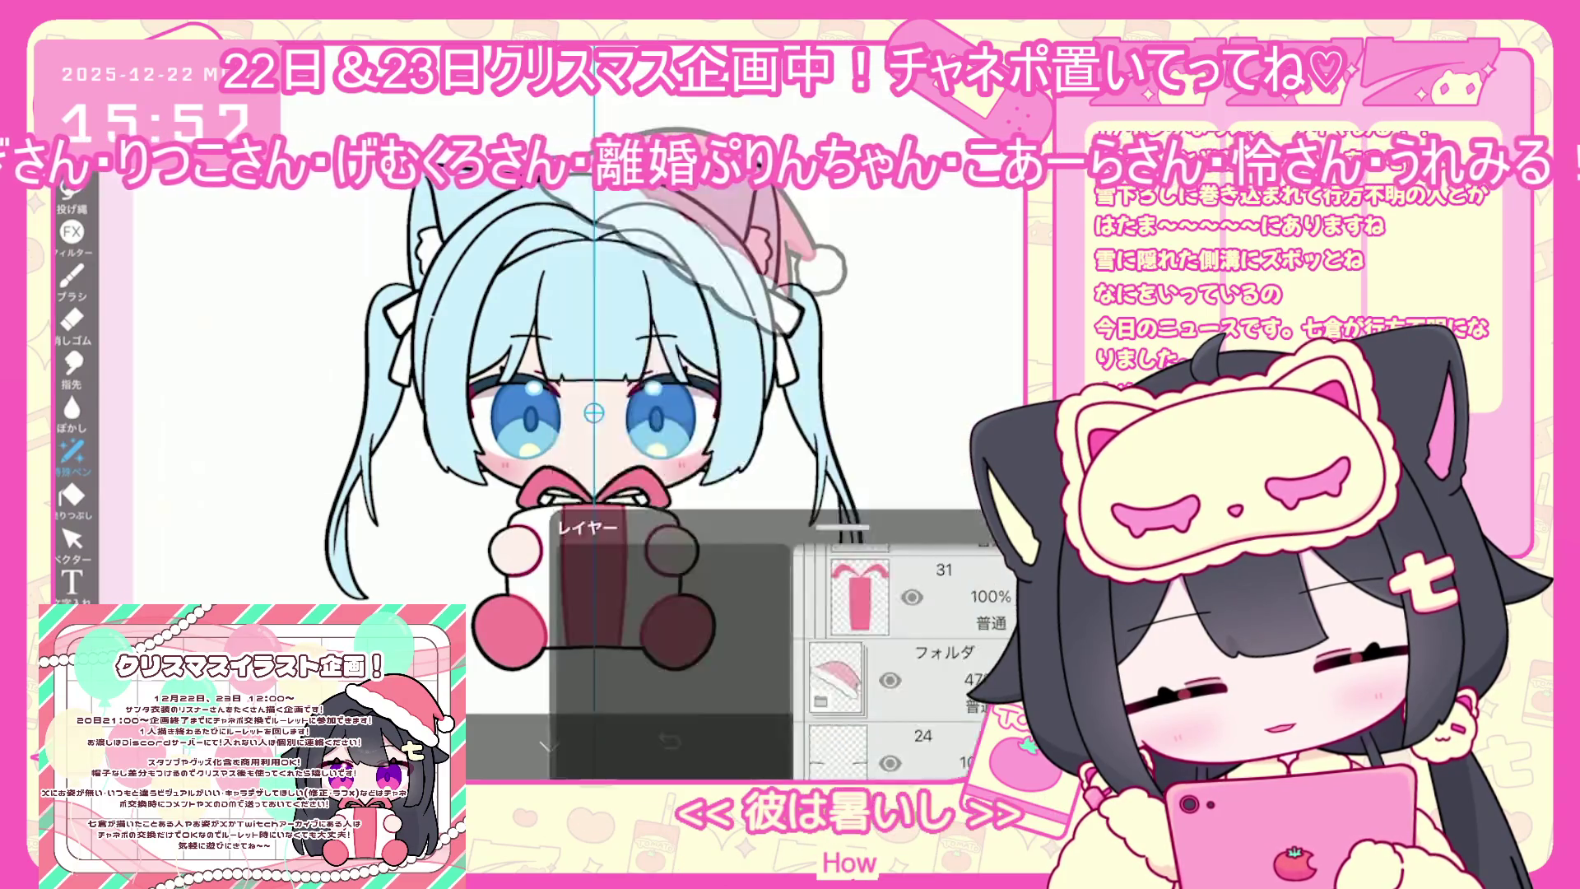
Eyedrop the blue from her eye and make it slightly darker
click(431, 740)
click(430, 740)
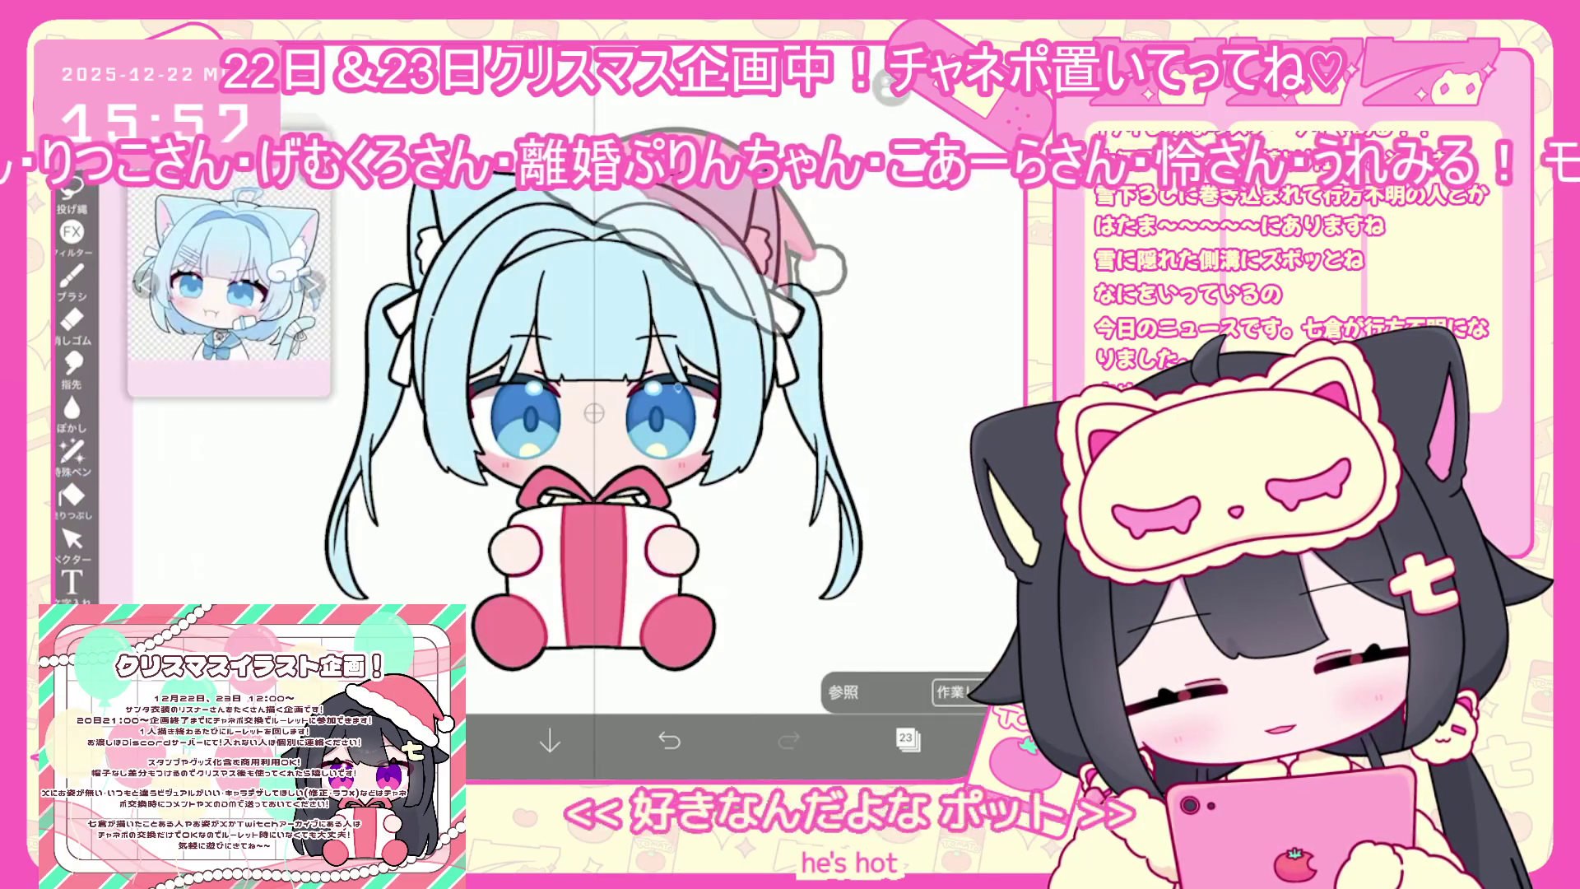
click(675, 346)
click(431, 741)
click(629, 301)
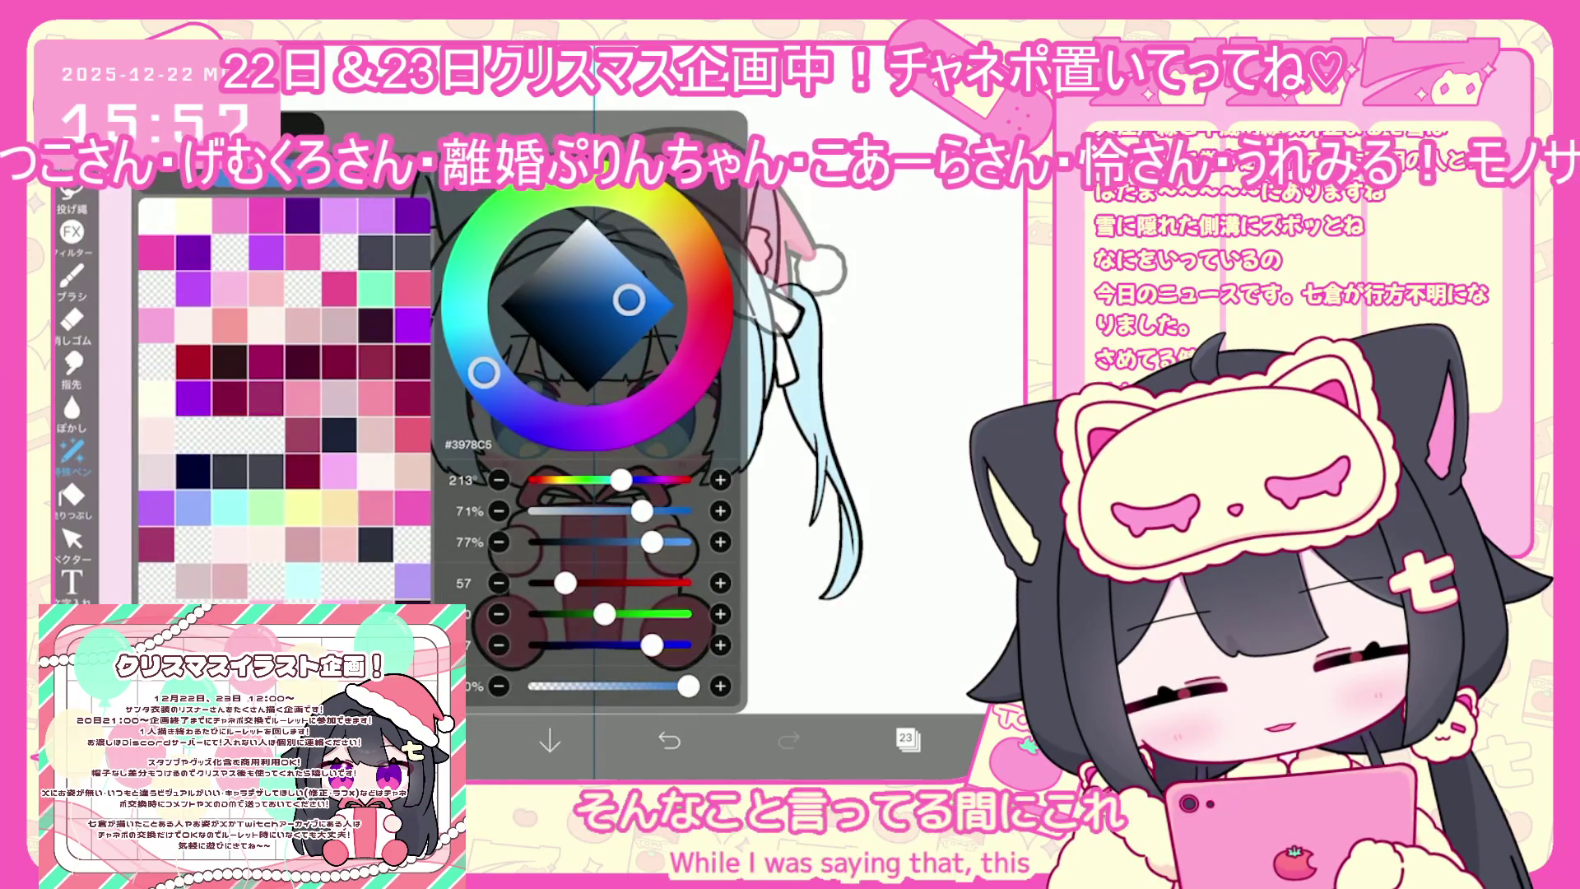
Choose a brush type in the brush settings for the hairclip
click(72, 276)
scroll(276, 420, up, 2)
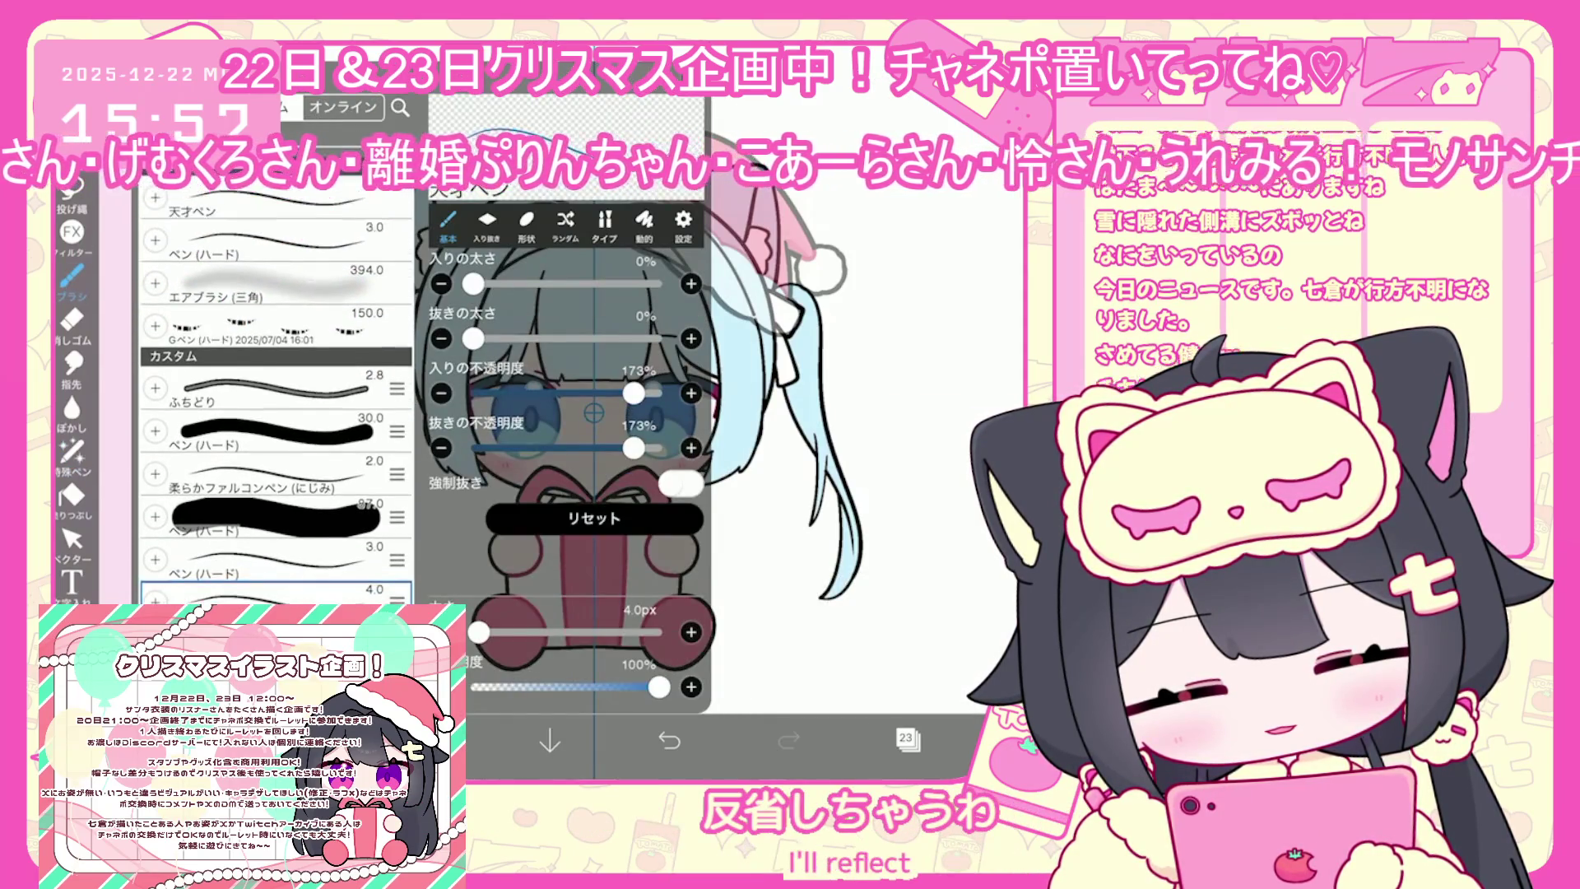
click(823, 494)
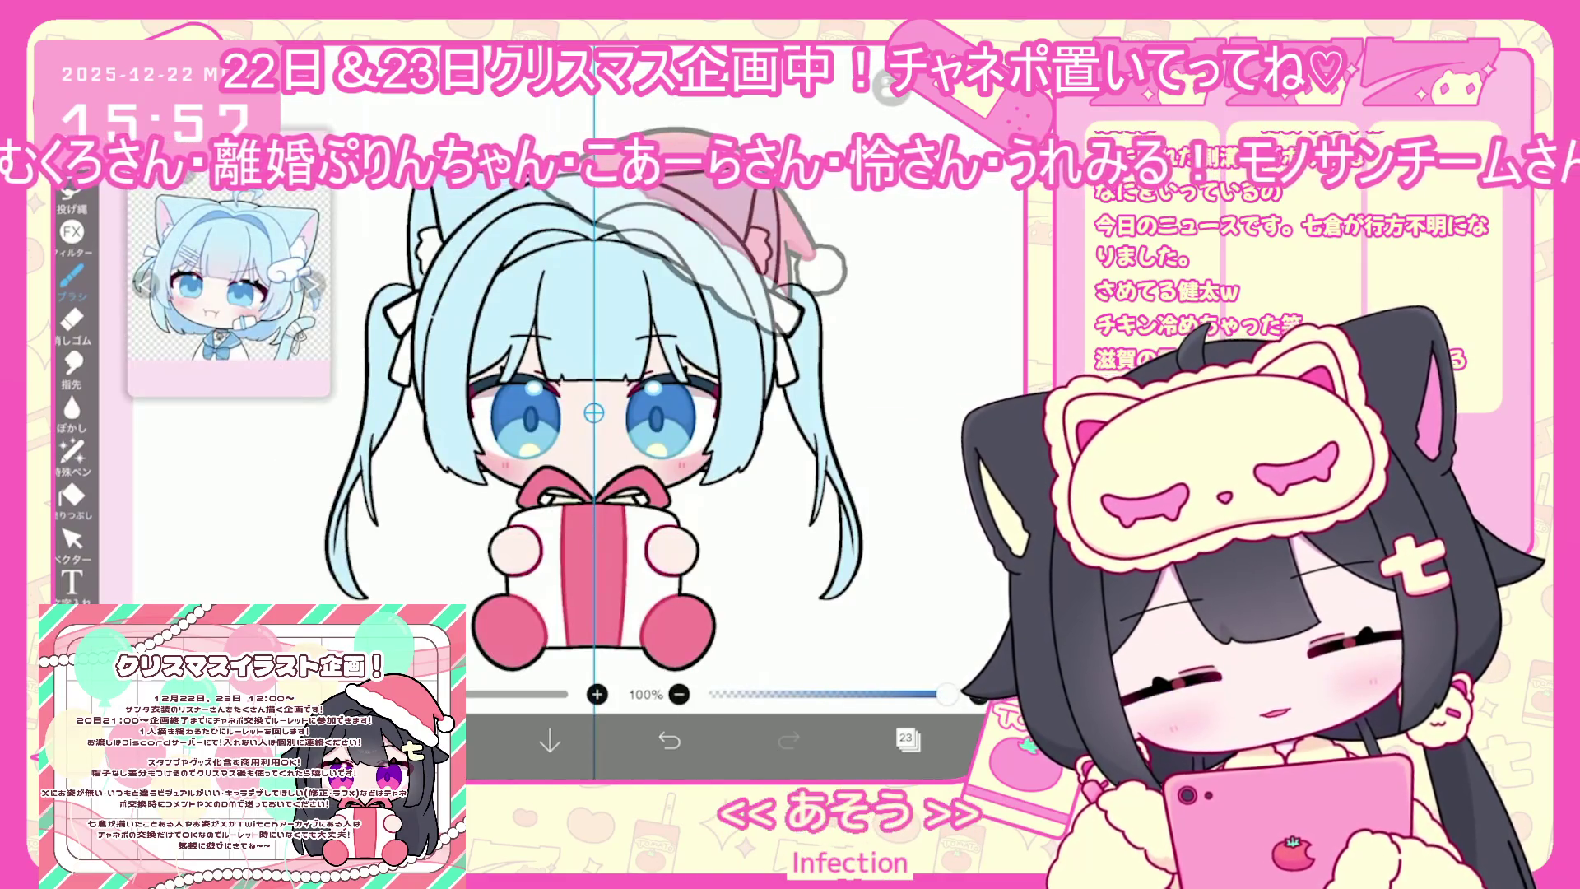
scroll(592, 428, up, 3)
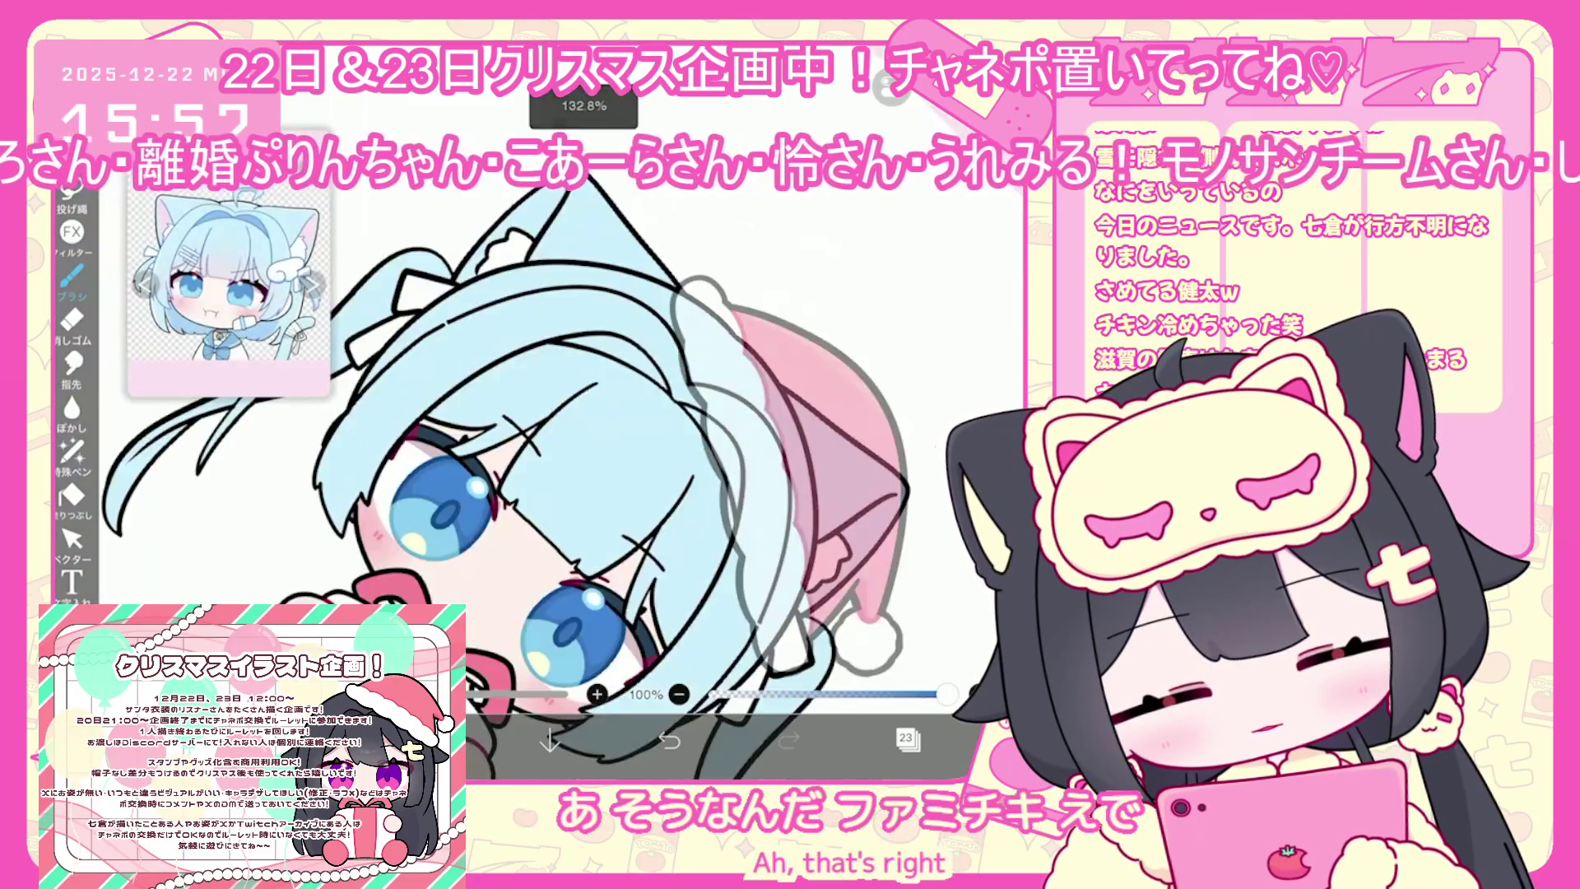
scroll(527, 428, up, 3)
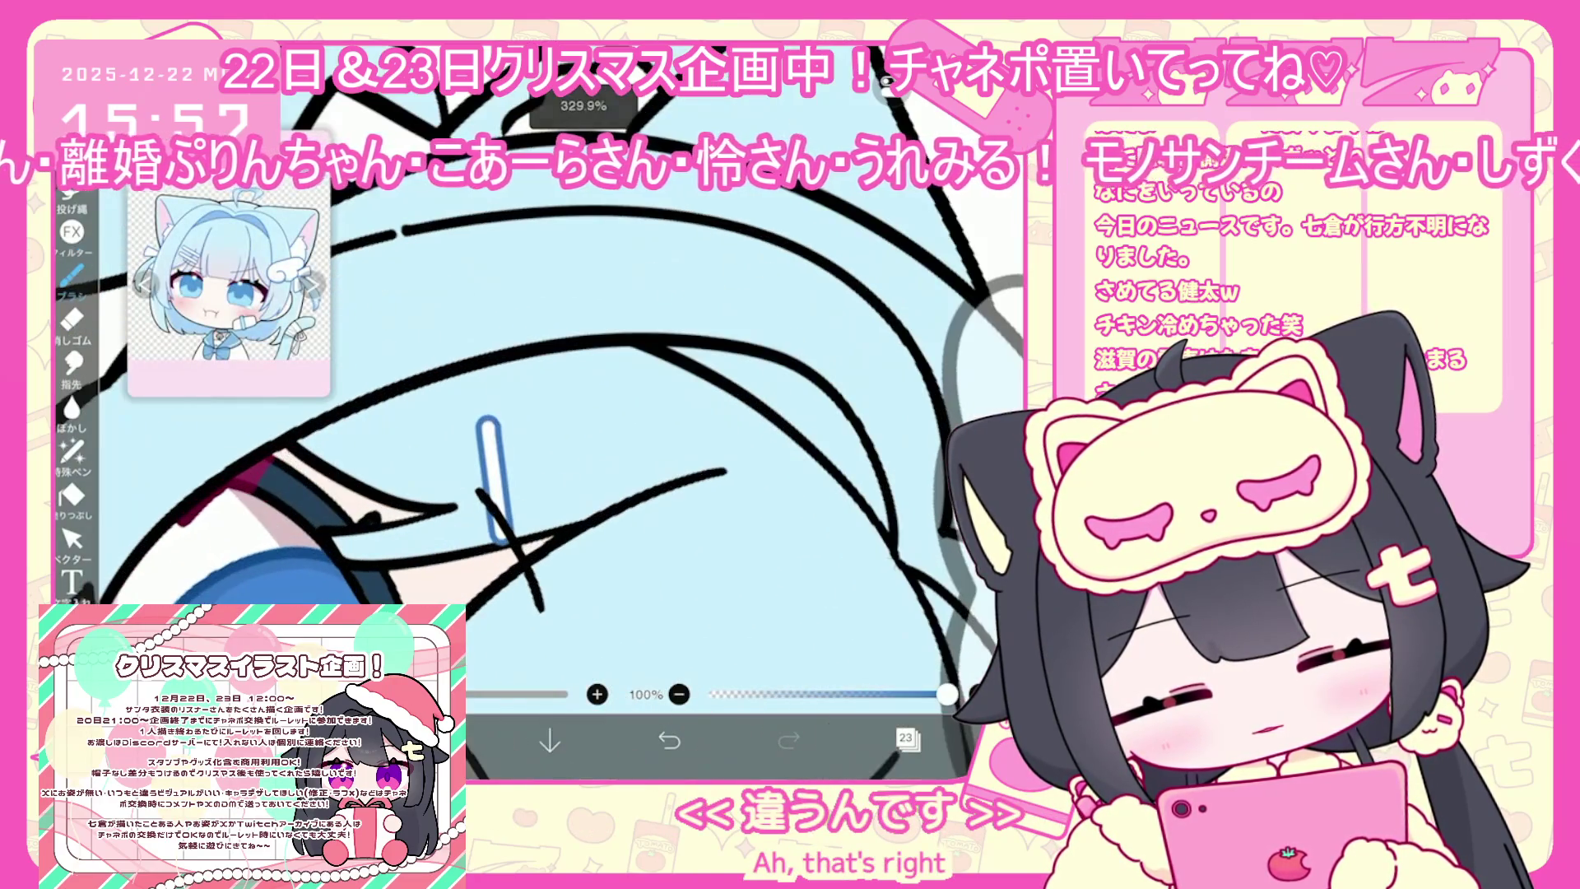
click(71, 275)
click(605, 226)
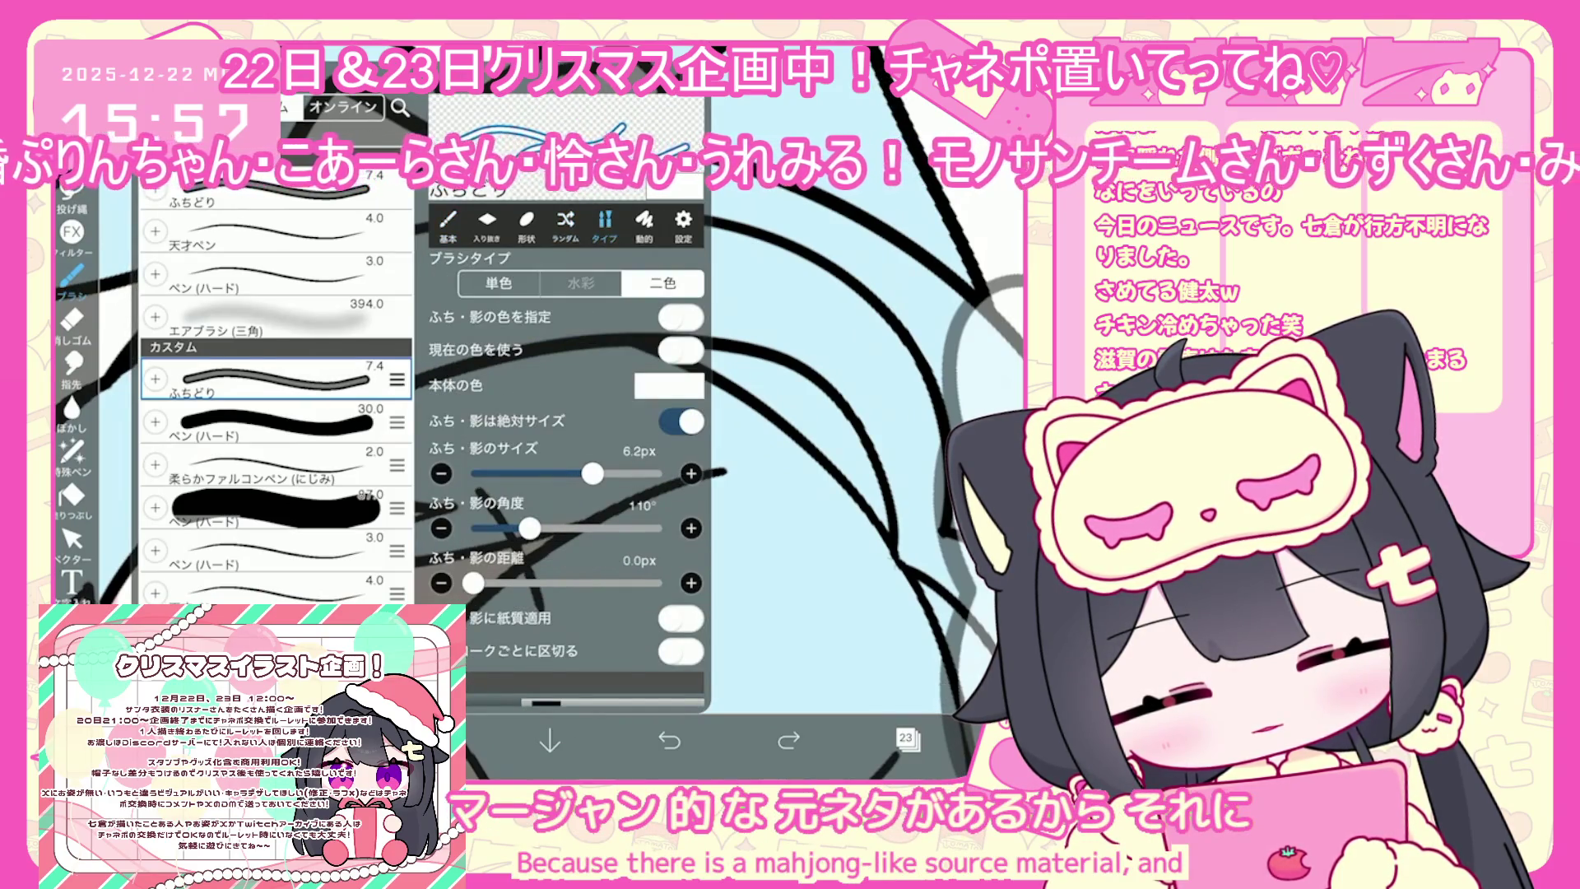
click(72, 276)
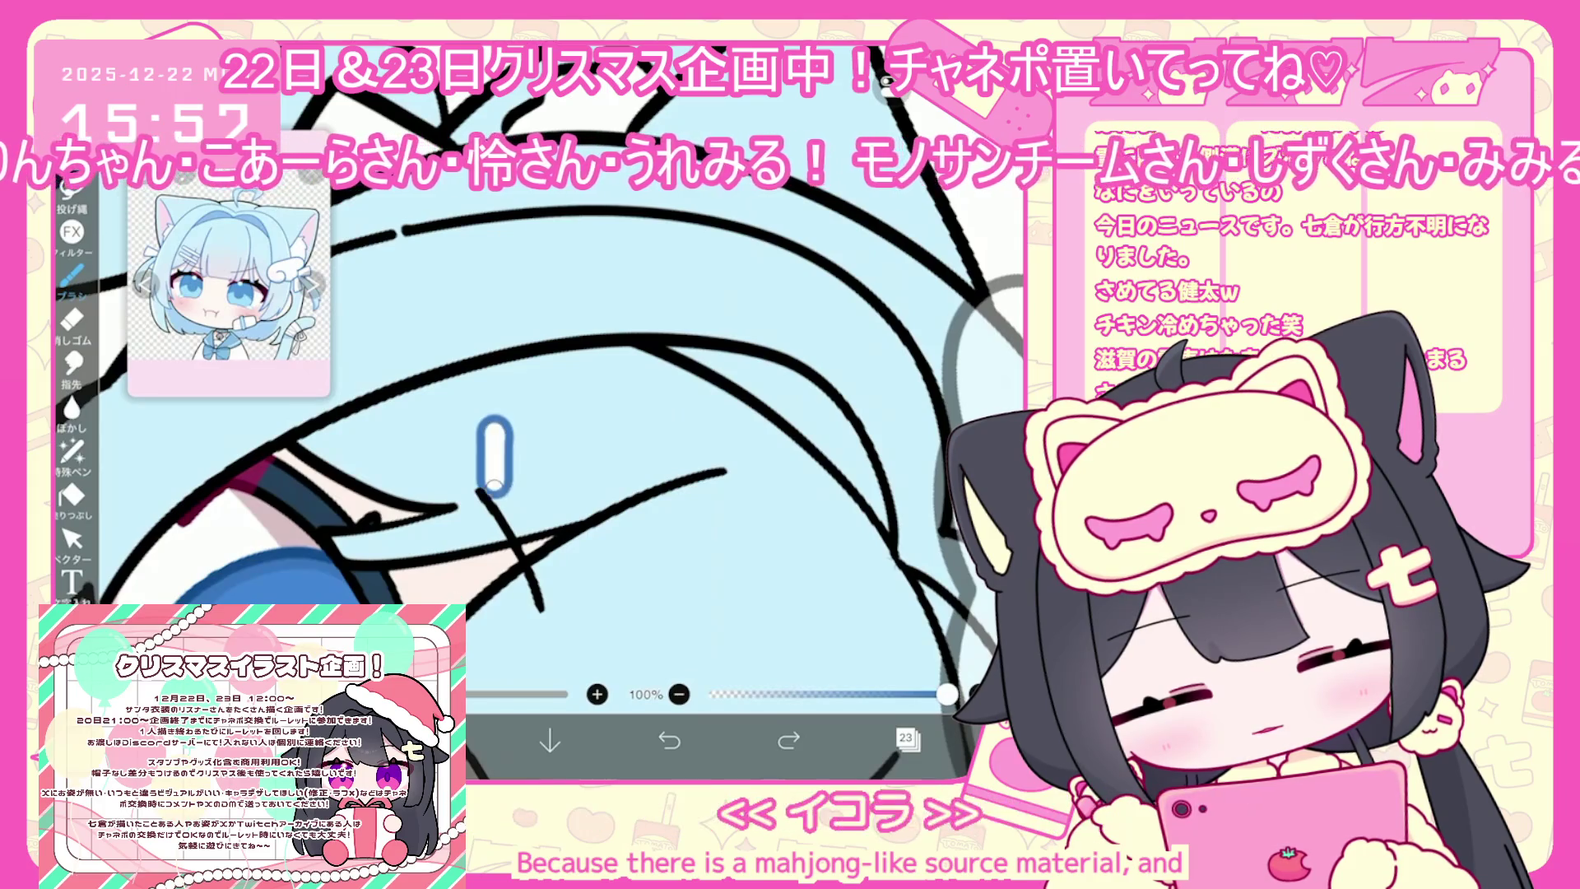
Draw two vertical capsule bars on the left bangs as a hairclip
key(ctrl+z)
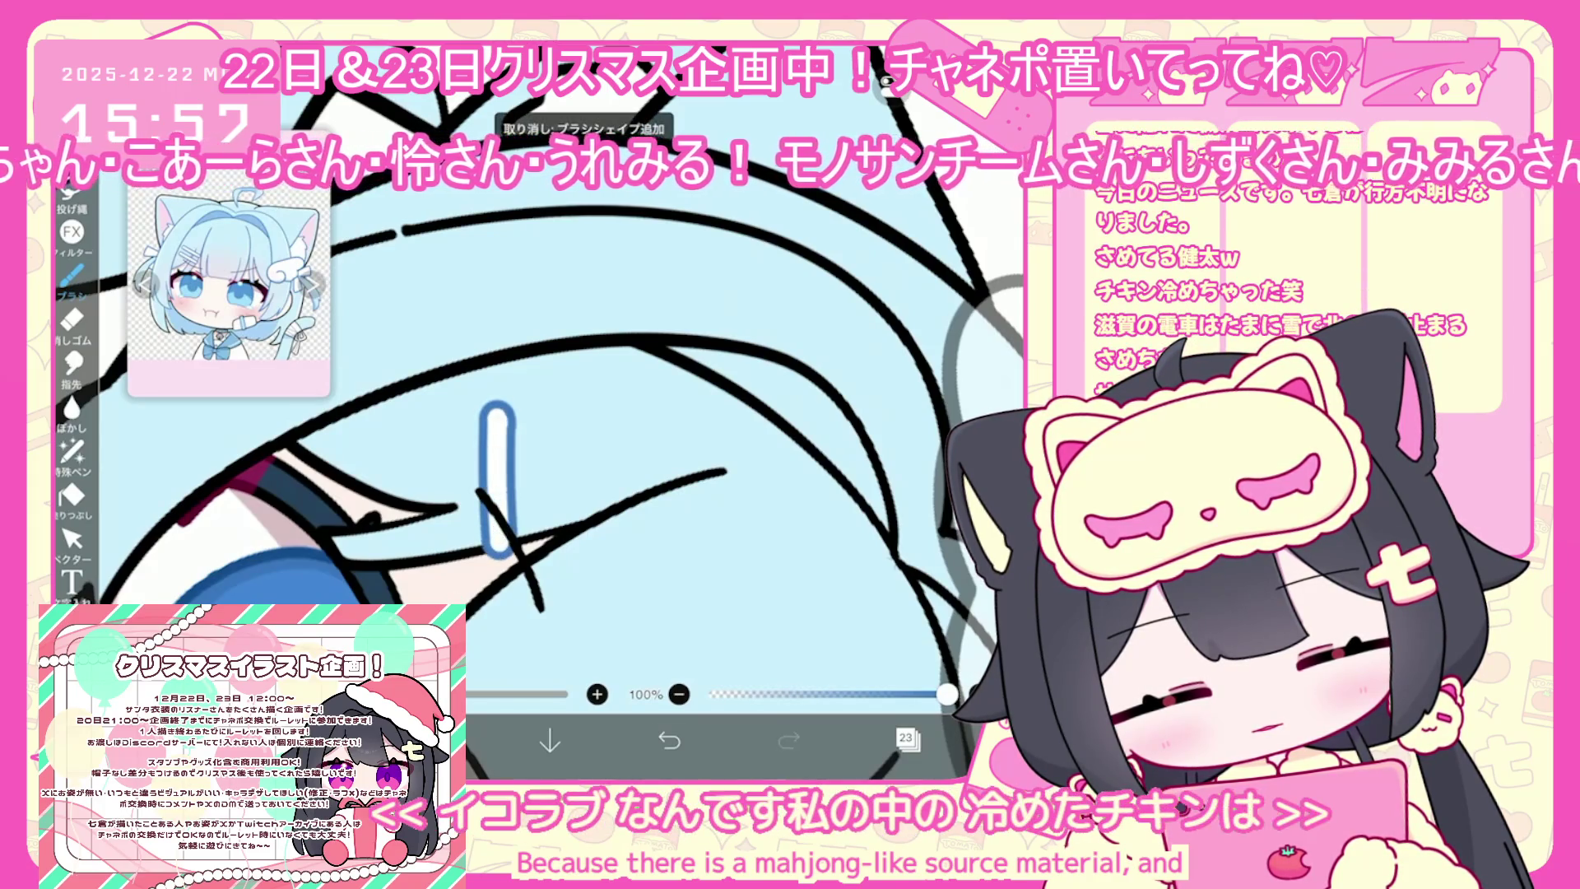
drag(443, 411, 444, 537)
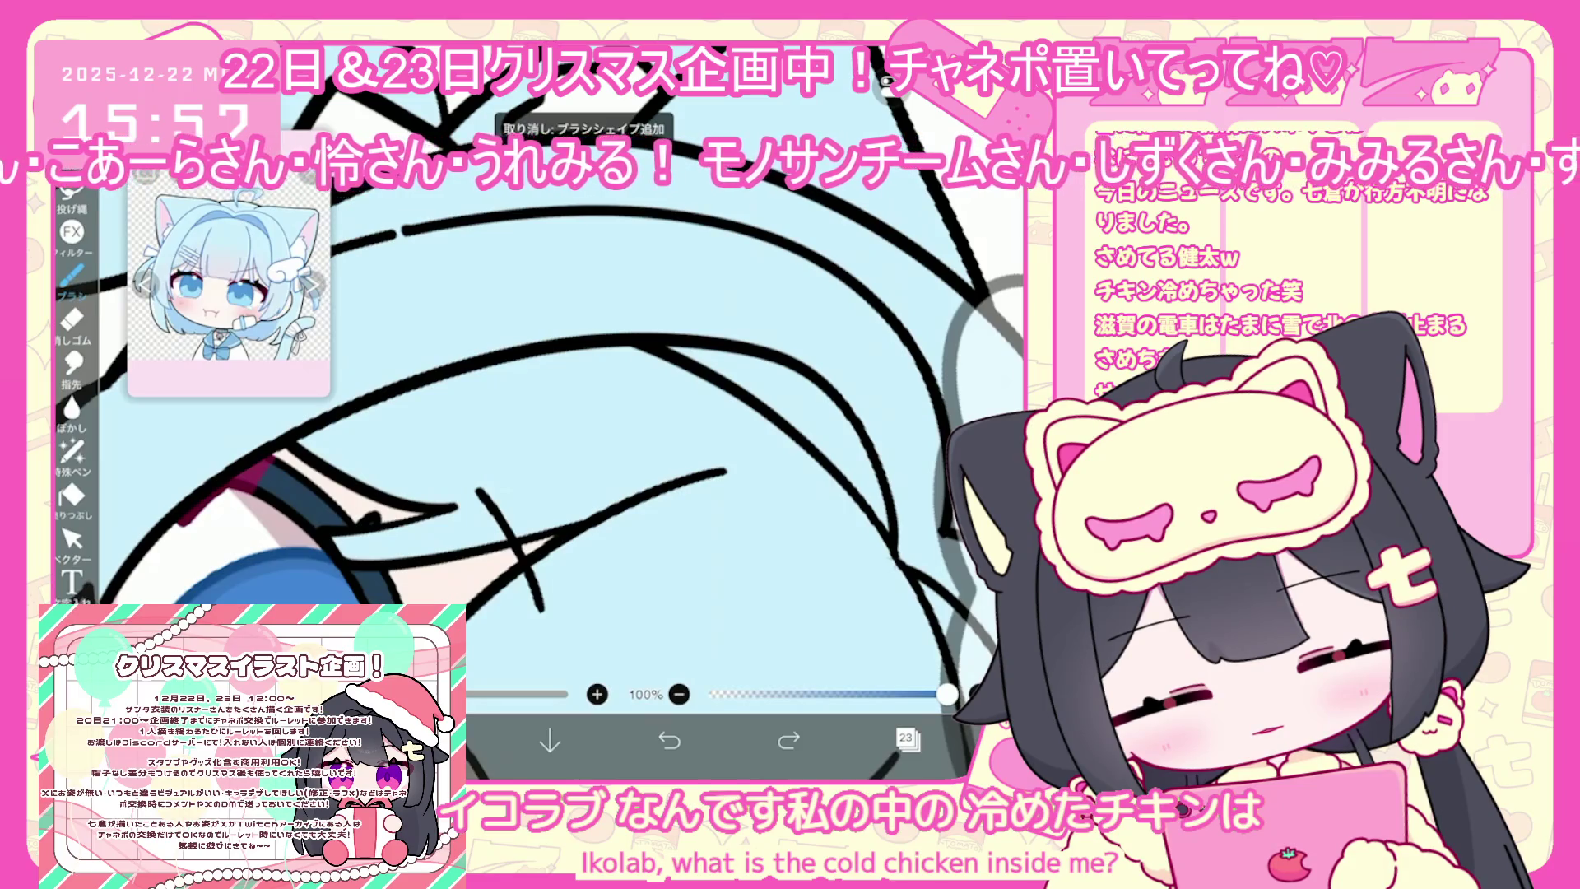
drag(440, 426, 442, 558)
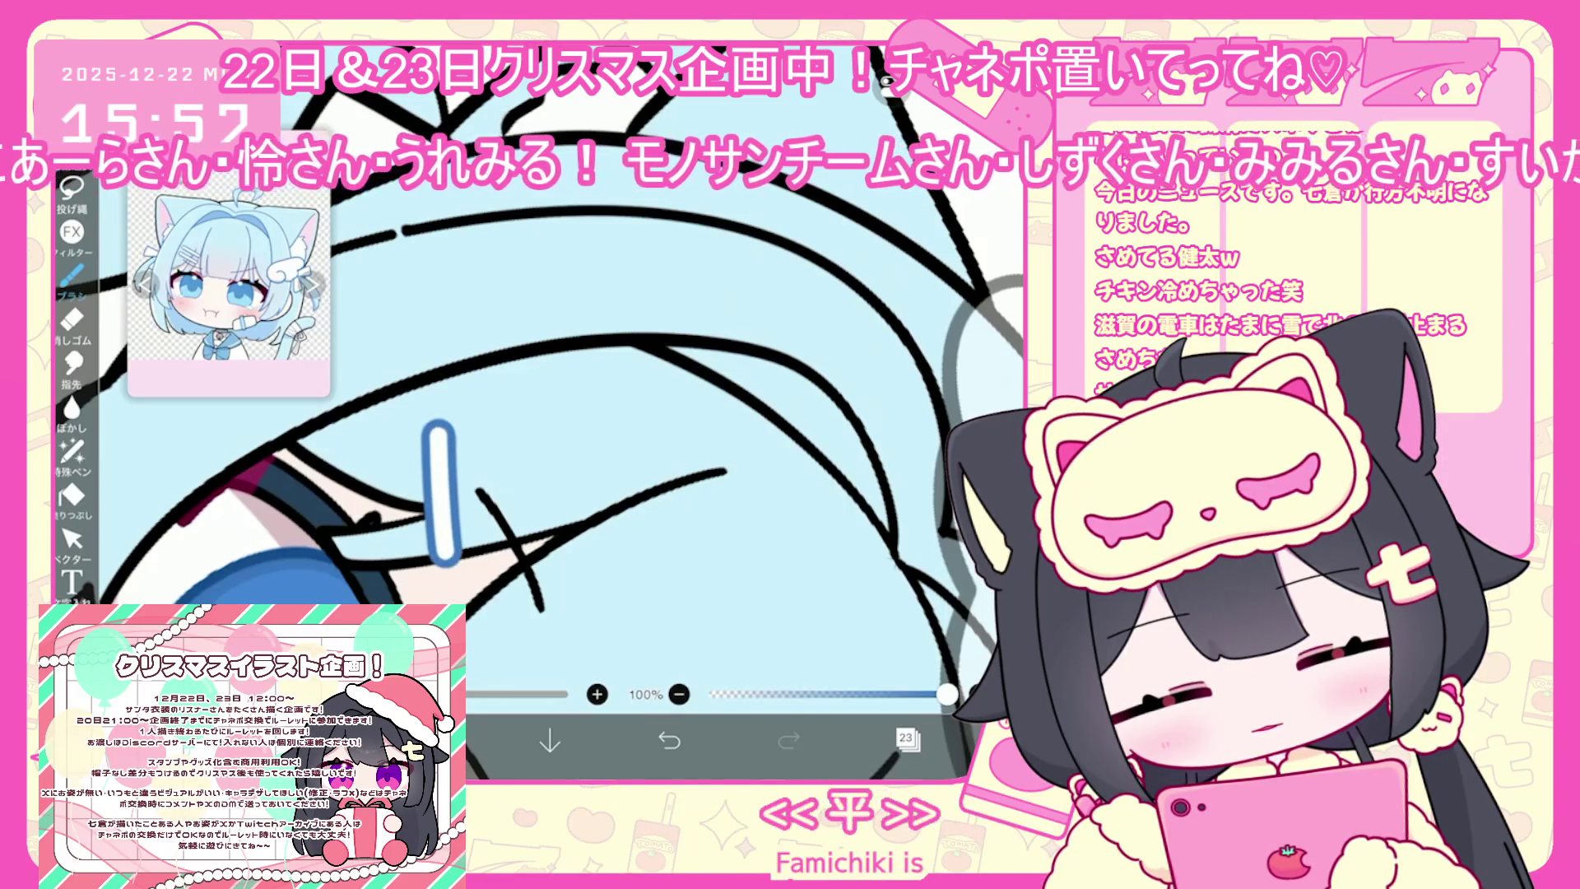
drag(478, 424, 484, 532)
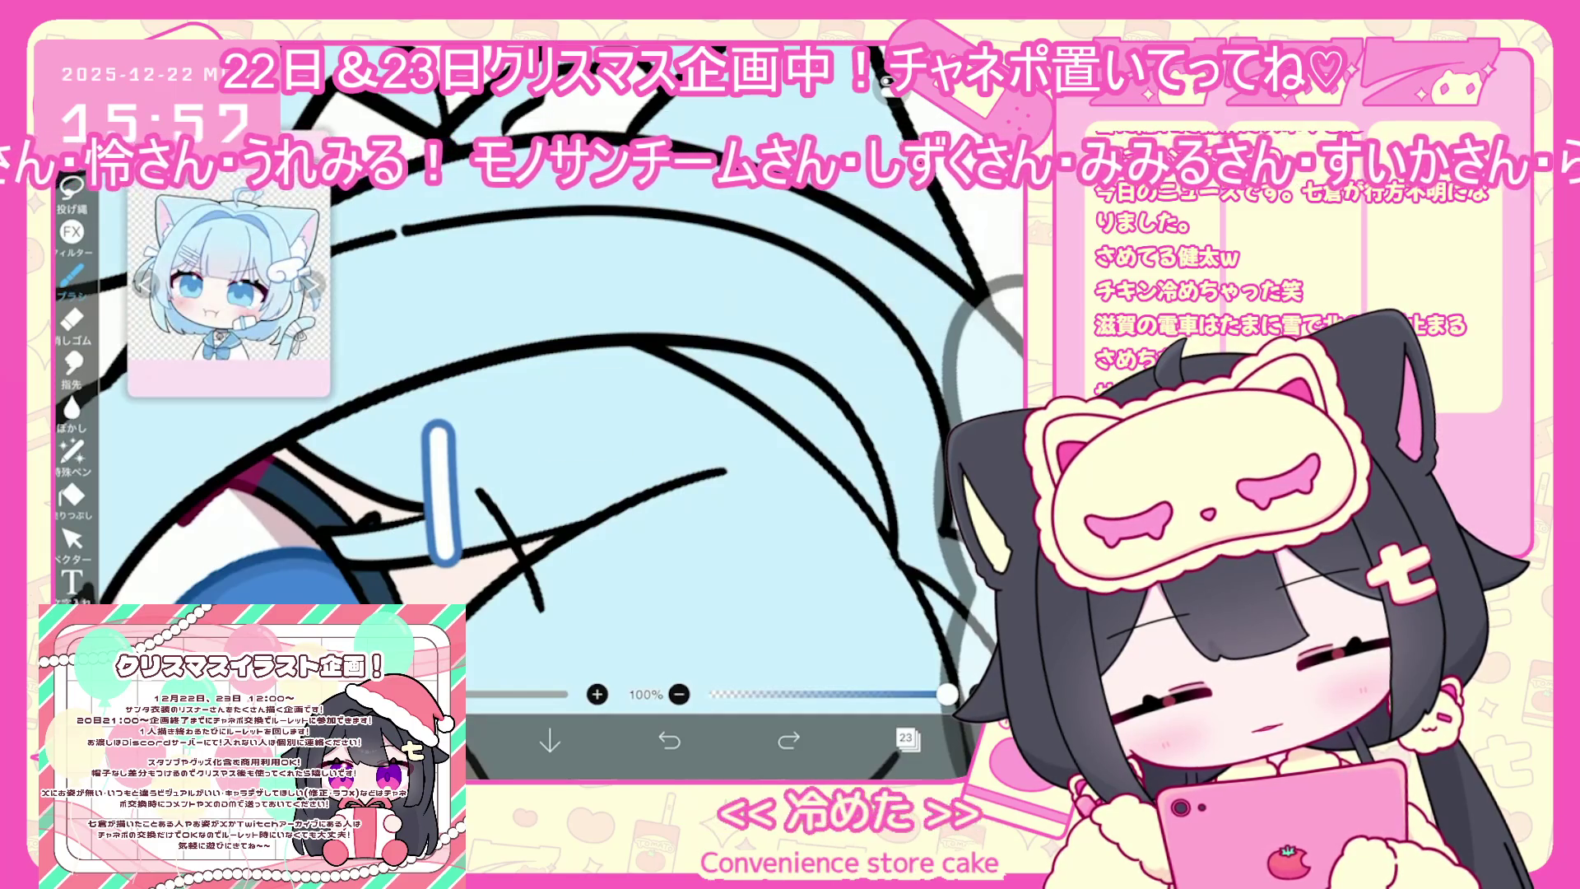
click(478, 485)
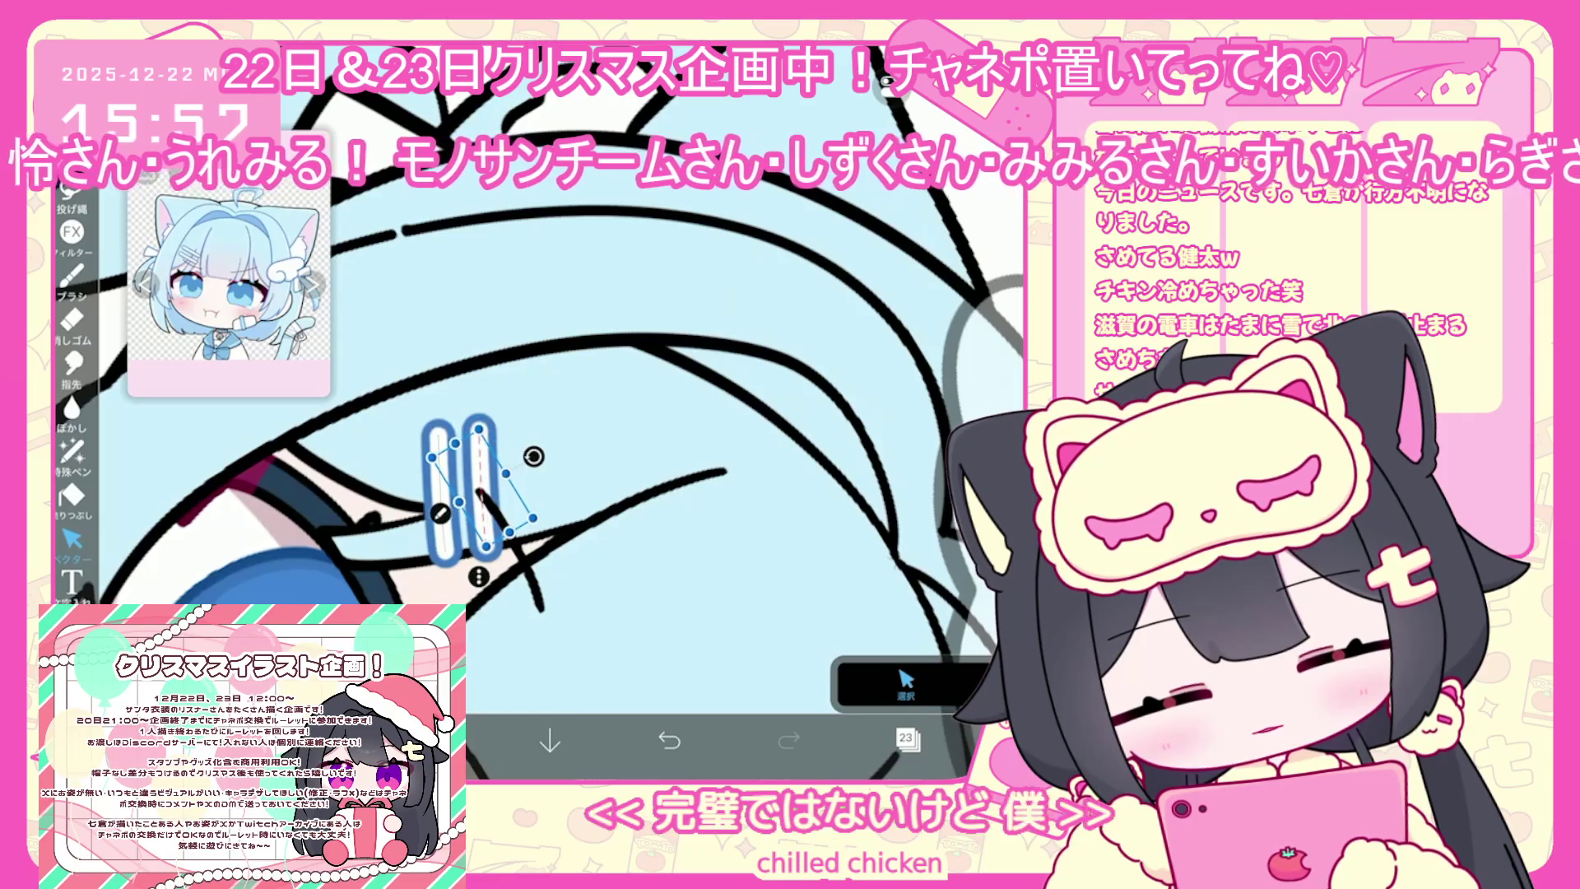
scroll(539, 486, down, 5)
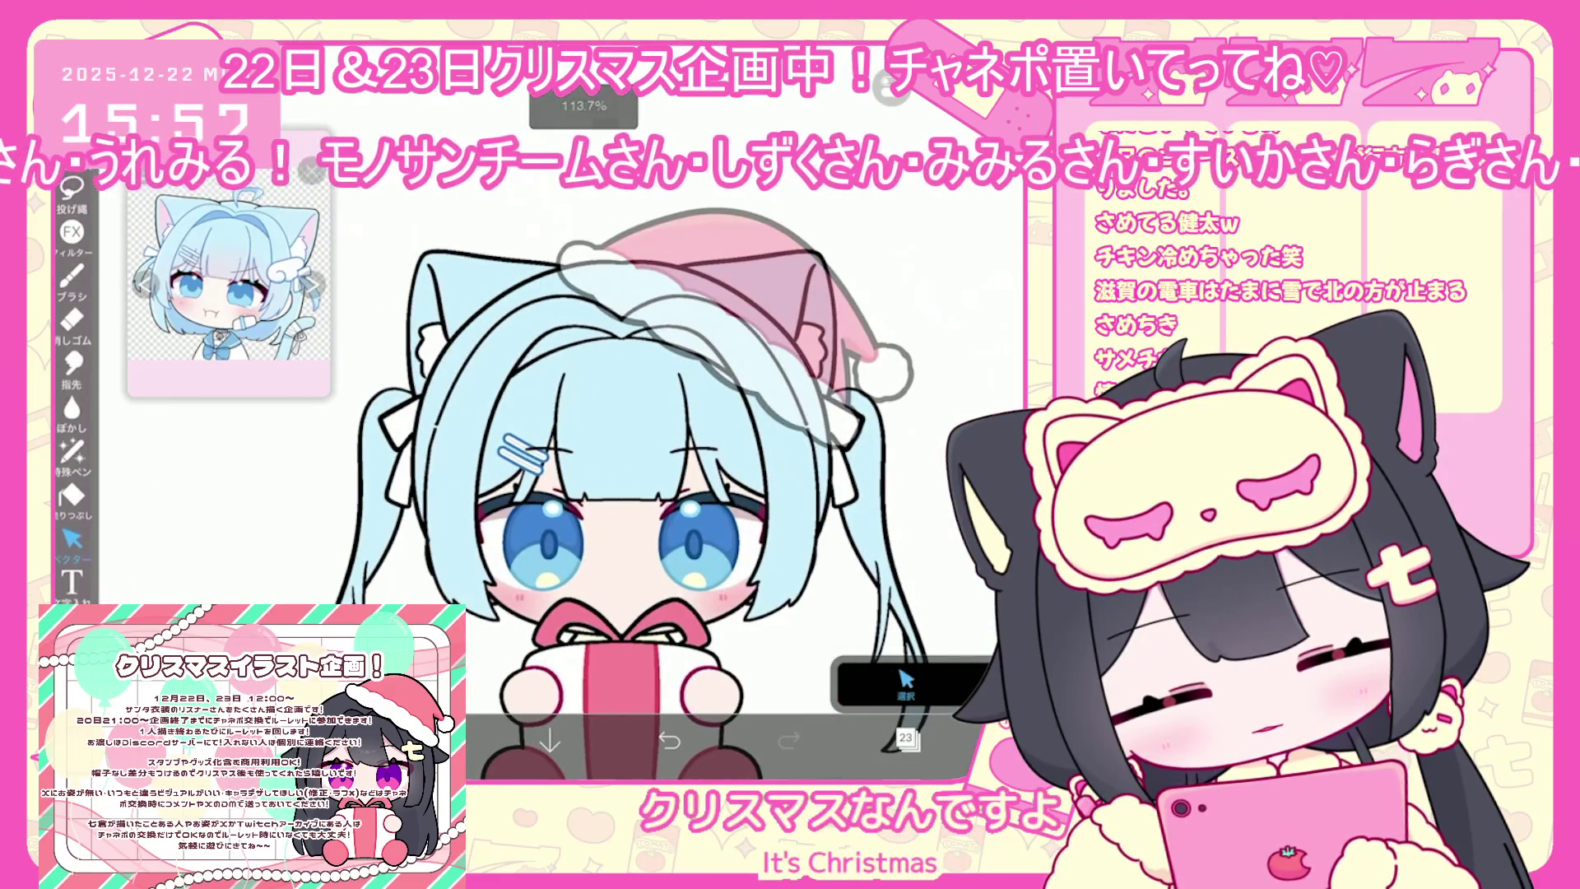
Make the hairclip layer 23 current
click(905, 738)
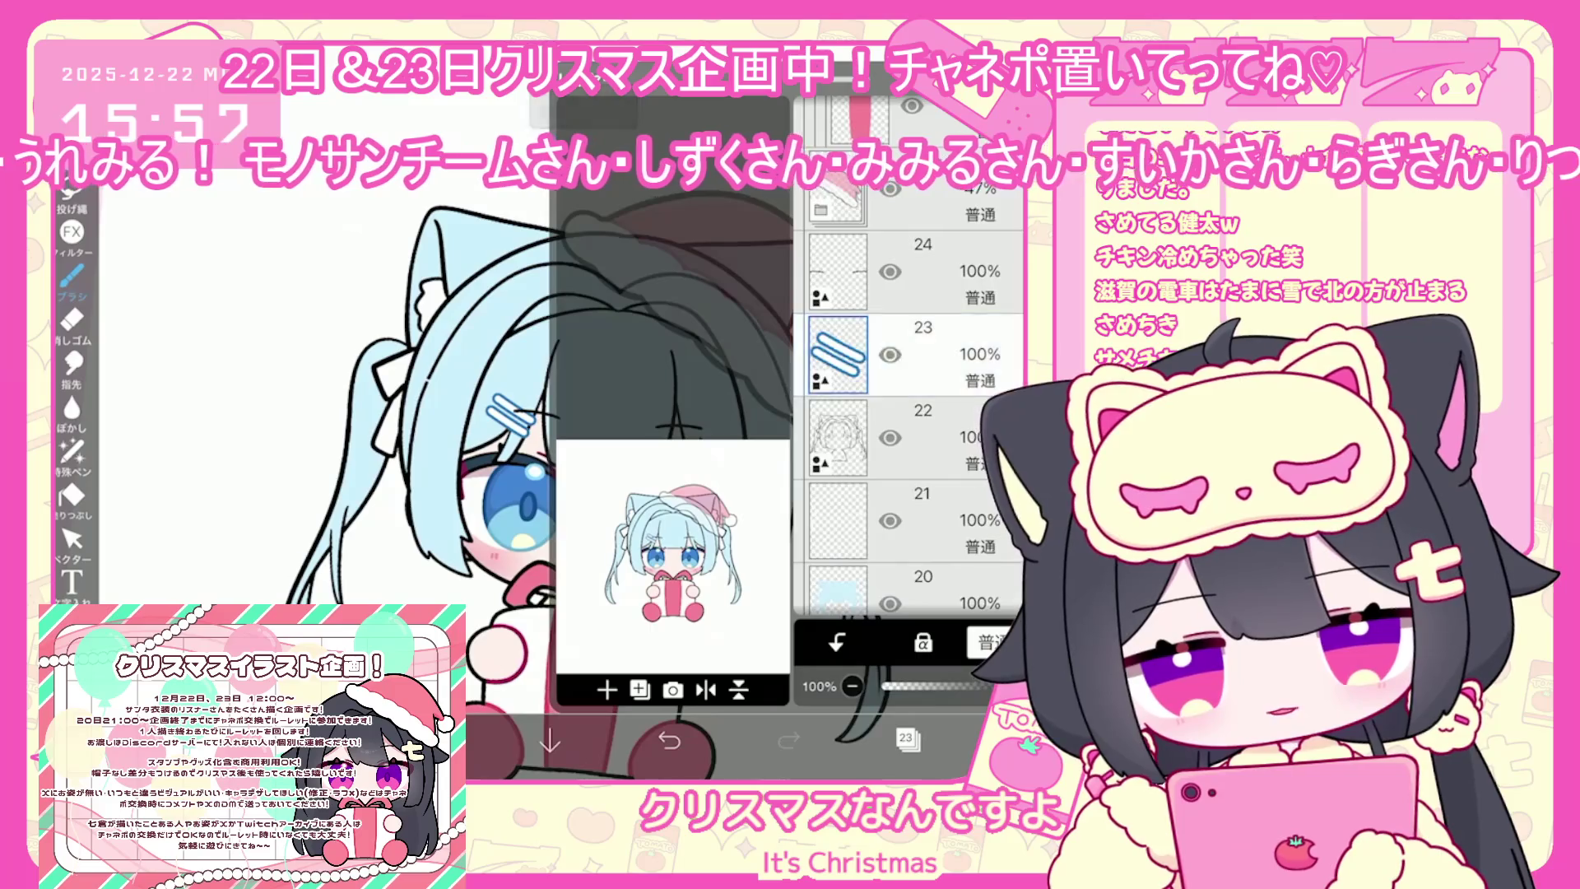
click(860, 393)
scroll(908, 411, up, 5)
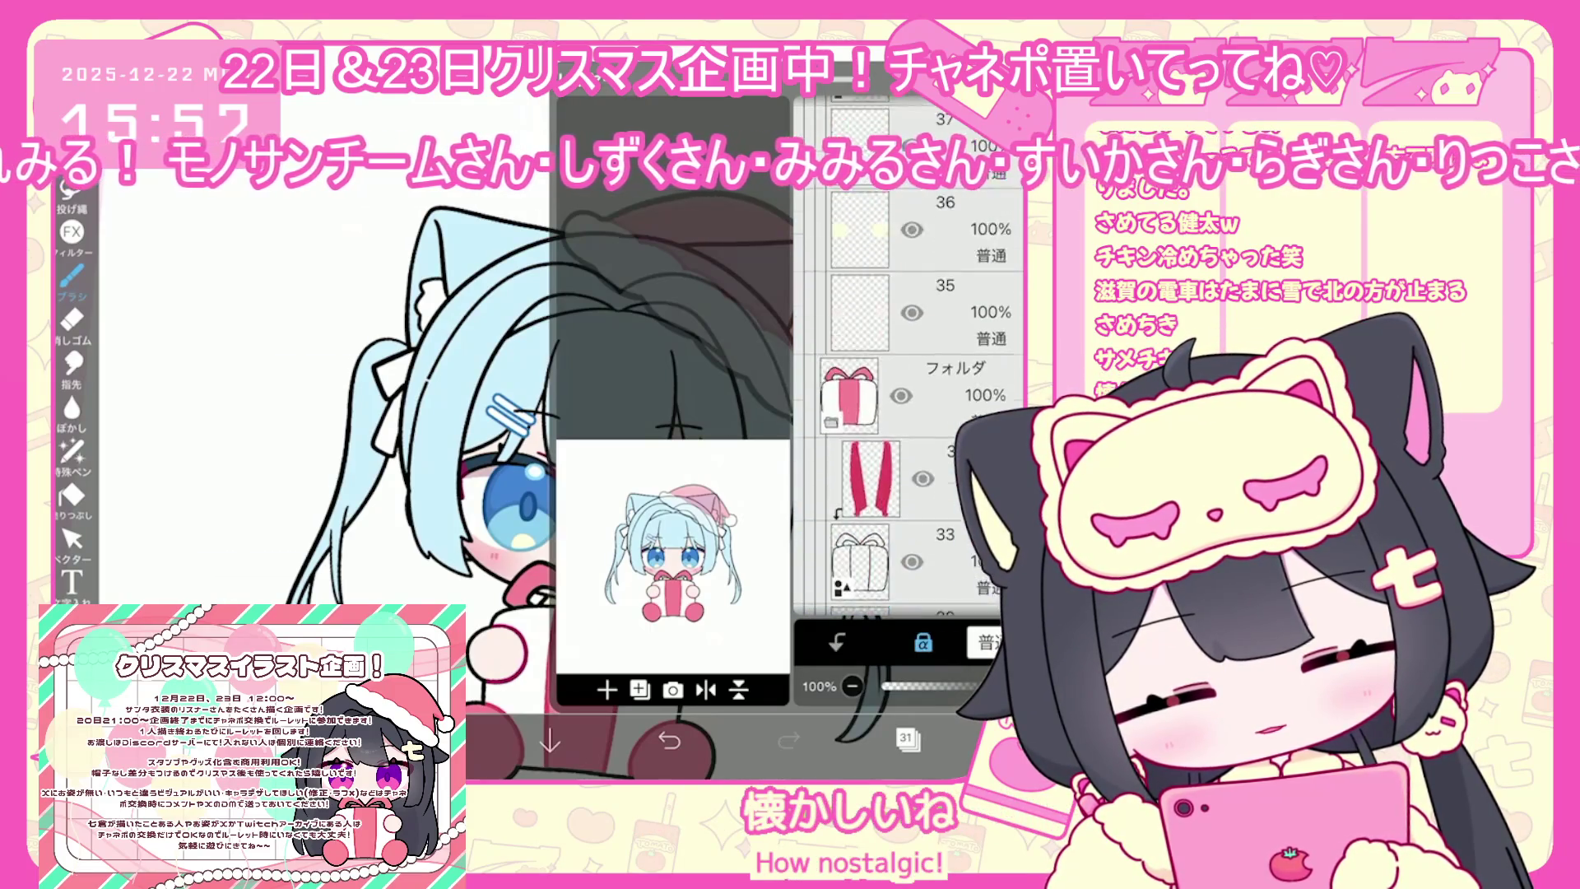
scroll(908, 411, down, 5)
click(905, 427)
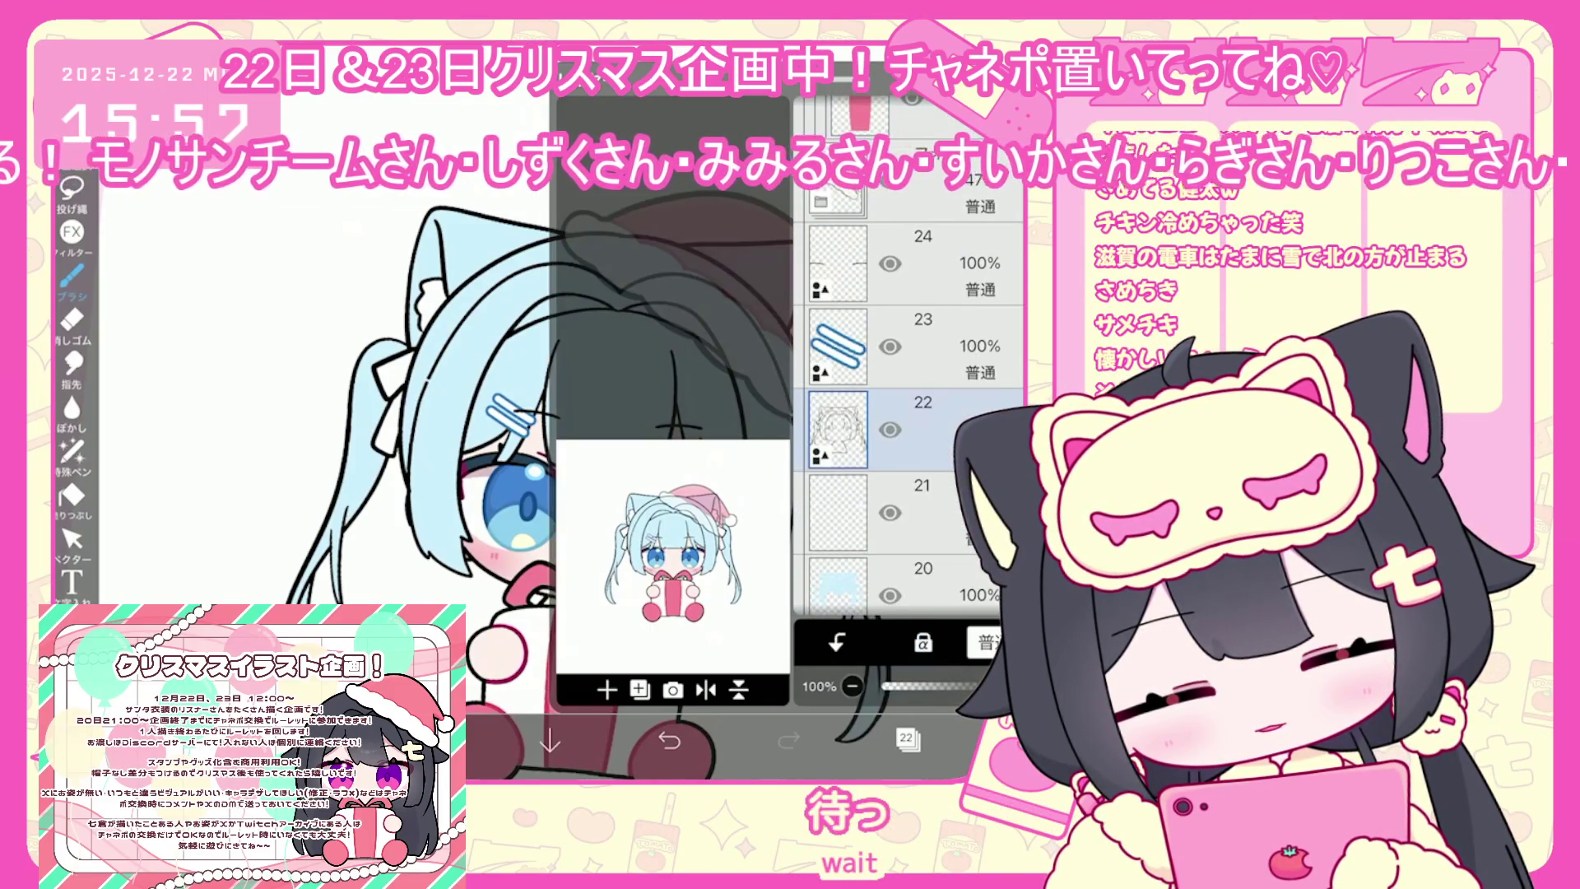
click(905, 346)
scroll(908, 411, up, 1)
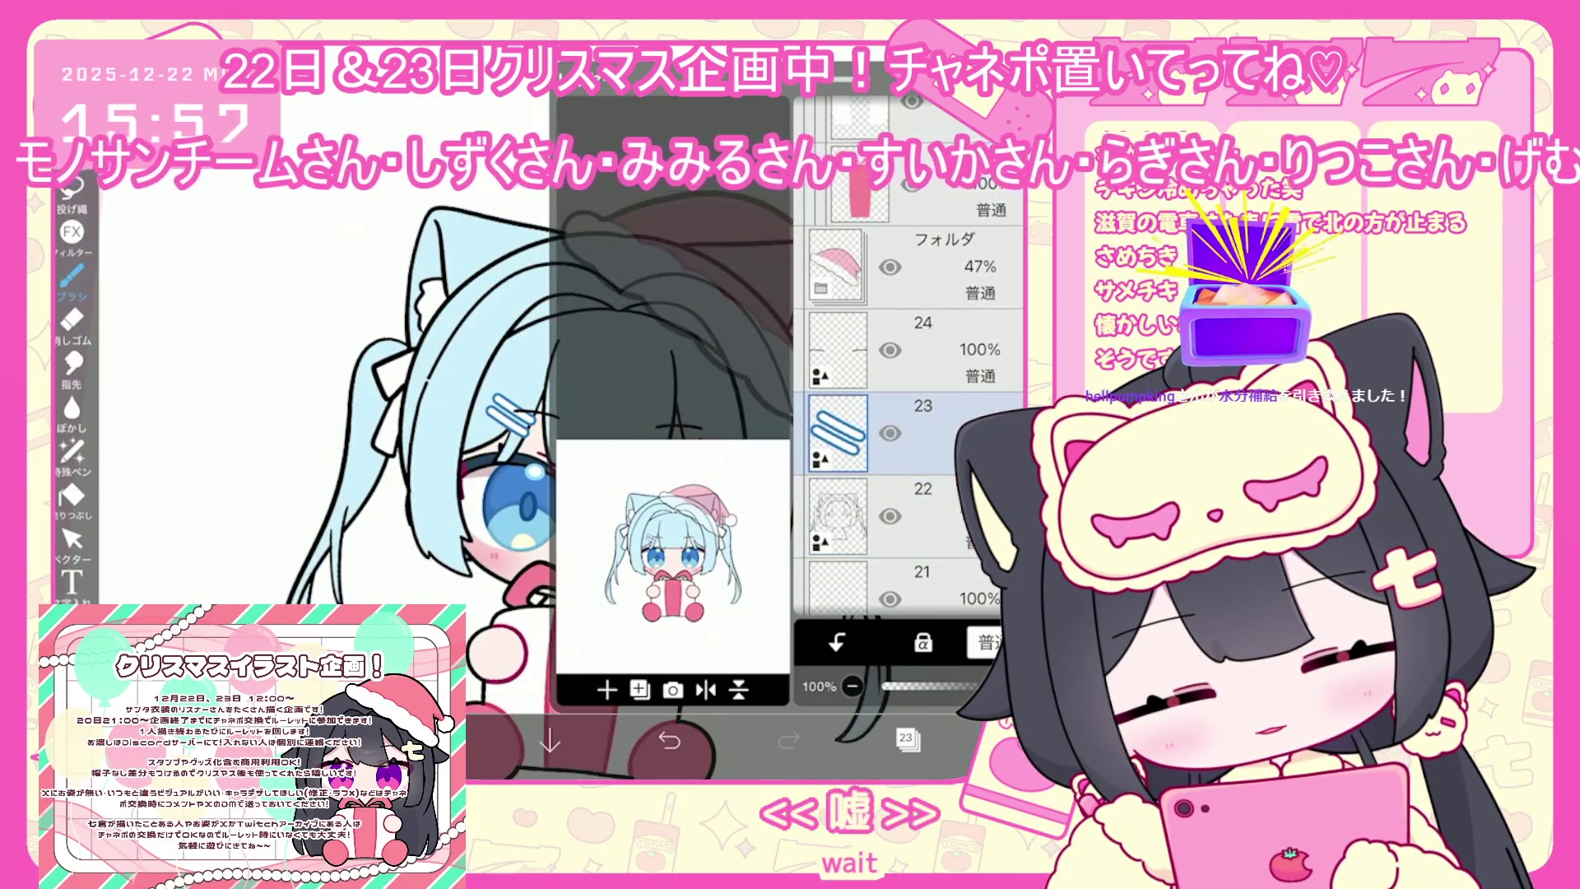
click(430, 741)
click(311, 741)
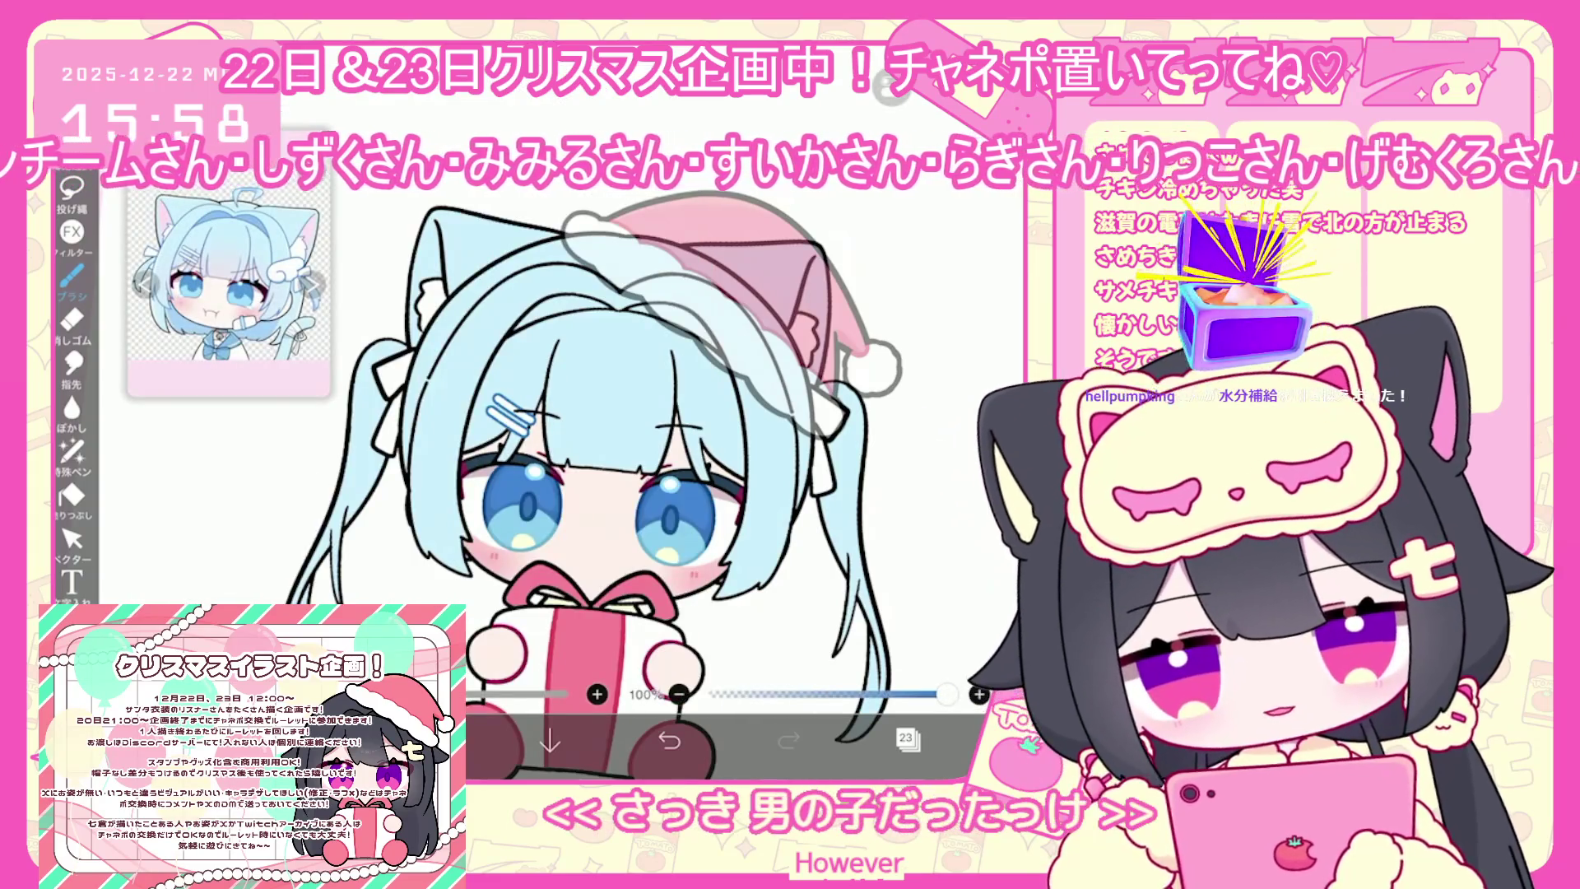
Draw the dark-blue wing ornament outline on the hair below the pompom
scroll(576, 411, up, 2)
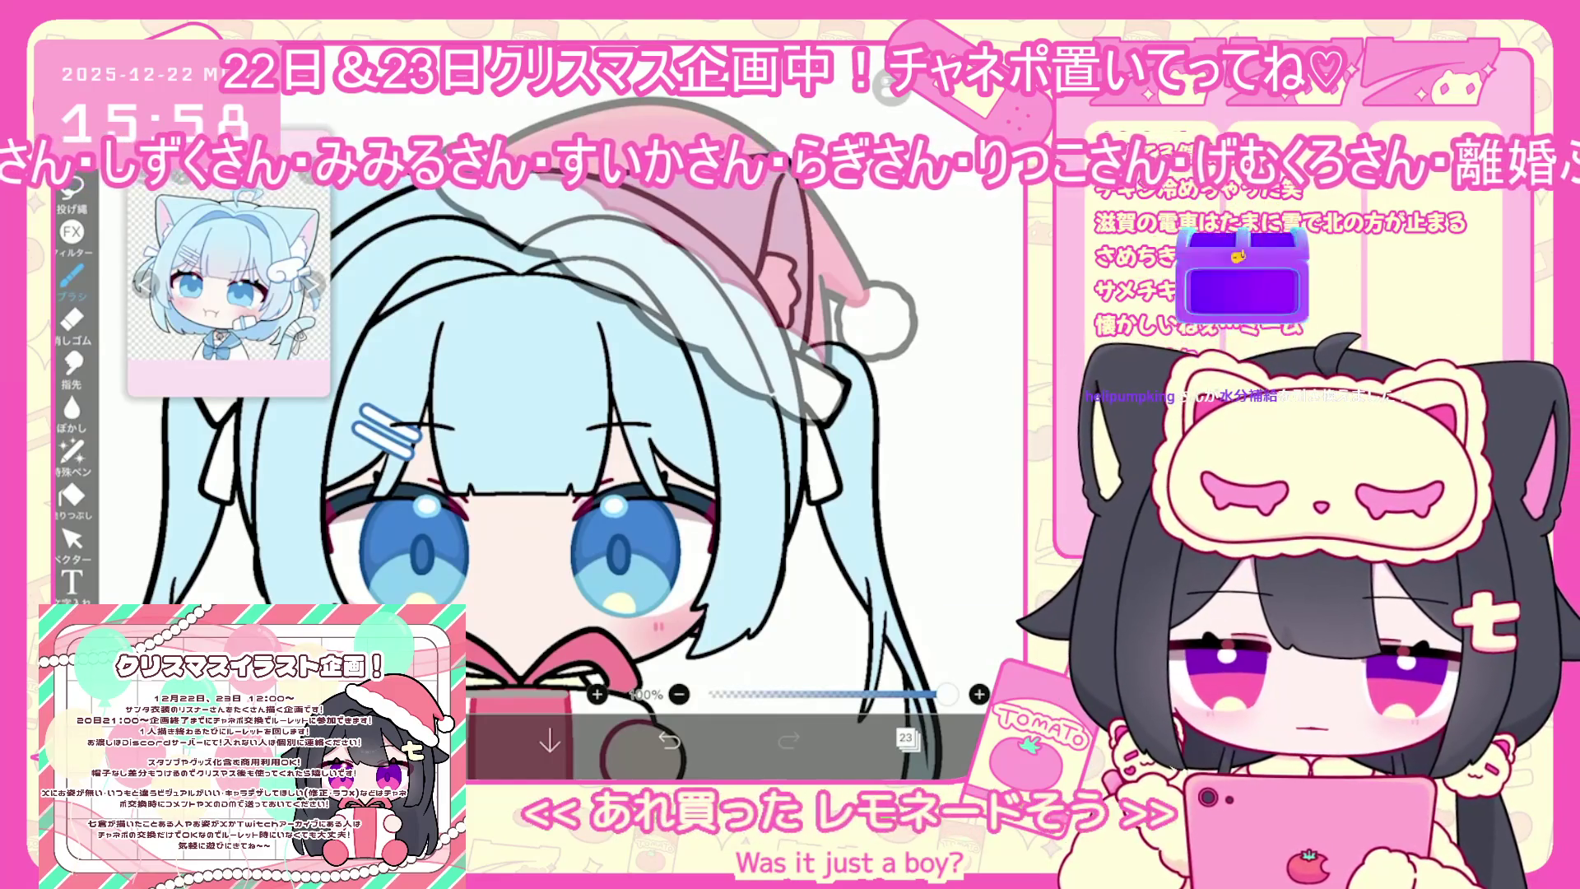
scroll(535, 412, up, 3)
drag(596, 421, 618, 438)
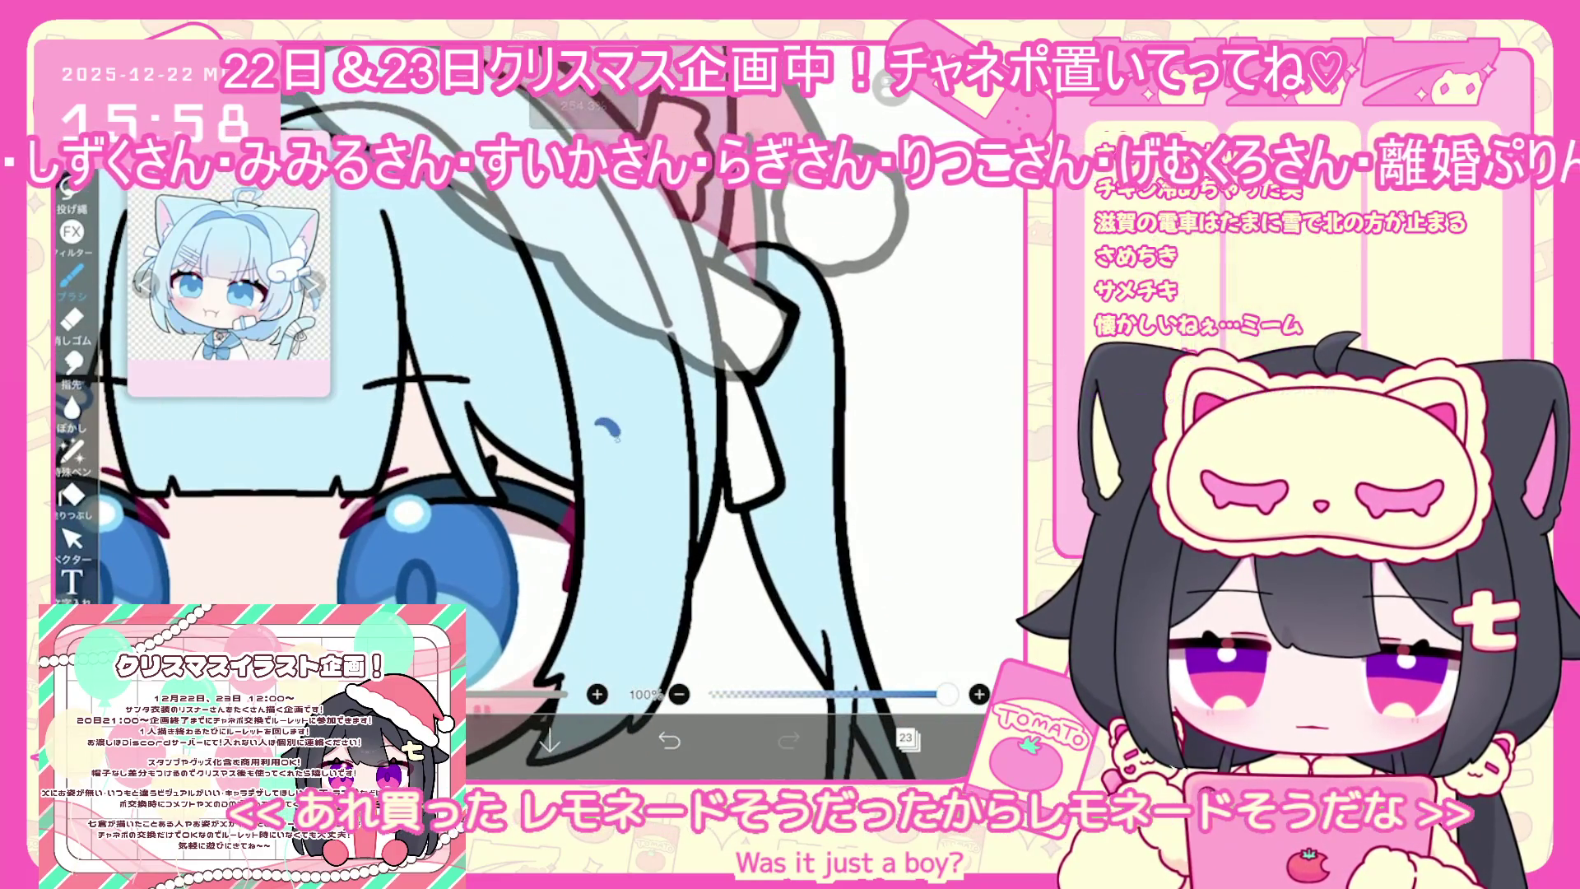
drag(651, 344, 653, 454)
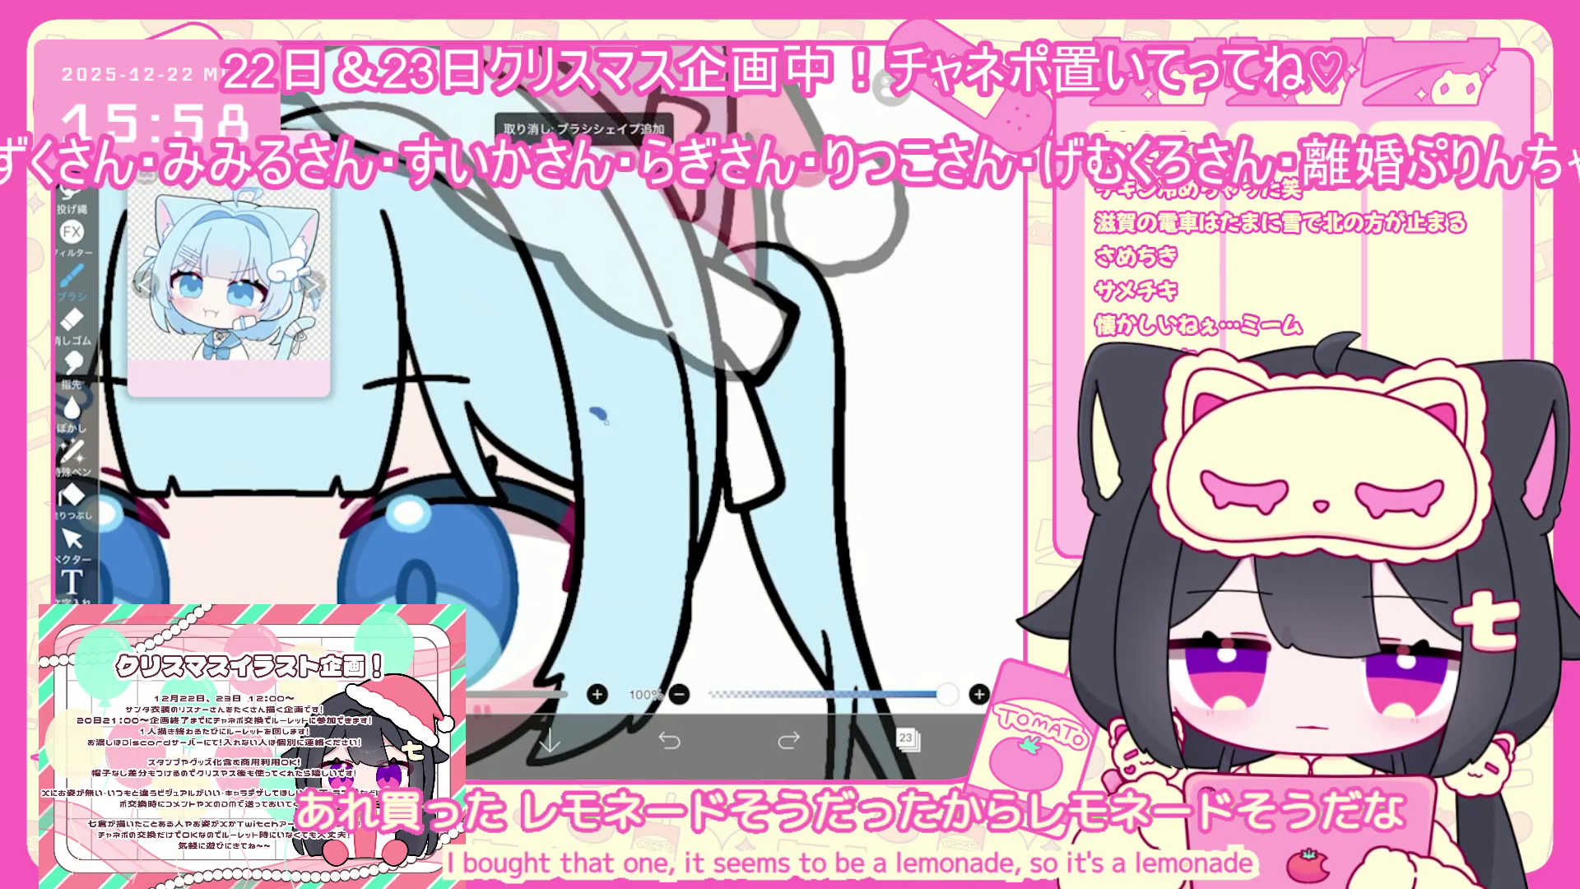
mouse_move(613, 465)
mouse_down()
mouse_move(543, 411)
mouse_move(626, 345)
mouse_move(696, 403)
mouse_move(609, 457)
mouse_up()
scroll(494, 452, down, 5)
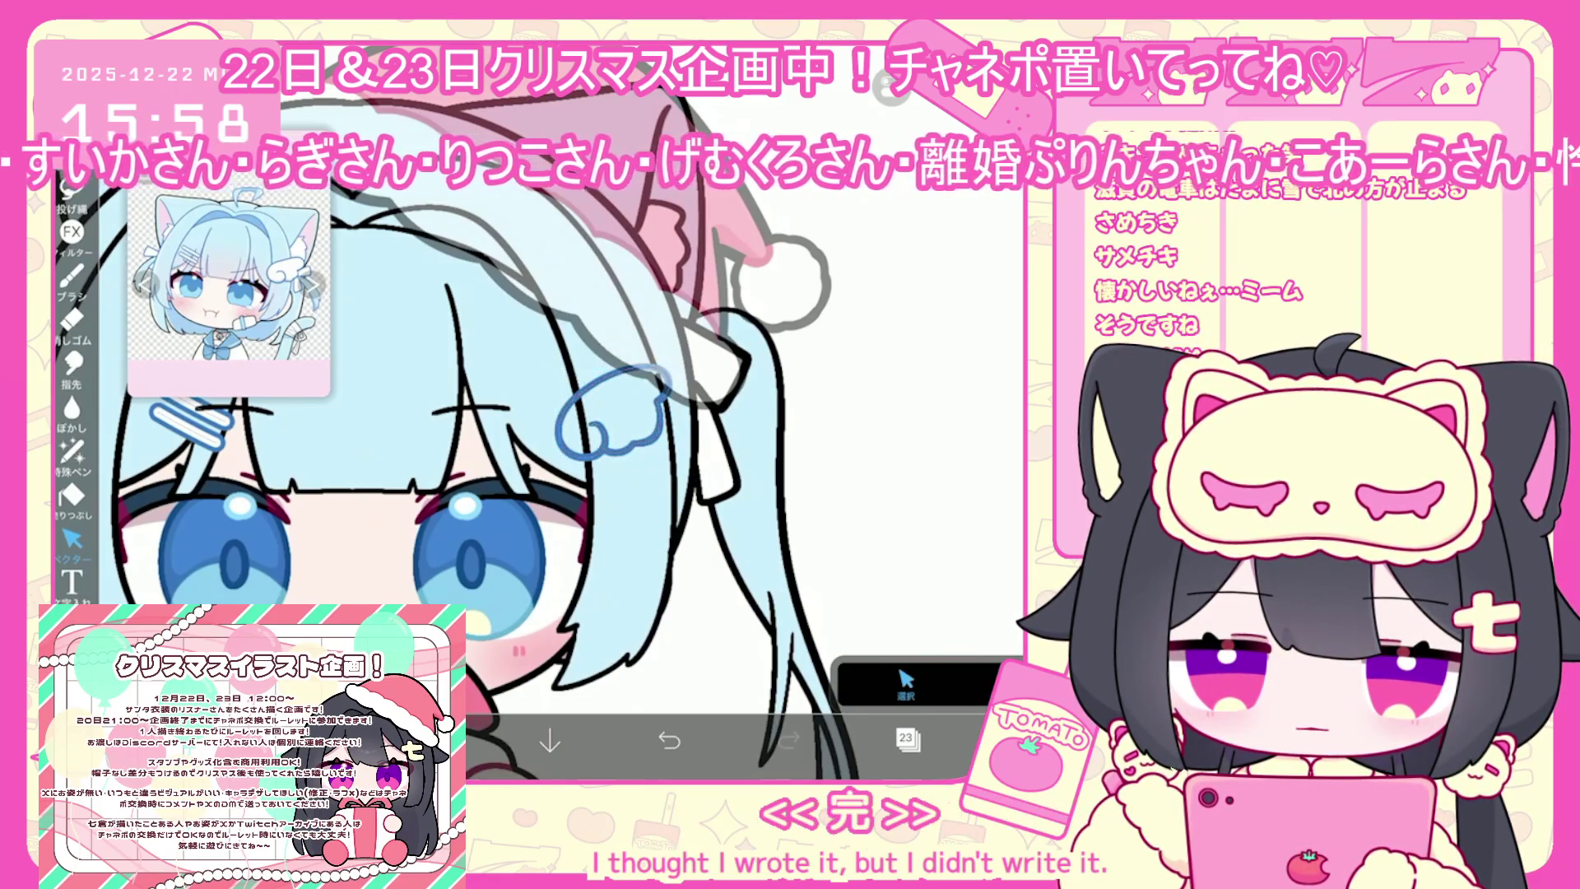
Reselect layer 23 to prepare filling the wing ornament
click(905, 738)
click(921, 436)
click(922, 354)
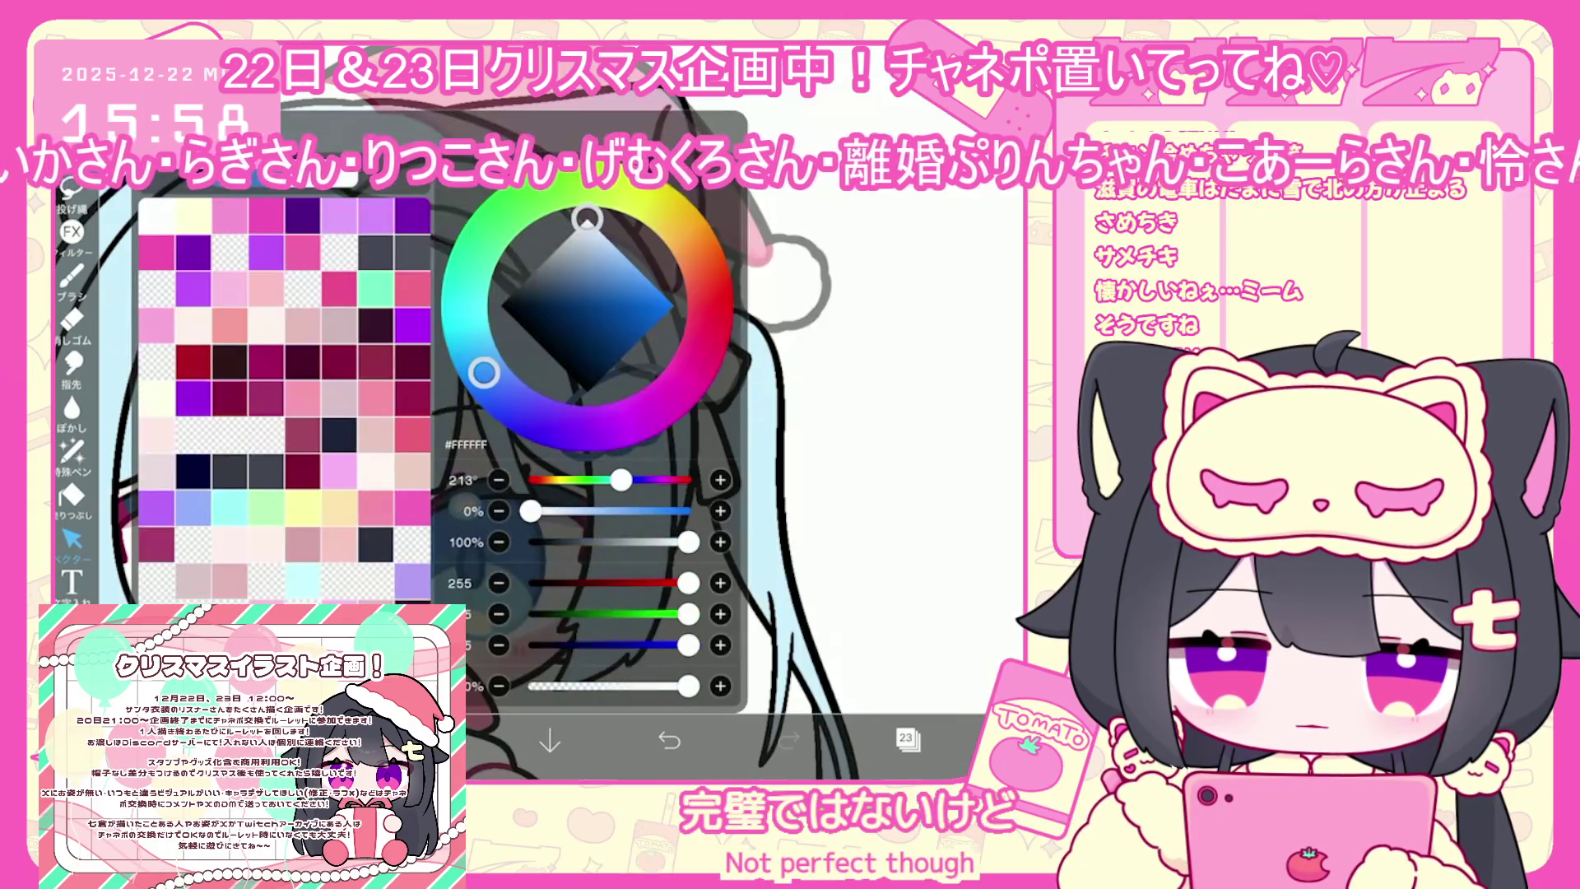
Lasso-fill the wing ornament solid white
click(72, 494)
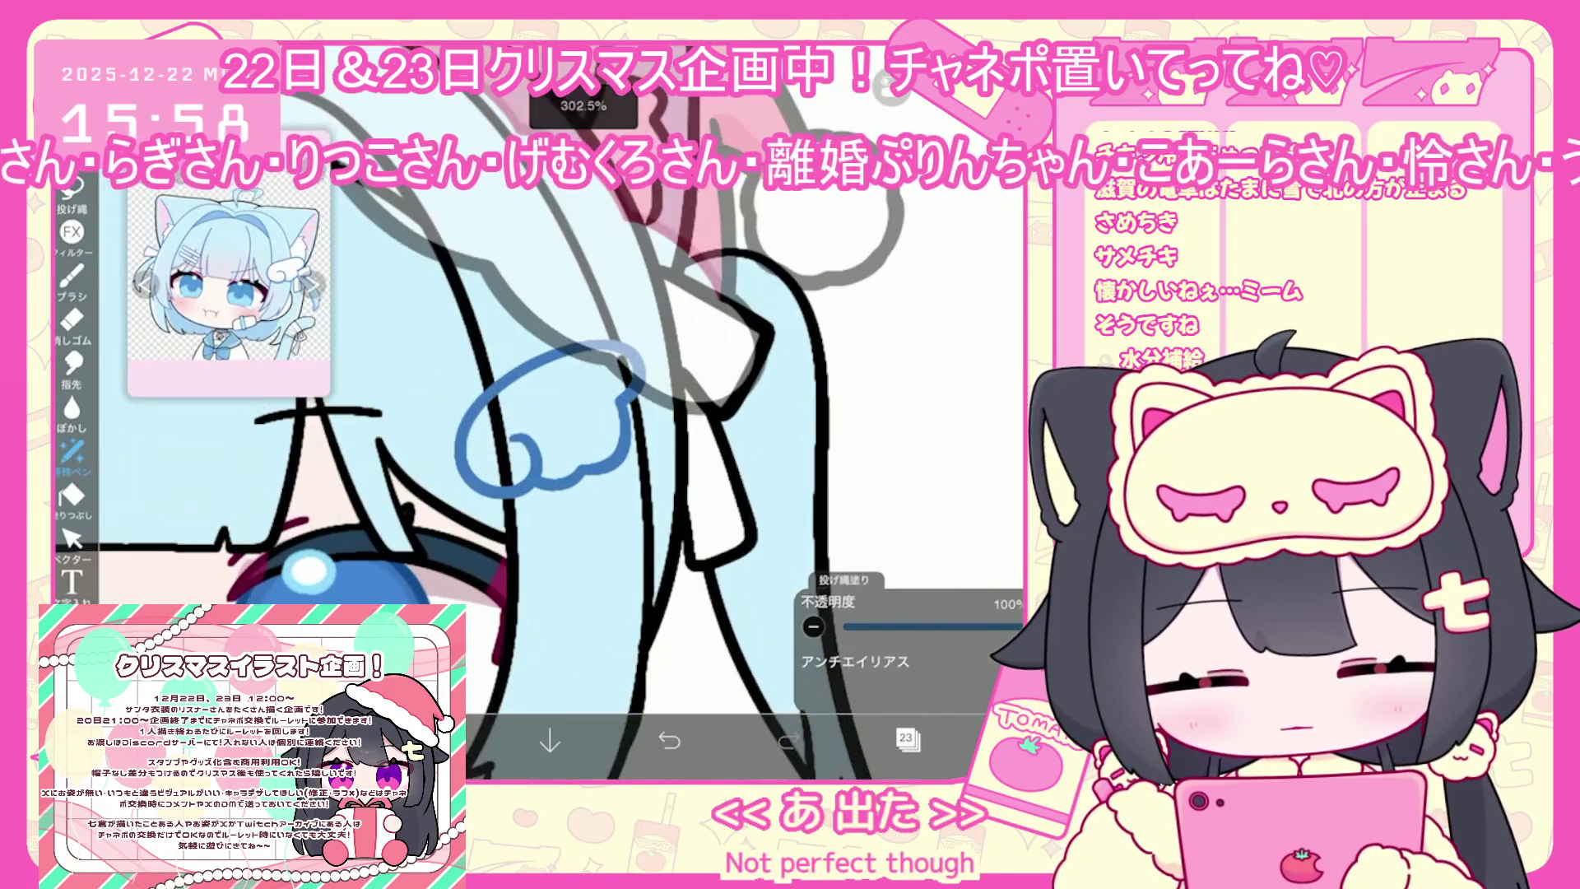
scroll(494, 411, up, 5)
mouse_move(494, 403)
mouse_down()
mouse_move(560, 473)
mouse_move(616, 444)
mouse_up()
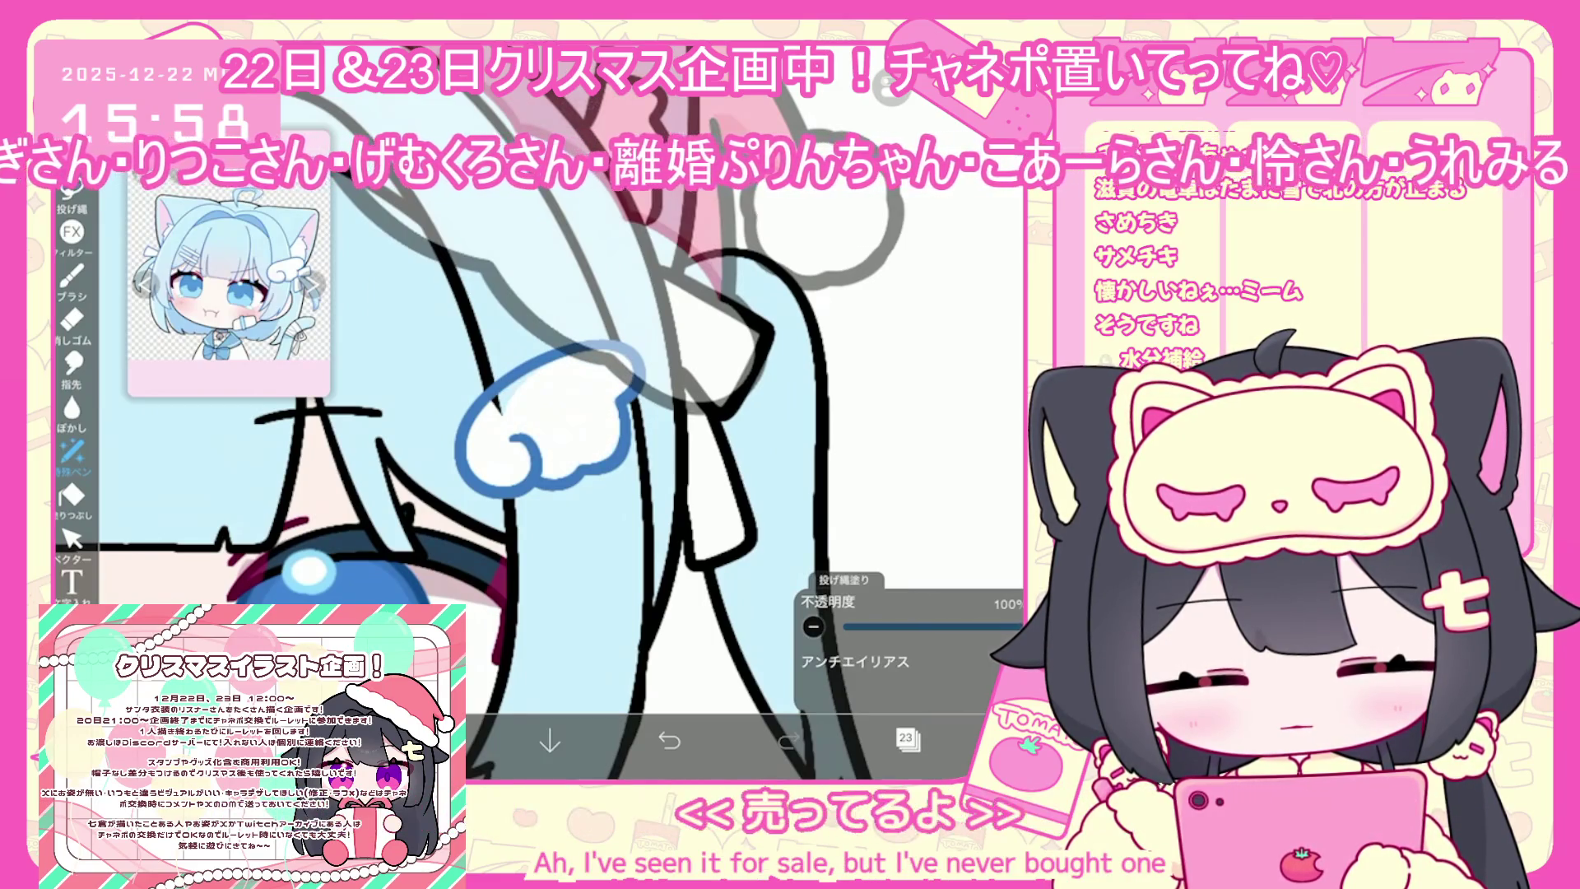
scroll(526, 412, down, 5)
scroll(543, 452, down, 2)
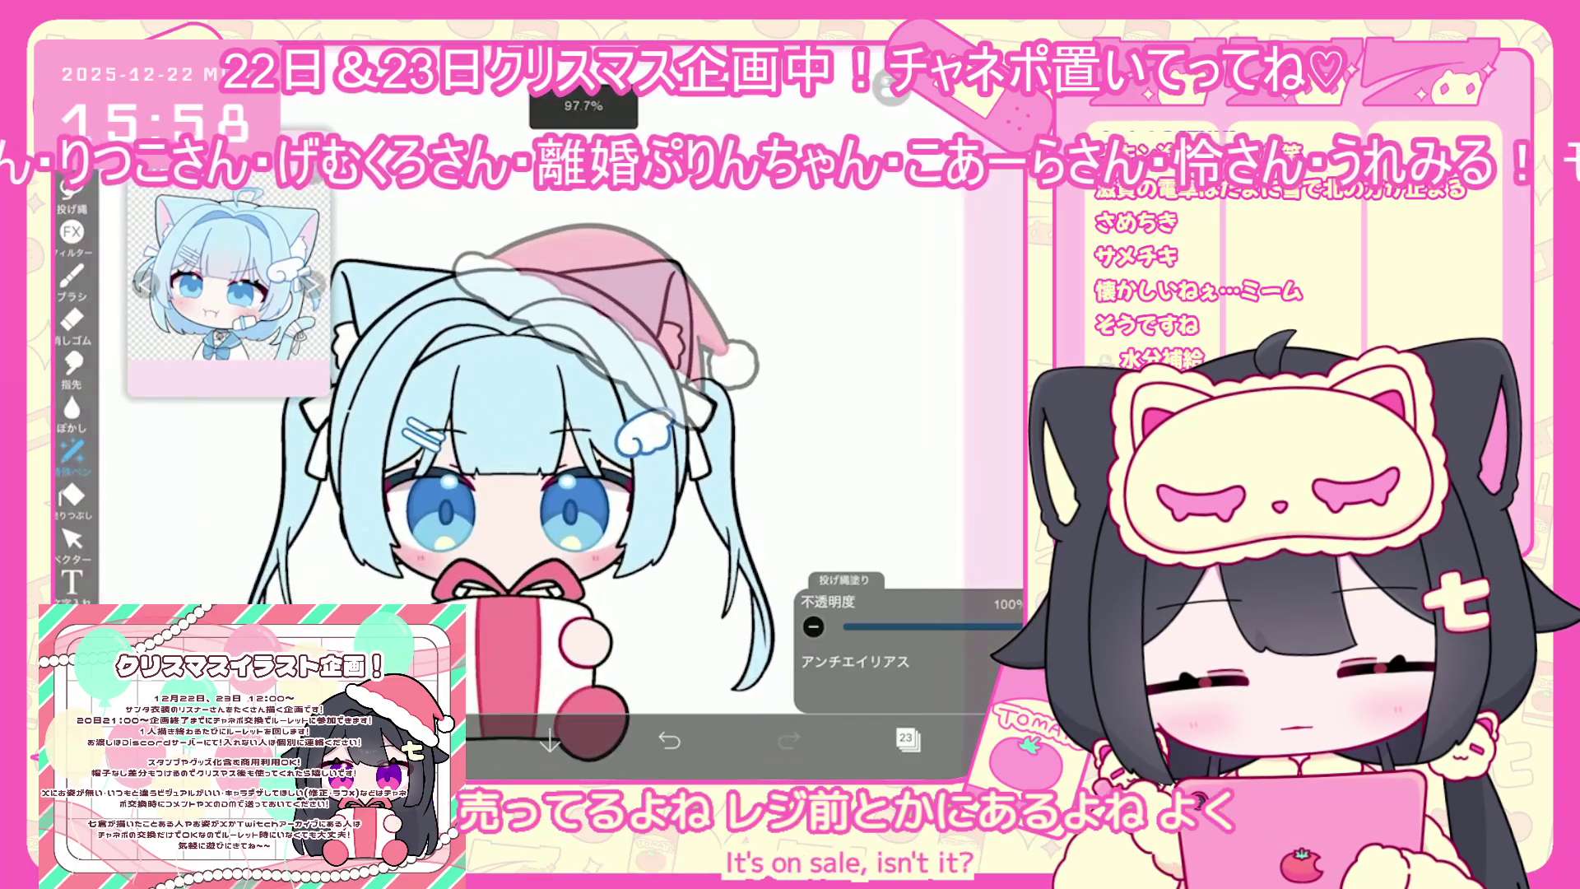
Add a new empty layer in the Layers panel
click(905, 739)
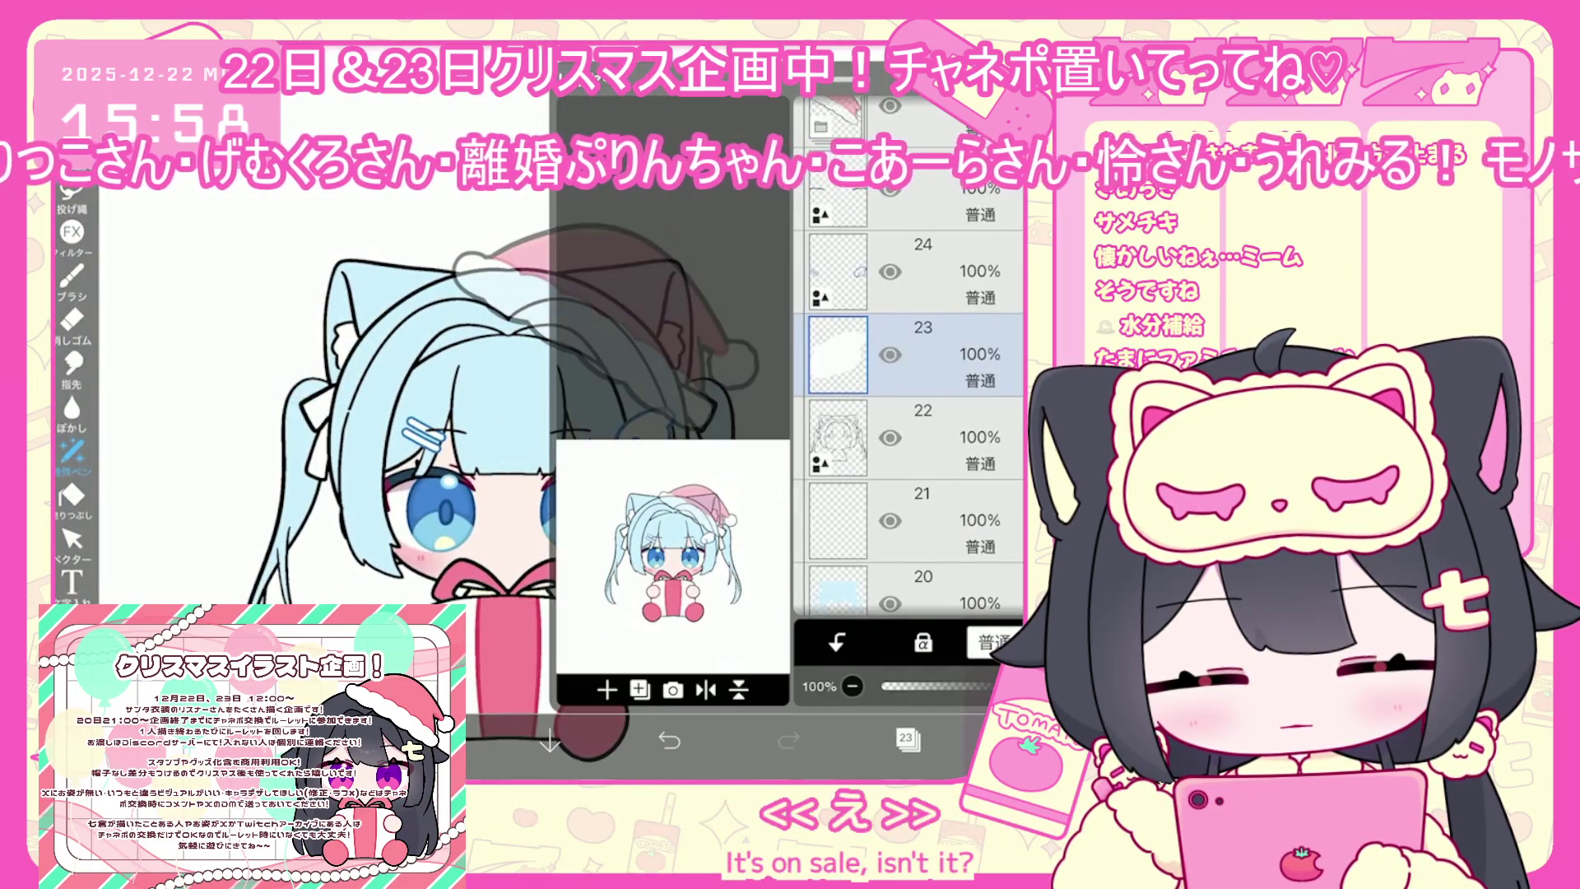
click(905, 739)
click(905, 739)
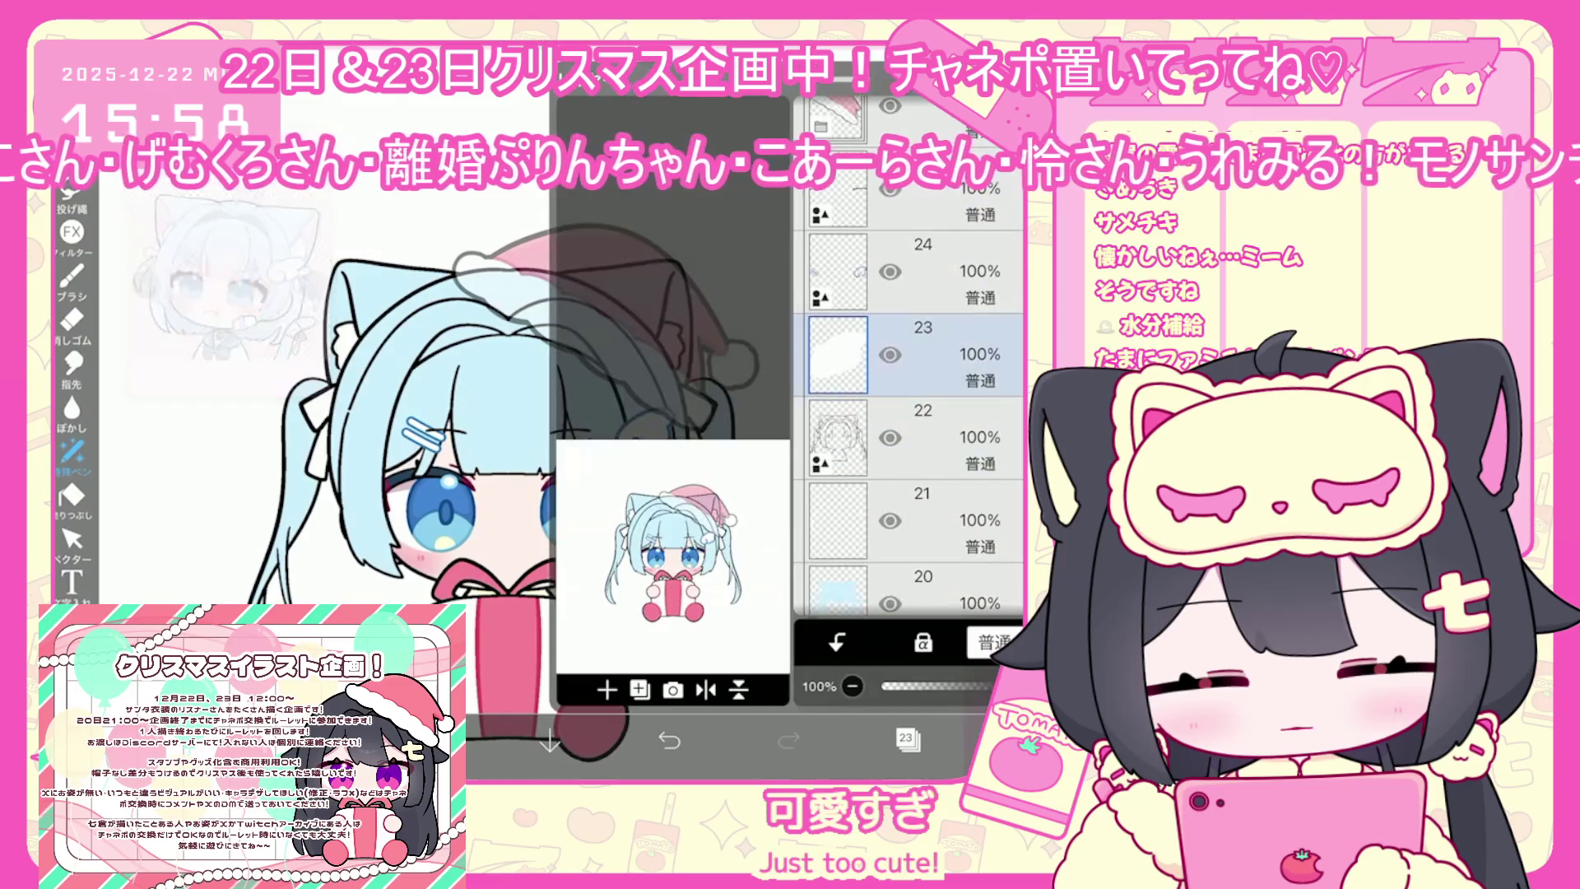
scroll(905, 412, down, 1)
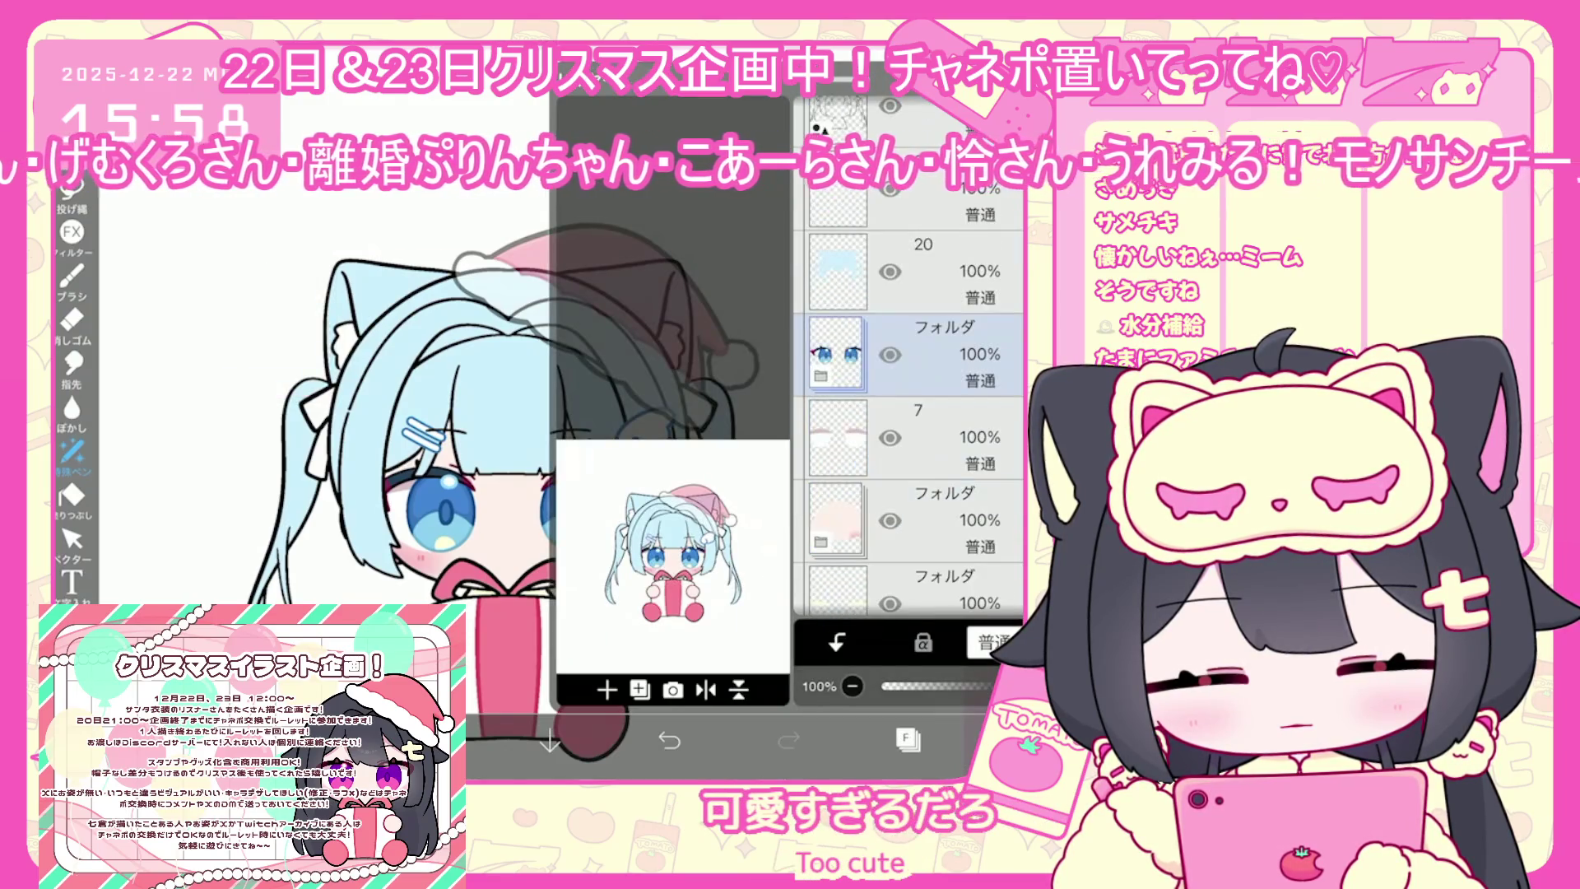
click(607, 689)
click(625, 502)
Move layer 20 between layers 23 and 22 and clip layer 21 to the layer below
drag(838, 132, 838, 379)
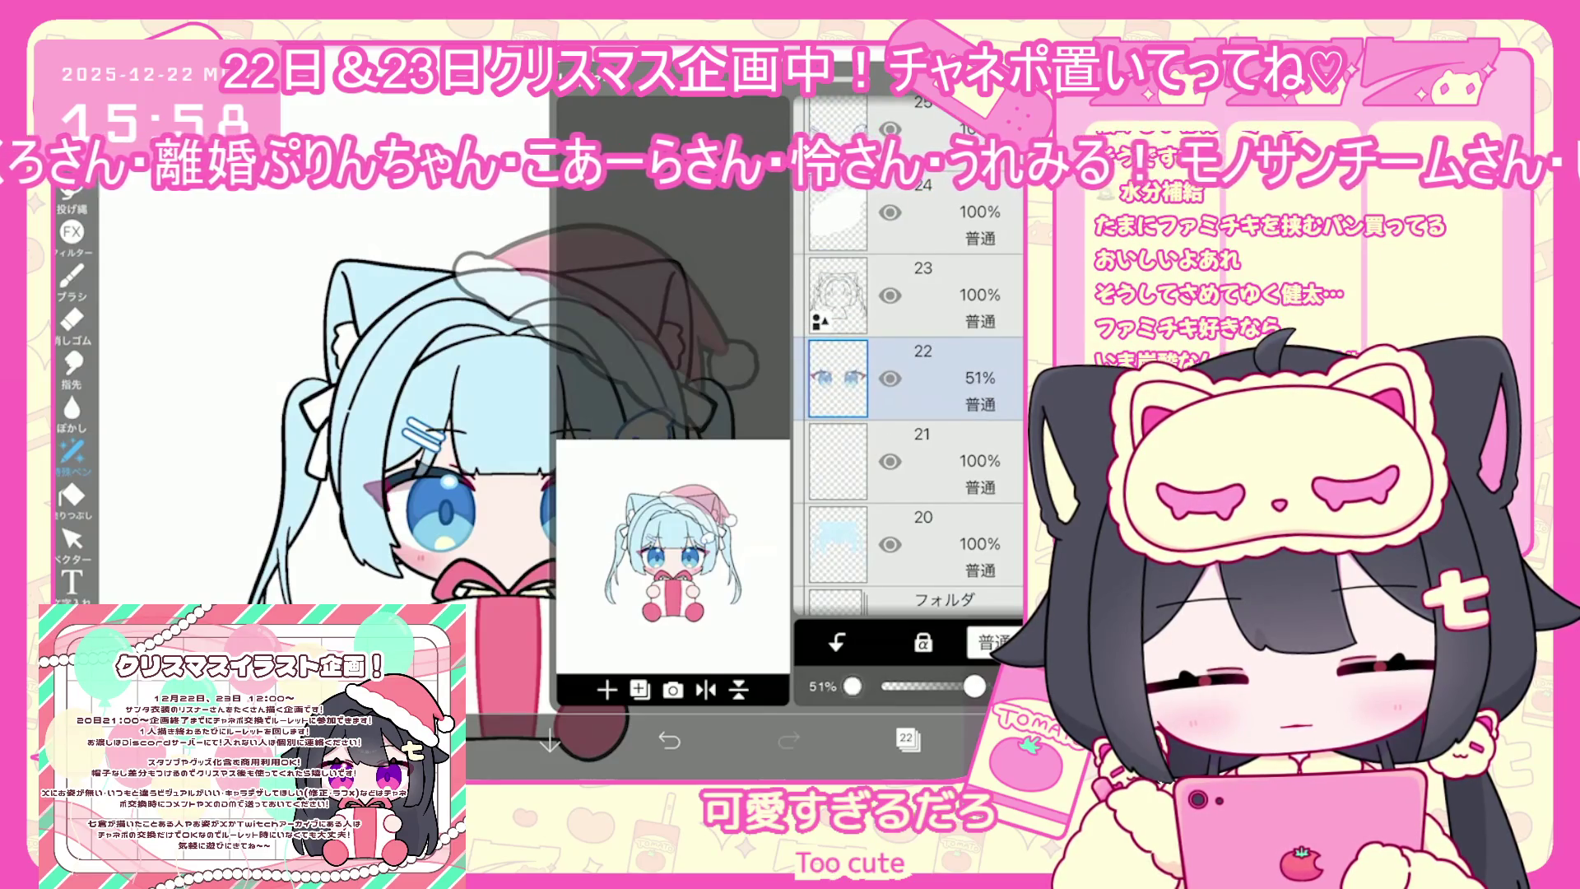
click(837, 461)
click(837, 642)
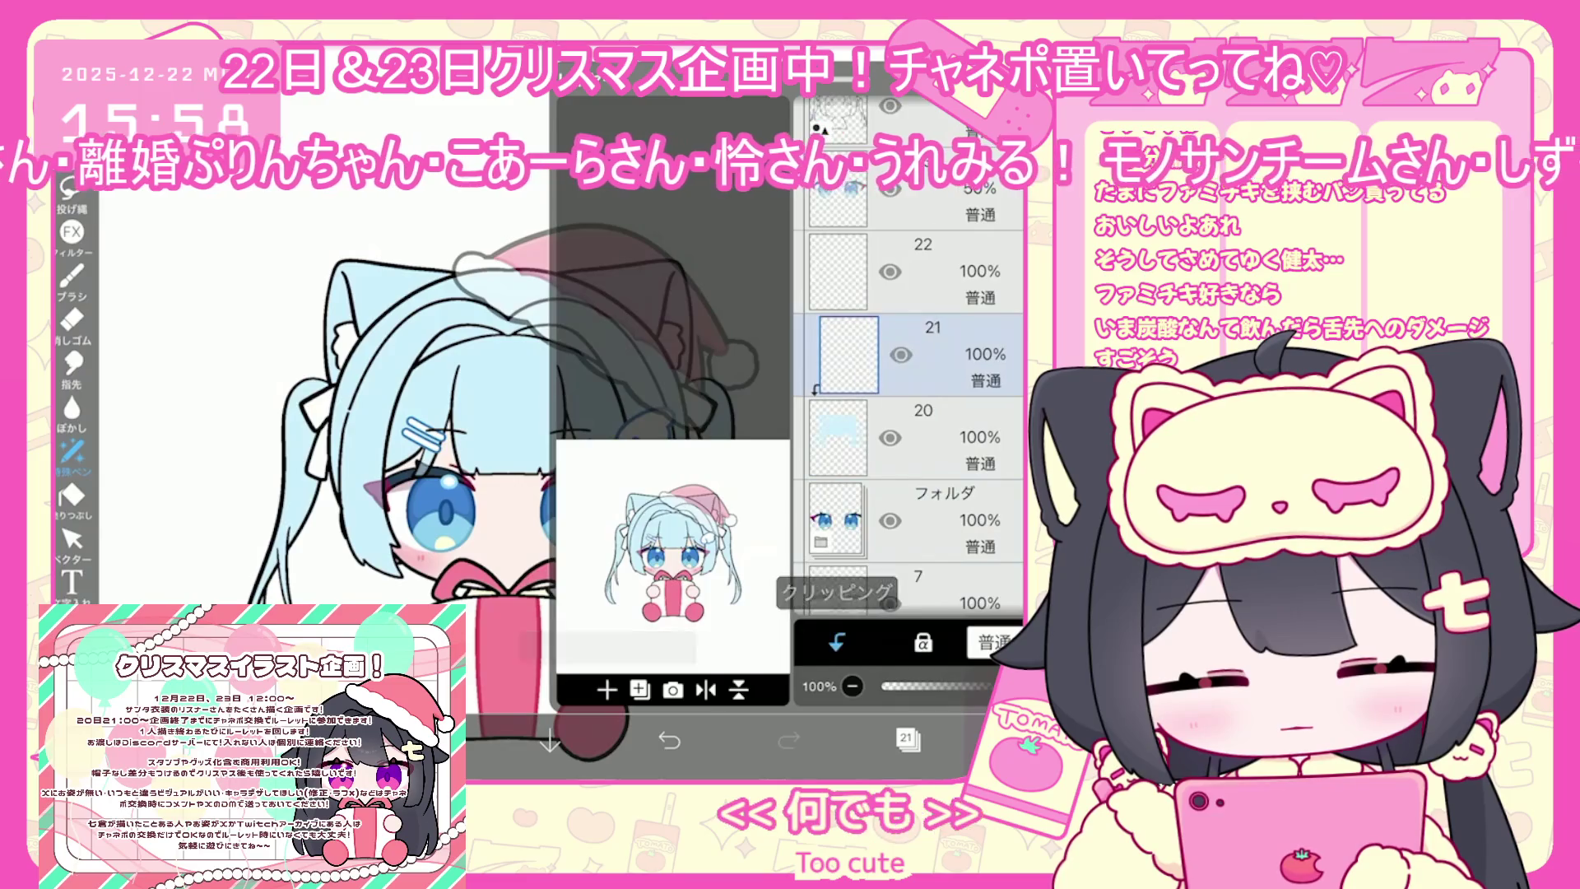
click(906, 738)
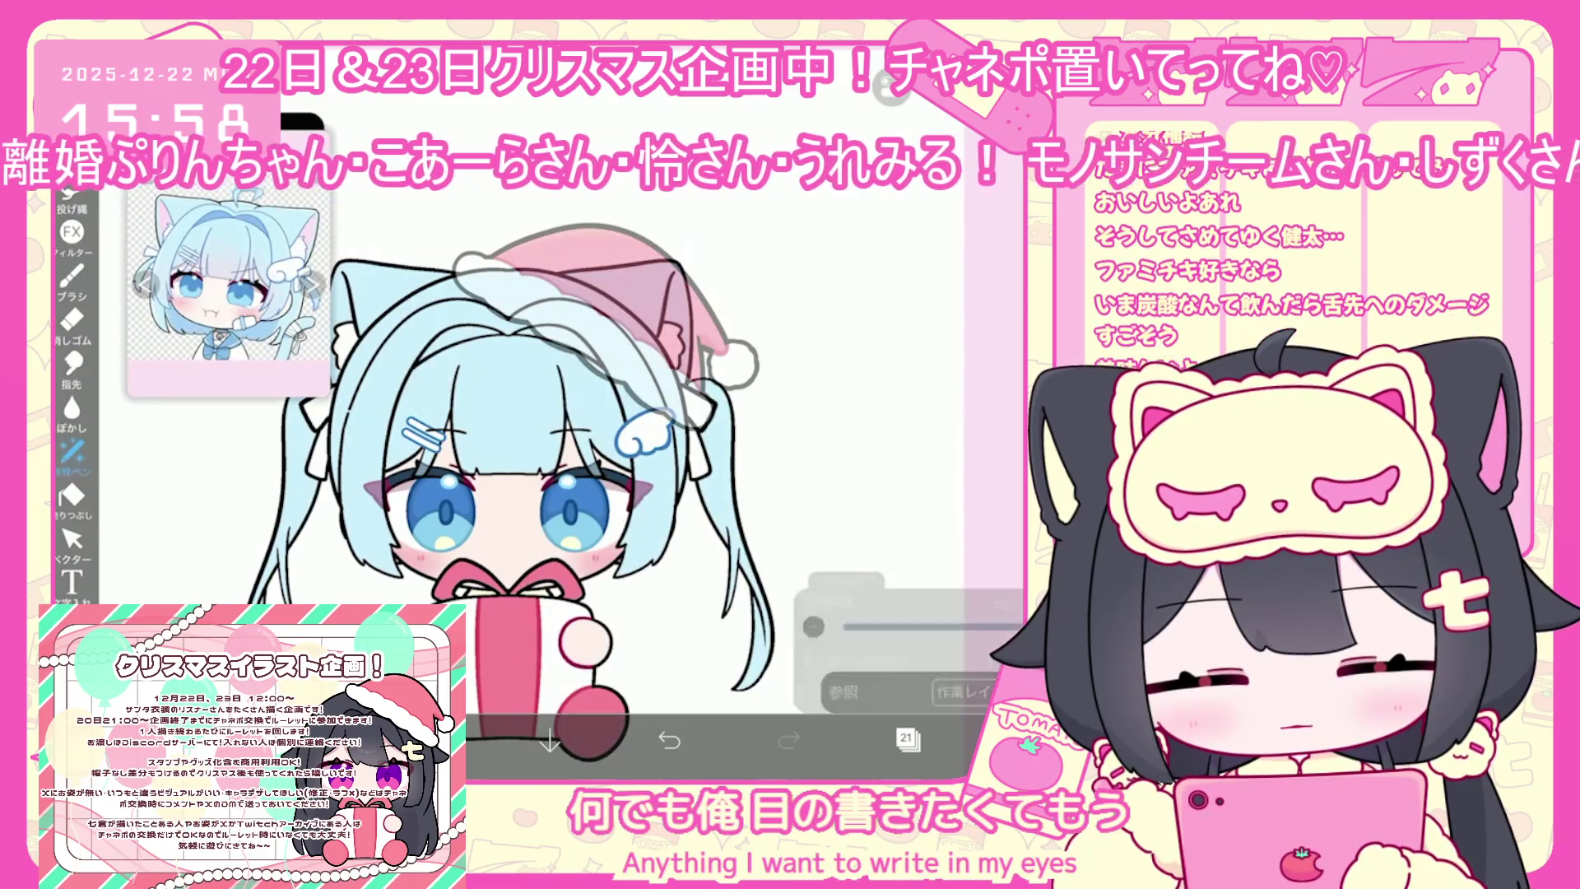
click(430, 741)
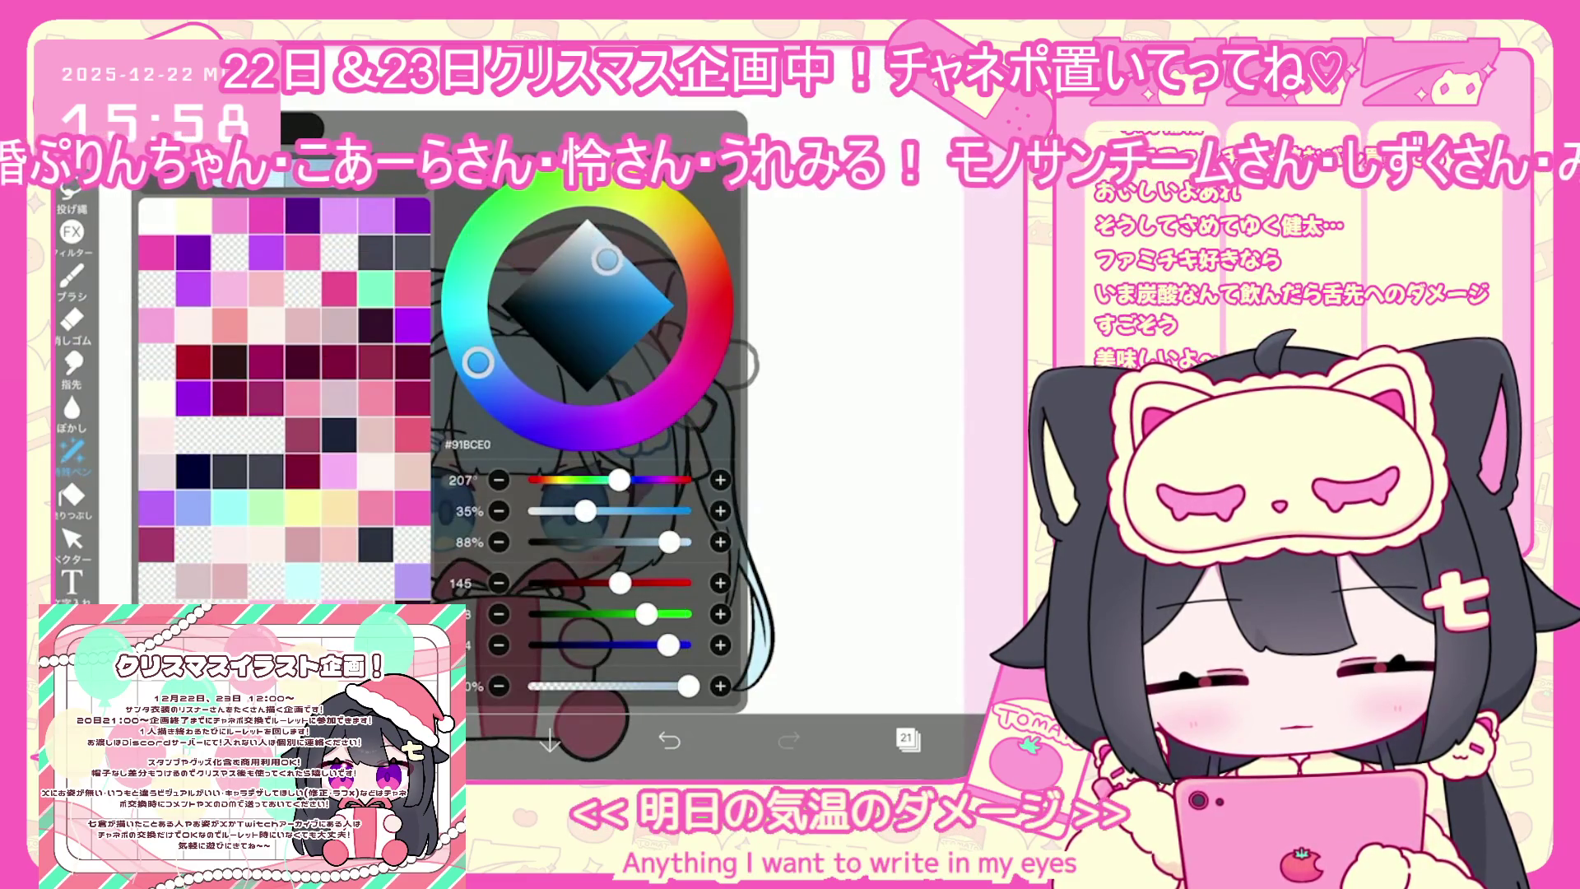
Raise the blue's saturation slightly and undo two unwanted lasso fills
drag(585, 511, 587, 511)
click(431, 741)
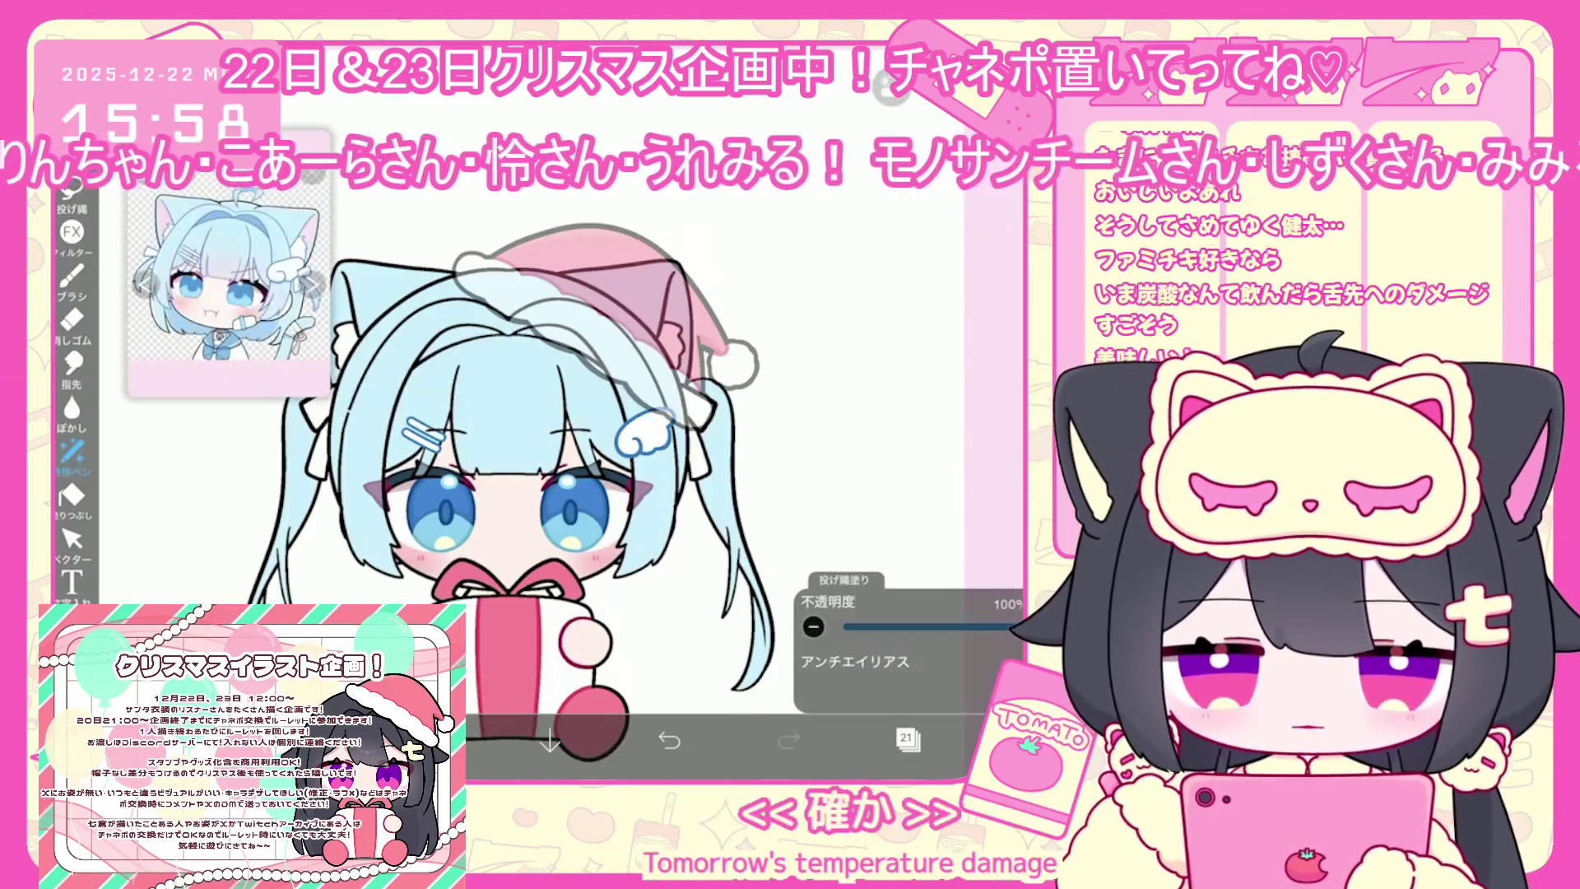
drag(444, 494, 506, 482)
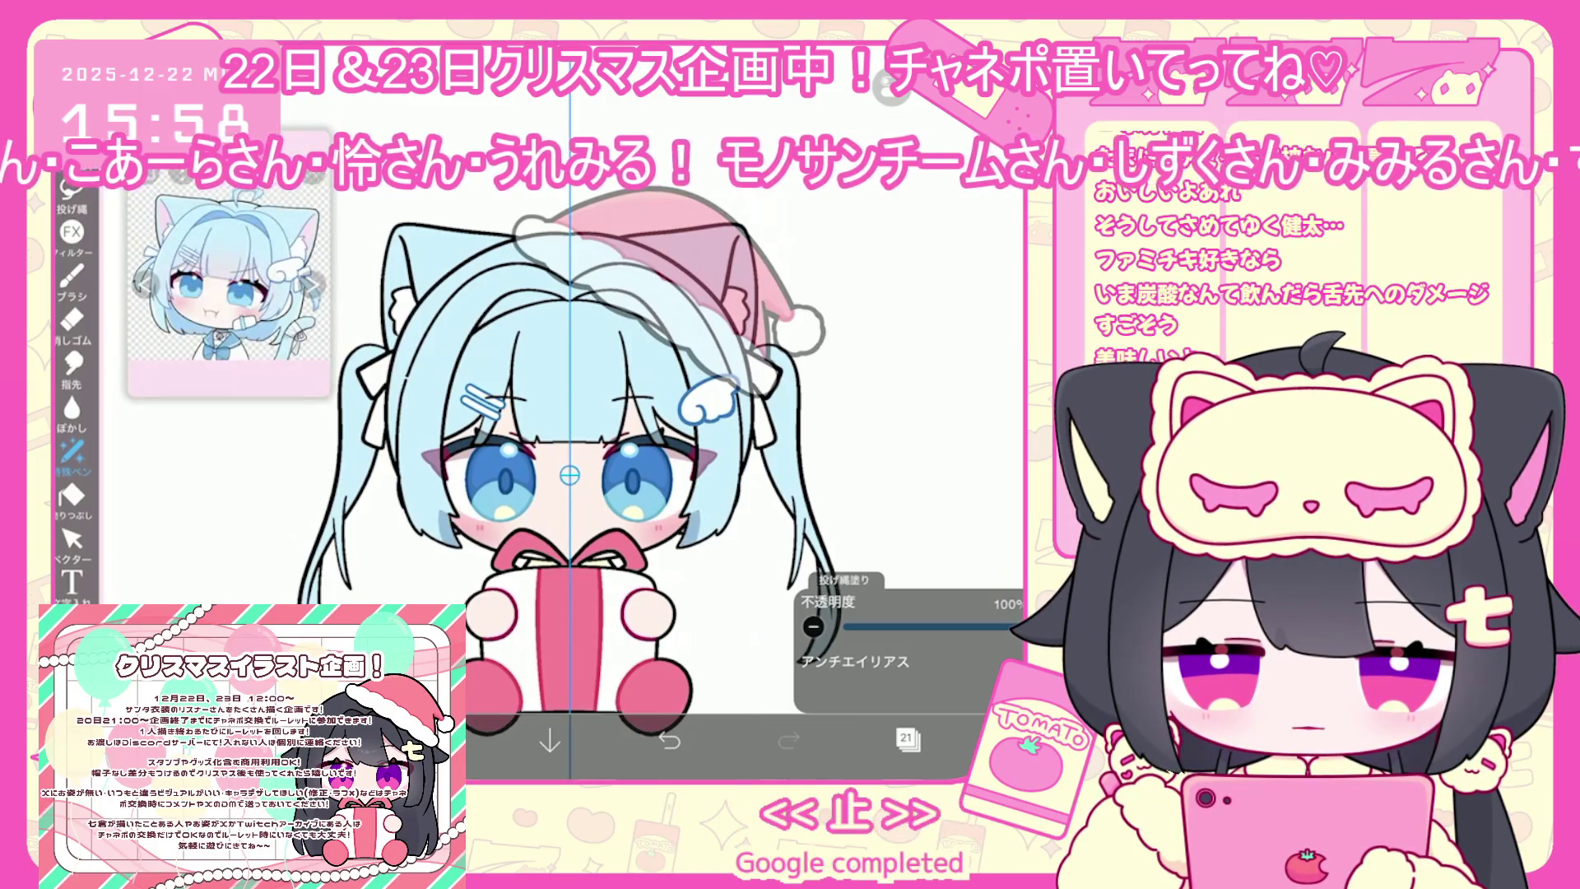
key(ctrl+z)
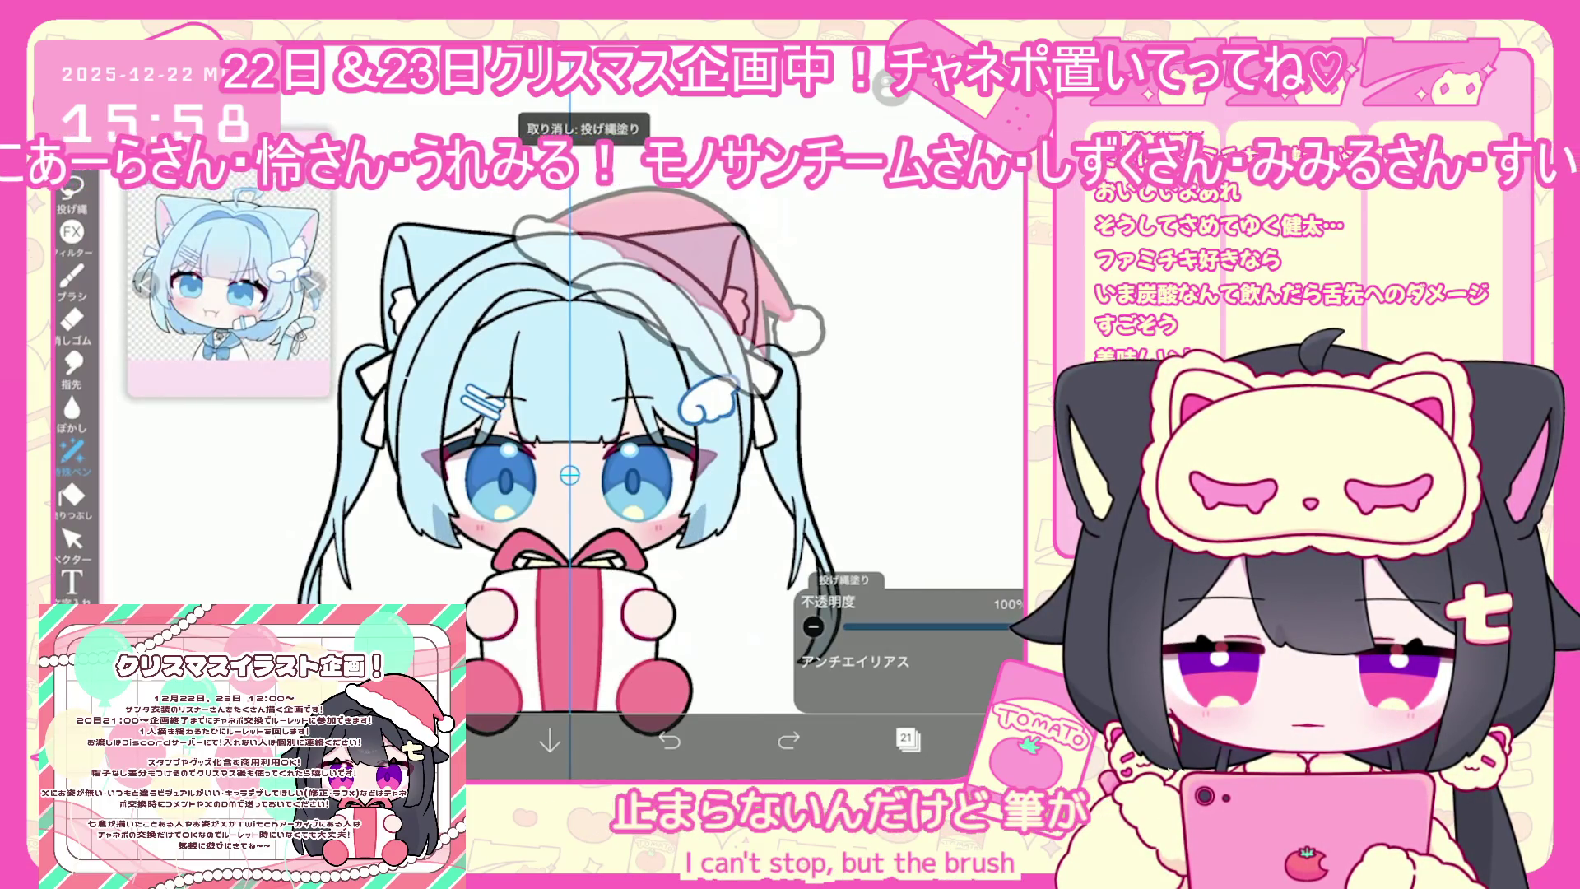
scroll(568, 494, up, 2)
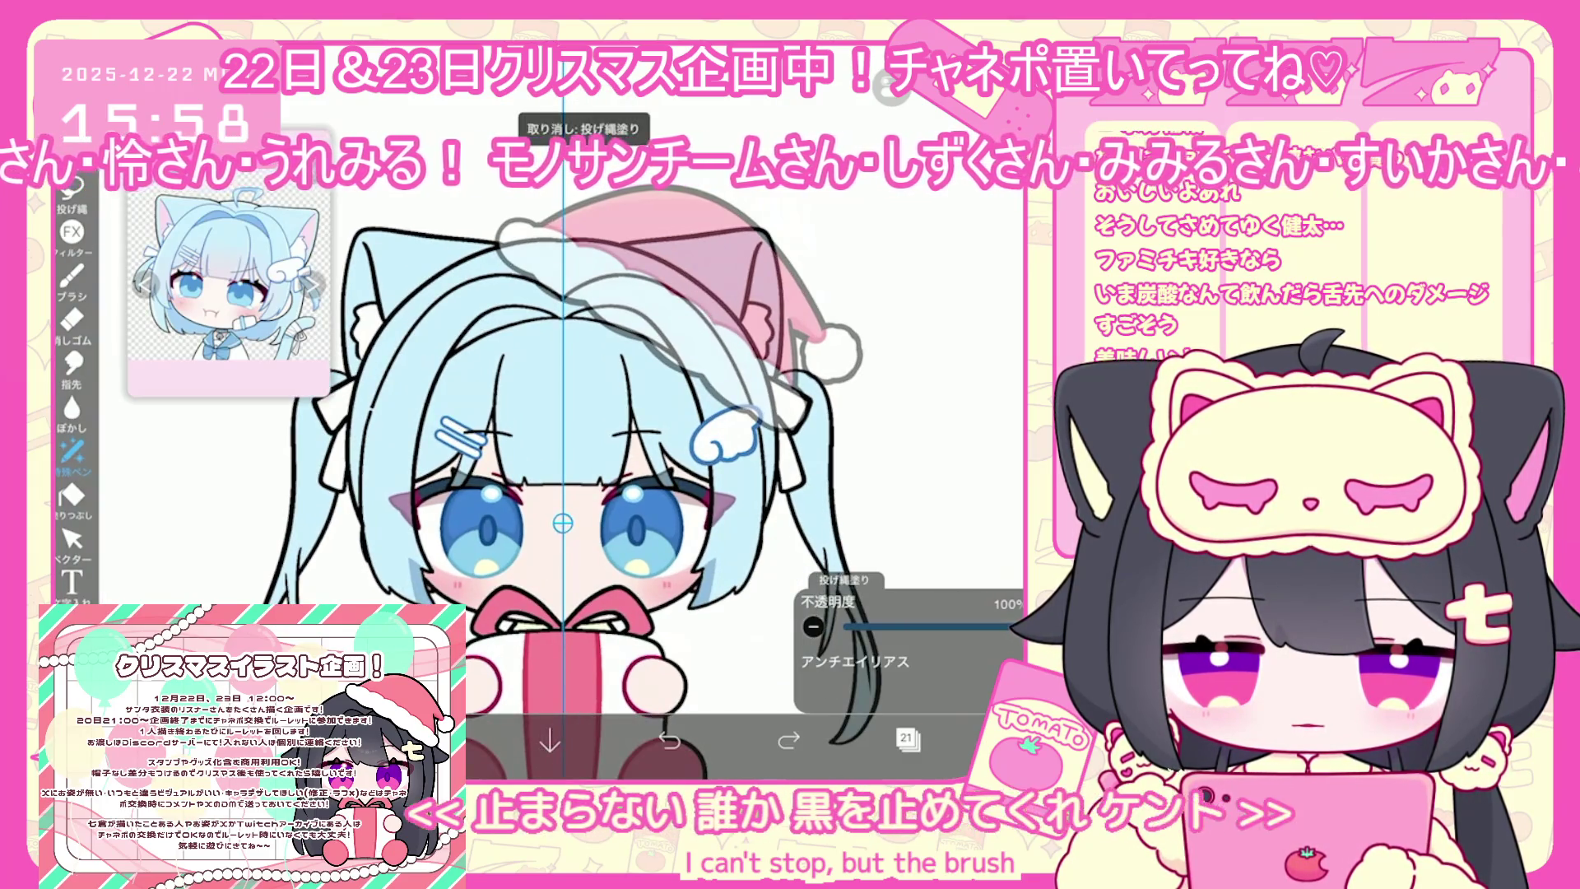
key(ctrl+z)
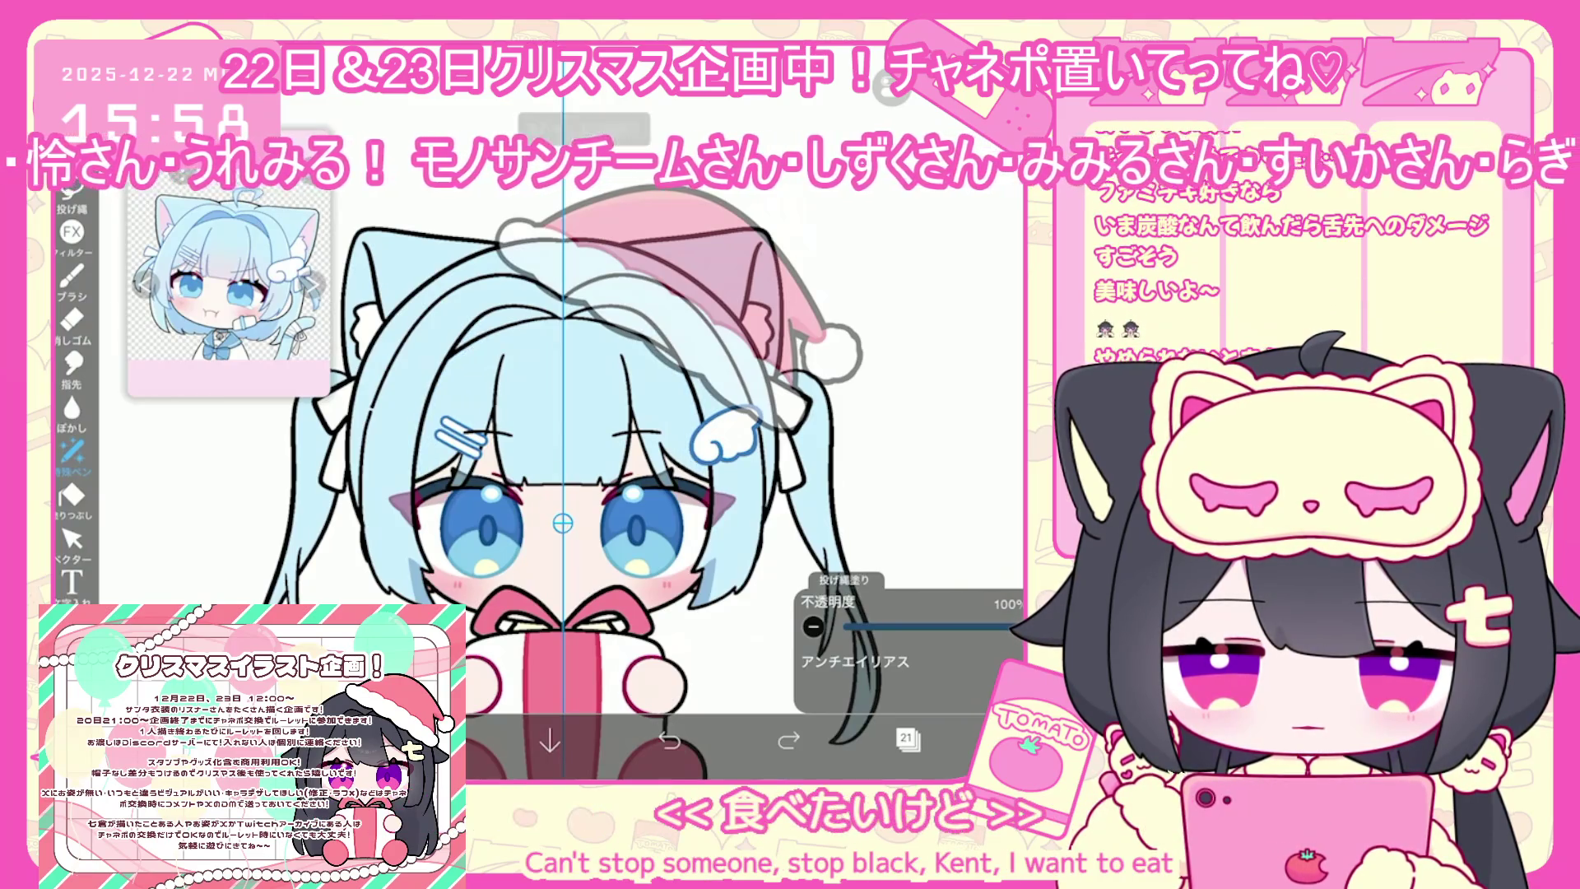
scroll(597, 508, up, 2)
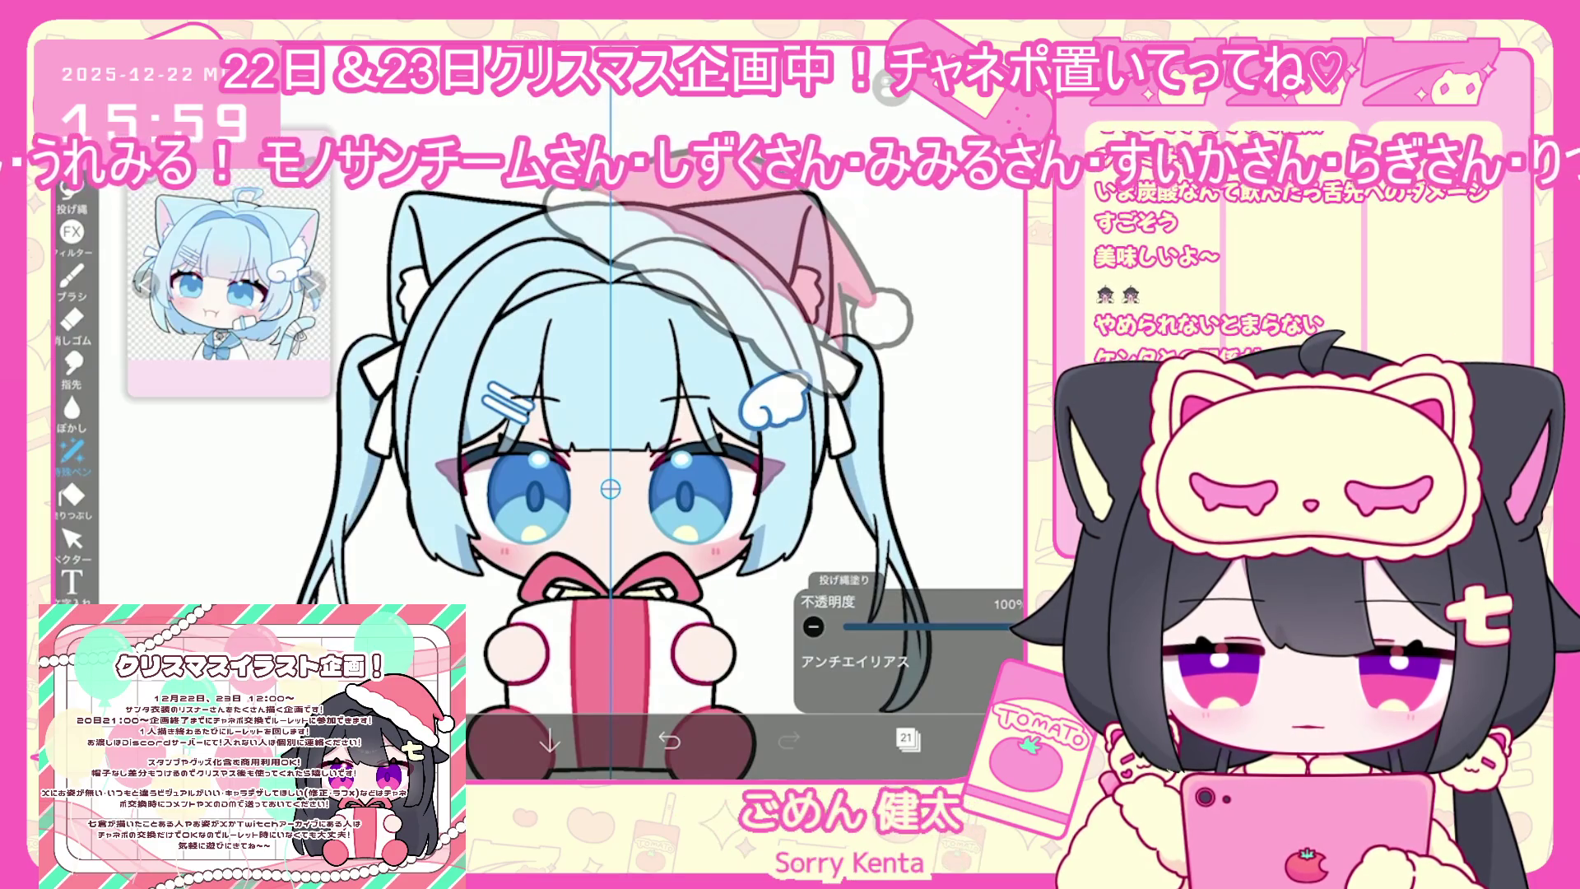
scroll(610, 489, up, 1)
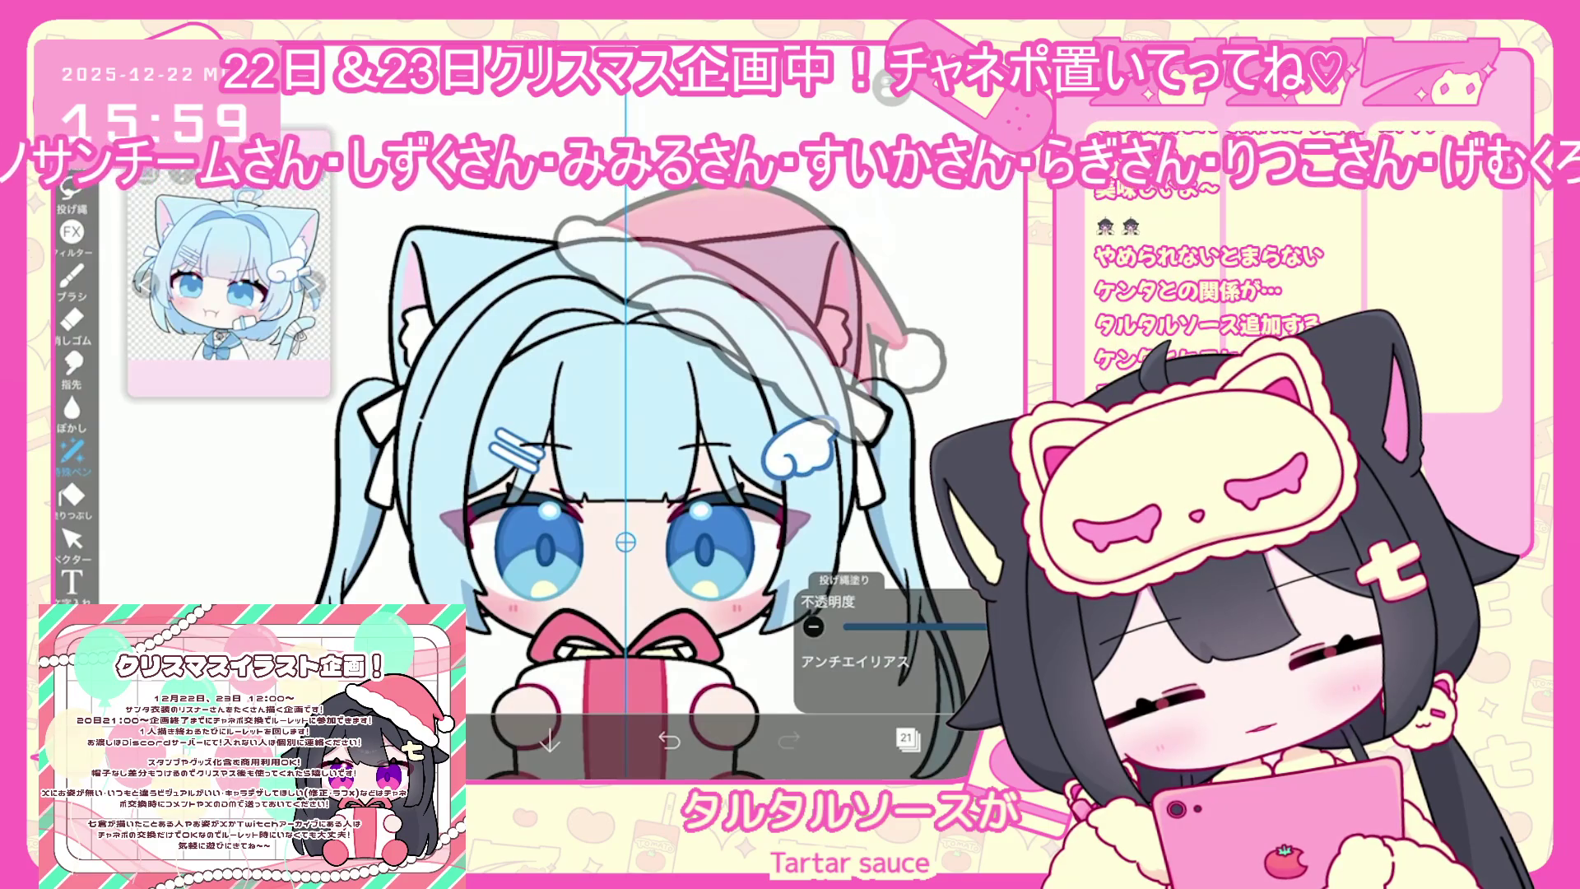
Sample the hair blue and undo another unwanted lasso fill
click(908, 738)
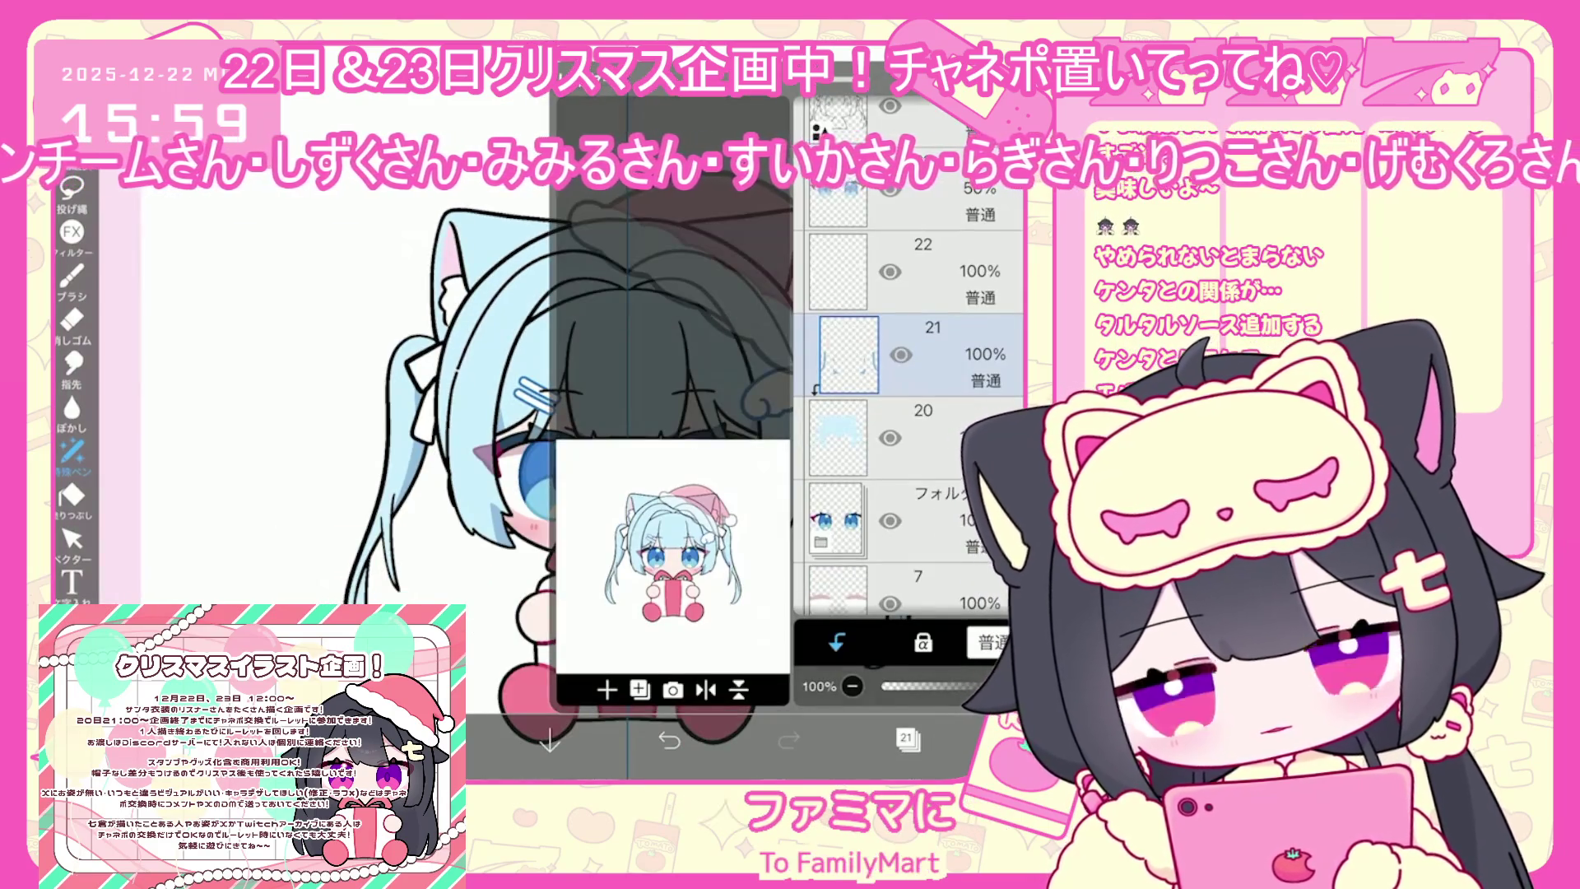
click(907, 738)
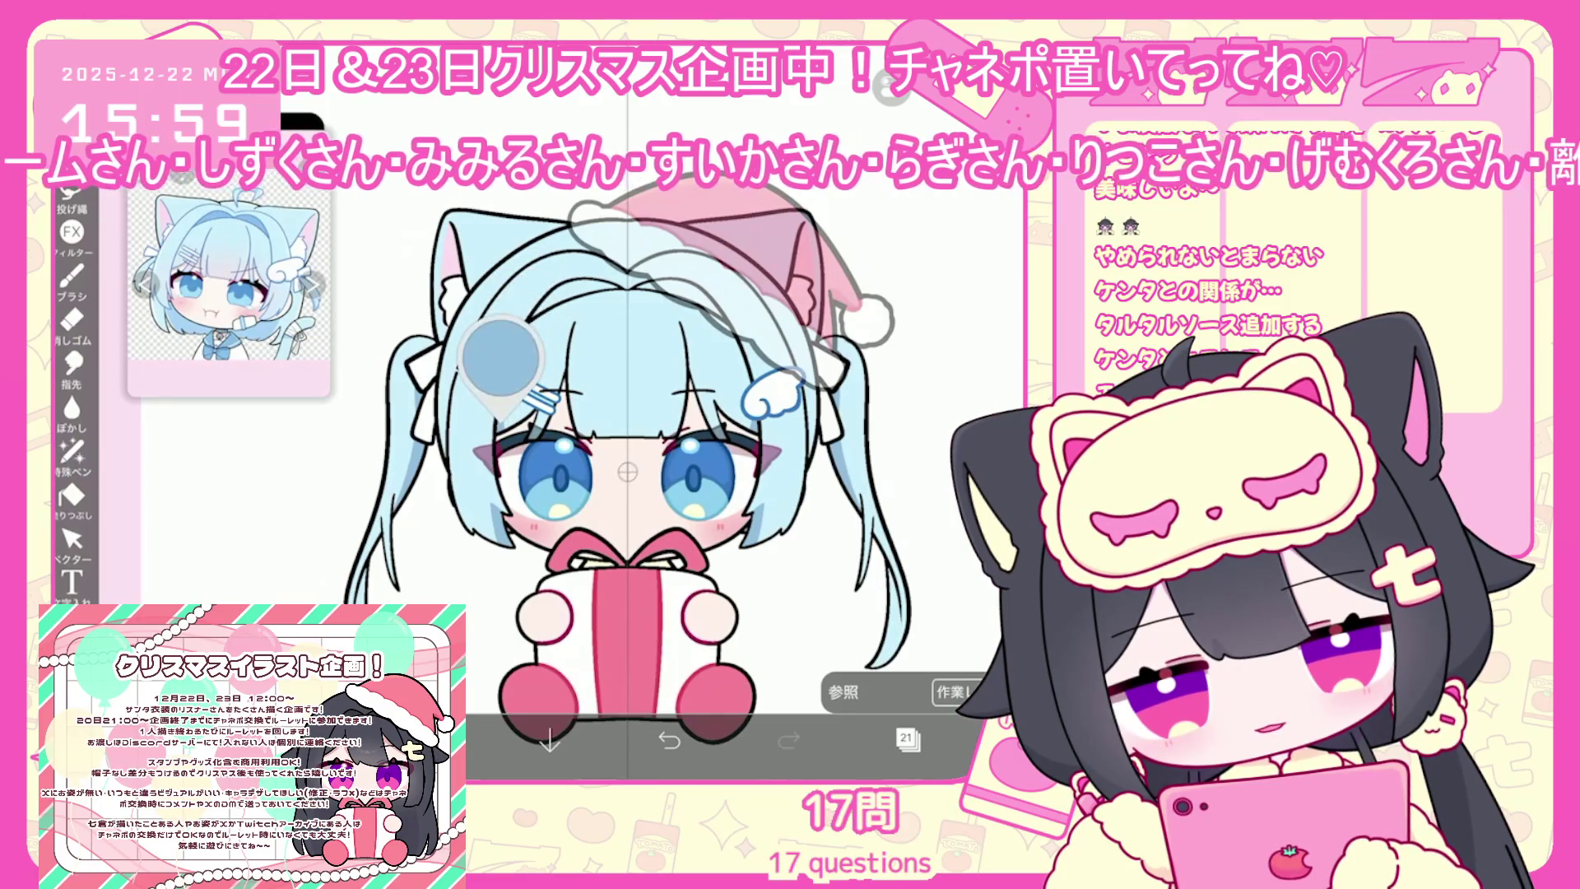
click(431, 741)
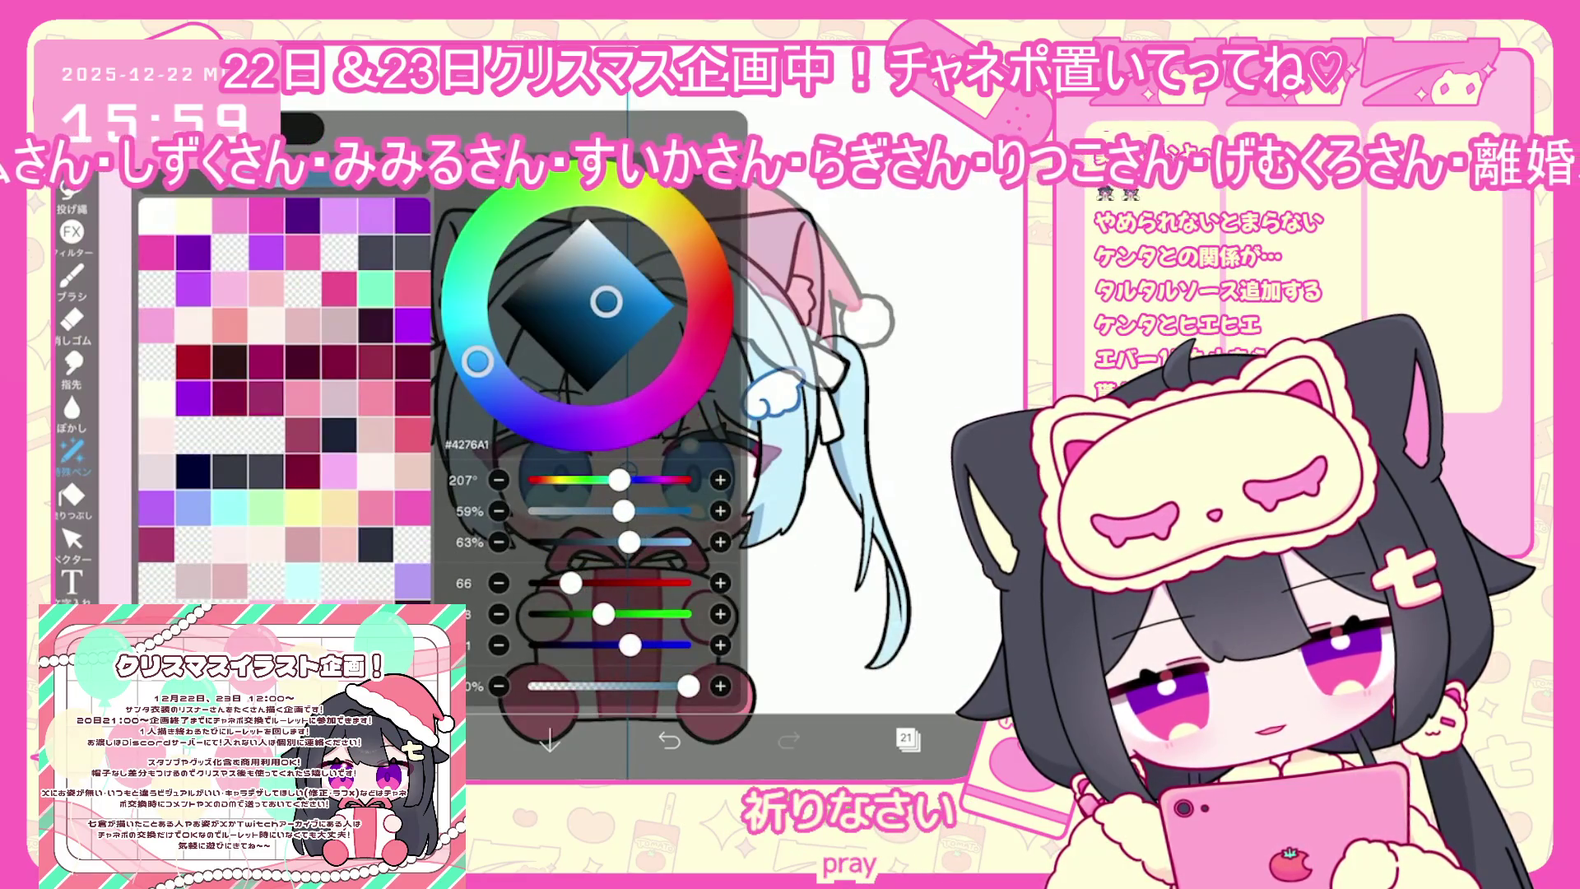
click(430, 741)
scroll(609, 493, up, 3)
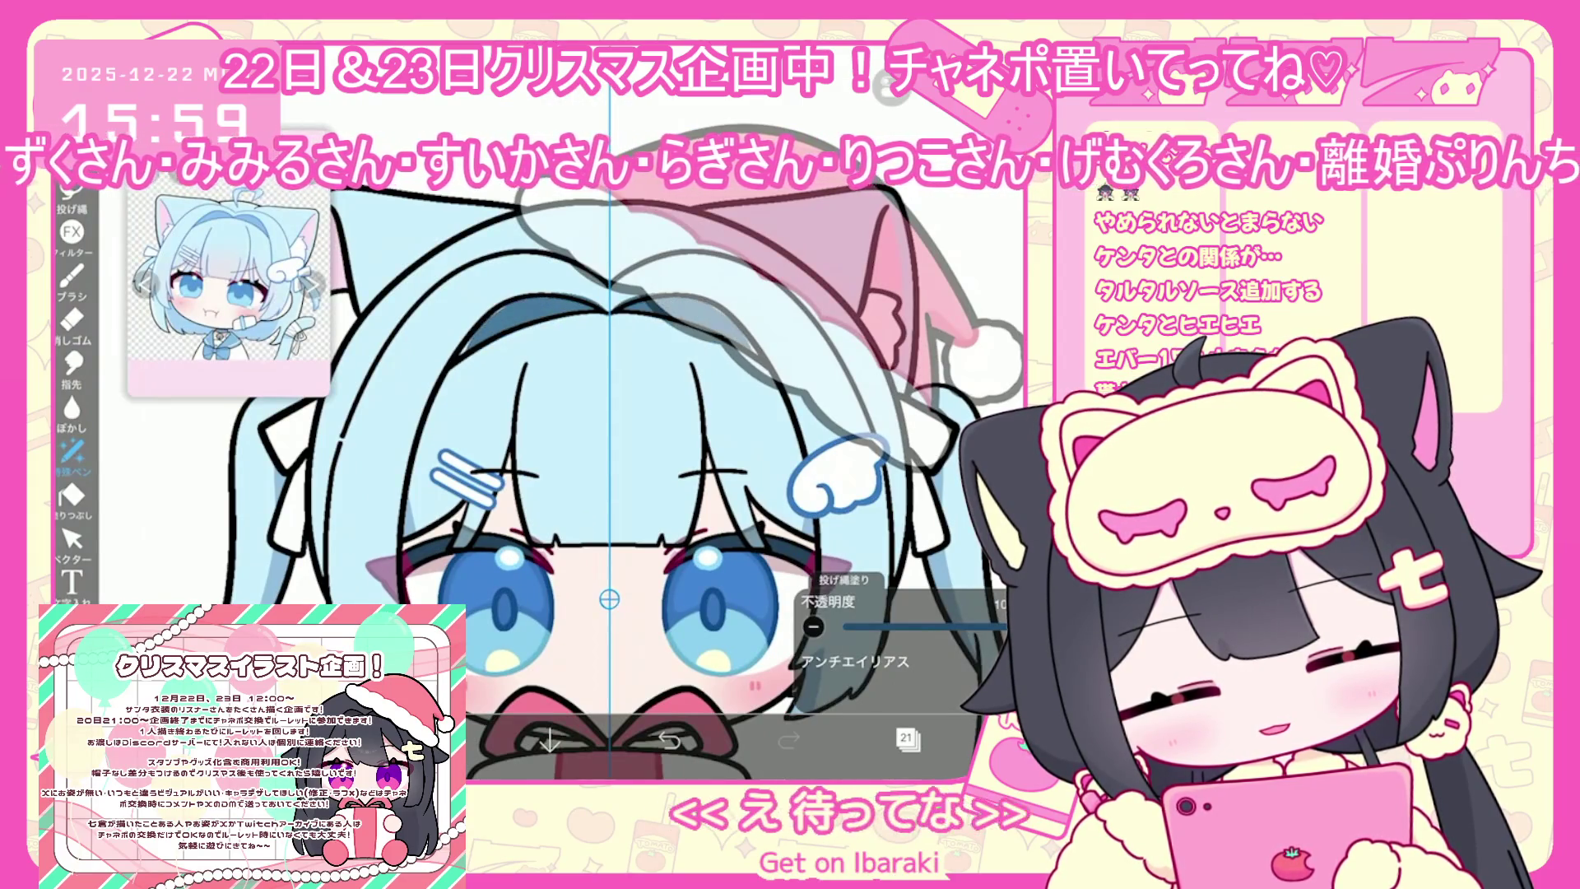
scroll(609, 494, up, 3)
key(ctrl+z)
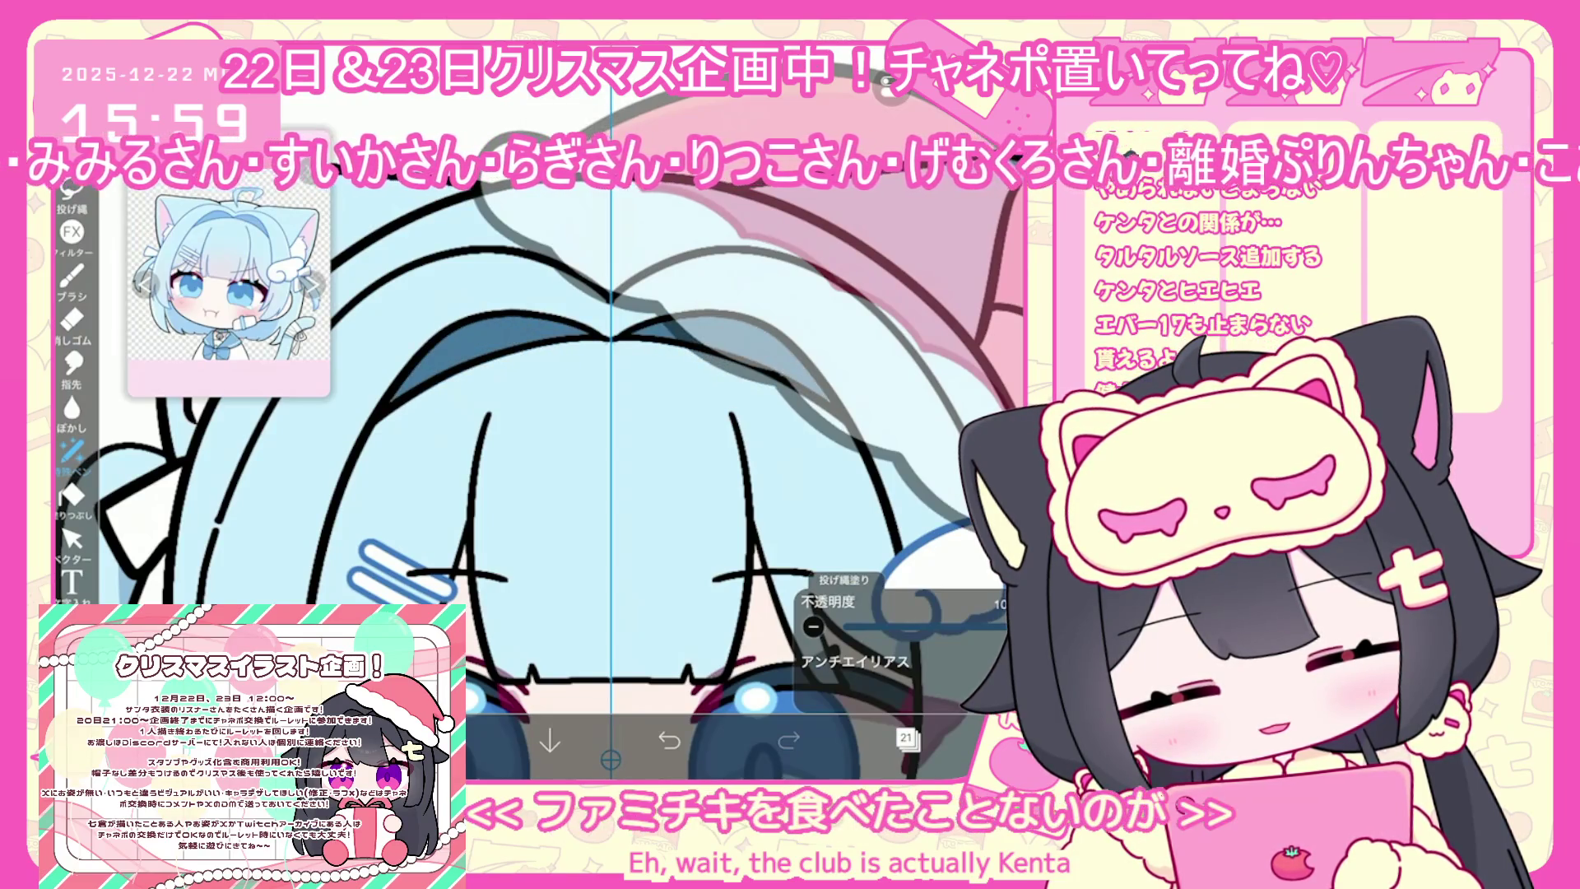
Make layer 20 the working layer
click(905, 738)
click(839, 437)
click(905, 738)
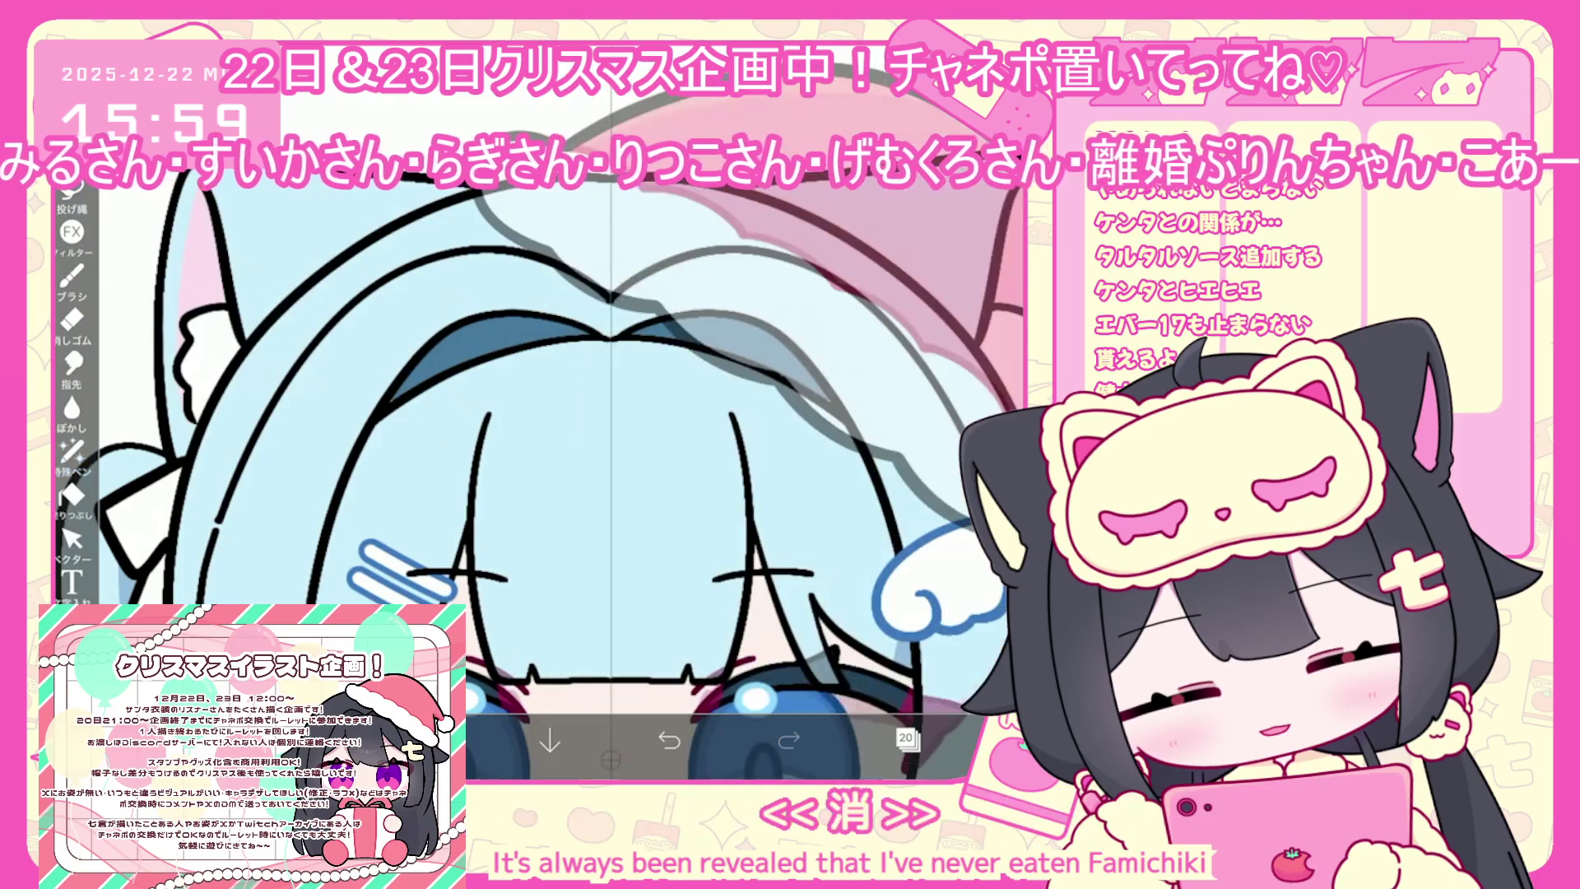
scroll(609, 494, down, 3)
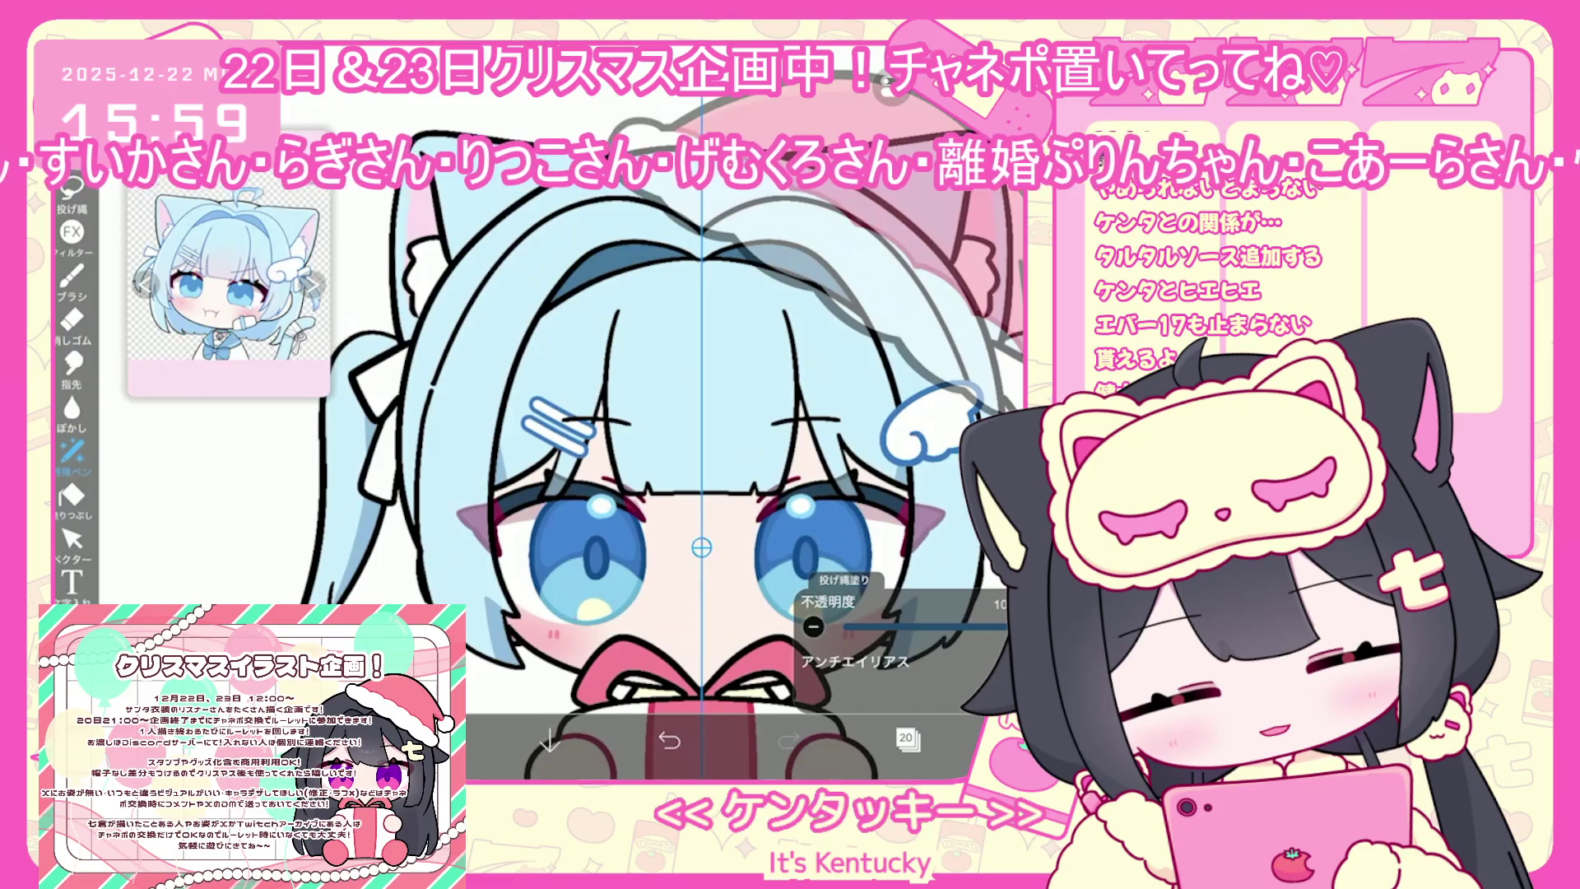
scroll(699, 494, up, 3)
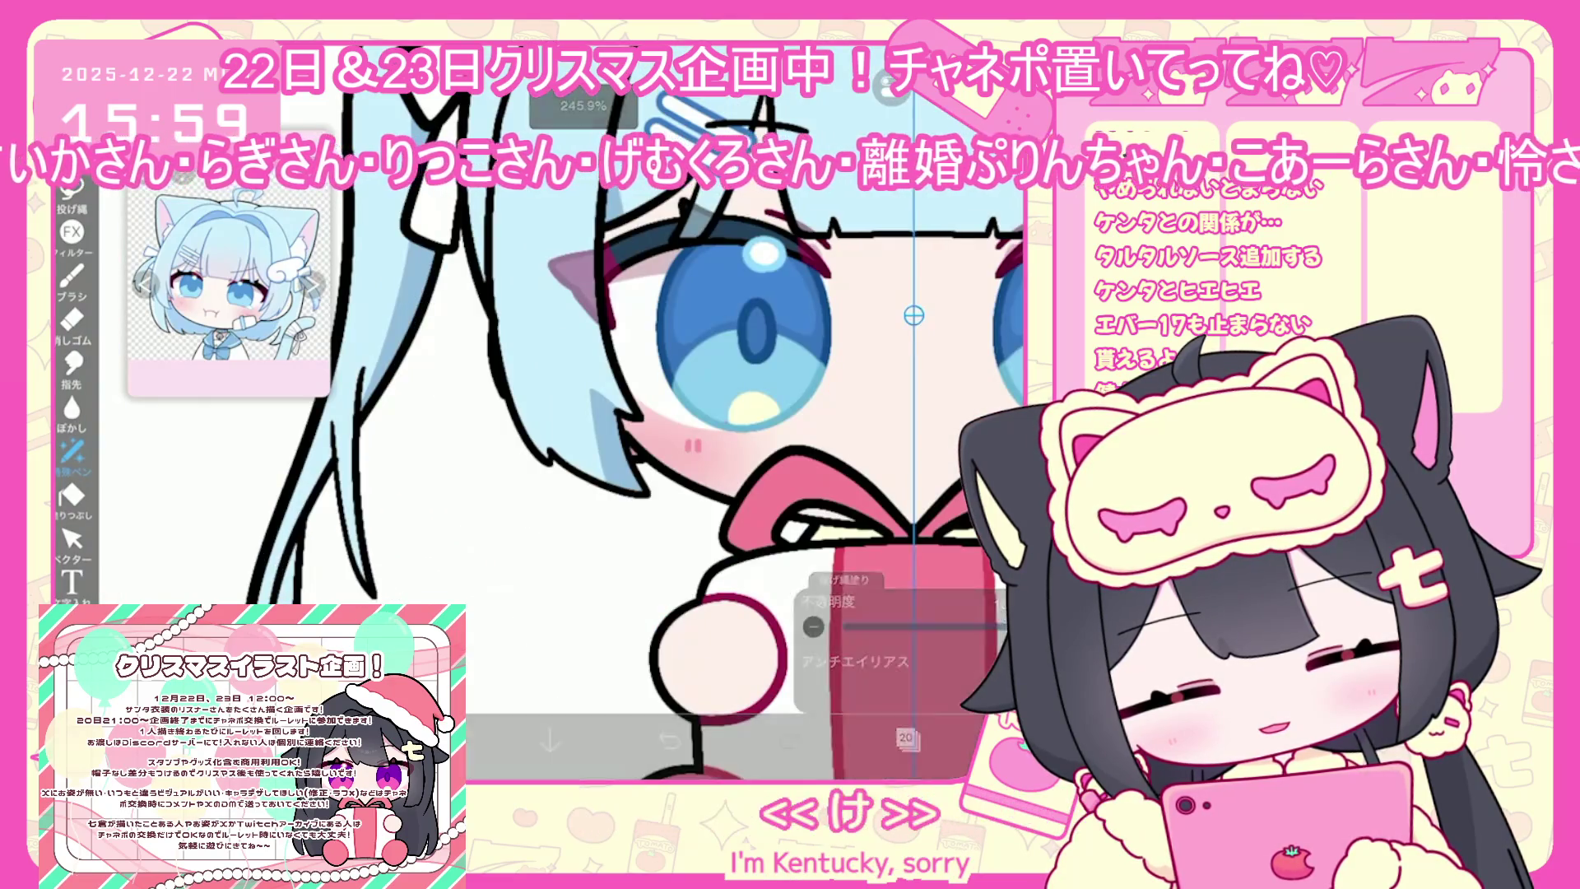
scroll(609, 436, down, 5)
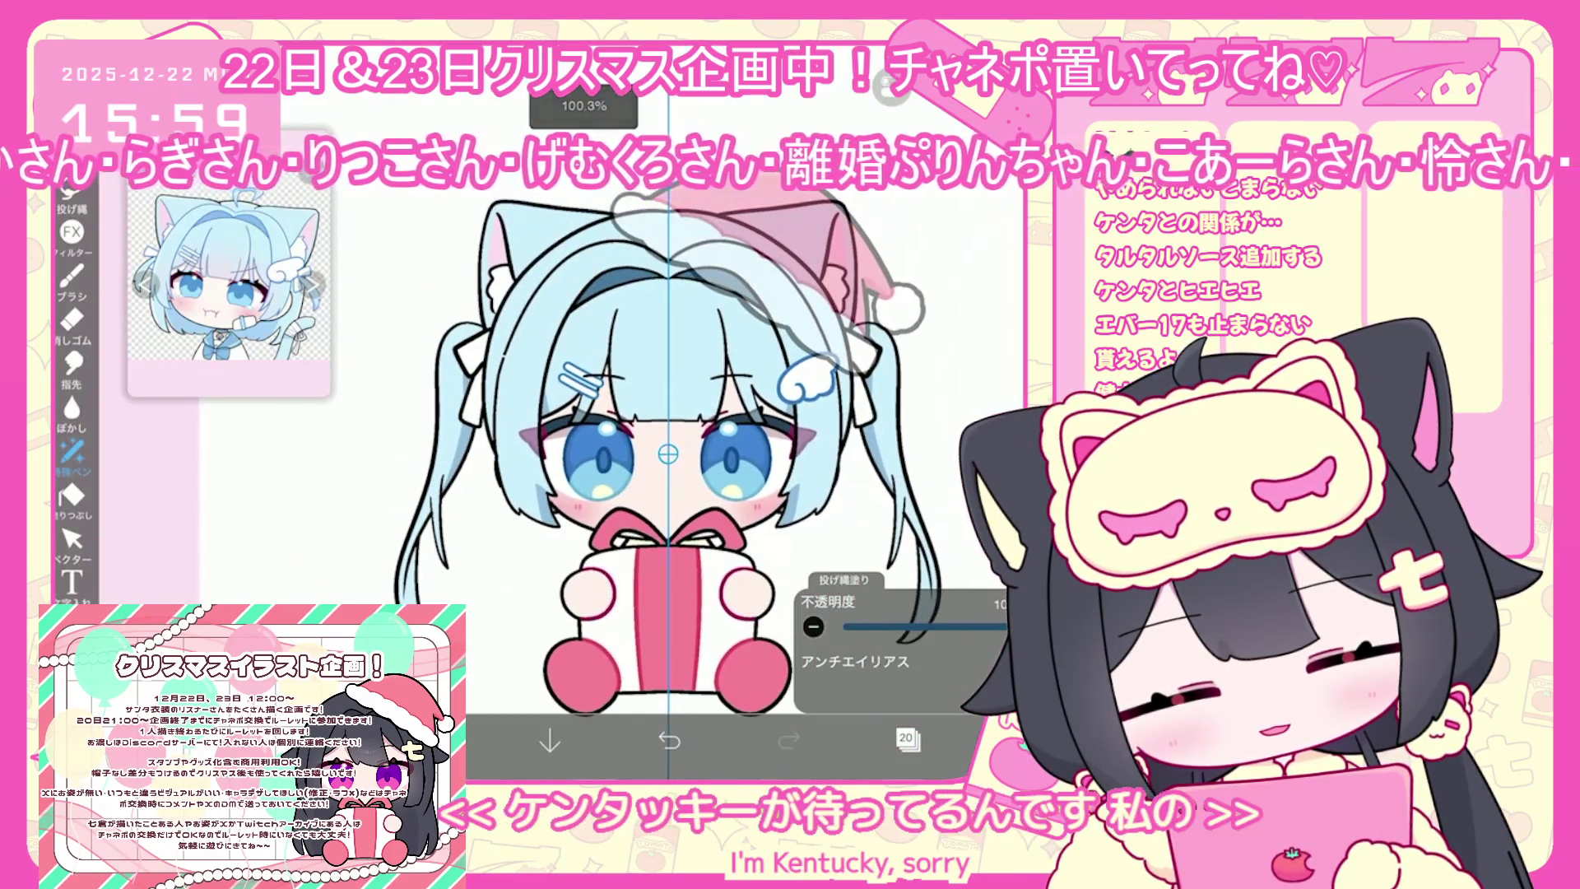
Switch the working layer to layer 25
click(908, 738)
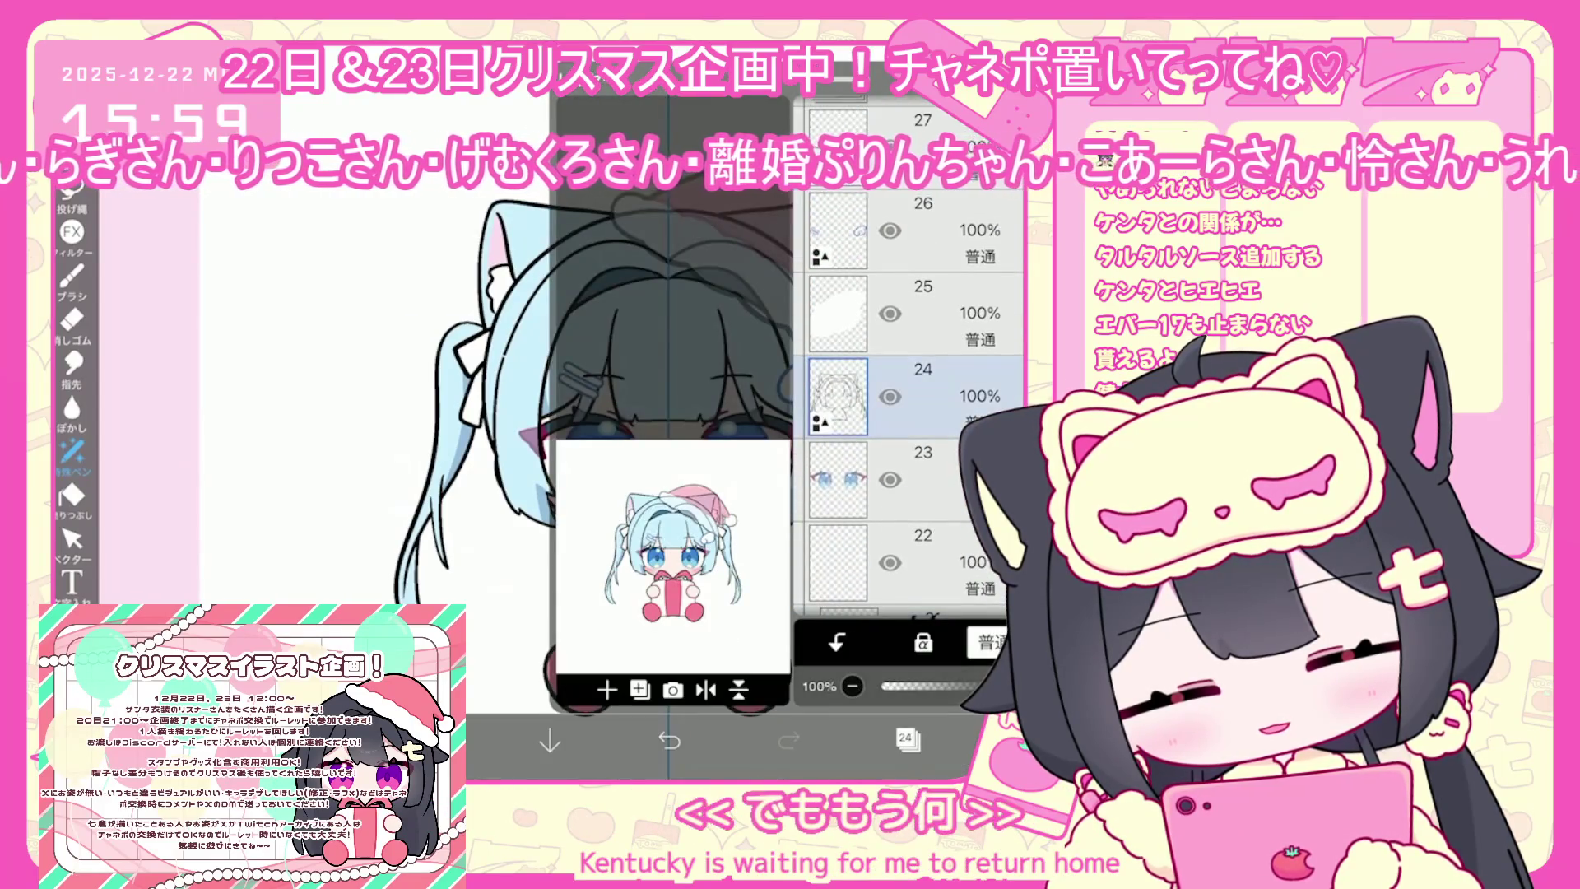
click(838, 313)
click(908, 738)
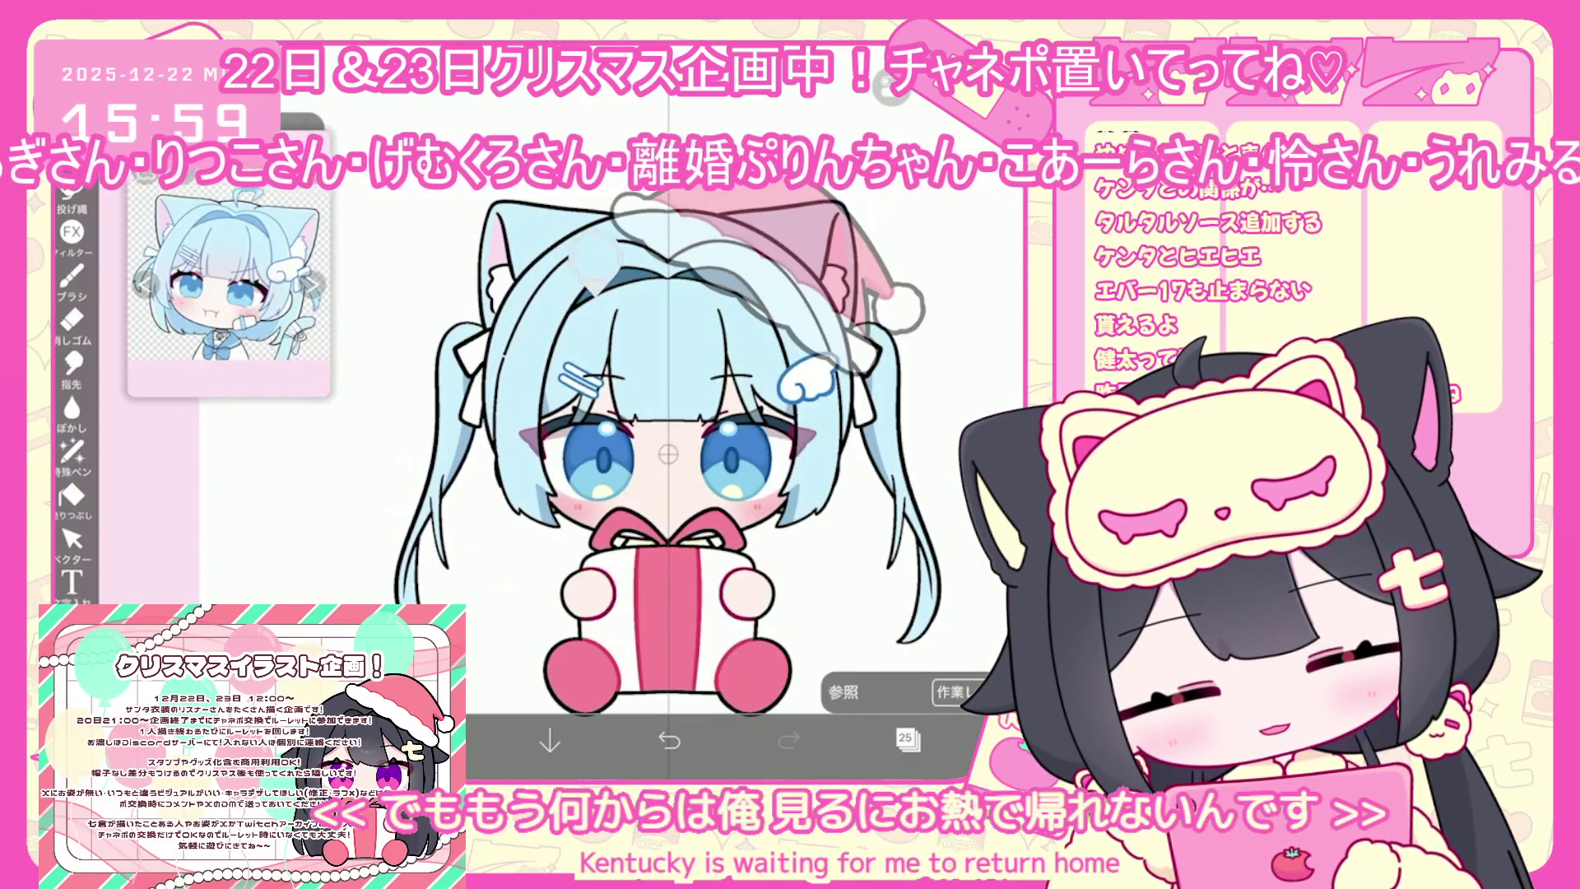
click(430, 740)
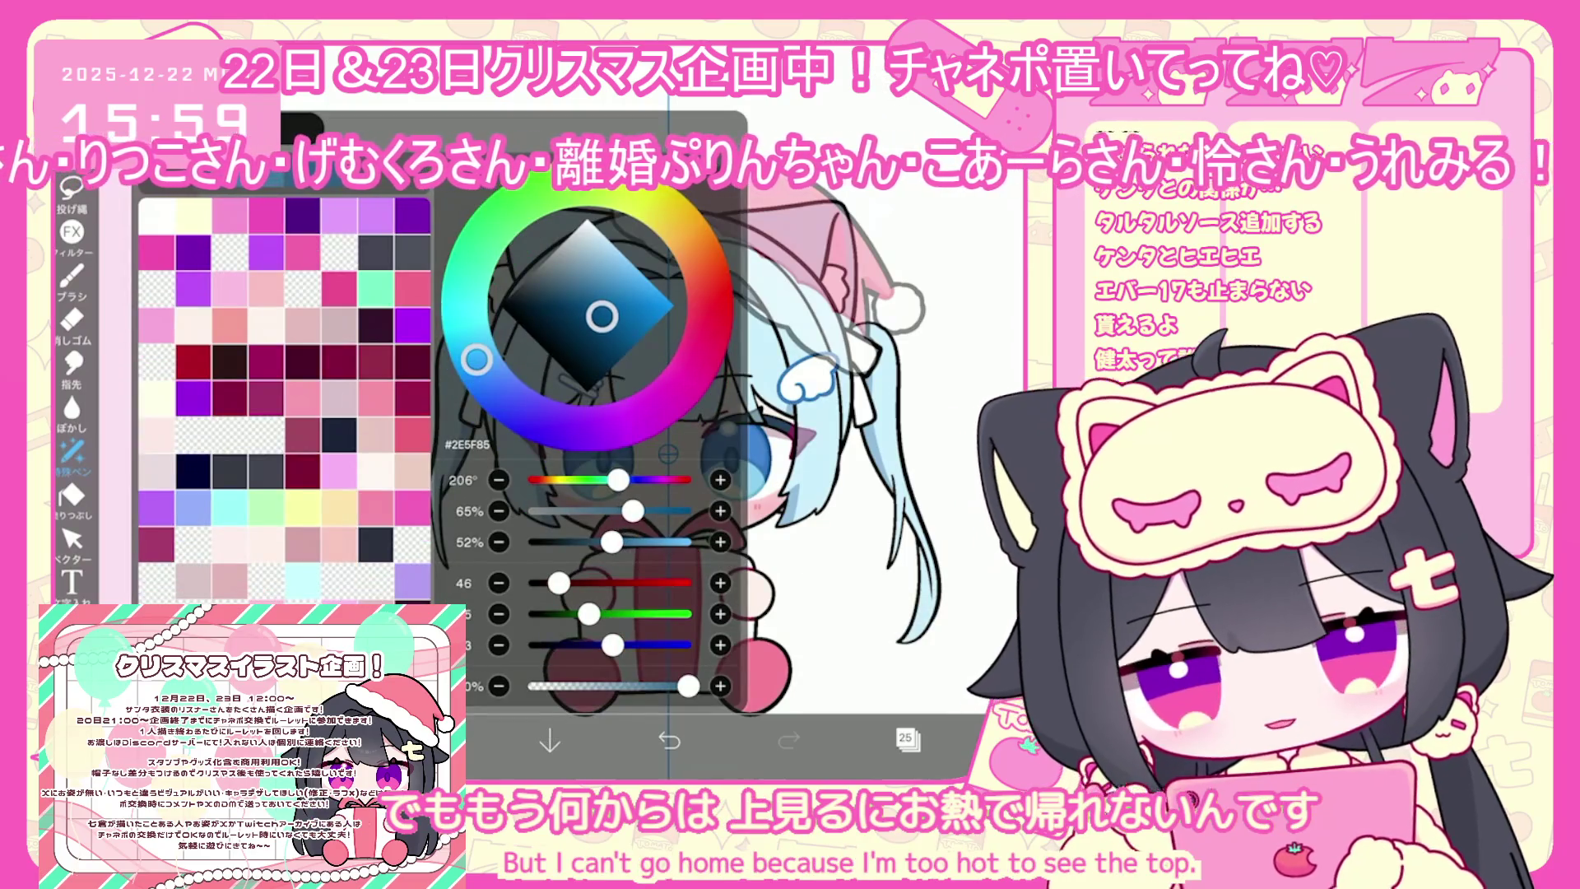
Close the colour picker and zoom around the girl's face to inspect the fills
click(430, 741)
scroll(720, 455, up, 3)
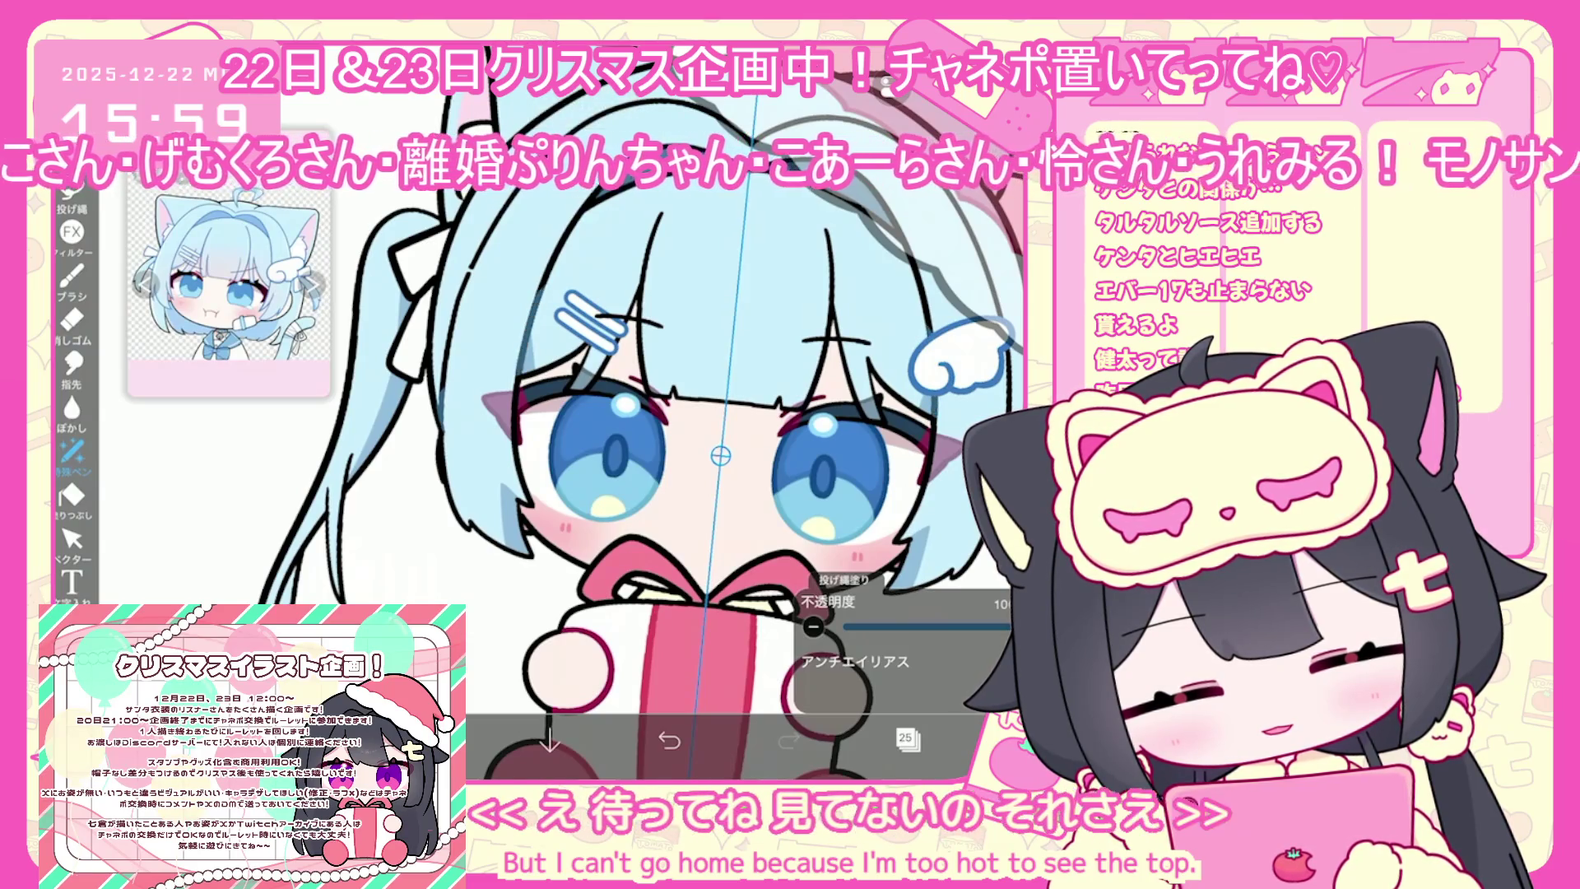
scroll(720, 455, up, 2)
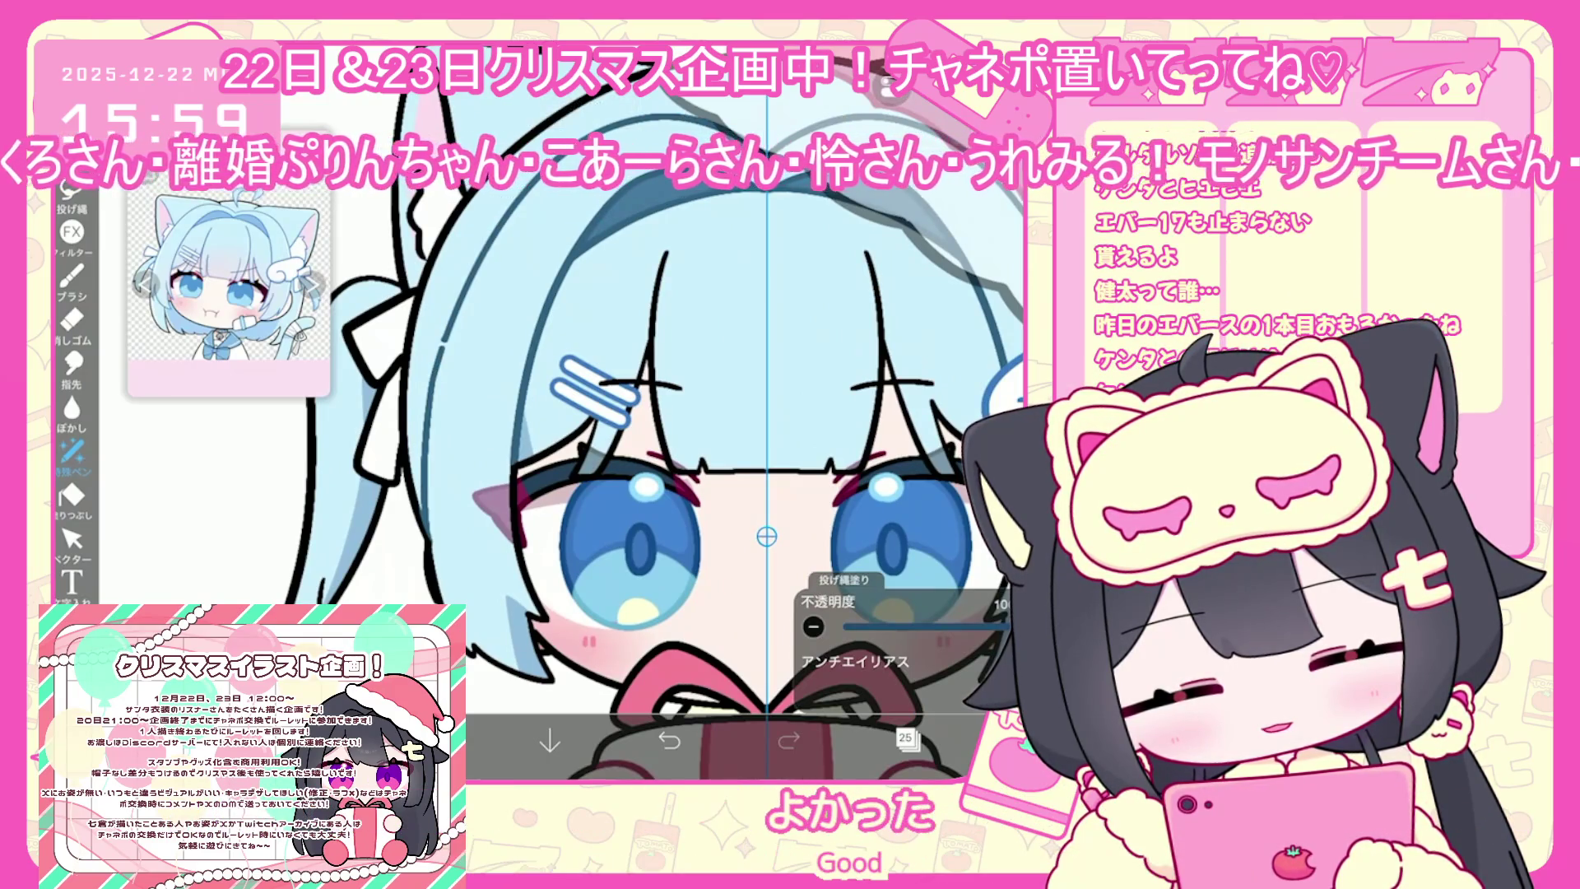
scroll(720, 455, down, 2)
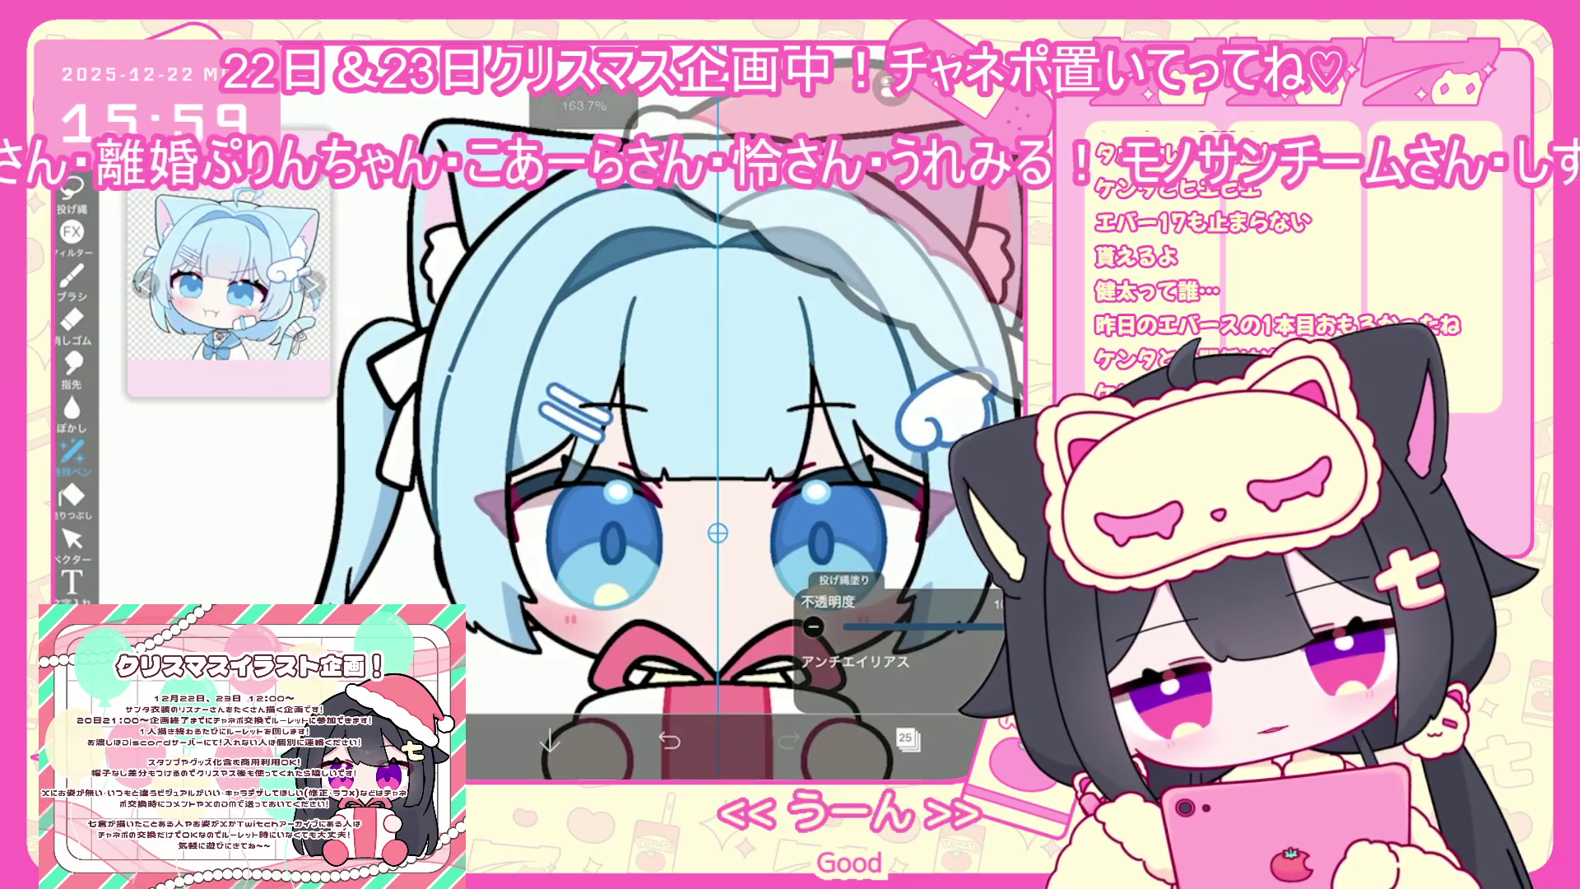
scroll(672, 508, up, 2)
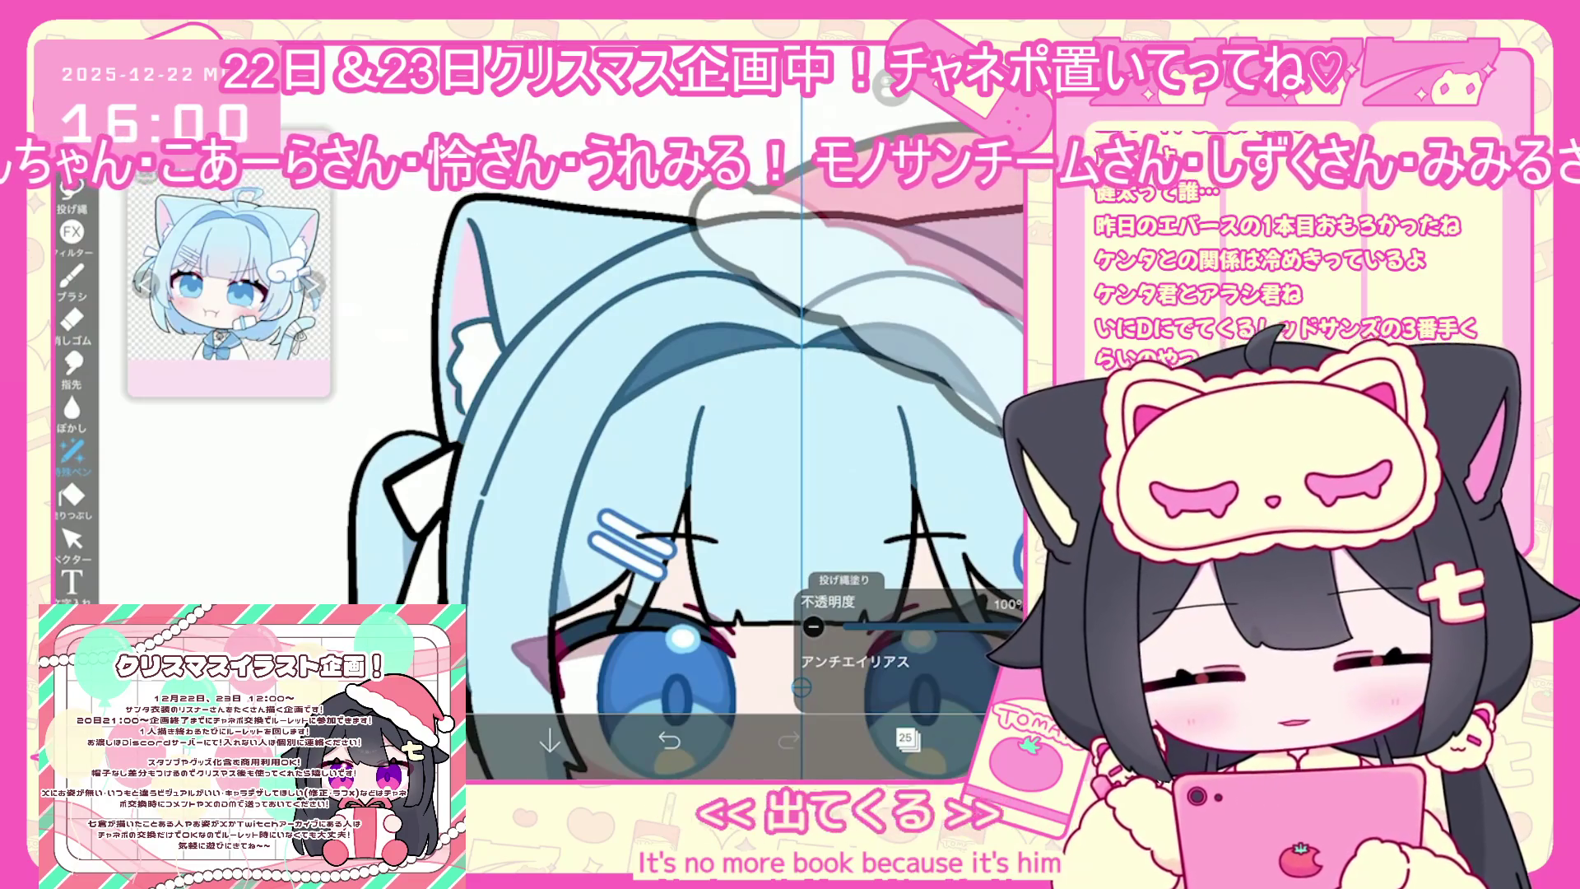
scroll(683, 494, down, 3)
scroll(740, 428, up, 1)
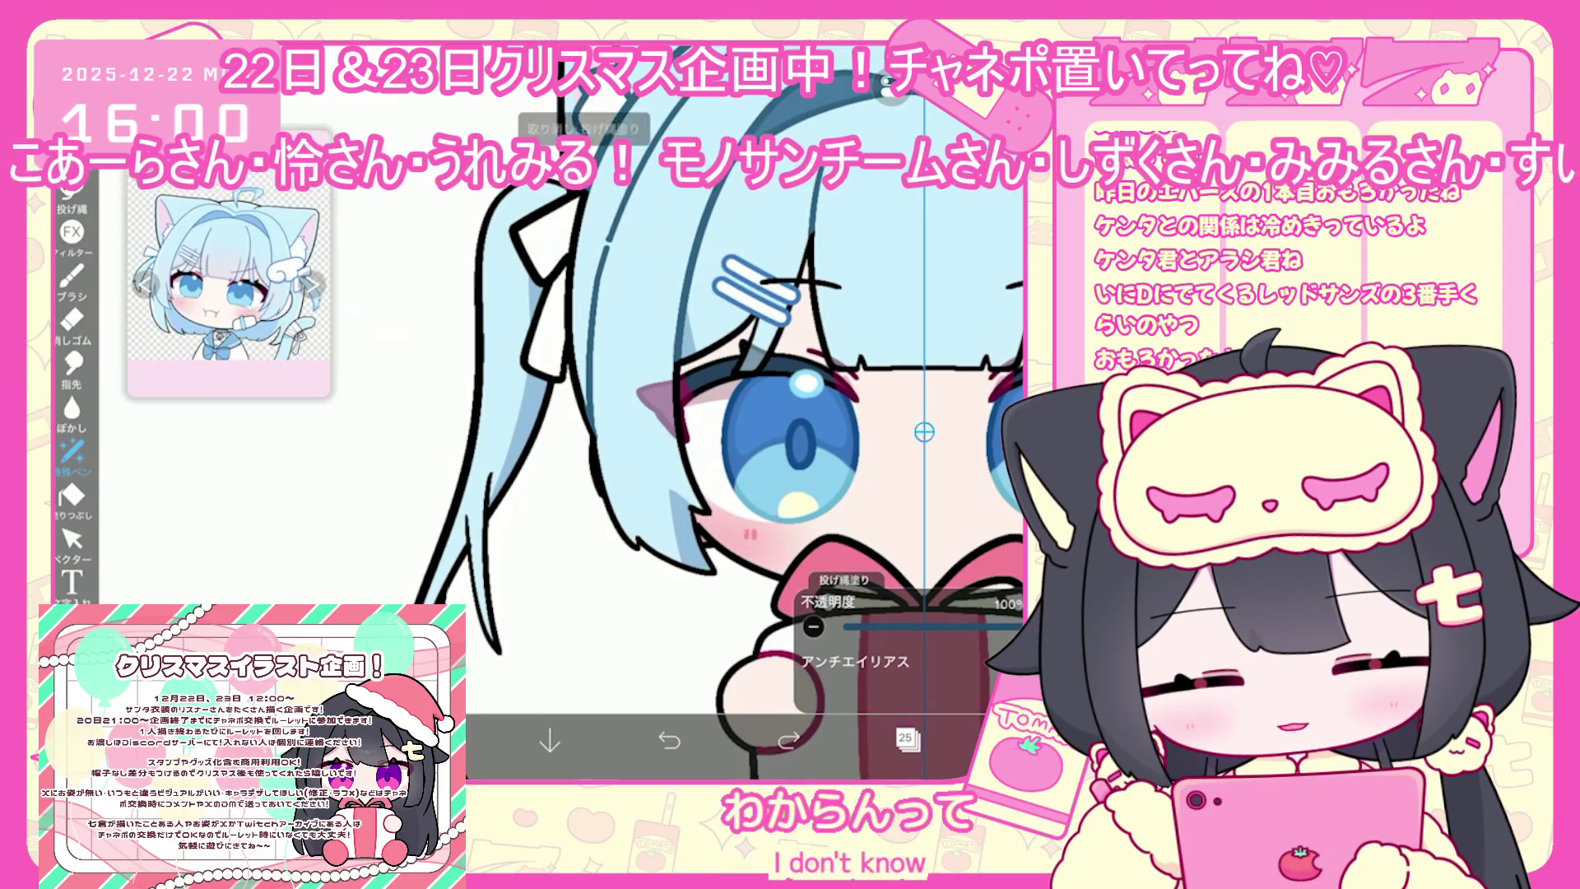
scroll(708, 428, up, 2)
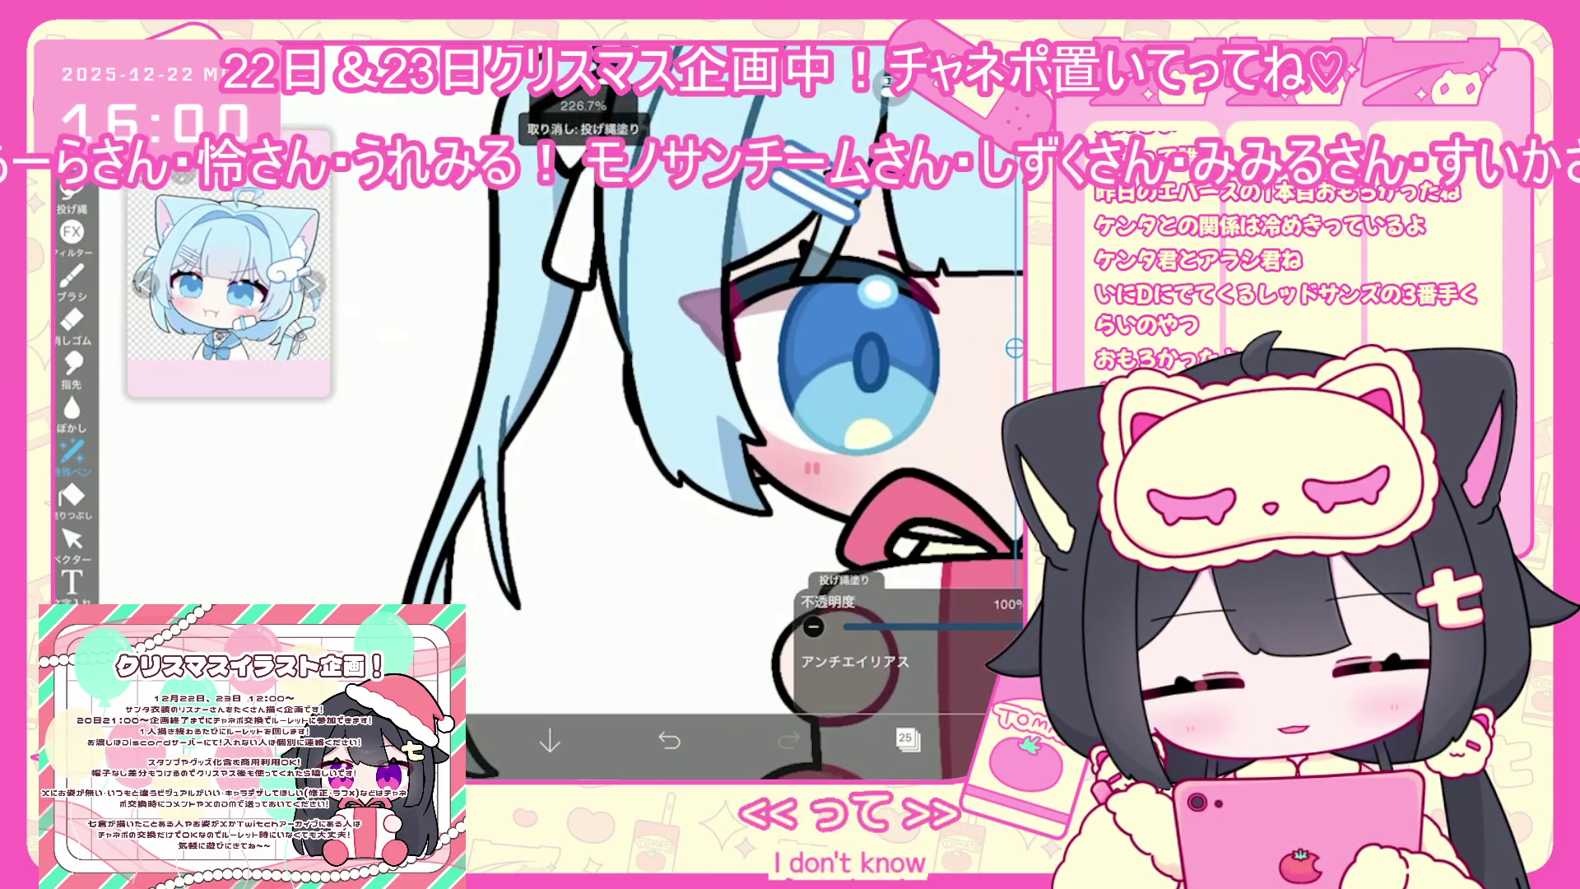
scroll(708, 428, up, 2)
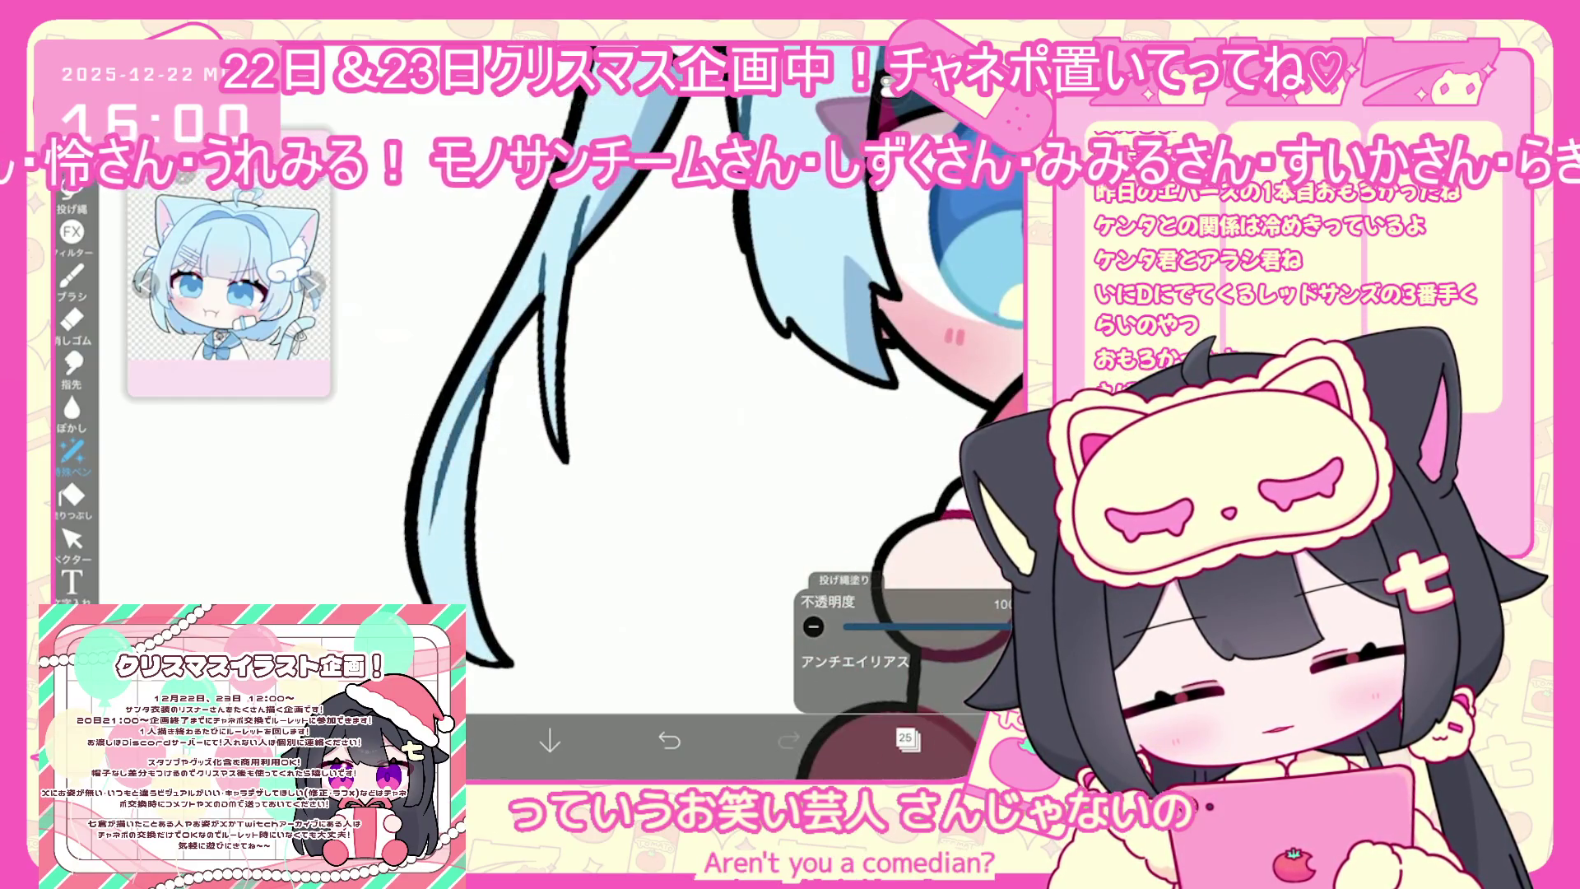
scroll(716, 412, down, 2)
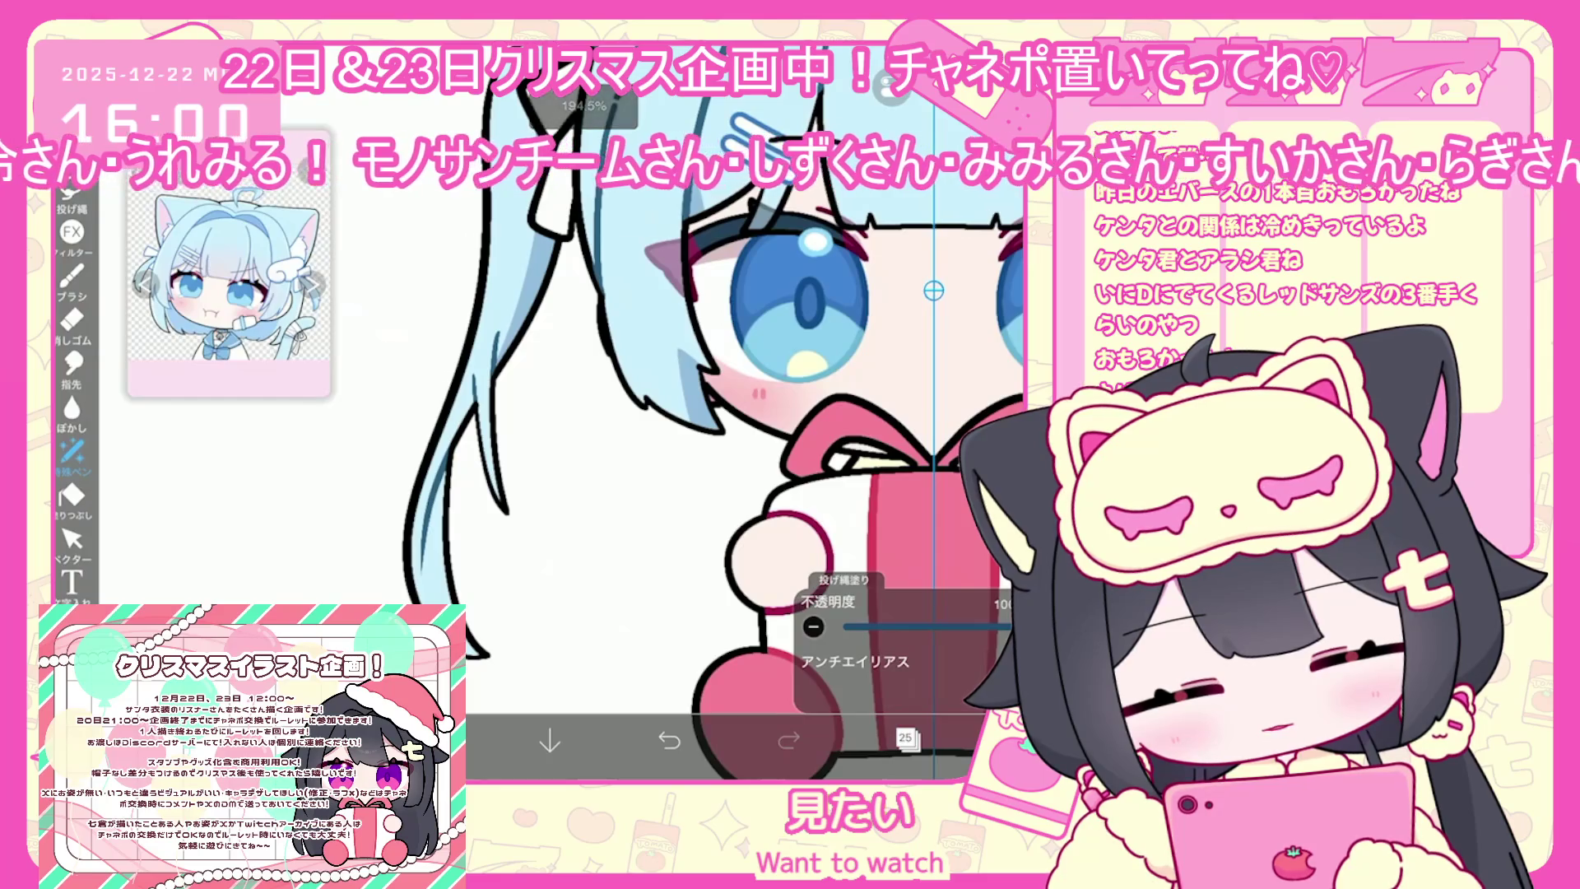
scroll(716, 412, down, 3)
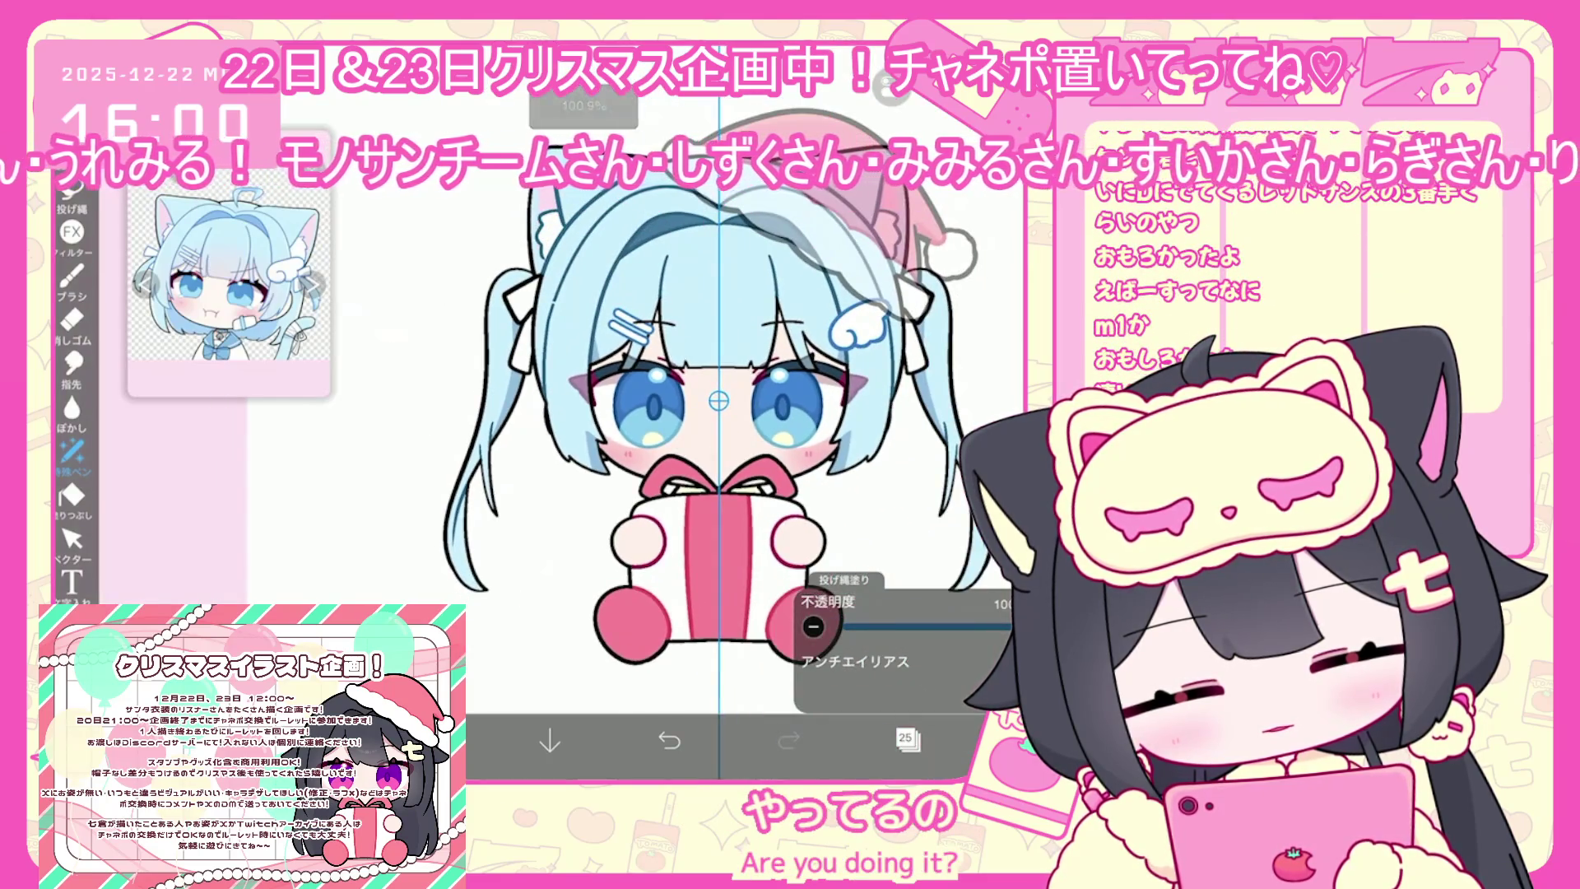
scroll(716, 428, up, 1)
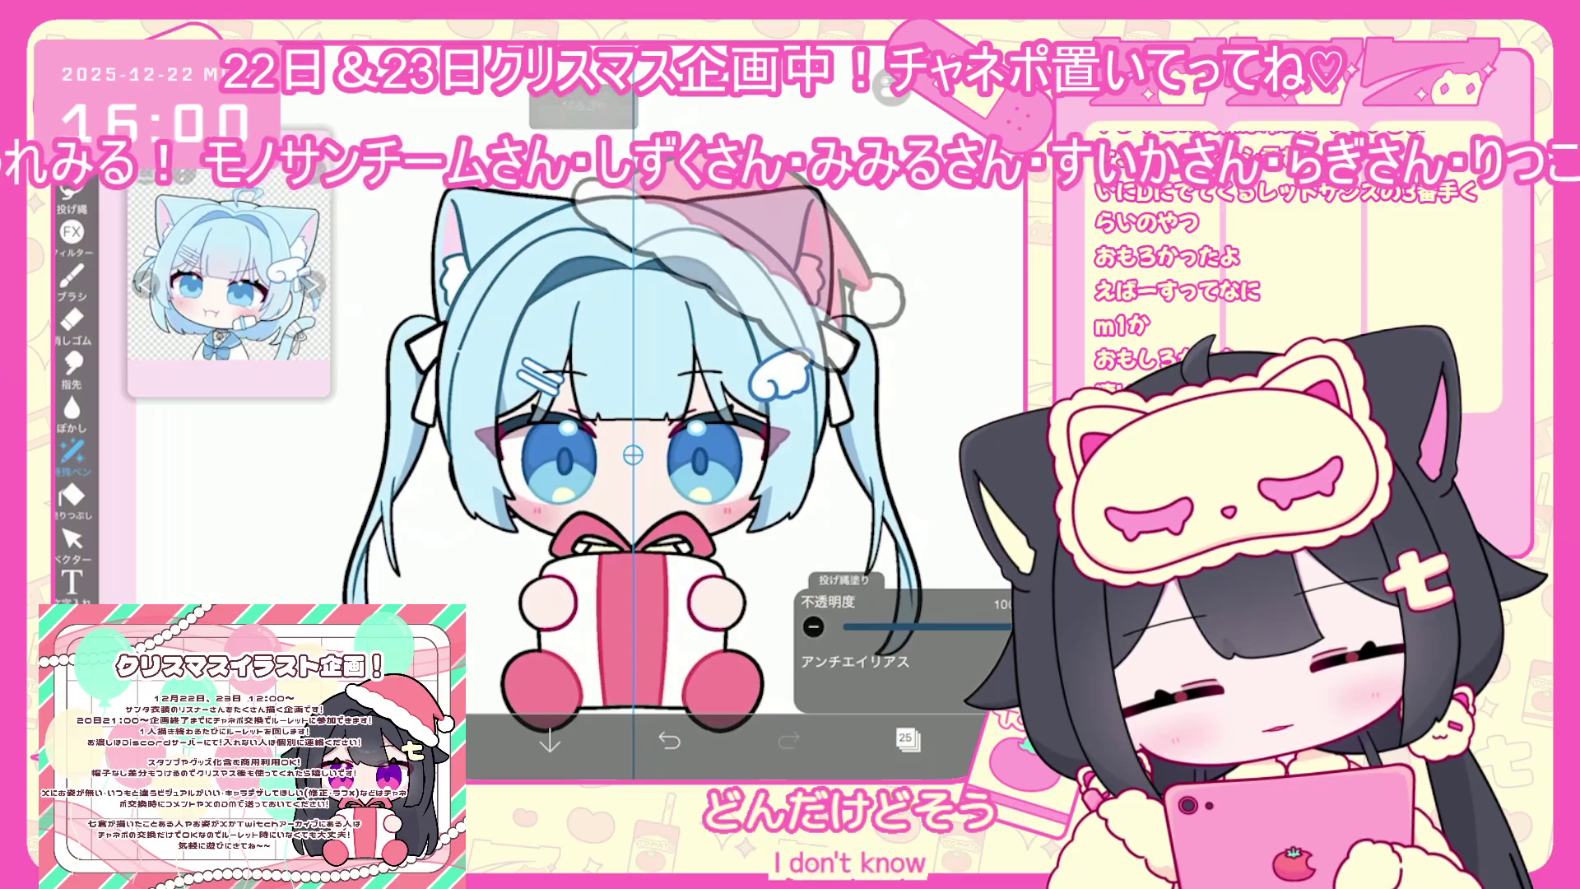
Undo the most recent lasso fill and bring up the layer list
click(908, 738)
click(908, 738)
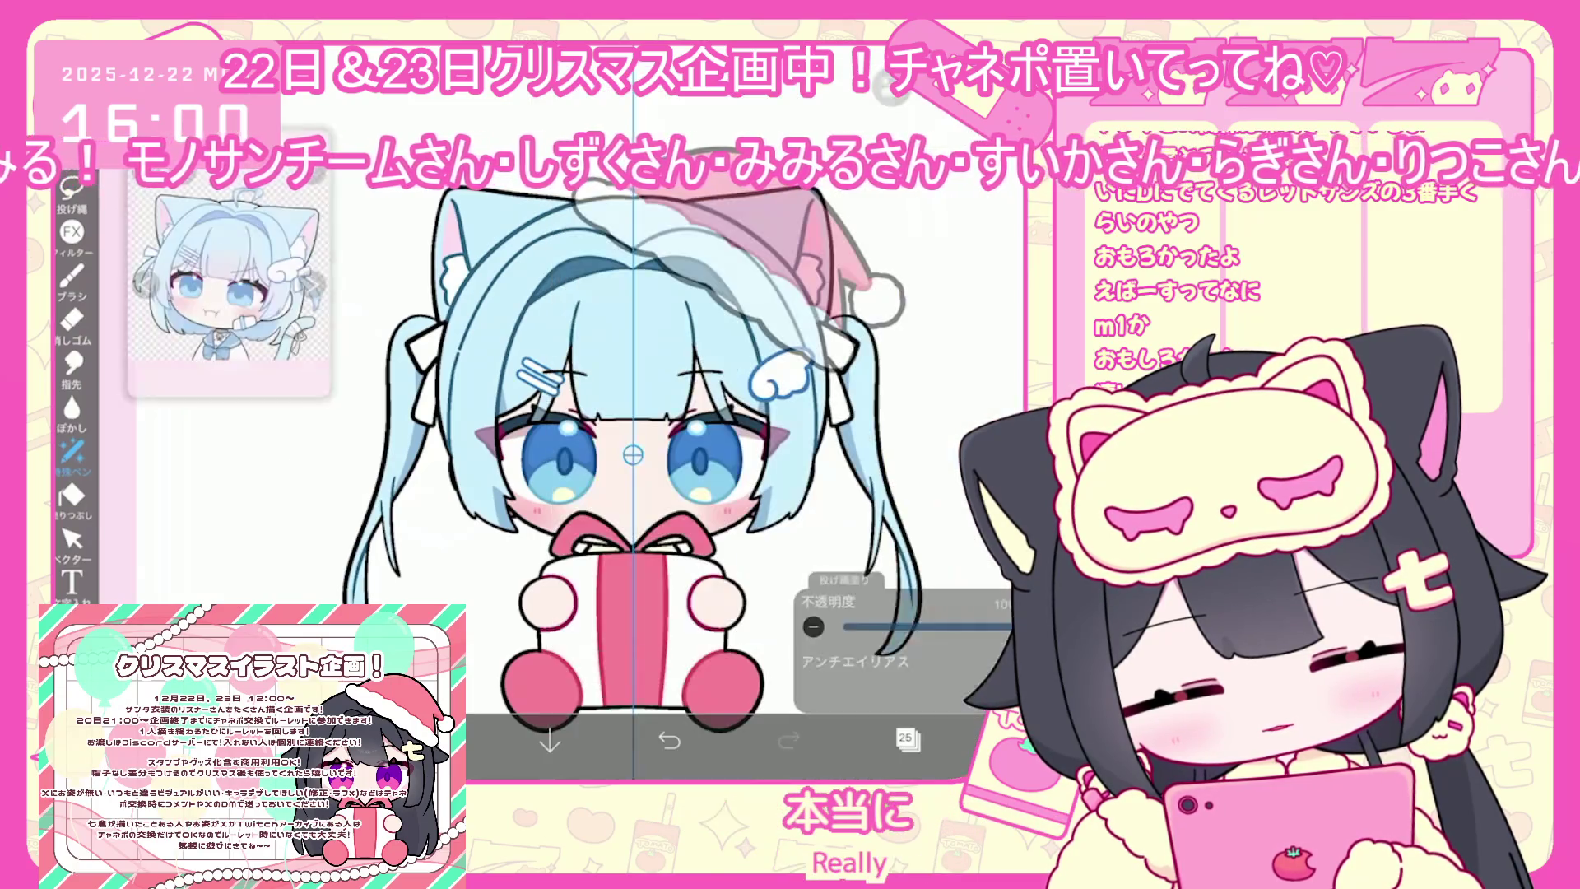
scroll(554, 543, up, 5)
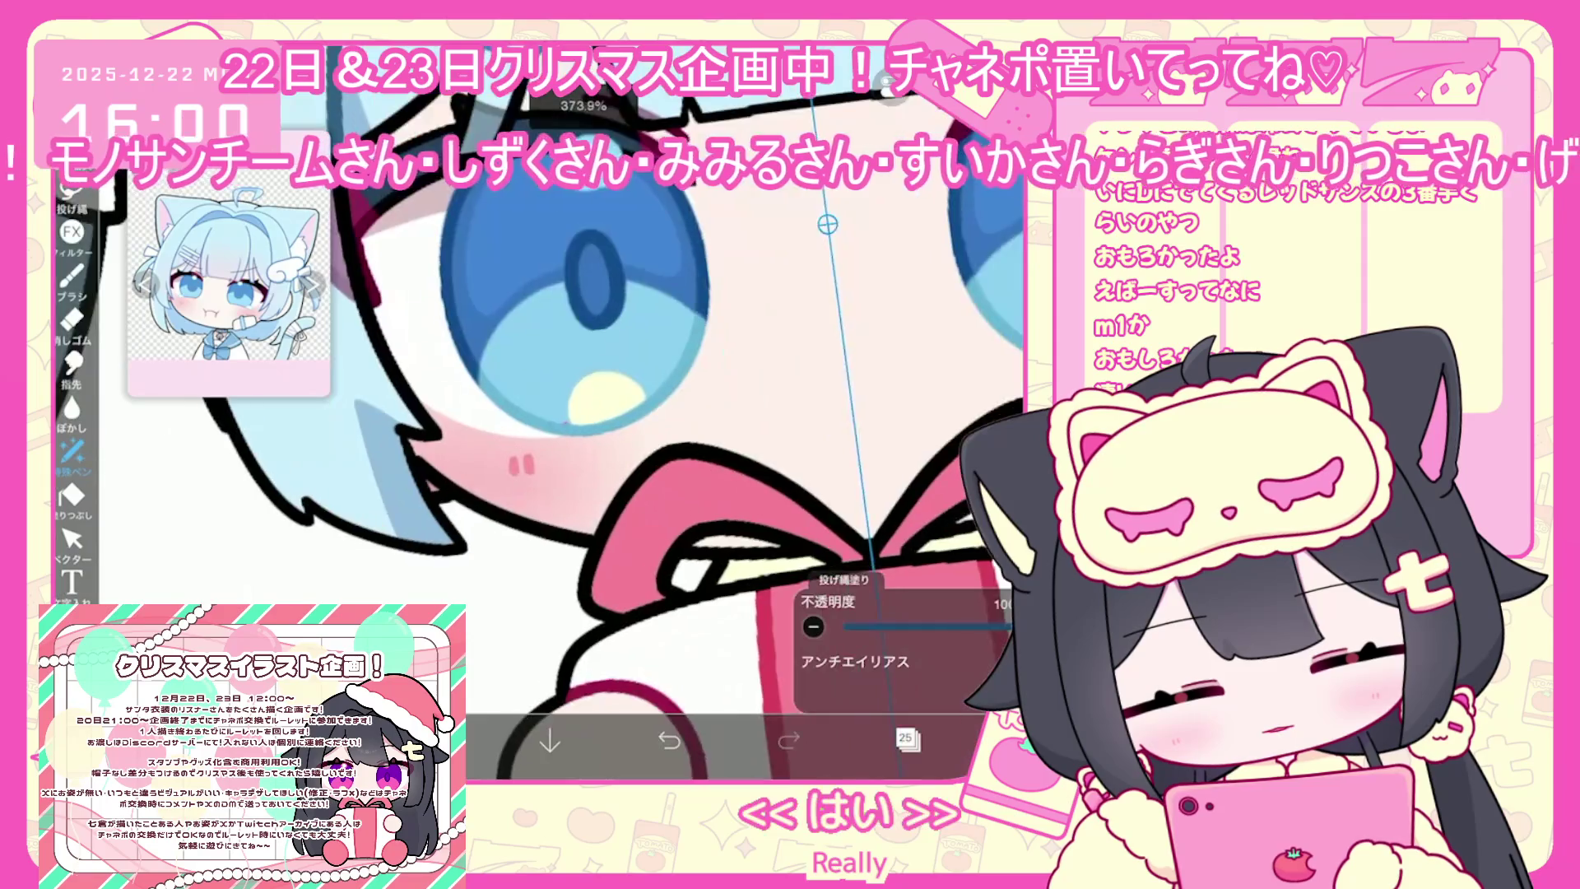
scroll(436, 488, up, 3)
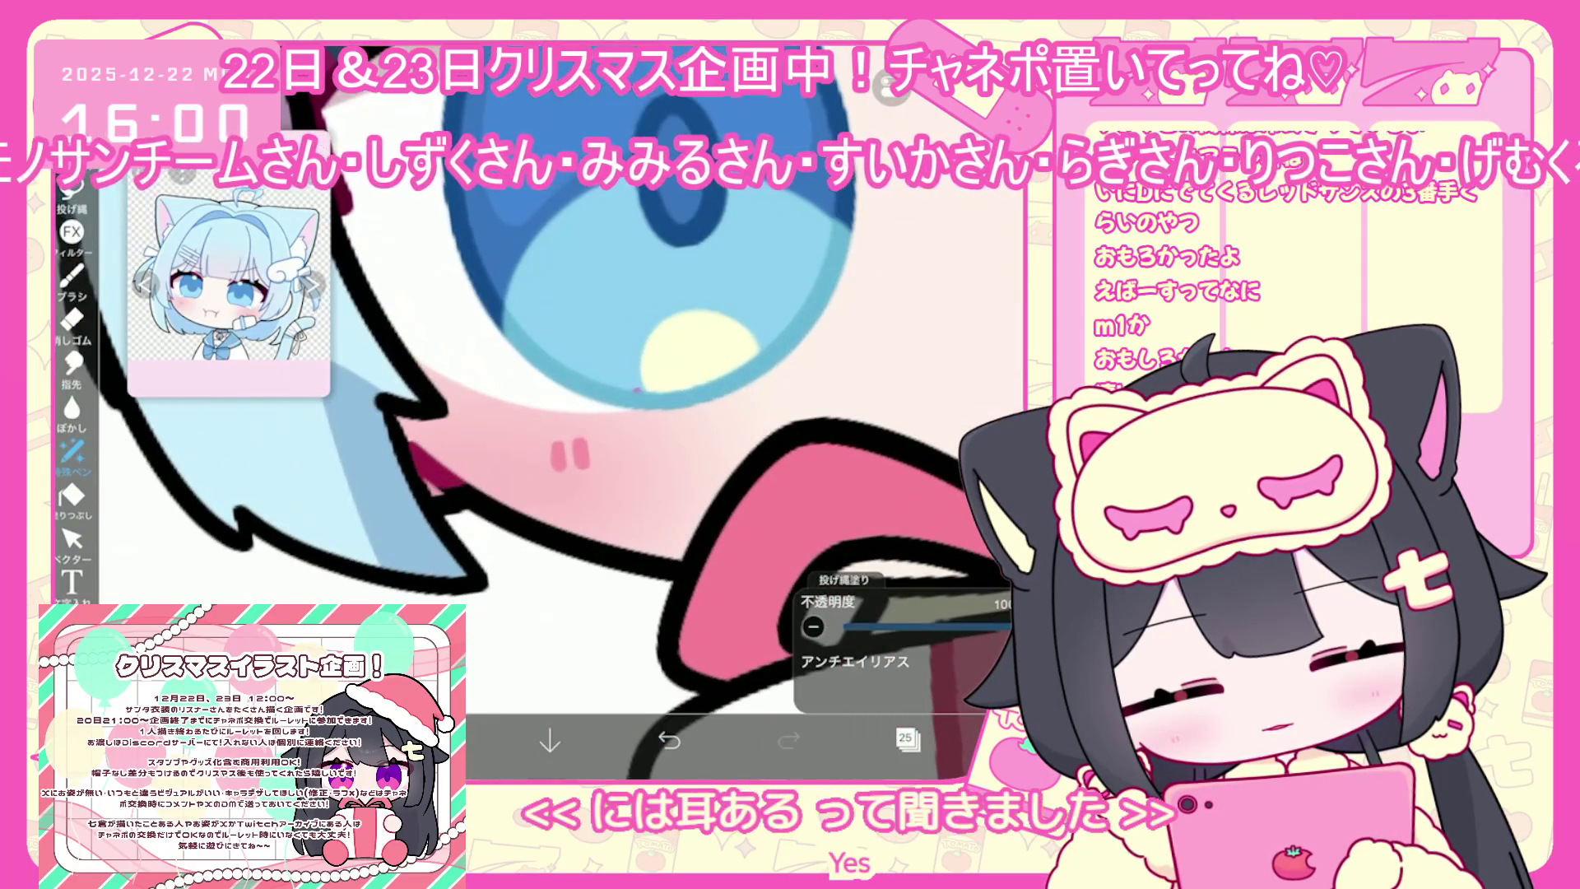
key(ctrl+z)
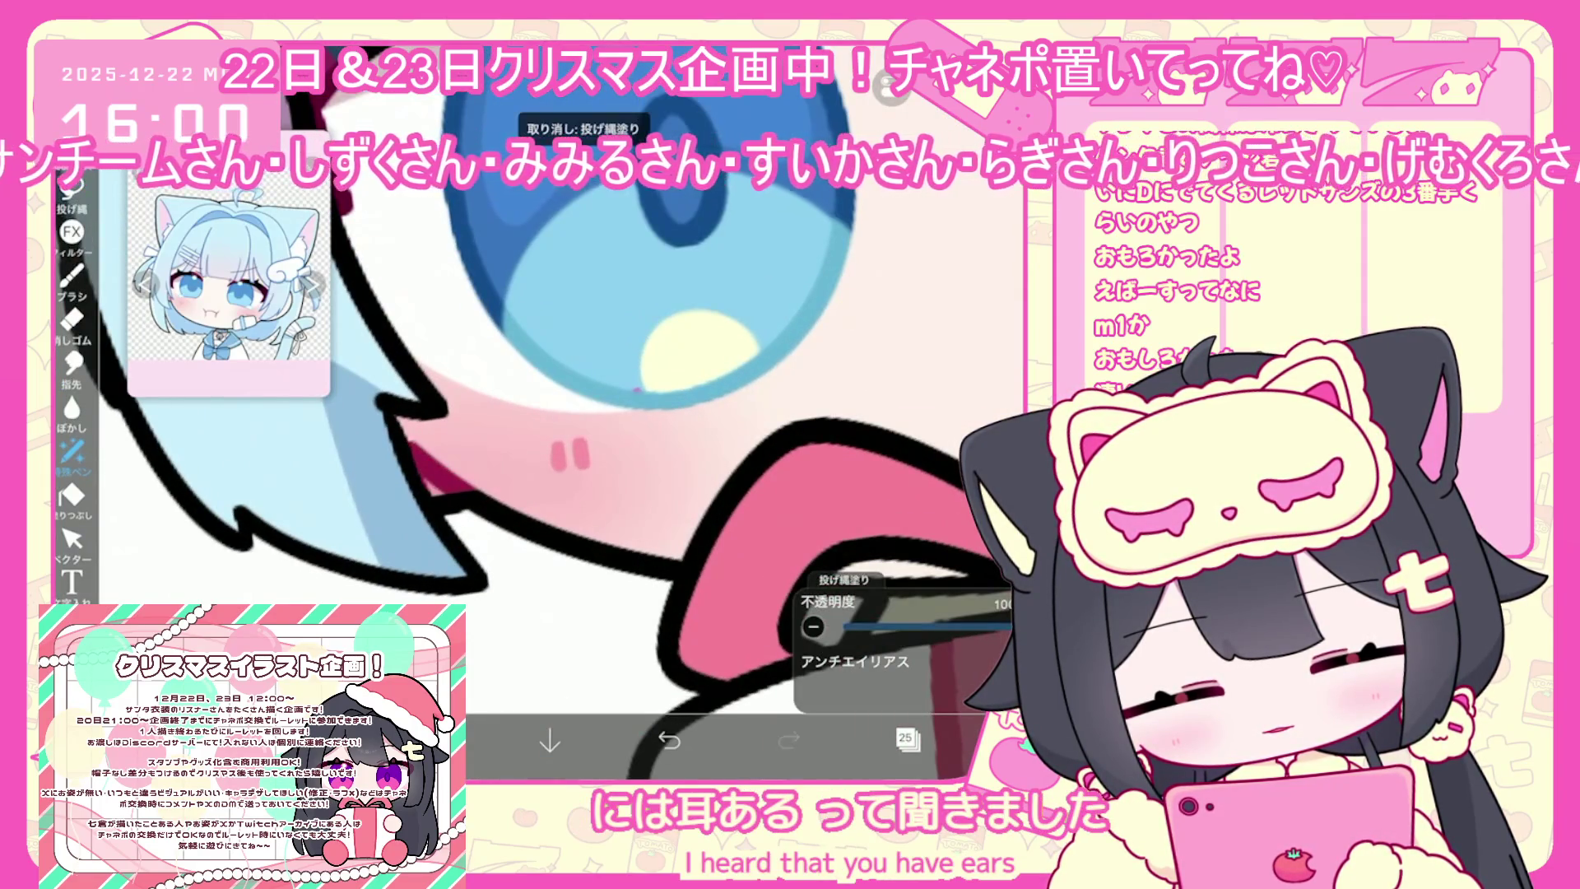
scroll(576, 494, down, 5)
click(907, 738)
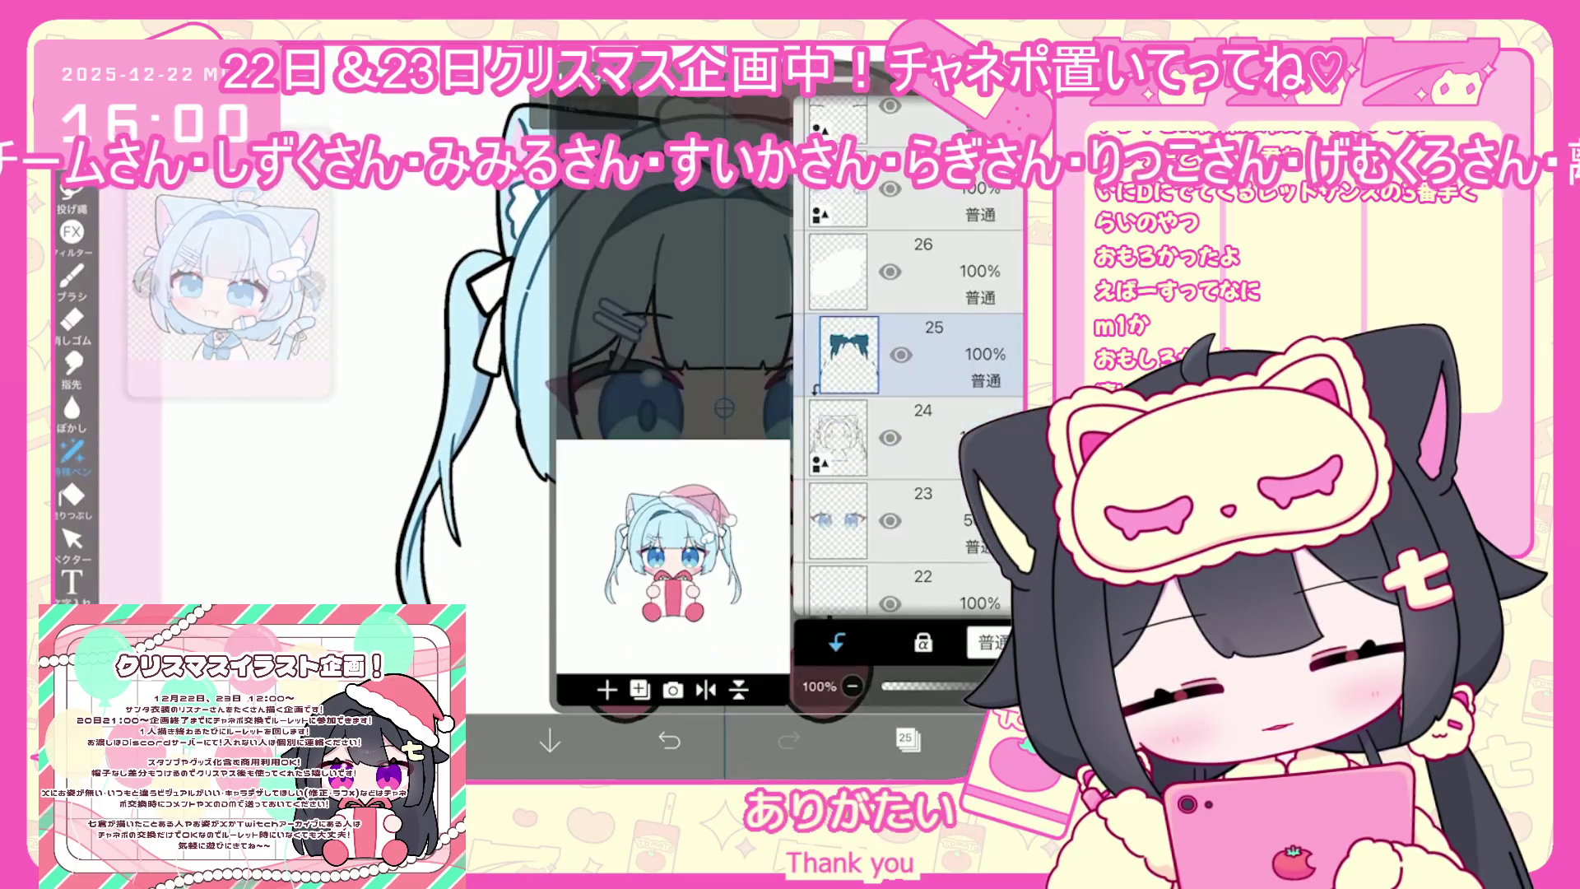
Make layer 4 inside the folder the working layer
scroll(905, 428, down, 10)
click(914, 354)
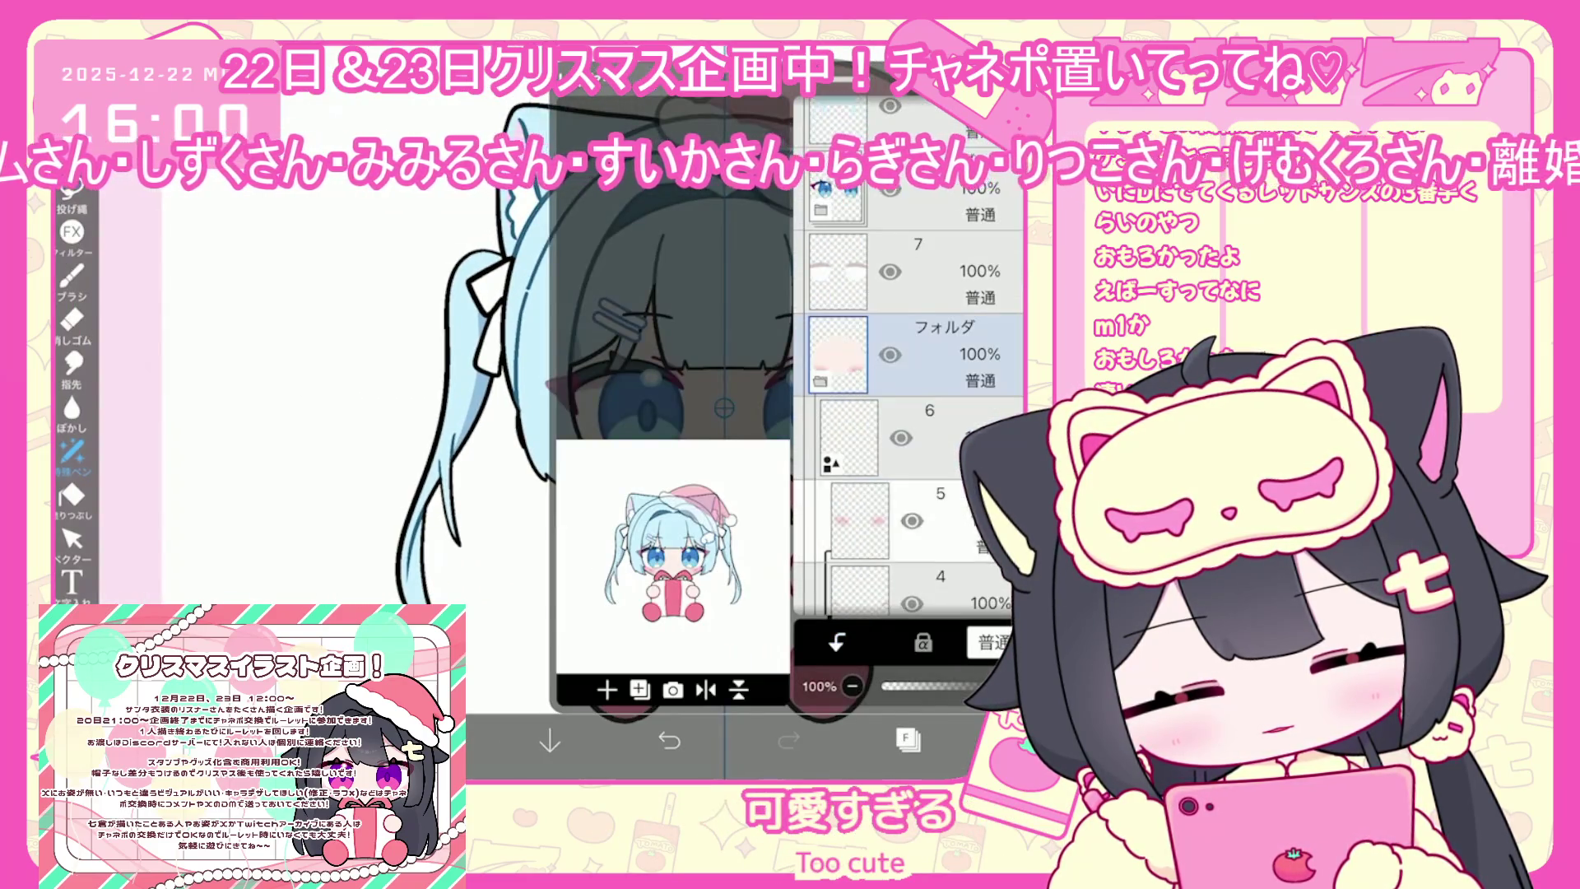
scroll(905, 428, down, 2)
click(860, 428)
click(908, 738)
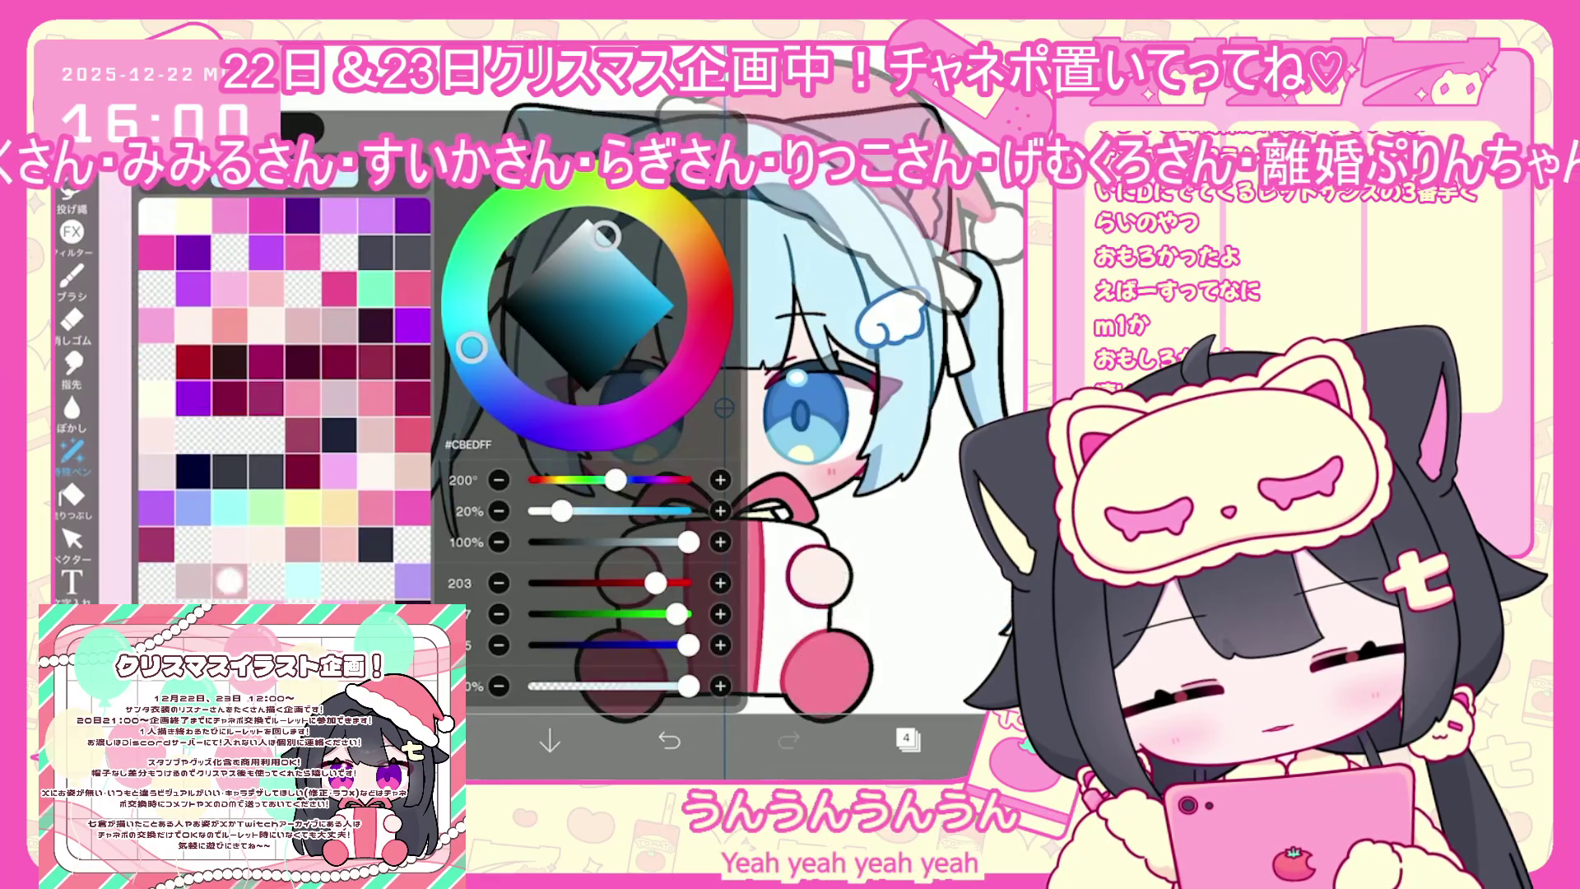
Pick pale blue #CBEDFF as the drawing colour
click(72, 451)
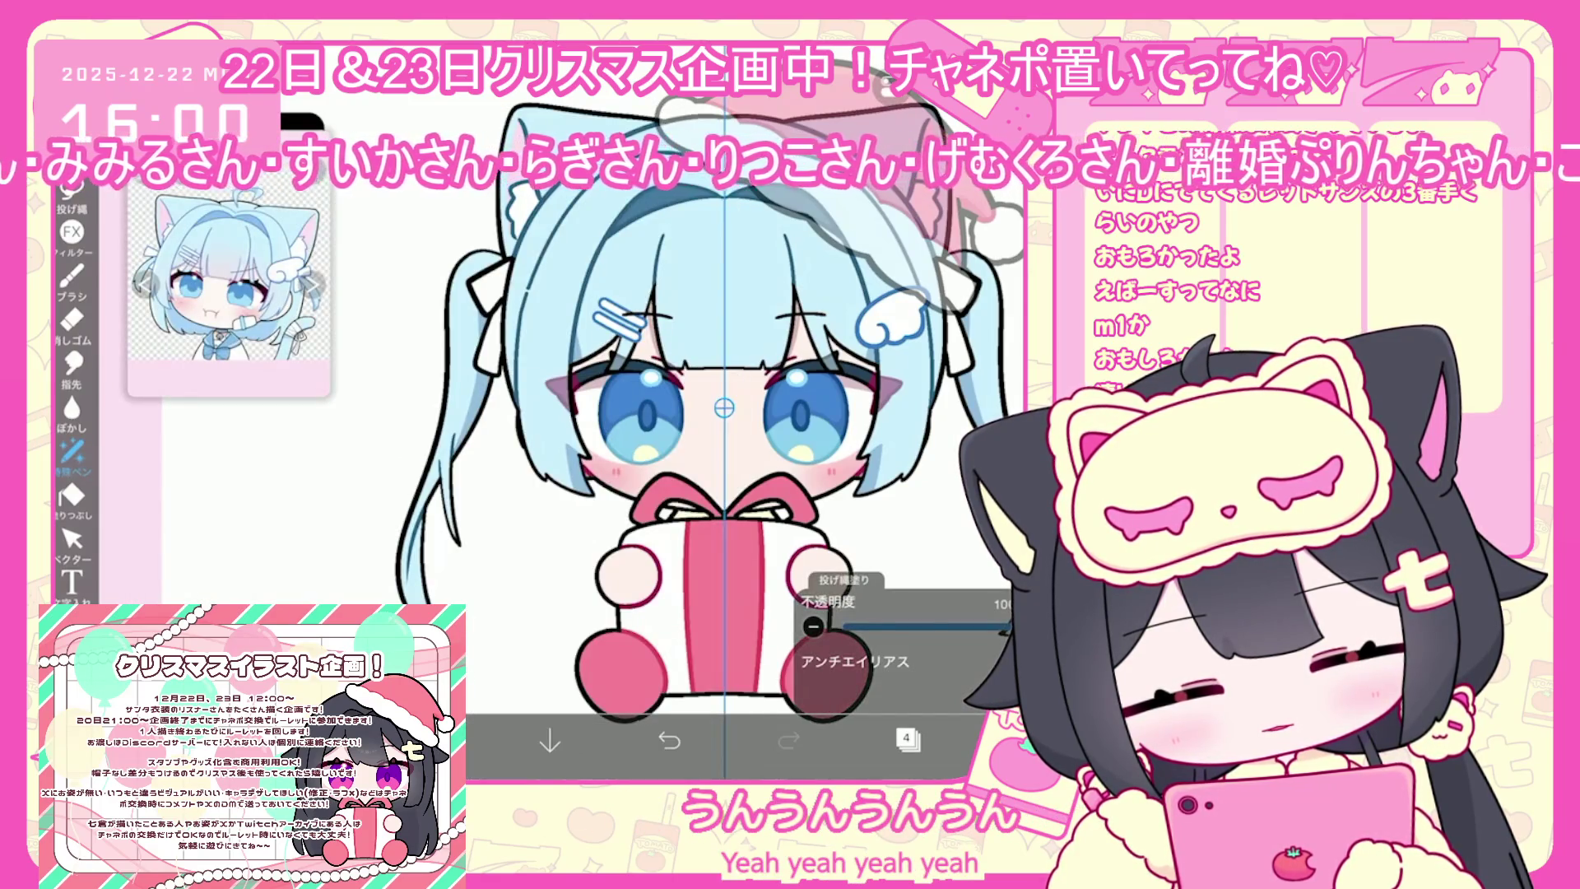
scroll(741, 306, up, 3)
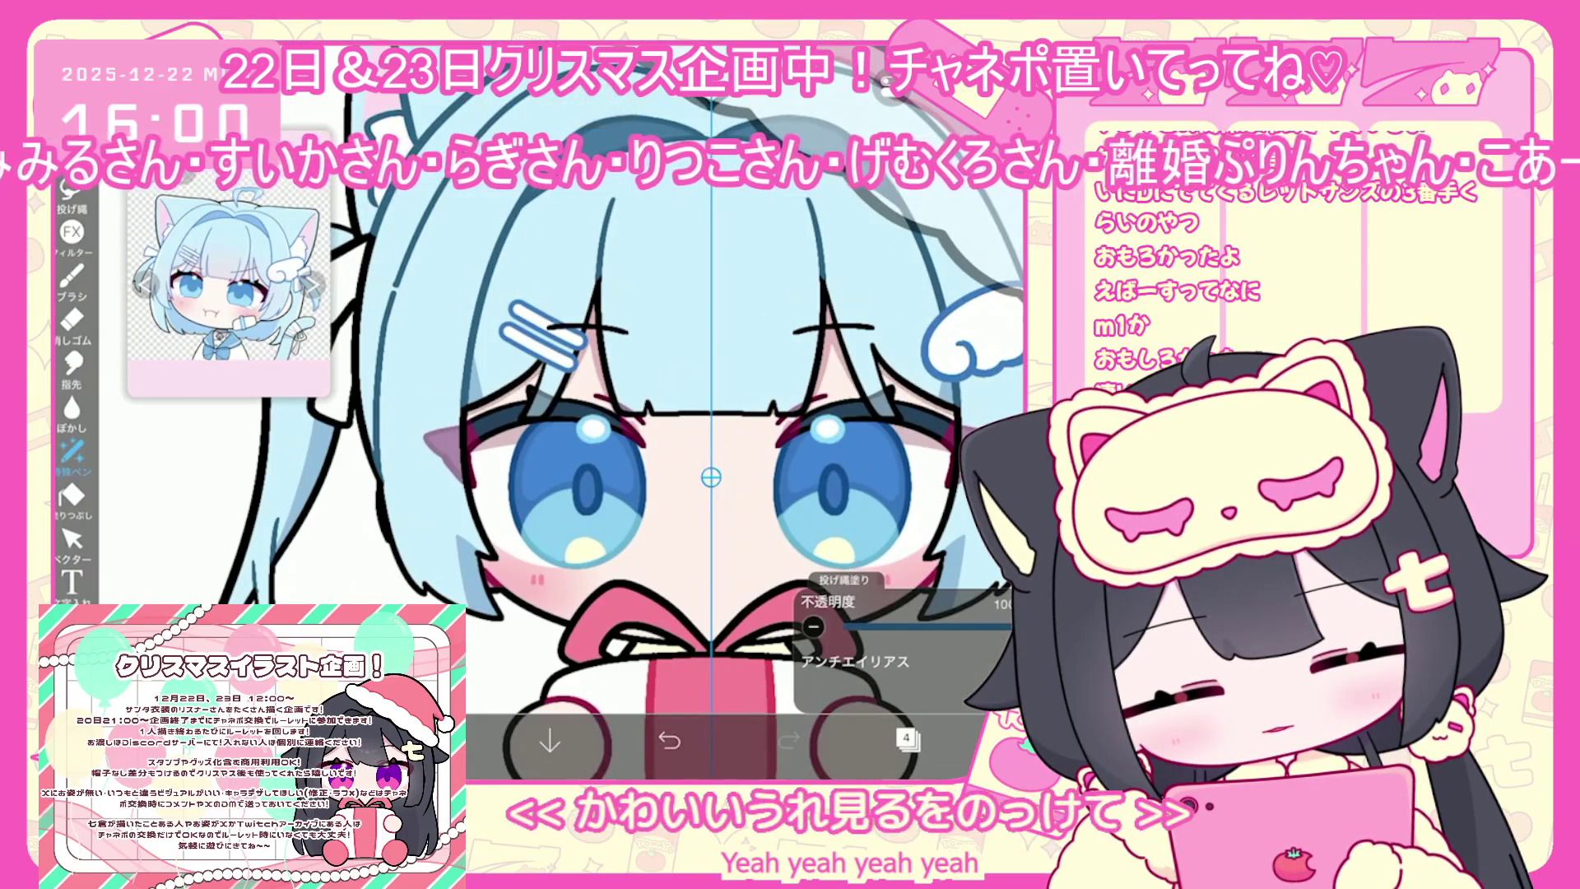
scroll(671, 485, down, 1)
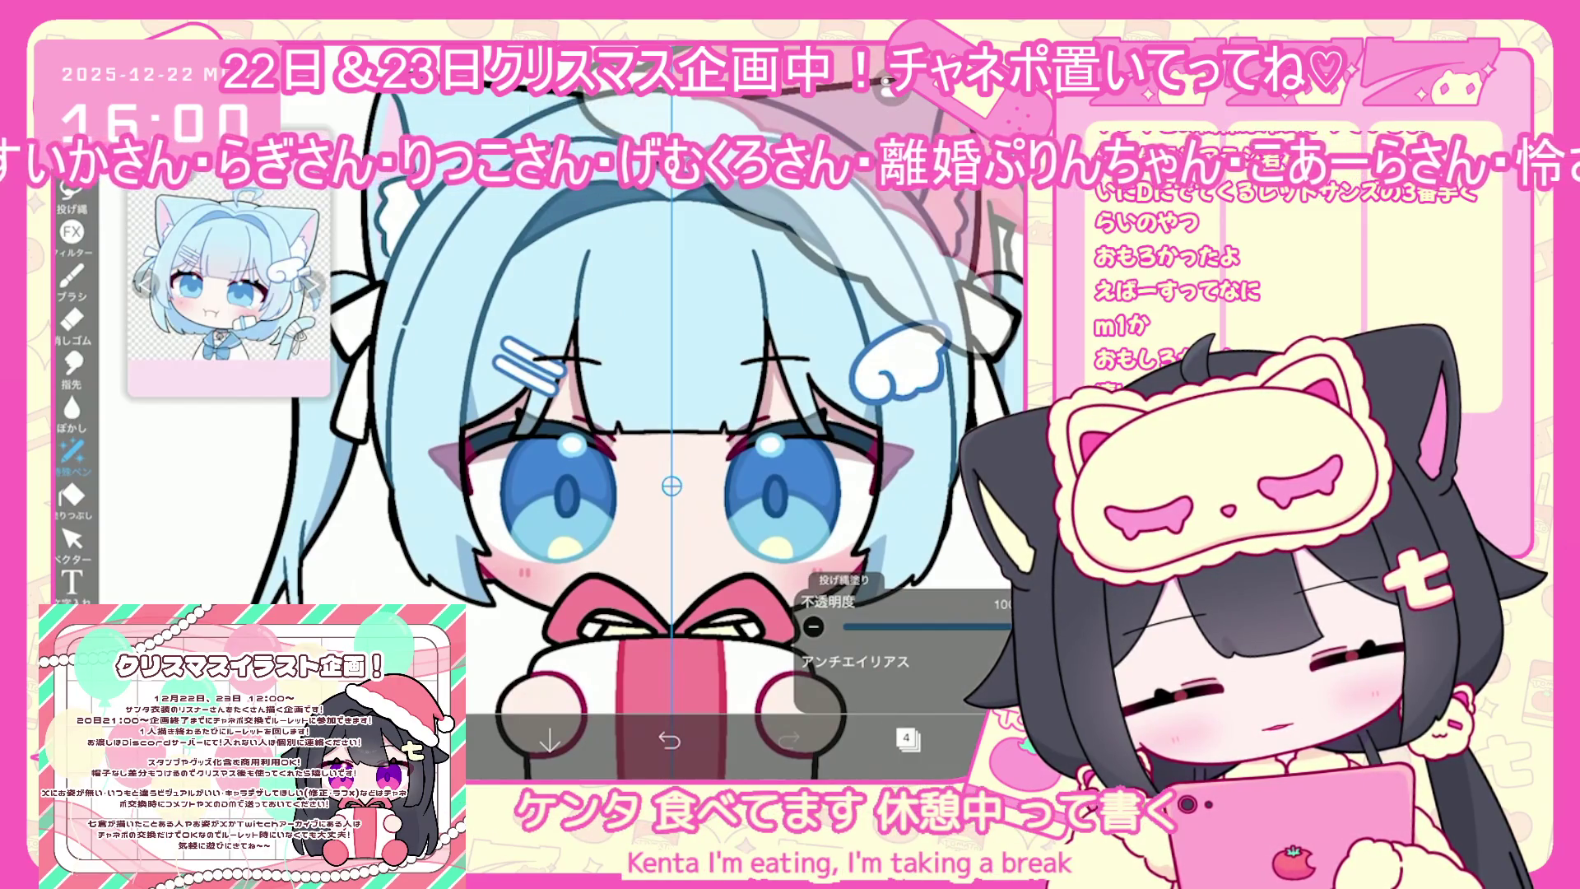
scroll(672, 486, down, 2)
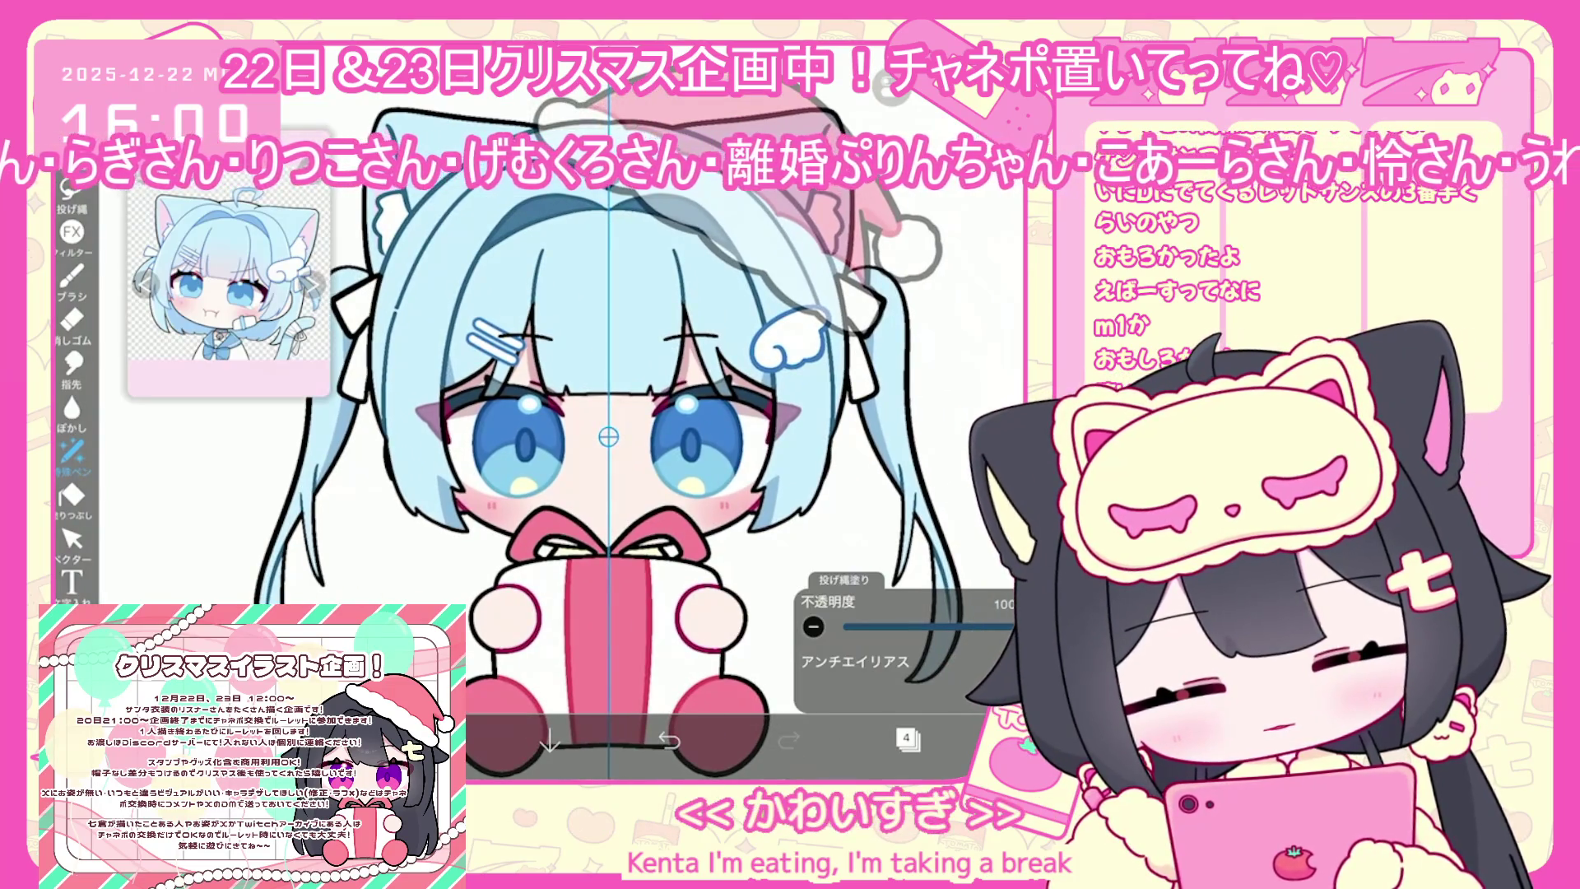
click(908, 739)
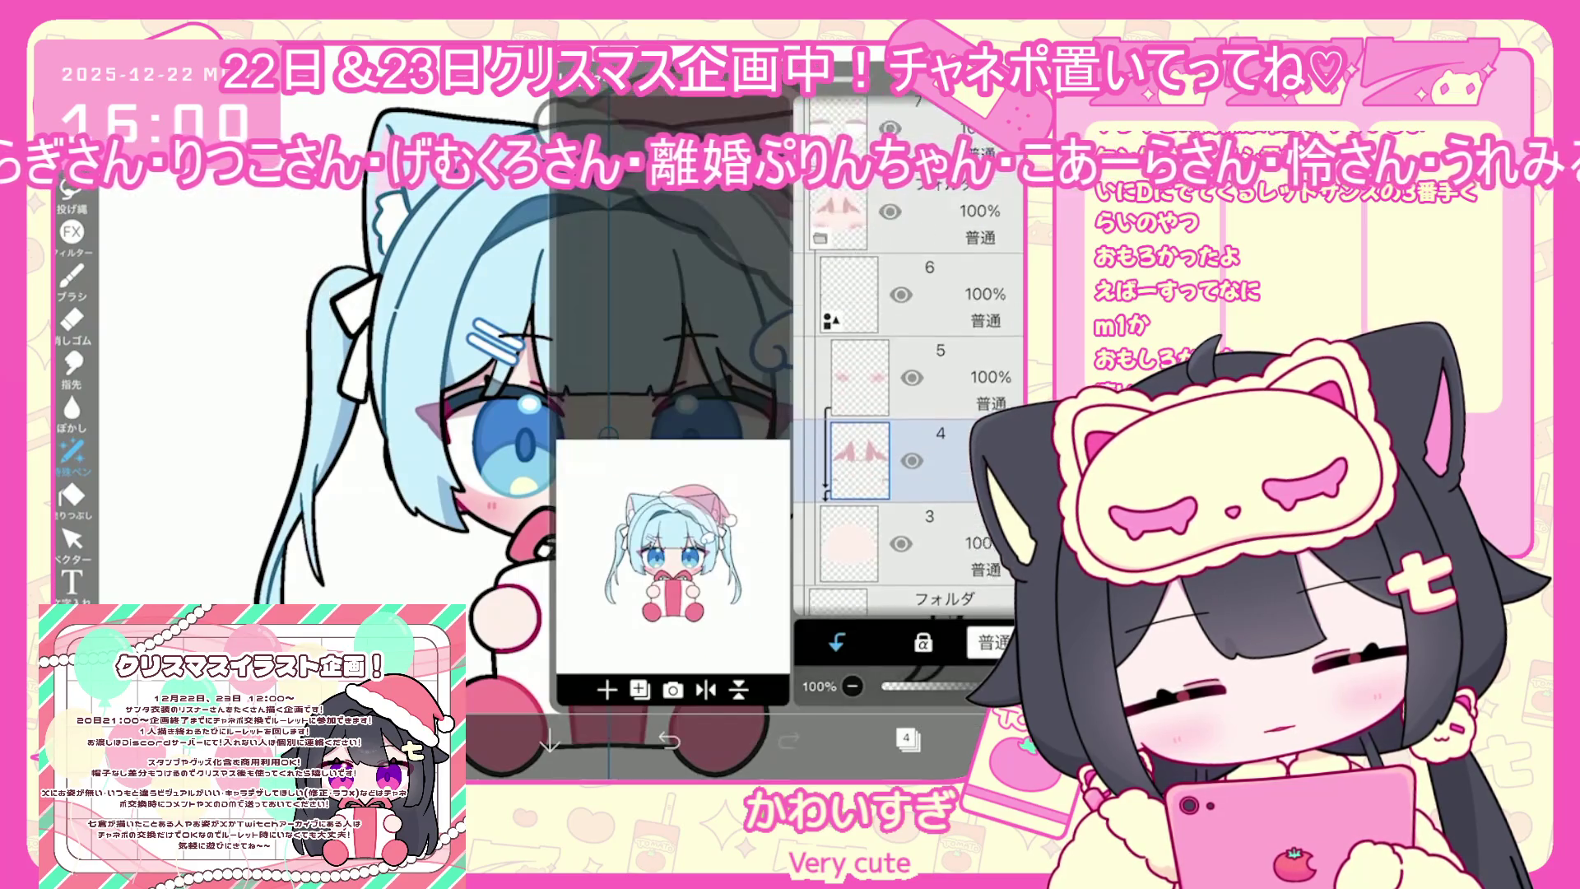
Make layer 22 the working layer and switch to painting with a brush
click(913, 233)
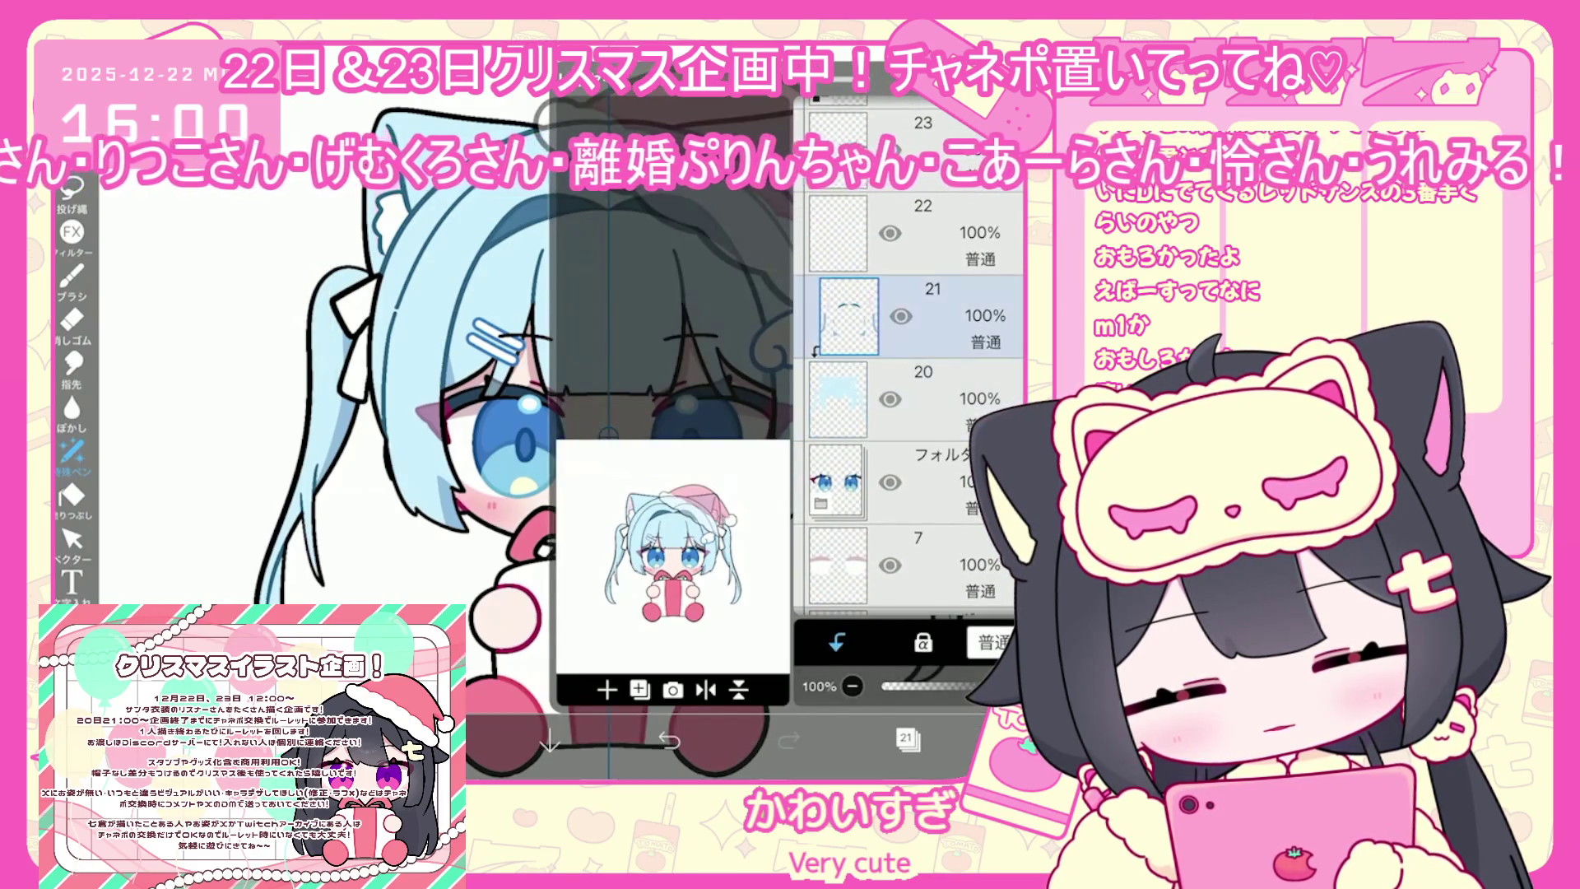
click(906, 738)
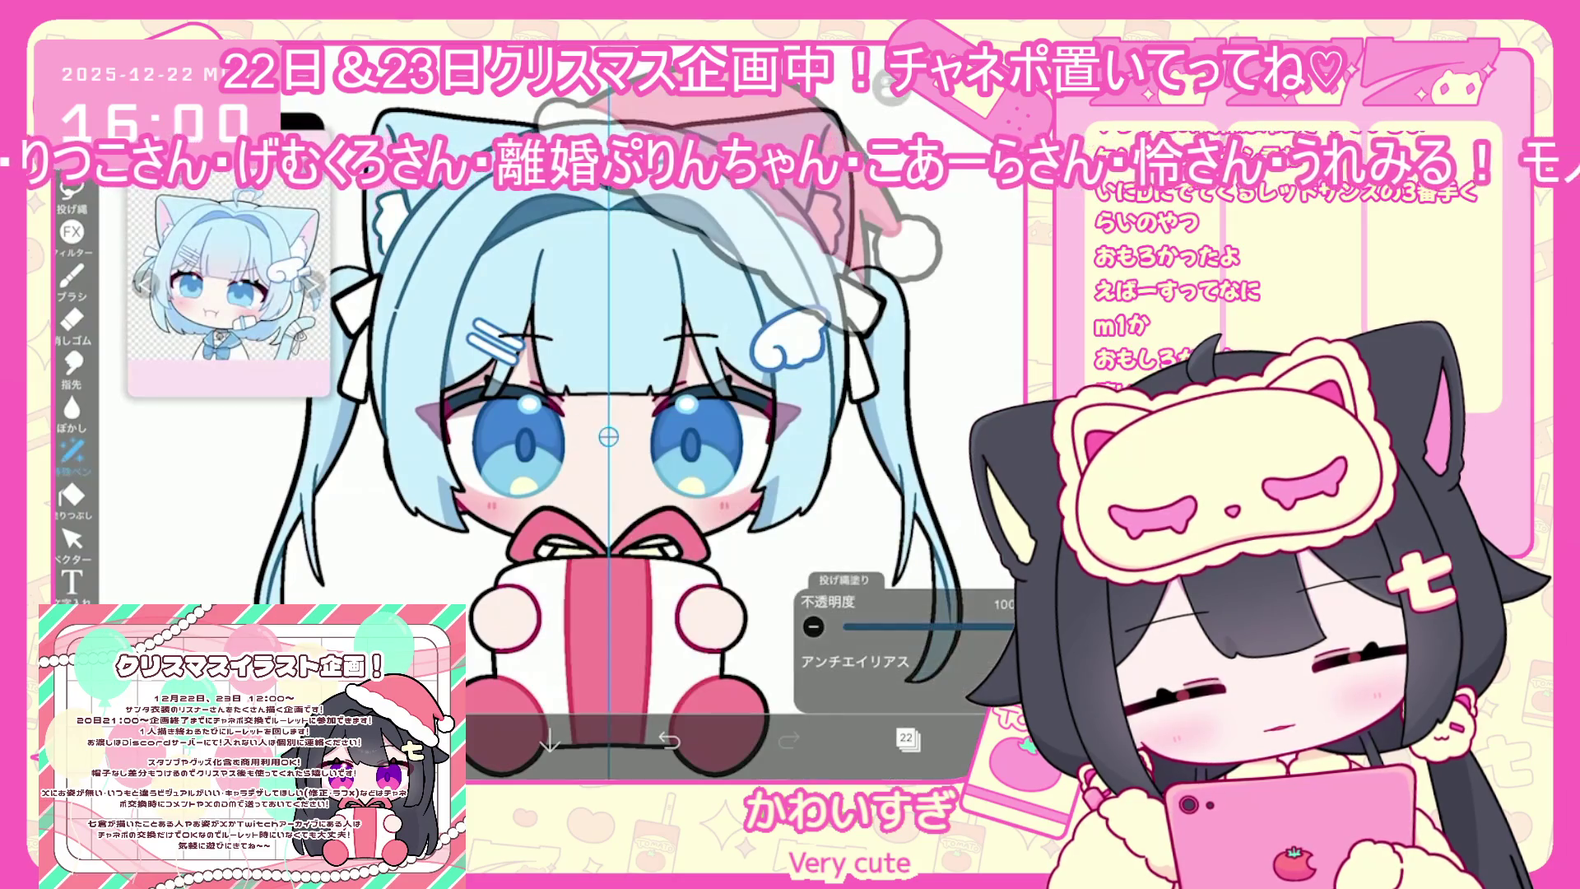
click(955, 738)
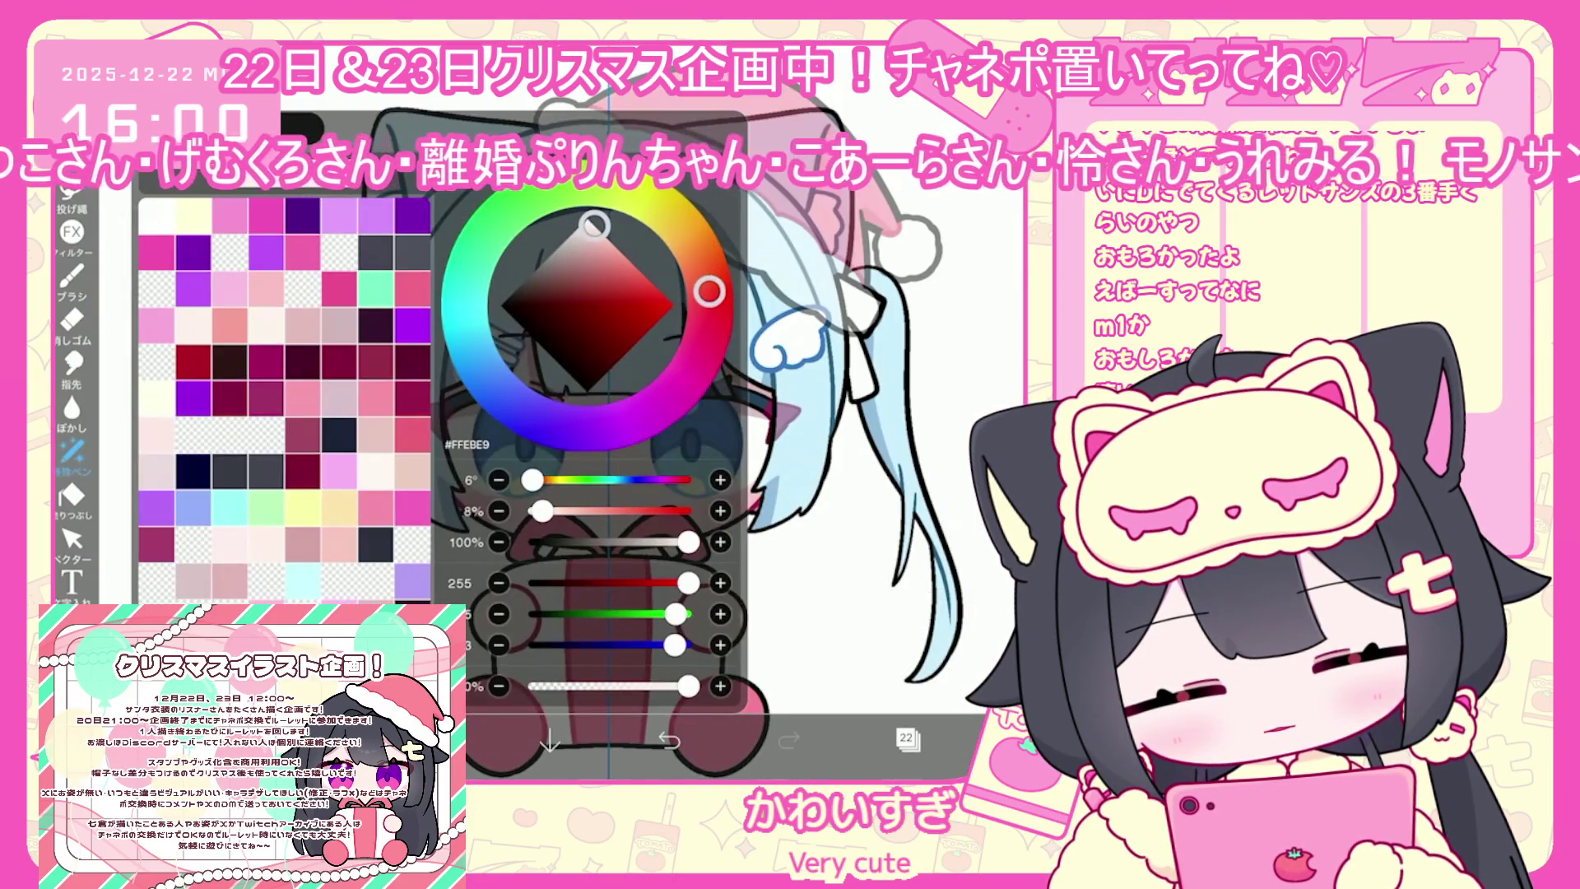
click(72, 278)
click(72, 278)
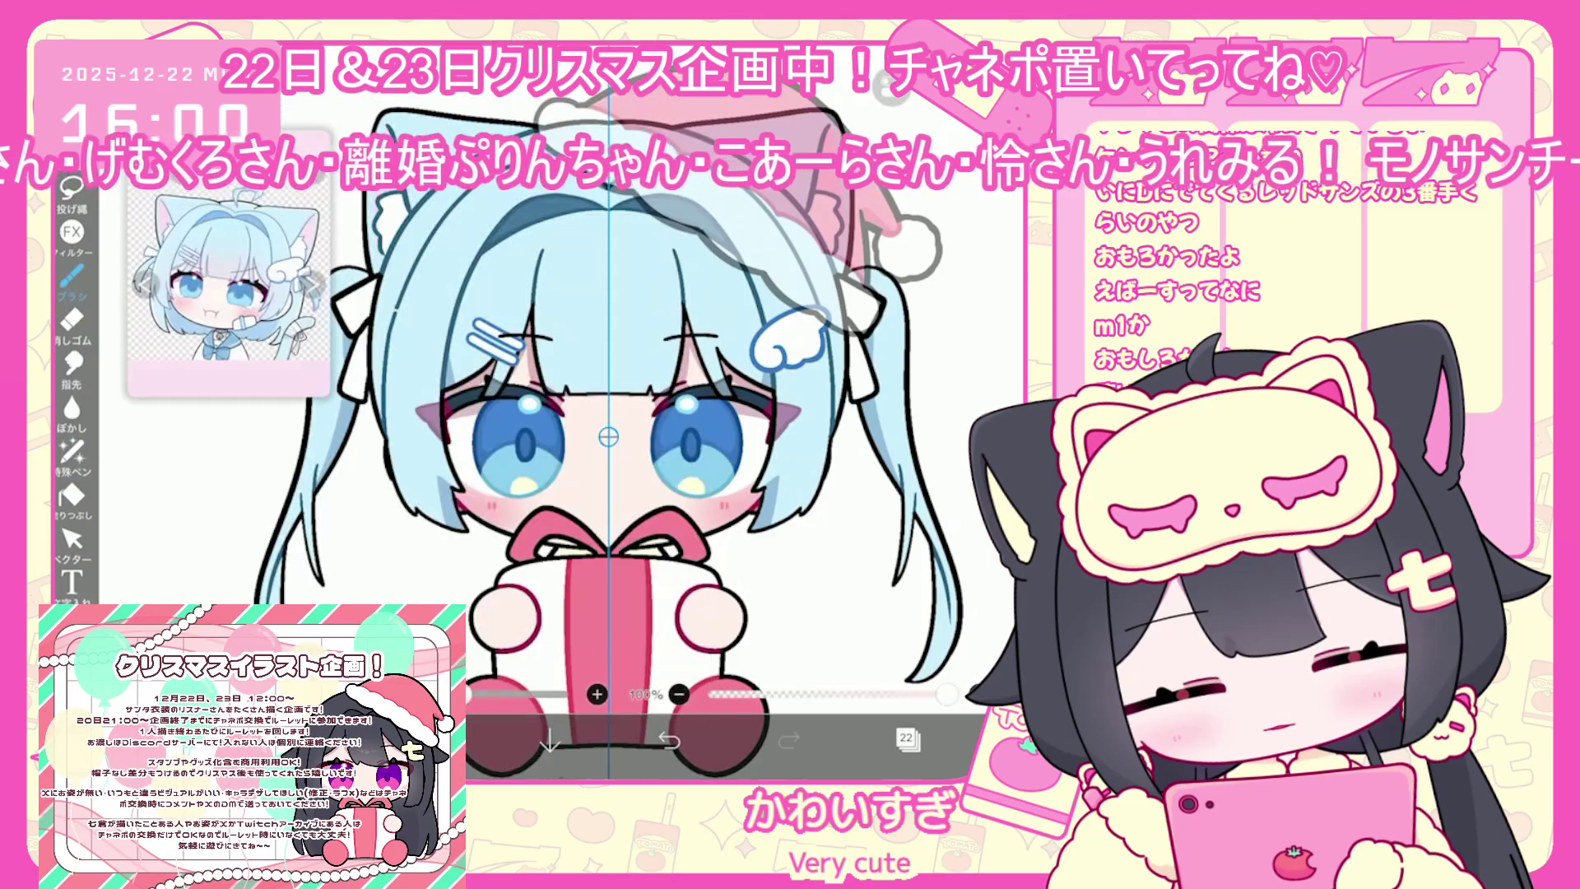
Turn off mirror symmetry, pick a colour and undo two stray brush strokes
click(884, 86)
click(874, 231)
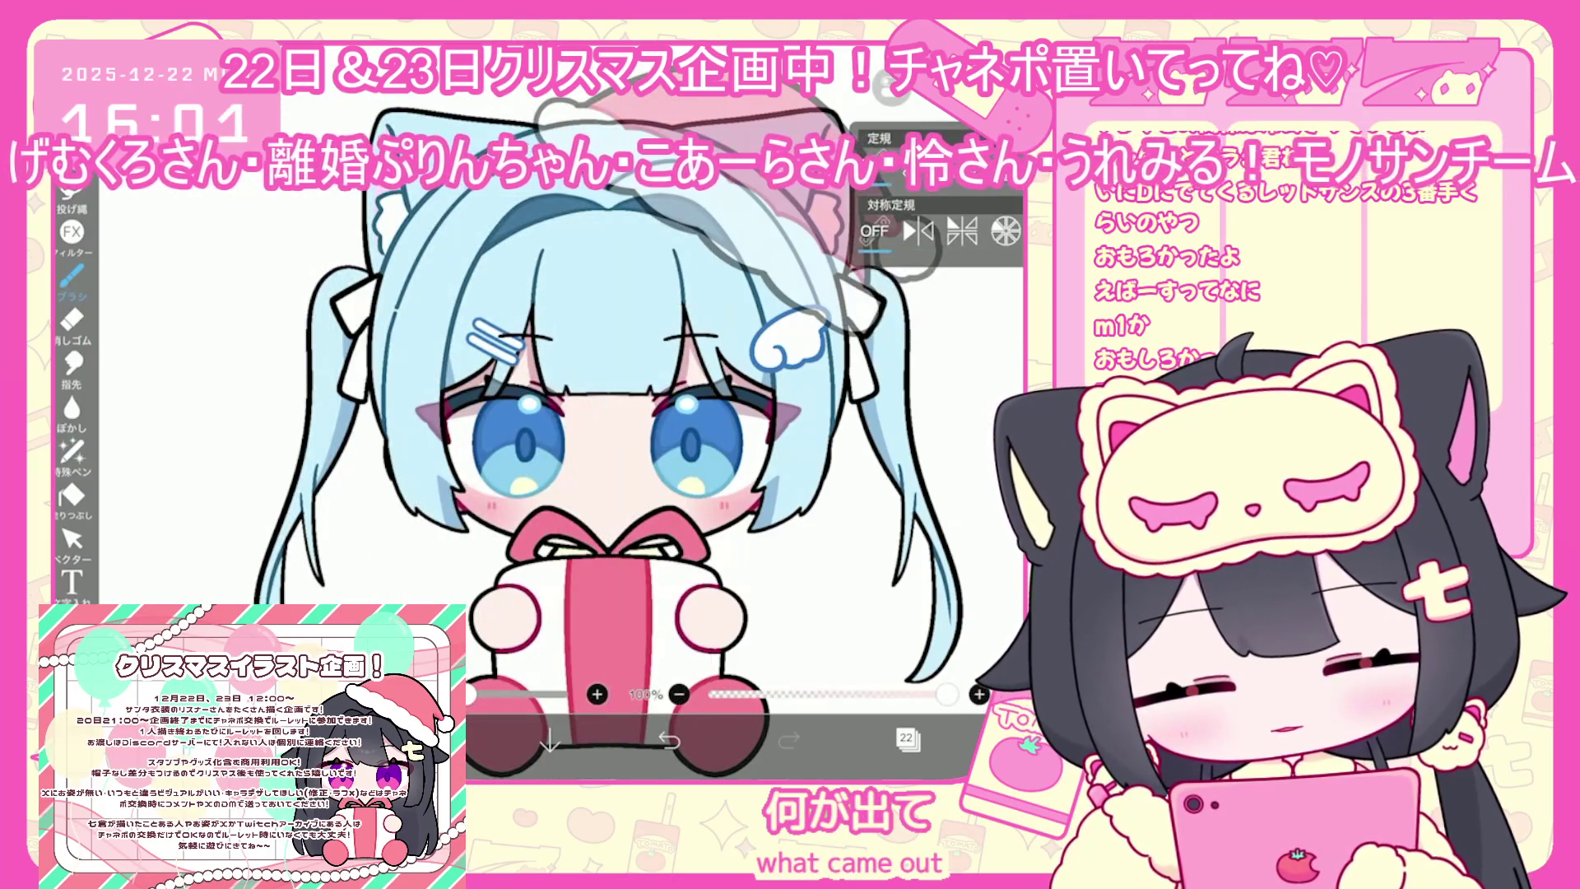
key(ctrl+z)
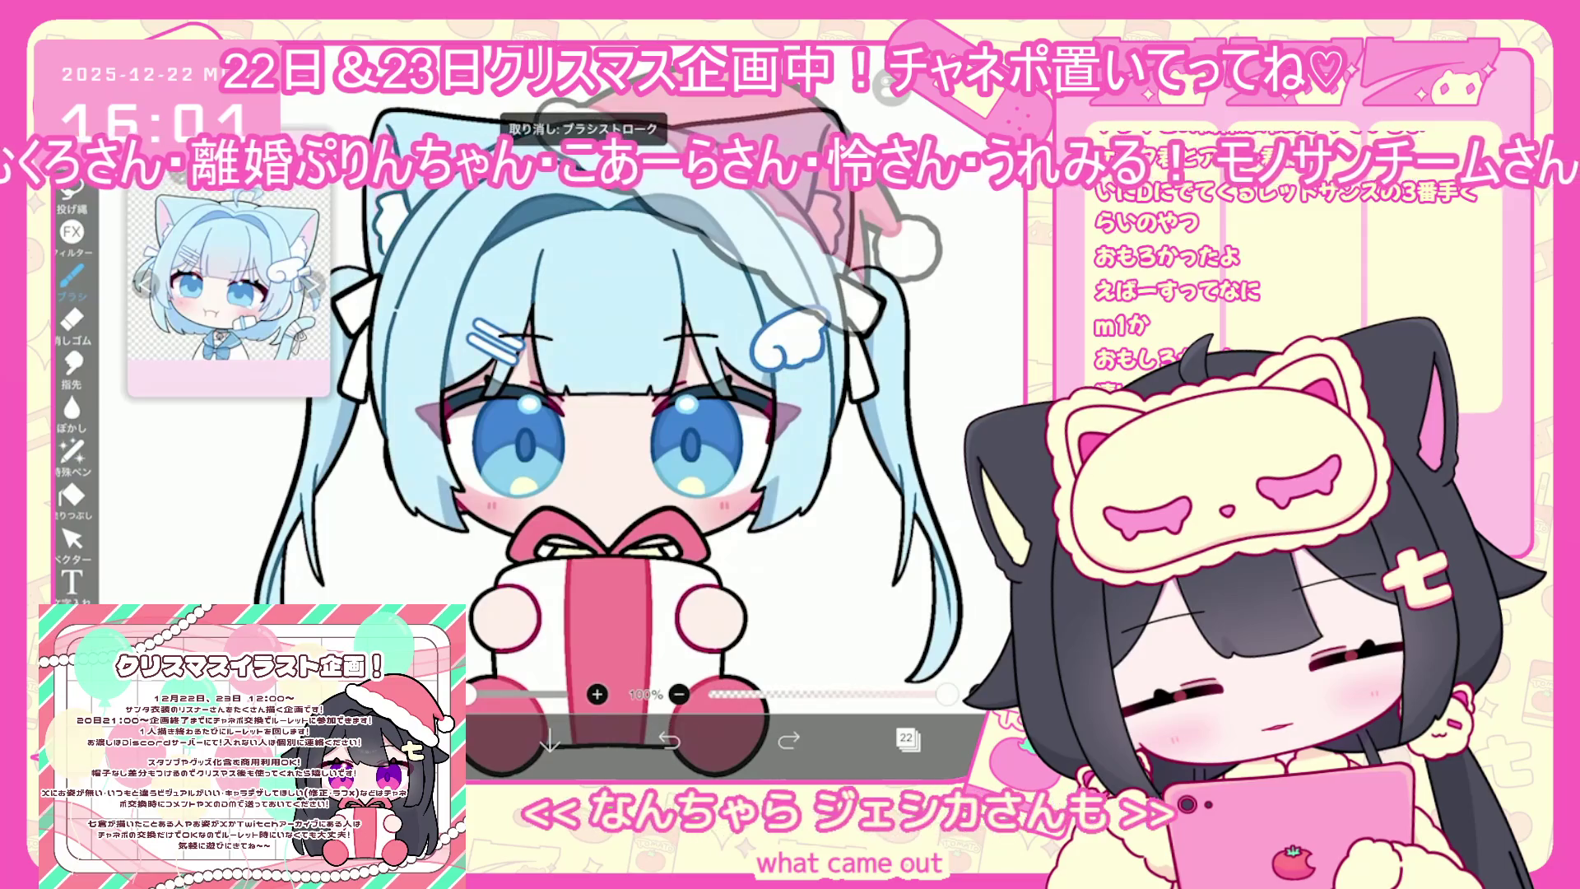
click(430, 741)
click(457, 588)
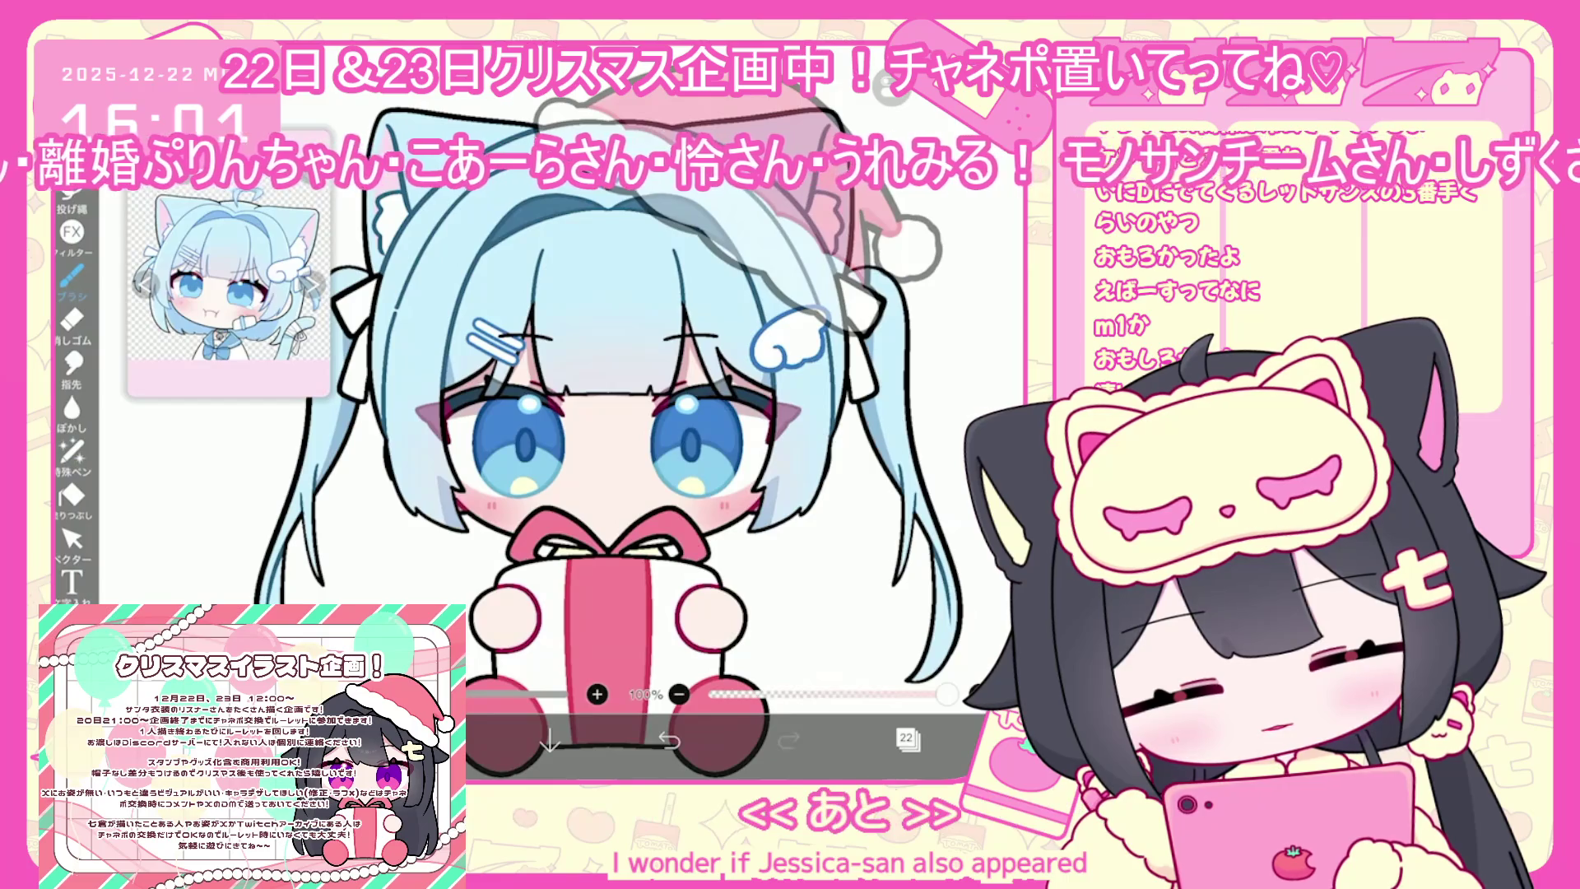
key(ctrl+z)
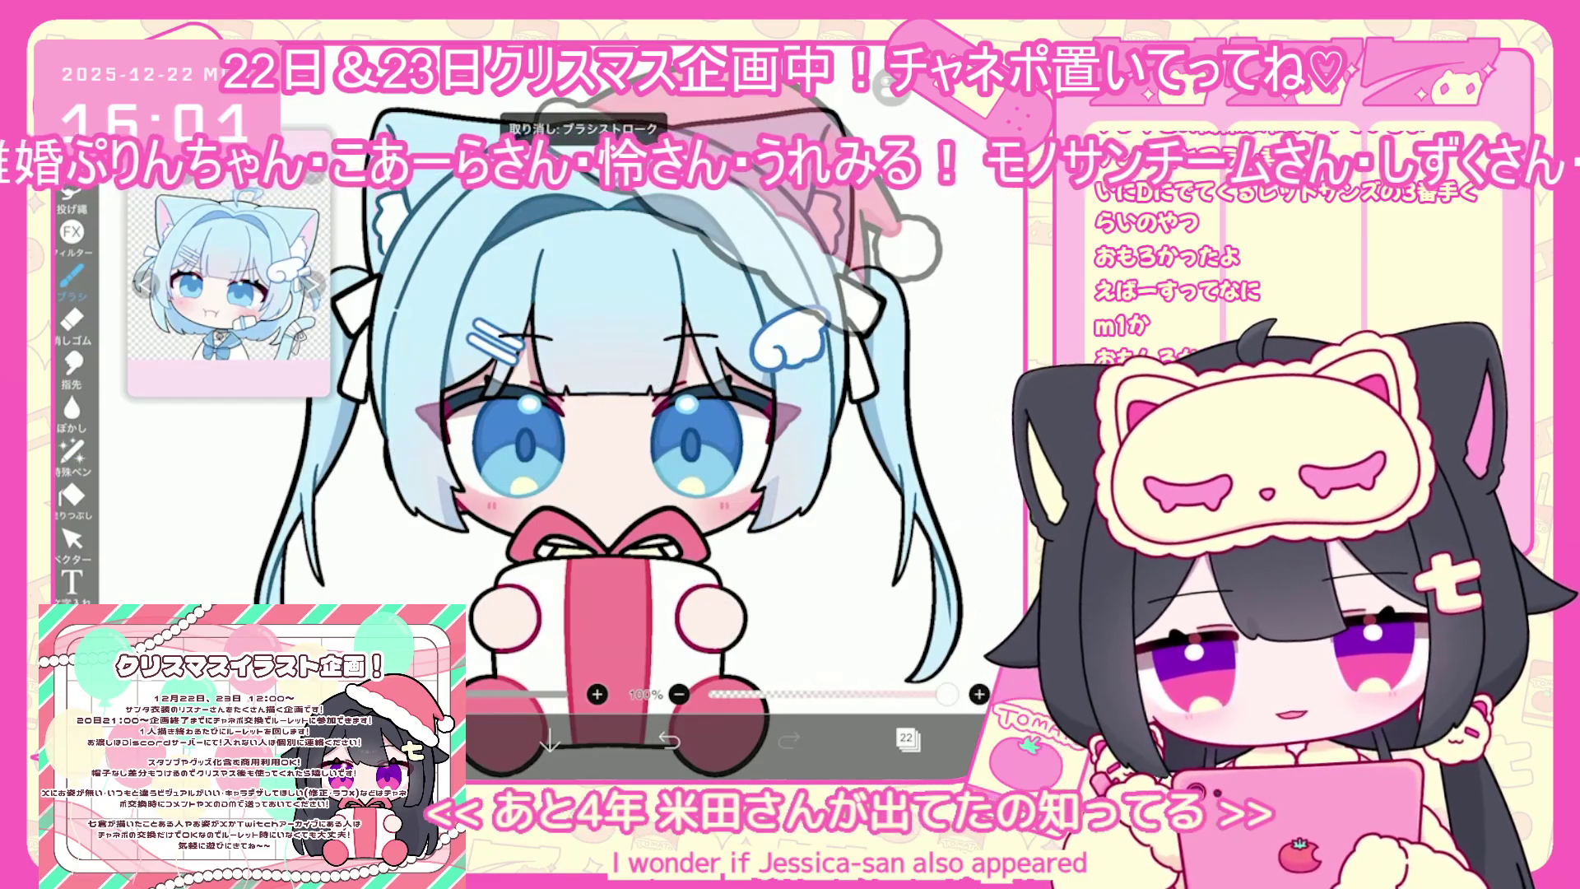
scroll(683, 428, down, 1)
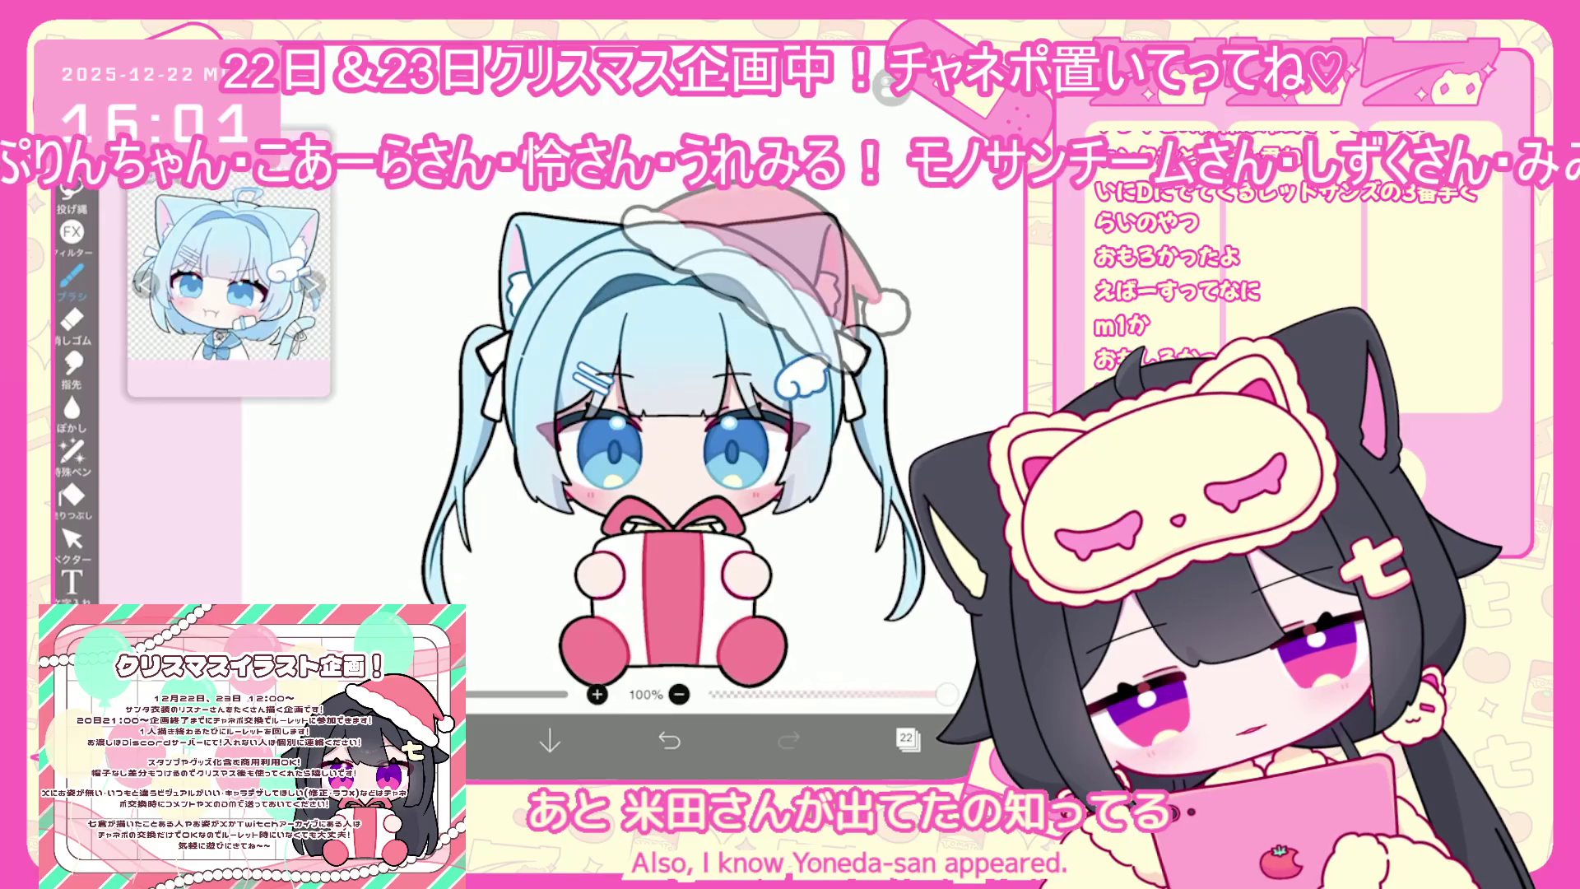
Work on layer 23 with pale blue #CBEDFF and a different pen brush
click(906, 738)
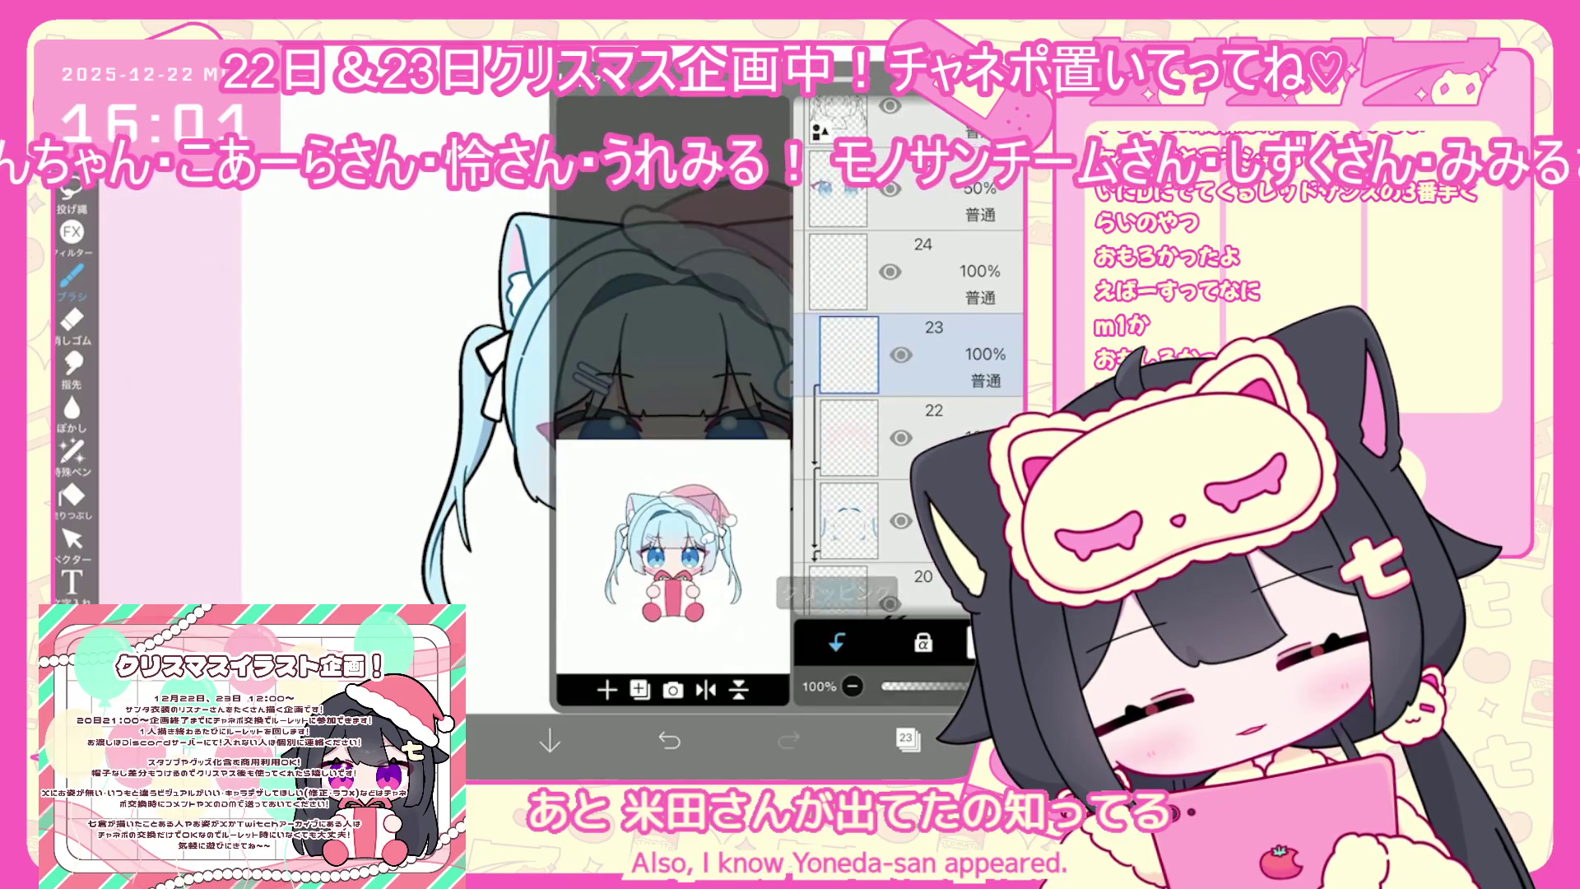
click(847, 436)
click(72, 633)
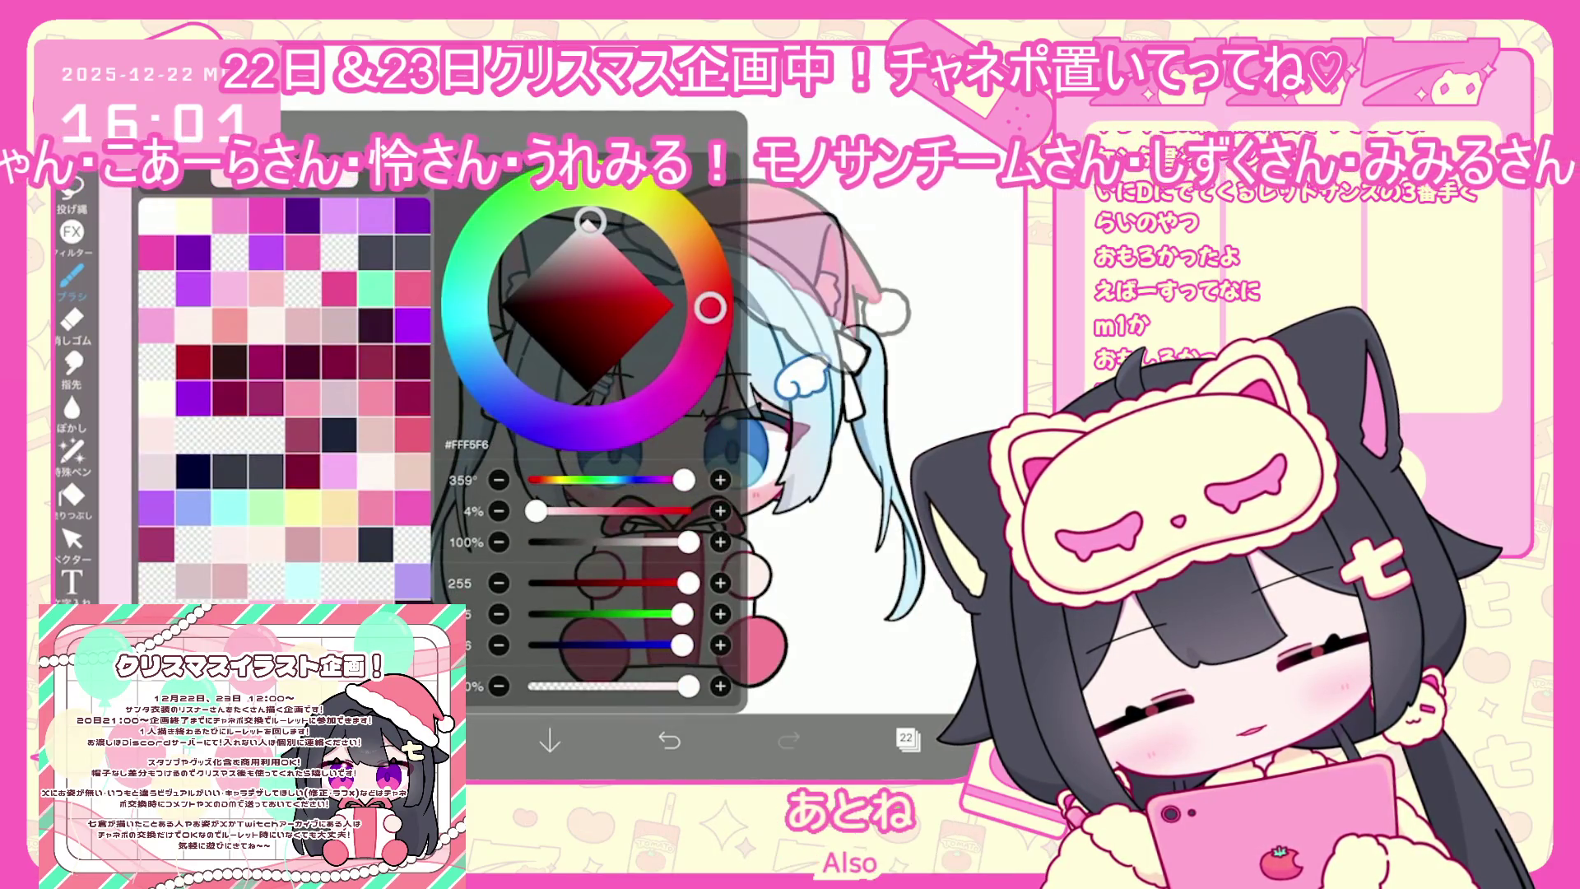
click(304, 576)
click(72, 279)
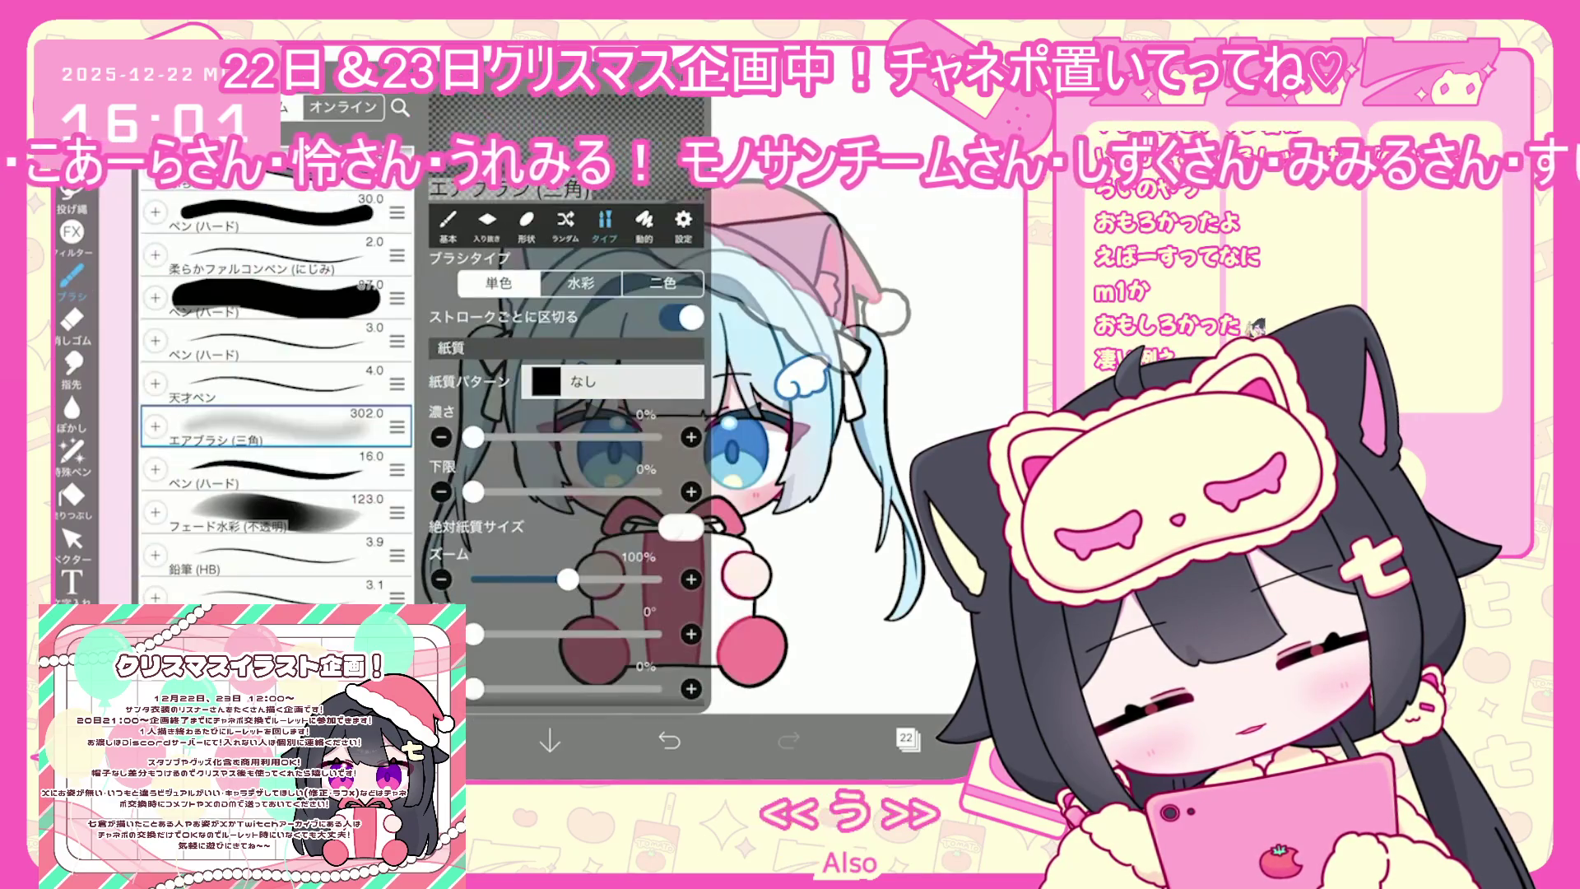
scroll(276, 411, down, 3)
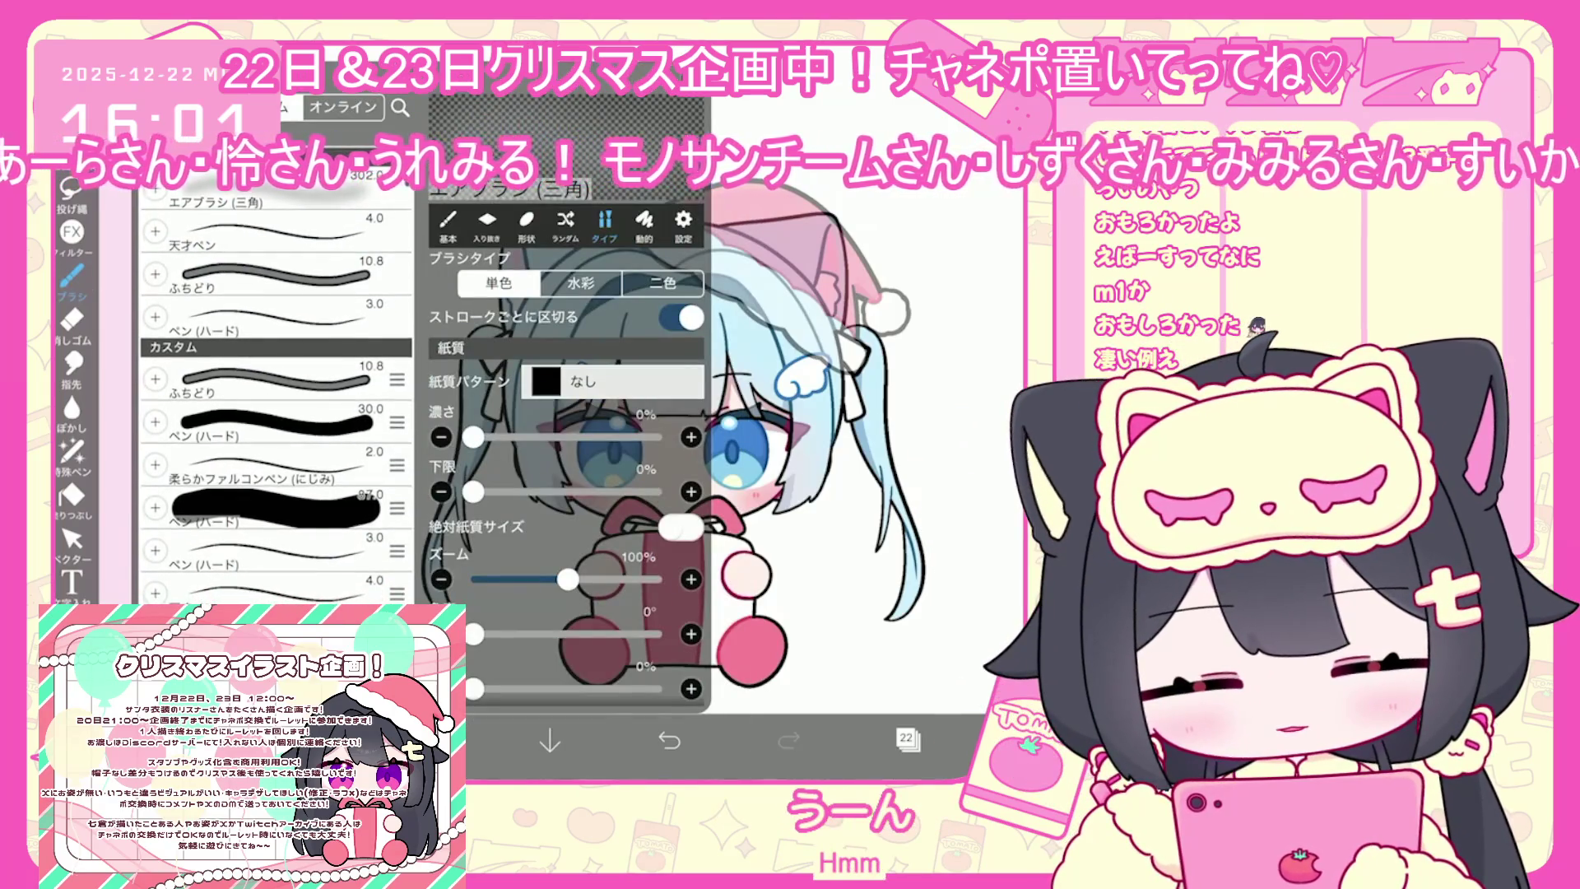
click(275, 434)
click(72, 280)
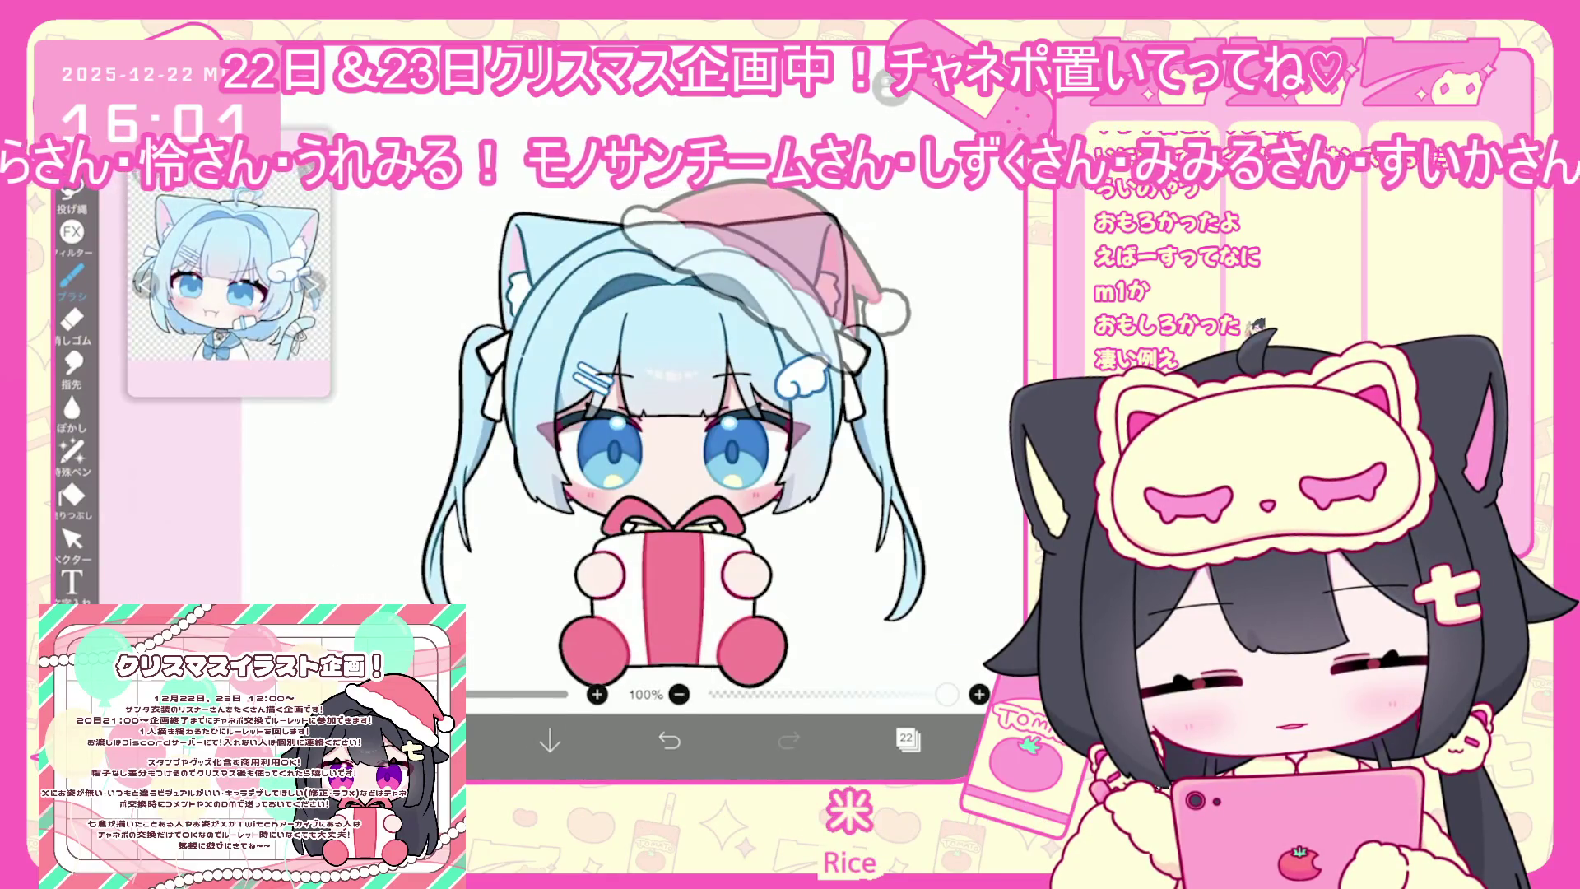
Select layer 22 as the working layer and switch to Lasso Fill
scroll(806, 321, up, 3)
scroll(658, 461, down, 3)
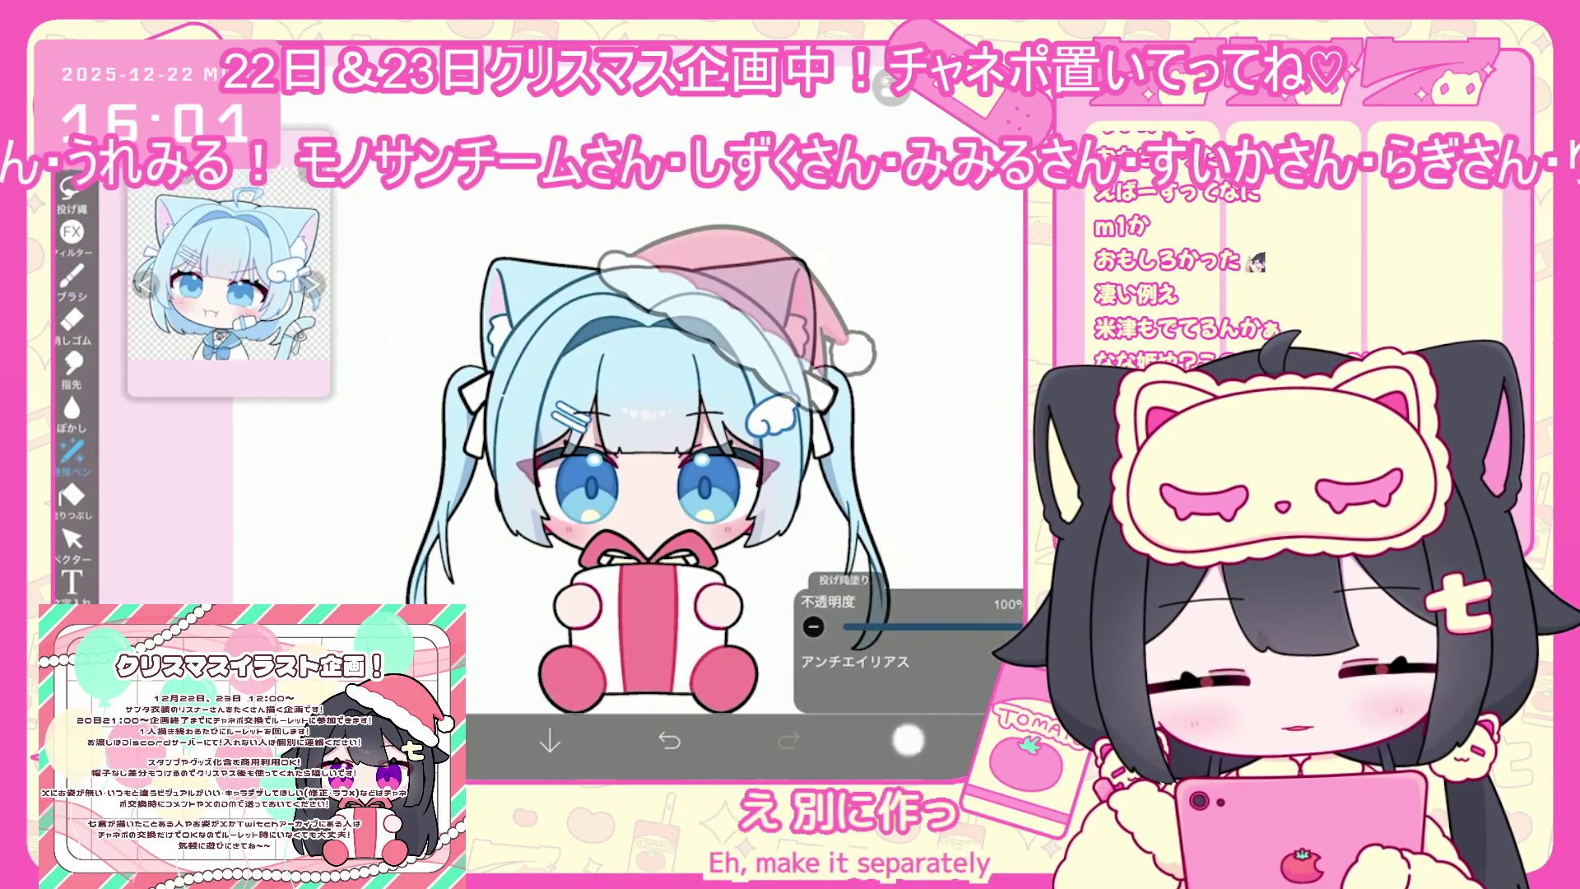
click(907, 738)
click(907, 738)
click(907, 738)
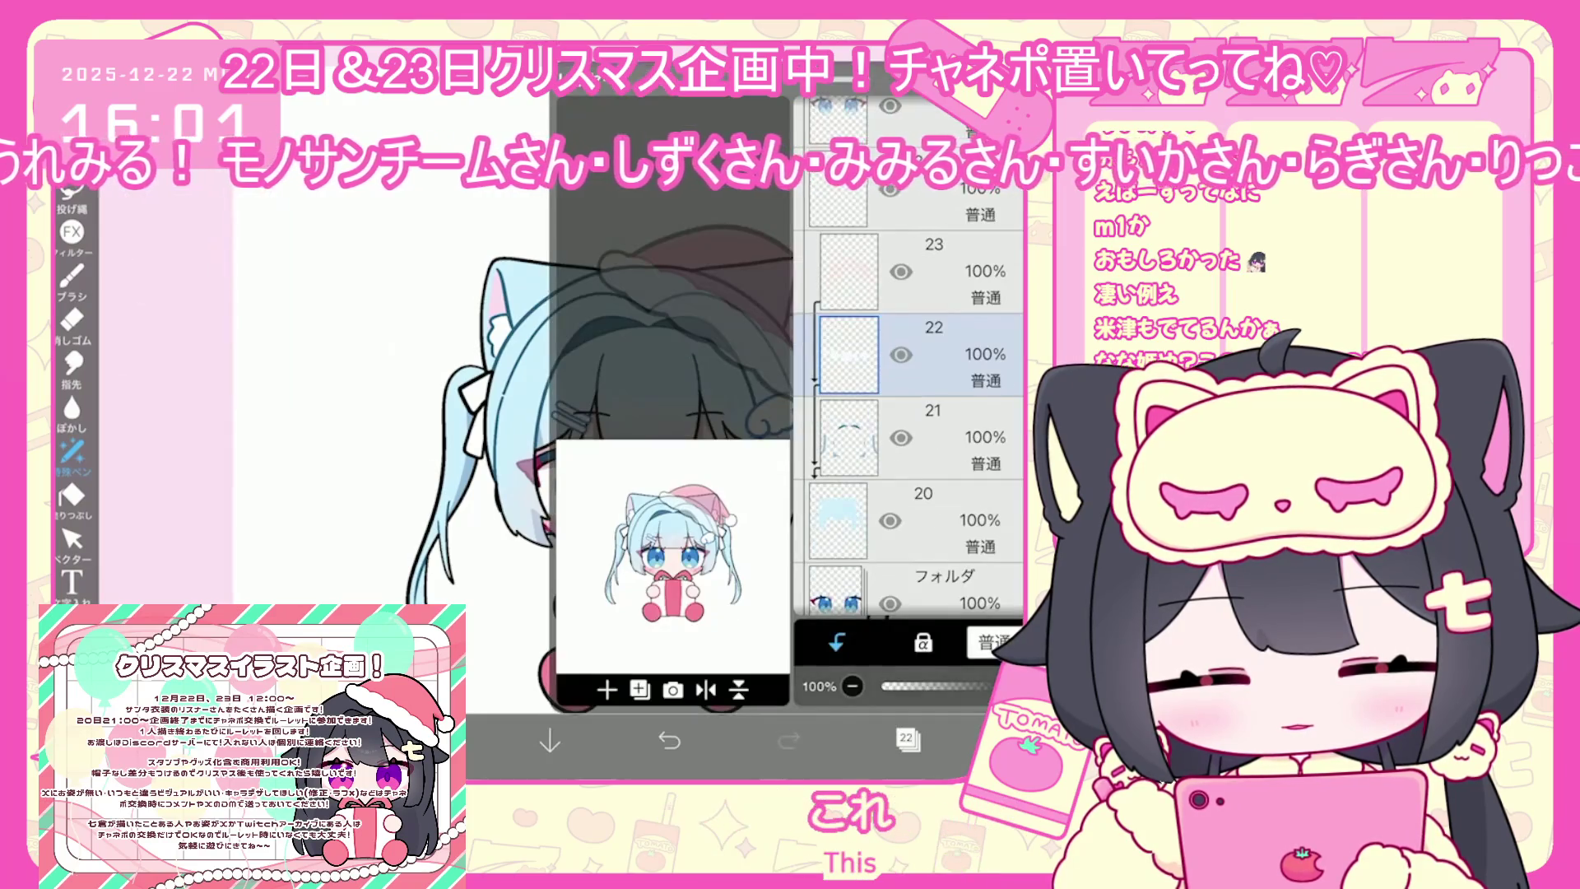
click(907, 738)
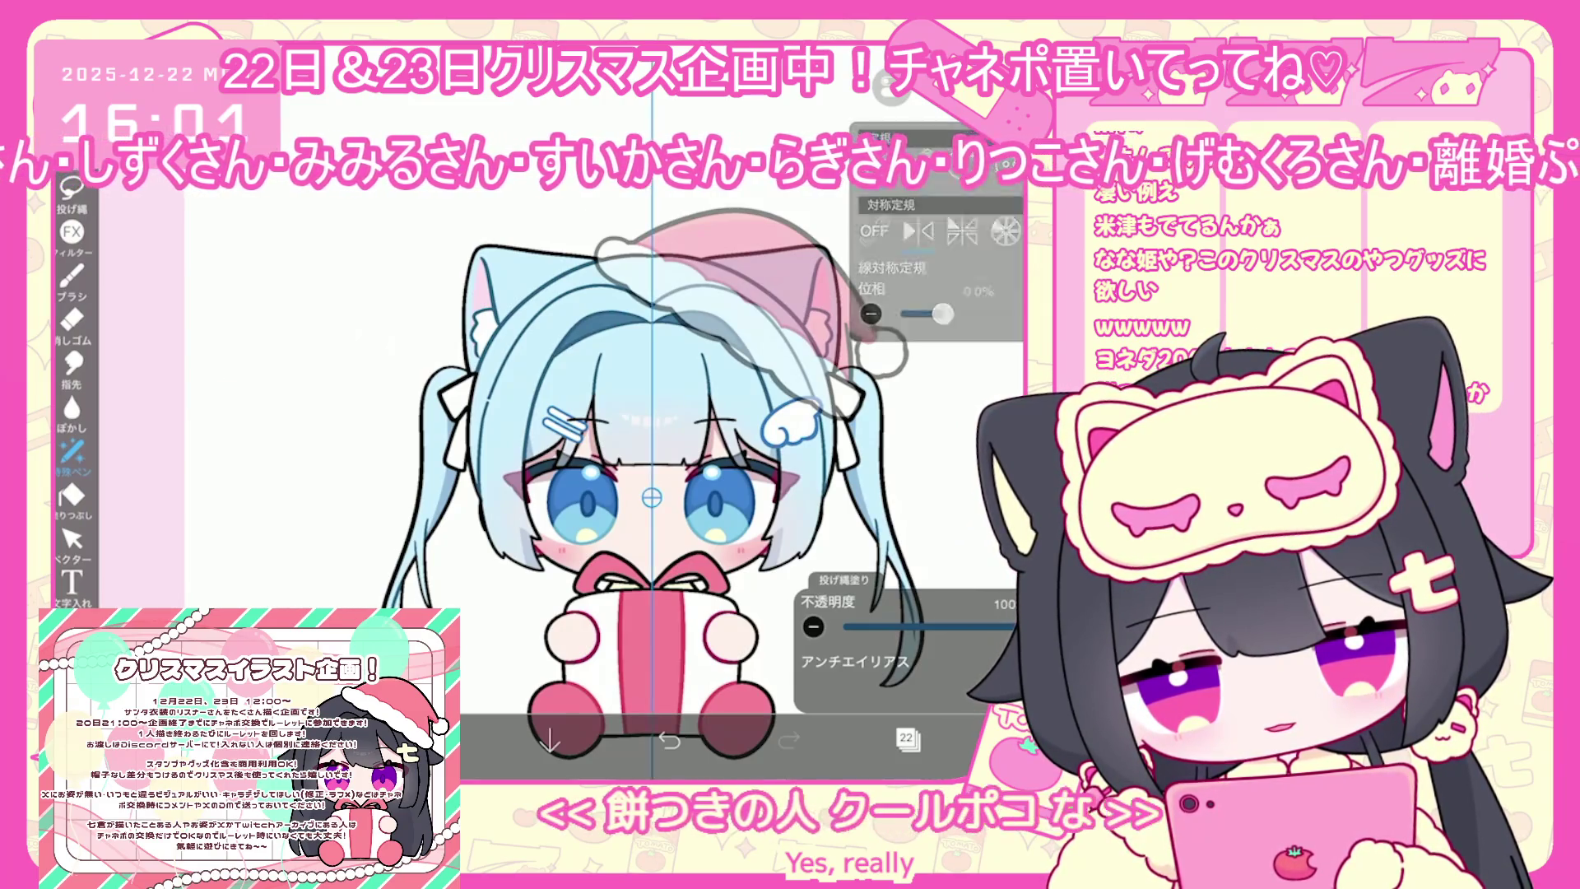
Zoom over the face, undo two steps, then redo the lasso fill
scroll(724, 569, up, 5)
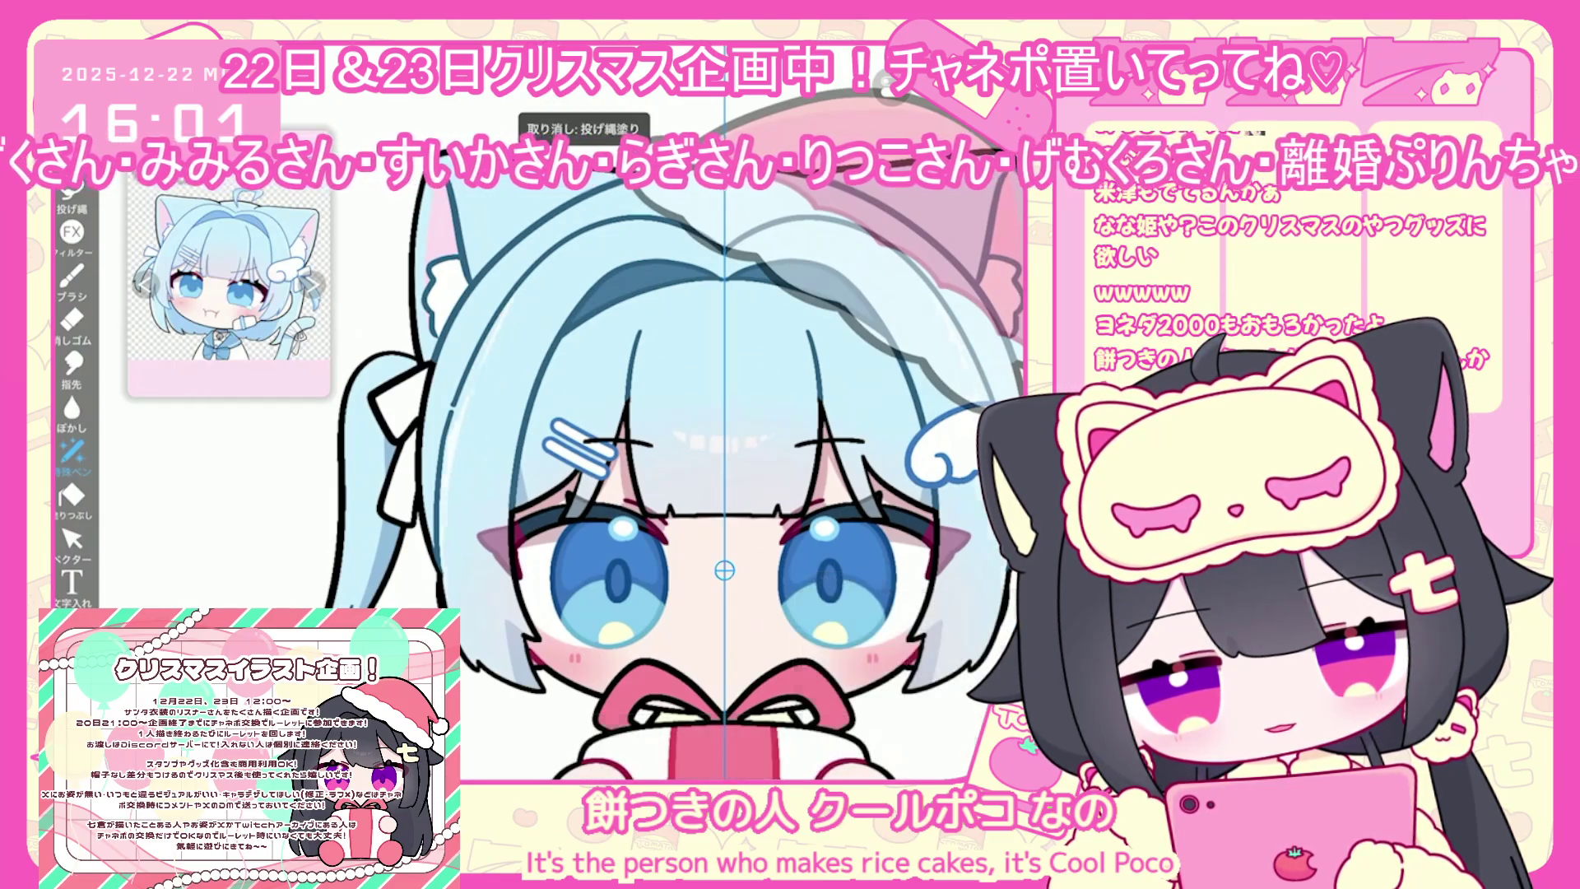
drag(724, 570, 681, 526)
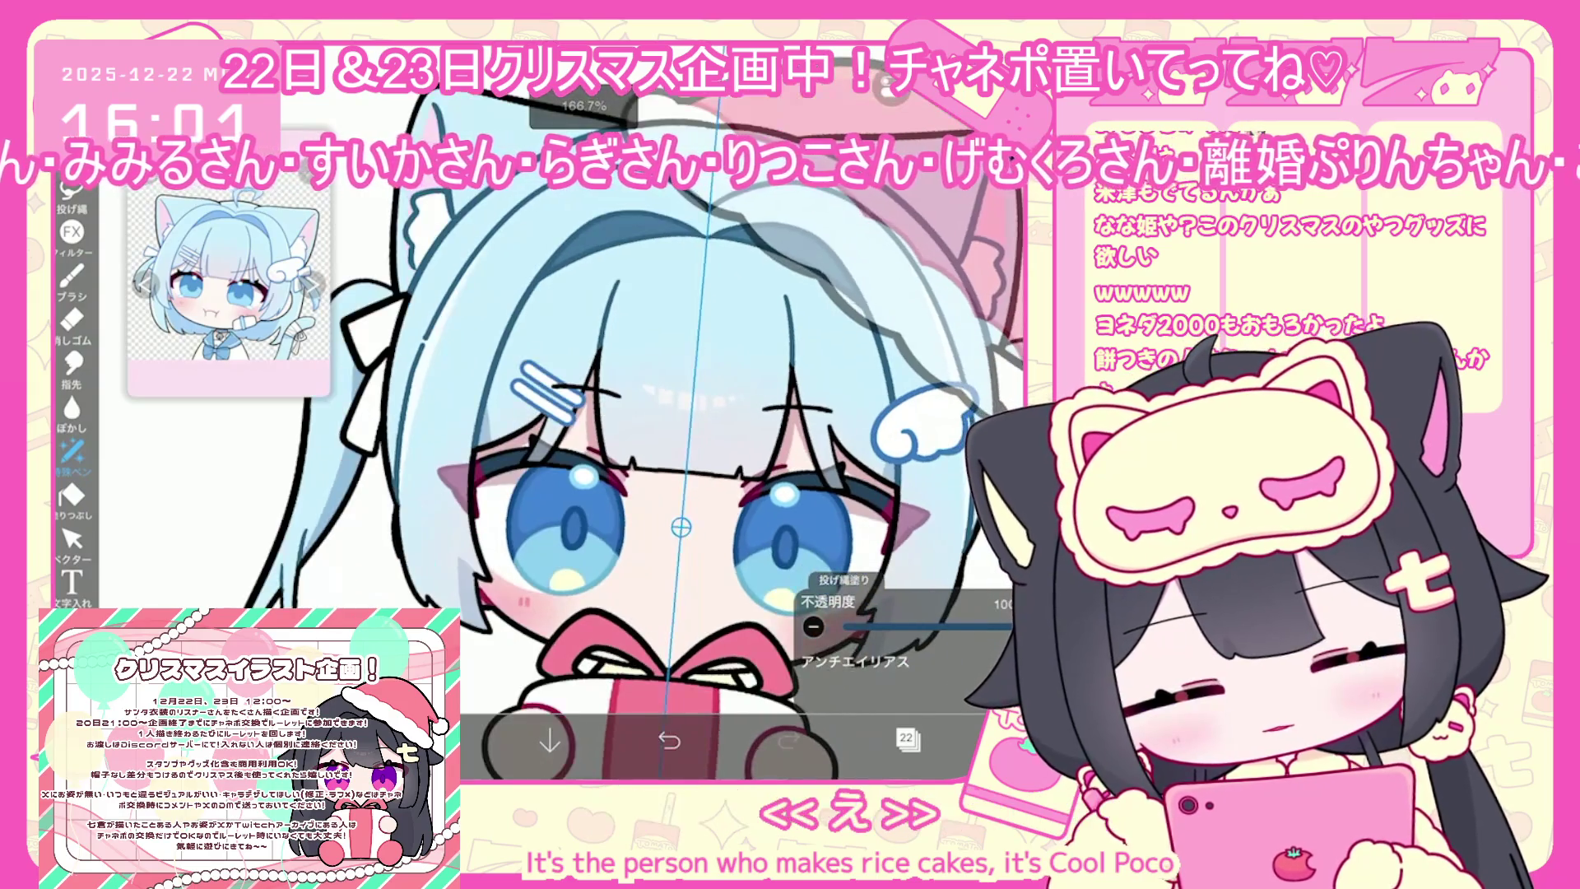
click(669, 741)
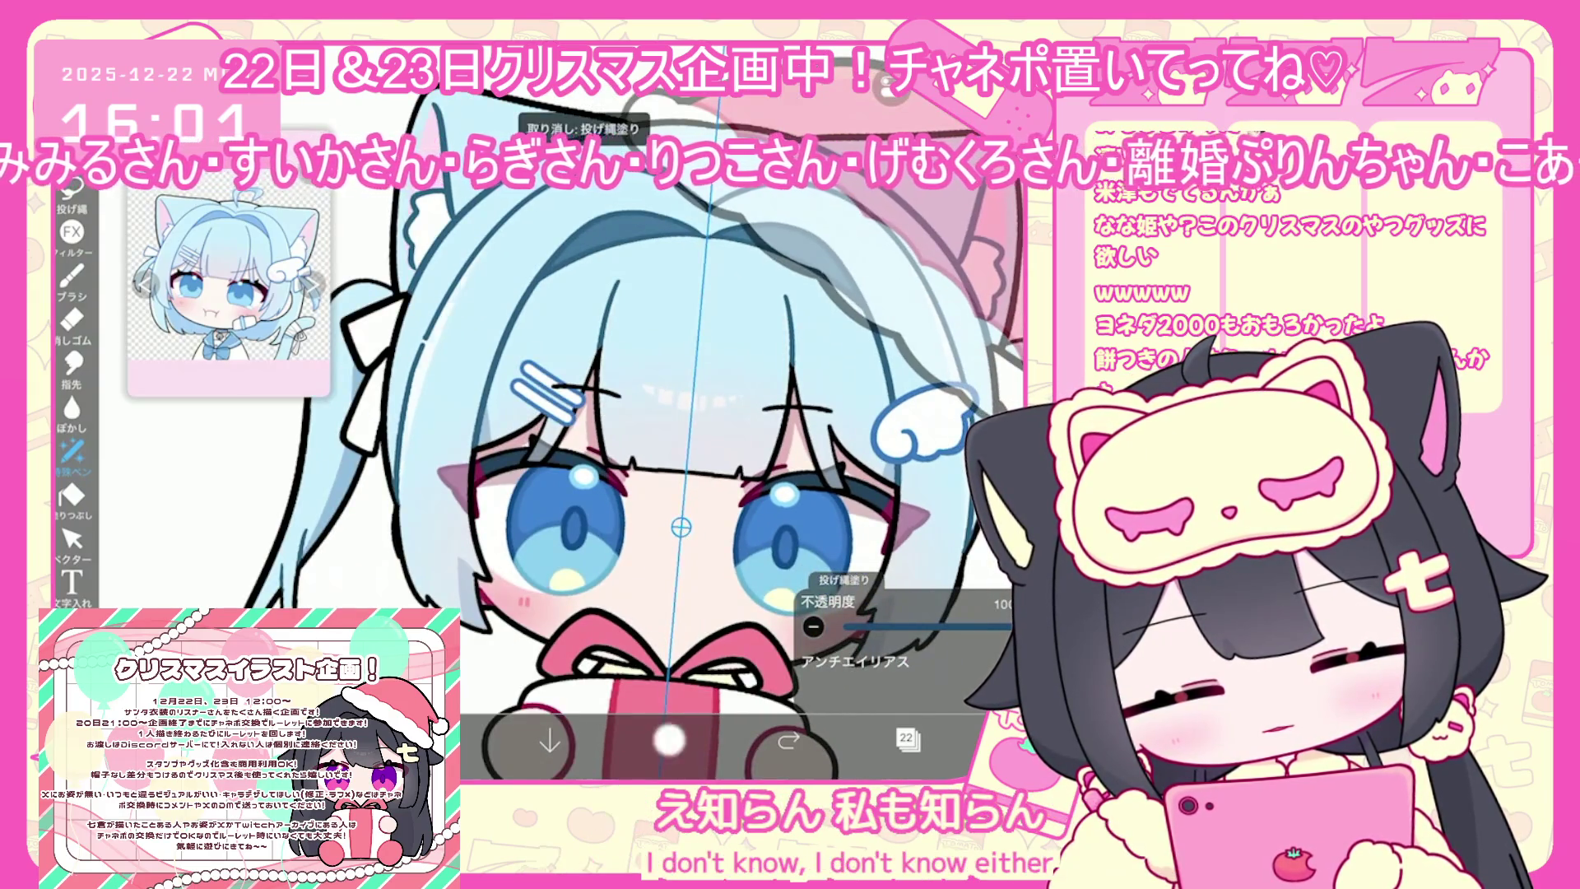
scroll(681, 527, down, 2)
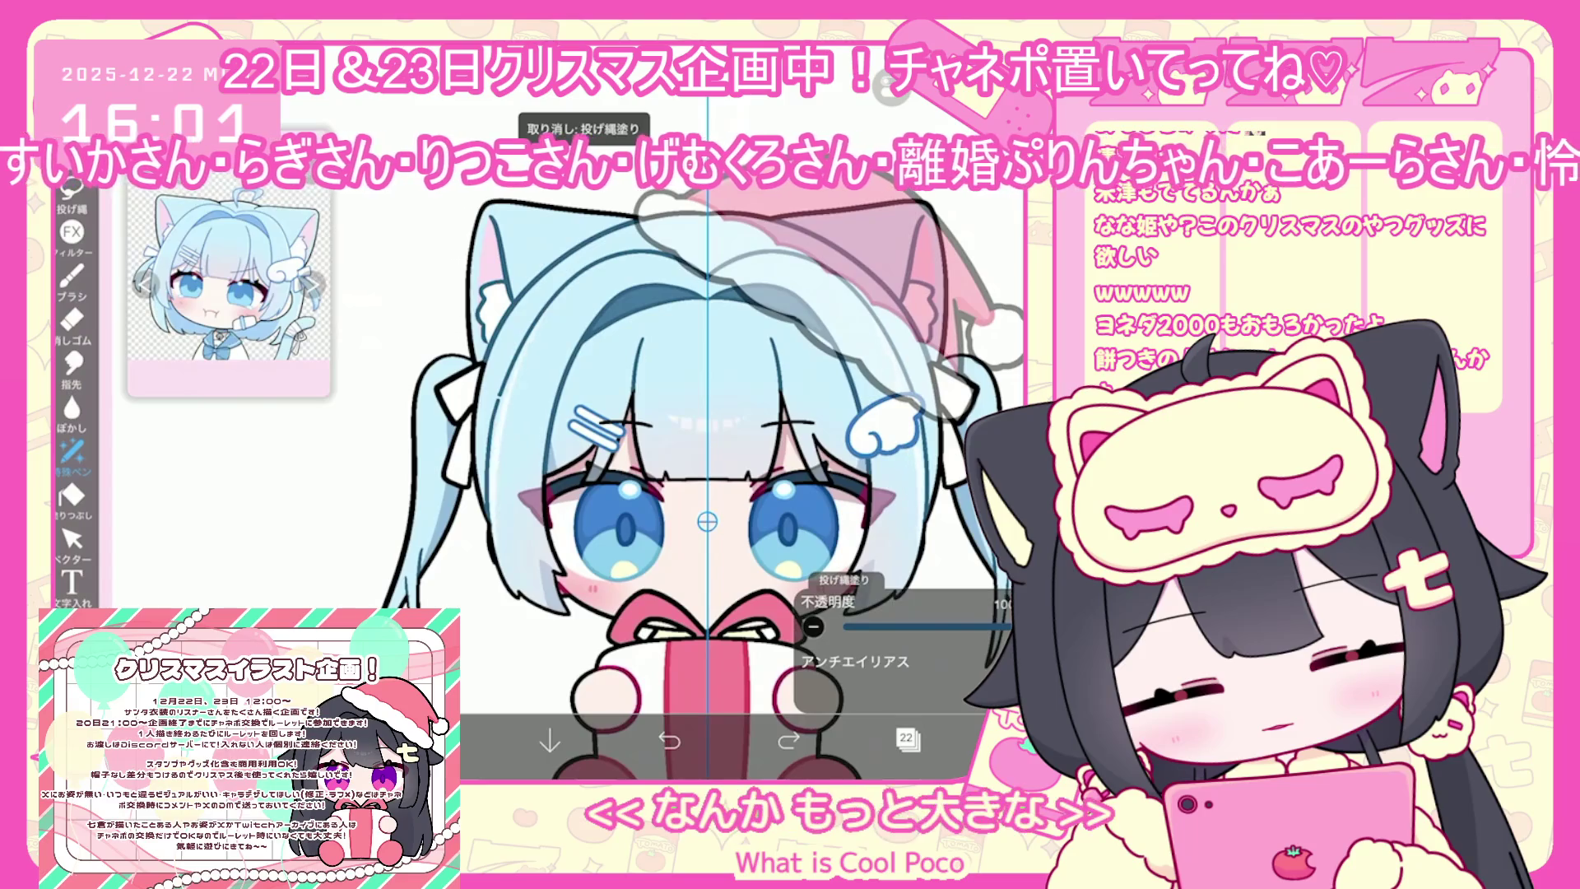
click(669, 741)
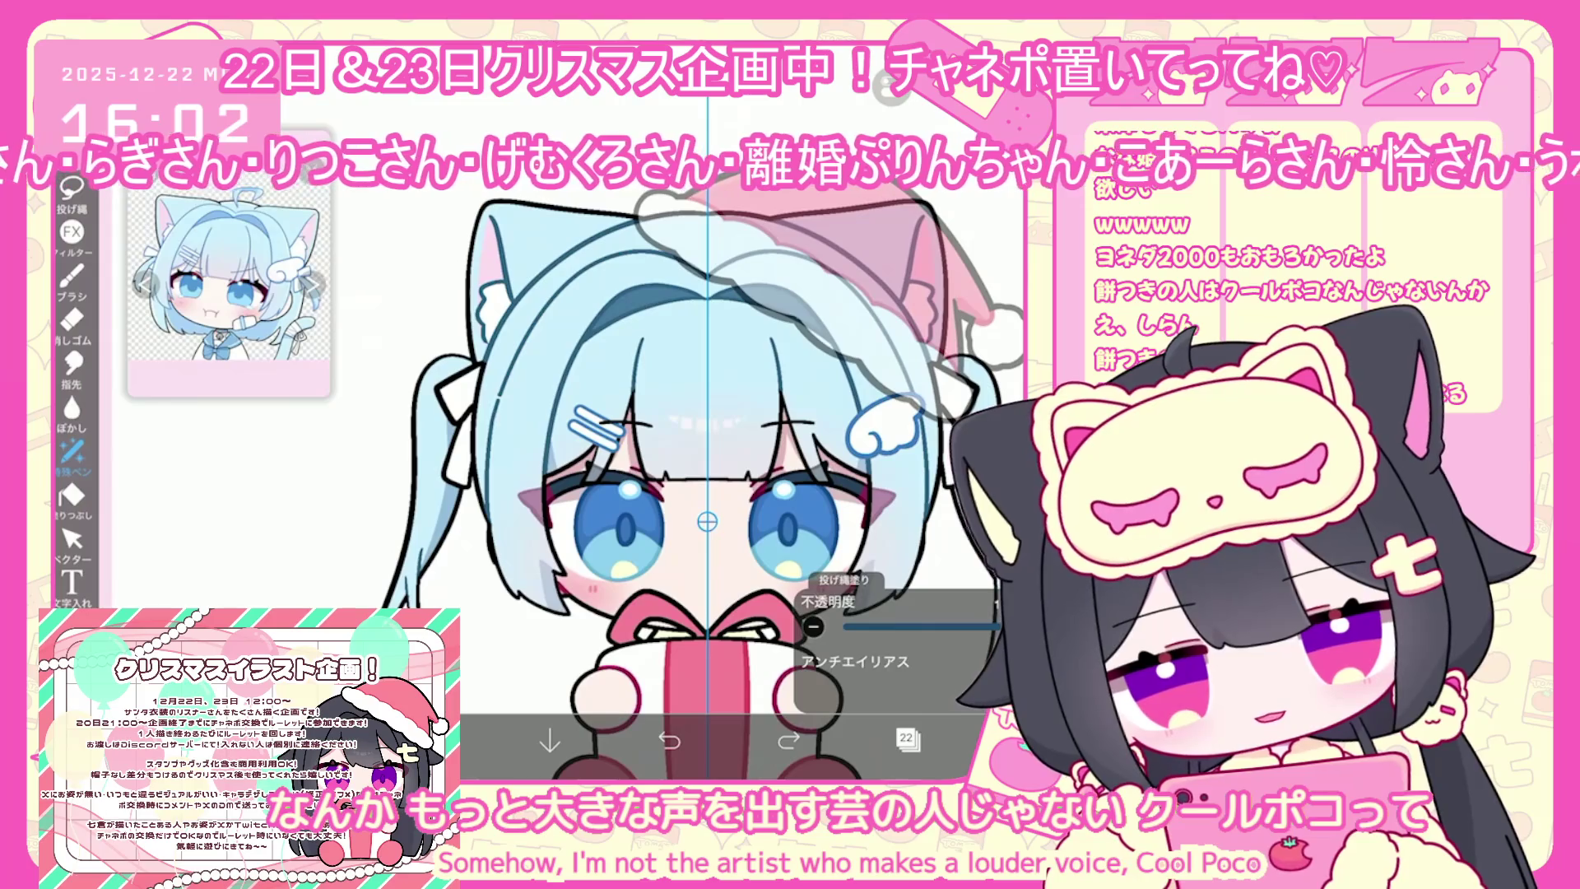
scroll(707, 520, up, 3)
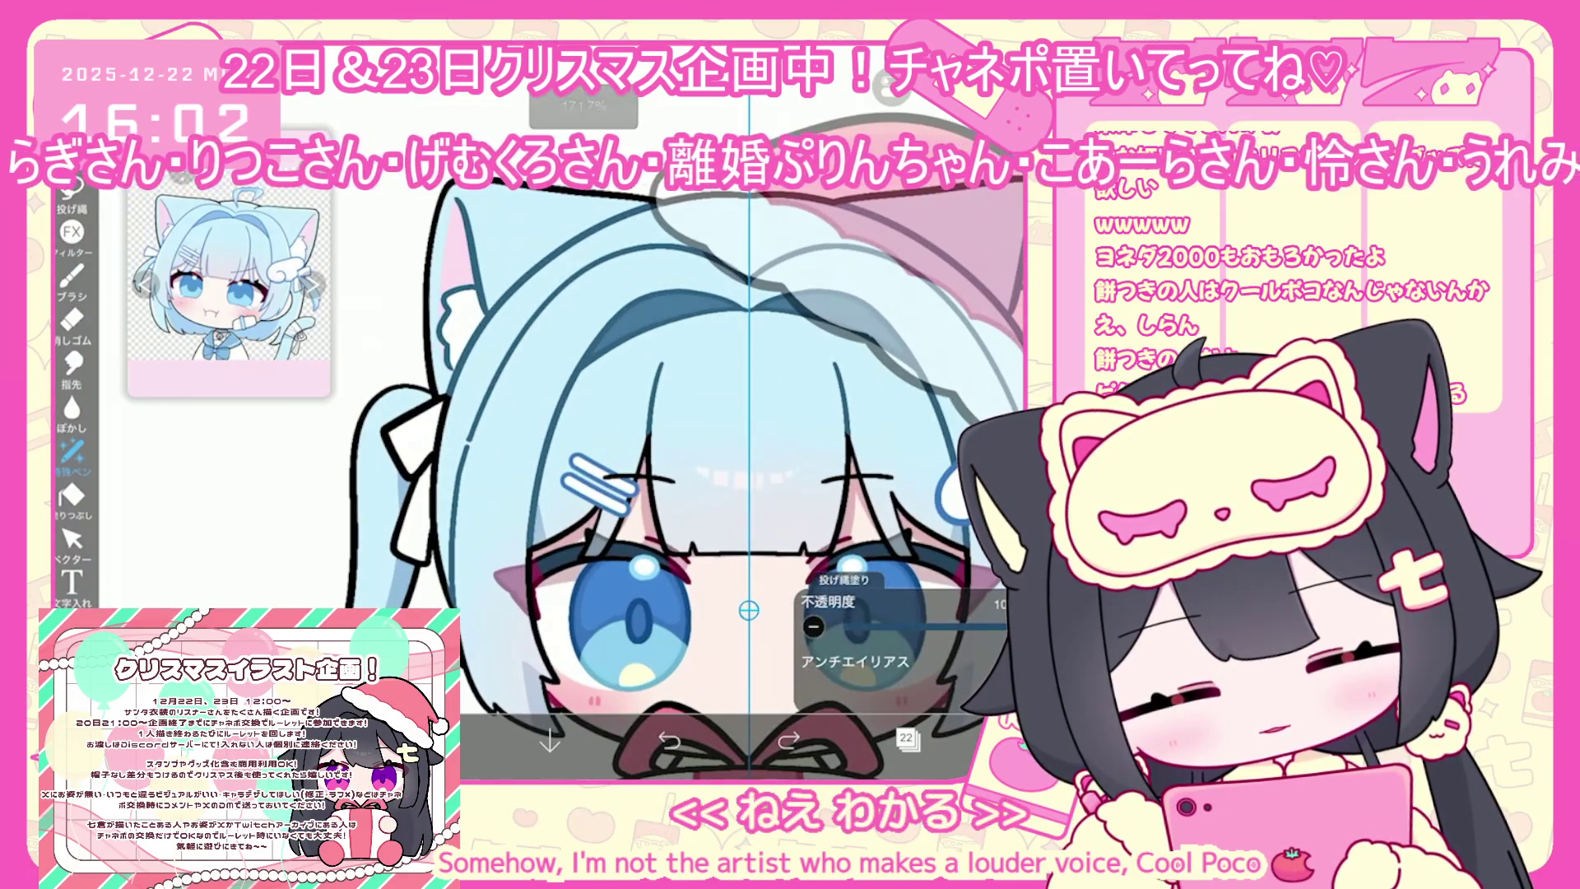
scroll(749, 510, down, 1)
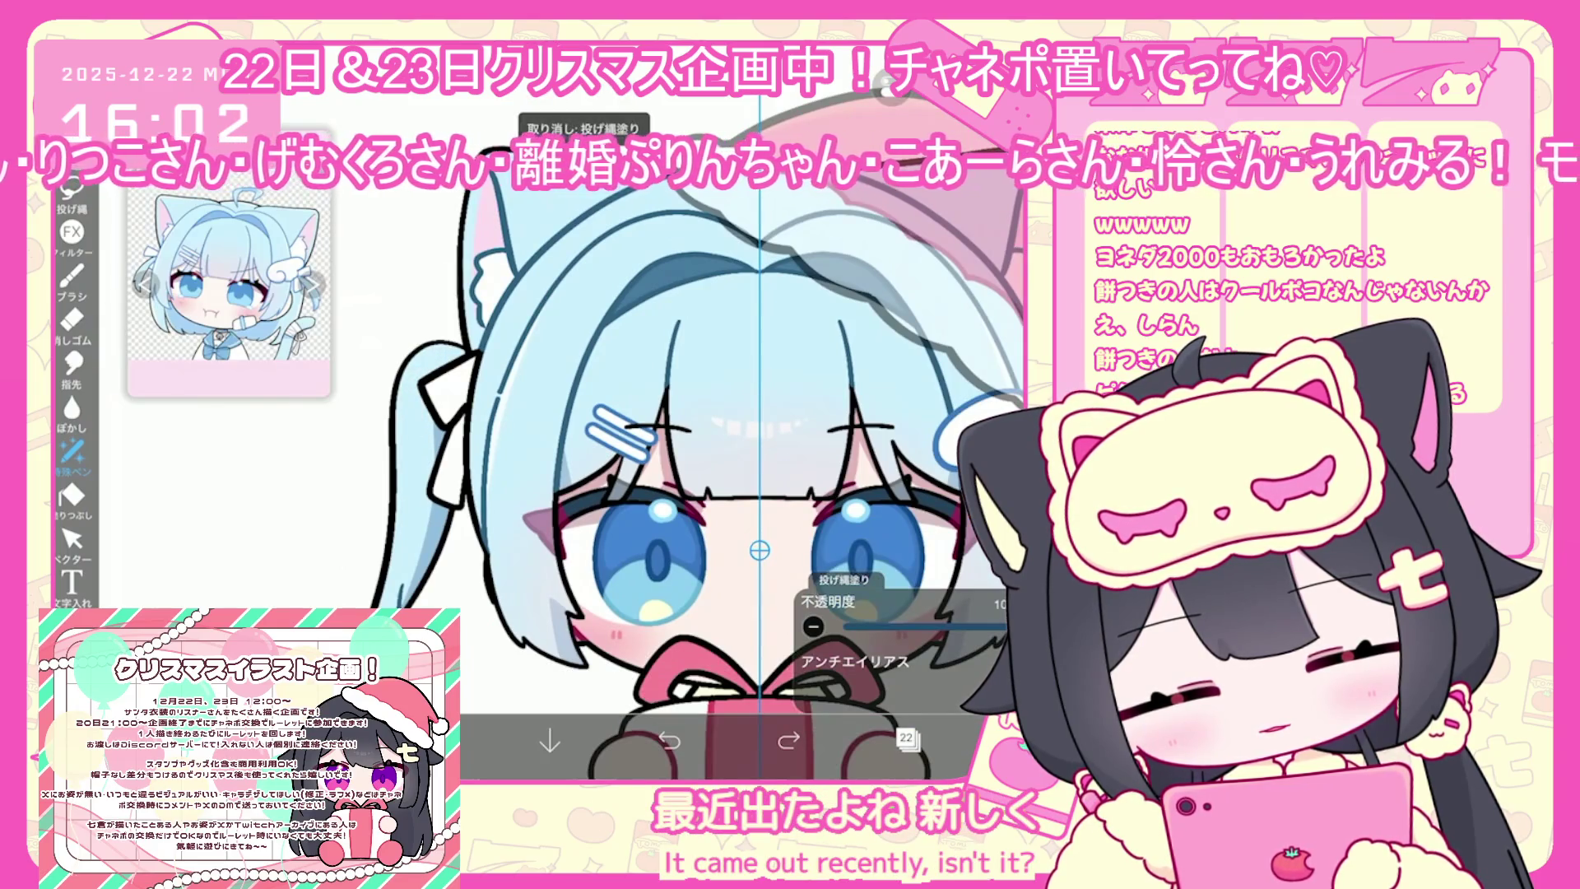
click(788, 741)
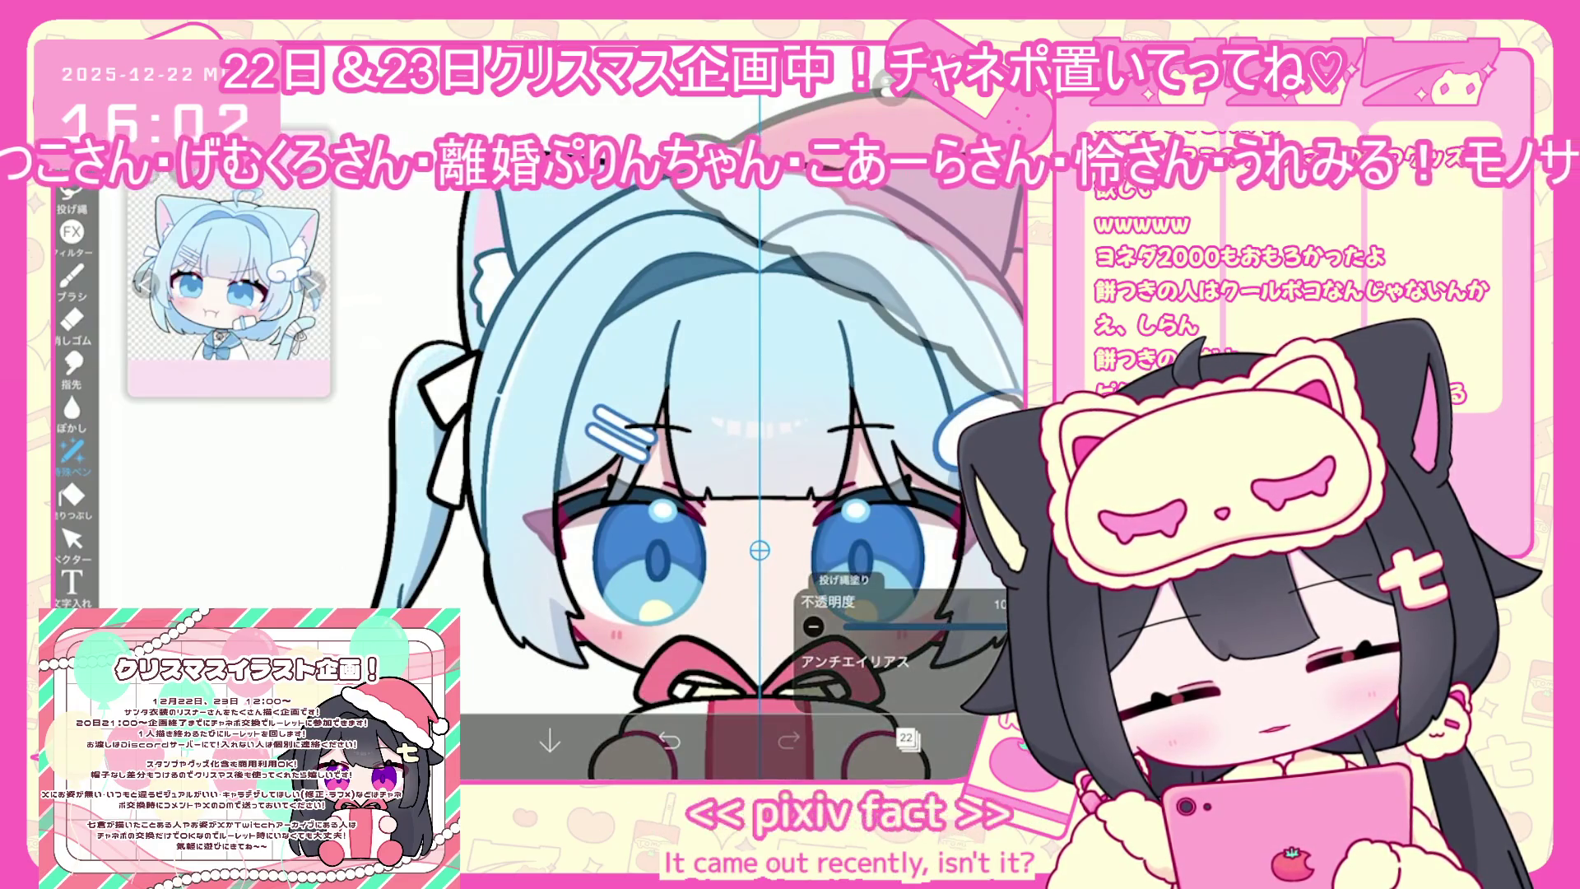
Undo and restore the lasso fill again, then show layers 26–30 in the layer list
scroll(748, 510, up, 1)
scroll(746, 645, down, 2)
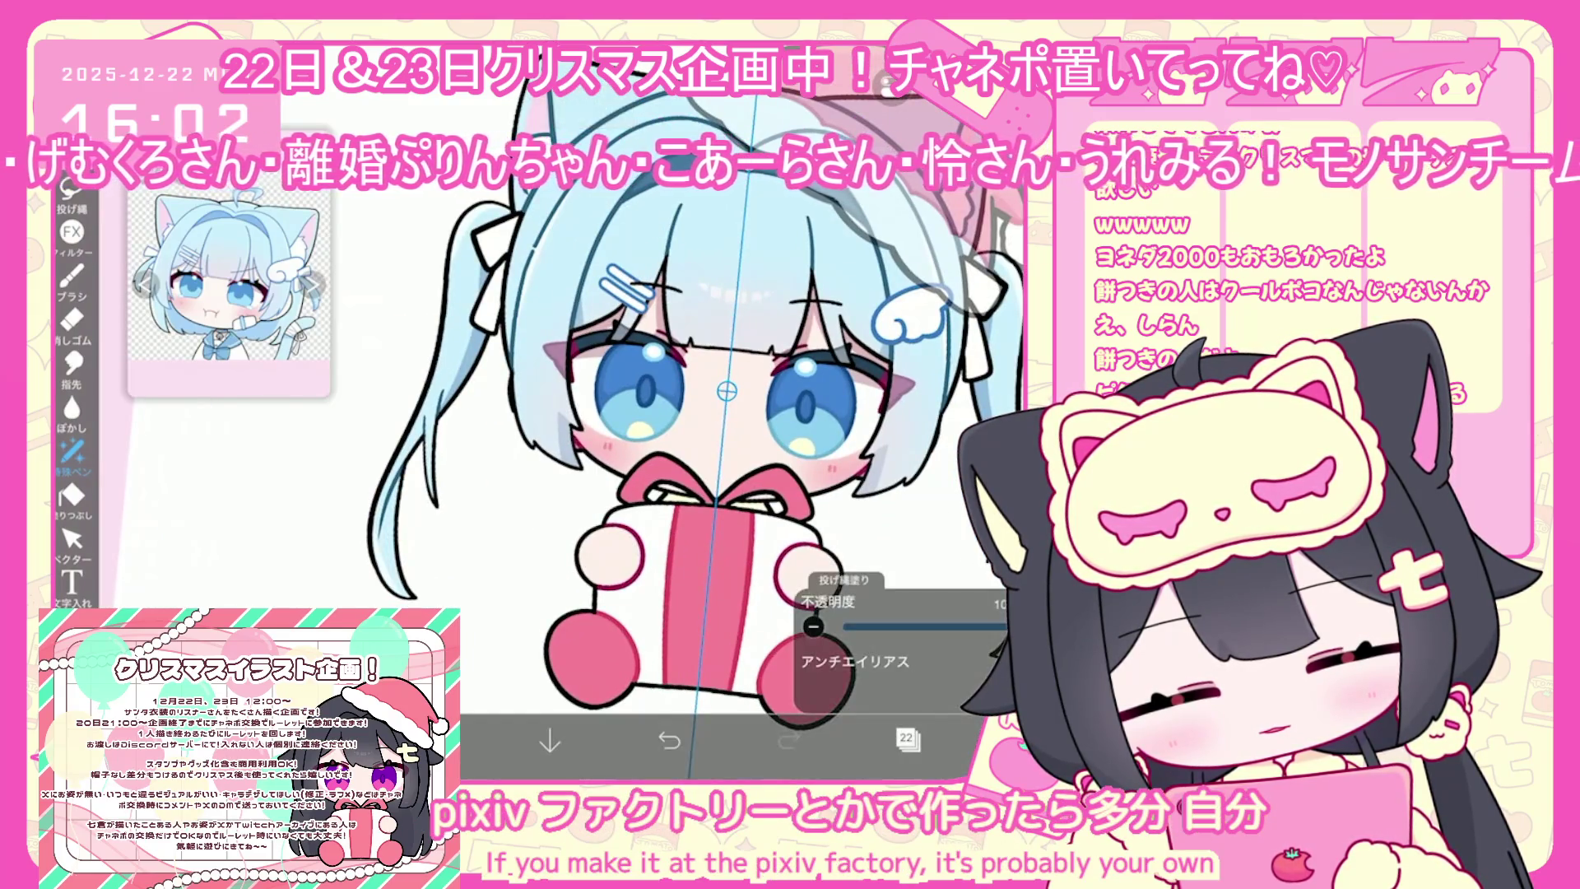
click(909, 739)
click(476, 292)
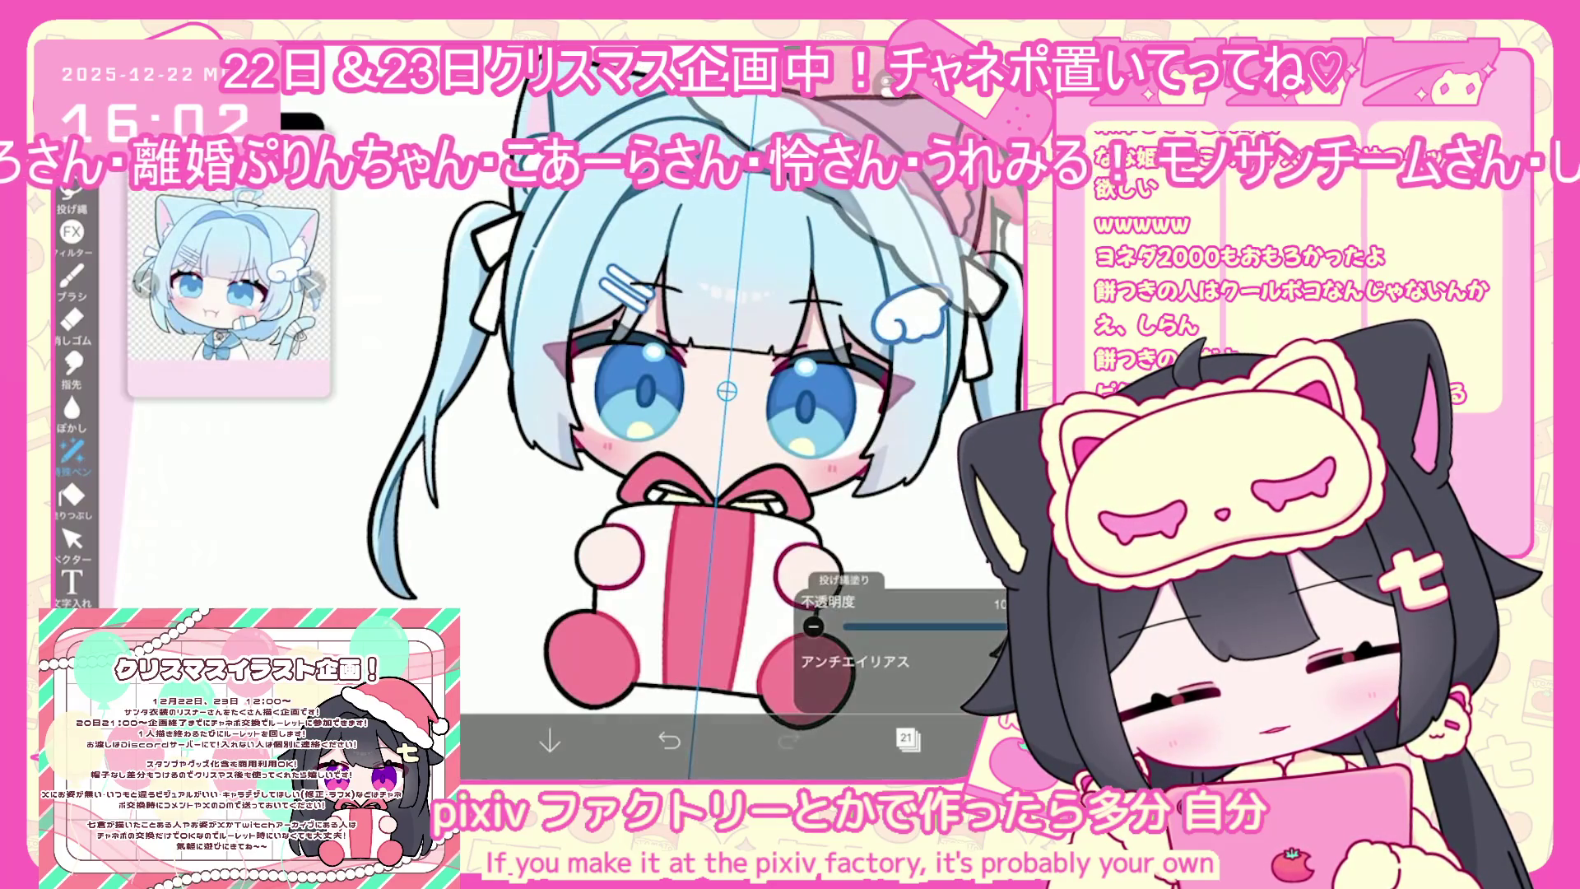
click(669, 741)
click(789, 741)
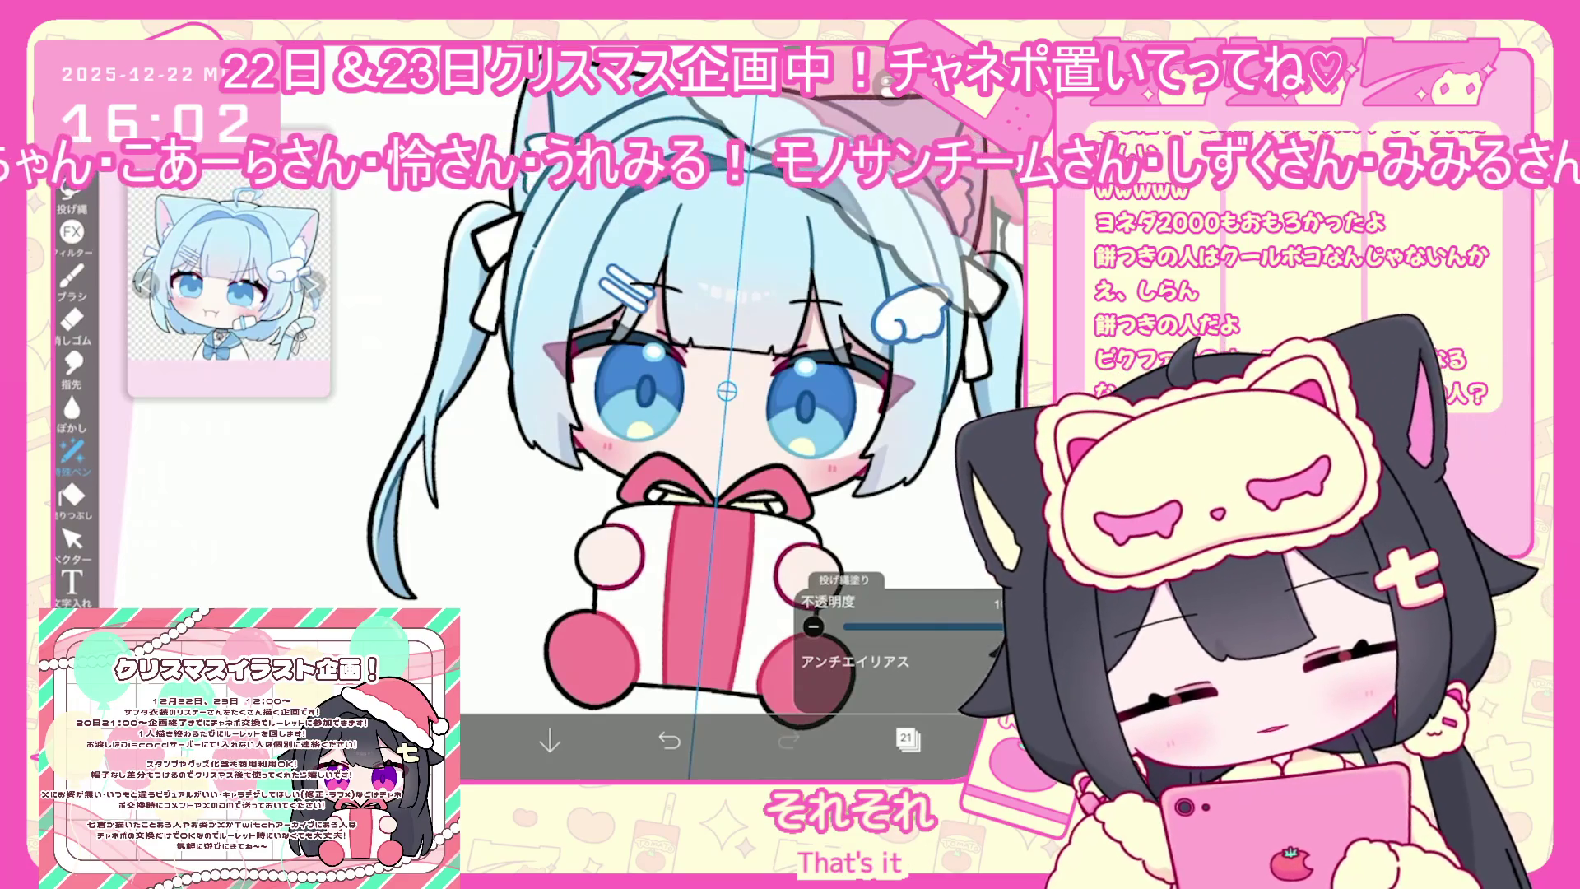
scroll(699, 411, down, 2)
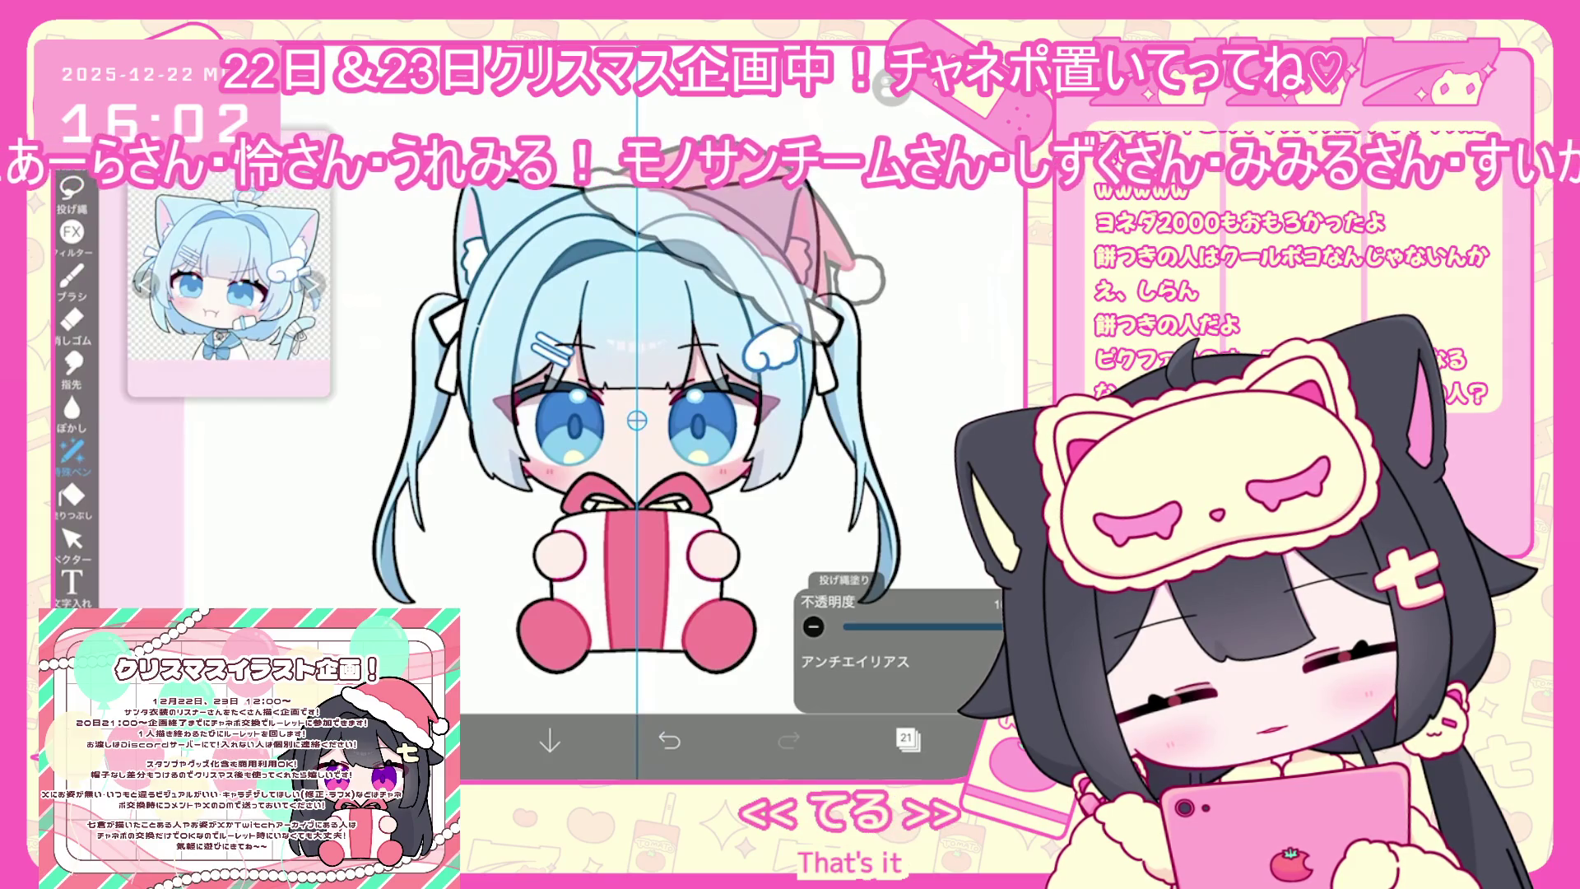
click(908, 738)
scroll(913, 412, up, 5)
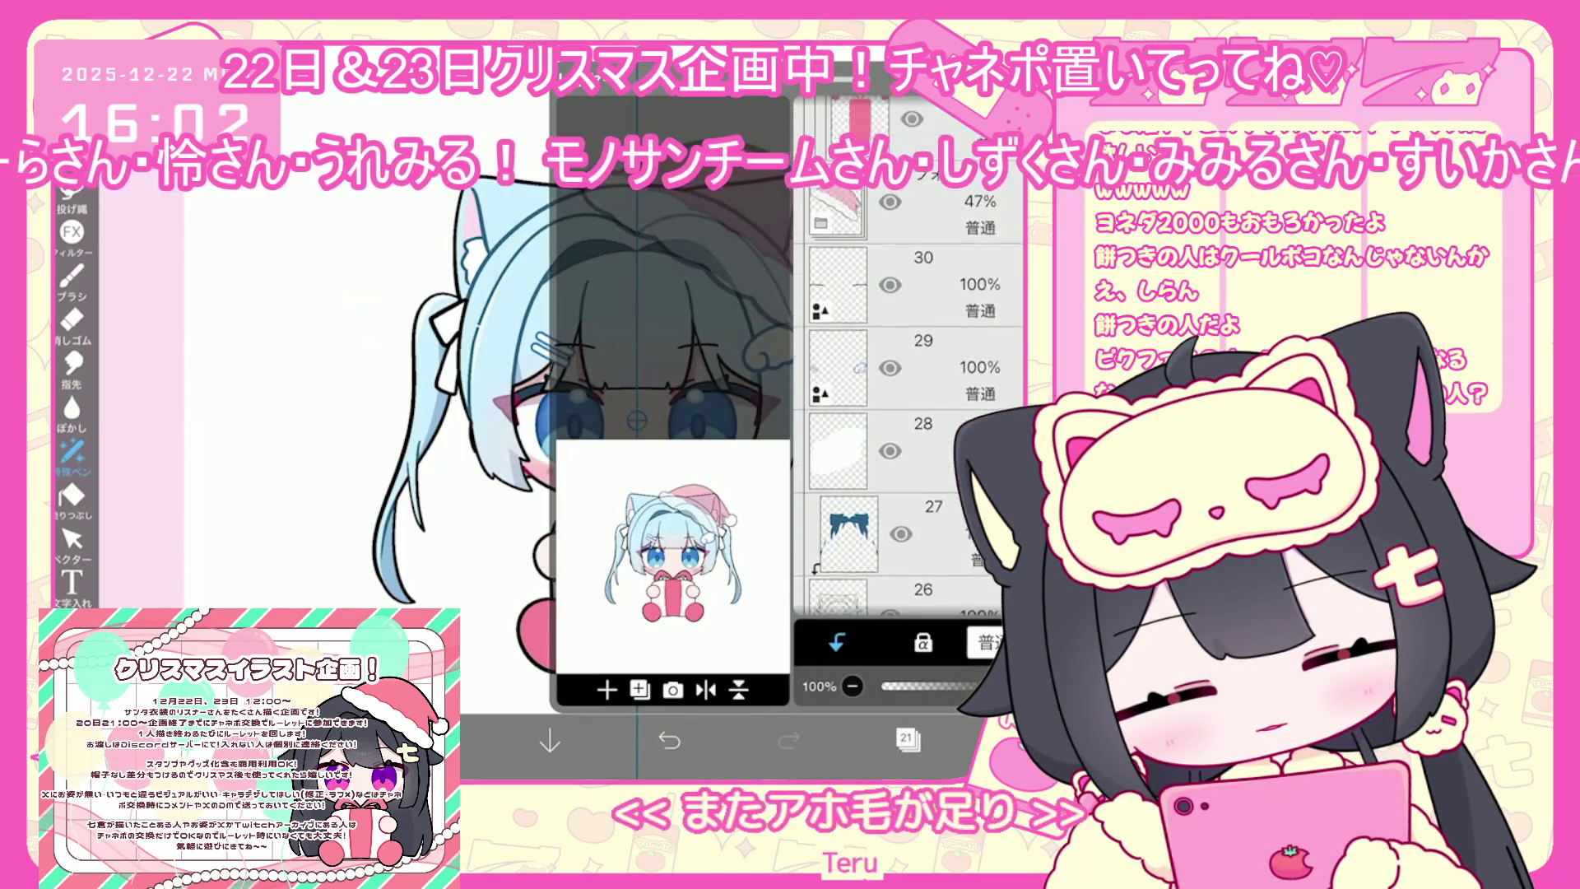
On layer 29, use black and the 天才ペン brush to draw an ahoge curl atop the hat
click(906, 411)
click(963, 741)
click(71, 278)
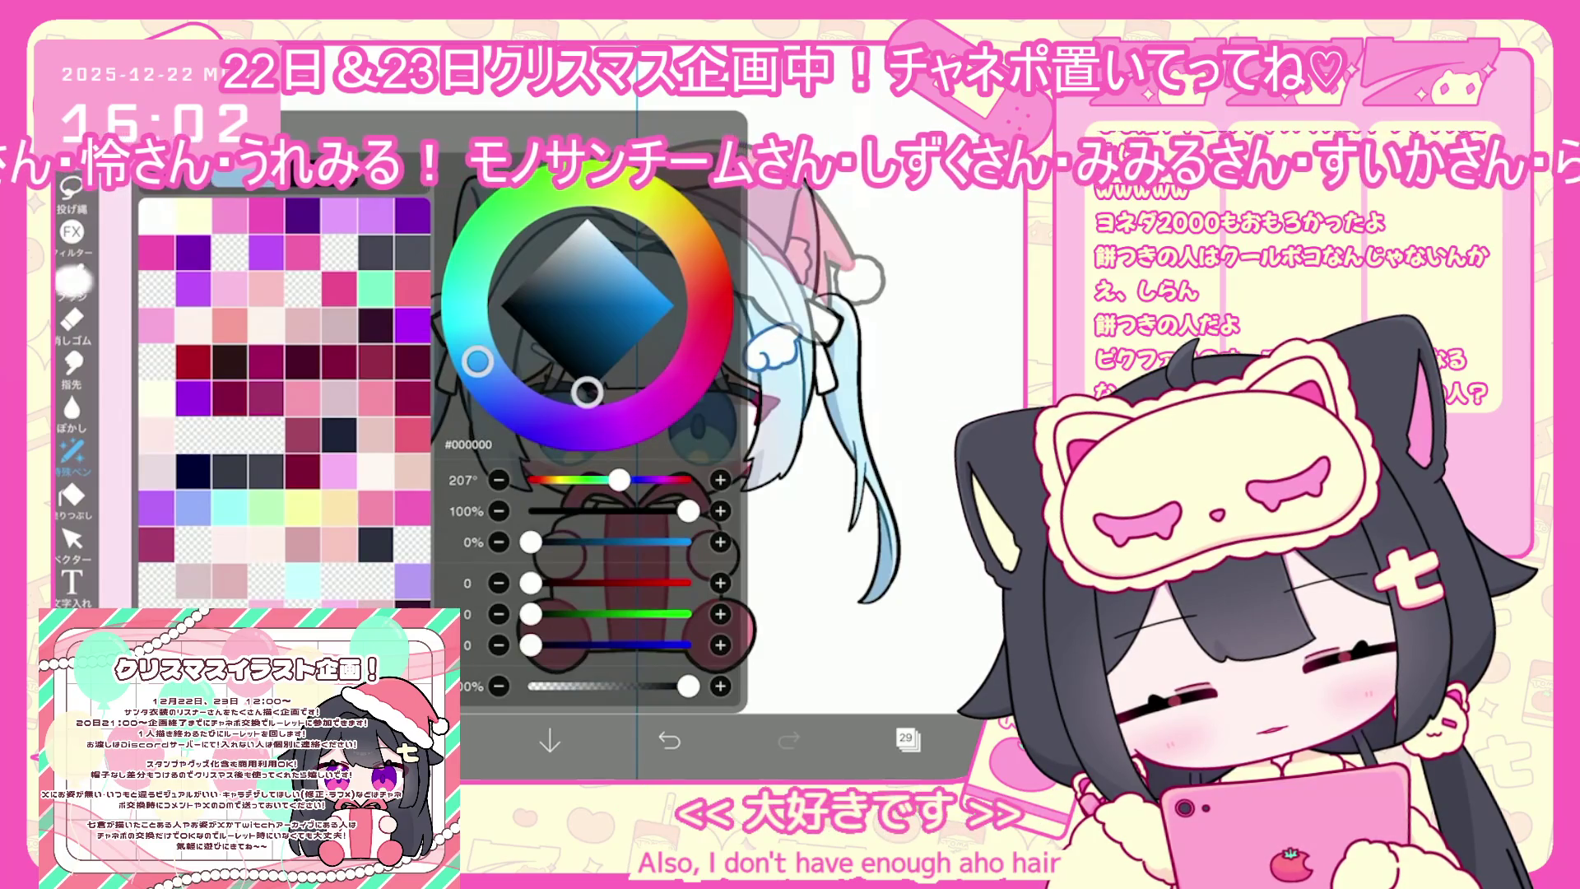
scroll(276, 395, up, 4)
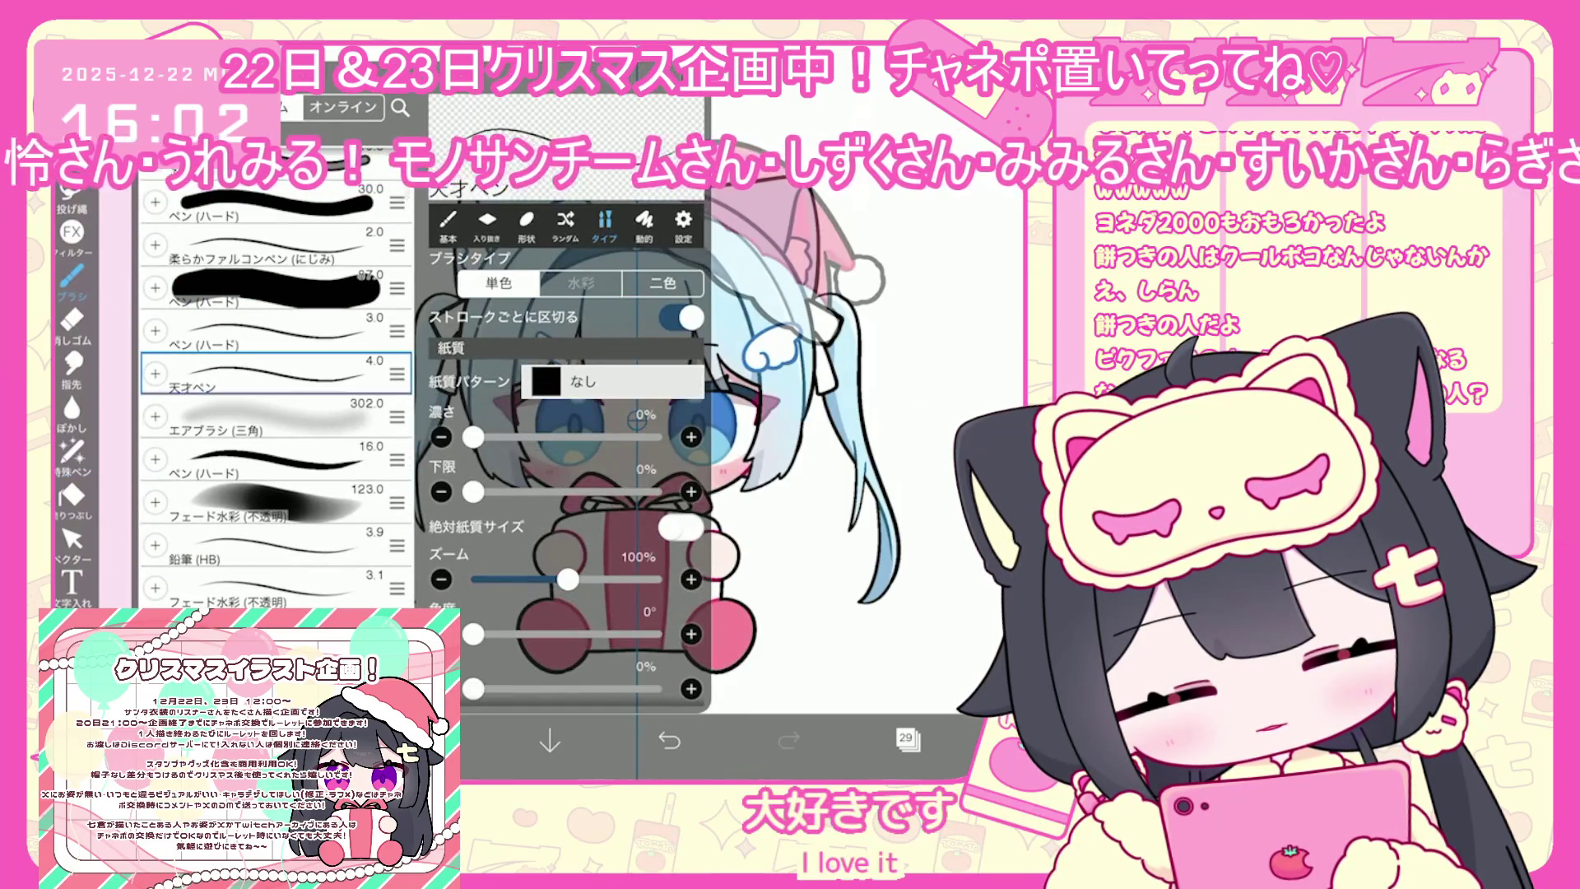
click(822, 494)
scroll(576, 452, up, 5)
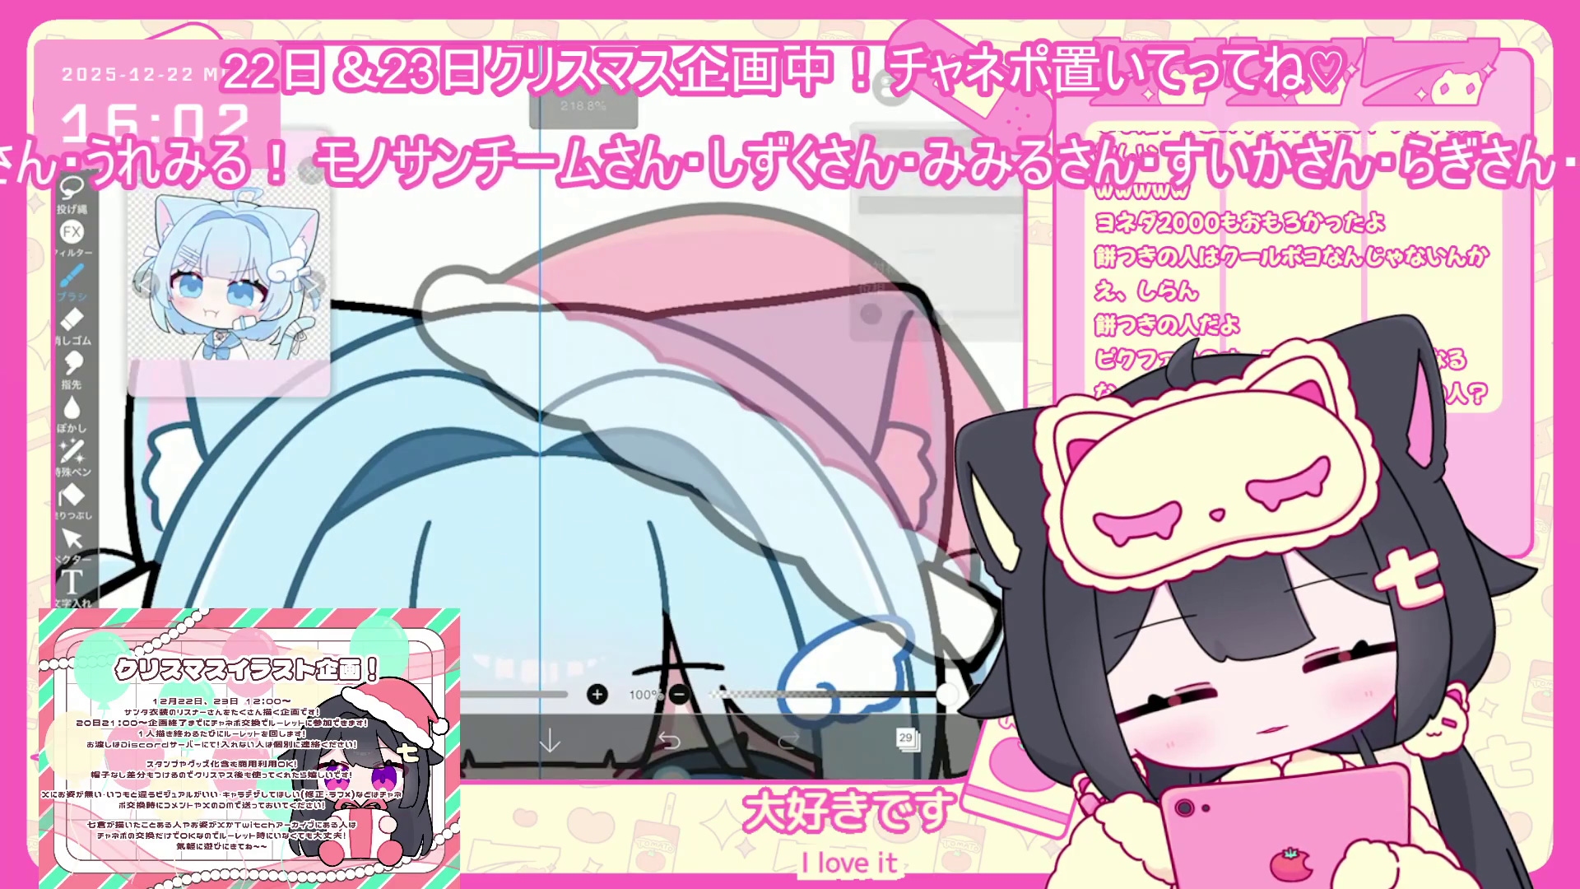
drag(529, 220, 525, 323)
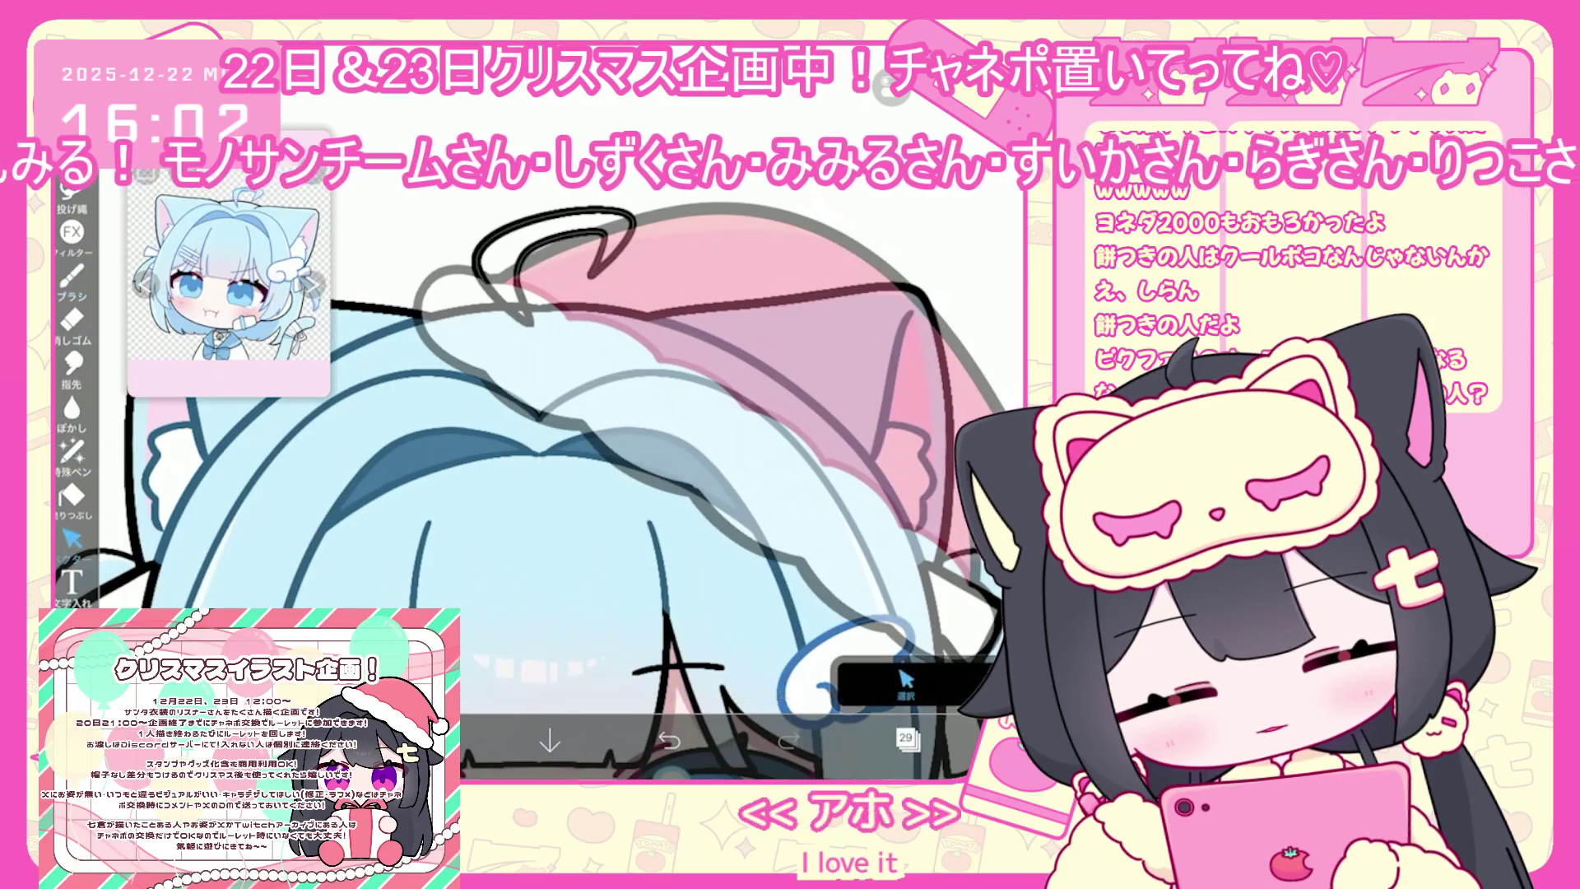
Switch to layer 28 and undo the first ahoge strokes
click(905, 738)
click(921, 436)
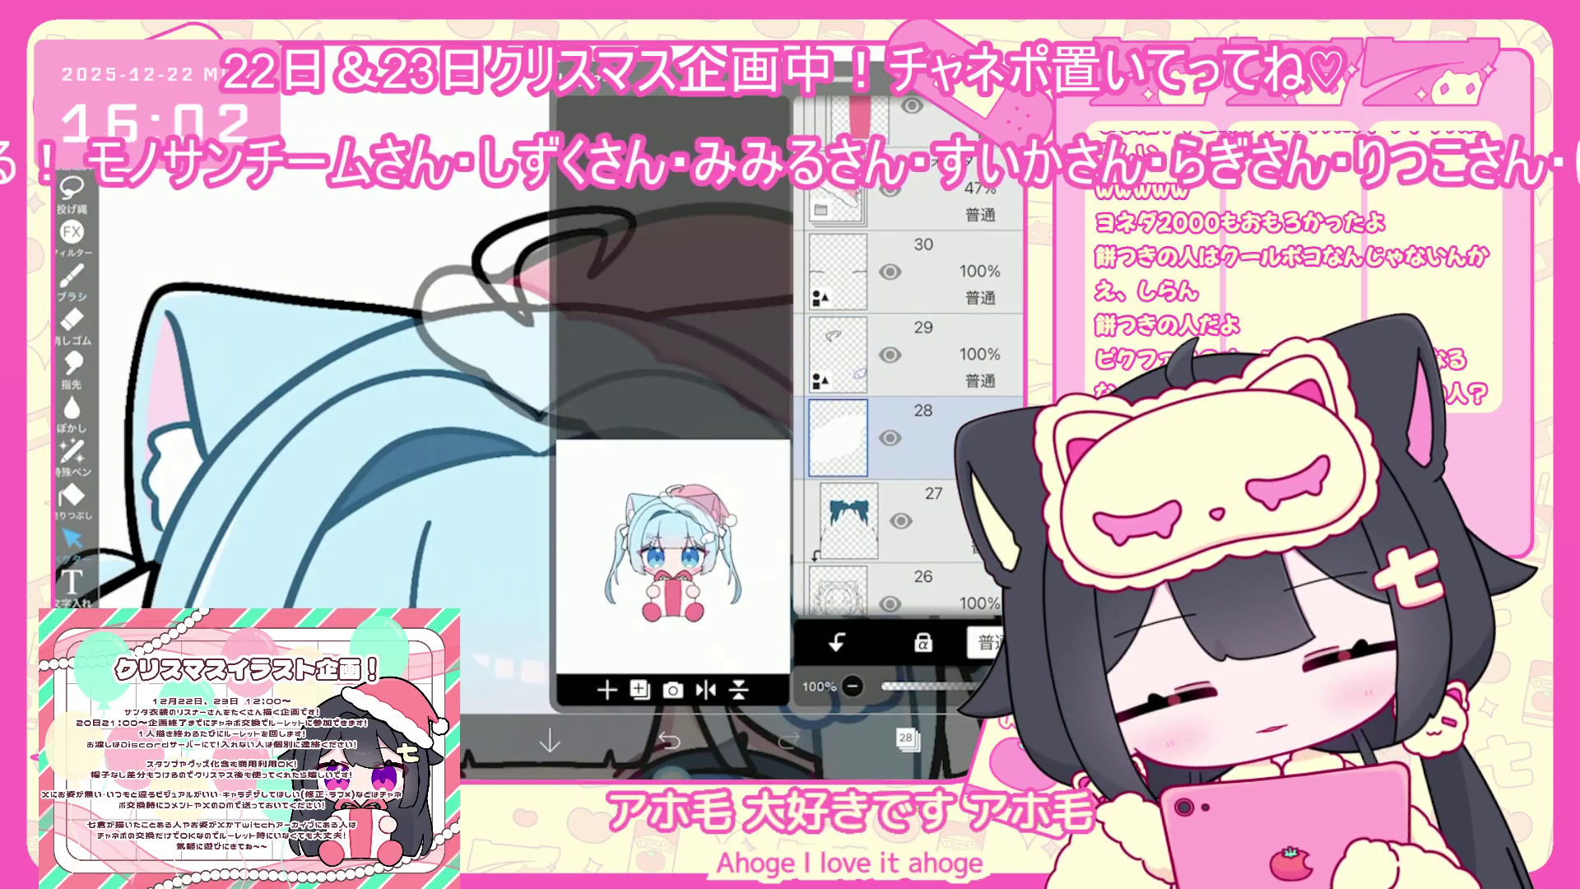
click(668, 741)
click(905, 739)
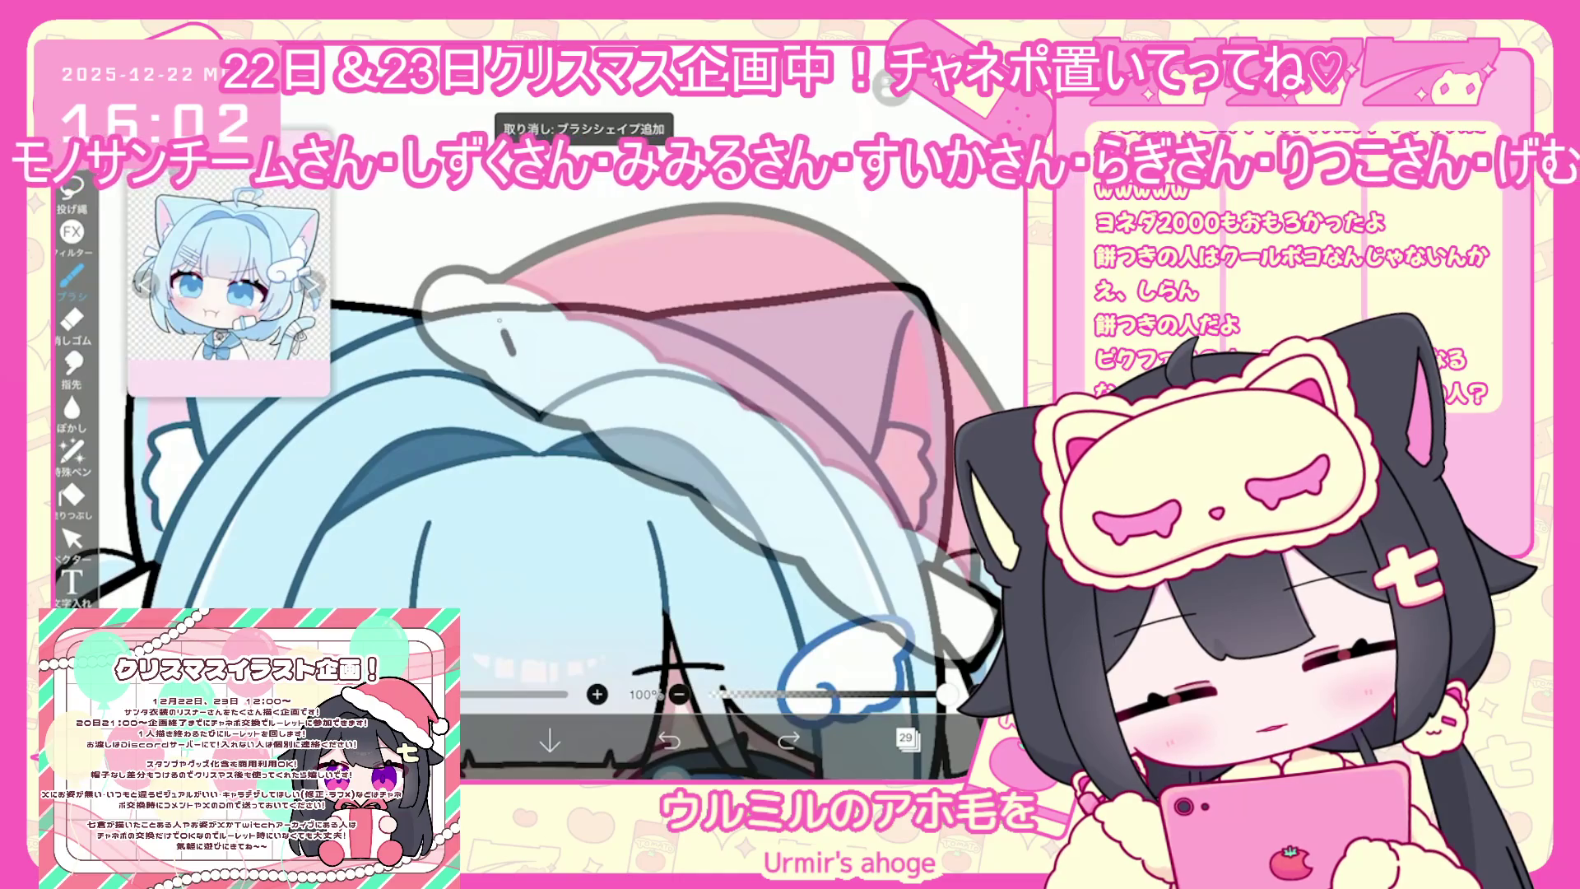
key(ctrl+z)
Redraw the ahoge curl further left with a curved line beneath its loop
mouse_move(479, 273)
mouse_down()
mouse_move(562, 246)
mouse_move(594, 293)
mouse_up()
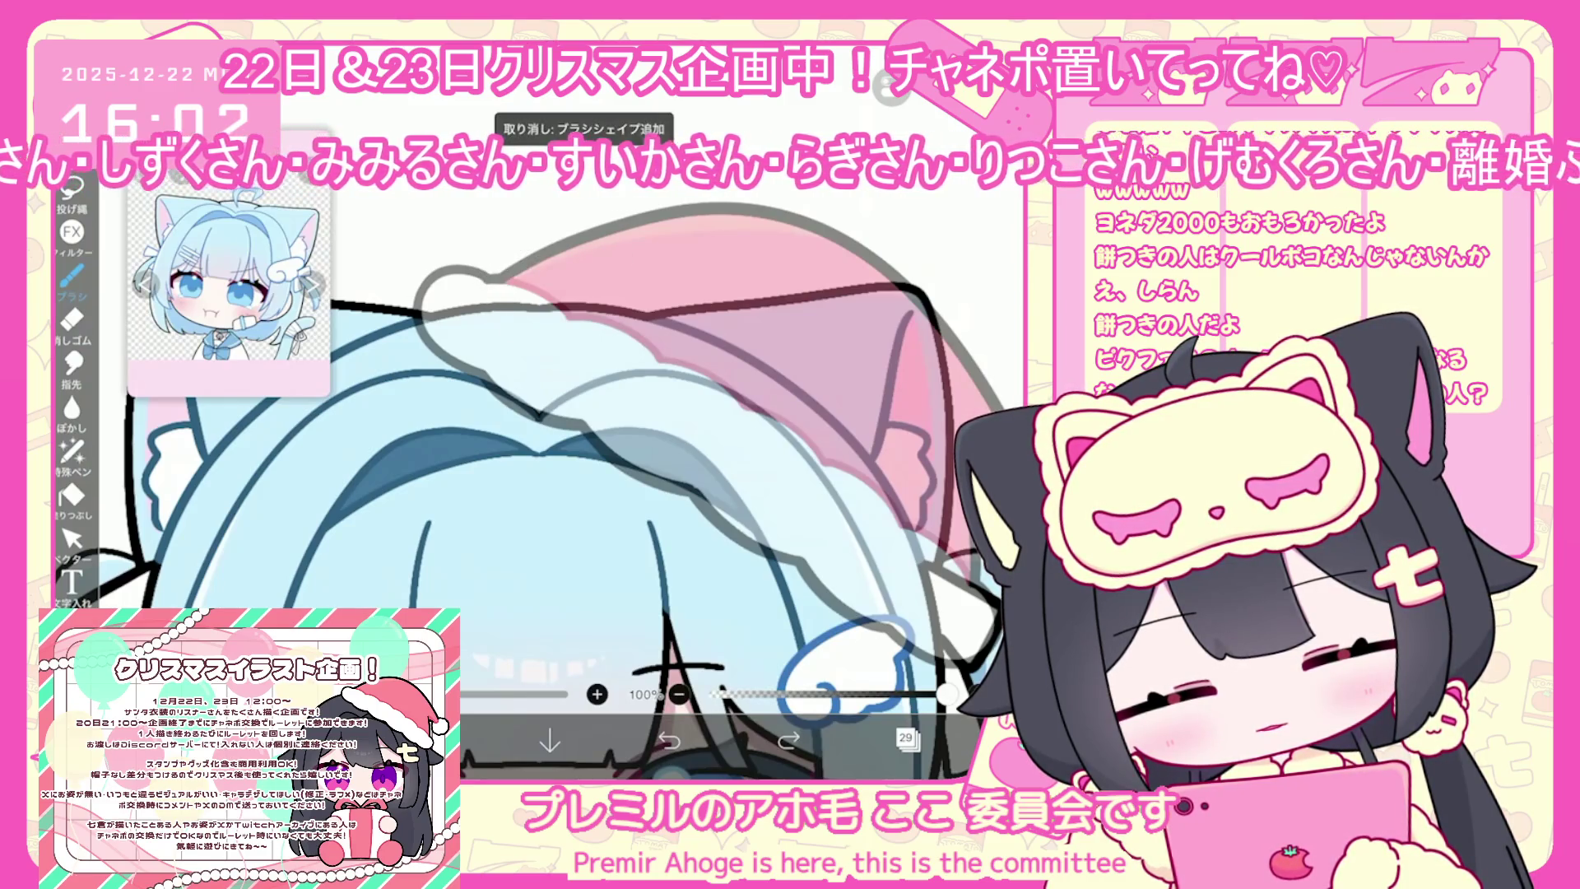
drag(576, 257, 533, 316)
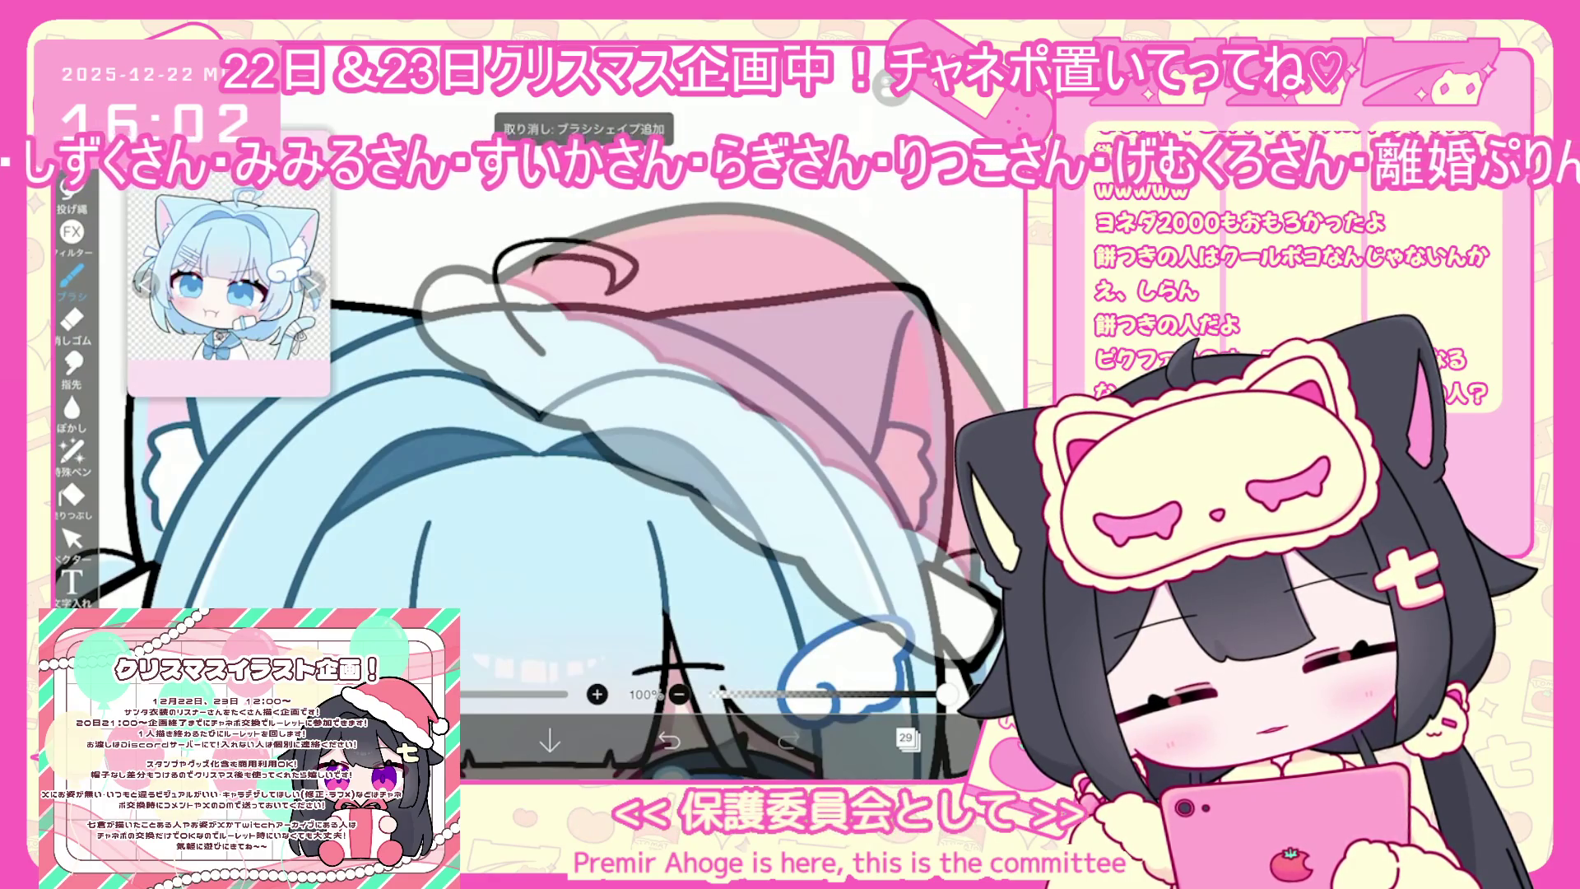
scroll(543, 461, down, 5)
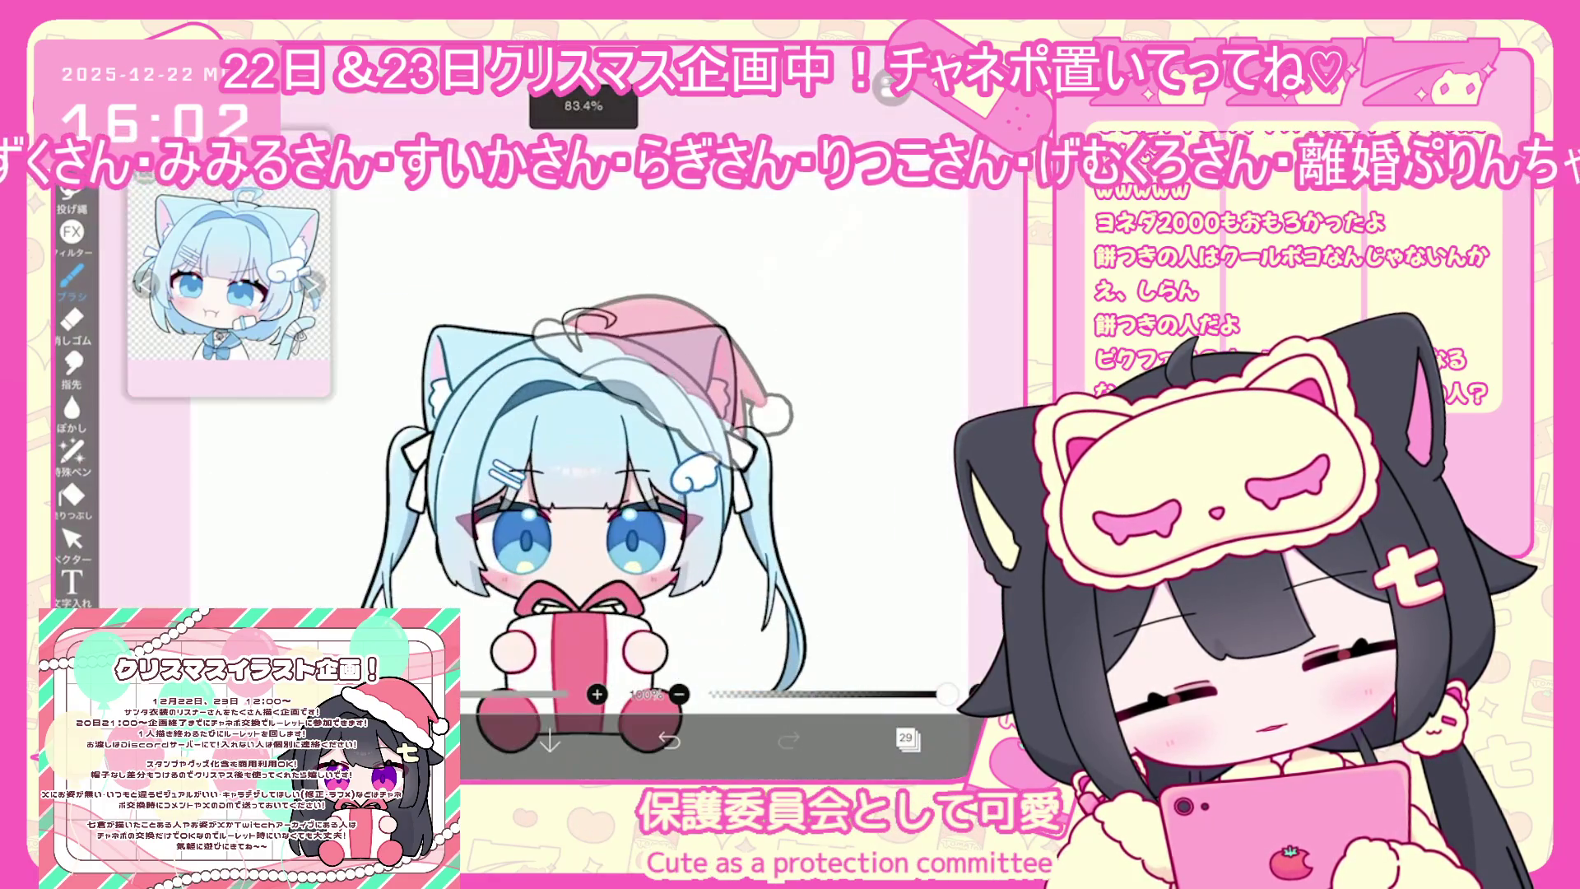
click(906, 737)
click(905, 436)
click(906, 738)
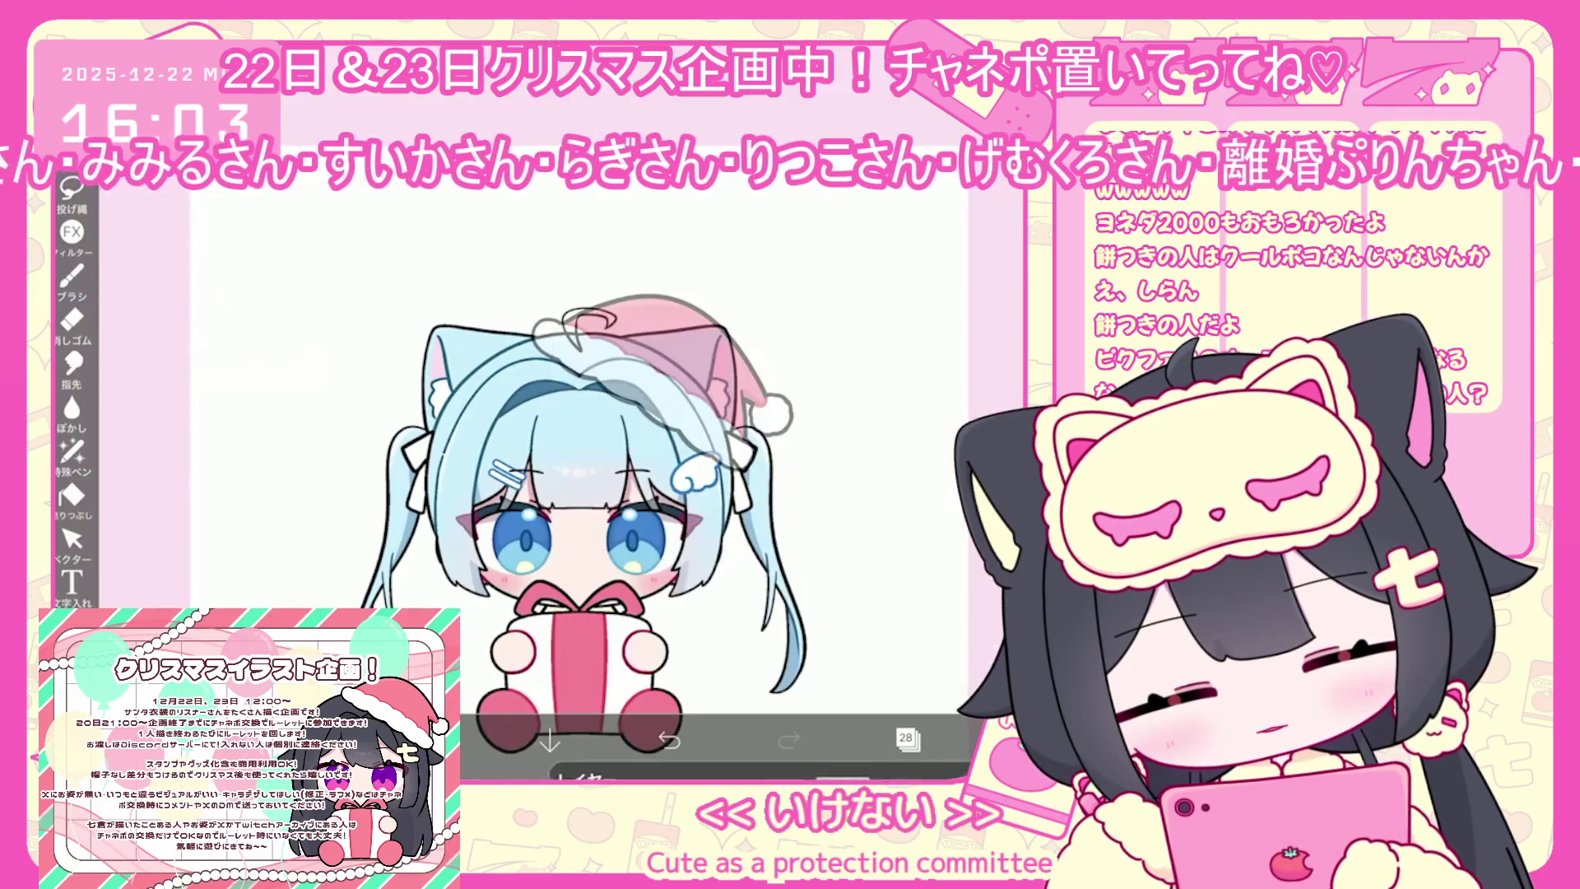
Lasso-fill a patch along the ahoge hair tuft under the Santa hat
click(72, 451)
scroll(576, 461, up, 5)
scroll(560, 395, up, 5)
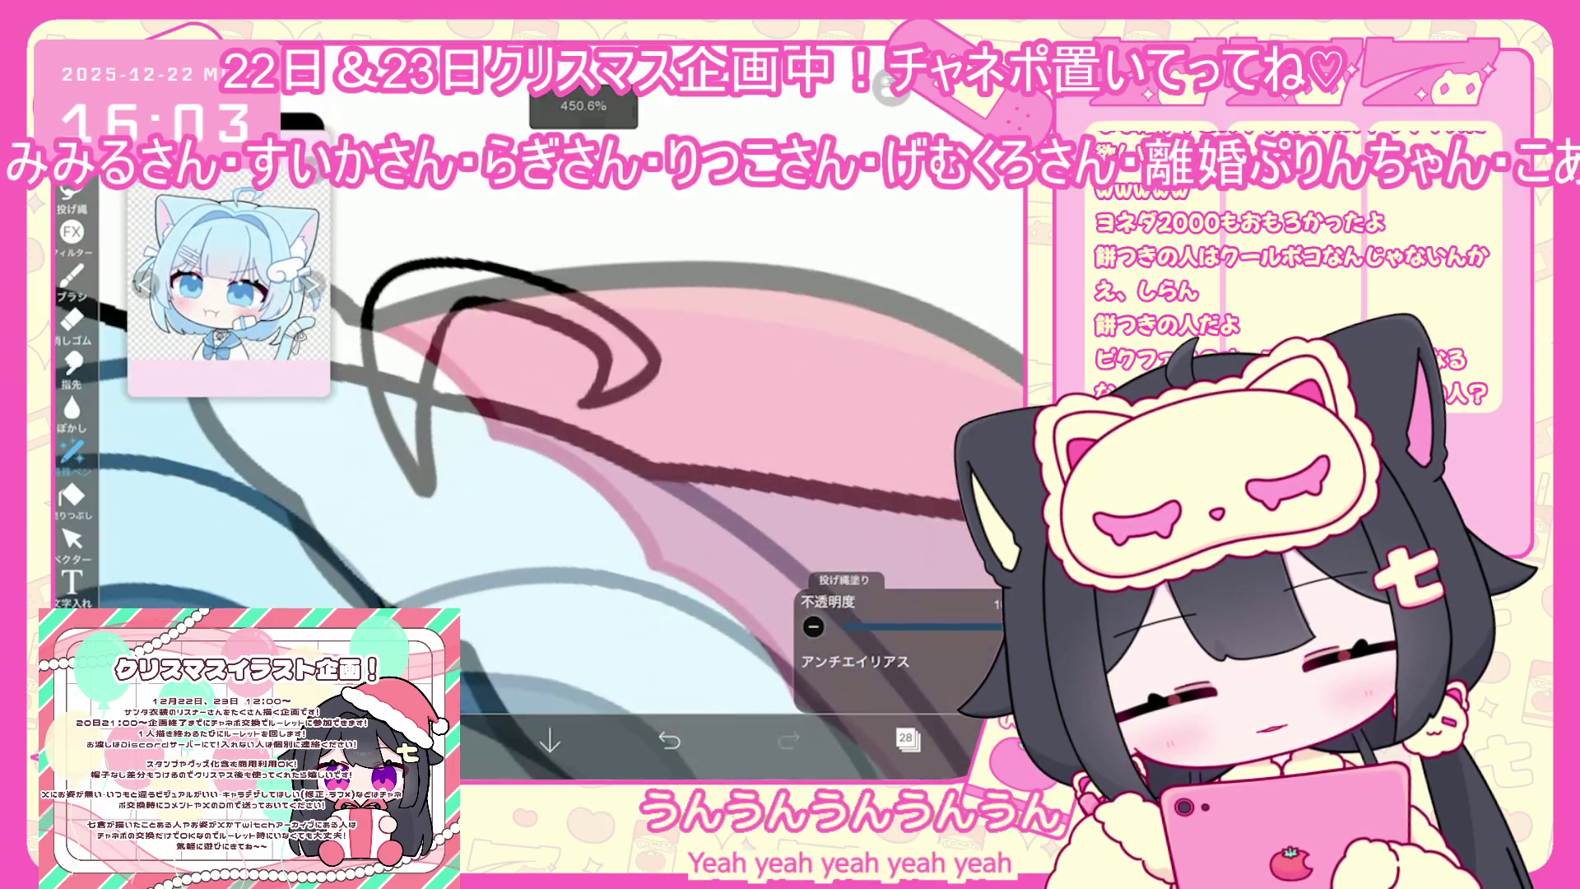
mouse_move(449, 301)
mouse_down()
mouse_move(588, 317)
mouse_move(630, 379)
mouse_up()
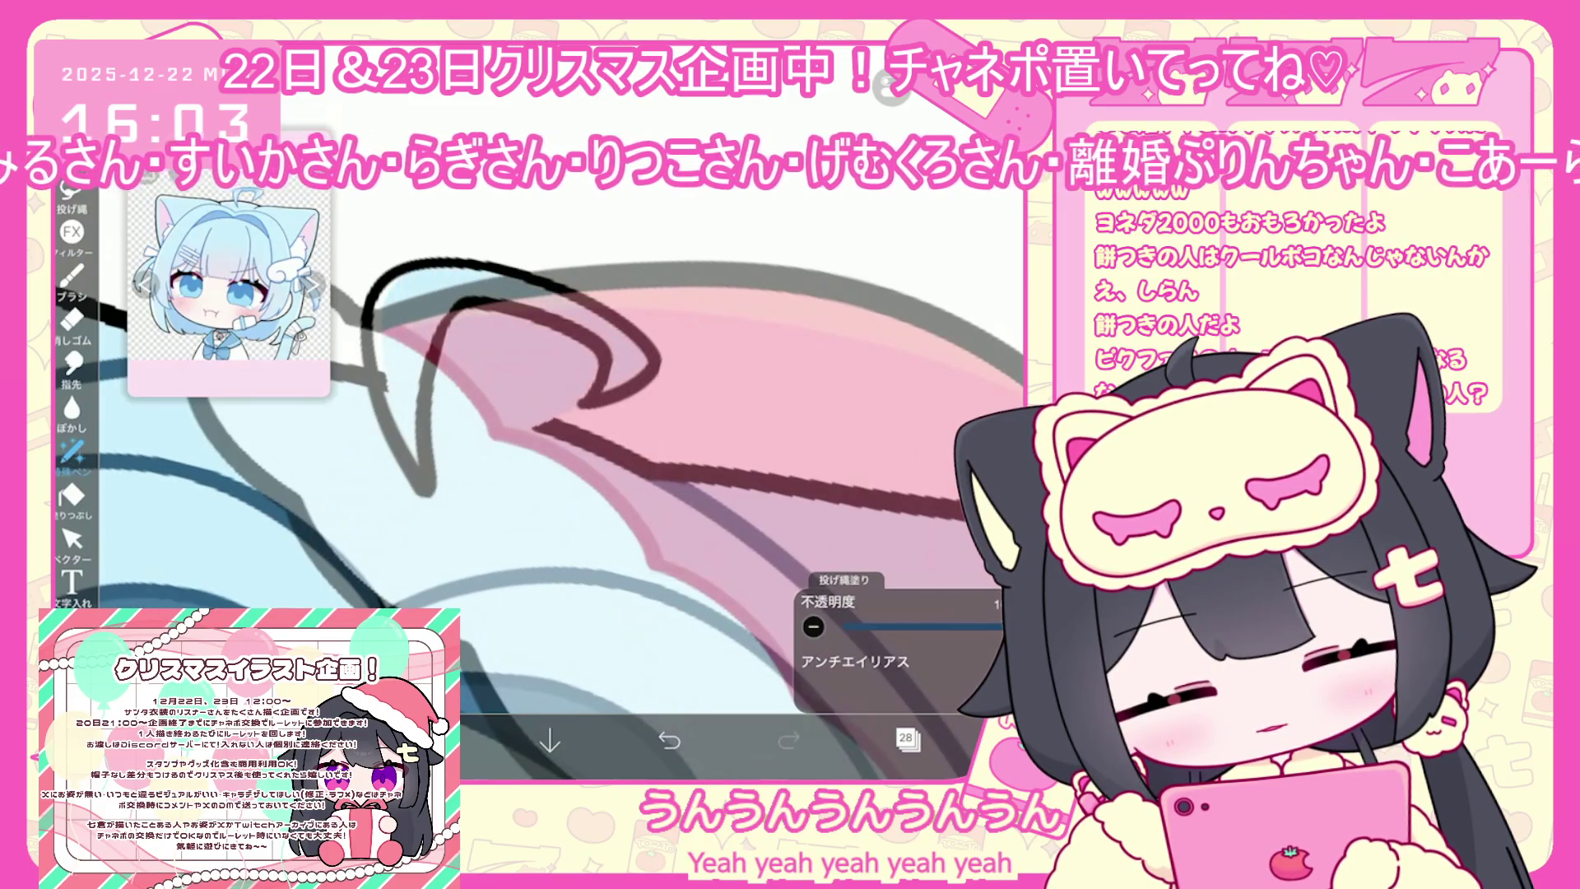
drag(504, 411, 449, 401)
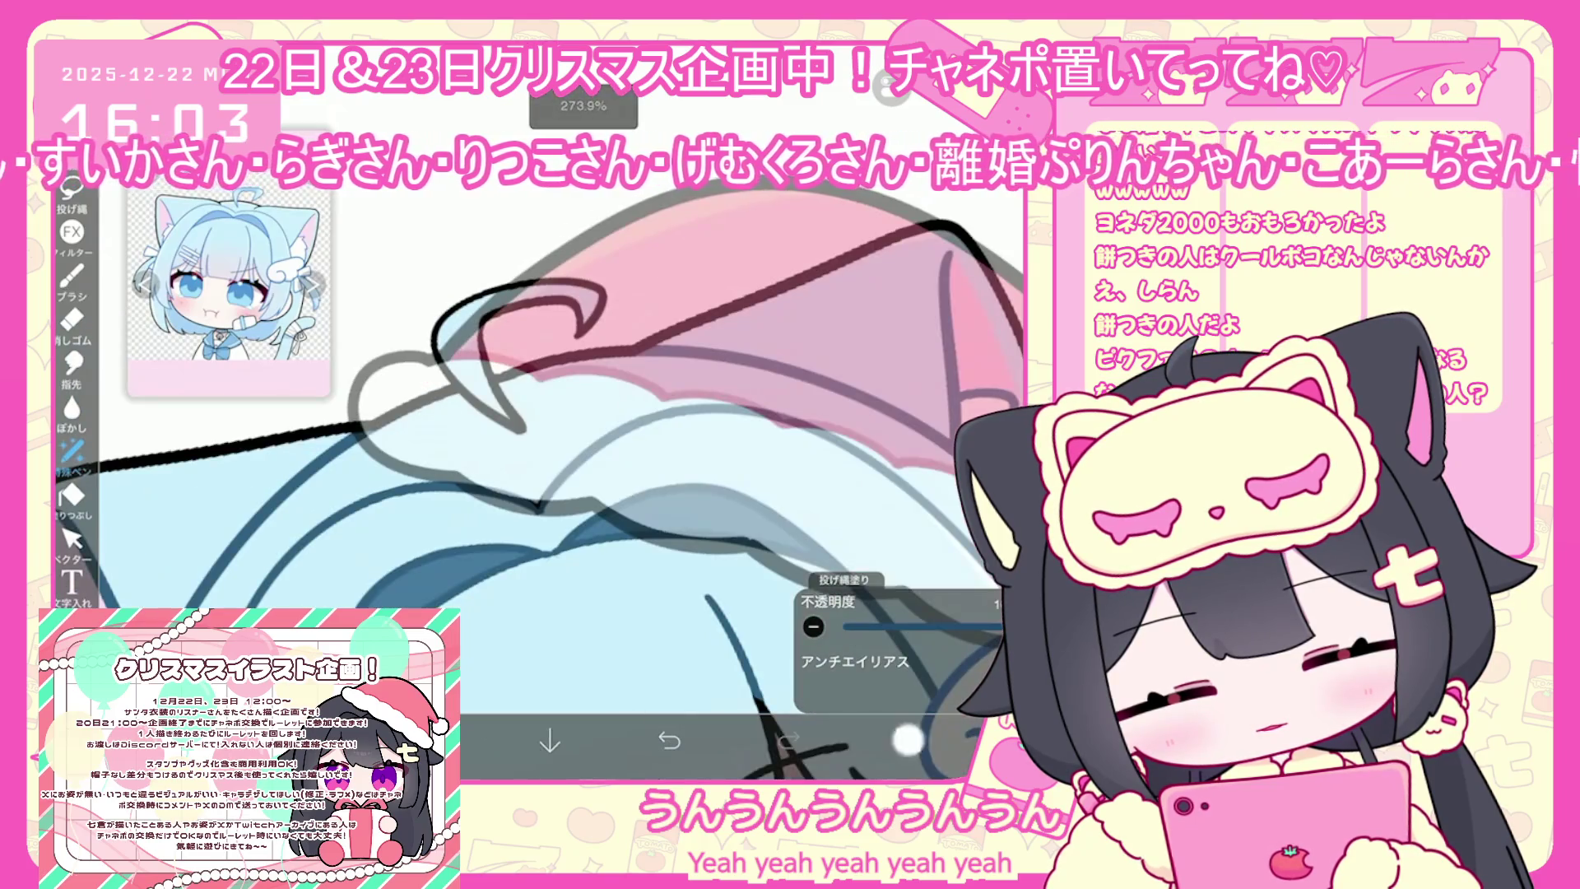
Add empty layer 30 and recentre the character on the canvas
click(906, 738)
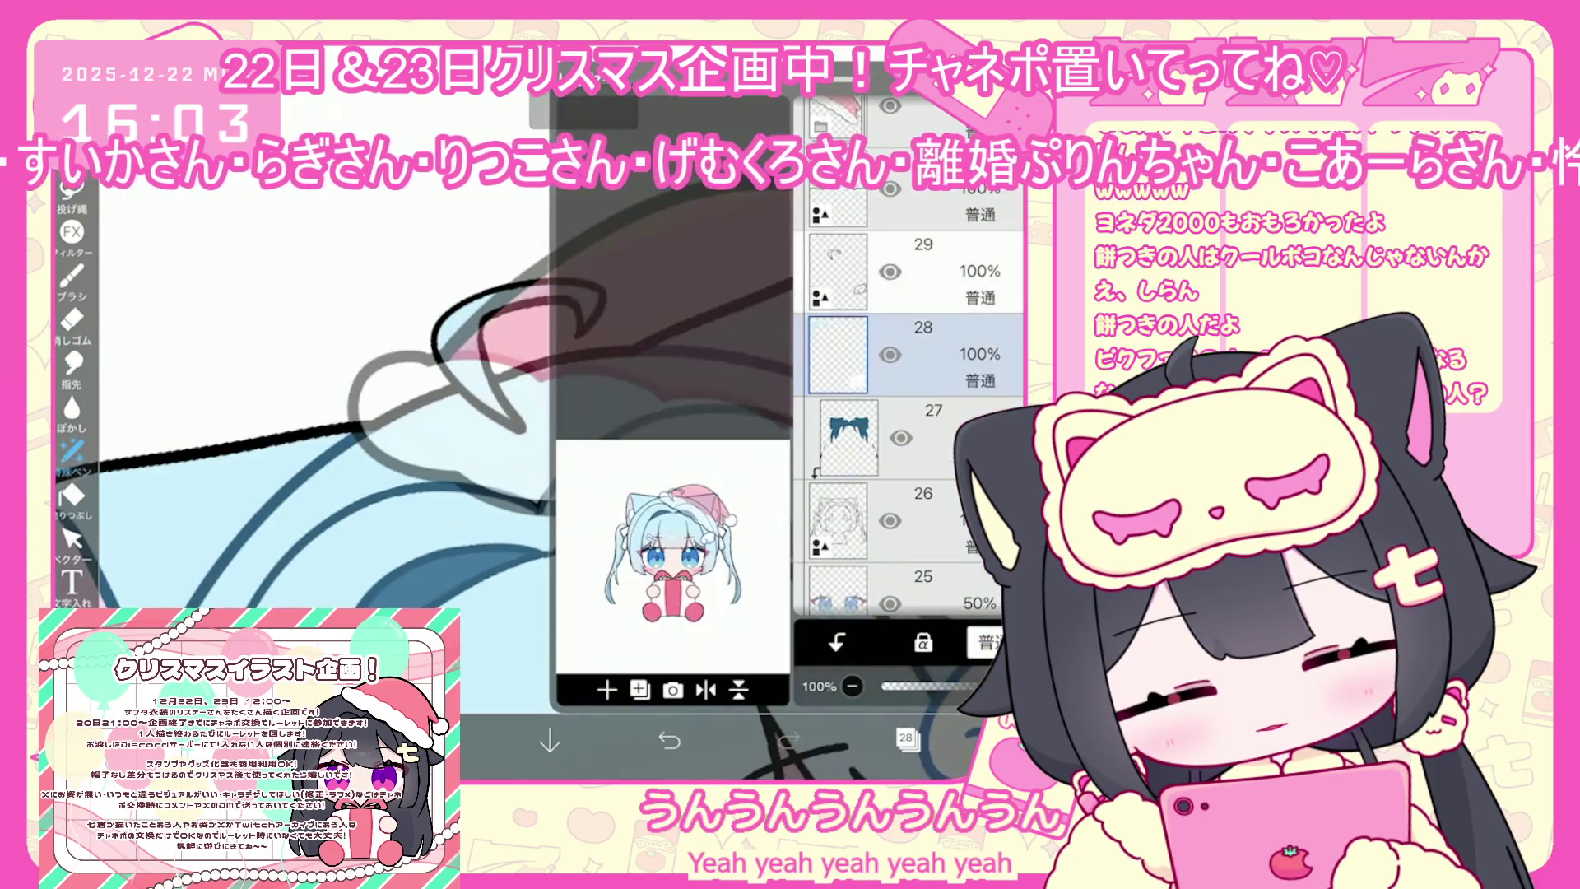
click(640, 690)
click(906, 738)
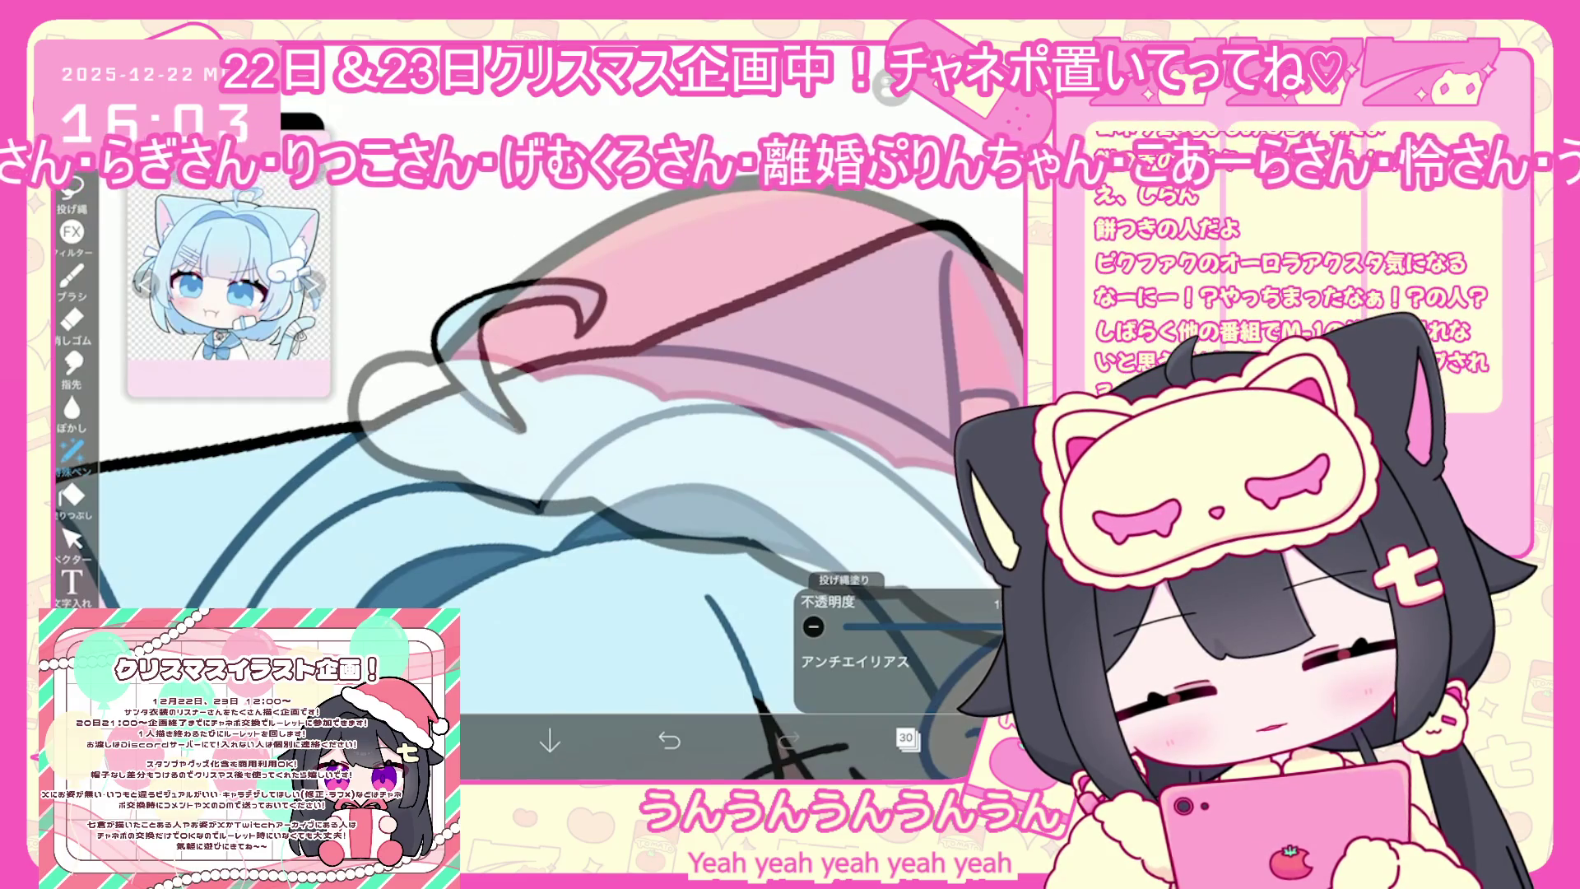
scroll(560, 428, down, 10)
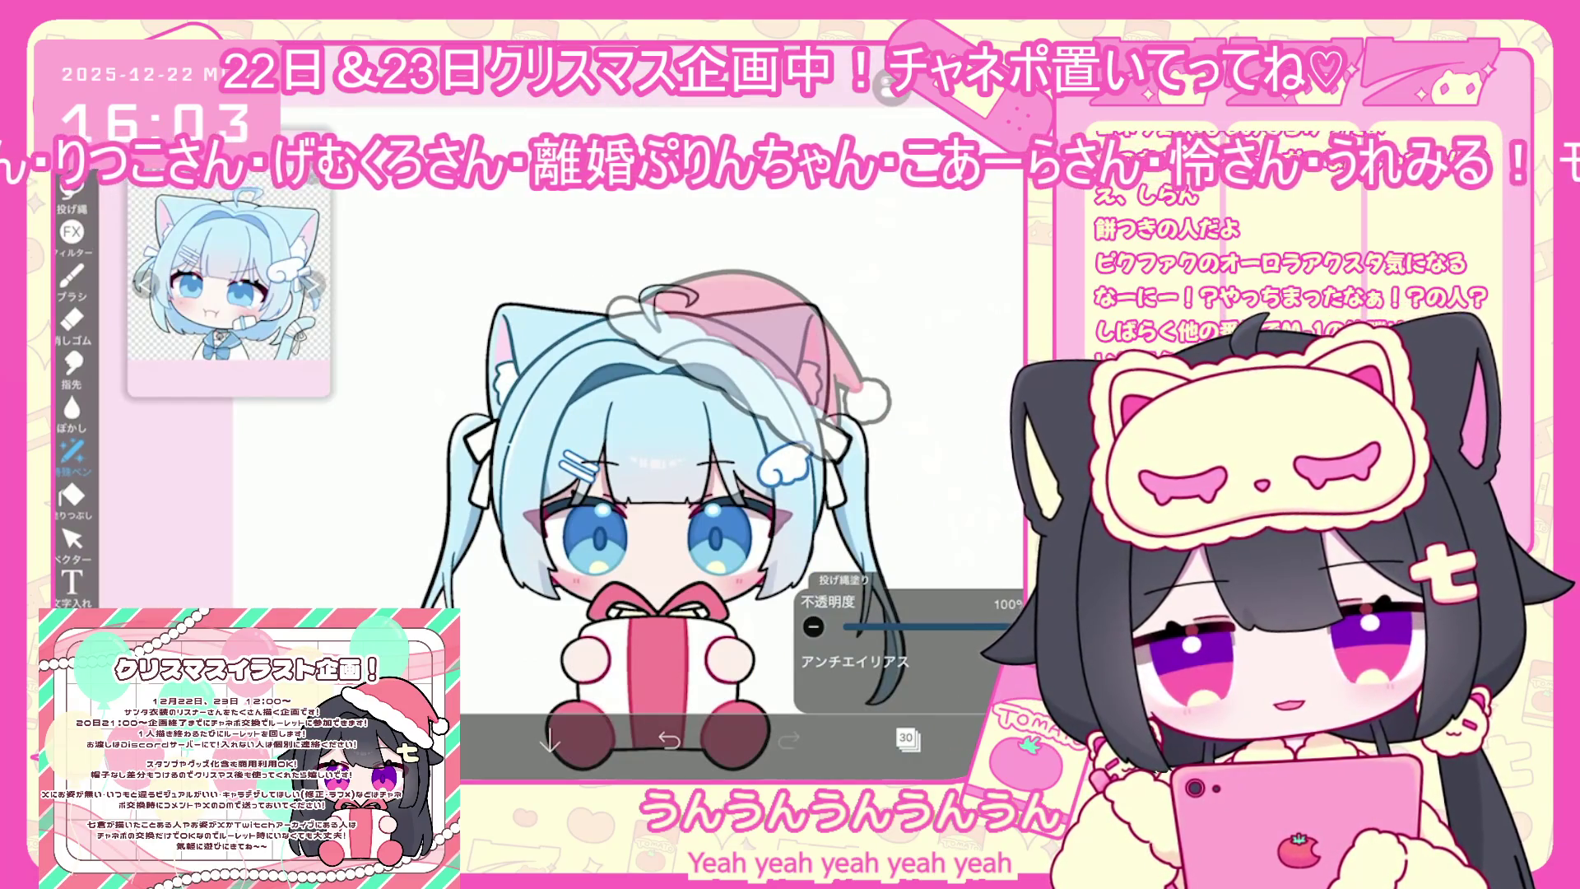
drag(659, 494, 596, 424)
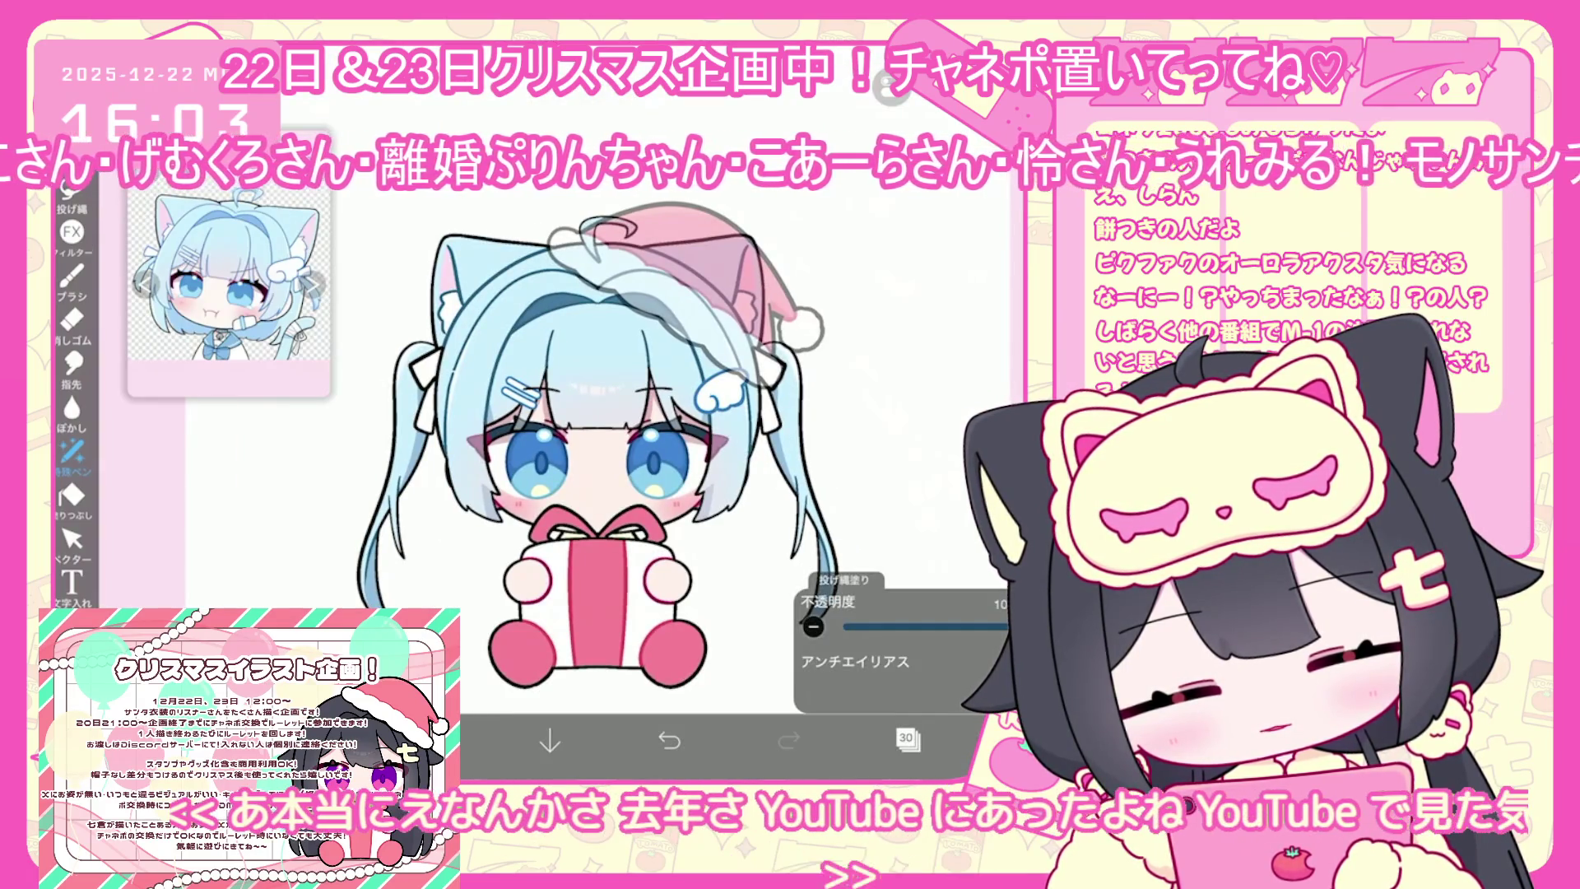
click(907, 738)
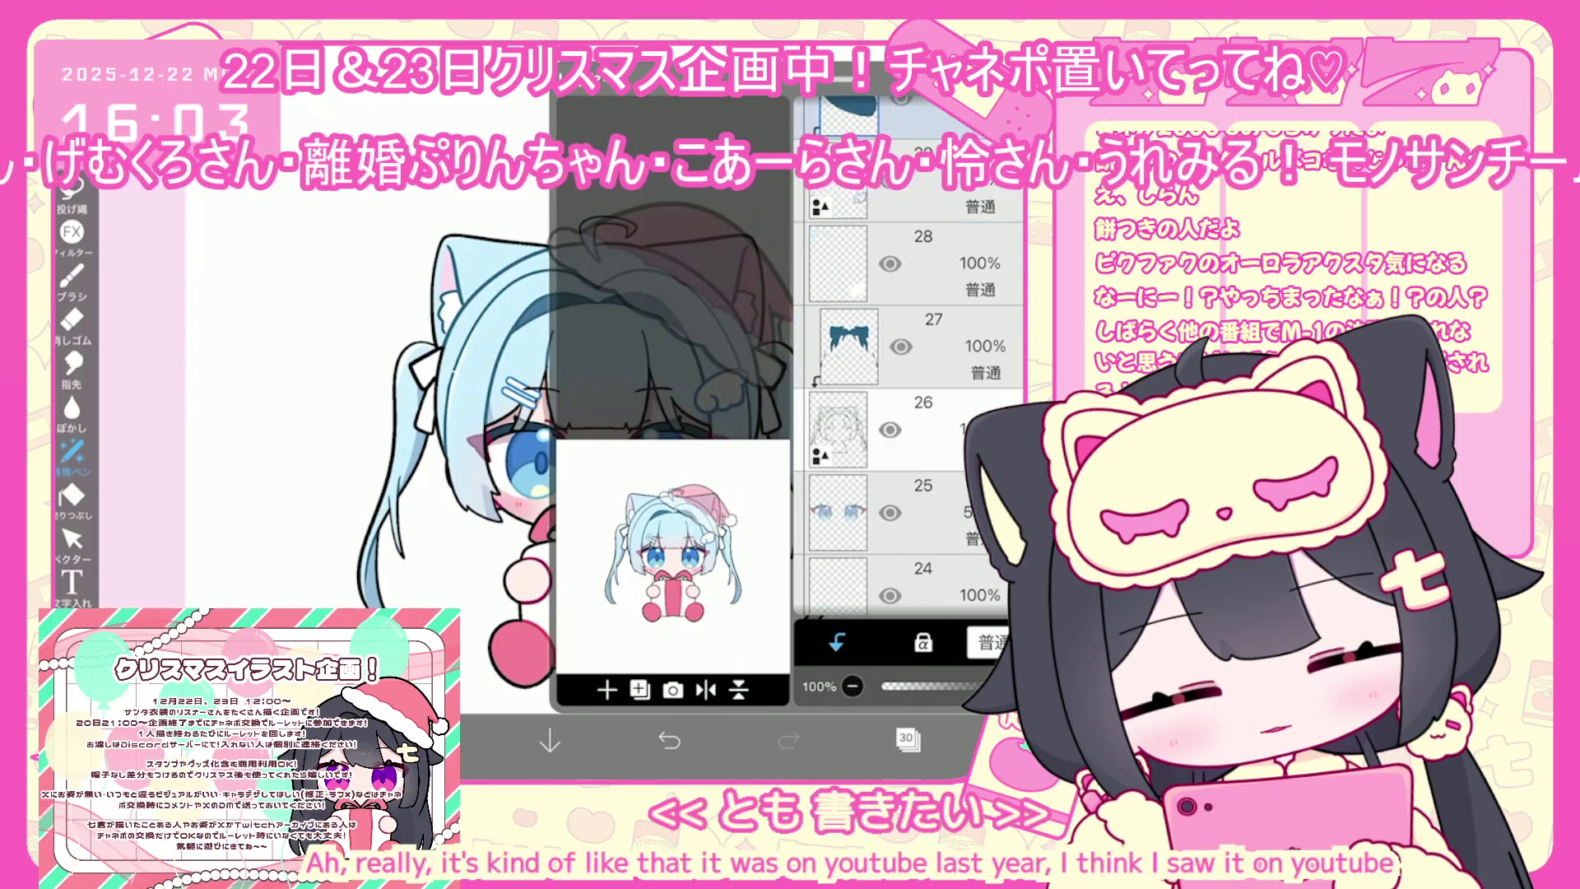
Select layer 38 and the hat folder in the layer list
scroll(905, 371, up, 3)
click(860, 338)
click(836, 420)
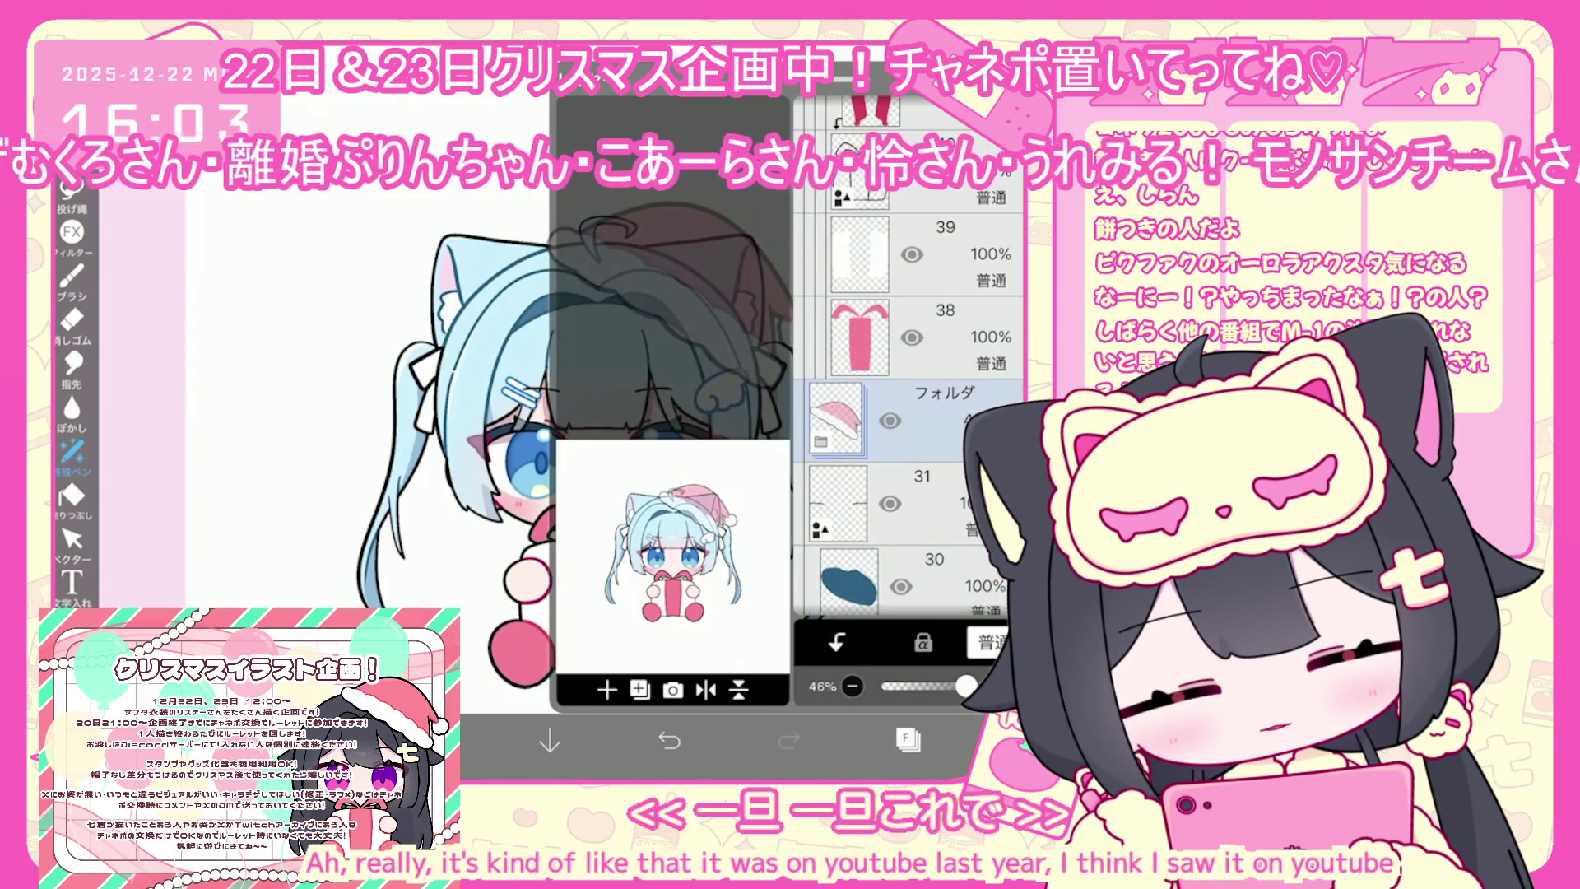
click(908, 738)
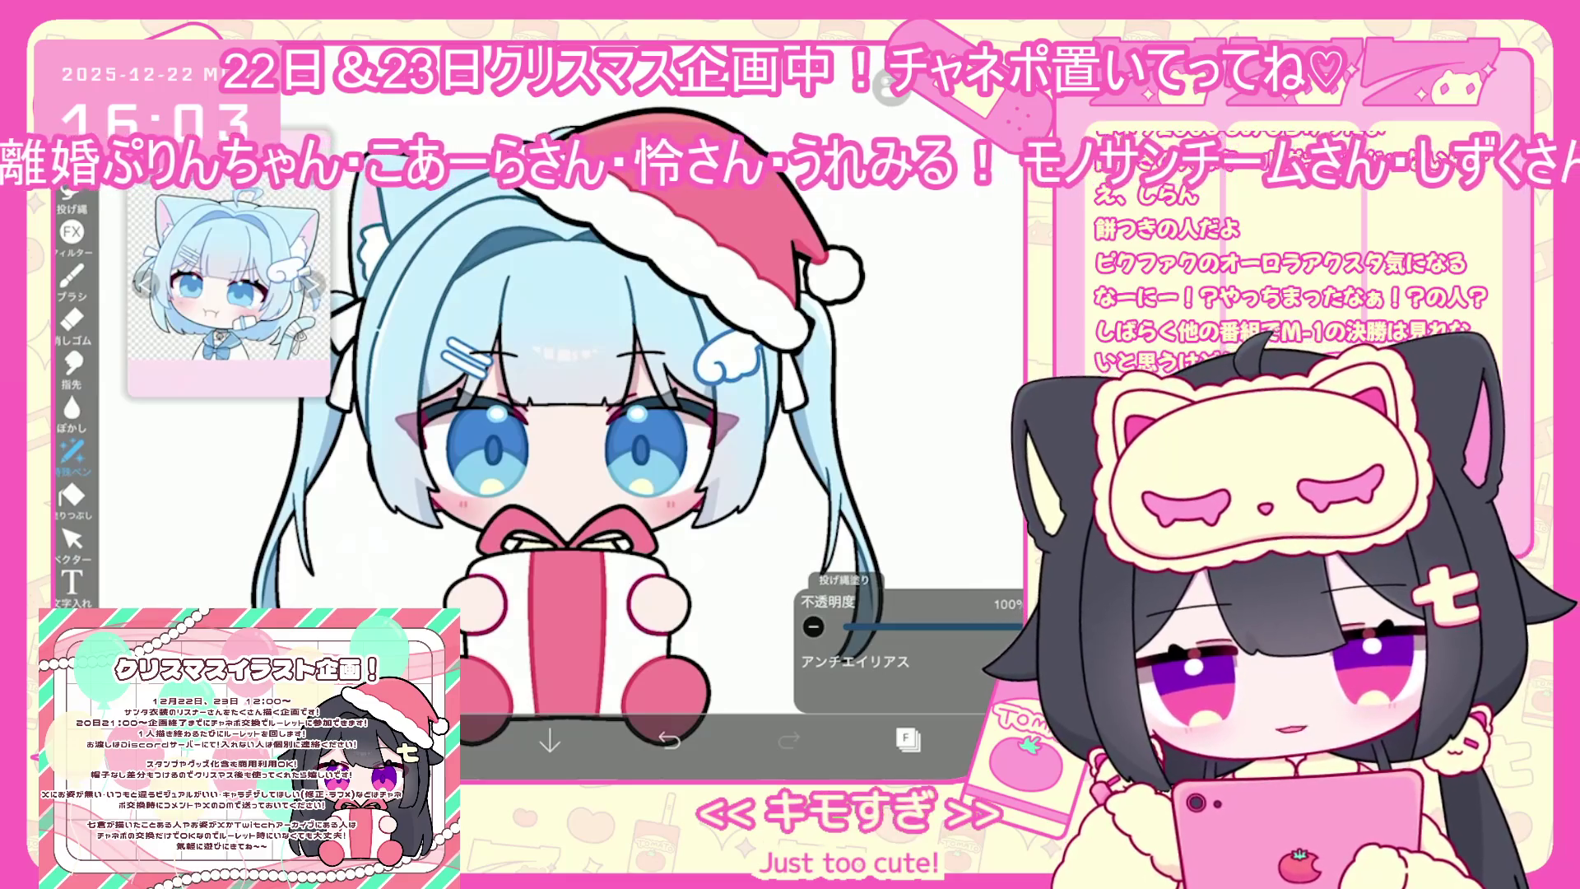
Begin handwriting ケン to the left of the gift
click(908, 738)
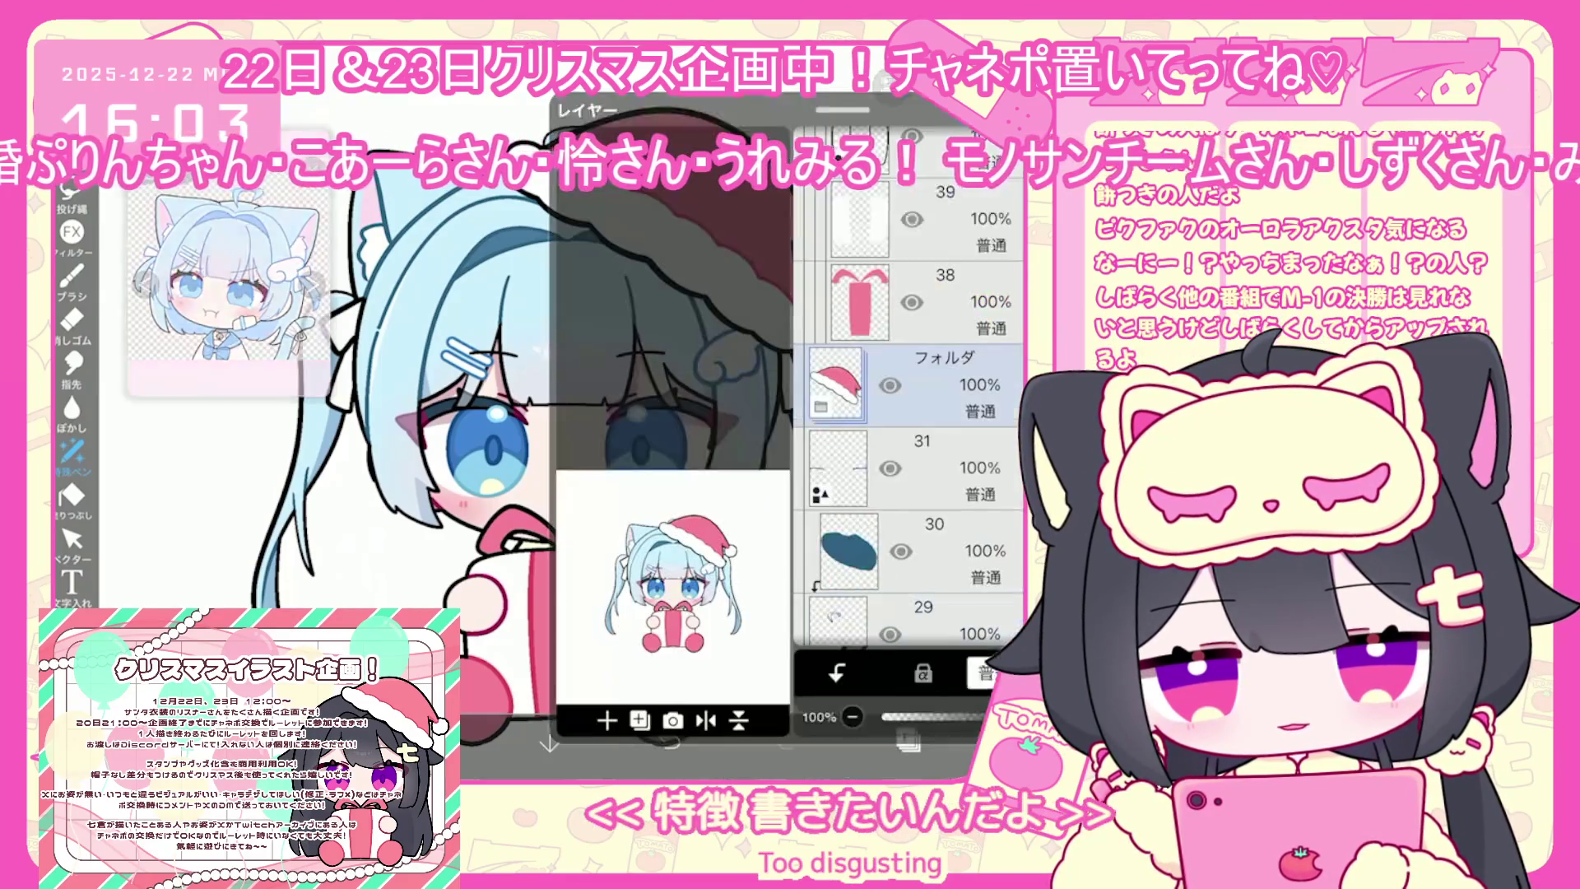
click(640, 689)
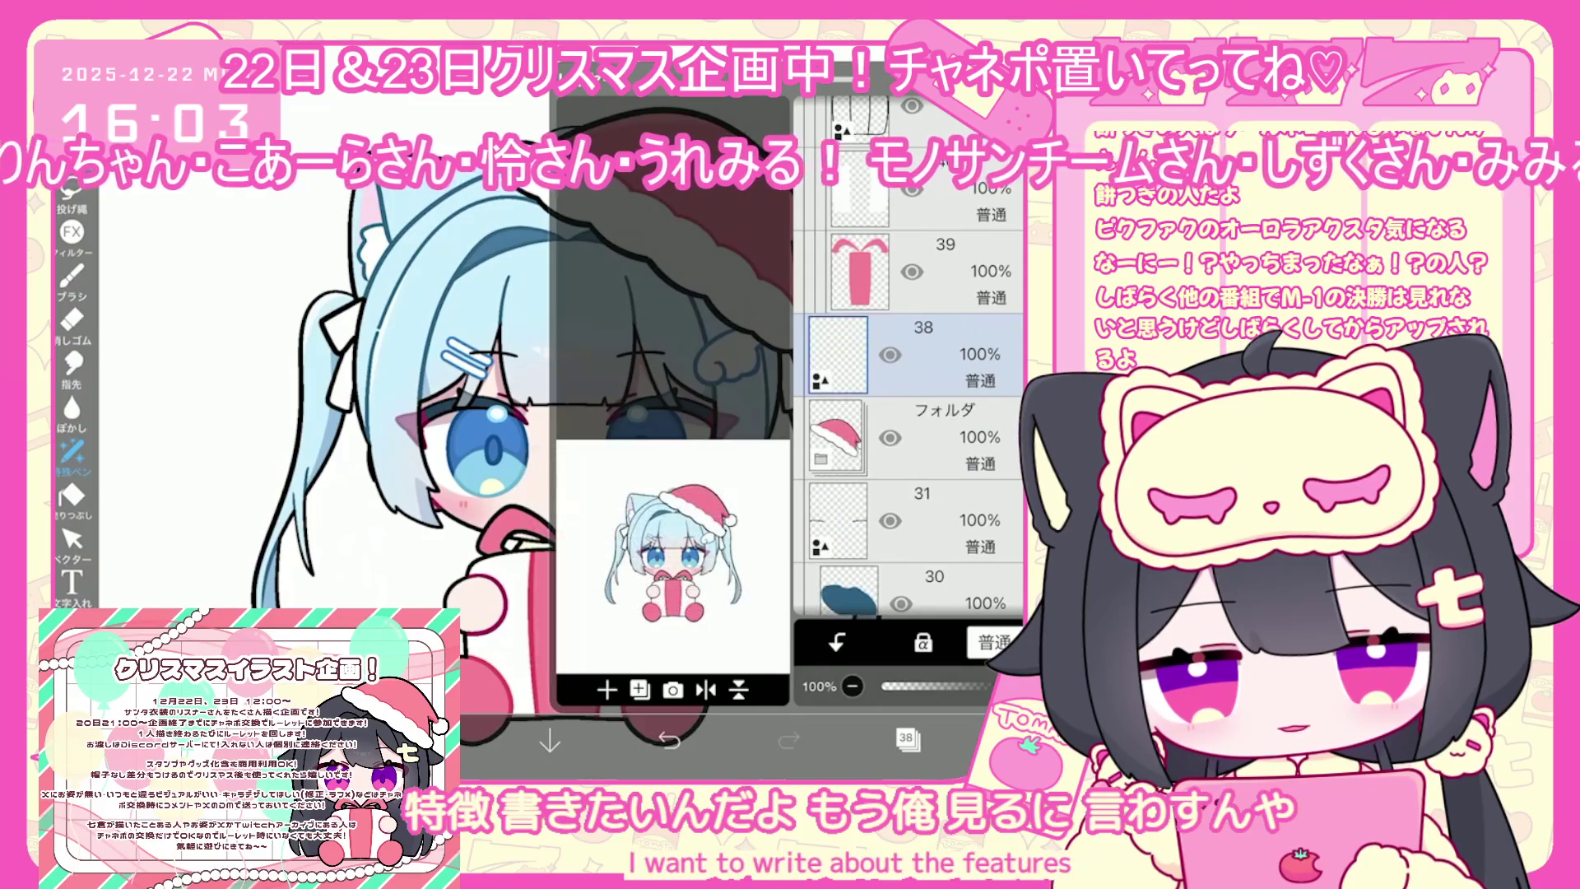
click(908, 738)
scroll(658, 395, up, 3)
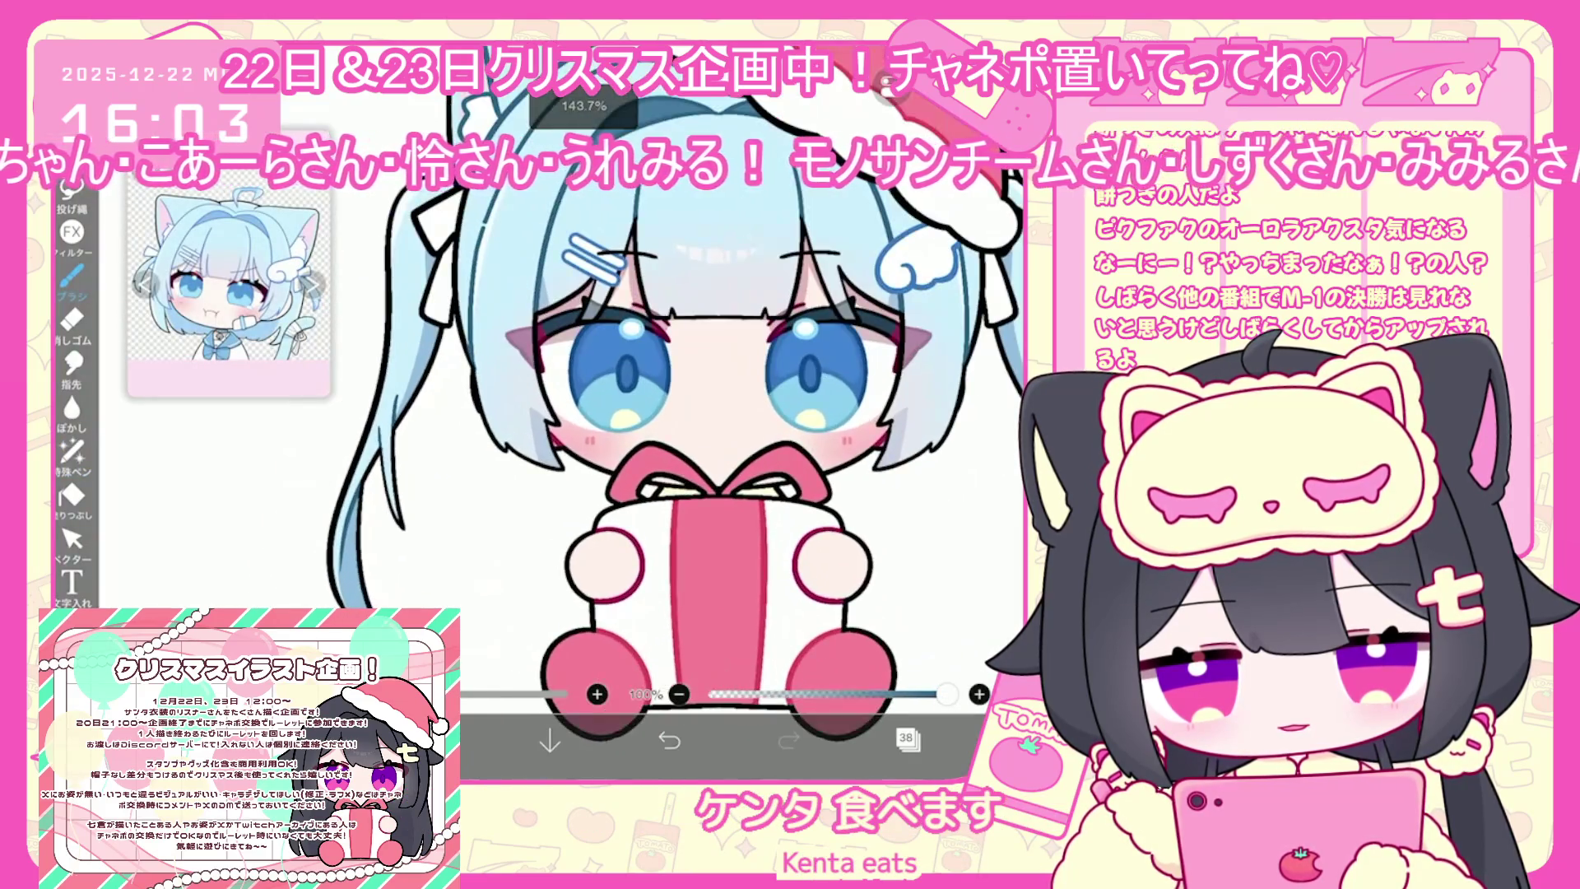
drag(453, 524, 507, 525)
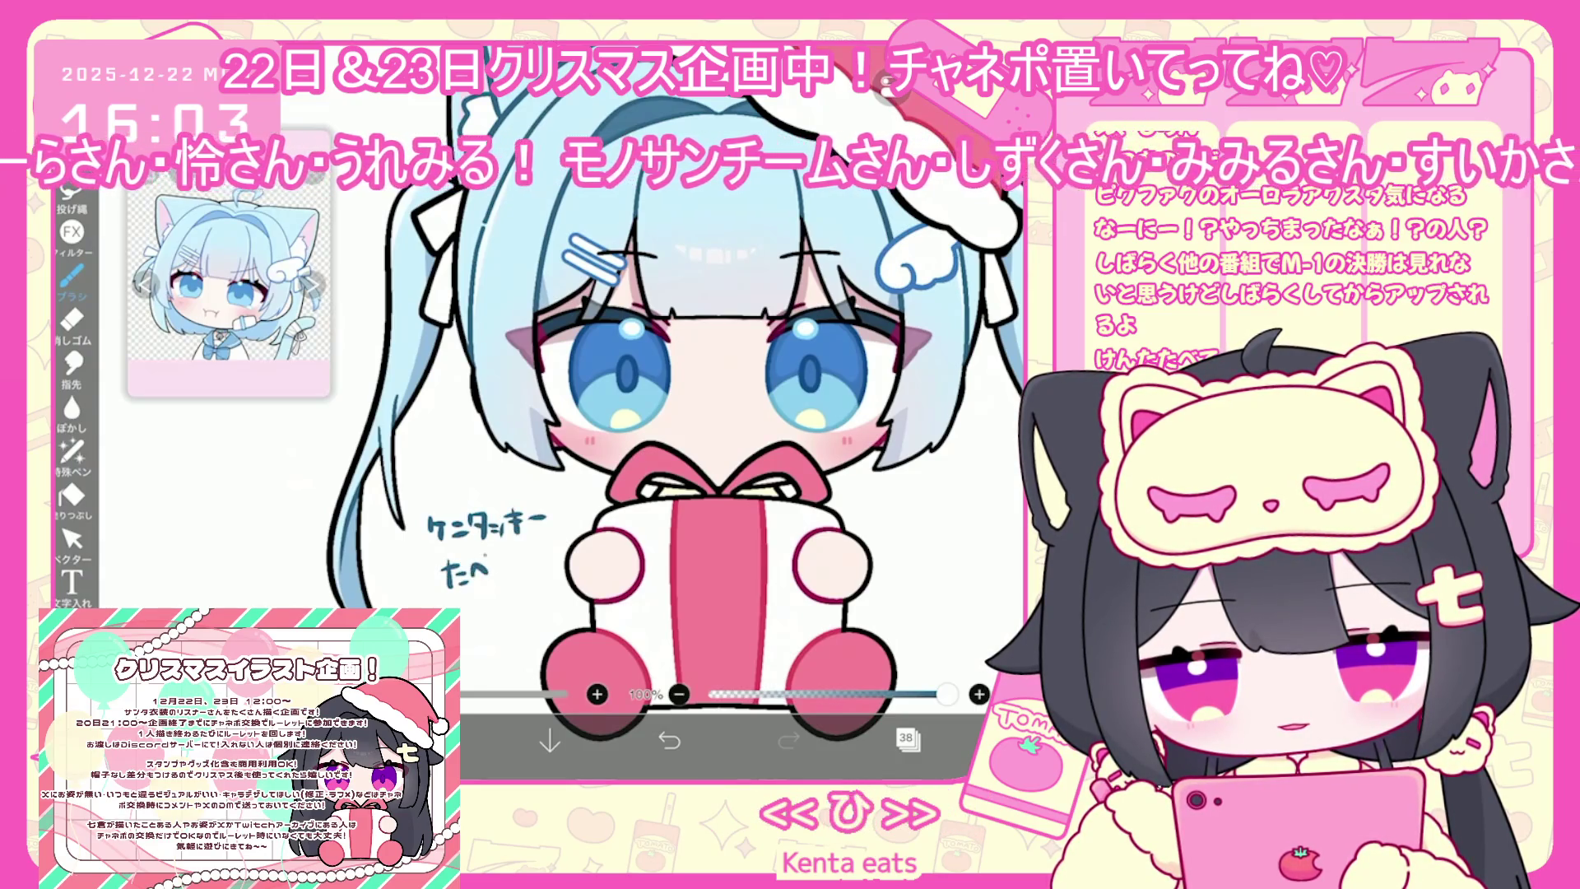
Add ま to the たべ line, start a き line above, then undo the last strokes
drag(483, 555, 514, 564)
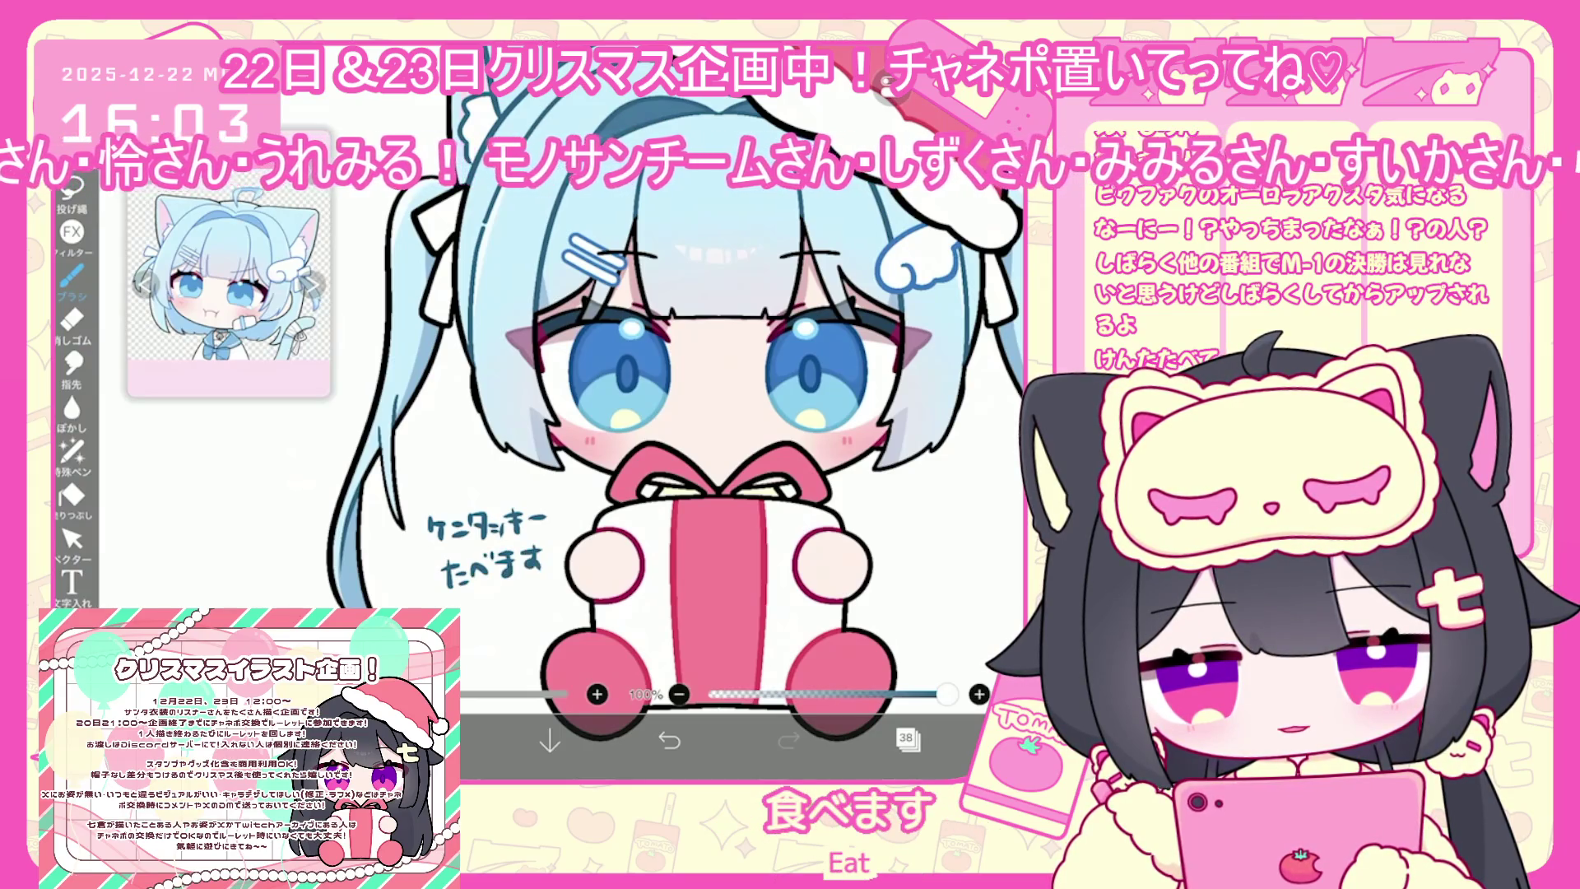
mouse_move(403, 462)
mouse_down()
mouse_move(430, 458)
mouse_move(428, 487)
mouse_move(524, 468)
mouse_move(564, 437)
mouse_move(570, 450)
mouse_up()
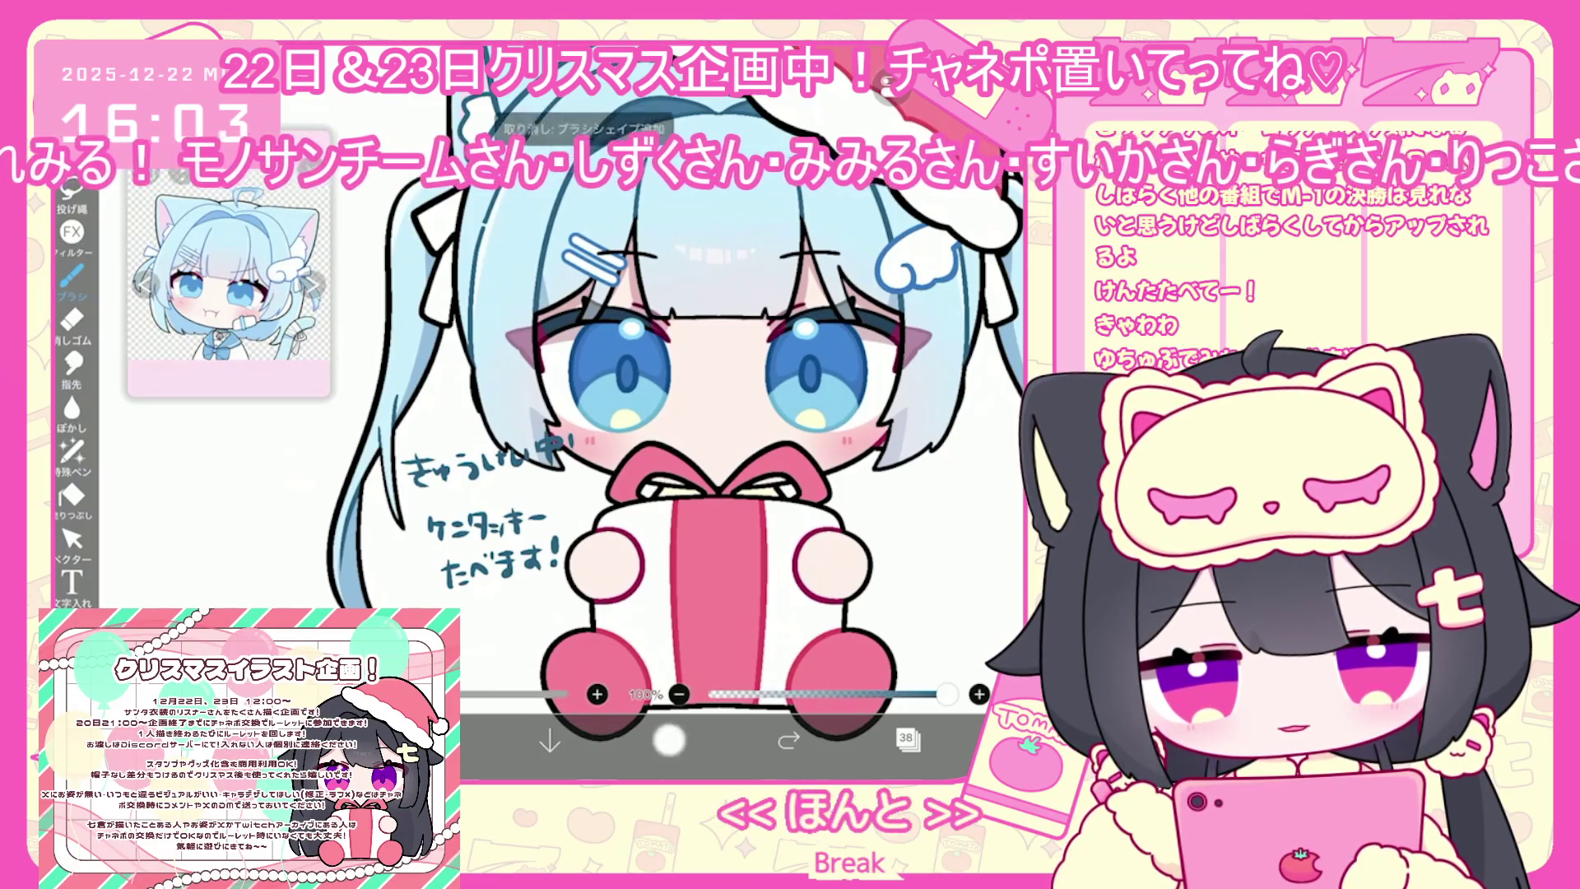
key(ctrl+z)
key(ctrl+z)
key(ctrl+z)
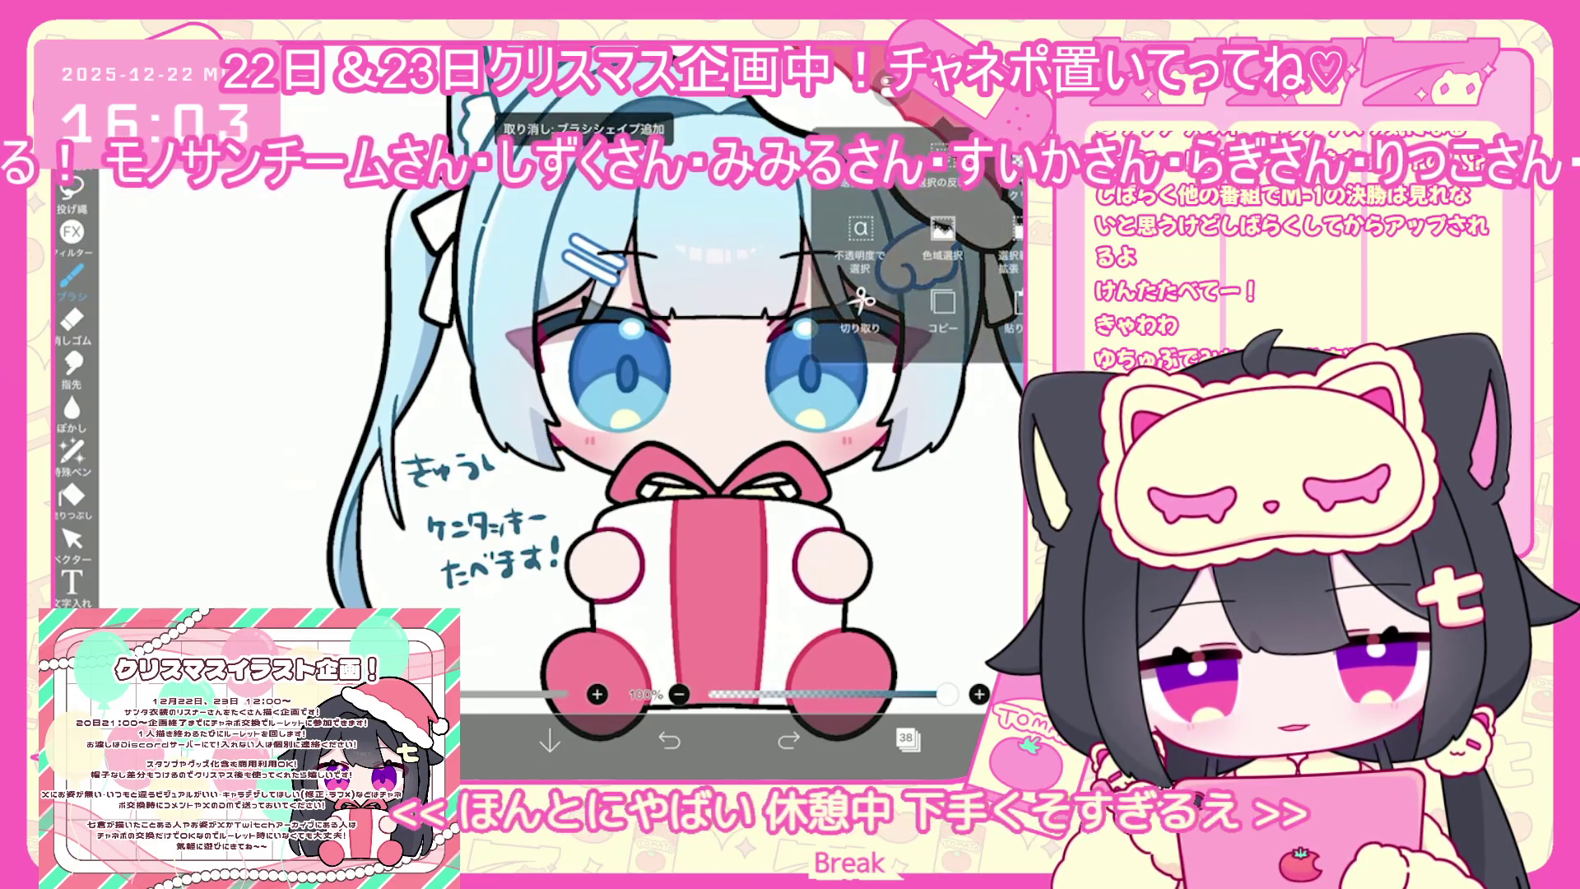
click(72, 276)
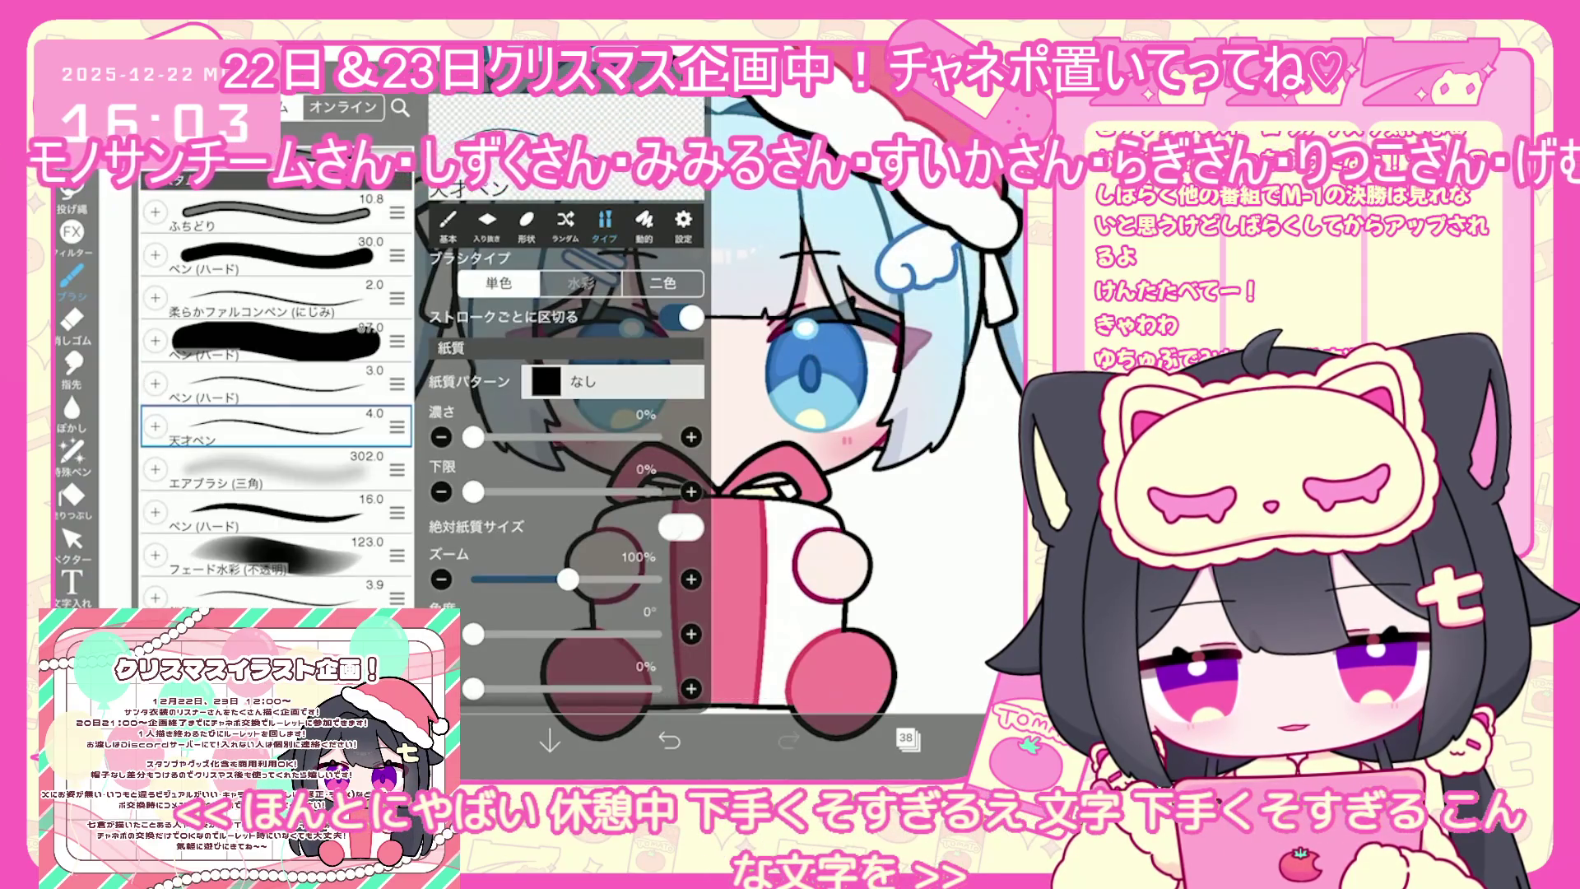
Handwrite きゅうけい中 as the top line of the note
click(272, 426)
scroll(448, 560, up, 3)
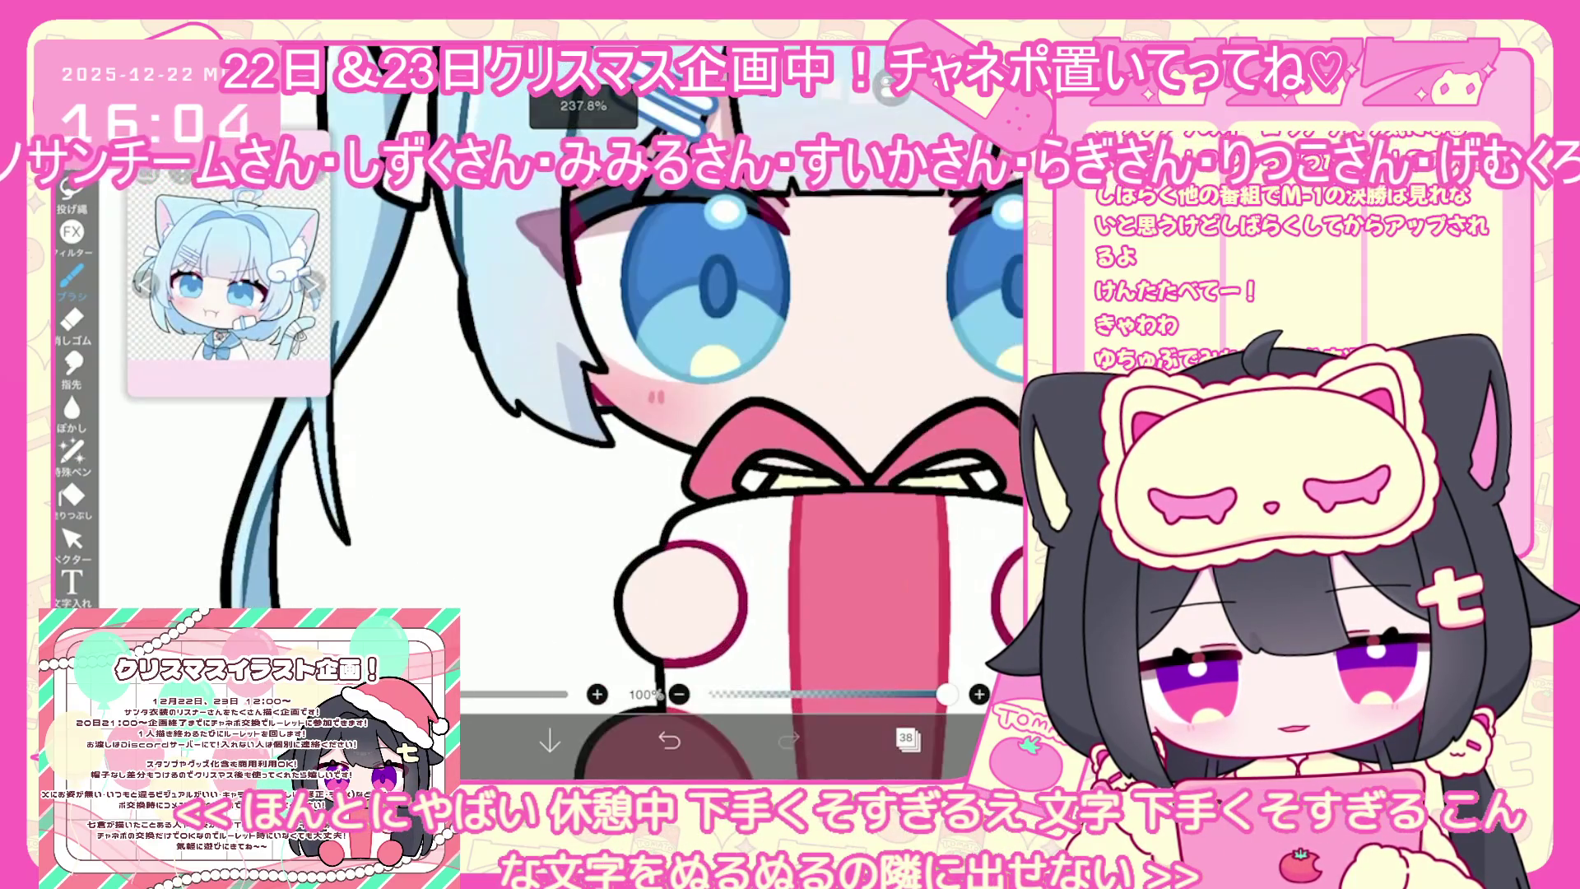
mouse_move(378, 486)
mouse_down()
mouse_move(428, 471)
mouse_move(431, 451)
mouse_up()
mouse_move(384, 465)
mouse_down()
mouse_move(434, 461)
mouse_move(423, 475)
mouse_up()
drag(404, 481, 433, 491)
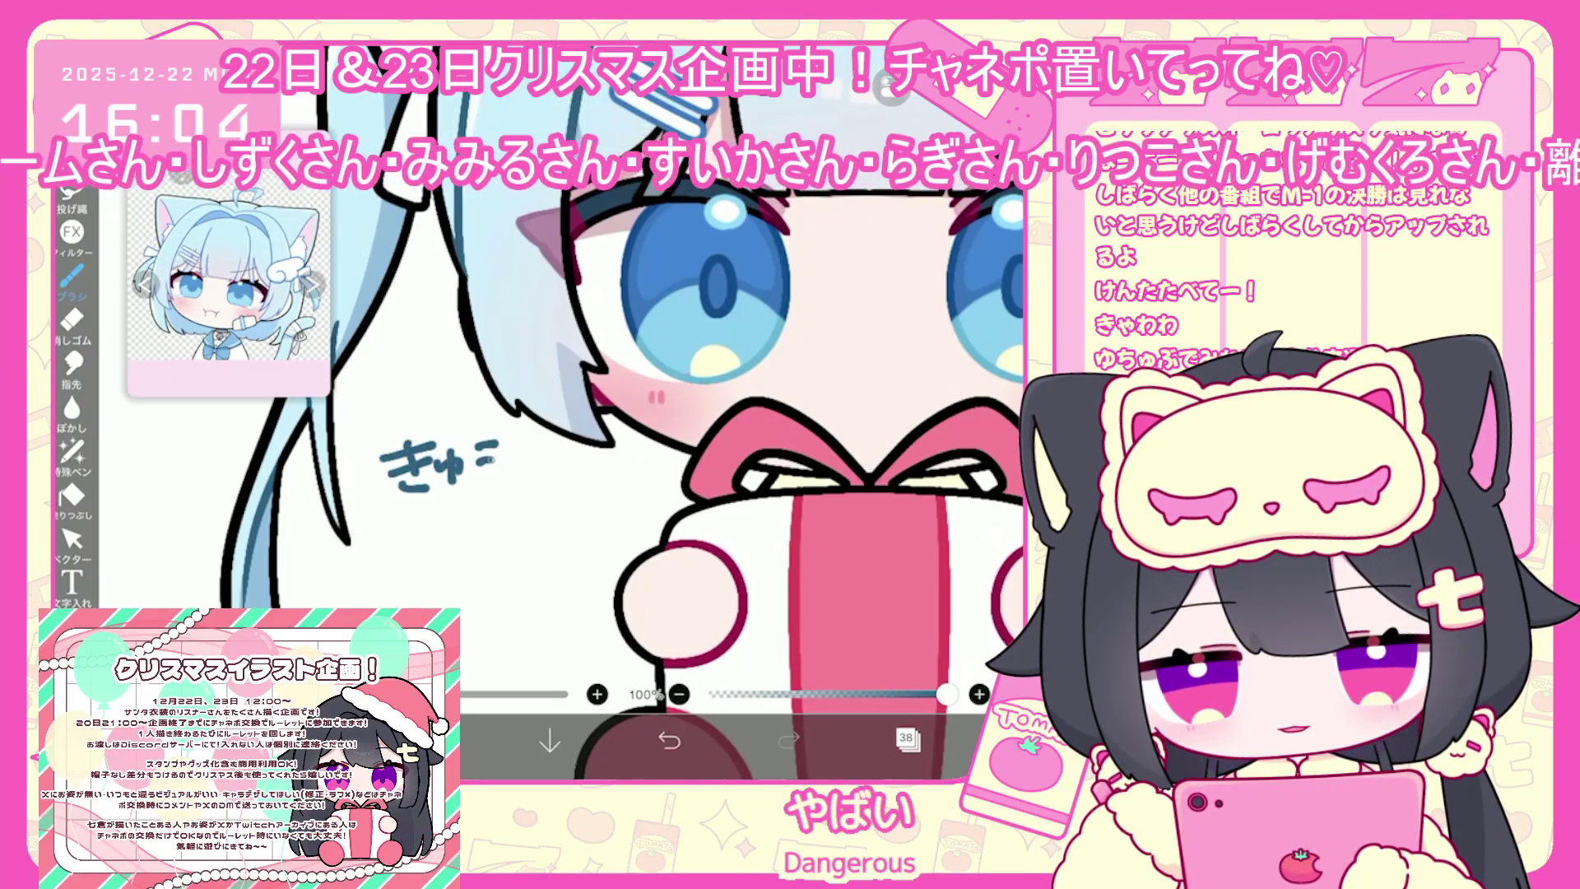
drag(615, 434, 617, 456)
drag(617, 434, 647, 452)
drag(634, 426, 631, 483)
drag(408, 572, 403, 605)
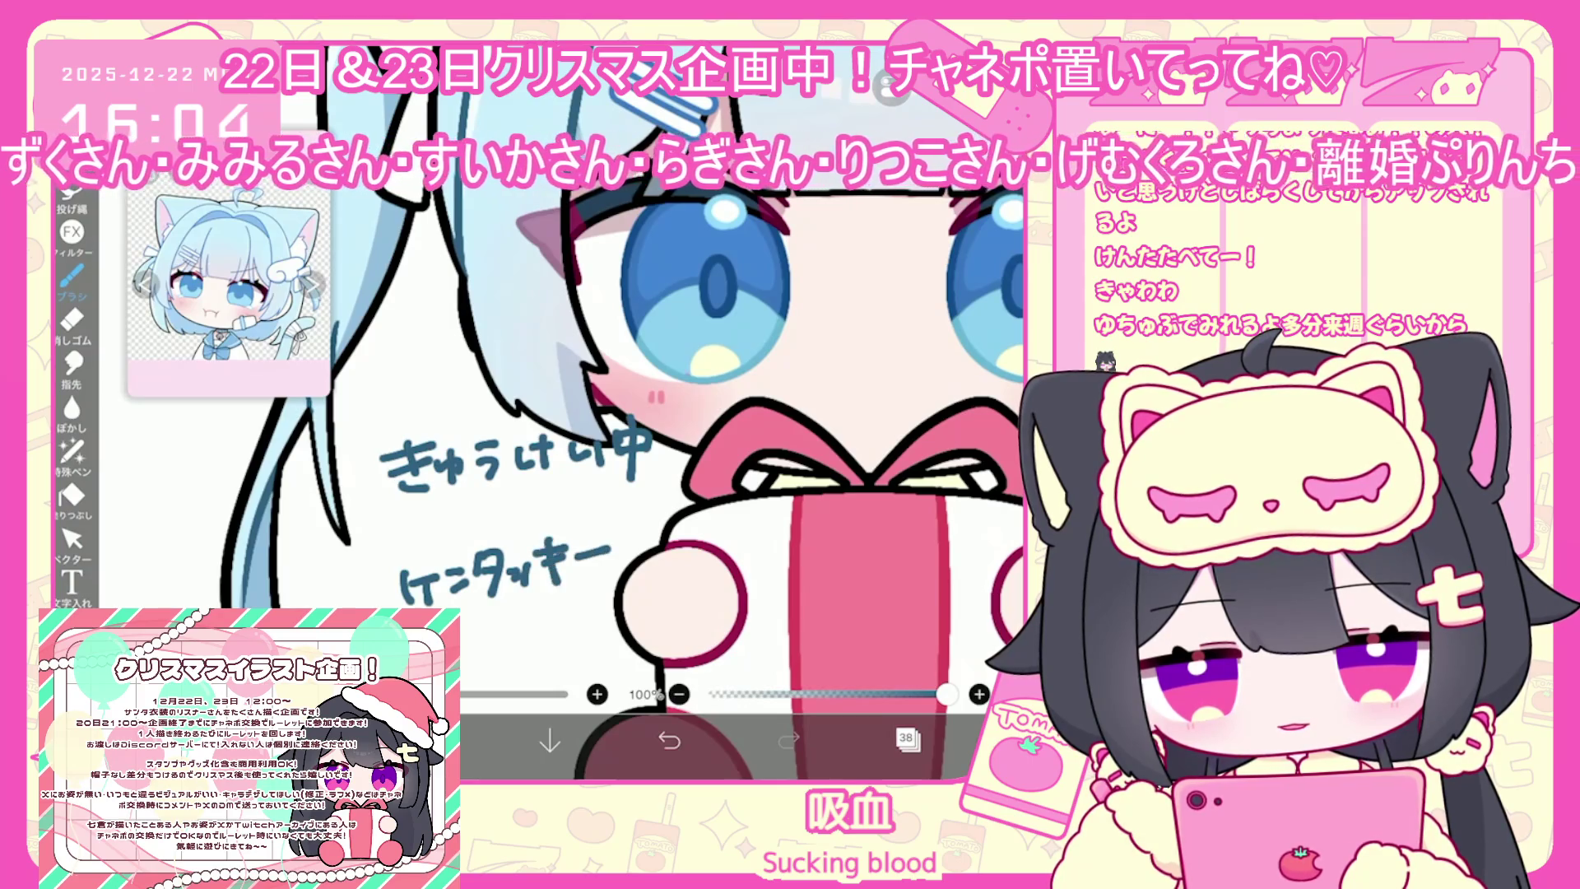
Write なう after ケンタッキー and put the note in a transform box
drag(555, 605, 576, 614)
mouse_move(556, 614)
mouse_down()
mouse_move(565, 643)
mouse_move(589, 603)
mouse_up()
drag(574, 616, 584, 639)
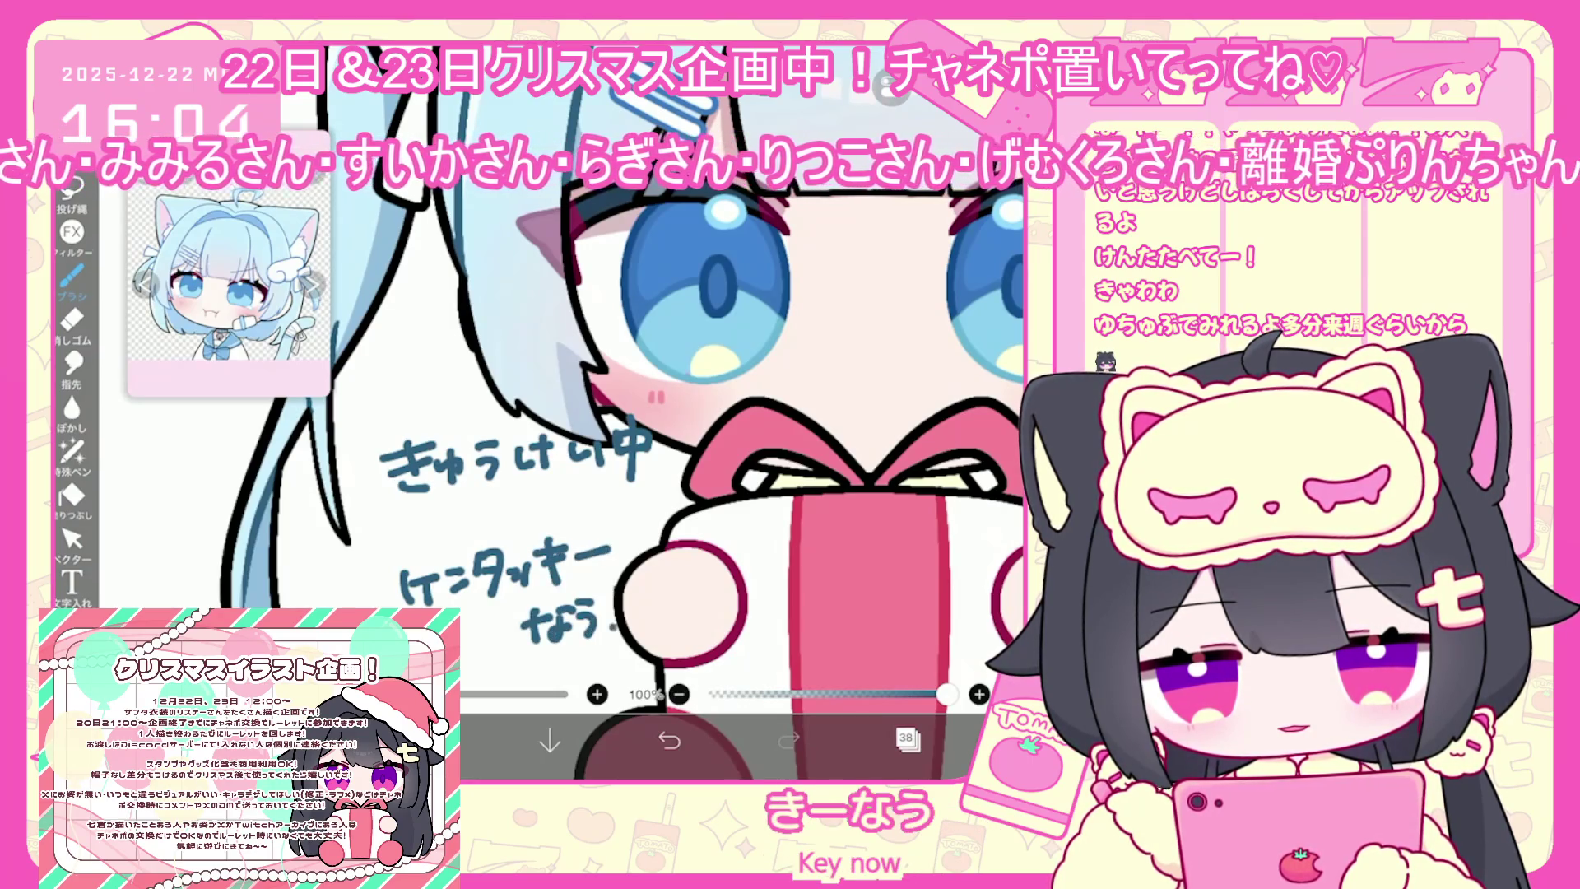
scroll(618, 494, down, 3)
key(ctrl+t)
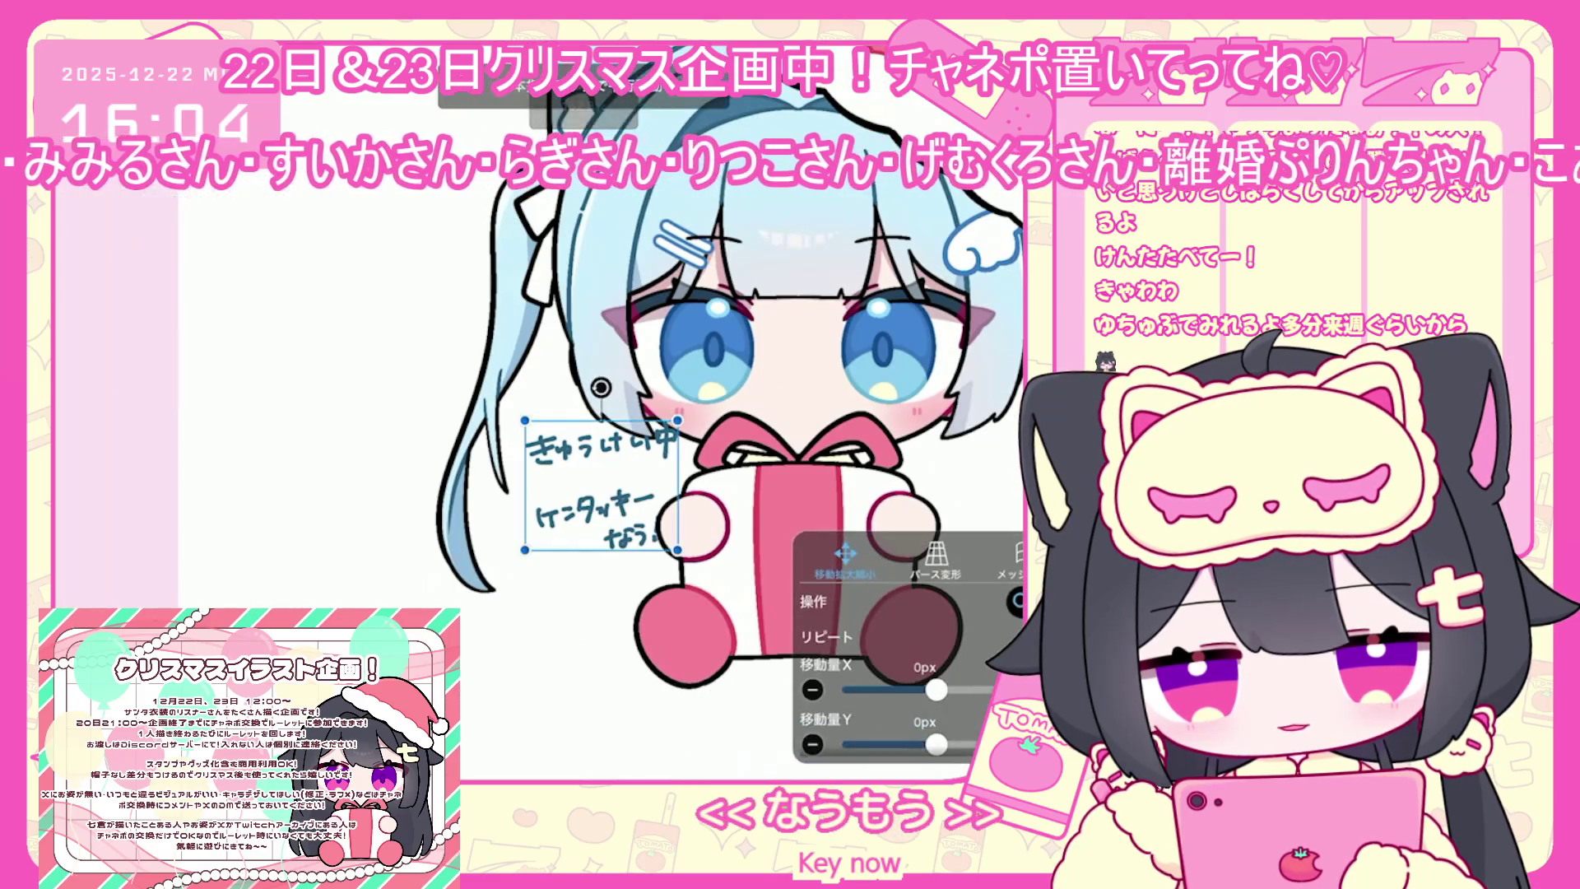
Move the handwritten note 29 px left and 18 px down and confirm
drag(600, 486, 584, 496)
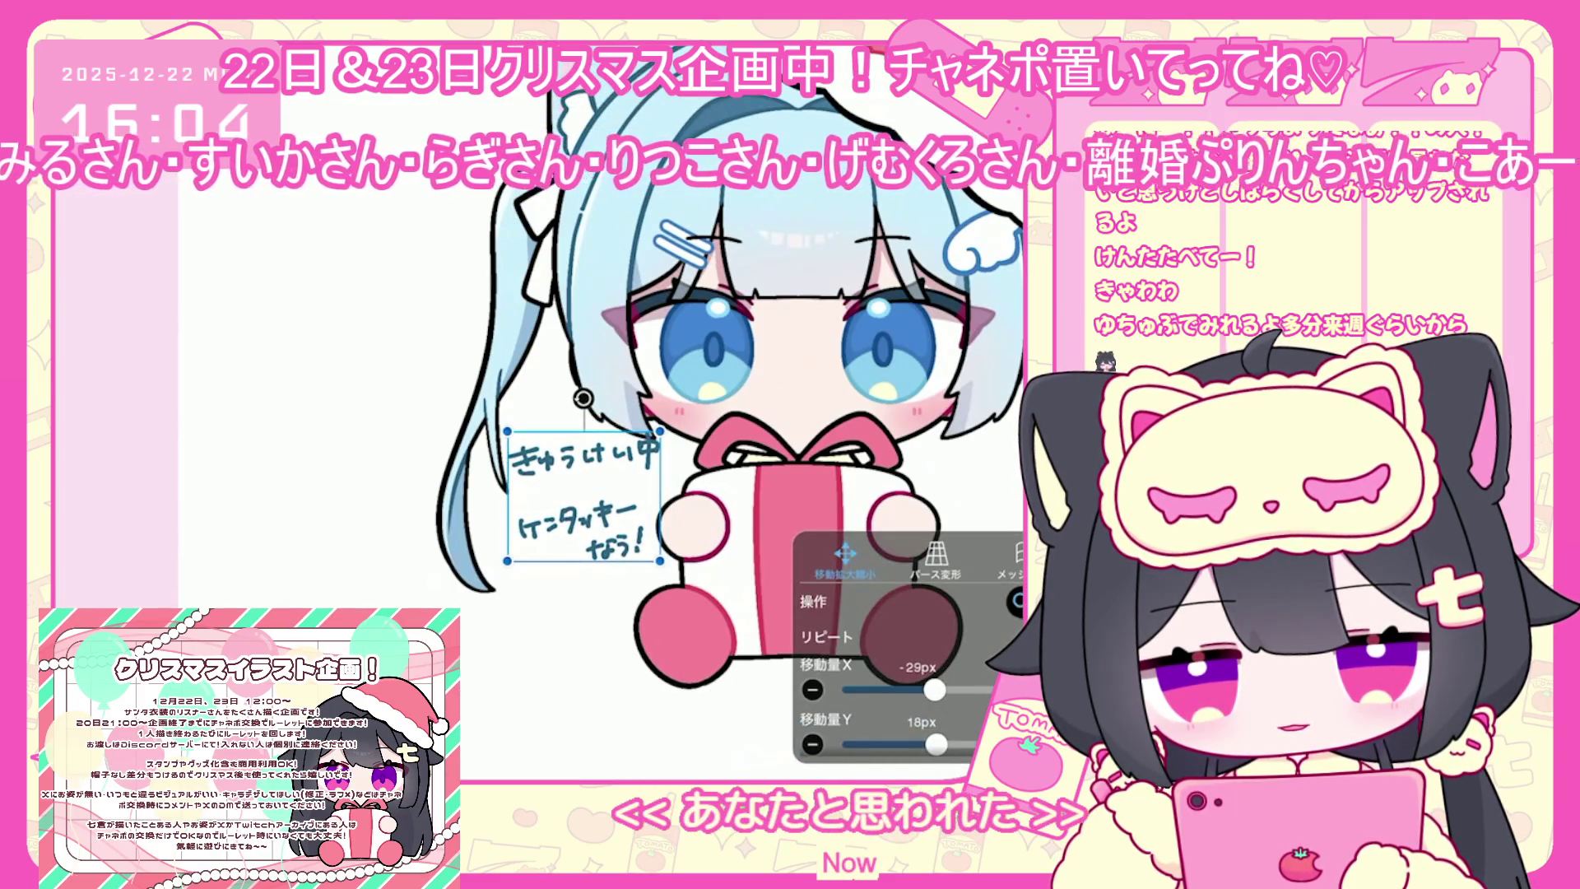
key(Return)
scroll(659, 493, up, 3)
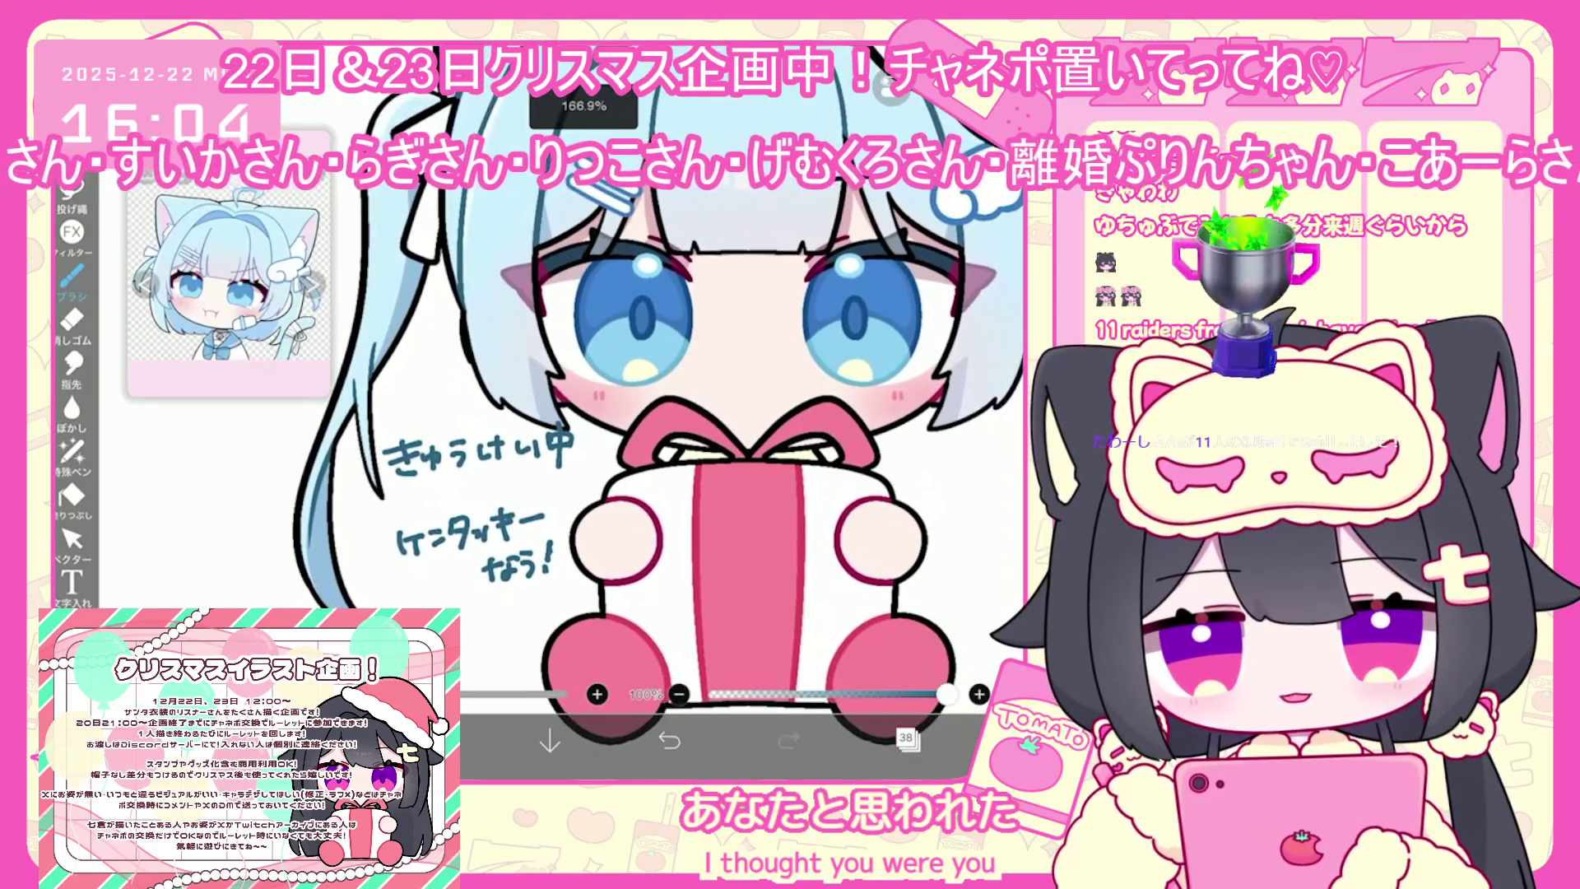
scroll(658, 412, up, 1)
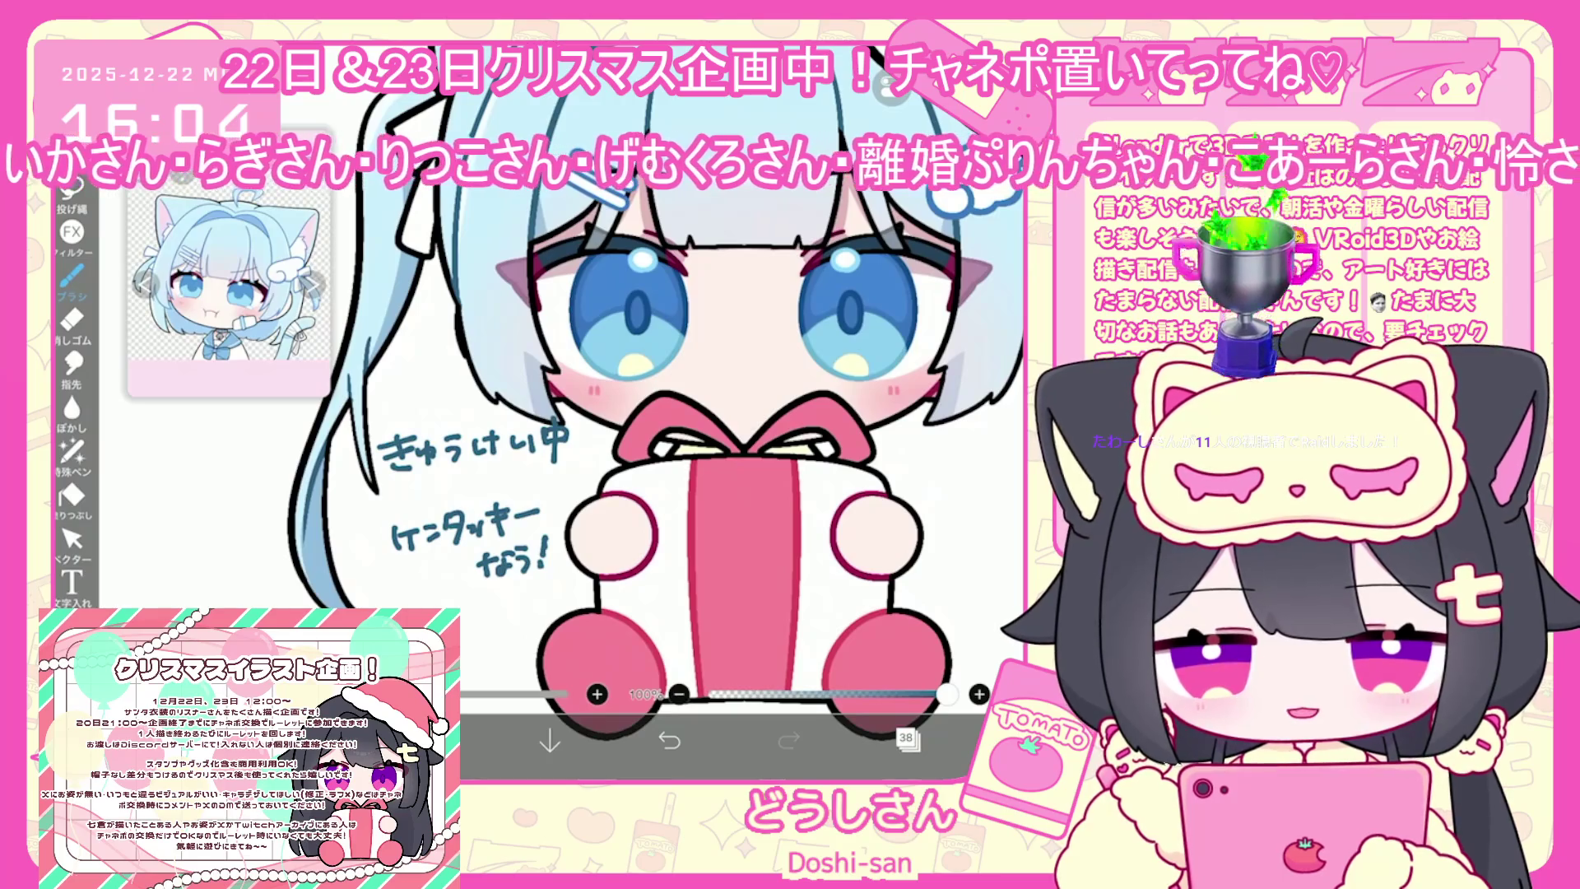
scroll(658, 412, up, 3)
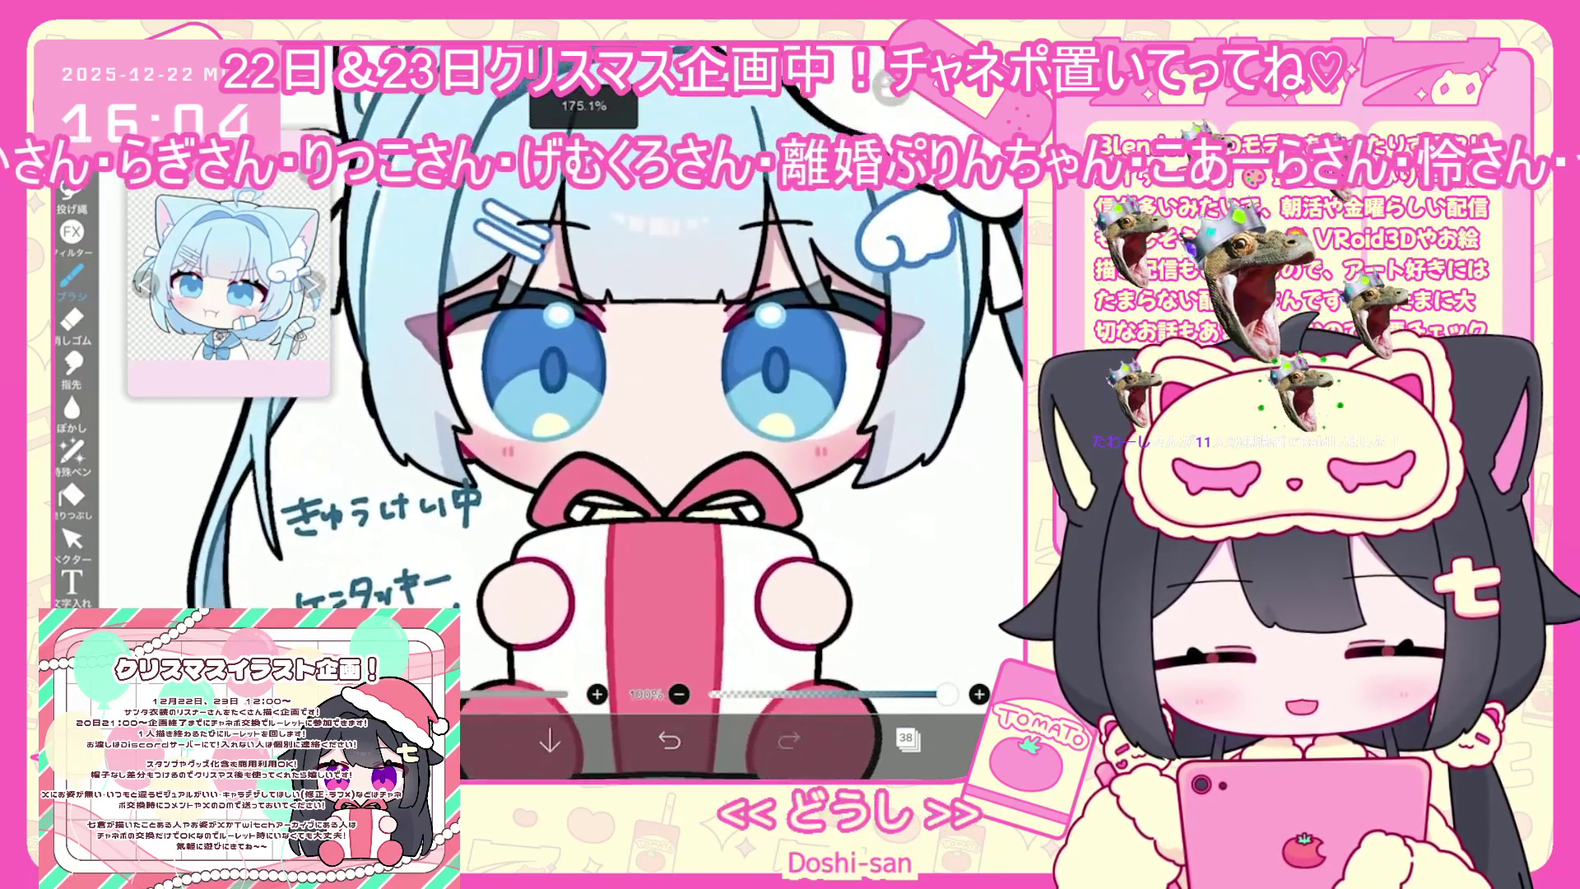
scroll(658, 412, down, 2)
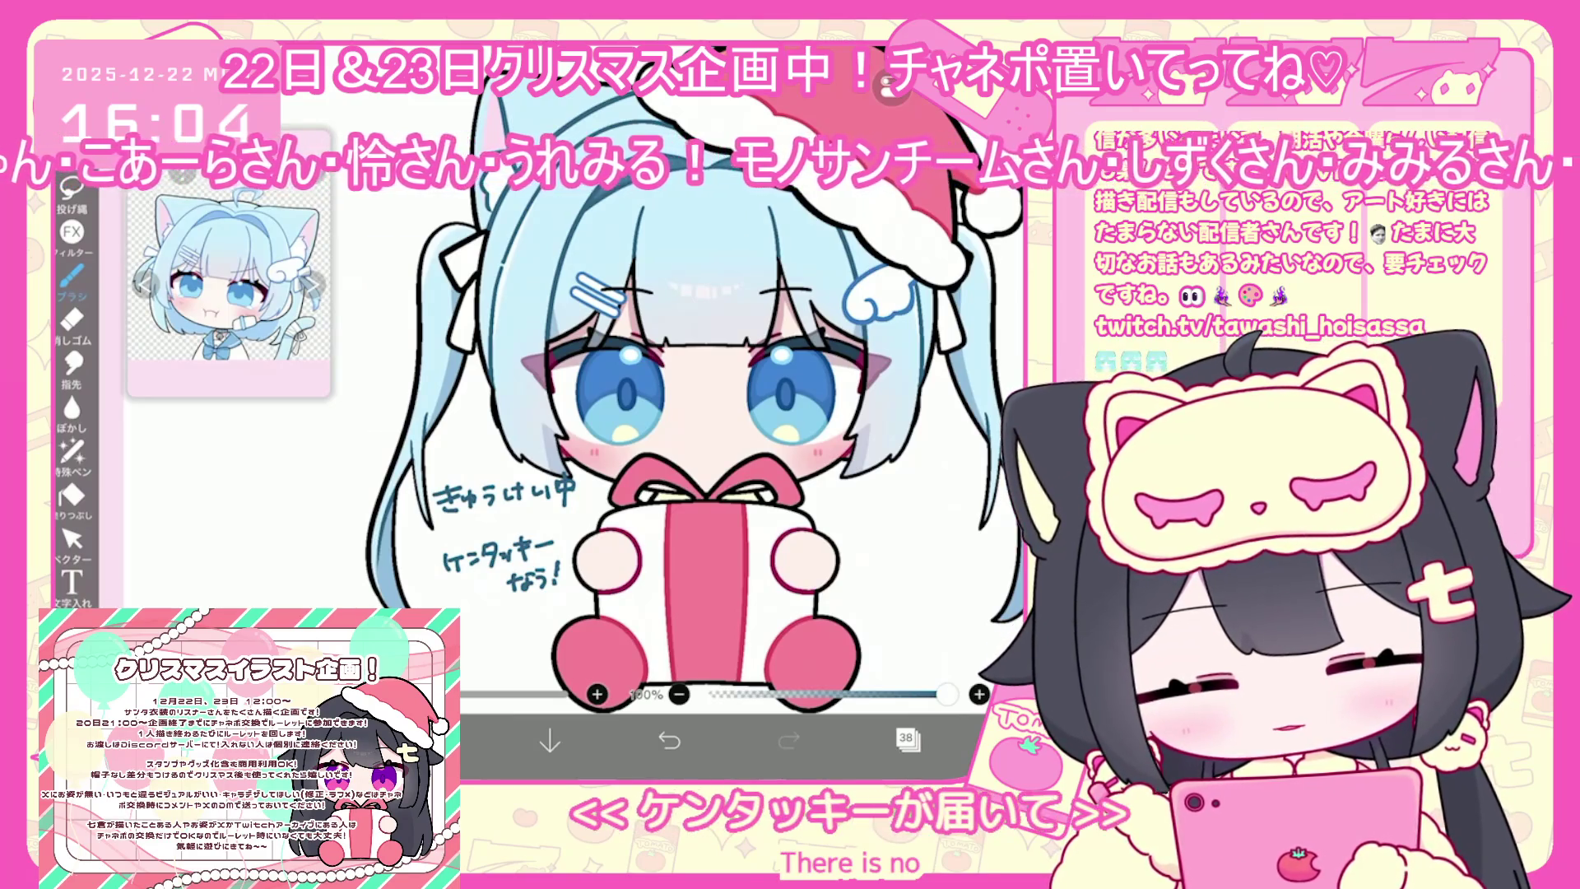
scroll(650, 411, up, 3)
Draw a second exclamation mark so the line ends なう!!
drag(554, 529, 548, 553)
click(547, 563)
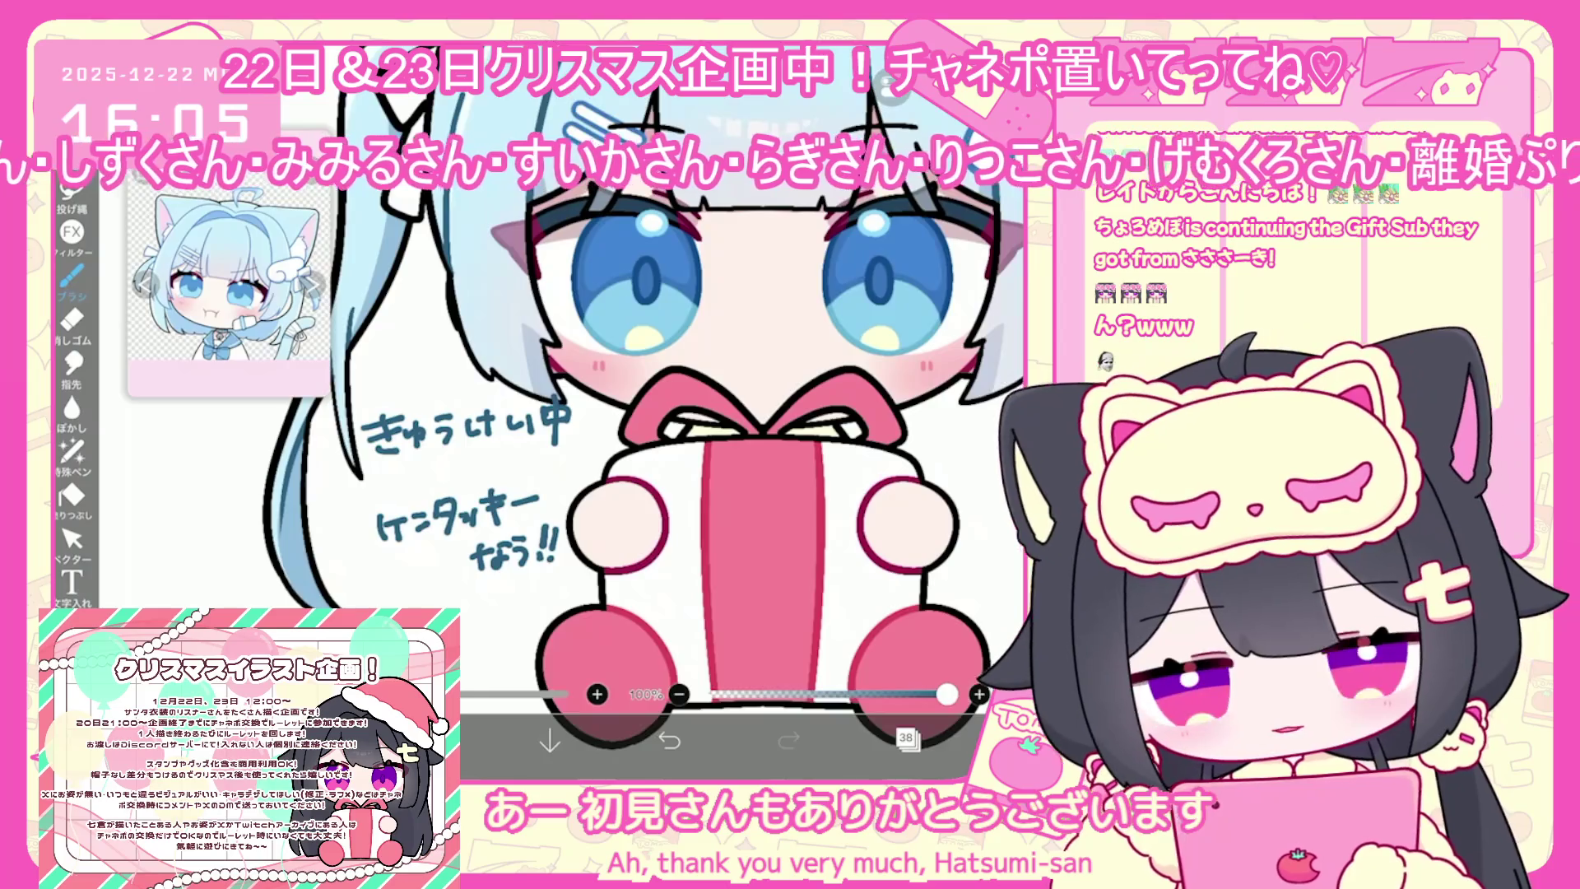
scroll(675, 395, down, 3)
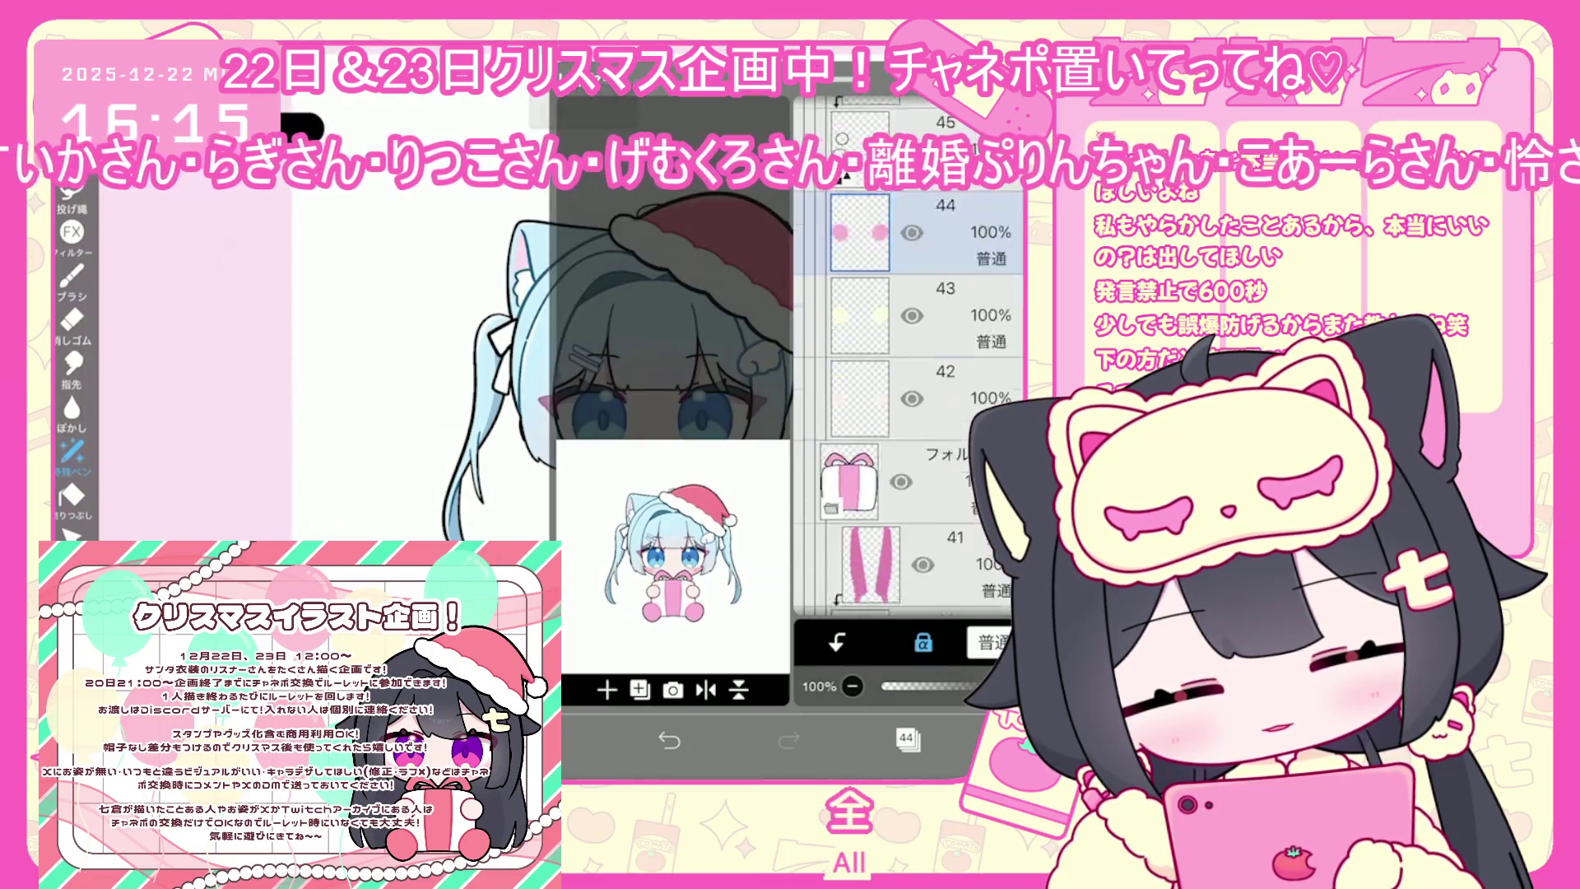
Scroll the view to review the girl's new pink cheek blush
scroll(905, 412, down, 10)
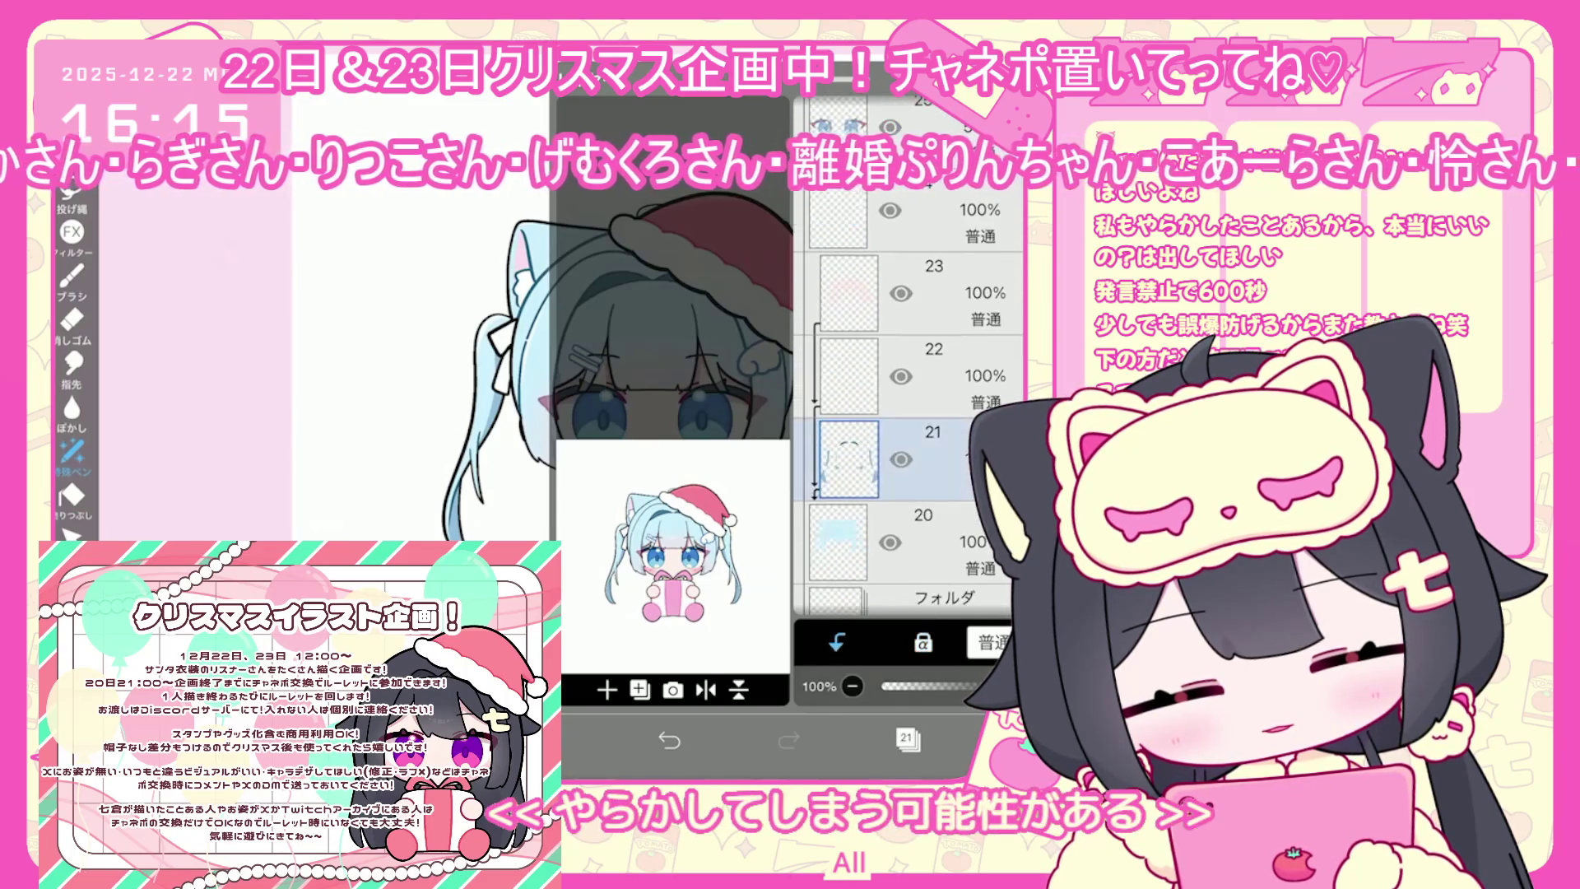
Select layer 33 and add a new empty layer
click(848, 444)
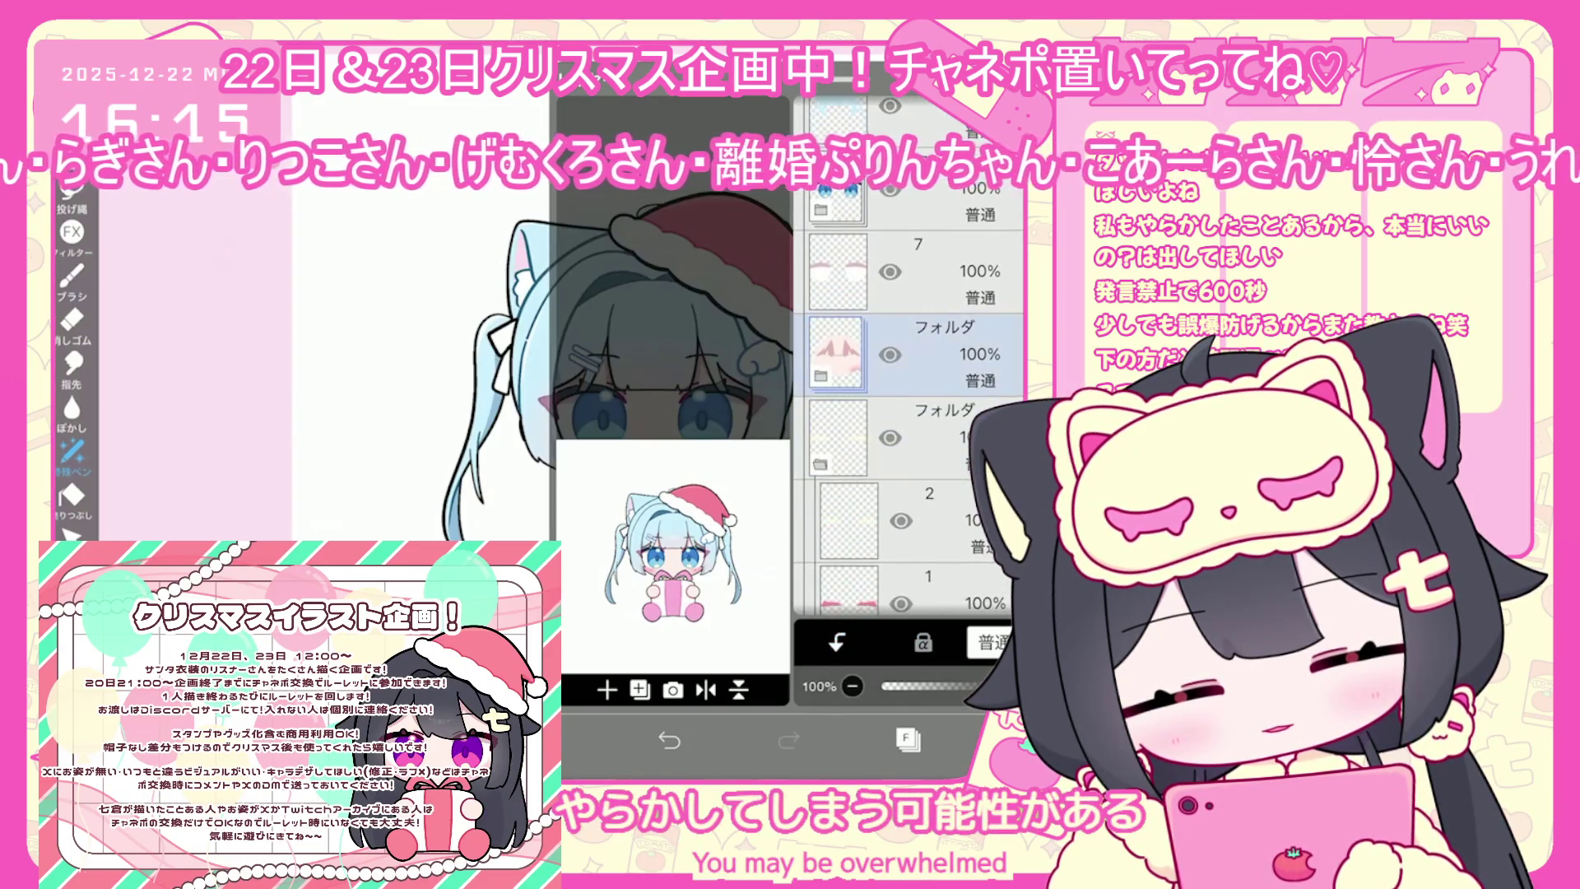
click(908, 739)
click(907, 738)
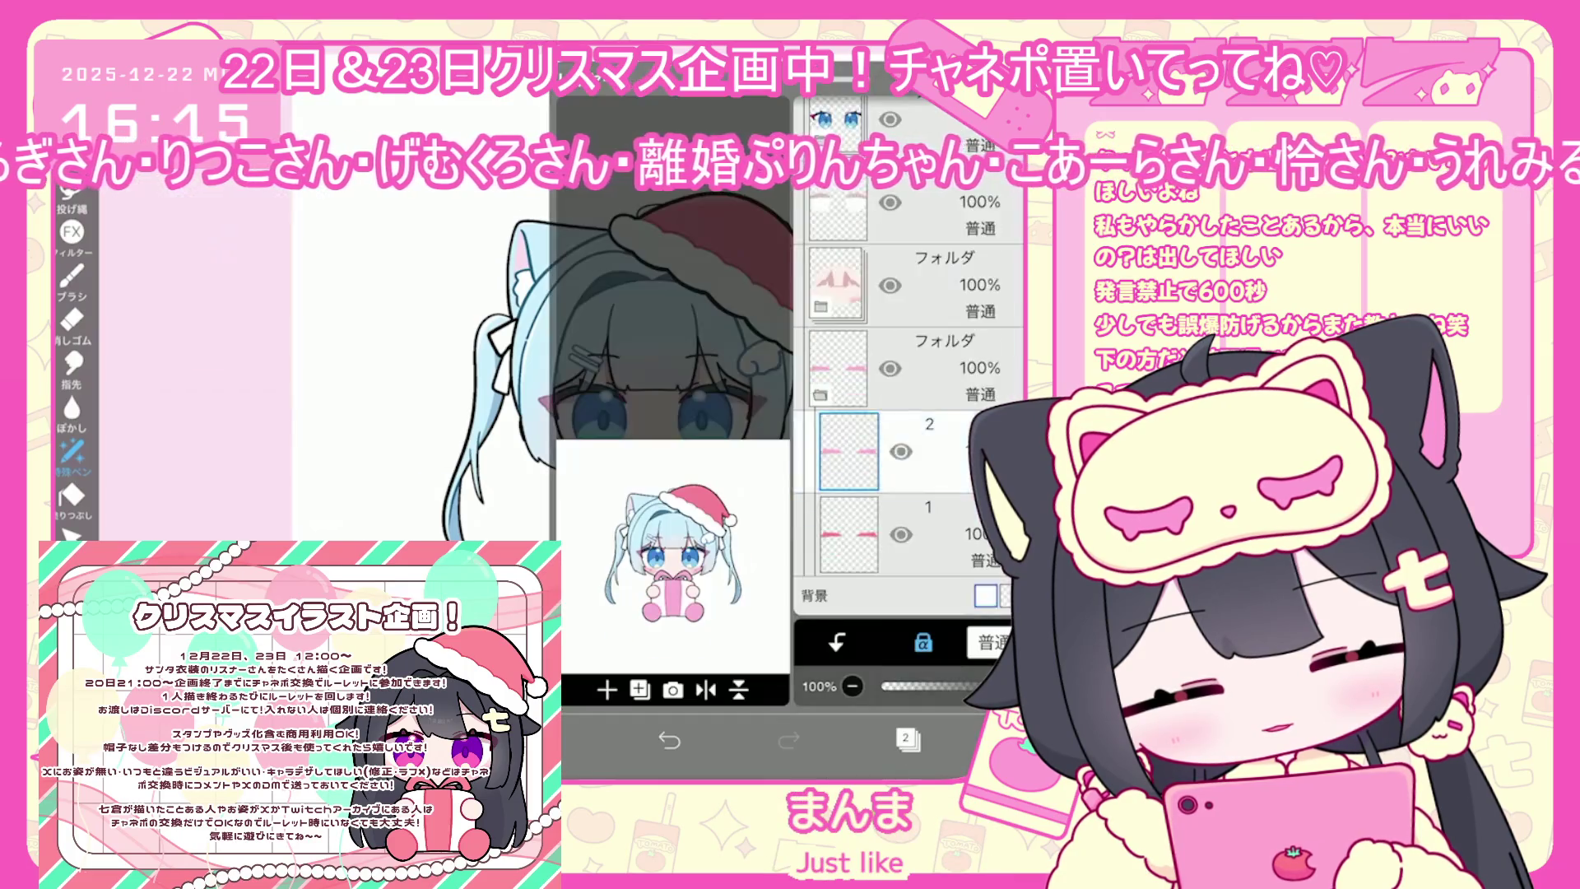
scroll(905, 412, up, 10)
scroll(905, 412, up, 5)
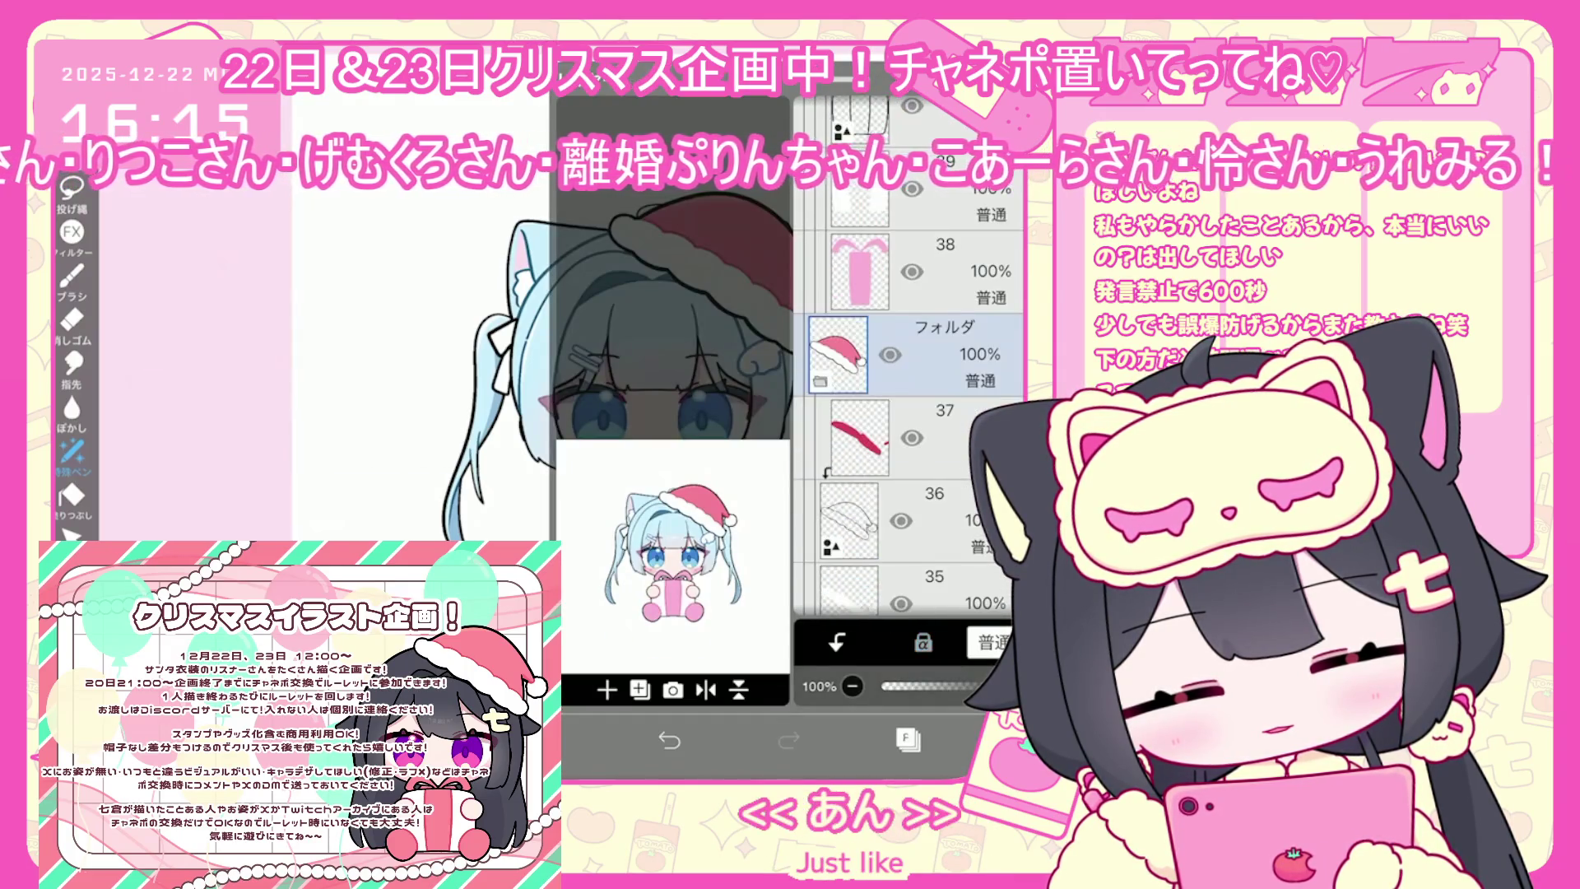
click(905, 379)
click(908, 738)
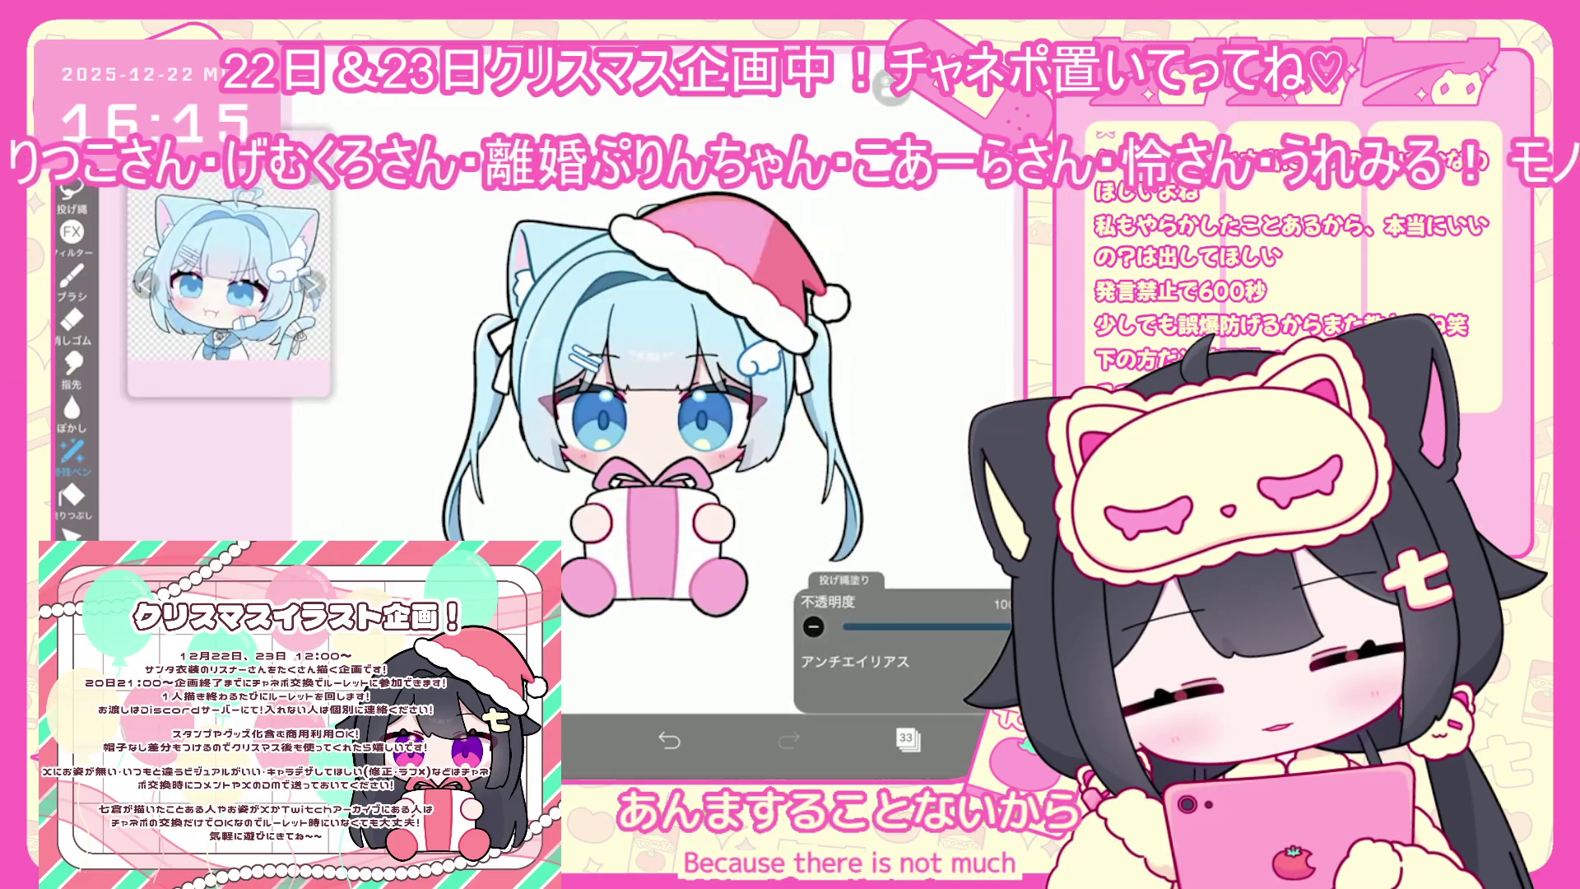
scroll(659, 412, down, 2)
click(908, 738)
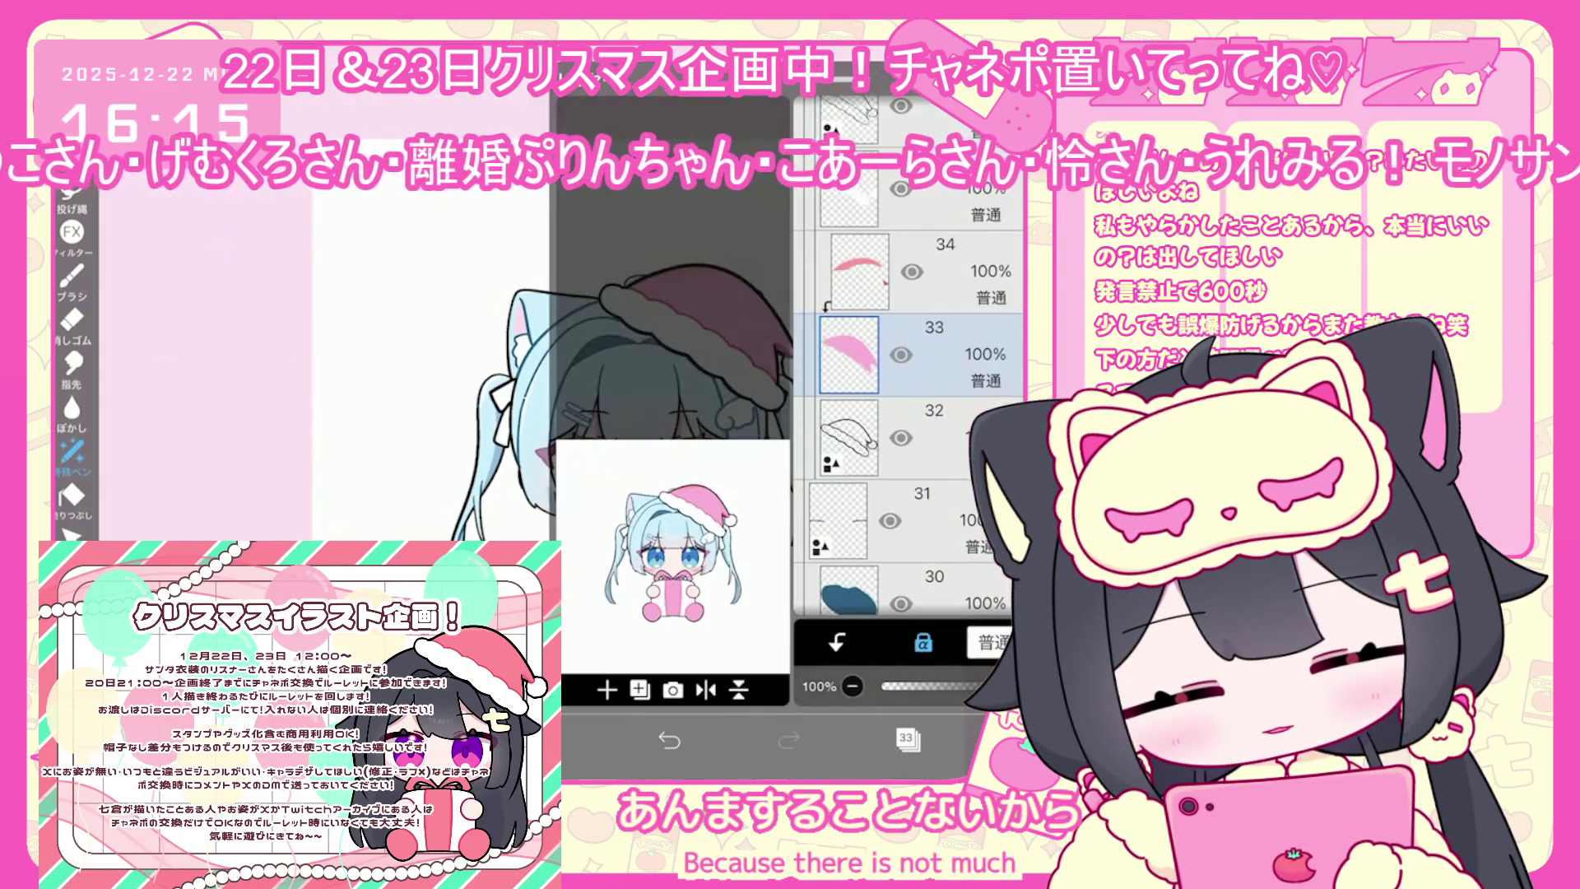
click(724, 247)
click(907, 739)
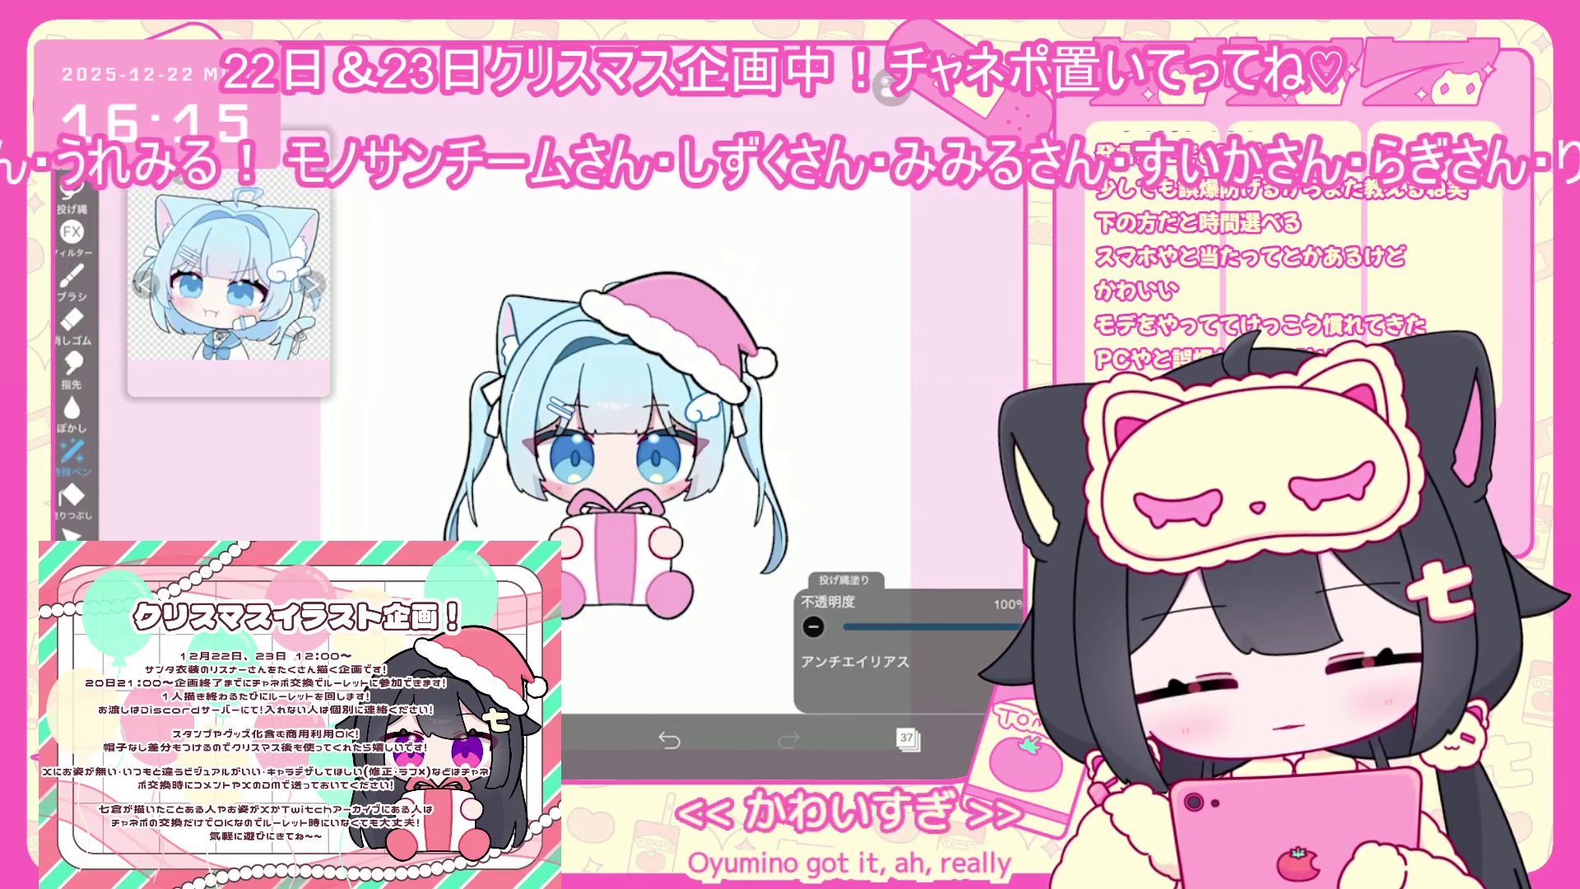
Select the lowest folder above the background and add a new vector layer above it
click(907, 738)
scroll(909, 428, down, 5)
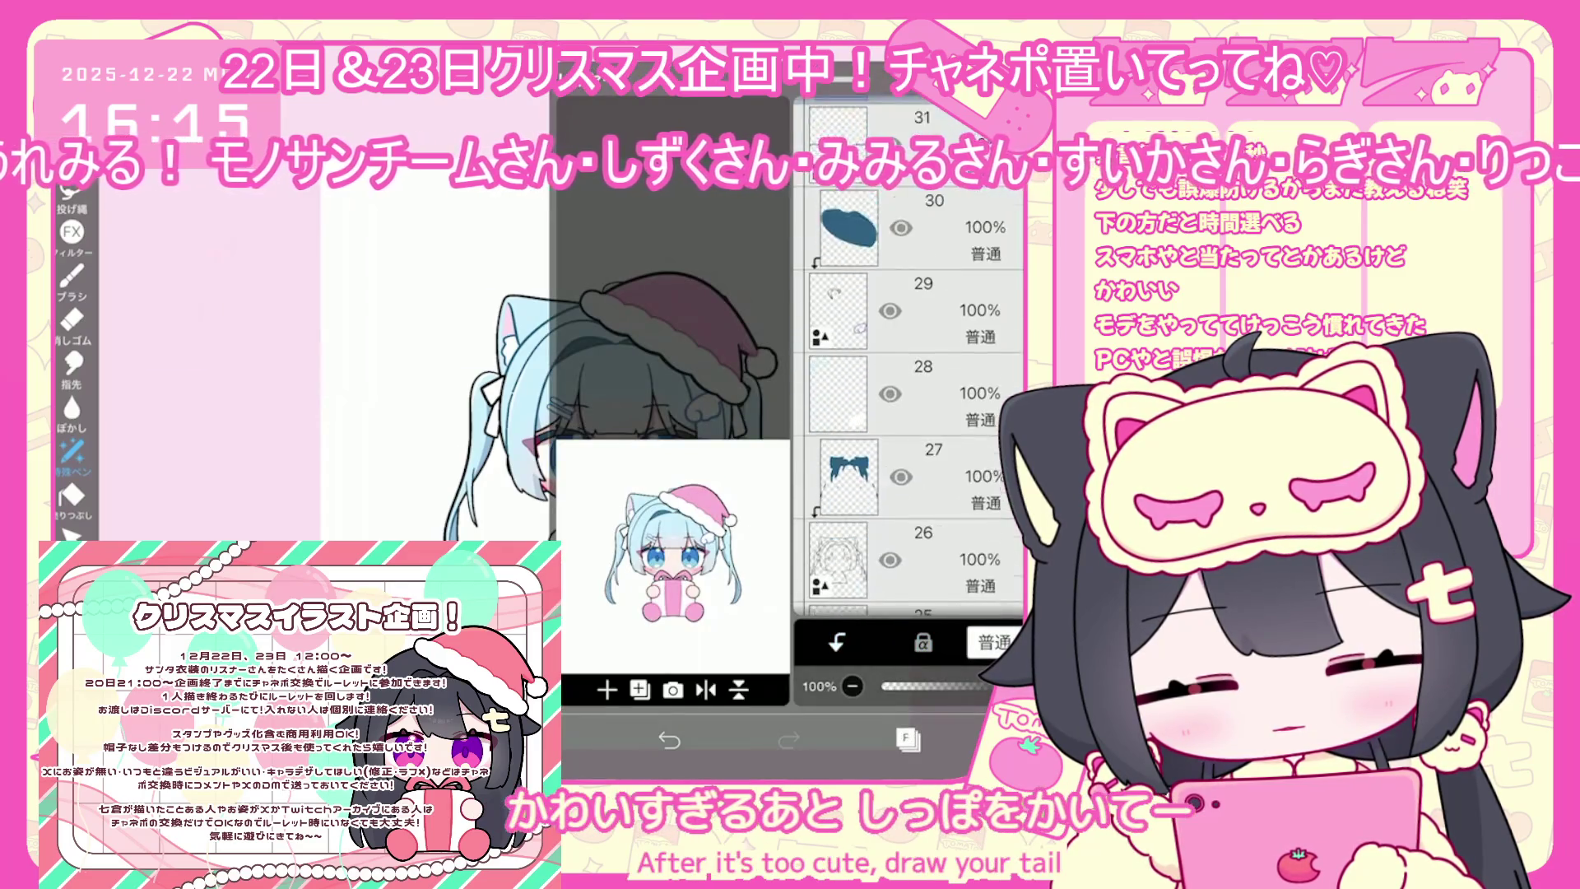
click(905, 411)
scroll(909, 428, down, 5)
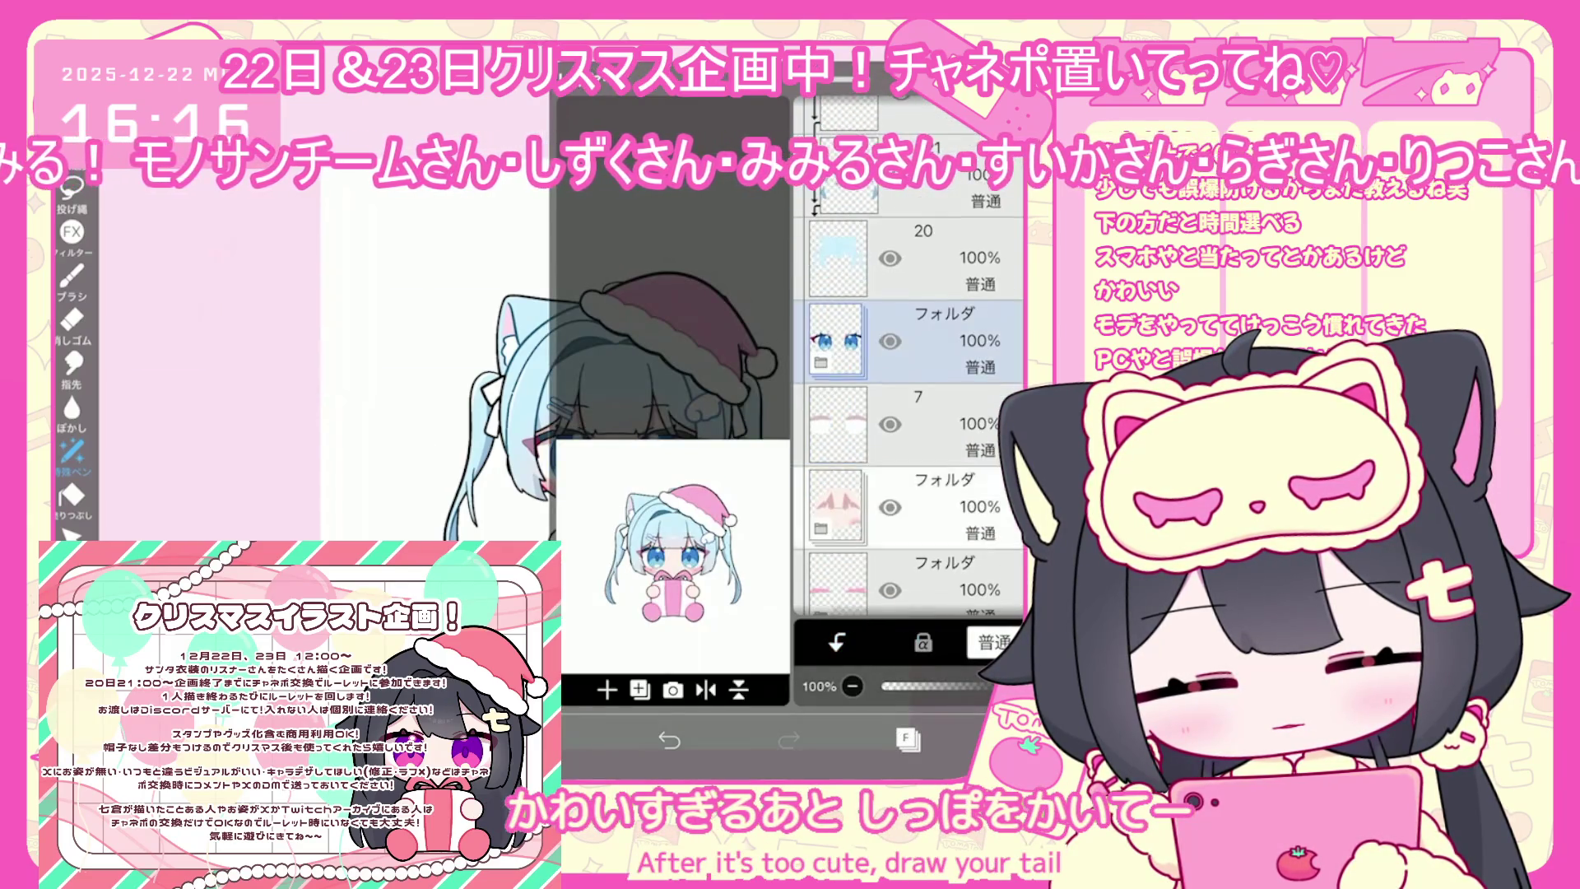
click(905, 339)
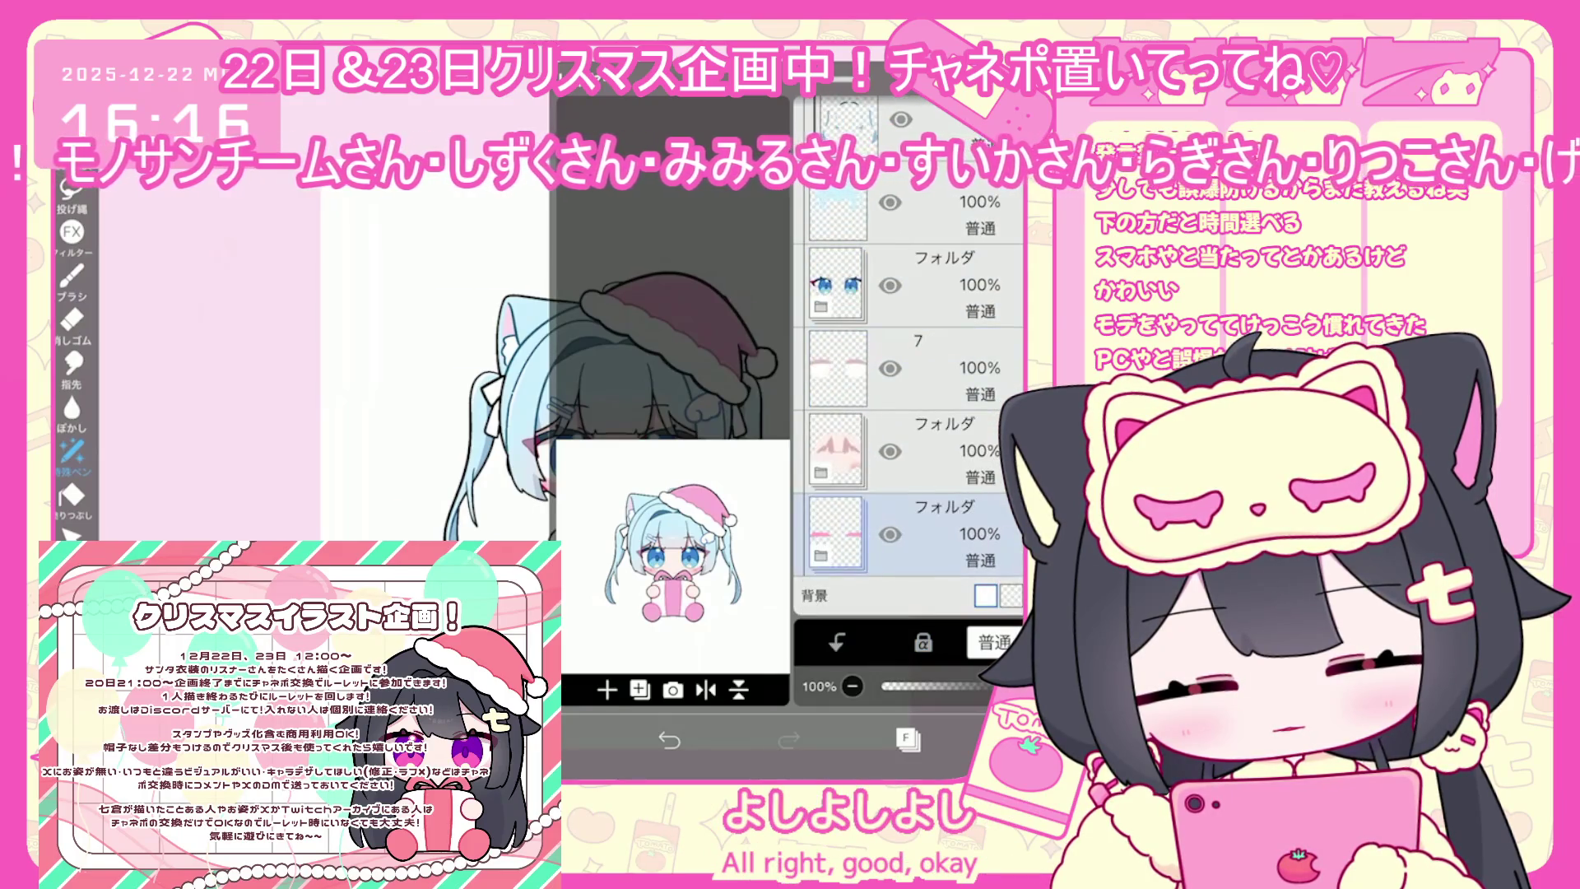
click(607, 689)
click(642, 504)
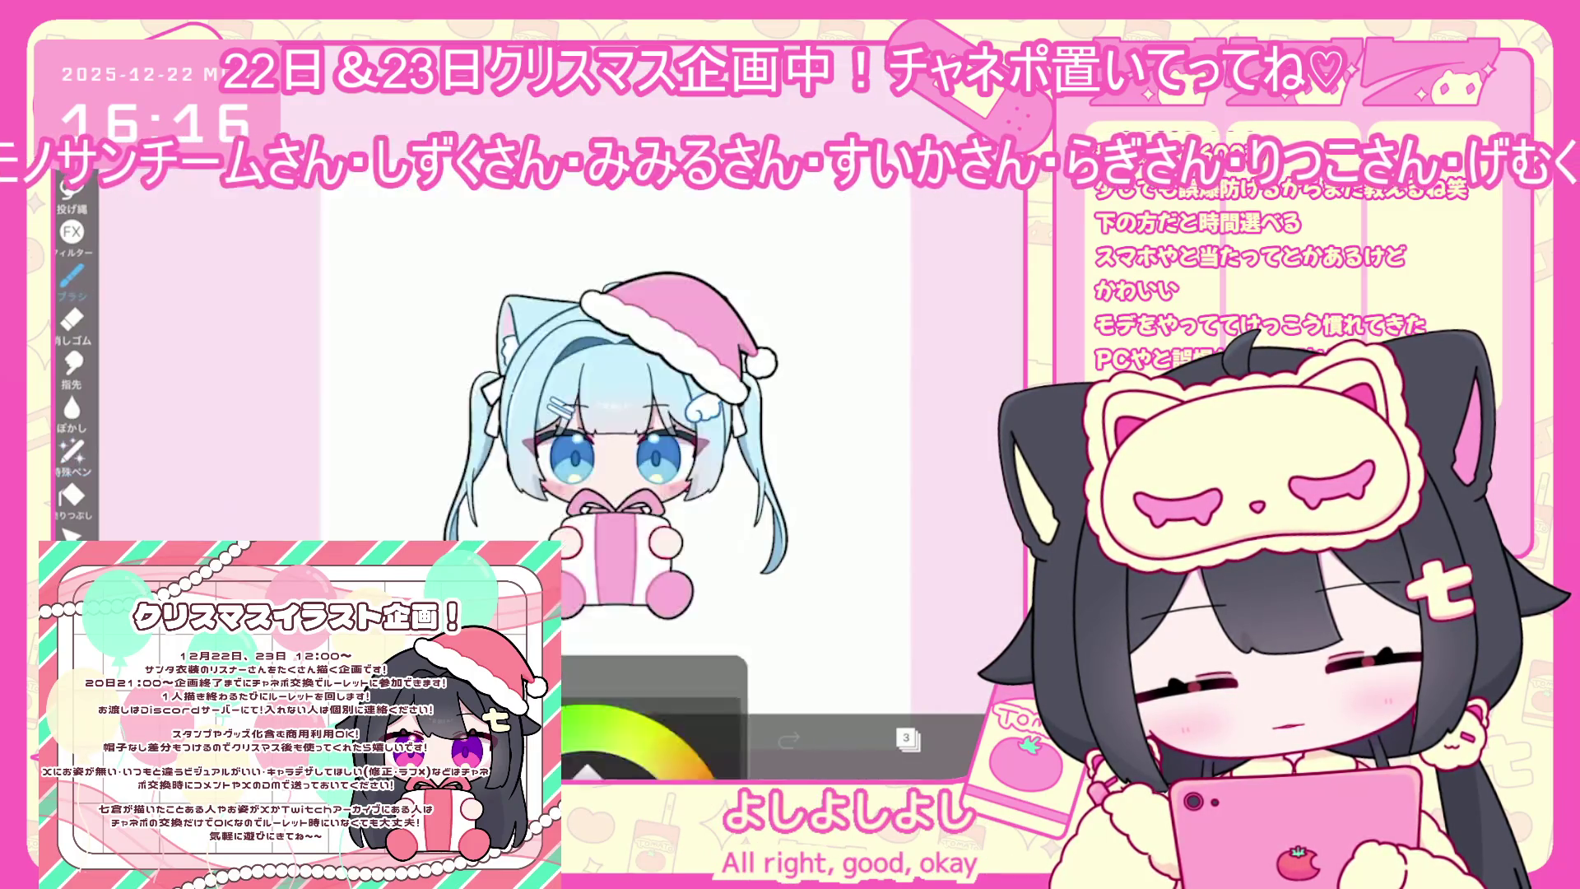
Redraw the curving cat tail outline with the brush, undoing stray strokes
click(71, 276)
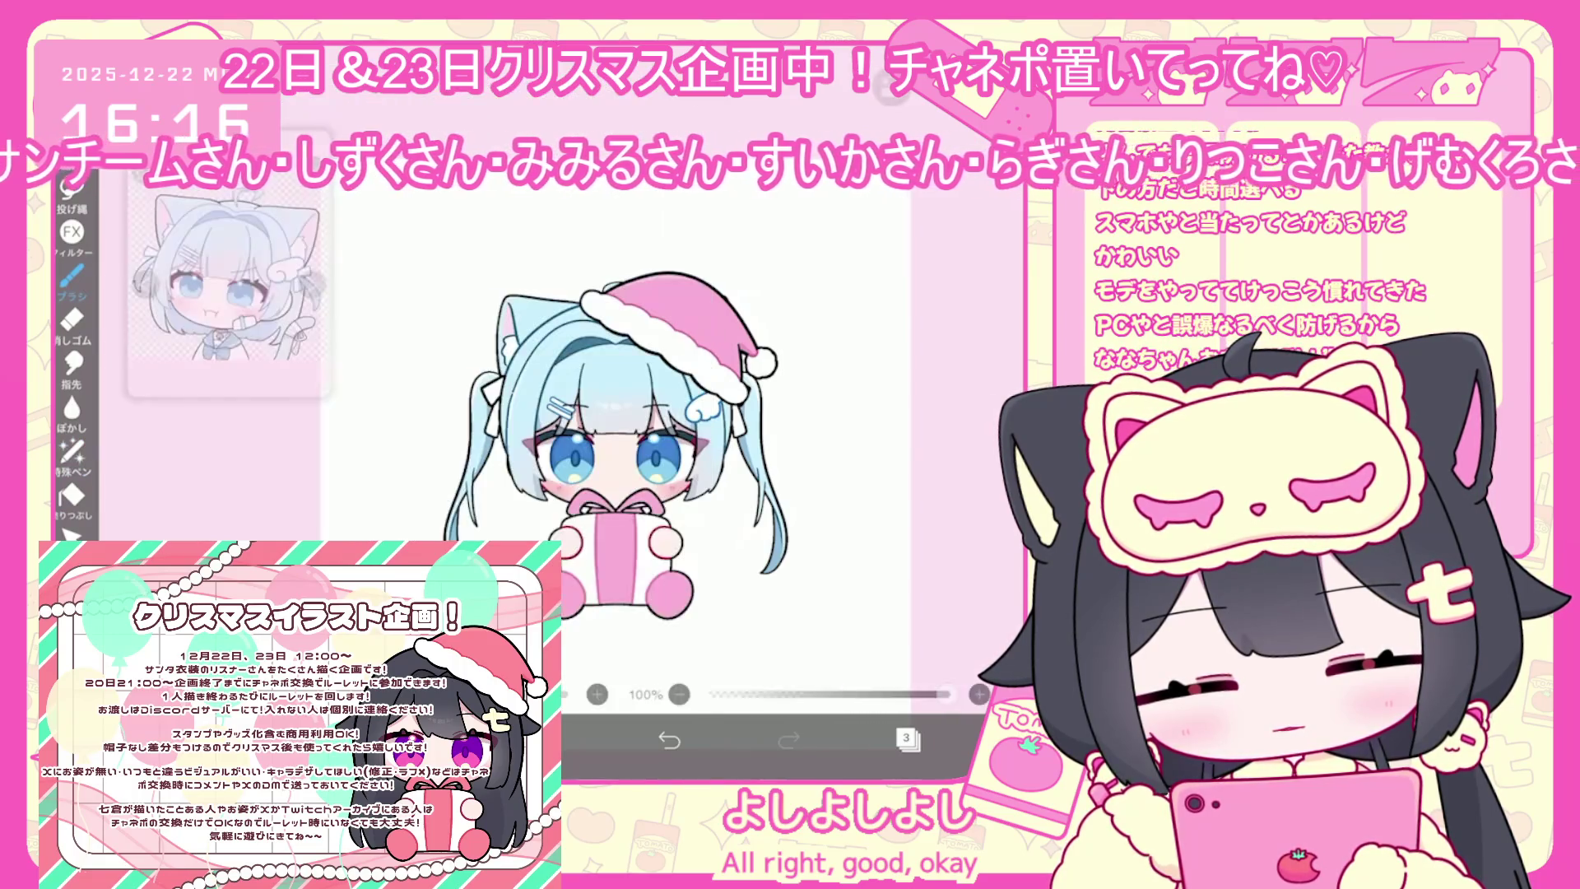
scroll(527, 412, up, 5)
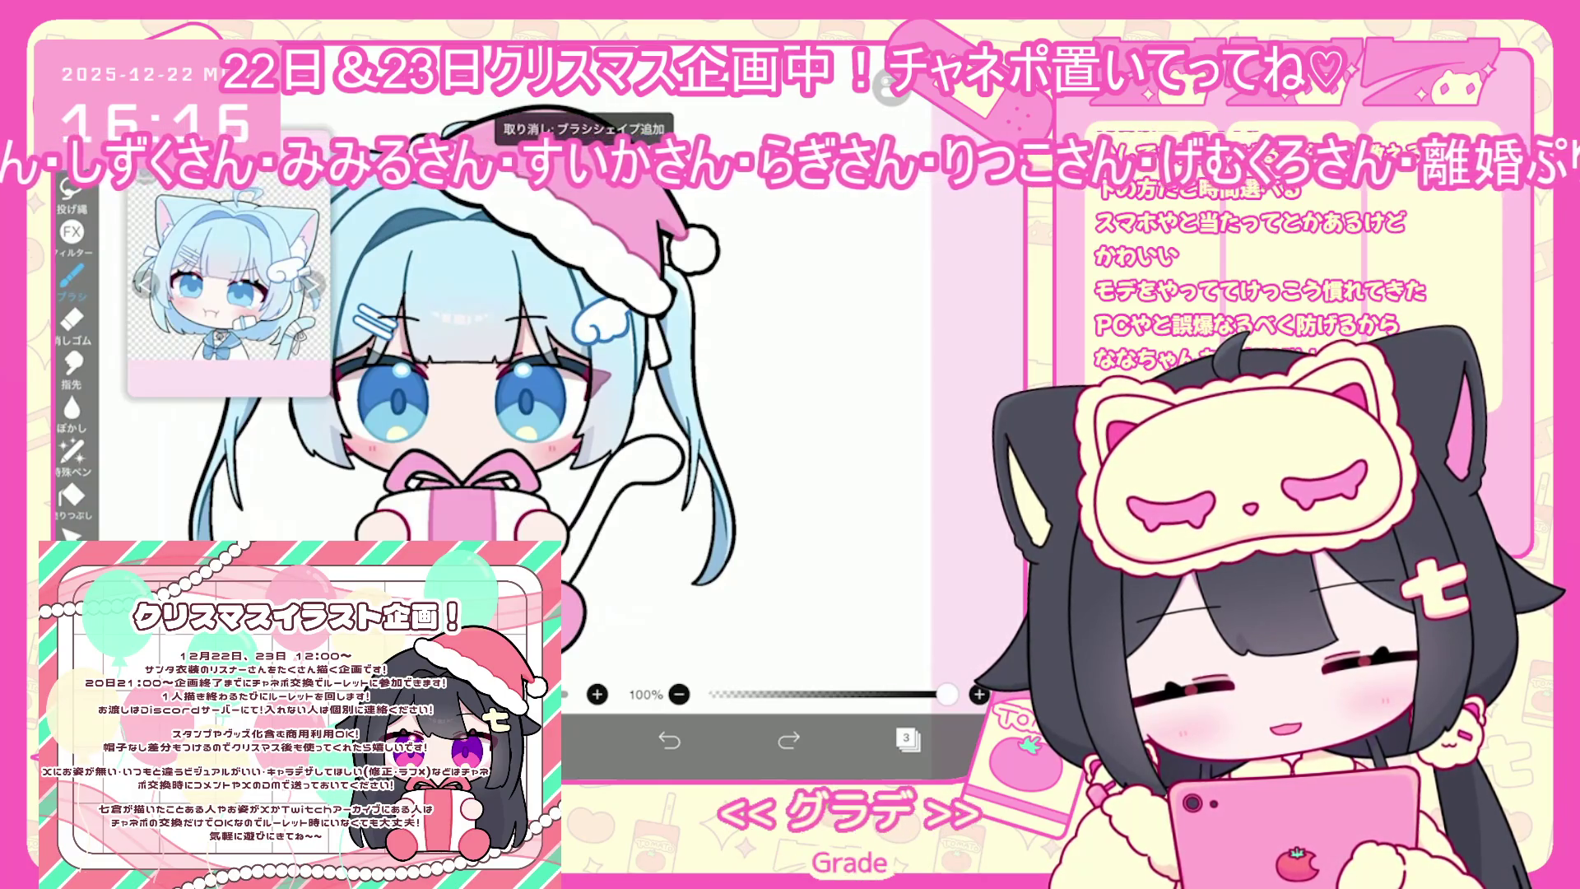
scroll(494, 370, up, 3)
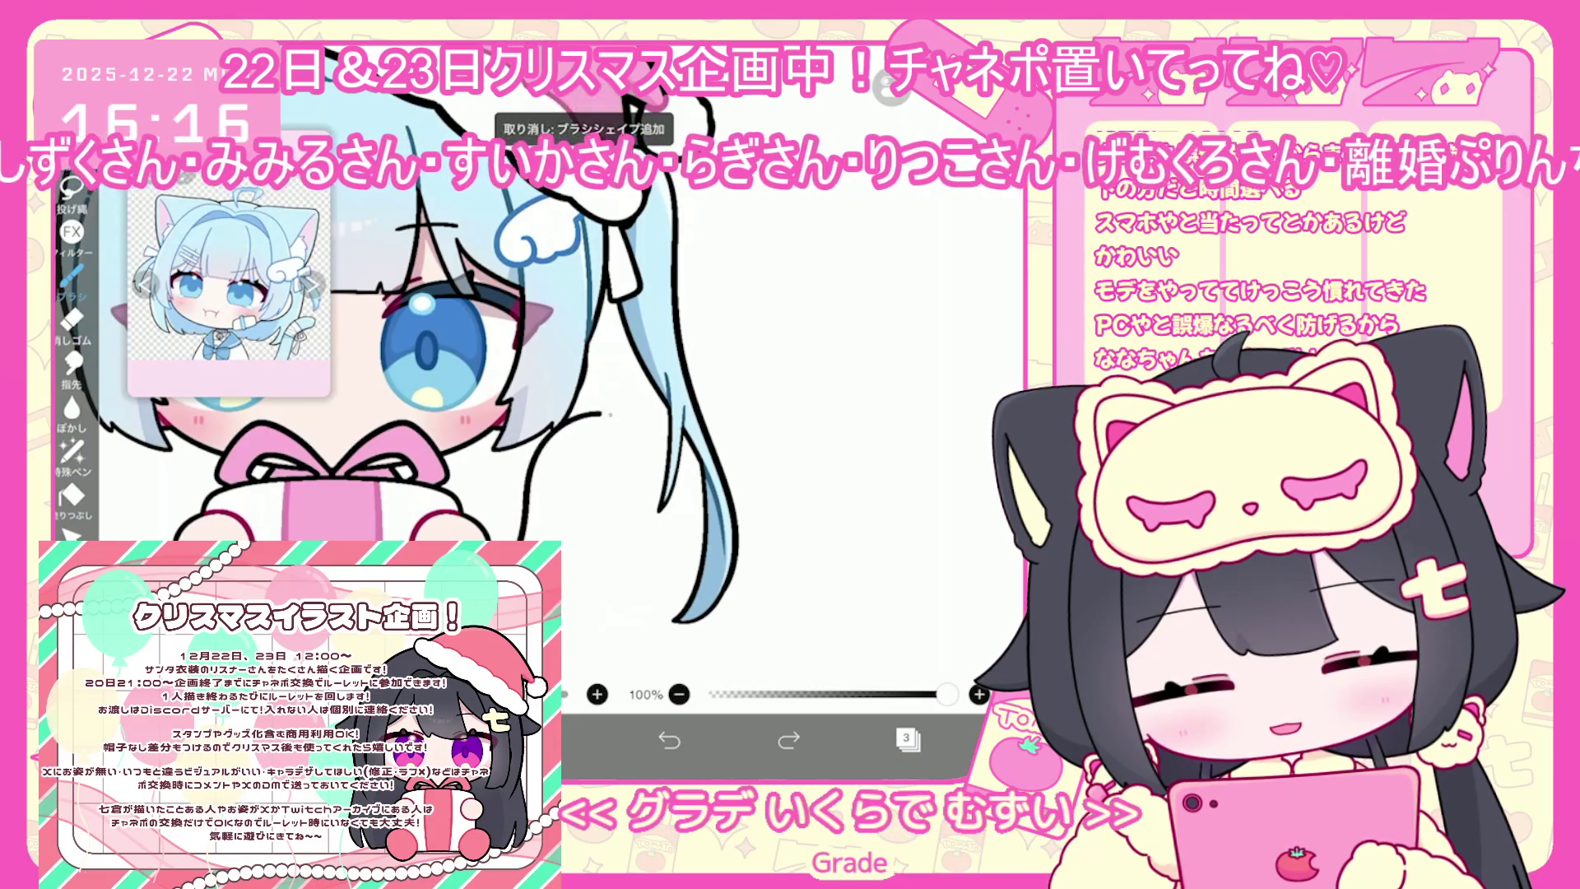
key(ctrl+z)
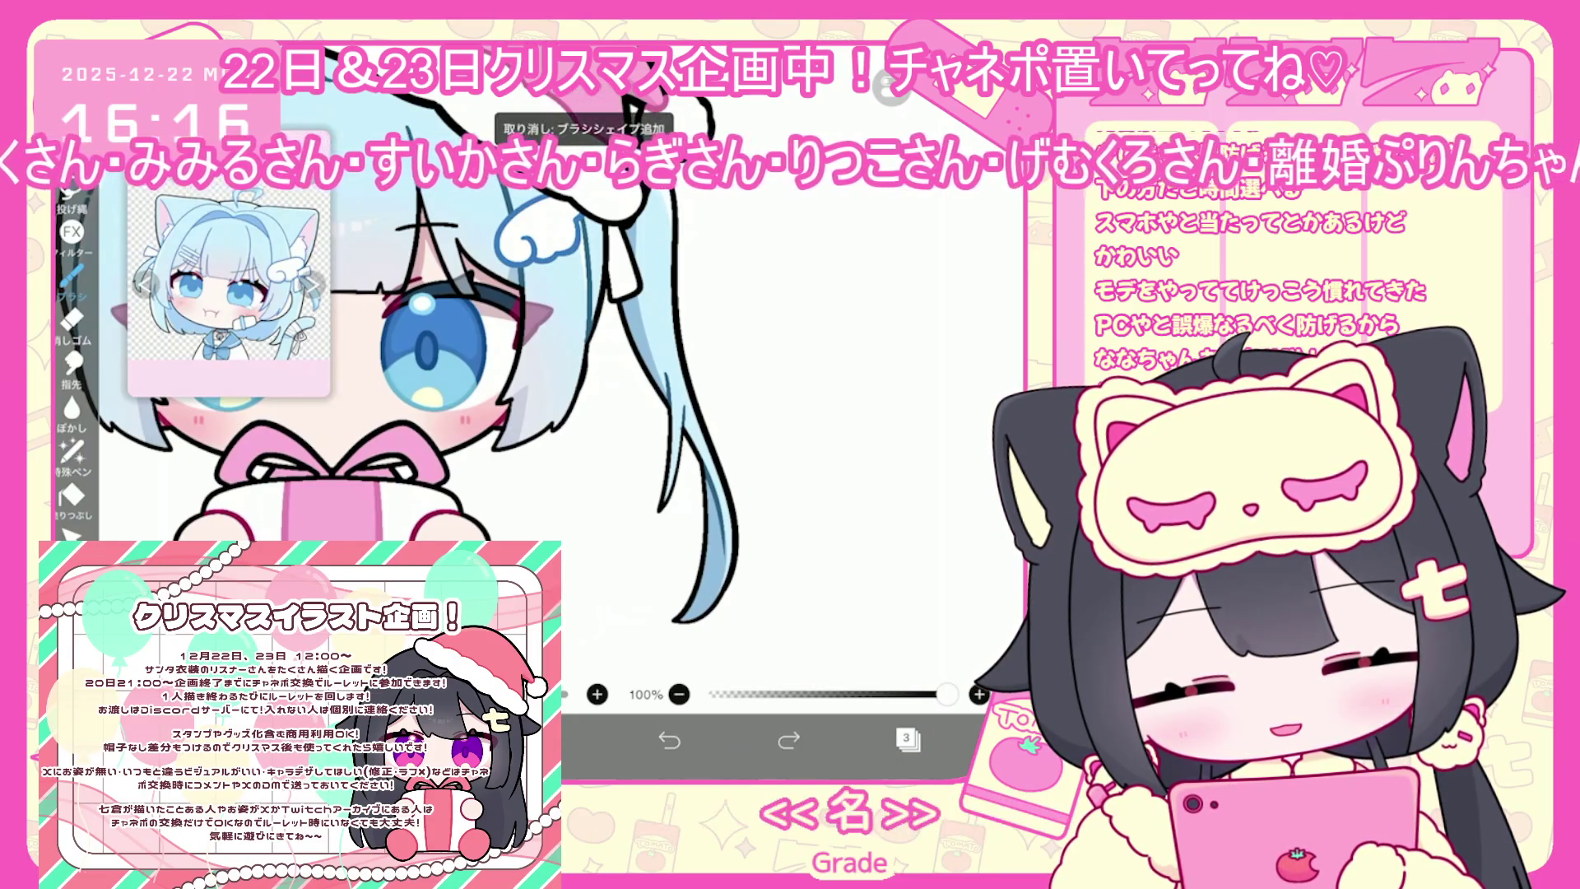
drag(630, 423, 598, 569)
click(669, 739)
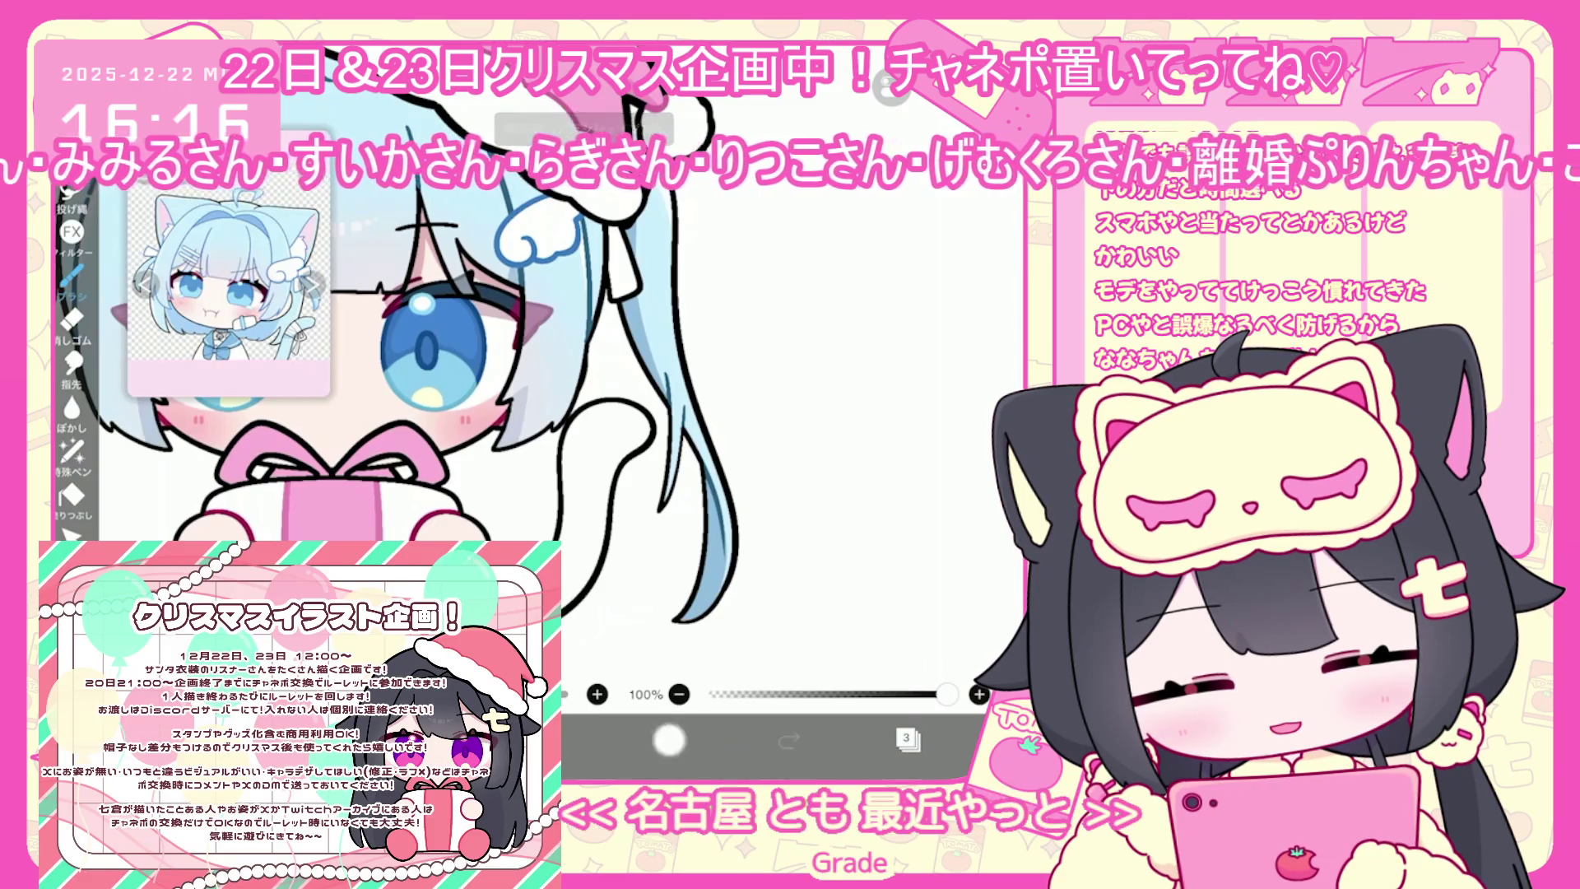
drag(543, 432, 527, 511)
drag(640, 405, 619, 453)
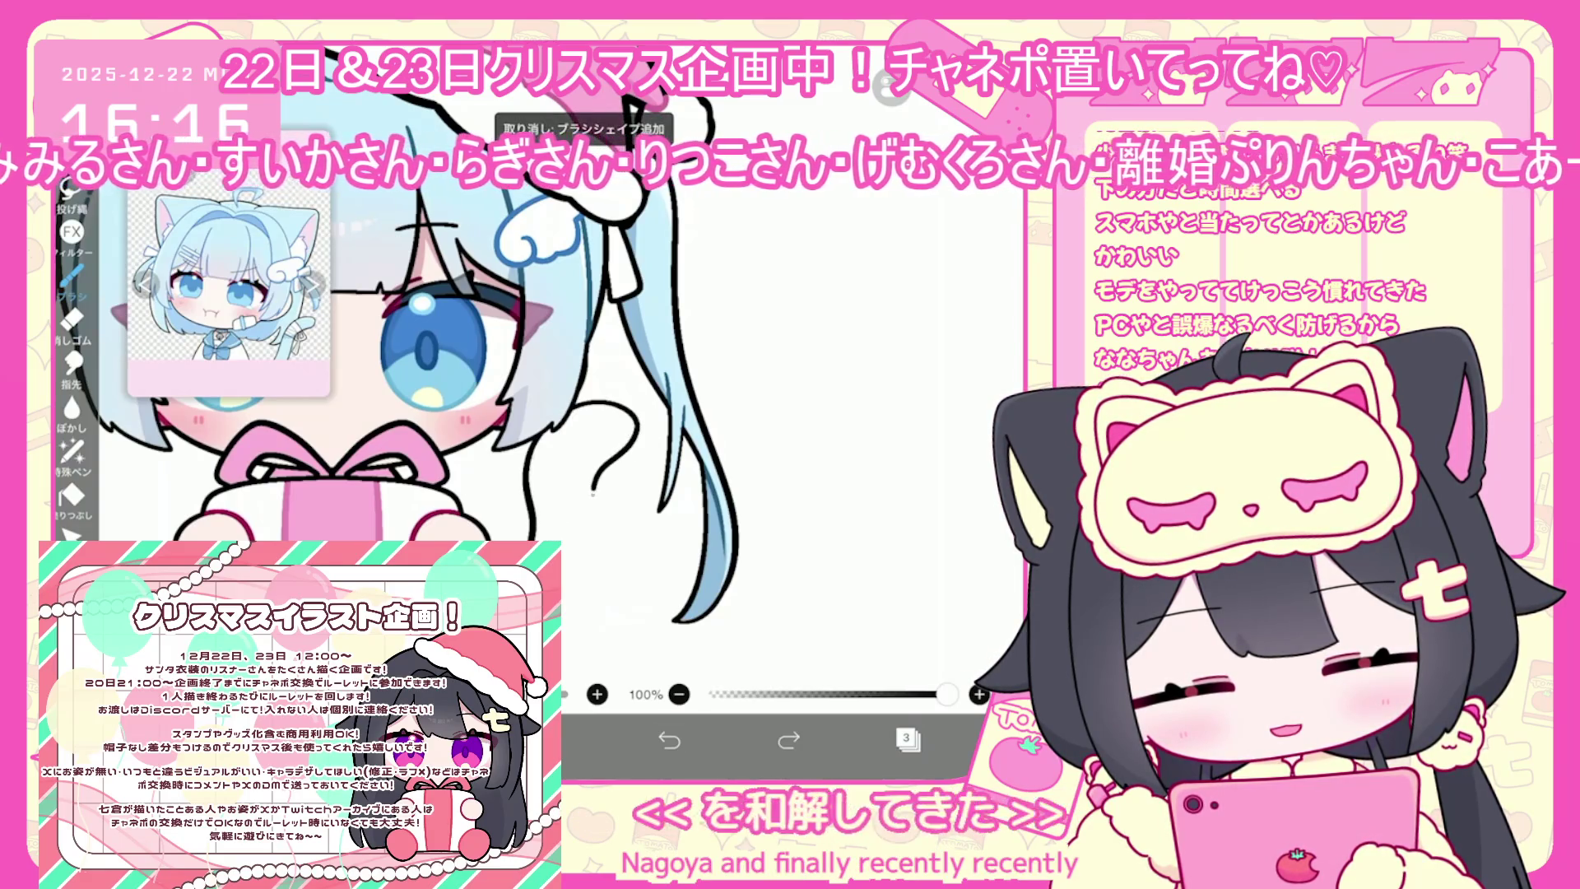
drag(563, 576, 591, 623)
scroll(412, 371, up, 2)
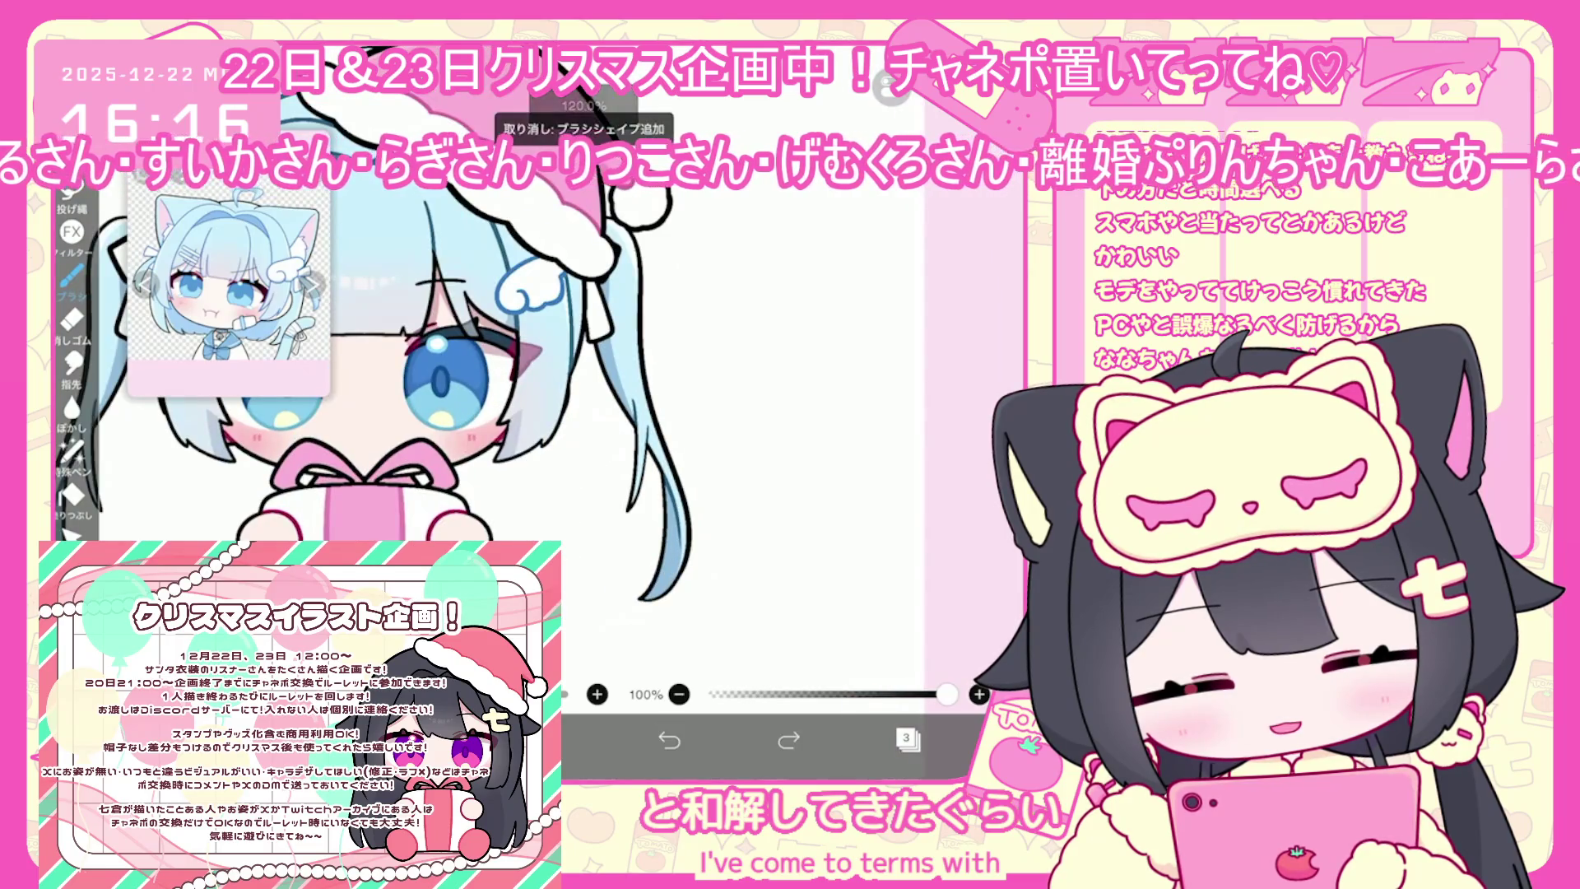
mouse_move(533, 539)
mouse_down()
mouse_move(613, 418)
mouse_move(572, 522)
mouse_up()
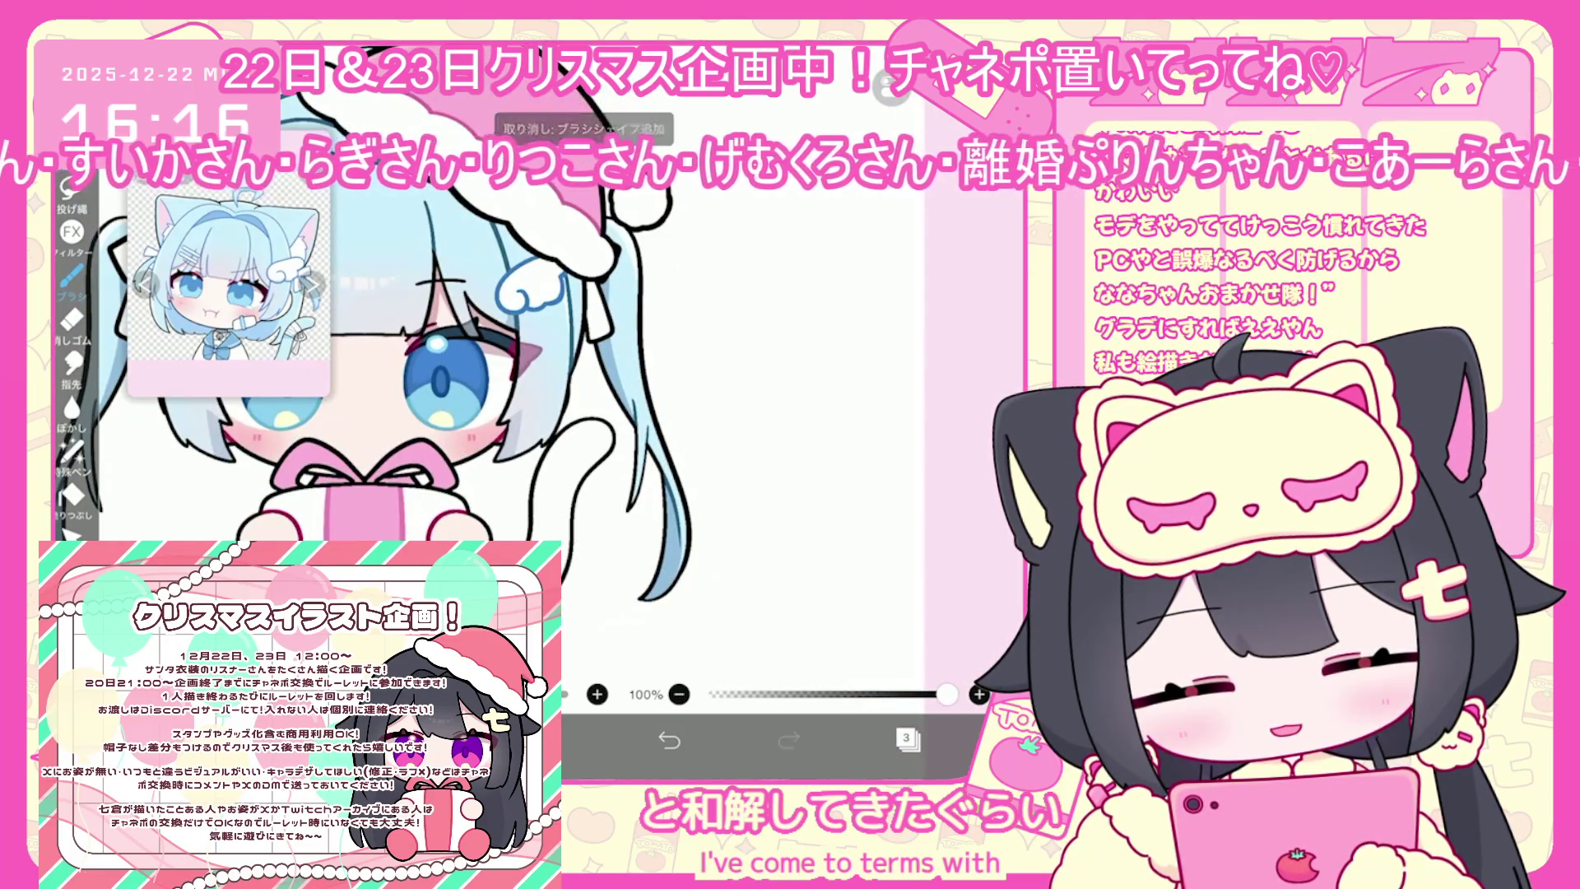
scroll(493, 411, down, 3)
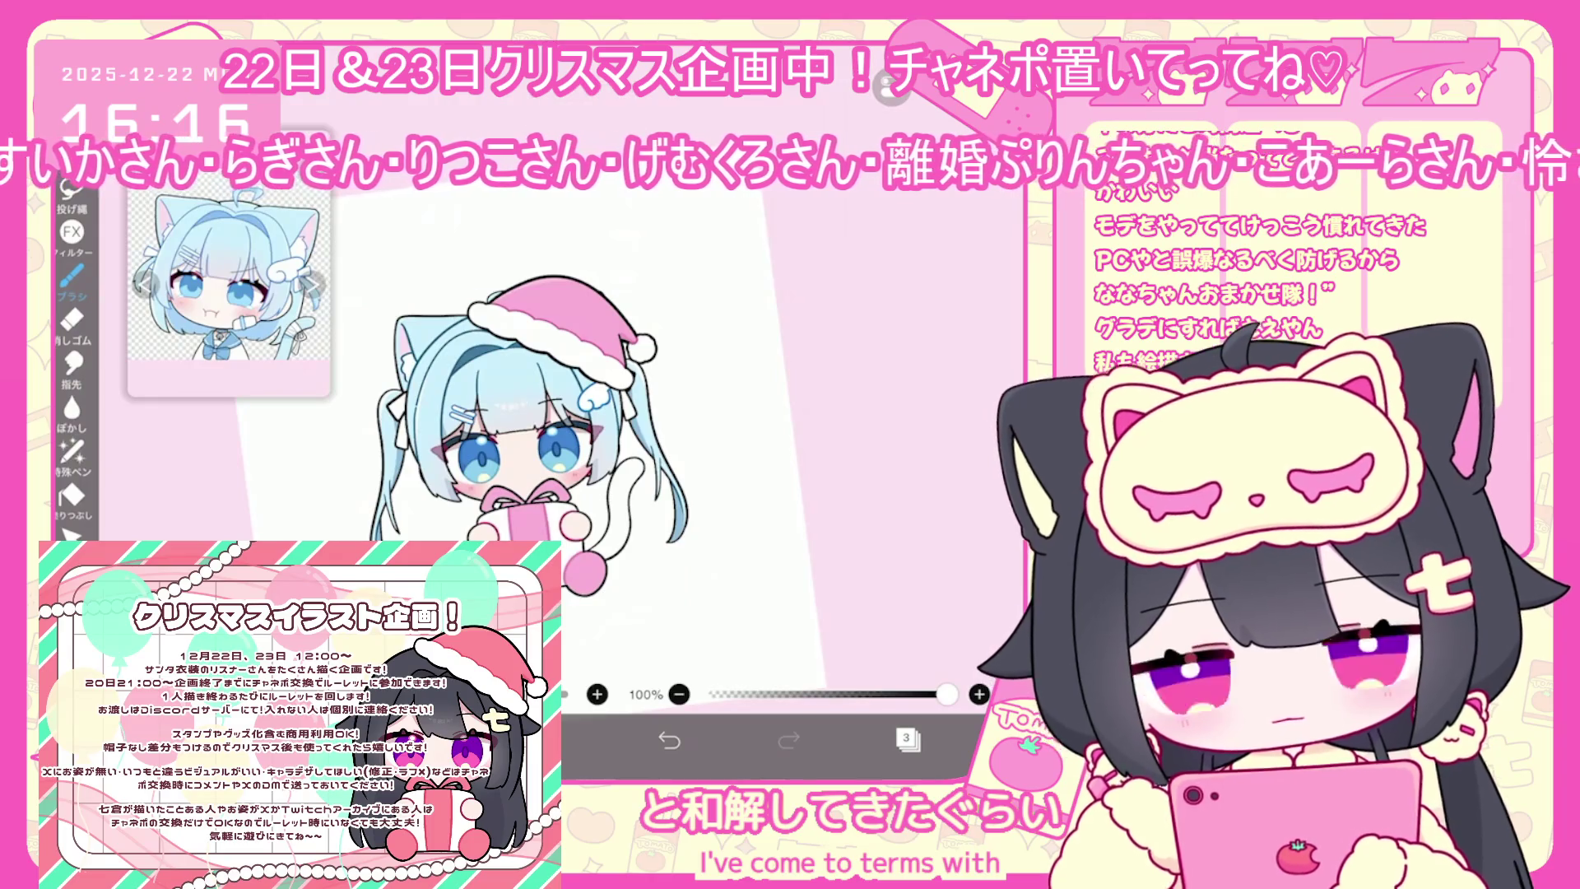
scroll(617, 461, up, 5)
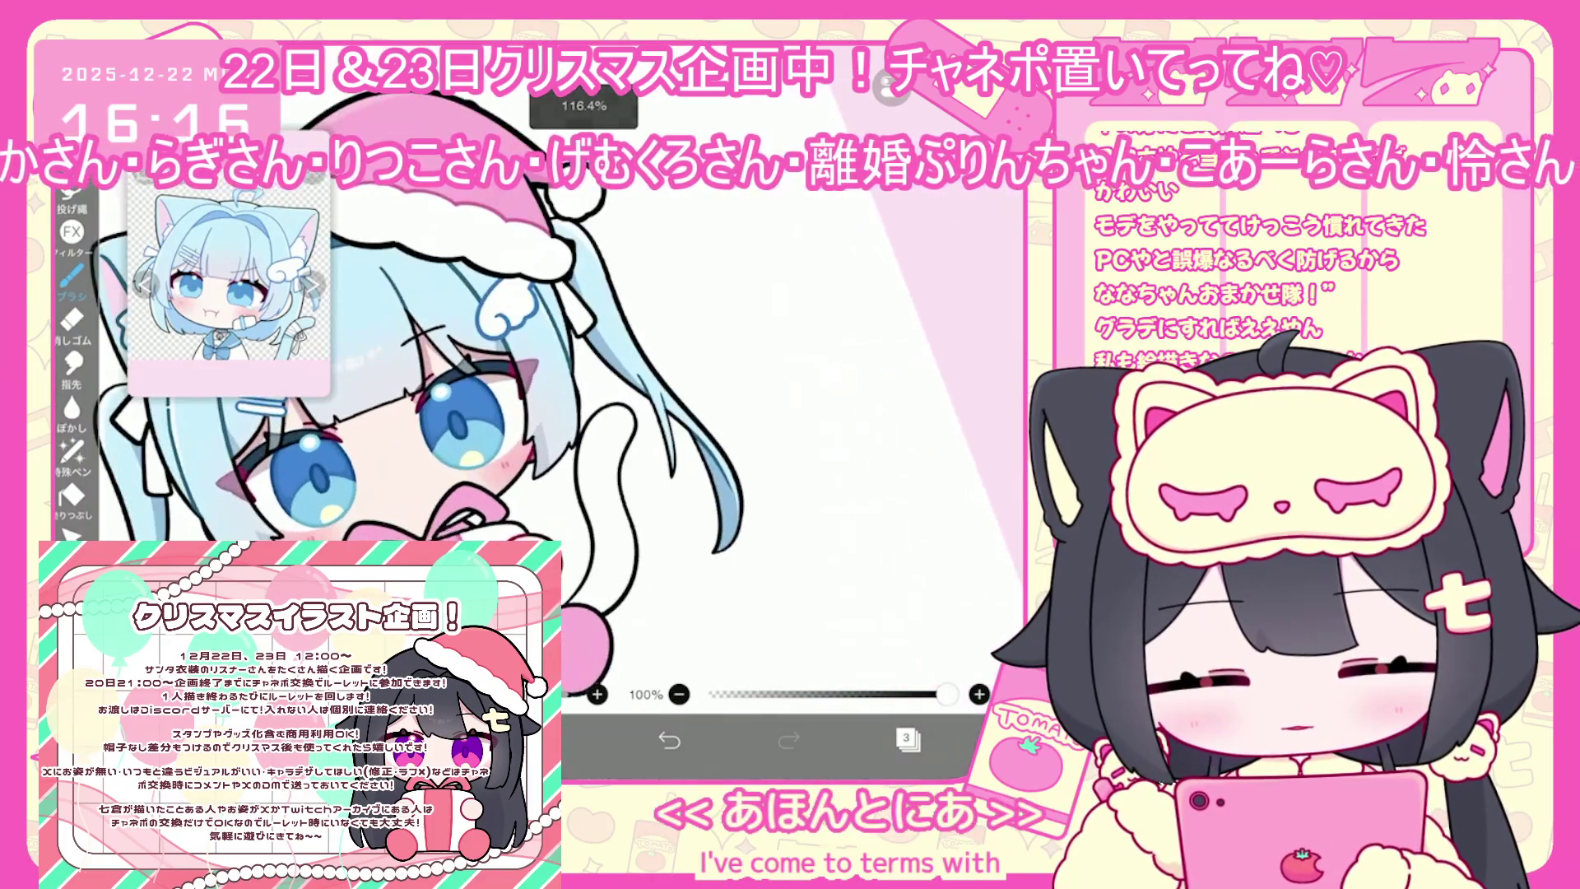
key(ctrl+z)
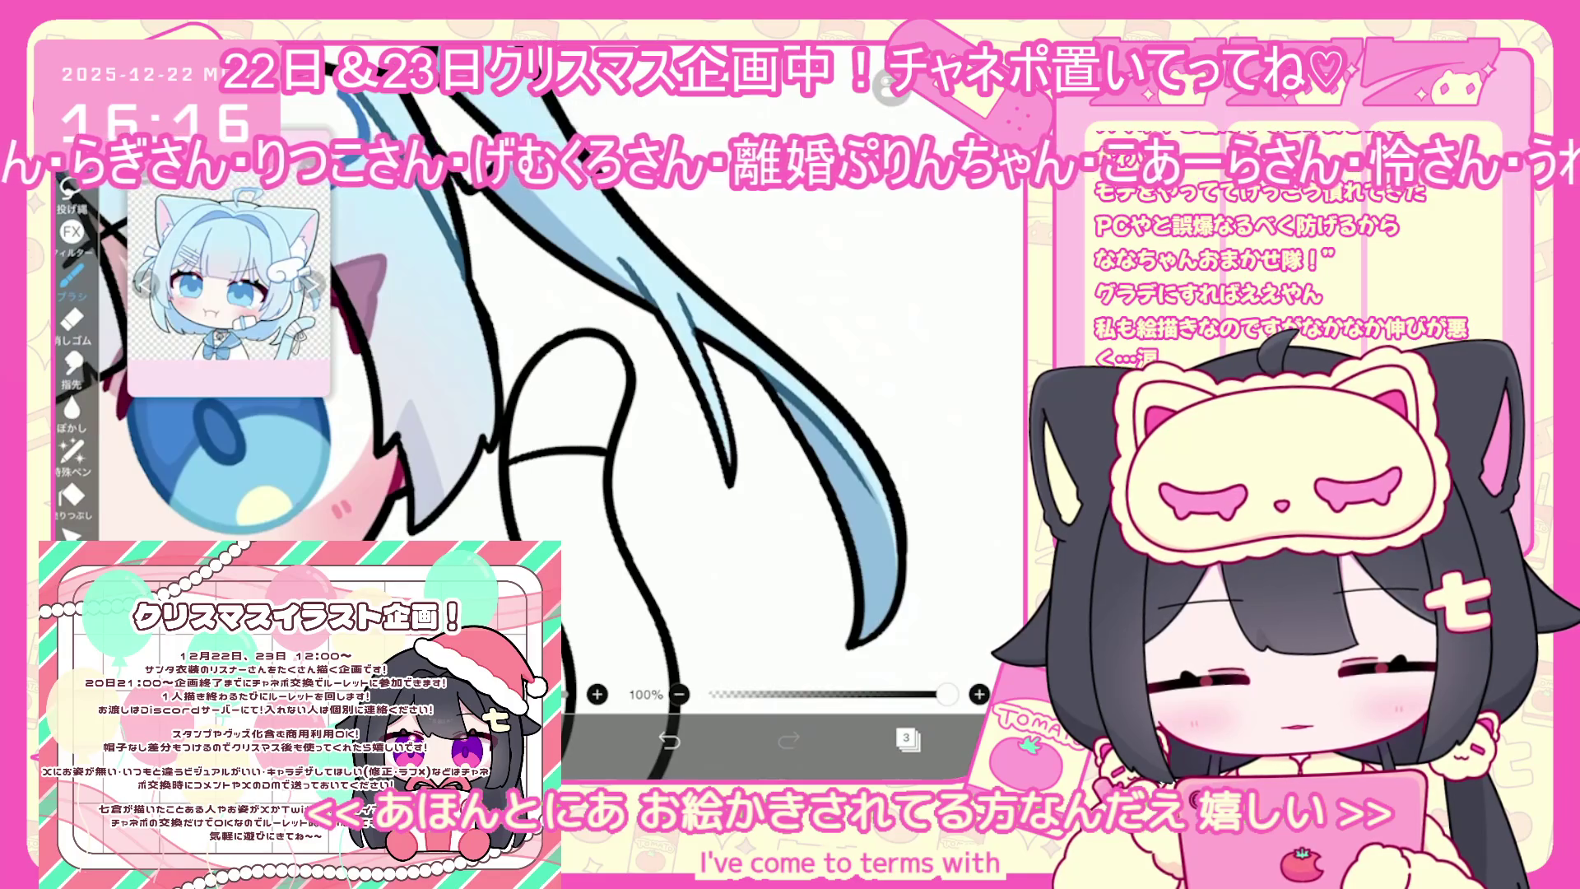
scroll(618, 428, up, 1)
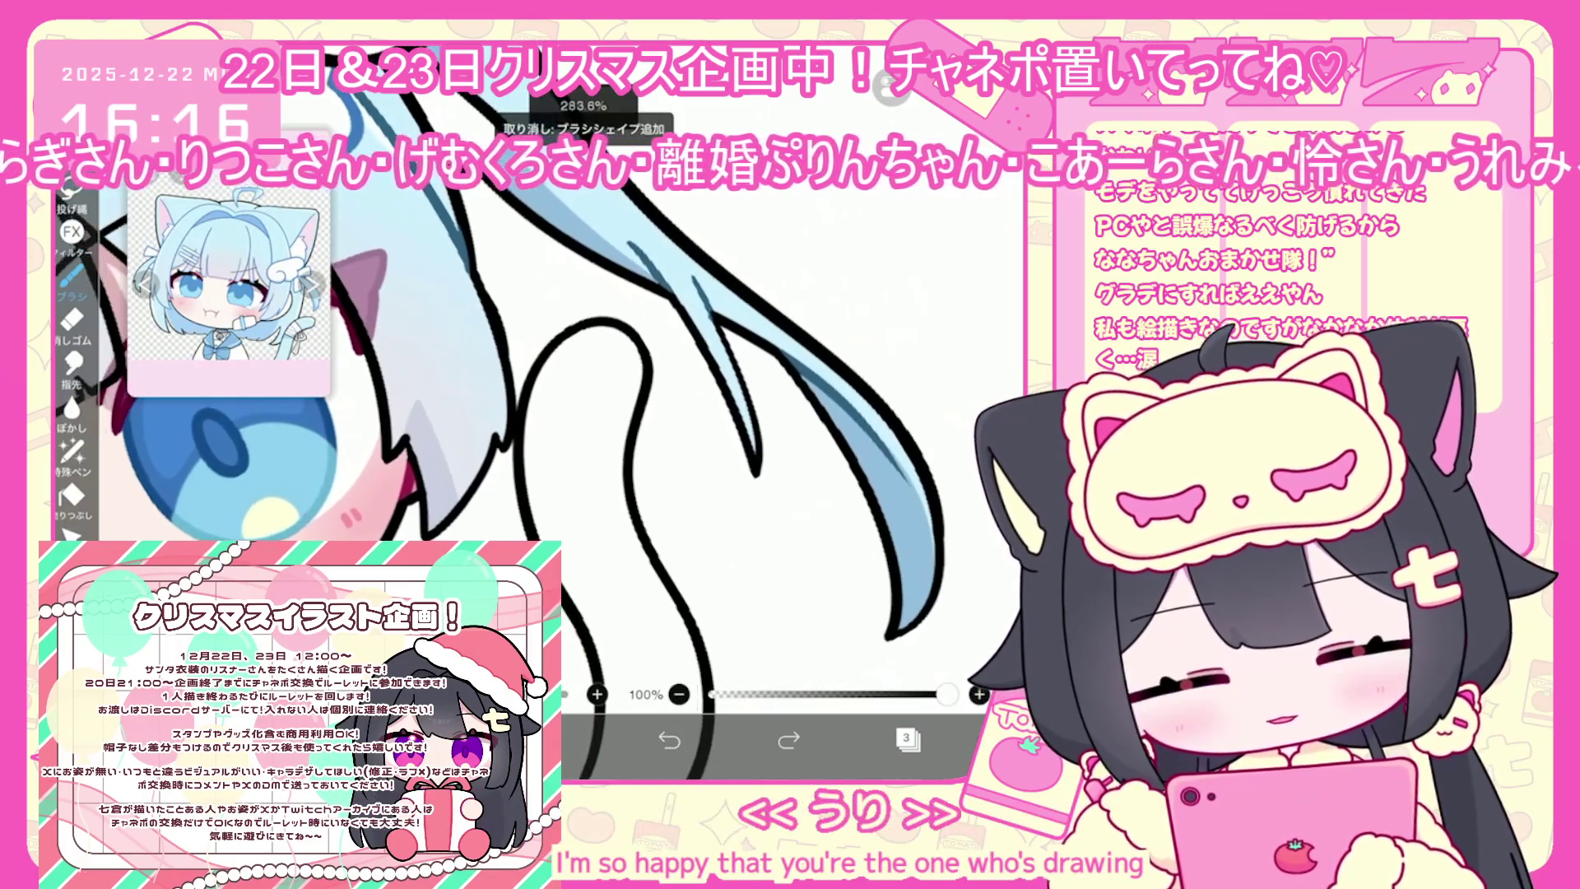
Draw the ribbon bands wrapped across the tail
drag(522, 437, 622, 424)
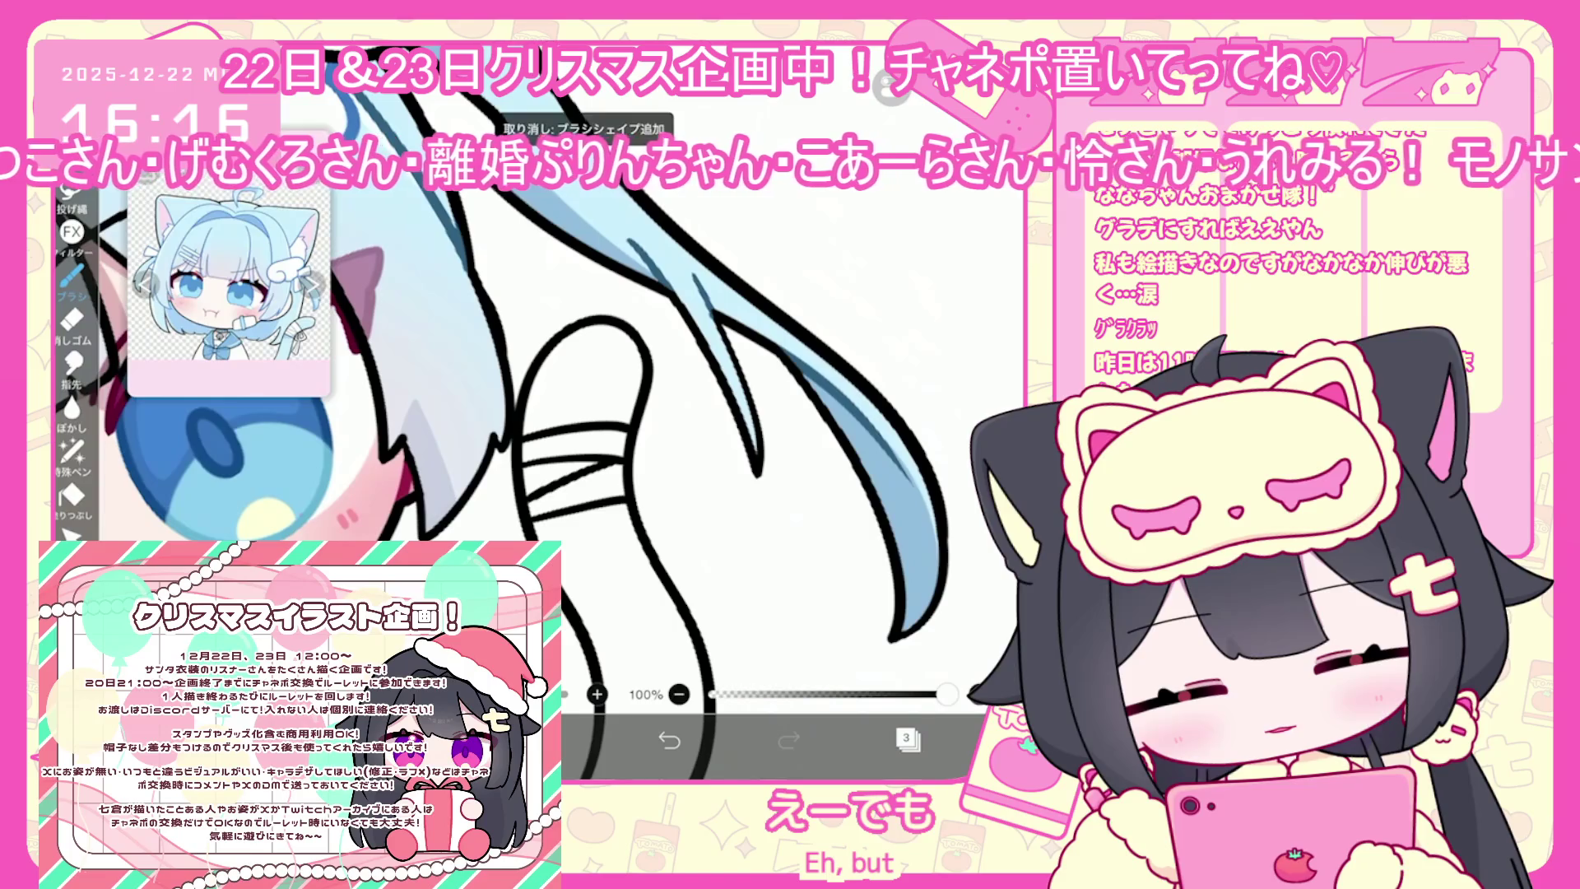
scroll(559, 346, up, 1)
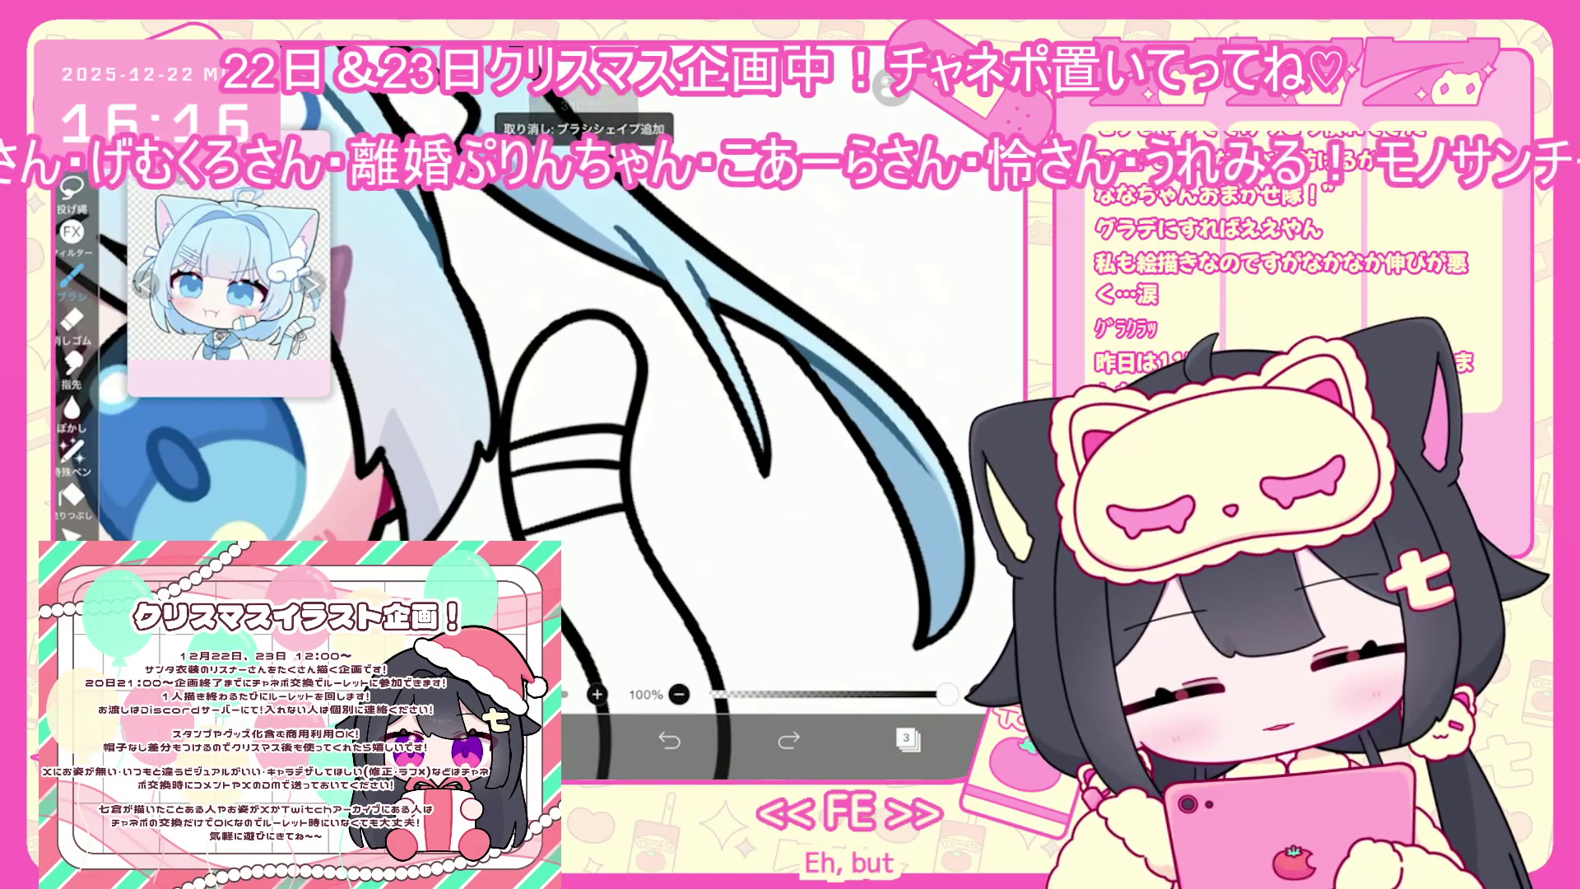
key(ctrl+z)
drag(622, 458, 518, 498)
click(668, 739)
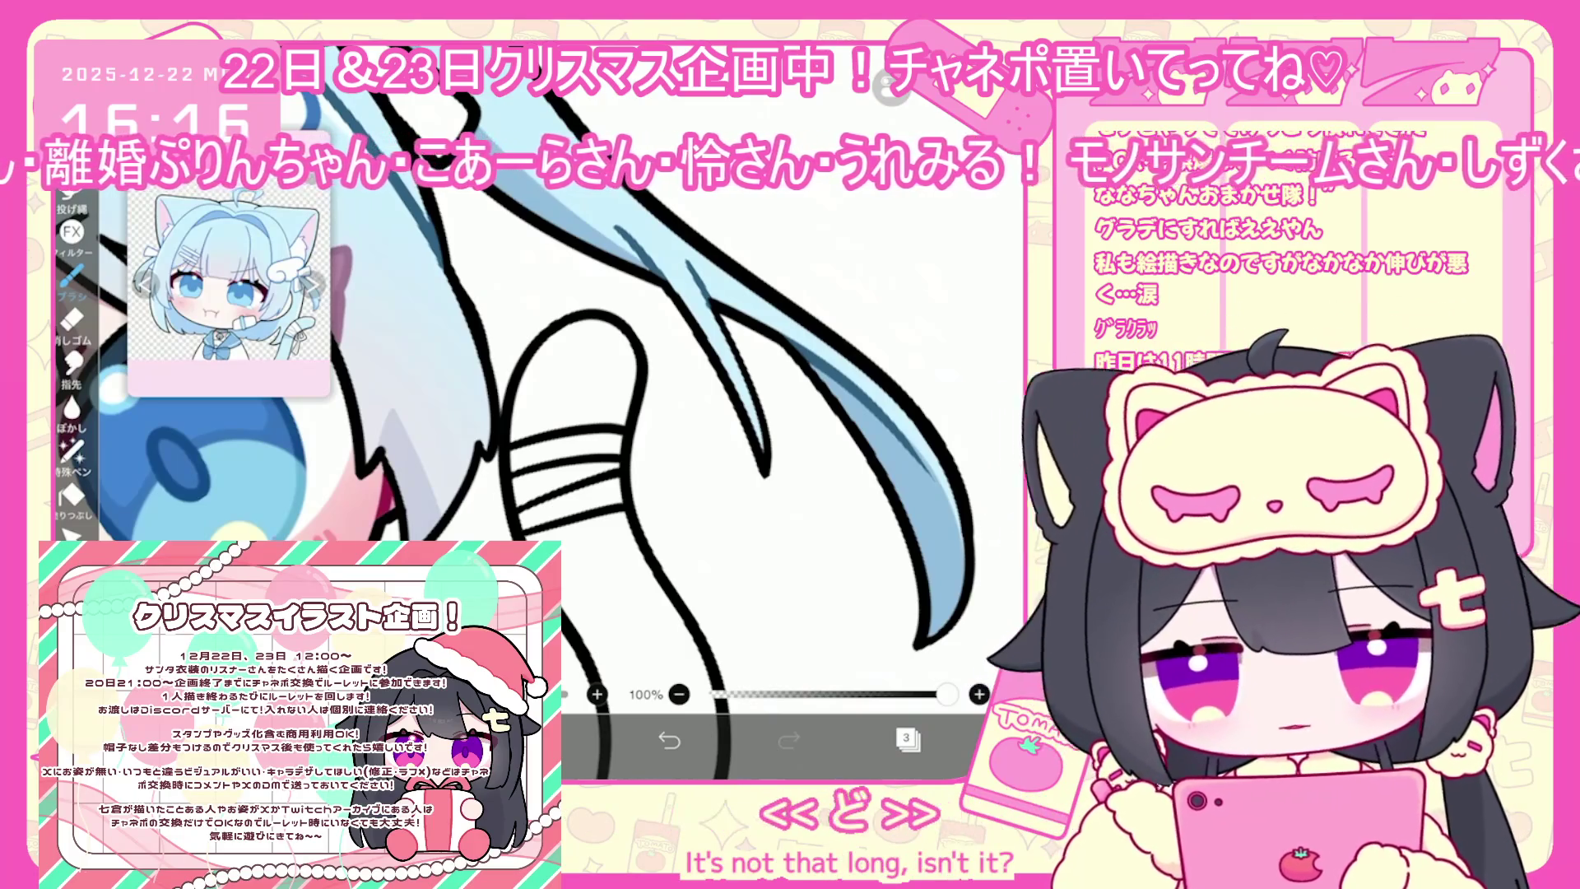
drag(638, 430, 722, 476)
key(ctrl+z)
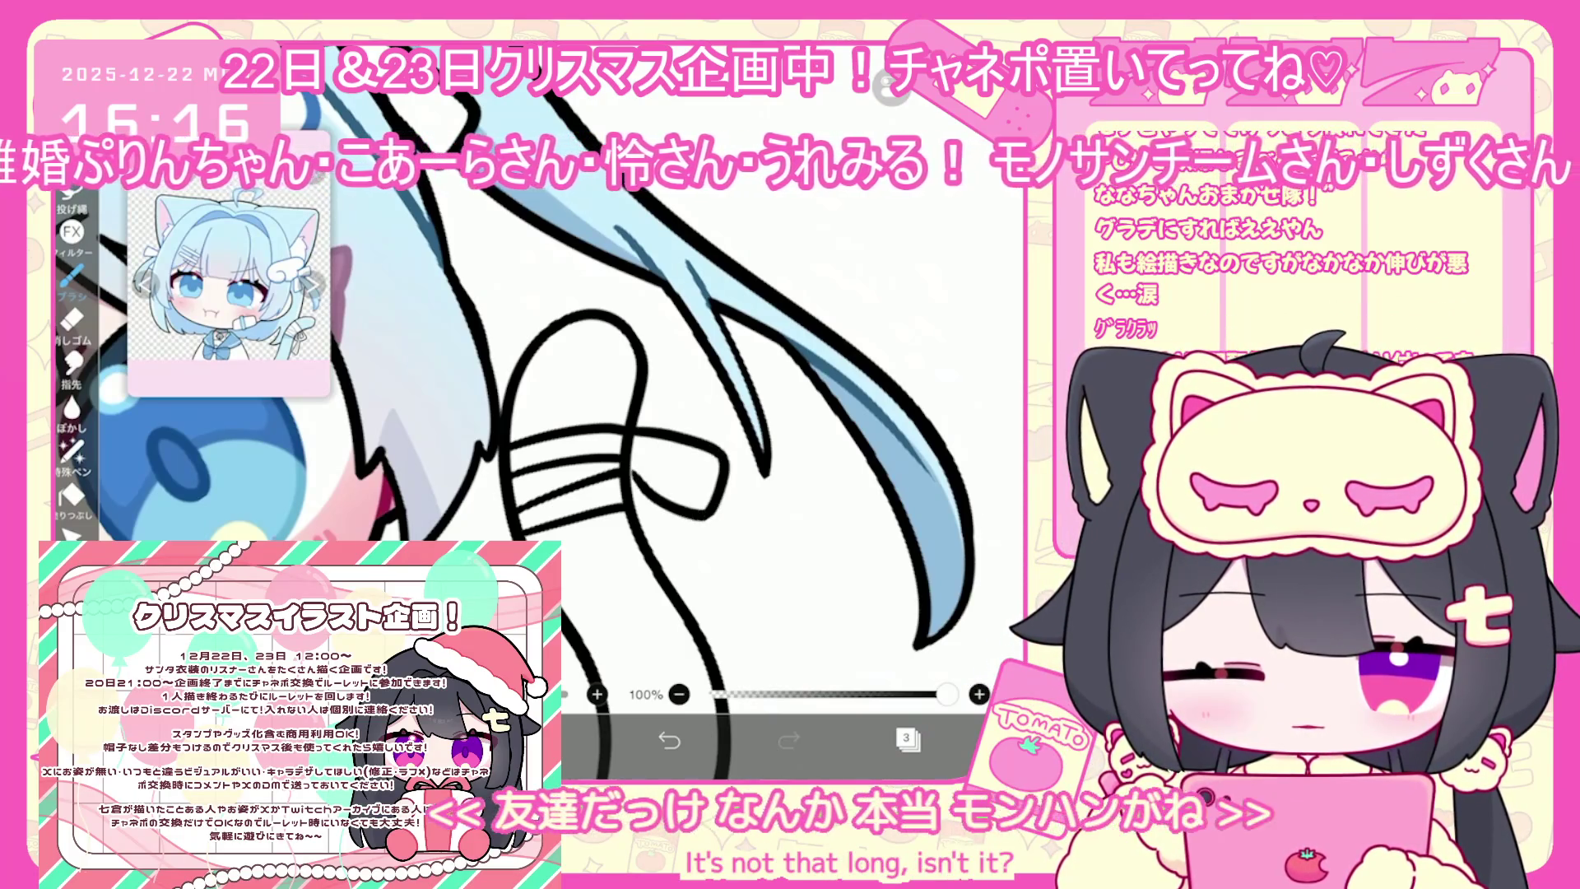
scroll(576, 411, up, 5)
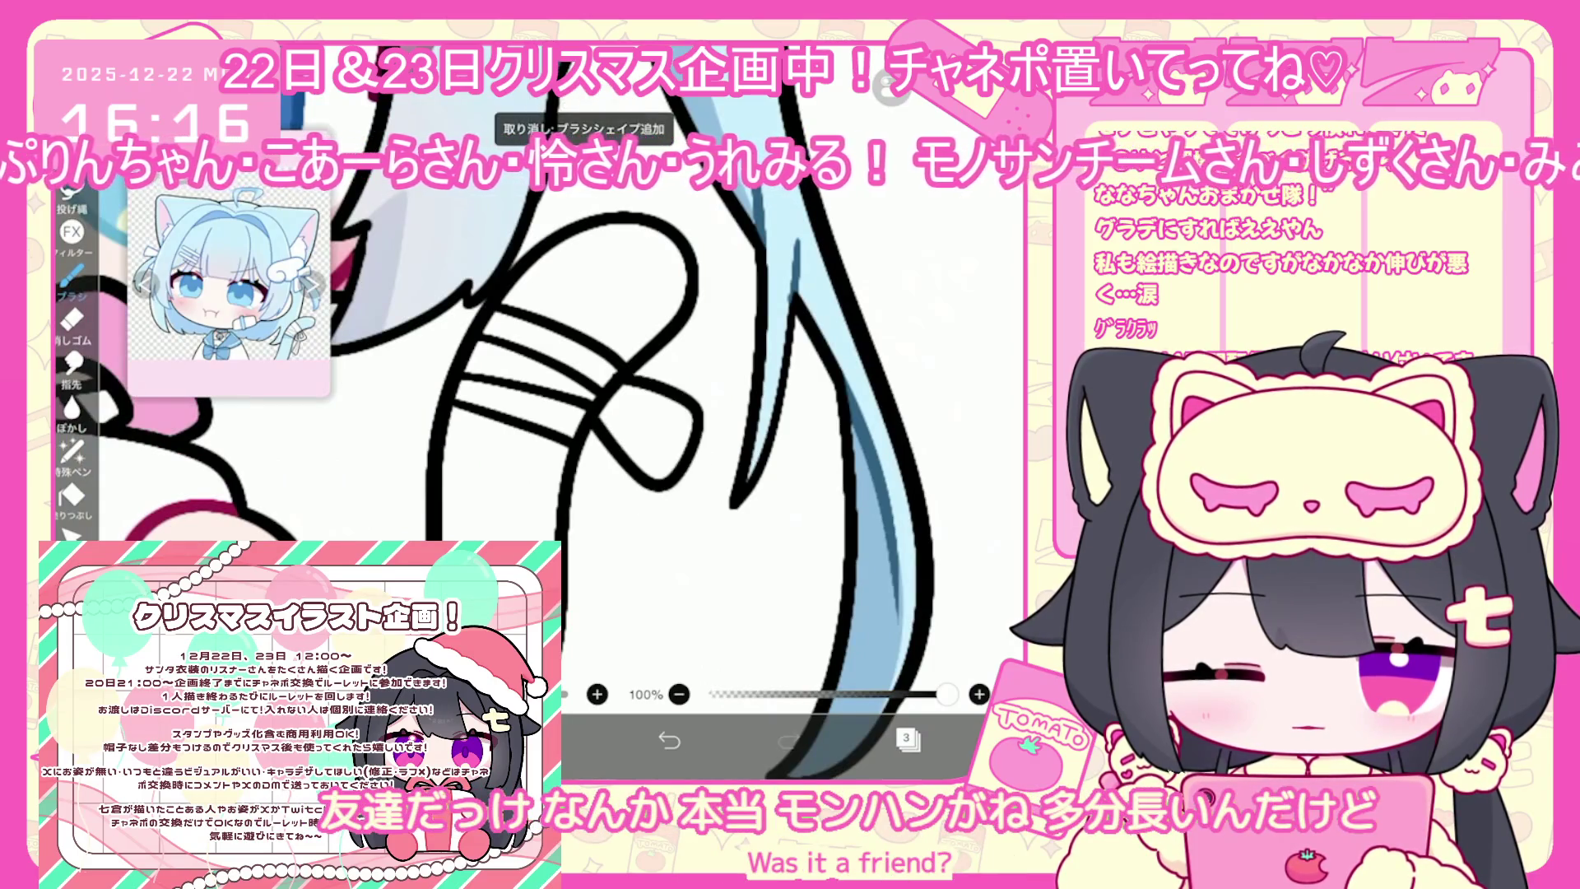
Draw the bow loops and a long left ribbon tail, undoing extra lines
drag(581, 456, 629, 486)
mouse_move(652, 408)
mouse_down()
mouse_move(676, 462)
mouse_move(668, 633)
mouse_move(655, 476)
mouse_move(624, 586)
mouse_move(647, 466)
mouse_move(661, 593)
mouse_up()
scroll(535, 411, down, 1)
key(ctrl+z)
scroll(535, 411, down, 1)
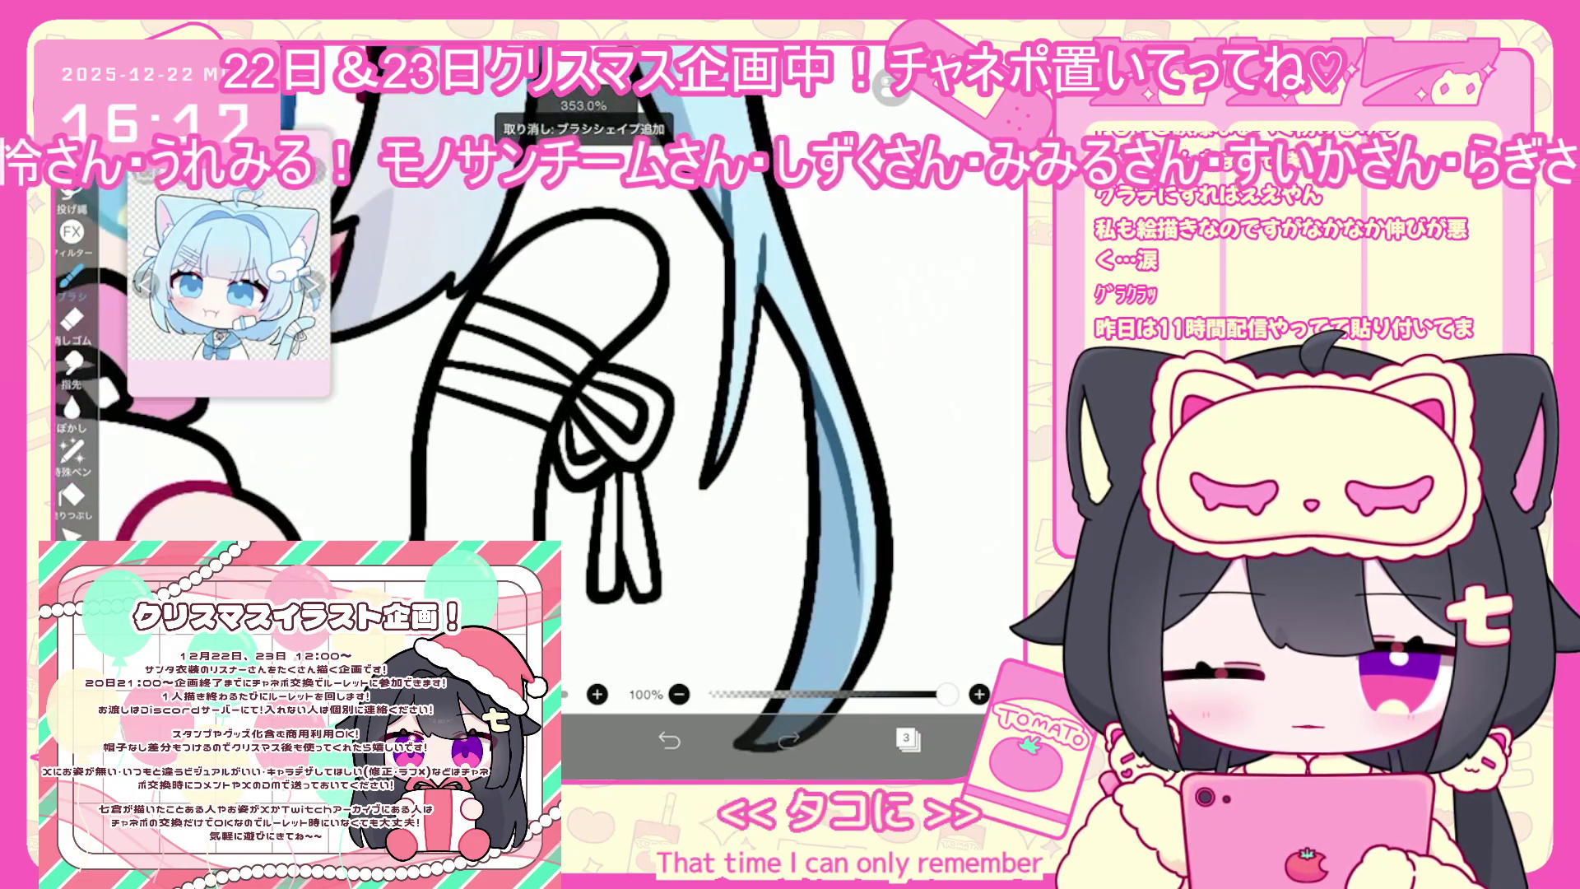
scroll(535, 411, up, 1)
key(ctrl+z)
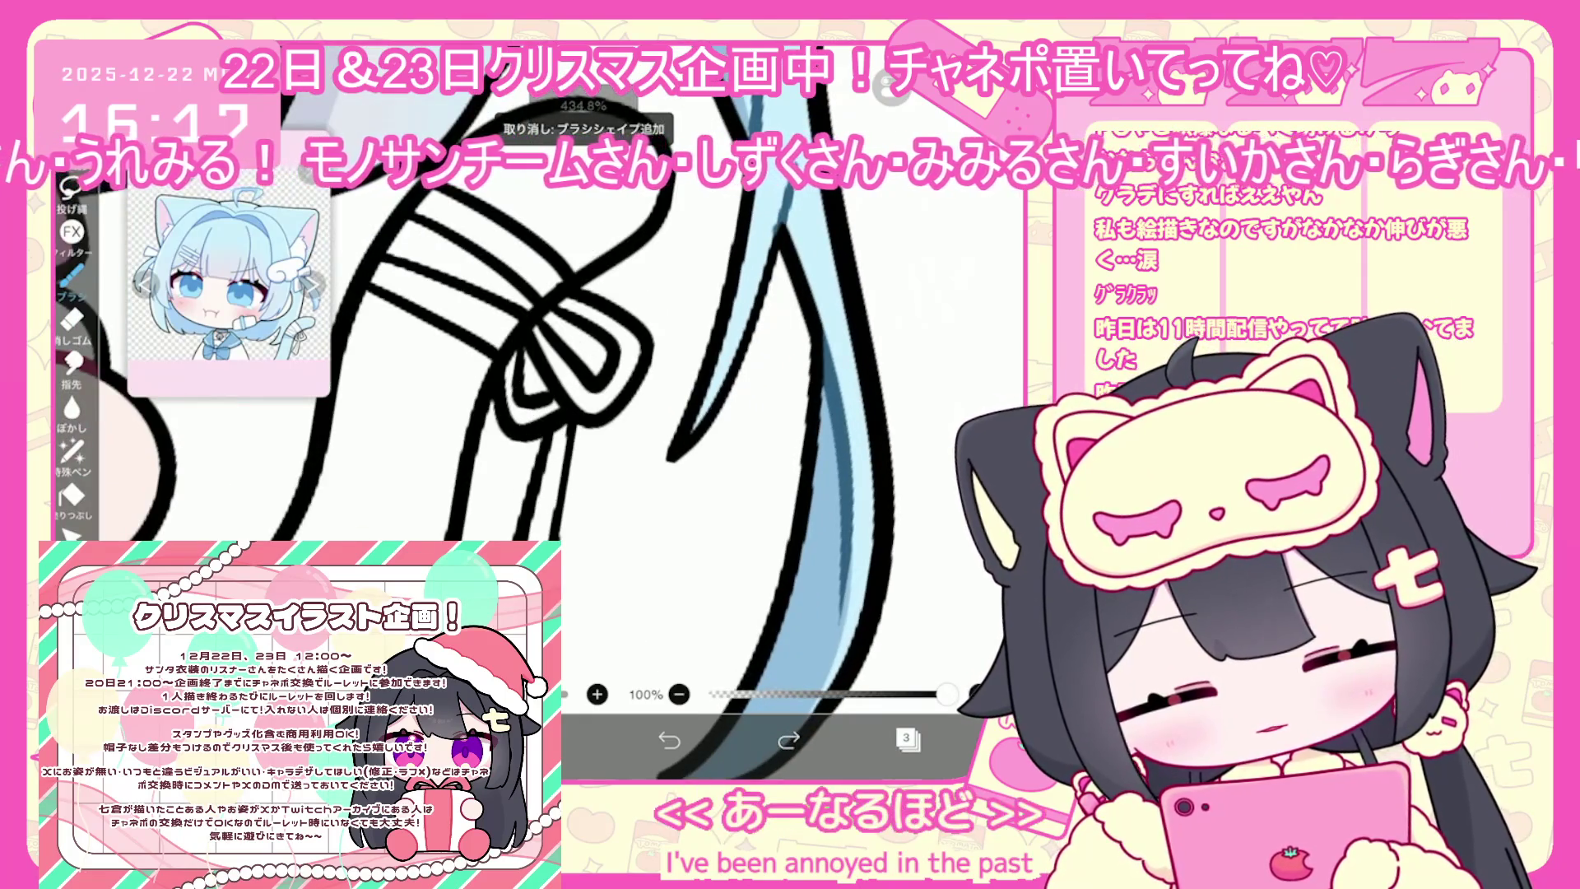
key(ctrl+z)
drag(576, 424, 586, 593)
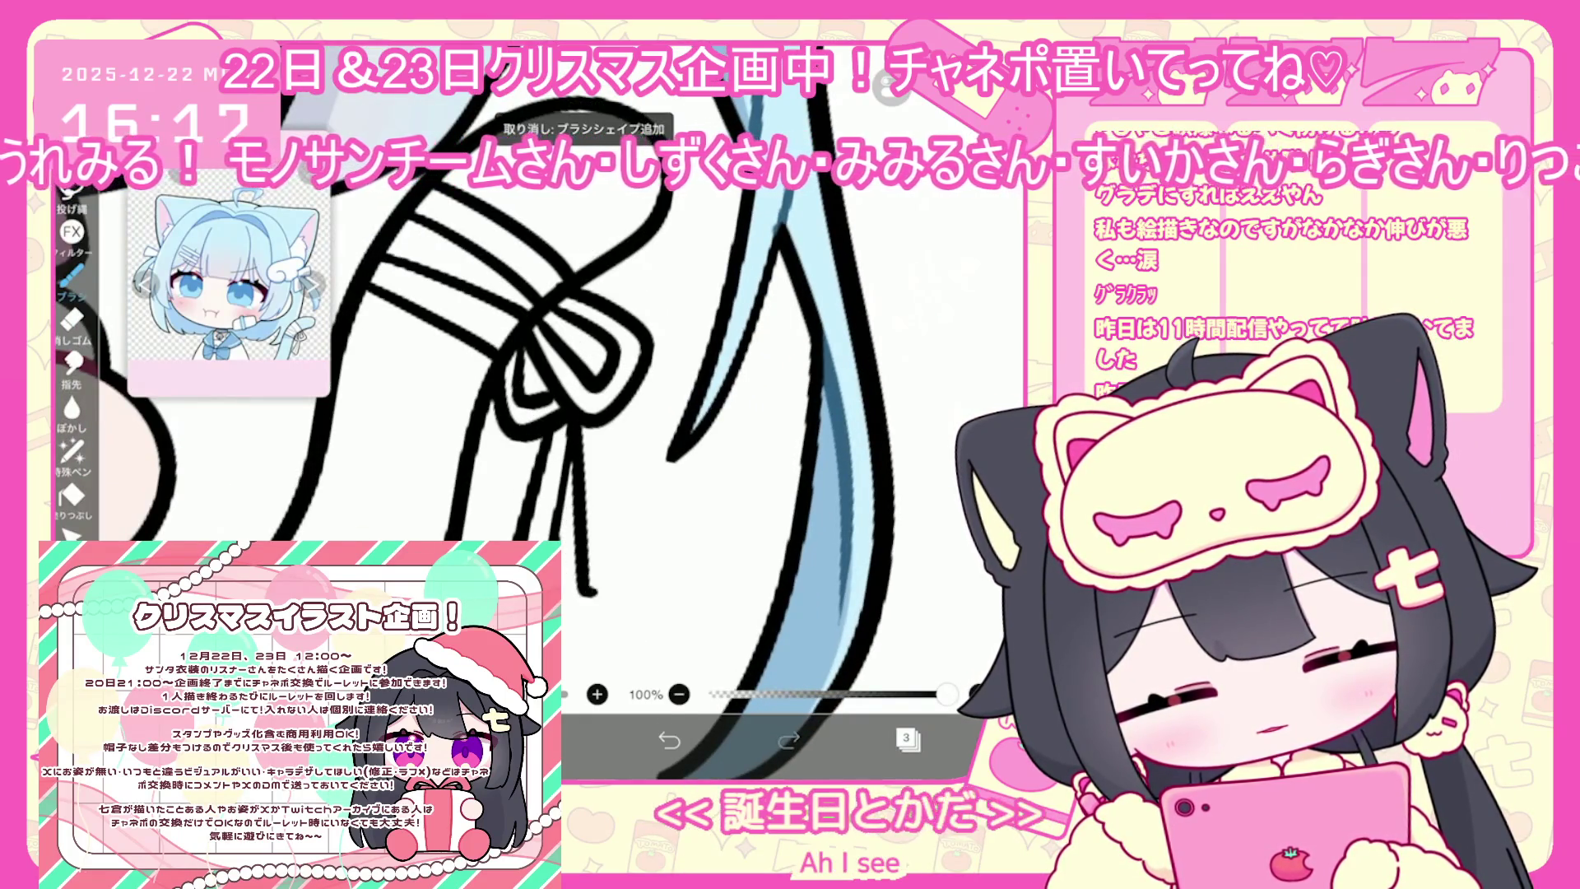
drag(607, 448, 613, 593)
key(ctrl+z)
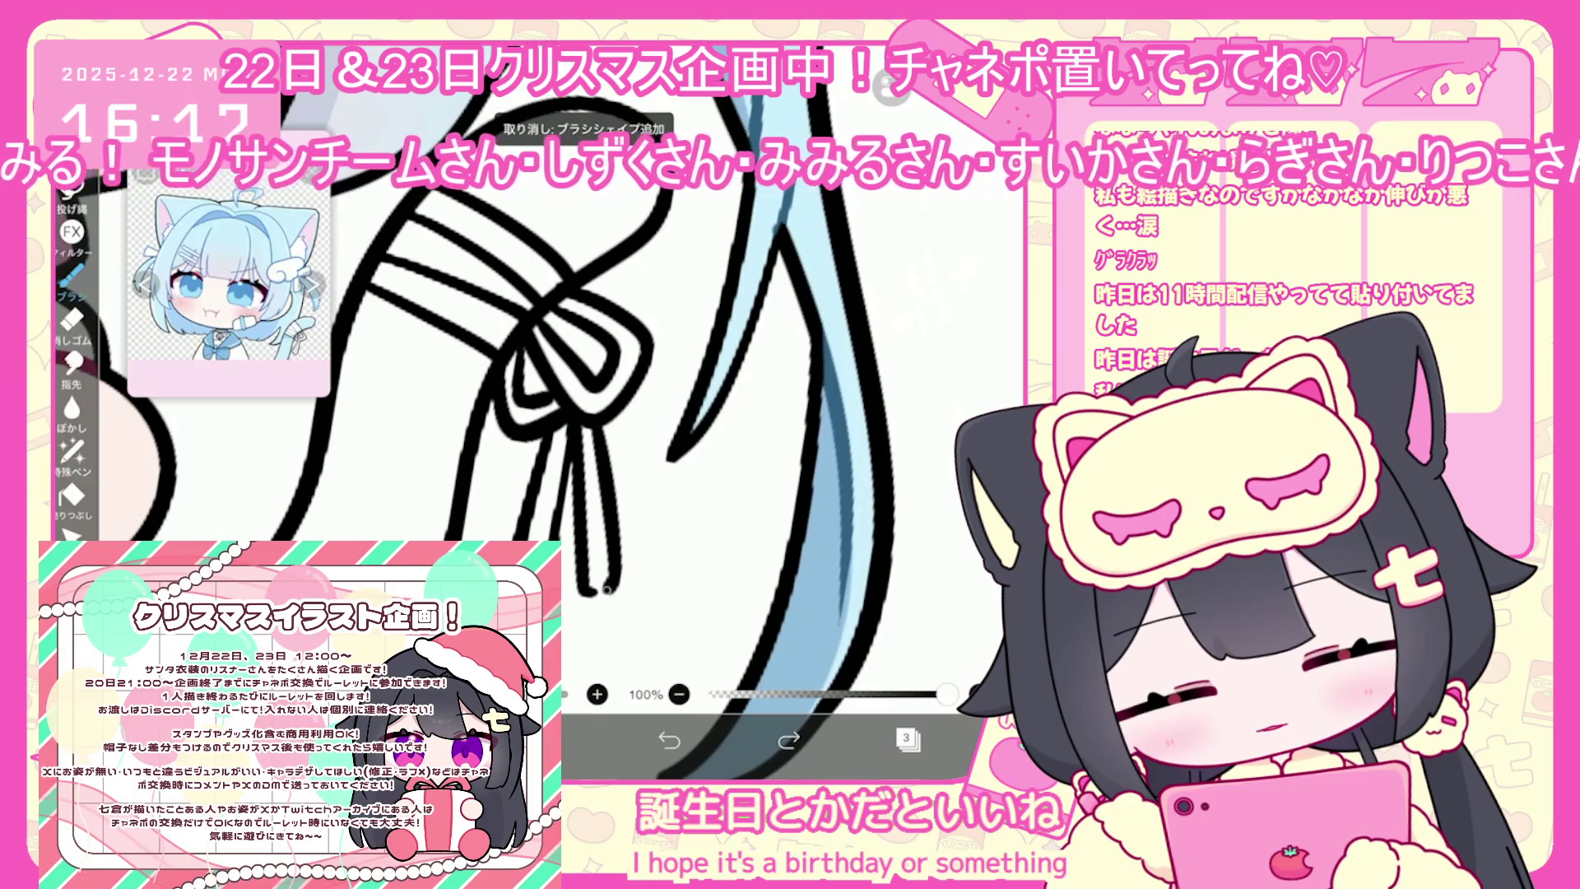
scroll(535, 412, down, 3)
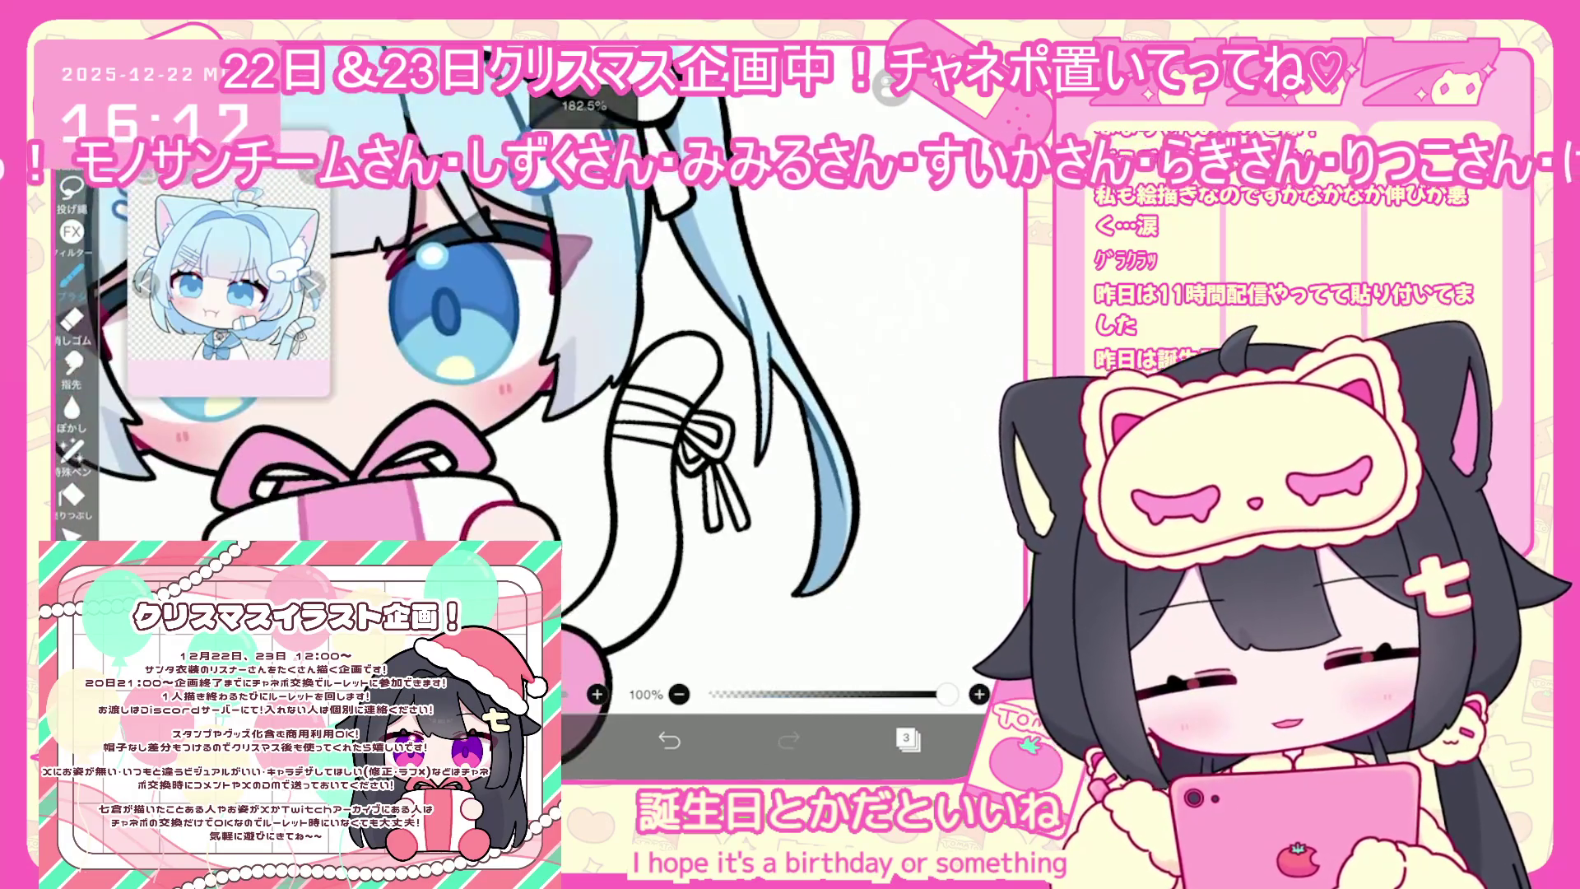
click(906, 738)
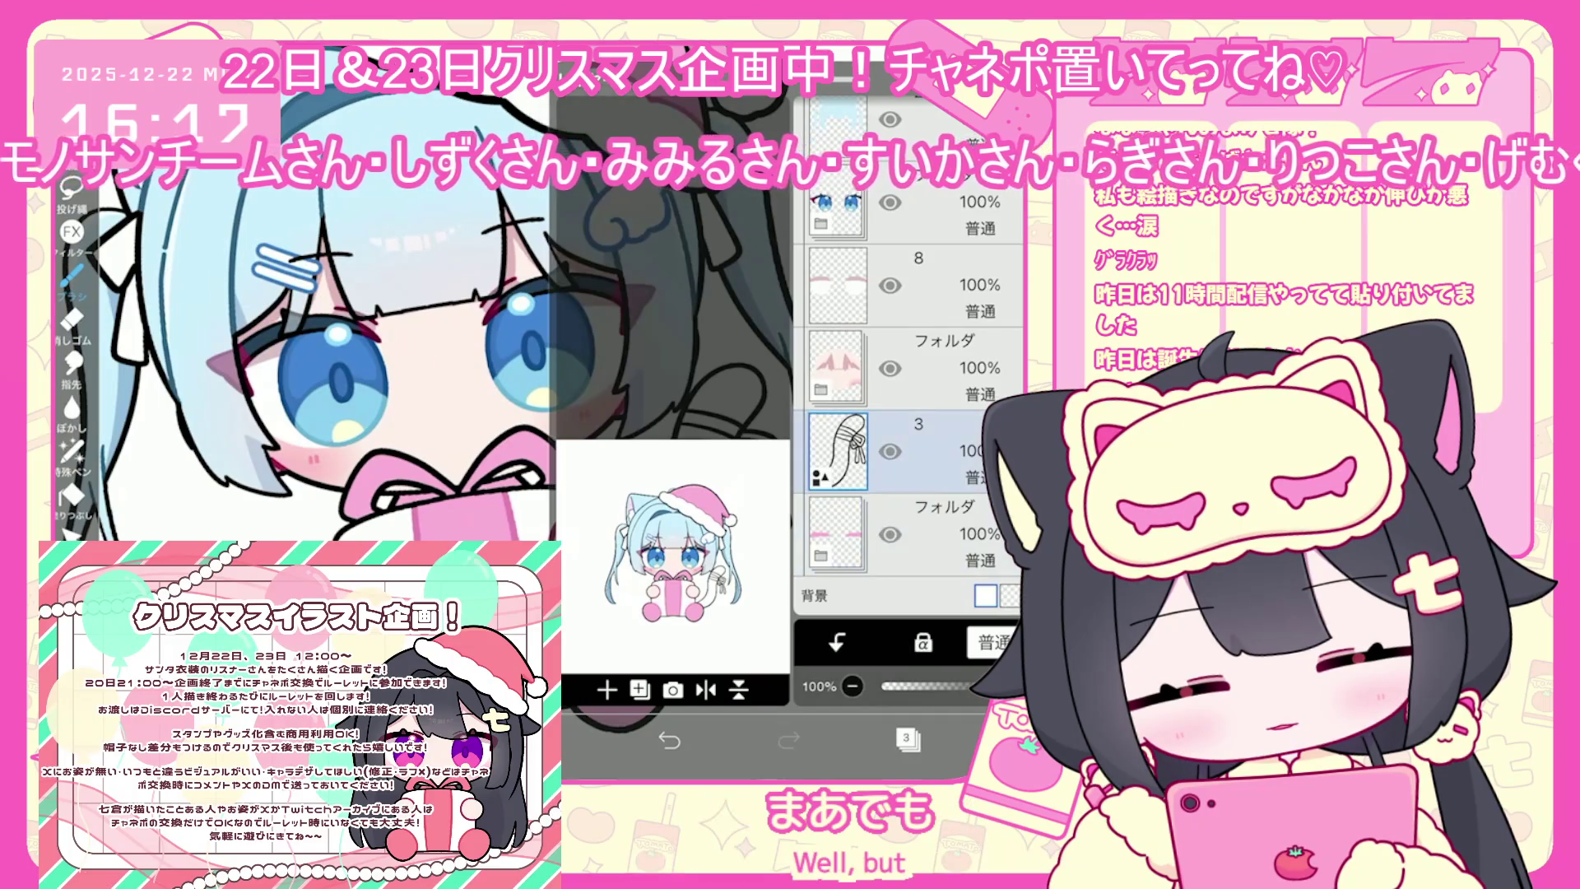
Add a layer beneath the line art and bucket-fill the tail light blue
click(906, 738)
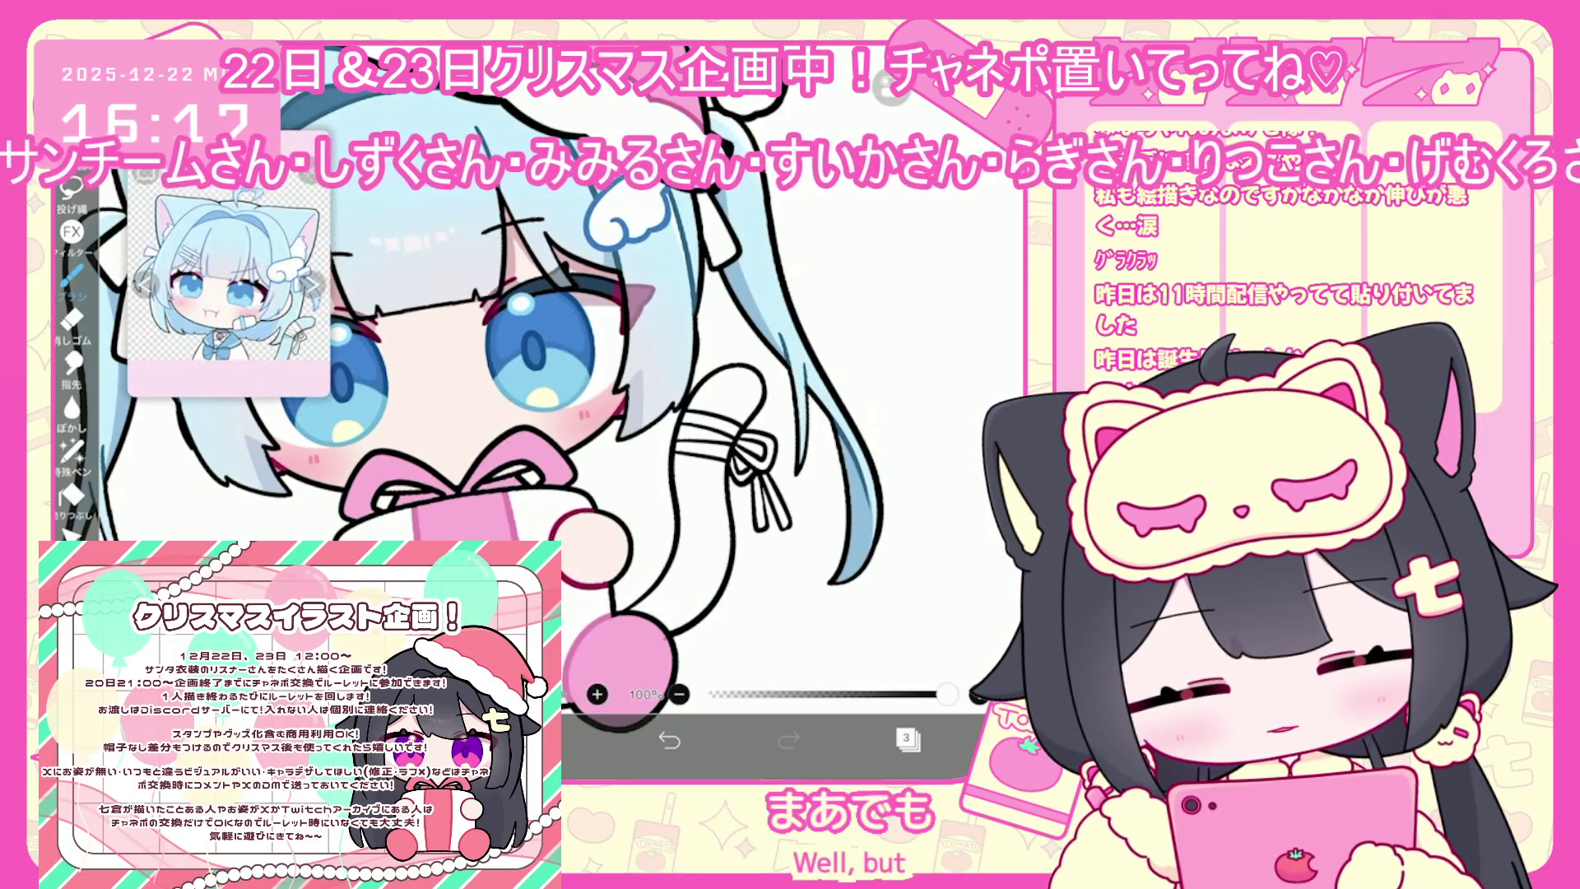
click(906, 738)
click(871, 494)
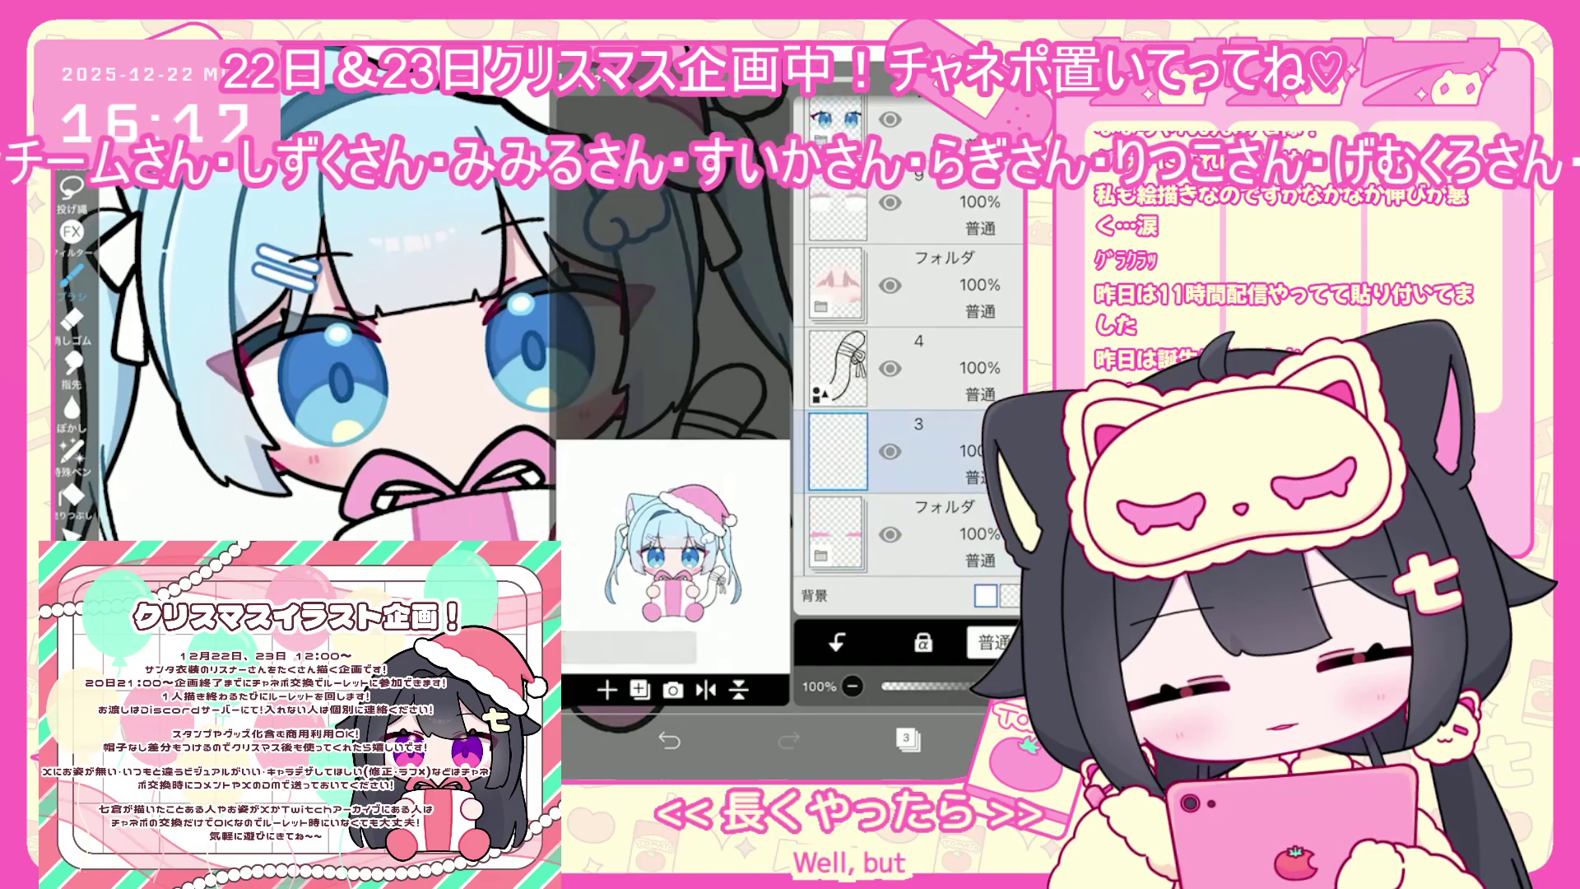
click(906, 738)
click(72, 494)
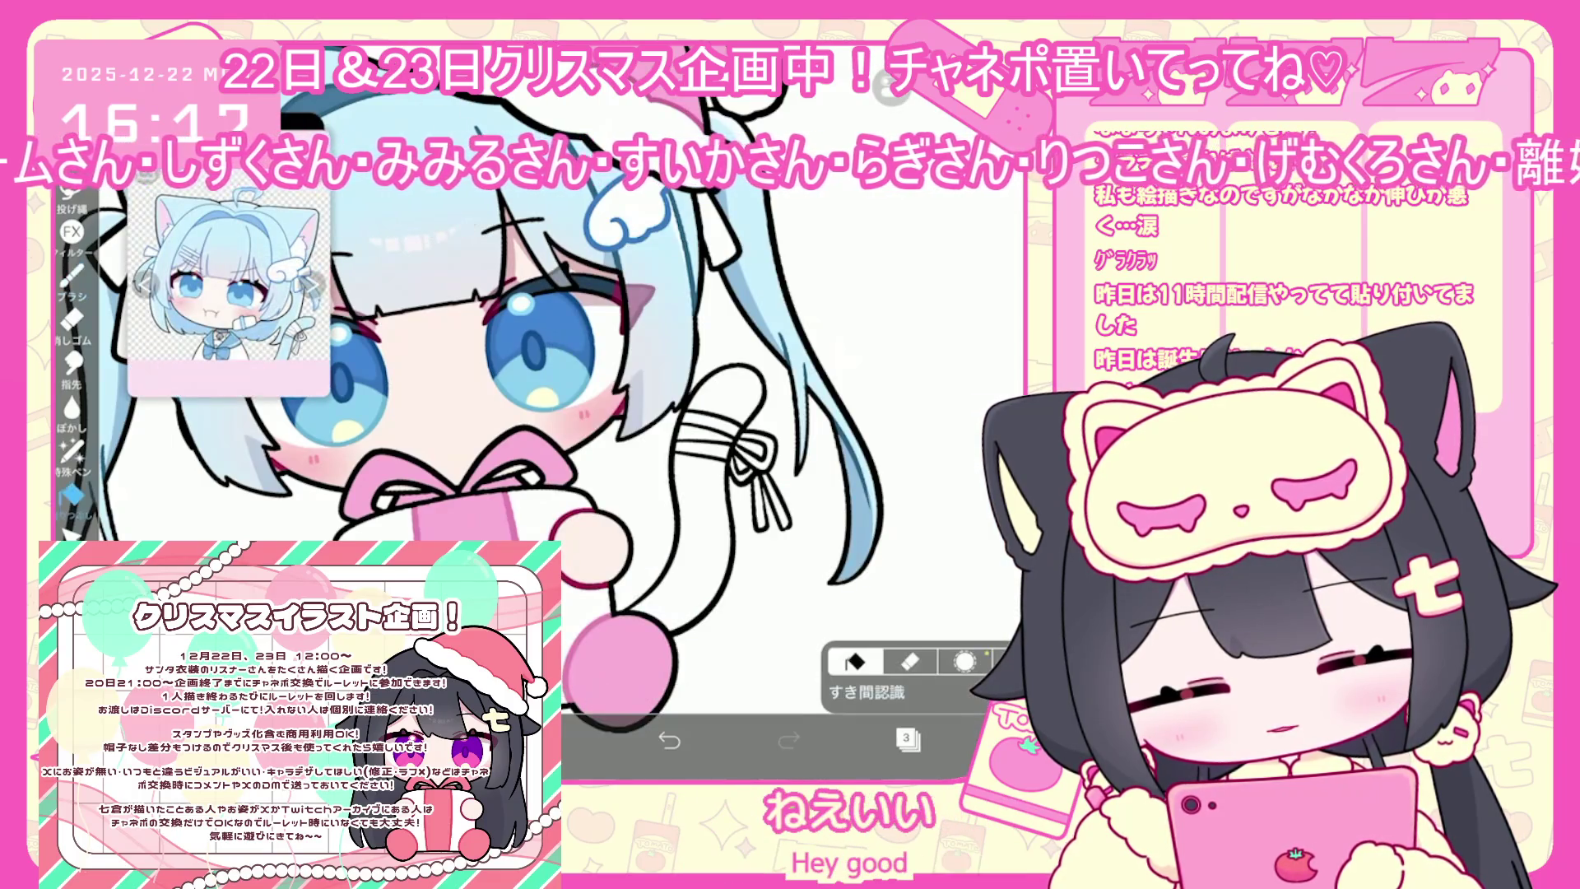
click(906, 738)
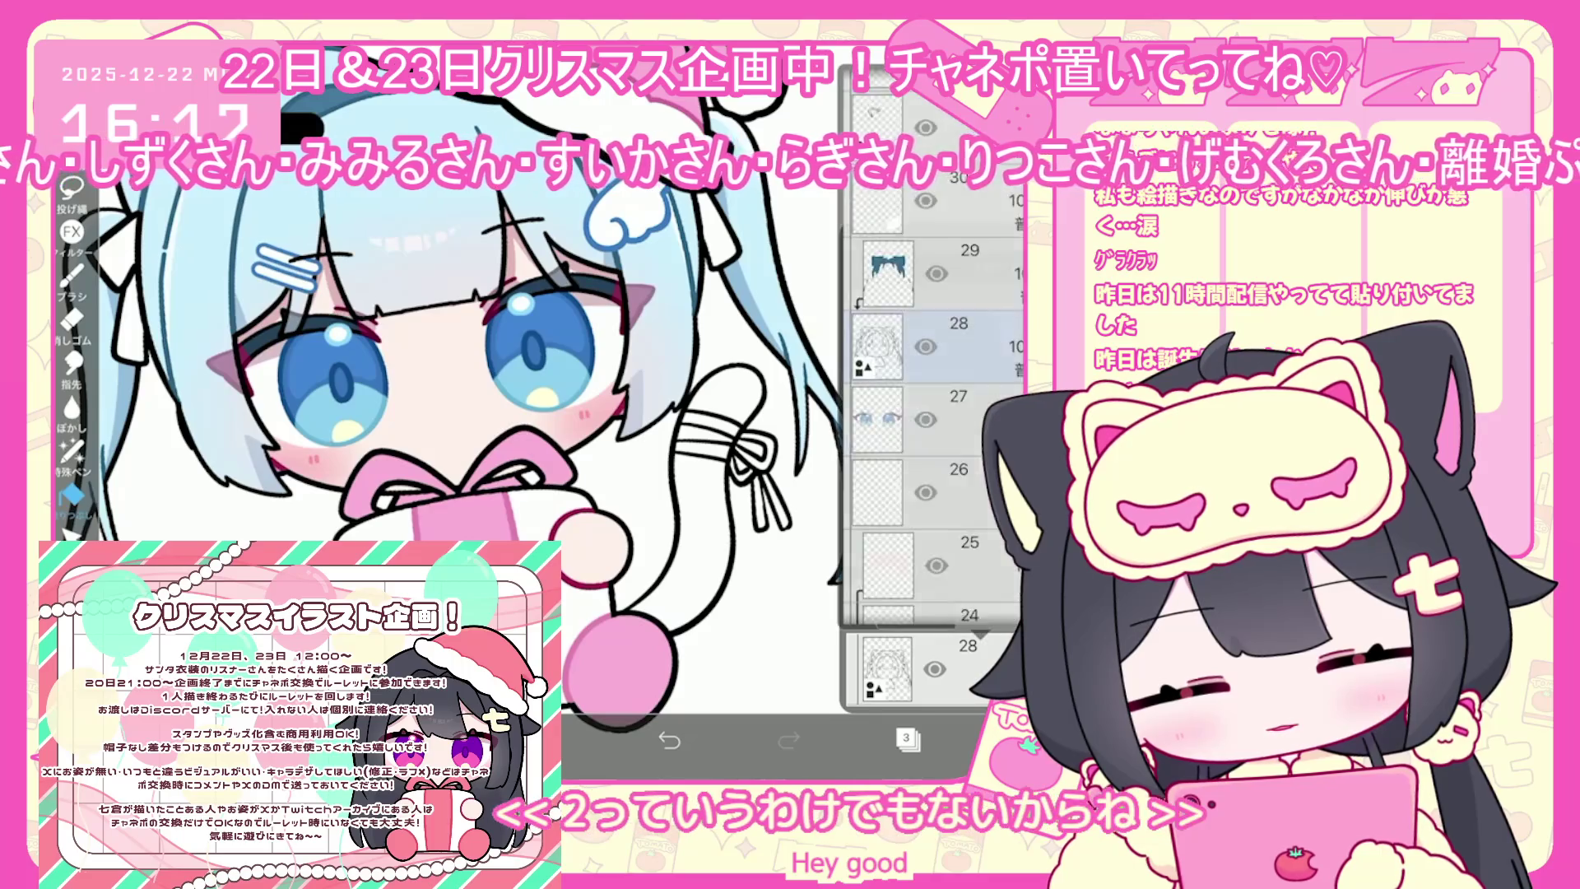
scroll(933, 411, down, 2)
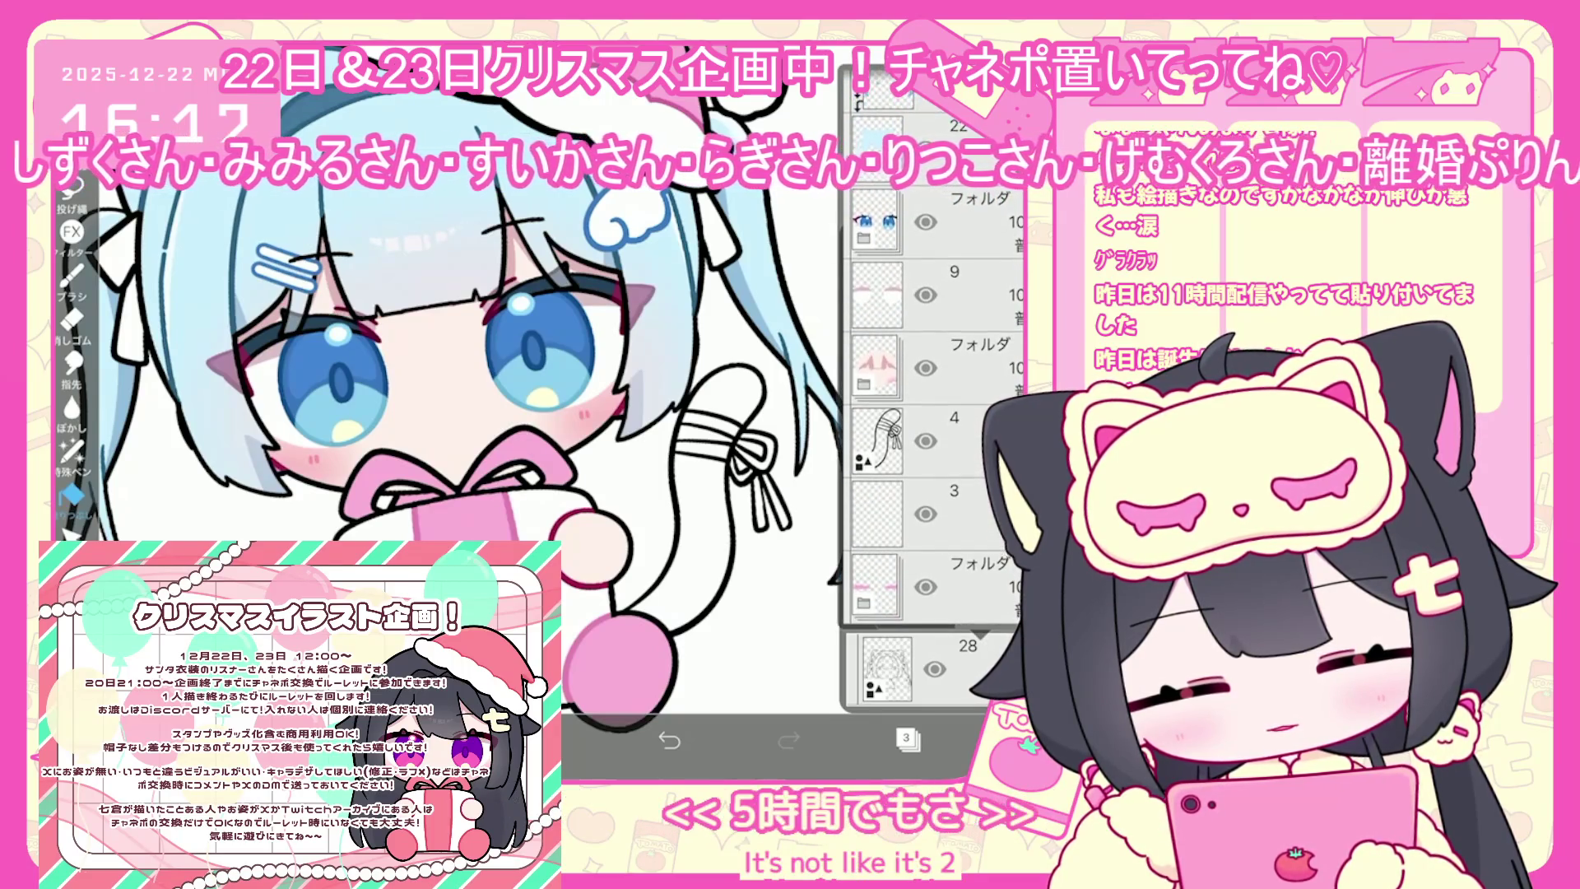
click(906, 739)
click(725, 395)
click(683, 526)
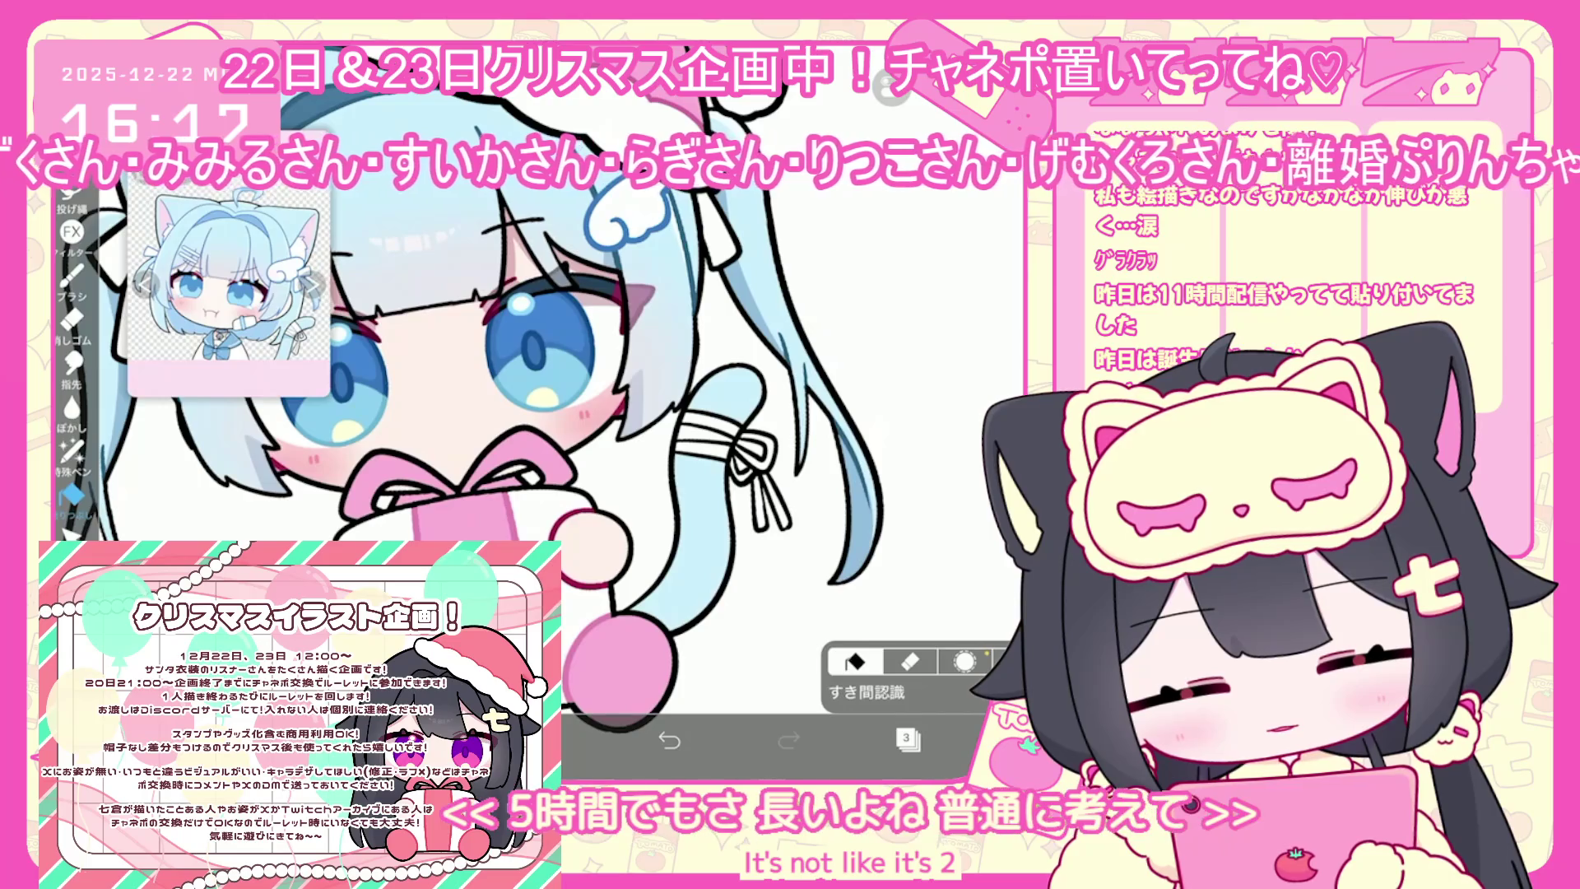
On another layer, fill the ribbon bands and both ribbon strands pale
click(906, 738)
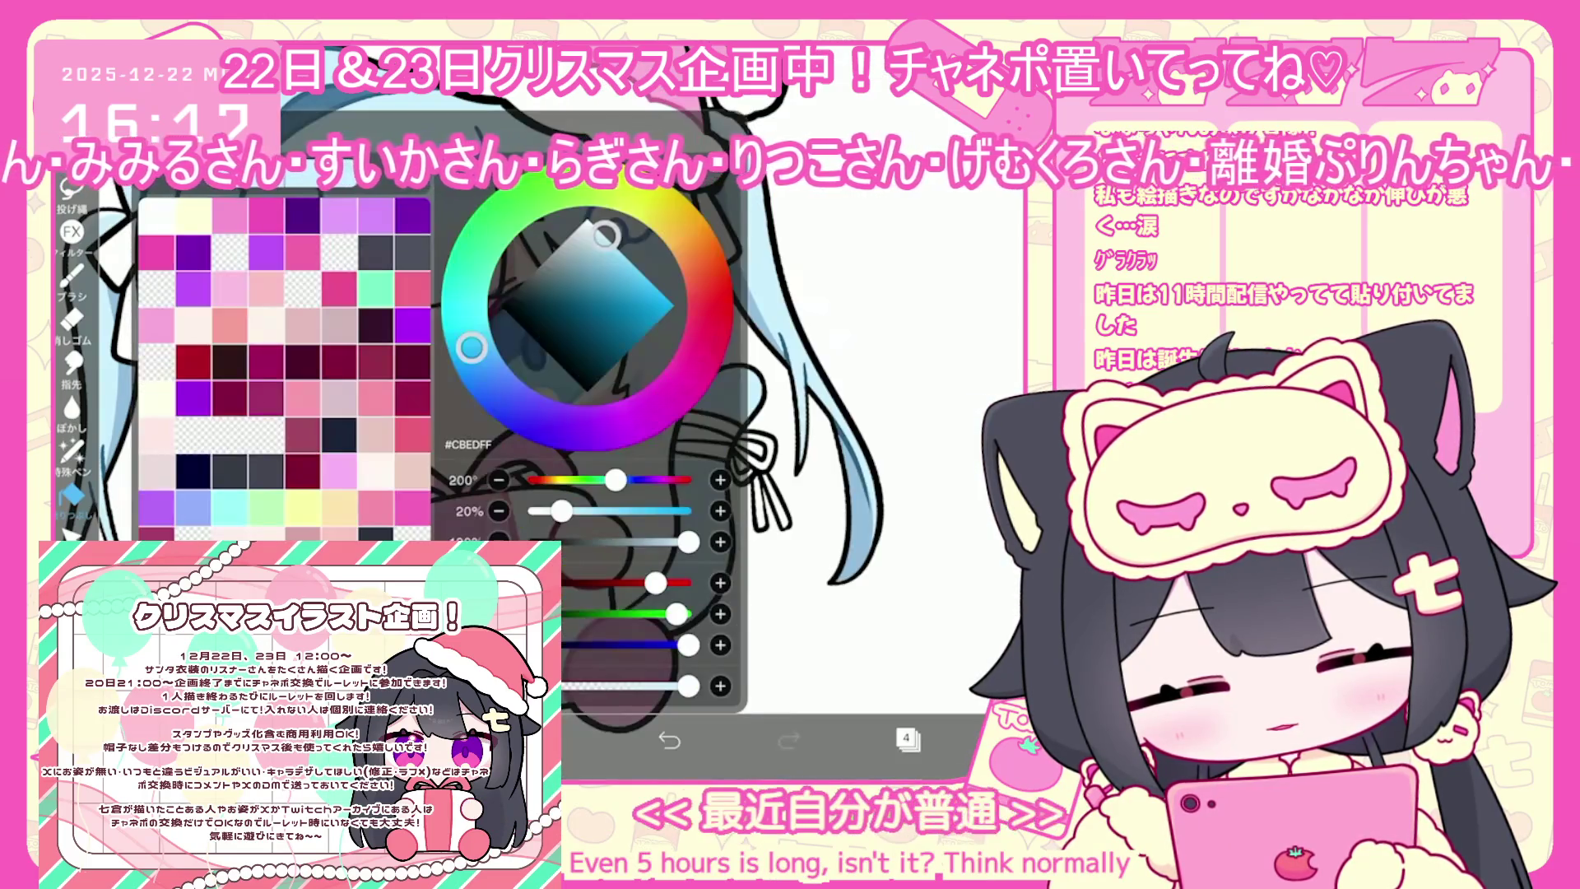
click(704, 441)
click(756, 452)
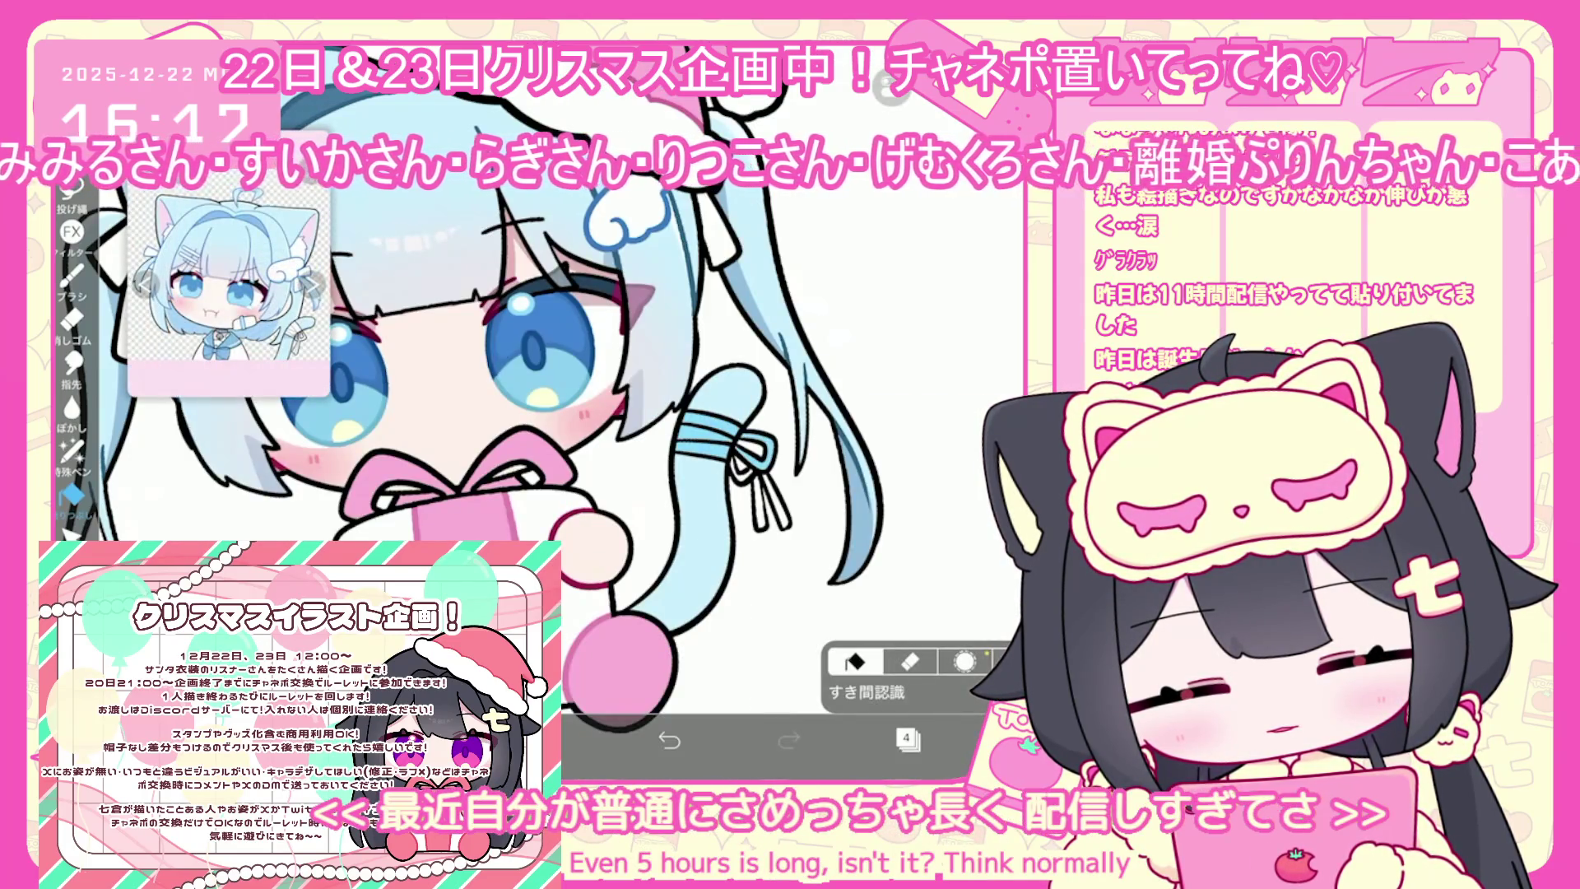
click(741, 469)
click(758, 502)
click(777, 502)
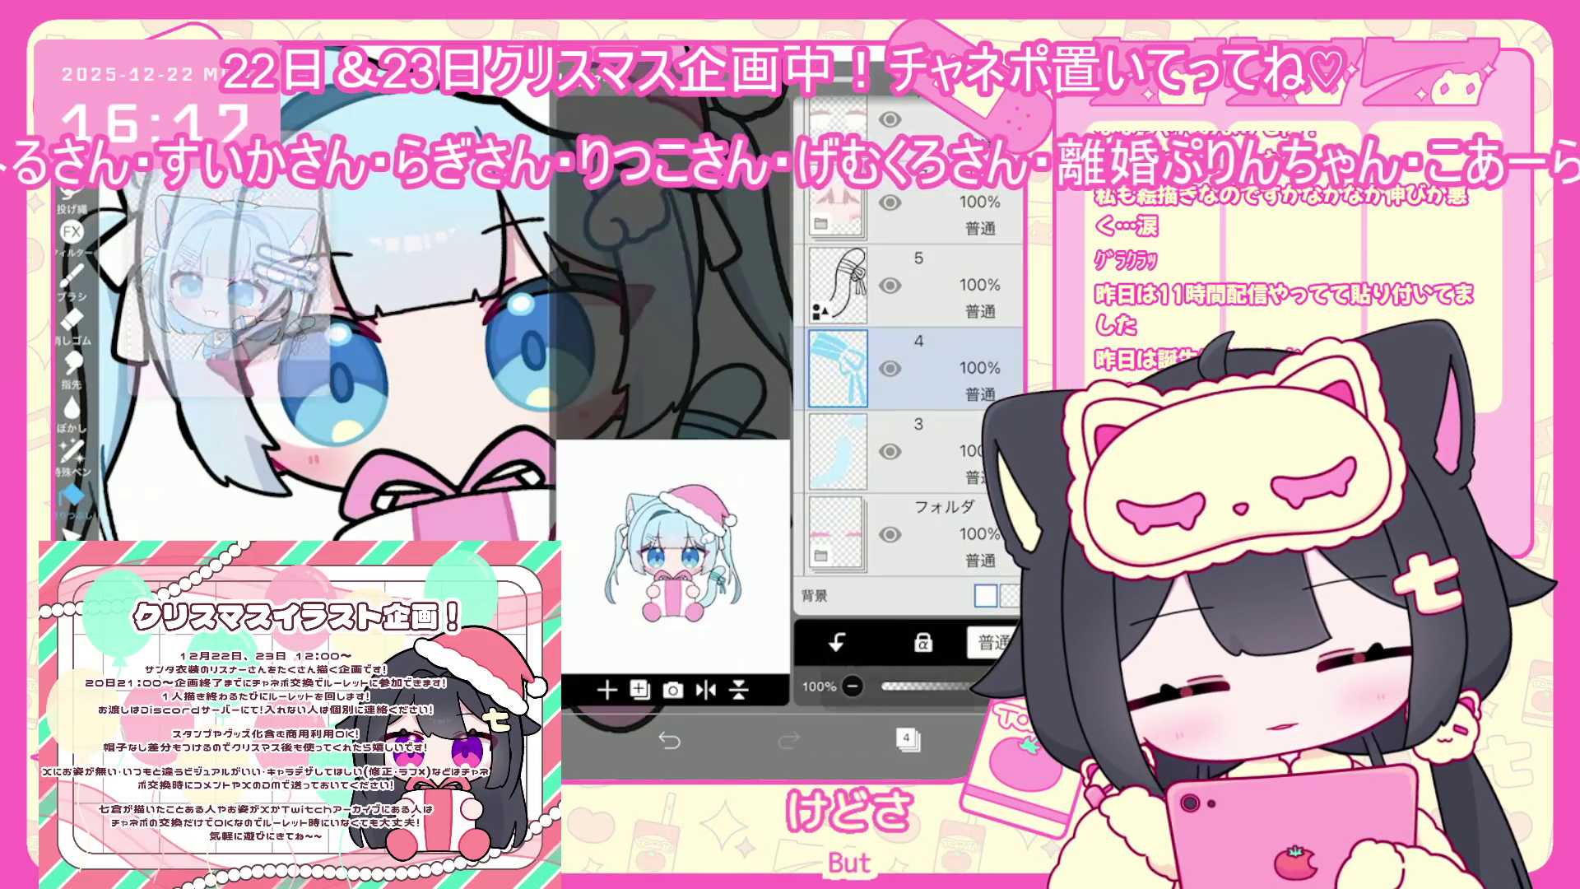
Check the colour settings and select layer 3, which holds the tail fill
click(906, 739)
click(560, 738)
click(675, 527)
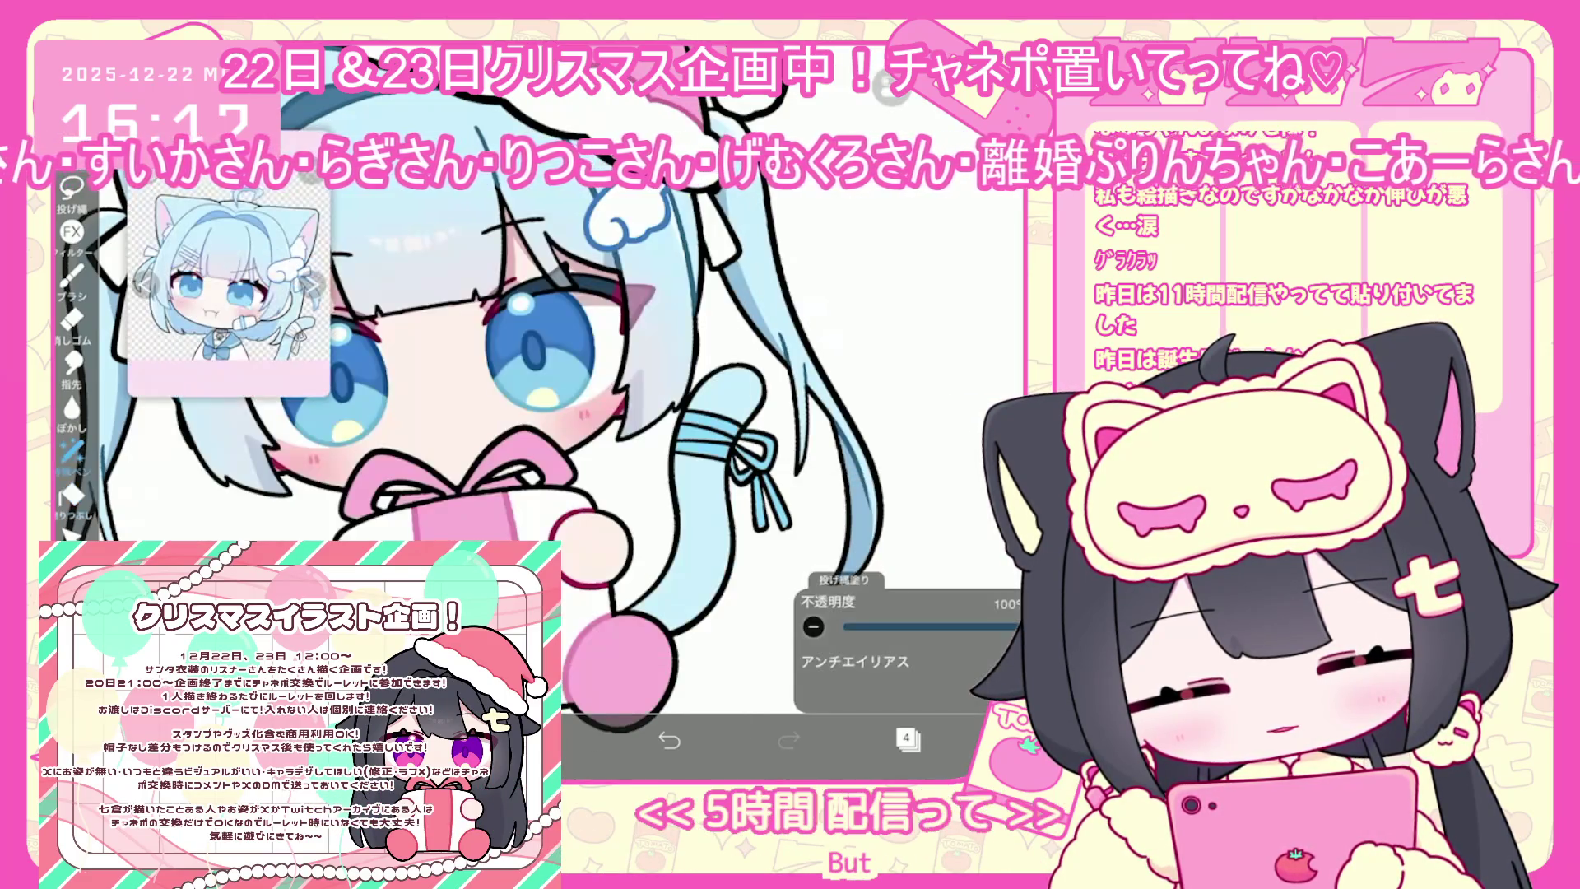
click(724, 453)
click(906, 738)
click(836, 451)
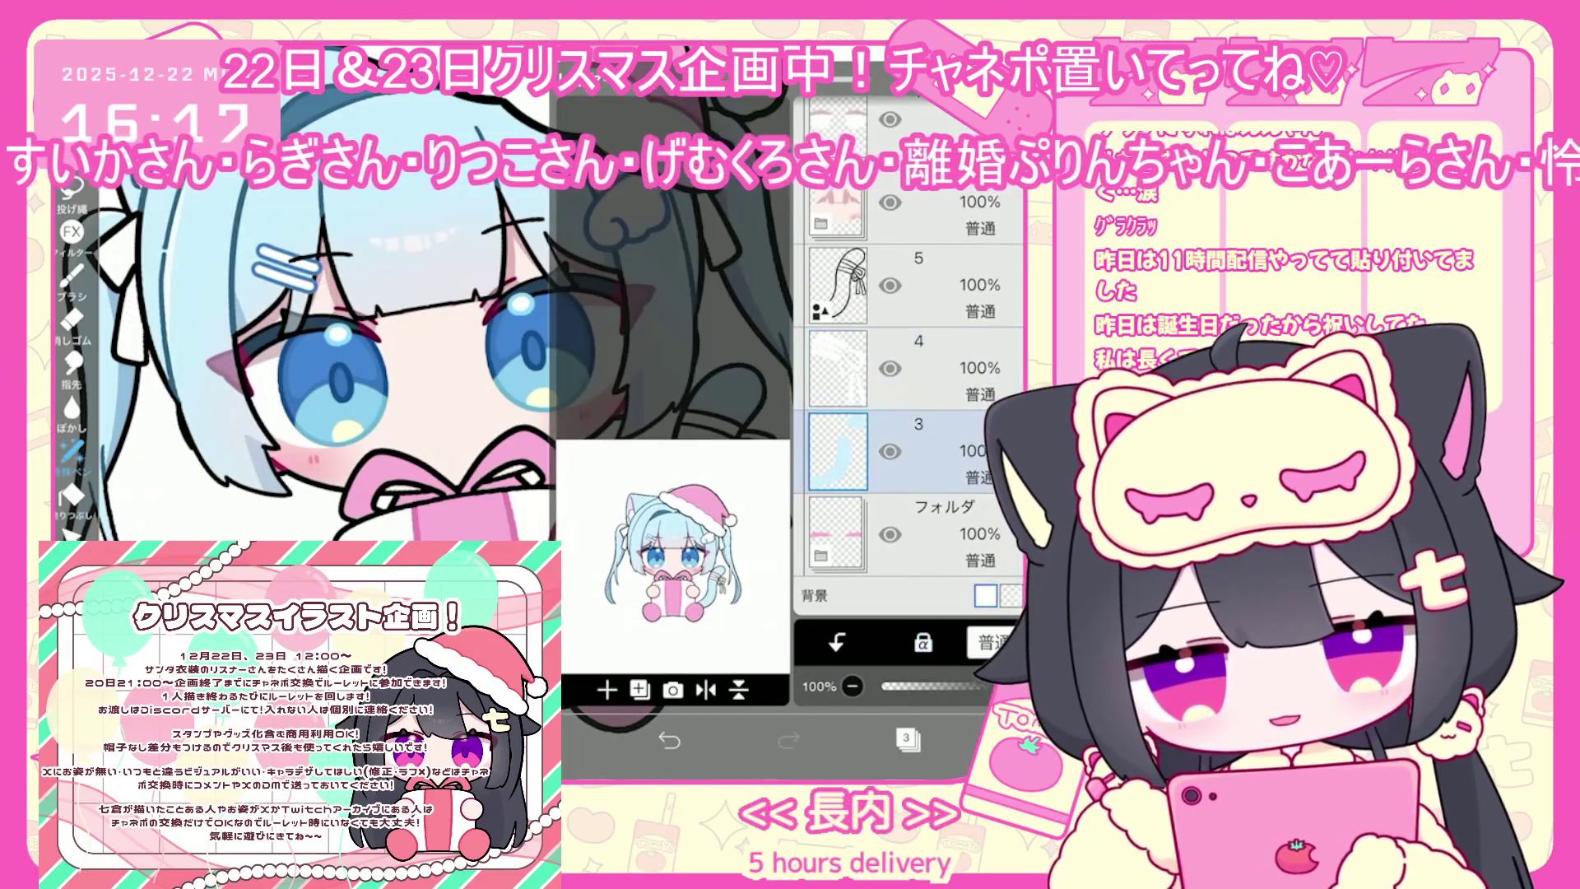
click(906, 738)
scroll(526, 411, down, 3)
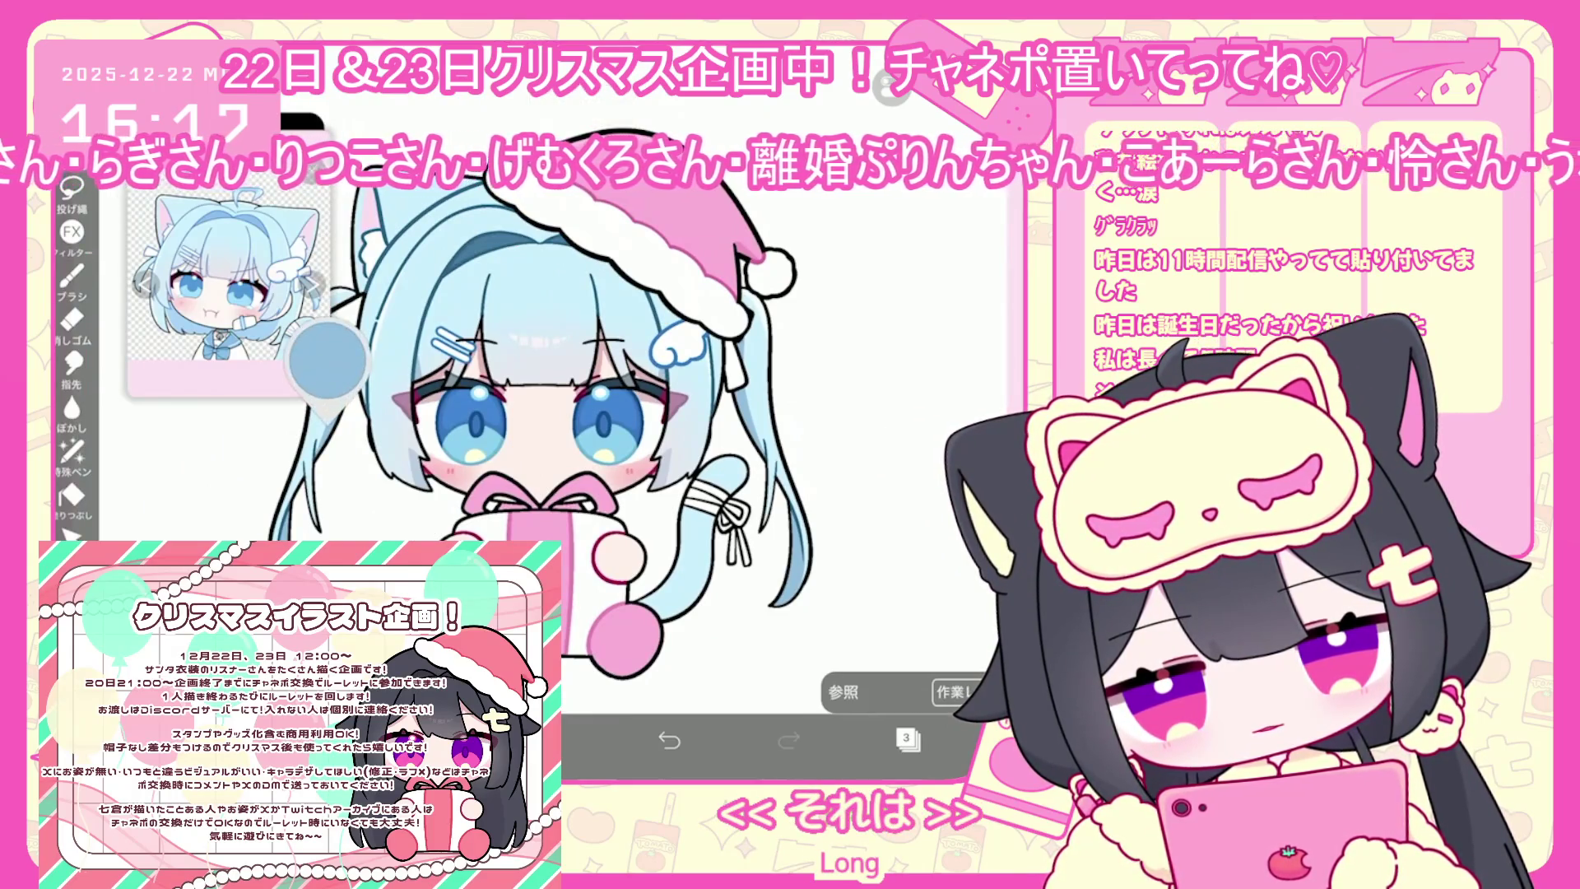
Switch to the Lasso Fill pen and add a new layer 6 for shading
click(72, 451)
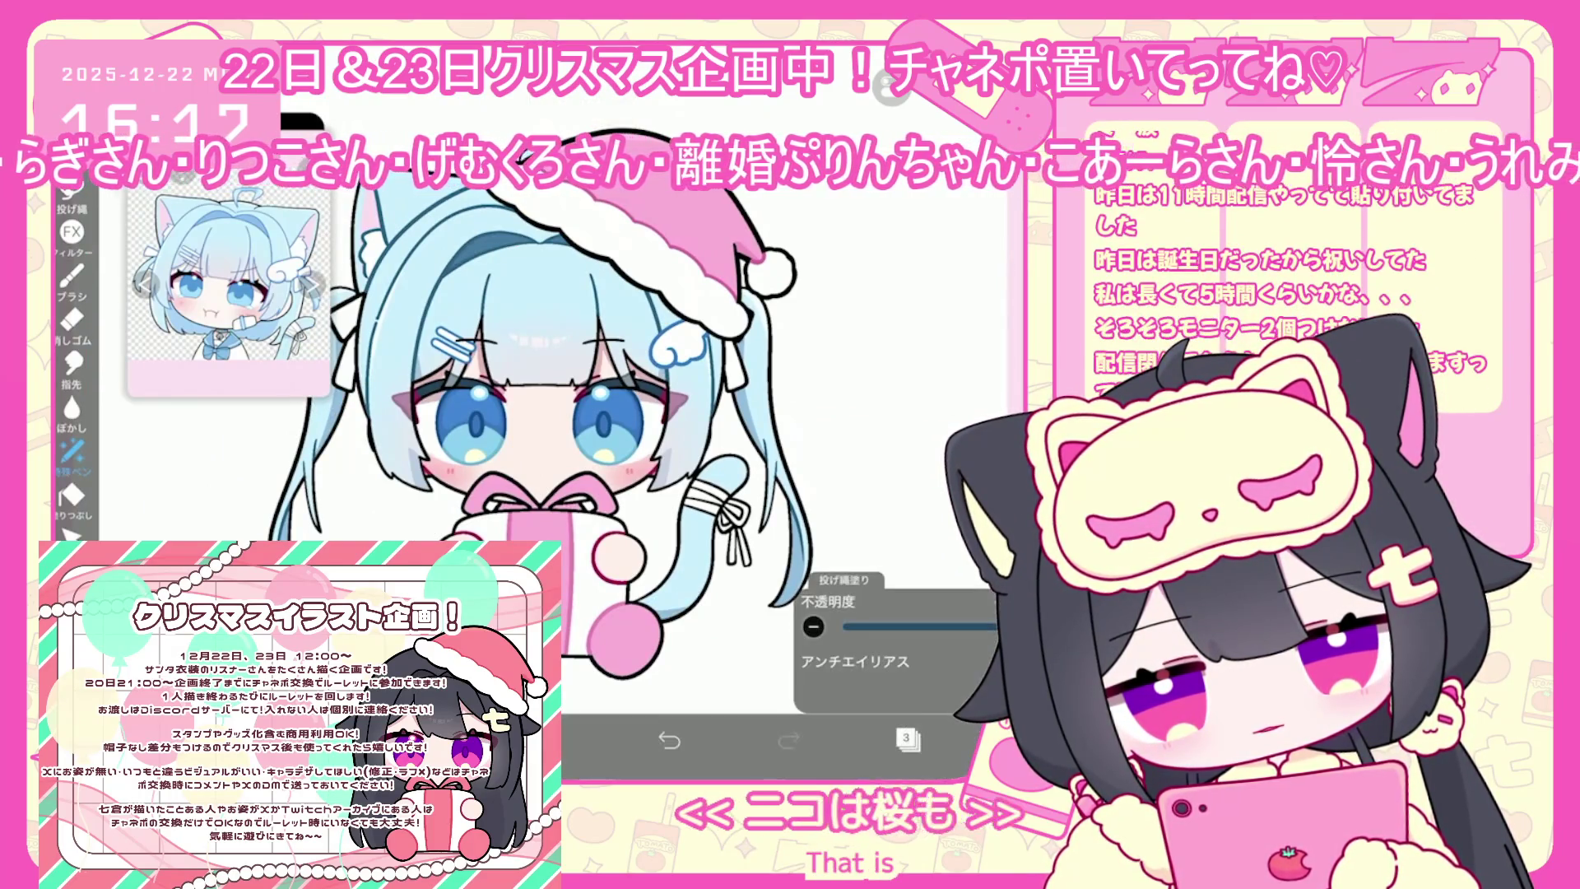
key(ctrl+z)
scroll(823, 604, up, 3)
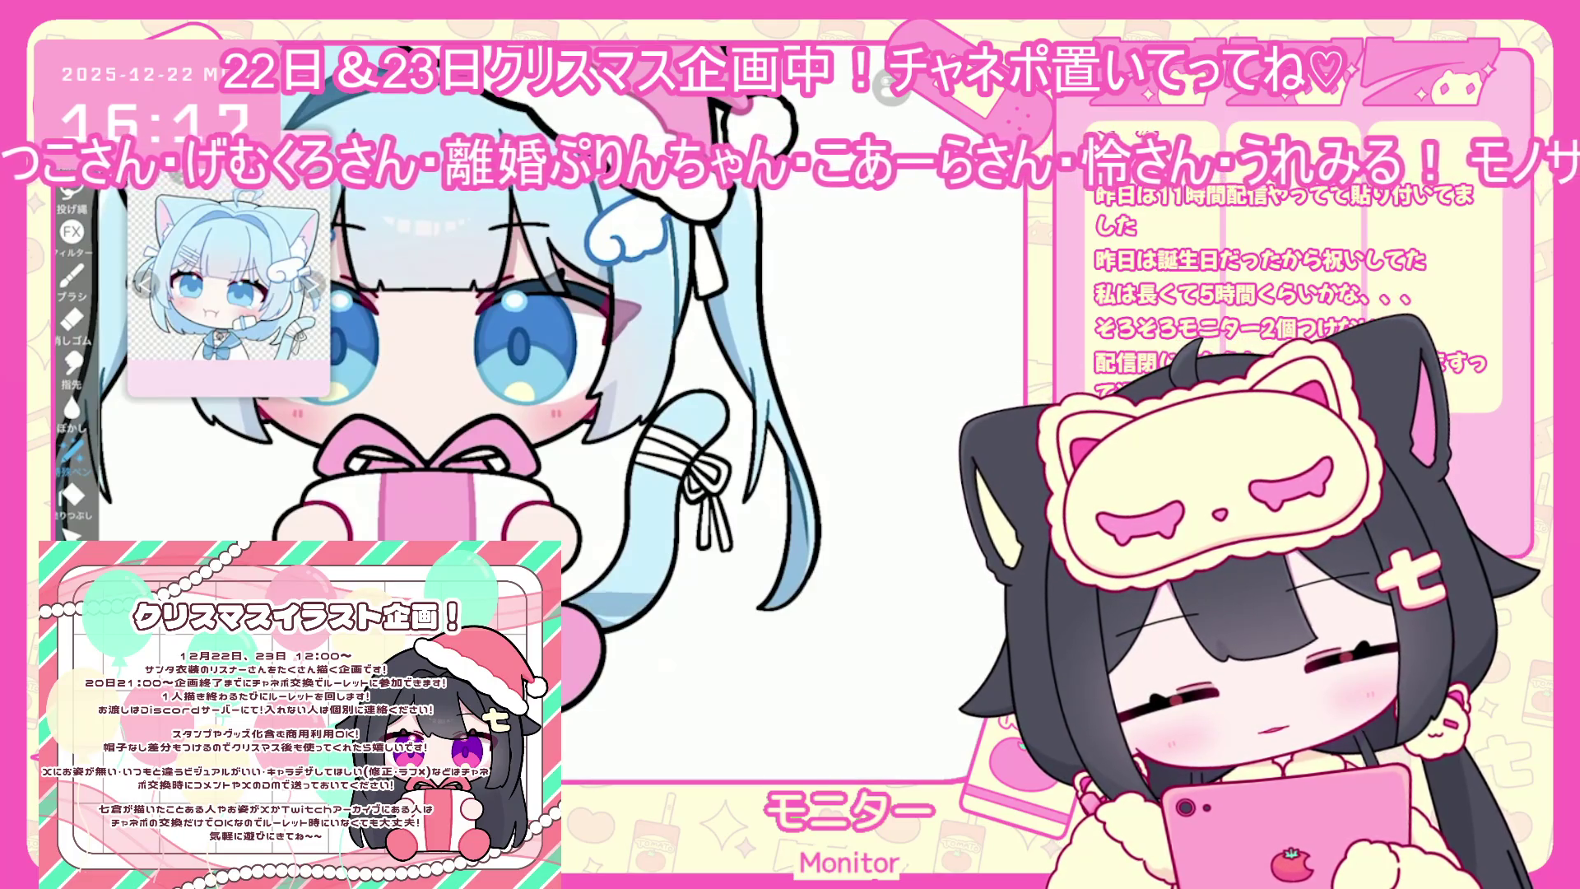
click(906, 738)
click(606, 689)
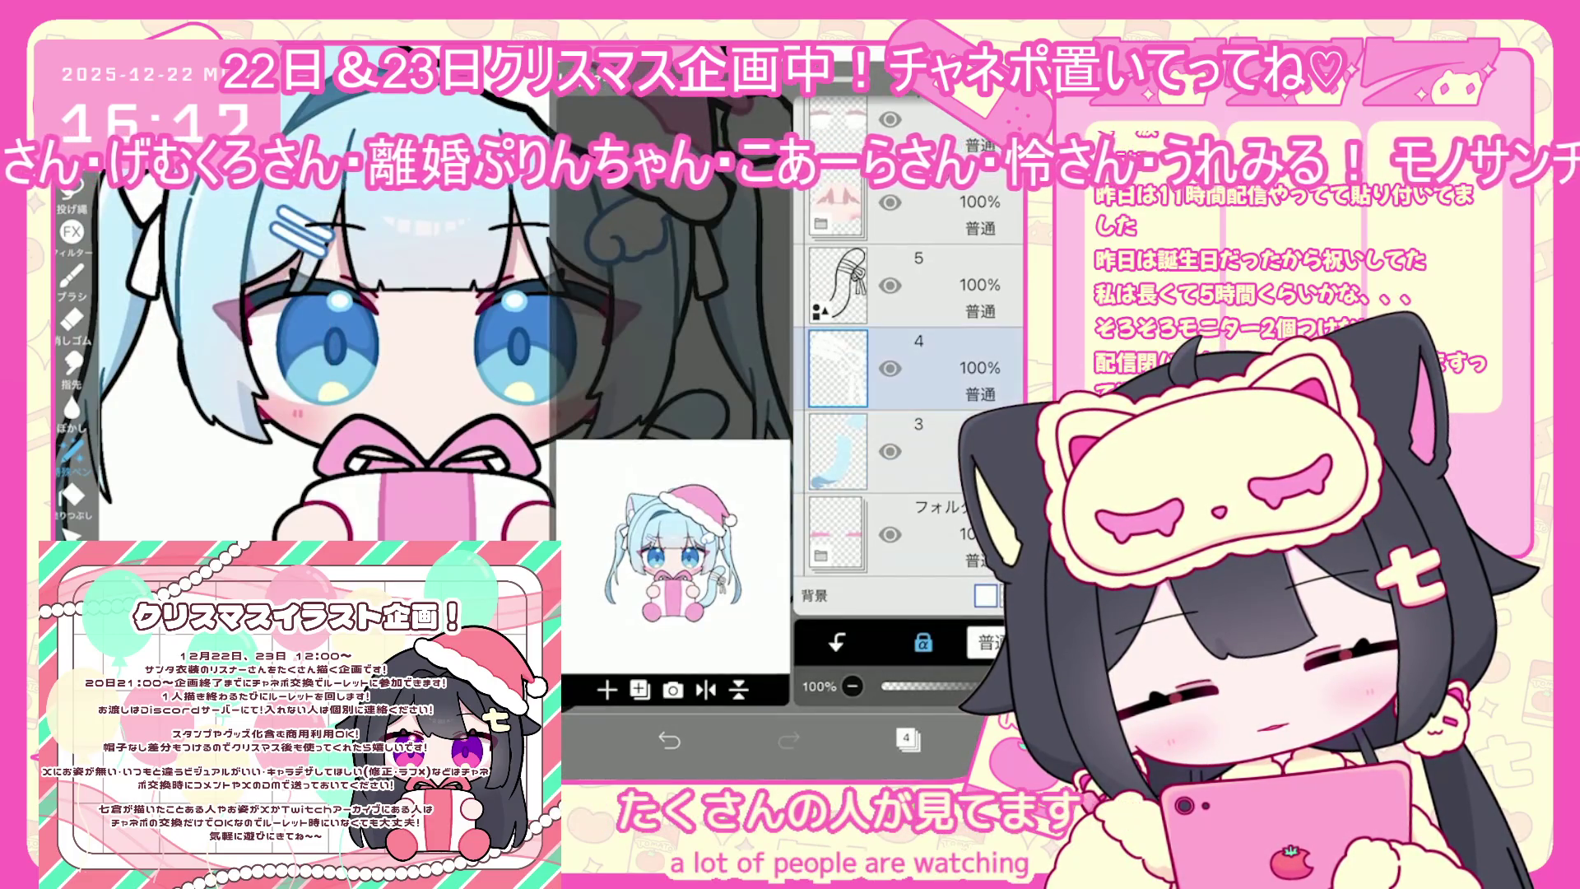
click(906, 738)
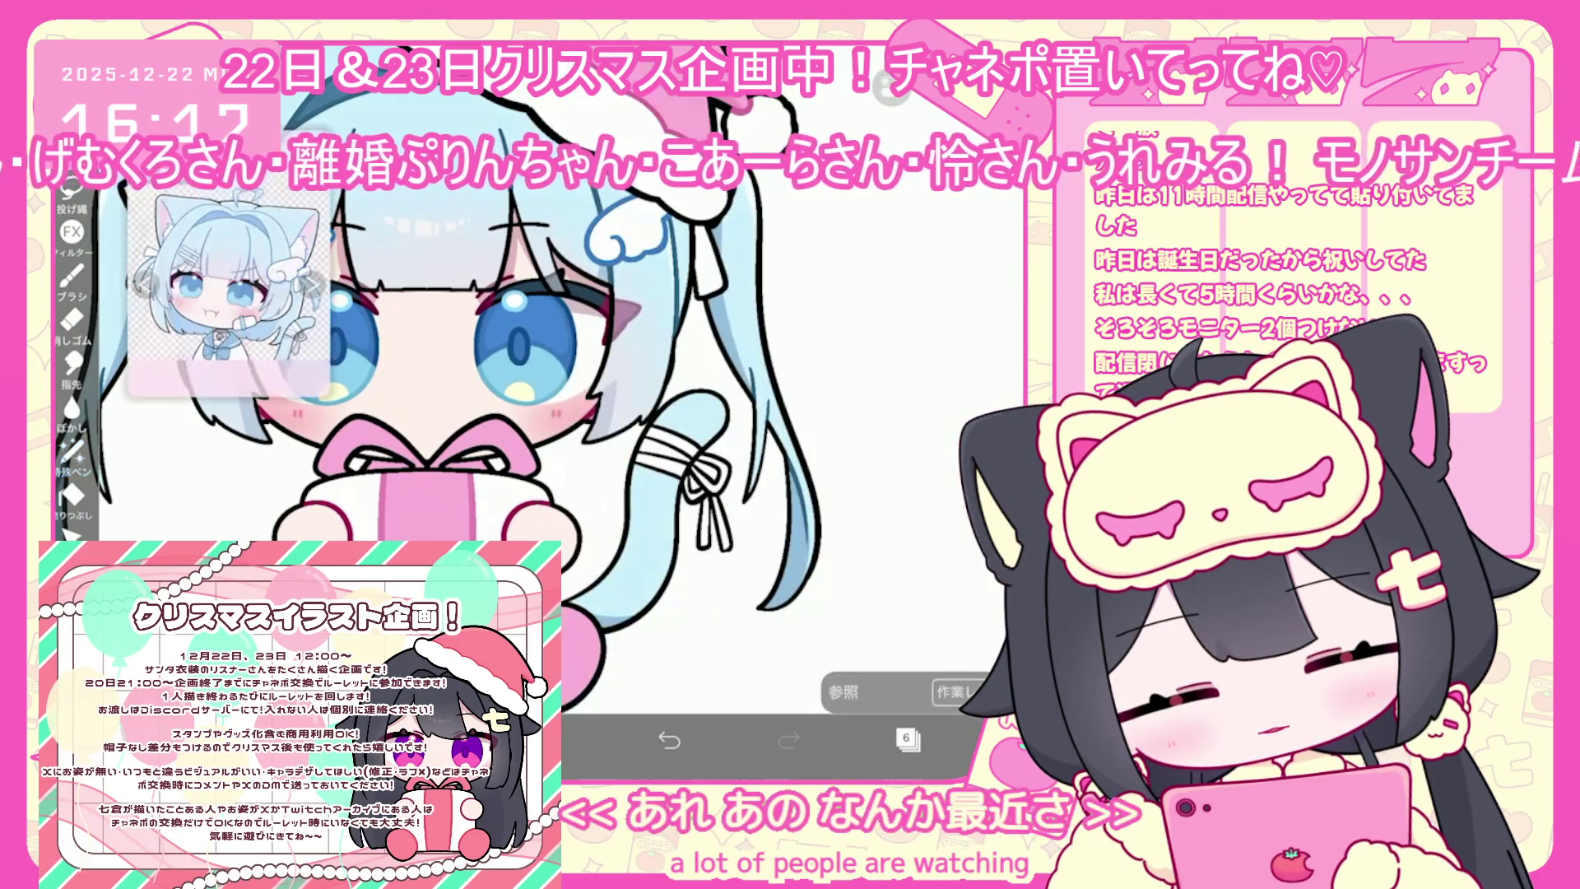
scroll(576, 411, up, 5)
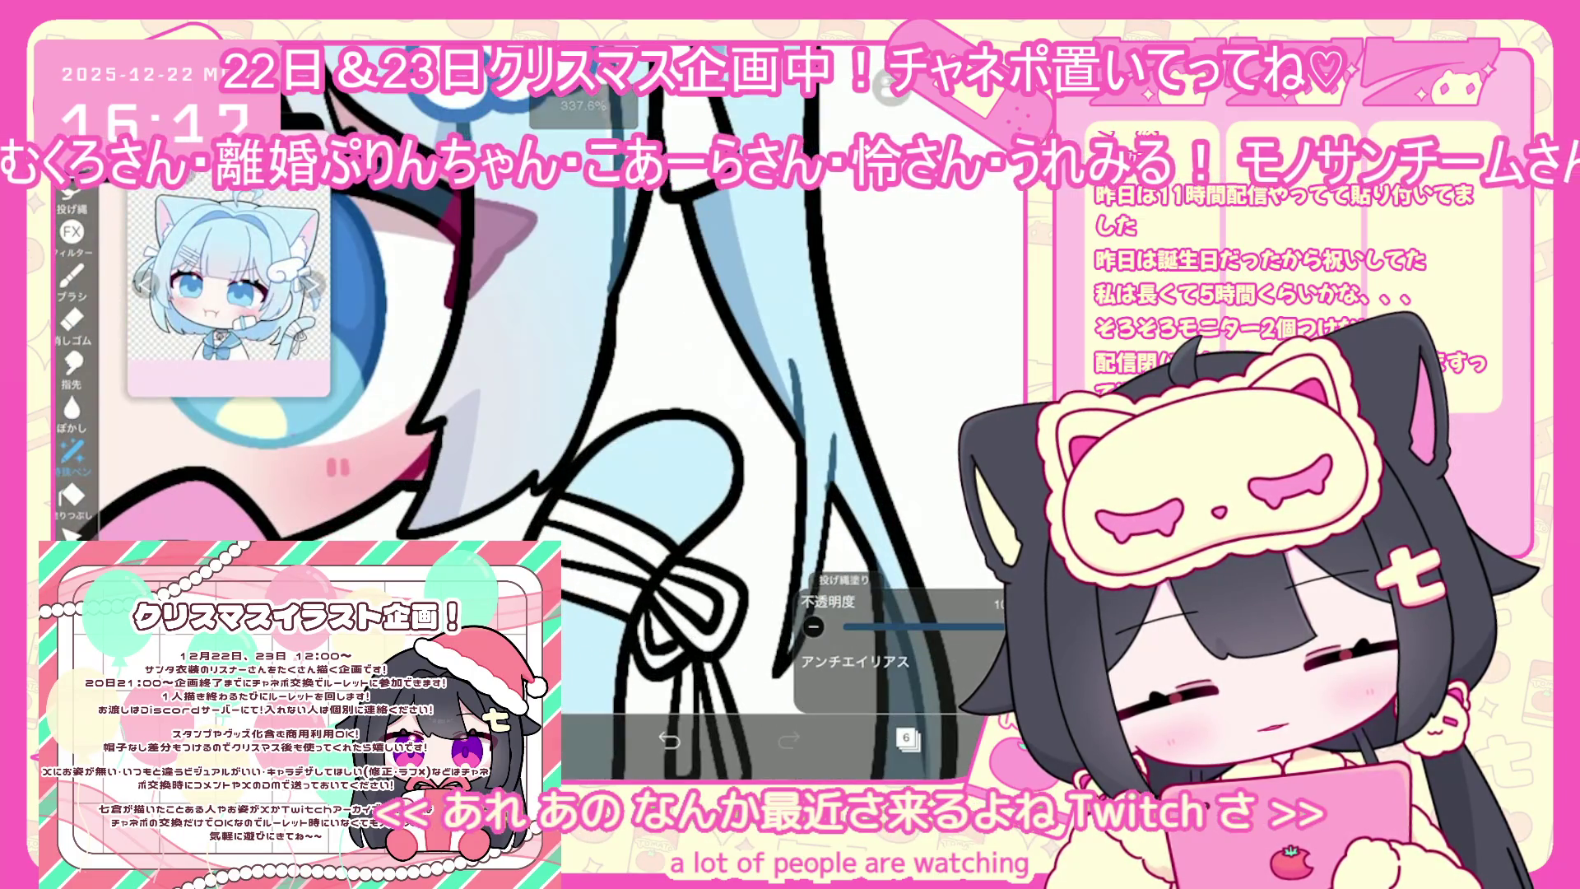
scroll(576, 412, down, 5)
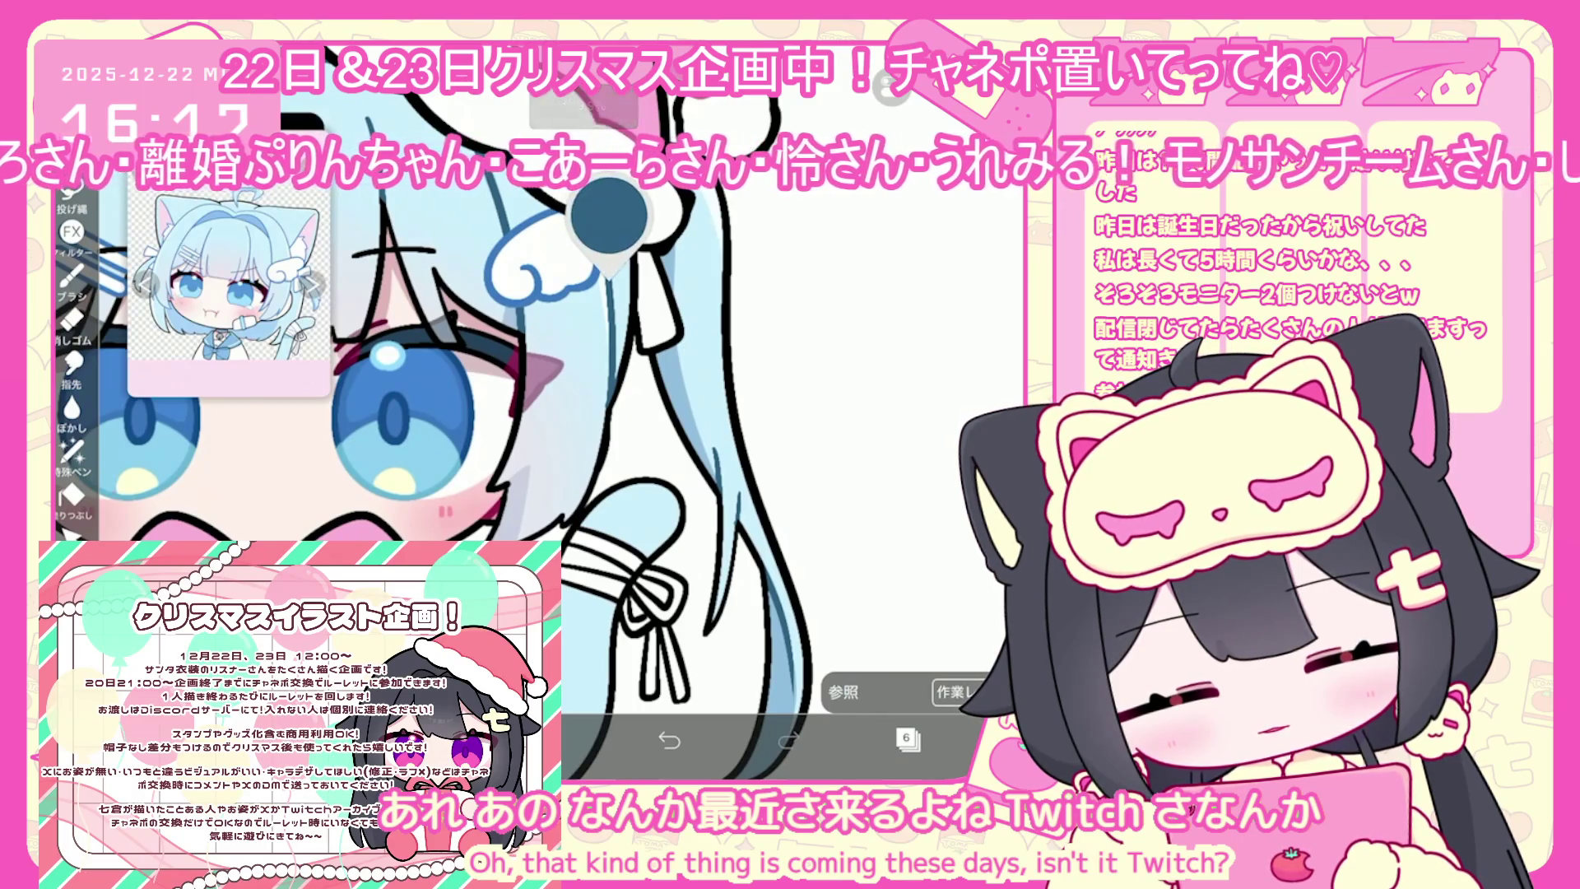
Choose a darker blue and lasso-fill shading stripes across the tail and its ribbon band
click(550, 738)
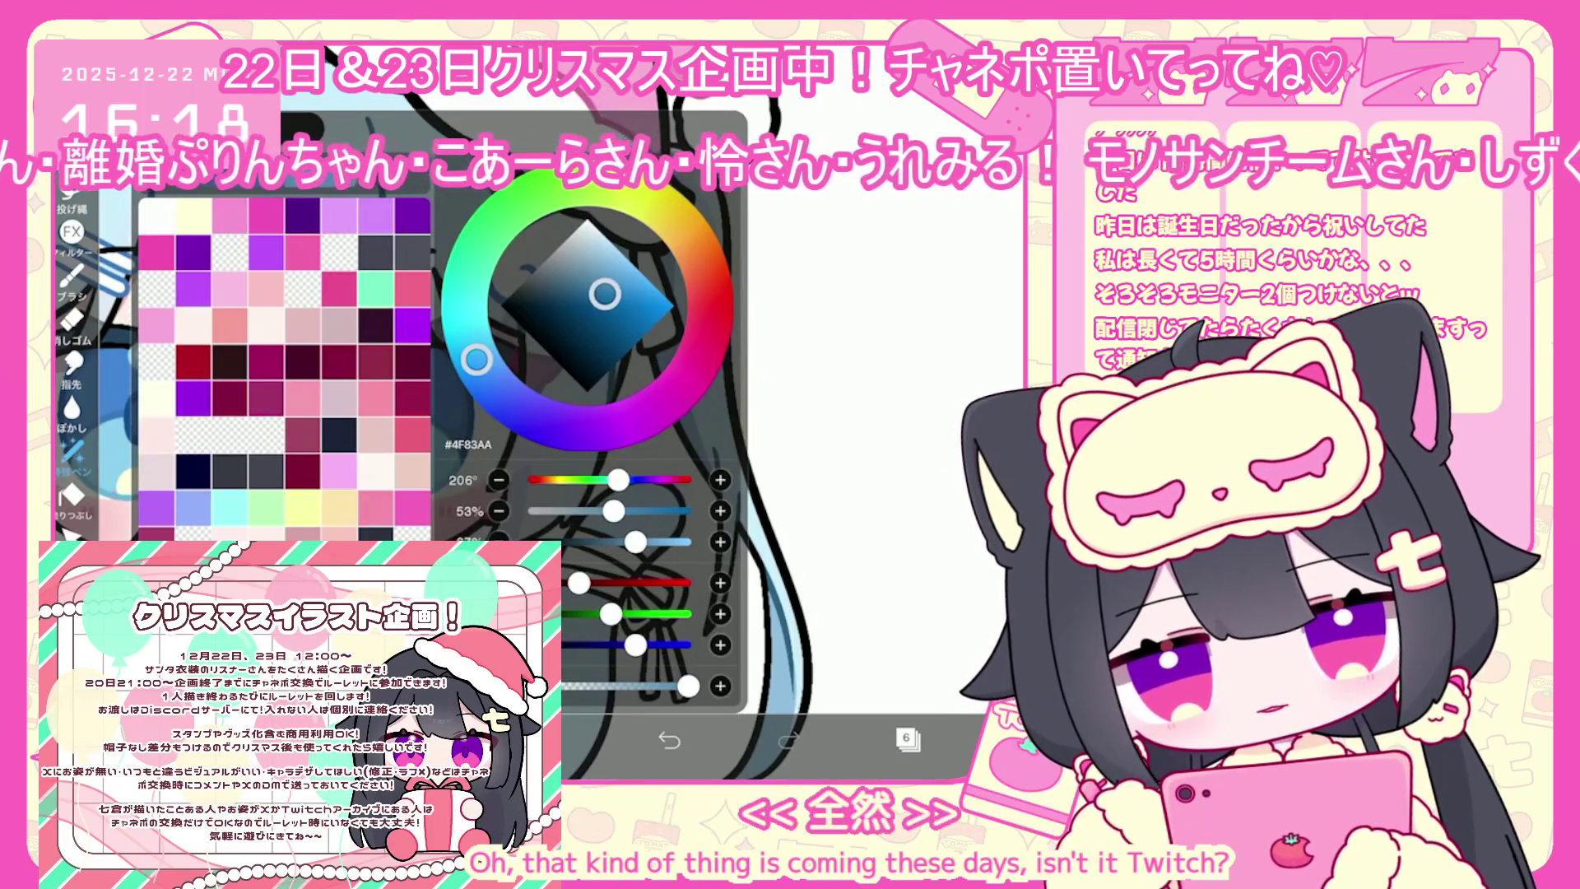
scroll(576, 412, up, 5)
drag(567, 576, 905, 774)
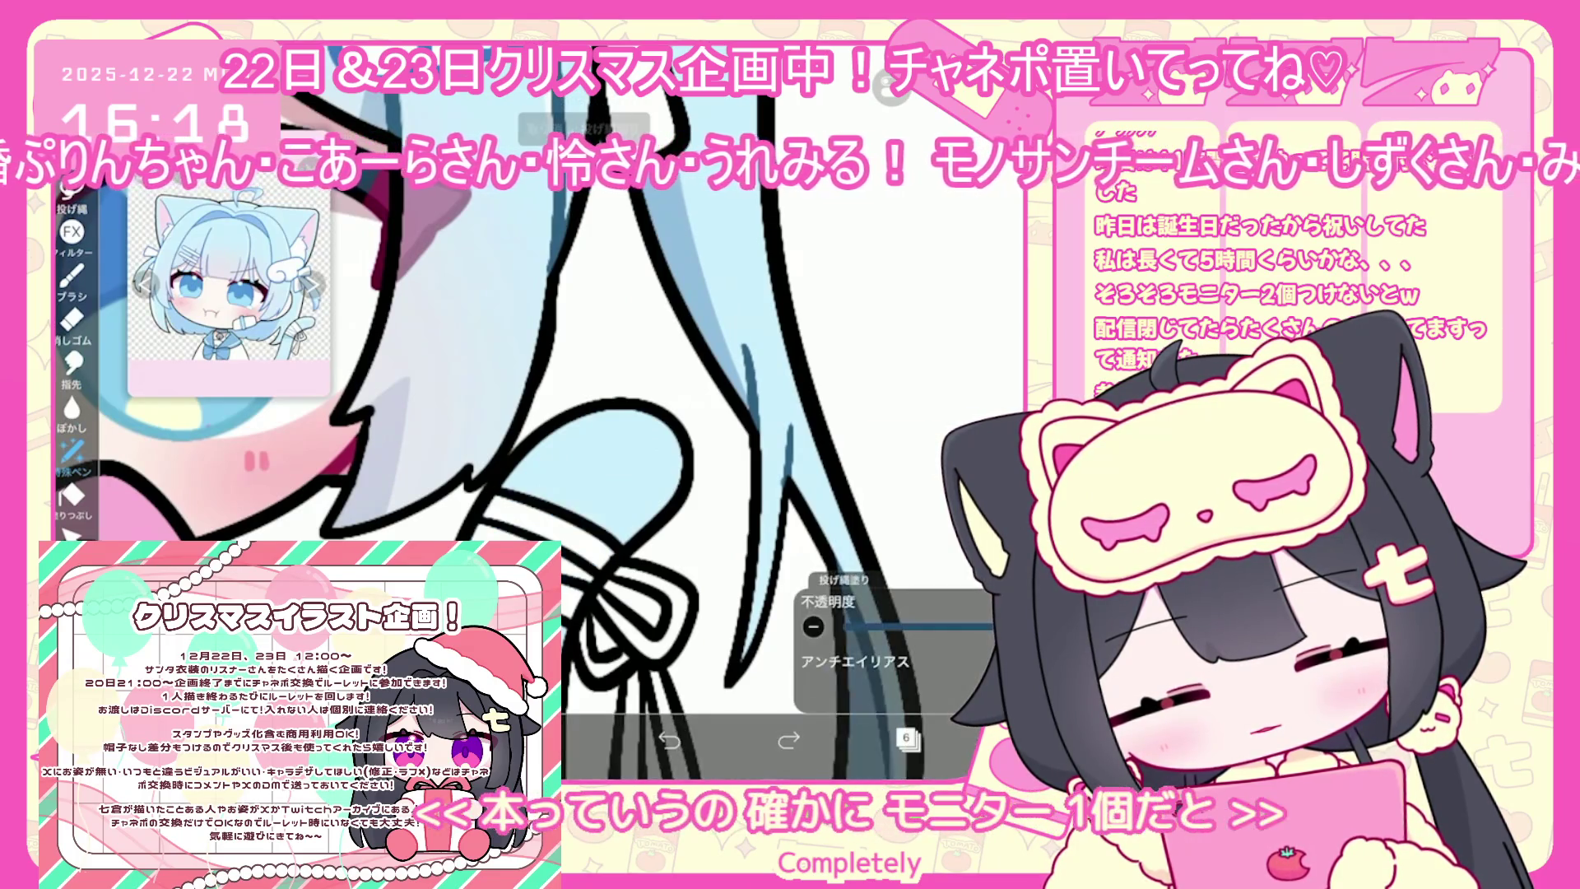
key(ctrl+z)
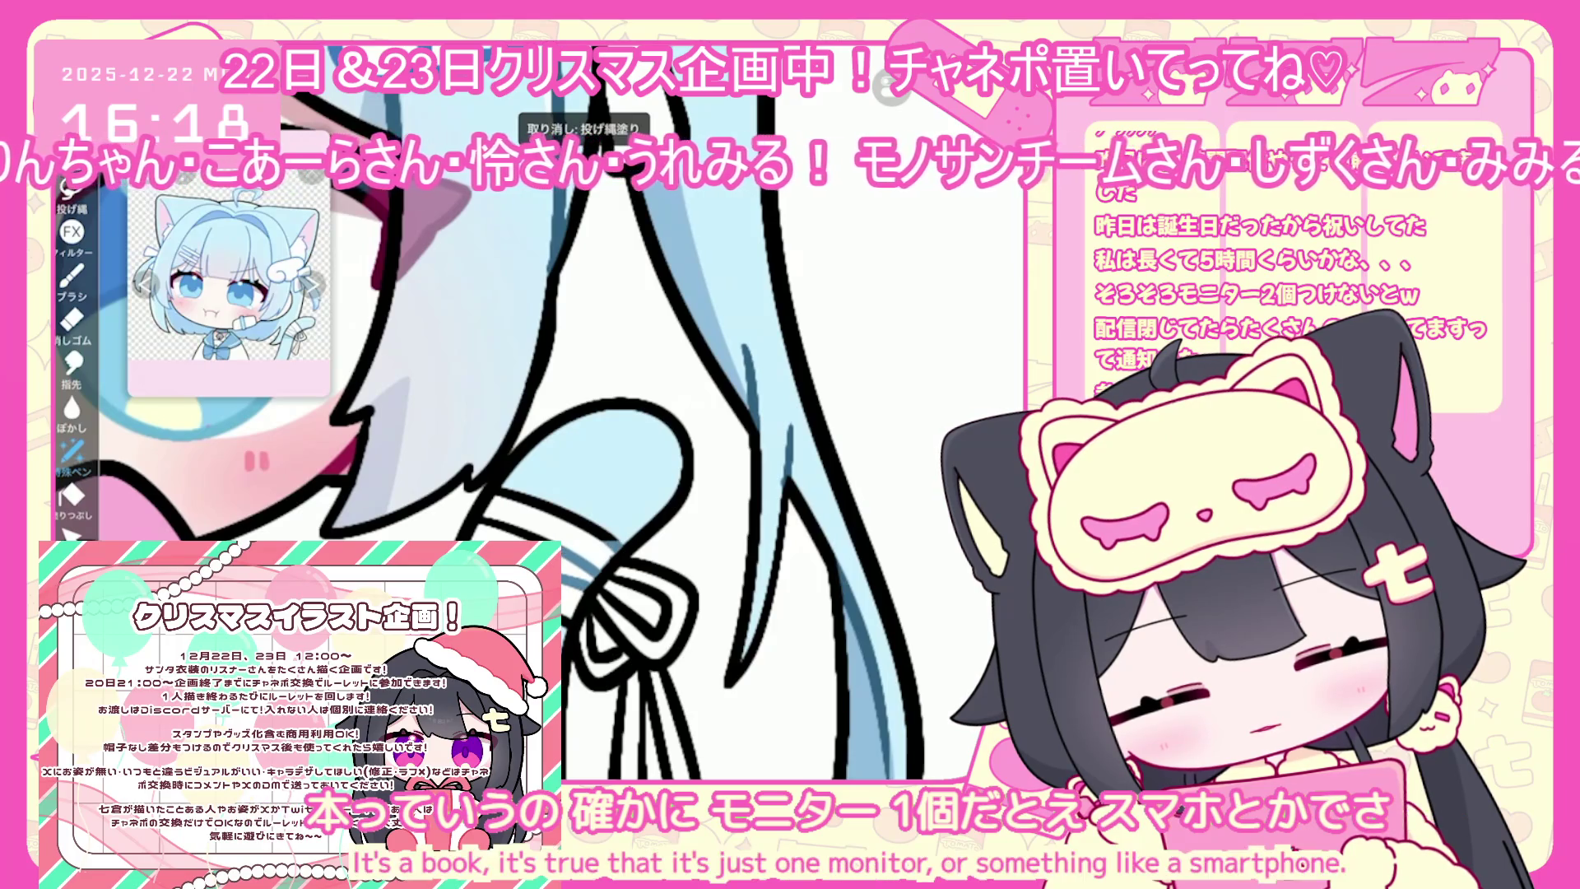
drag(823, 576, 889, 774)
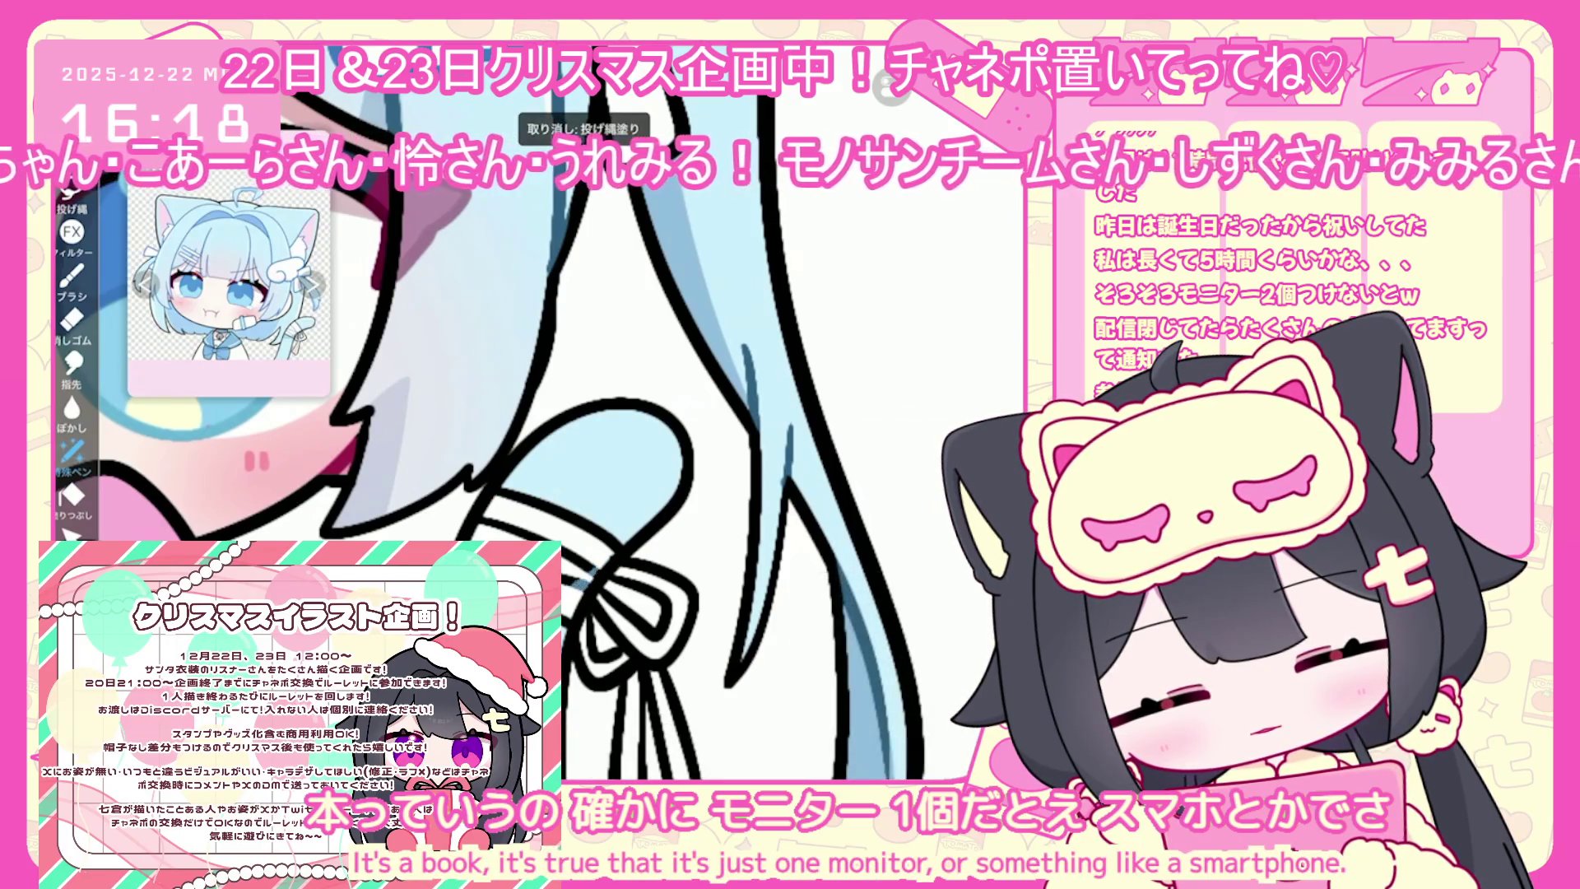
drag(683, 456, 675, 399)
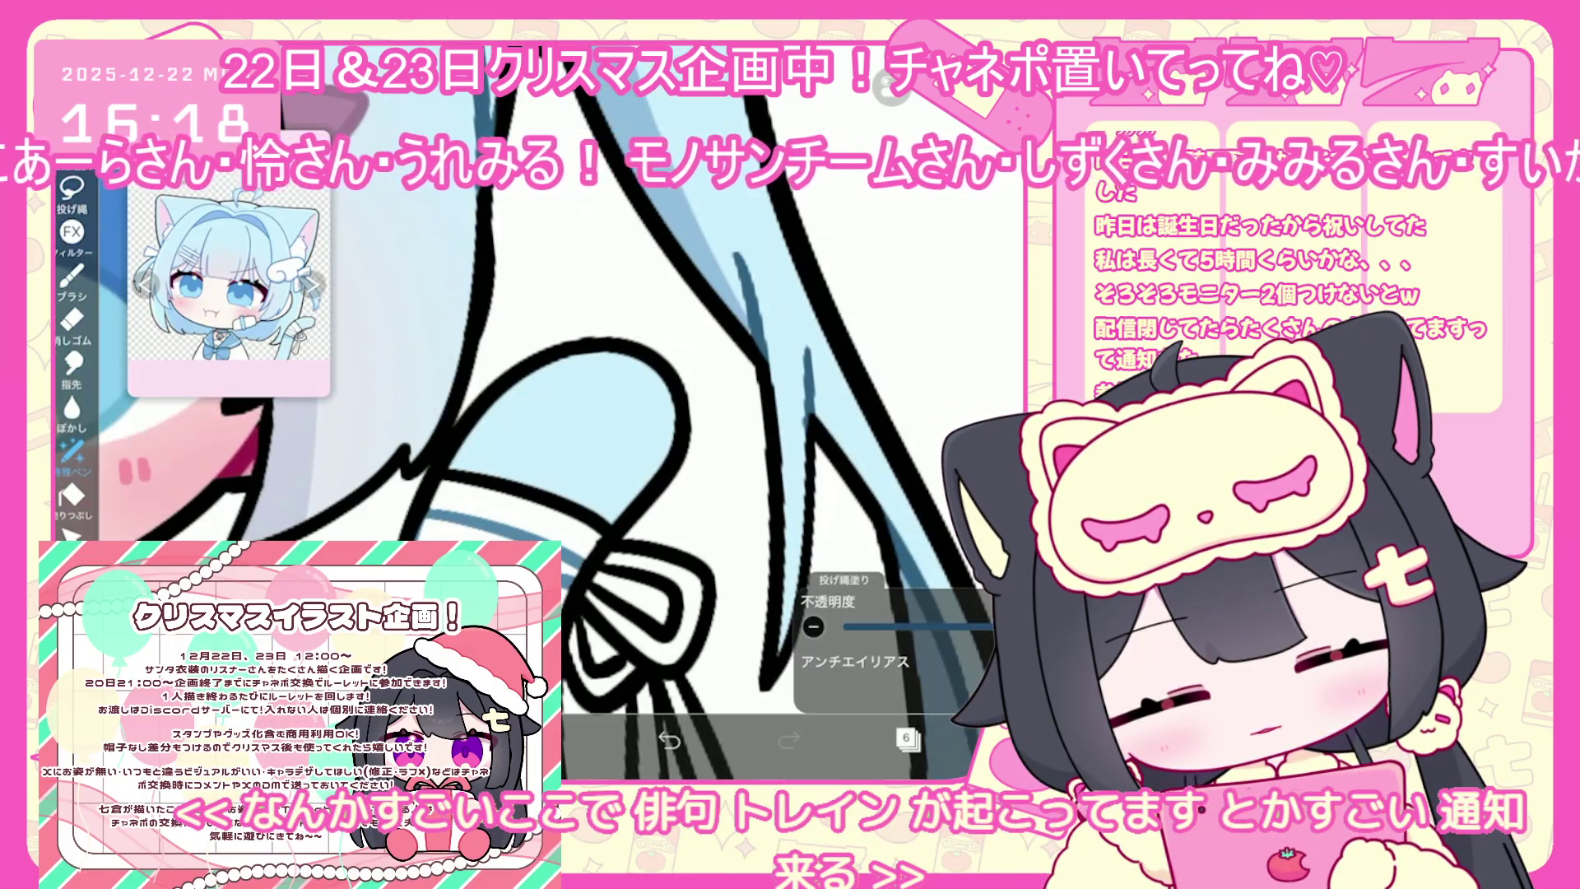
scroll(527, 412, up, 3)
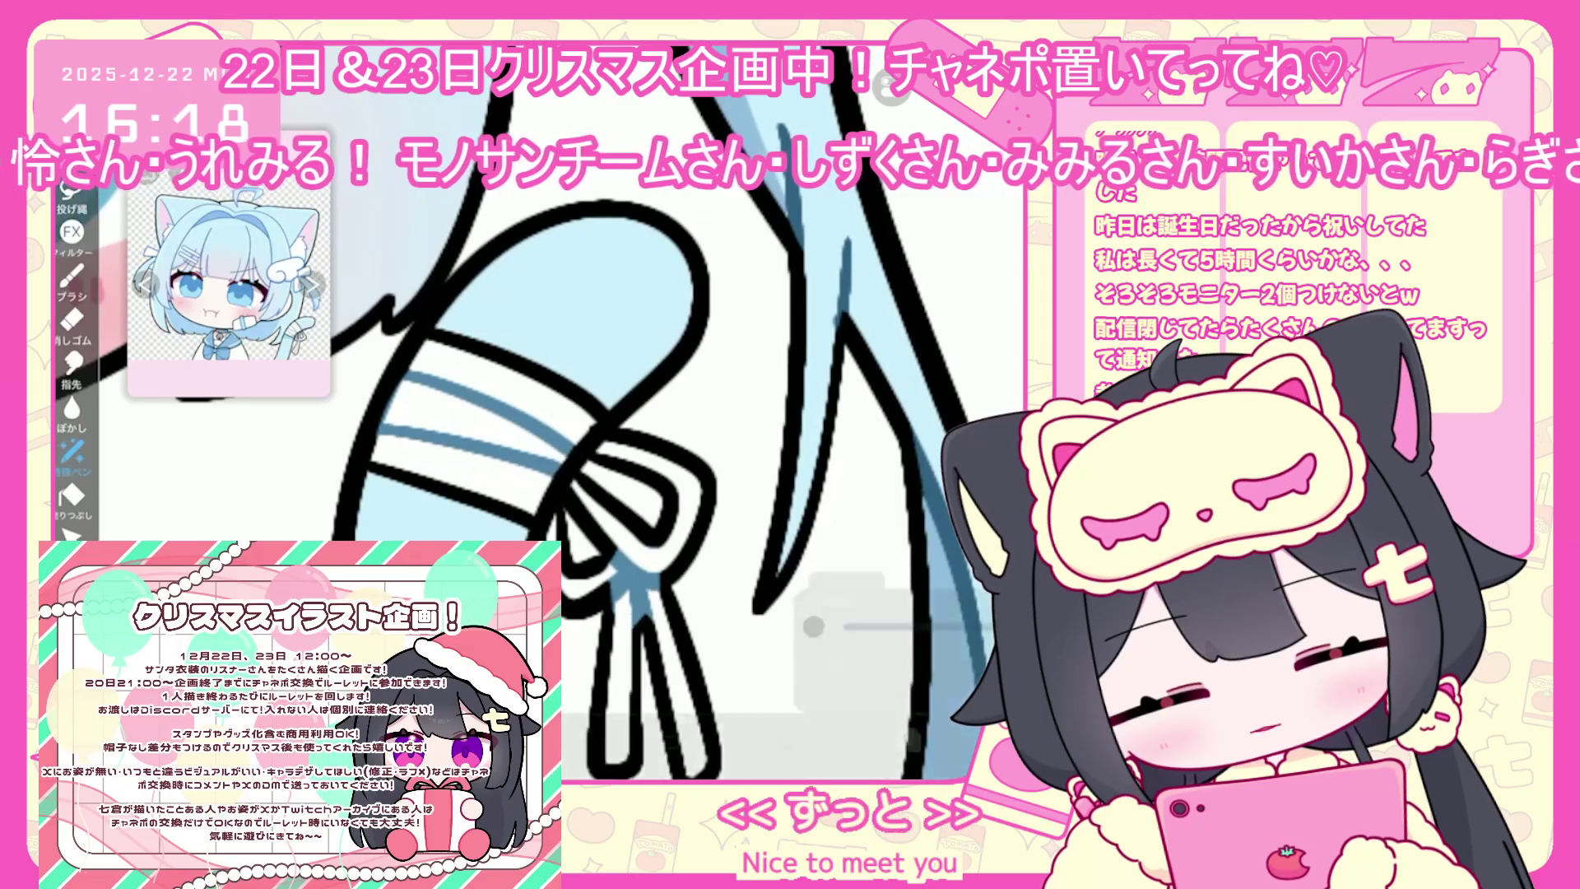
scroll(526, 411, down, 5)
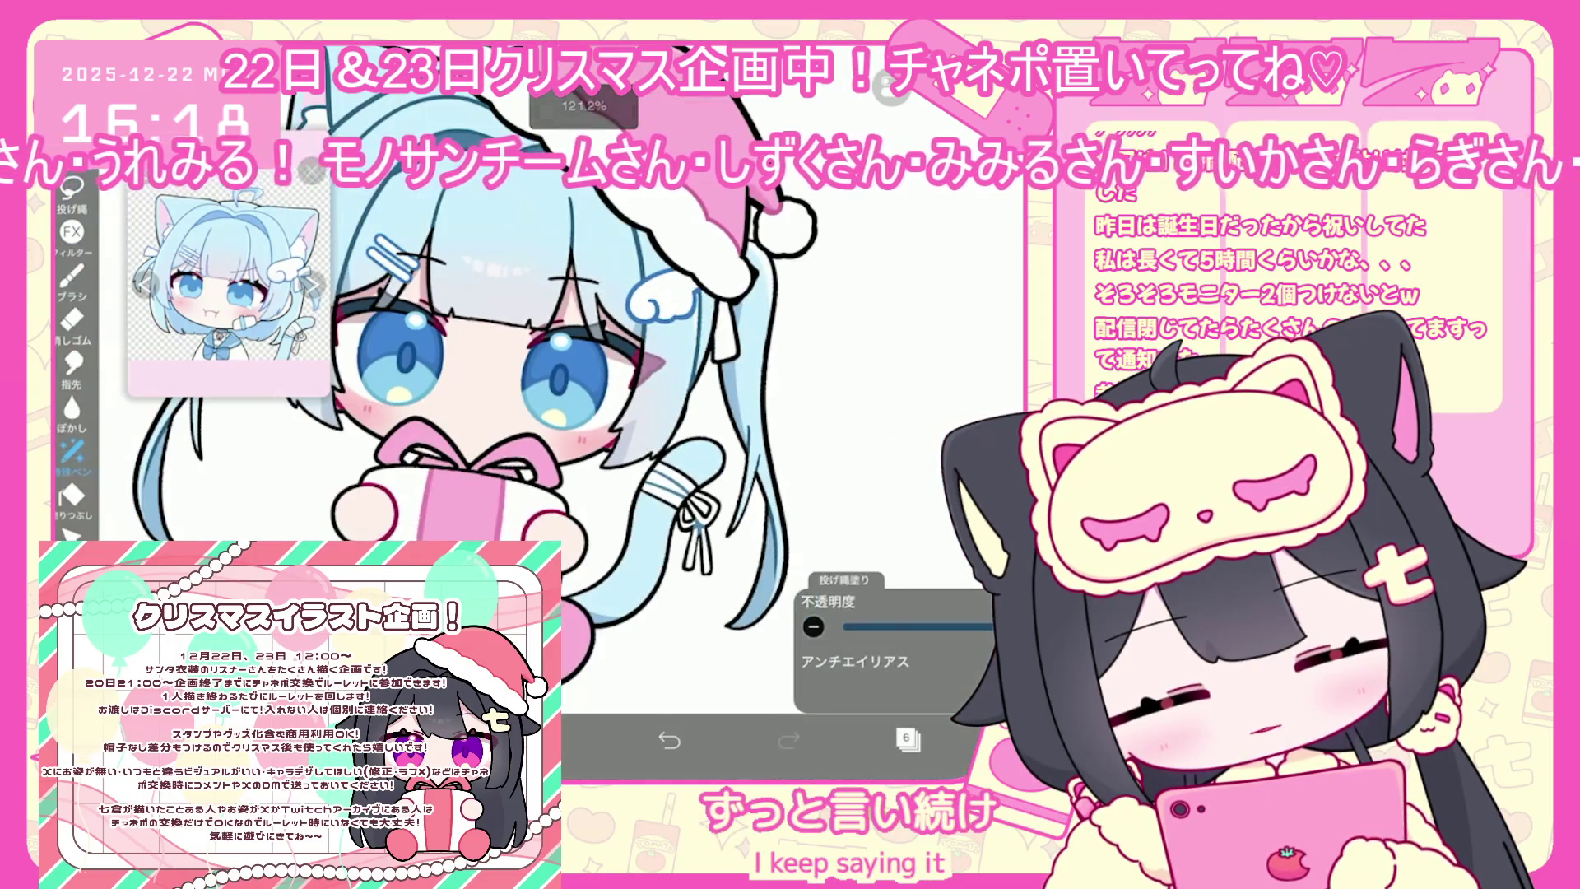
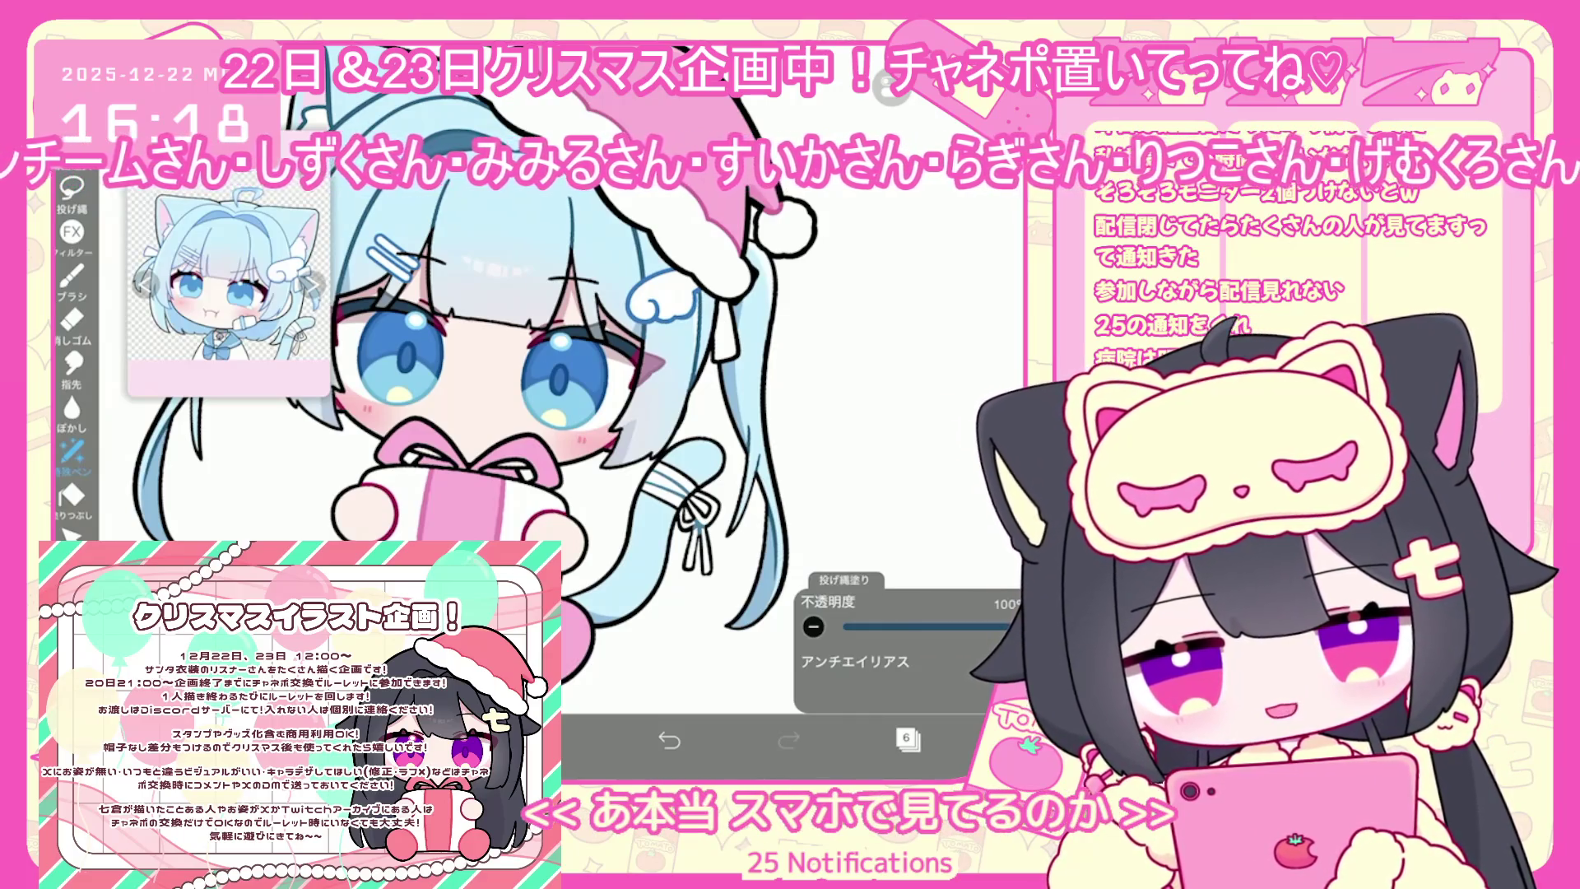
Make layer 33 the working layer and choose the brush, zoomed in on the face
scroll(576, 411, down, 3)
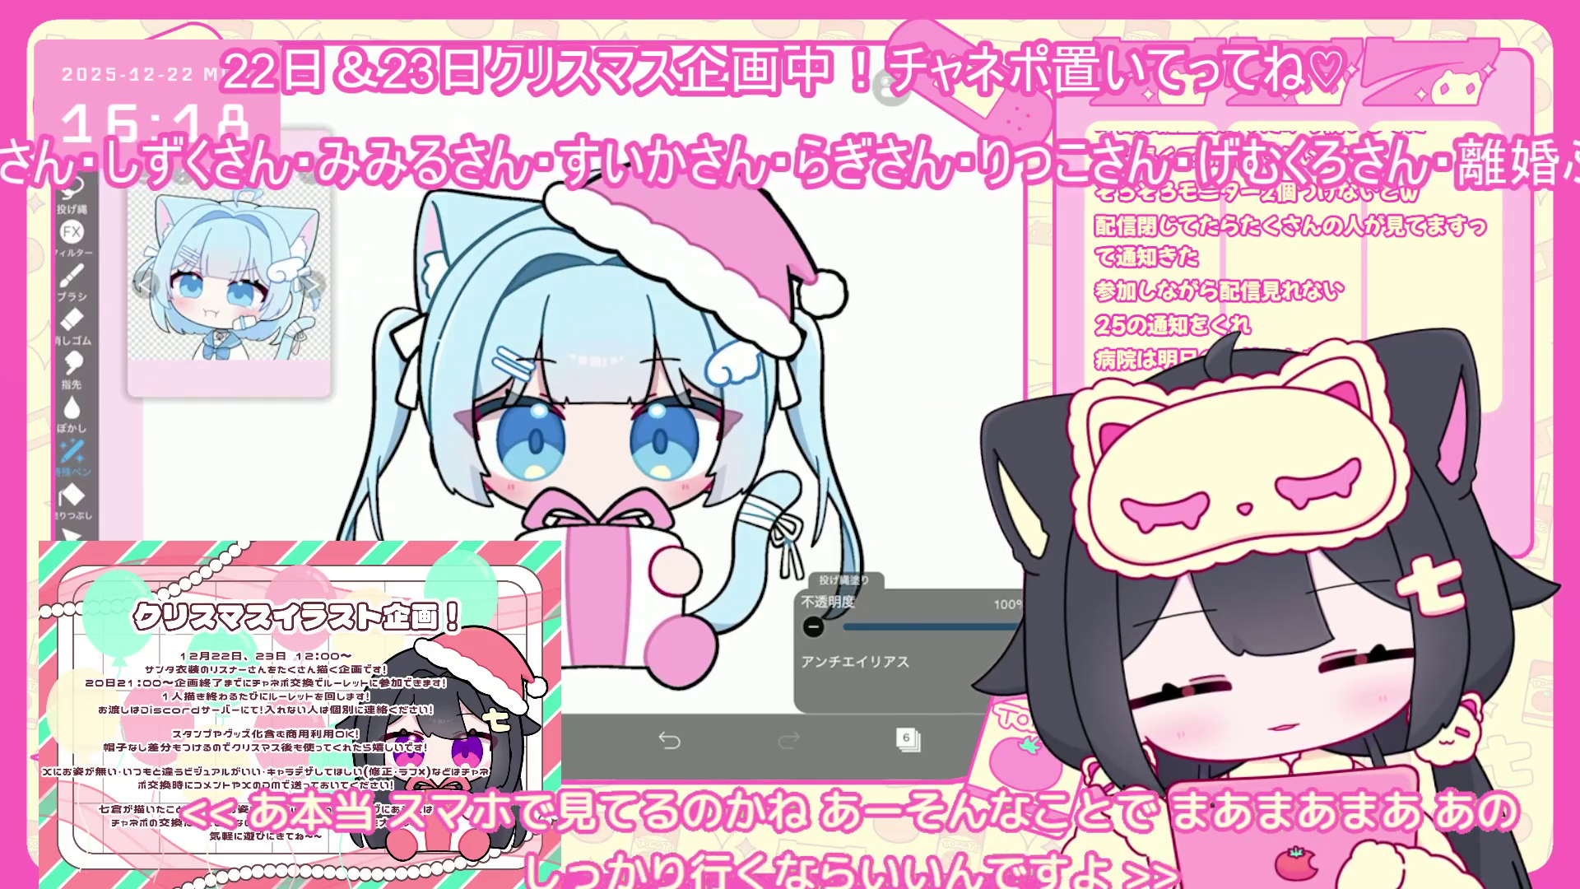
scroll(601, 461, down, 2)
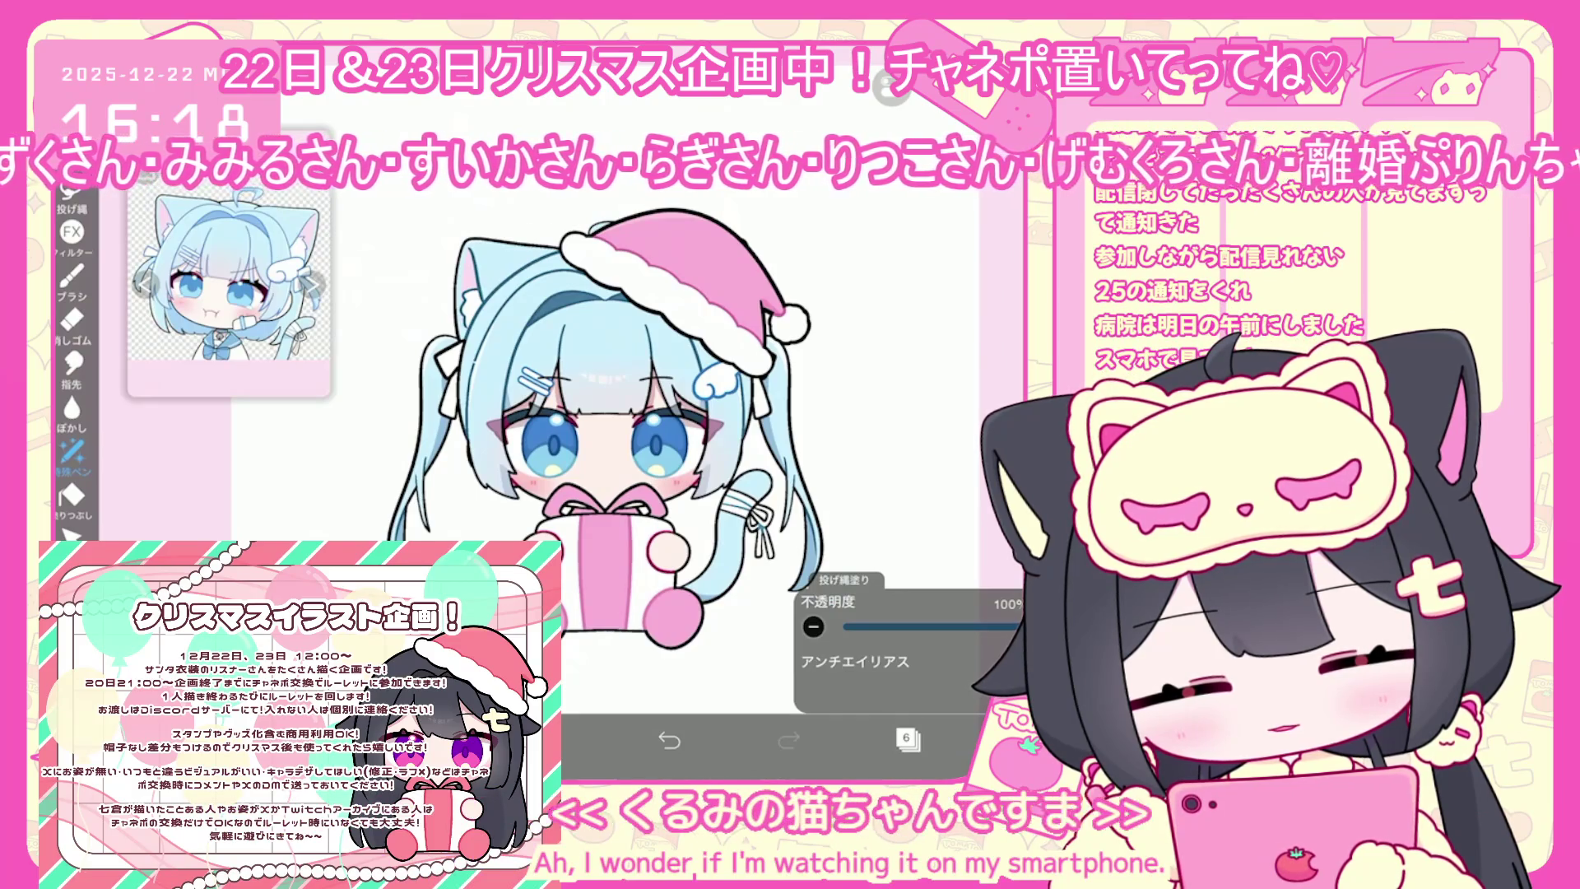
click(907, 738)
click(907, 738)
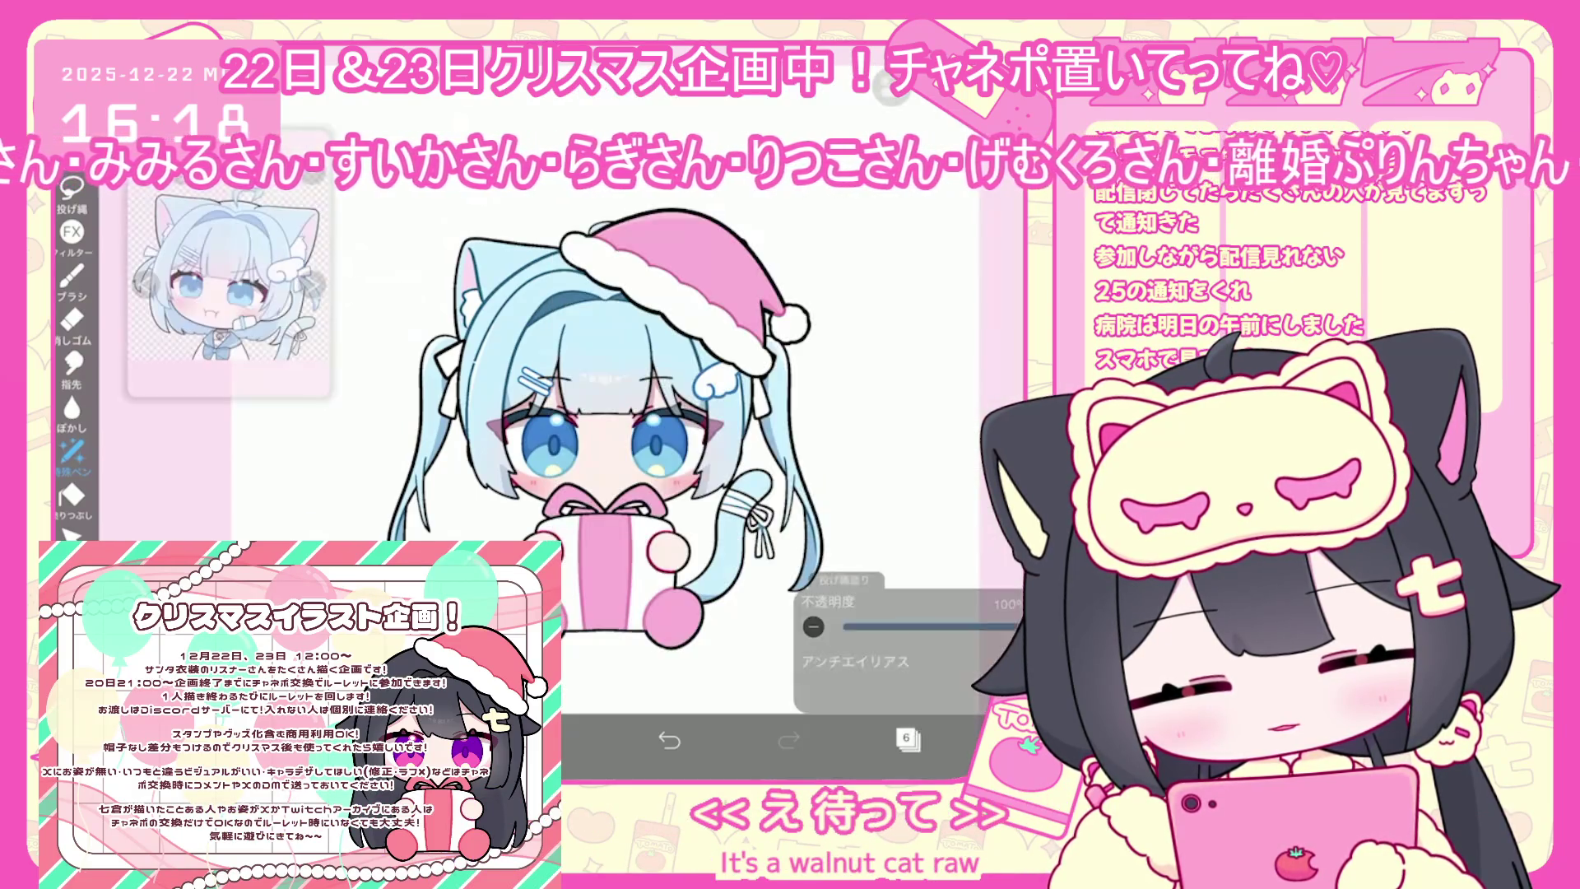
click(907, 738)
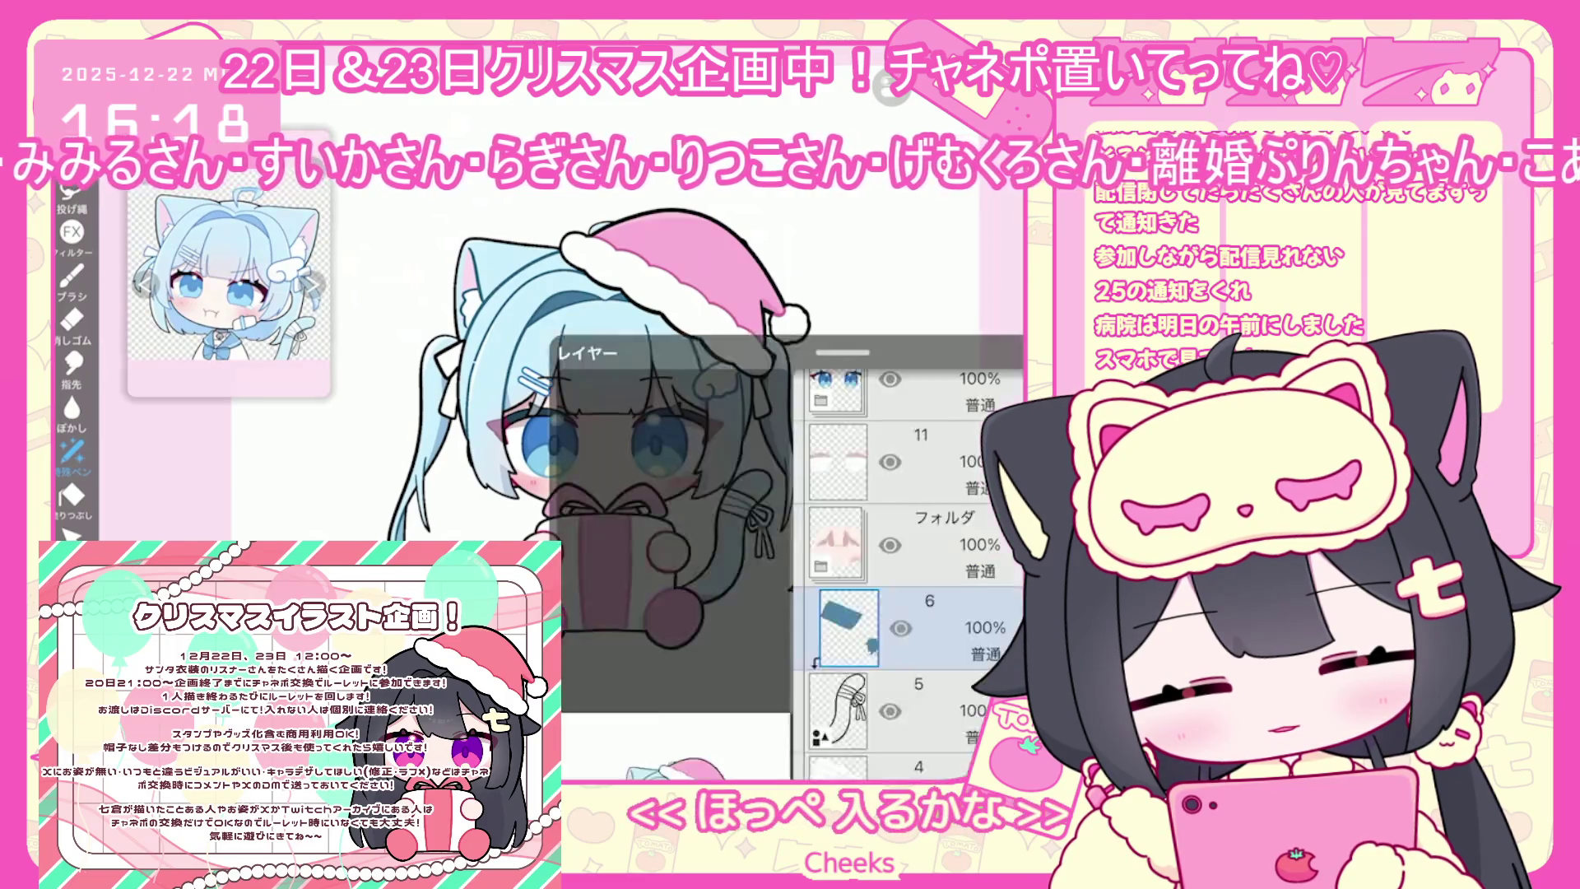
scroll(905, 412, down, 5)
click(946, 212)
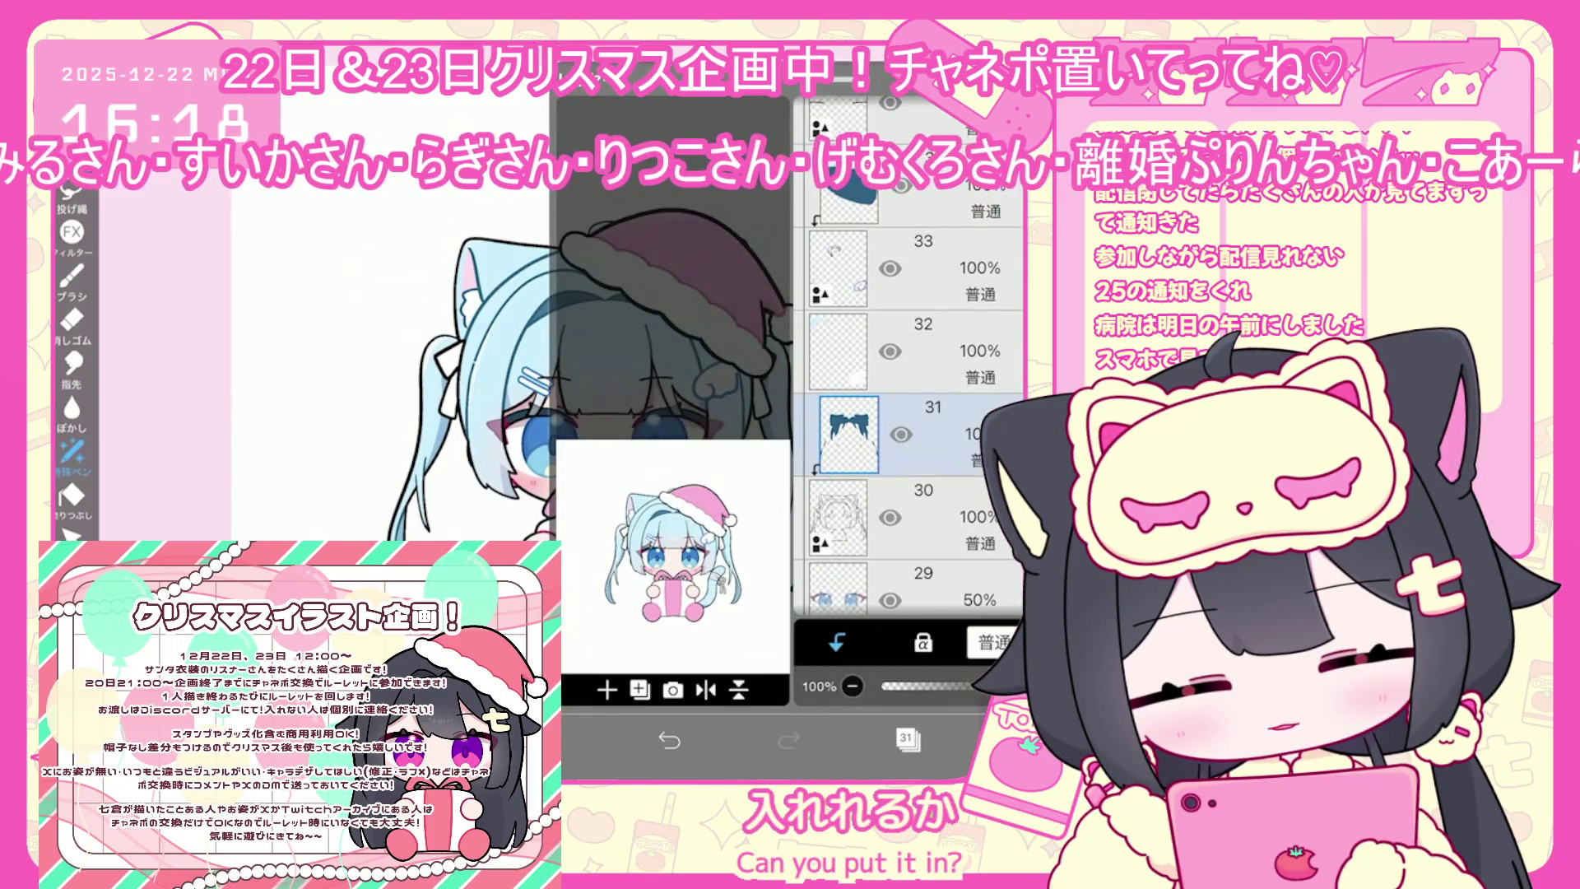
click(550, 739)
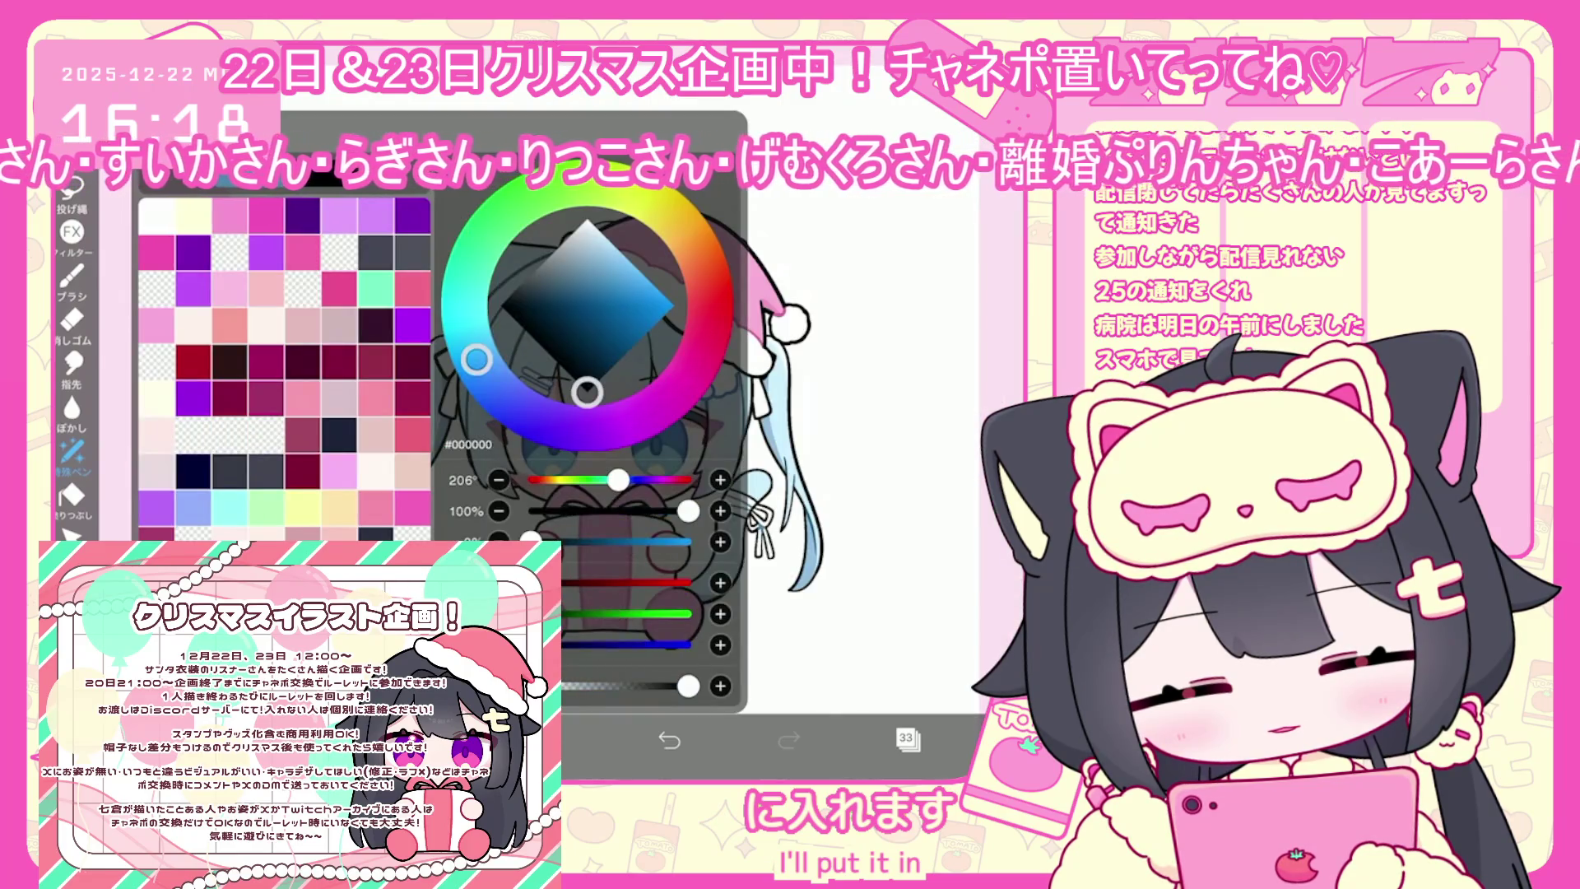
click(72, 276)
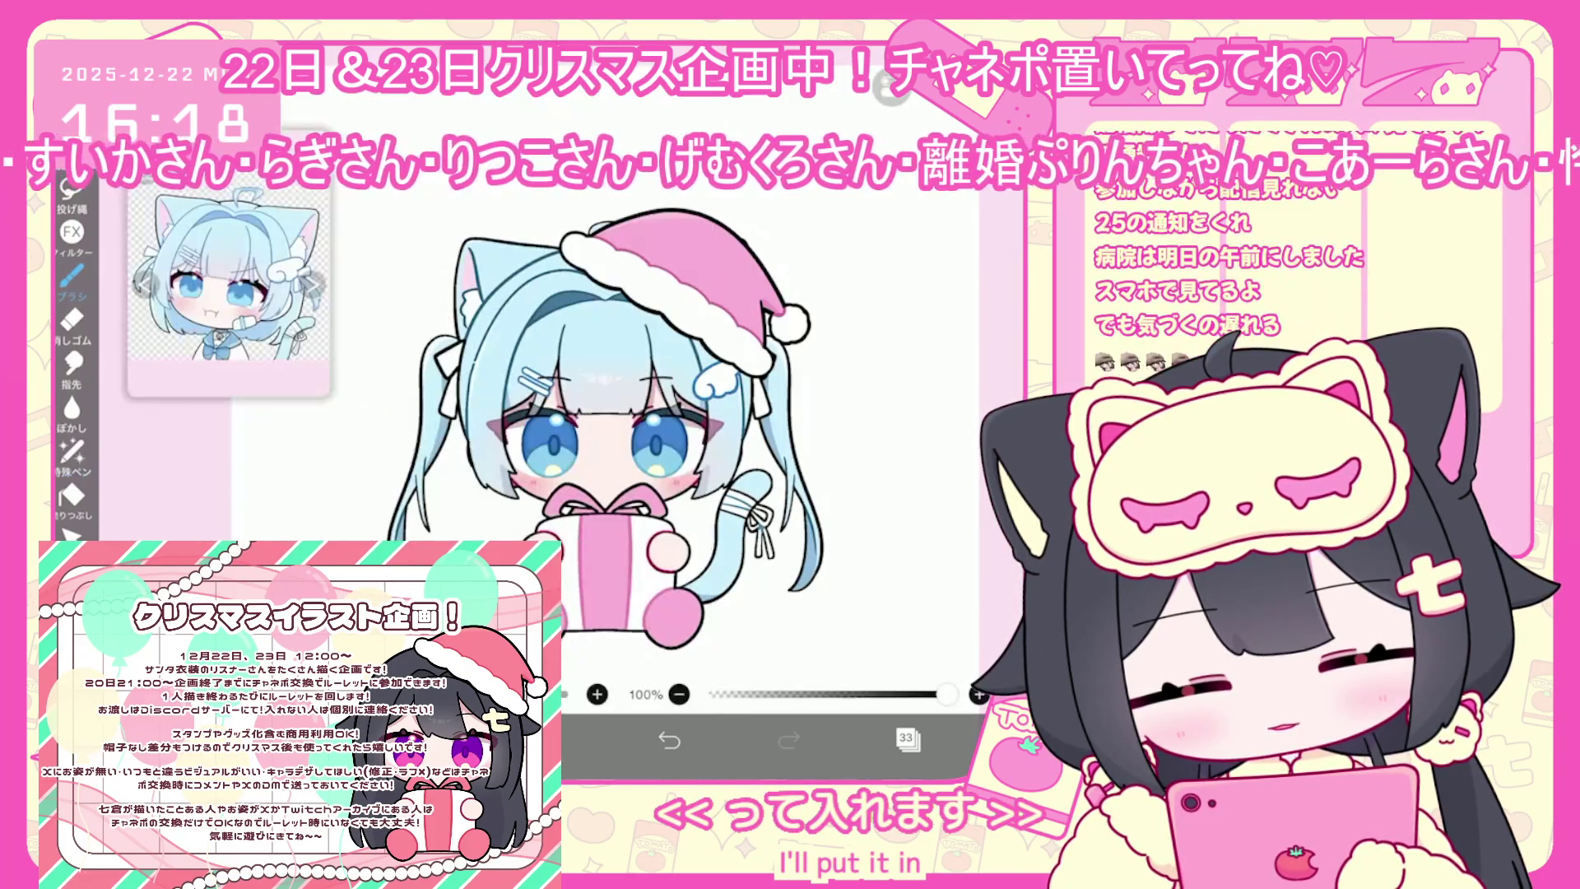
scroll(576, 411, up, 5)
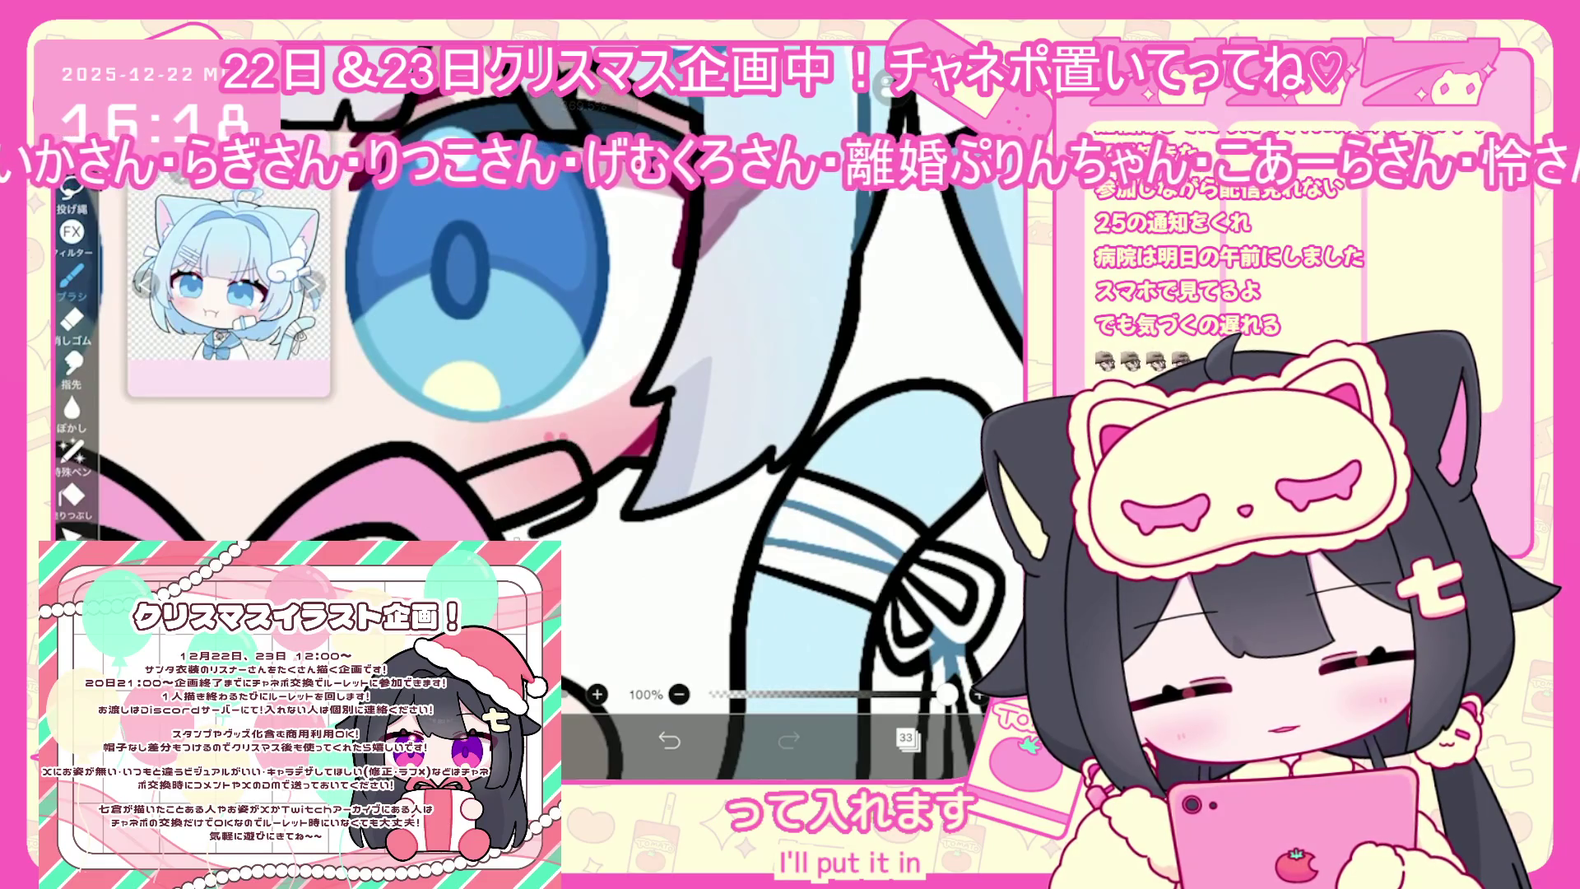
Draw the bottle's outline strokes at the character's mouth, undoing one stroke
mouse_move(504, 541)
mouse_down()
mouse_move(539, 526)
mouse_move(501, 474)
mouse_up()
drag(462, 467, 506, 442)
drag(496, 513, 533, 461)
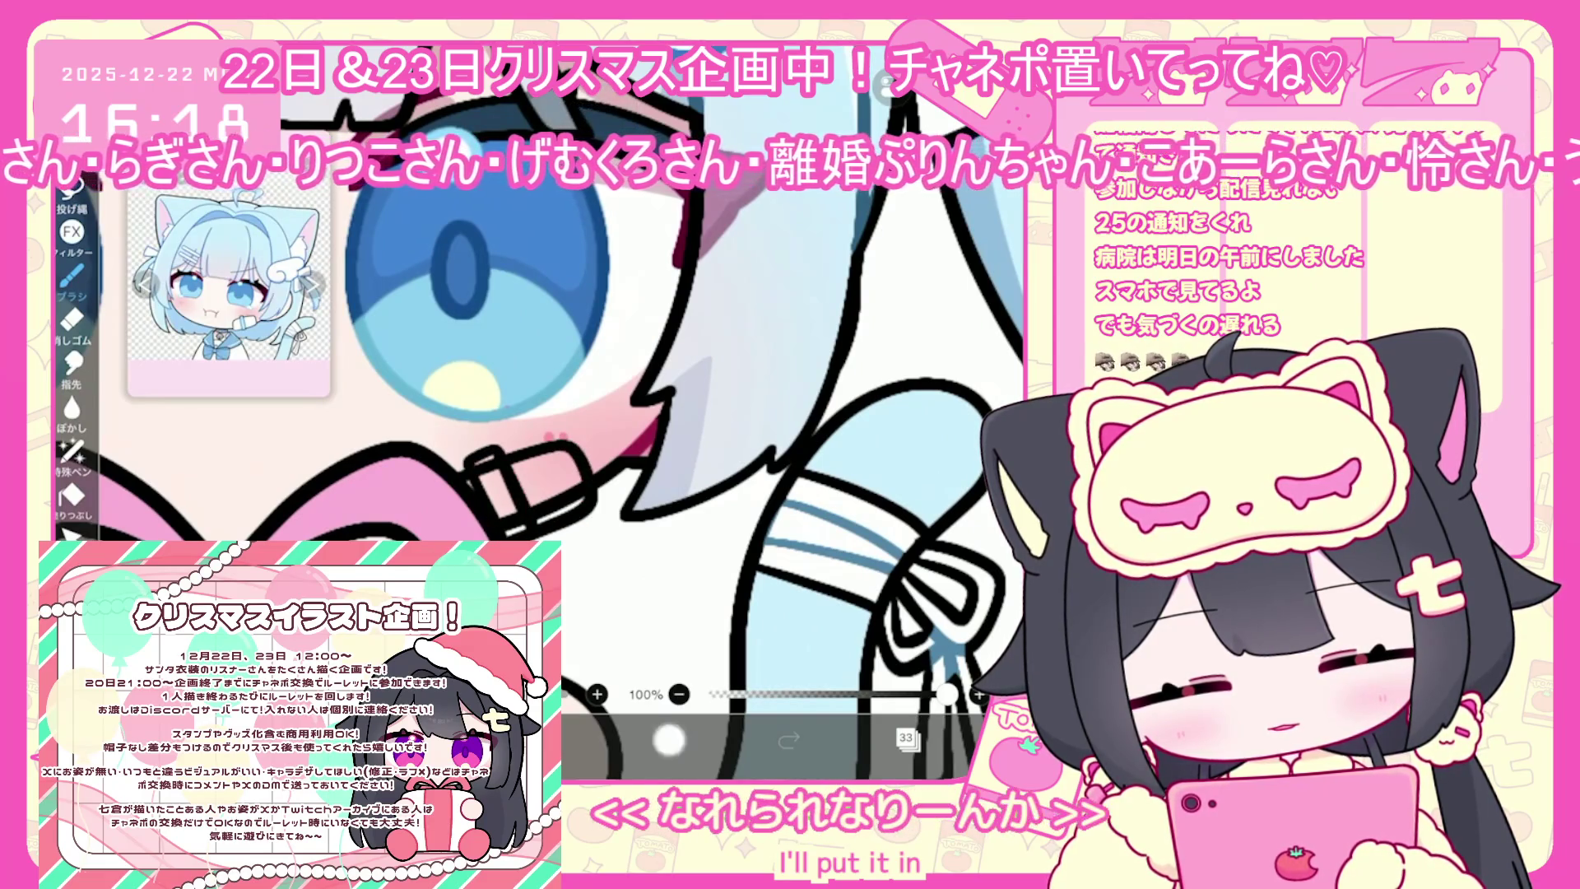
click(668, 739)
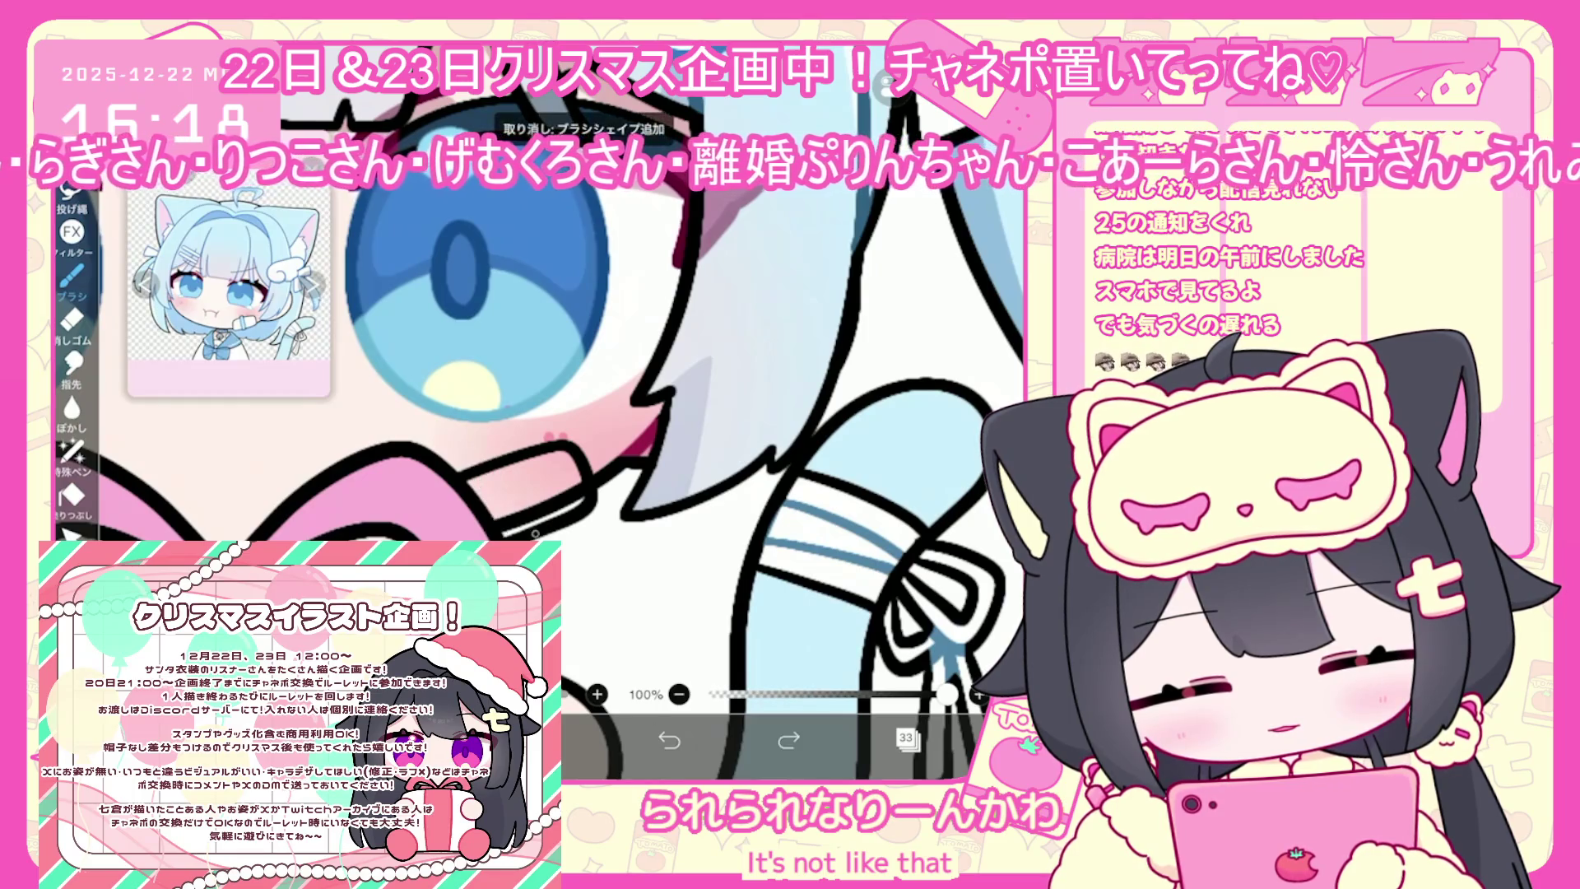
click(668, 739)
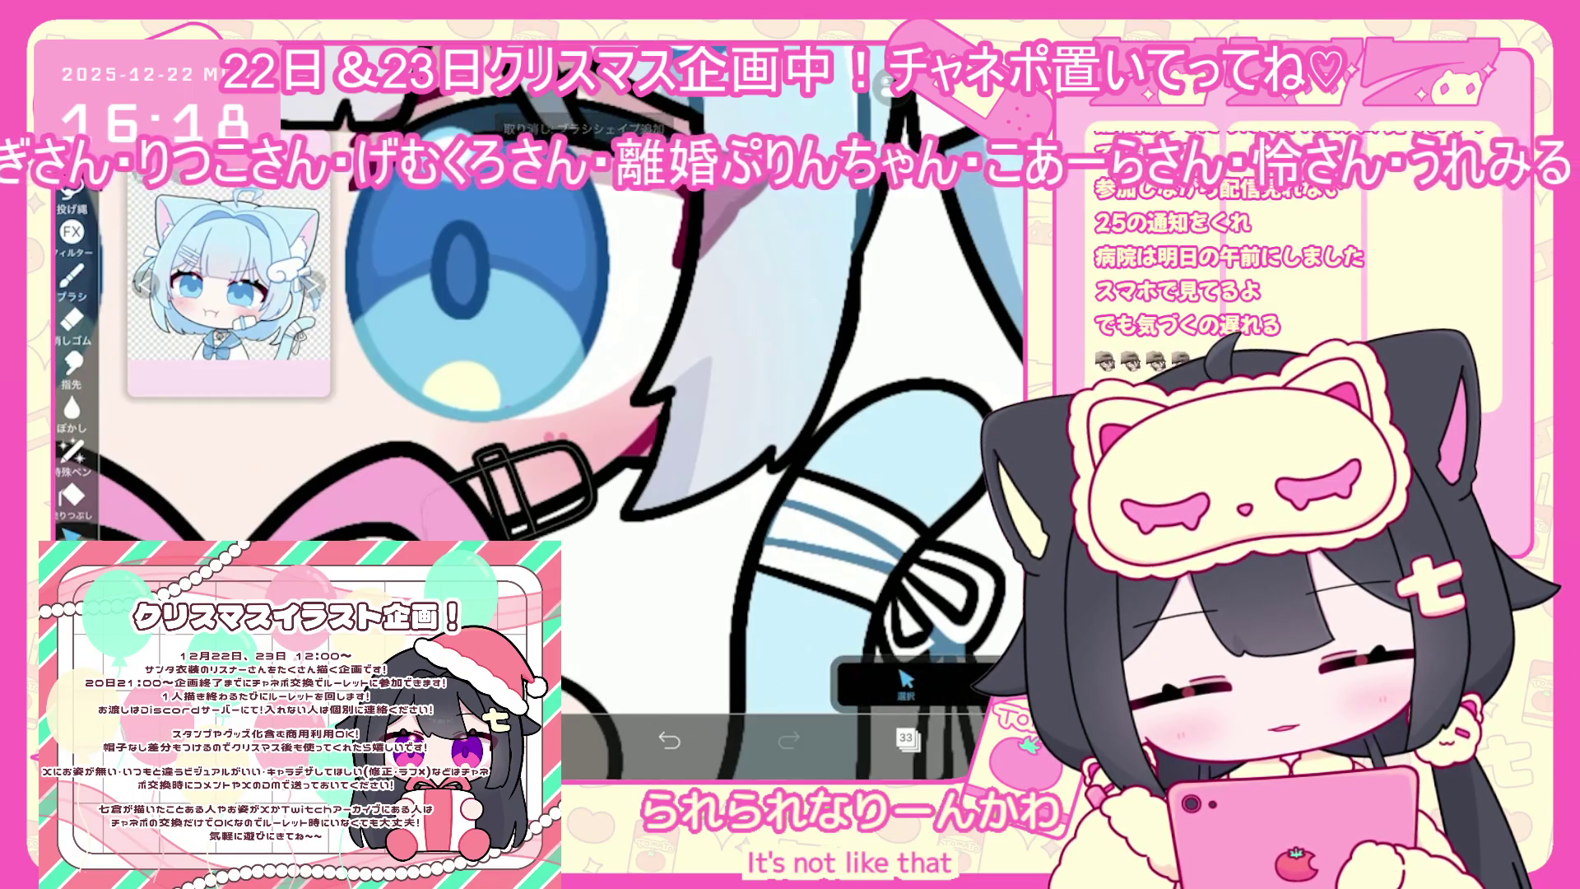
Switch to layer 32 and lasso-fill the bottle white
click(906, 738)
click(905, 738)
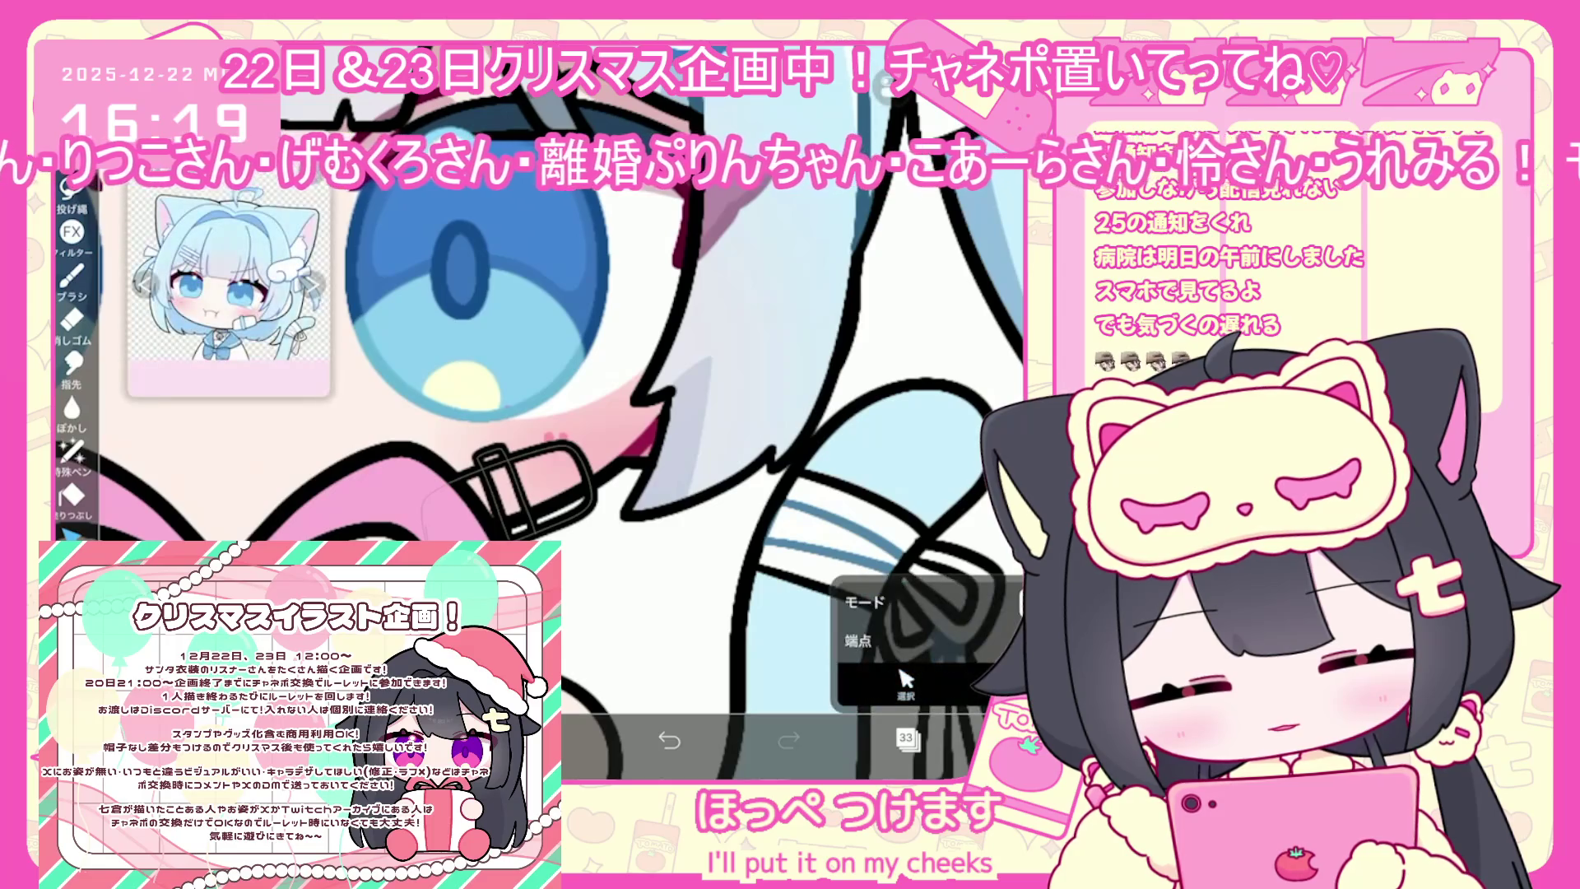
click(905, 738)
click(839, 436)
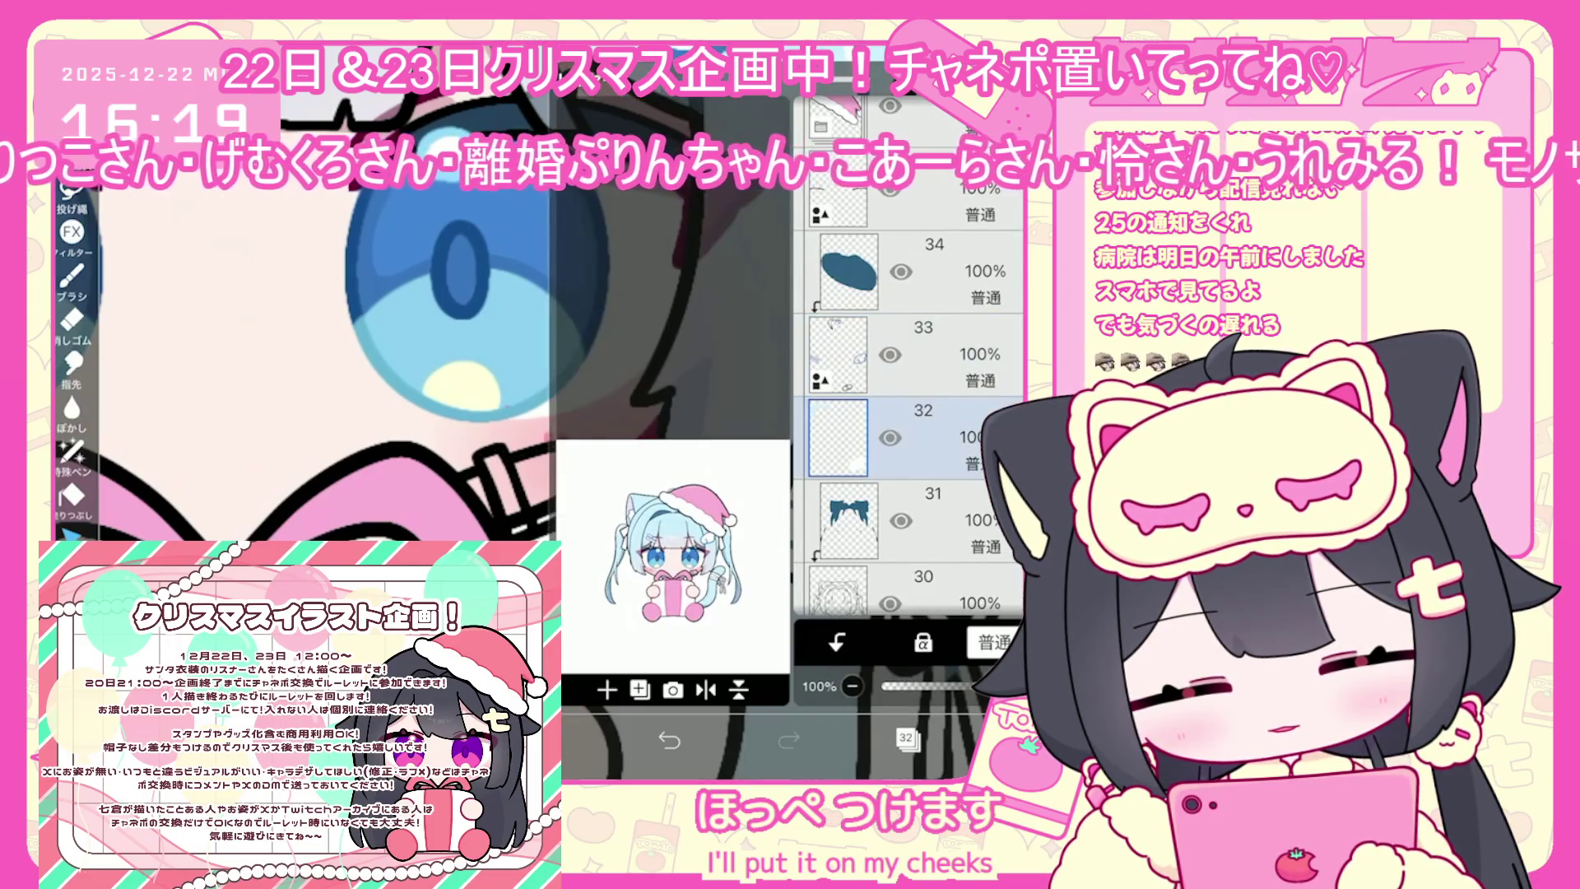
click(576, 739)
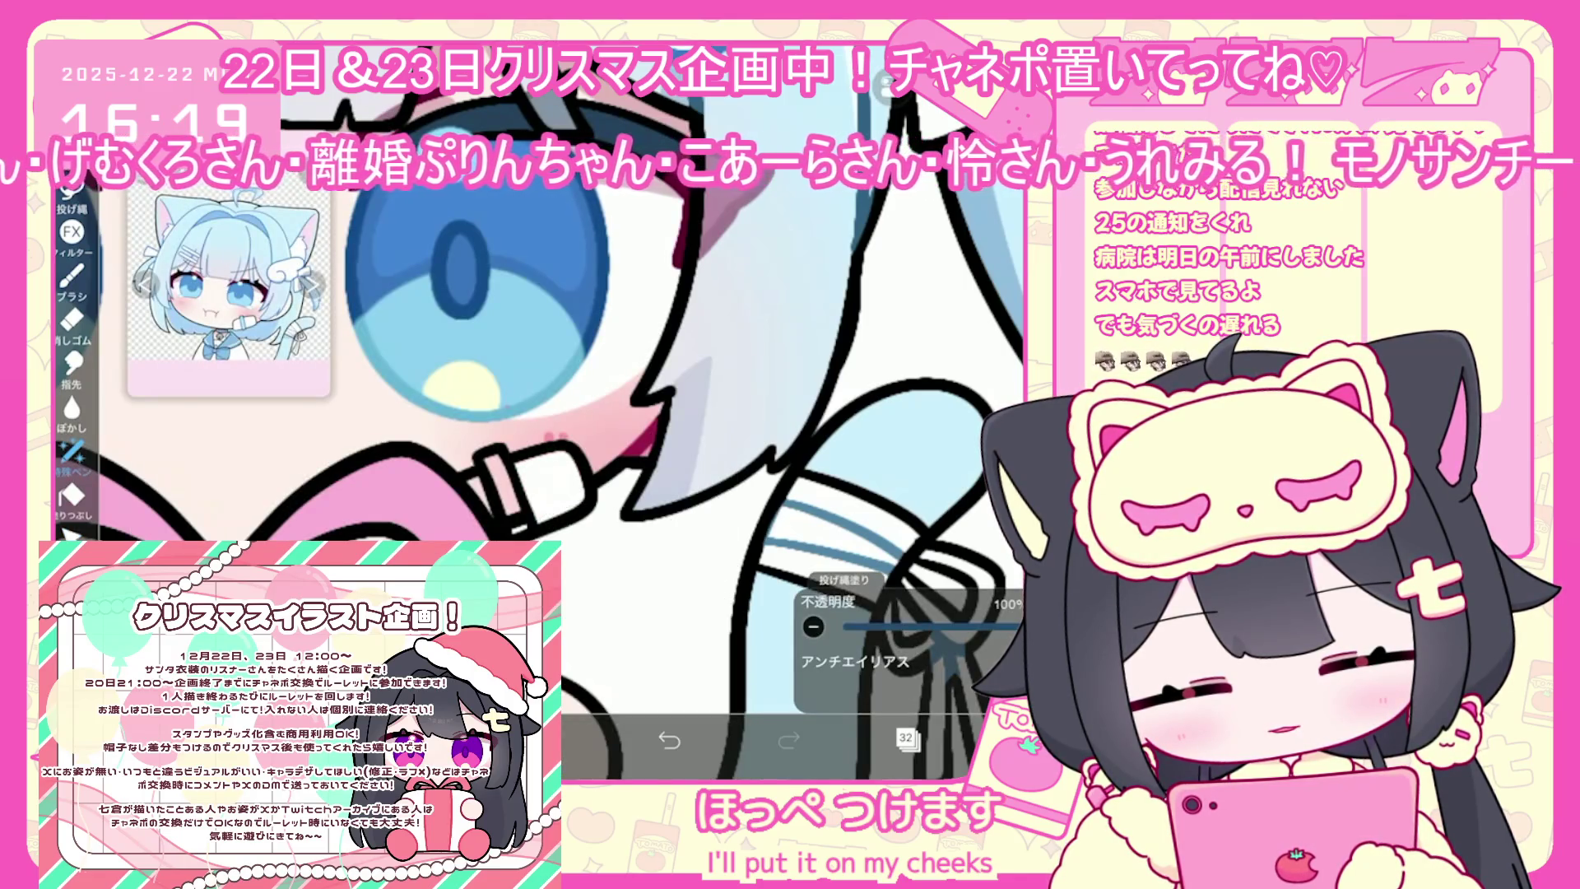
click(576, 739)
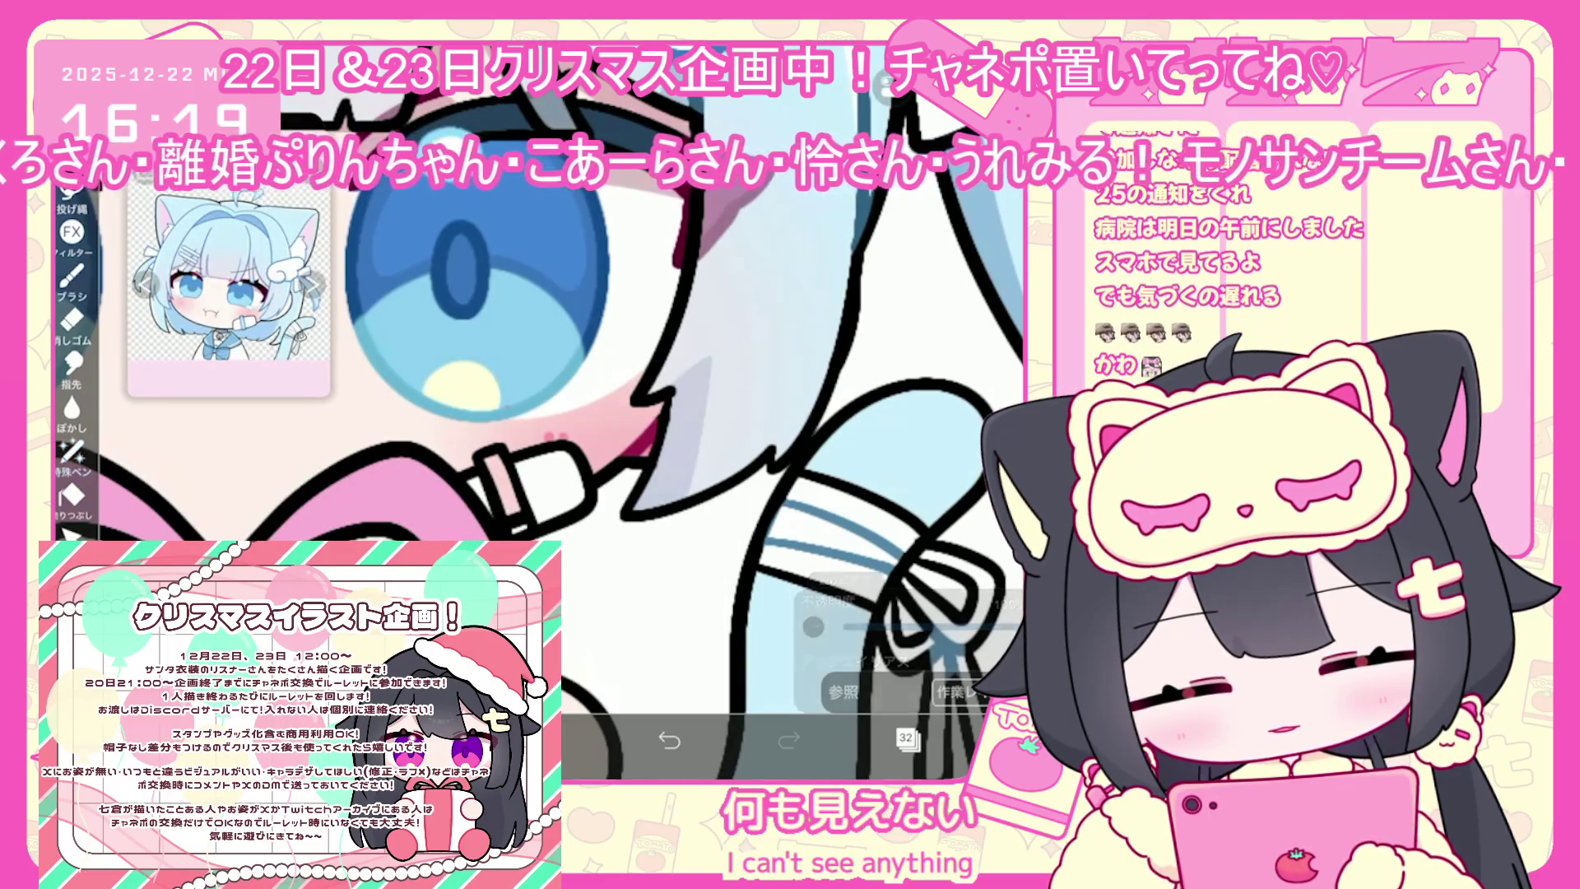
click(71, 451)
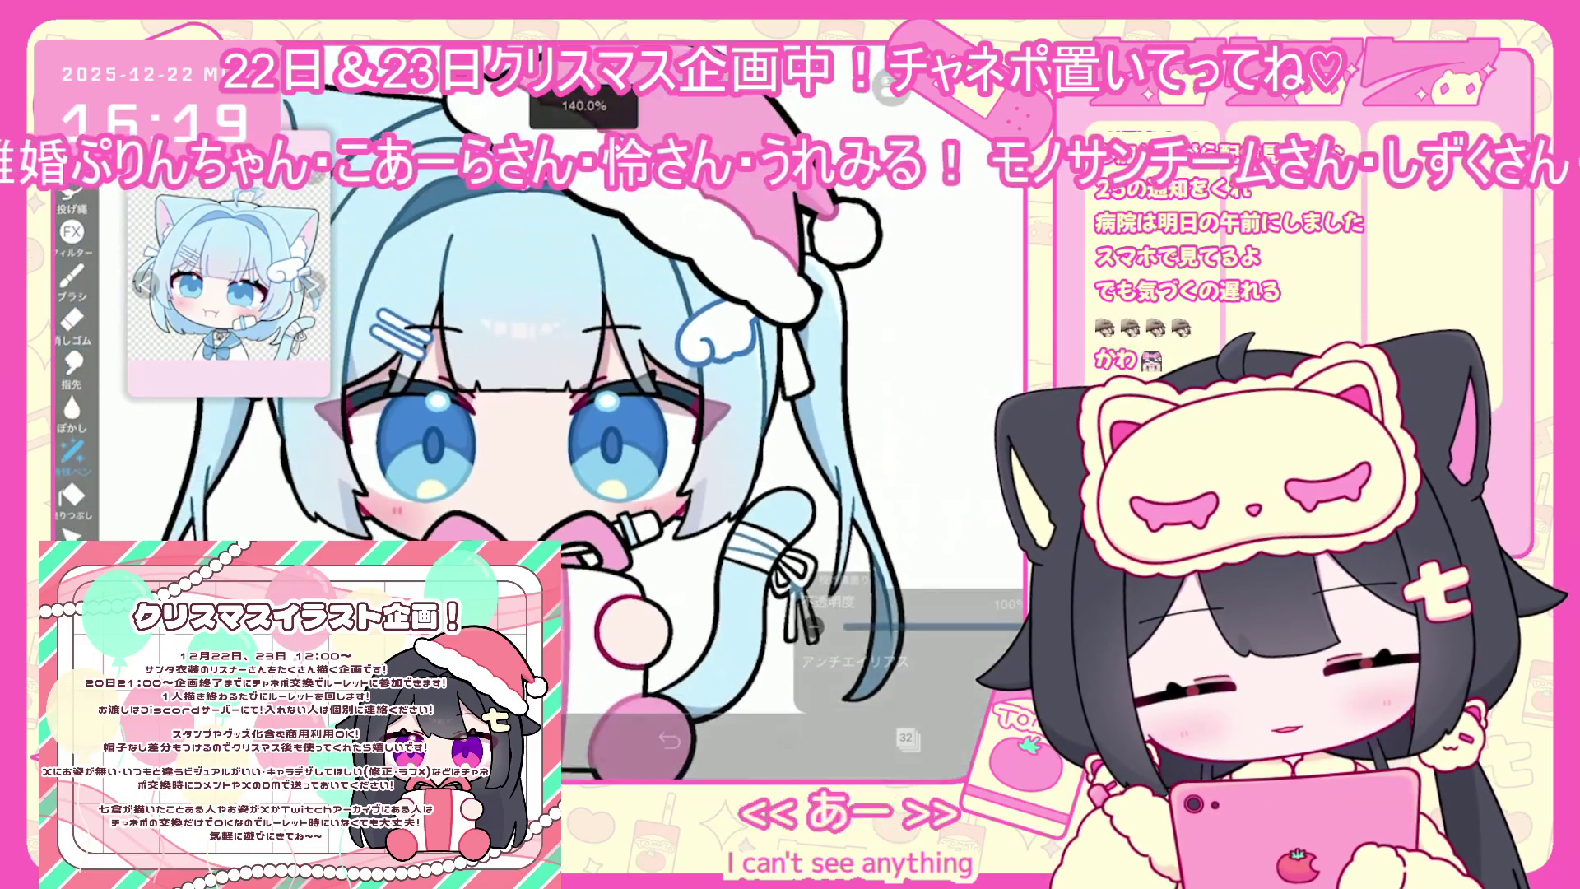
Add a new layer above layer 33 and create a new layer folder
click(906, 738)
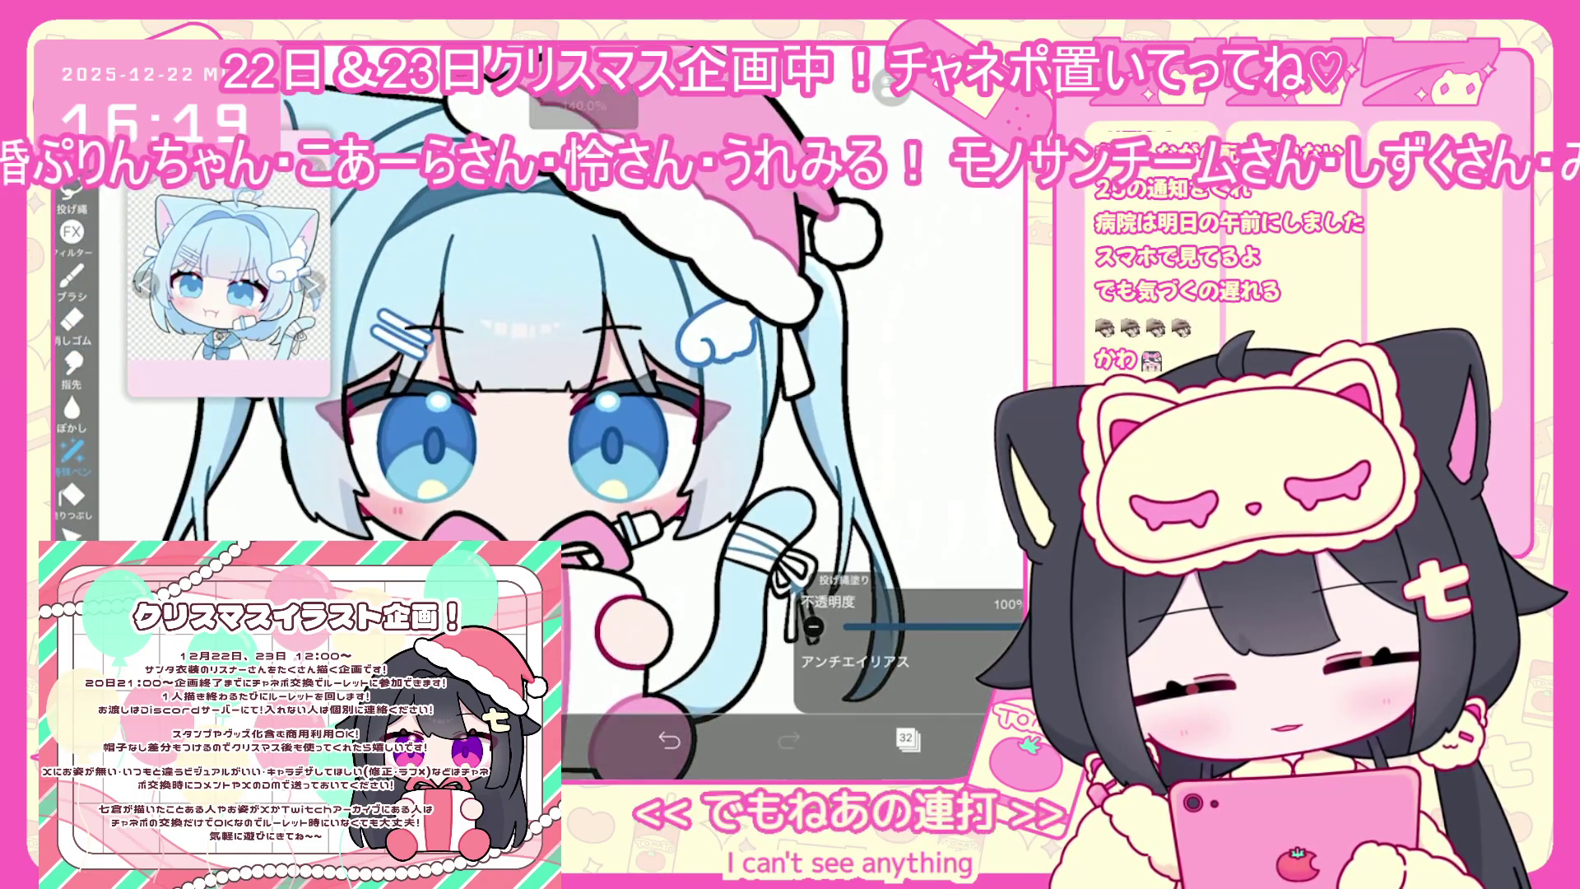
click(922, 272)
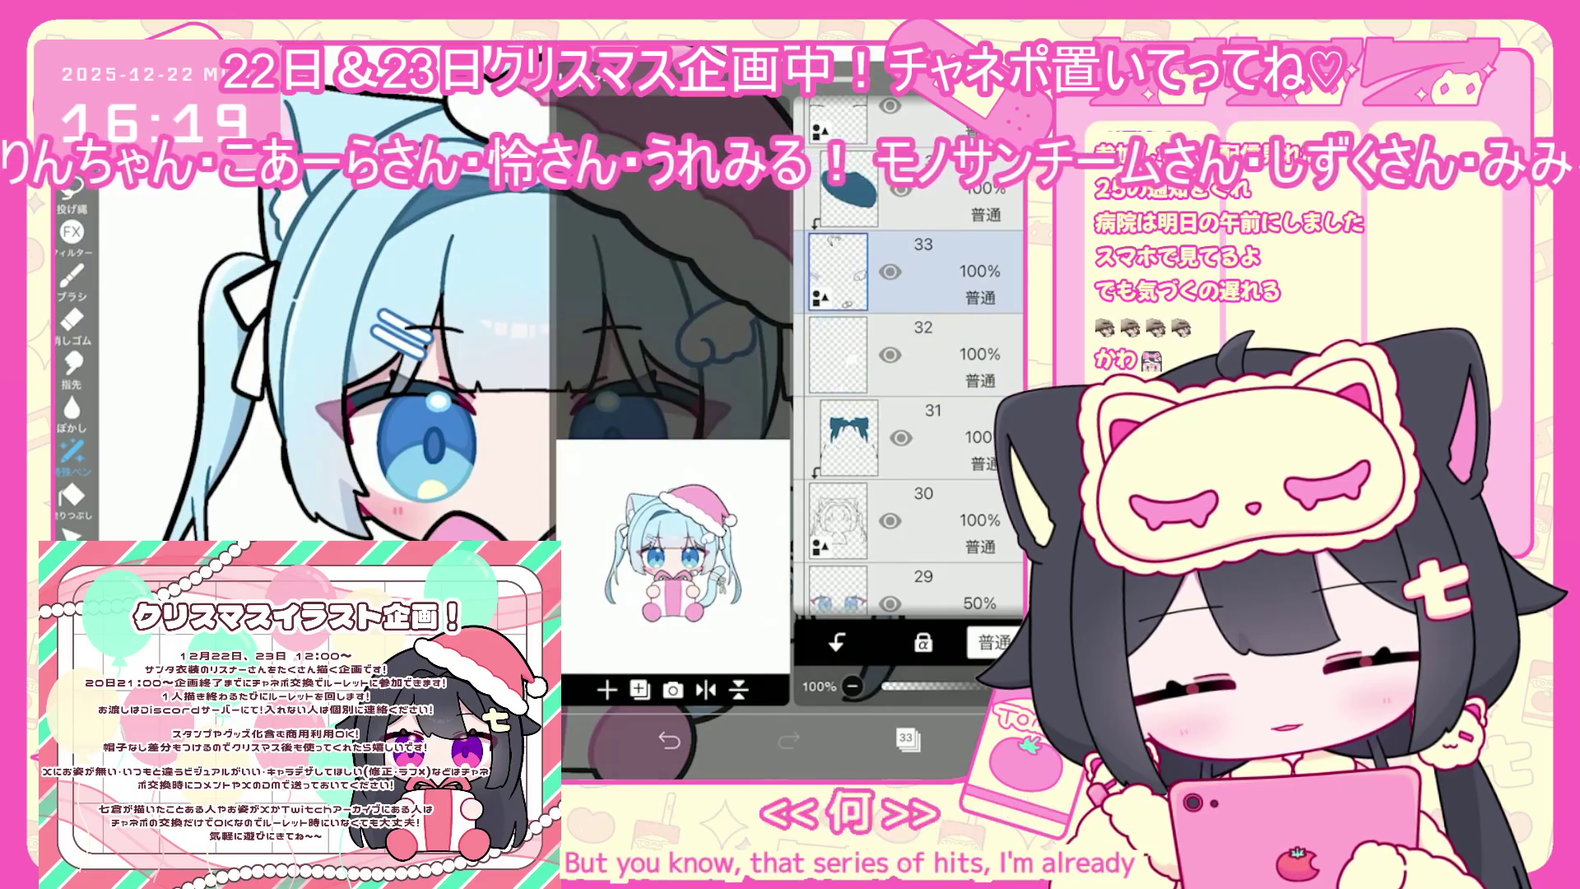
click(606, 690)
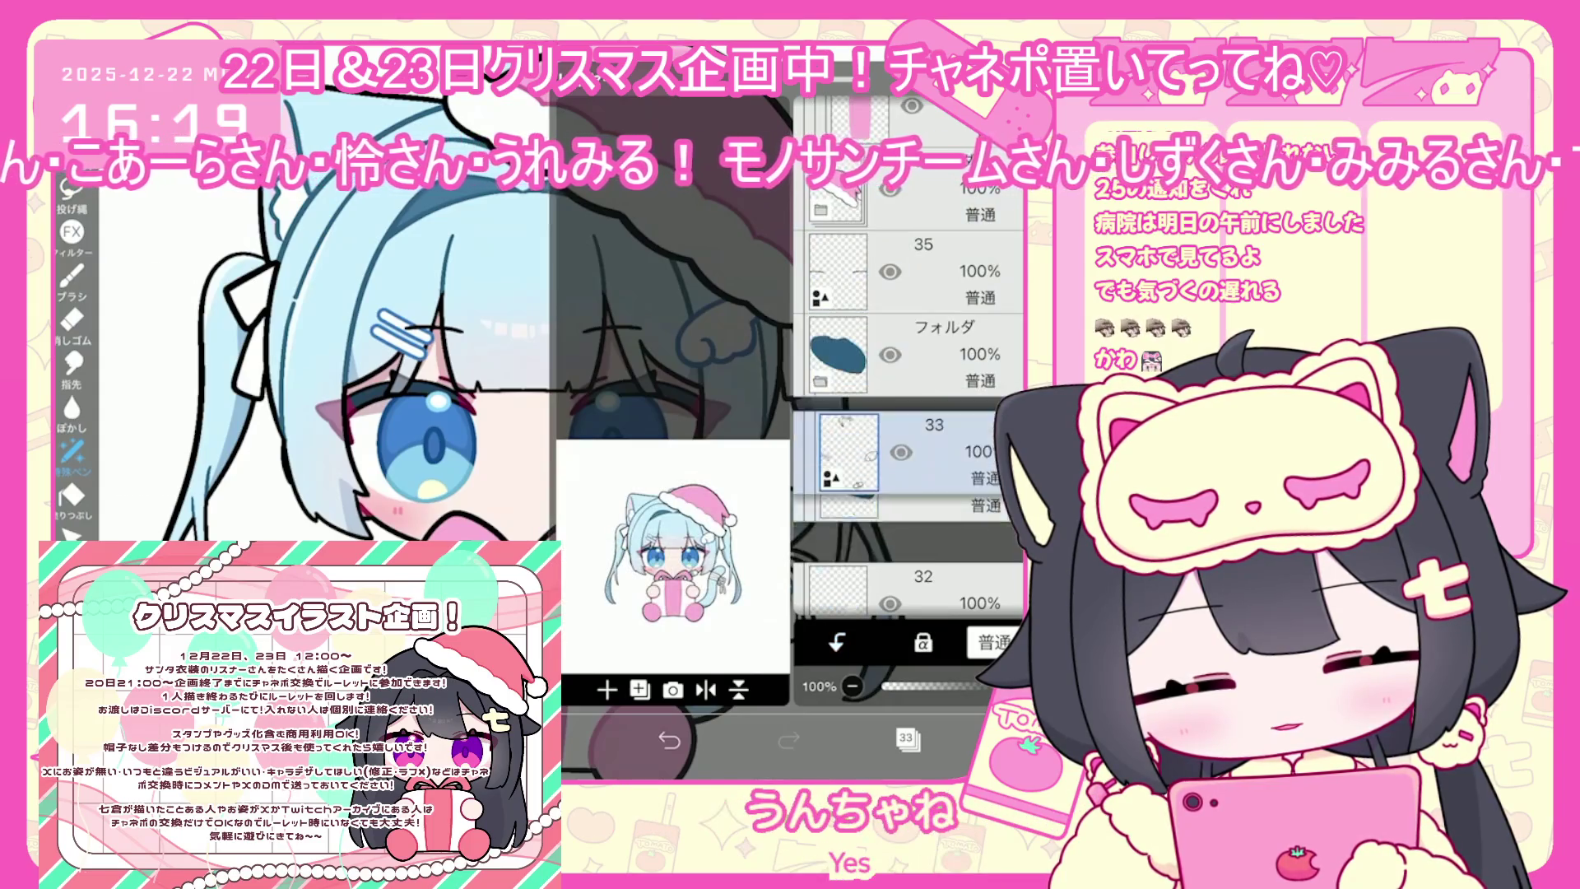
click(922, 461)
click(921, 198)
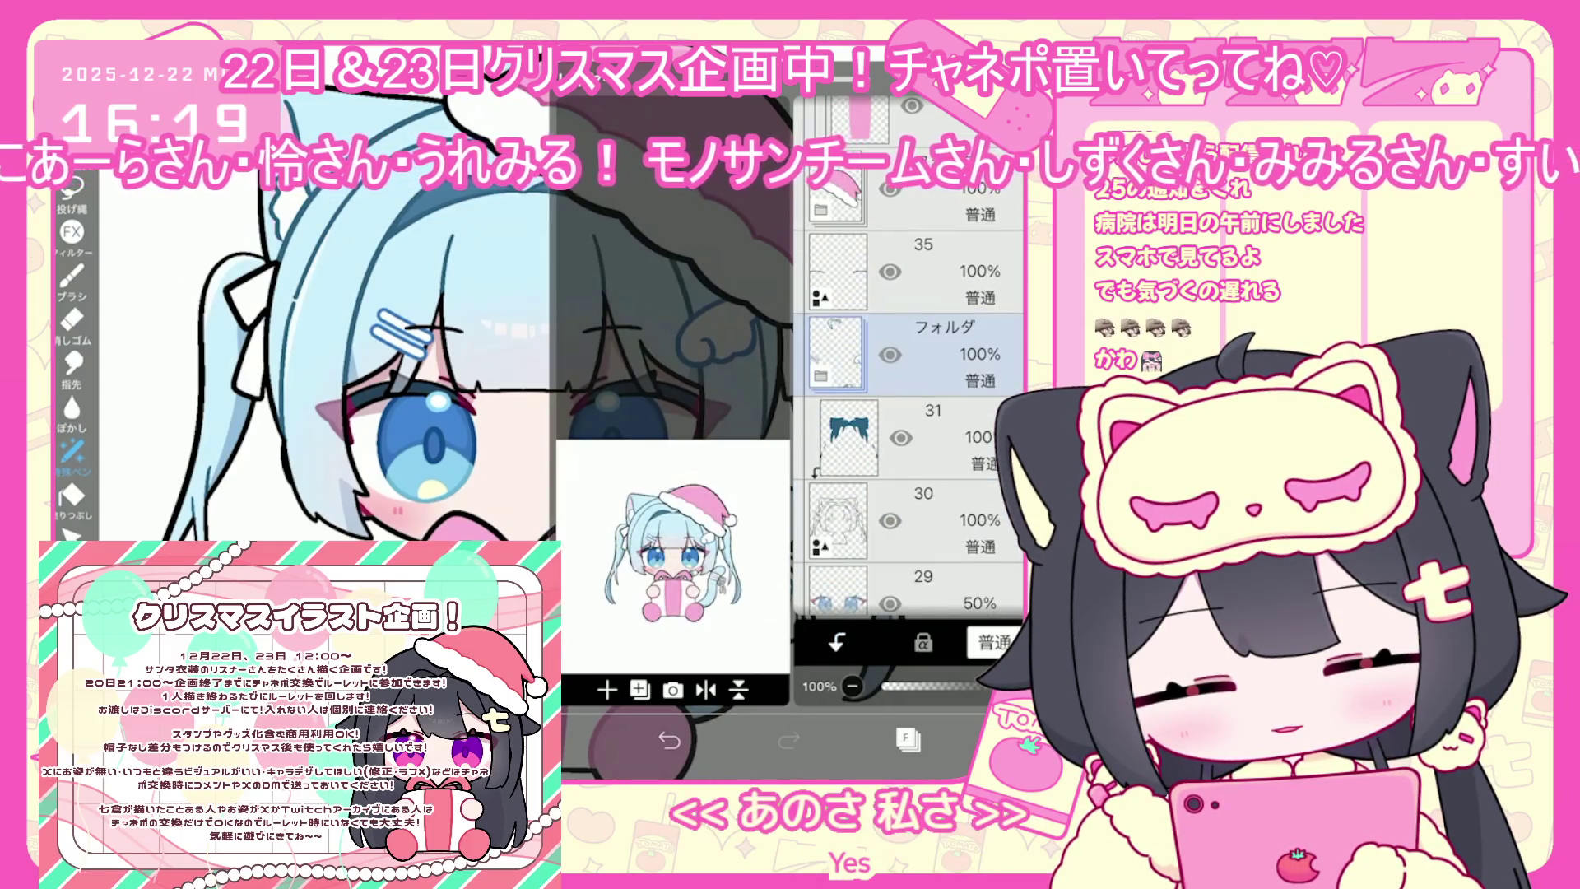
click(905, 738)
scroll(543, 461, up, 3)
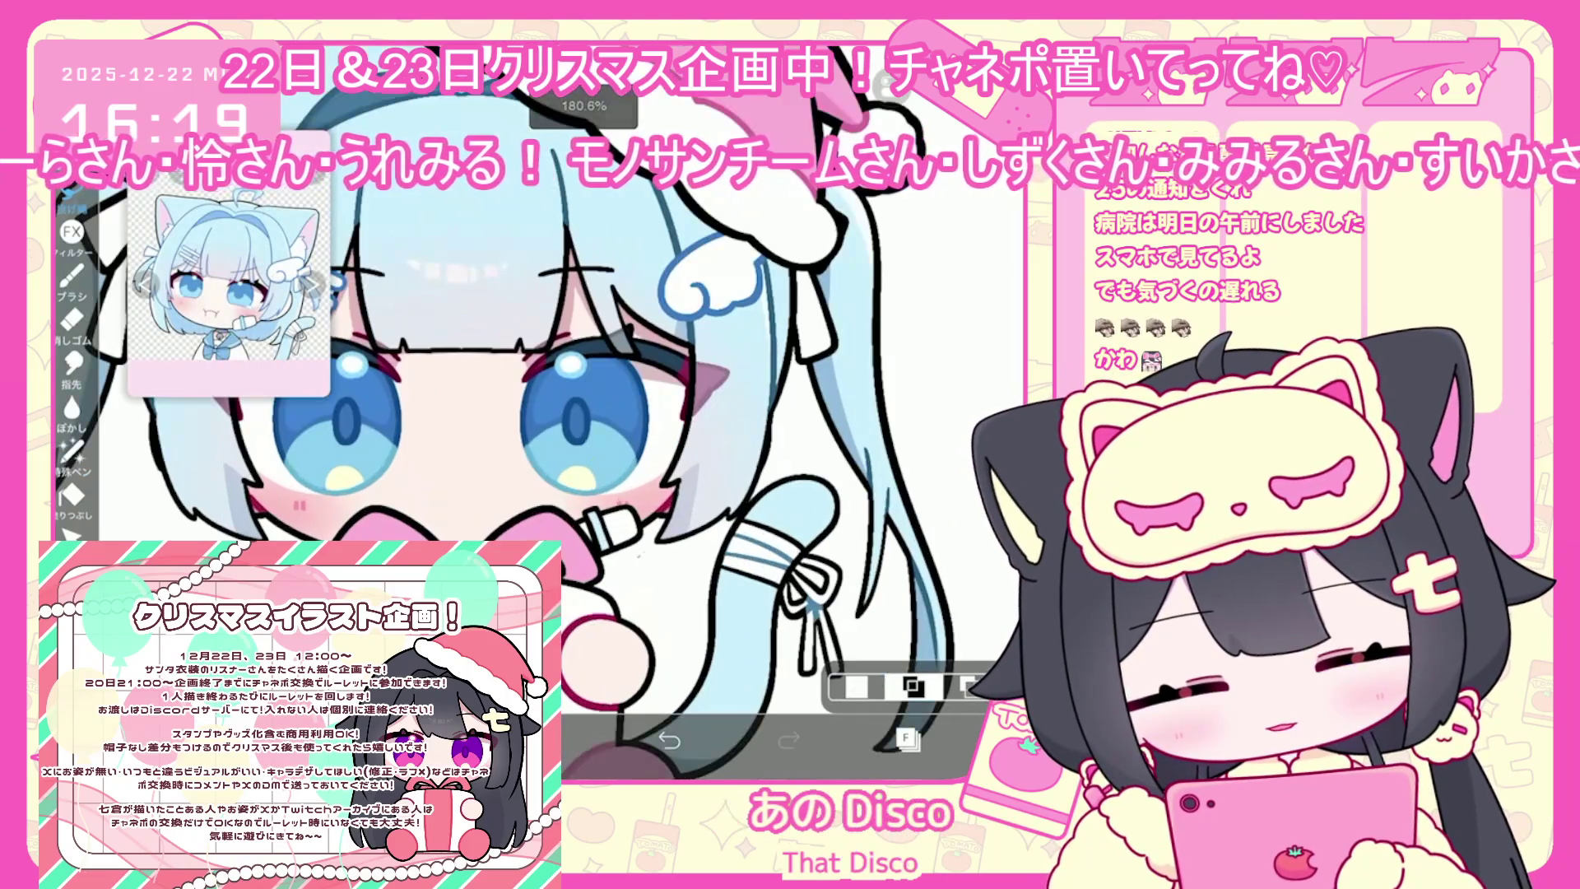
Move the bottle -10px horizontally and 7px vertically, then lasso-fill on layer 34
key(ctrl+t)
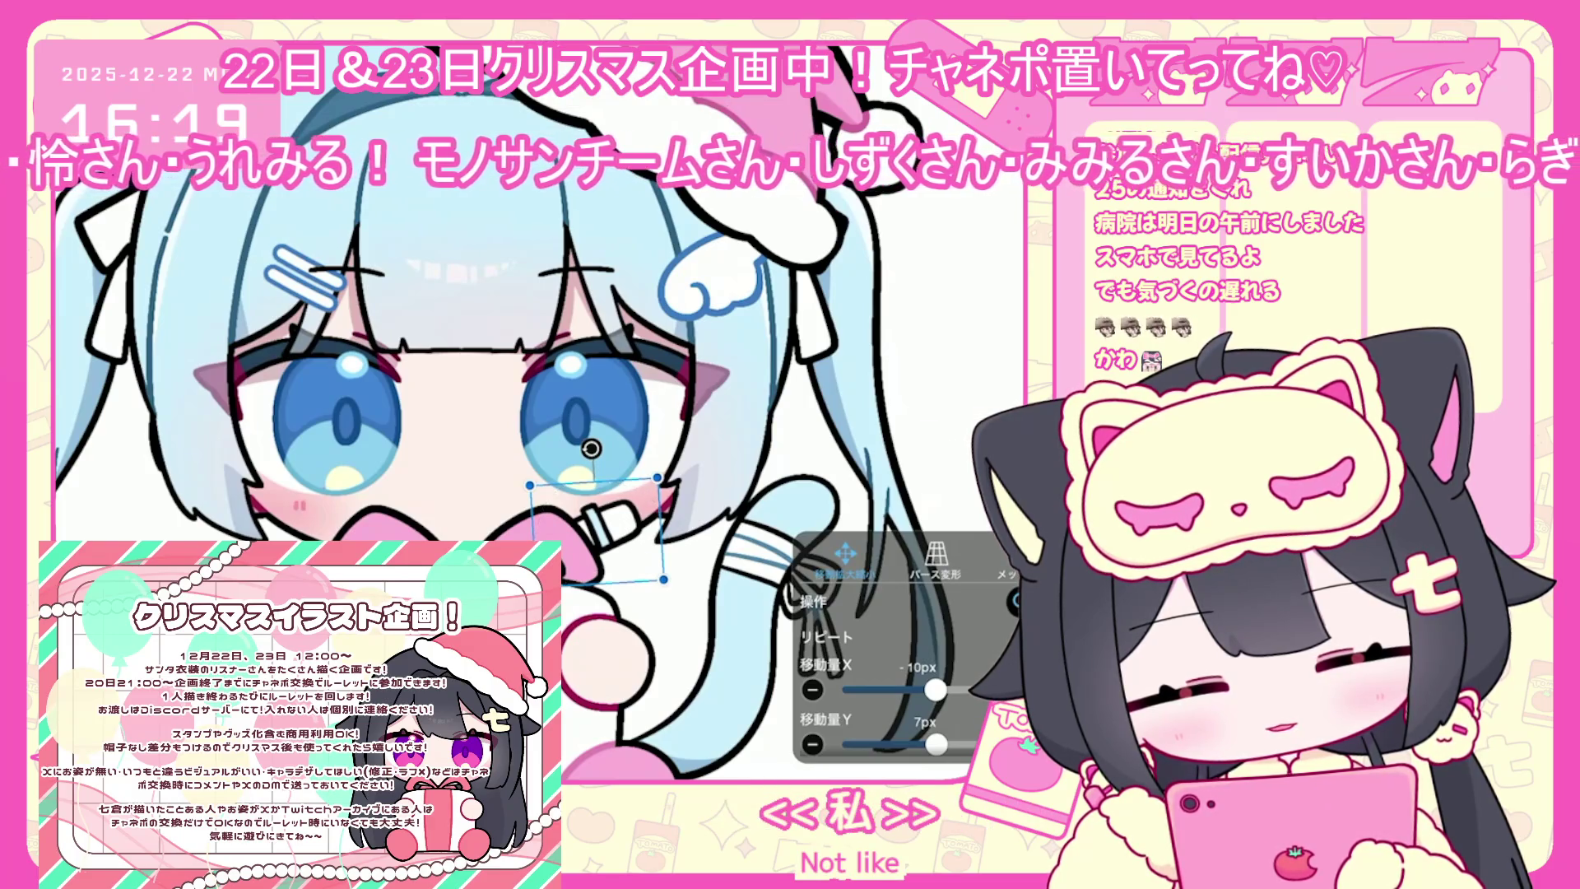
key(Return)
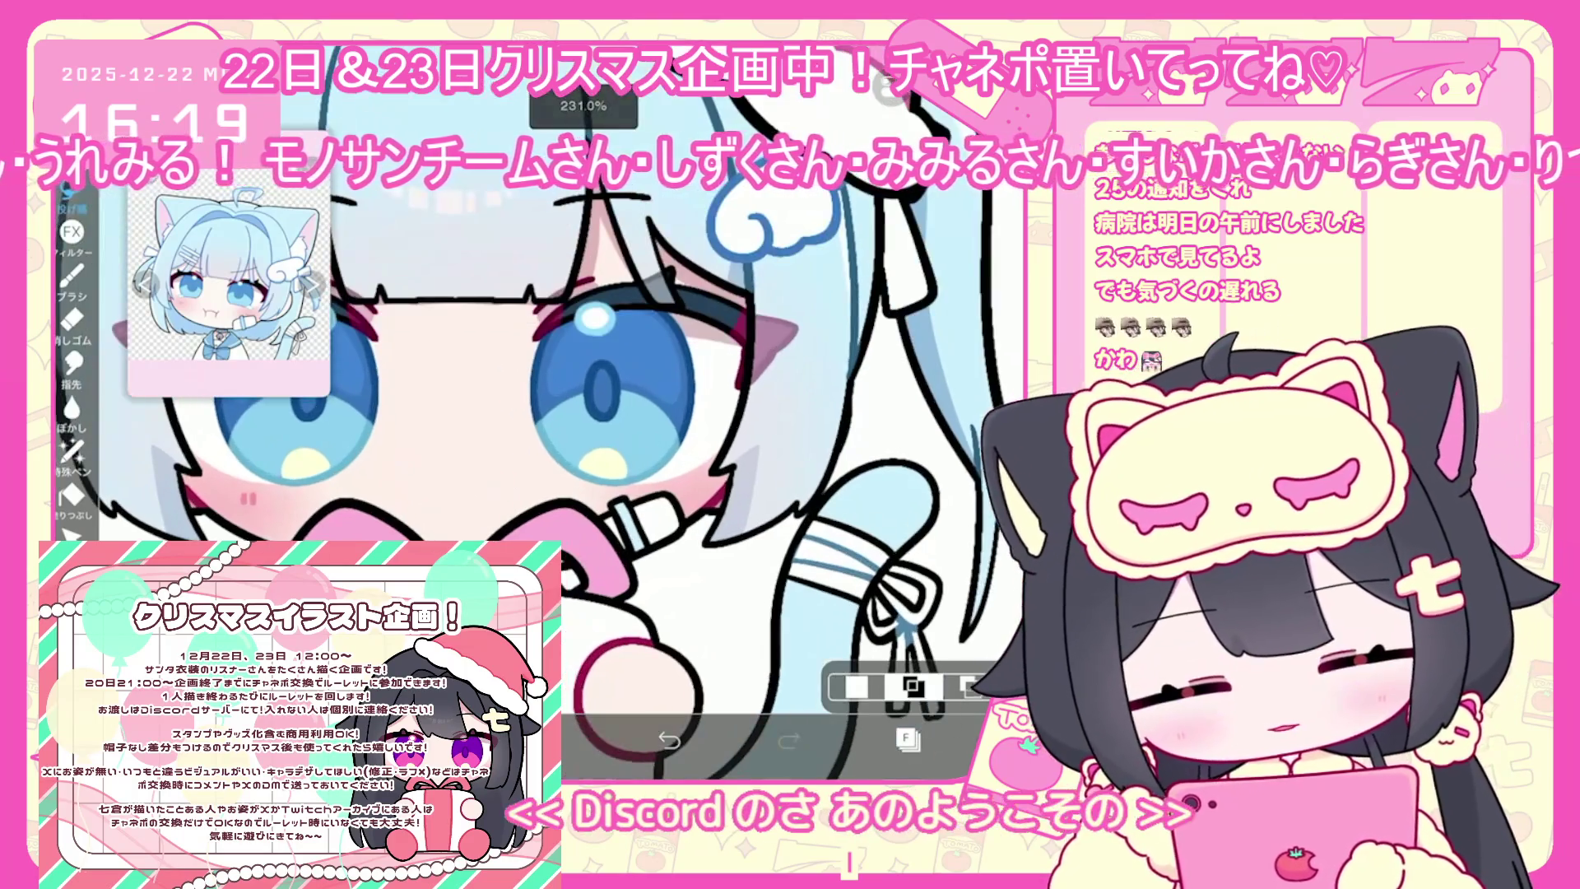
key(l)
click(930, 437)
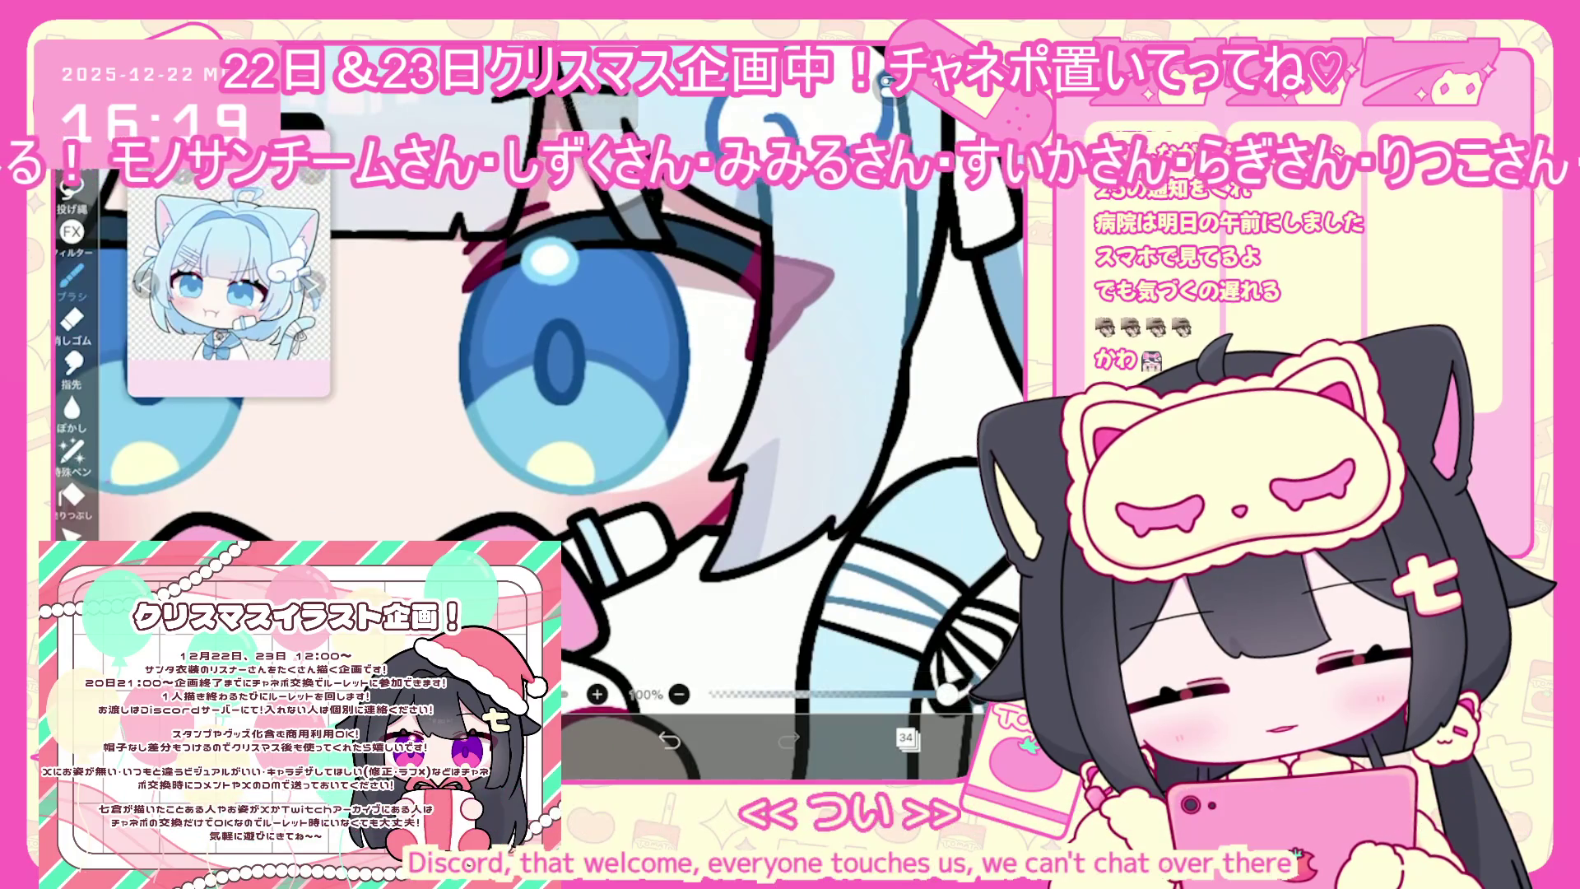
click(71, 451)
Switch to layer 33 and bring up the lasso fill mode options
scroll(576, 411, up, 3)
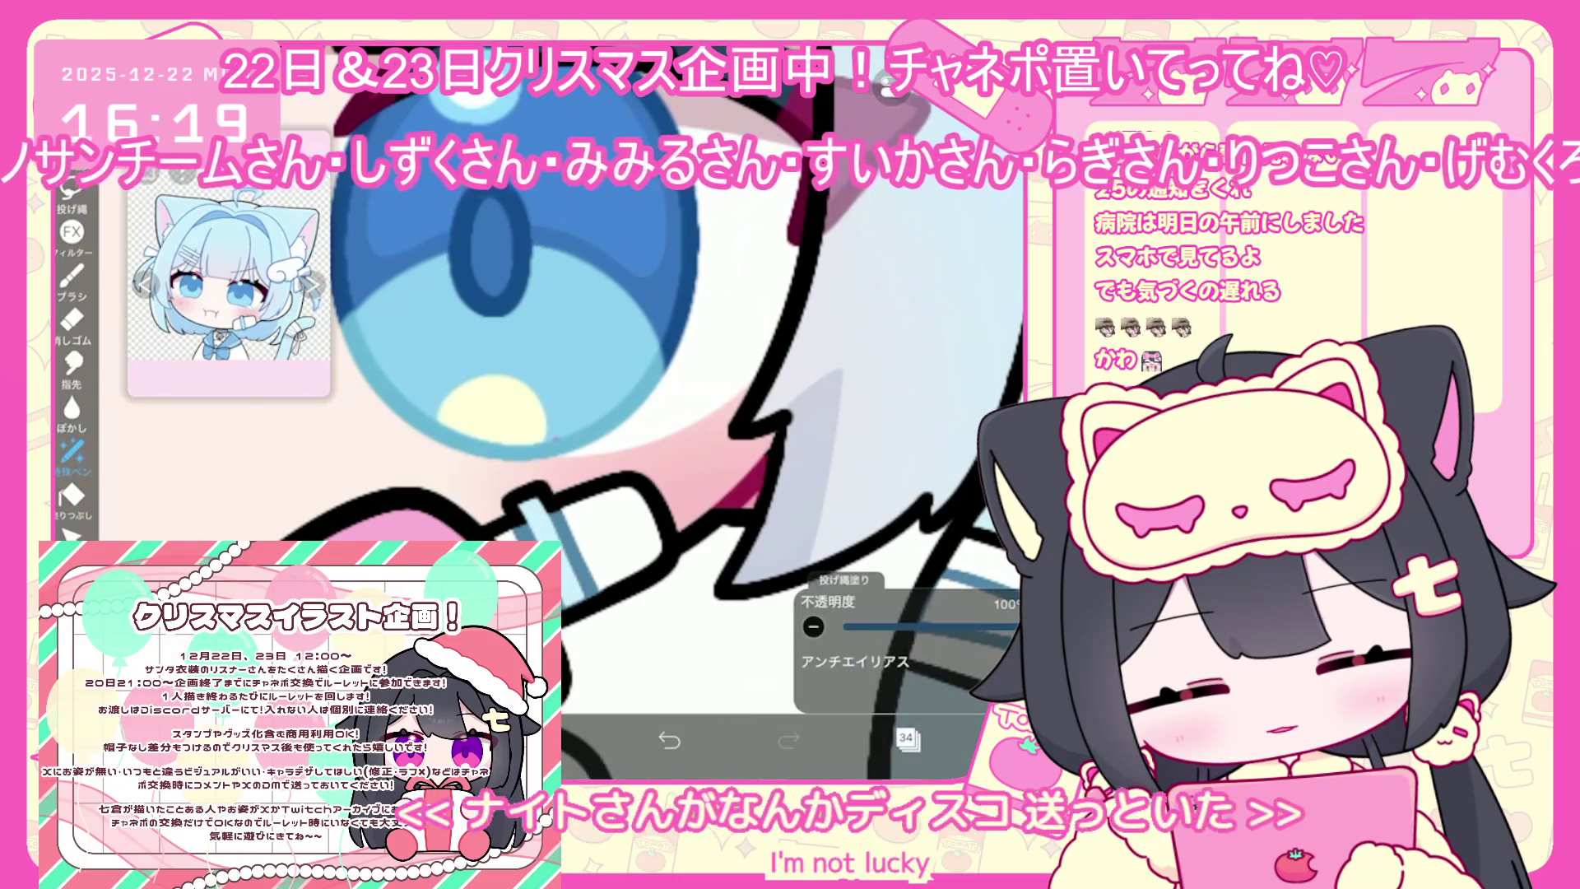
scroll(576, 412, down, 5)
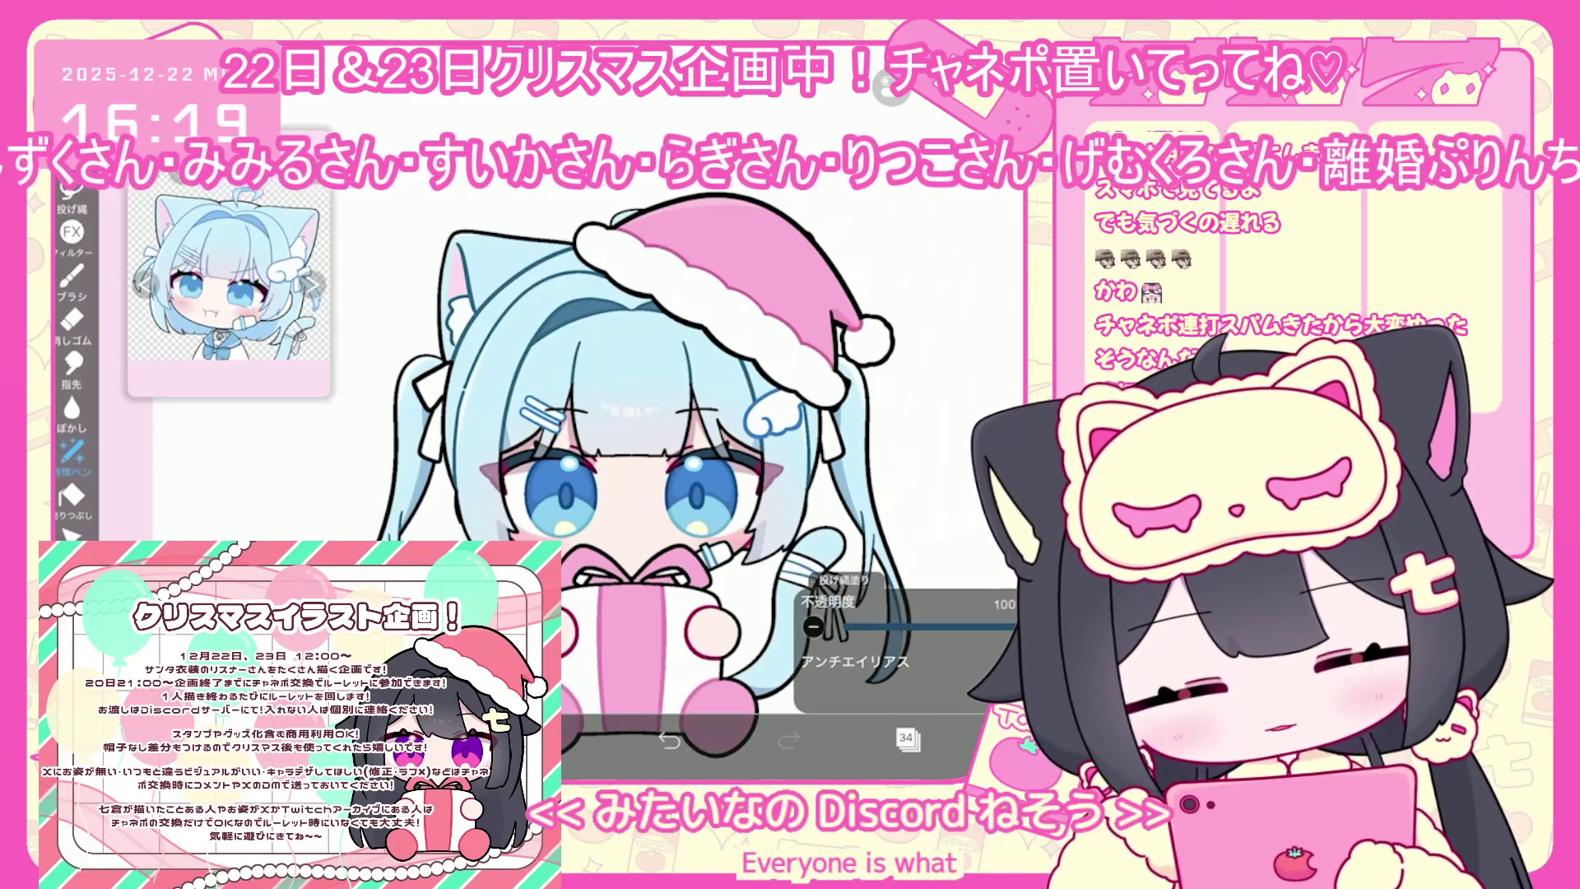
scroll(609, 428, up, 2)
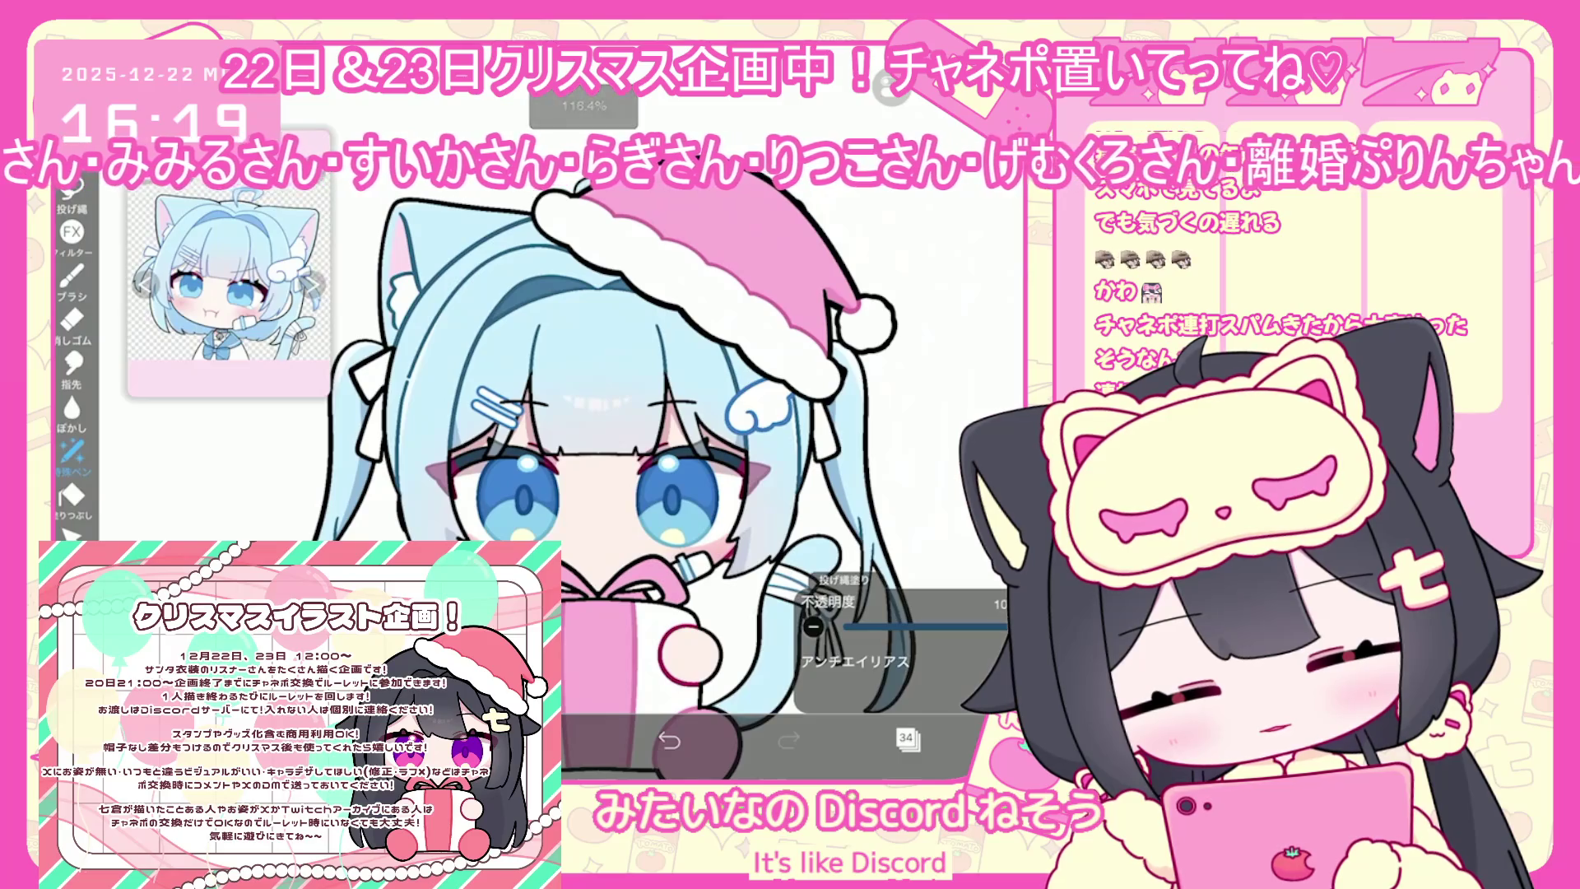
click(906, 738)
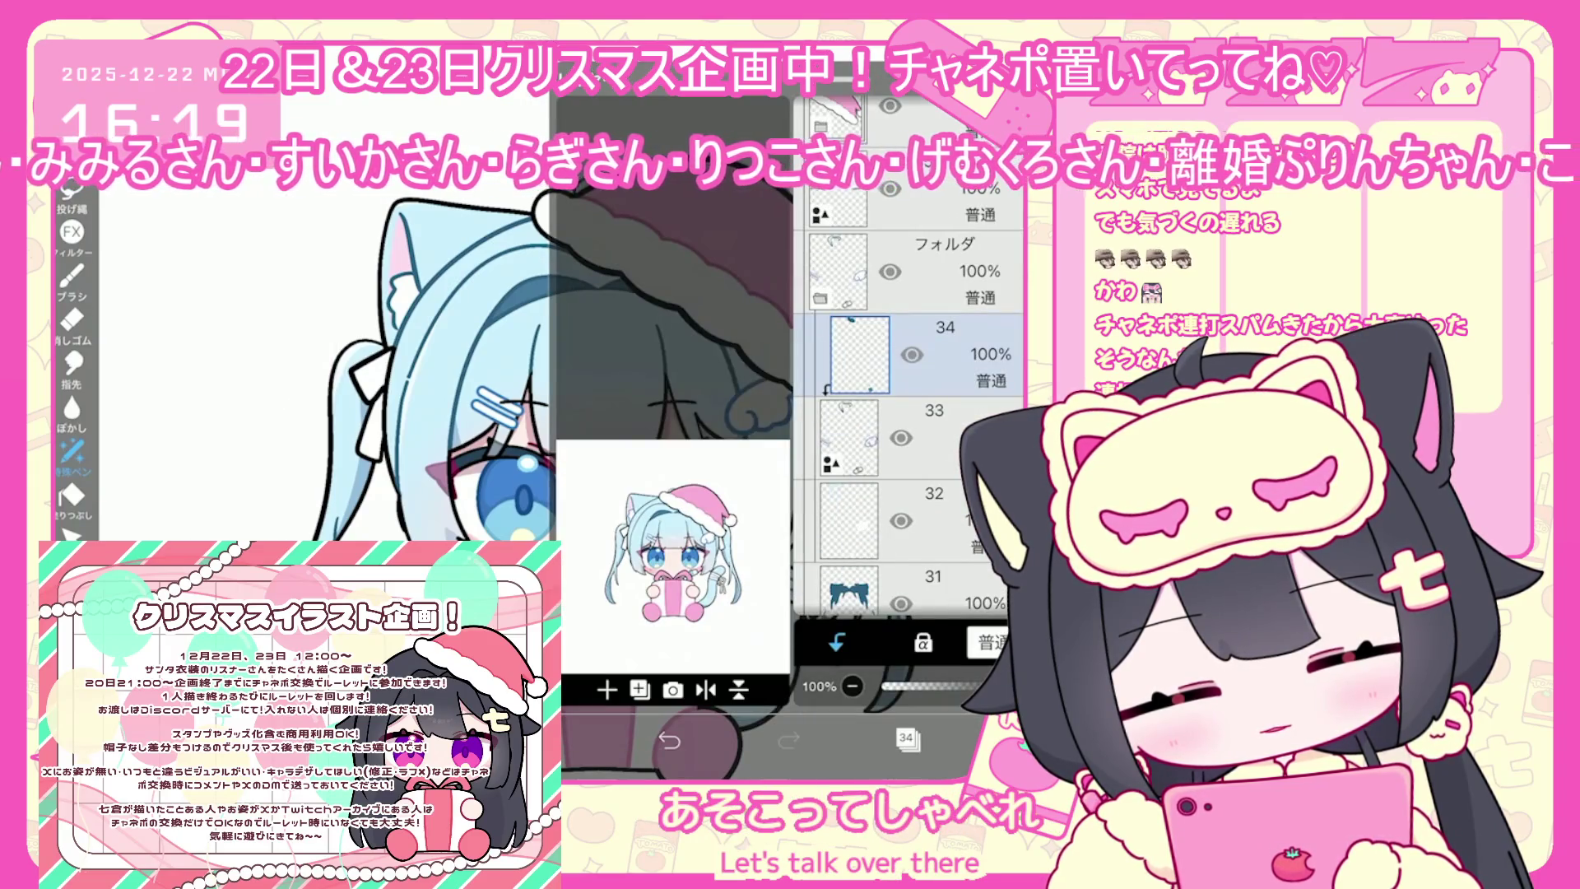
click(905, 436)
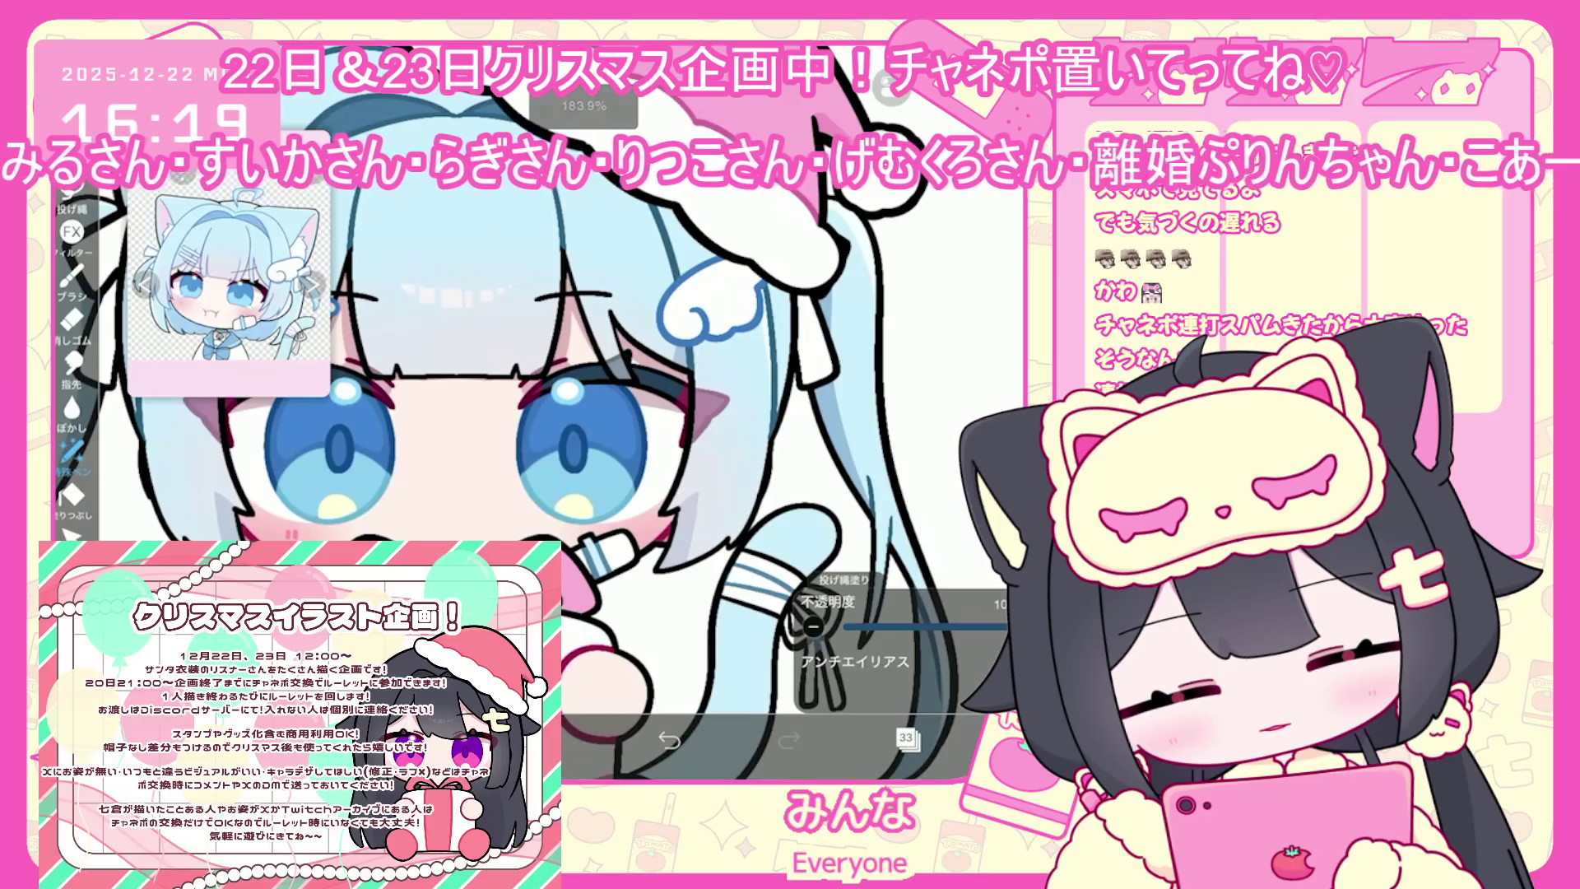
click(906, 738)
click(905, 436)
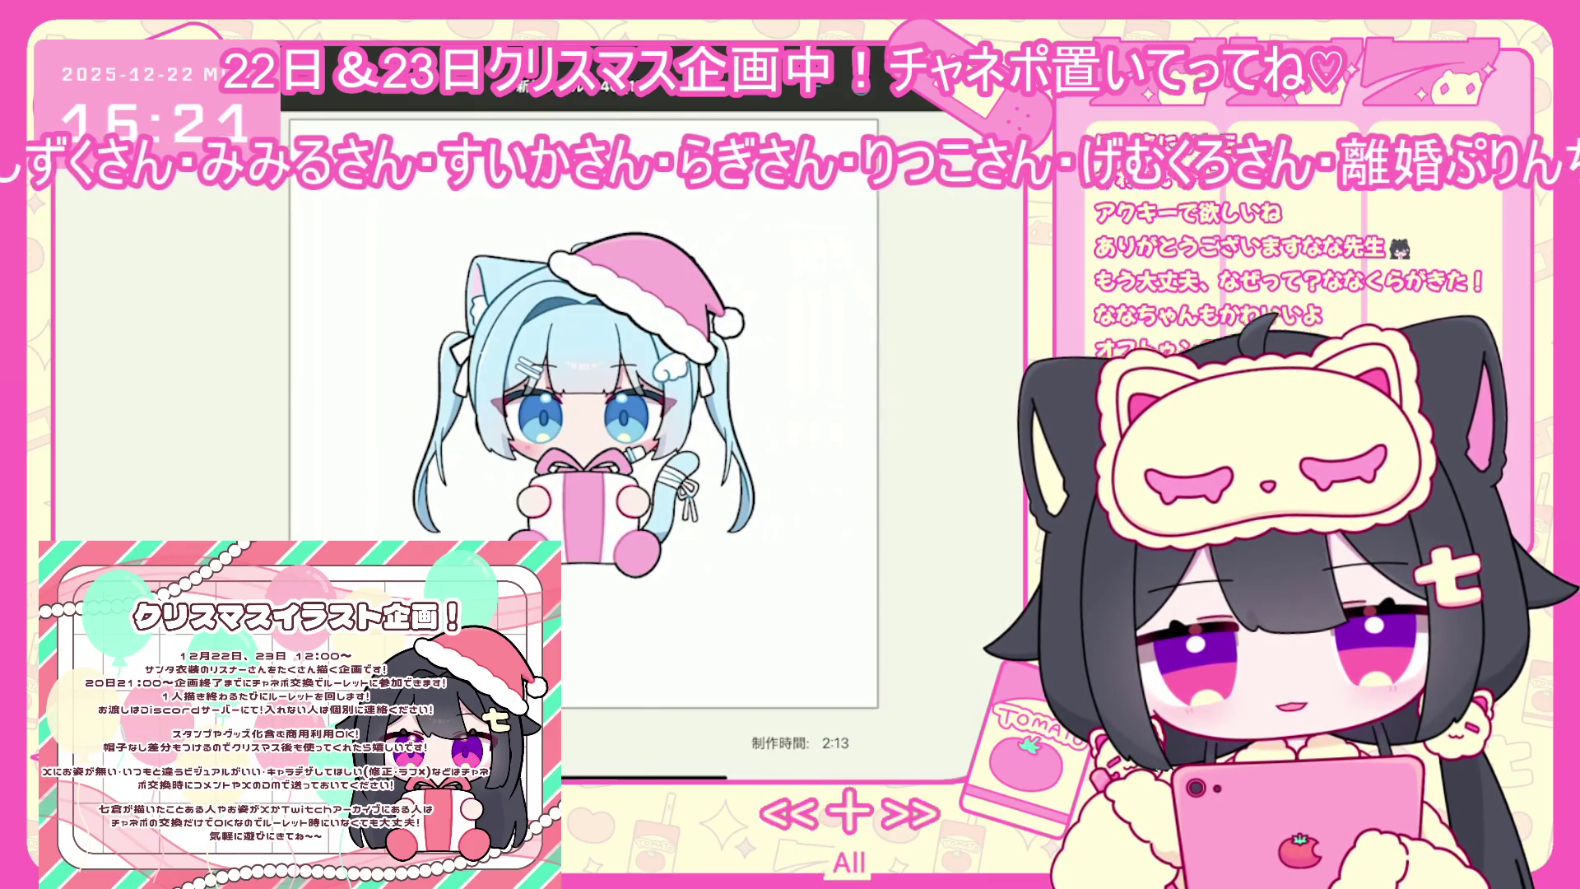
Watch the timelapse replay of the finished Santa-hat chibi holding the pink gift
scroll(518, 527, up, 1)
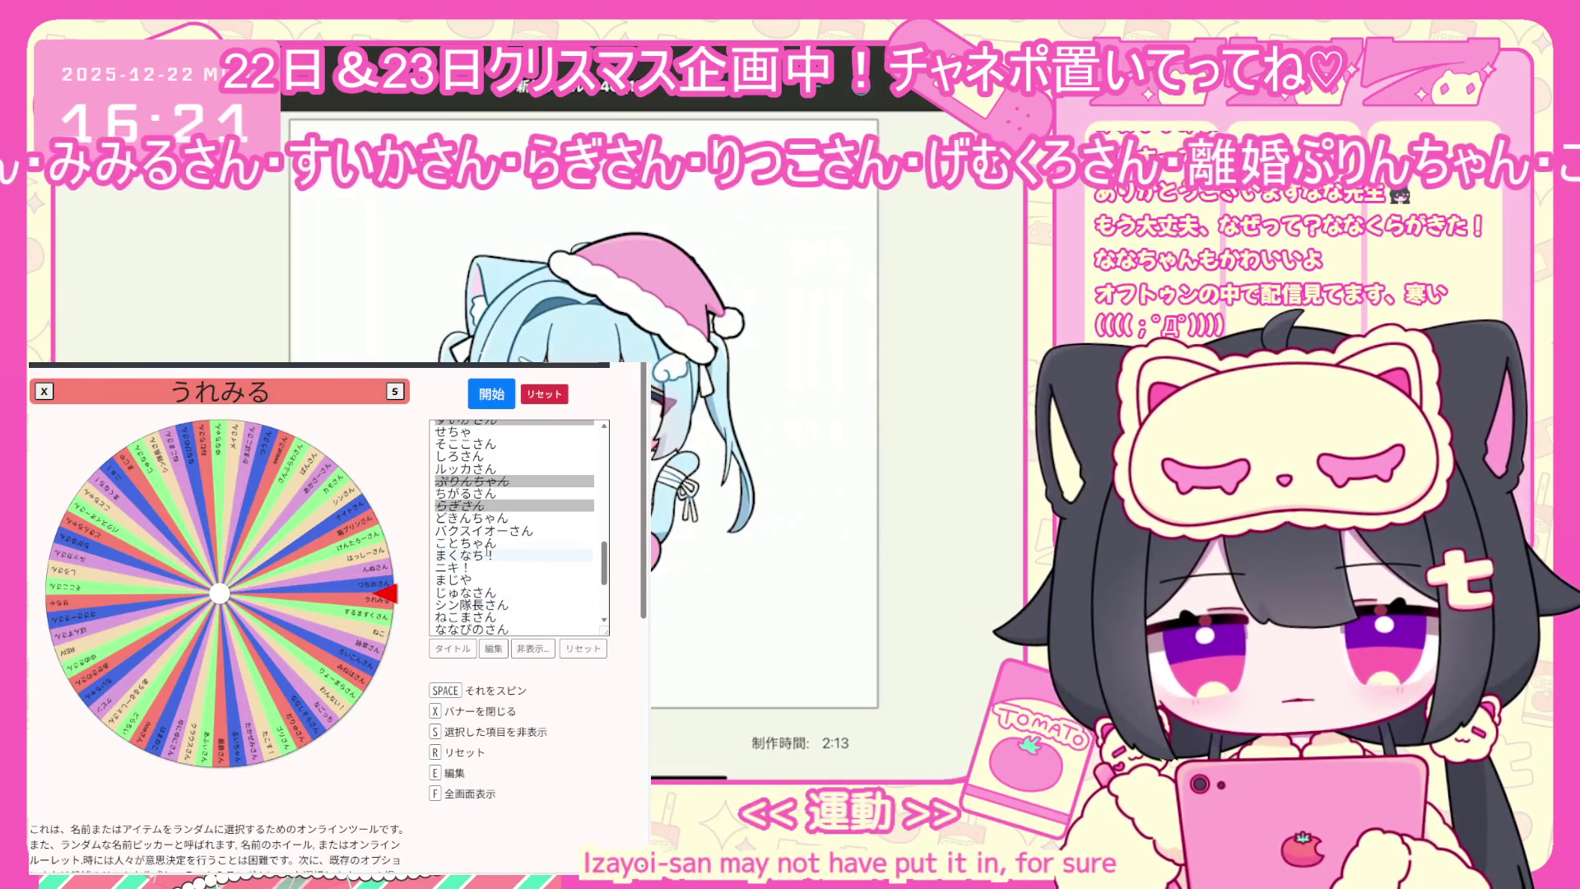
Scroll through the roulette's participant names and put the list into 編集 edit mode
scroll(519, 527, up, 1)
scroll(484, 561, up, 1)
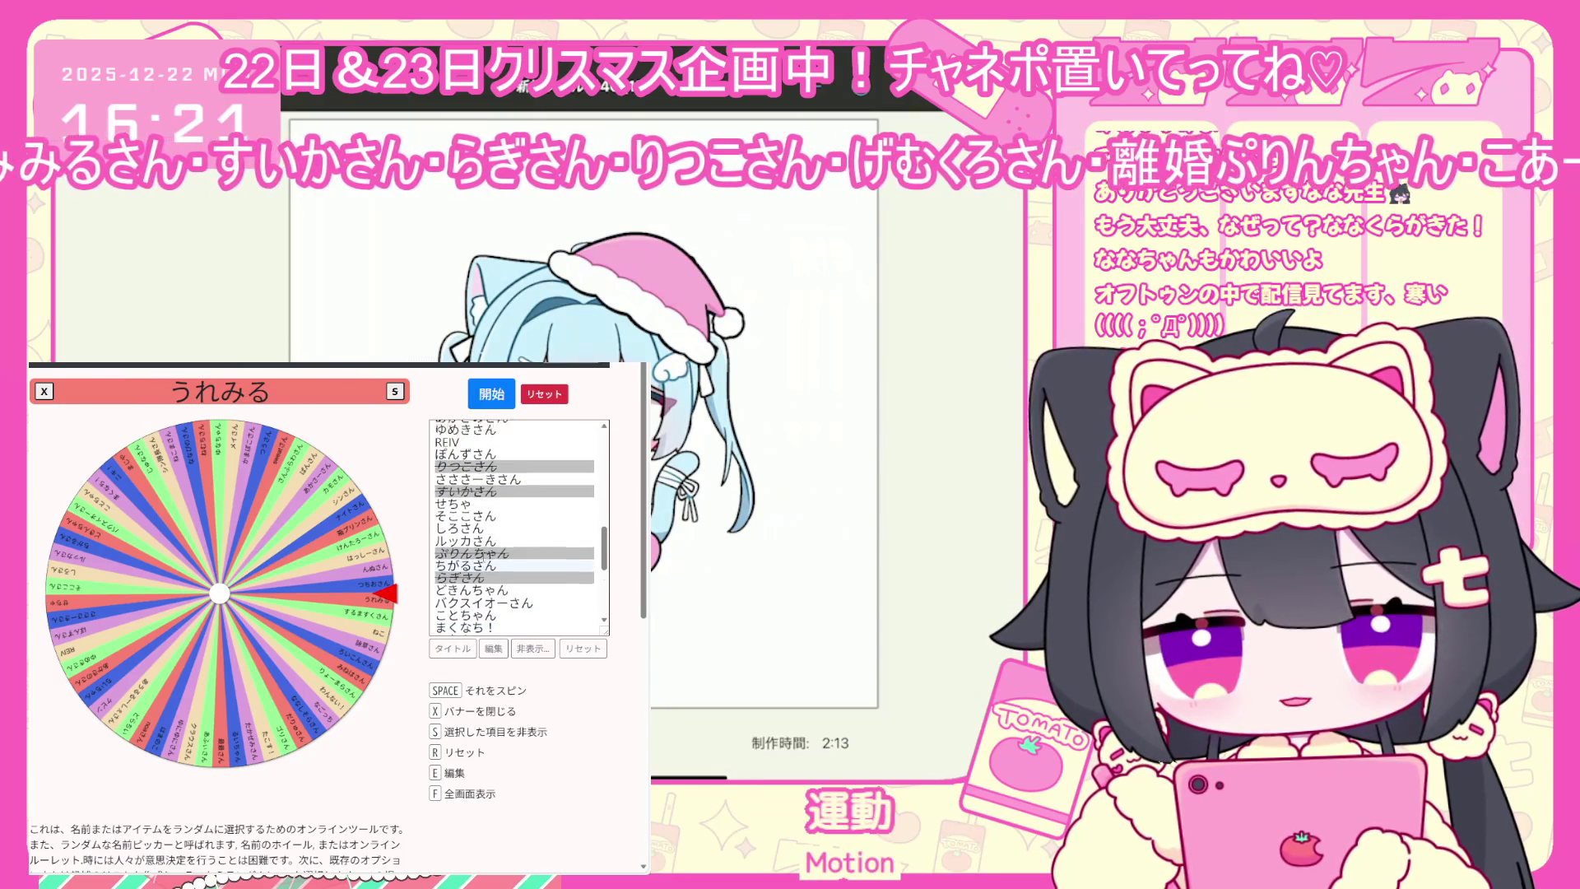
scroll(484, 560, up, 4)
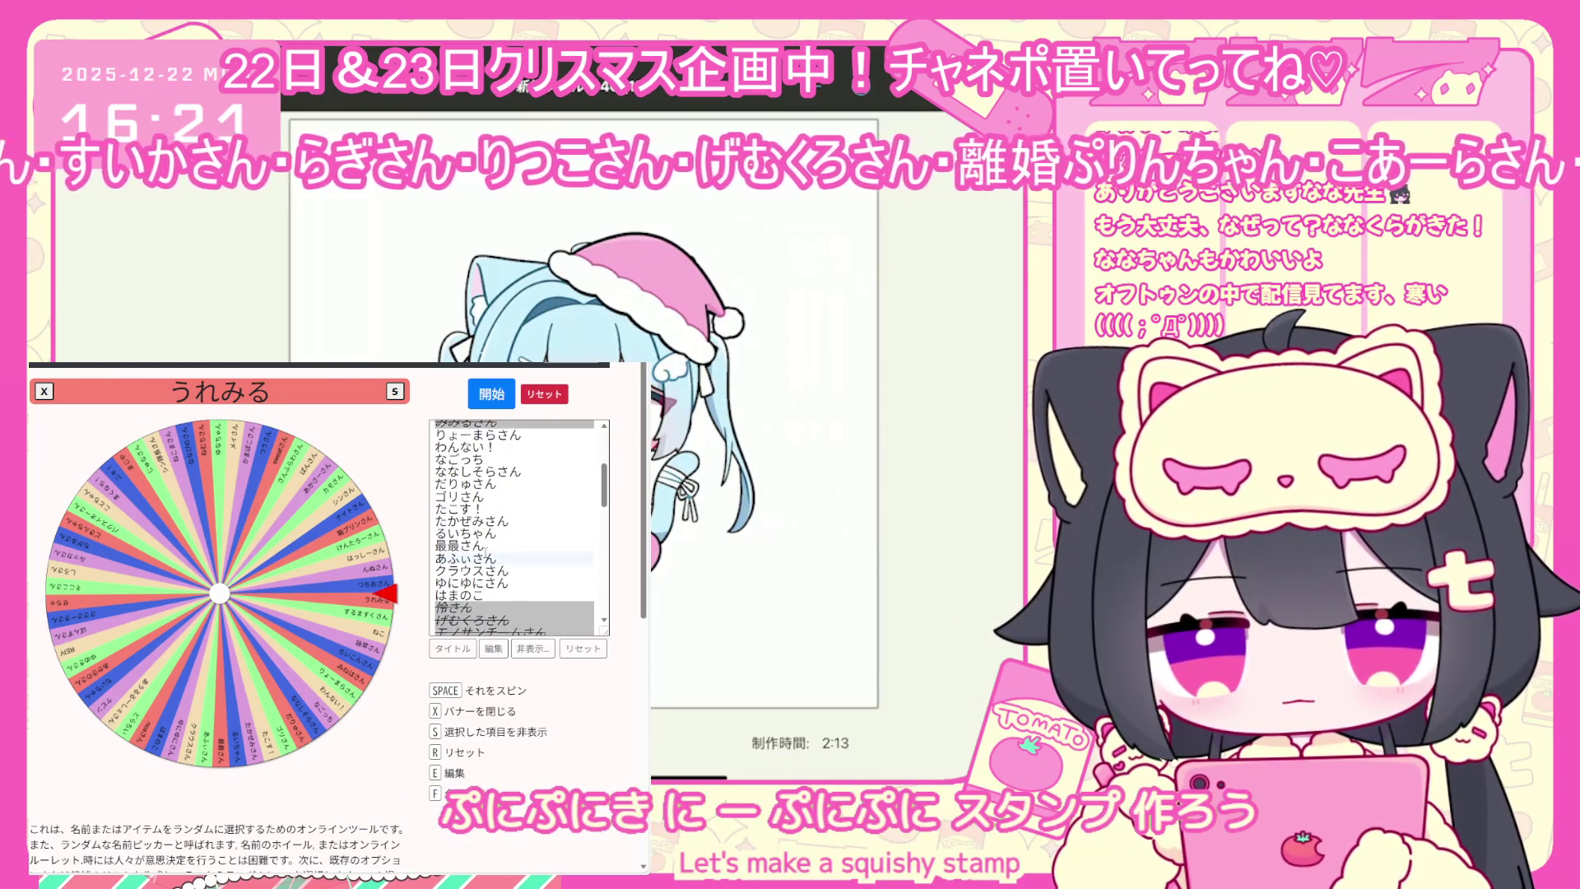
scroll(484, 553, down, 2)
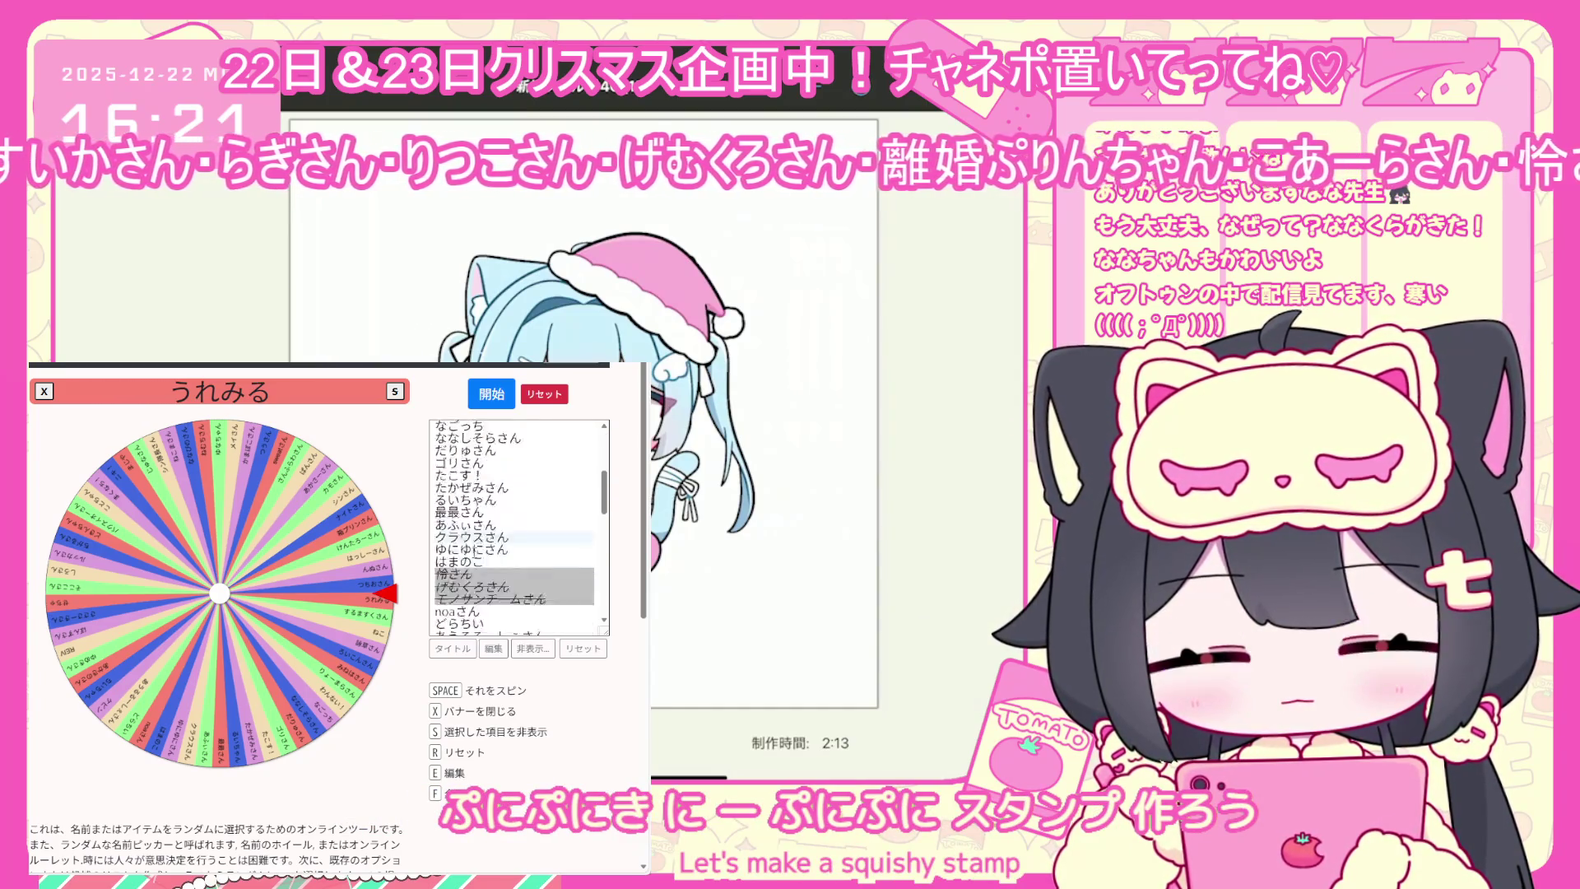
scroll(490, 576, down, 6)
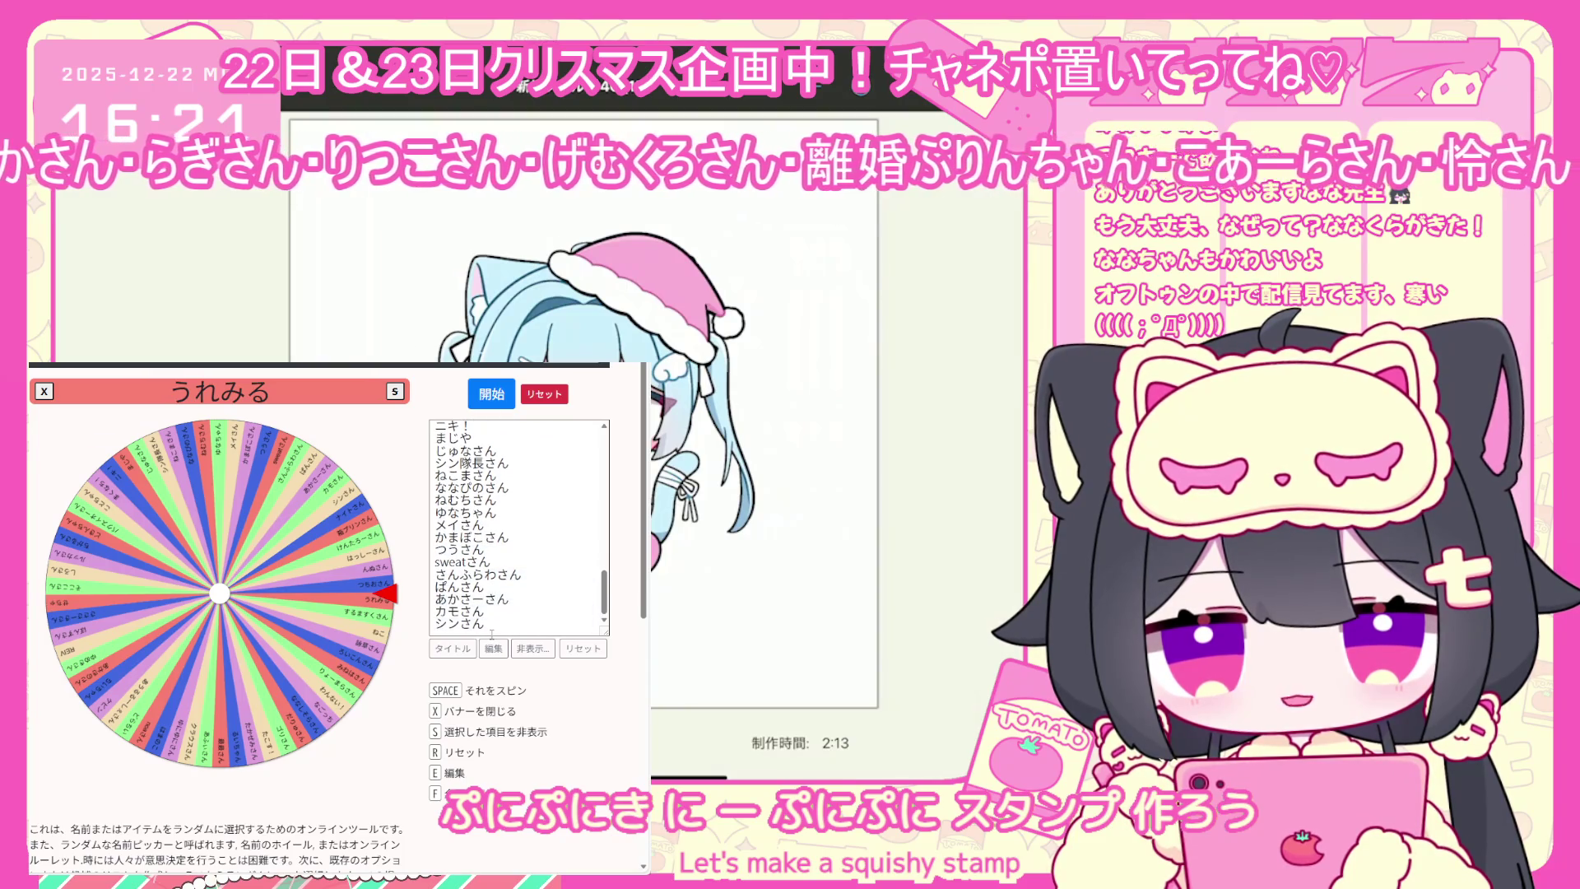
click(491, 632)
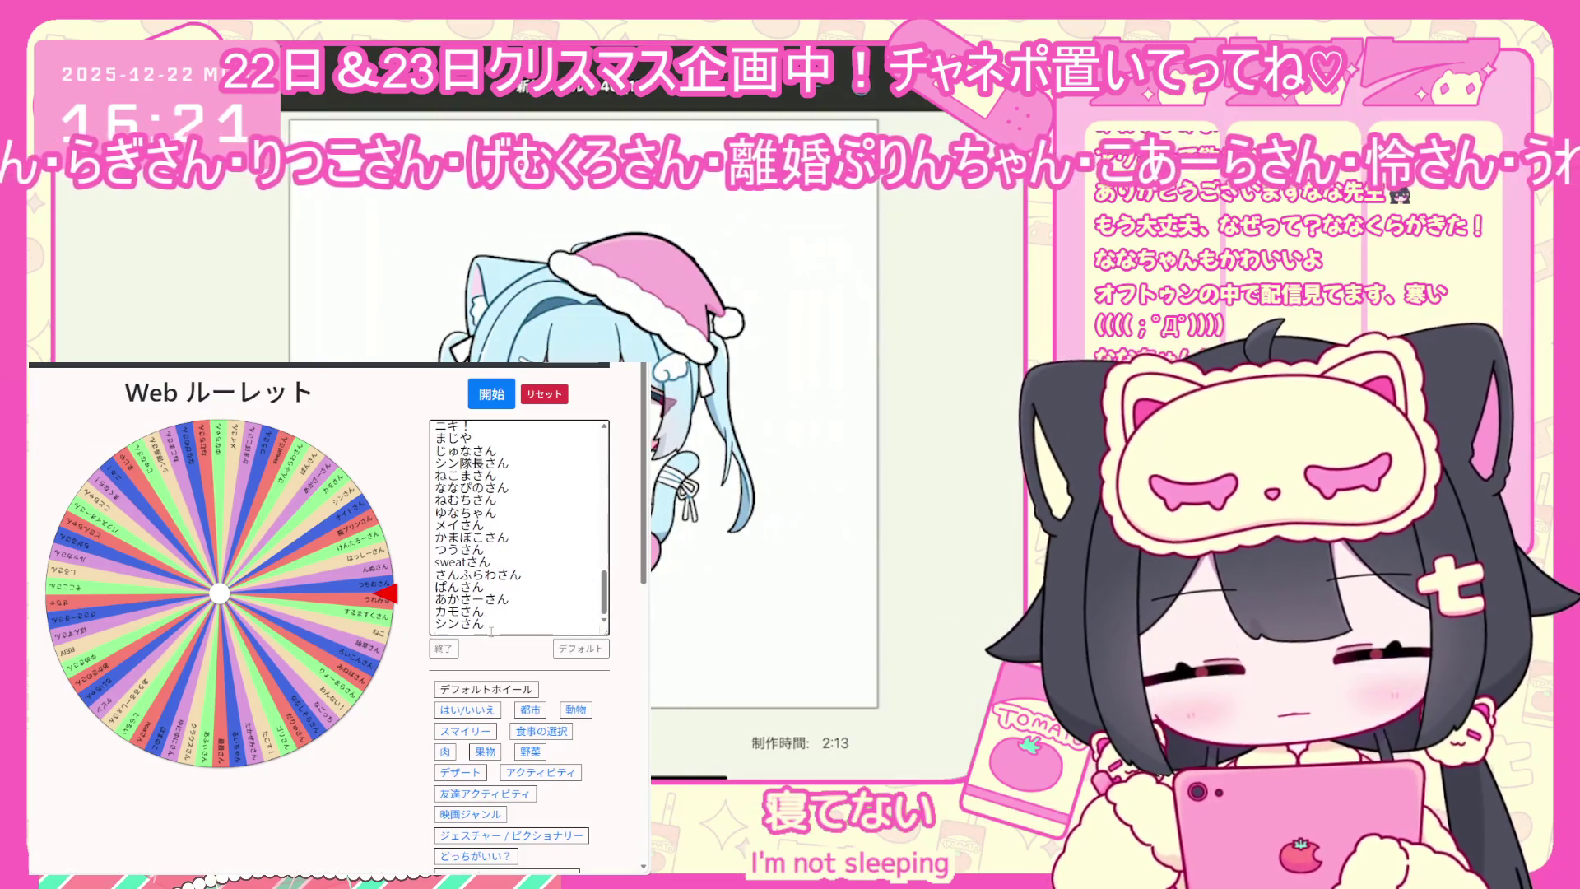
Append the new participant names to the end of the list, one per line
key(Return)
text(いざよいさ)
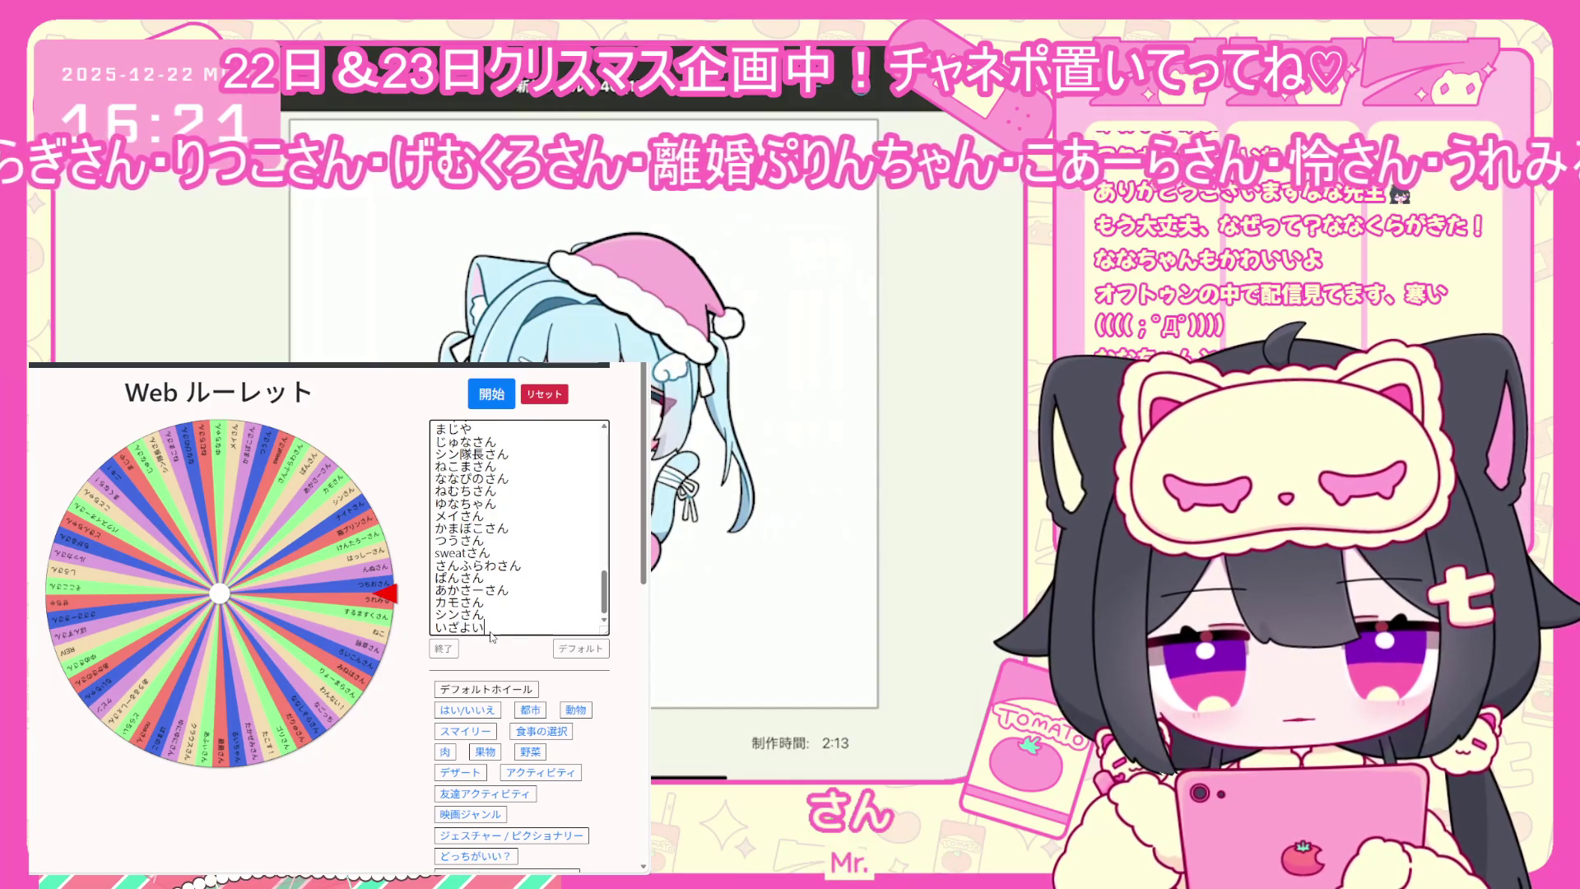
text(ん)
key(Return)
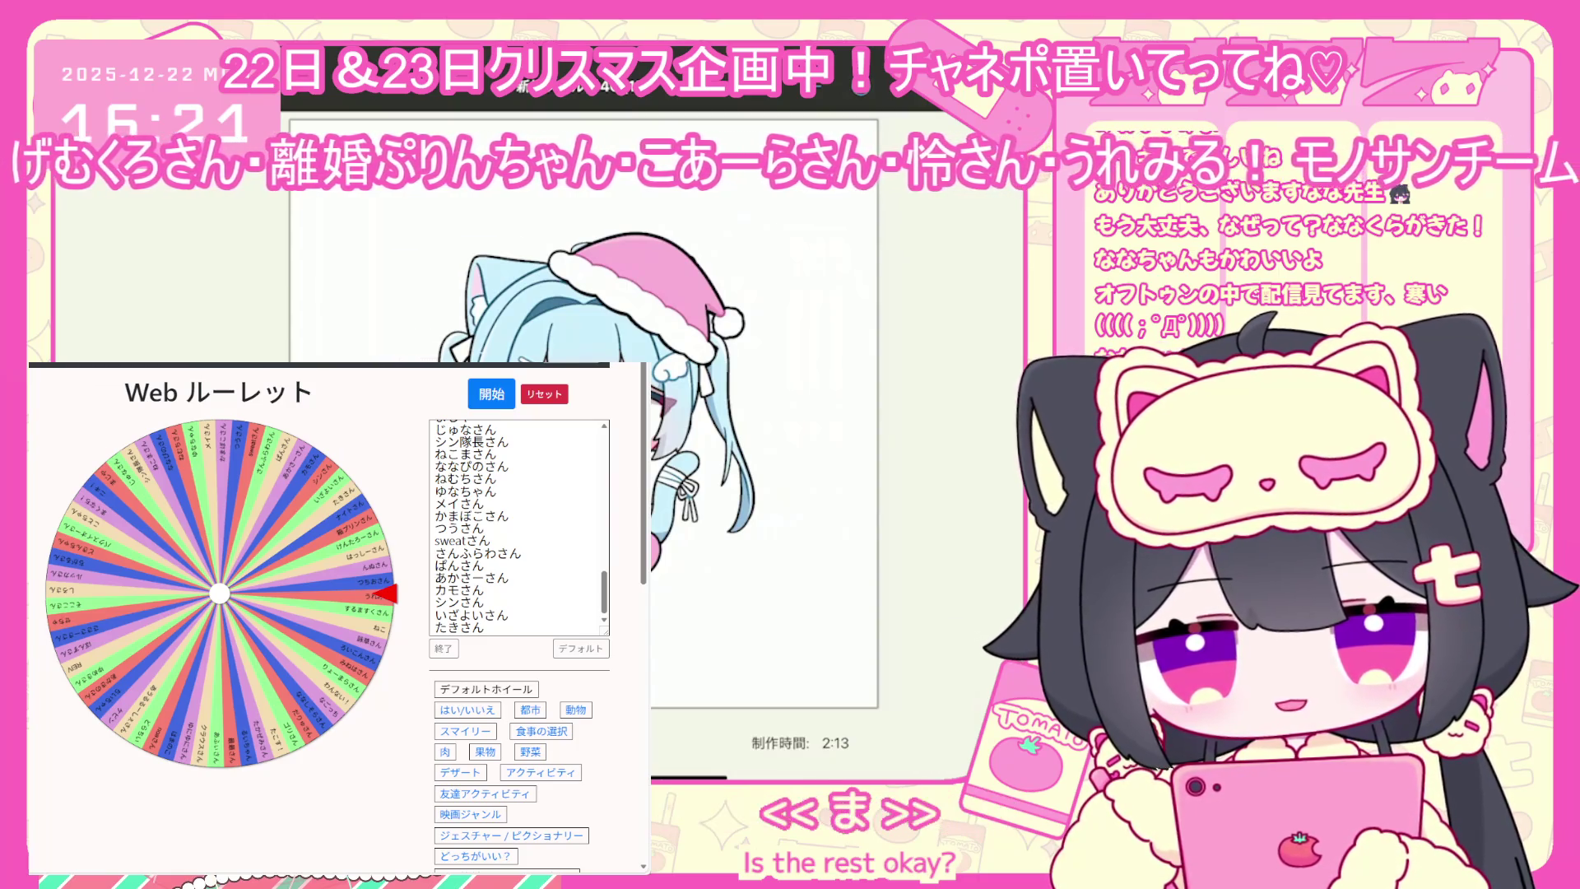
click(500, 646)
key(Return)
text(ぺんぎんさん)
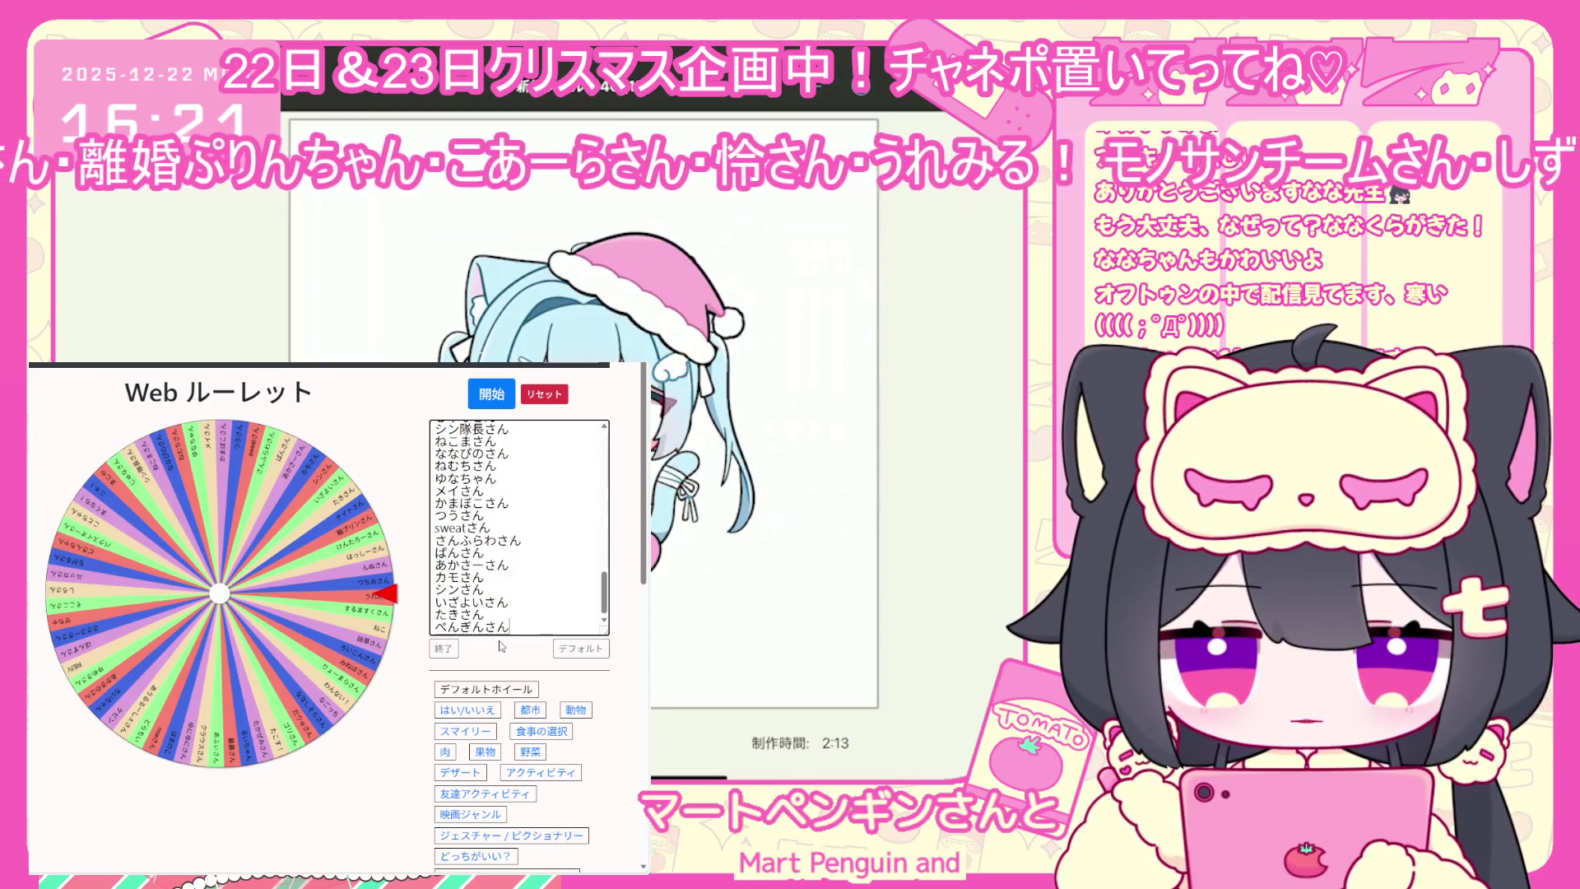
key(Return)
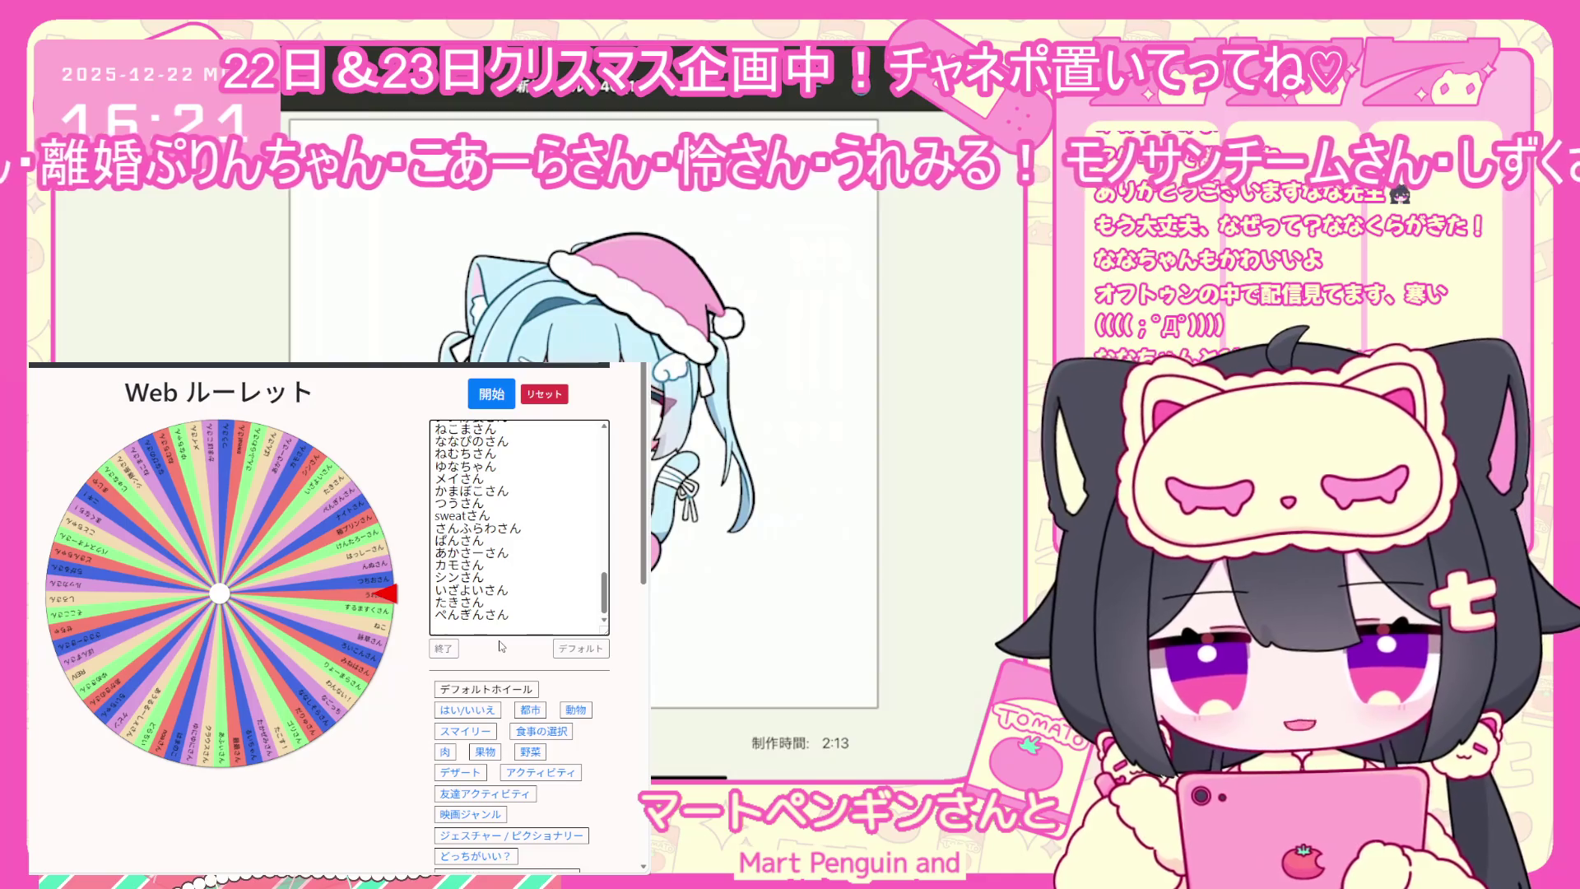
text(きんえん)
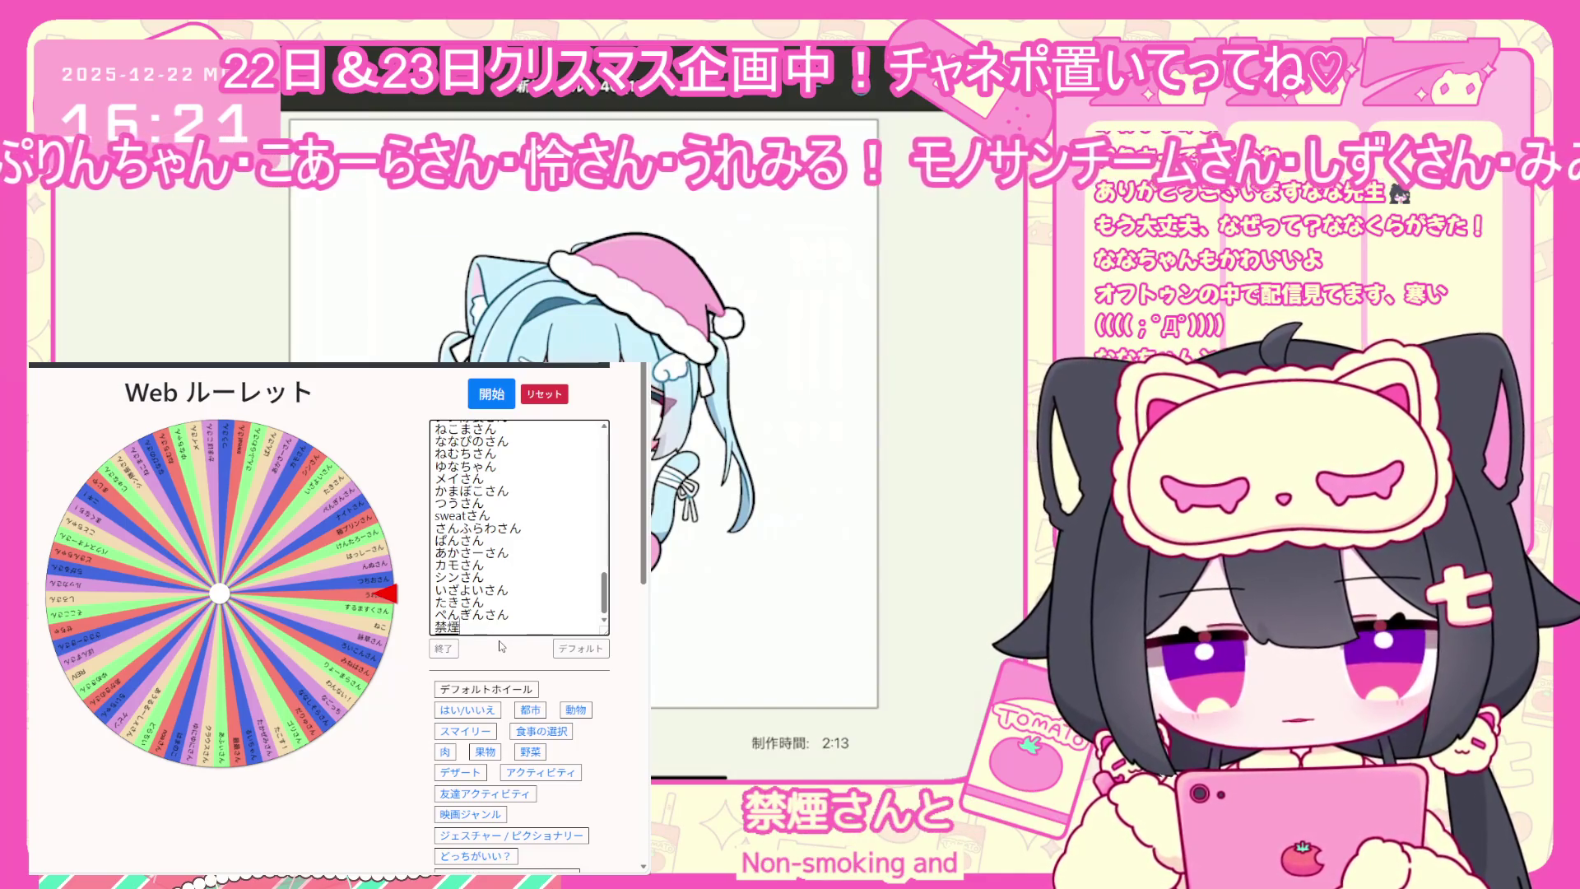
key(Return)
text(さん)
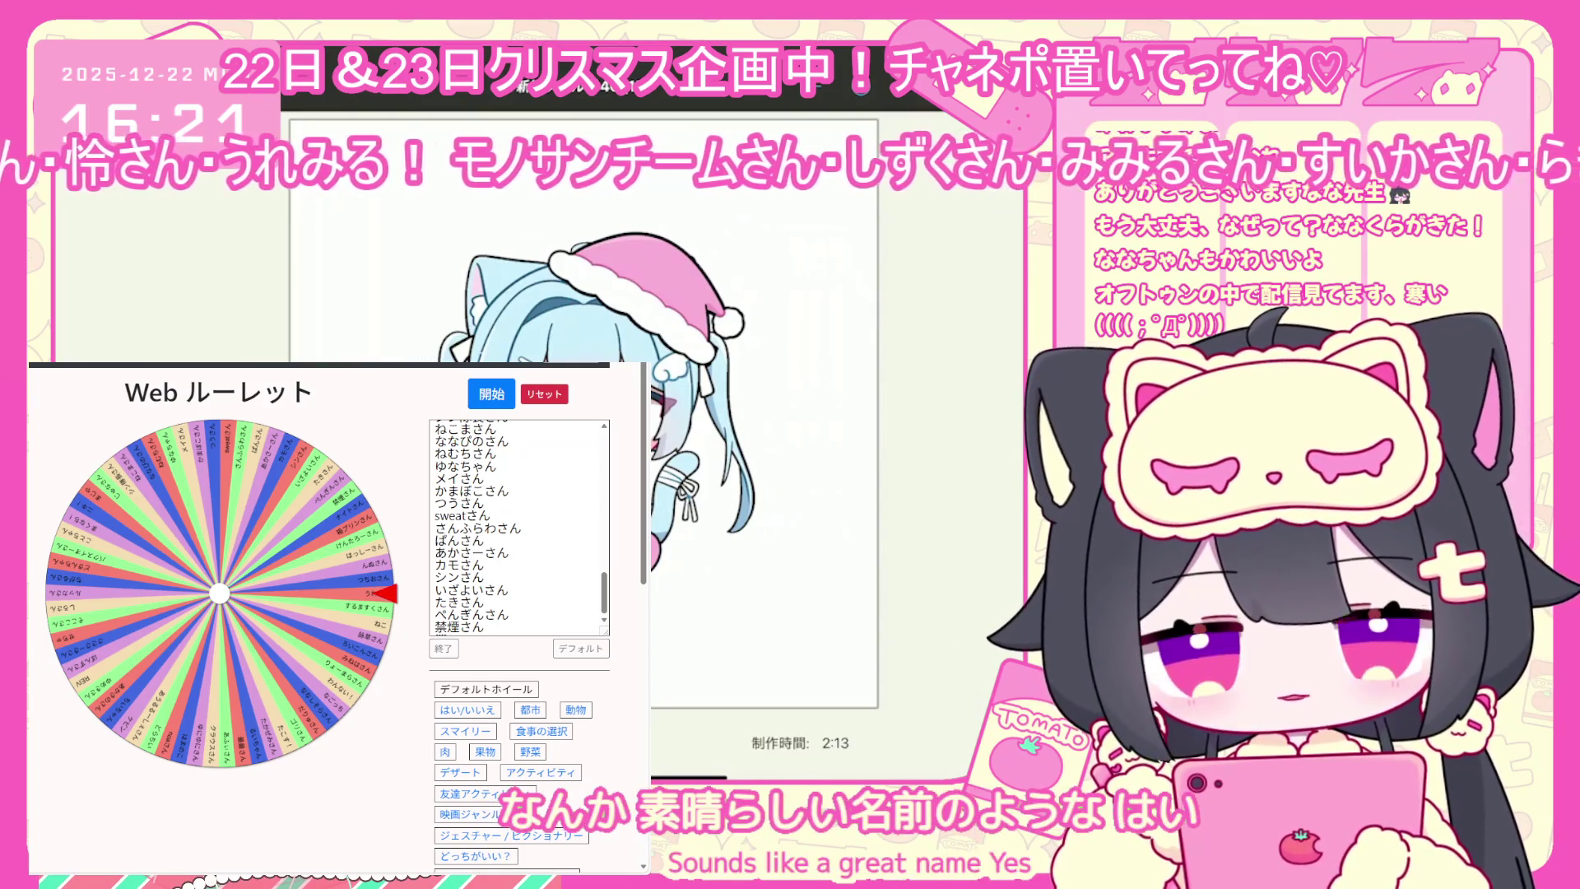
click(484, 627)
scroll(484, 630, up, 4)
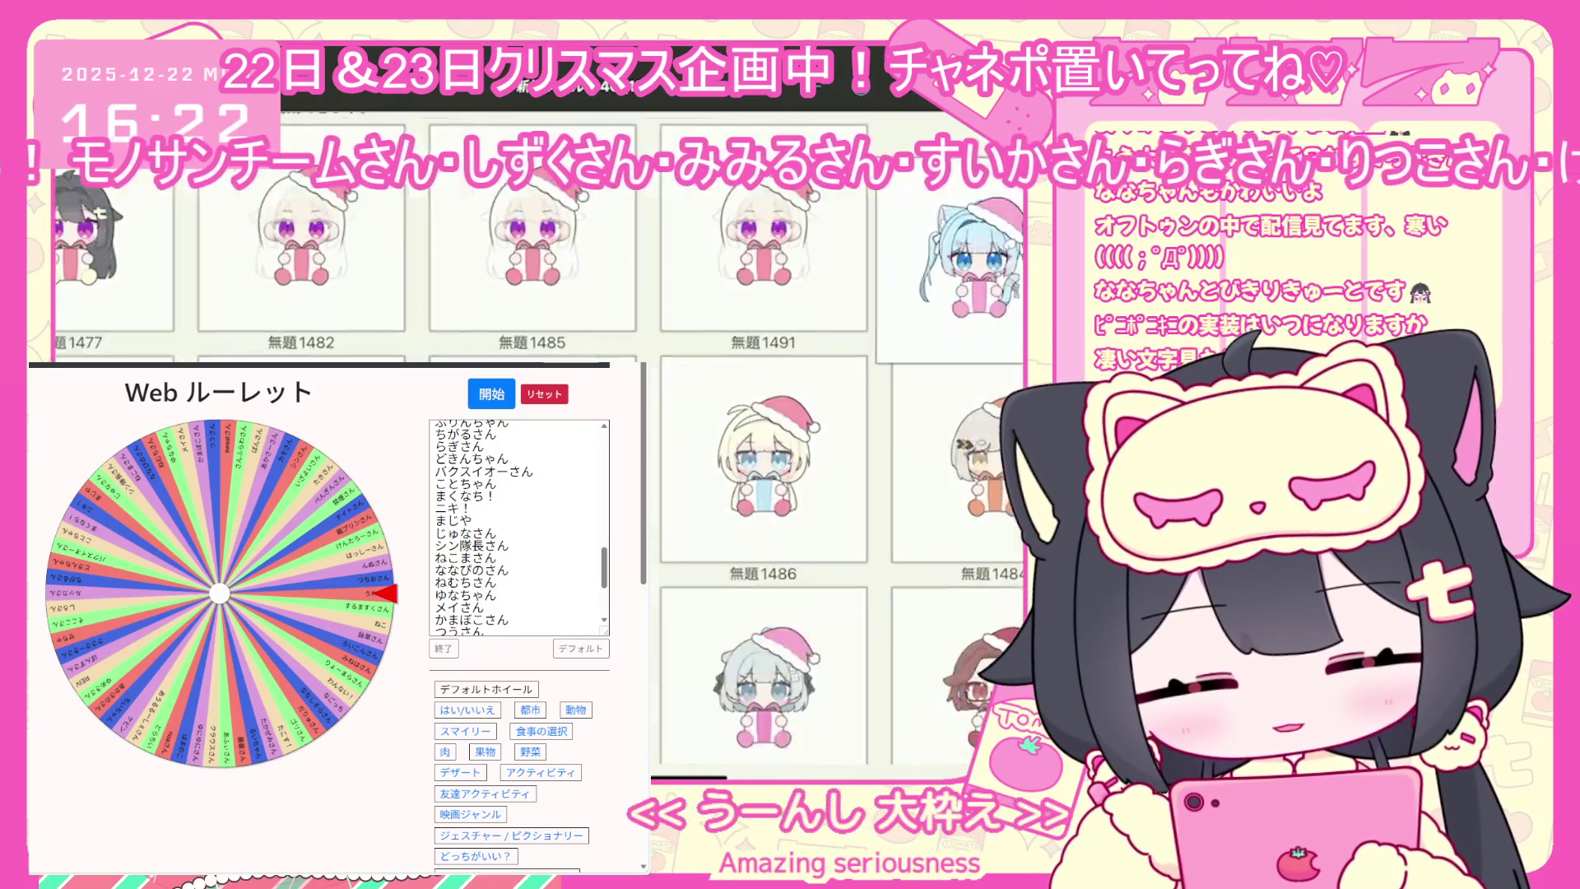
Finish editing the name list with 終了
scroll(796, 411, up, 1)
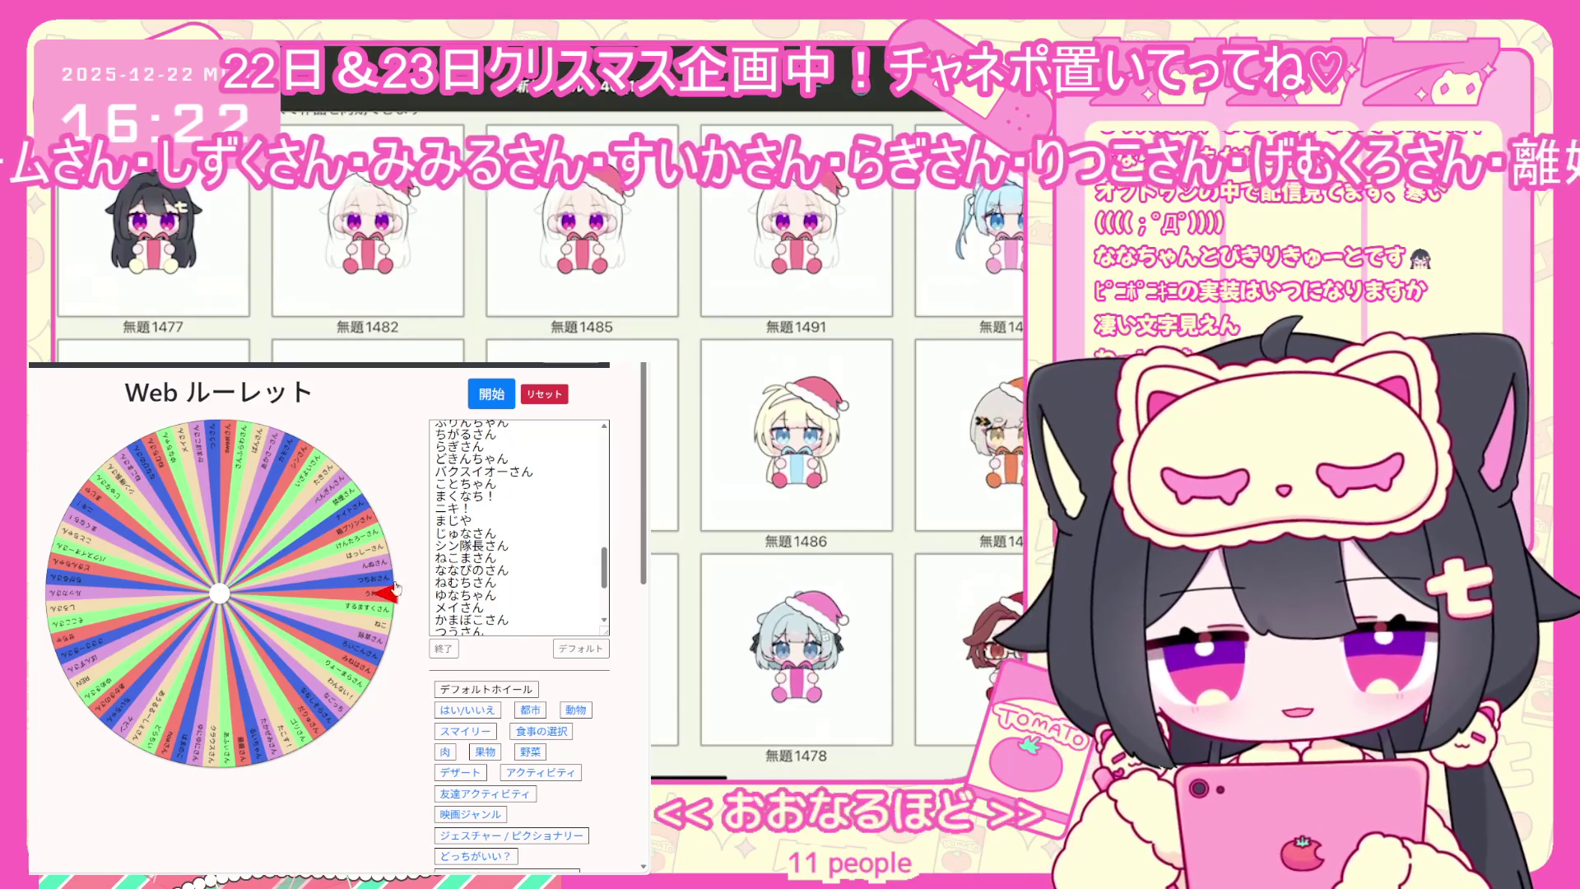
scroll(431, 570, down, 3)
scroll(431, 570, up, 3)
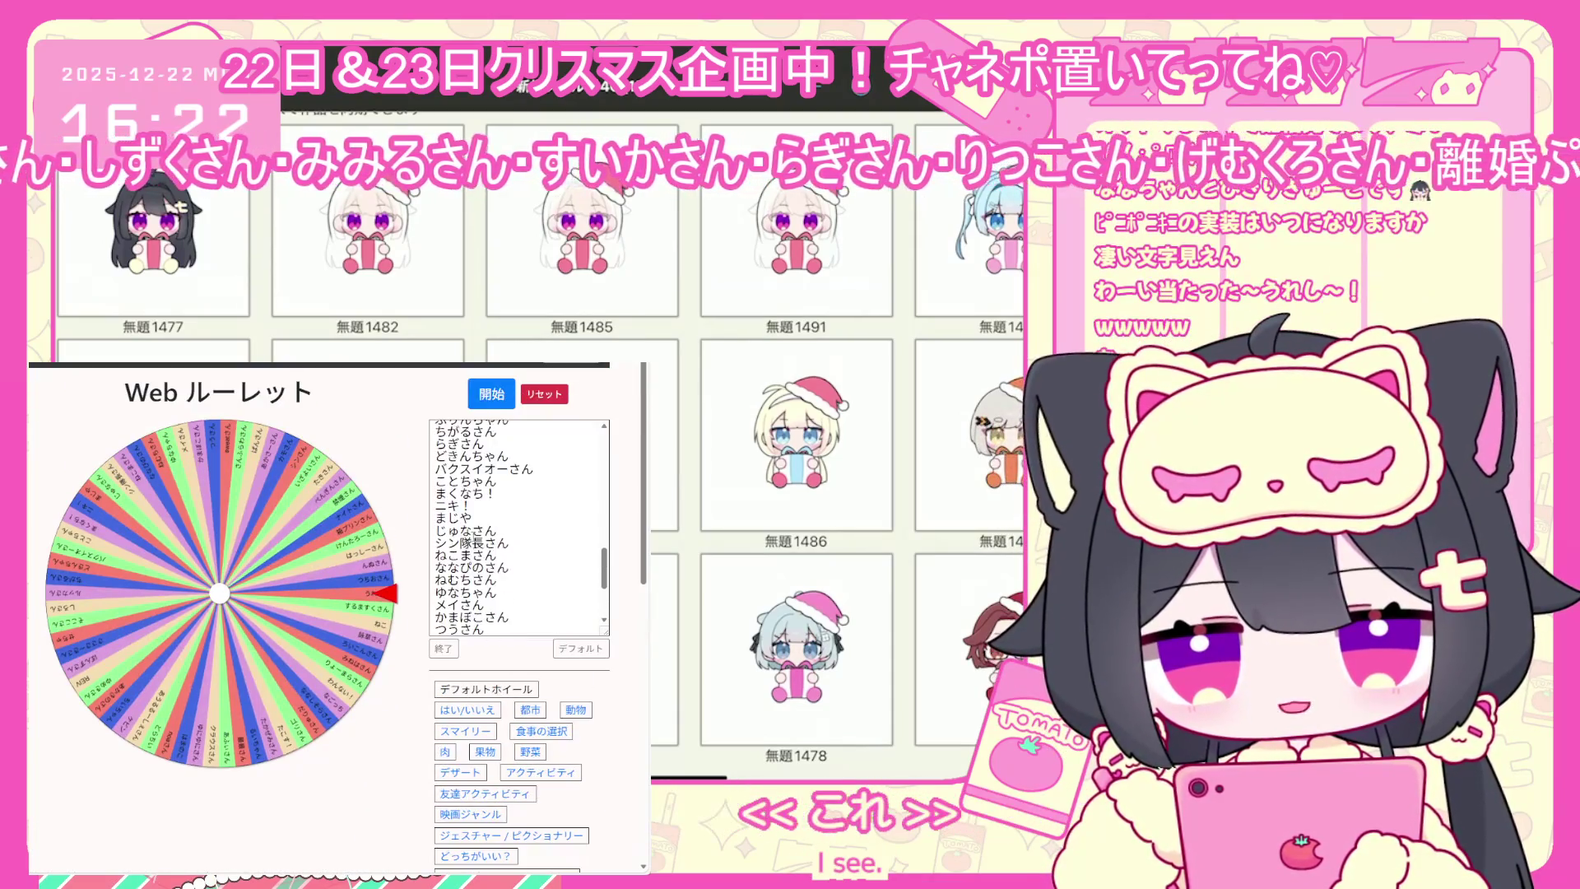
click(444, 648)
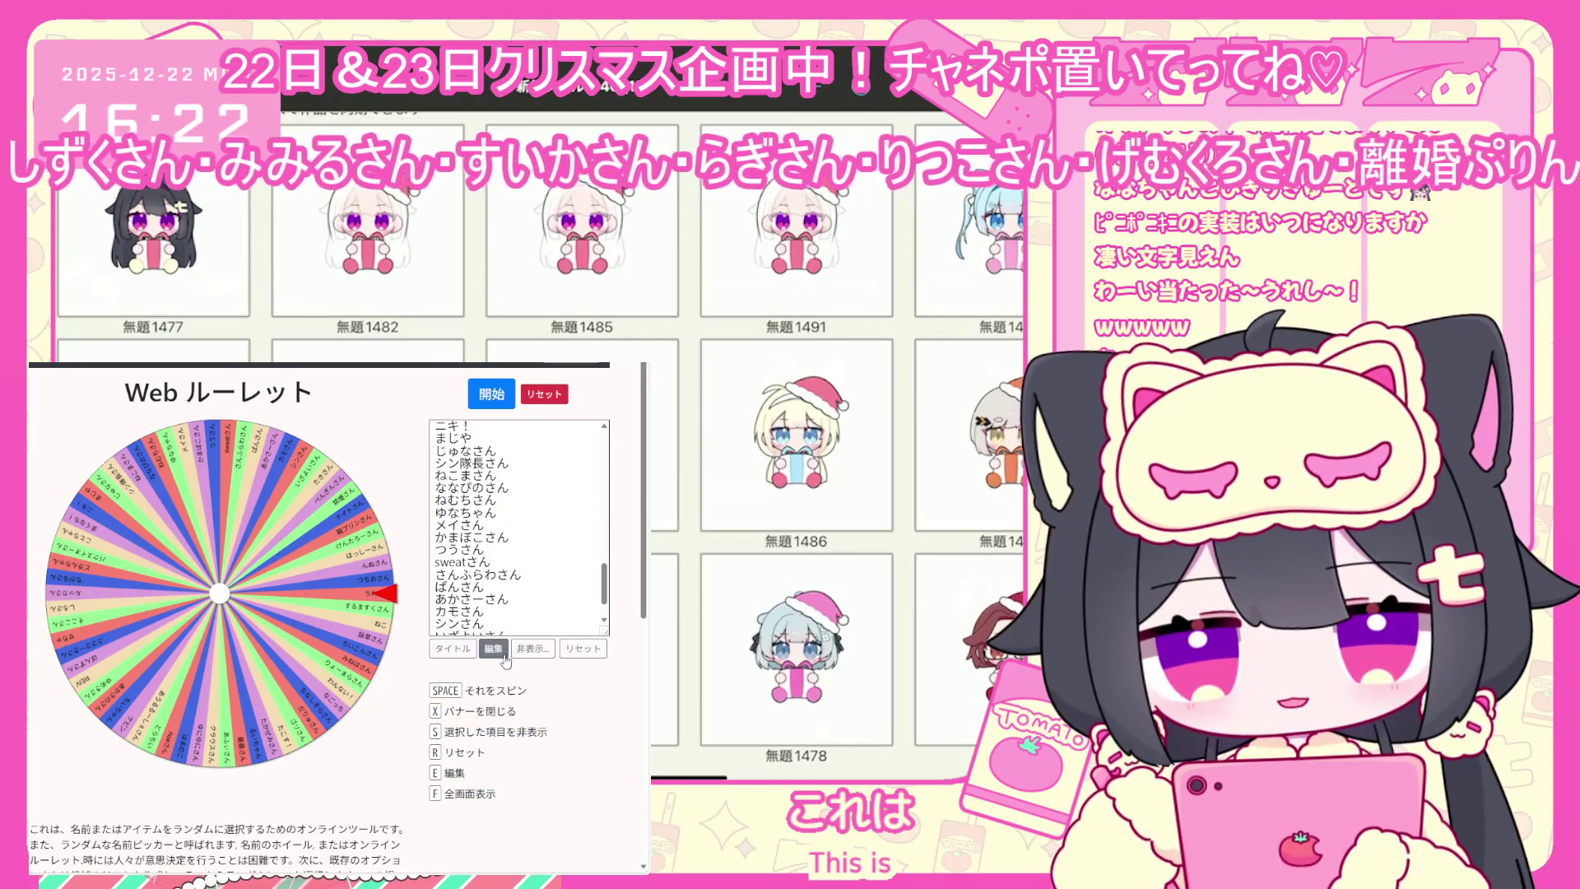
Hide the previous winner via 非表示, close the checklist, and spin with 開始
scroll(504, 587, up, 8)
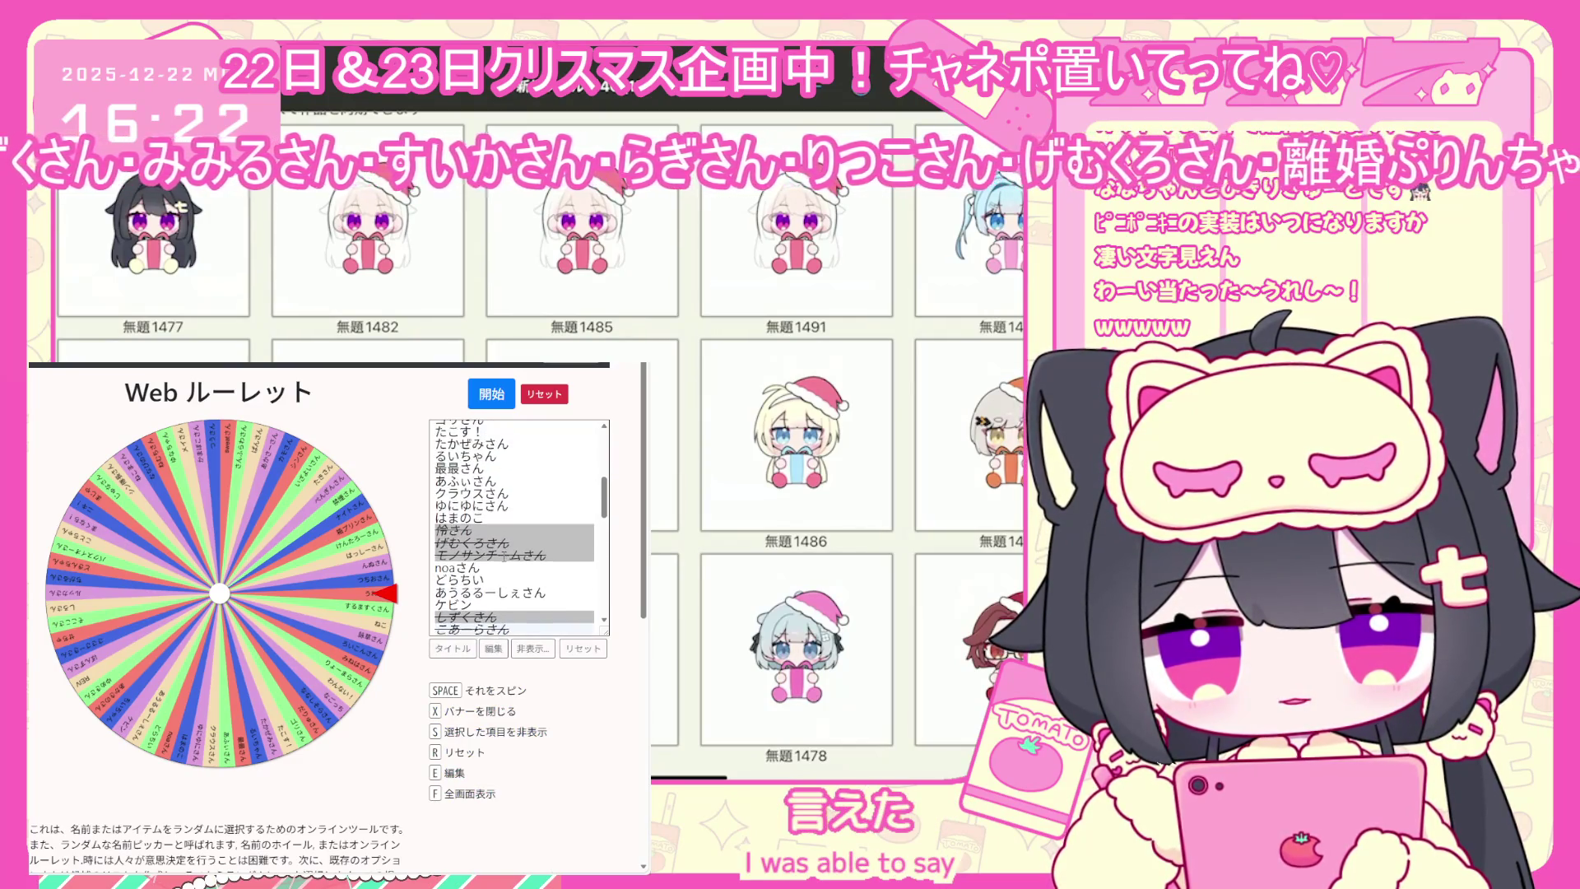
scroll(504, 556, up, 3)
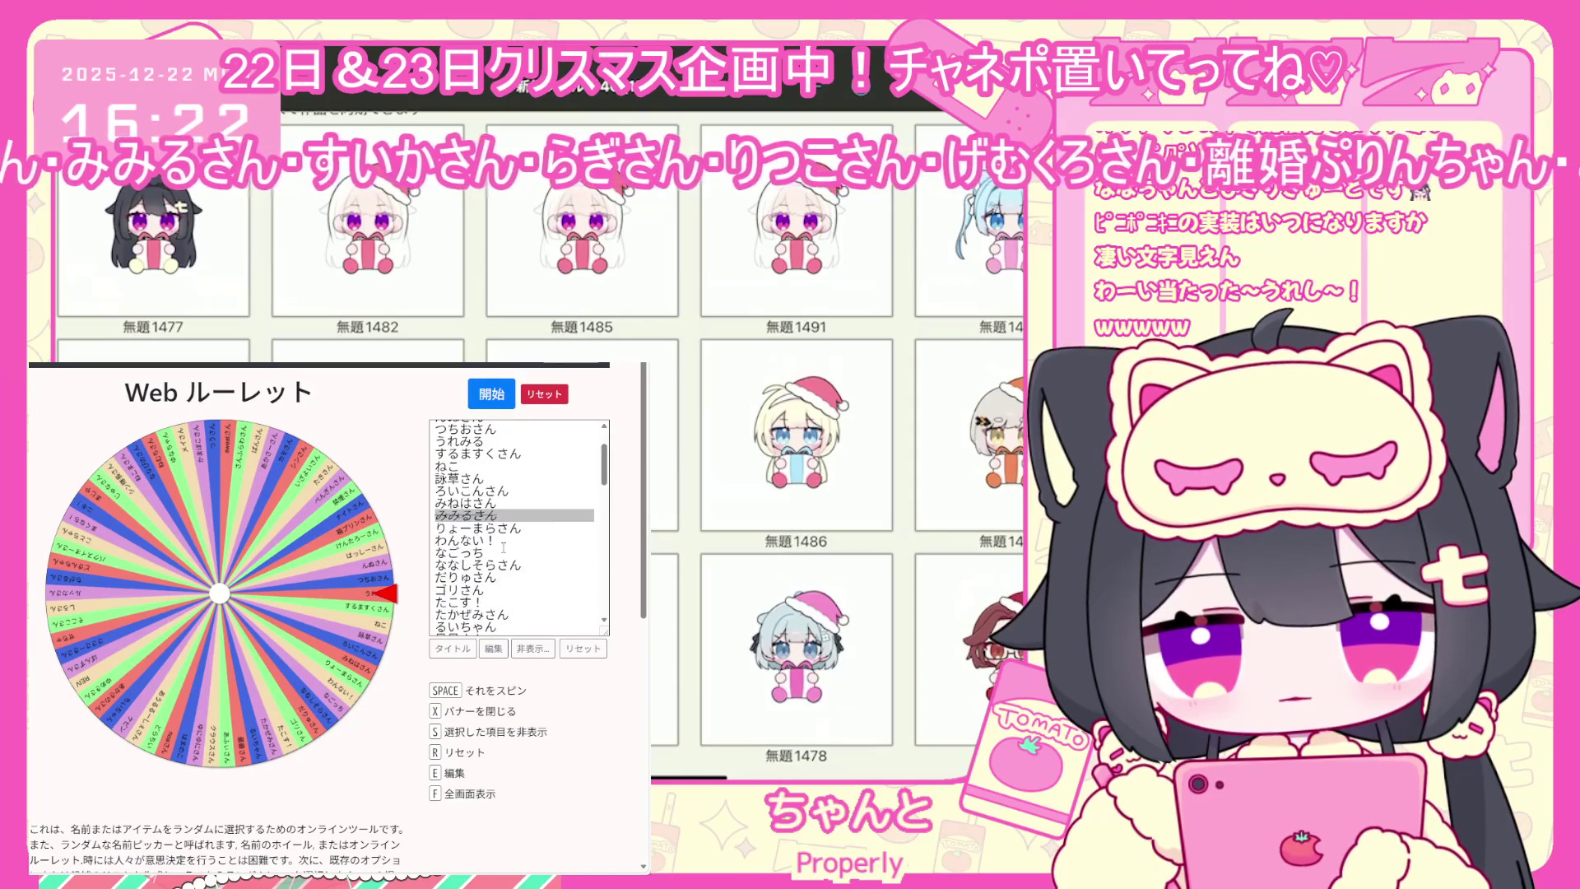
click(493, 649)
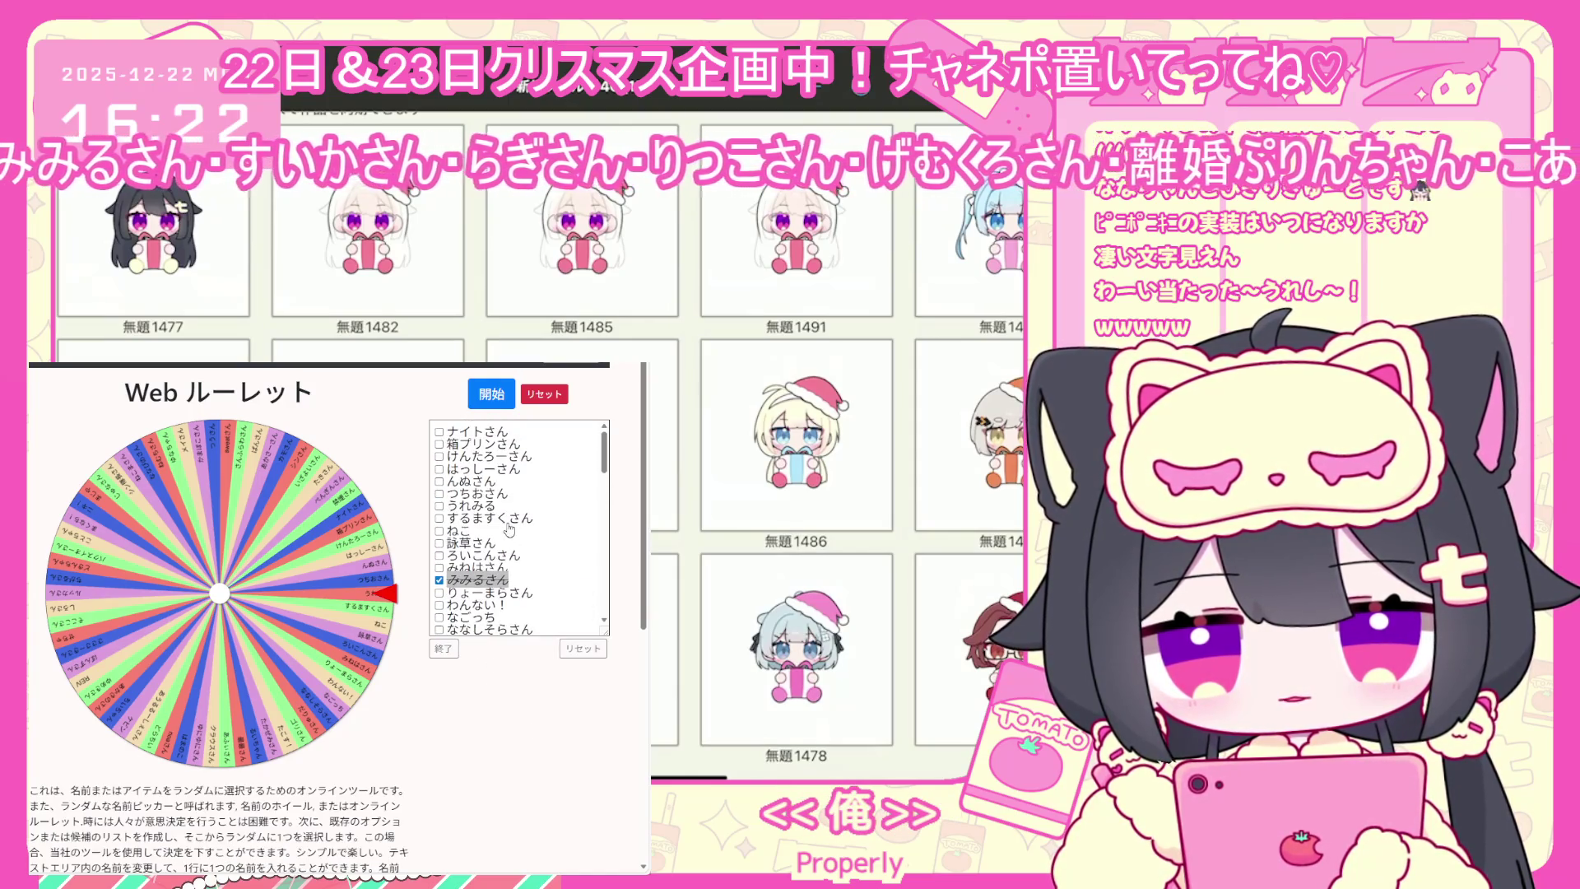
click(439, 505)
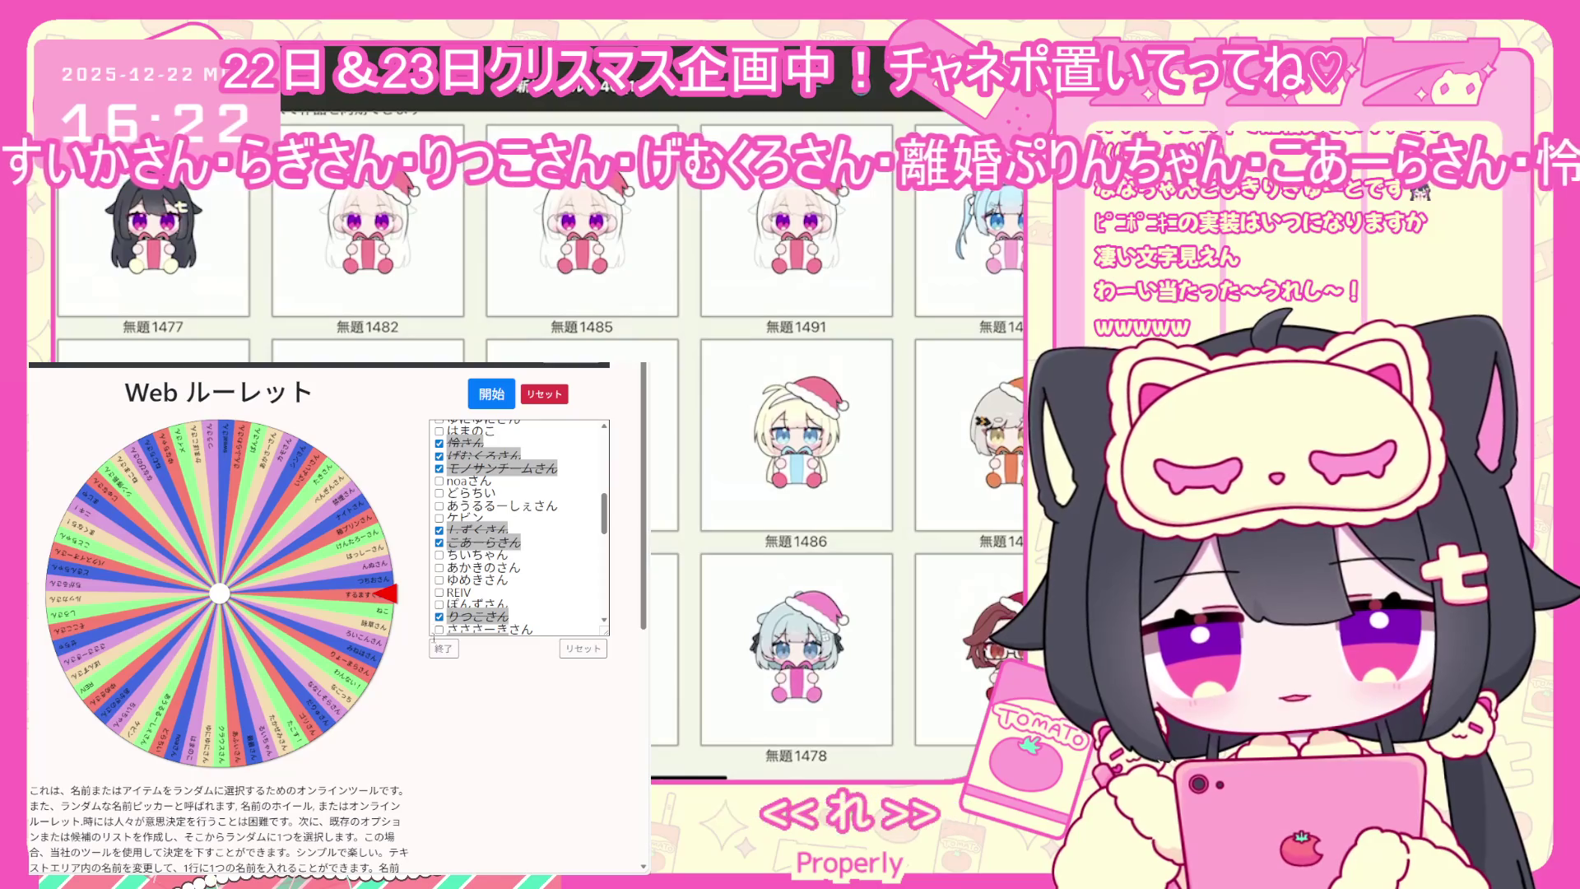
scroll(506, 559, down, 5)
scroll(486, 568, up, 5)
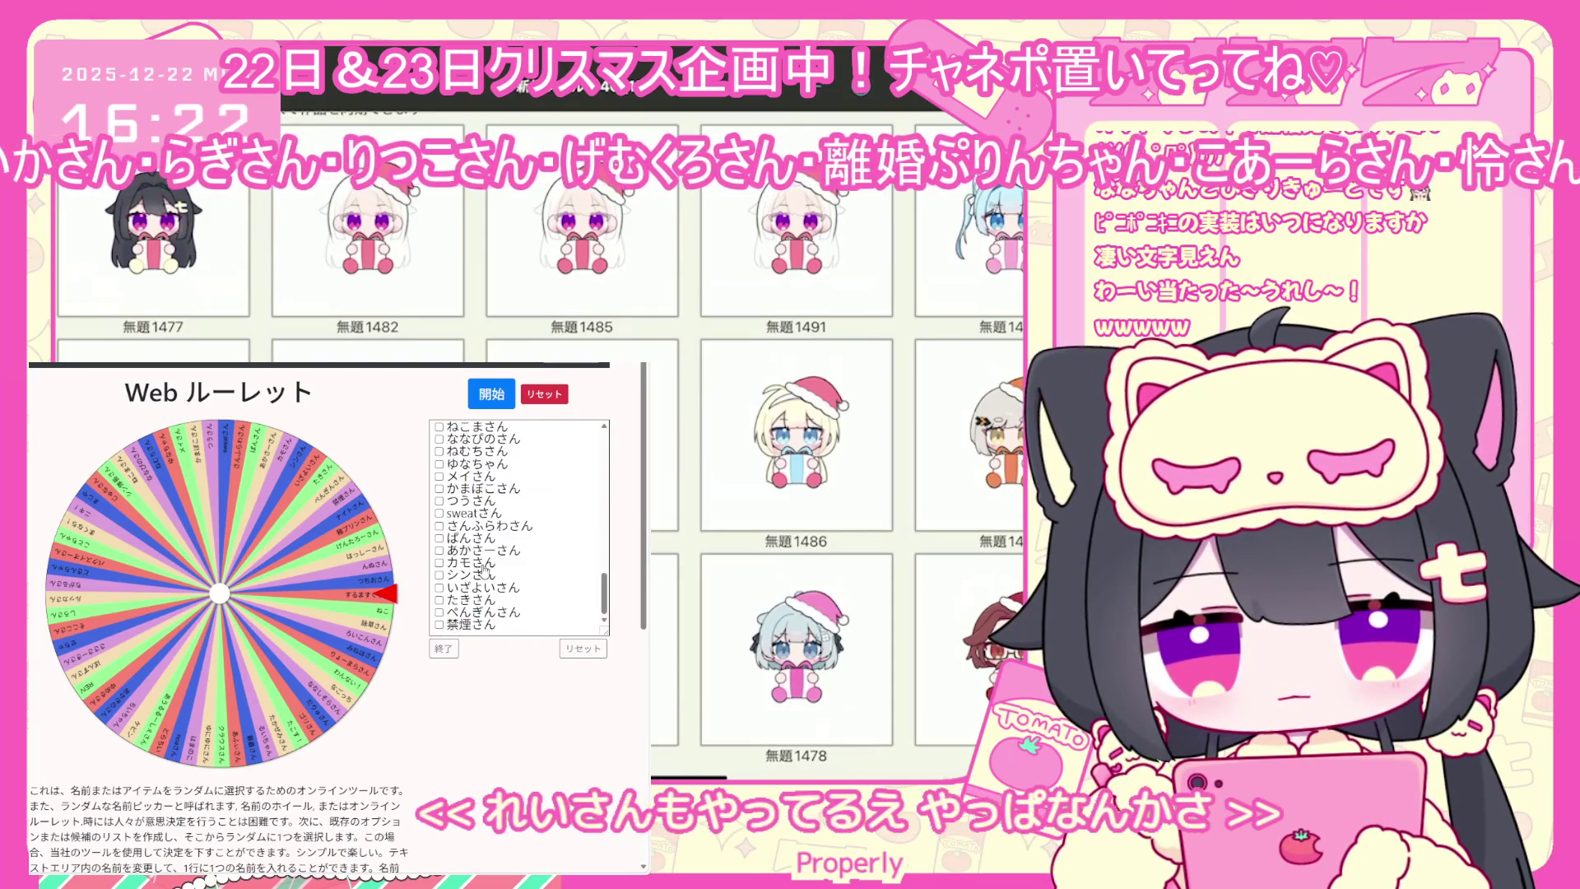
scroll(470, 520, up, 1)
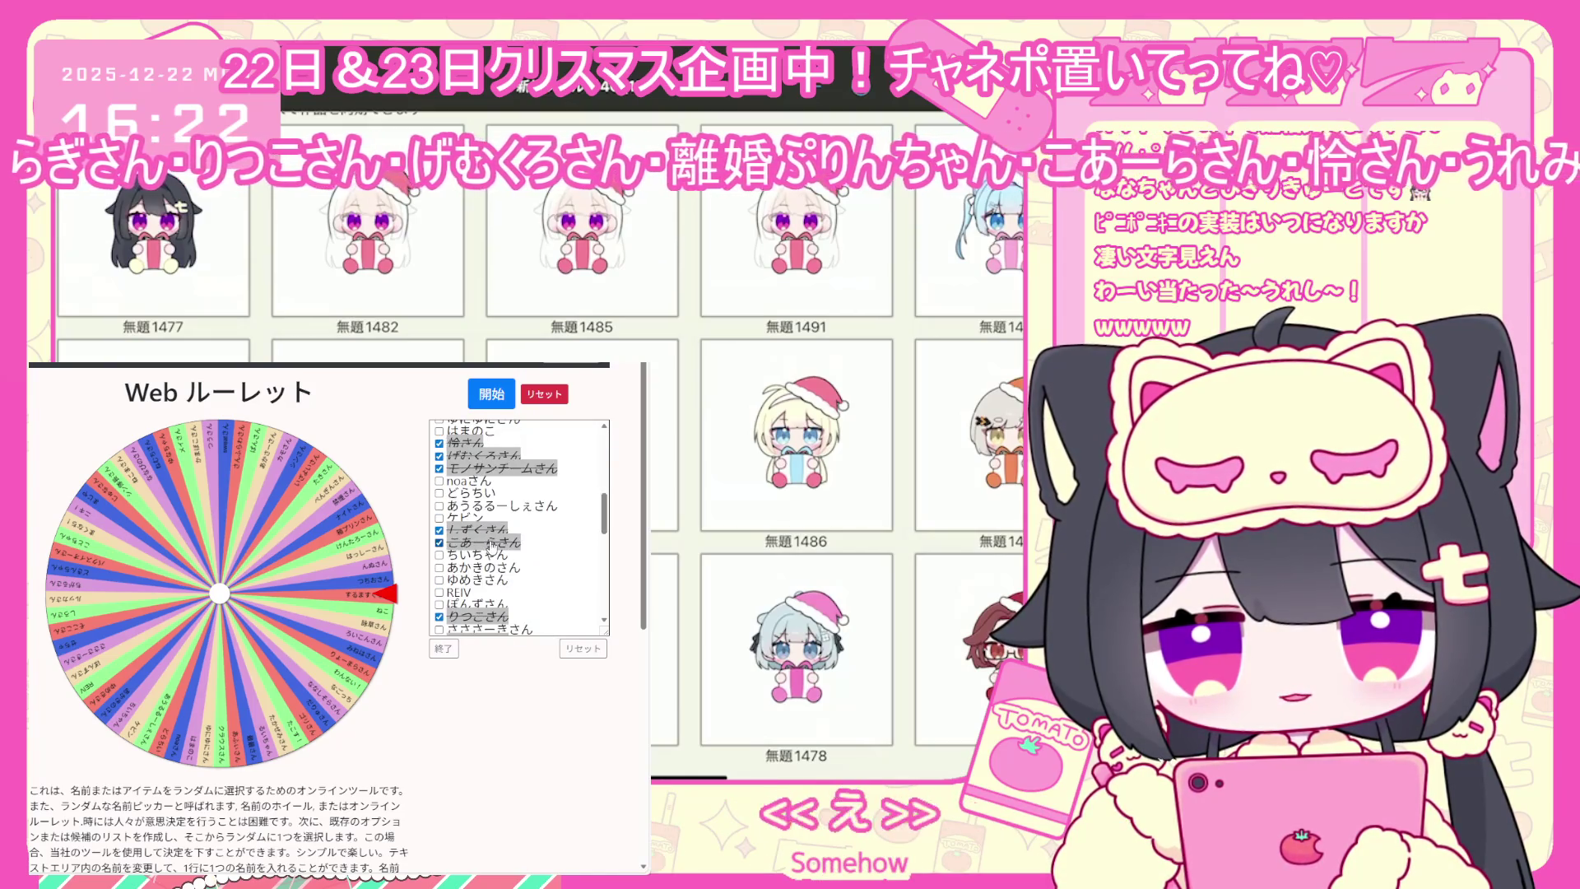
scroll(482, 544, down, 5)
click(443, 647)
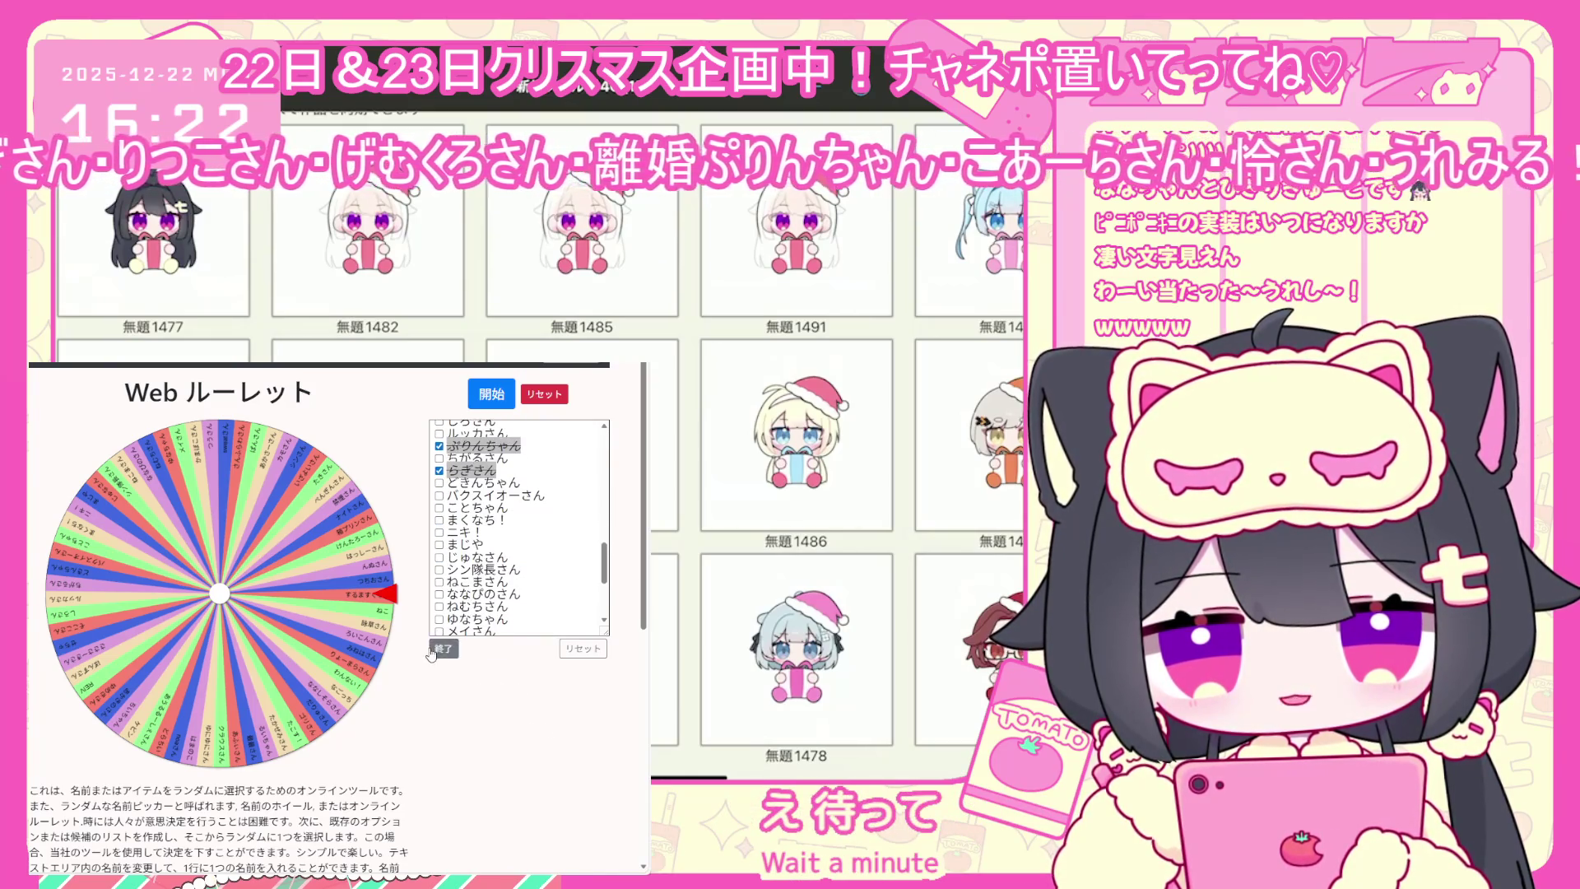
click(501, 401)
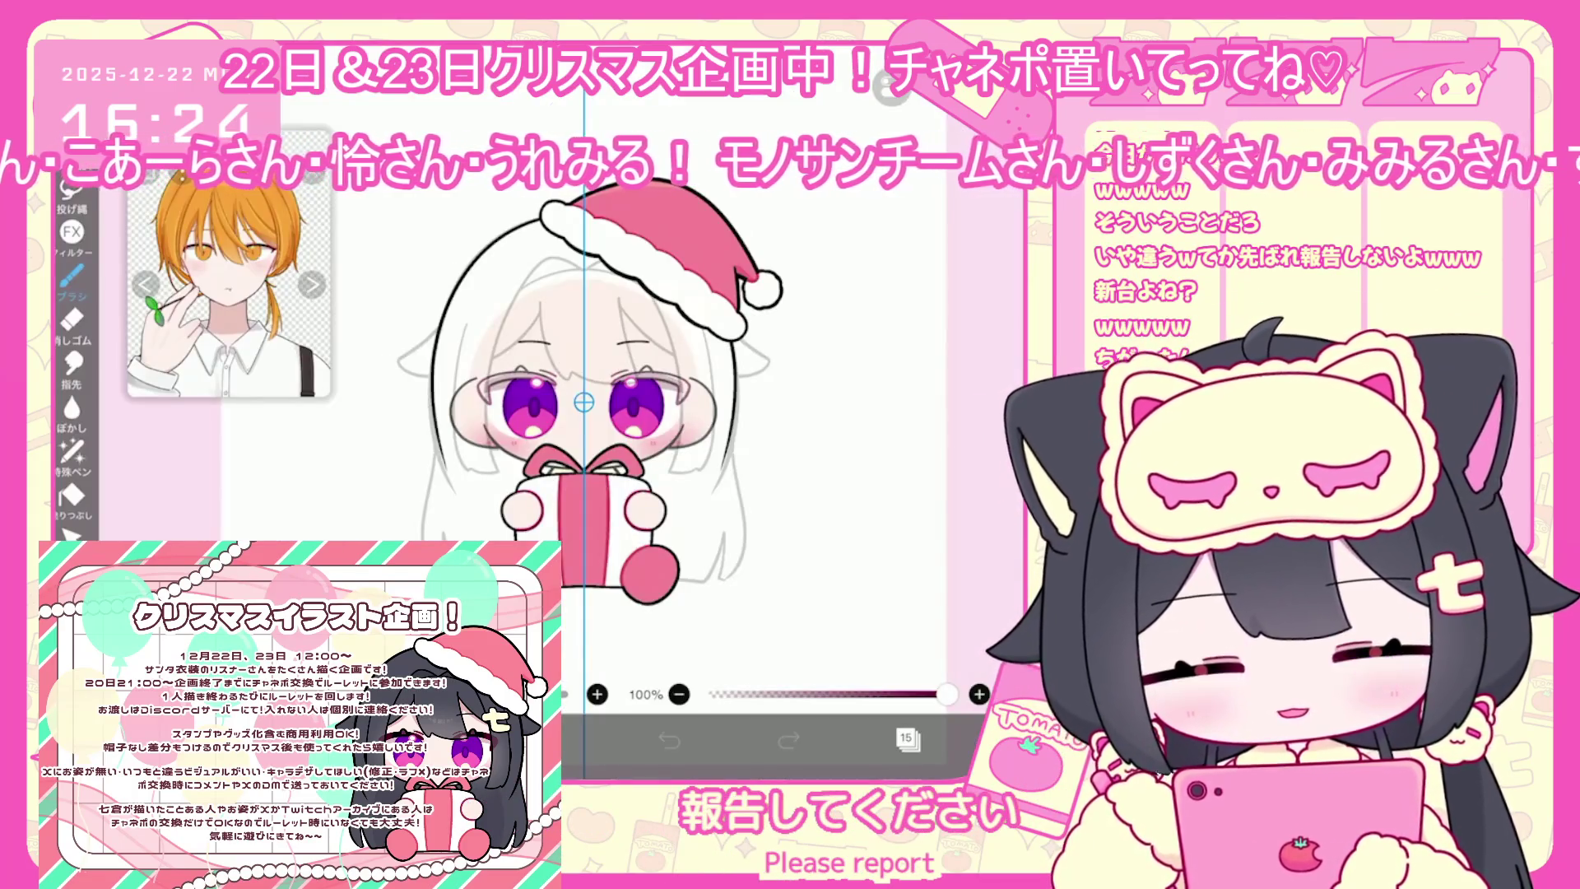
Add a new empty layer directly above layer 20
click(908, 738)
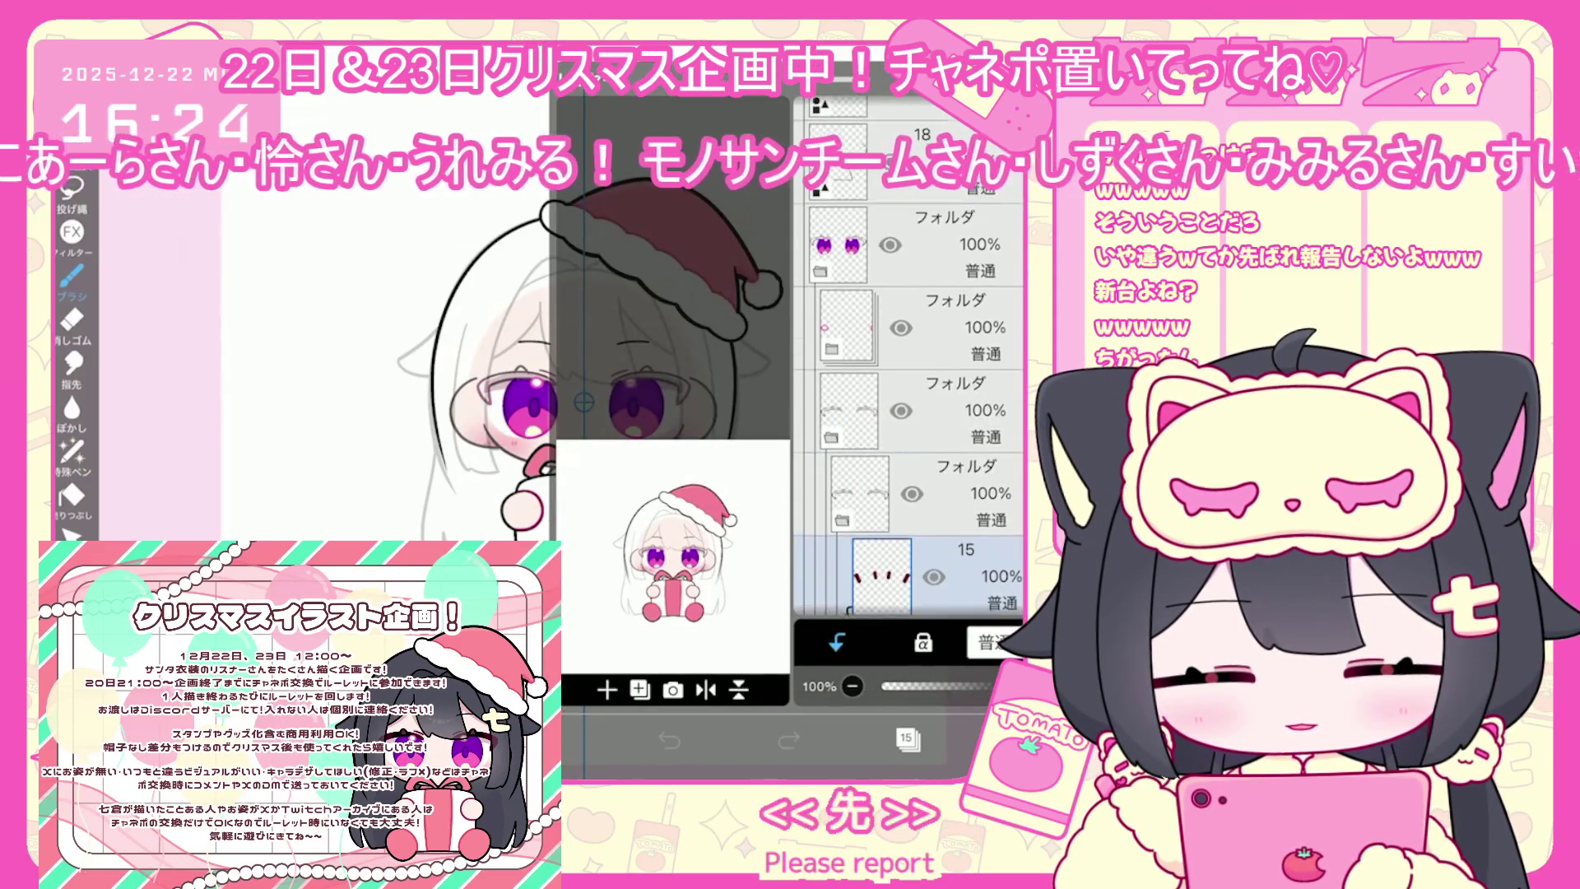
scroll(909, 354, up, 4)
click(913, 284)
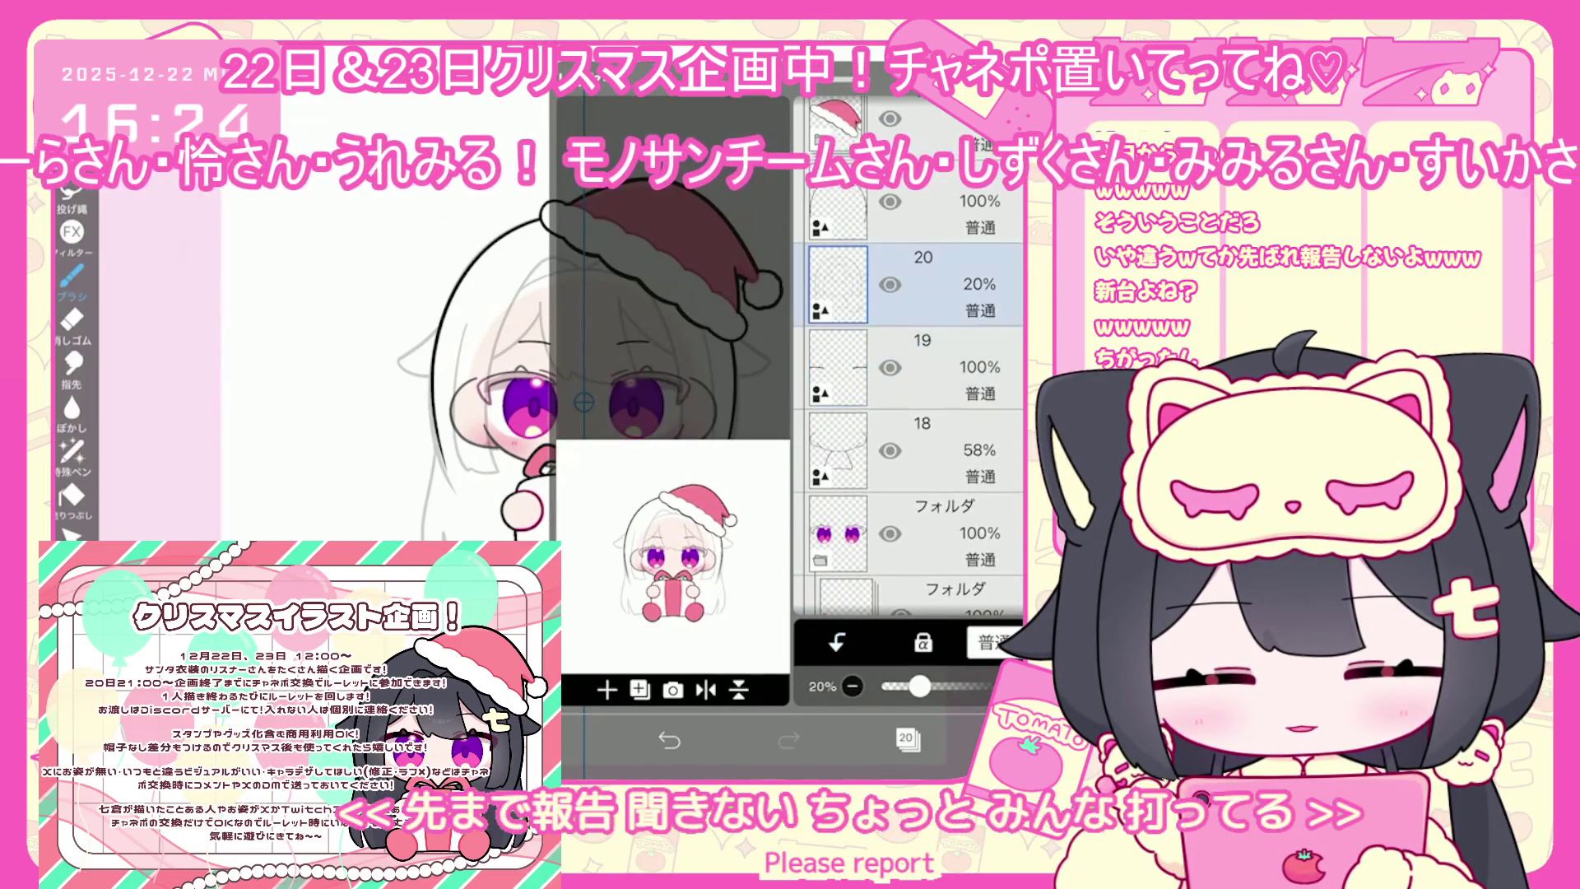
click(606, 690)
click(625, 592)
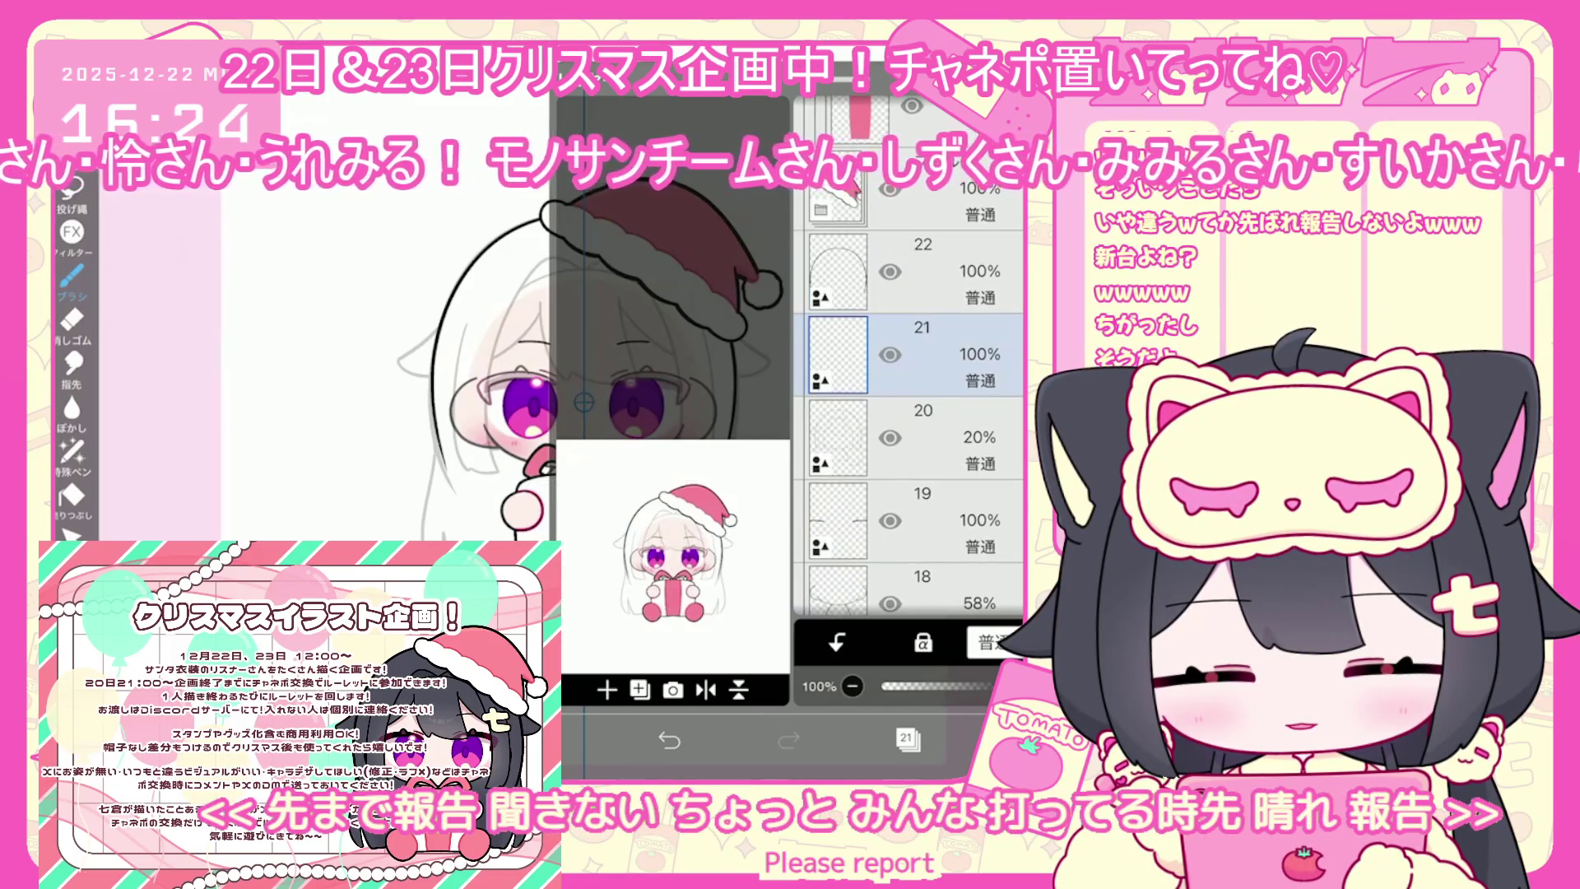
Check the 天才ペン brush settings and bring up the 対称定規 symmetry ruler settings
click(550, 739)
click(485, 739)
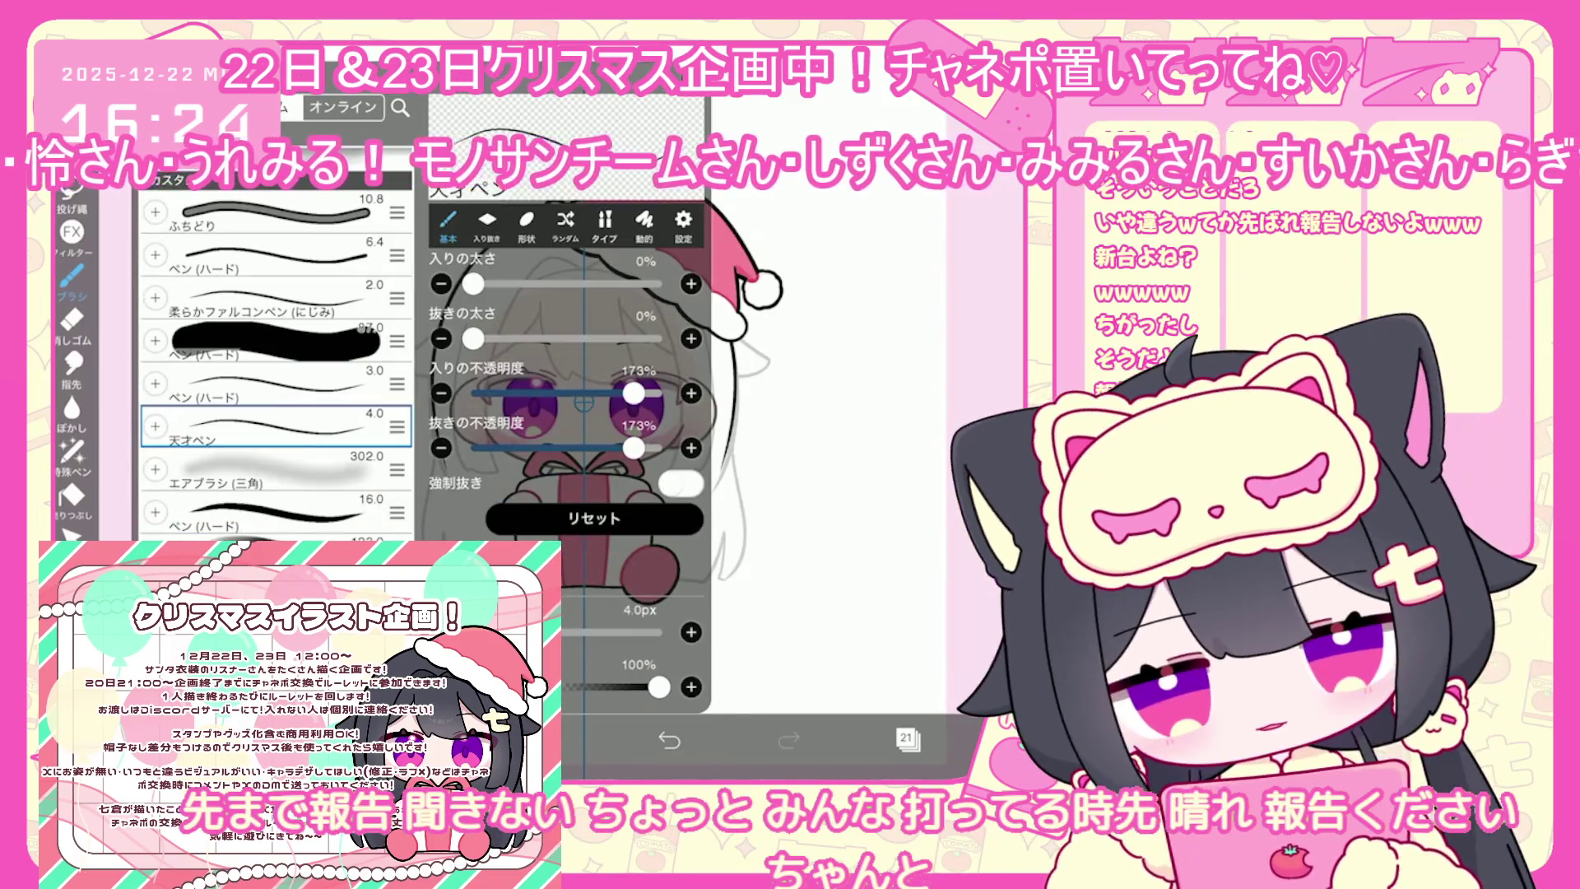
click(485, 739)
click(884, 86)
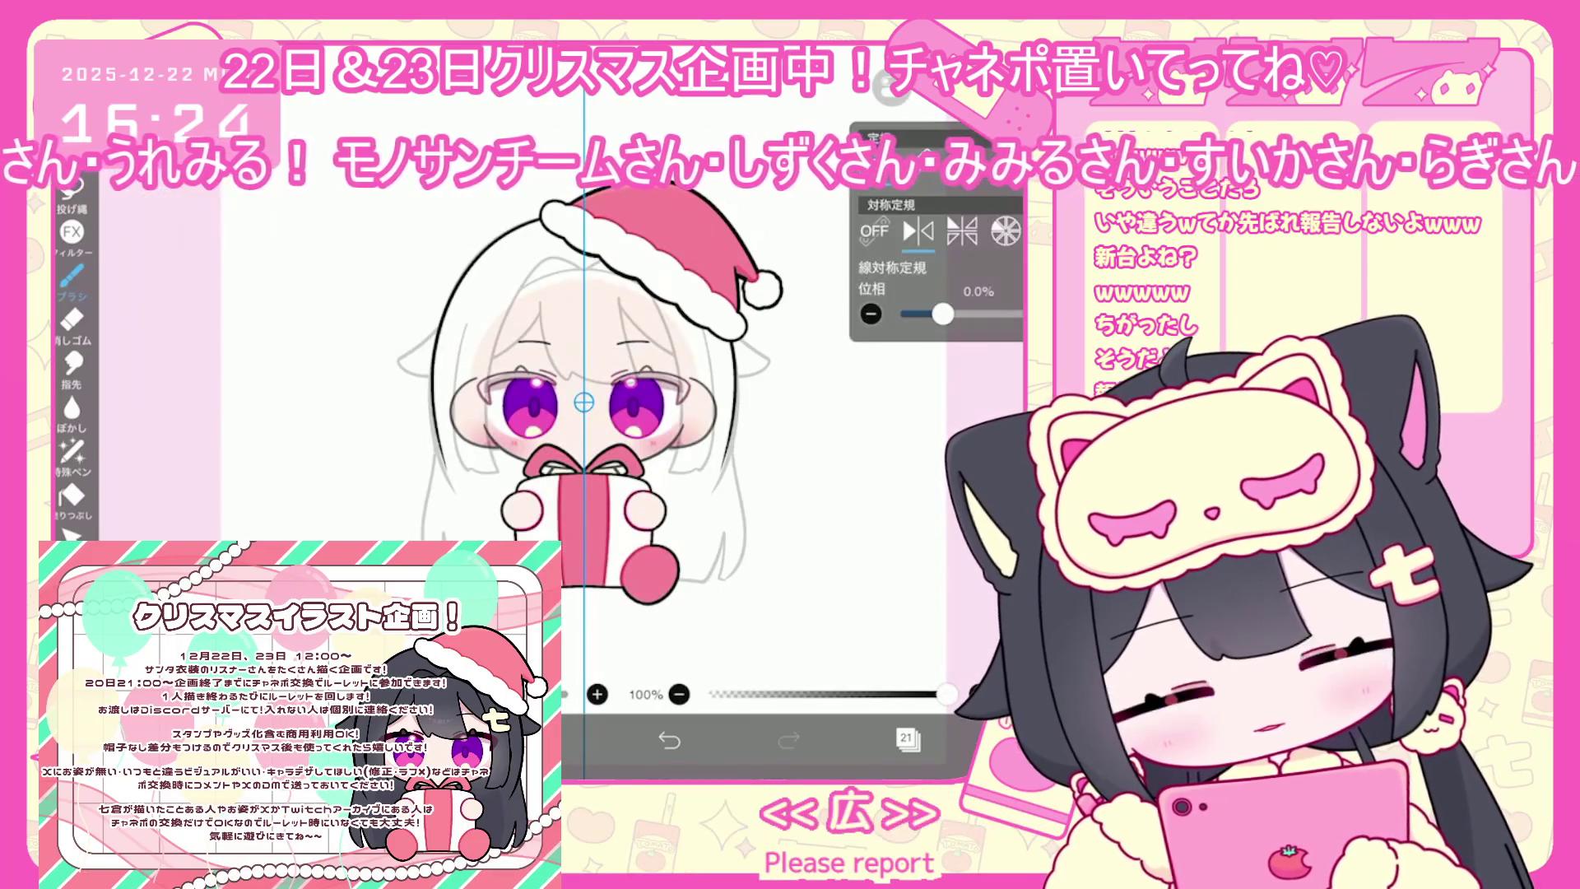
scroll(585, 404, up, 5)
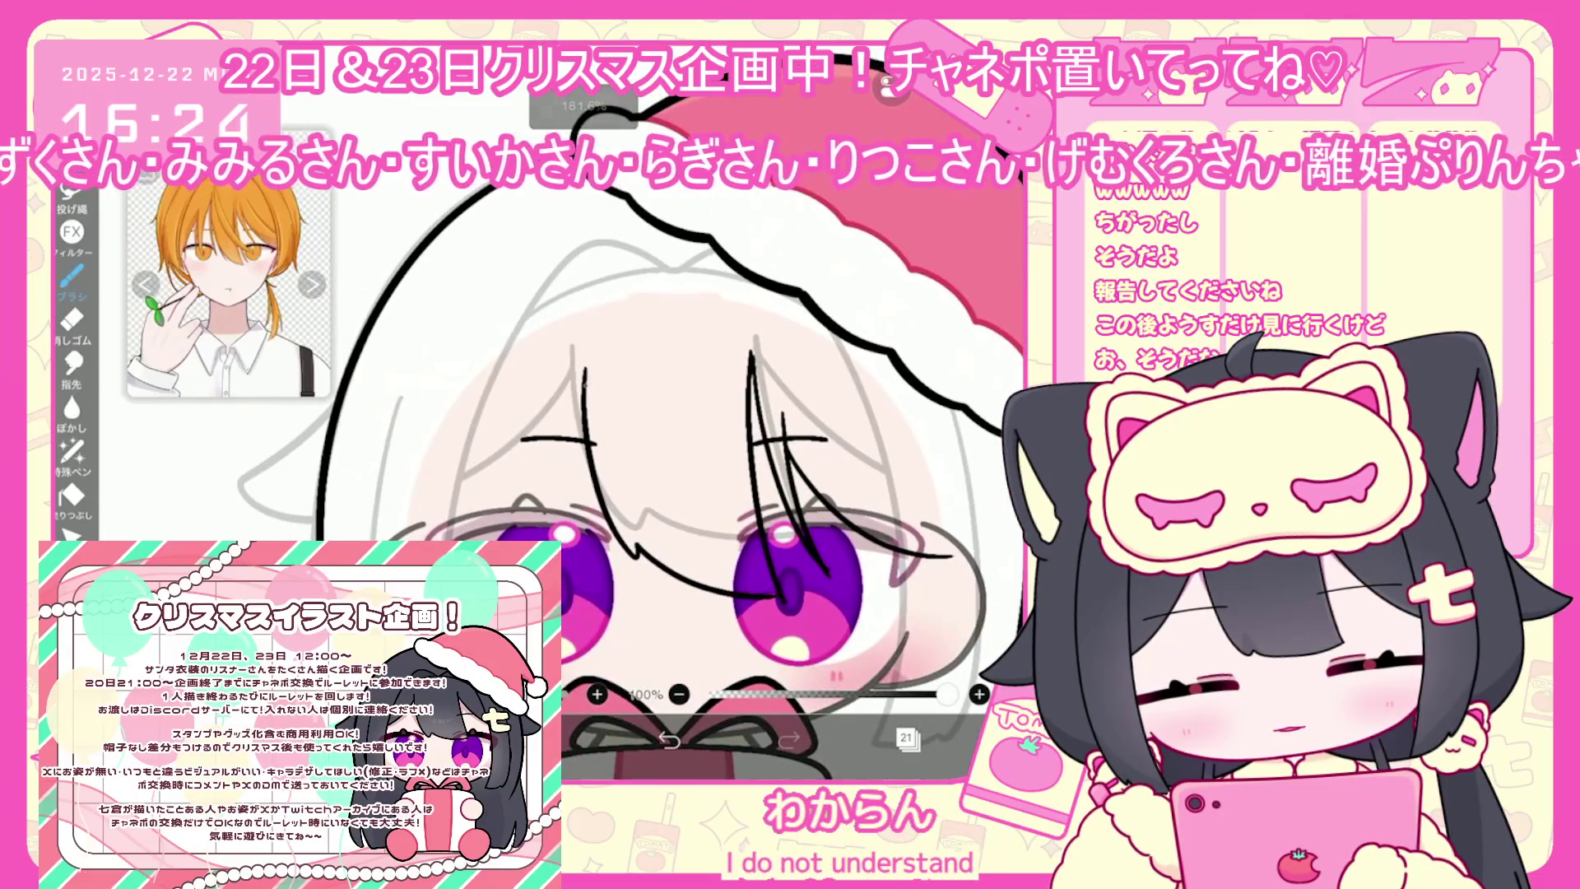
Undo the recent brush strokes and enable the vertical symmetry ruler
key(ctrl+z)
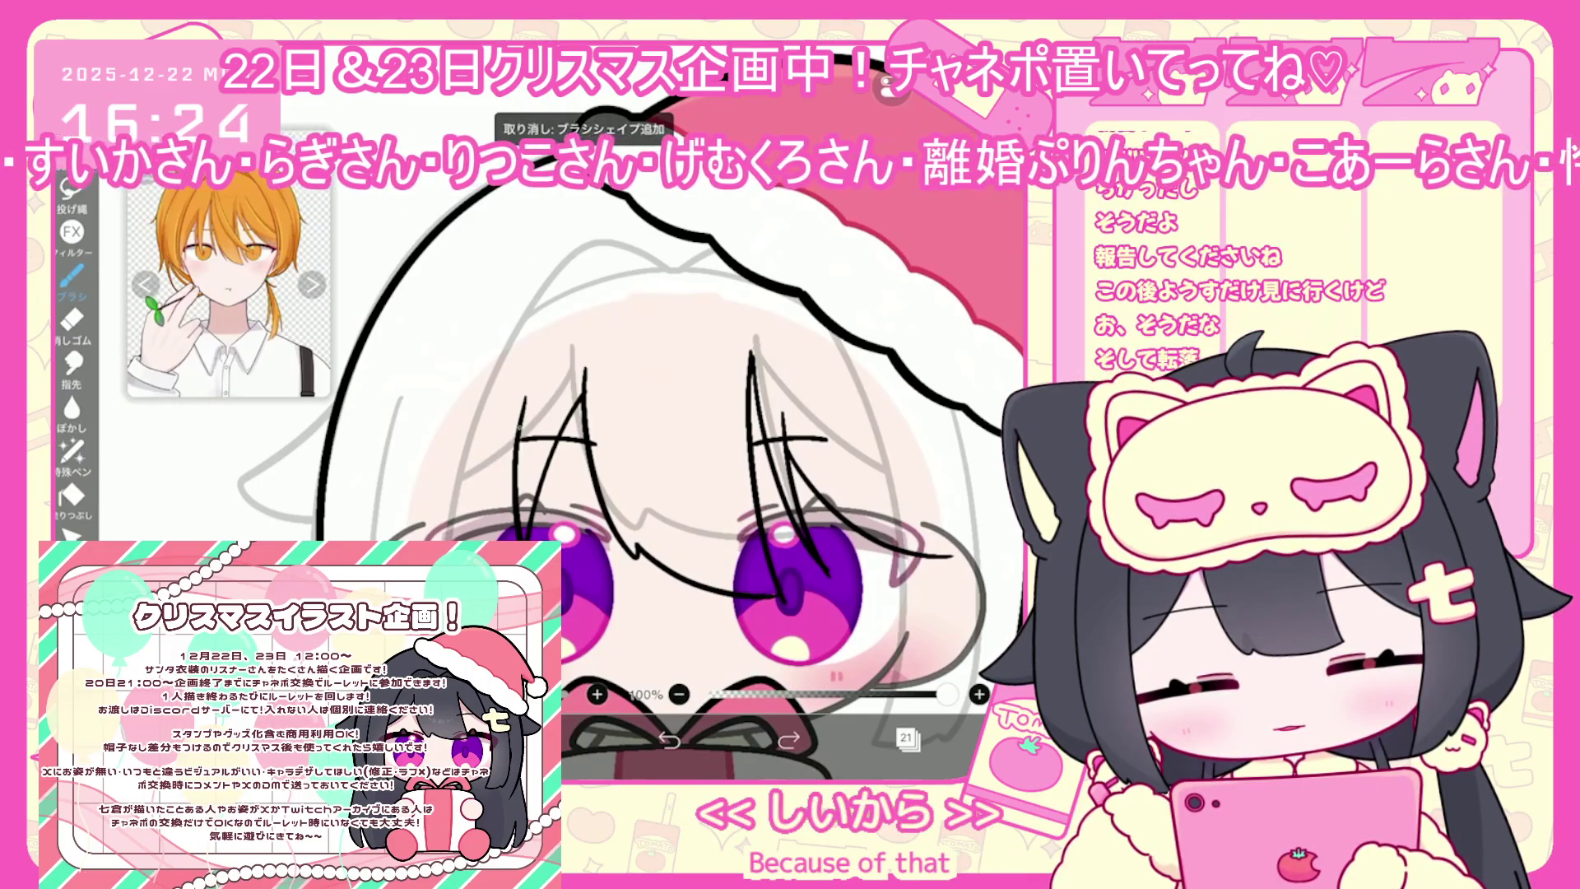
scroll(671, 460, down, 5)
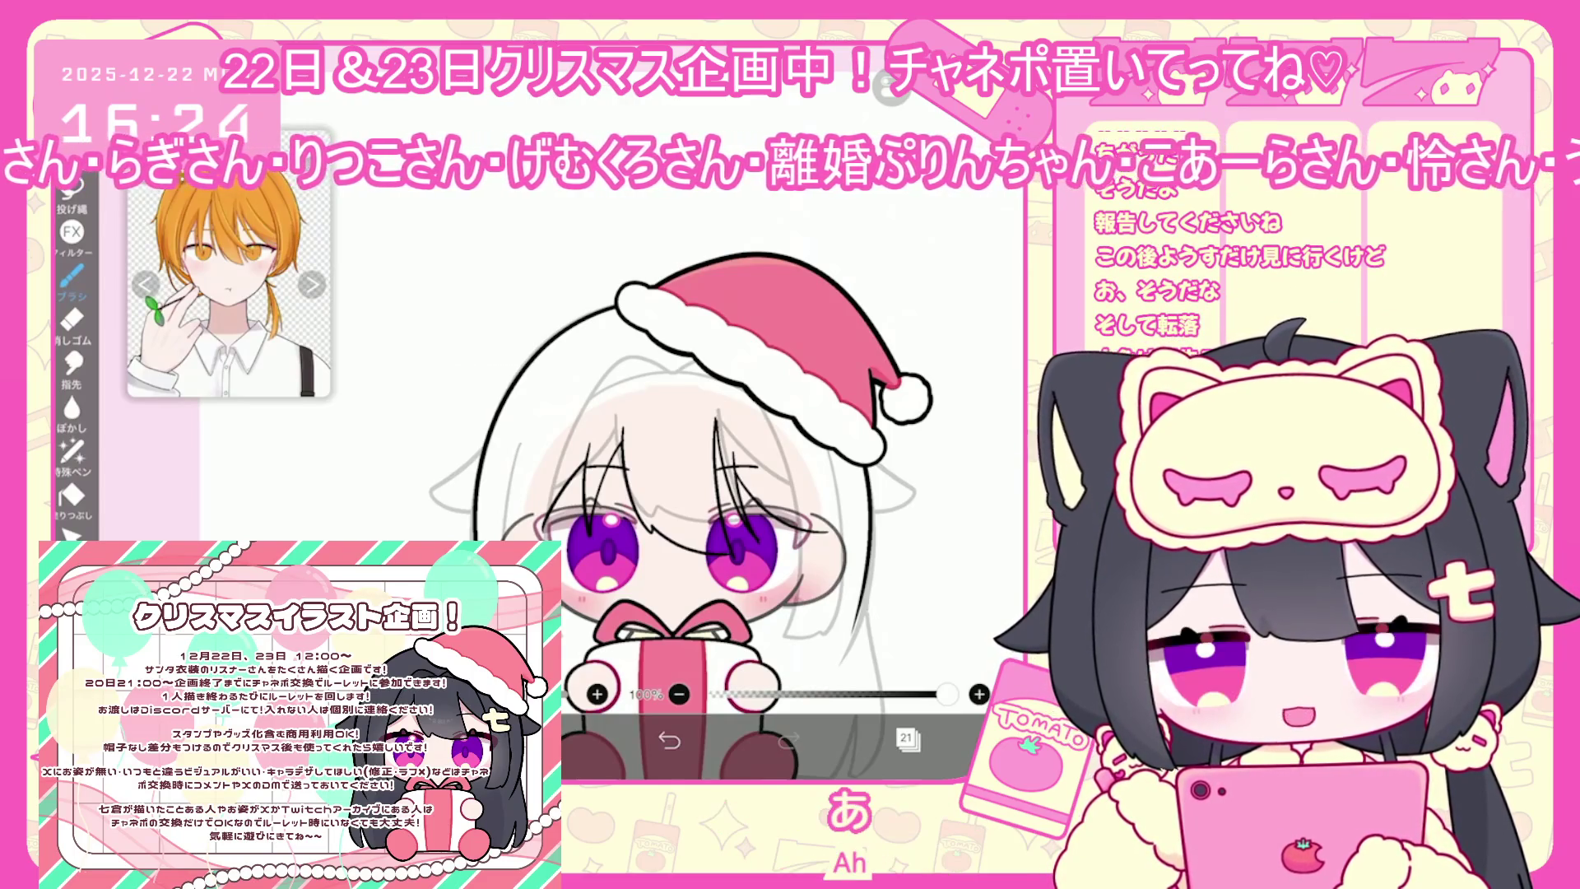
drag(674, 461, 568, 424)
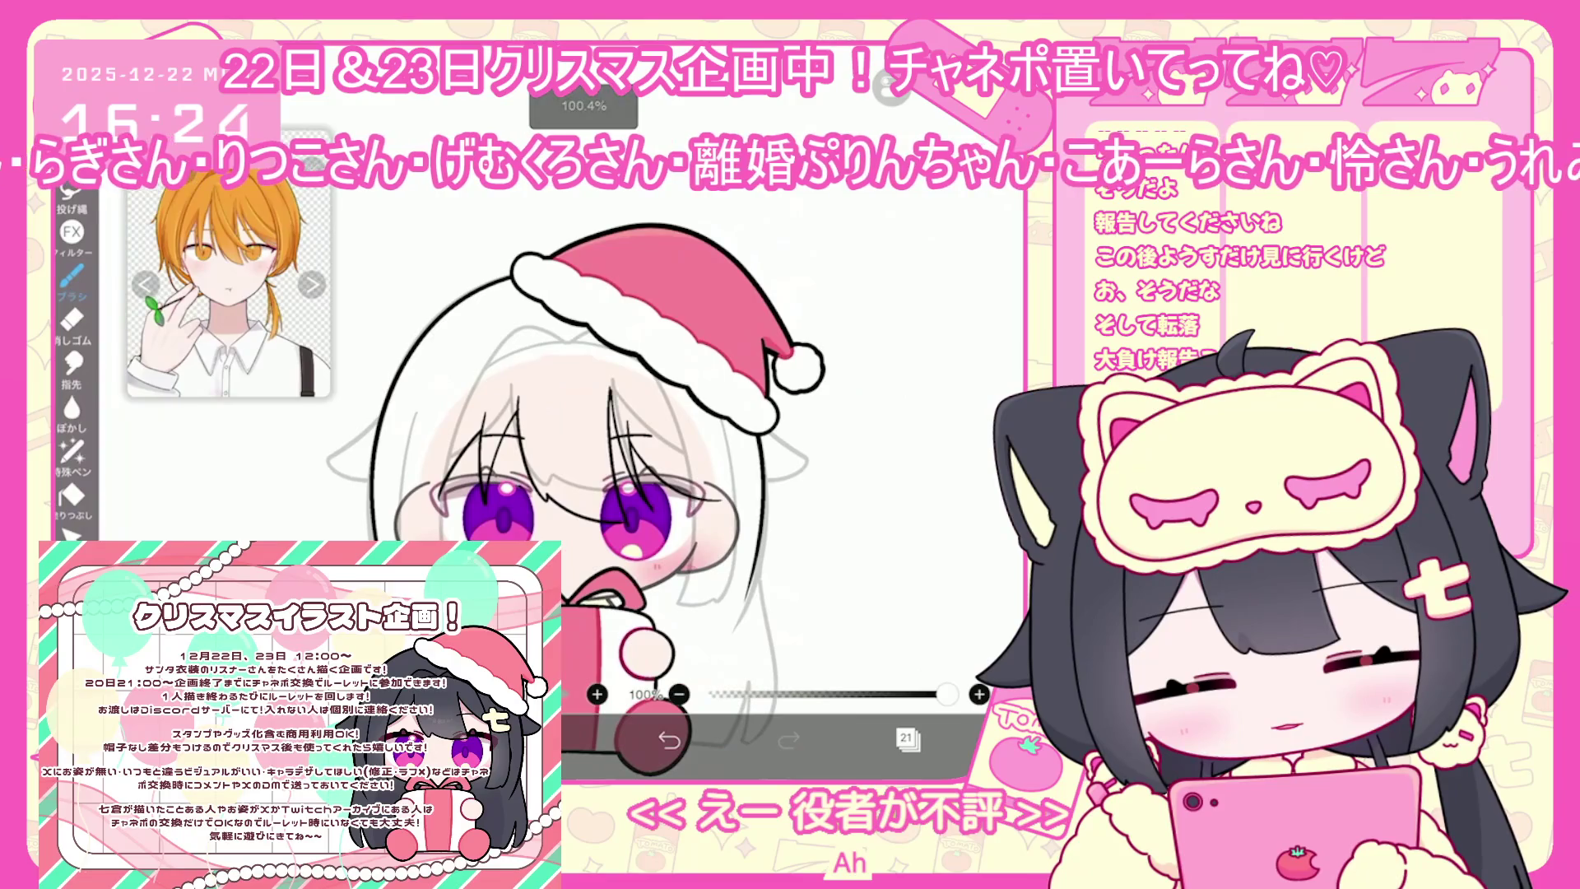
click(938, 288)
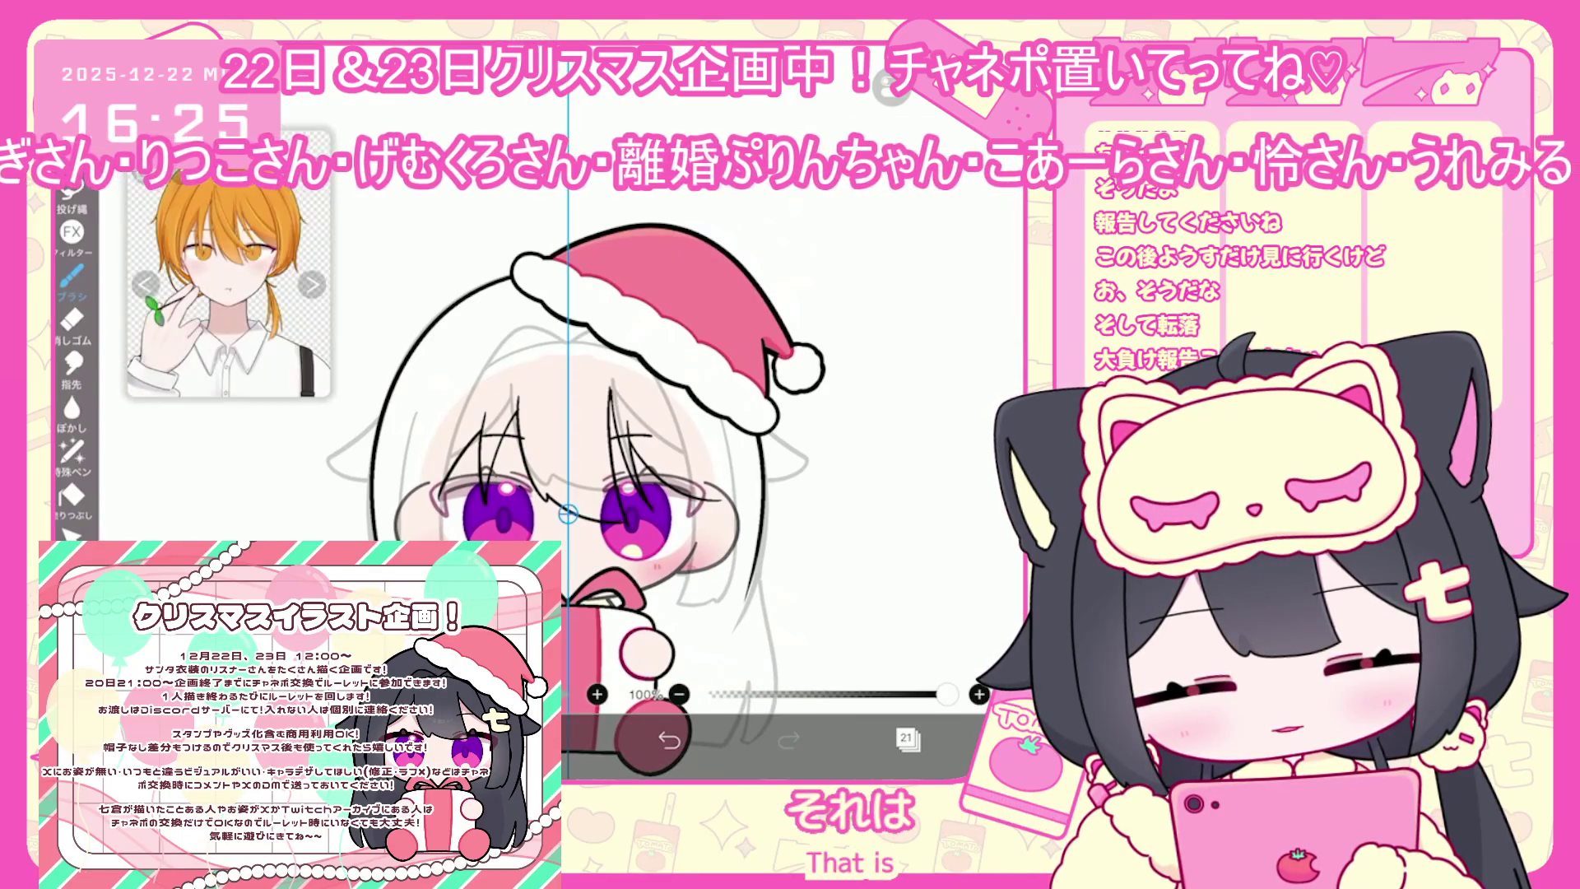
click(658, 737)
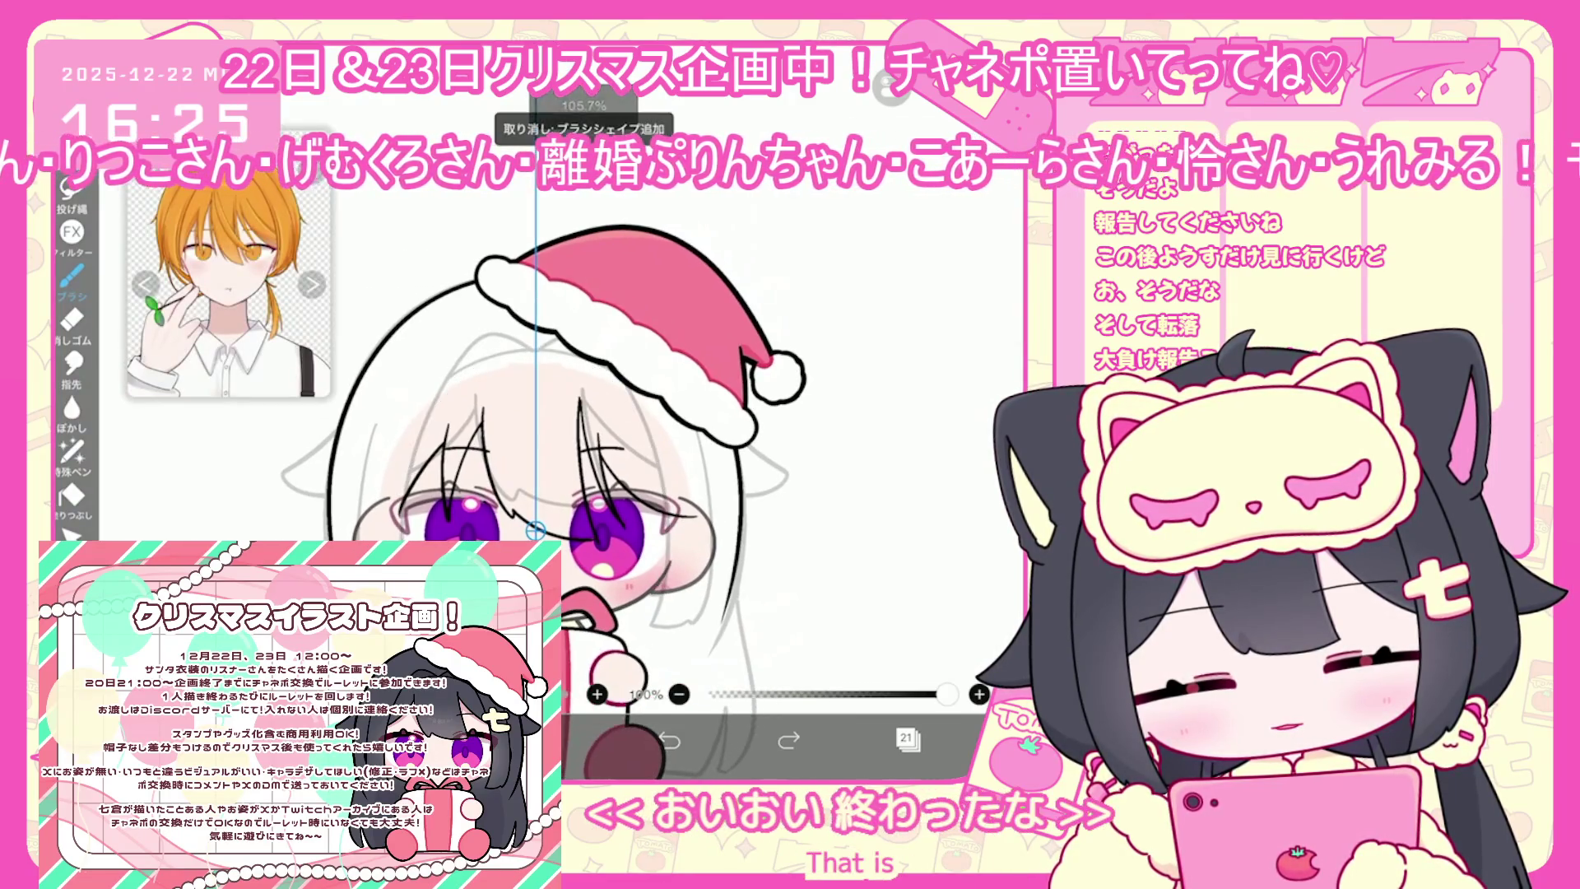
scroll(839, 603, up, 3)
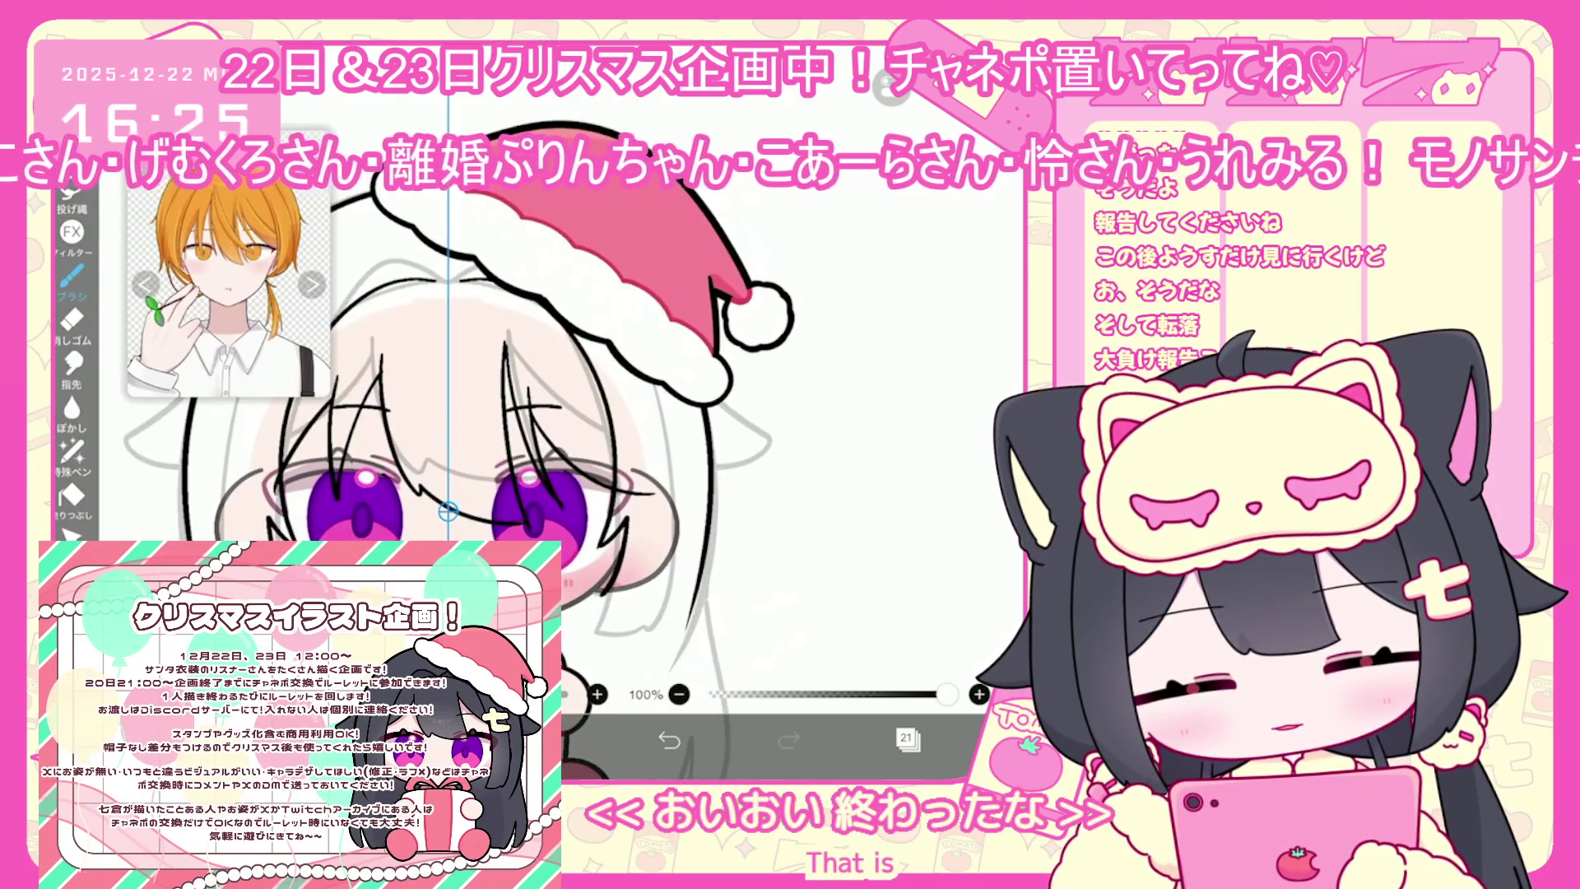
click(669, 739)
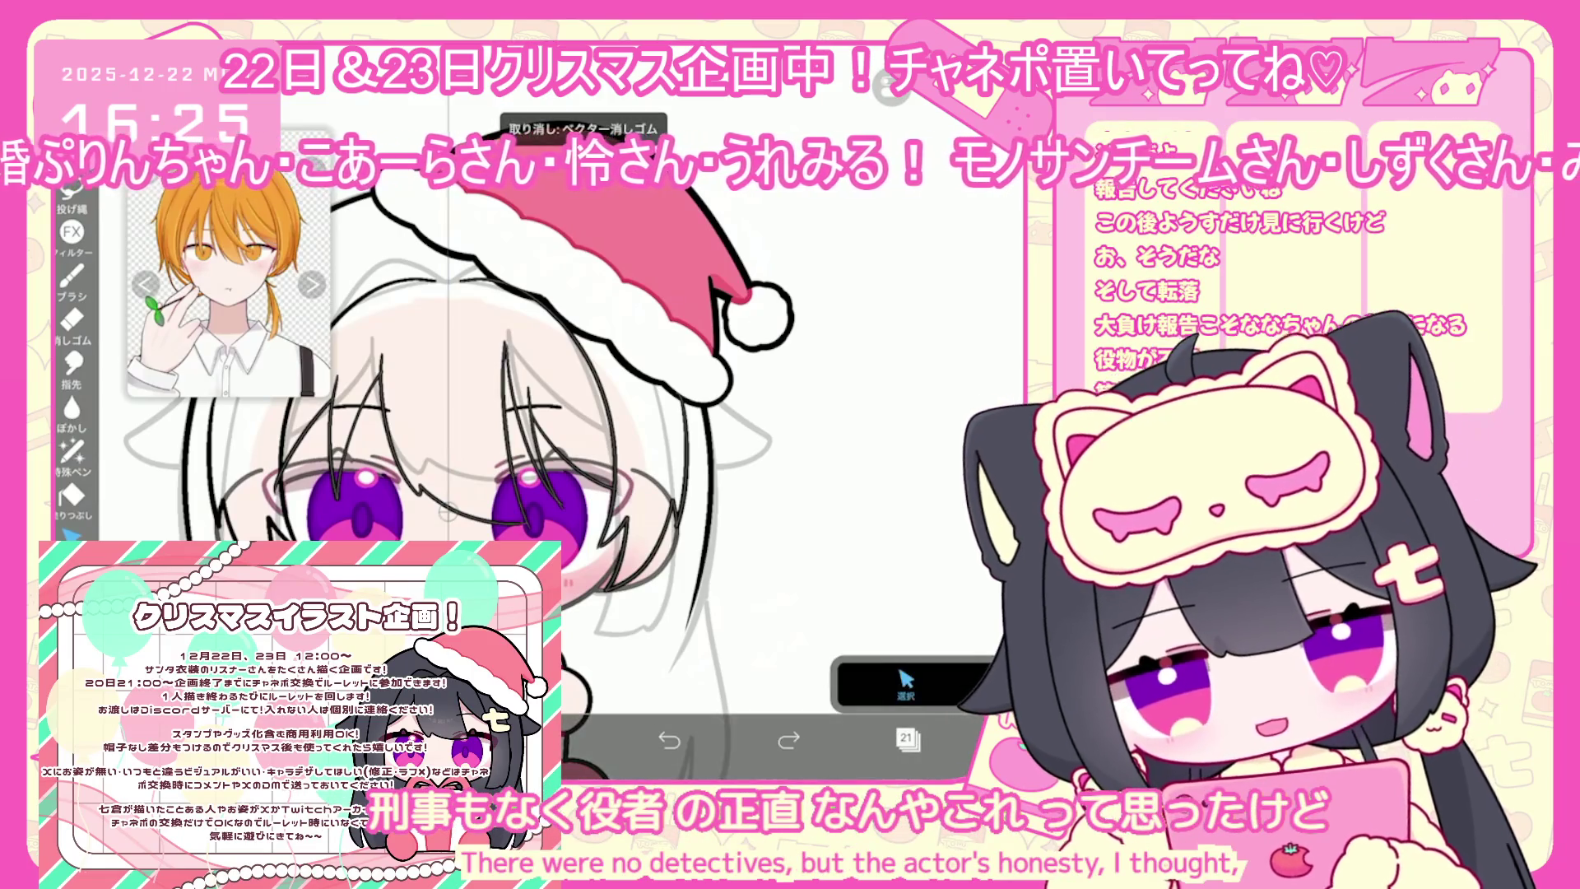
Undo the vector eraser to restore the line beside the right eye
key(ctrl+z)
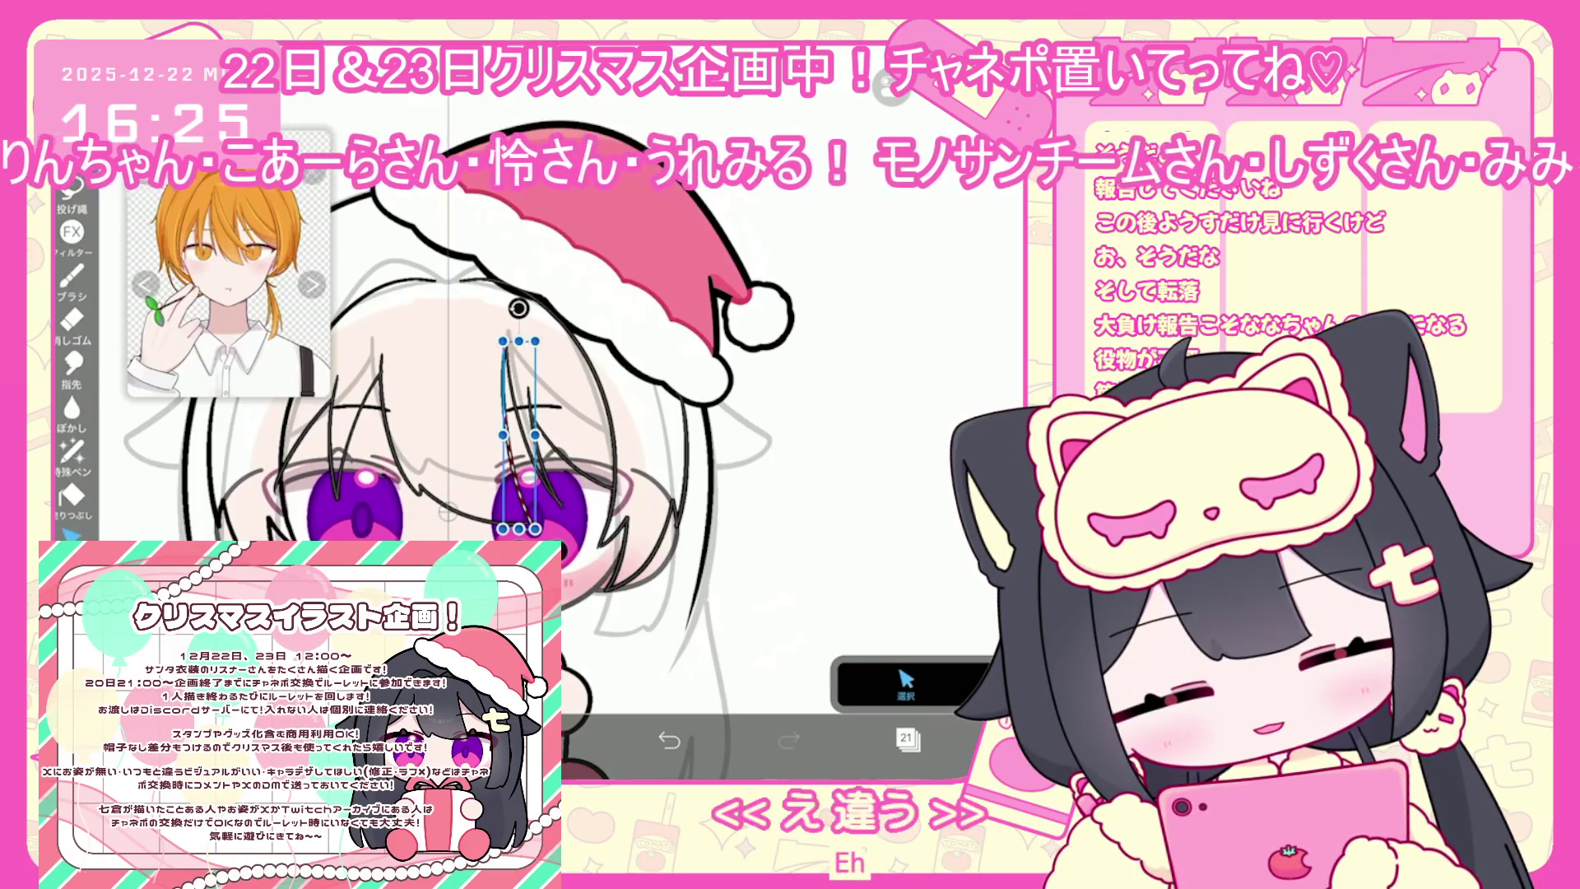
click(517, 436)
key(Escape)
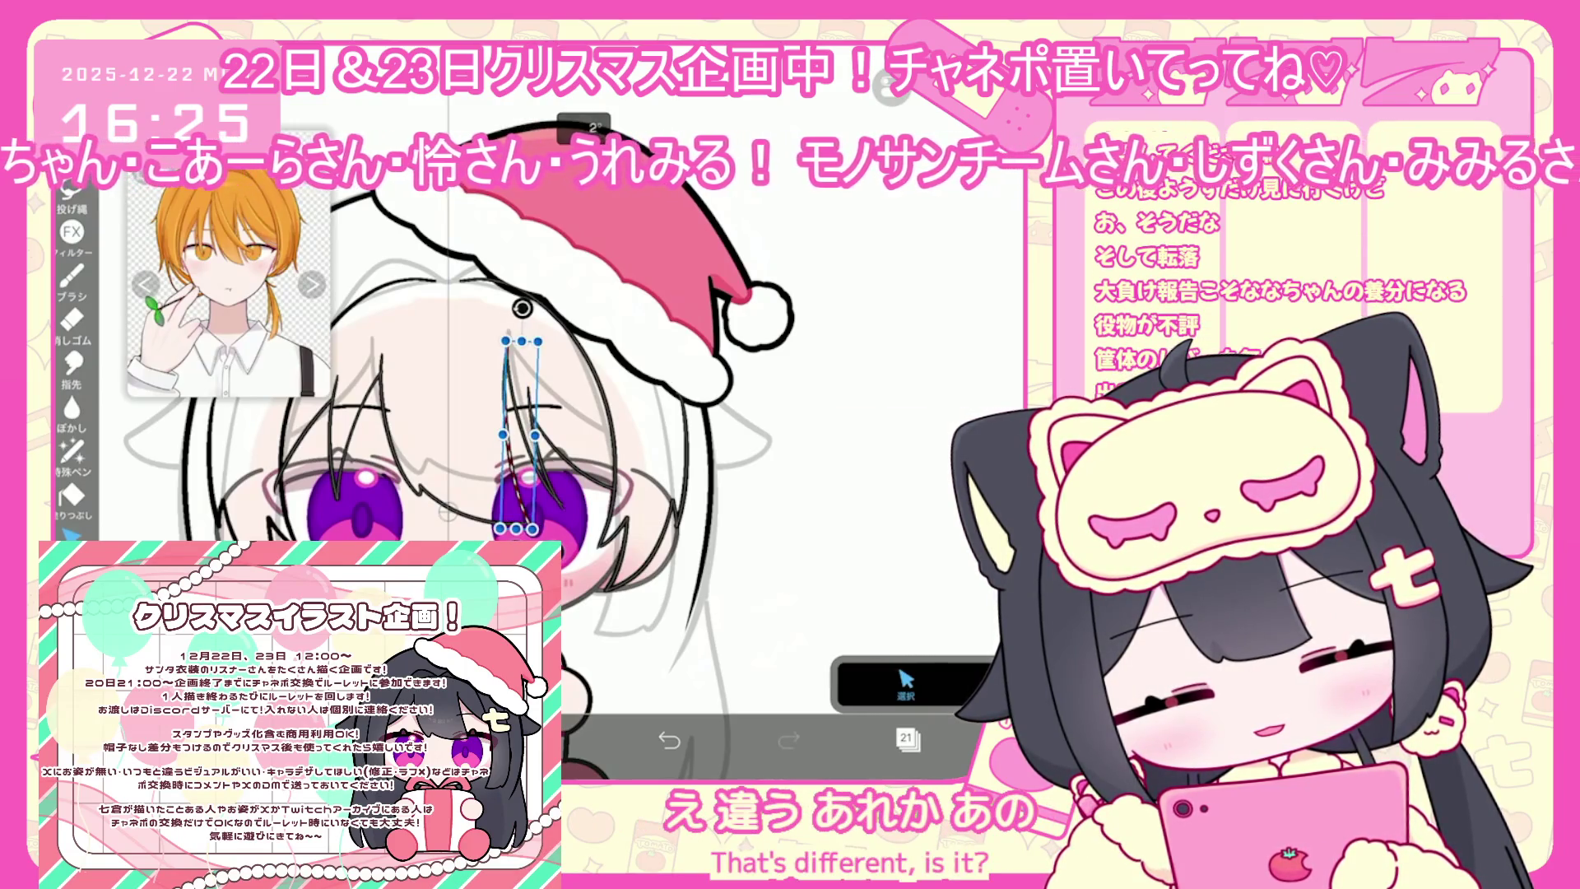
click(905, 683)
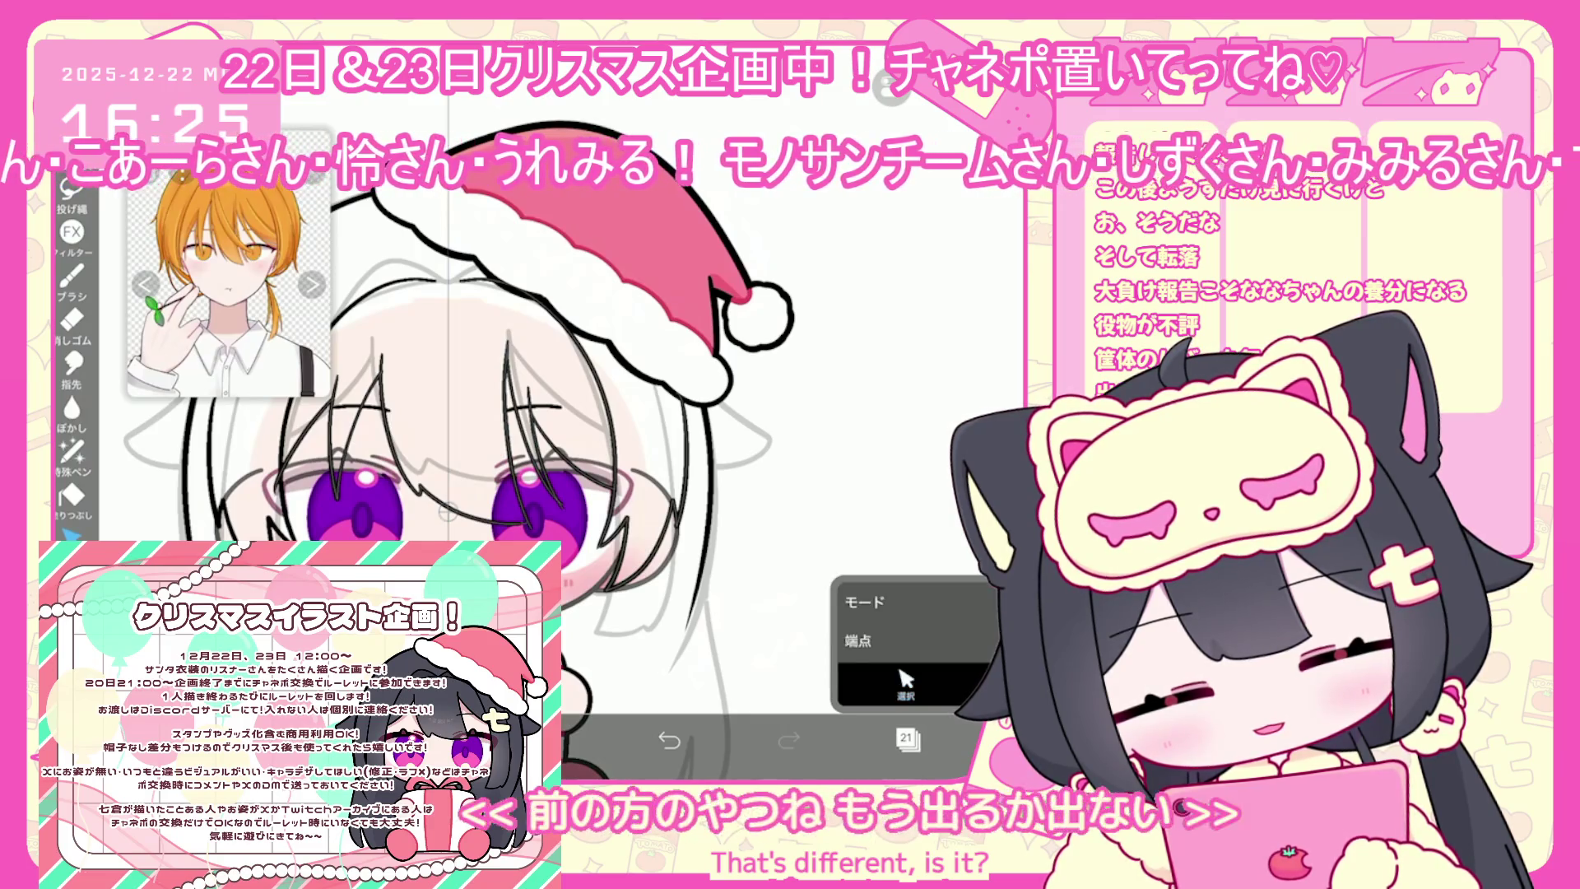
click(519, 436)
click(905, 684)
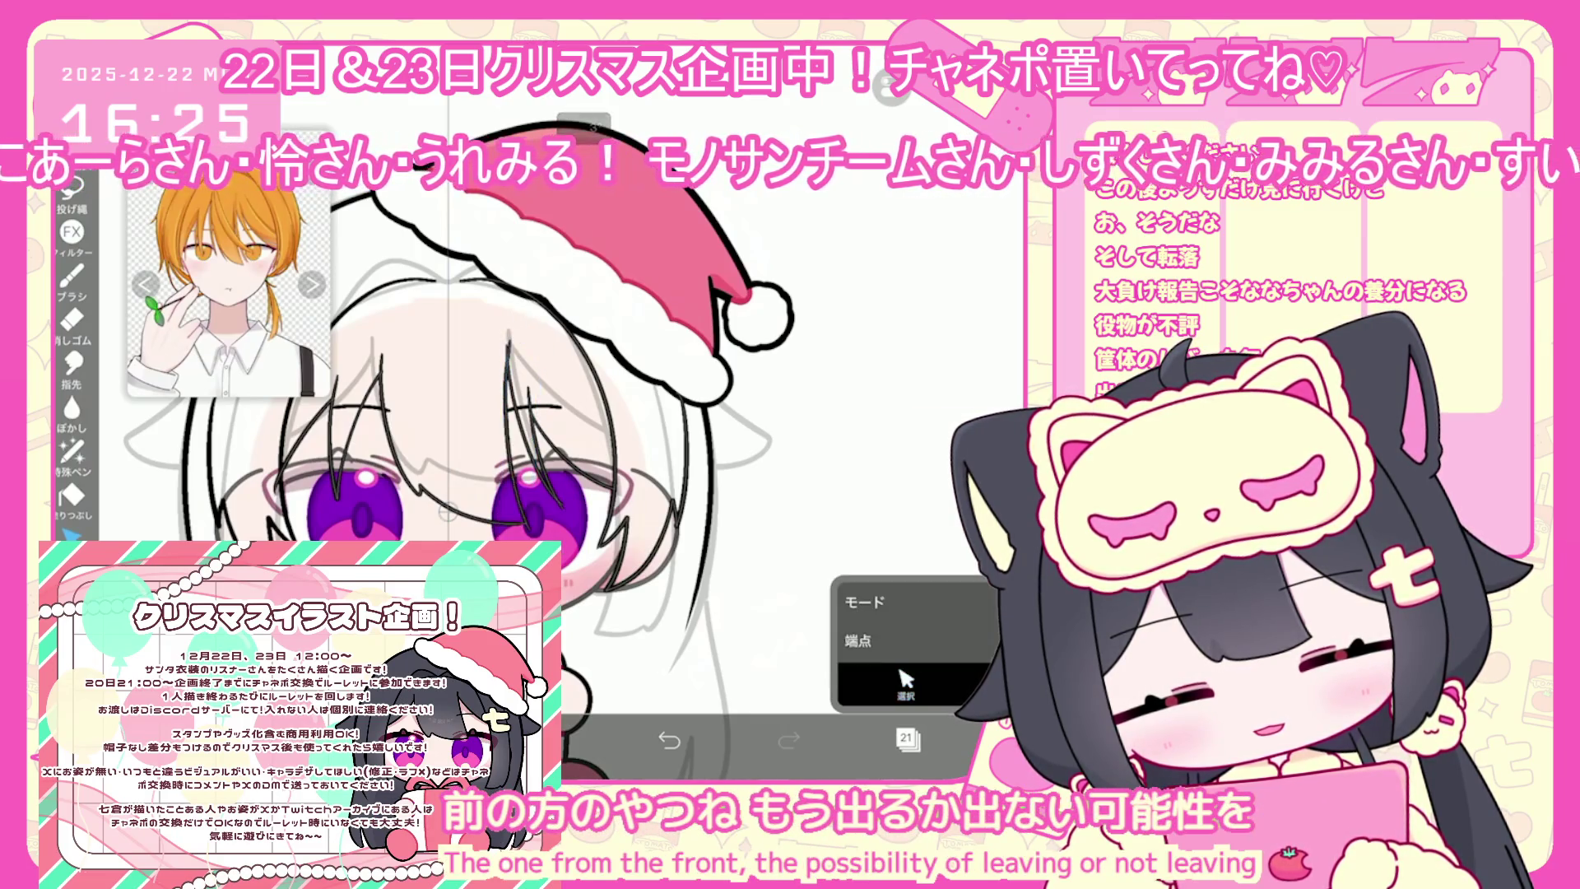
scroll(576, 387, up, 3)
click(906, 683)
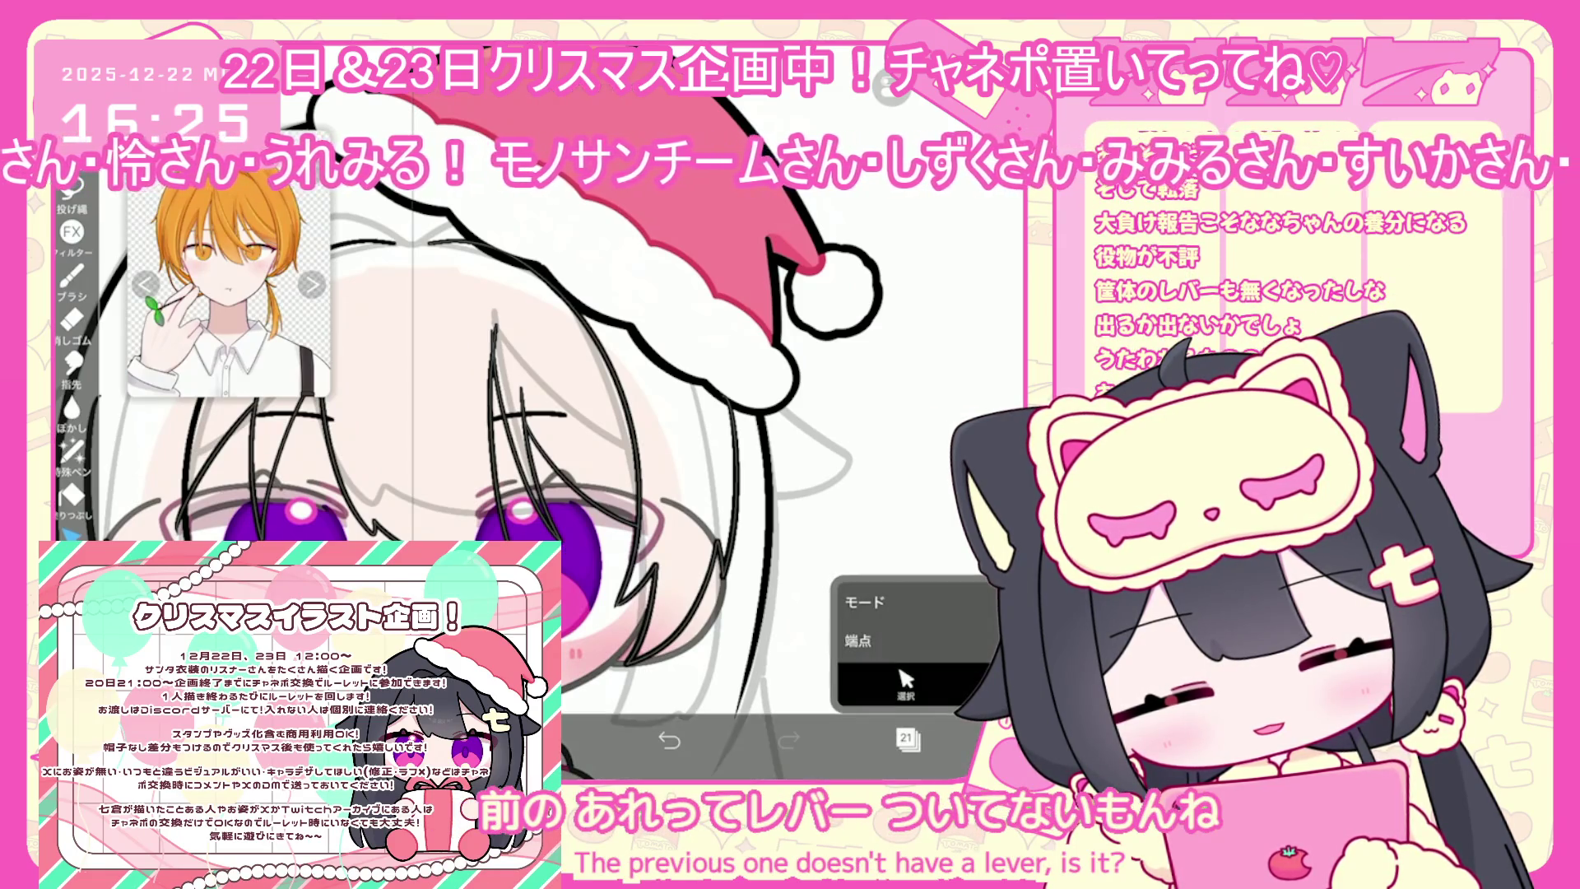
scroll(576, 387, down, 3)
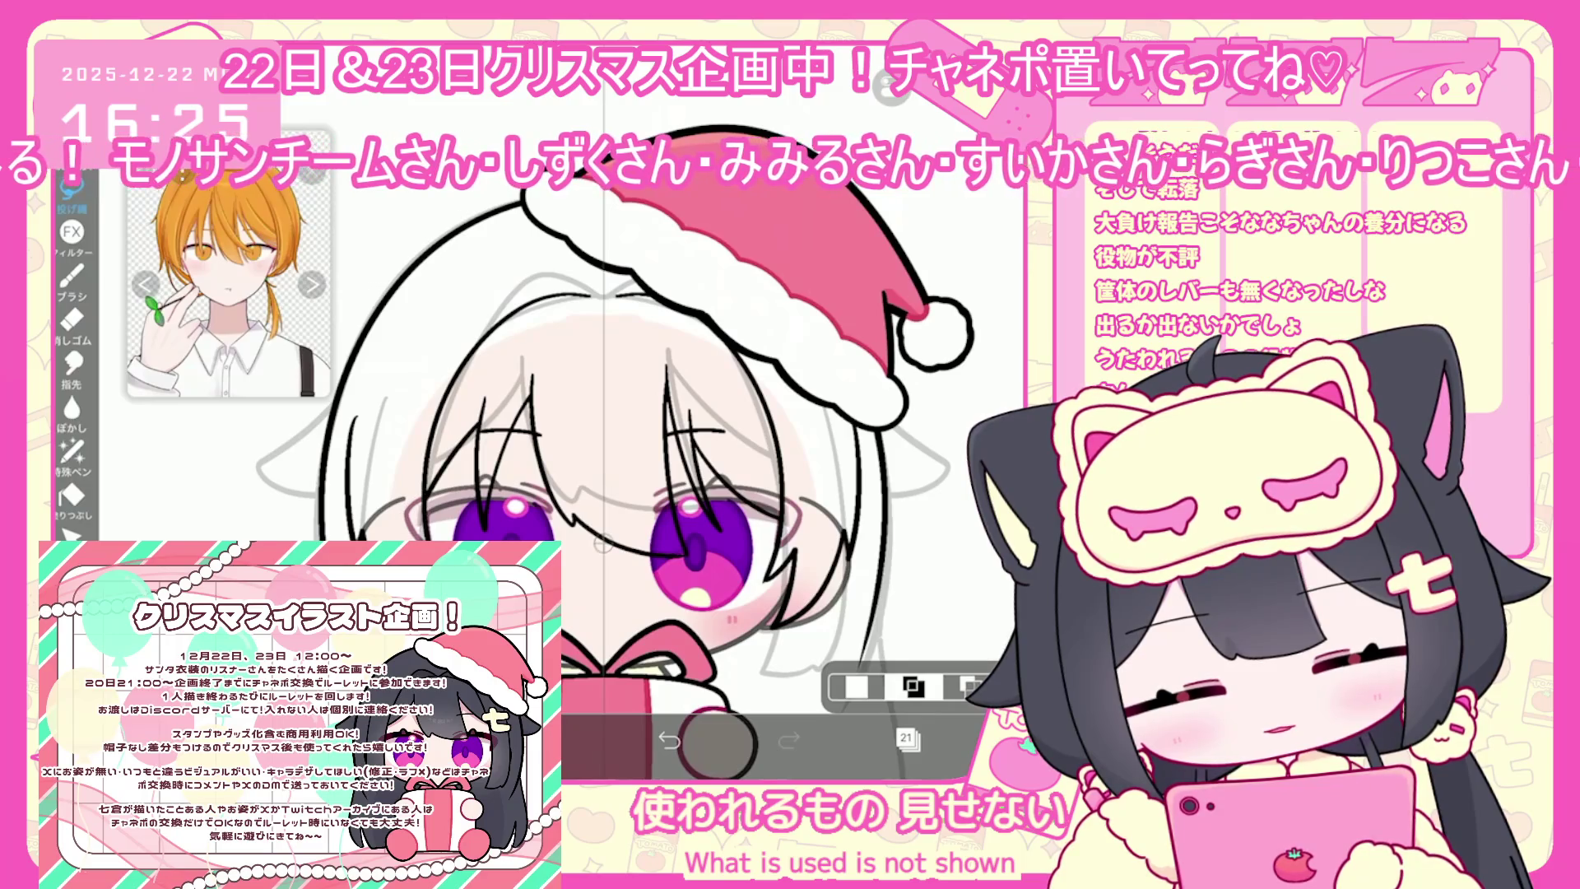
scroll(647, 497, down, 5)
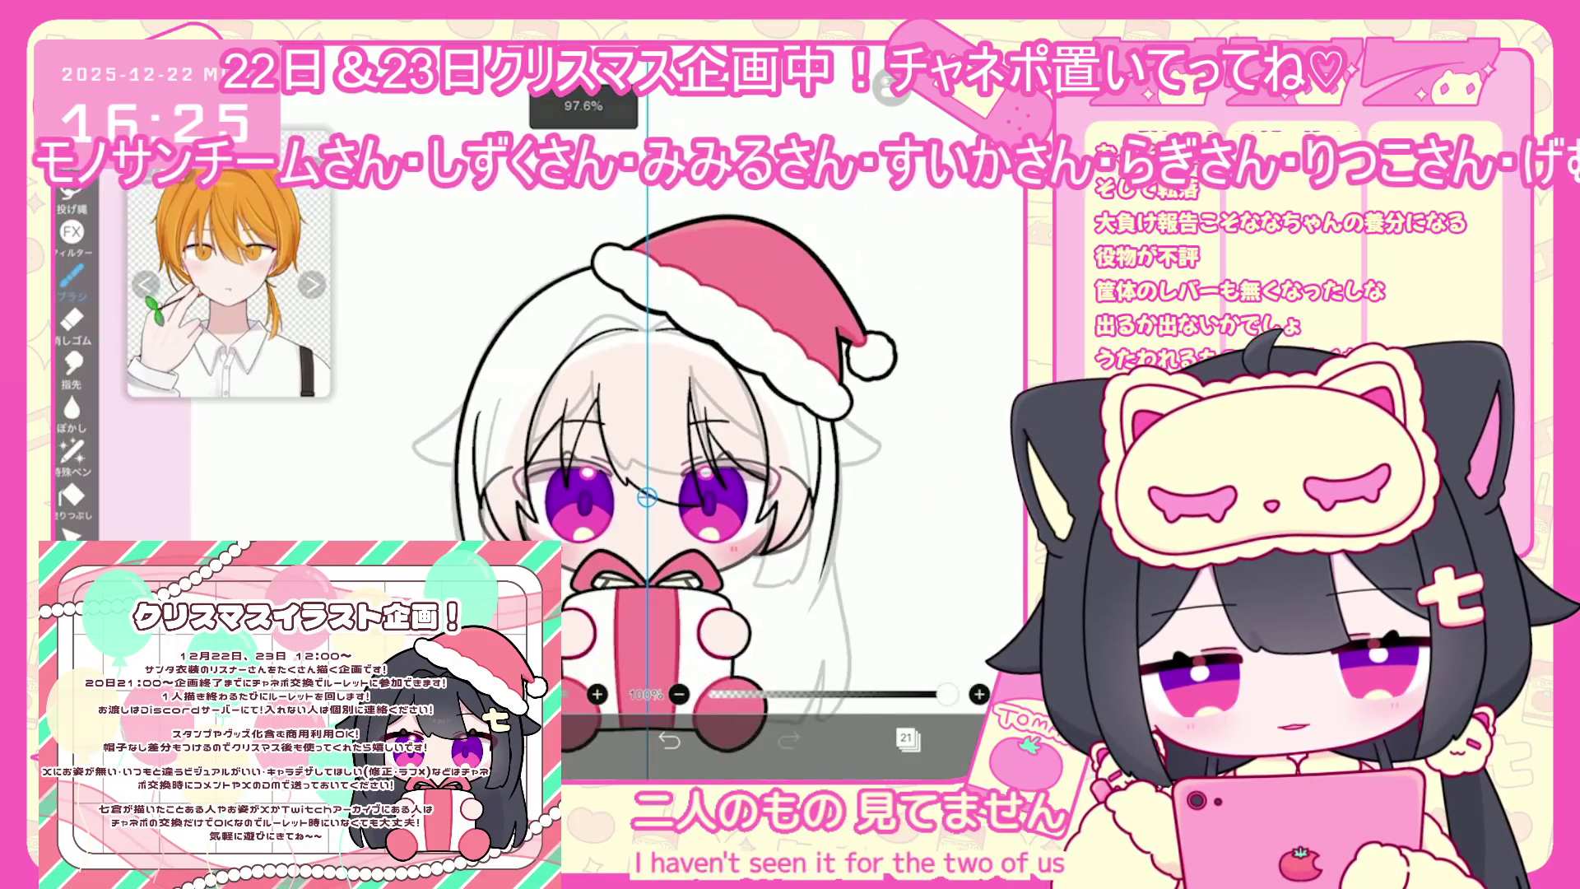
scroll(668, 531, up, 1)
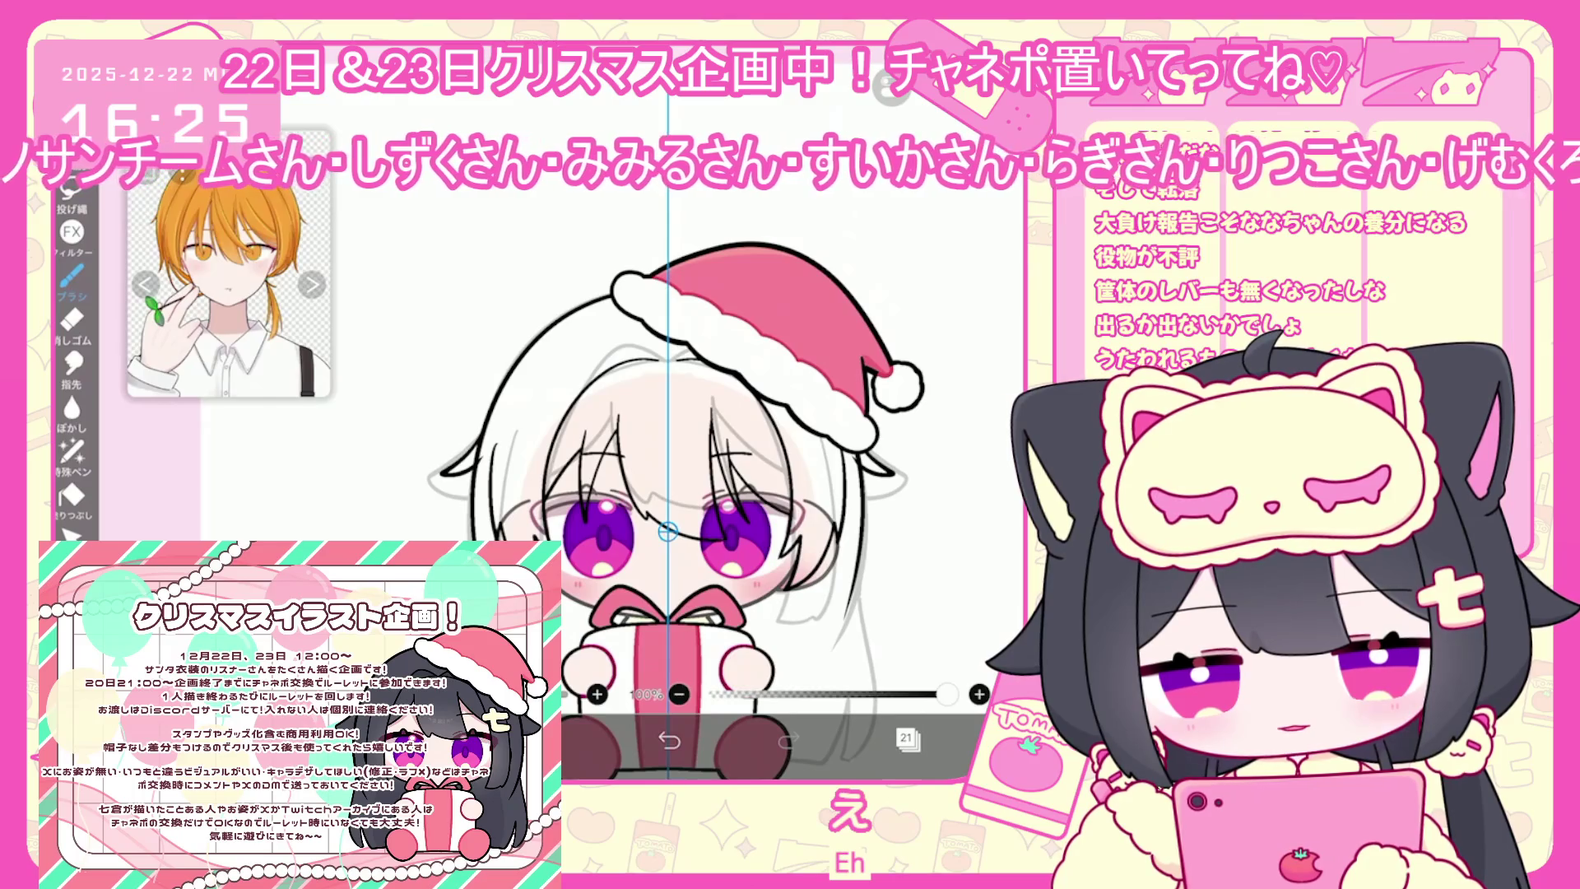
Undo the last brush stroke, check the ruler settings, and return to the brush
click(789, 741)
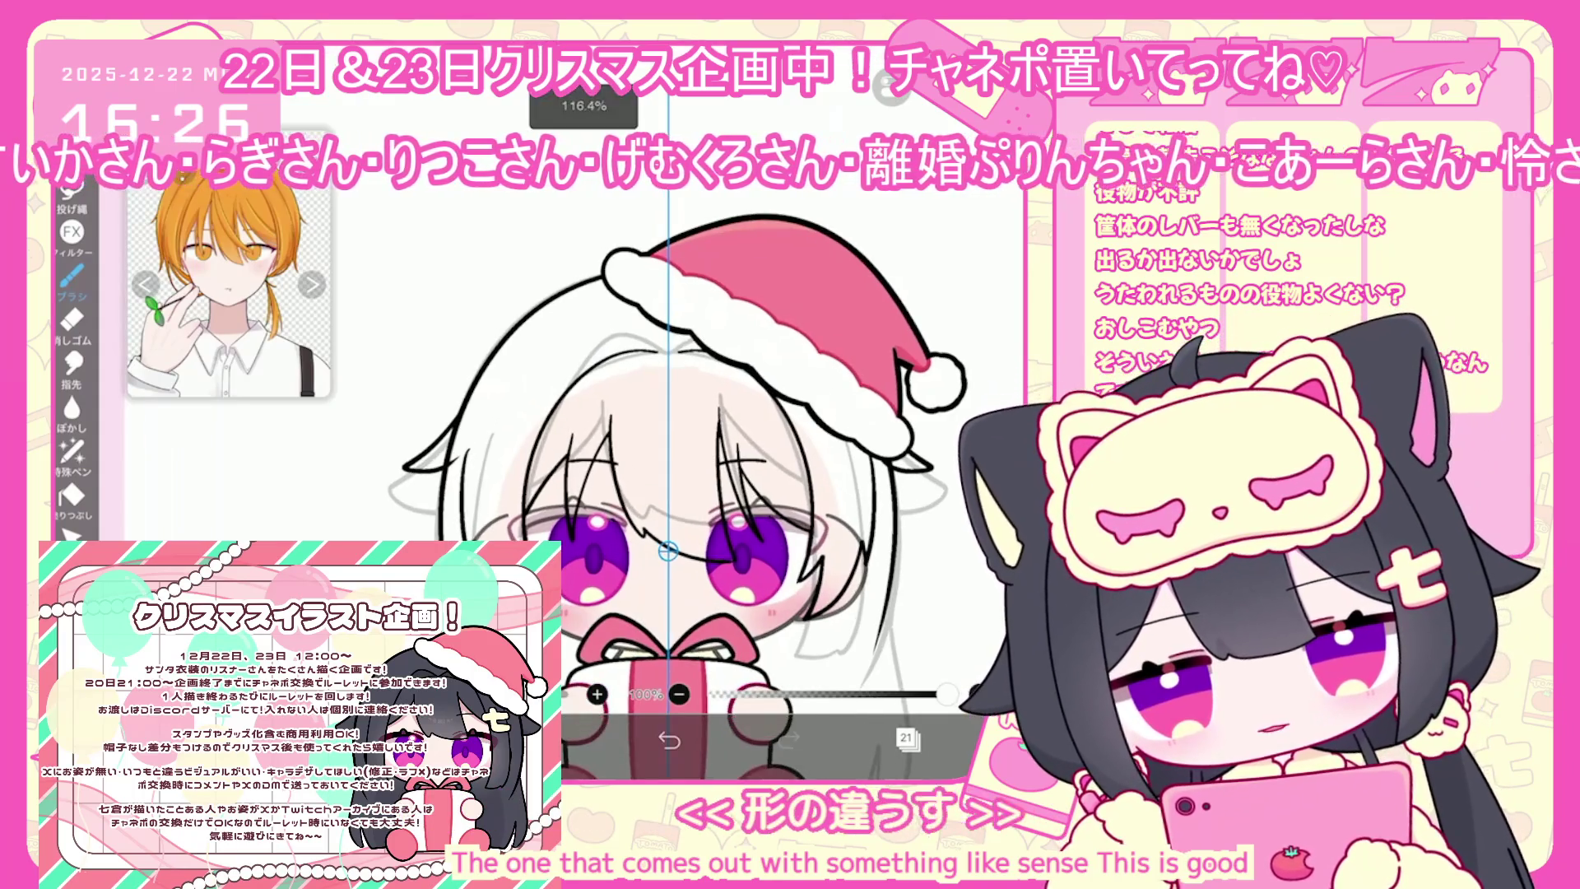
key(ctrl+z)
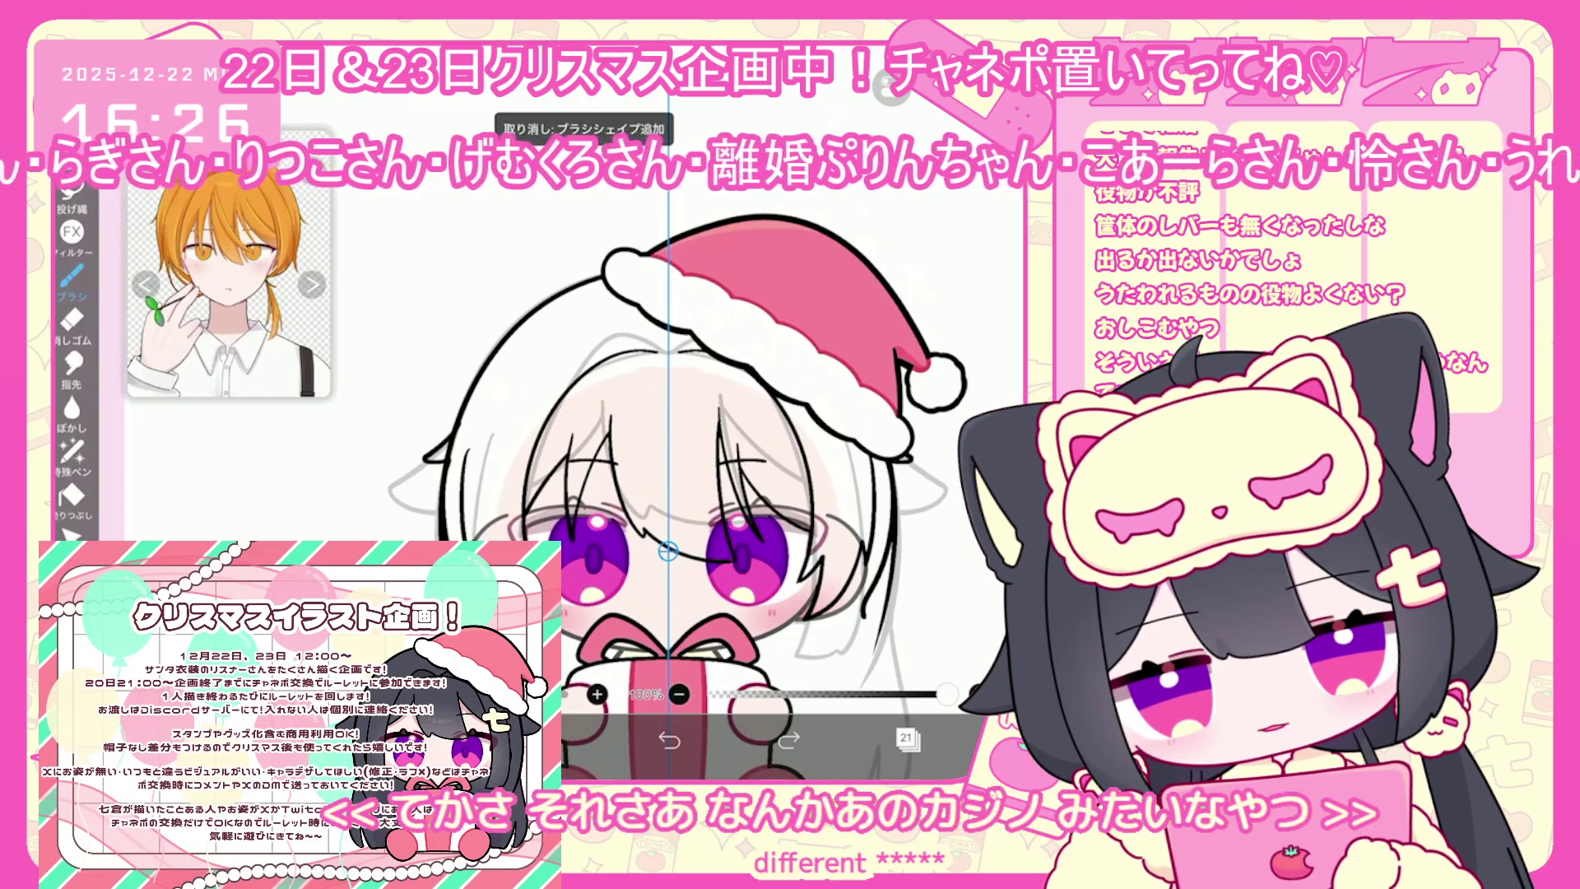
scroll(666, 461, up, 1)
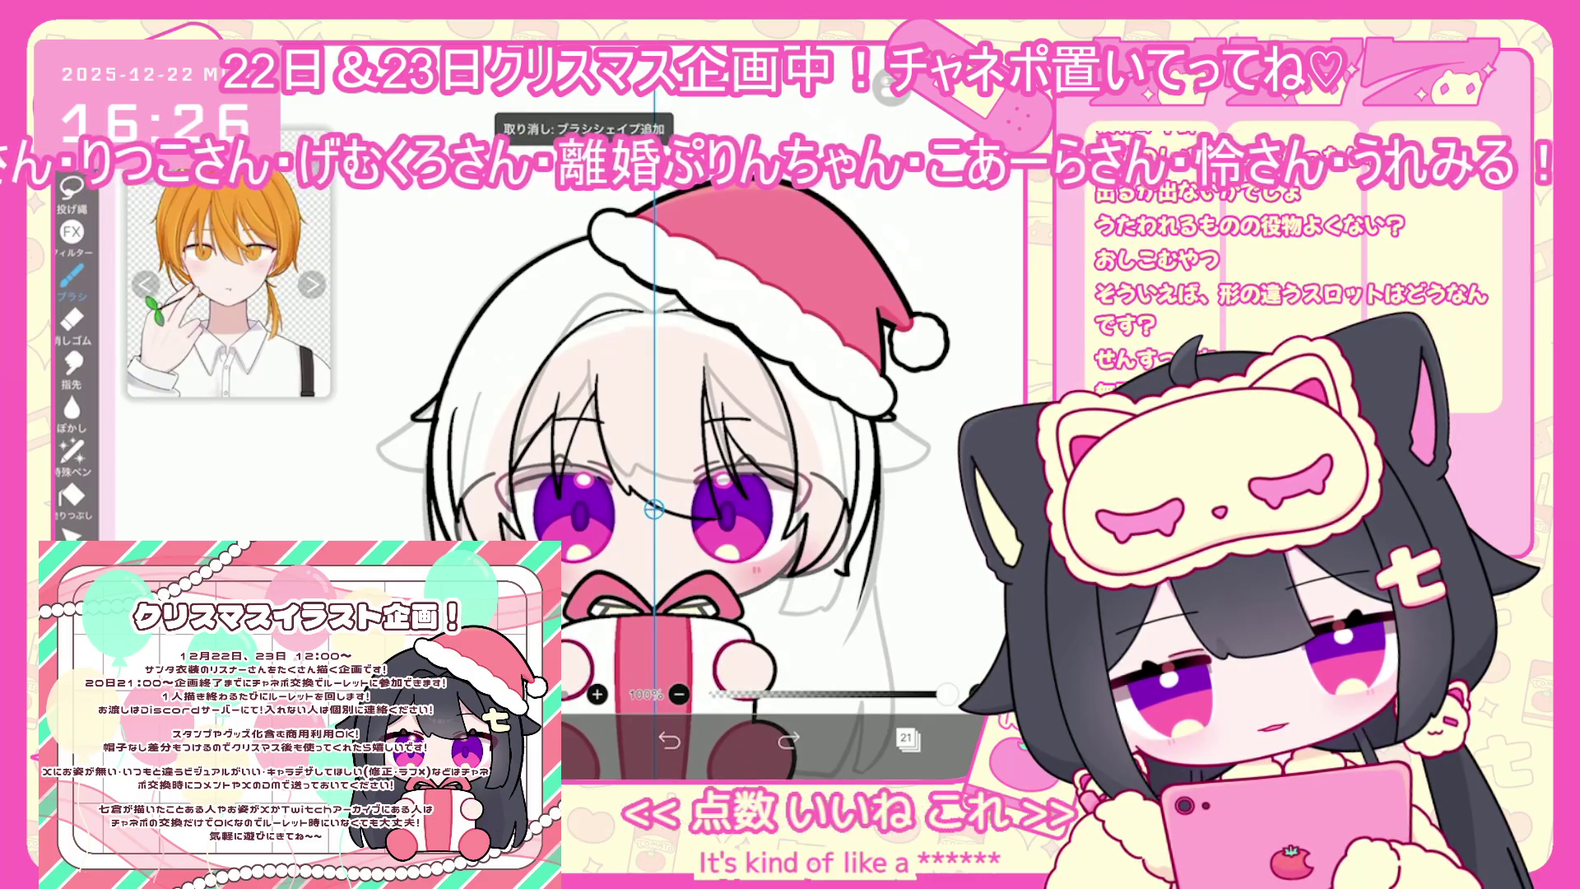
click(884, 87)
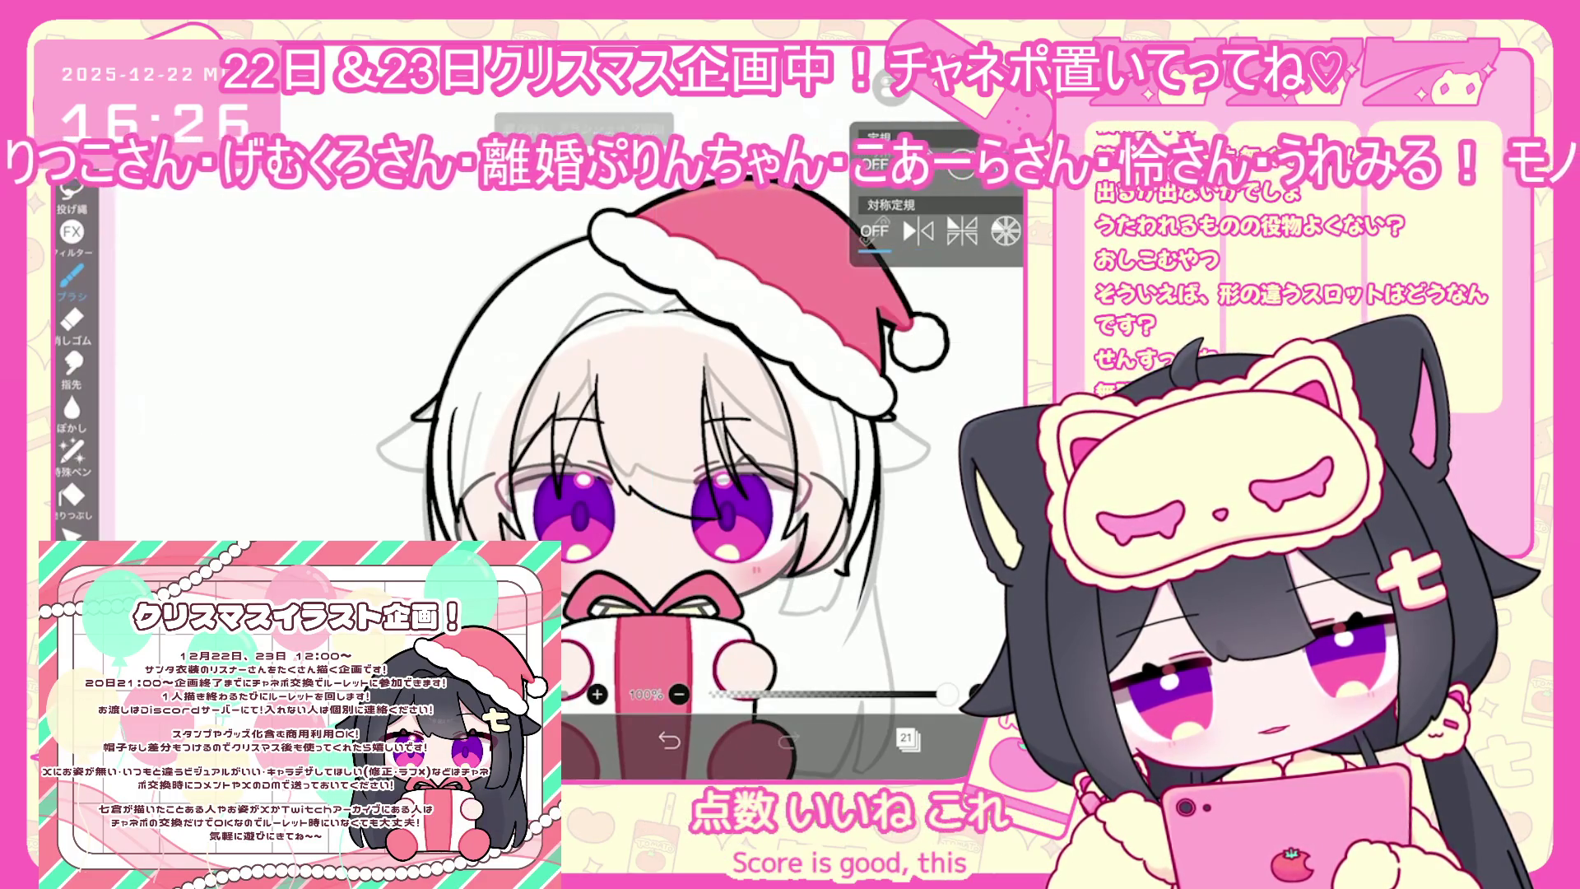
scroll(666, 461, up, 2)
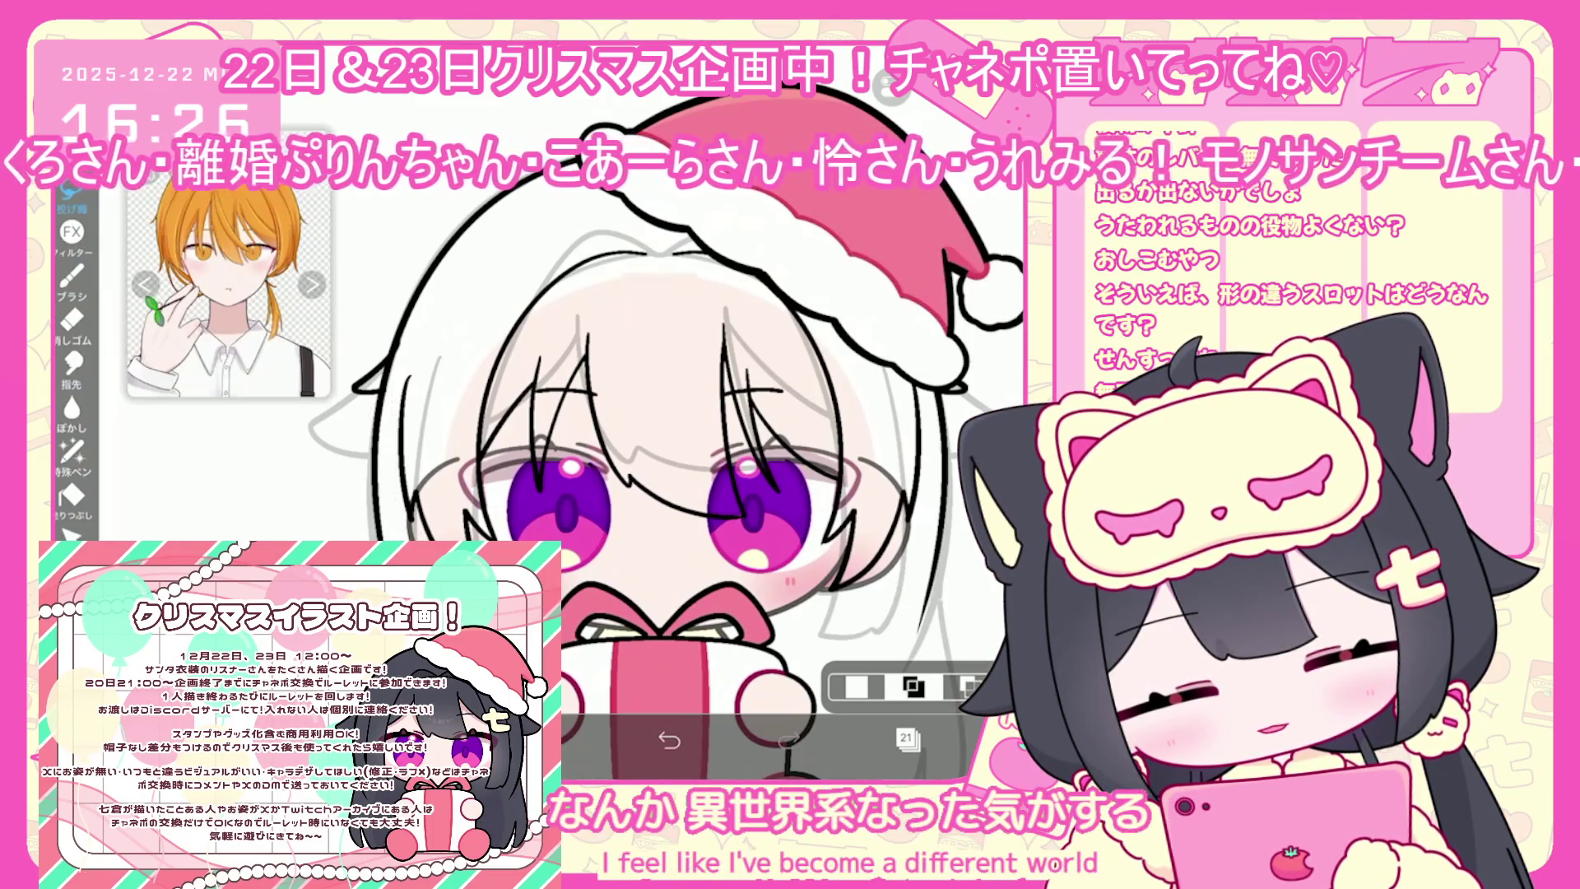
click(72, 278)
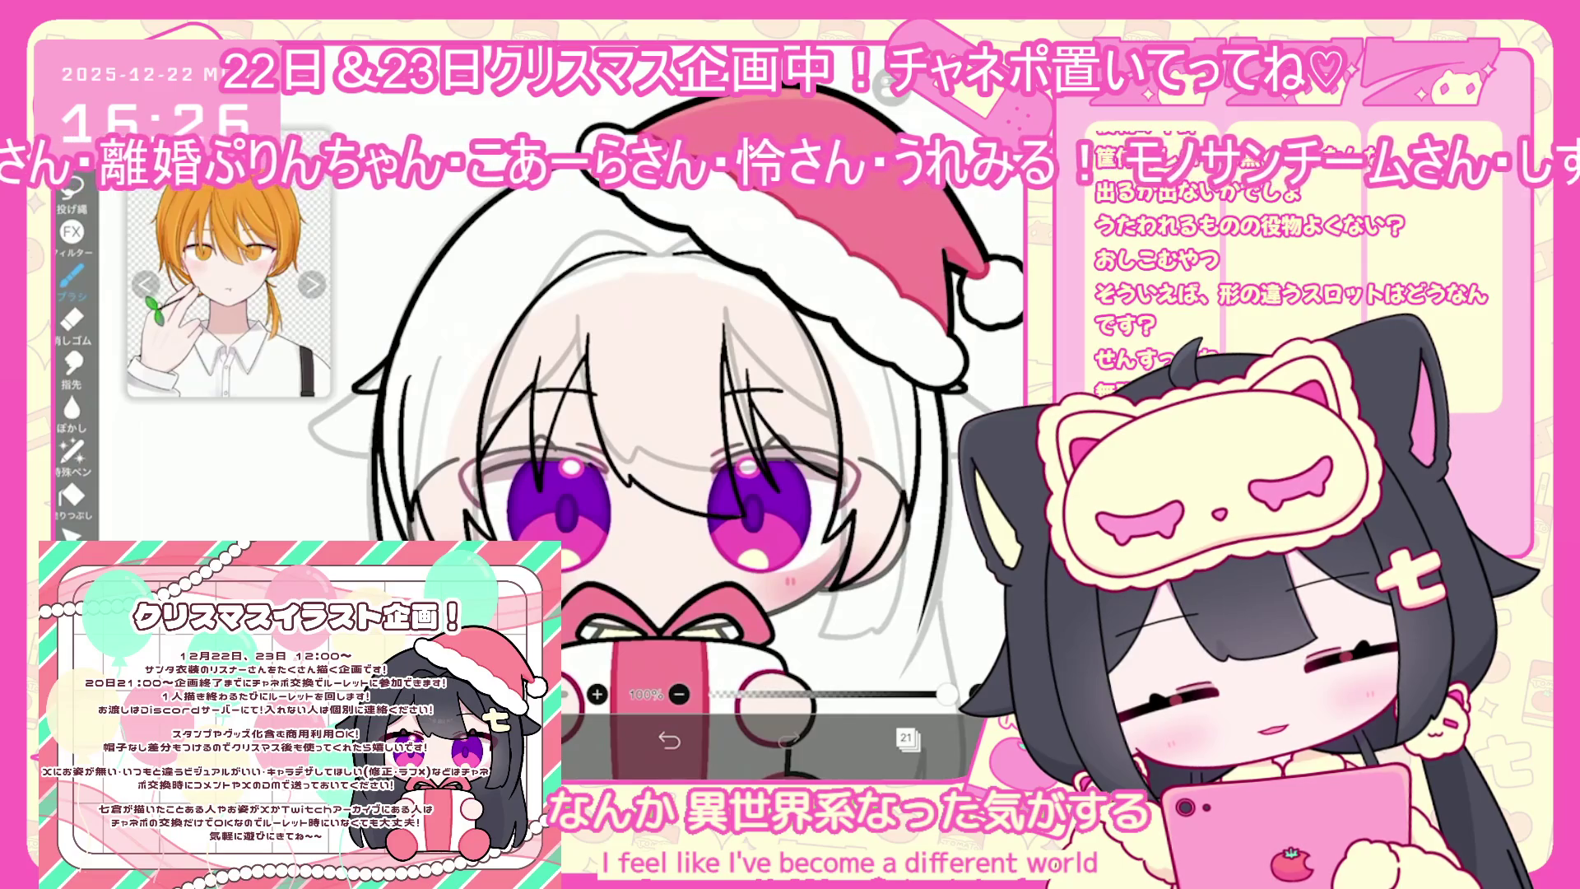
key(ctrl+z)
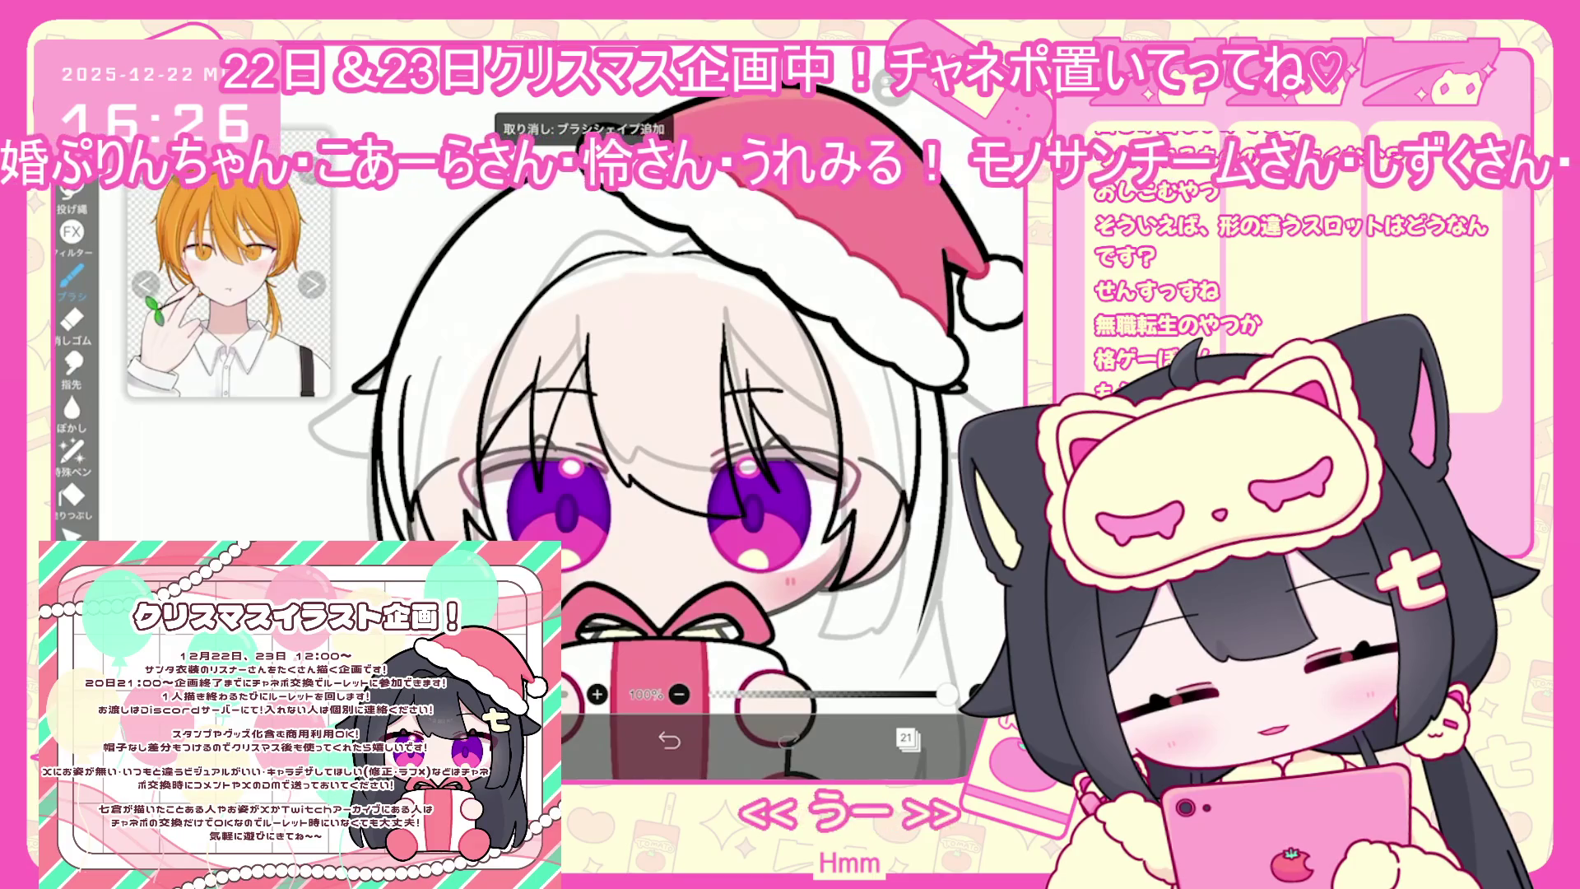
scroll(658, 494, up, 2)
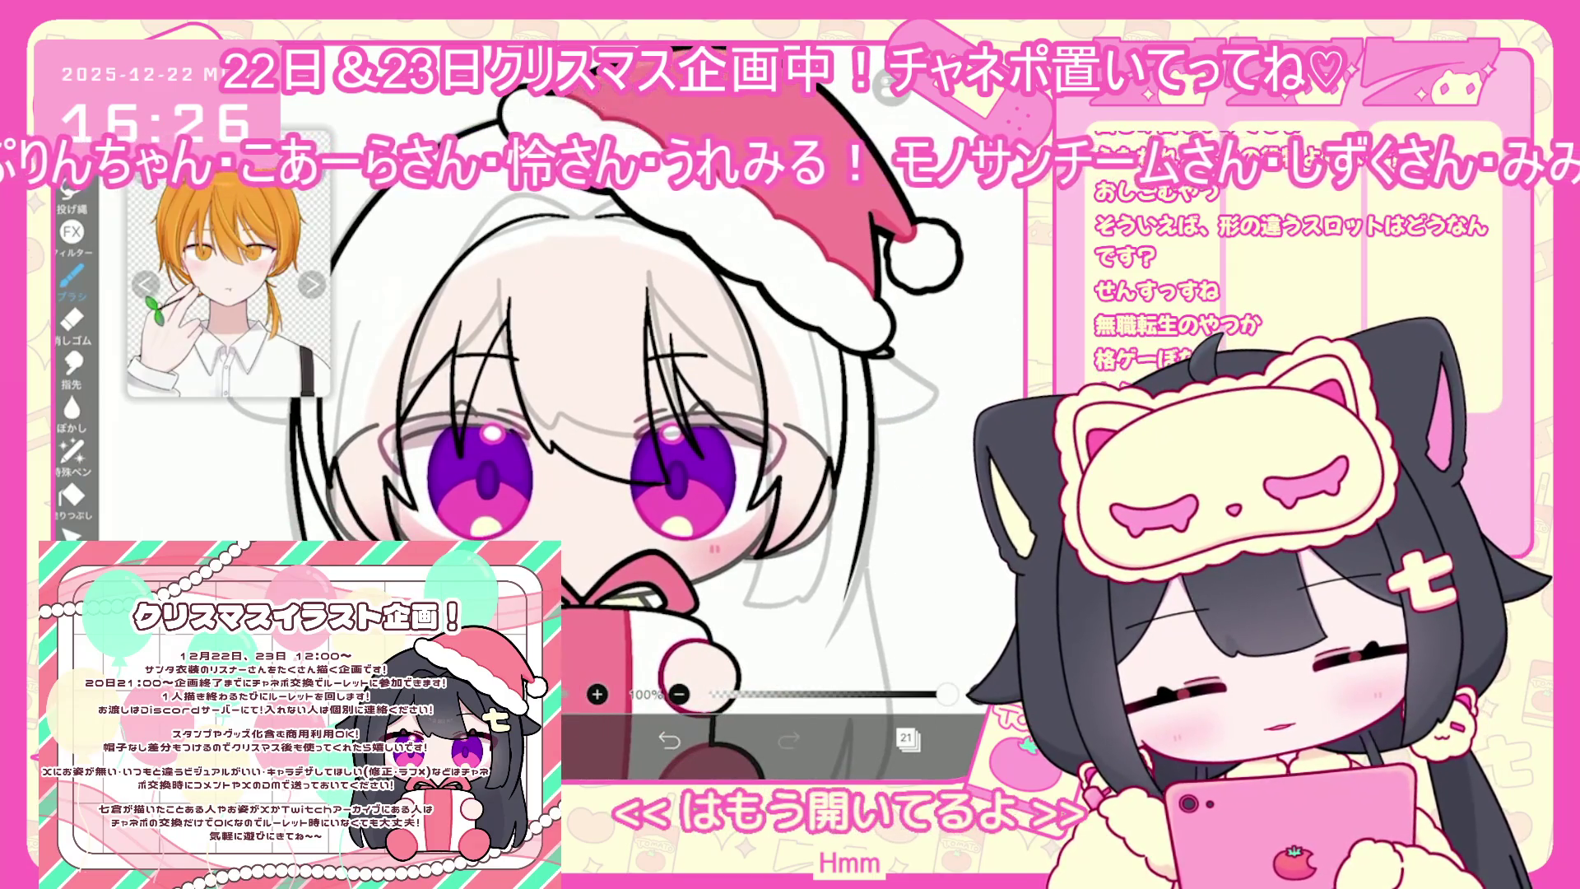
scroll(552, 494, up, 2)
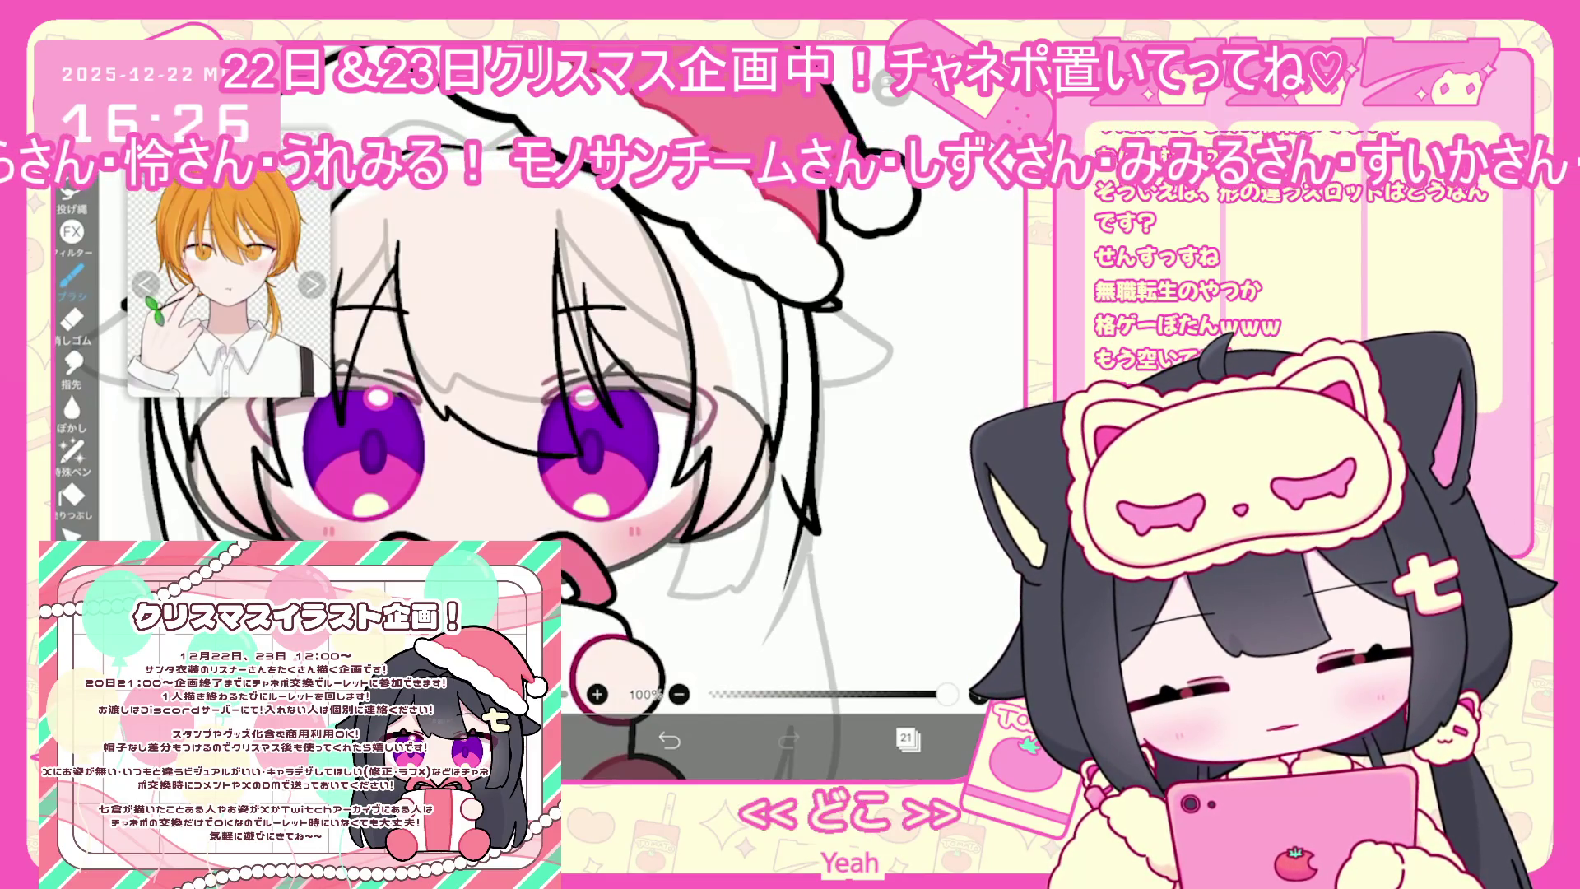
Try and undo several trial strokes on the hair and beside the cheek
key(ctrl+z)
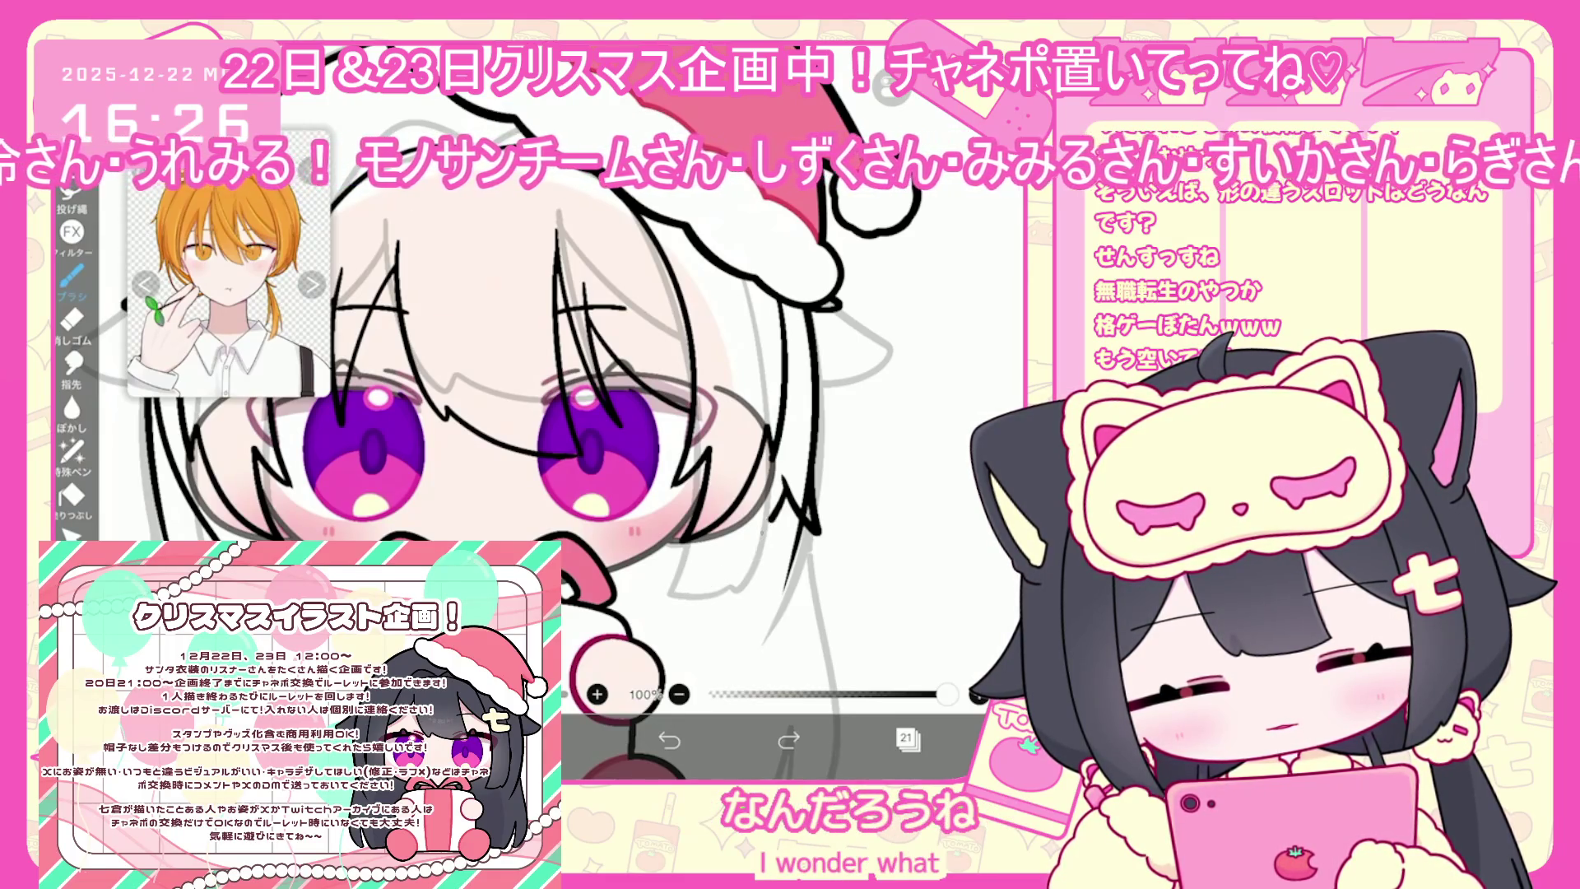
key(ctrl+shift+z)
key(ctrl+z)
drag(782, 491, 677, 586)
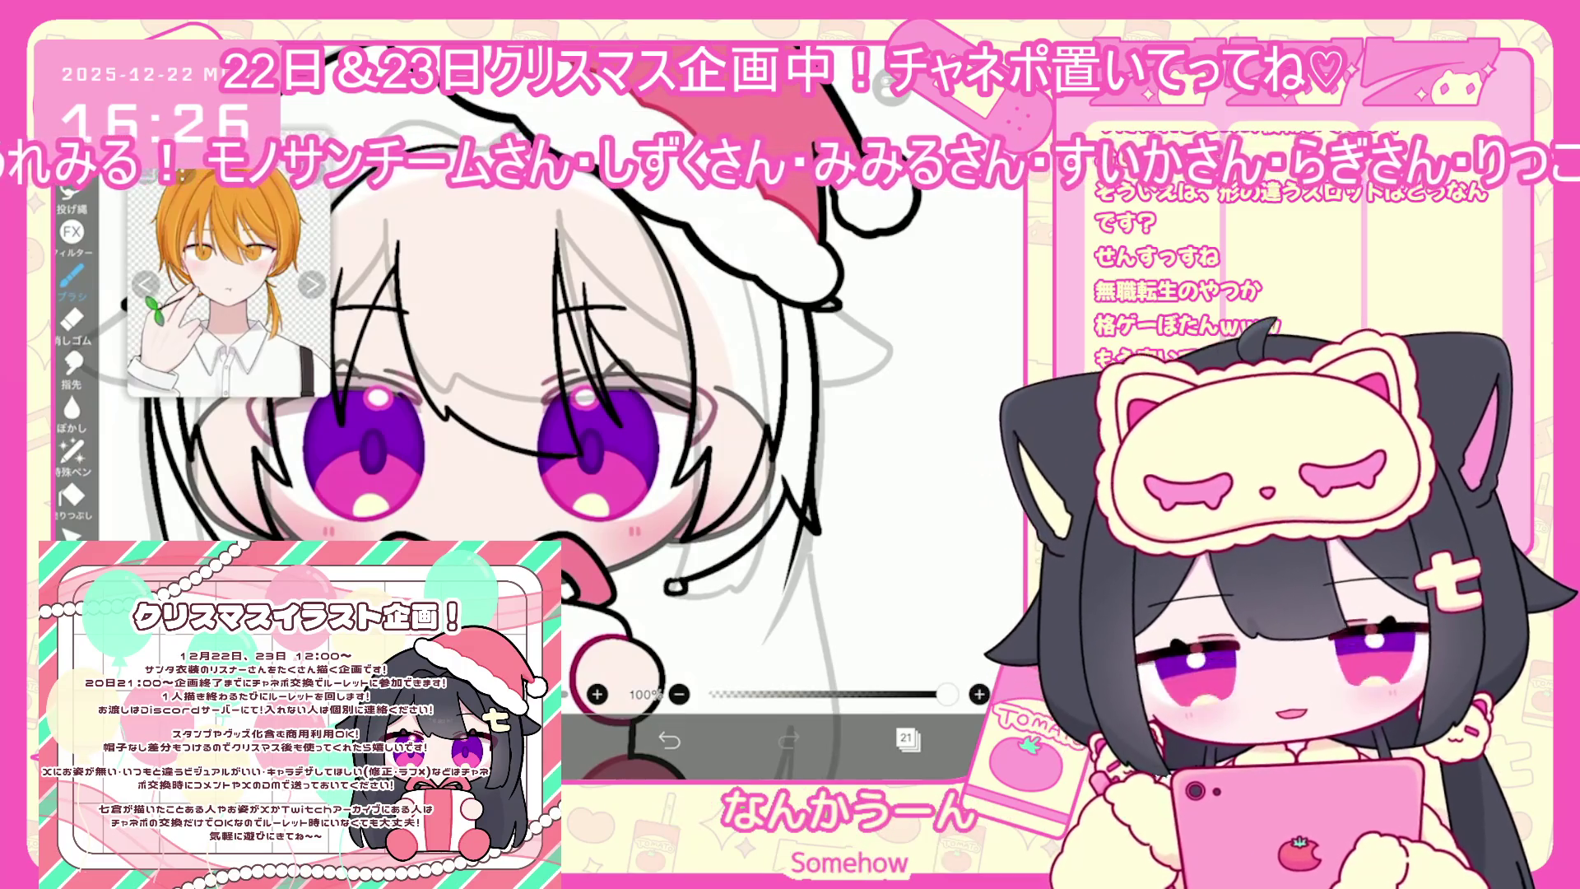
key(ctrl+z)
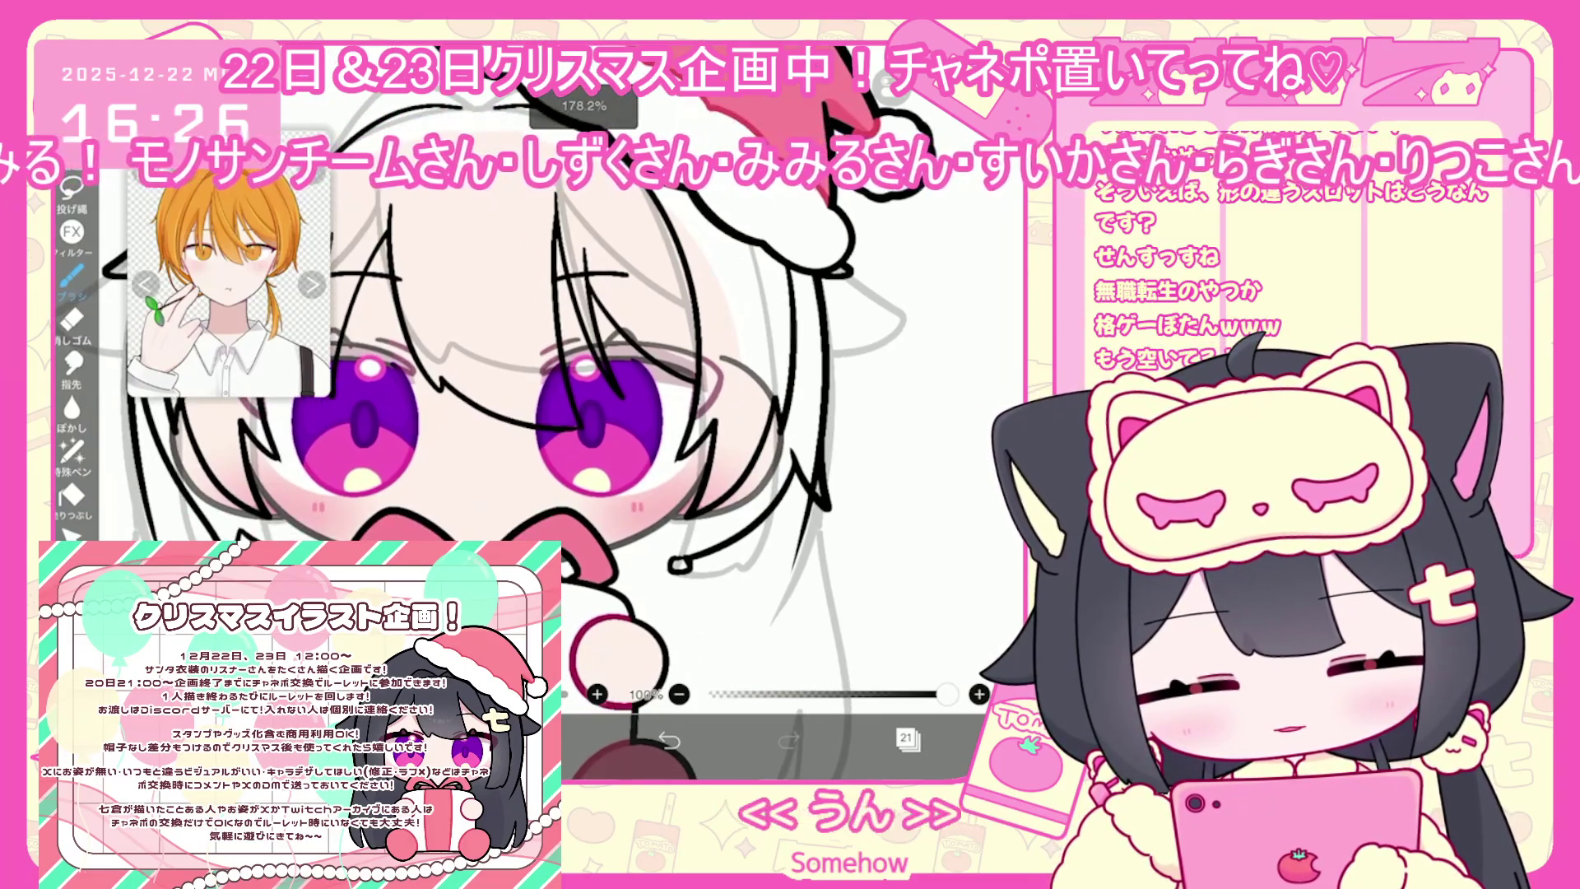
drag(567, 568, 663, 565)
key(ctrl+z)
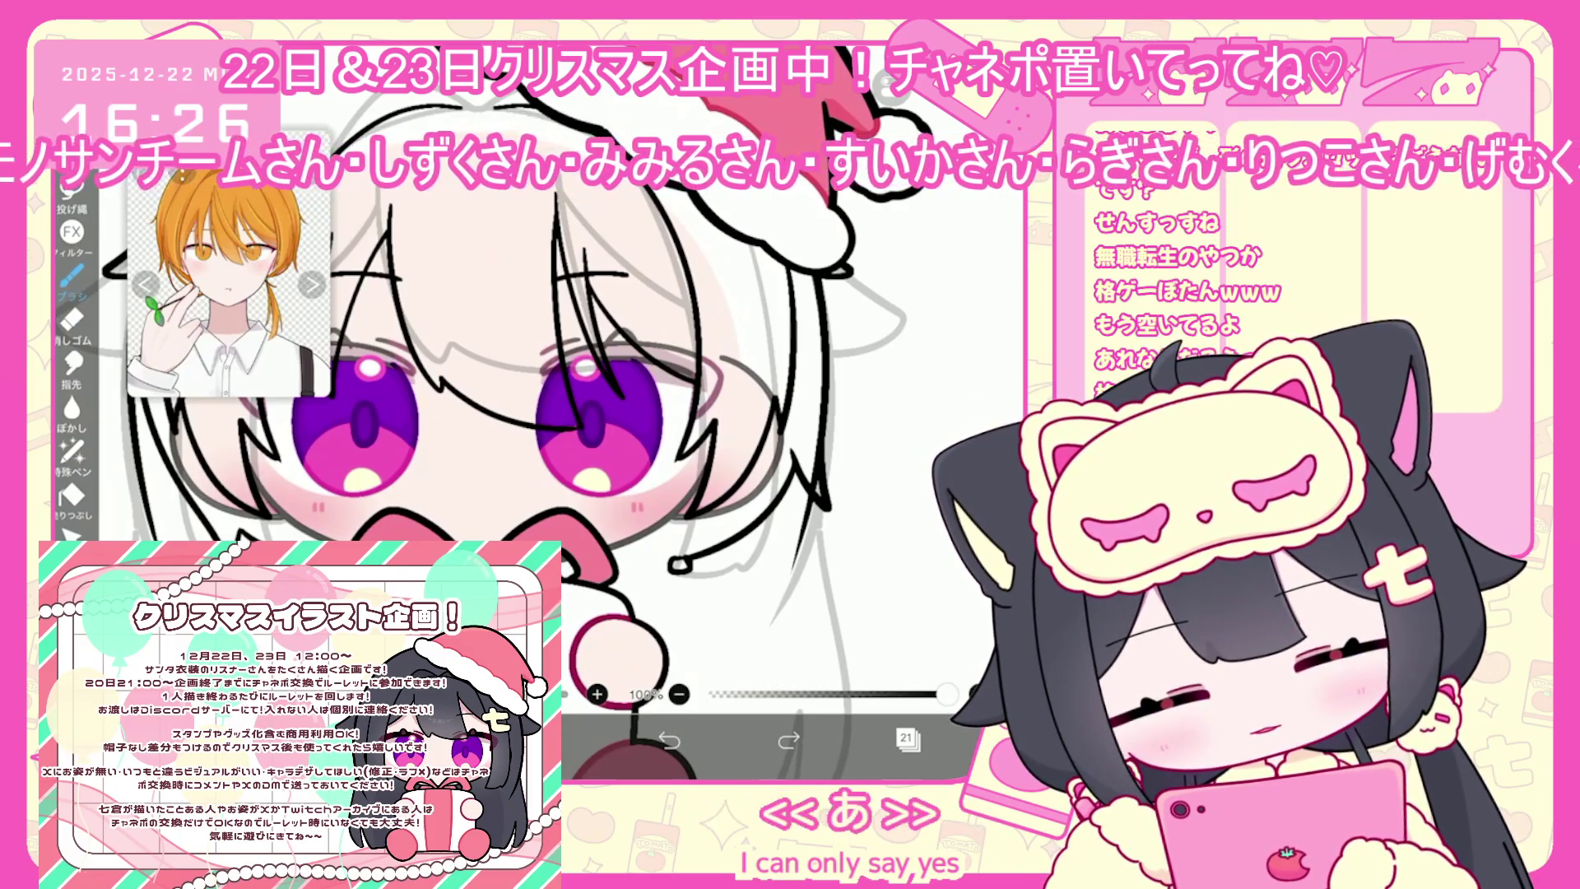
drag(663, 562, 688, 568)
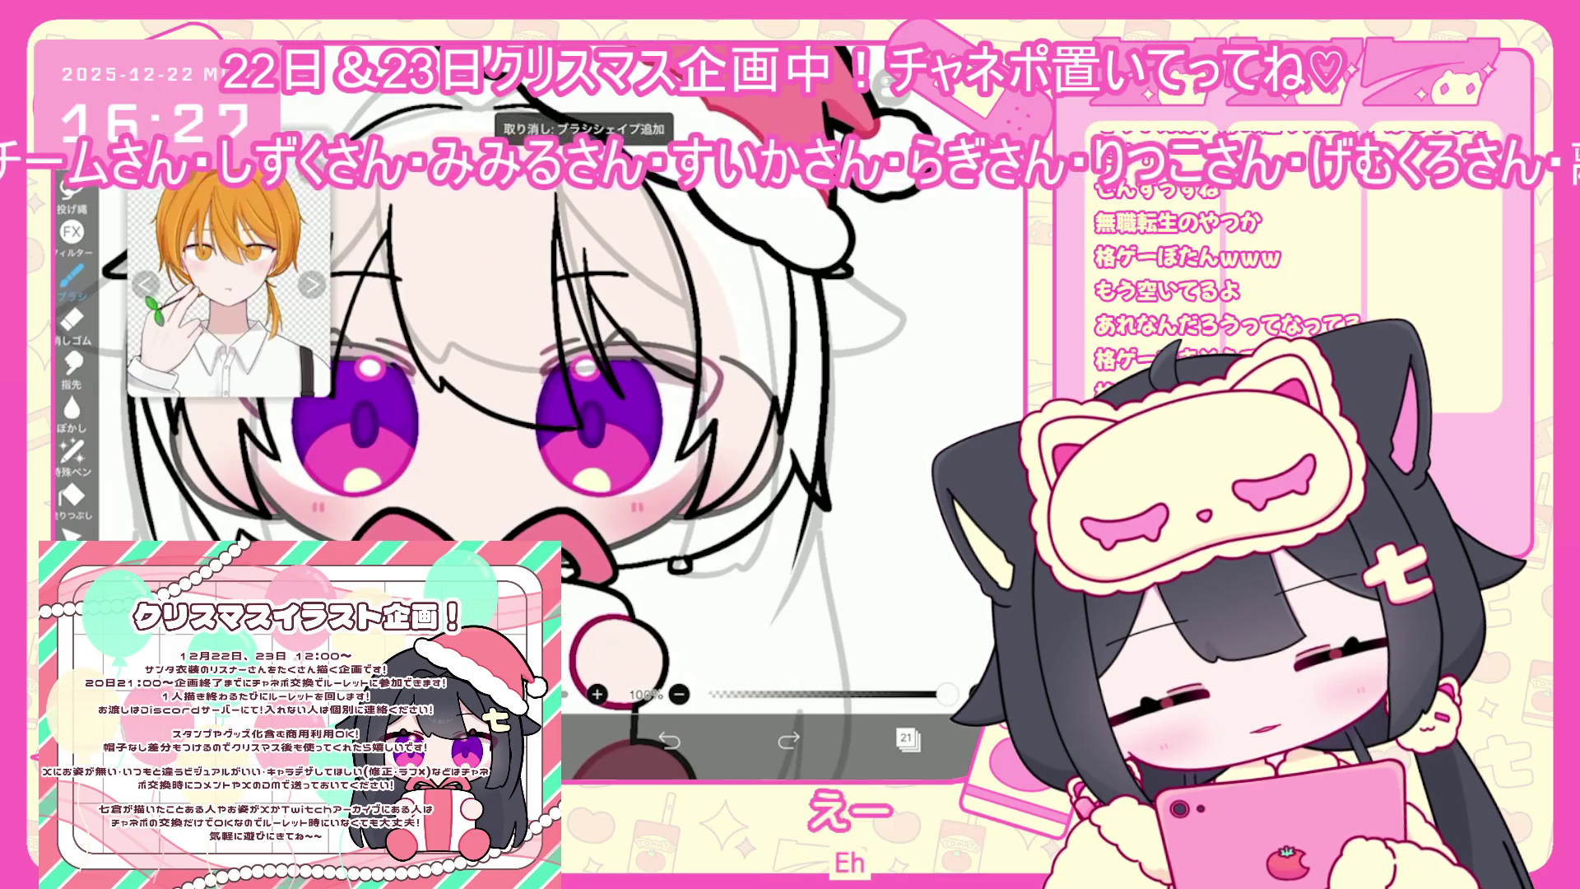
key(ctrl+z)
Draw a short line hanging down from the hair strand beside the chin
scroll(576, 412, down, 2)
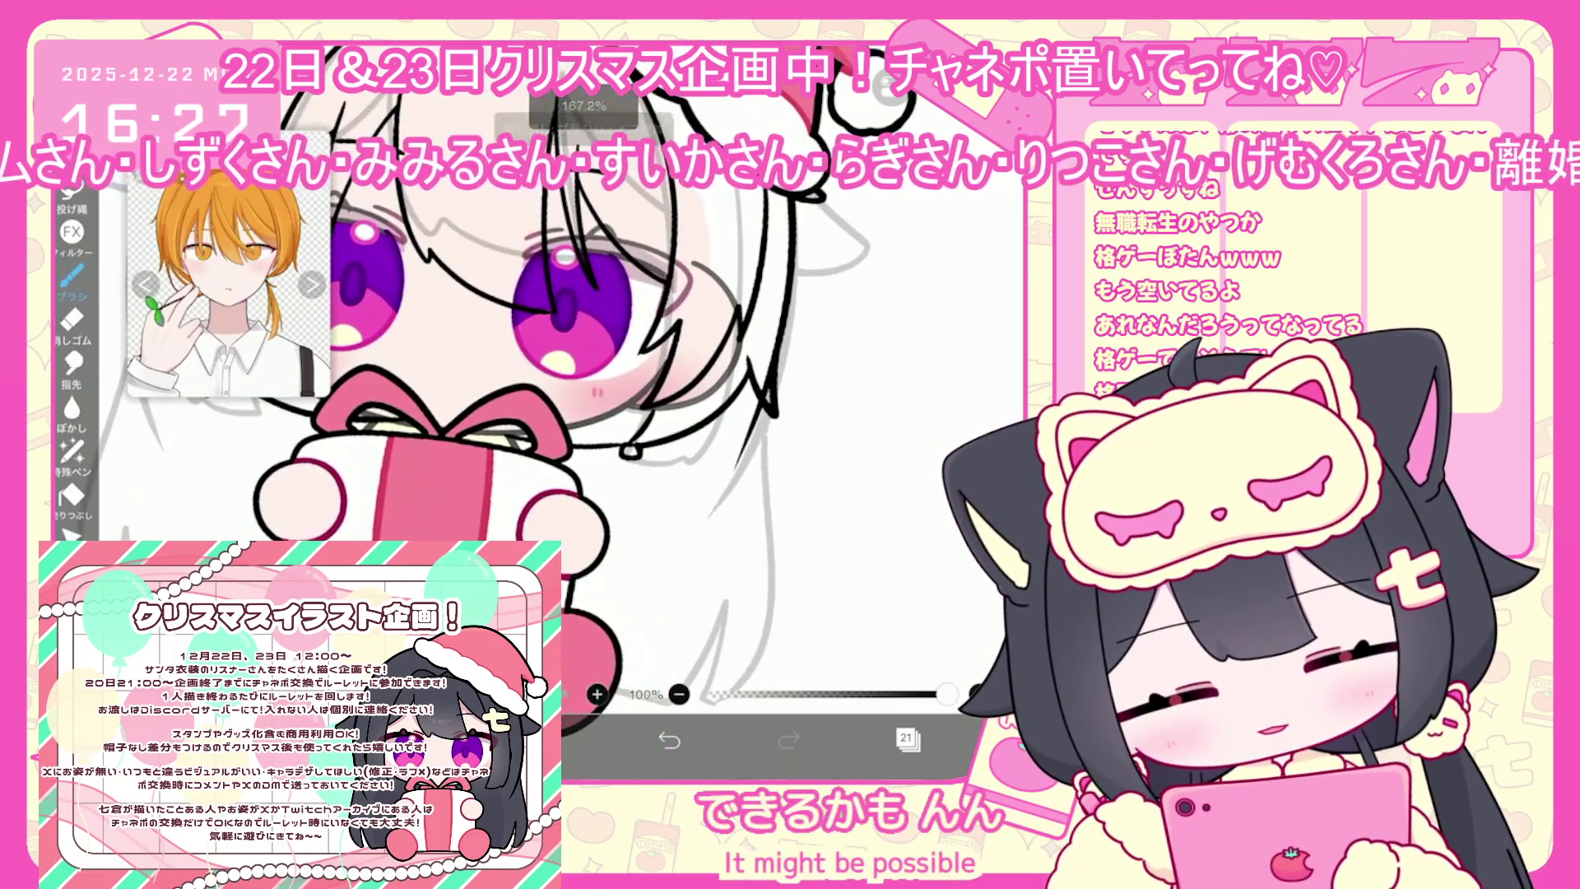
key(ctrl+z)
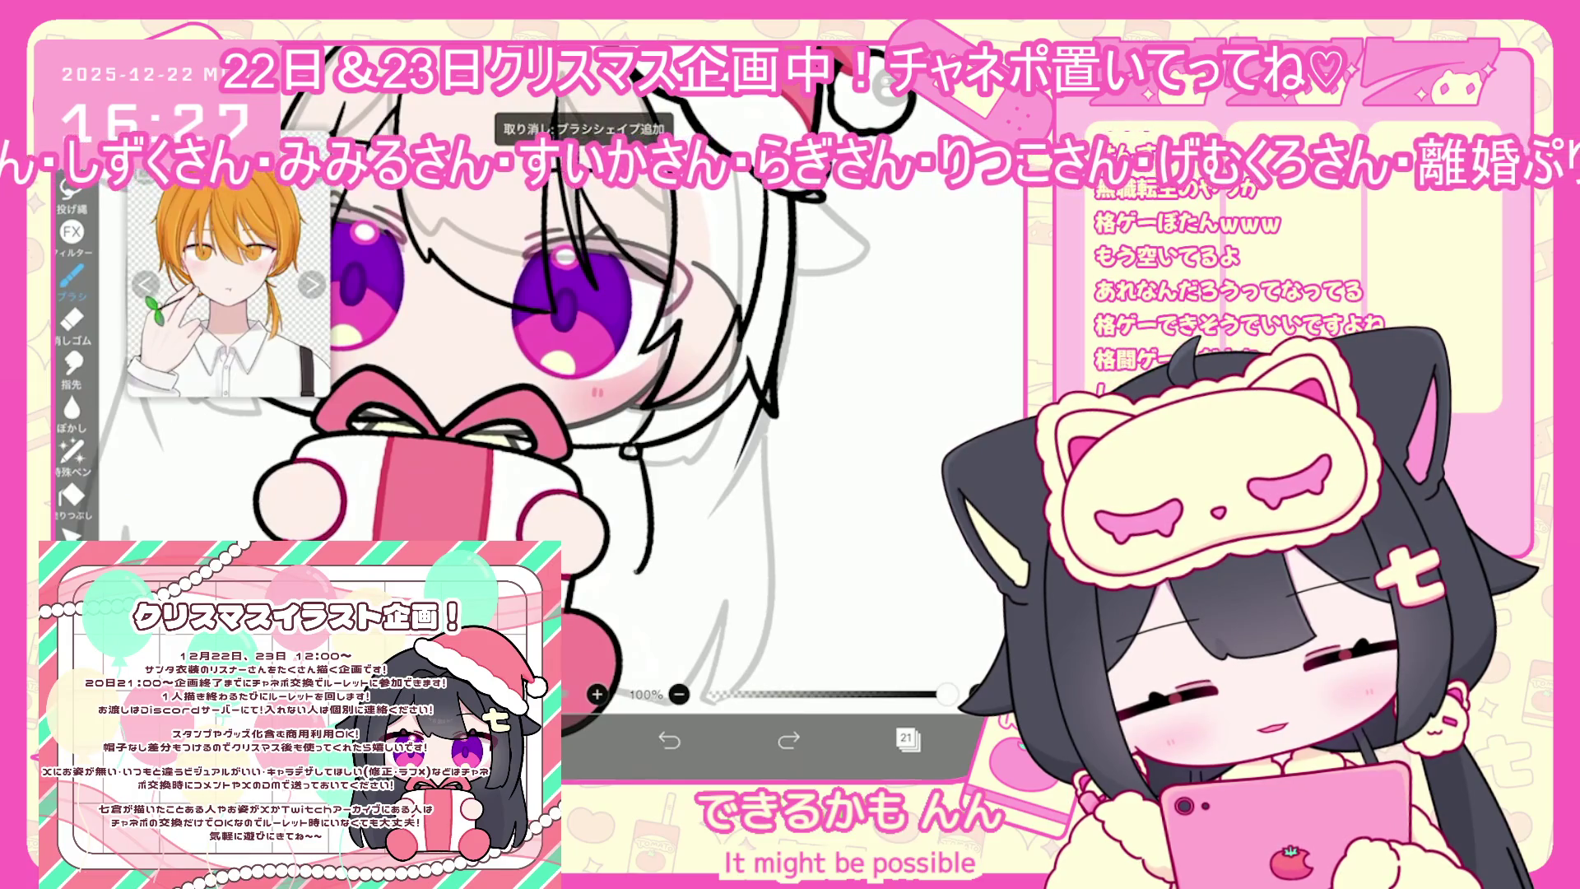
drag(631, 461, 583, 578)
key(ctrl+z)
mouse_move(644, 459)
mouse_down()
mouse_move(625, 572)
mouse_move(594, 579)
mouse_up()
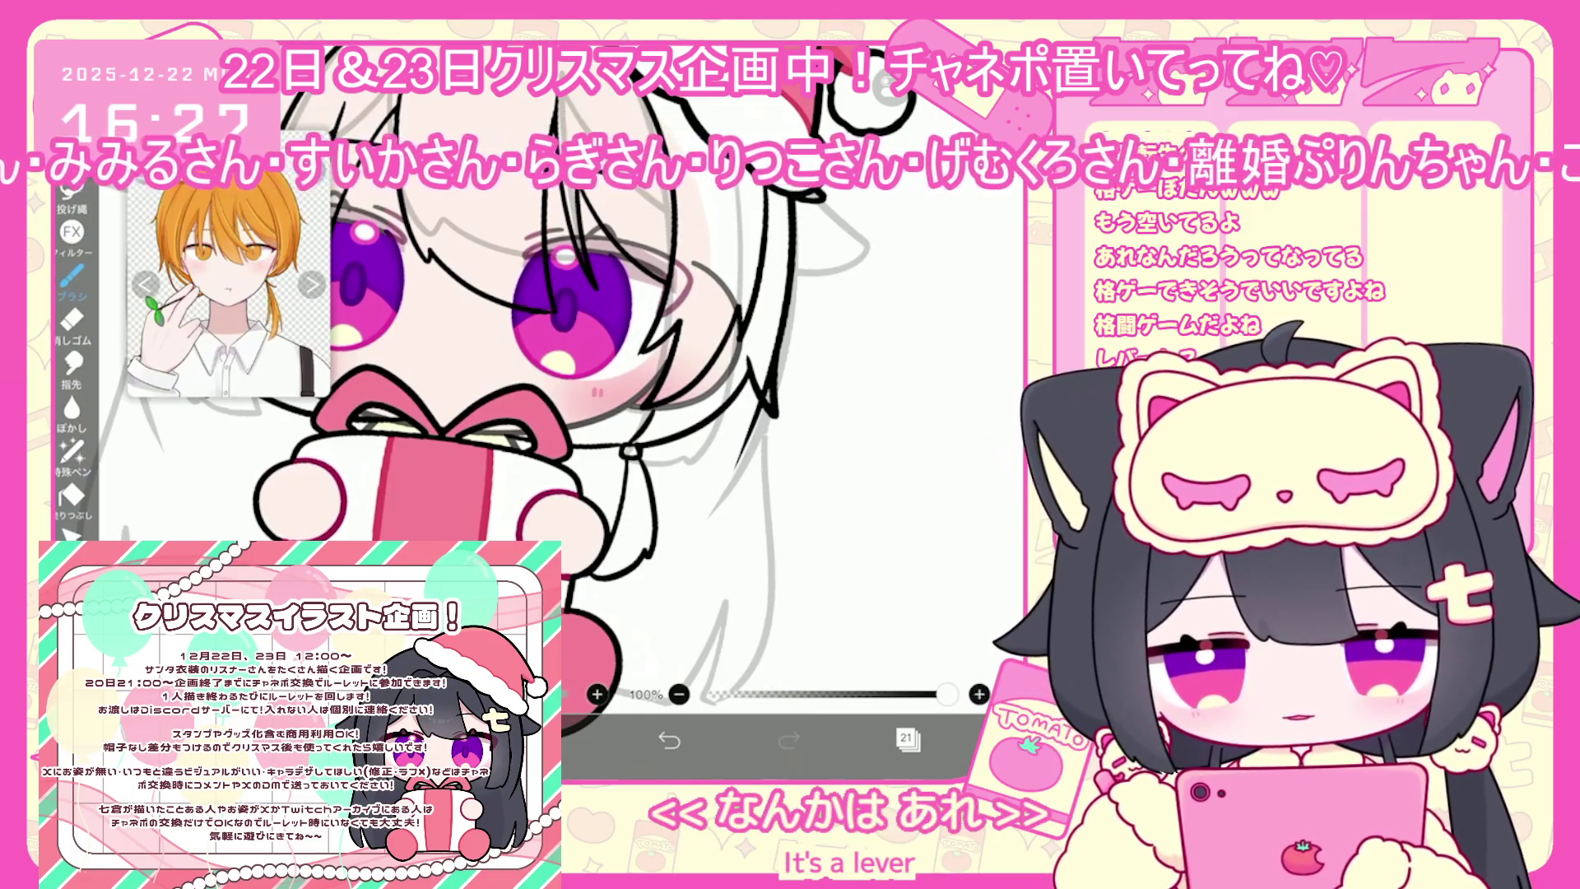
scroll(576, 412, down, 3)
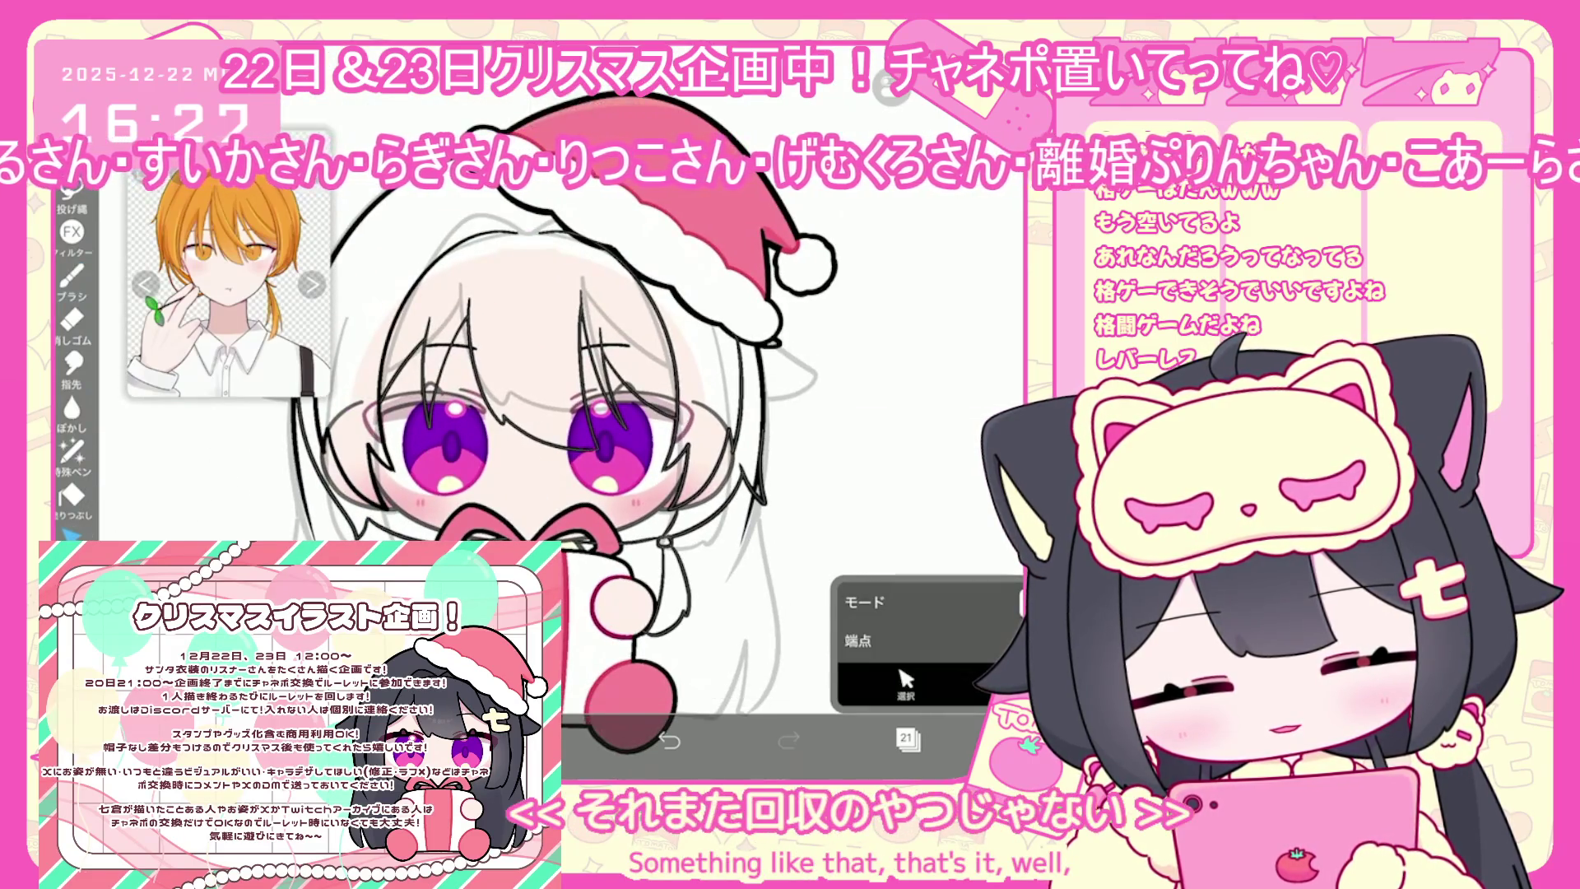
Undo and then redo the small stroke beside the hair strand near the chin
click(908, 738)
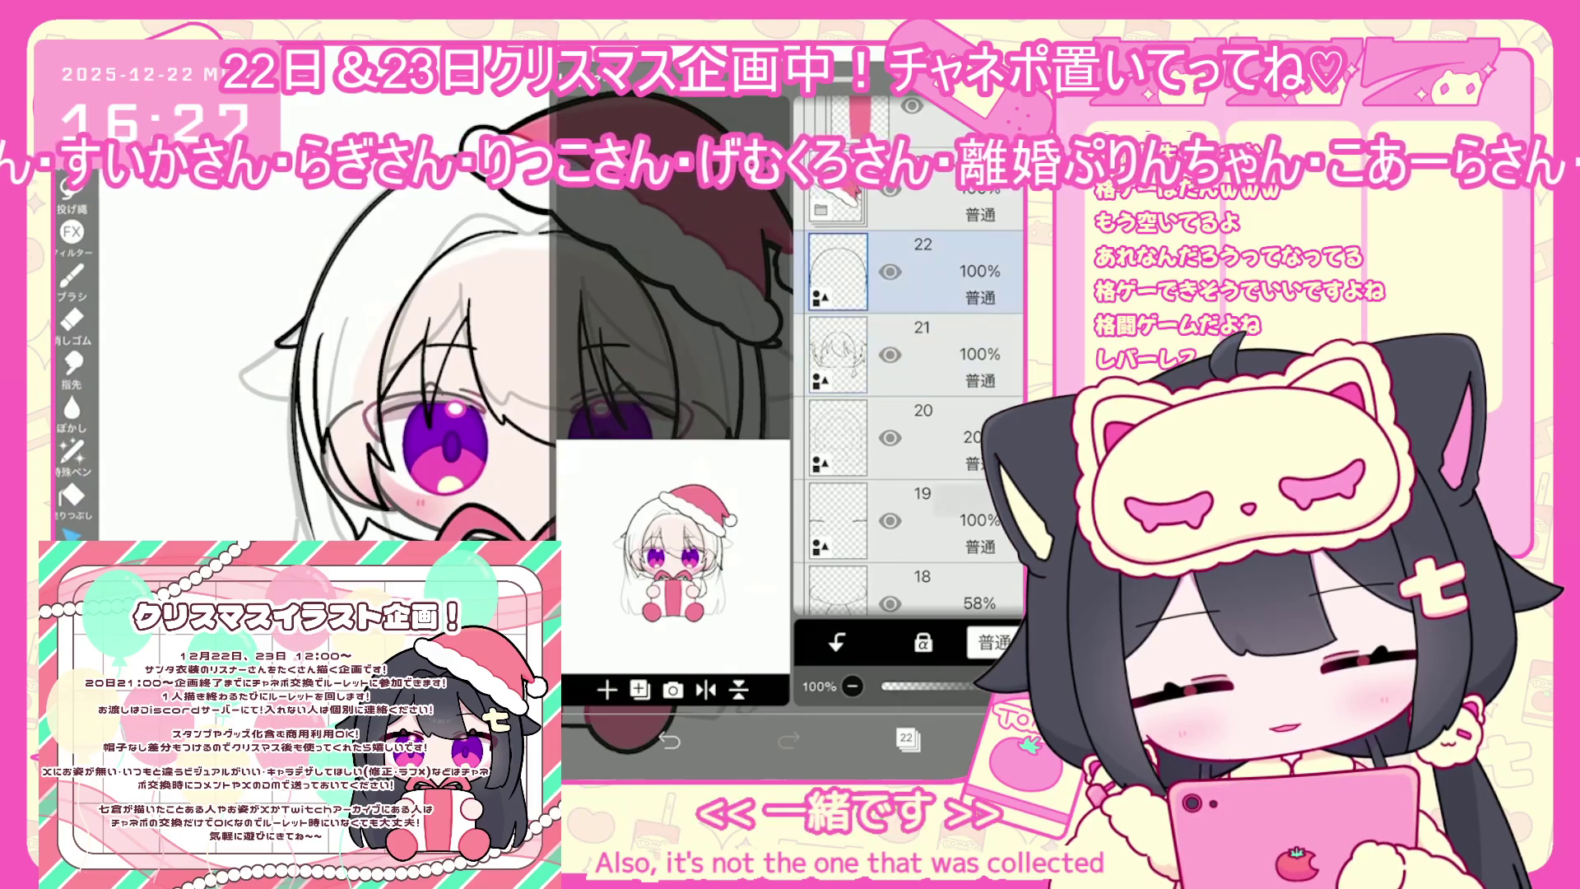
key(Escape)
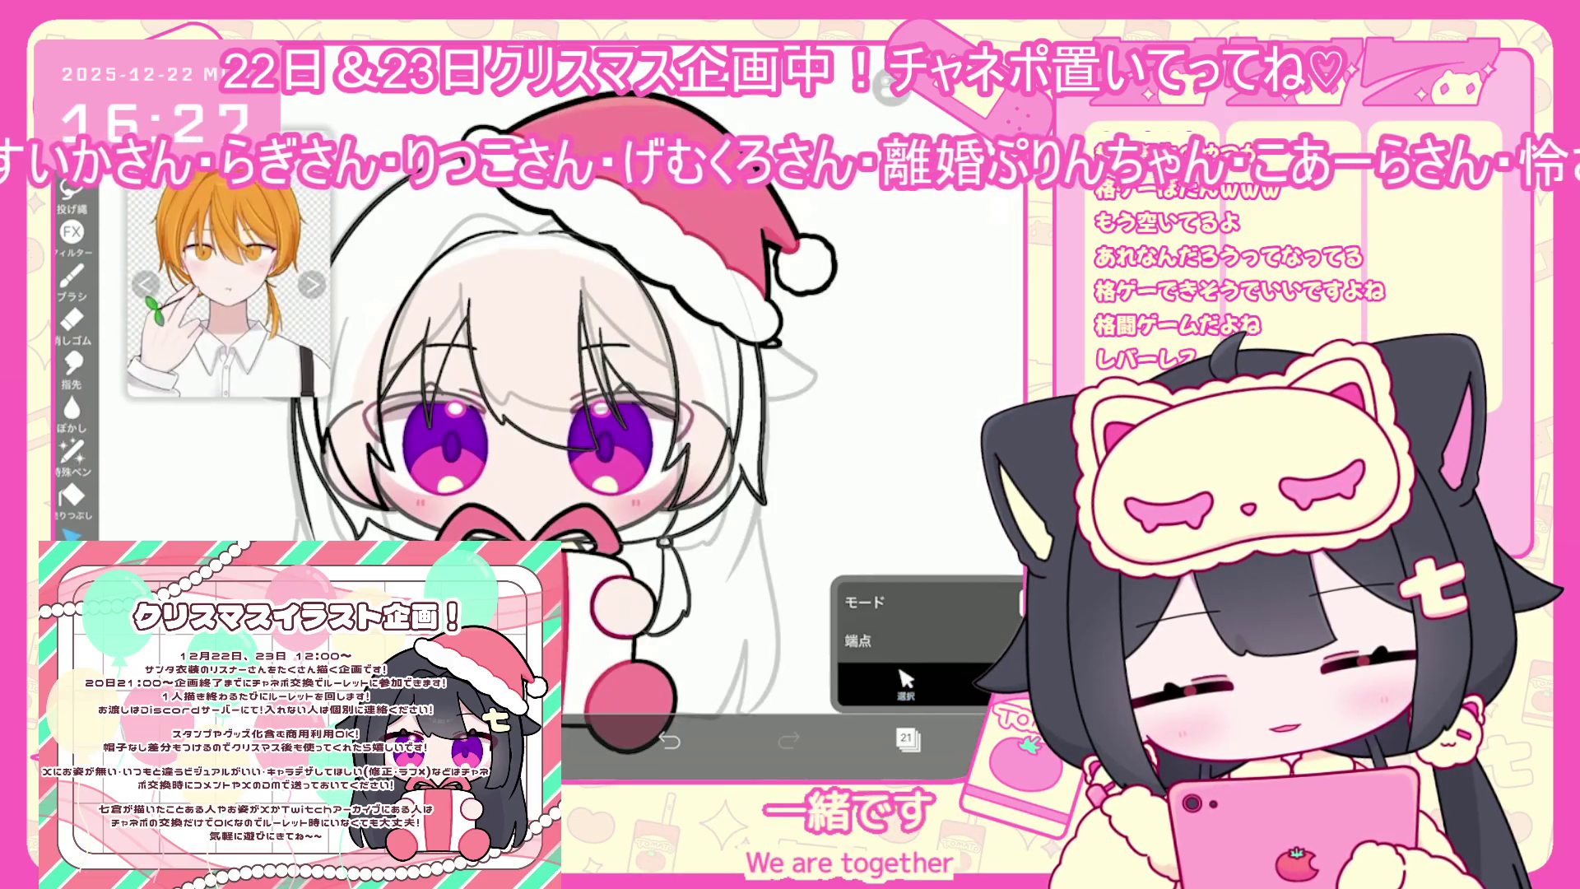
scroll(461, 428, up, 5)
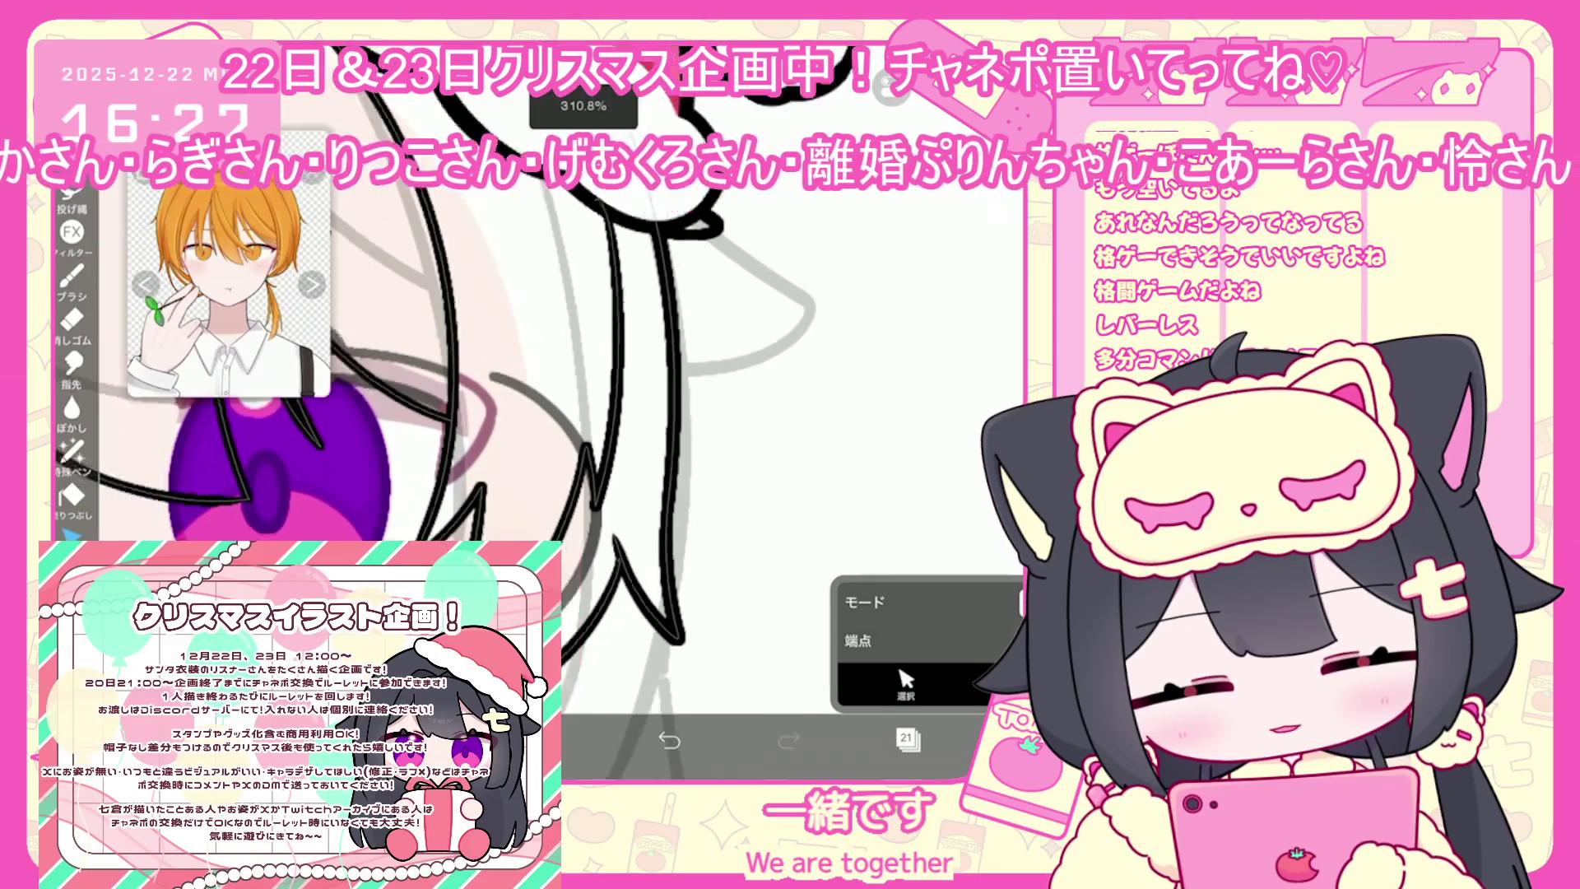
scroll(609, 428, down, 5)
scroll(625, 460, up, 3)
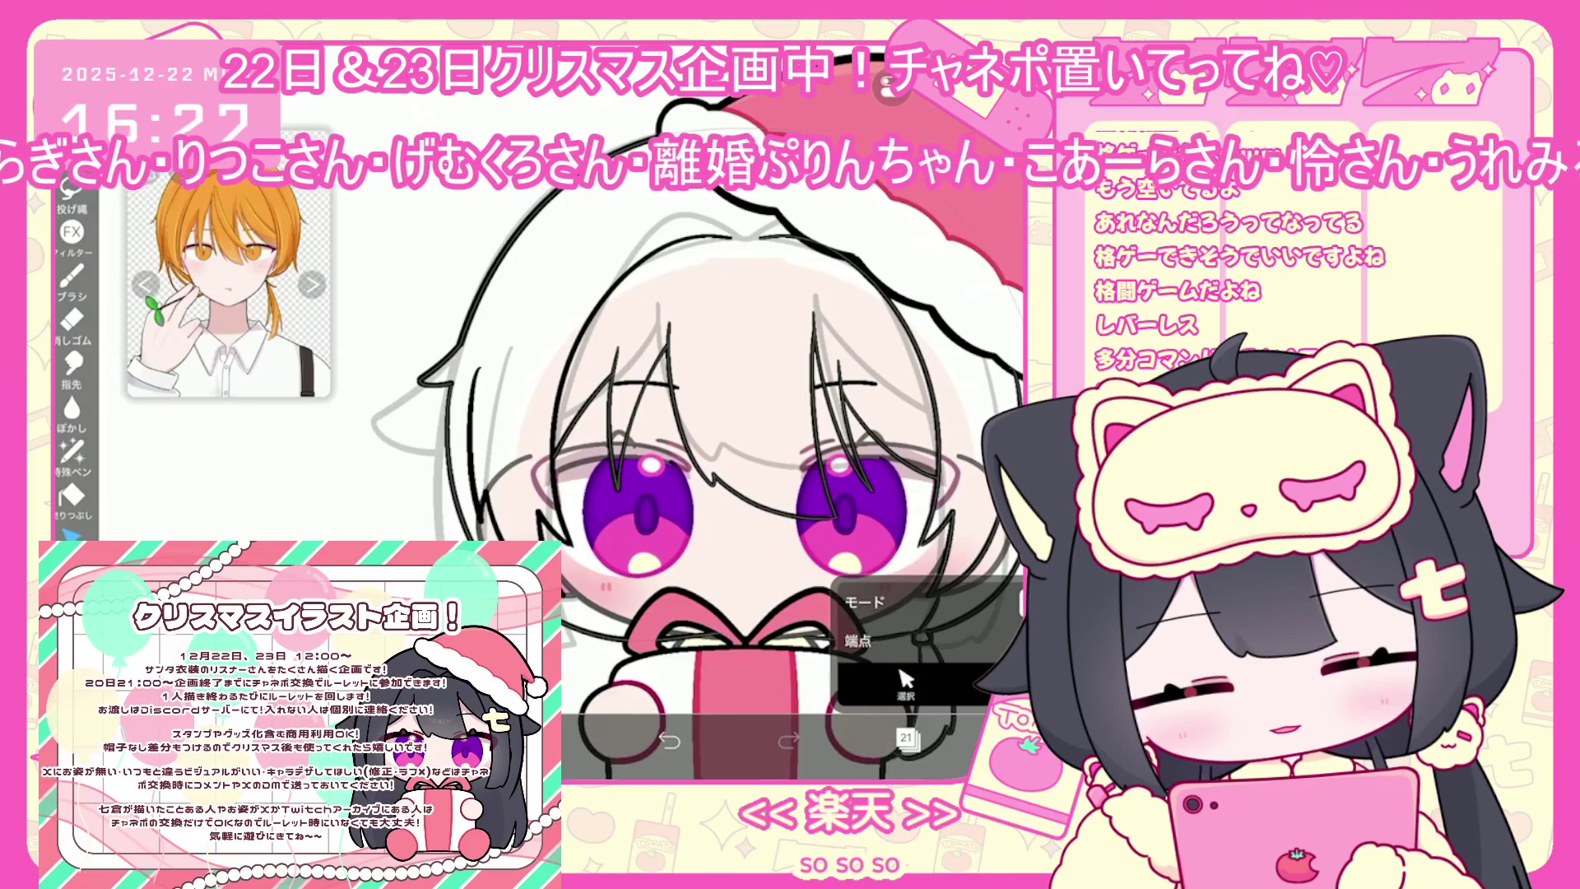
scroll(700, 461, down, 3)
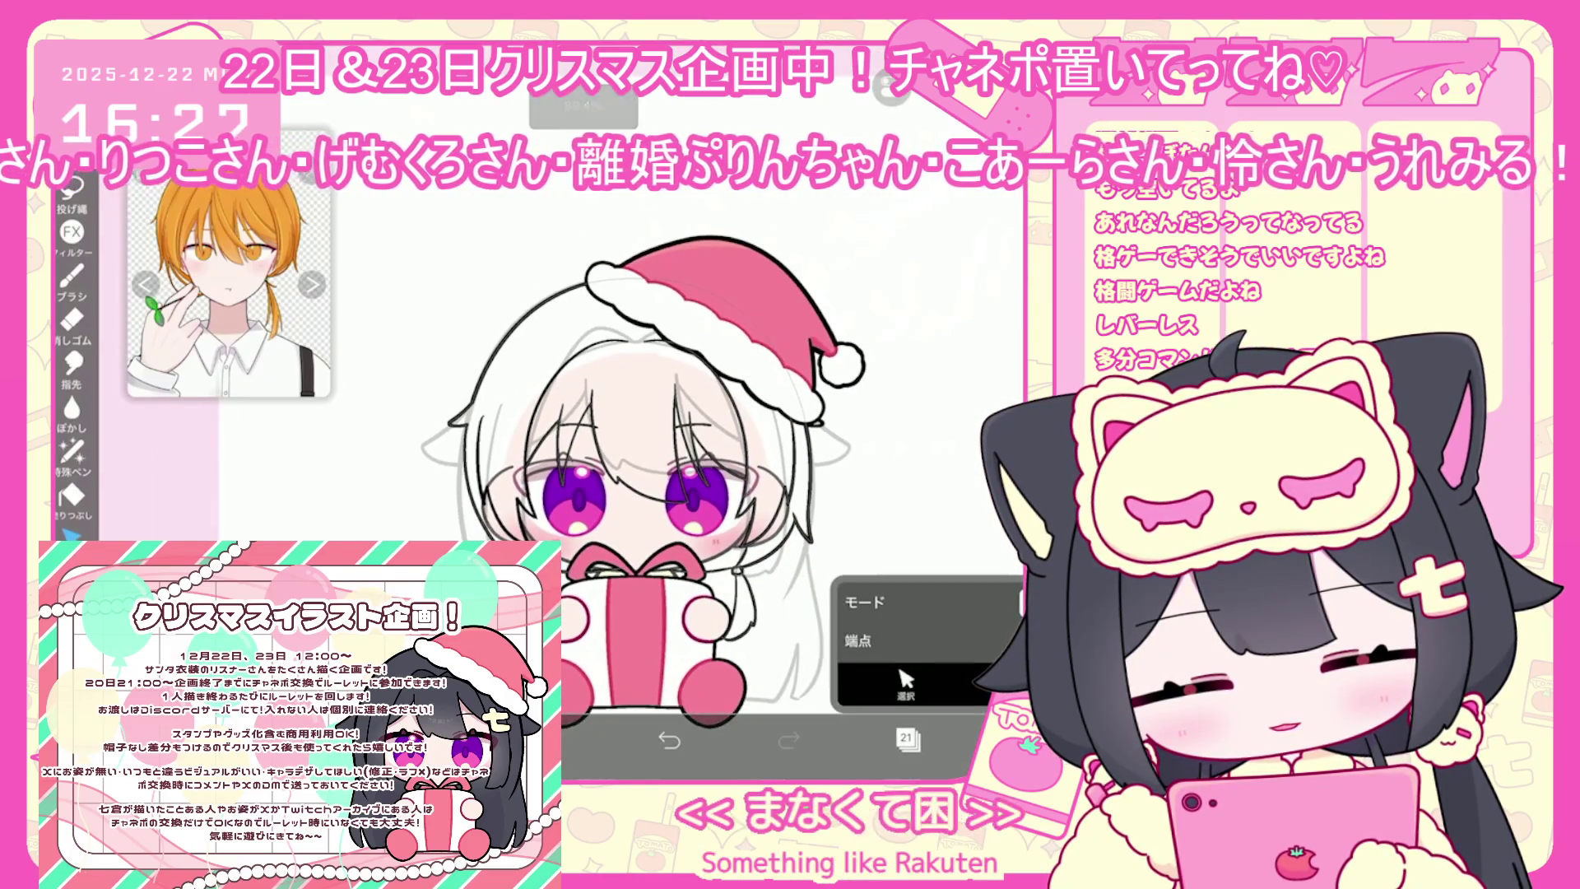
key(b)
scroll(675, 460, up, 3)
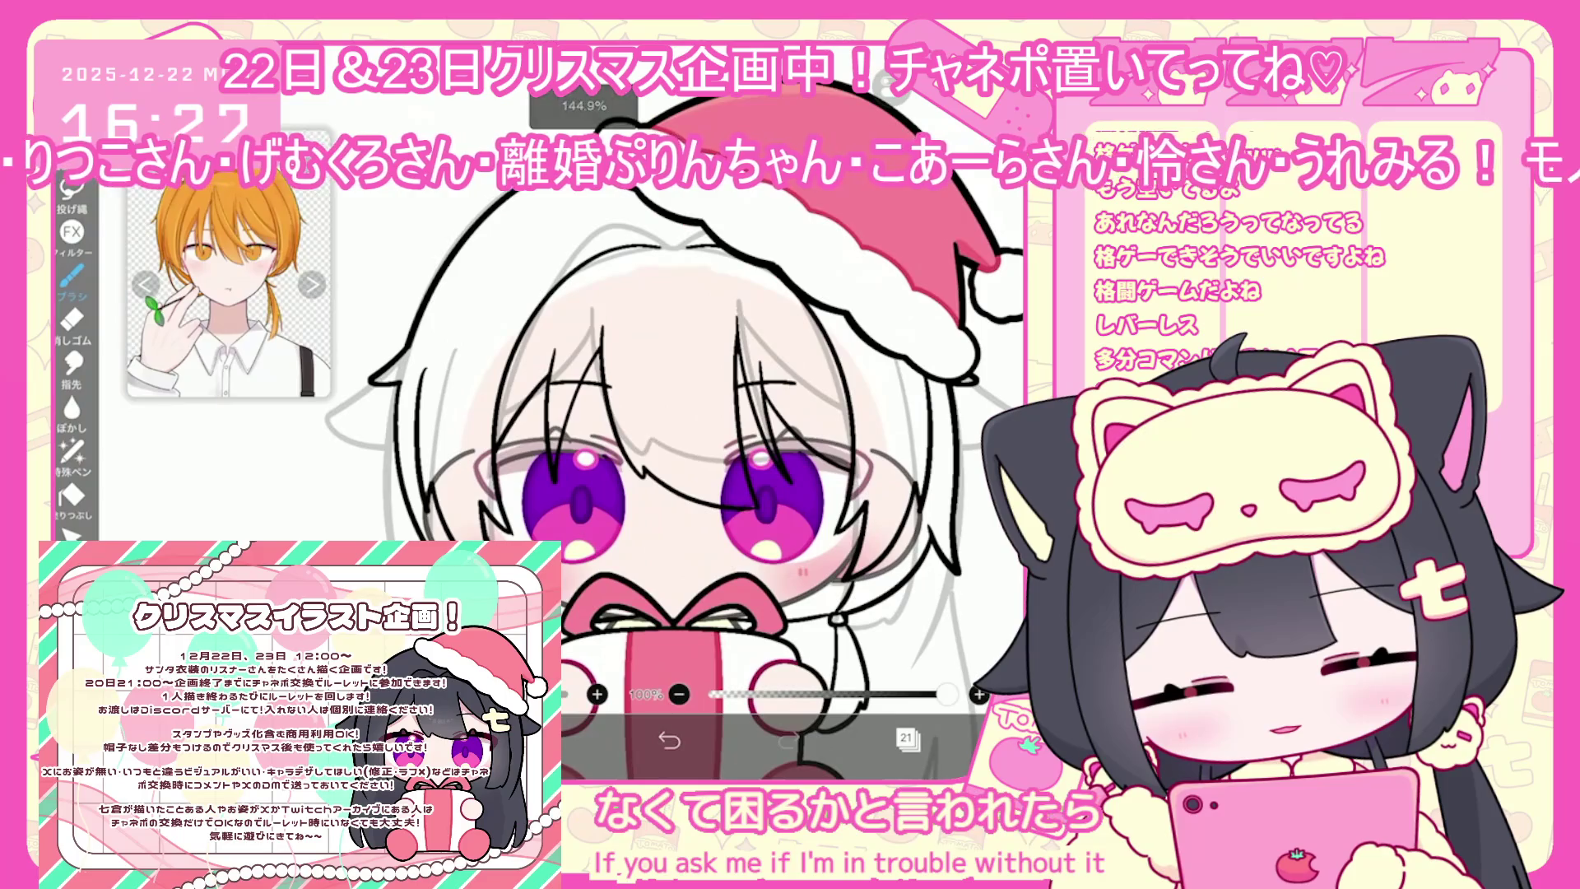
scroll(633, 461, down, 3)
scroll(469, 460, up, 2)
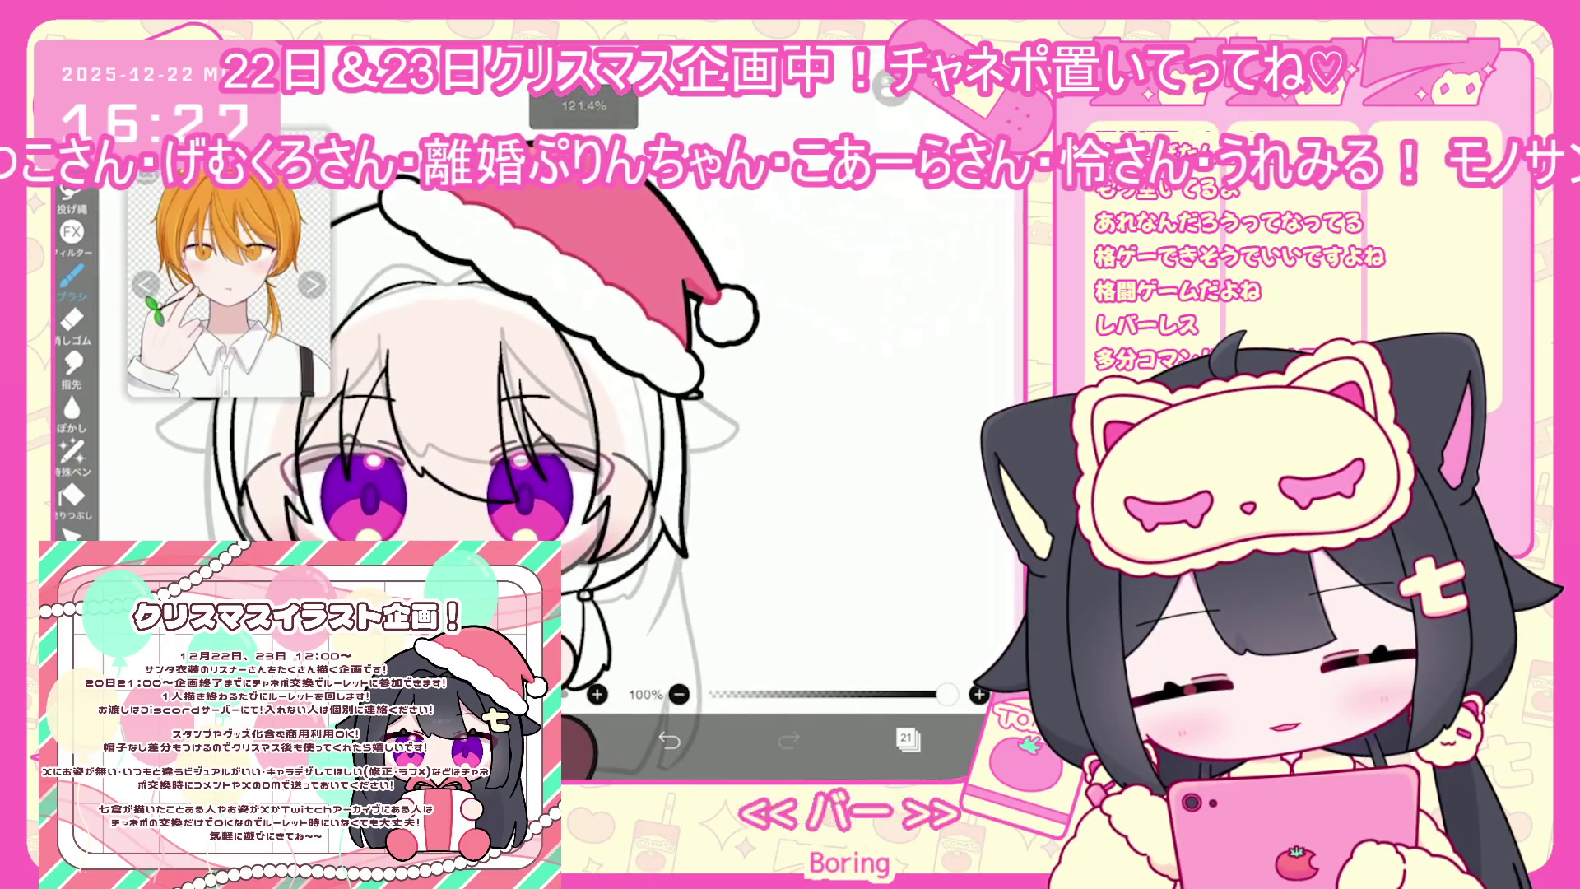
key(ctrl+z)
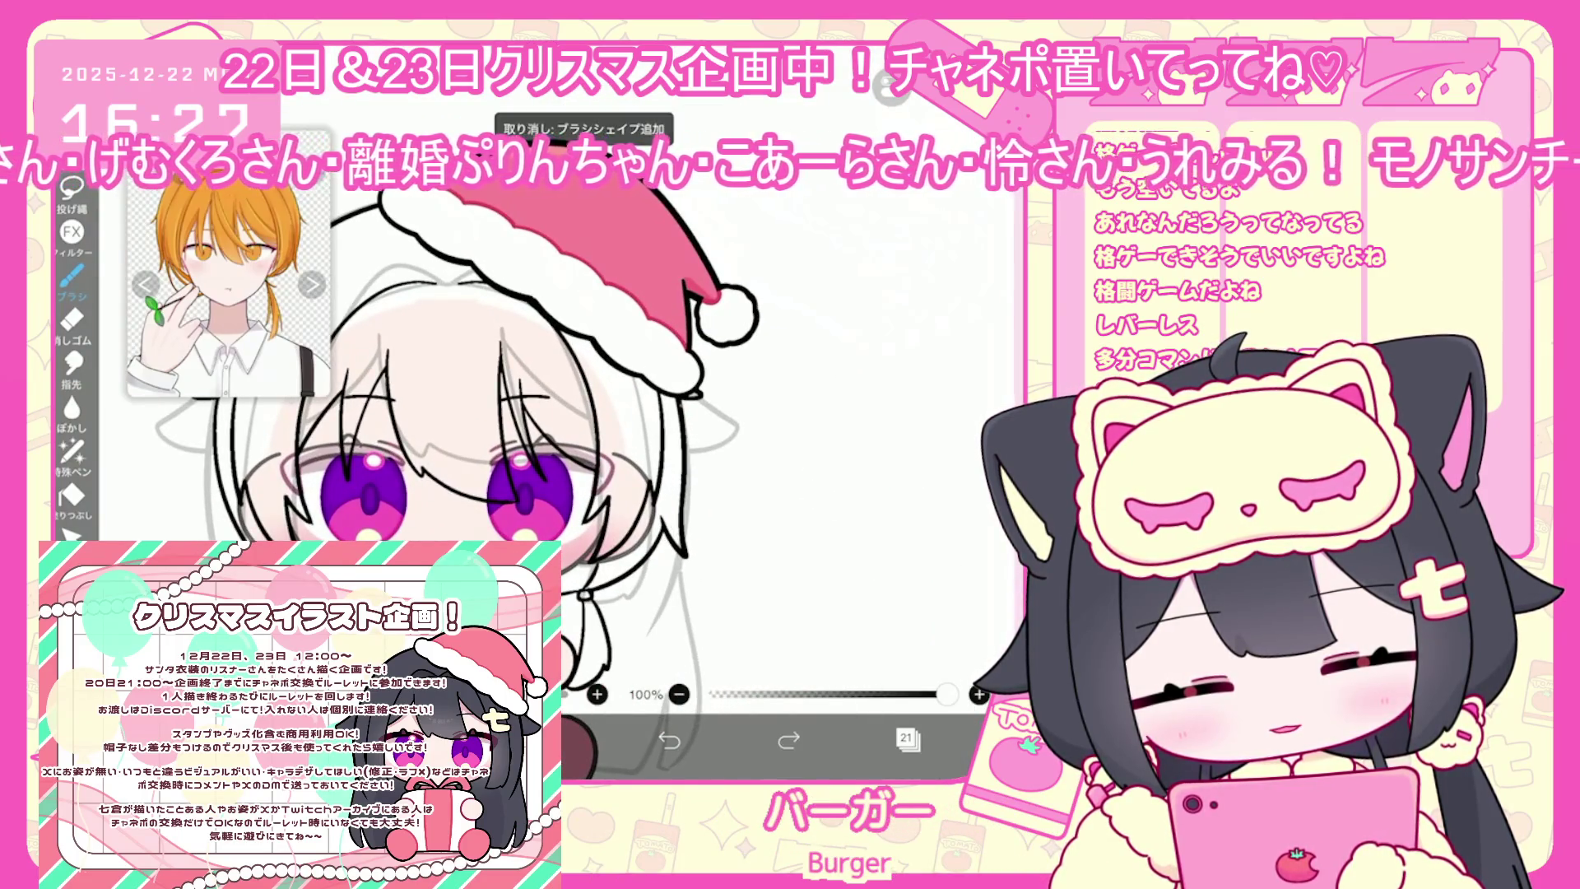
key(ctrl+shift+z)
scroll(411, 461, up, 2)
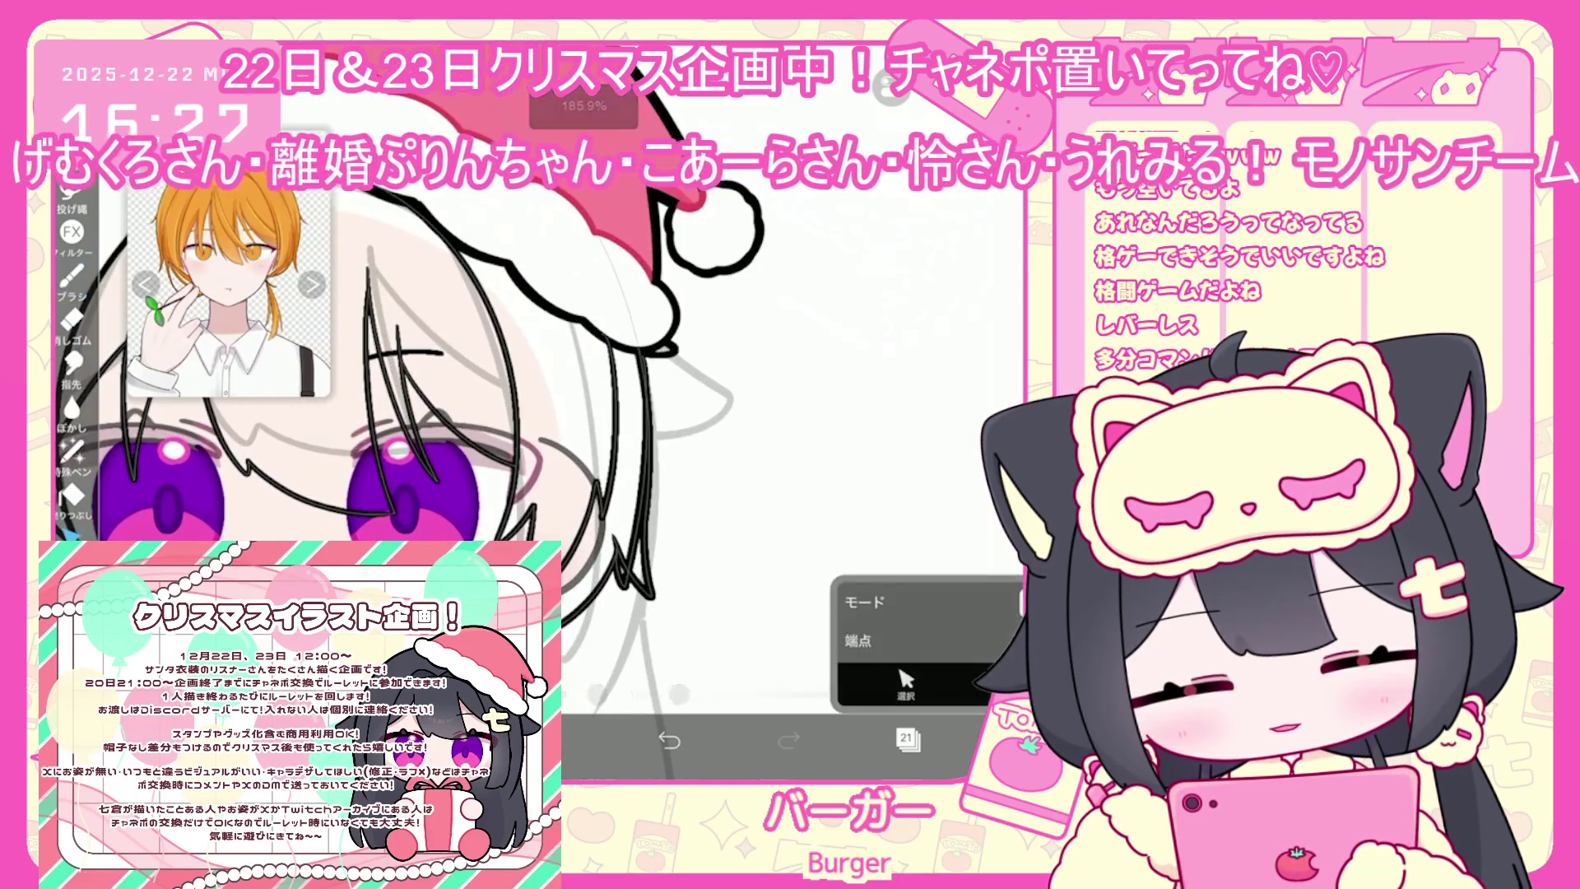
With vector Select, pick the short stroke beside the hair, delete it, then undo
key(v)
key(ctrl+z)
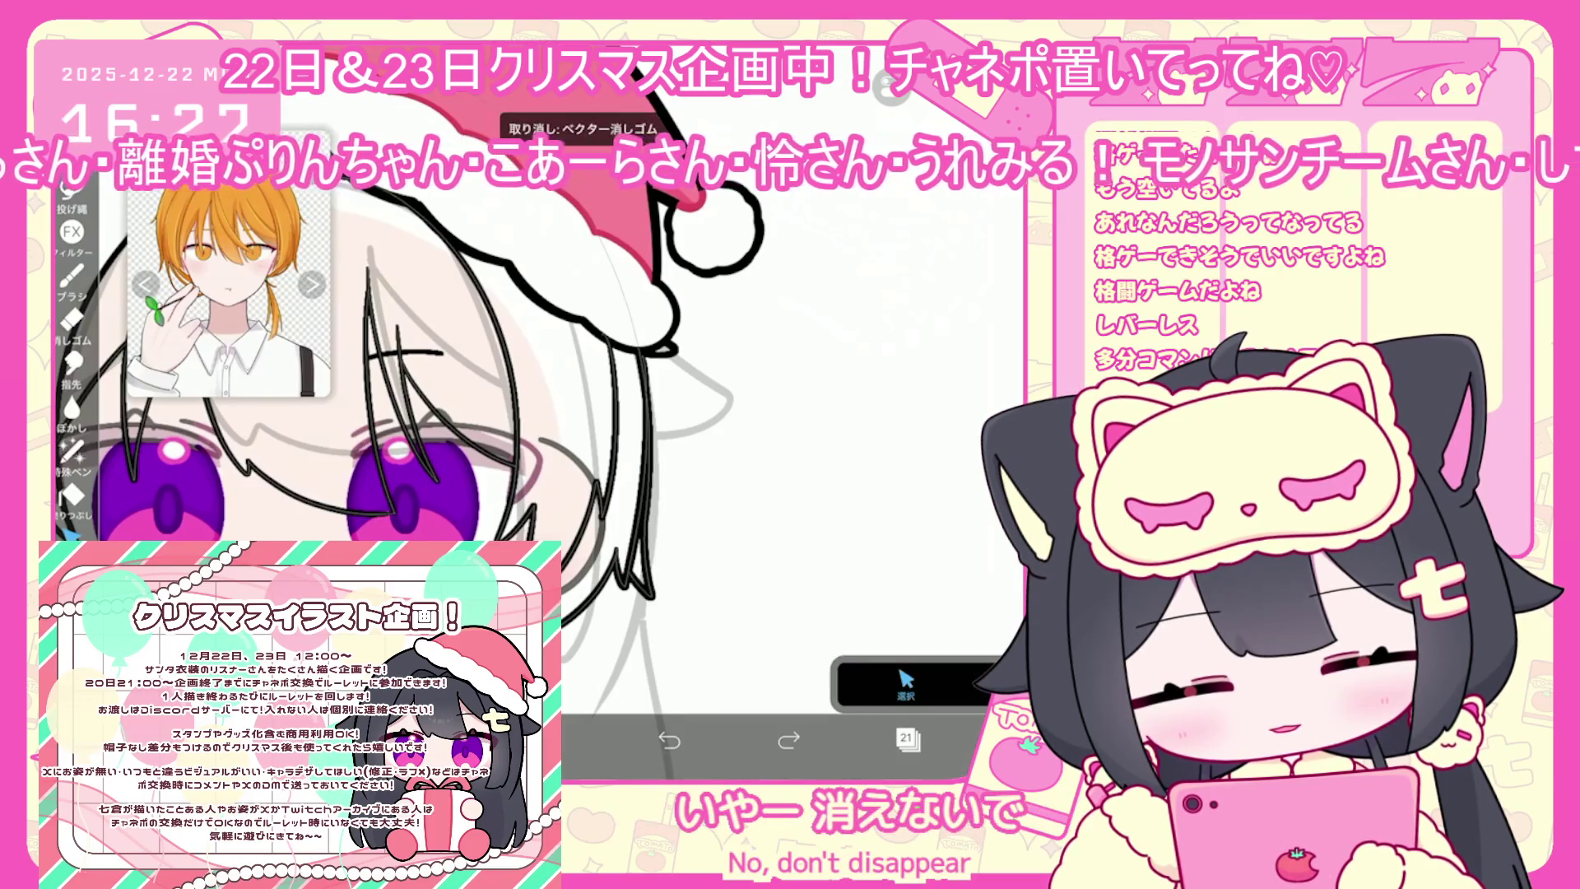
click(640, 551)
key(Delete)
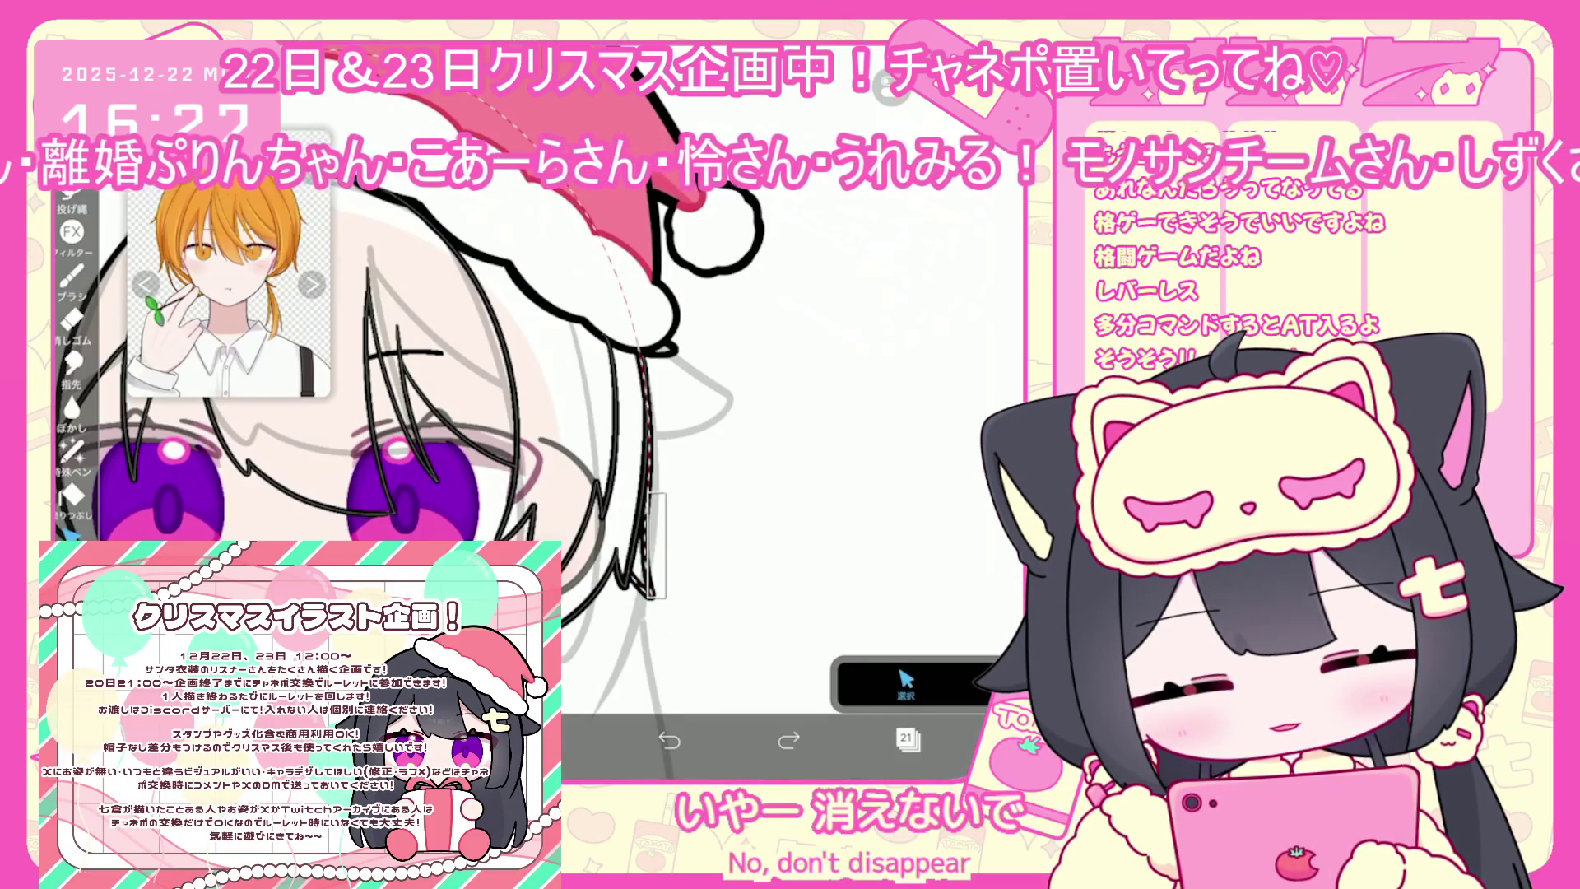
click(905, 683)
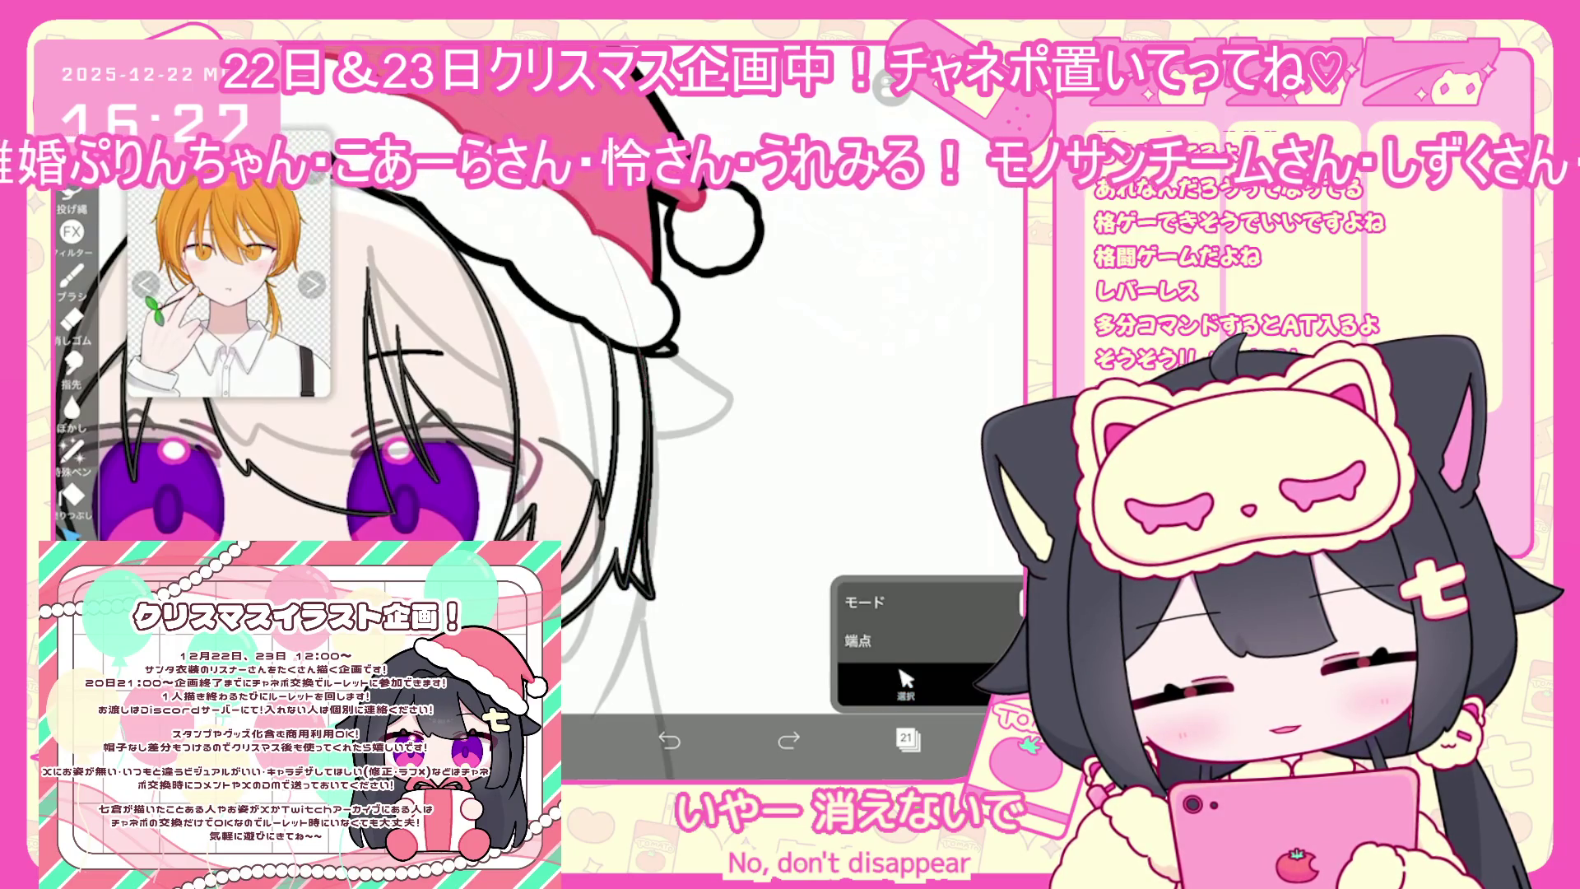
click(650, 450)
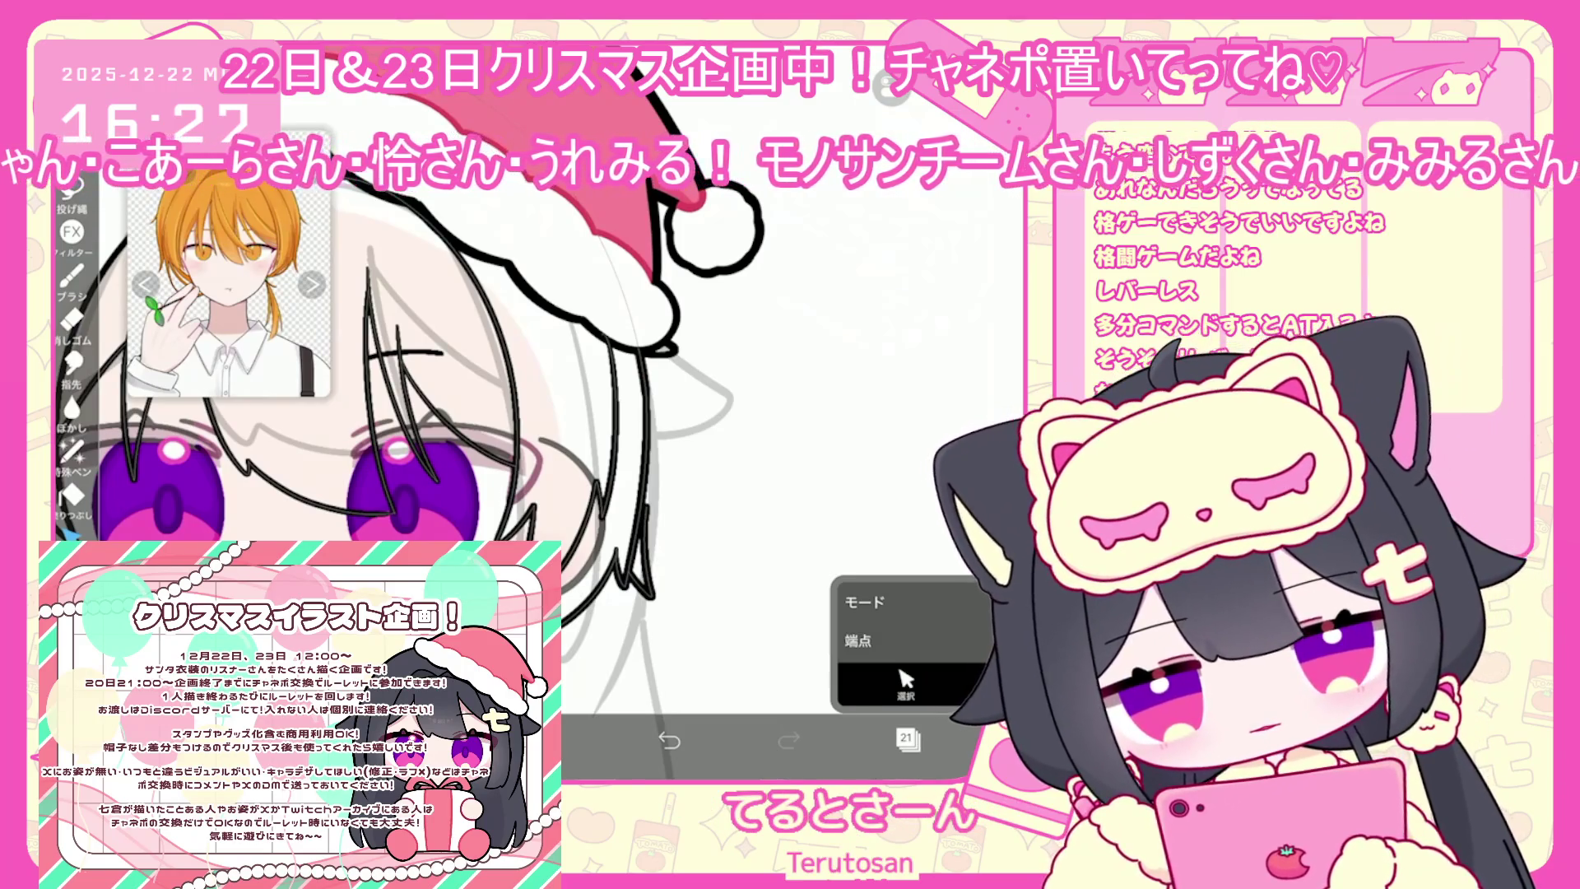
Select the short stroke below the hair and delete it from the selection actions
click(72, 276)
scroll(411, 412, up, 2)
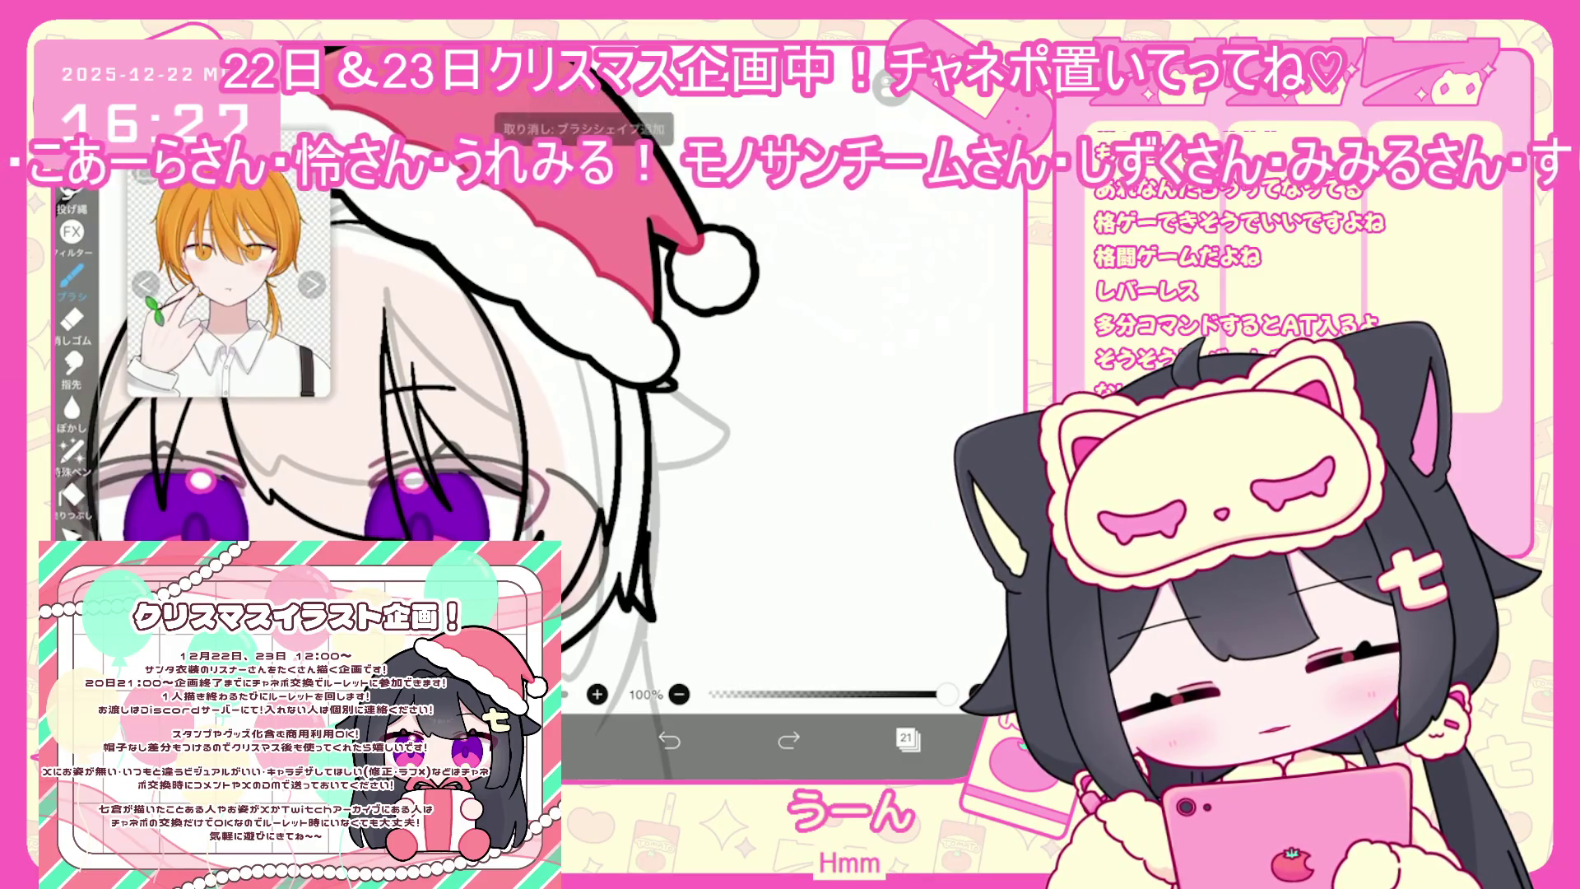
click(72, 535)
click(642, 576)
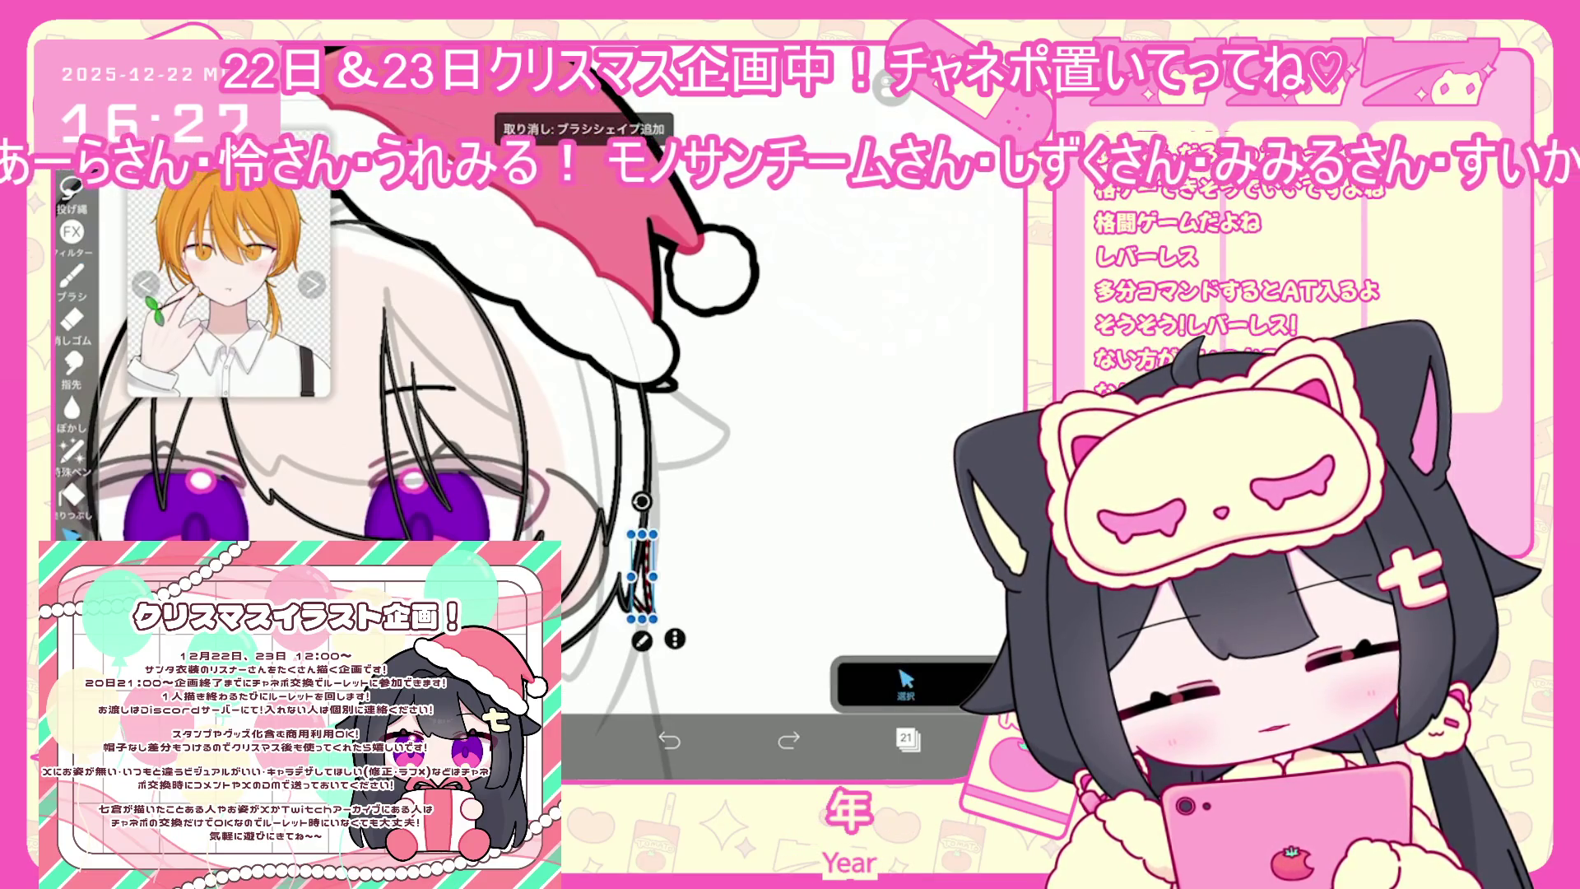
click(675, 638)
click(988, 330)
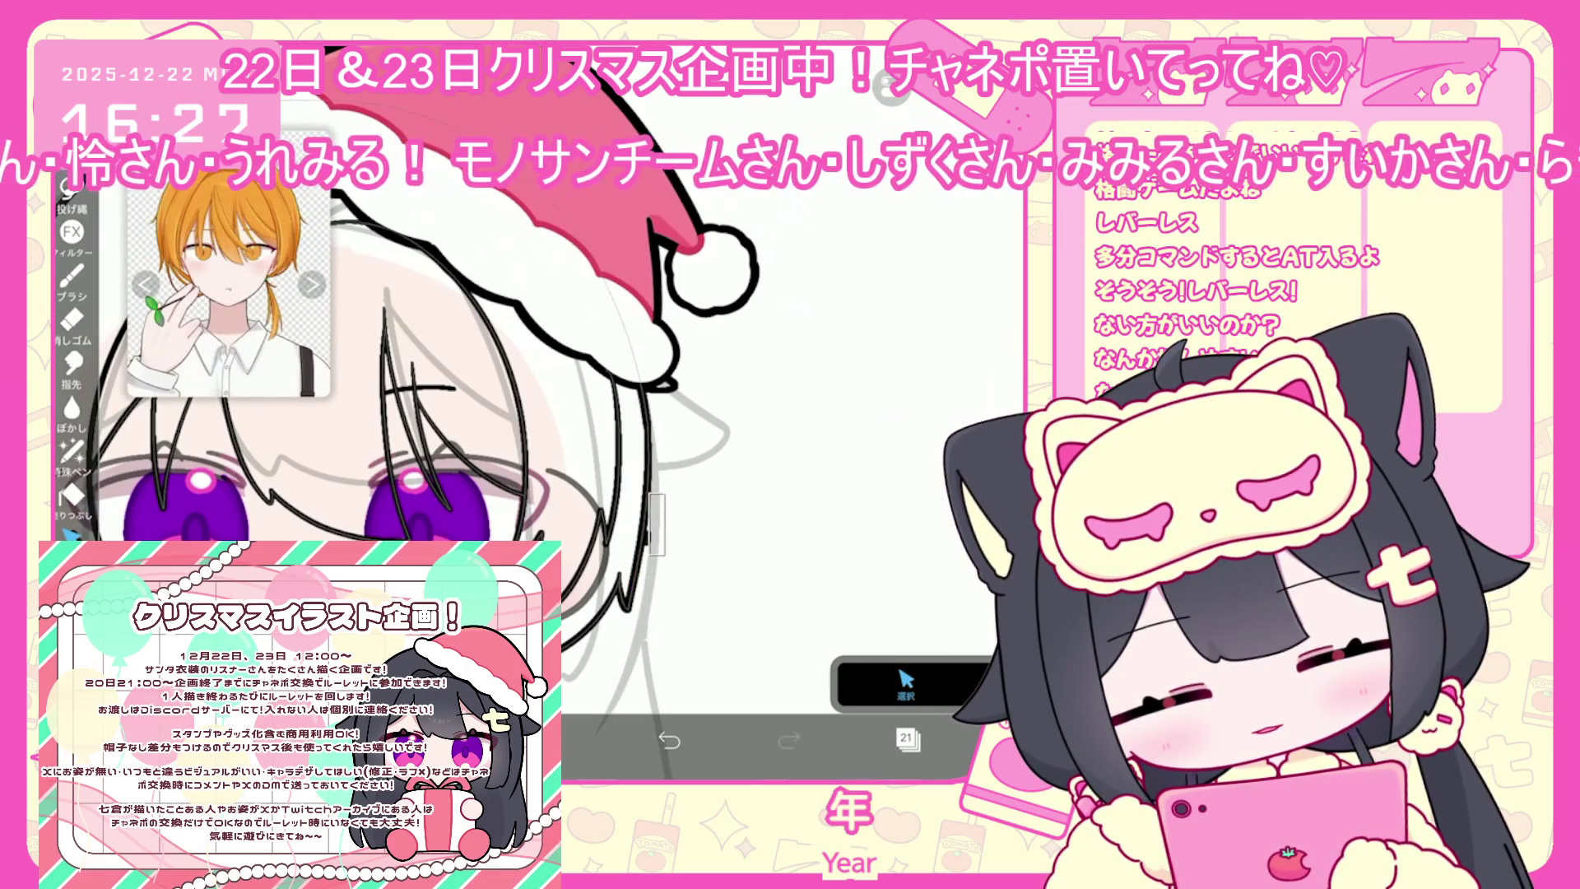
click(647, 531)
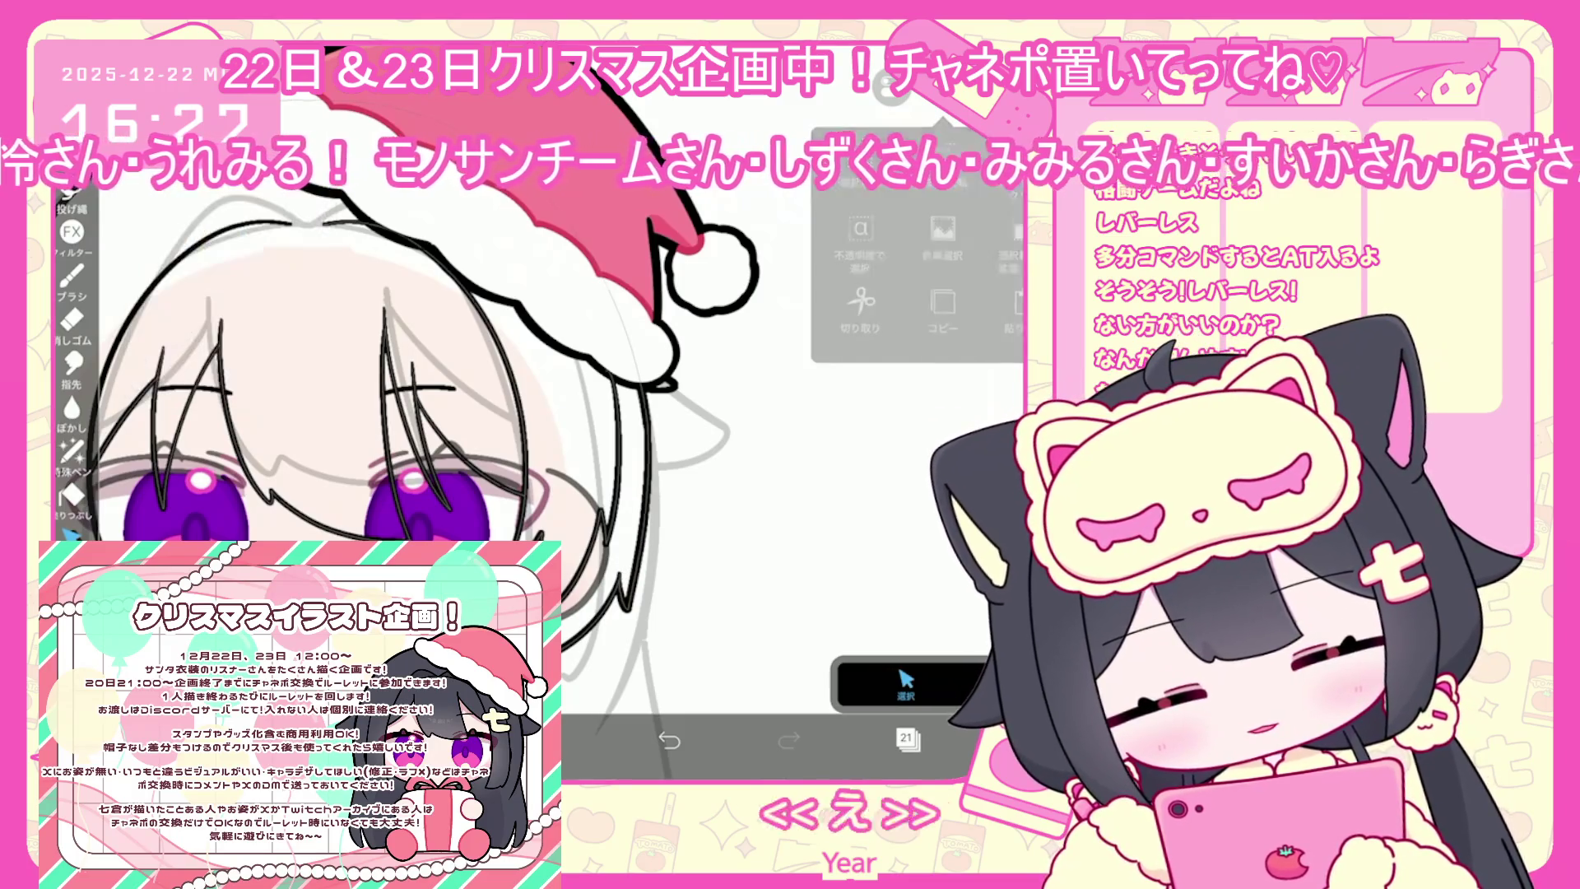
click(72, 275)
Undo the last brush stroke and draw a new stroke along the face's left edge
scroll(576, 411, up, 3)
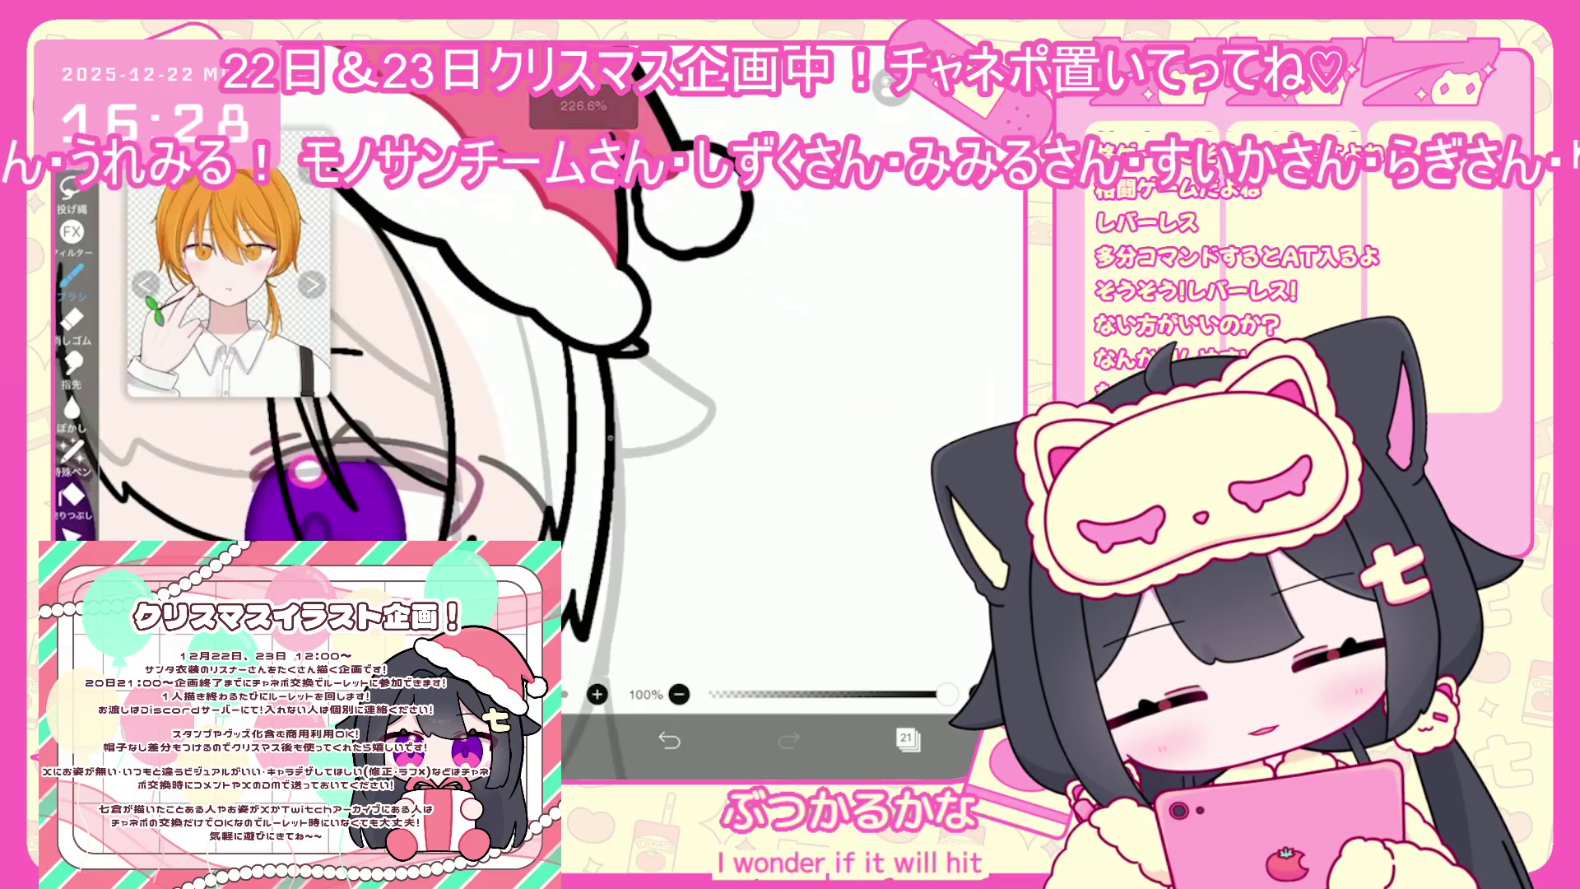
scroll(509, 486, down, 5)
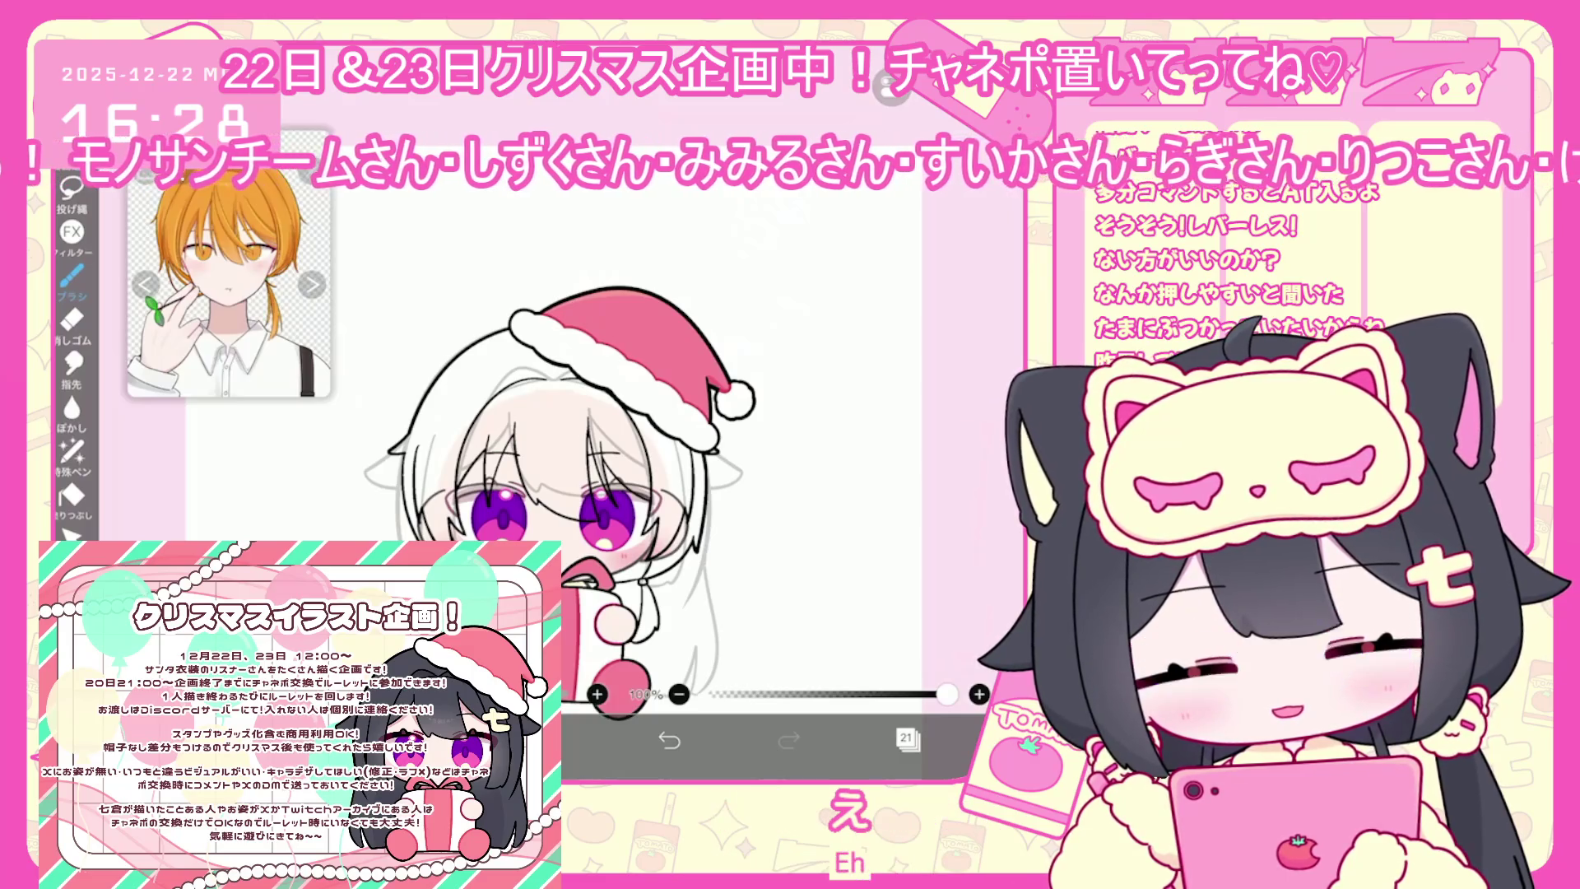
scroll(576, 493, up, 3)
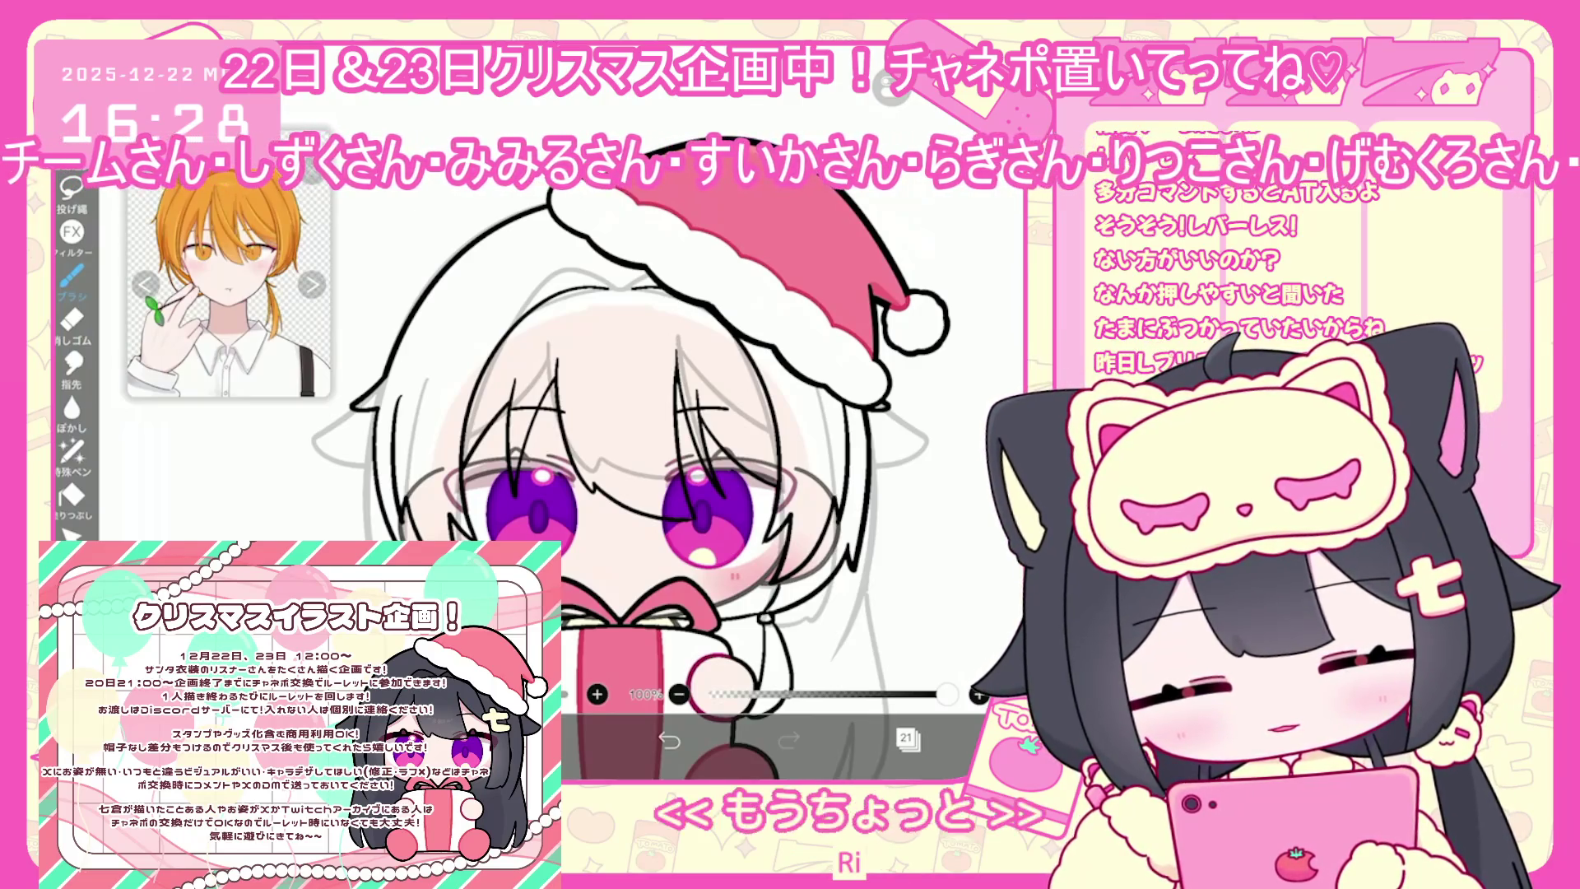
key(ctrl+z)
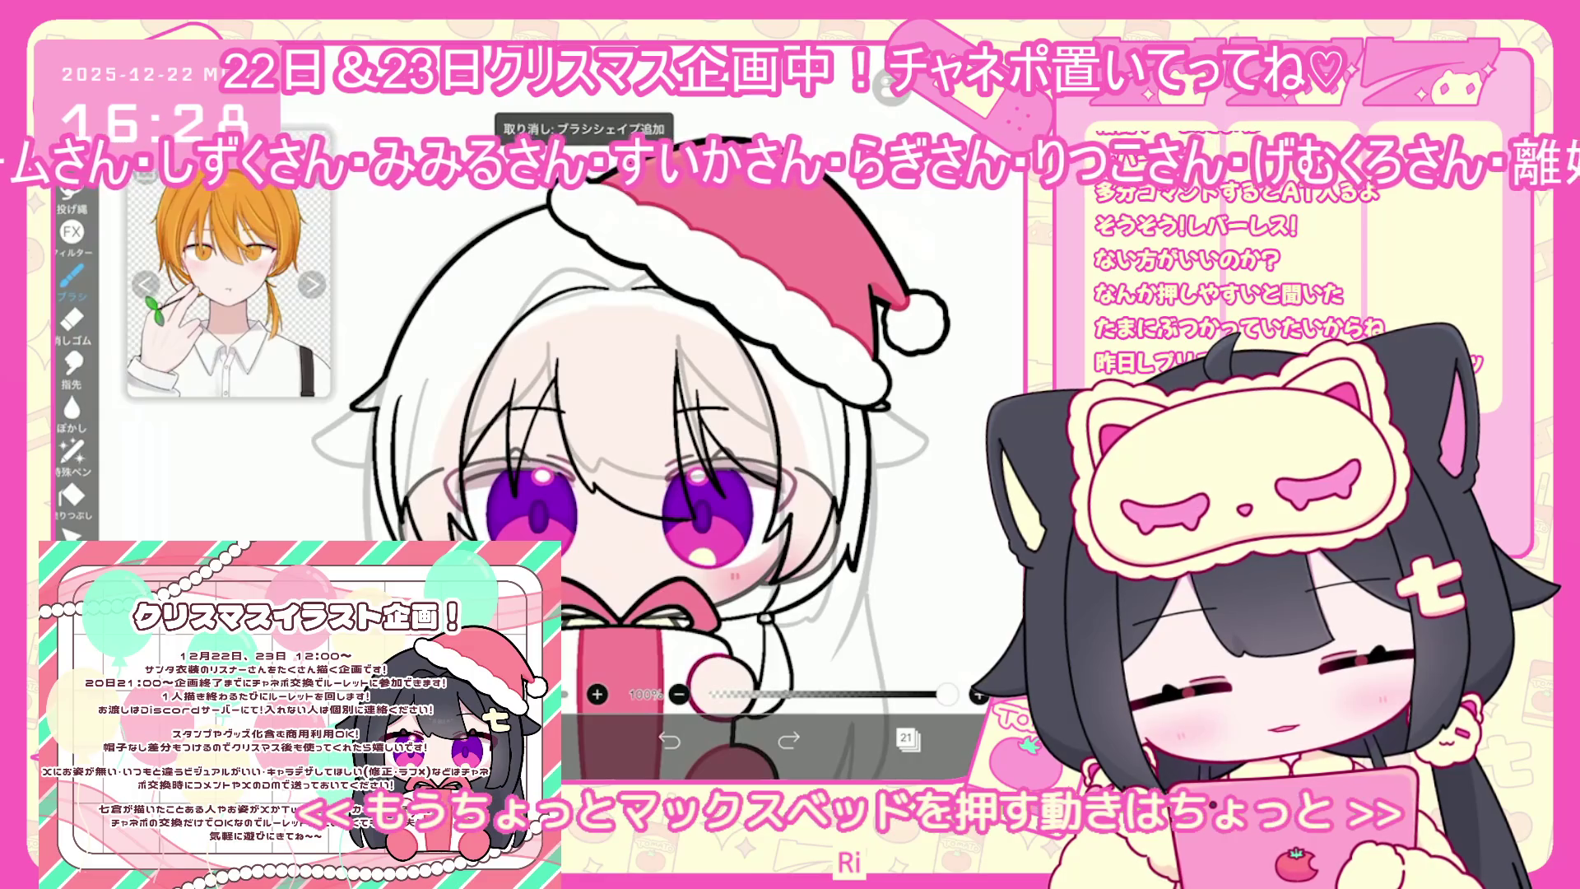
scroll(642, 461, up, 5)
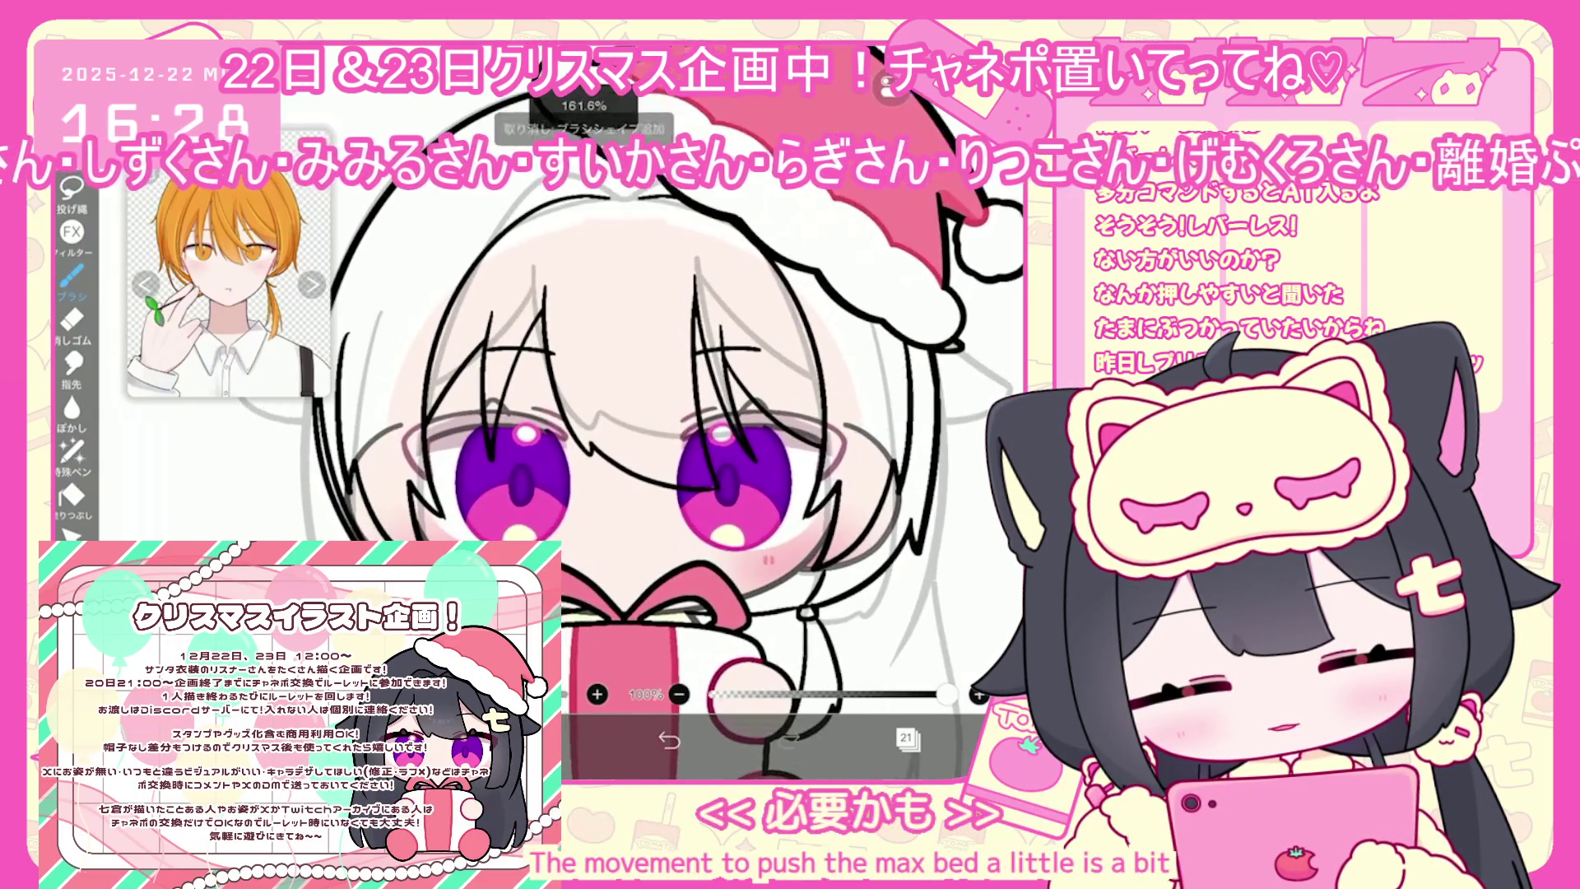
drag(410, 329, 436, 539)
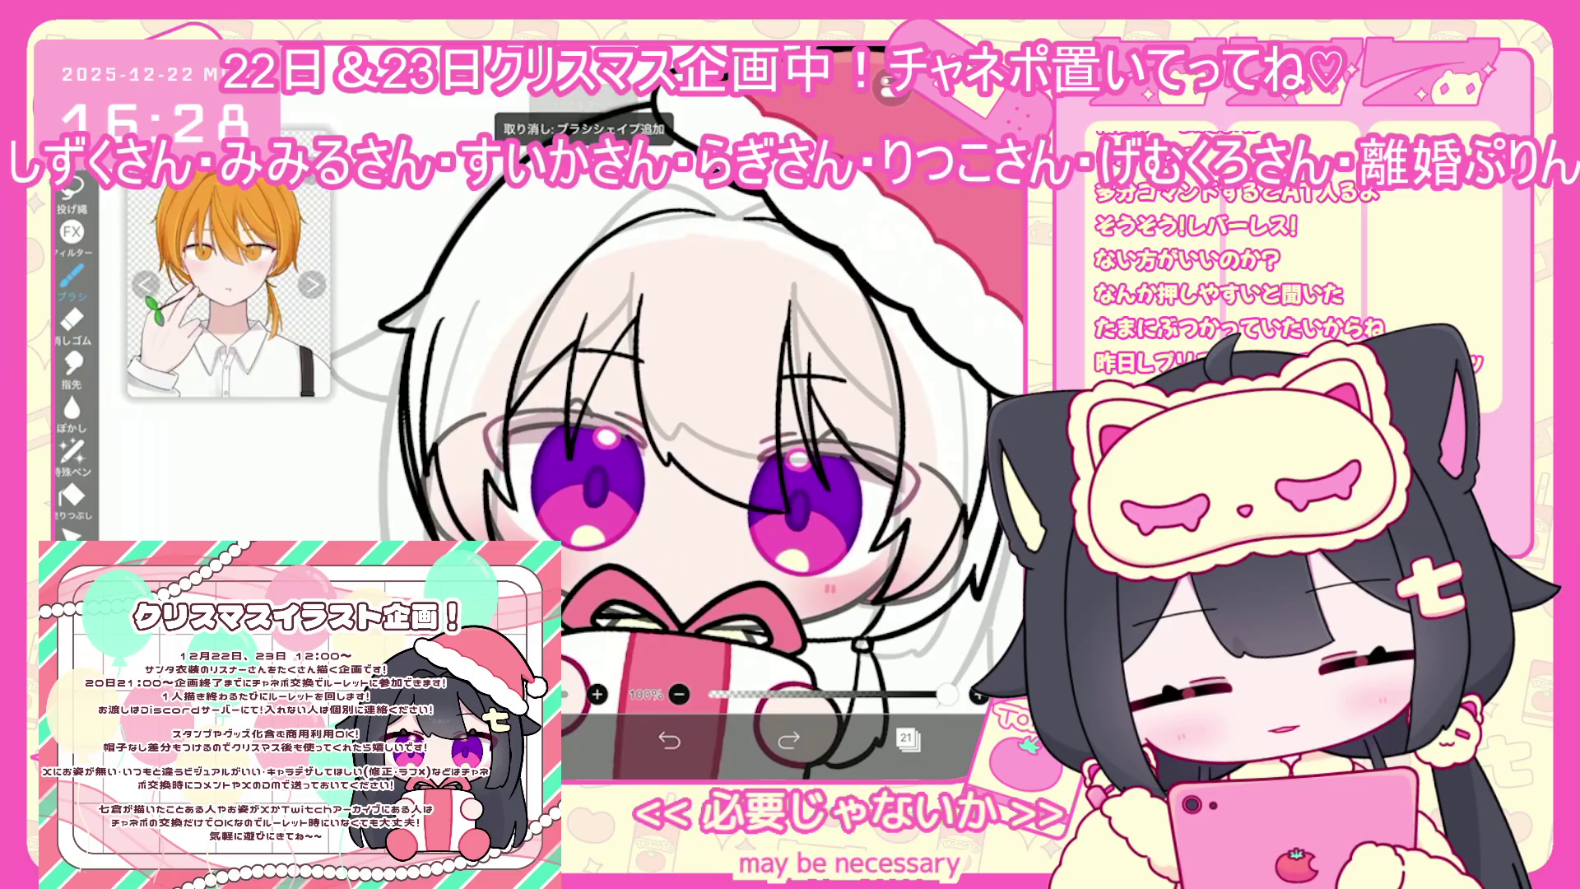
Select the face-edge stroke with vector Select and toggle its selection options
click(71, 535)
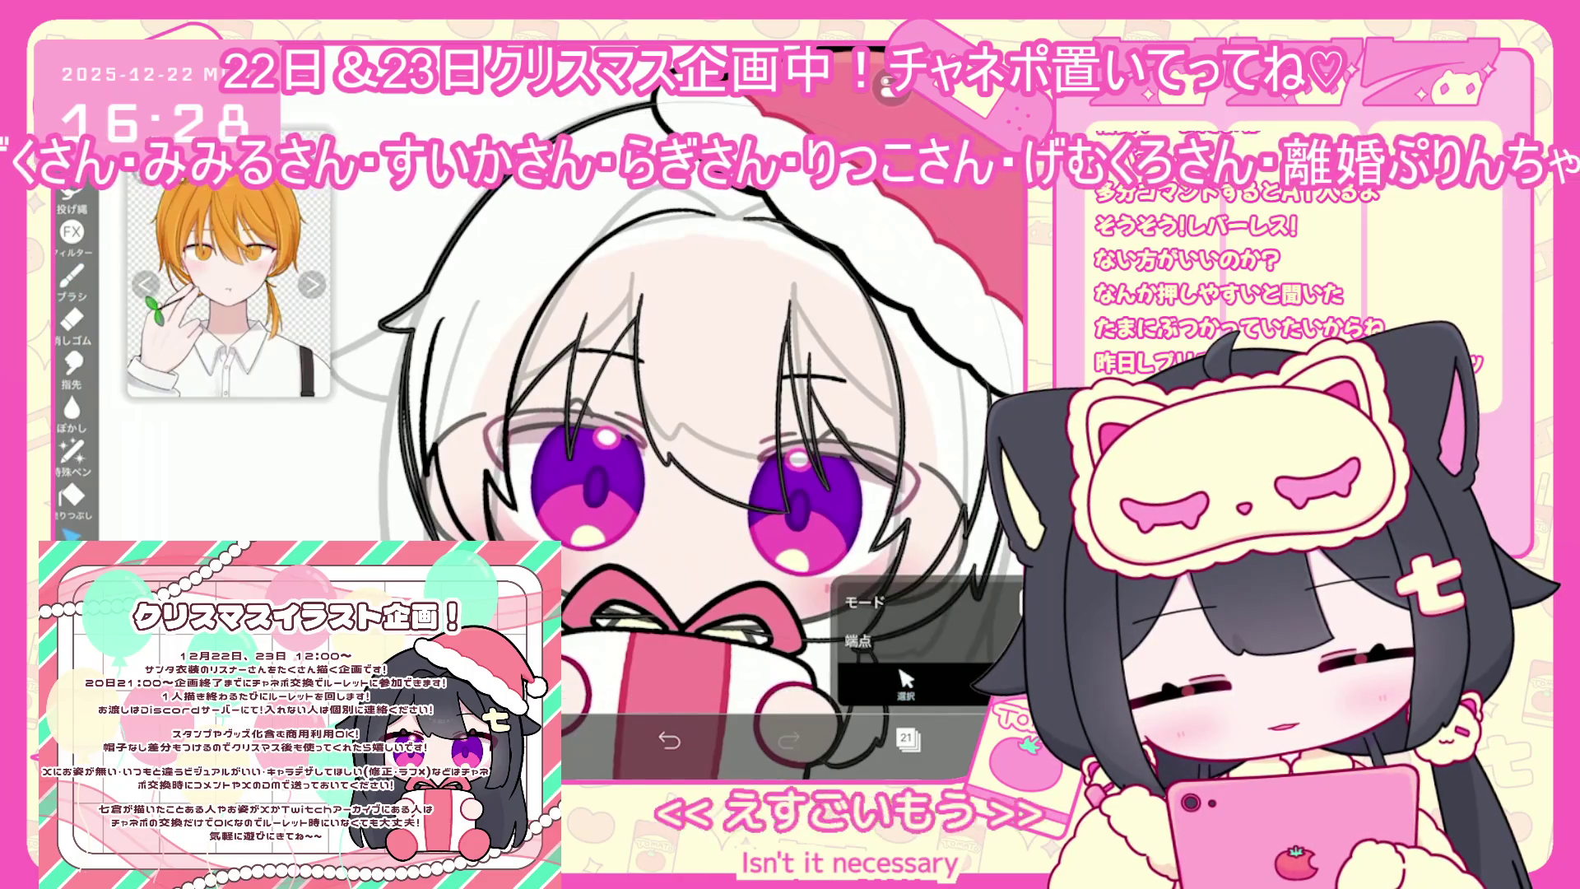
click(405, 427)
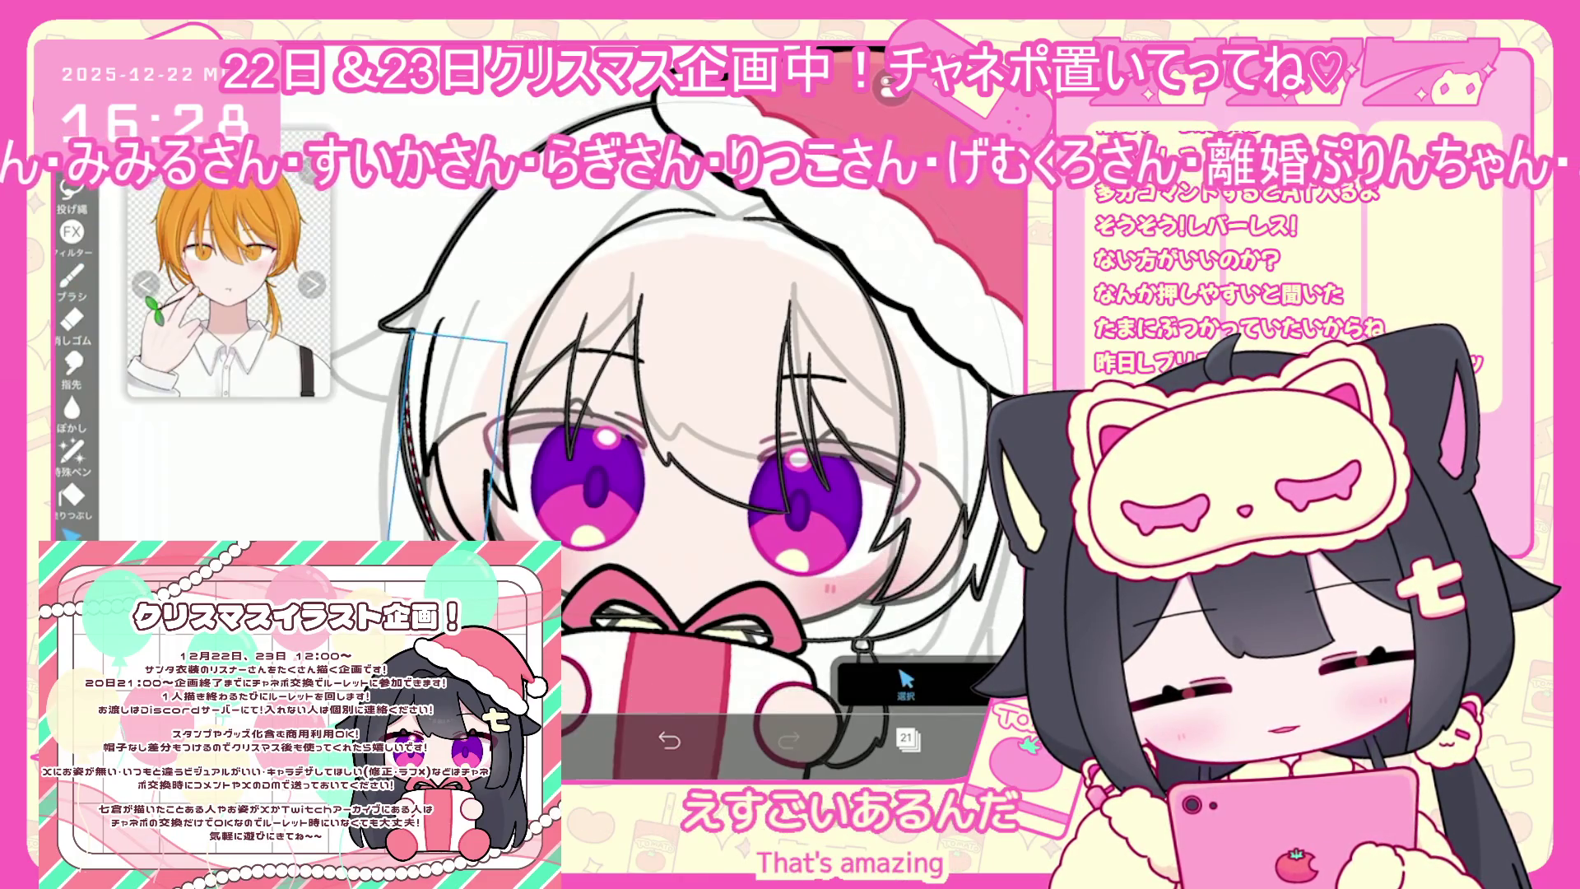
click(905, 683)
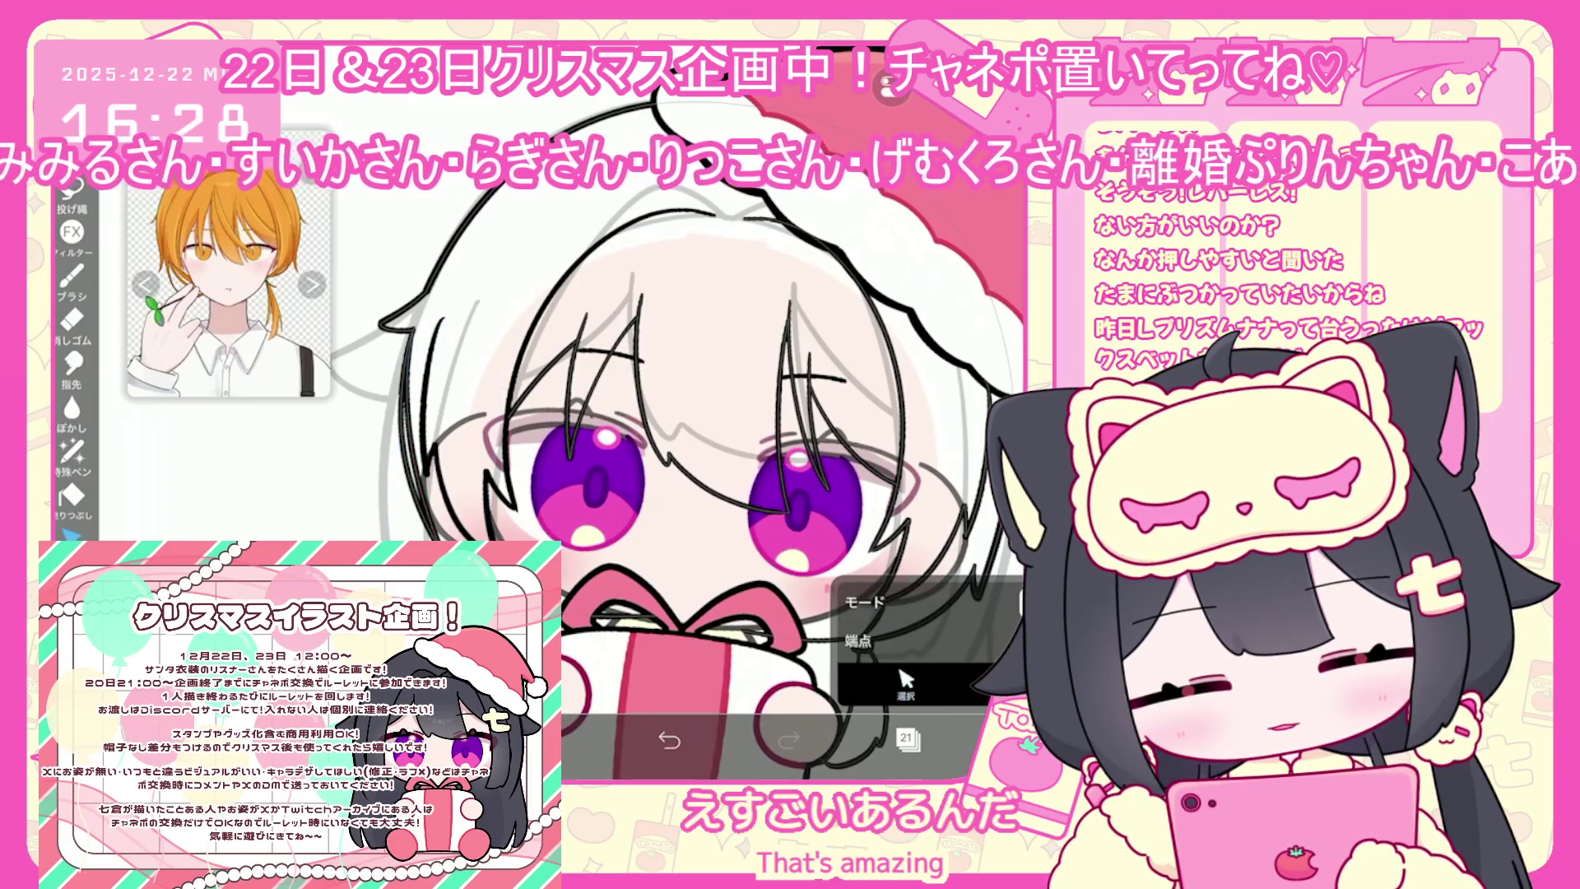
scroll(658, 453, up, 2)
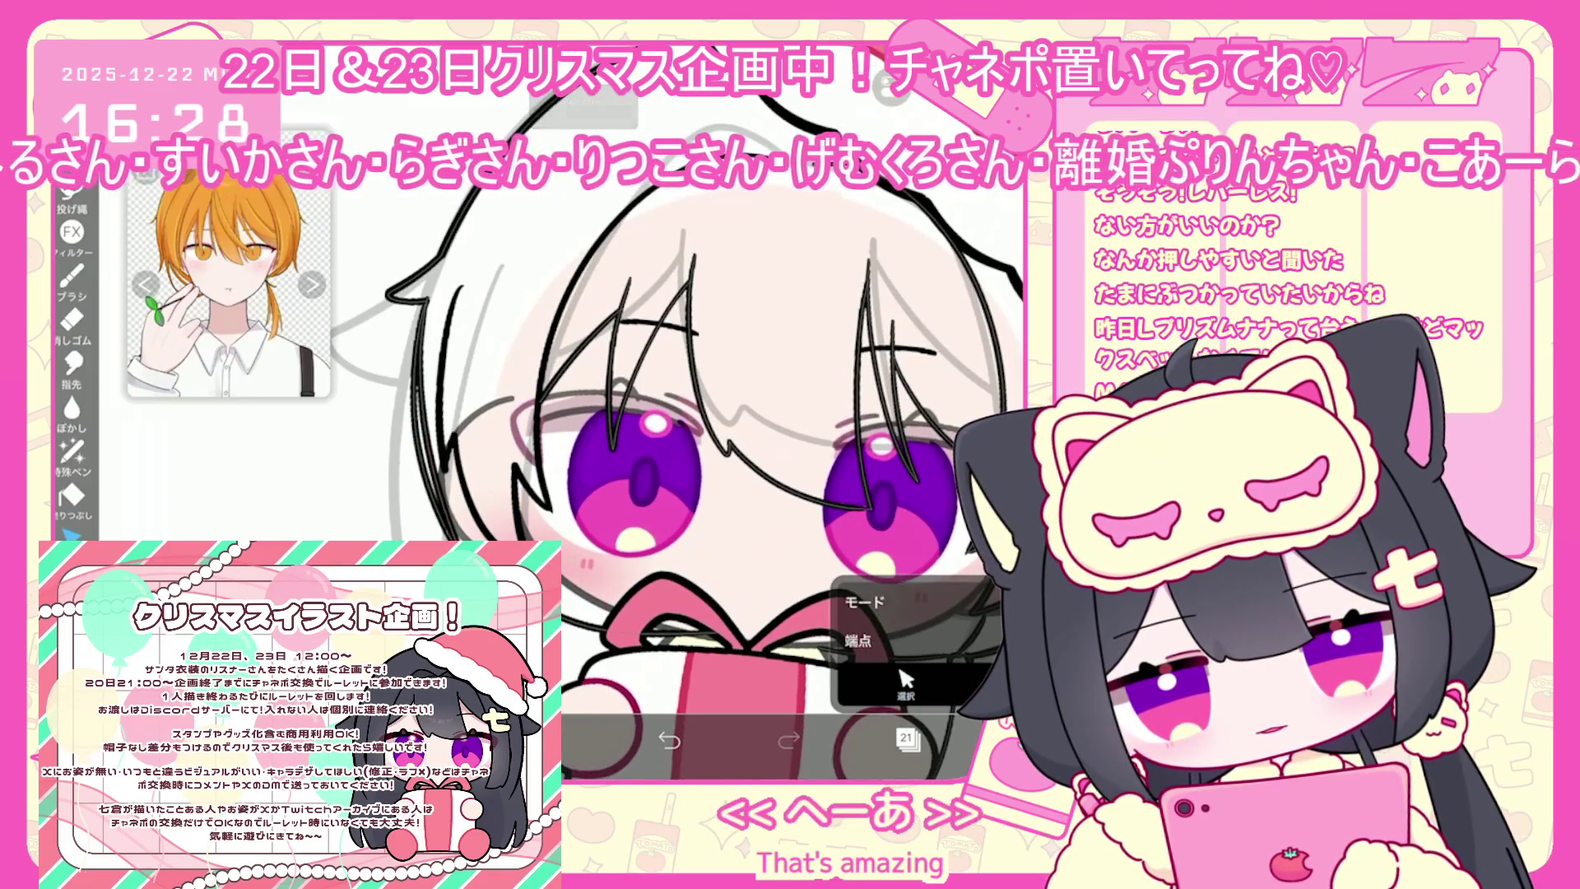
click(488, 535)
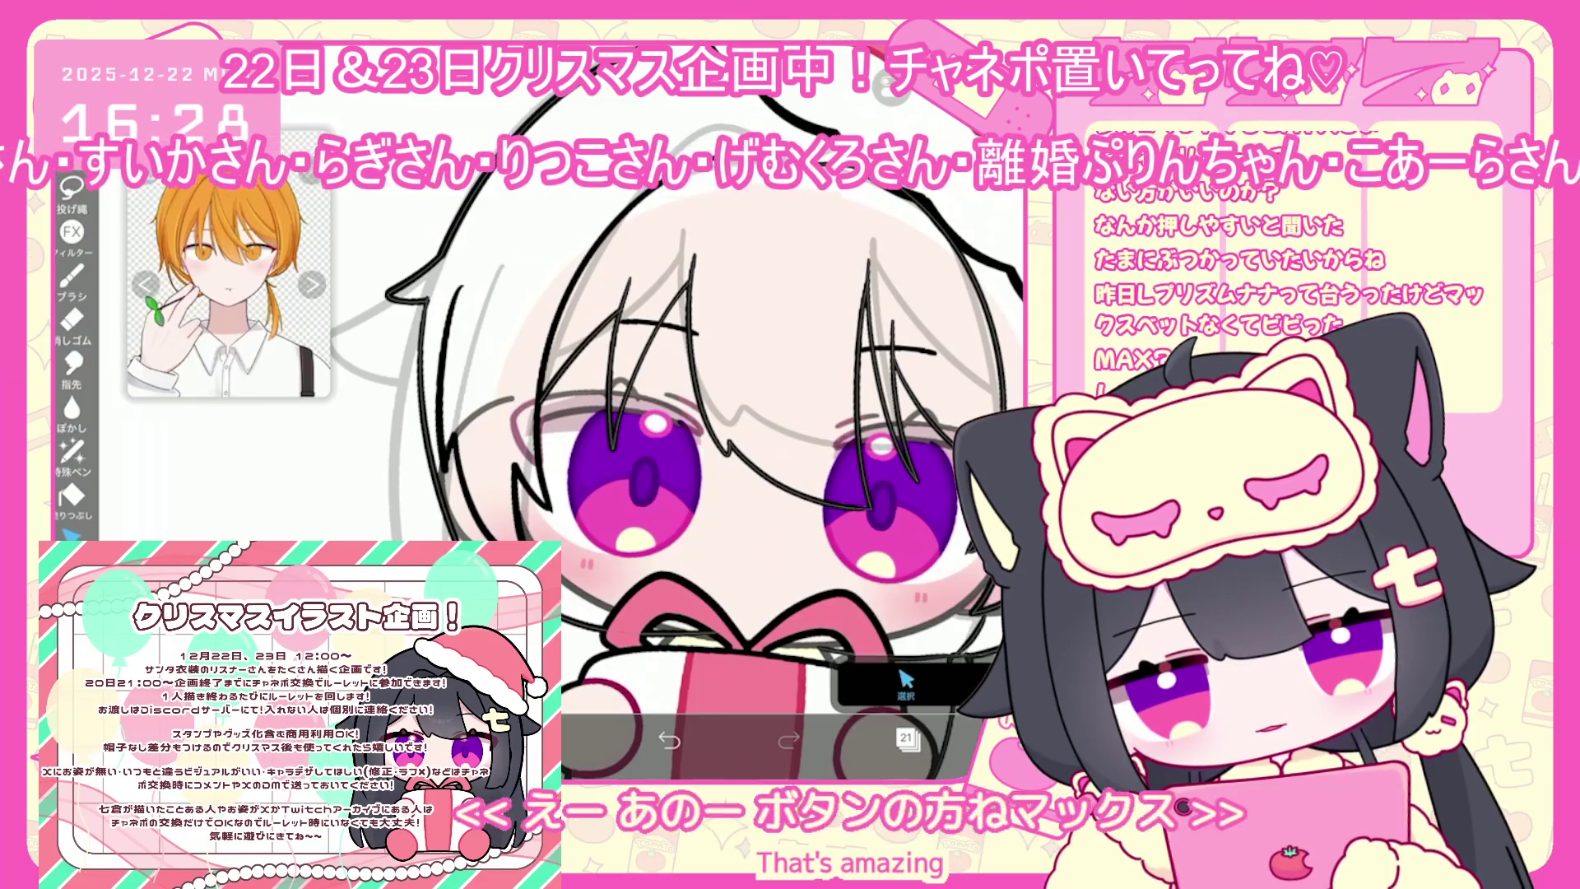
click(905, 683)
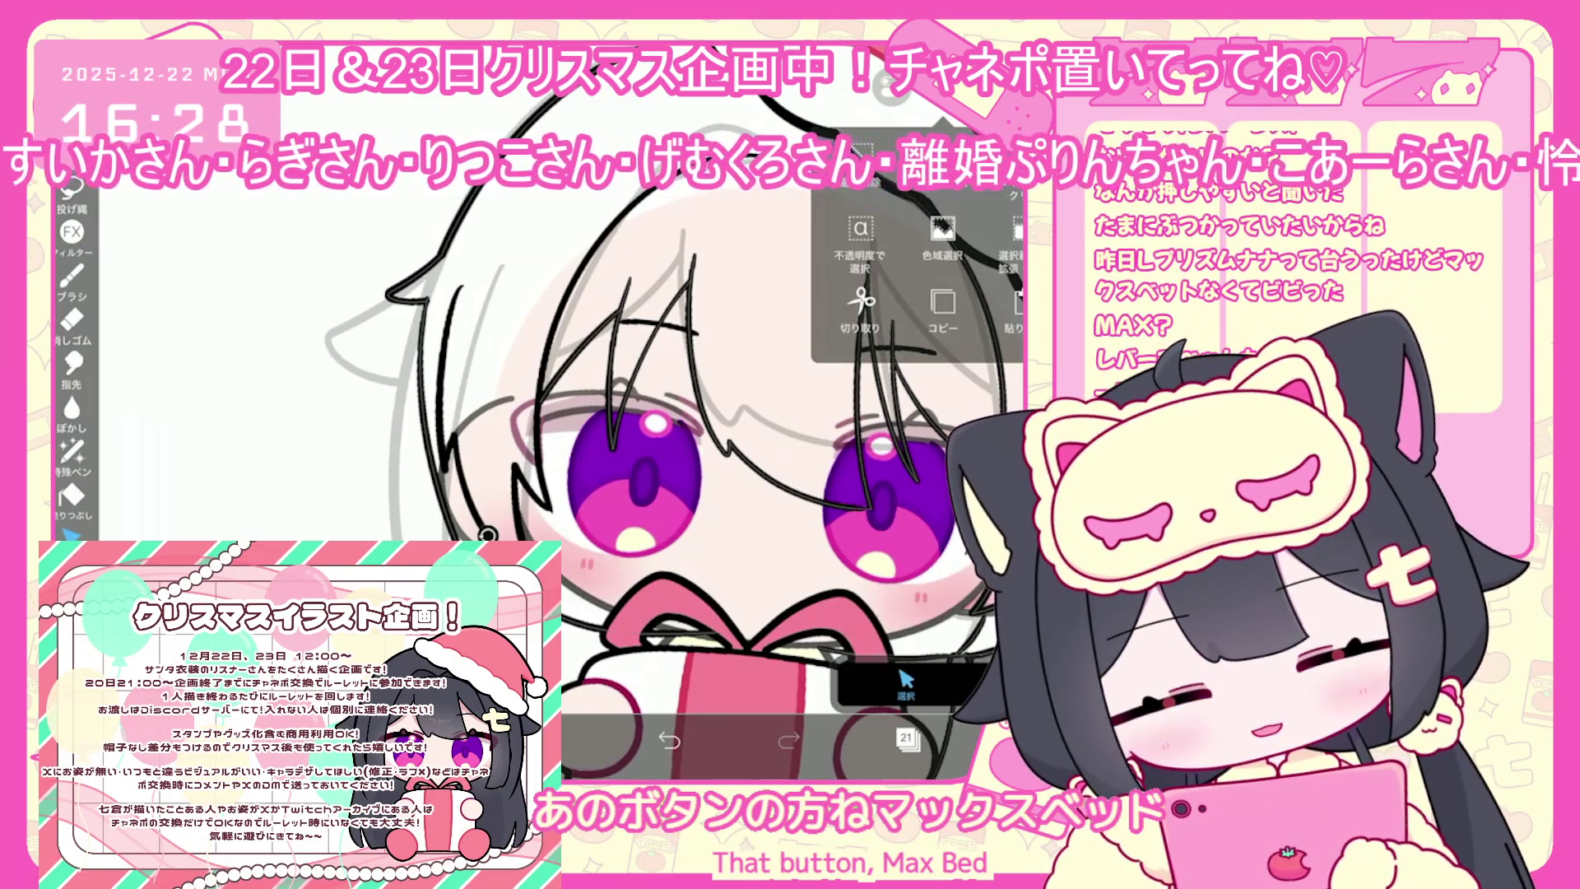
click(488, 535)
click(905, 683)
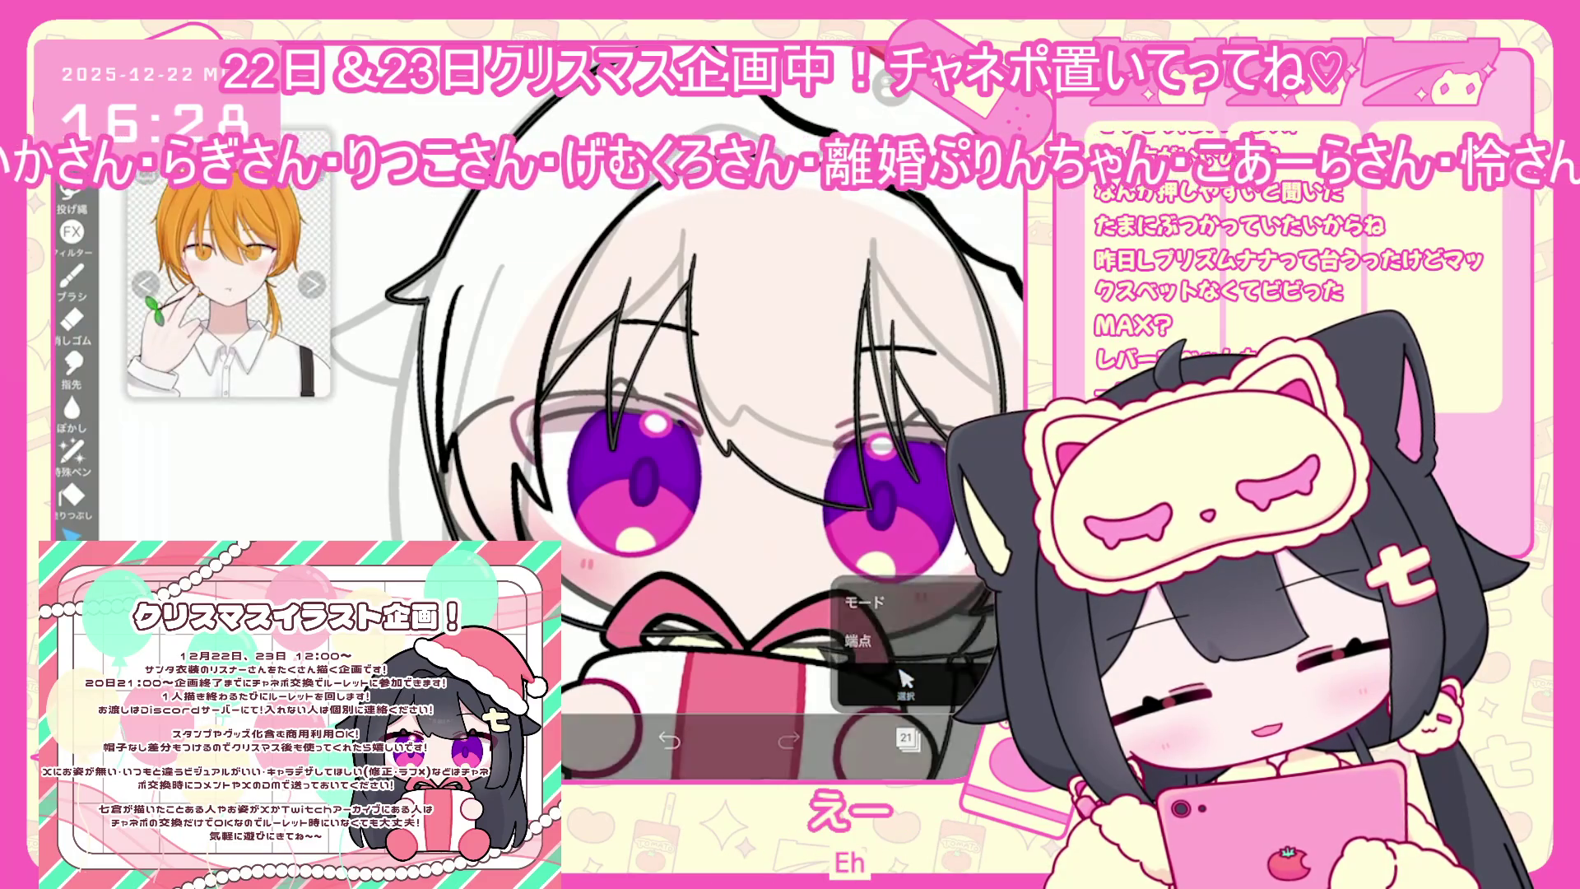
scroll(683, 412, down, 5)
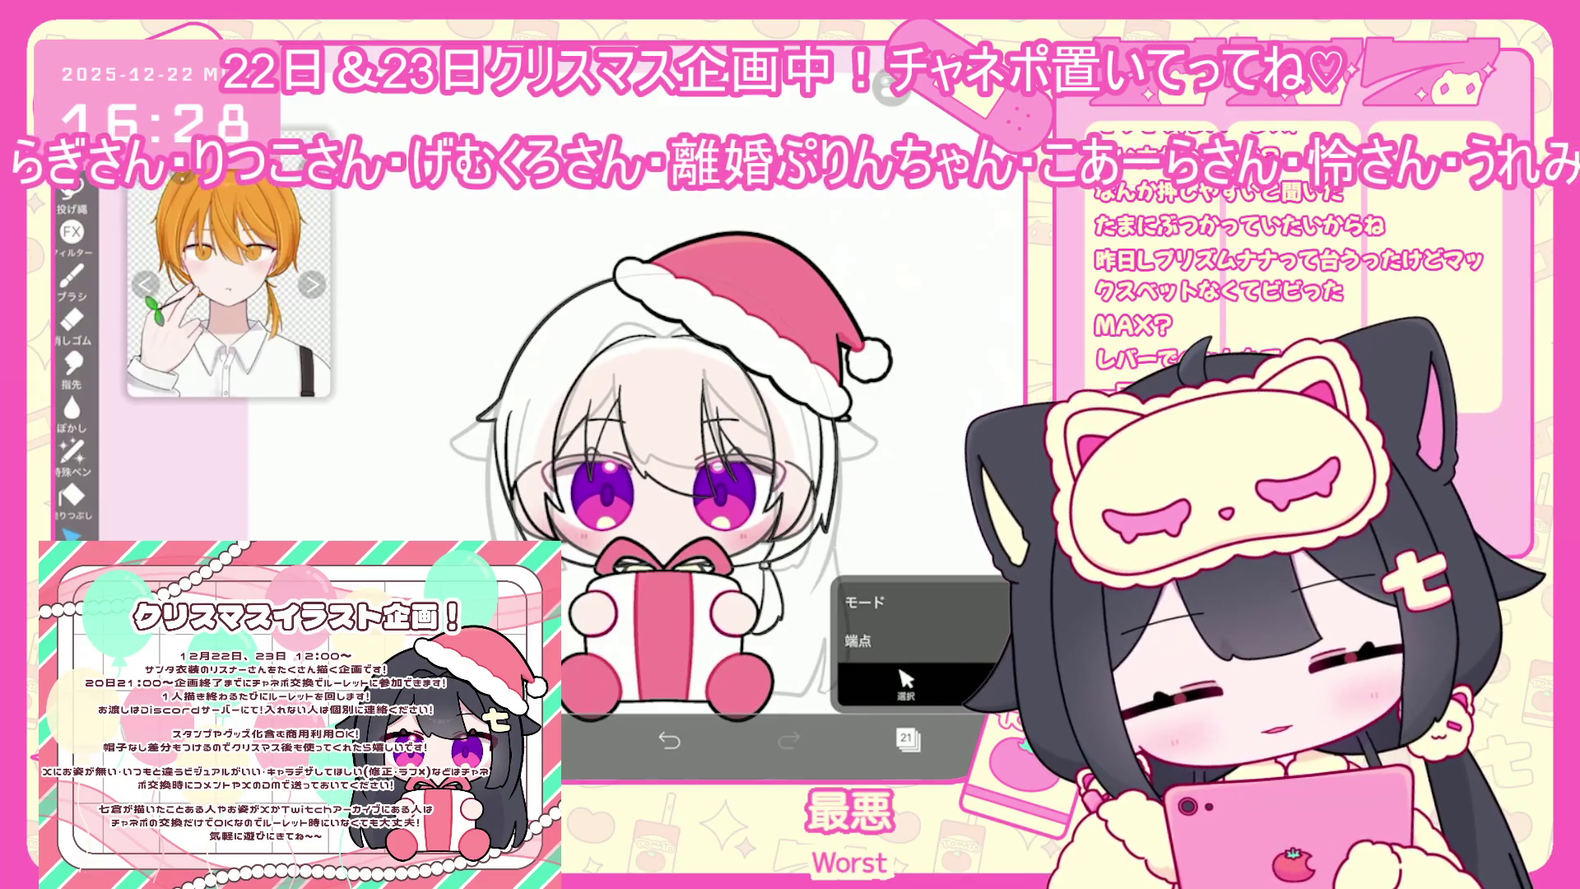
Undo the latest line stroke, then select the hair stroke and the gift-ribbon stroke
click(72, 277)
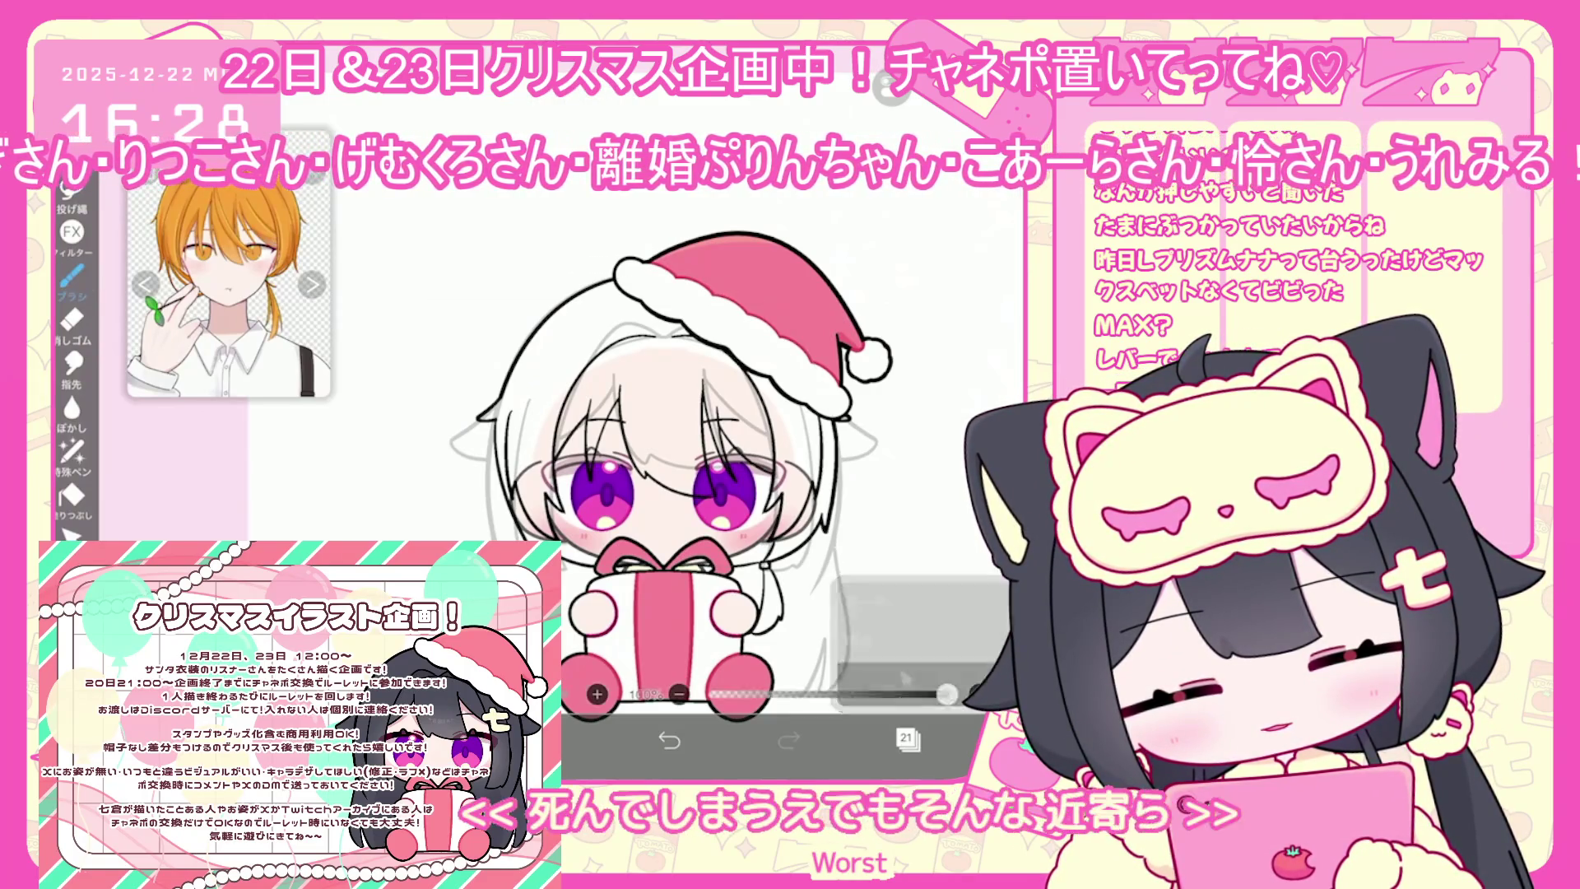
scroll(683, 411, up, 3)
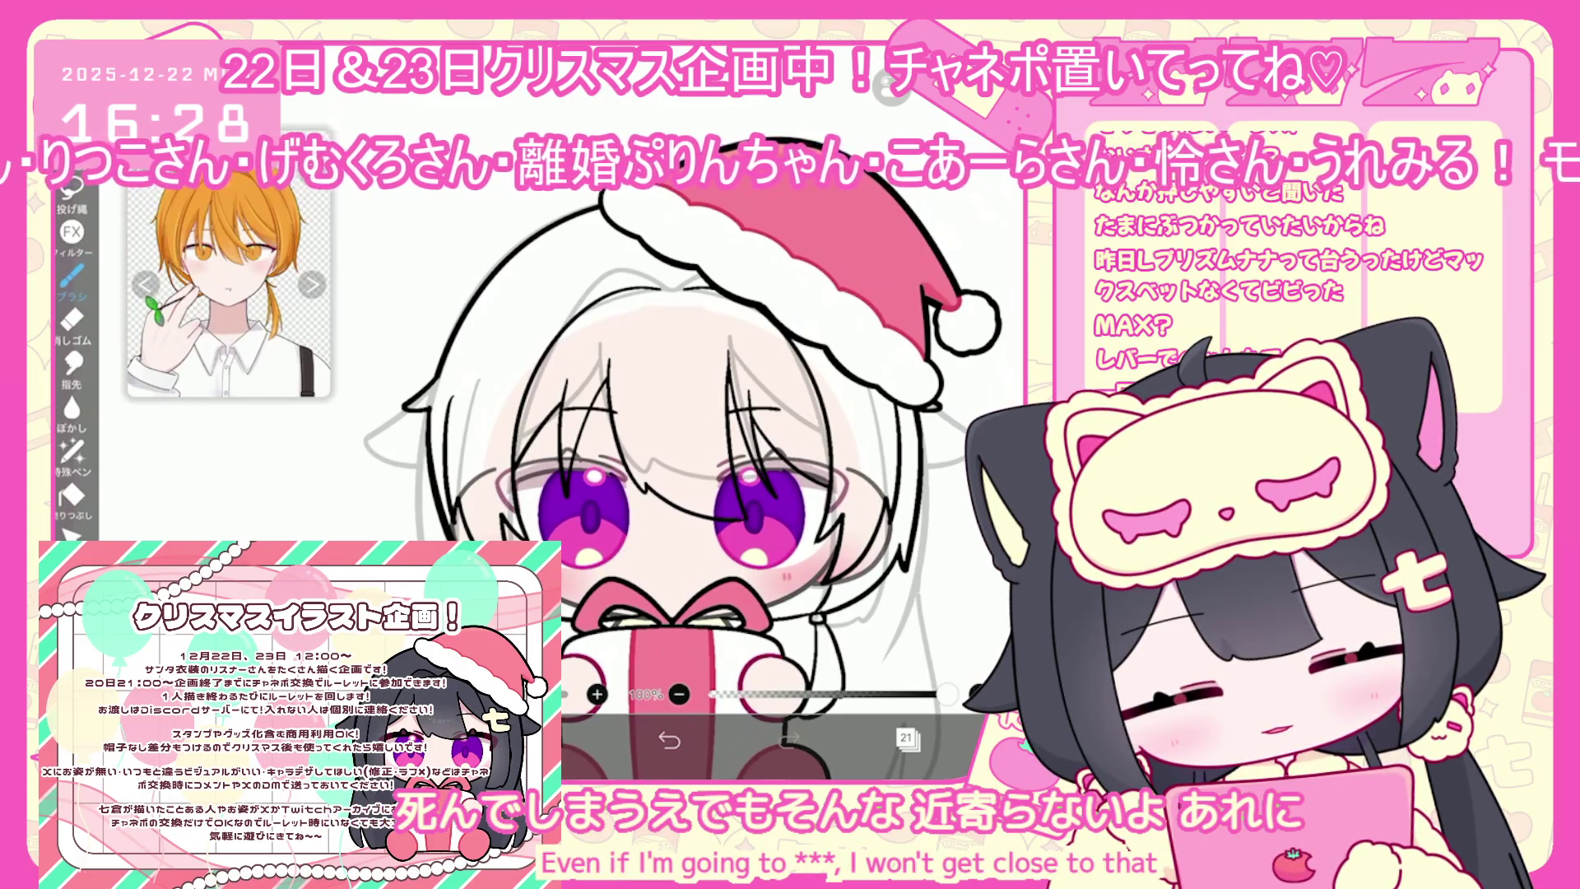
key(ctrl+z)
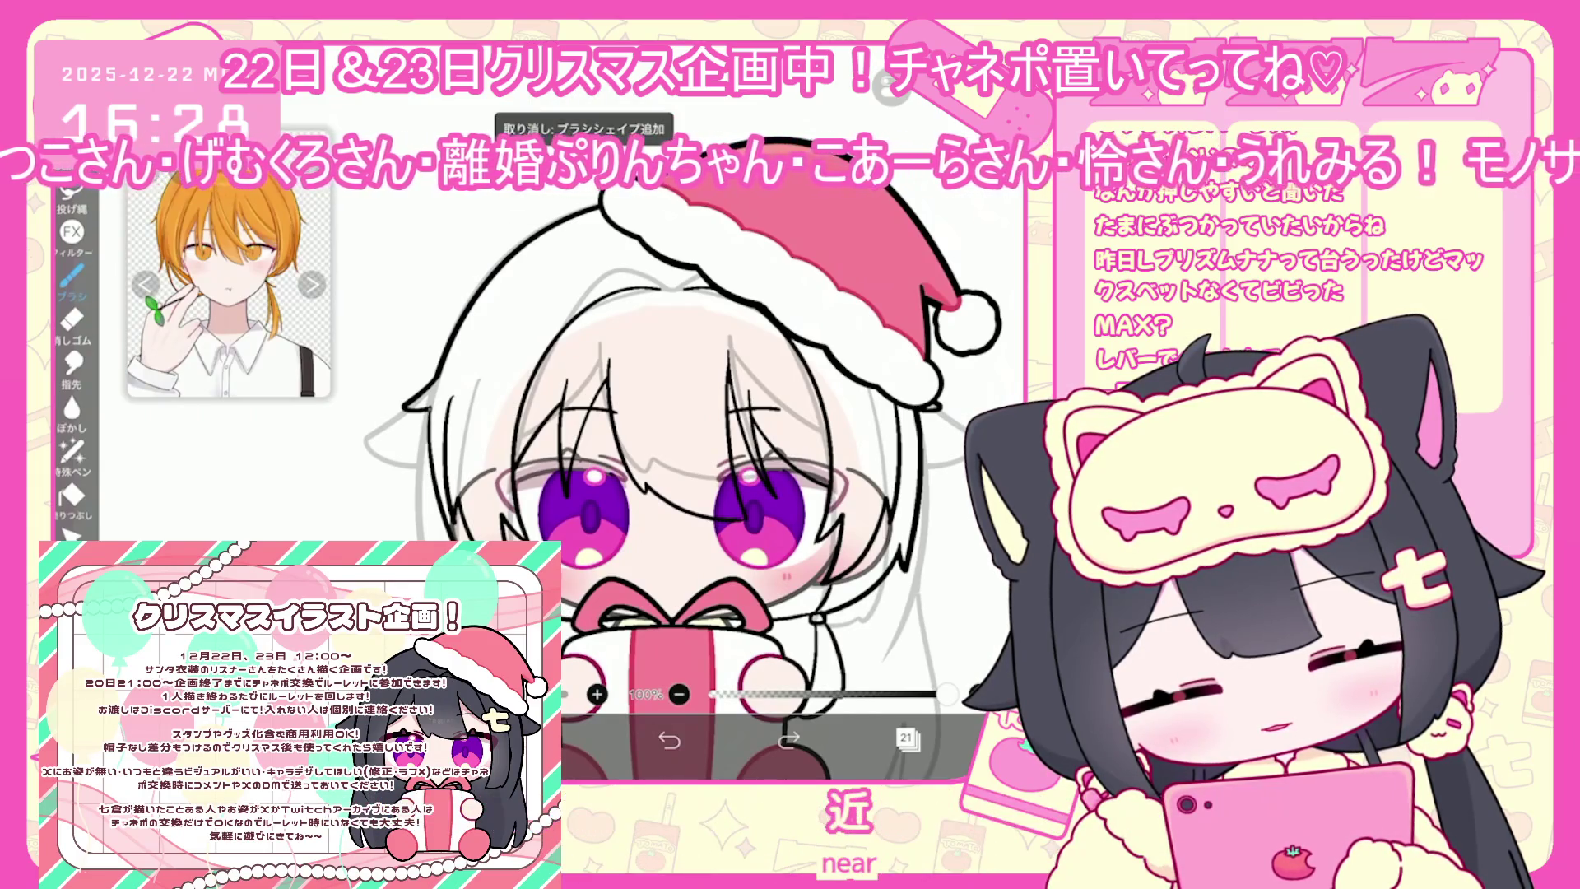
click(72, 535)
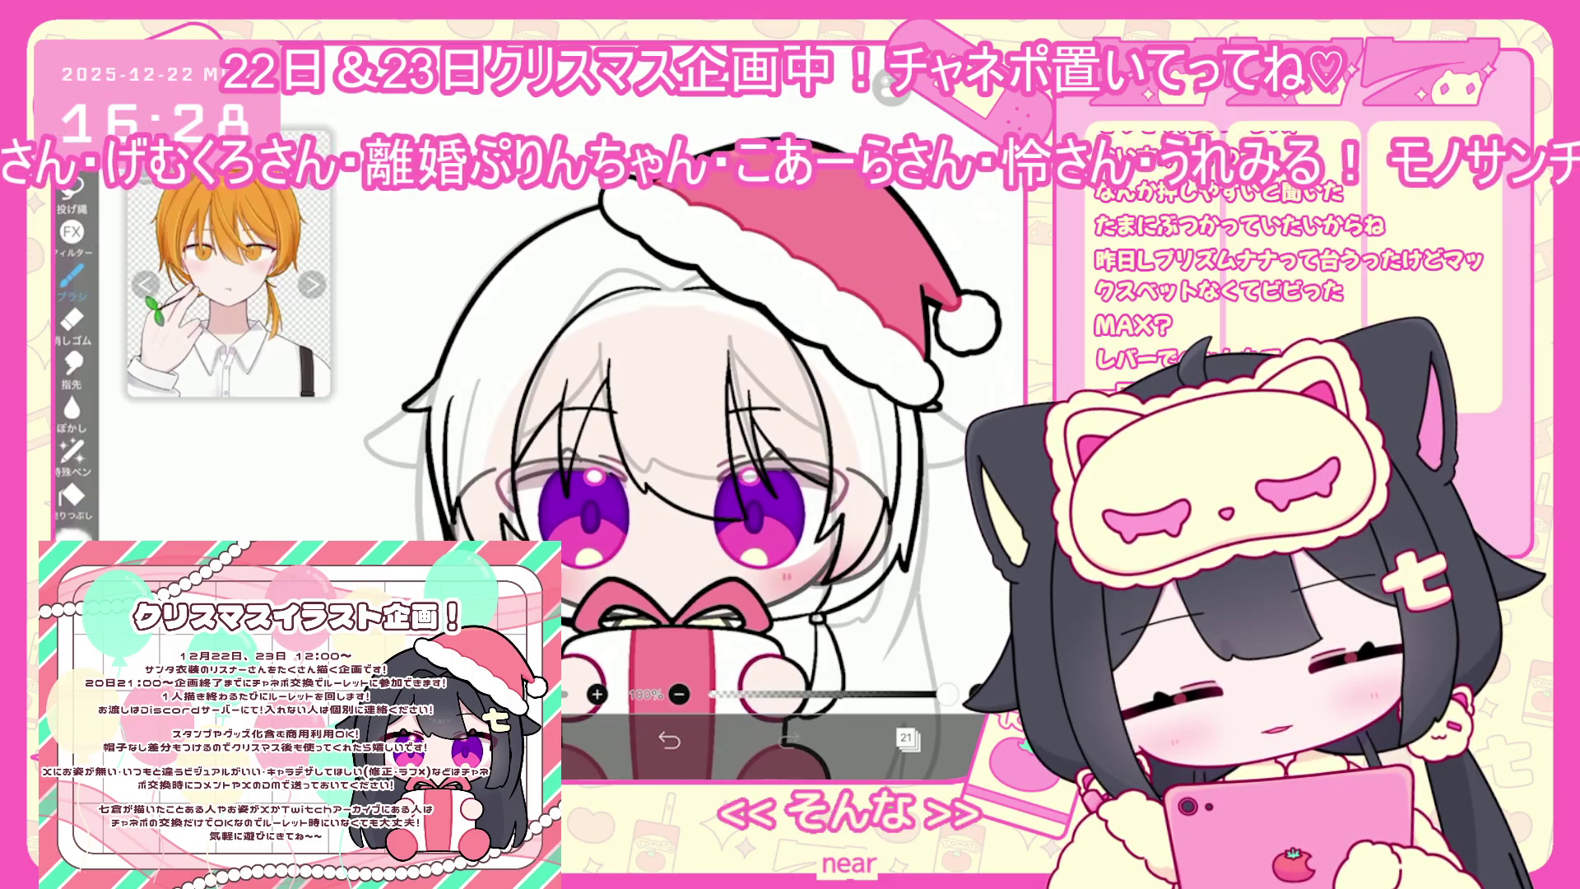
click(435, 461)
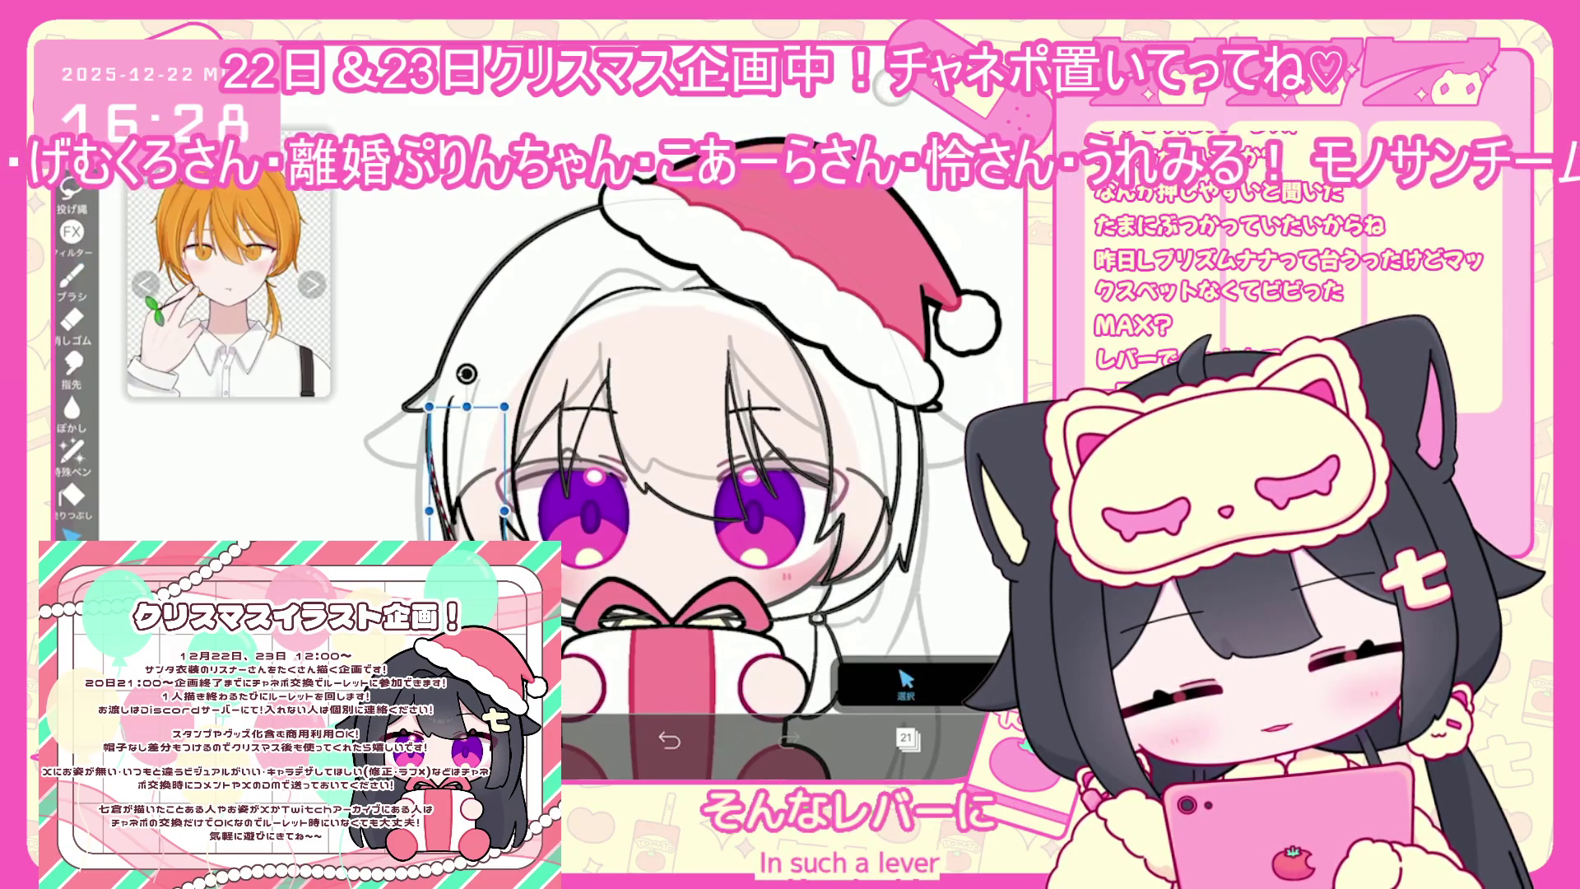
click(618, 606)
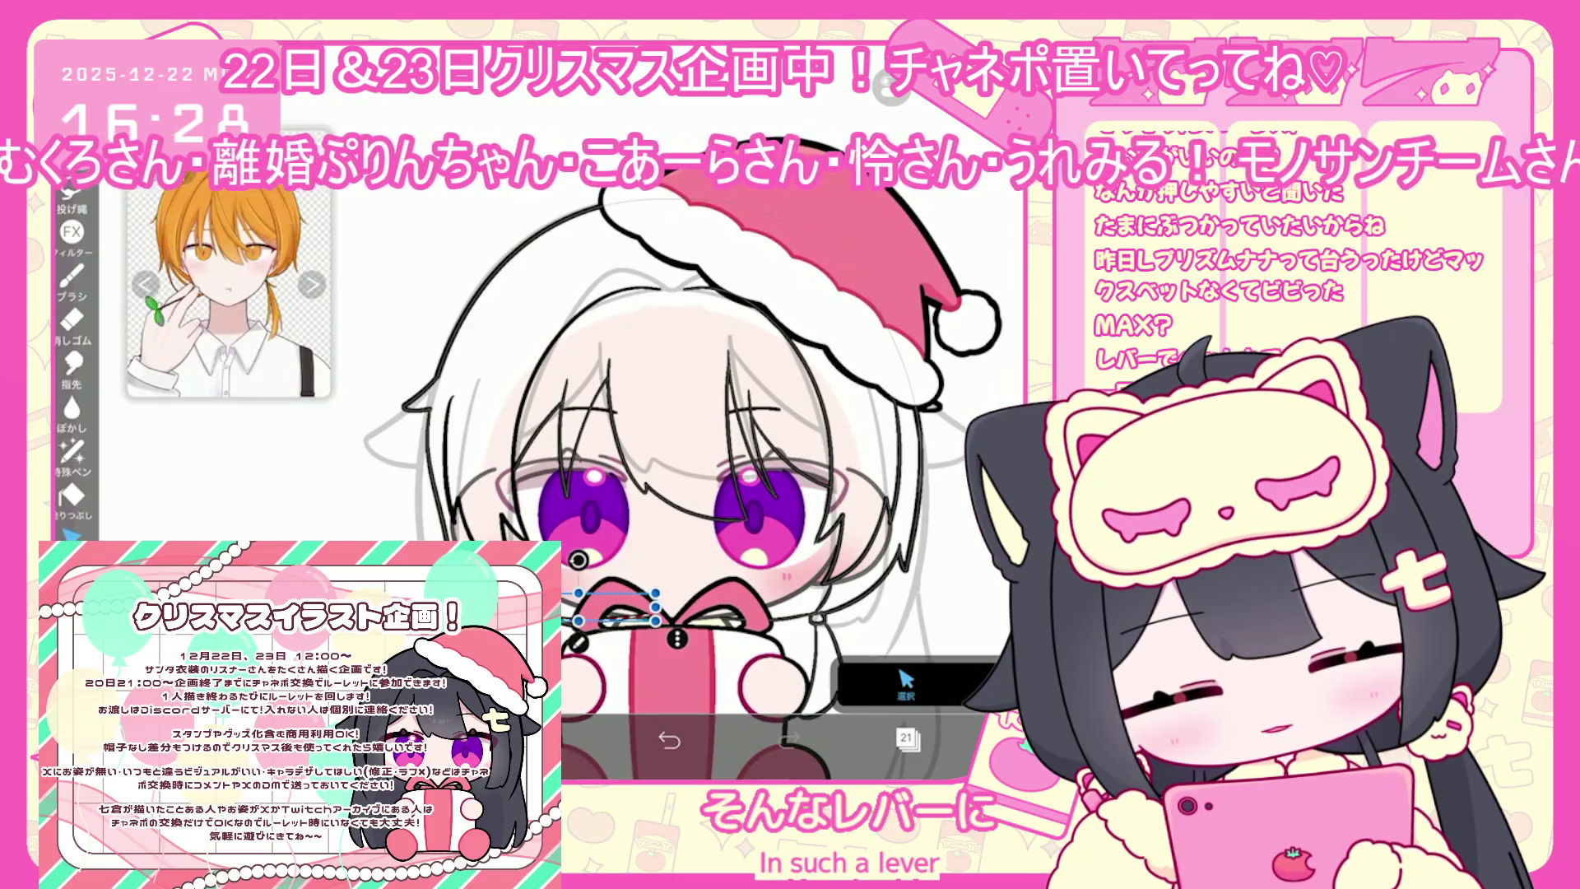
Undo one more recently added line stroke with the Brush active
scroll(625, 461, down, 3)
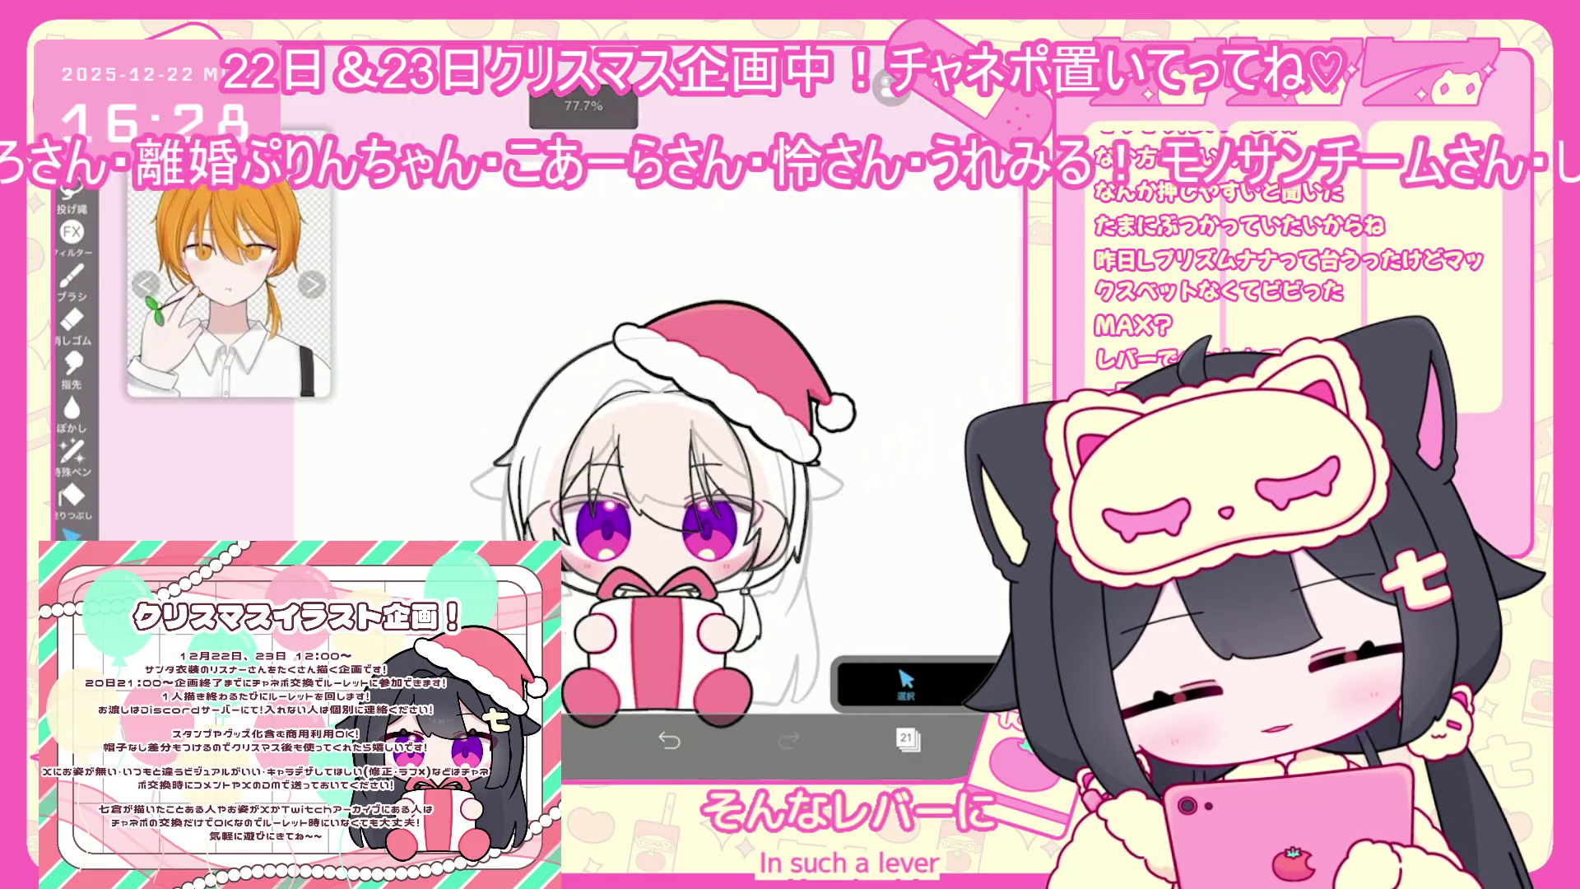
click(71, 275)
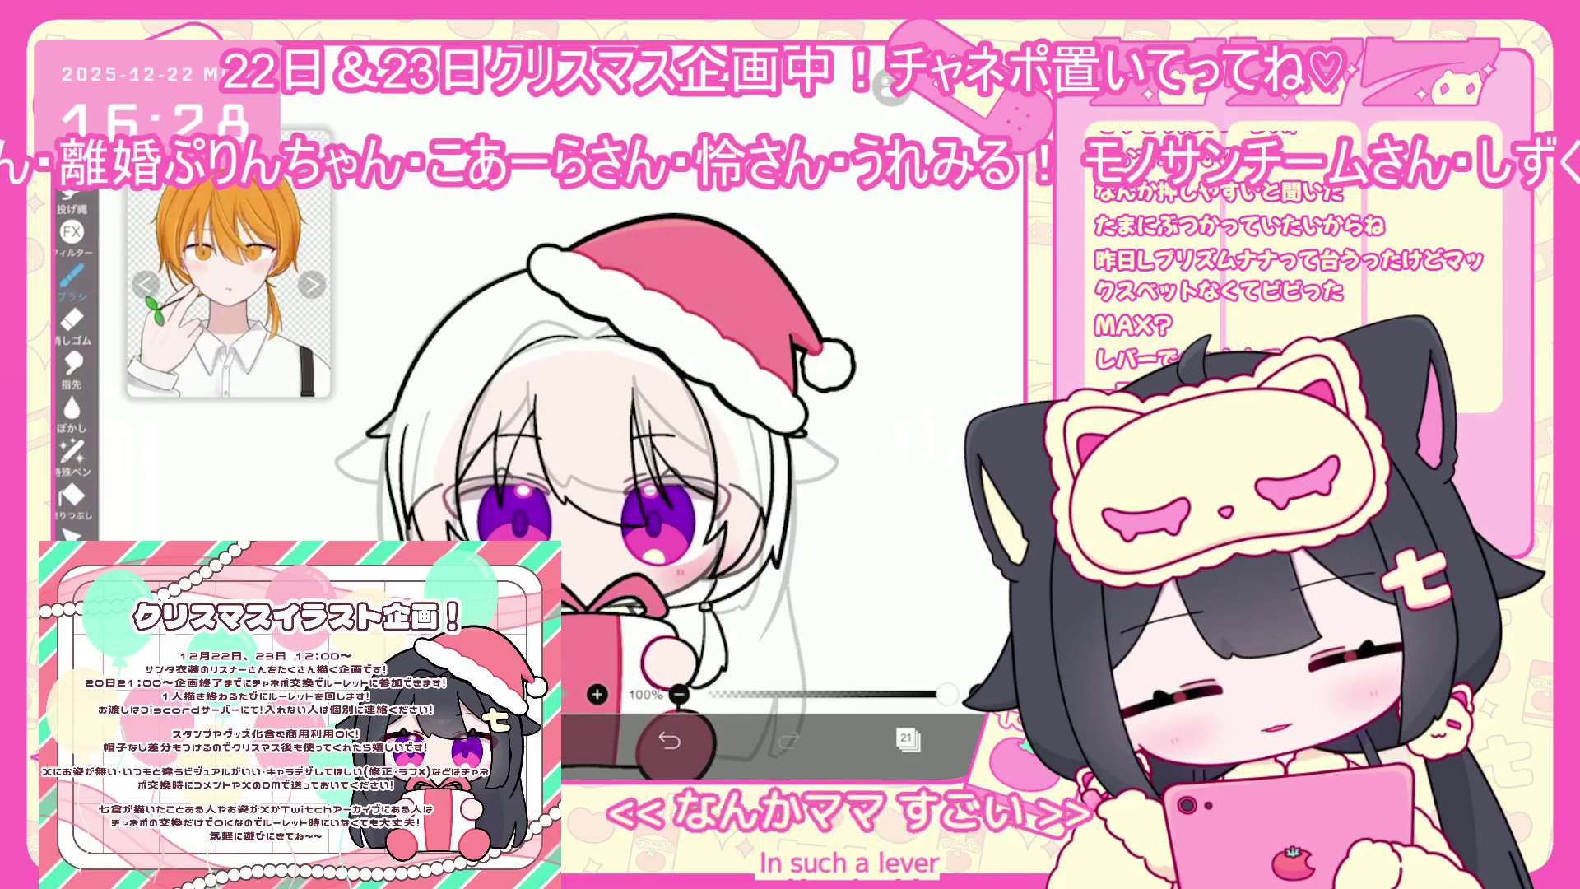
click(669, 741)
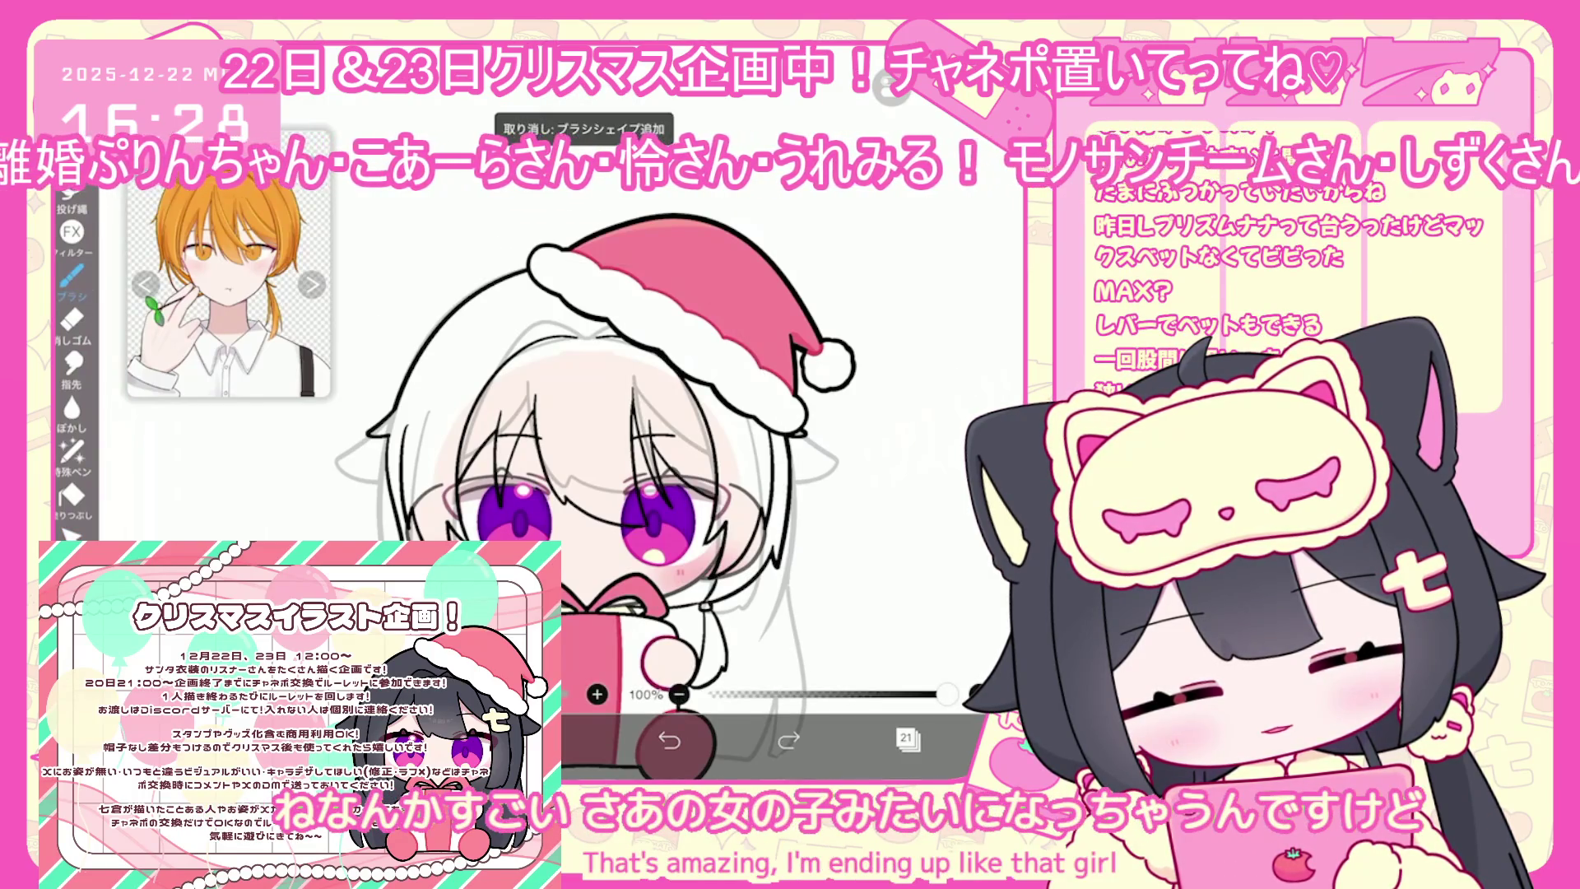
scroll(675, 444, up, 3)
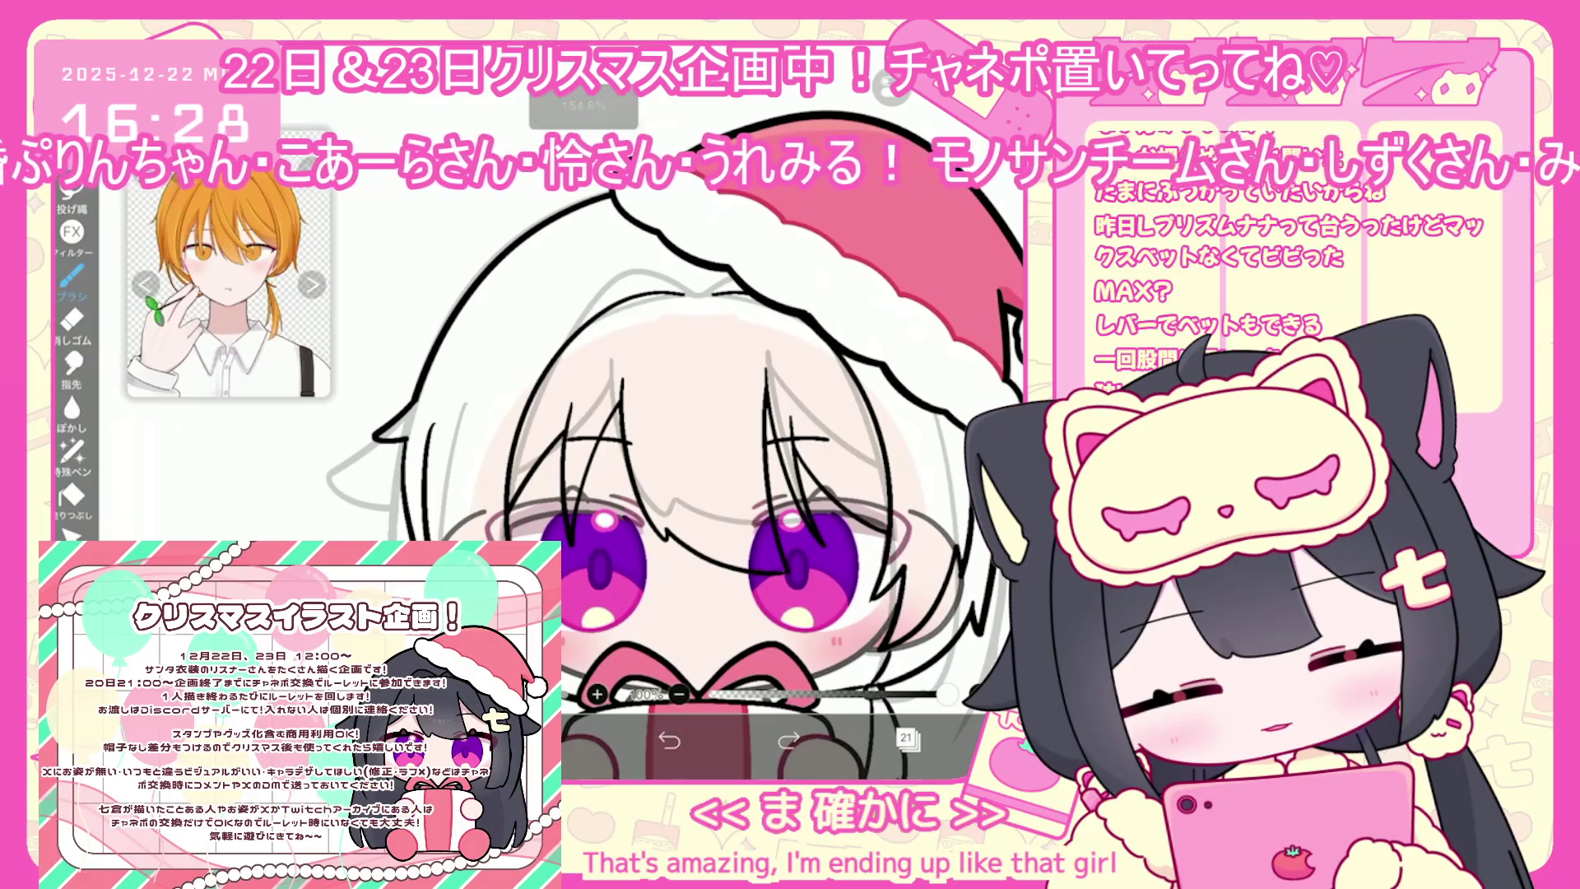
click(71, 535)
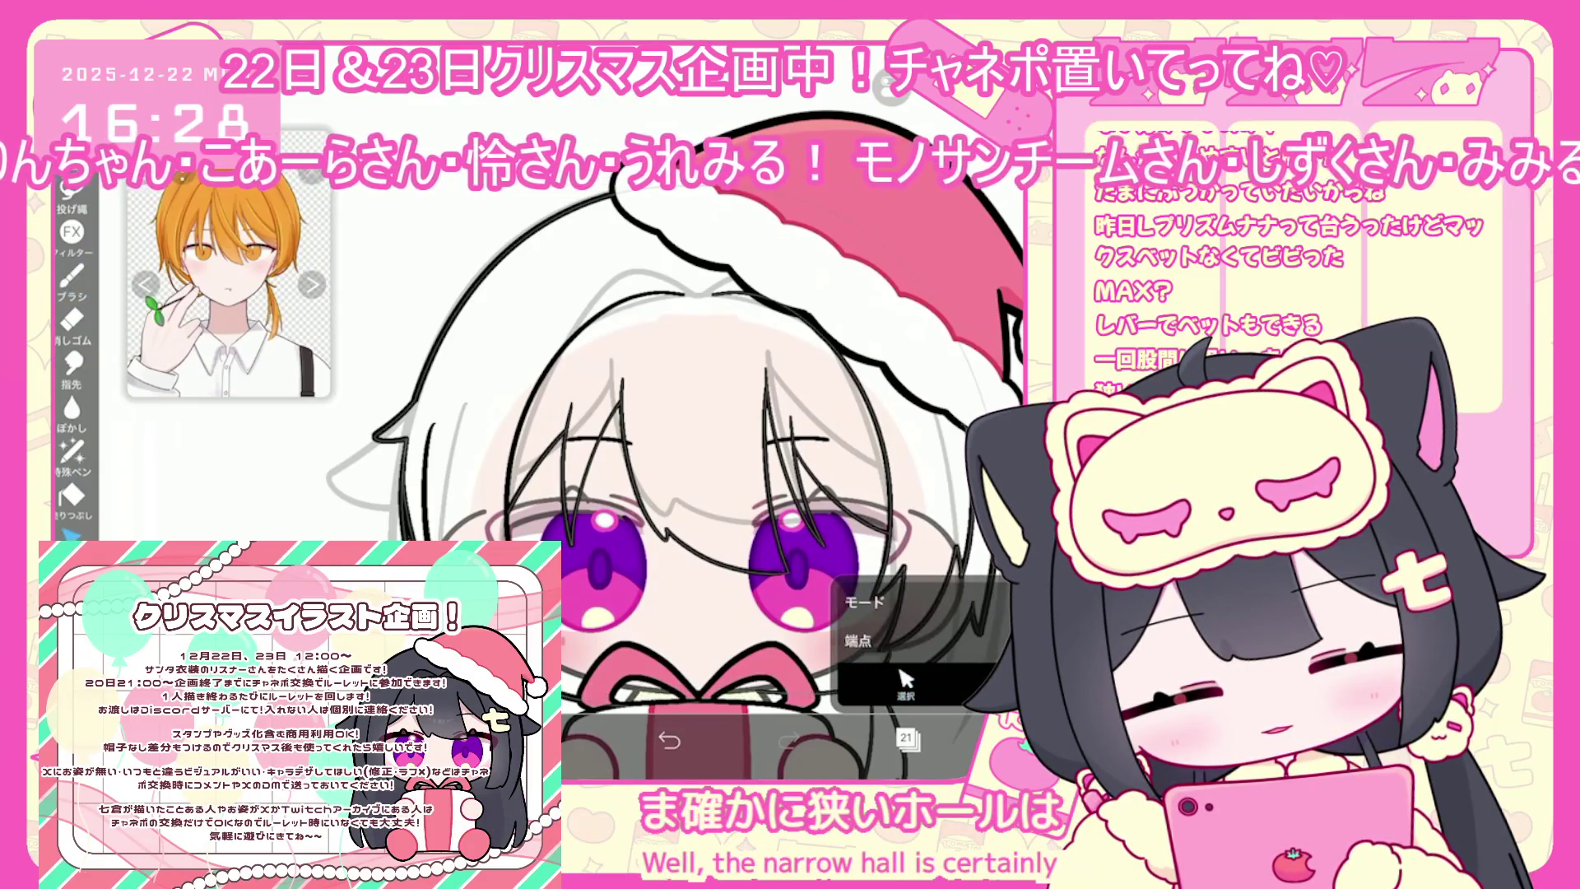
Add a new blank layer above layer 14 in the eyebrow folder
scroll(592, 461, down, 3)
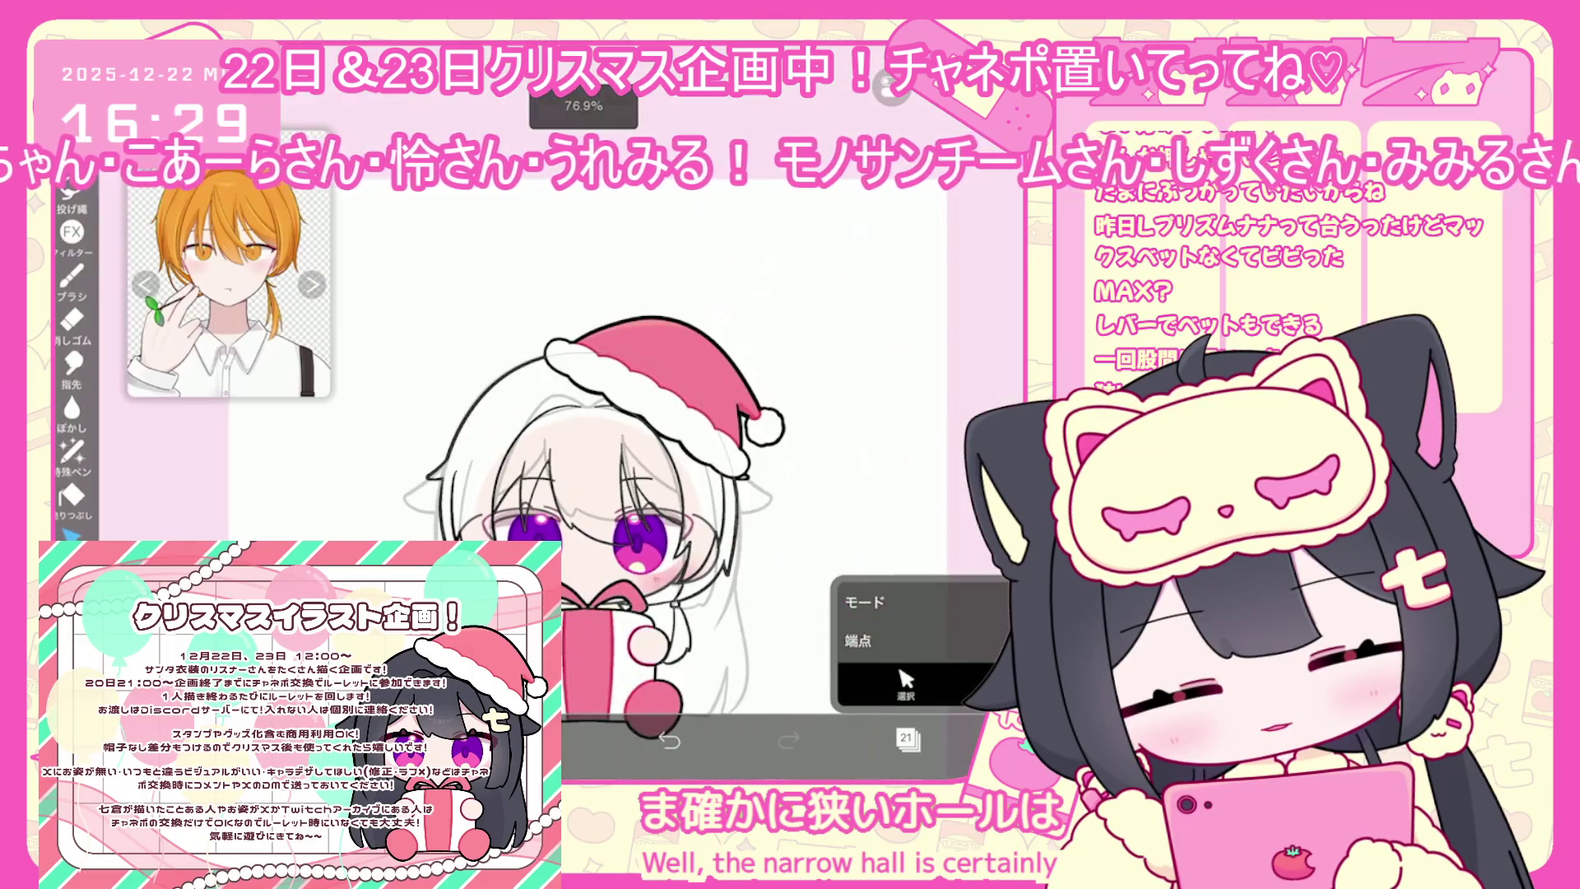
scroll(576, 511, up, 1)
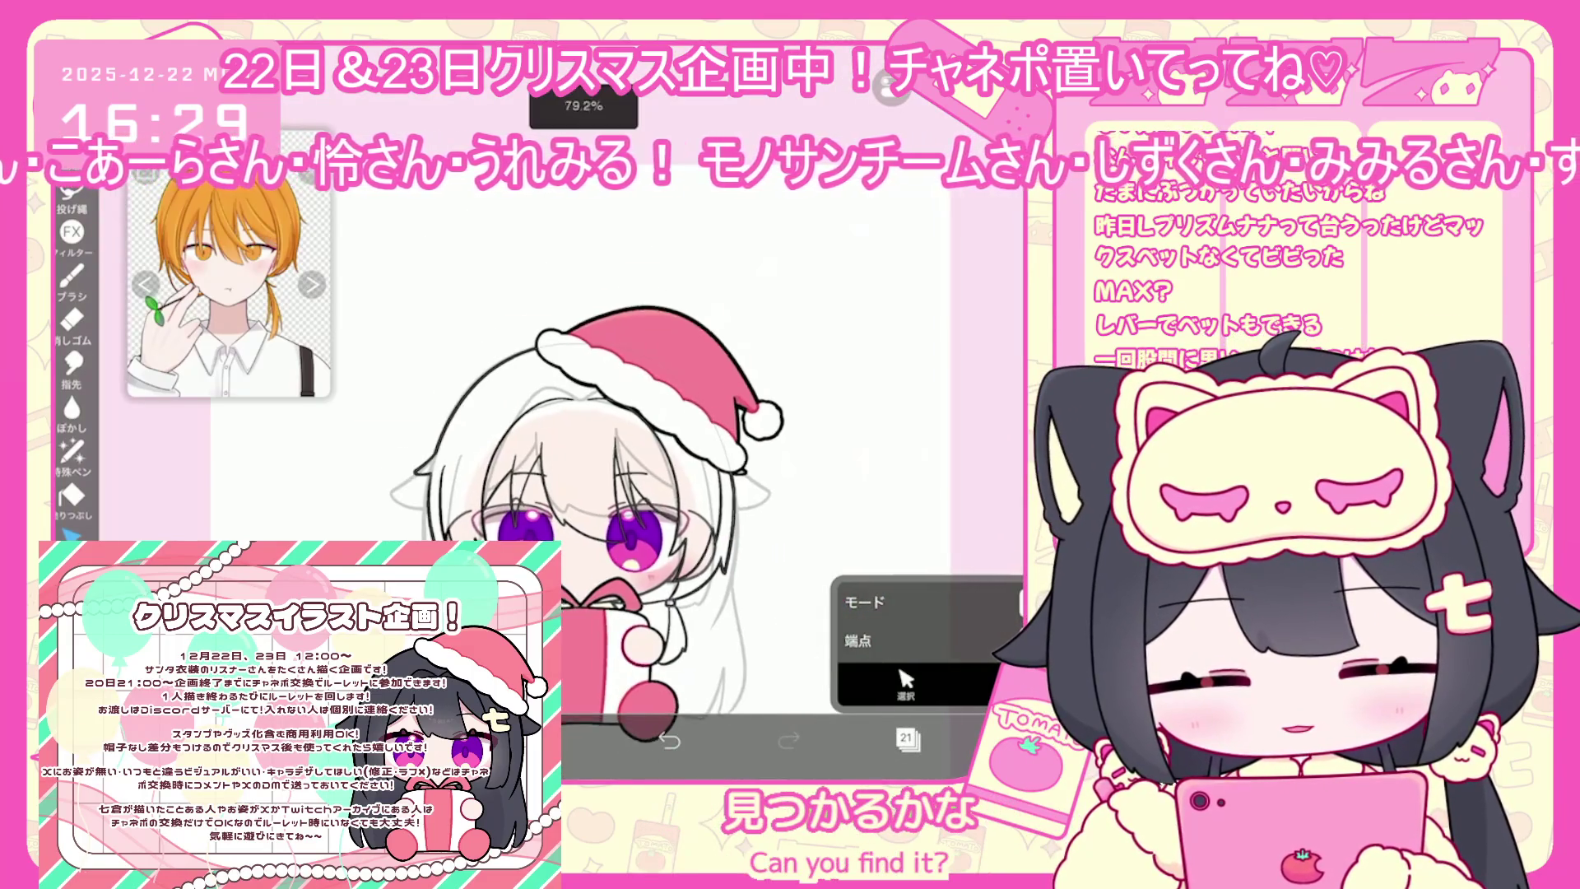
click(908, 738)
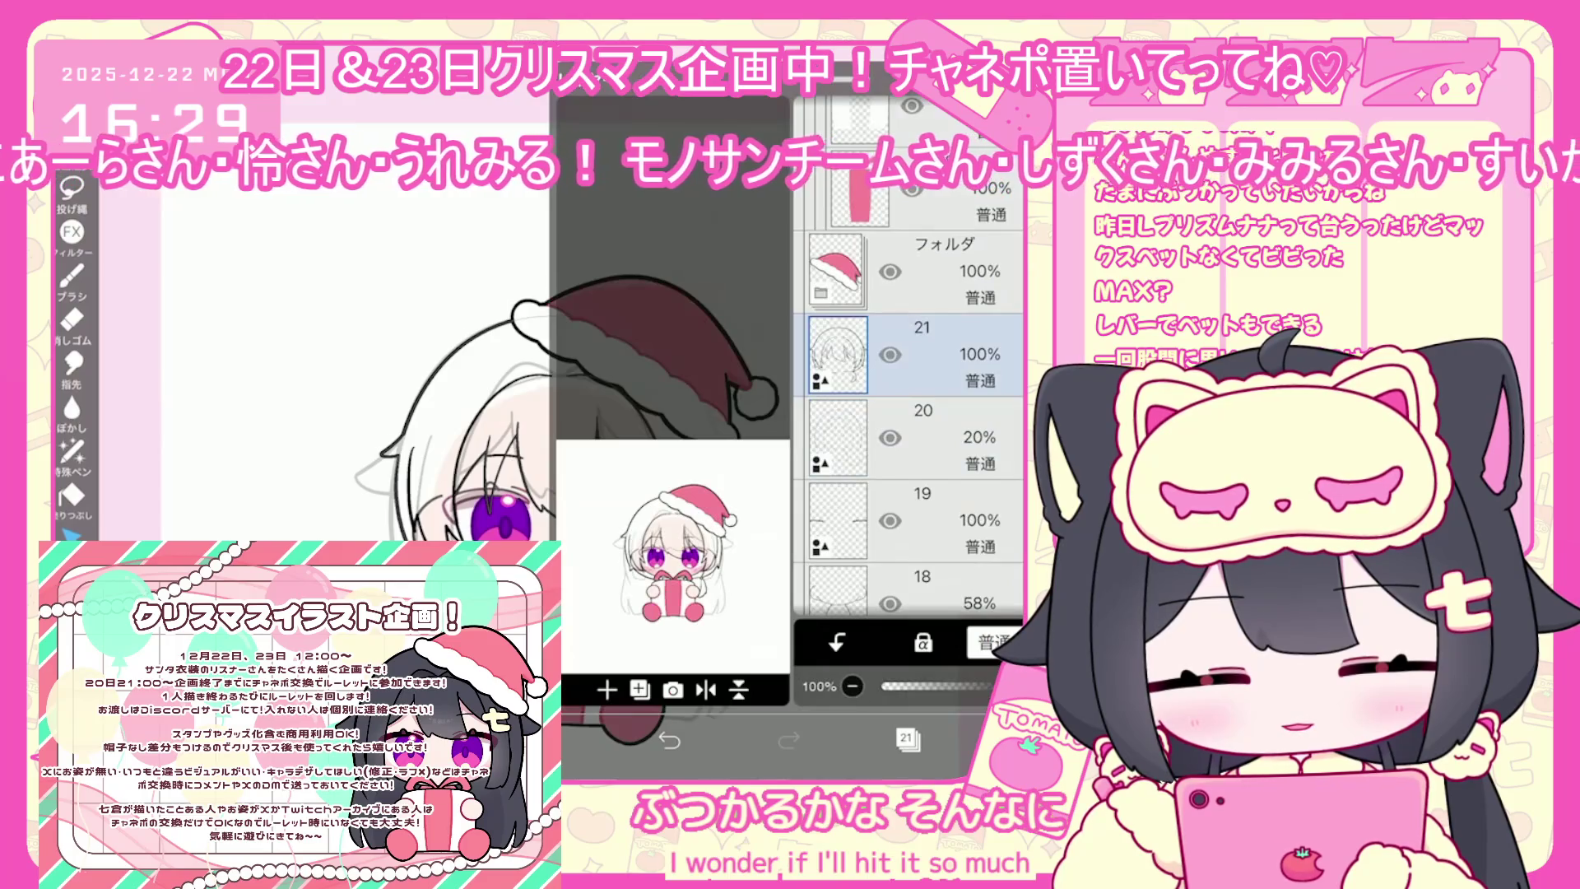
click(838, 197)
scroll(908, 428, down, 3)
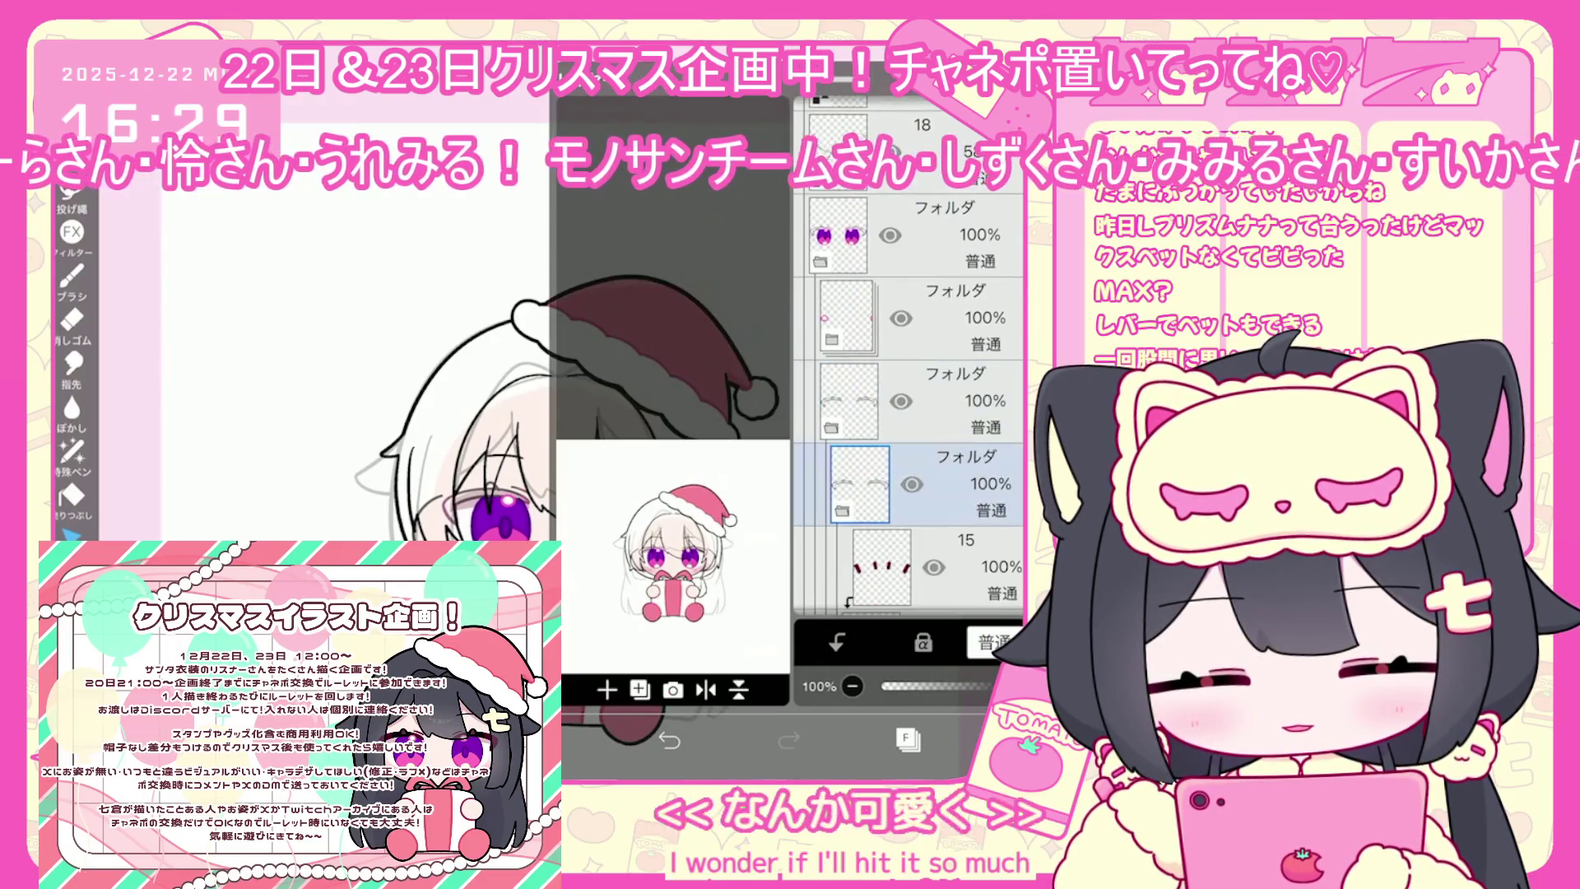
click(930, 414)
scroll(909, 411, down, 2)
click(962, 425)
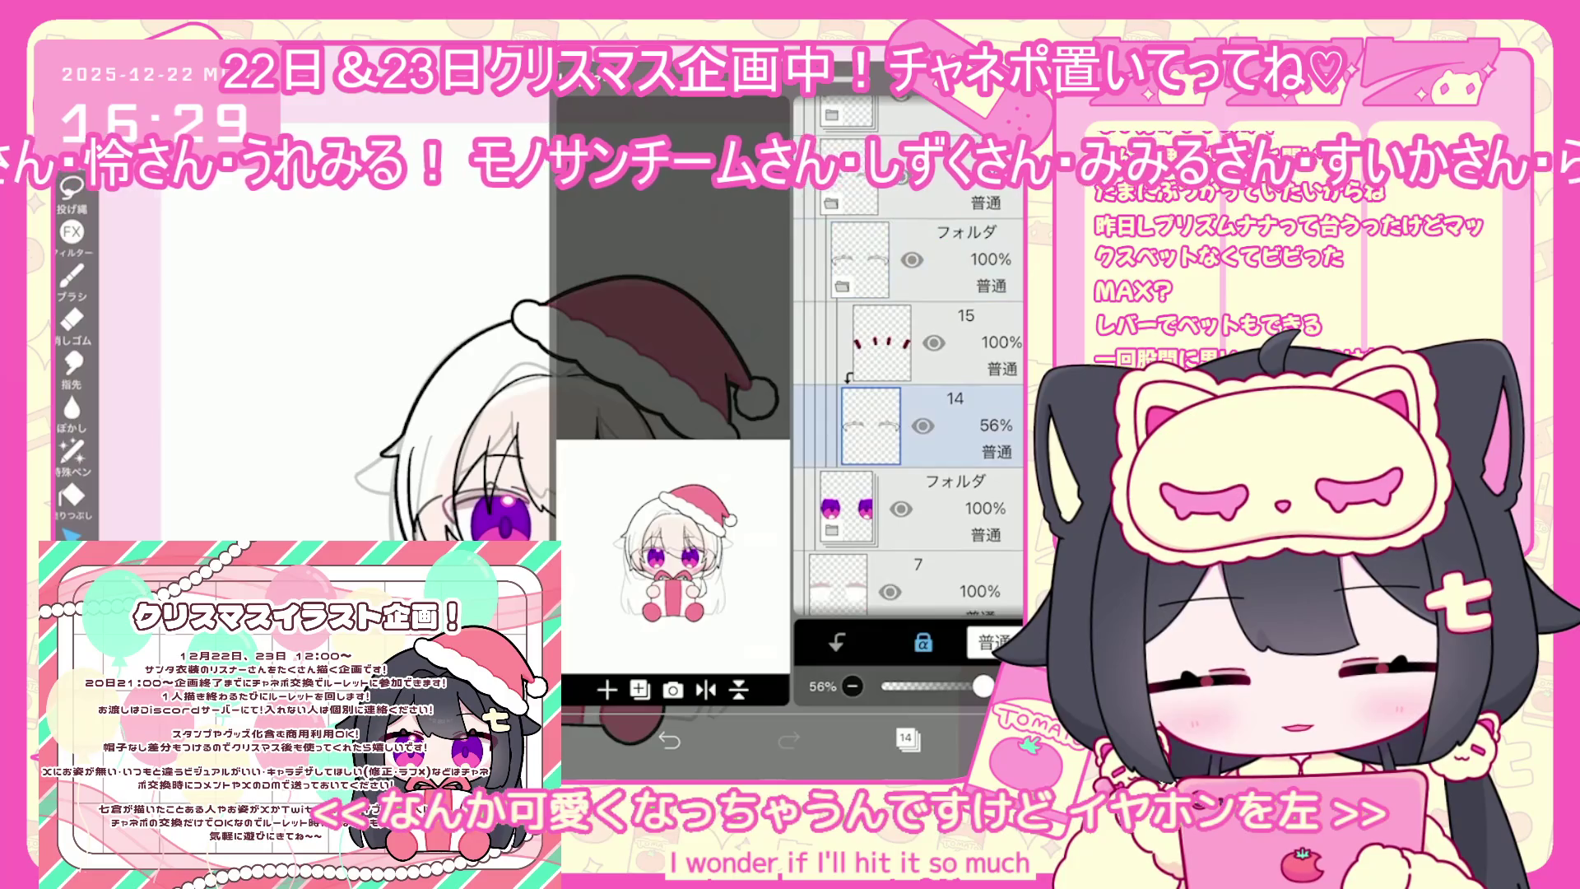
click(639, 690)
click(621, 605)
click(908, 738)
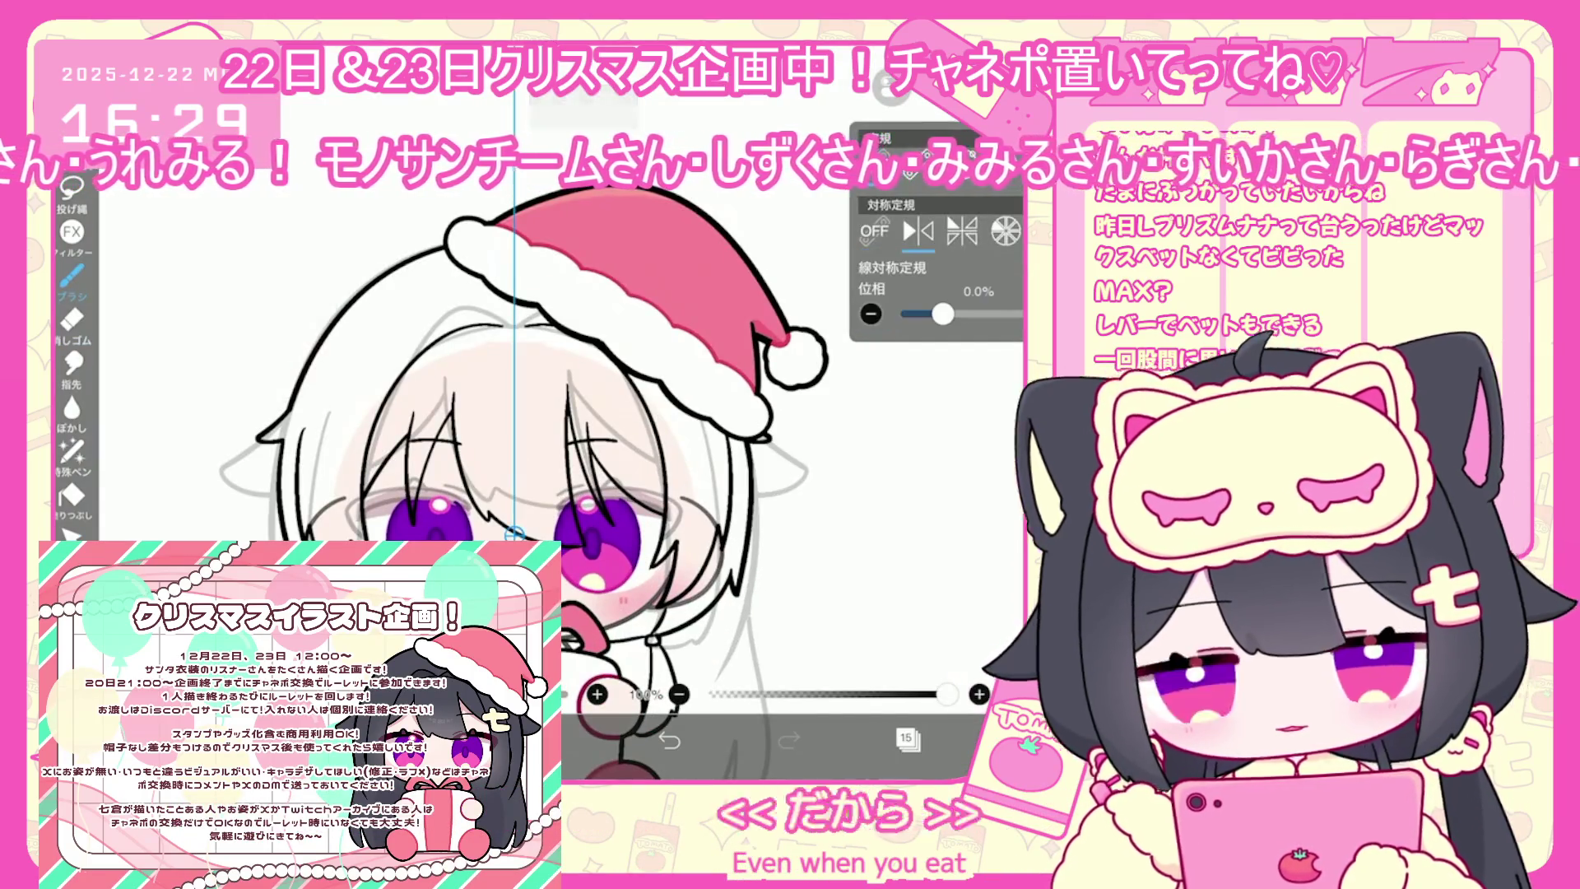
Undo the red strokes by the eye and draw a short dark-red stroke near the pupil
scroll(613, 517, up, 5)
scroll(576, 411, up, 3)
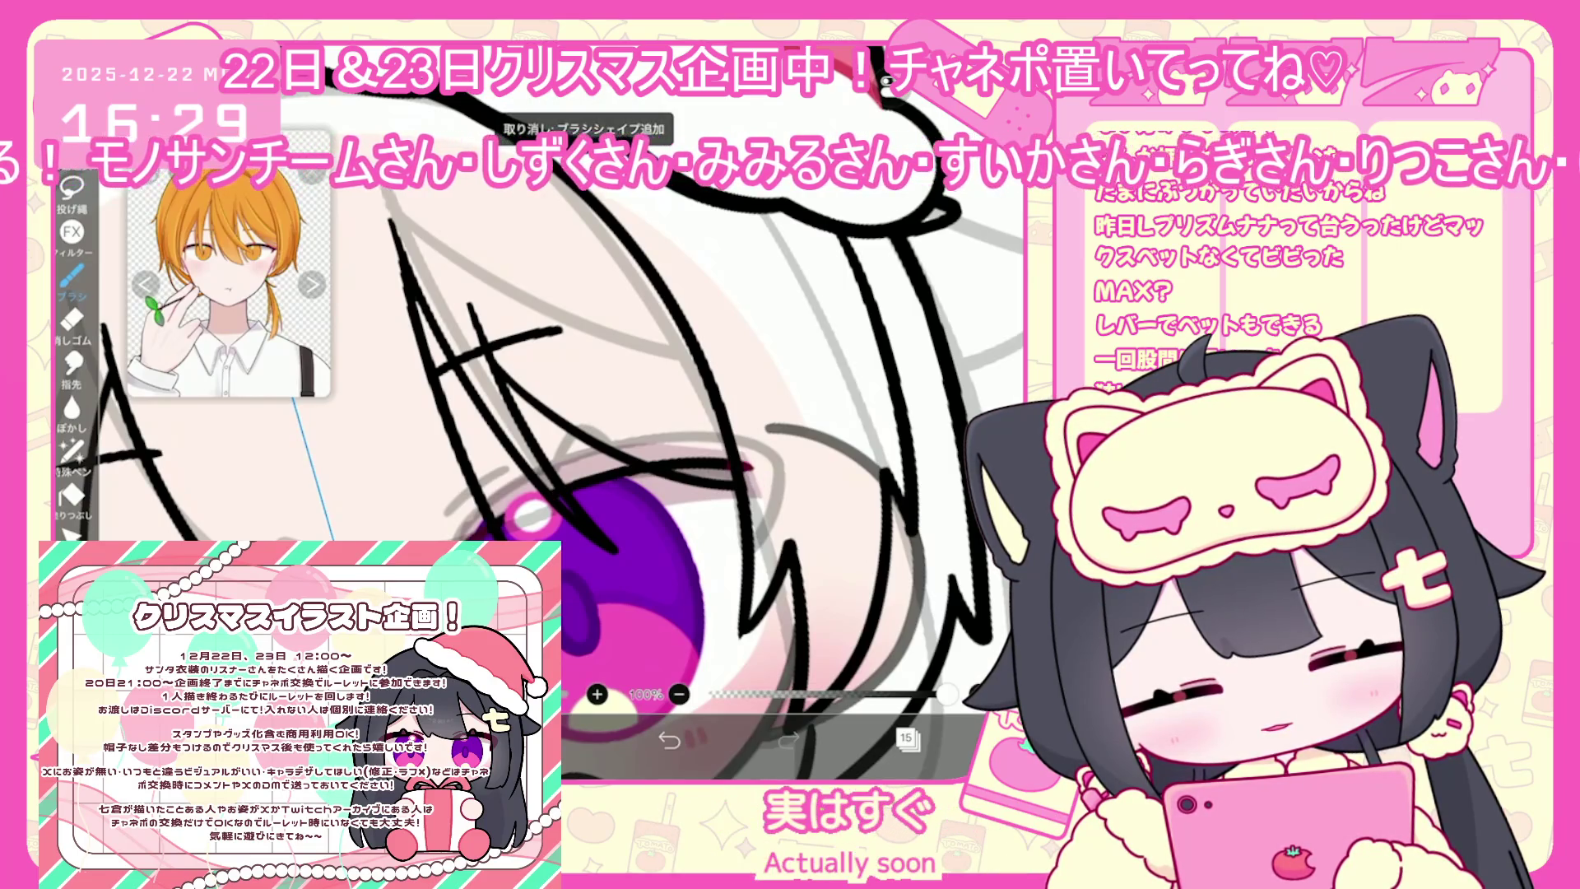
click(669, 740)
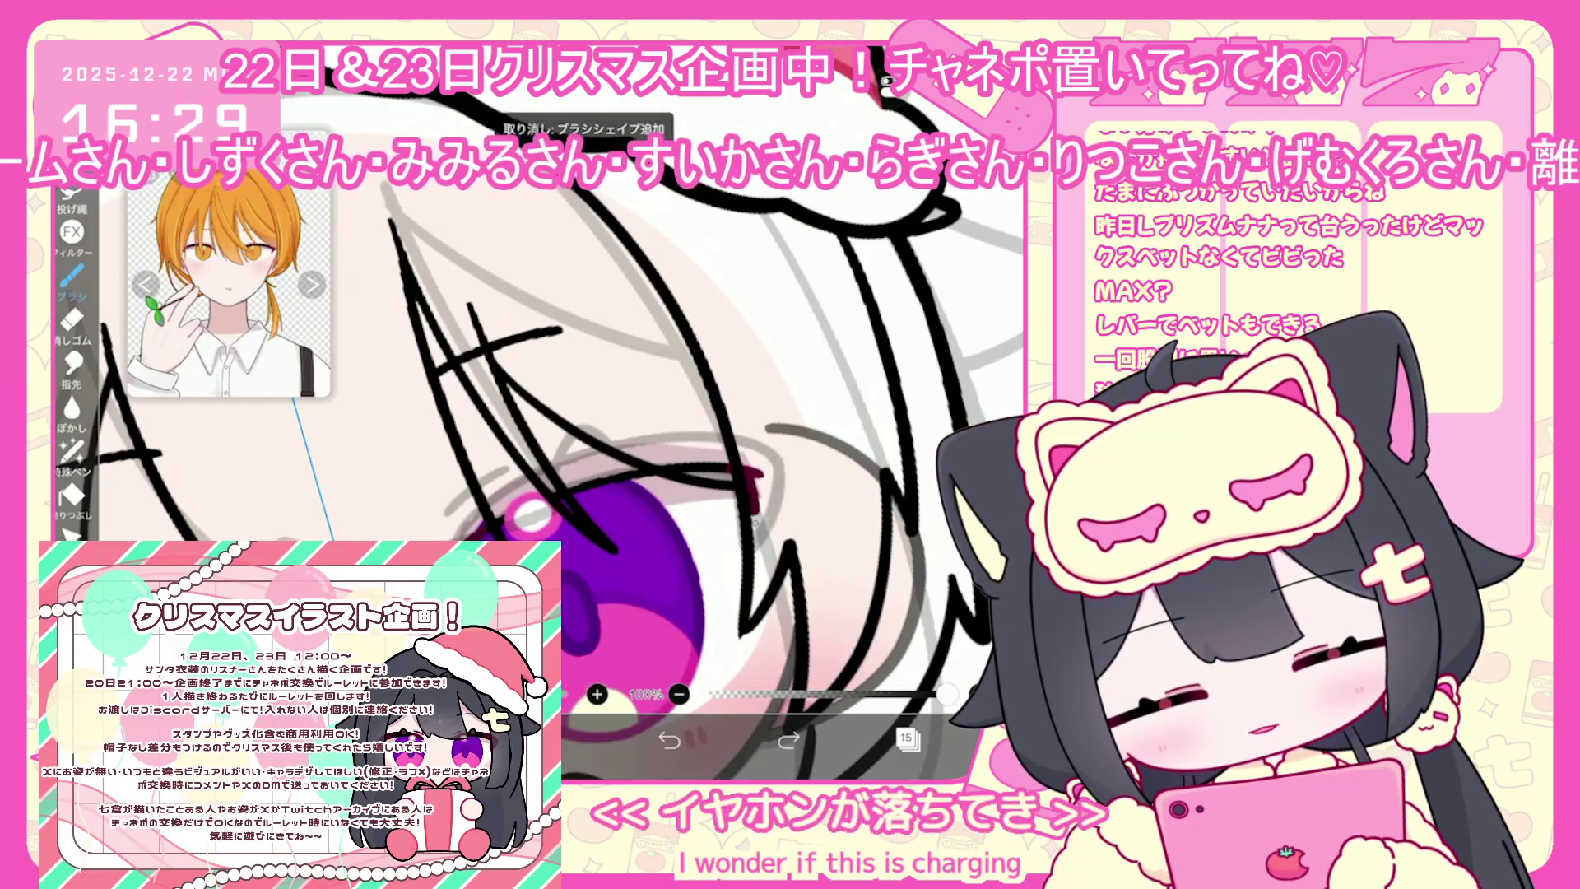
click(669, 740)
click(669, 740)
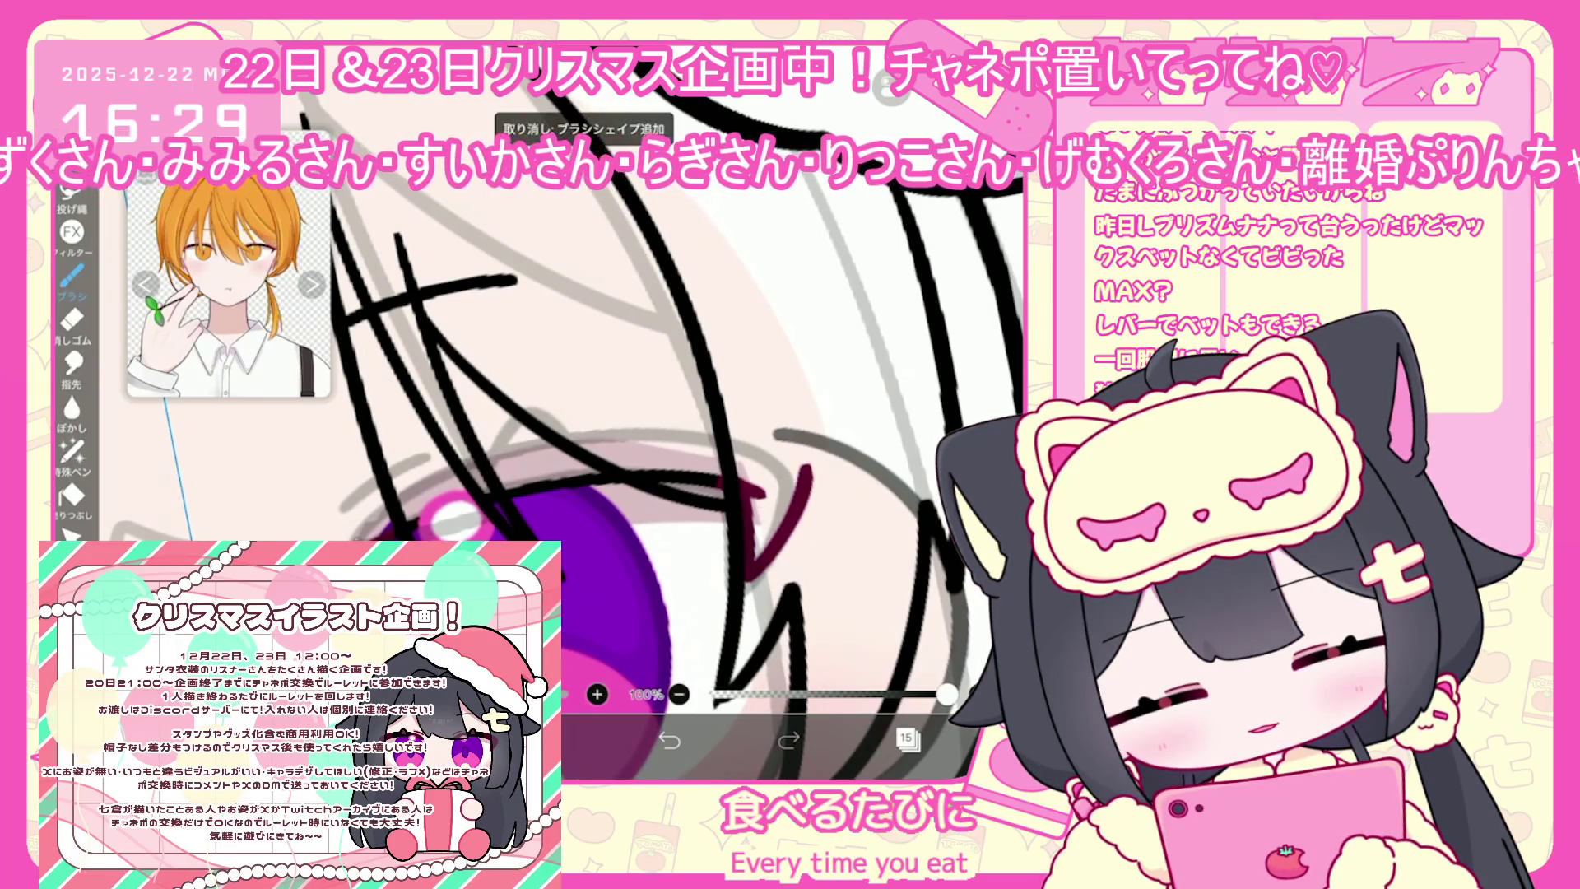
drag(732, 432, 835, 461)
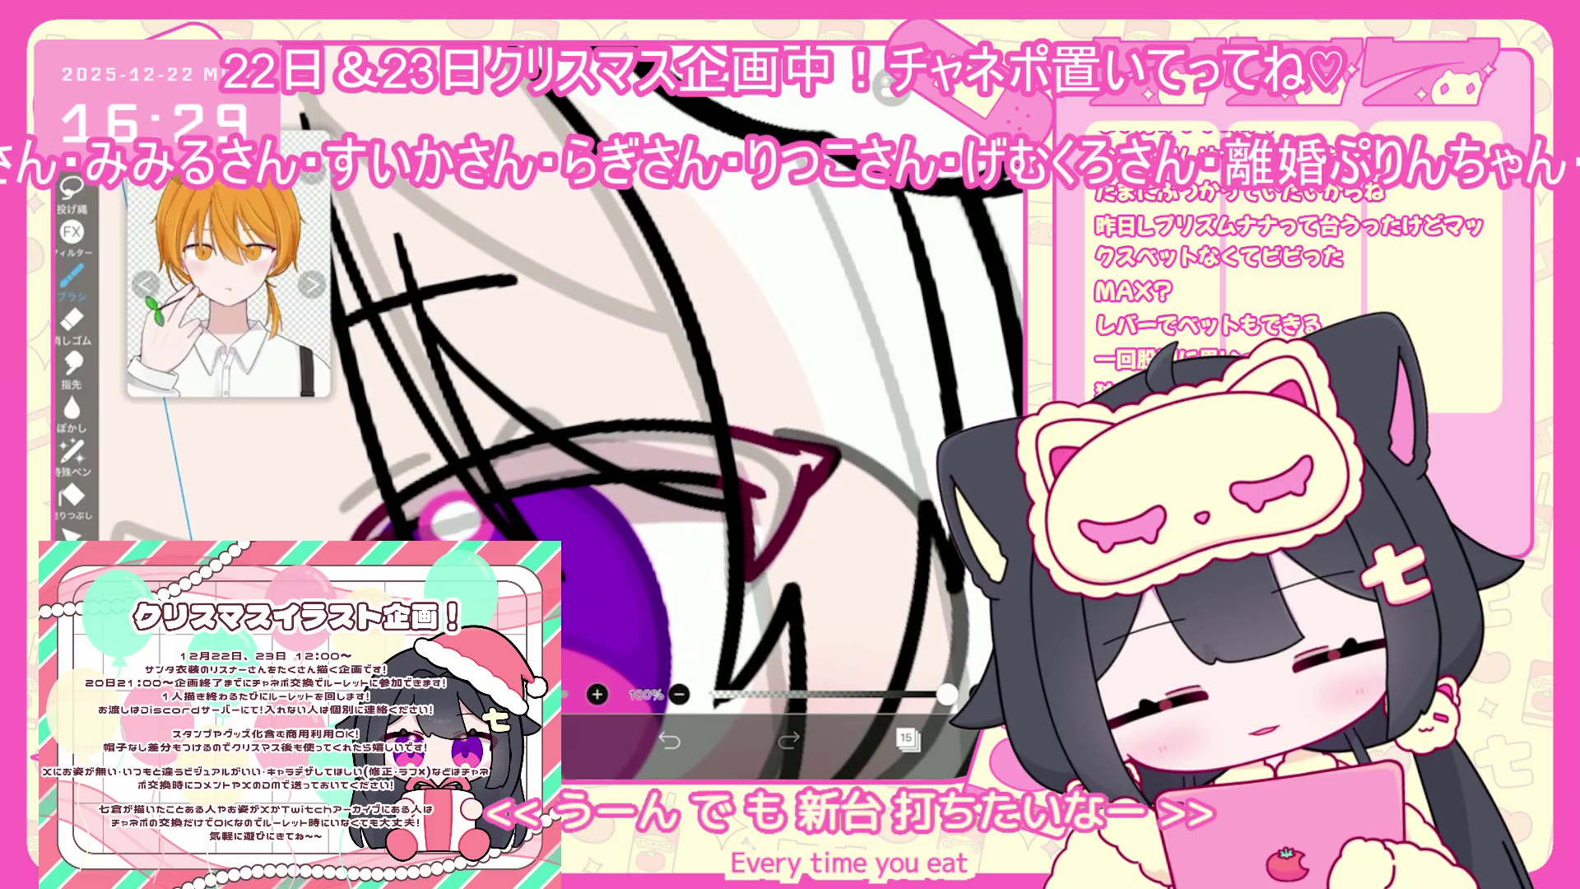
click(669, 740)
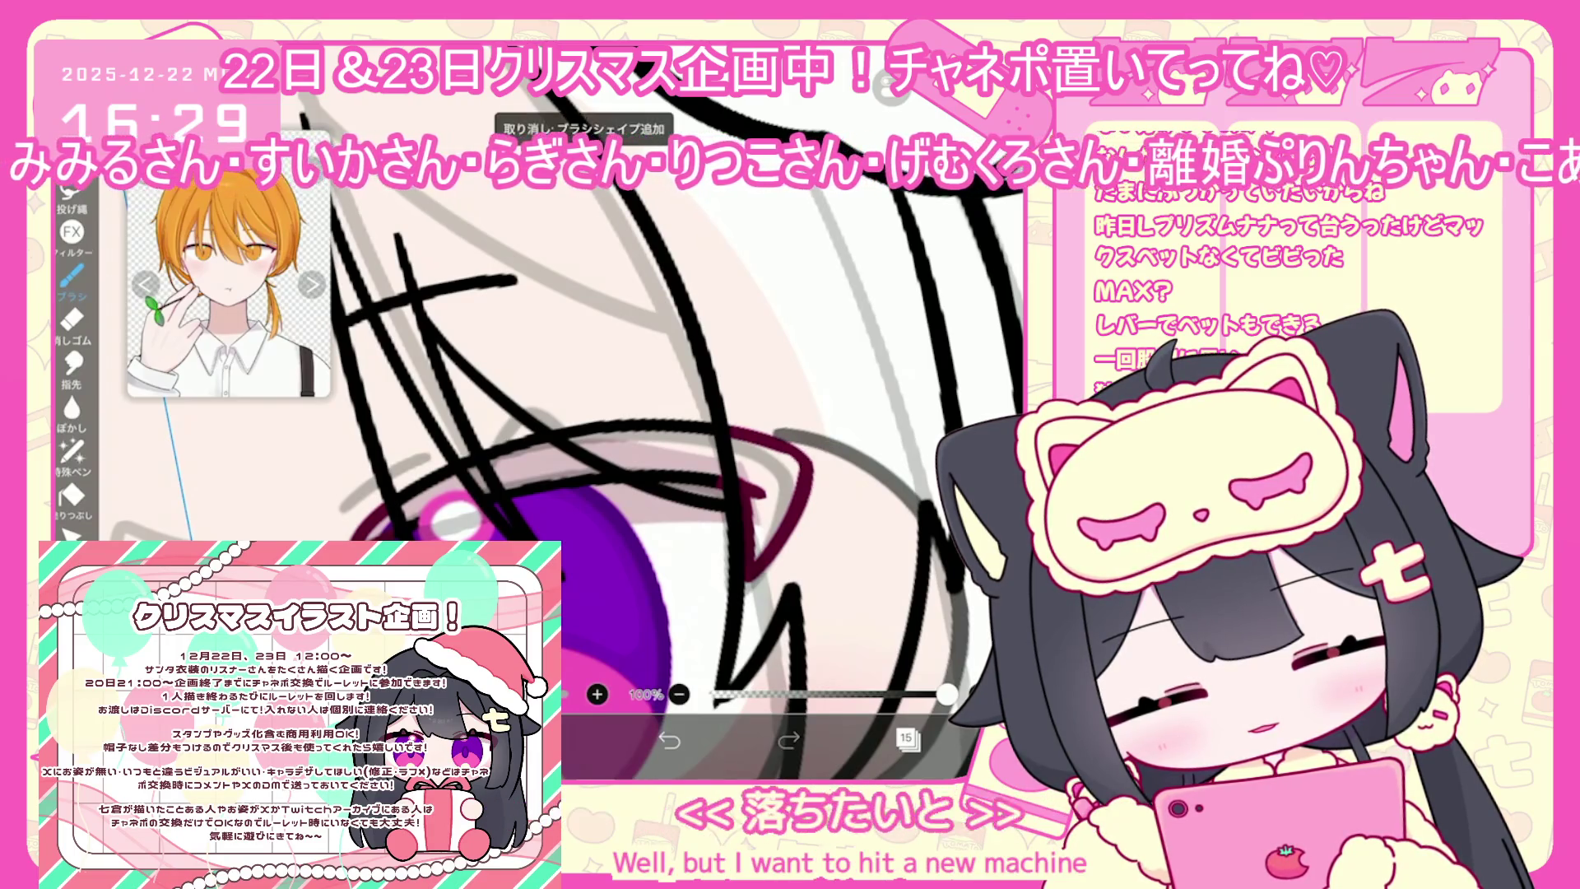
scroll(658, 411, up, 2)
drag(415, 510, 485, 462)
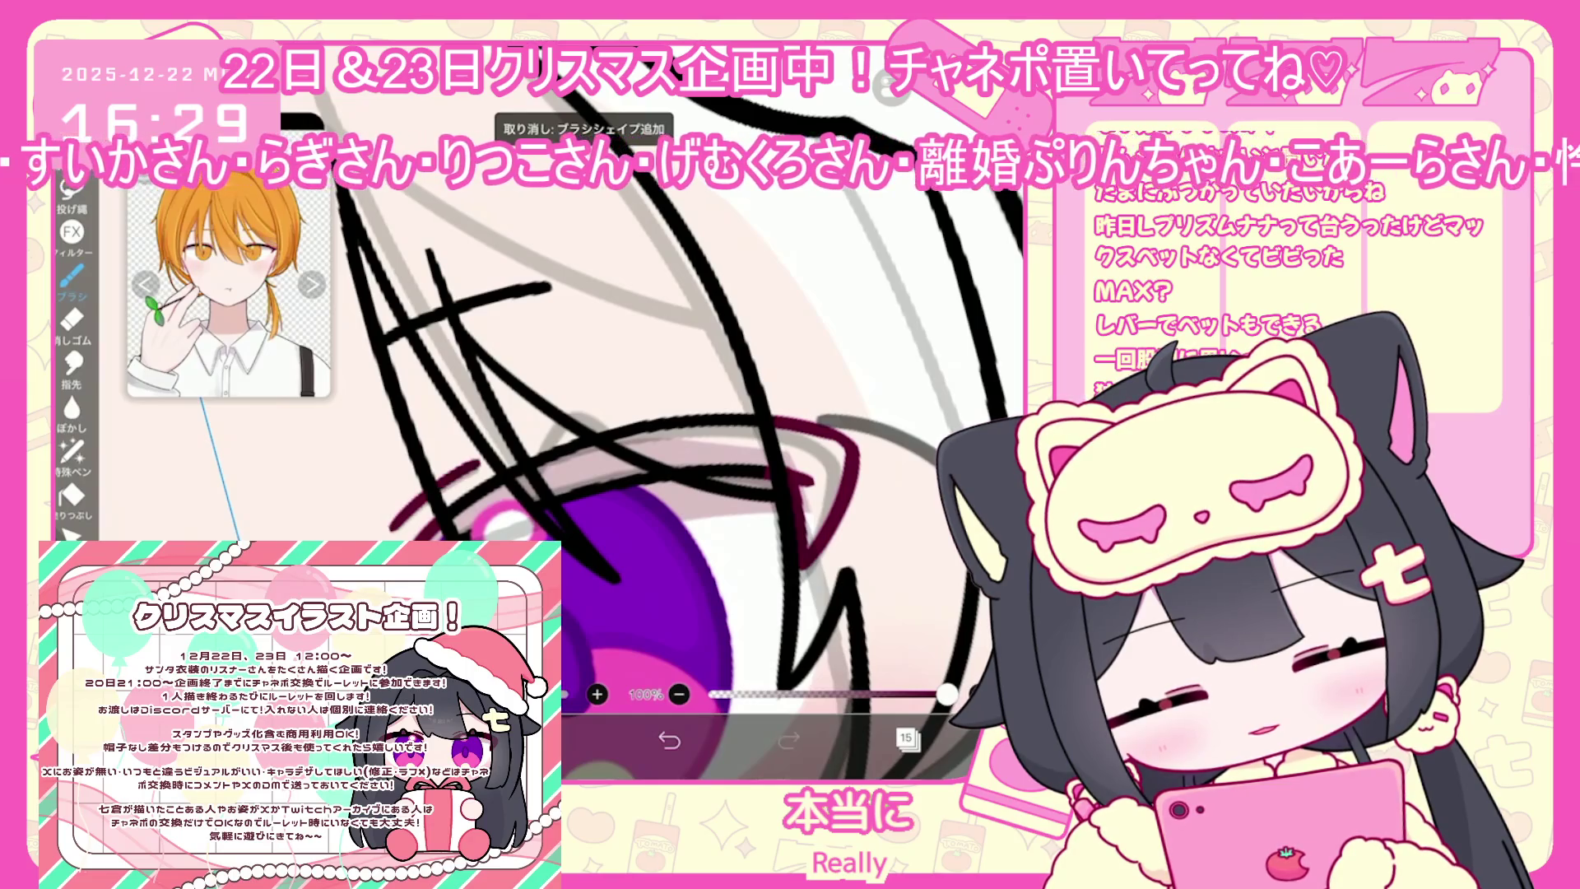
Add a blank layer 14 in the eyes folder and darken the drawing colour
click(905, 738)
click(905, 436)
click(606, 690)
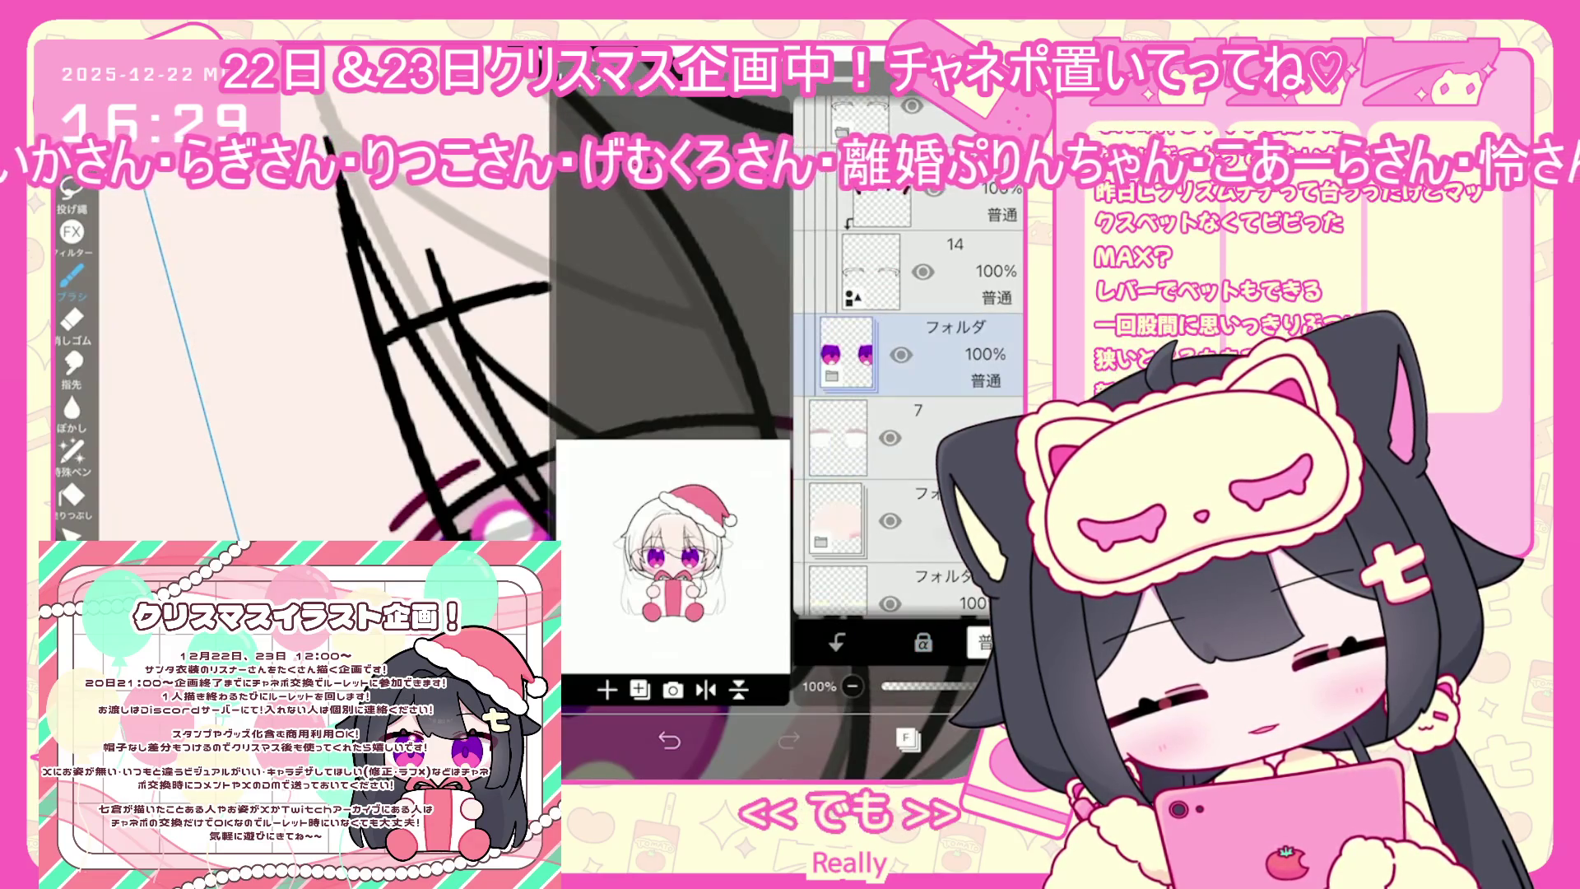
click(905, 738)
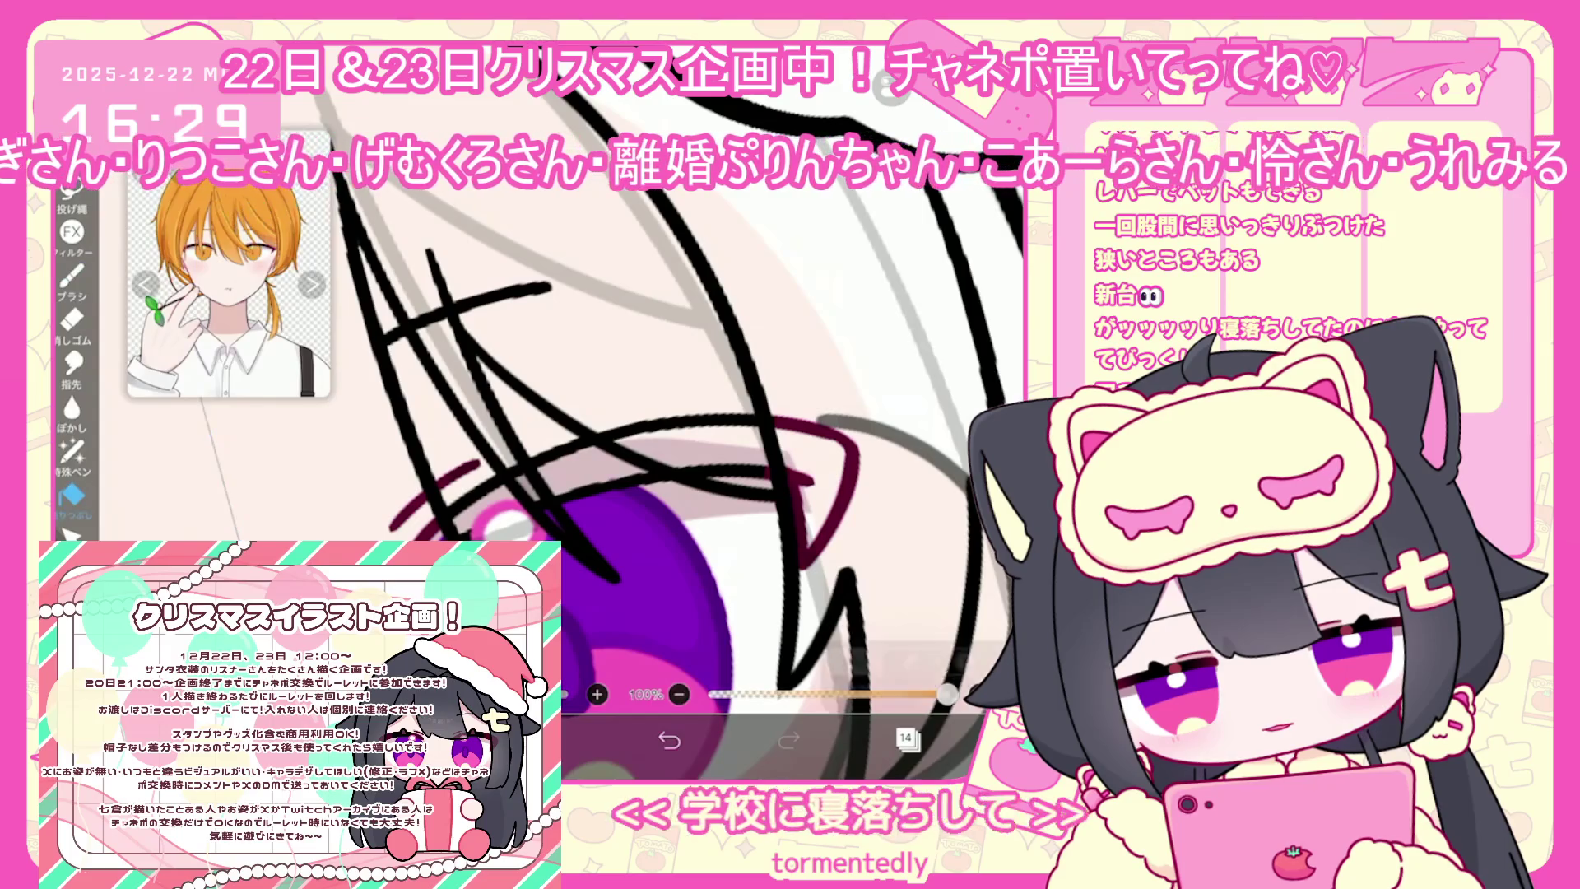
click(1020, 738)
mouse_move(632, 307)
mouse_down()
mouse_move(596, 311)
mouse_move(600, 322)
mouse_up()
click(1020, 738)
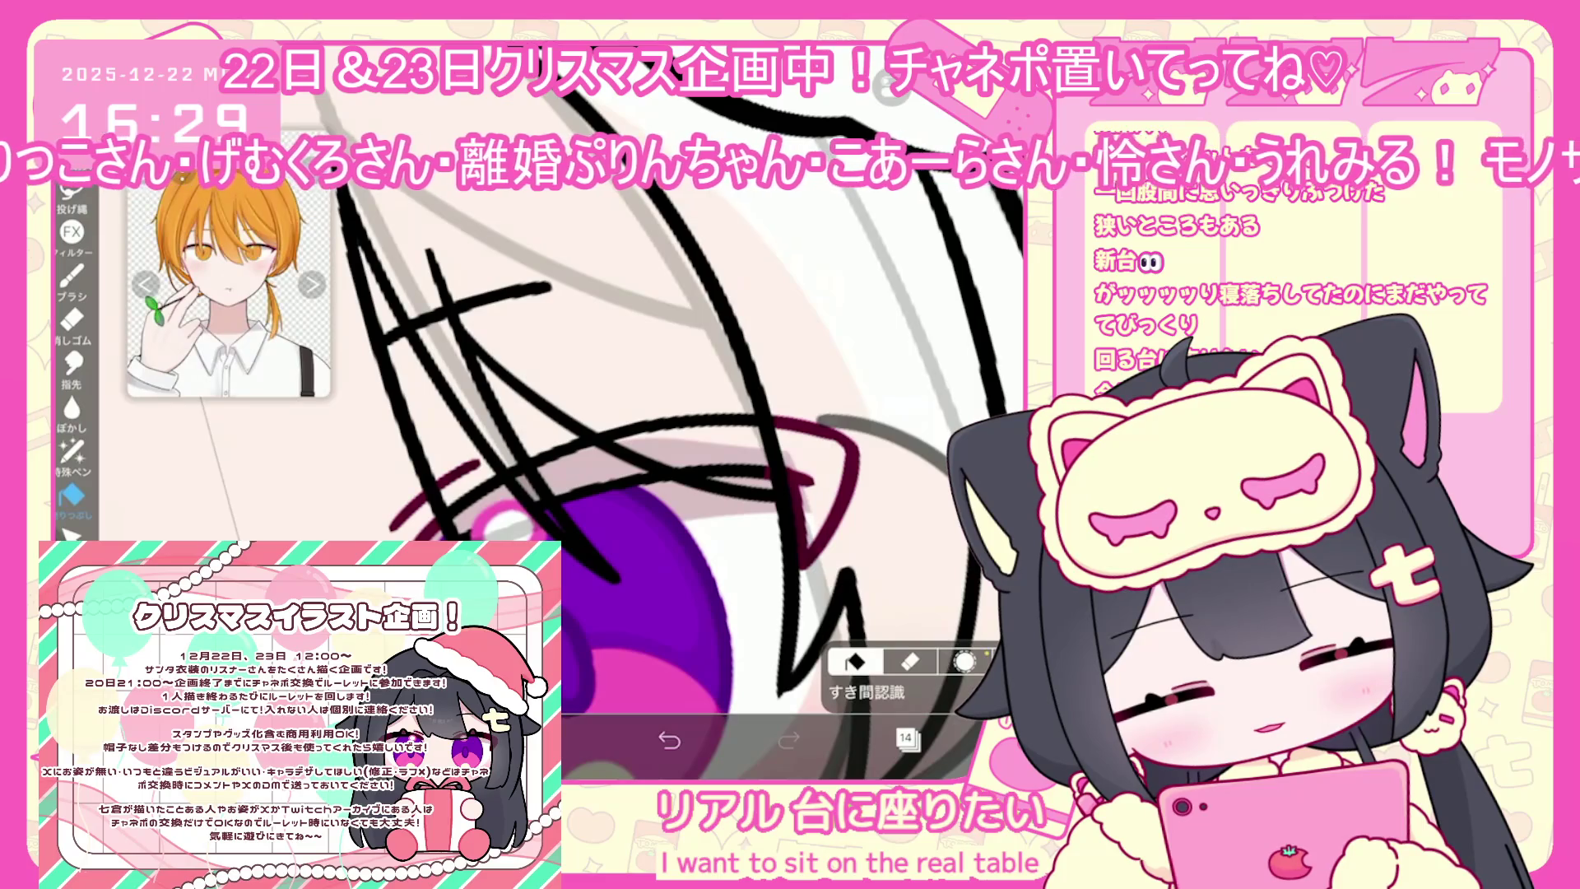
Lasso-fill the eyelid band above the eye with brown in three passes
scroll(658, 412, up, 2)
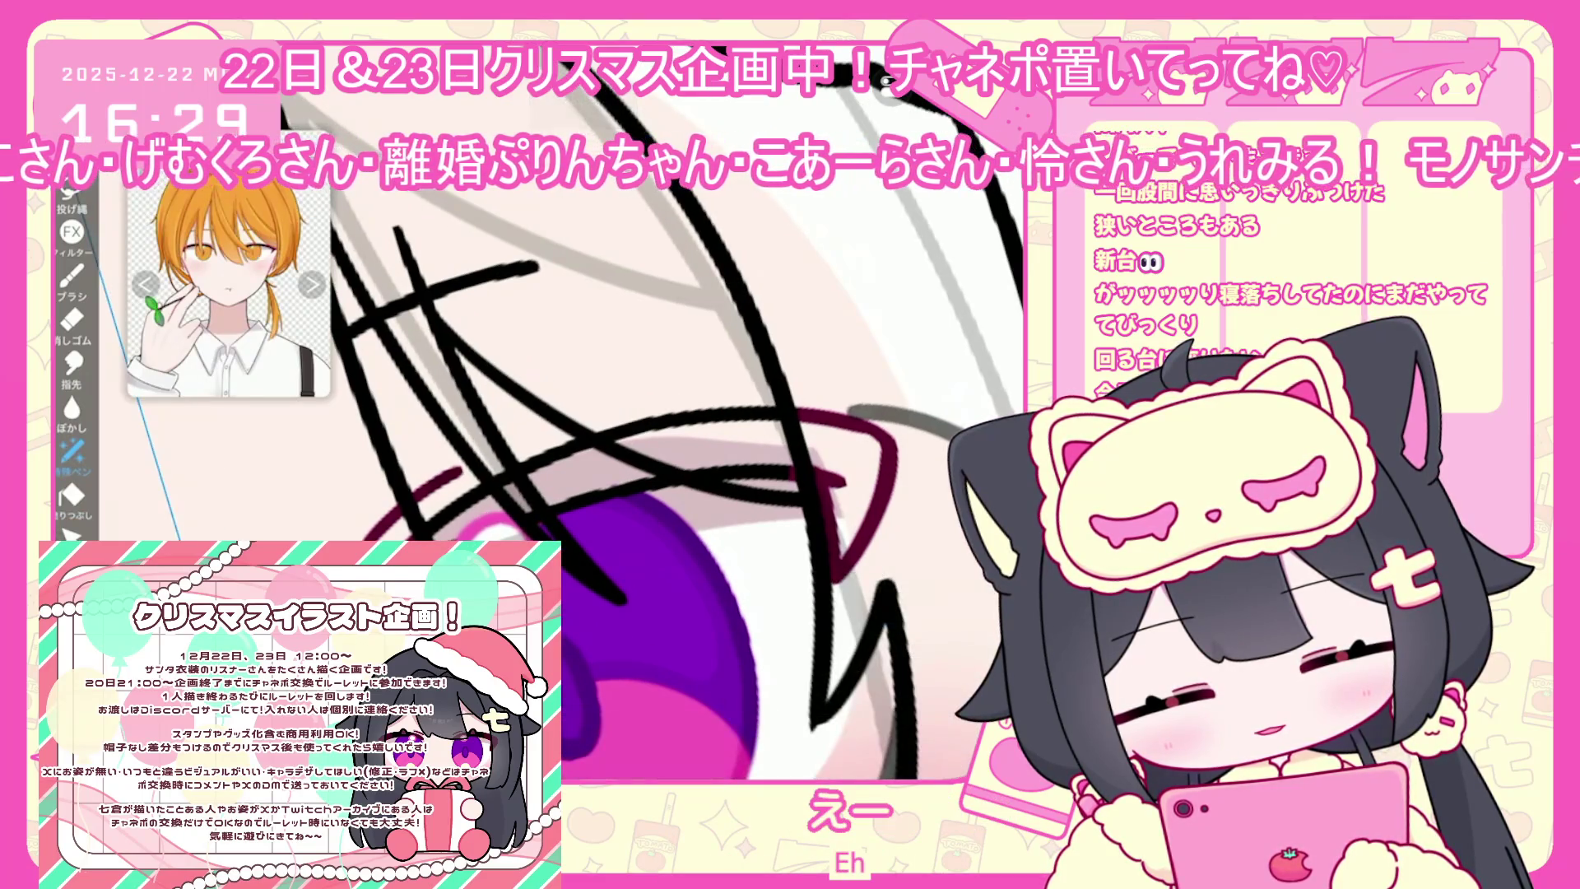
drag(567, 518, 799, 494)
drag(585, 552, 806, 535)
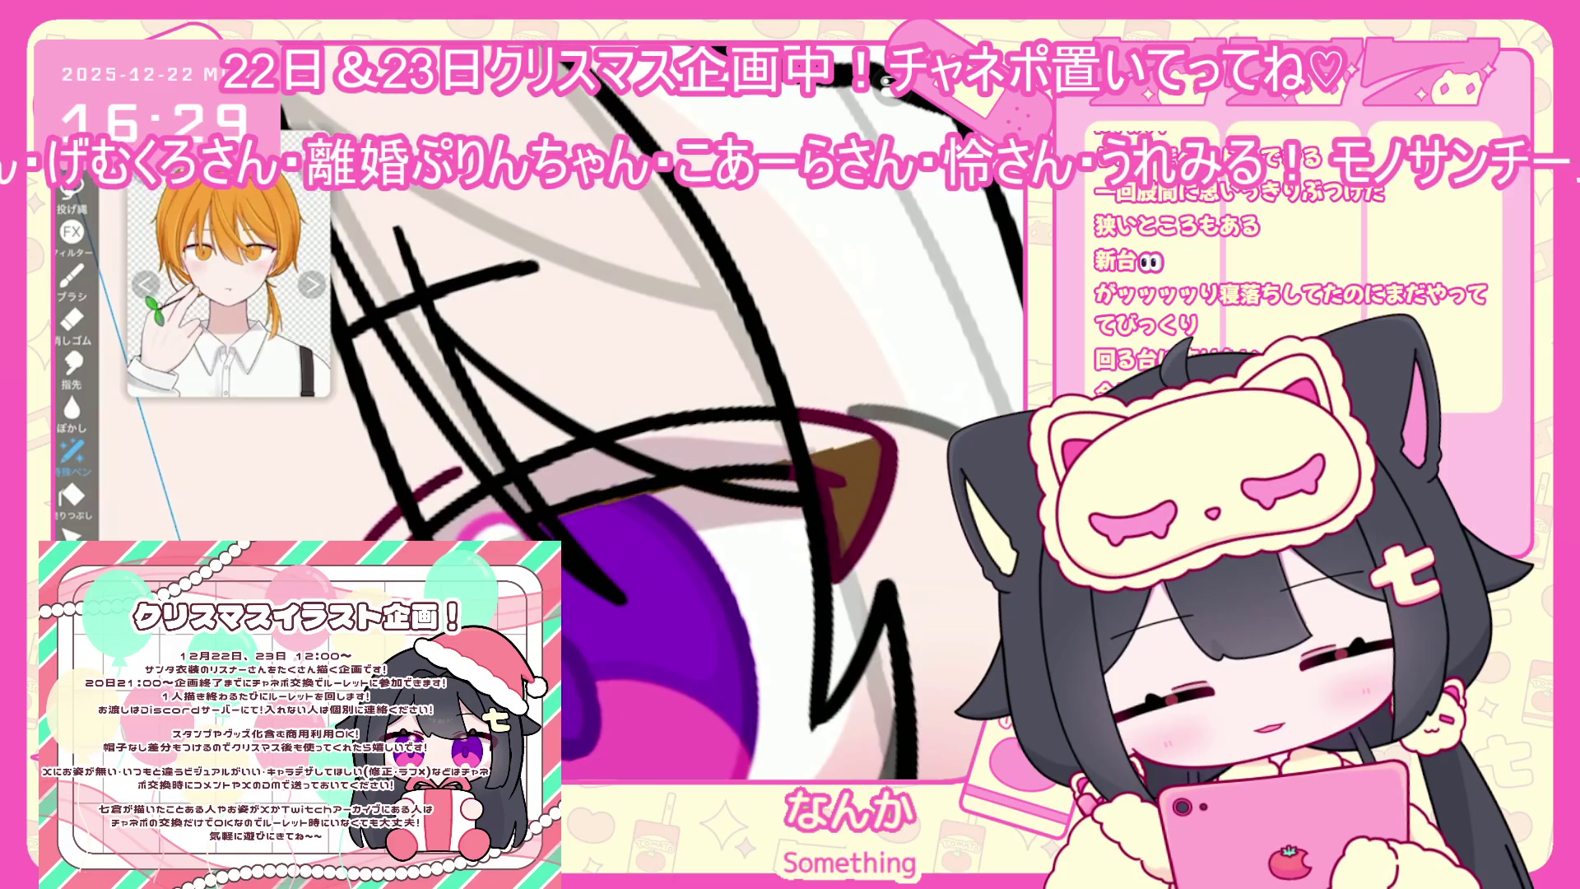
drag(543, 493, 856, 436)
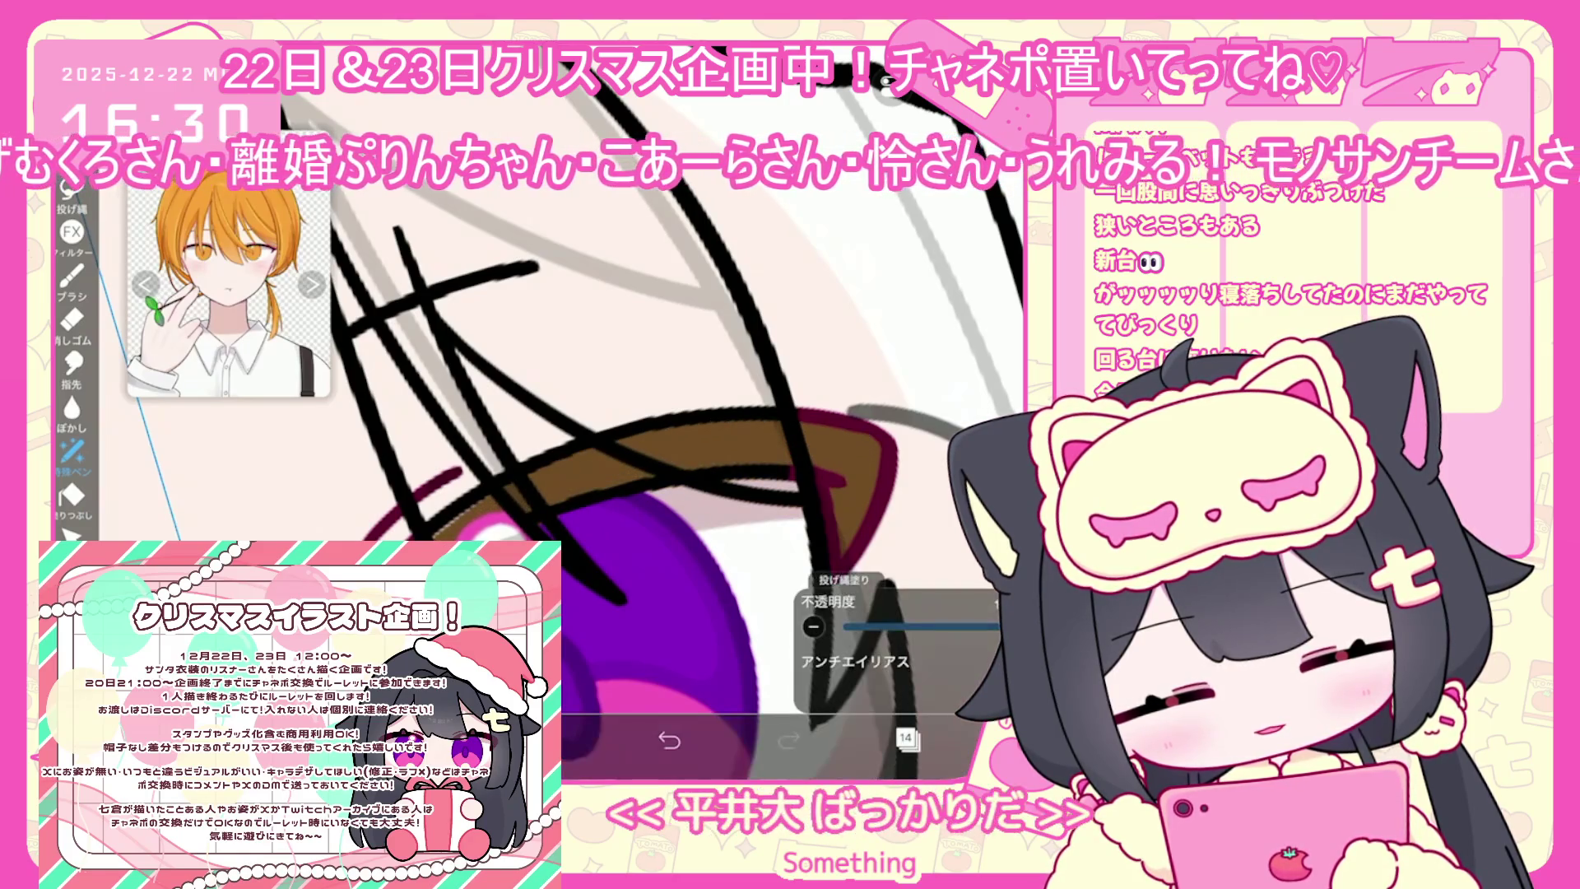
Undo the two latest red lasso fills beside the eyes
scroll(576, 411, down, 2)
scroll(535, 411, down, 2)
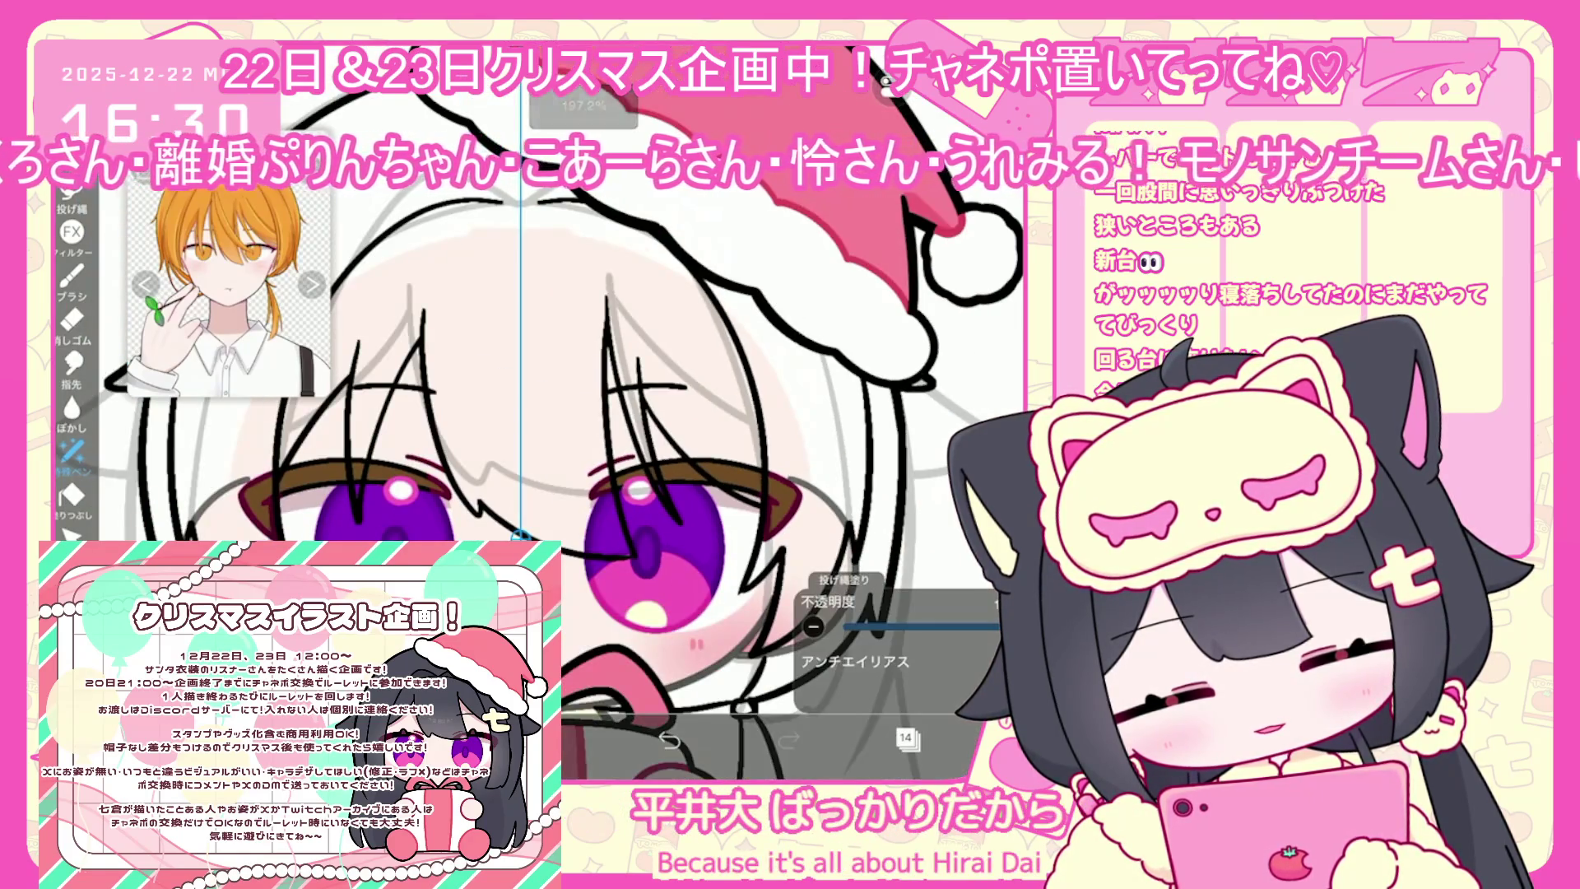
click(556, 739)
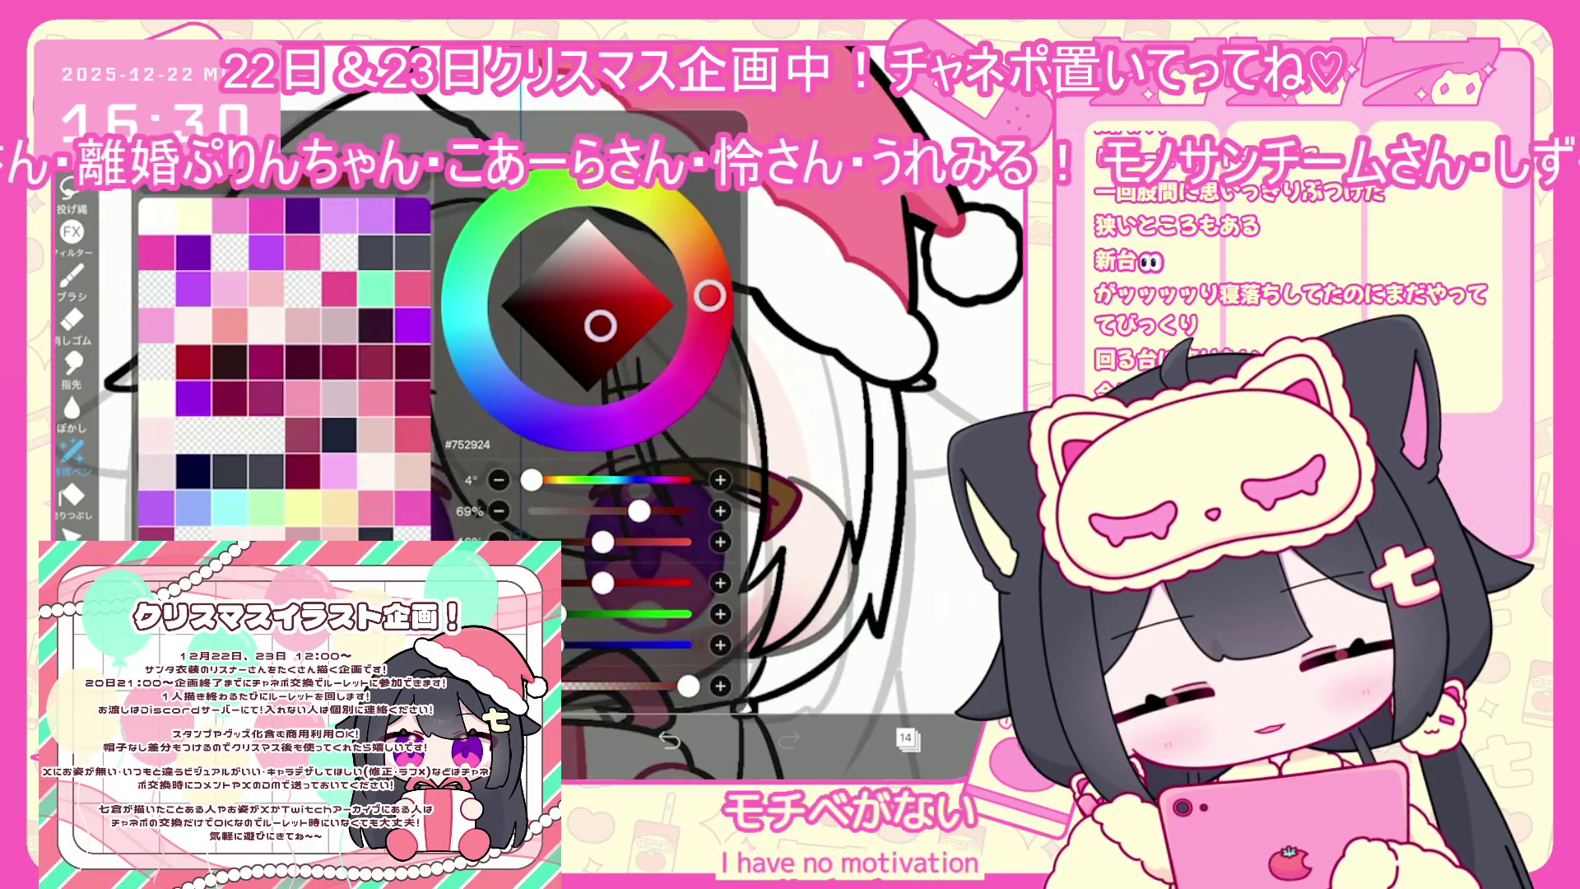
click(556, 739)
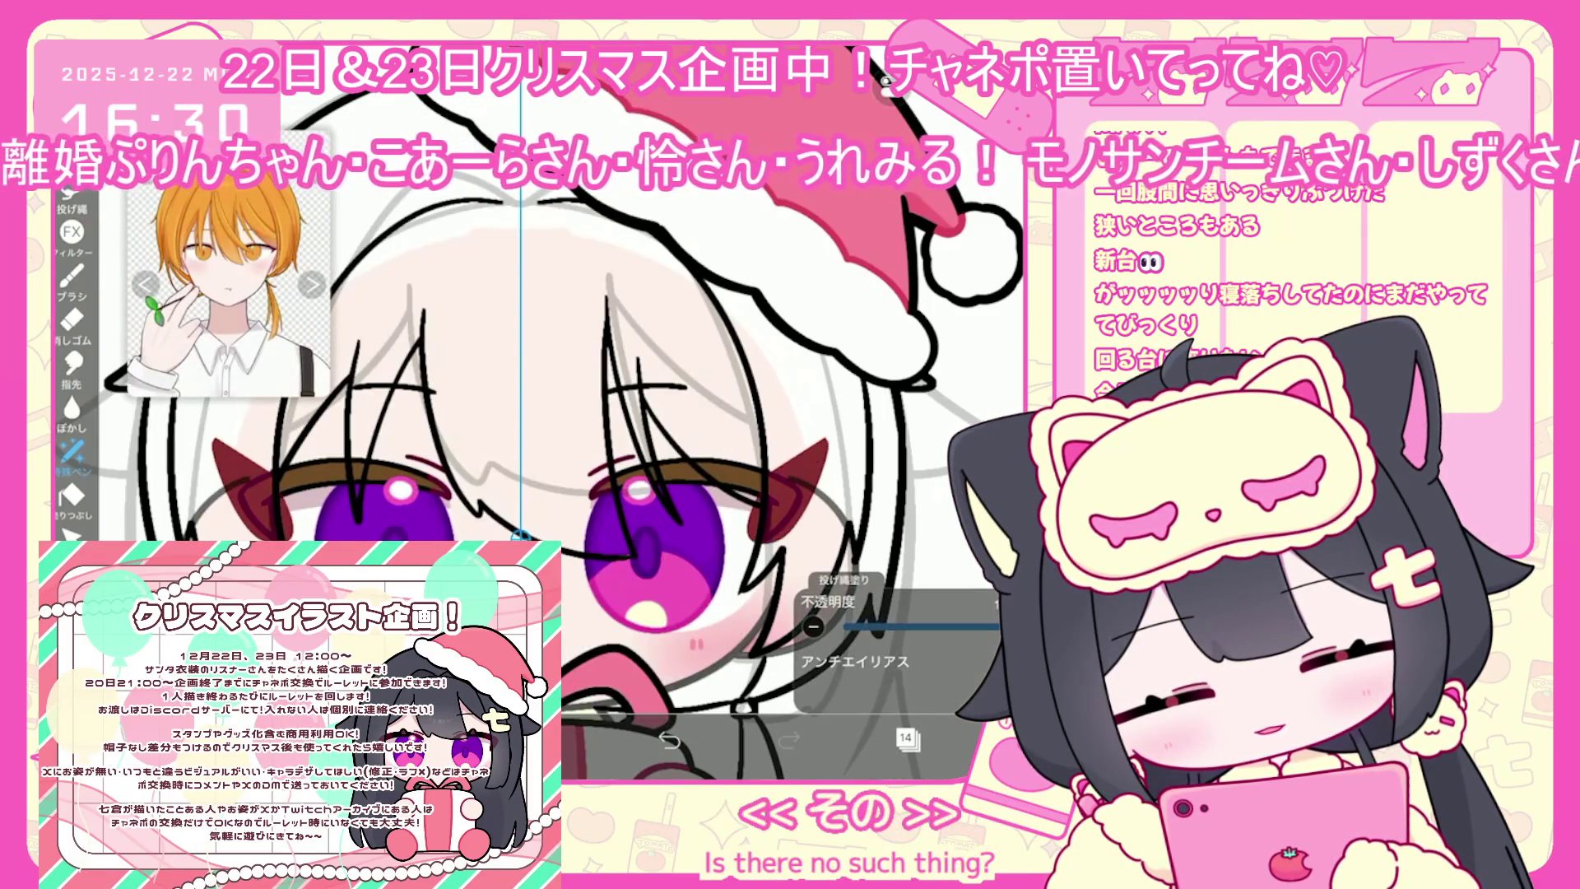
key(ctrl+z)
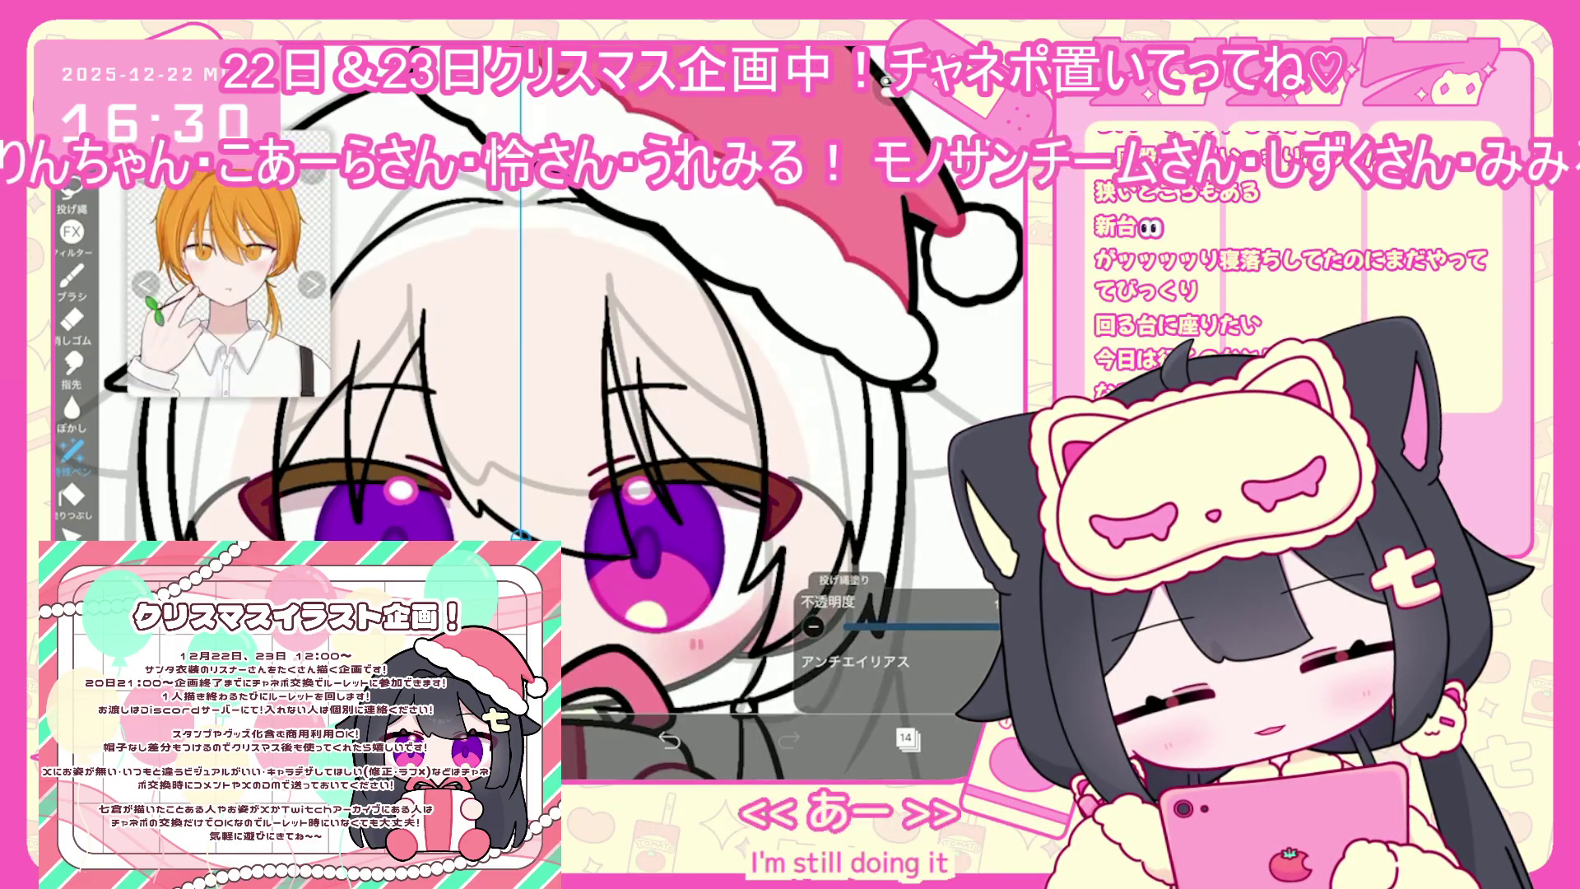
key(ctrl+z)
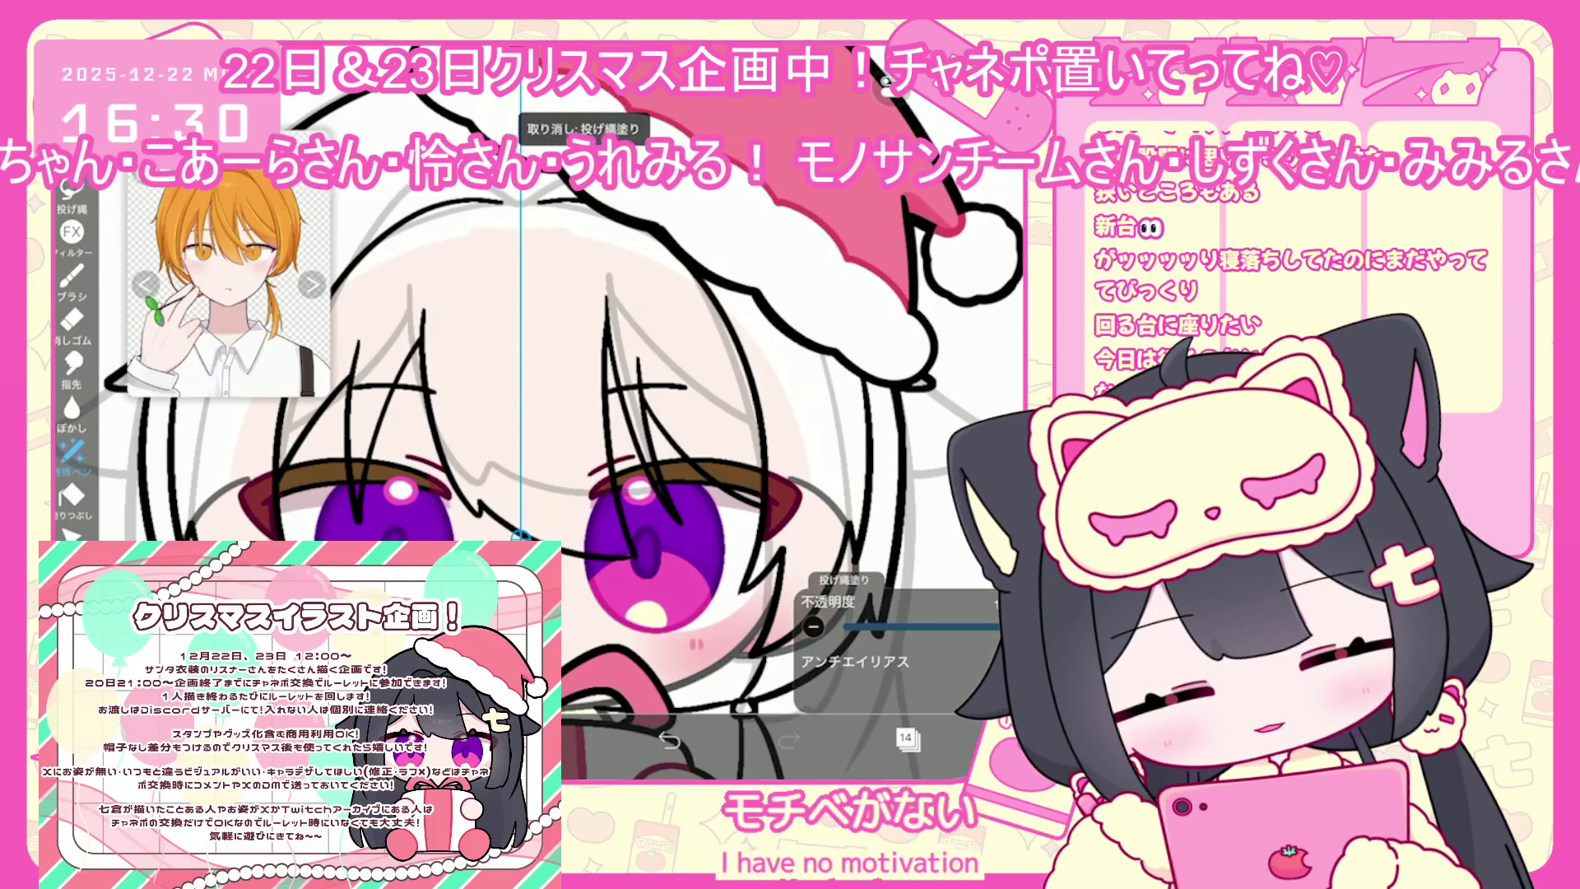
Select iris layer 8 and lasso-fill the lower right iris orange
click(905, 737)
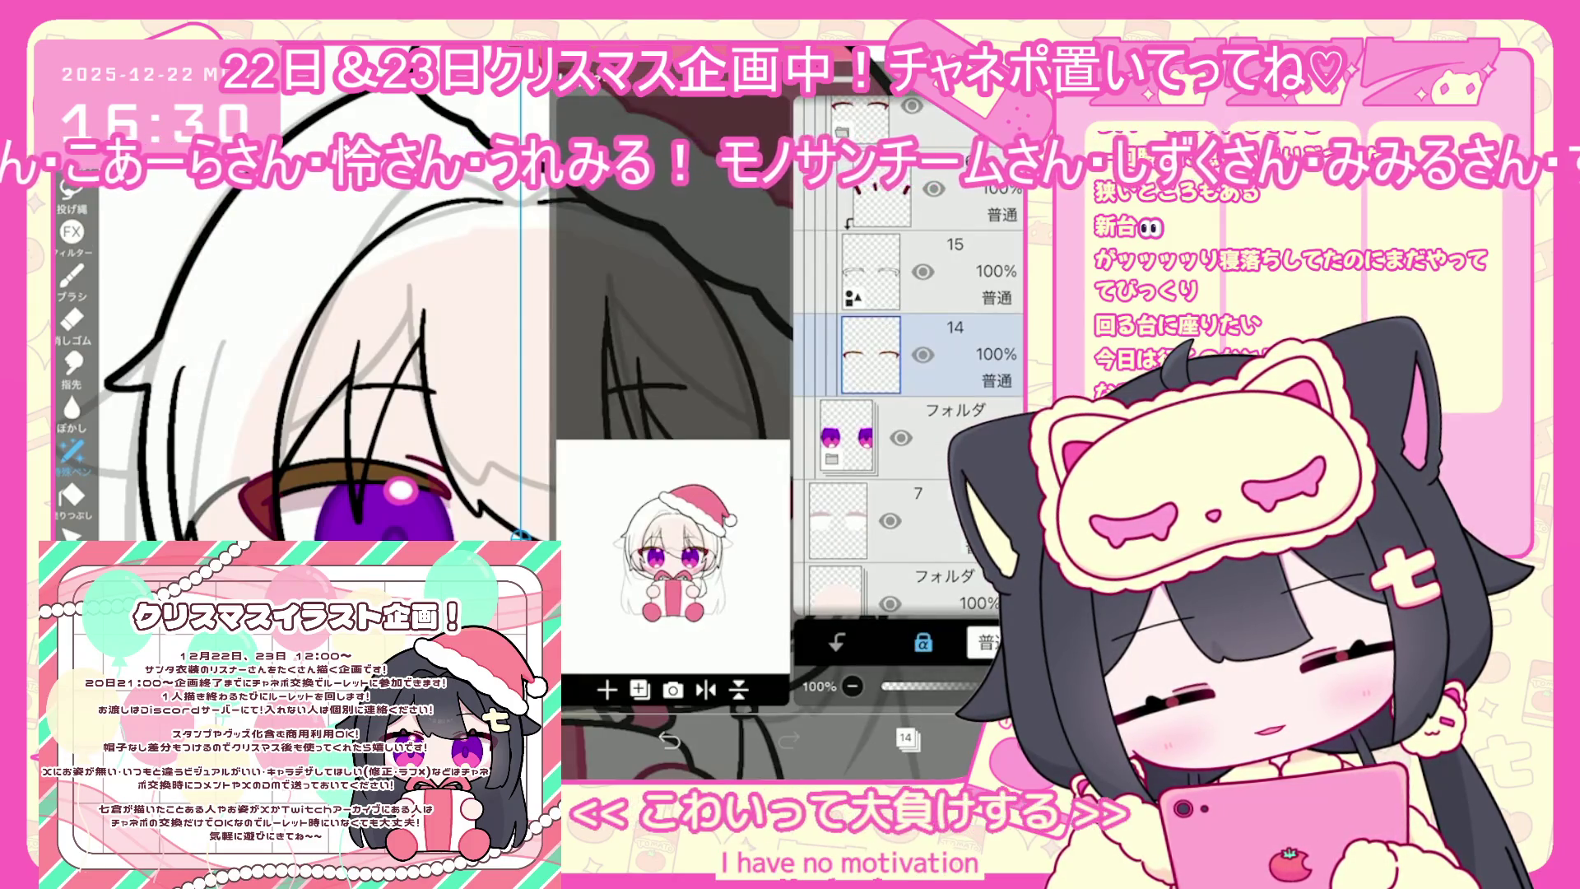
click(930, 353)
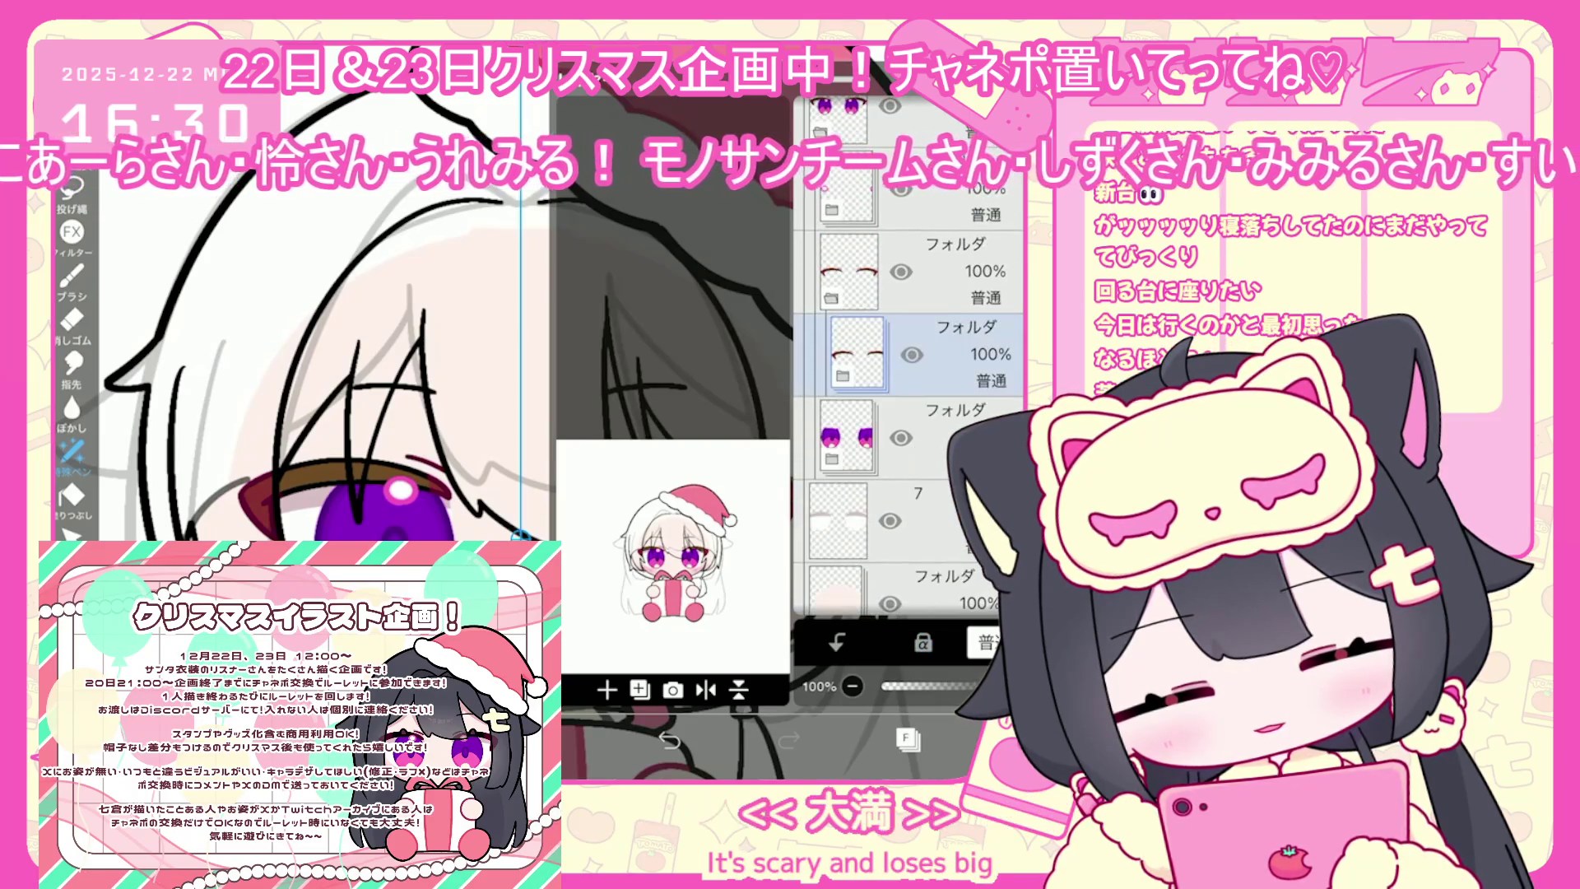
key(ctrl+t)
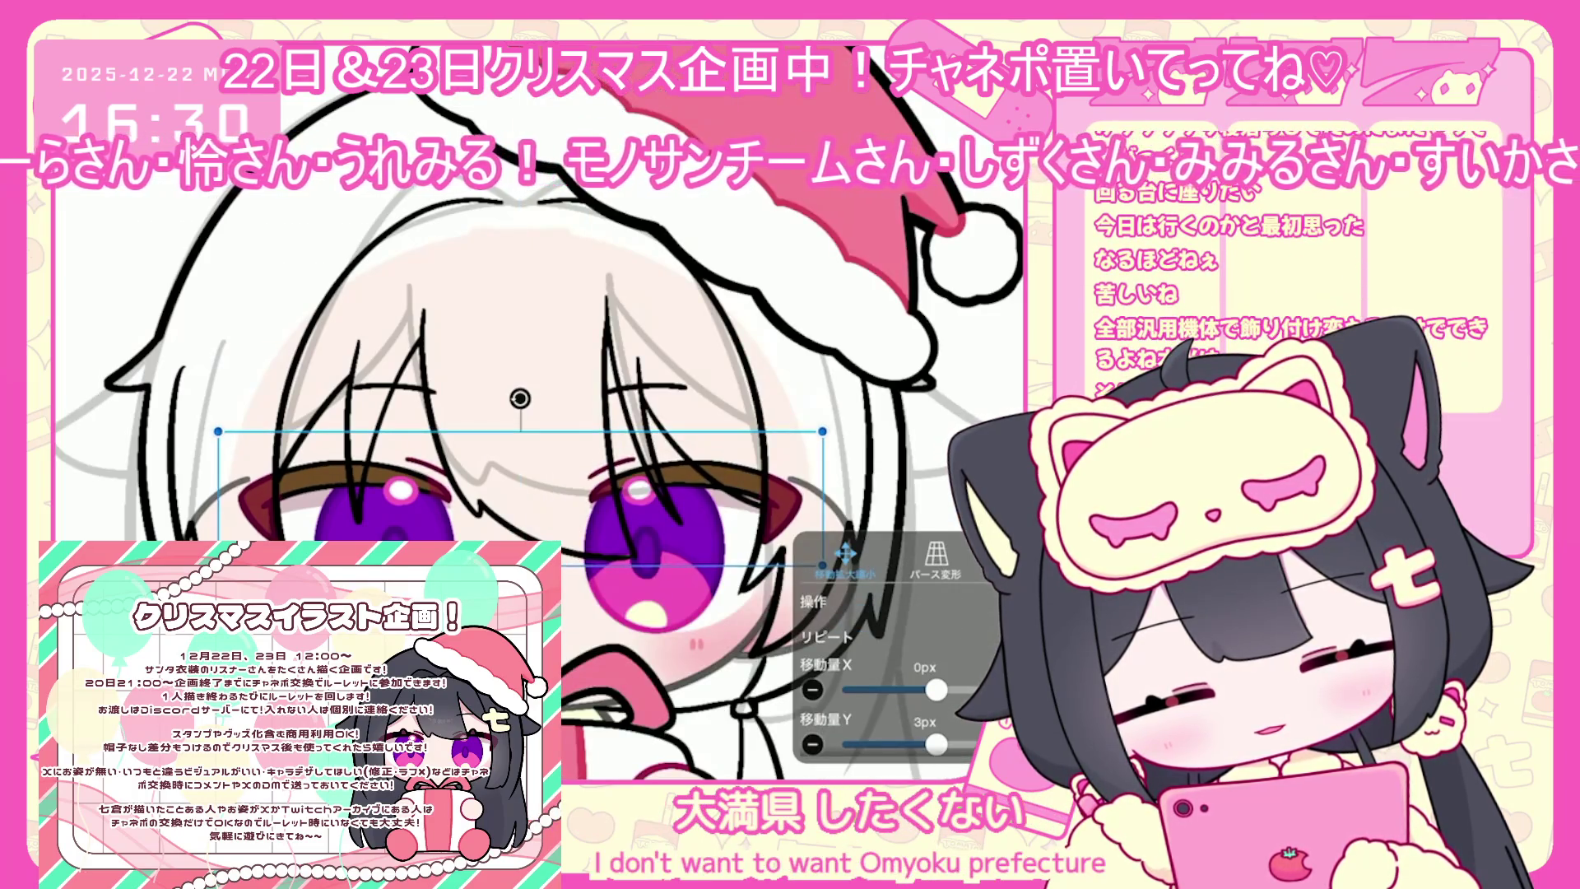
key(Return)
click(905, 737)
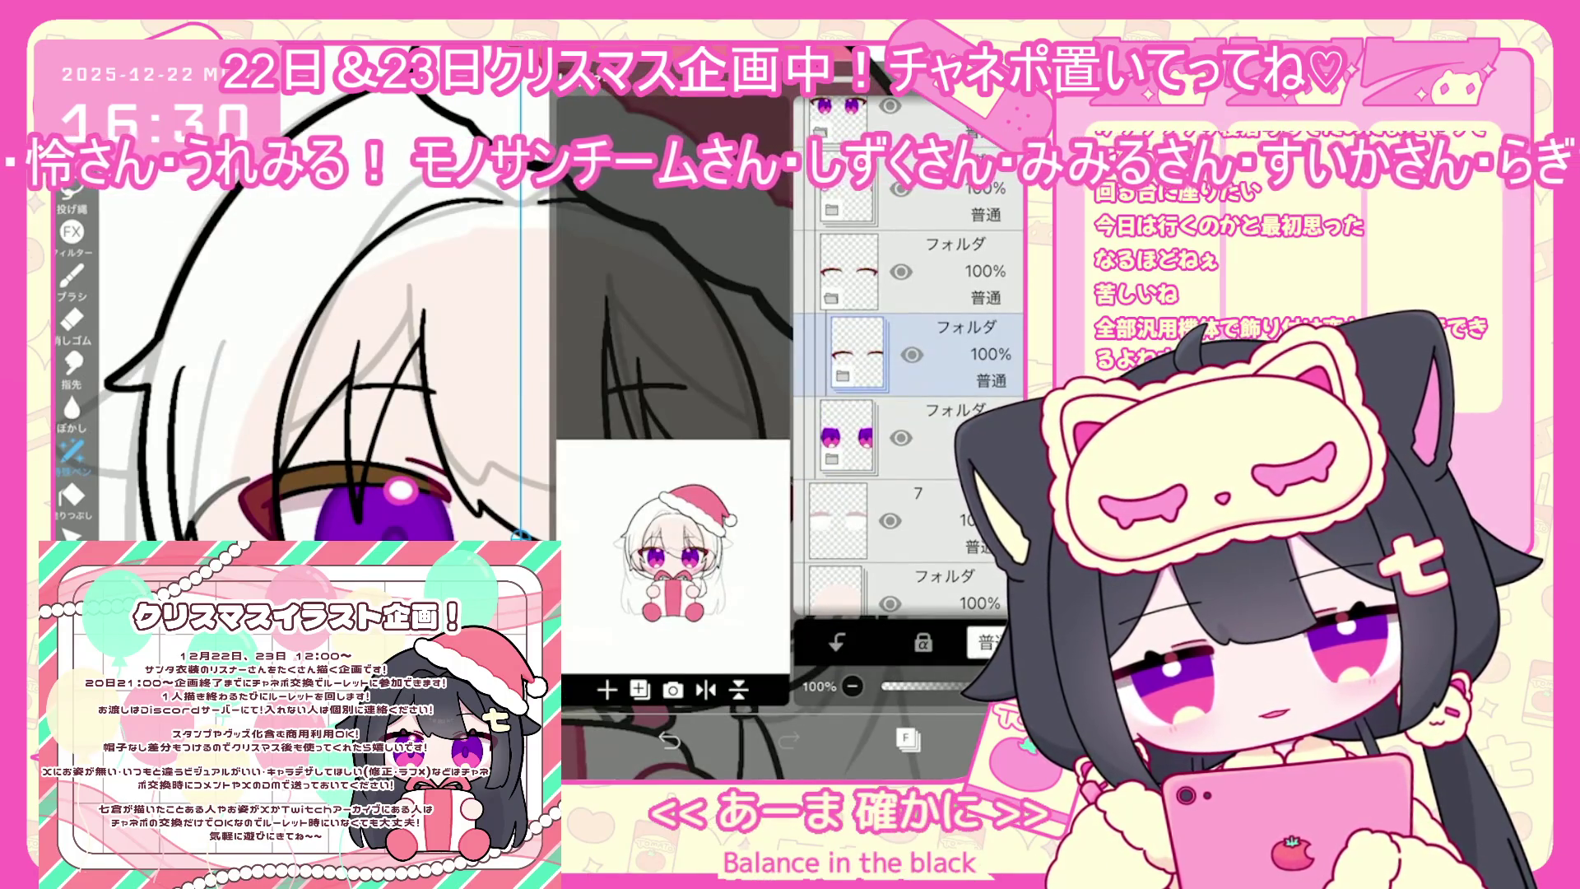
scroll(909, 354, down, 5)
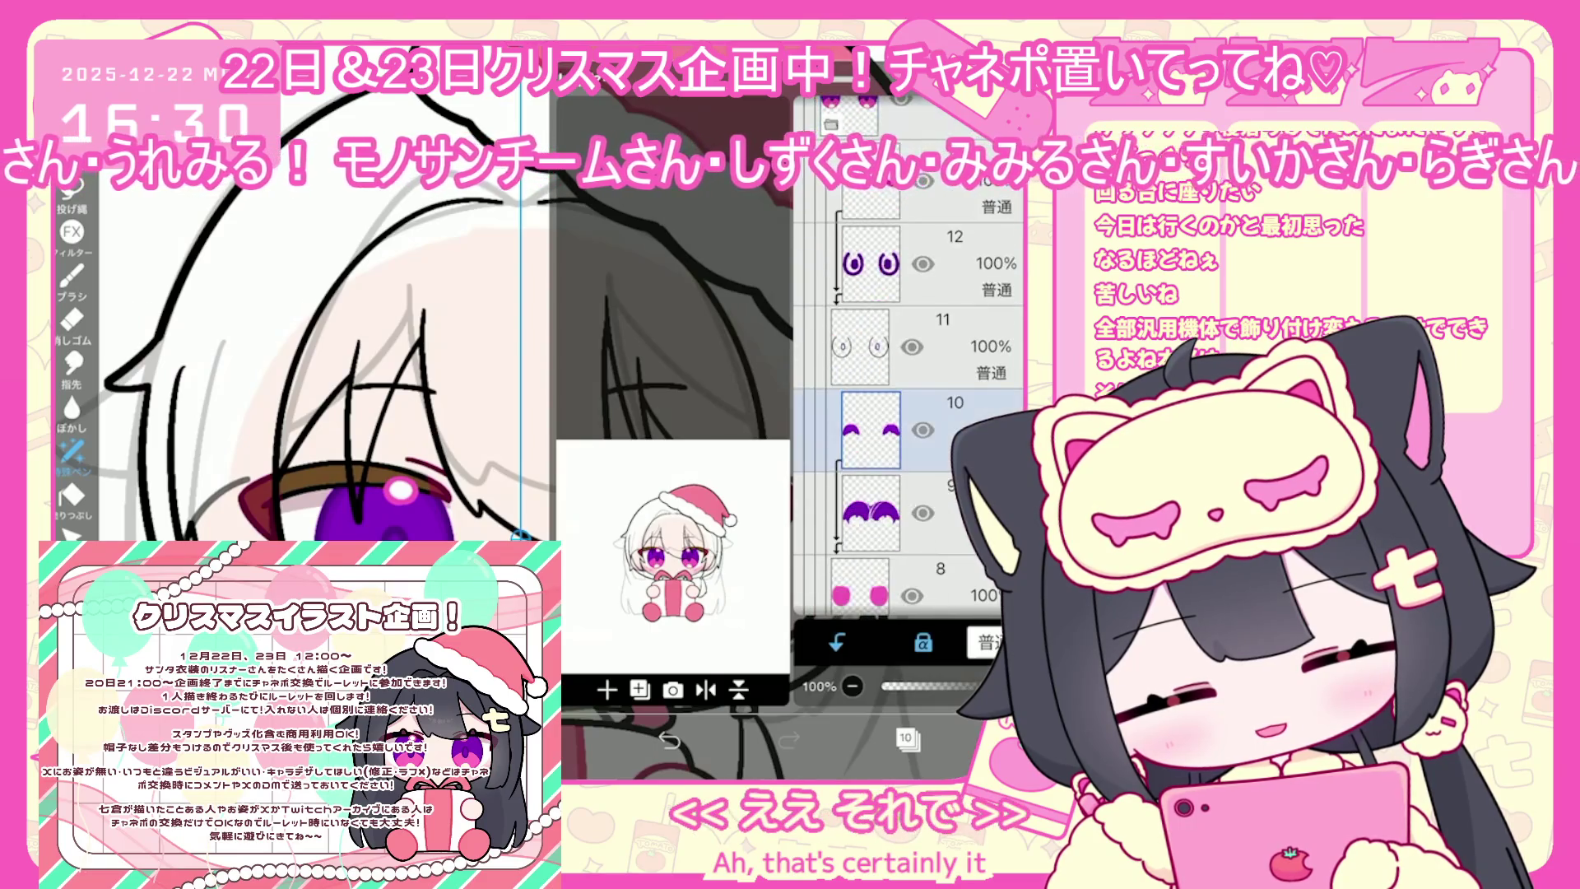
click(905, 477)
click(905, 738)
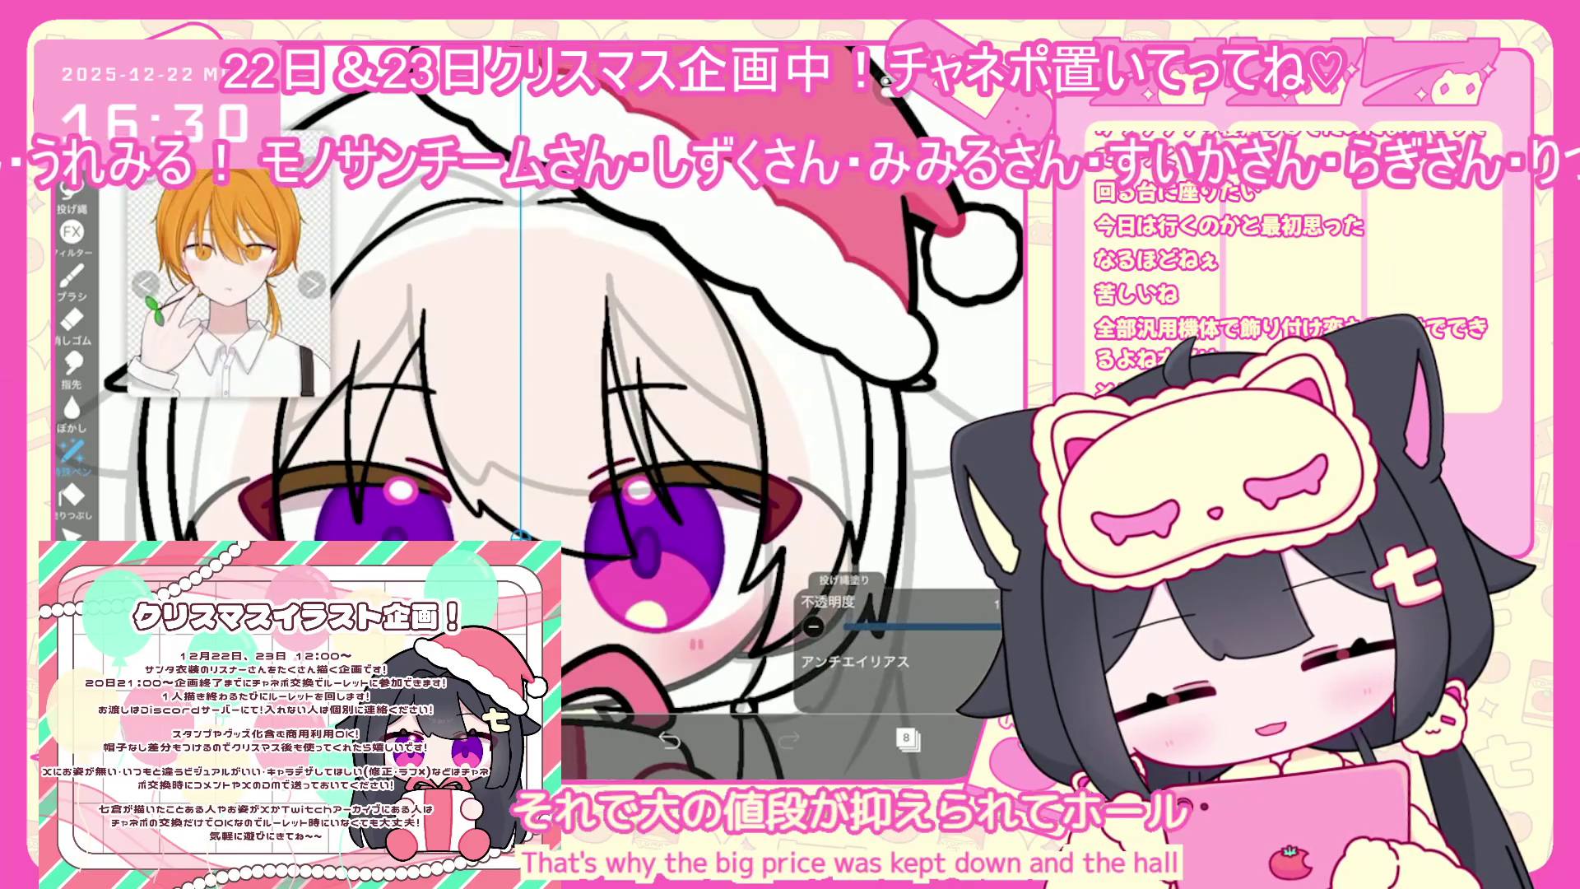
drag(605, 567, 683, 576)
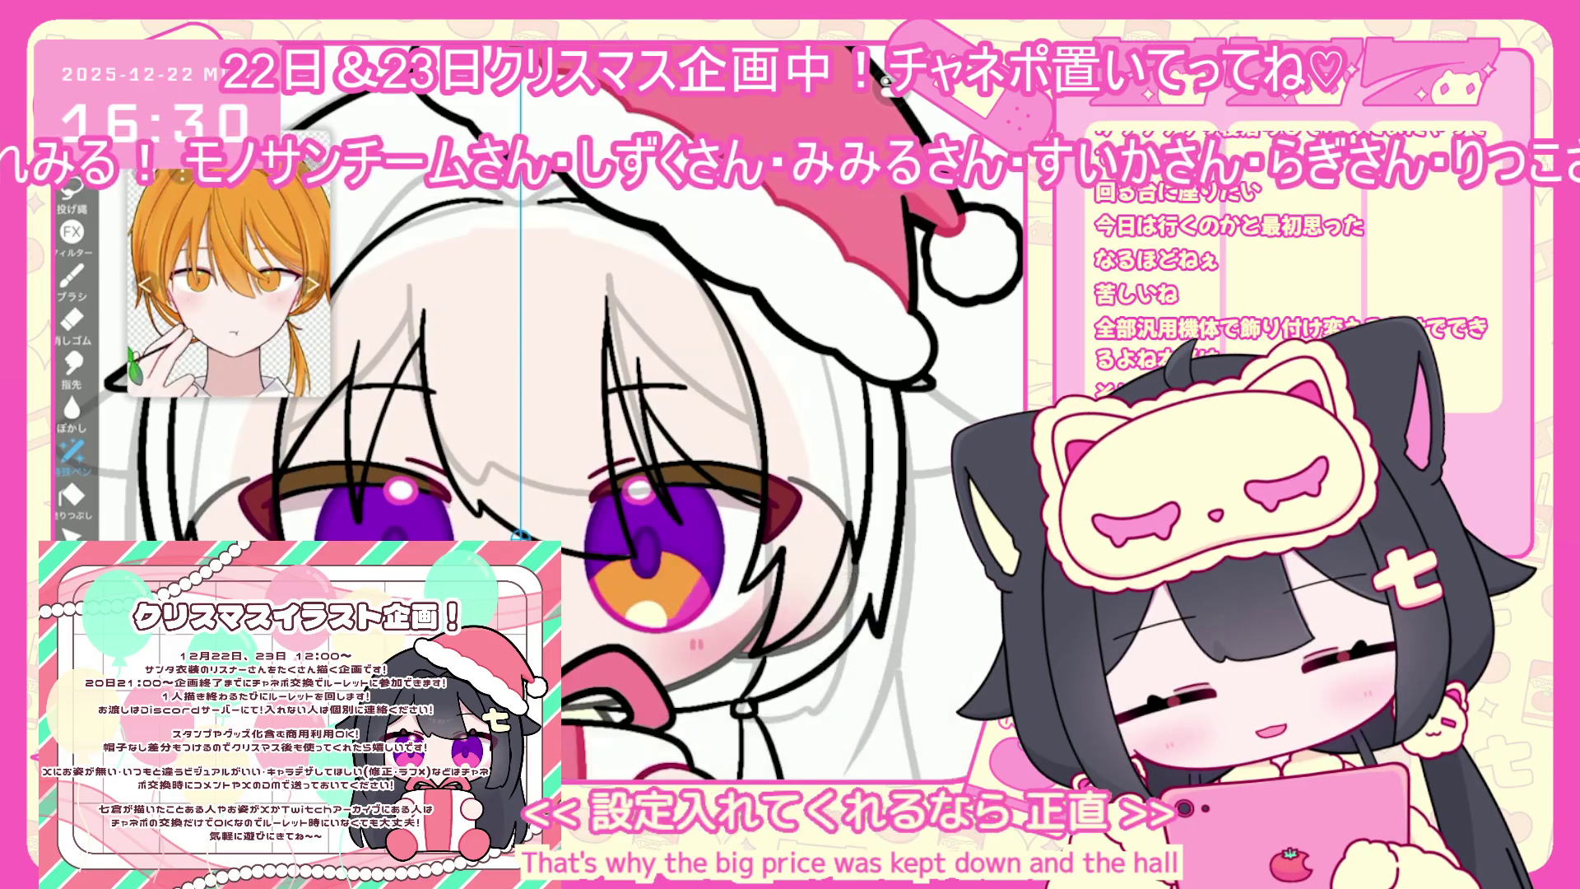
Select the empty layer 18 and switch to the lasso fill tool
click(906, 738)
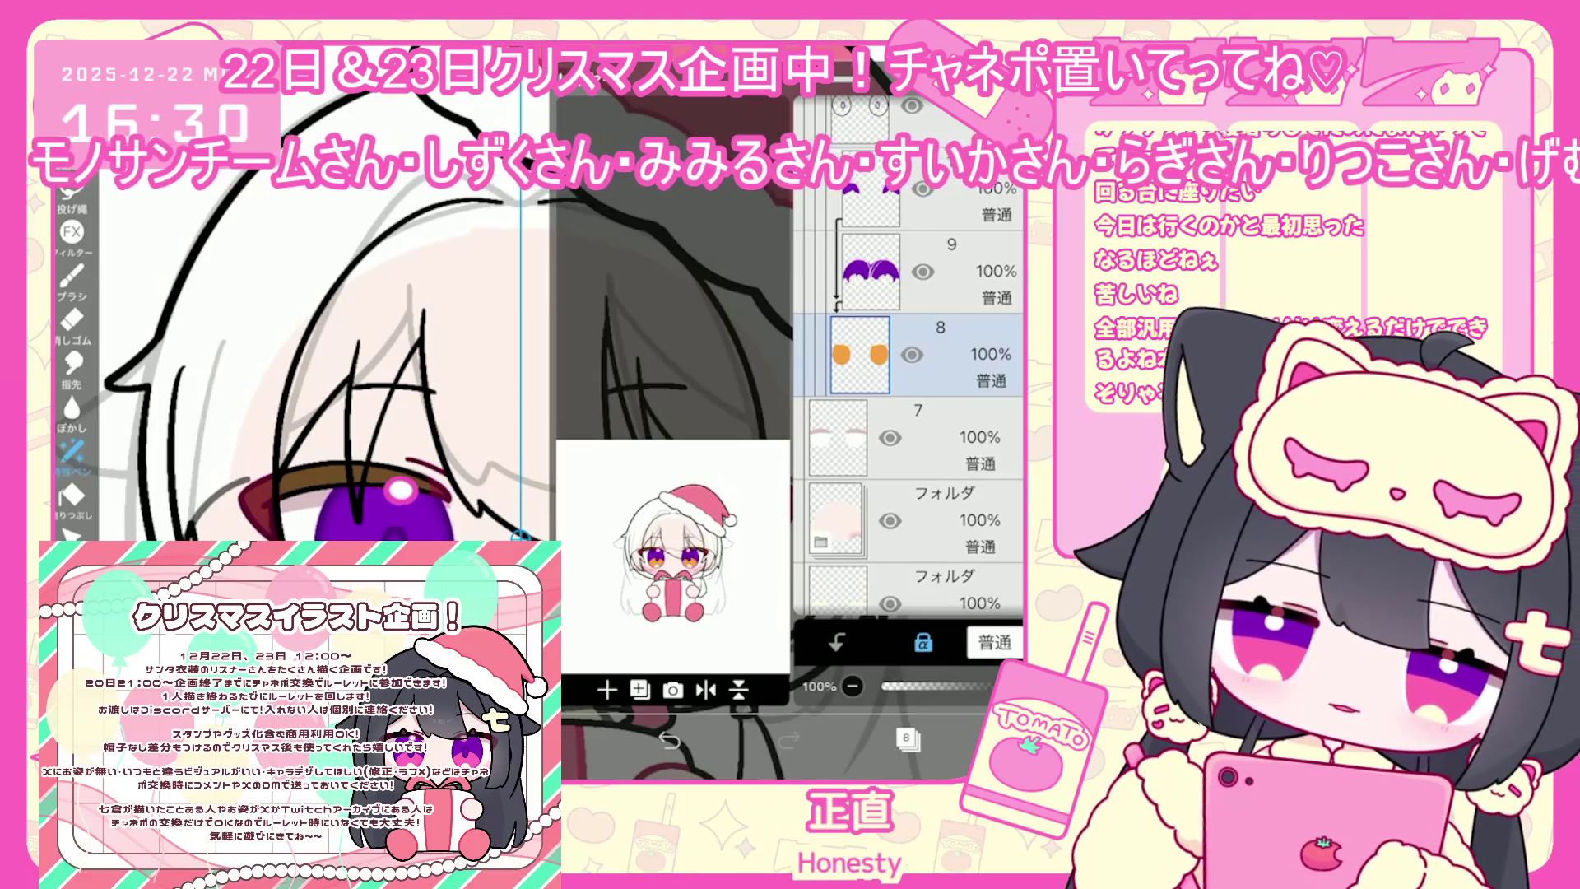
click(955, 272)
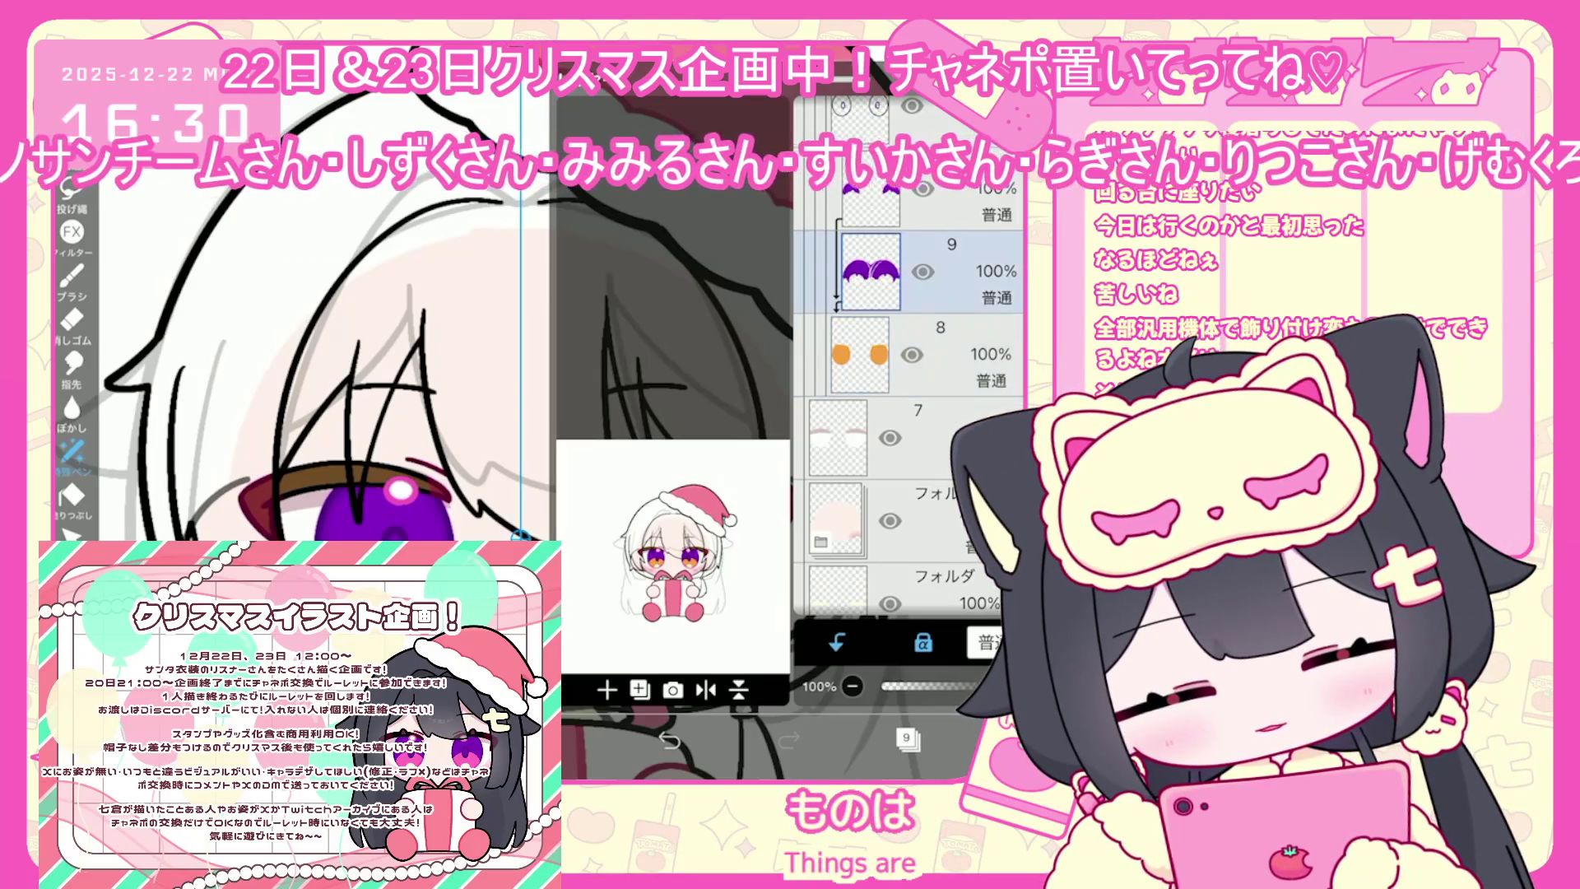
click(592, 741)
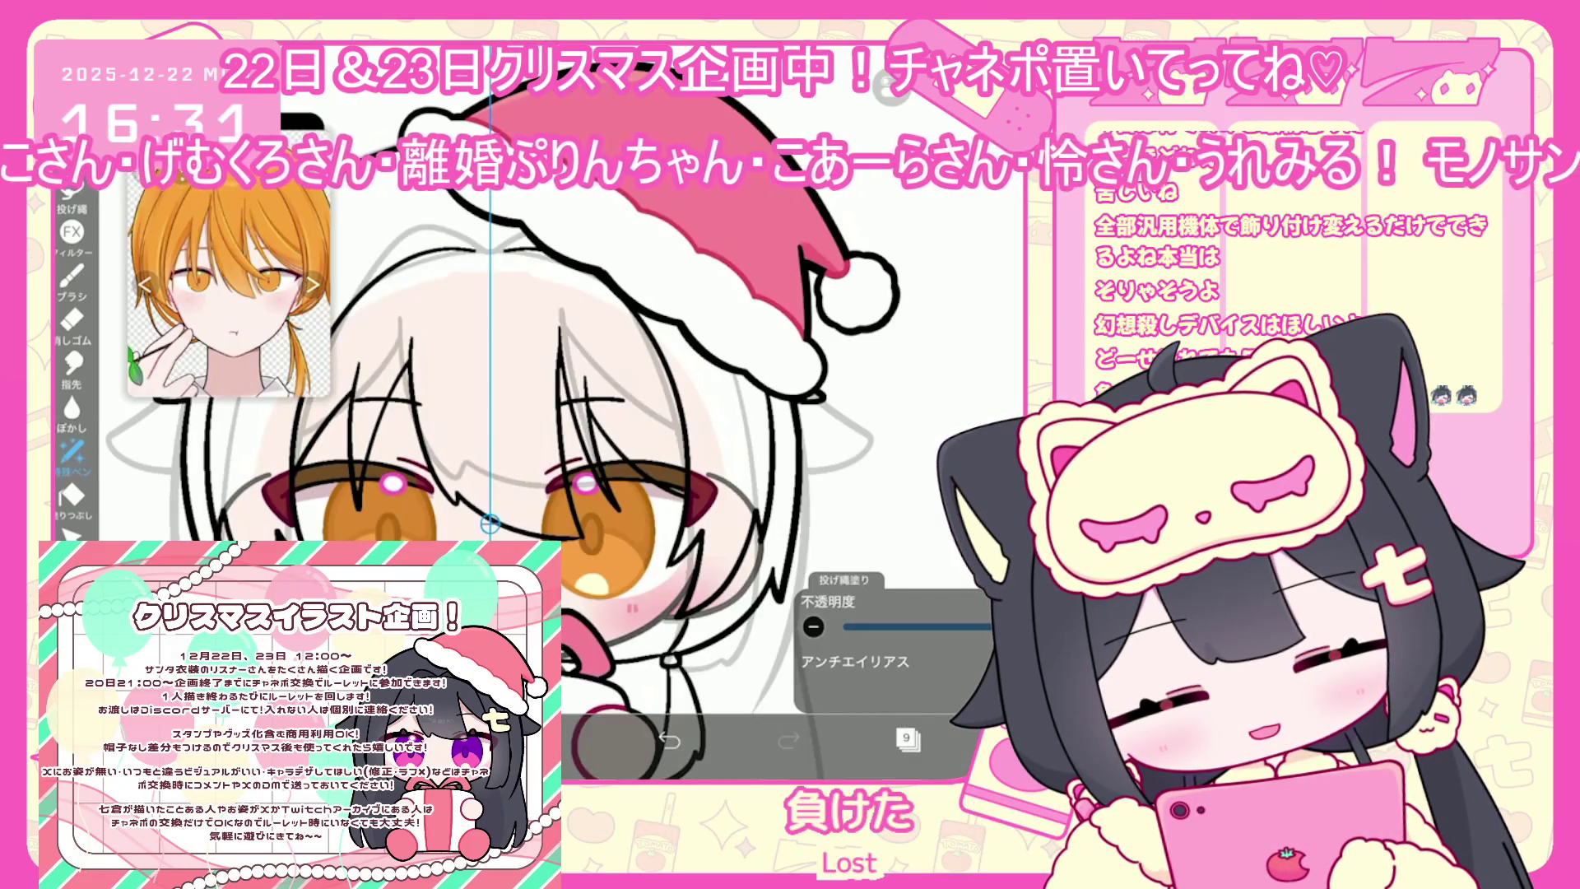
click(906, 738)
scroll(909, 412, up, 5)
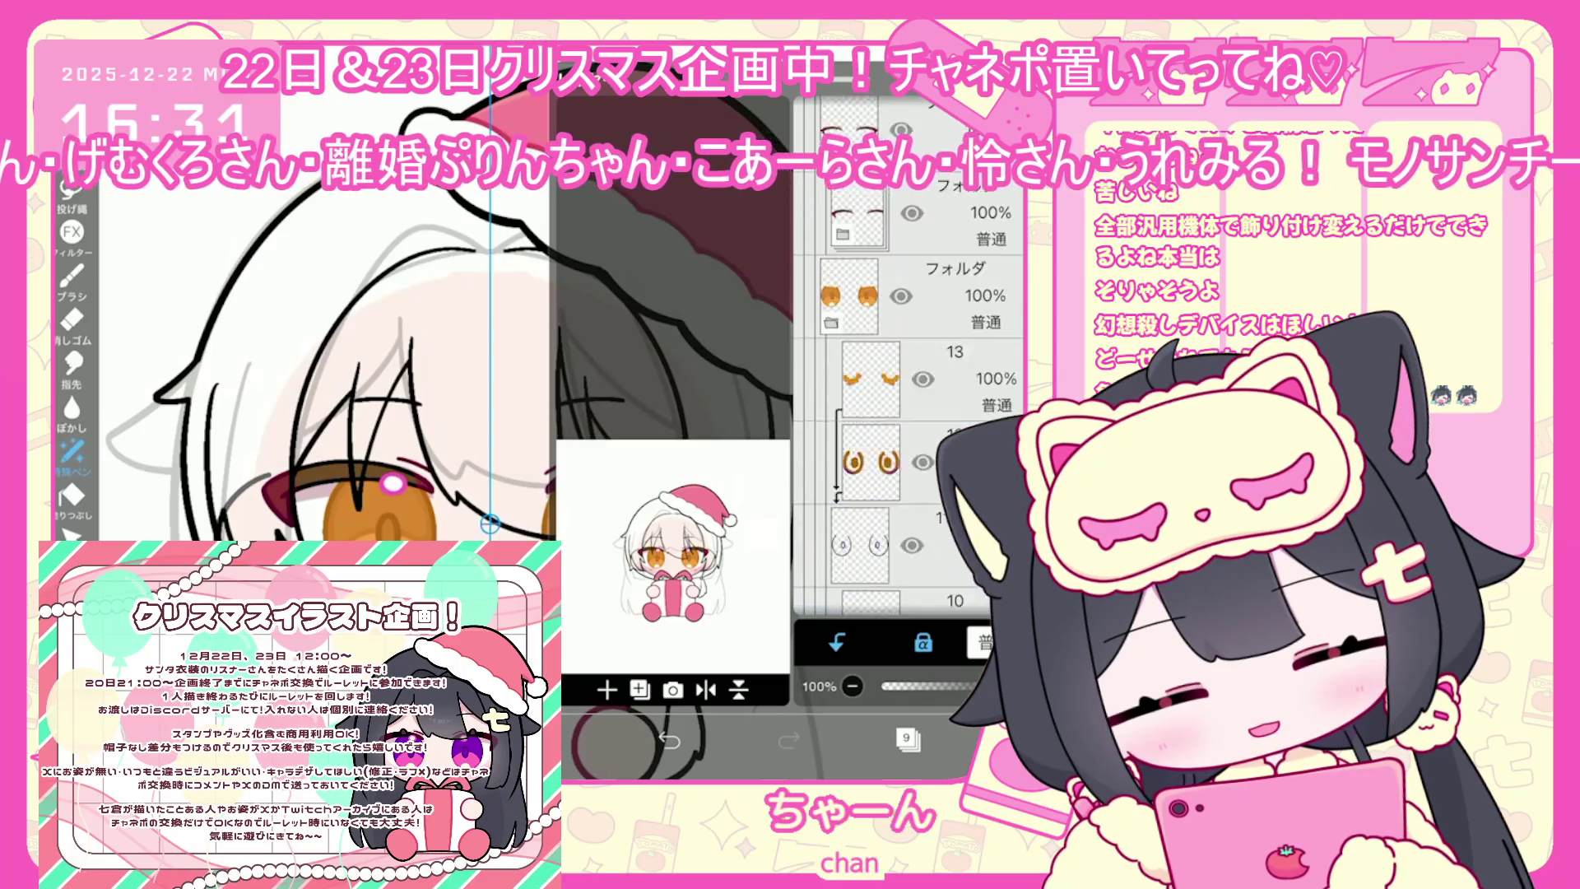
scroll(910, 412, up, 1)
click(860, 437)
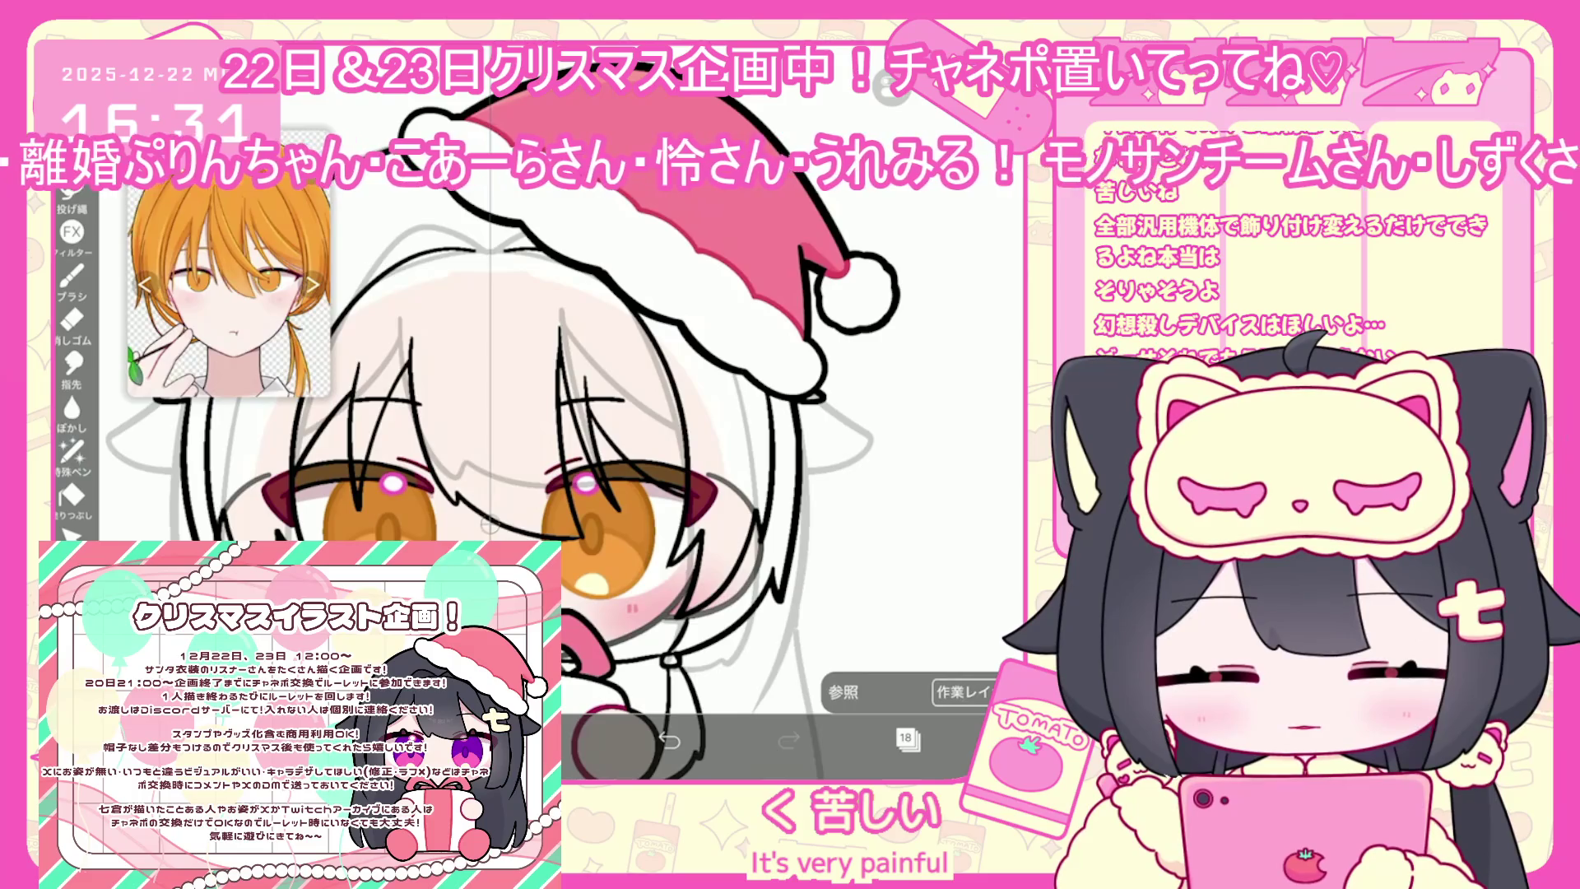
scroll(229, 263, up, 5)
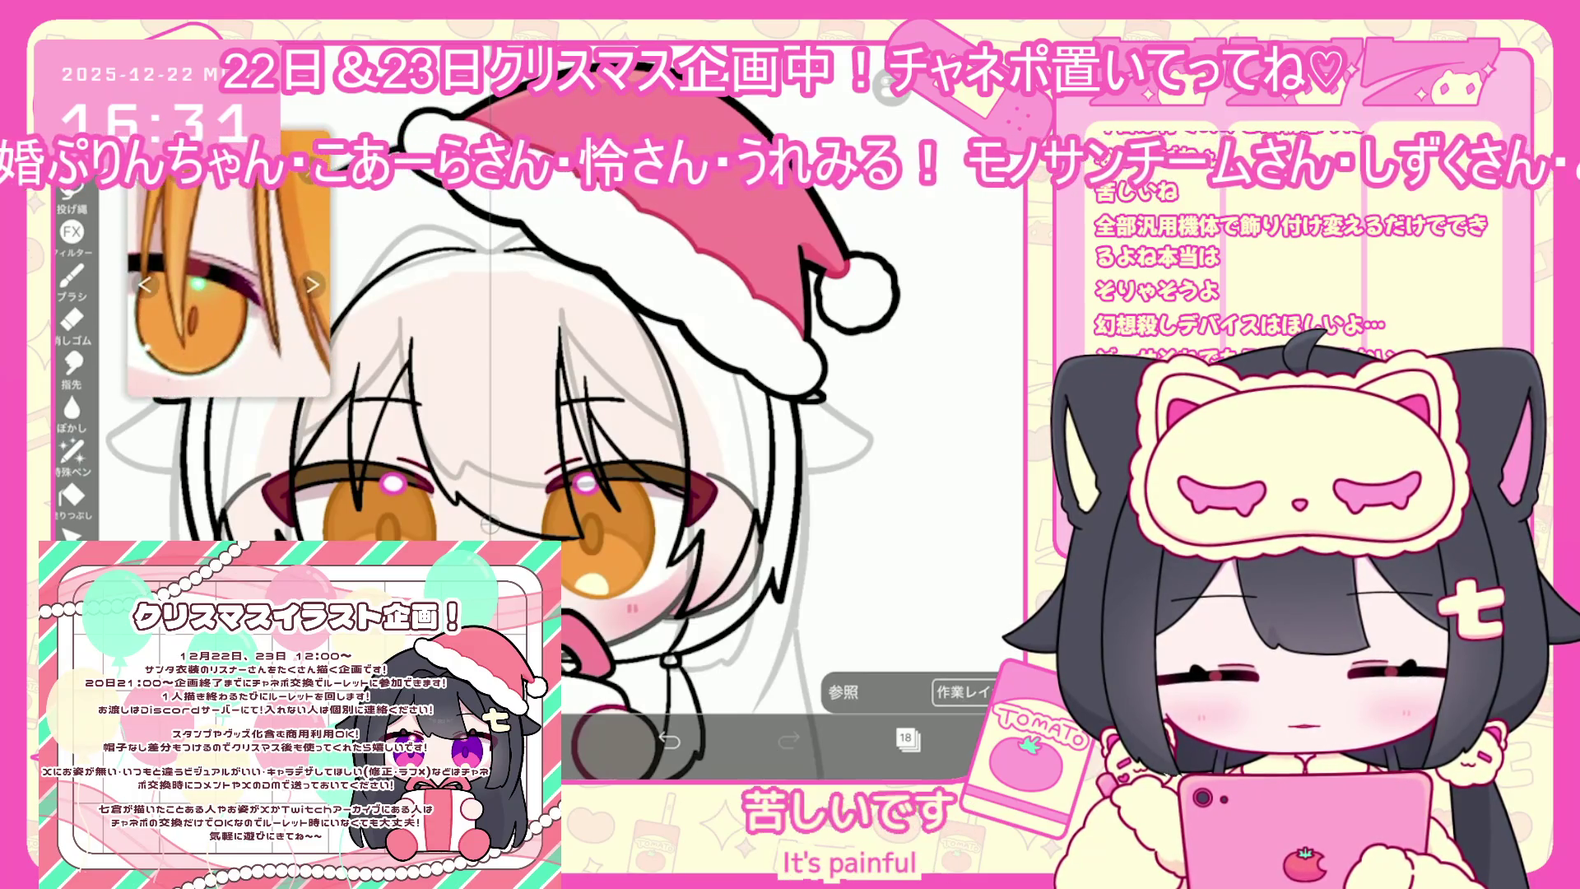
click(73, 451)
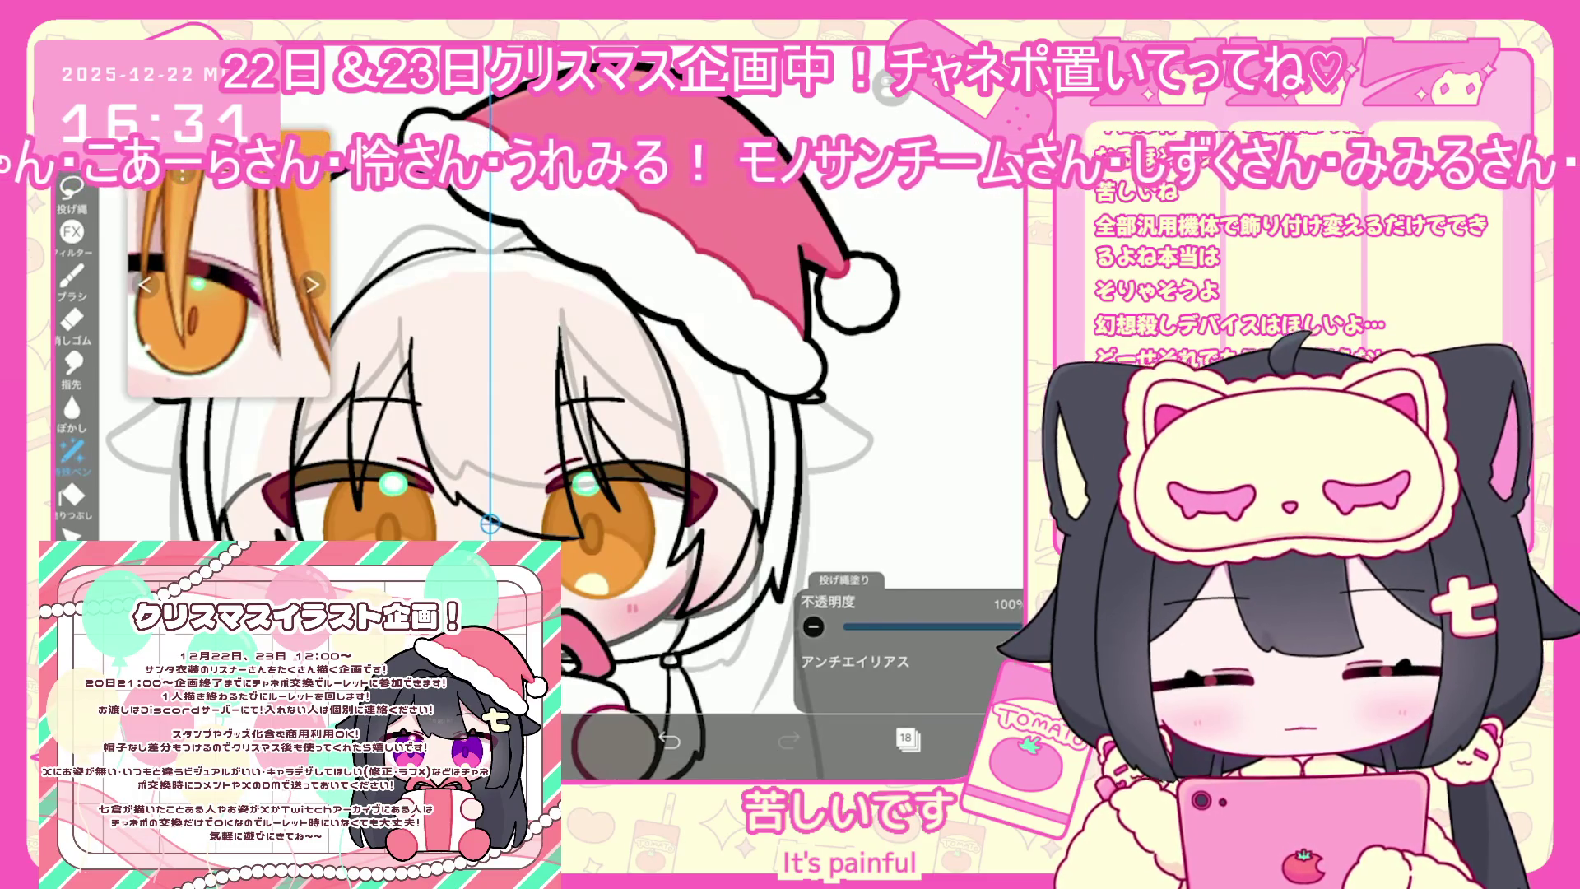
Make iris shading layer 9 the active layer
scroll(527, 412, down, 3)
click(907, 738)
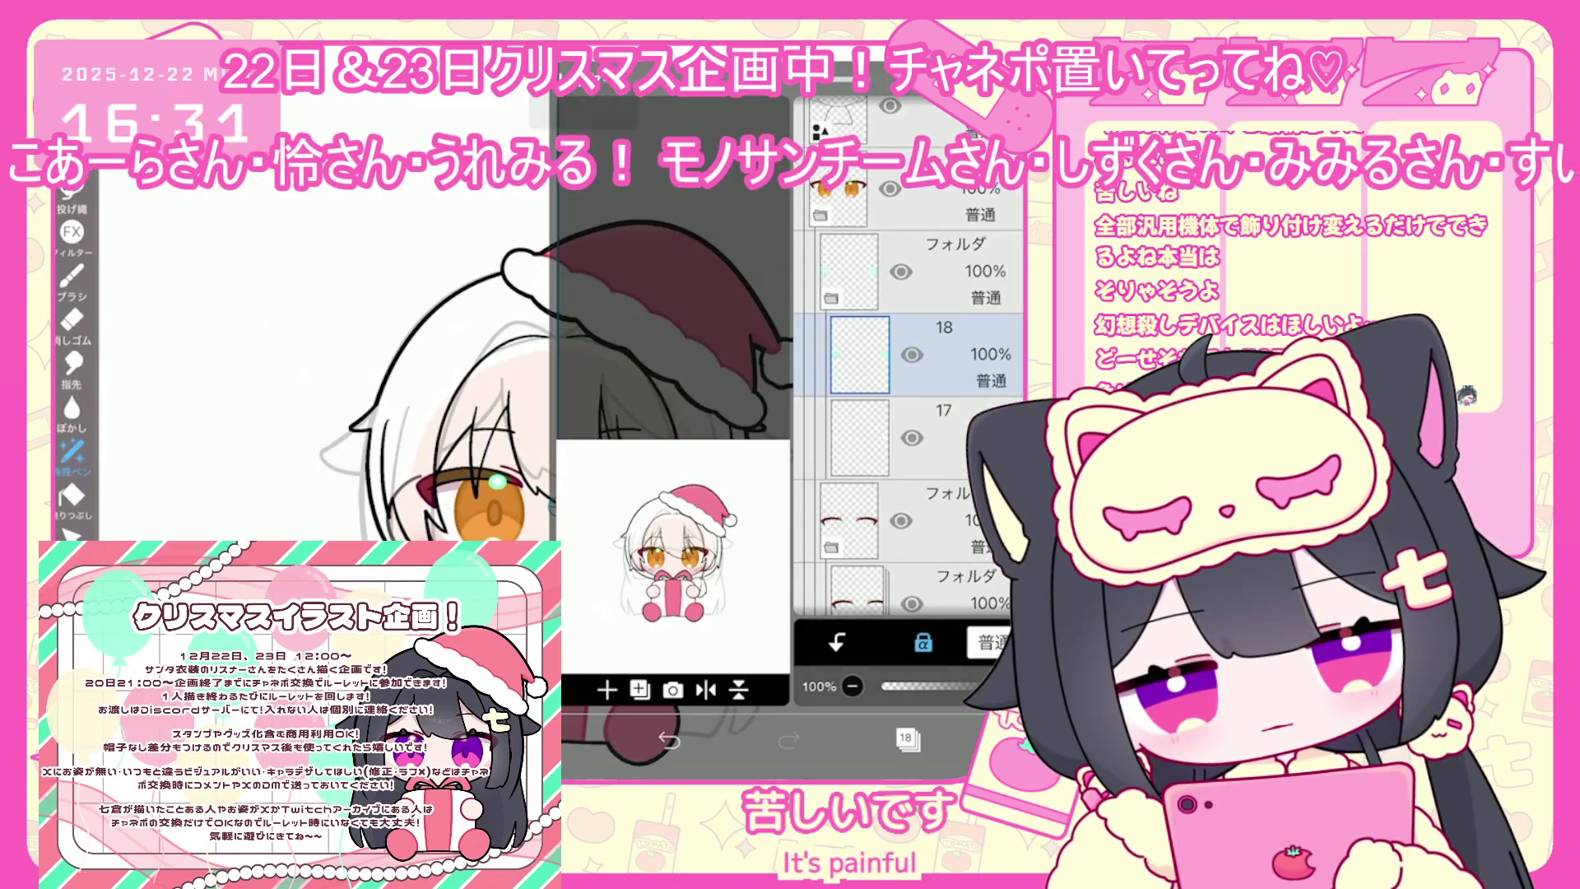
scroll(905, 427, down, 3)
click(860, 467)
scroll(905, 412, down, 2)
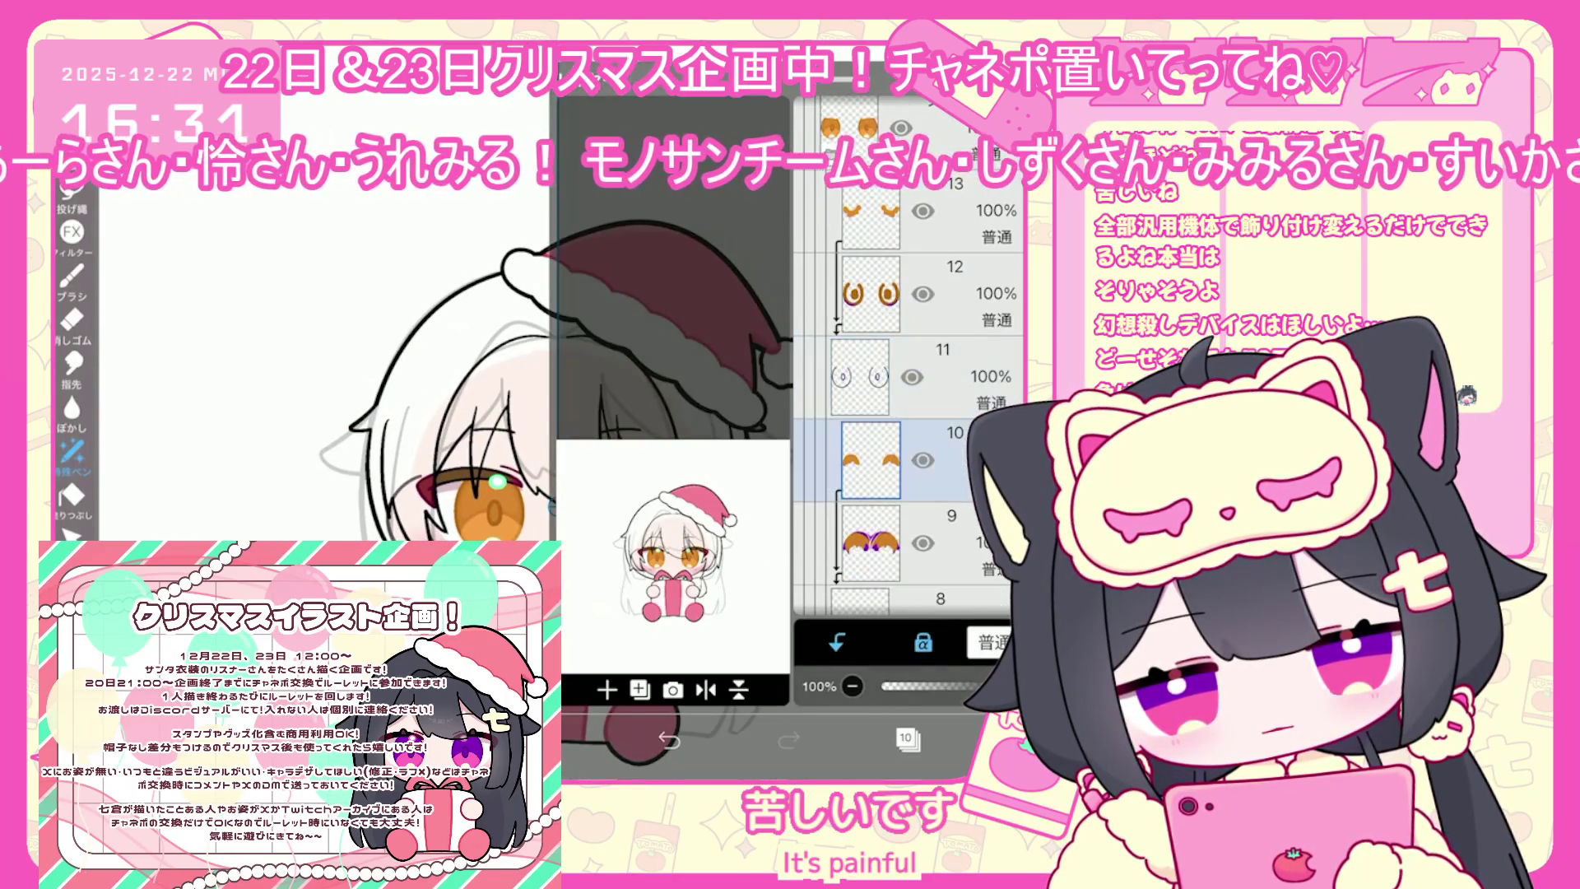
click(870, 544)
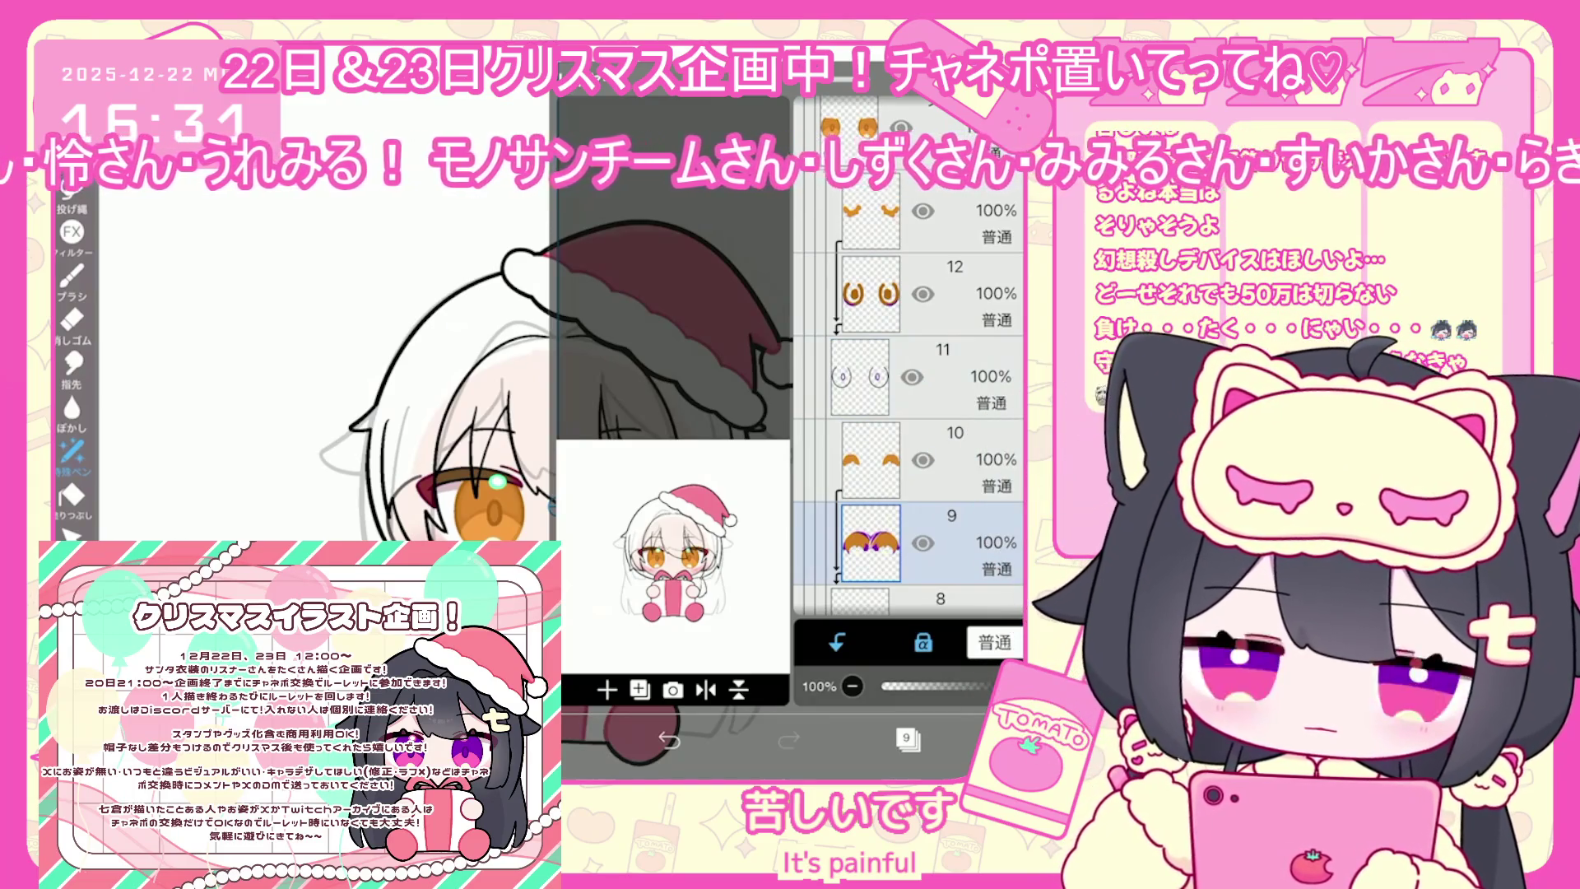
click(908, 738)
Pick the light orange colour #FFBF7A for the irises
scroll(679, 521, up, 5)
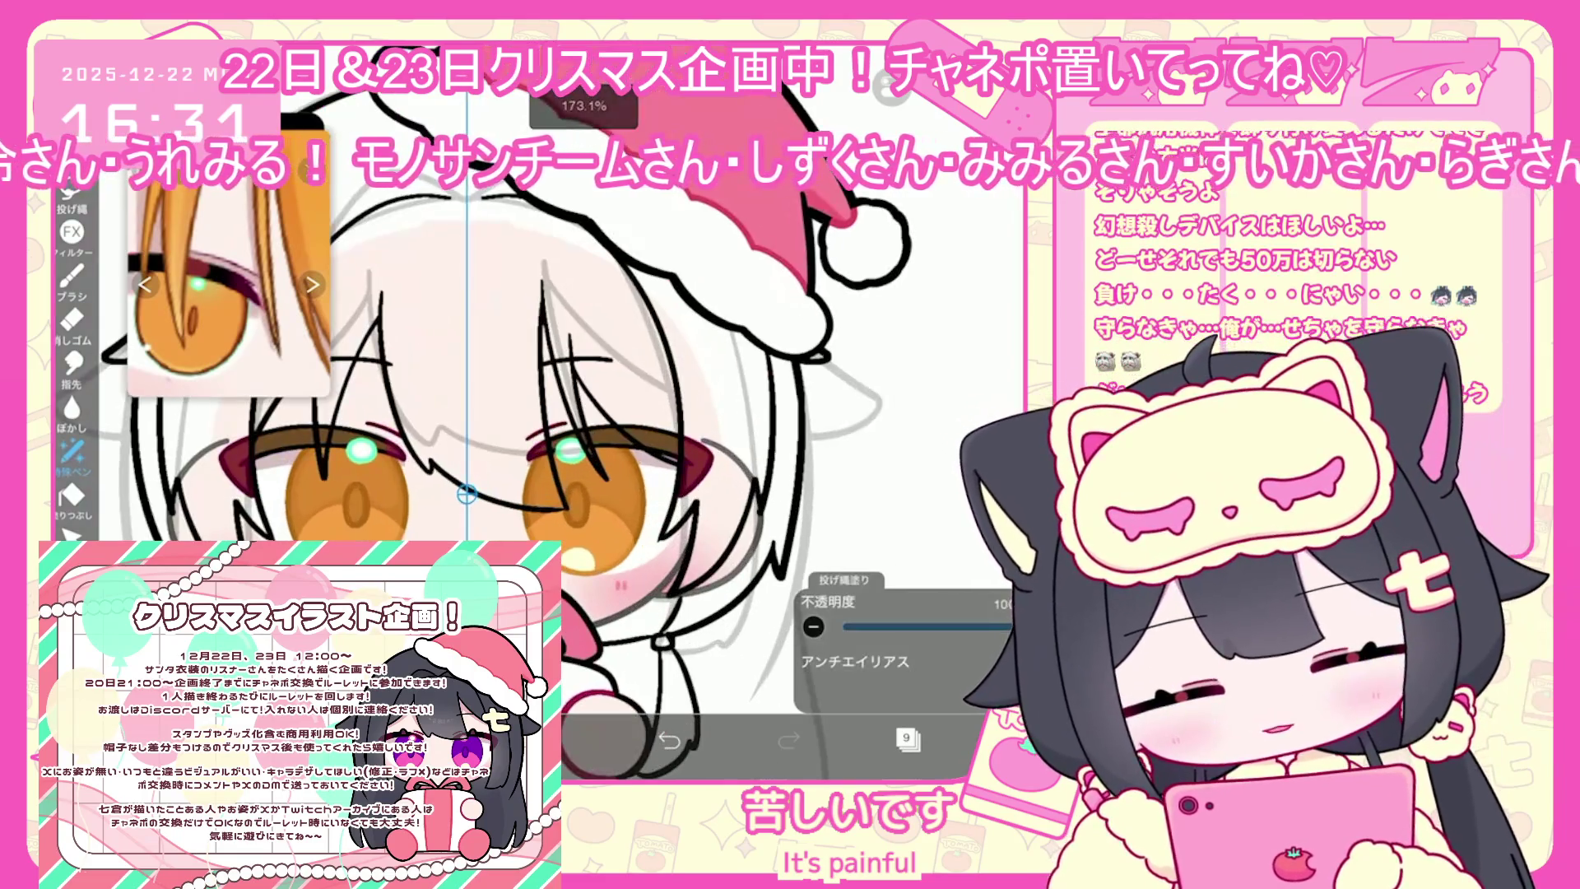
click(550, 738)
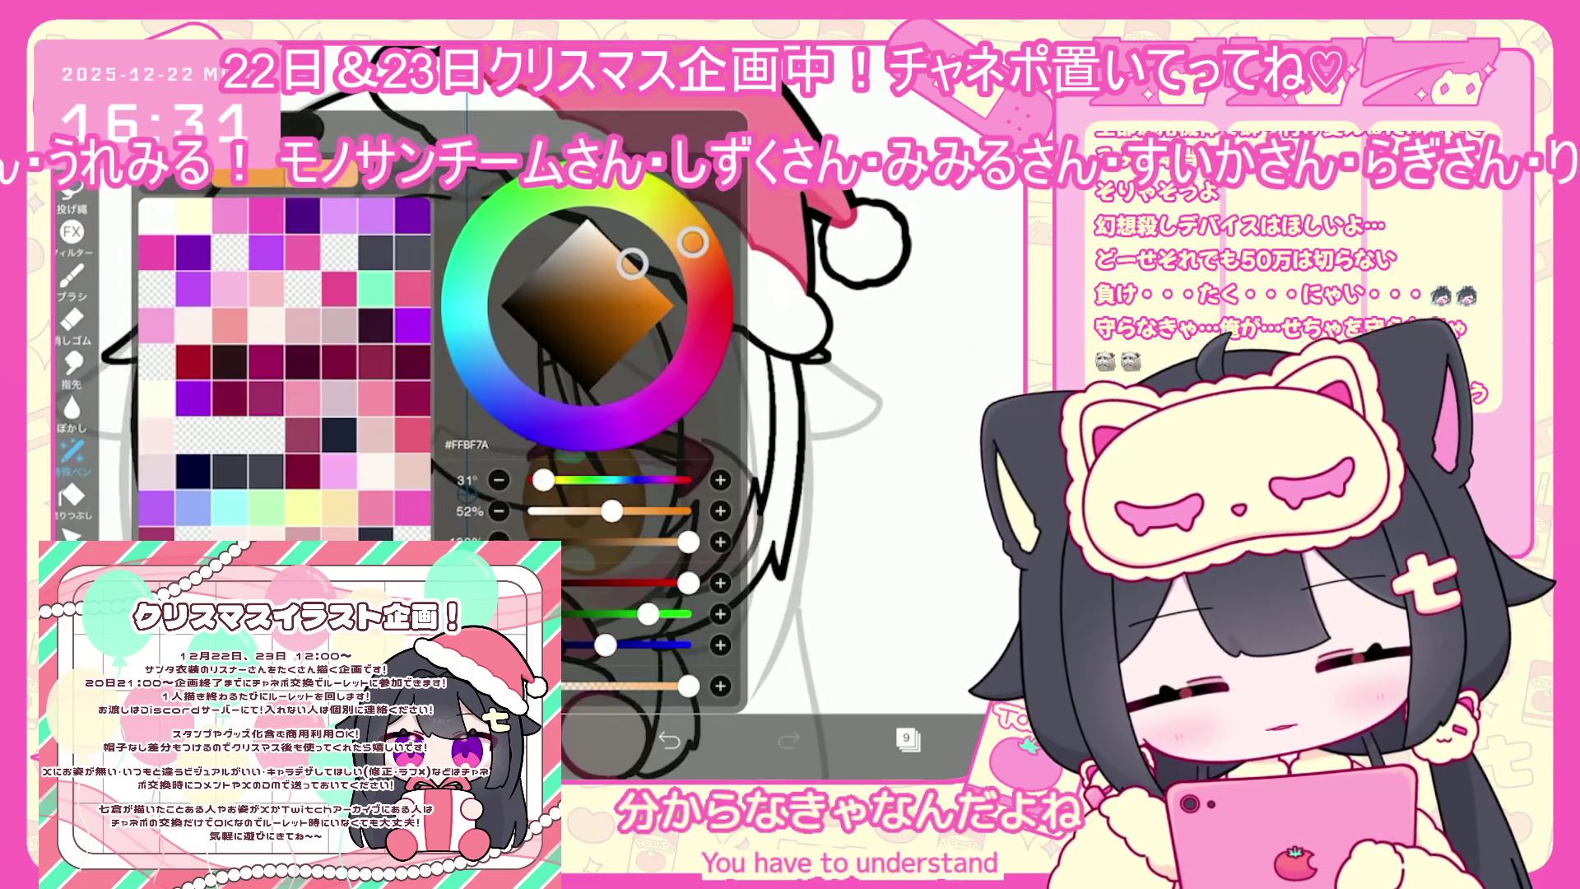
click(550, 738)
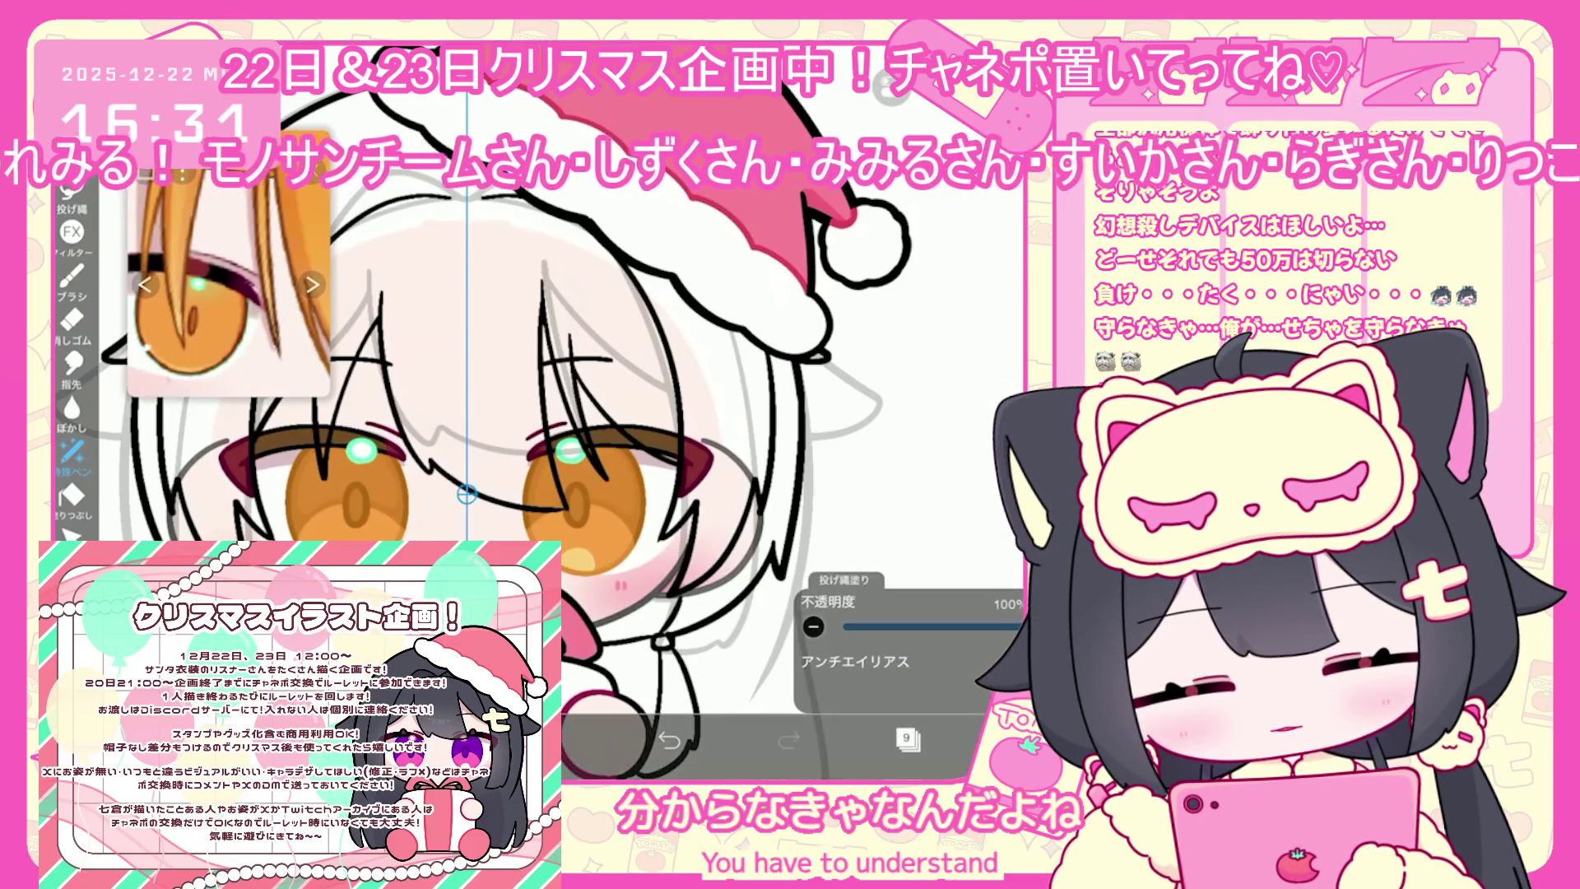
scroll(680, 554, down, 5)
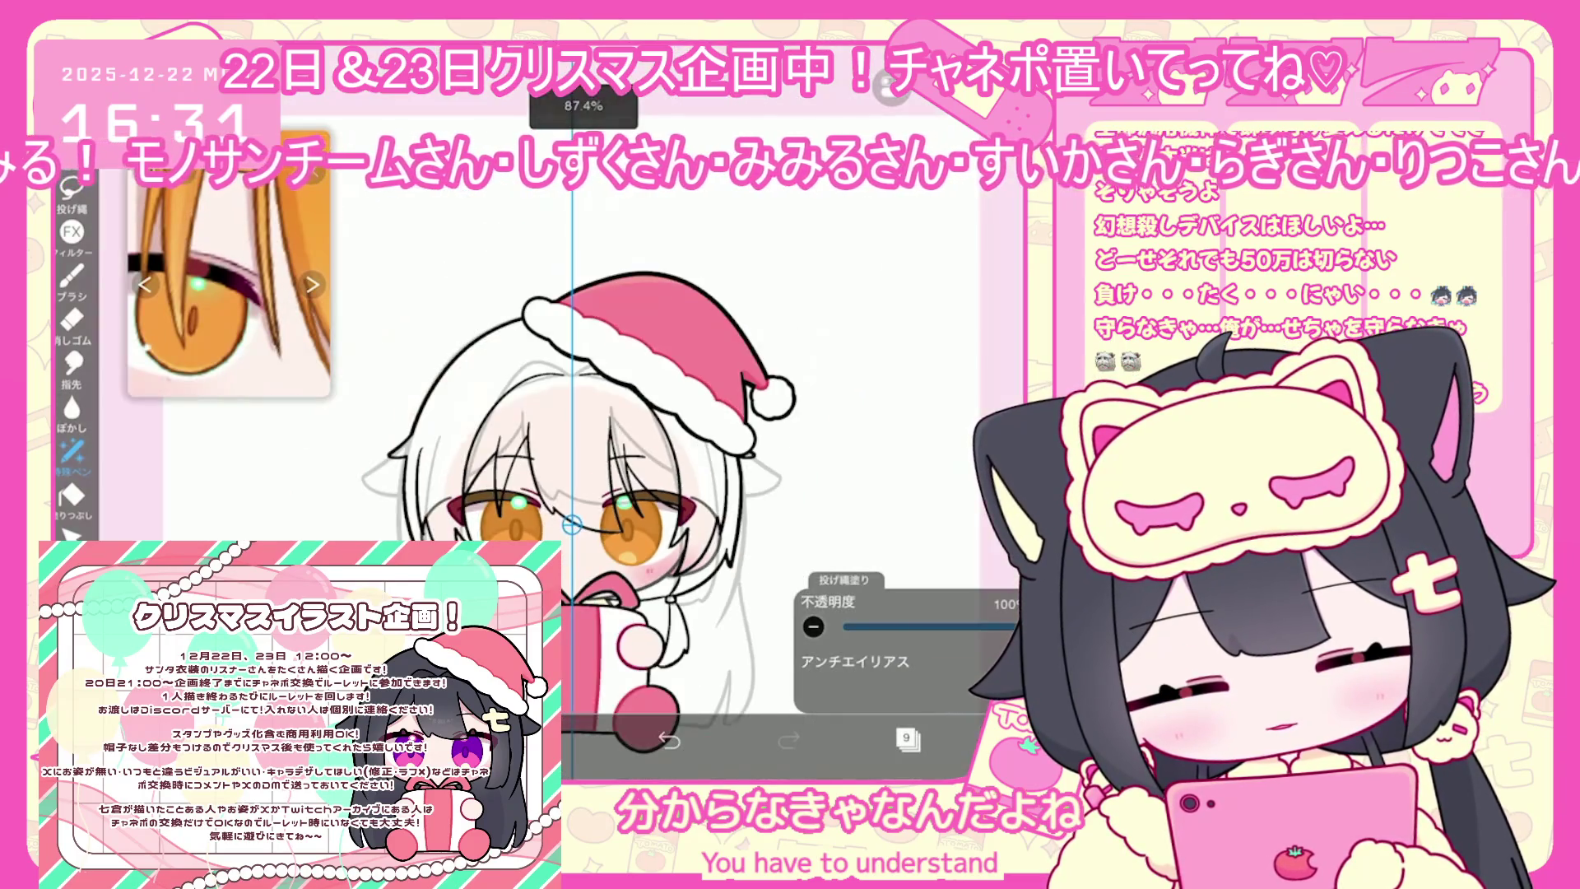
click(909, 740)
scroll(909, 425, up, 2)
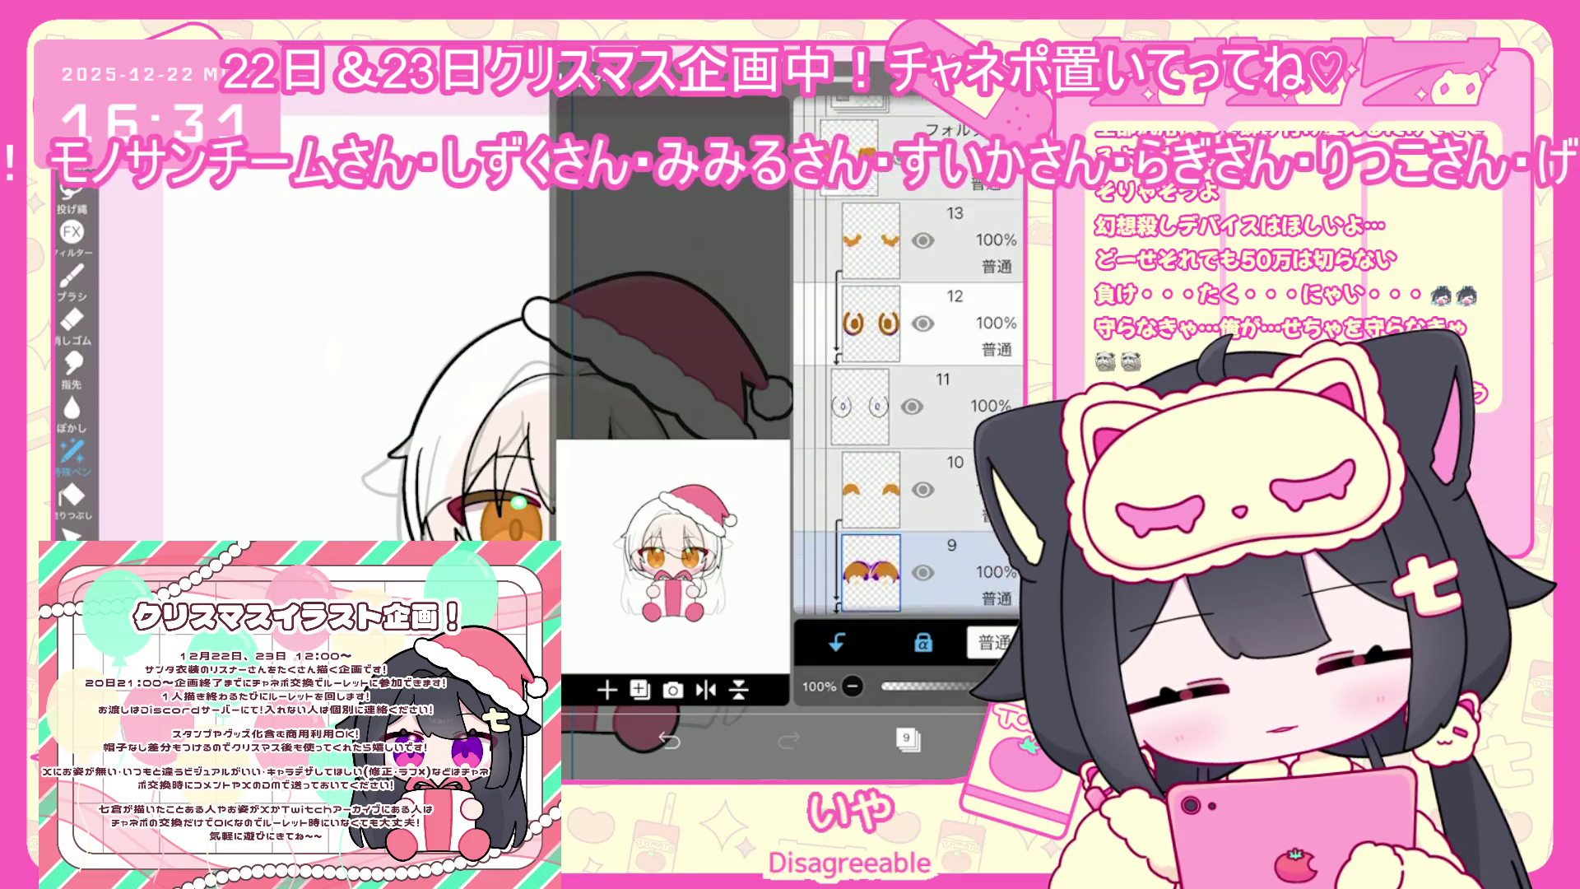
Make layer 20 the active layer after browsing the eyebrow and eyes folders
scroll(909, 425, up, 3)
click(847, 420)
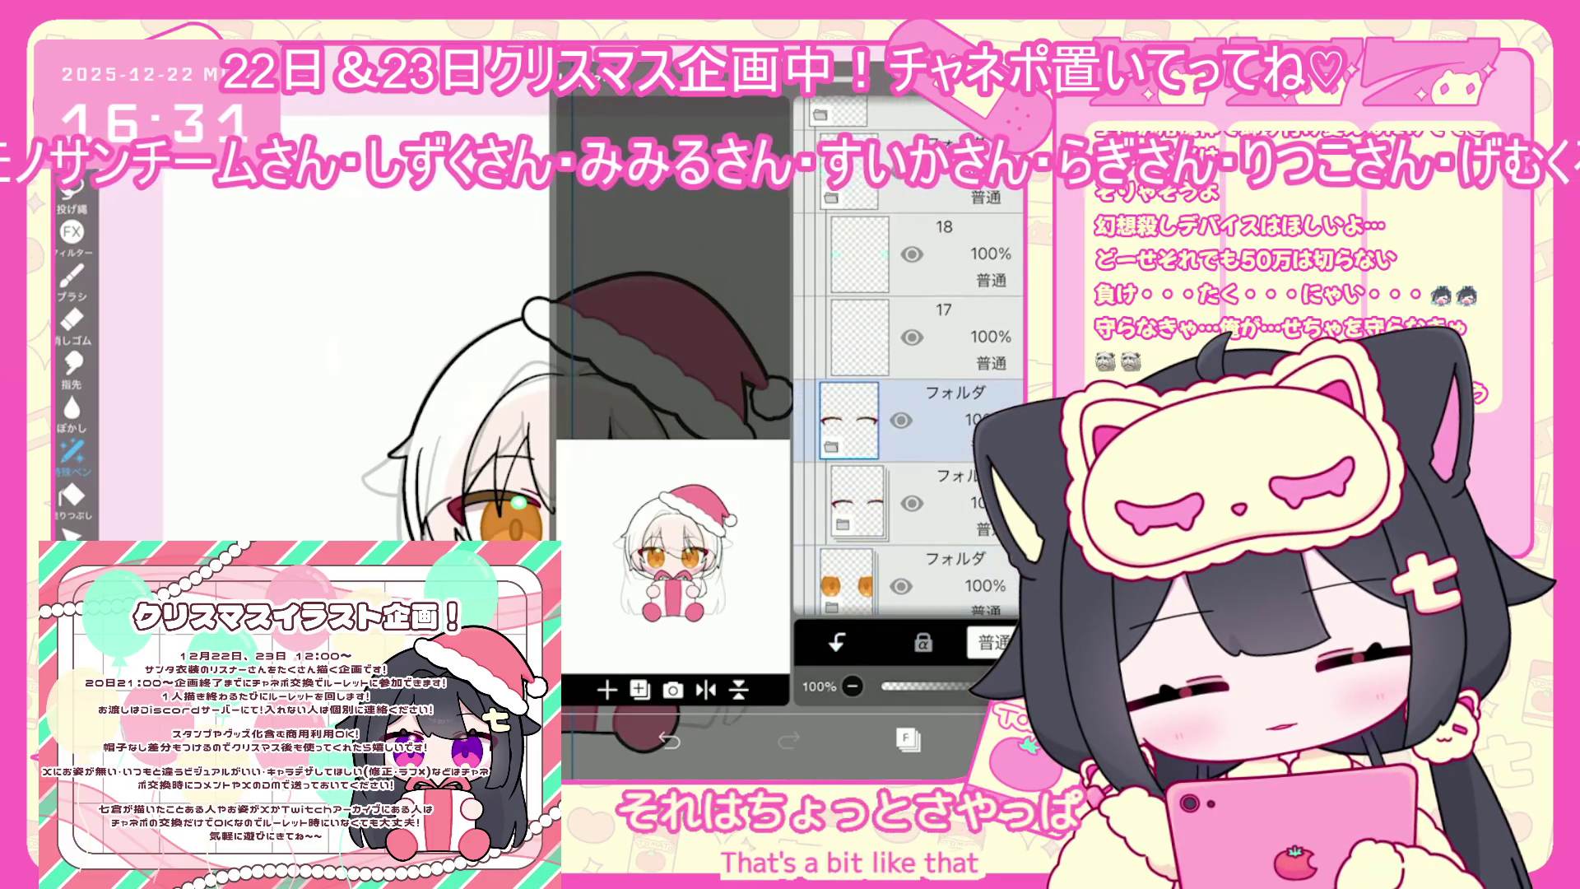
scroll(909, 425, up, 4)
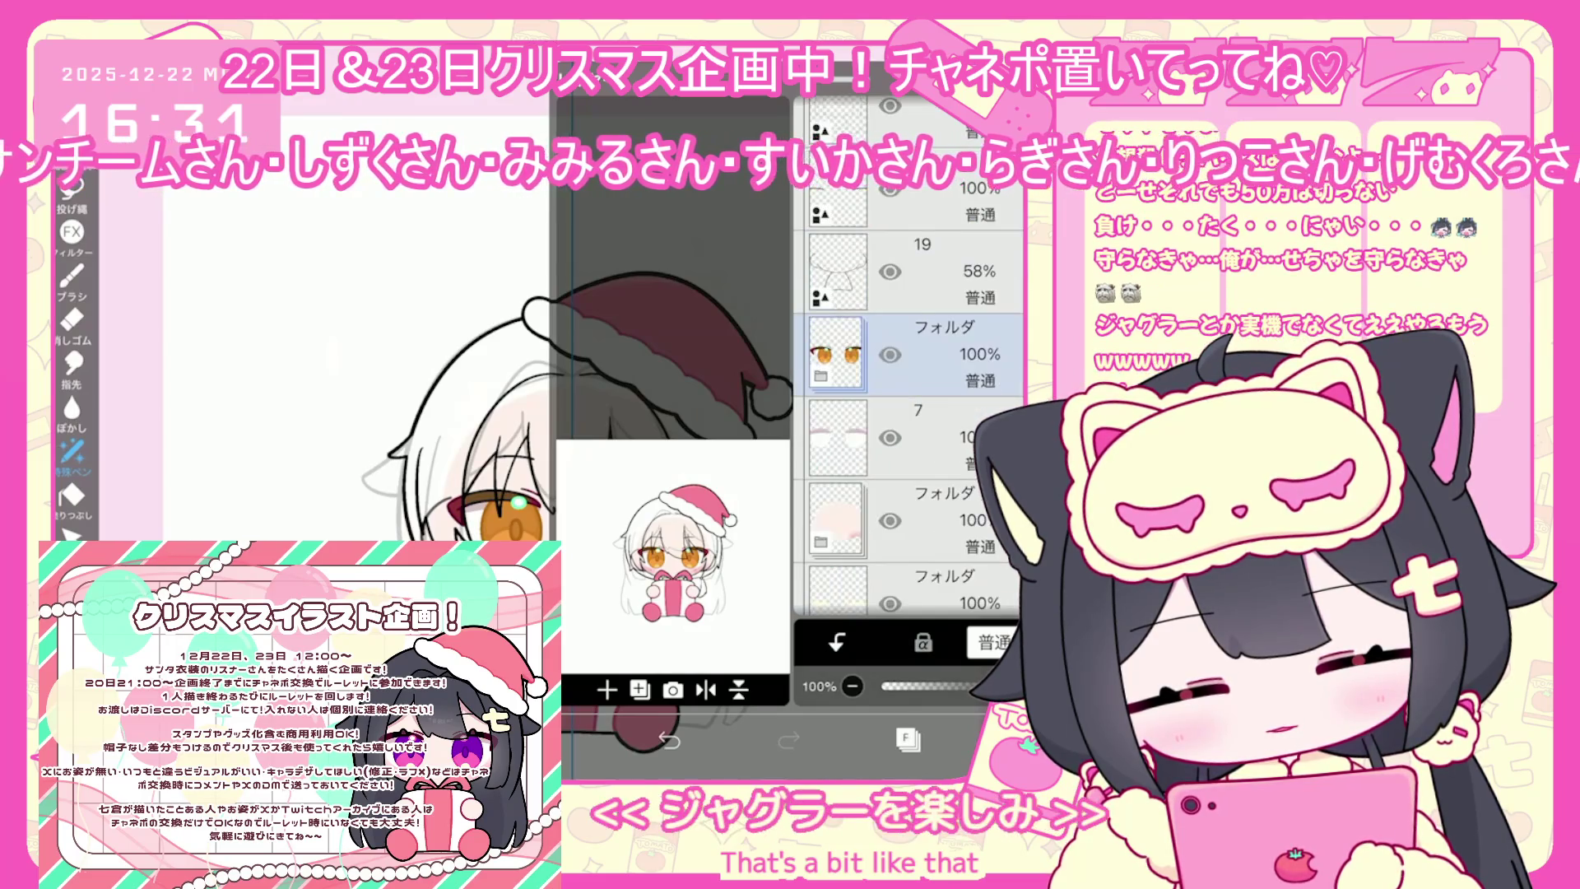
click(835, 559)
scroll(908, 395, down, 1)
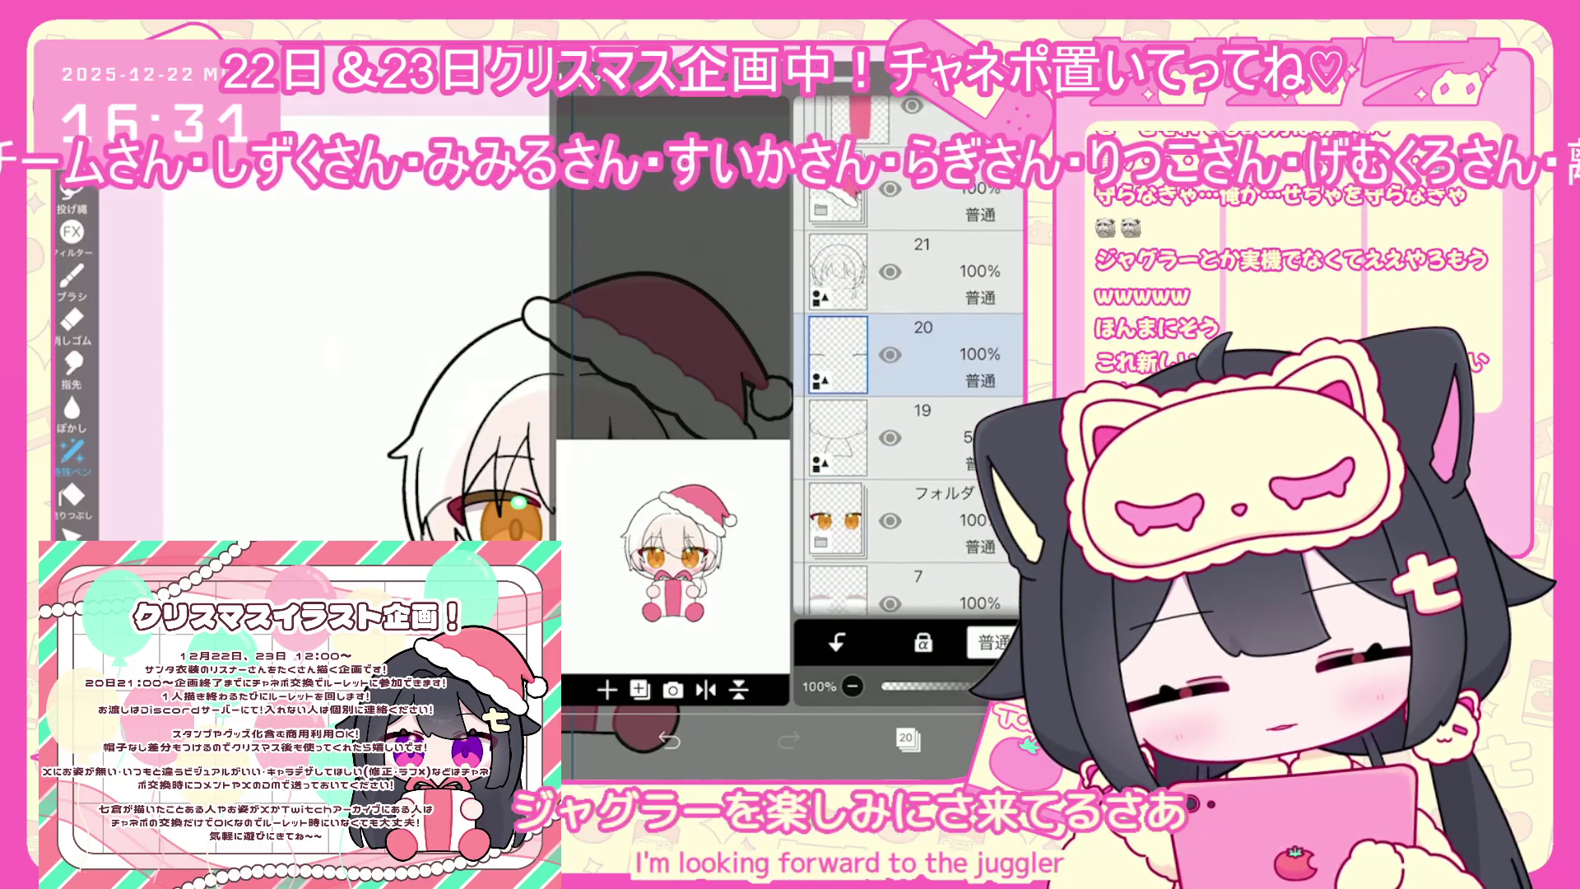
click(837, 354)
click(838, 436)
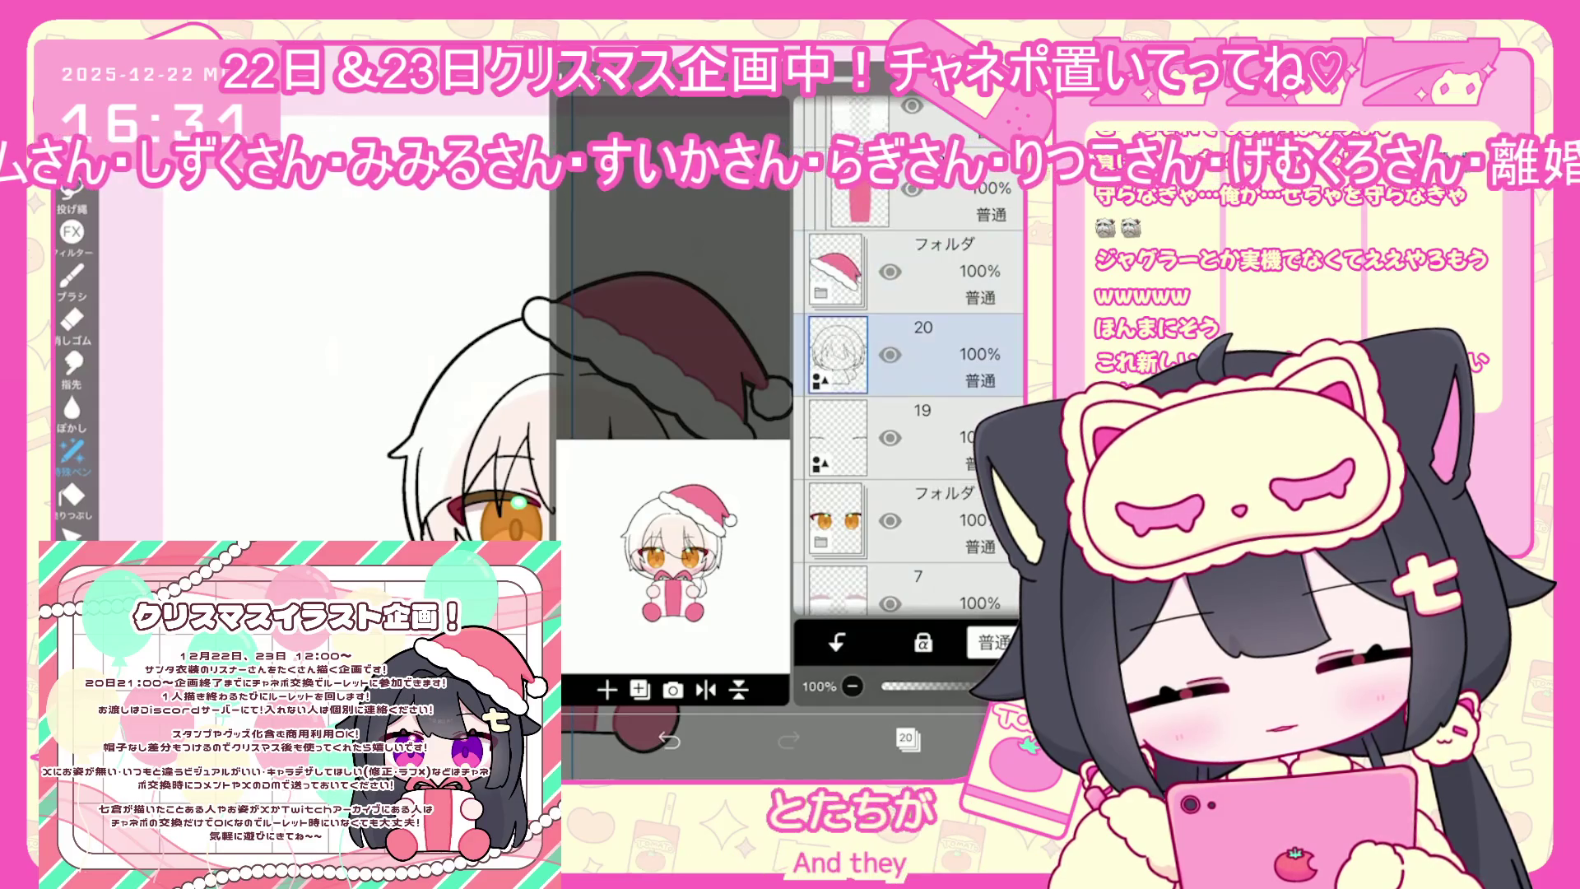
click(905, 738)
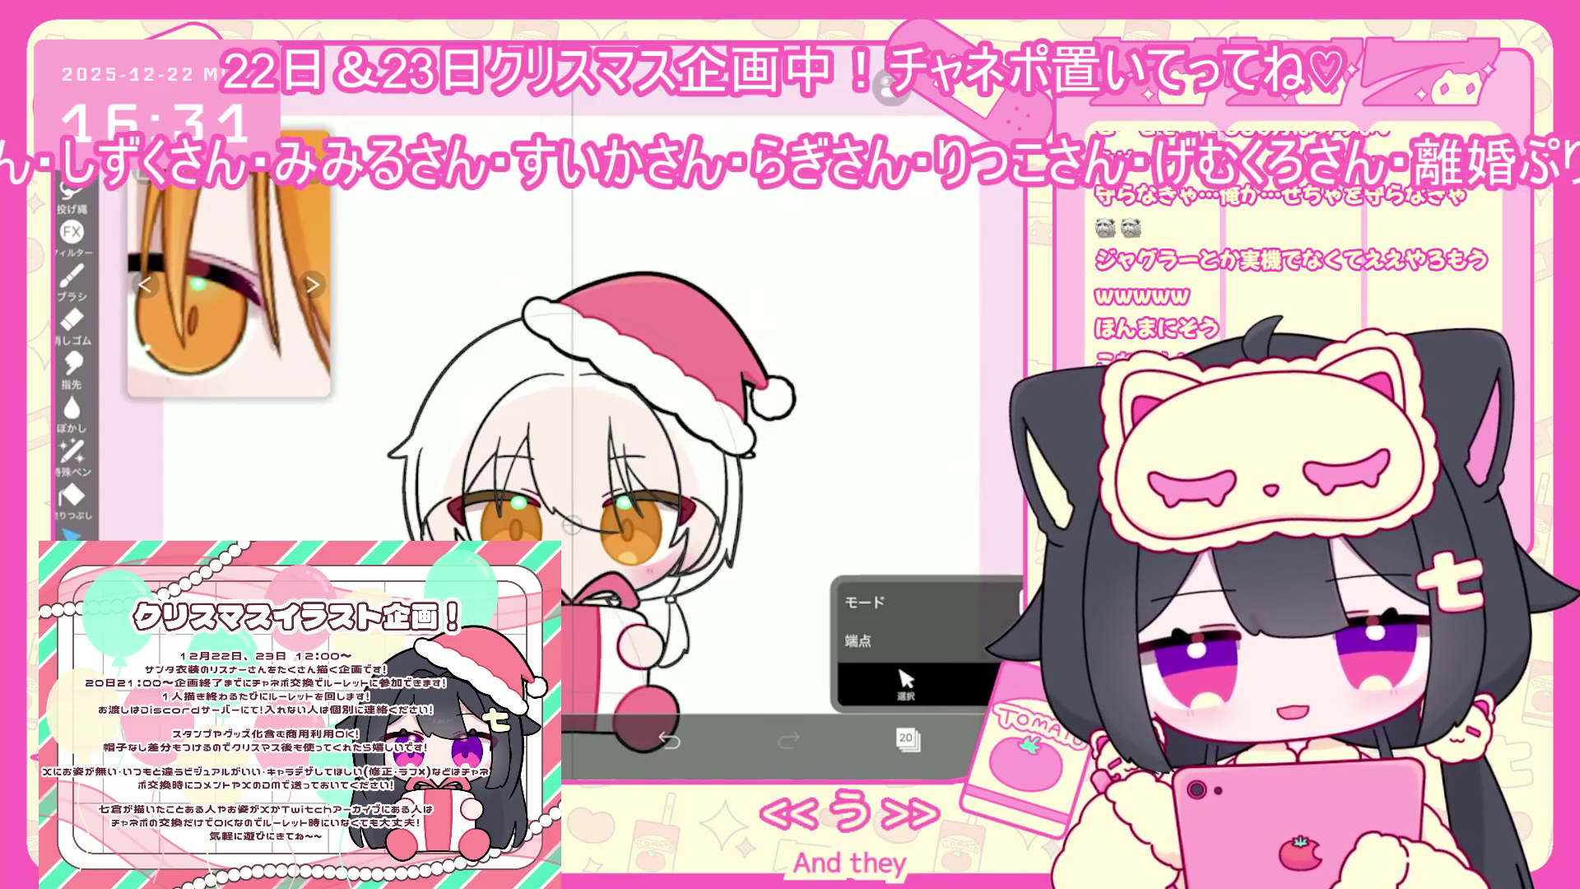
Undo the last vector eraser stroke and show the orange-haired reference image
scroll(724, 506, up, 3)
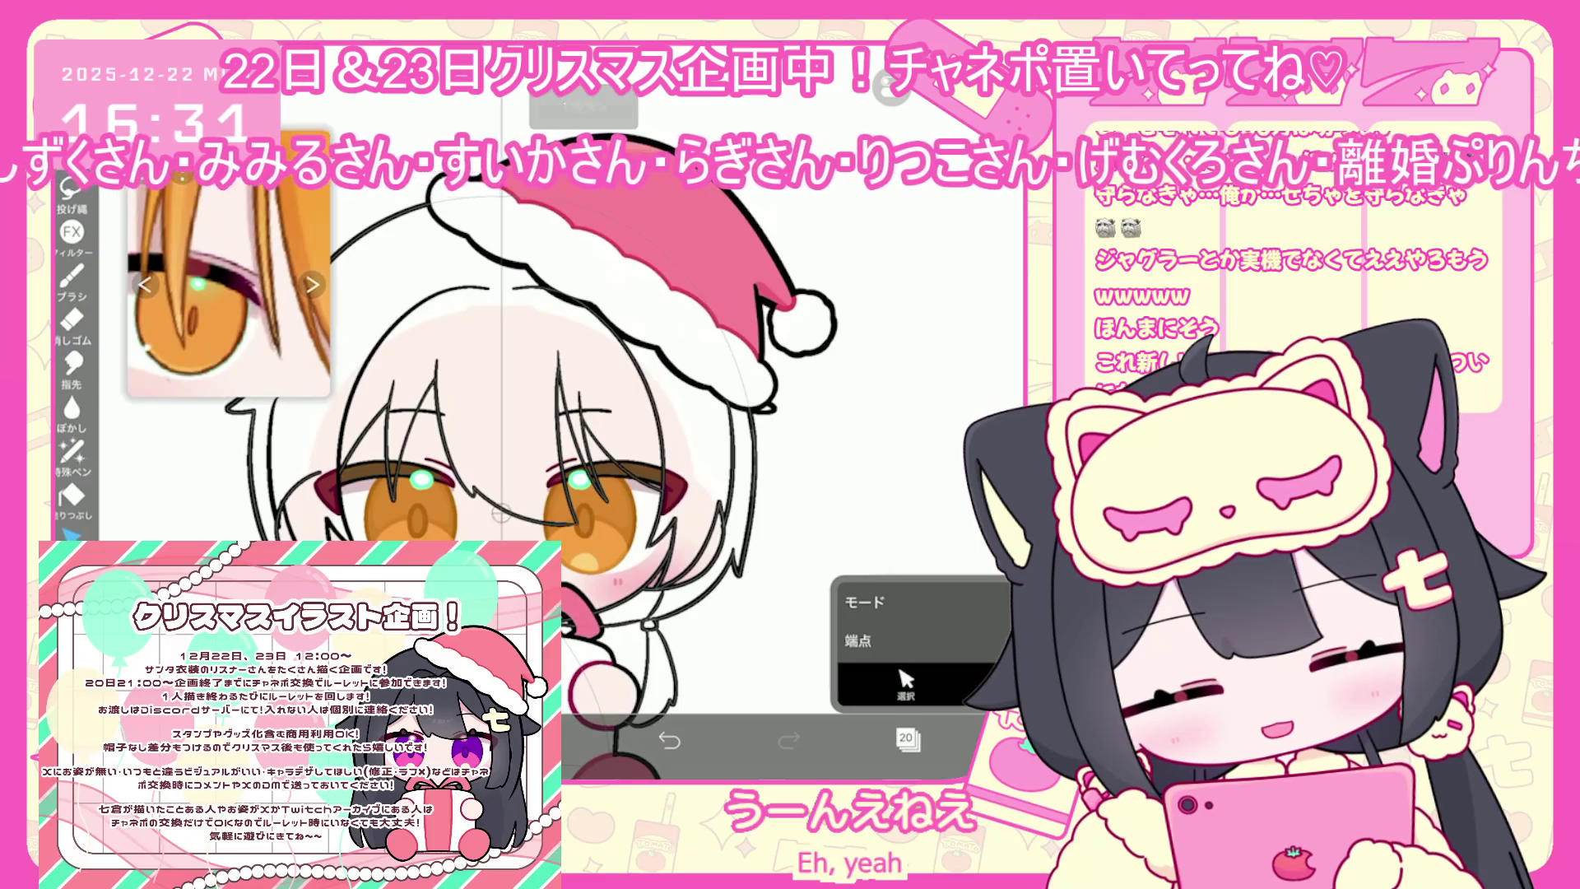
scroll(658, 494, up, 2)
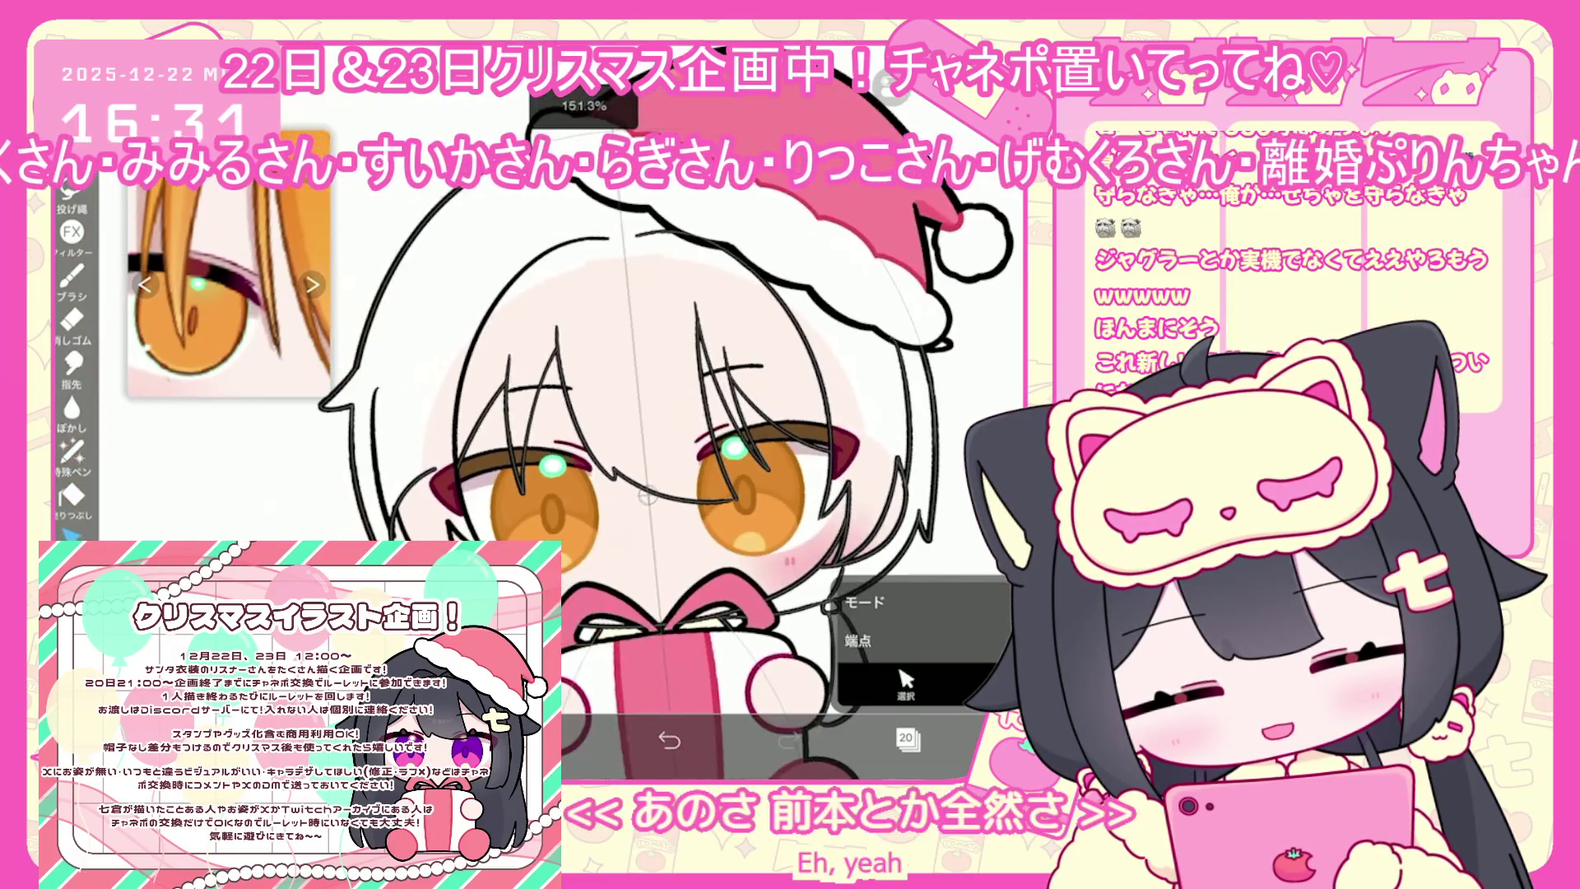
scroll(658, 494, up, 2)
key(ctrl+z)
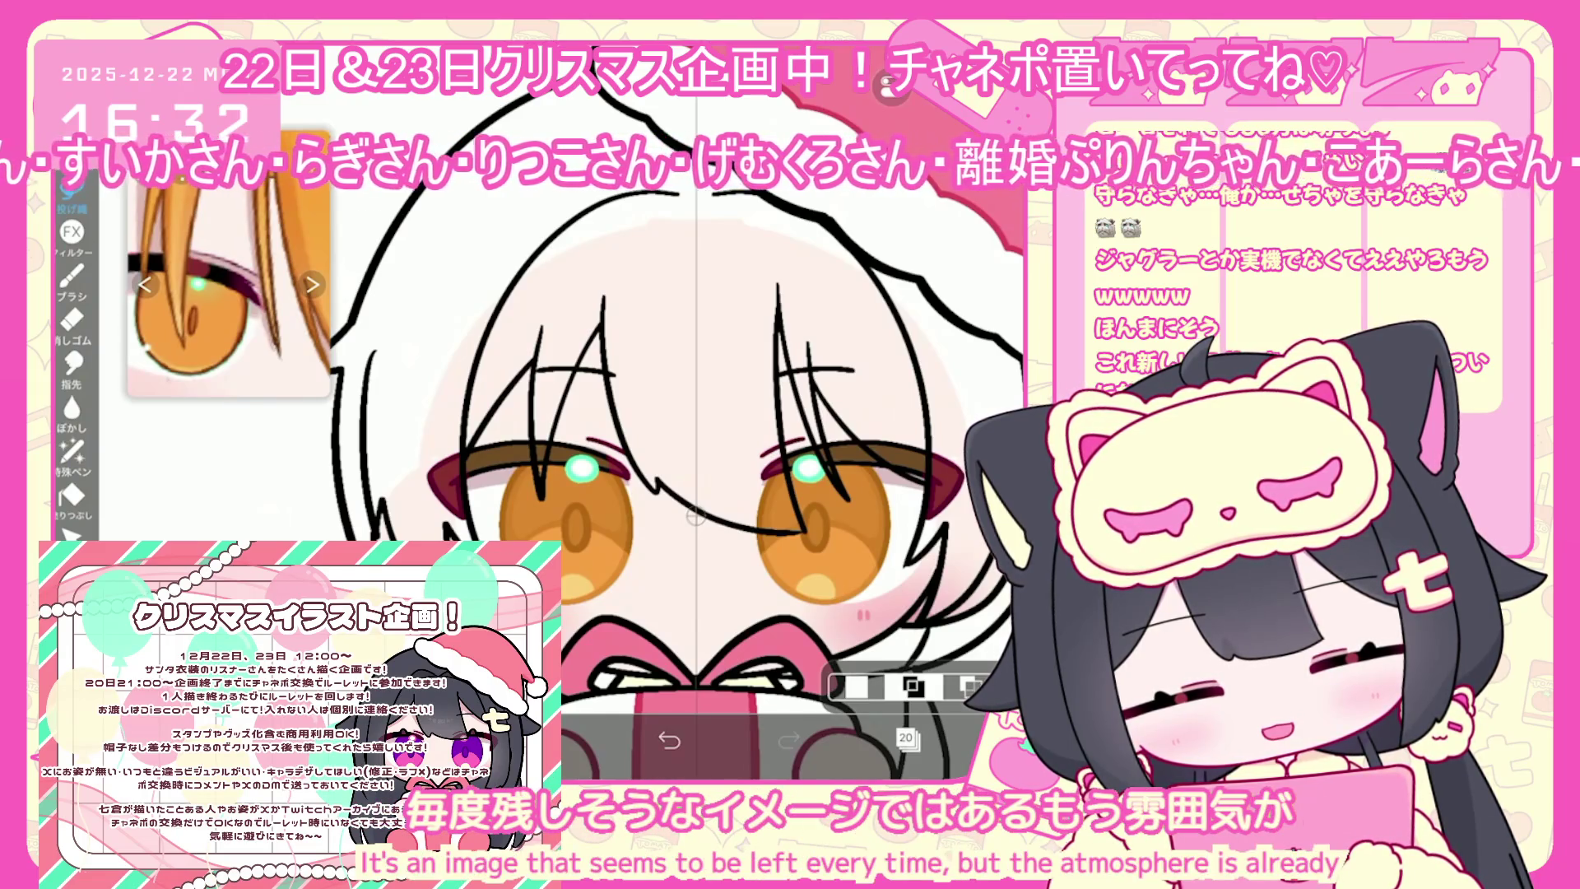
click(906, 738)
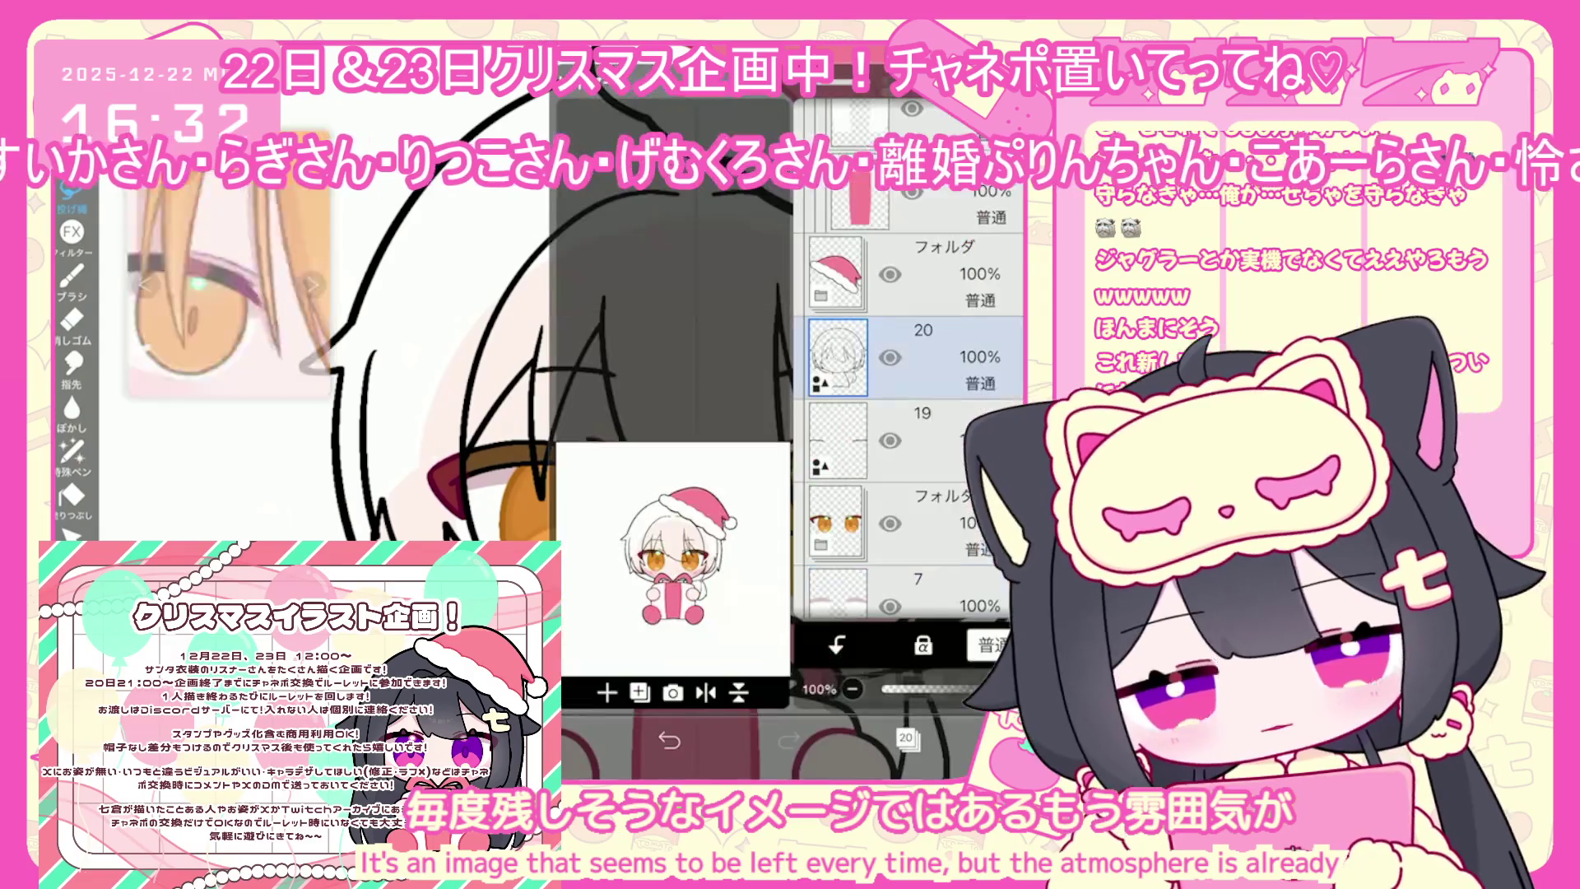
click(906, 738)
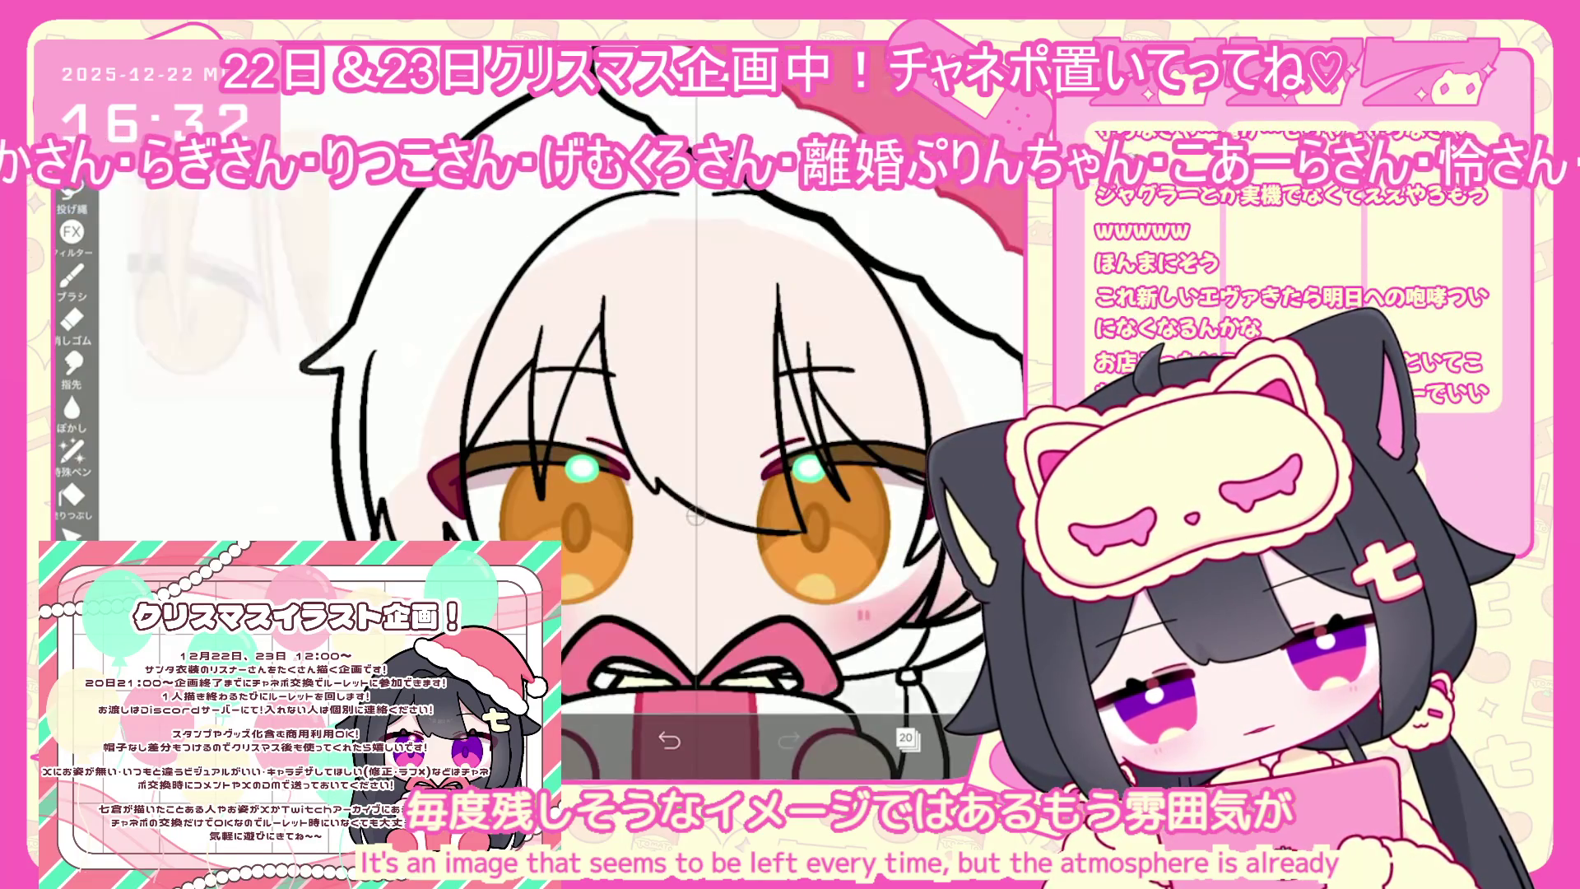
click(312, 284)
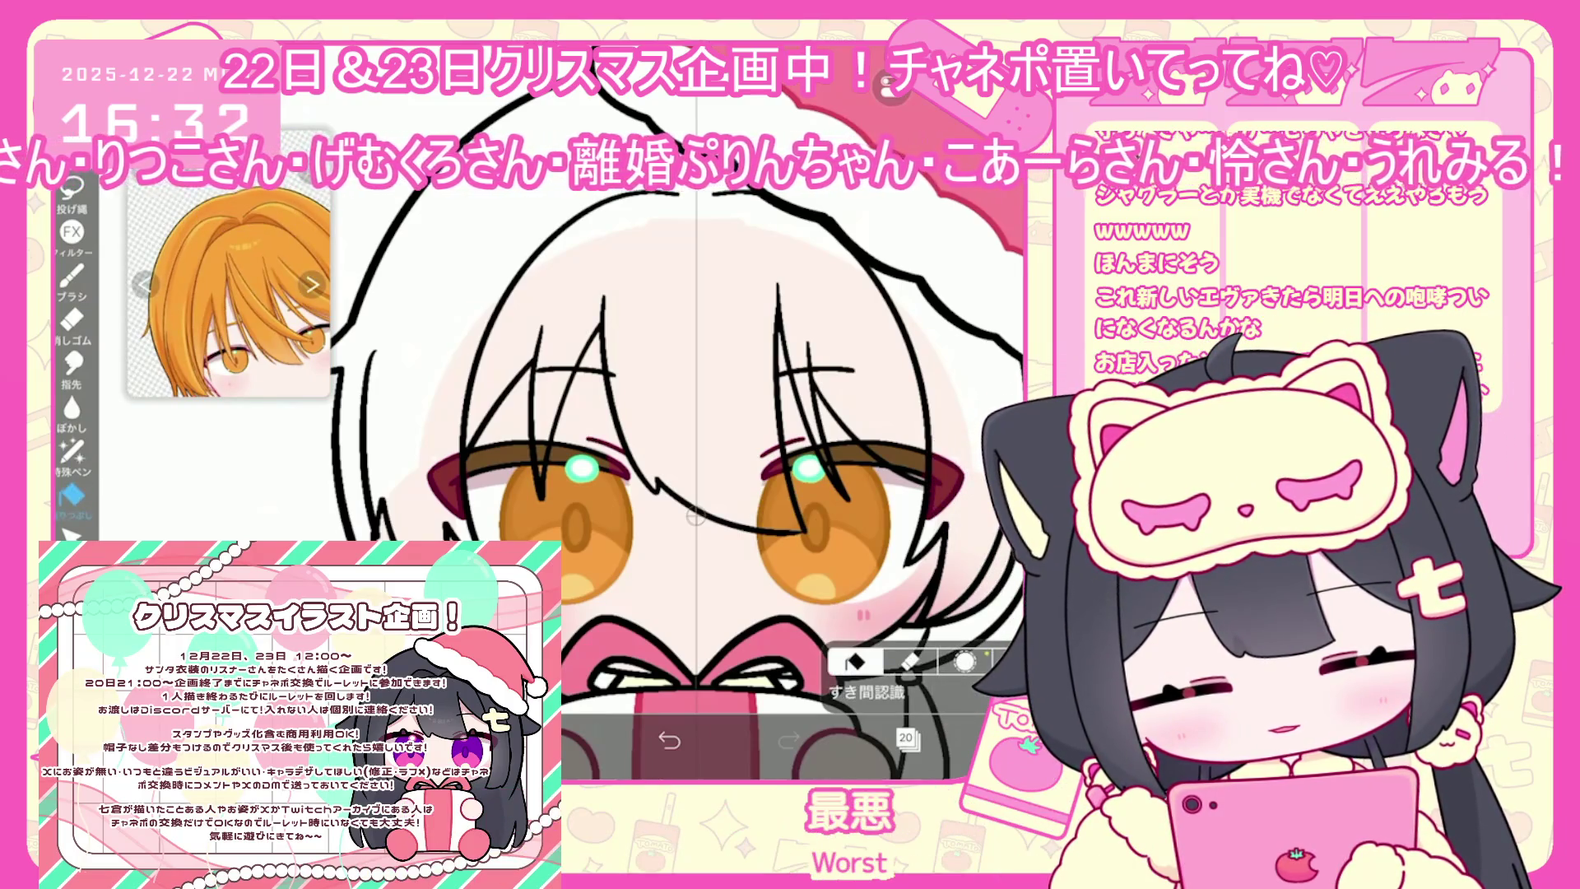
Fill the character's hair with flat orange on layer 20
click(905, 737)
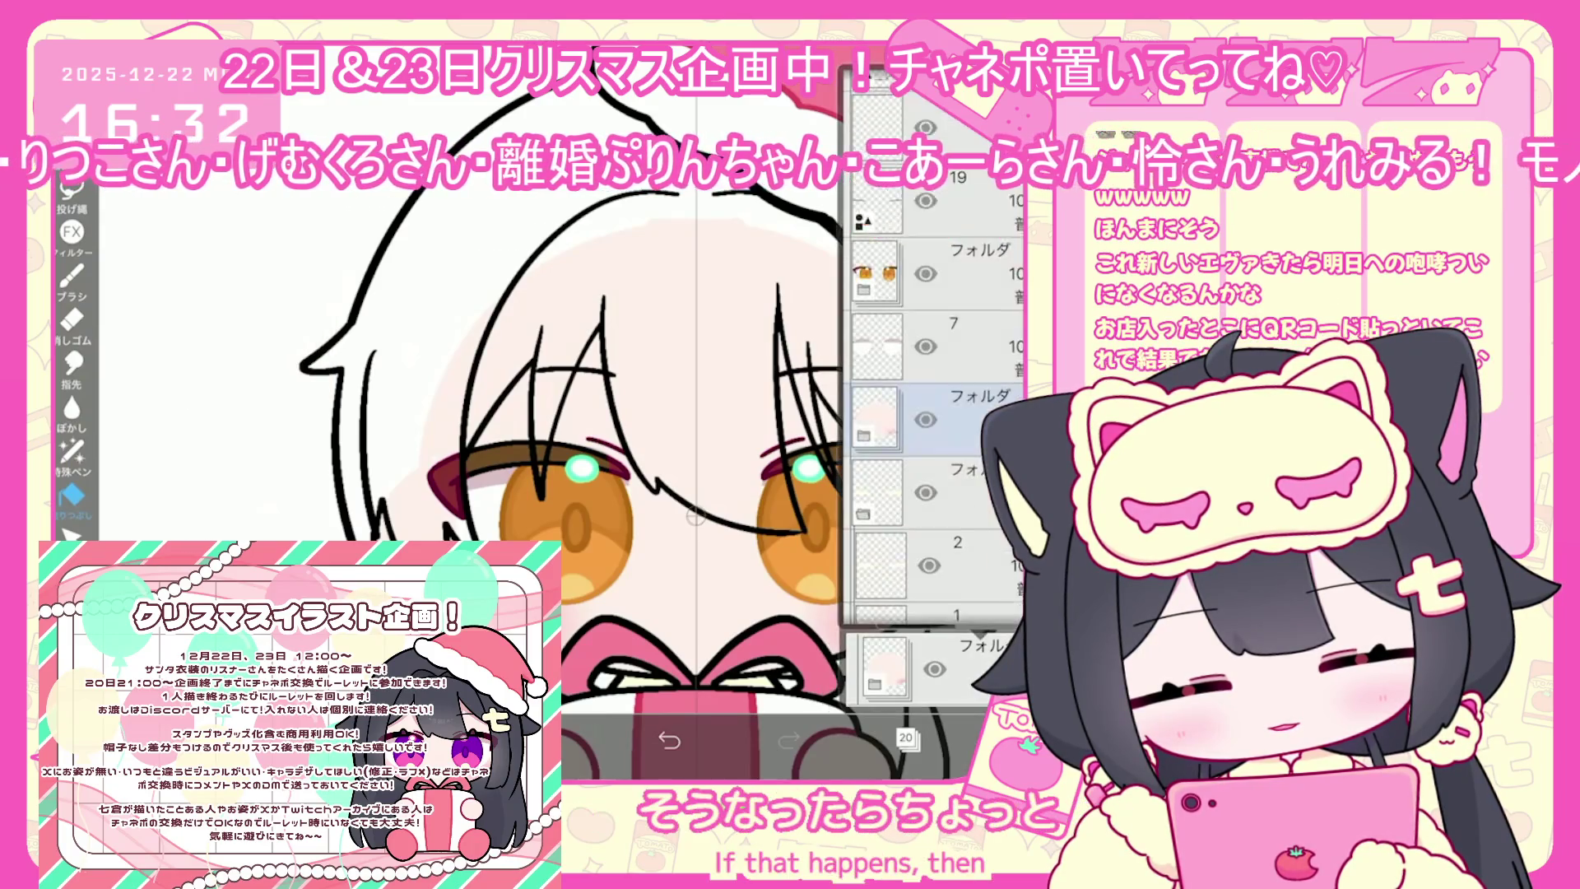
click(905, 738)
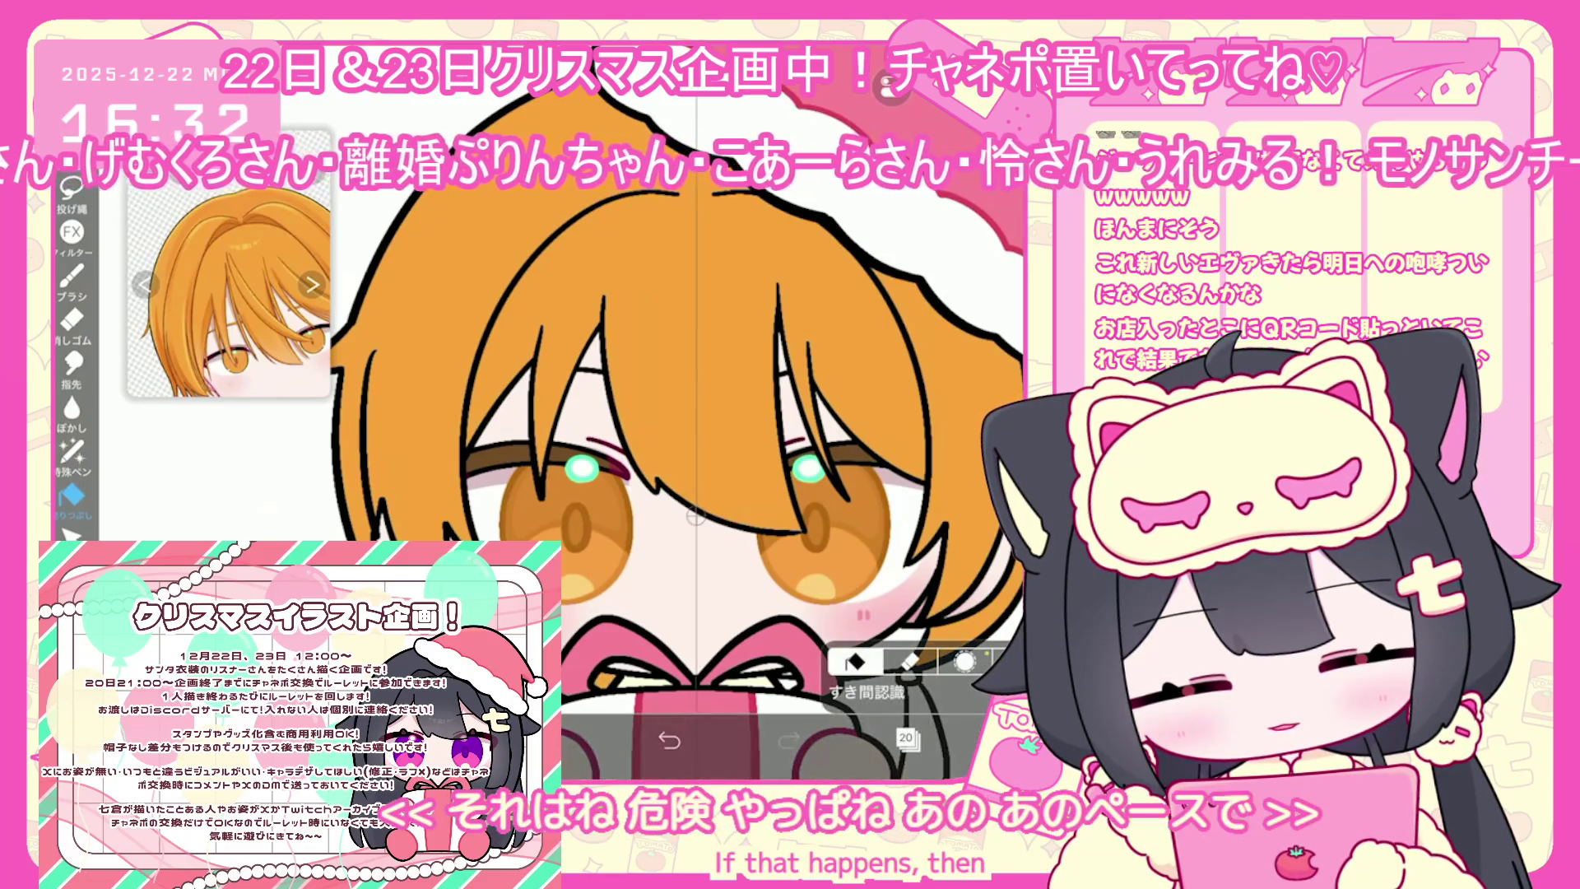
scroll(642, 494, down, 2)
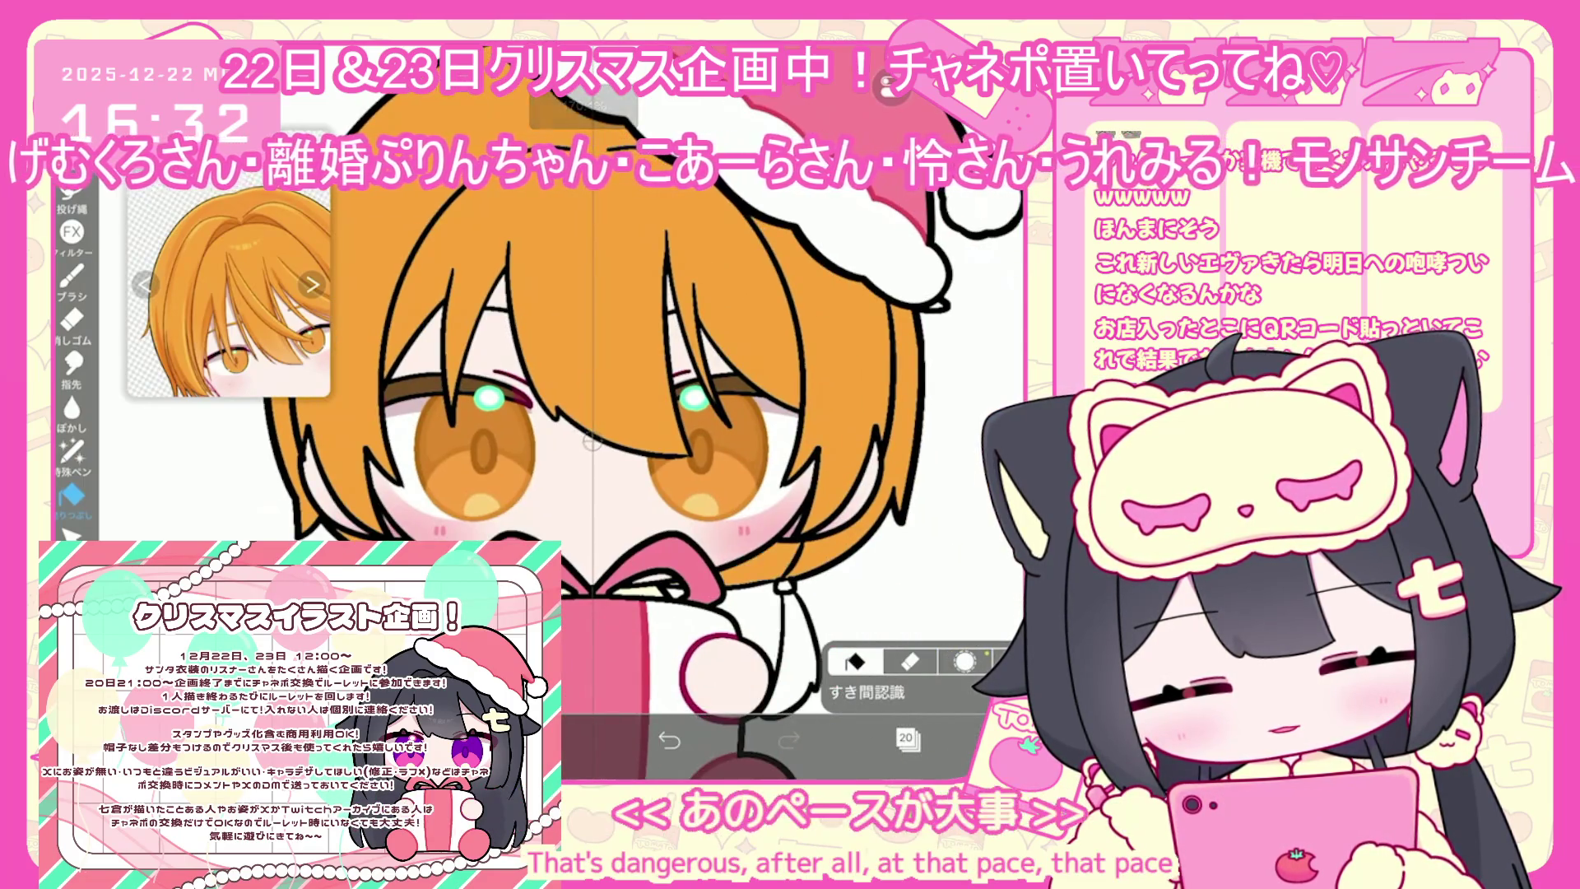
Switch to the lasso fill special pen, undoing and then redoing the last change
click(72, 451)
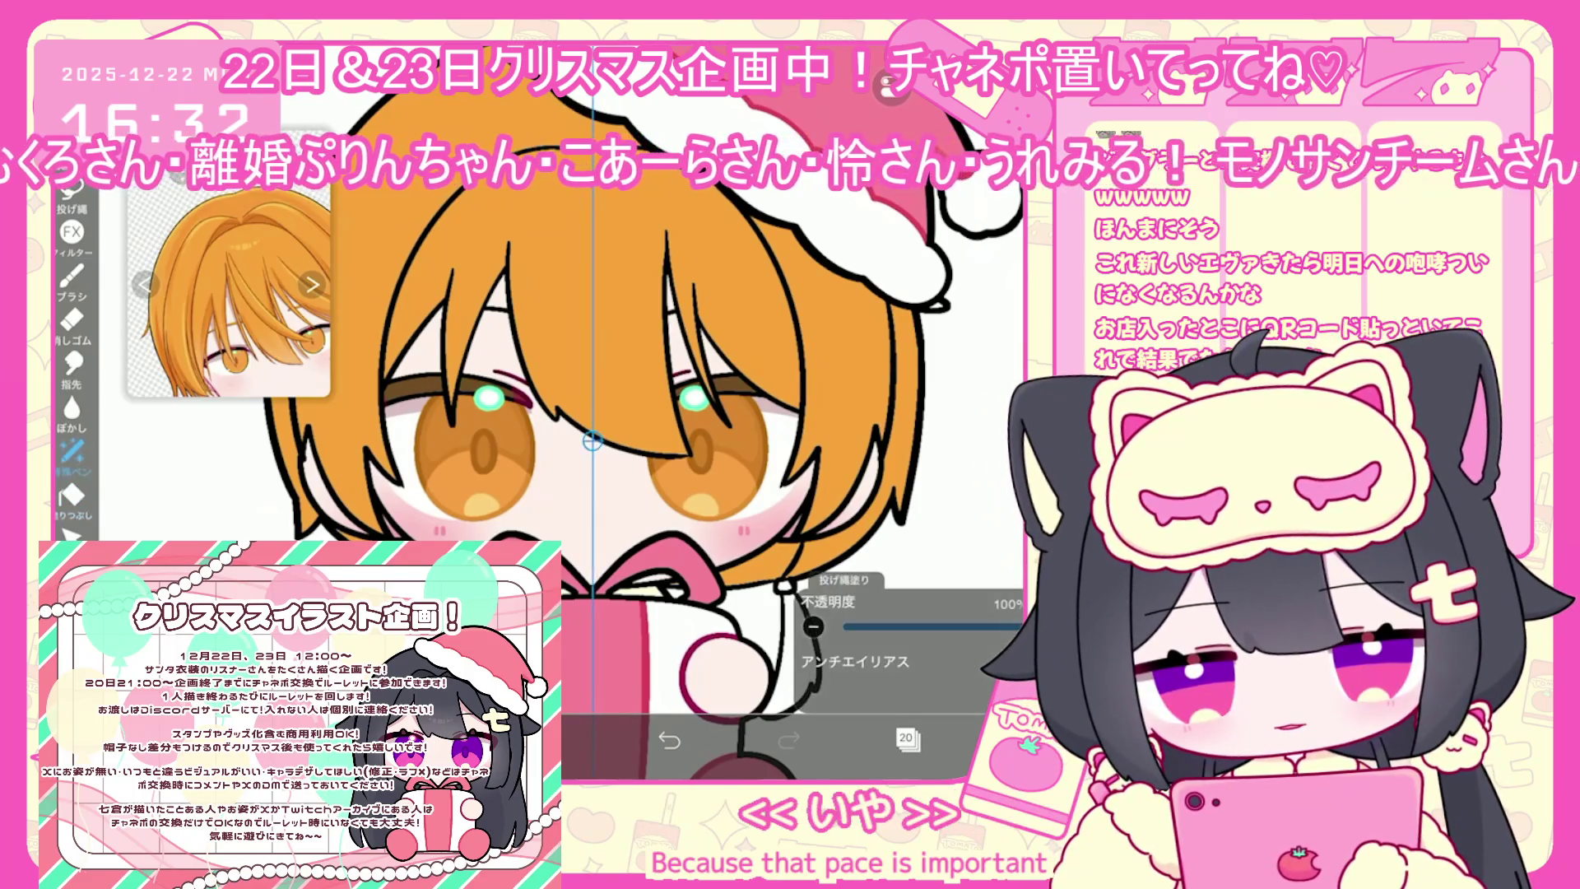
key(ctrl+z)
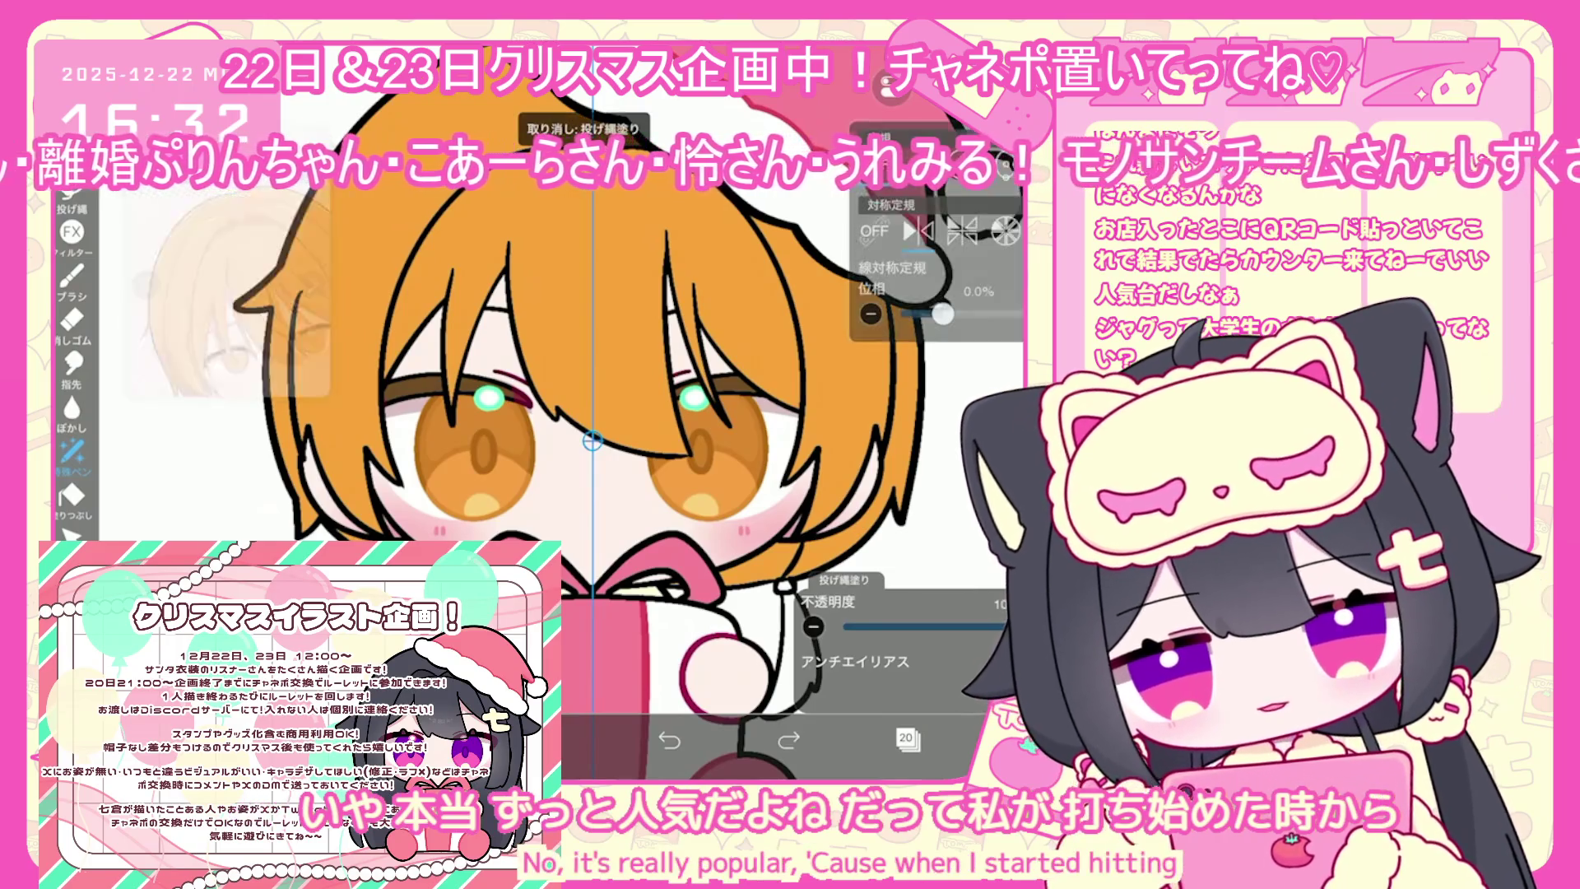
key(ctrl+y)
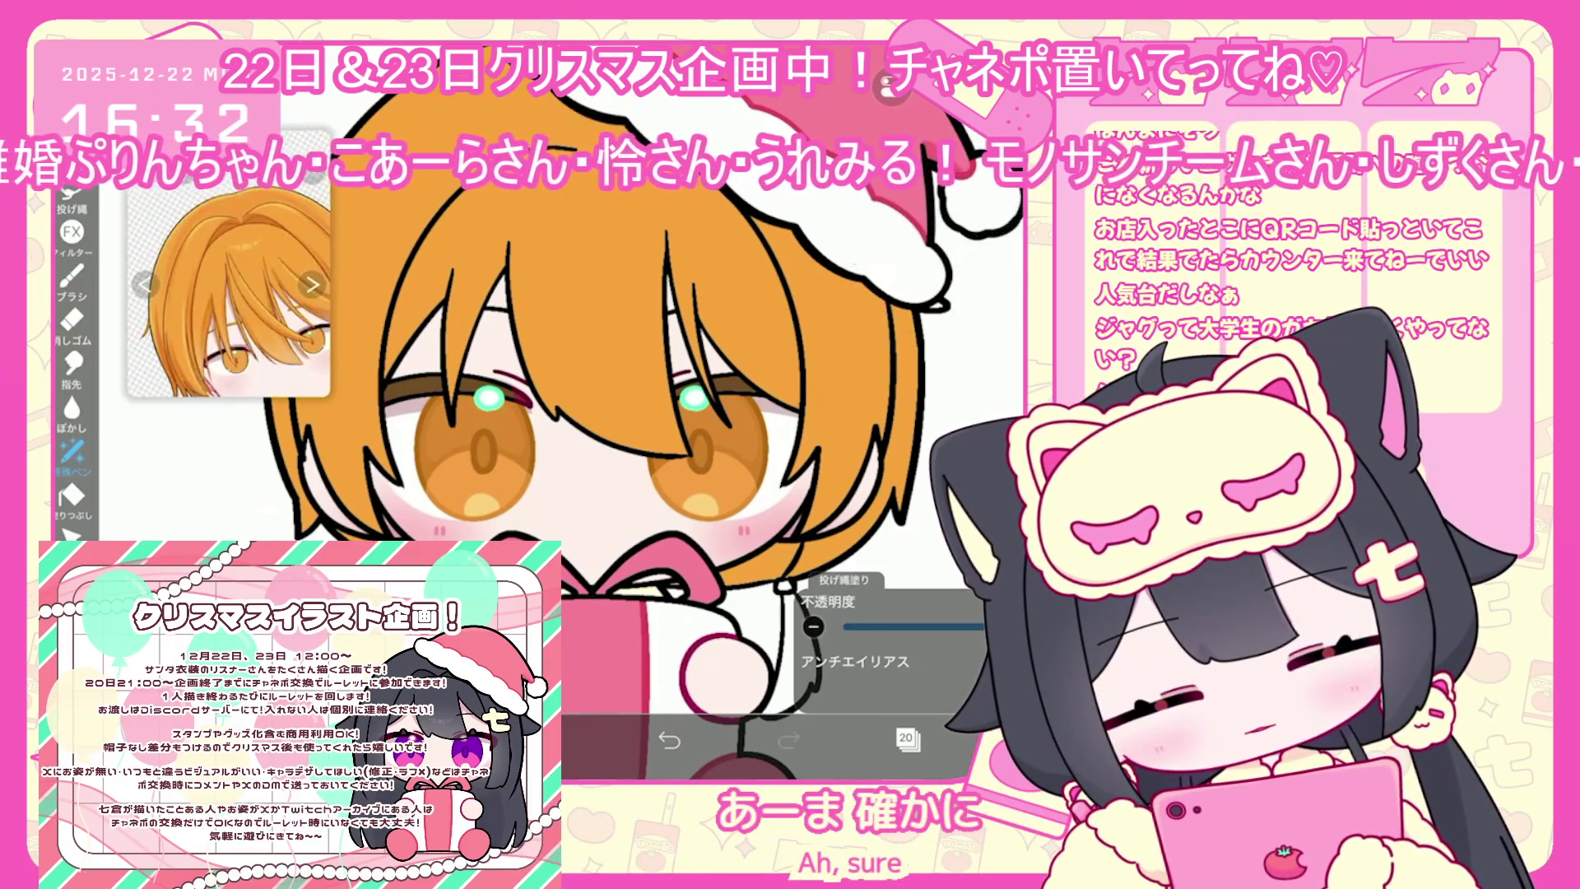
scroll(608, 411, down, 2)
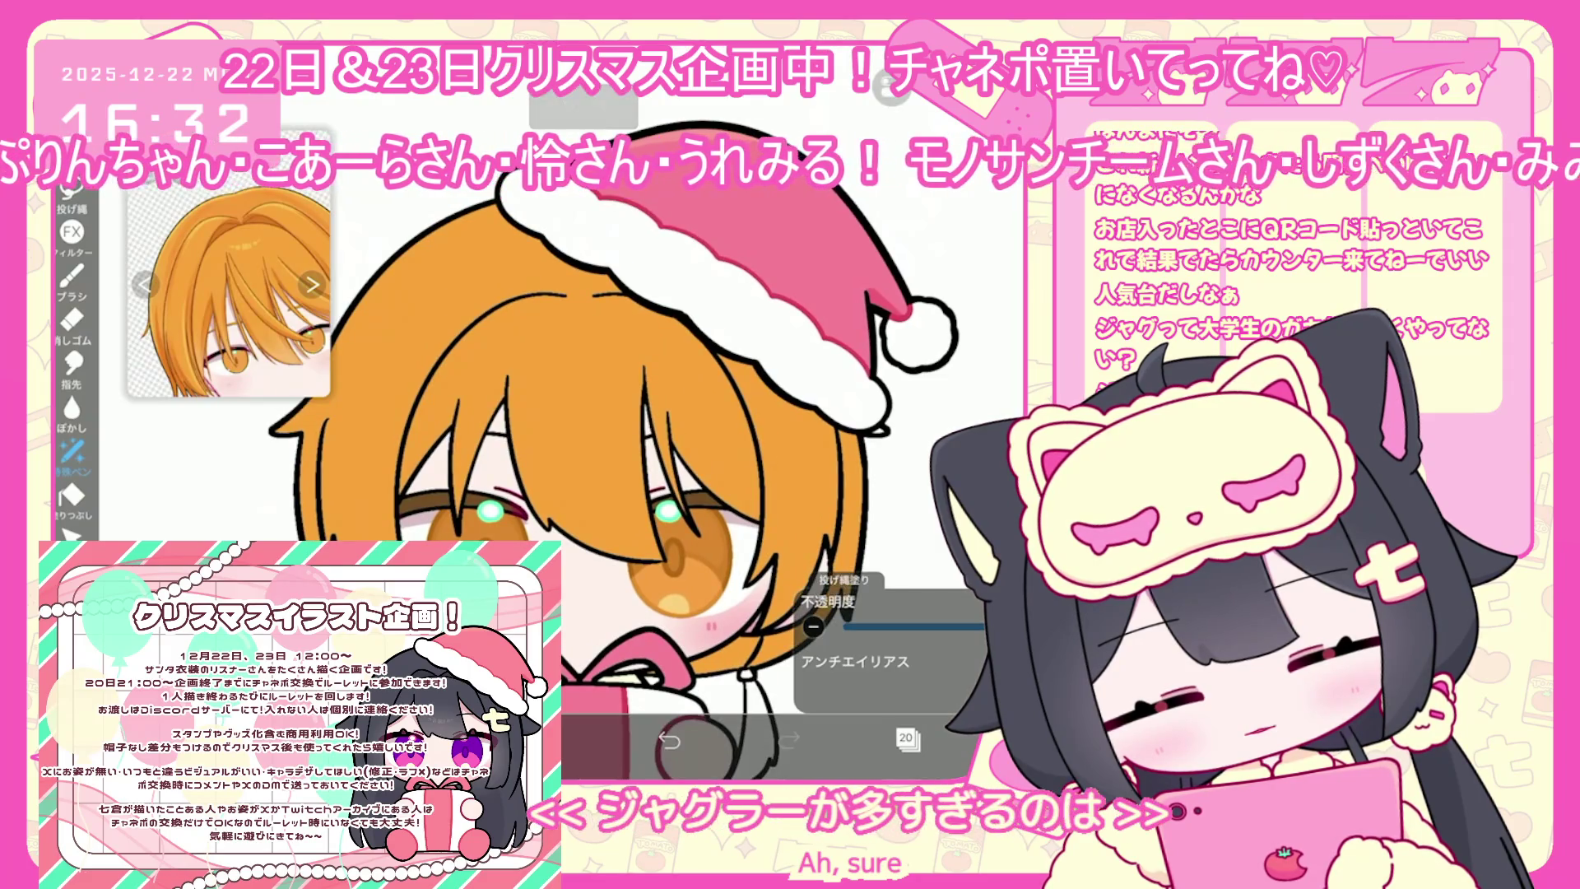
click(908, 738)
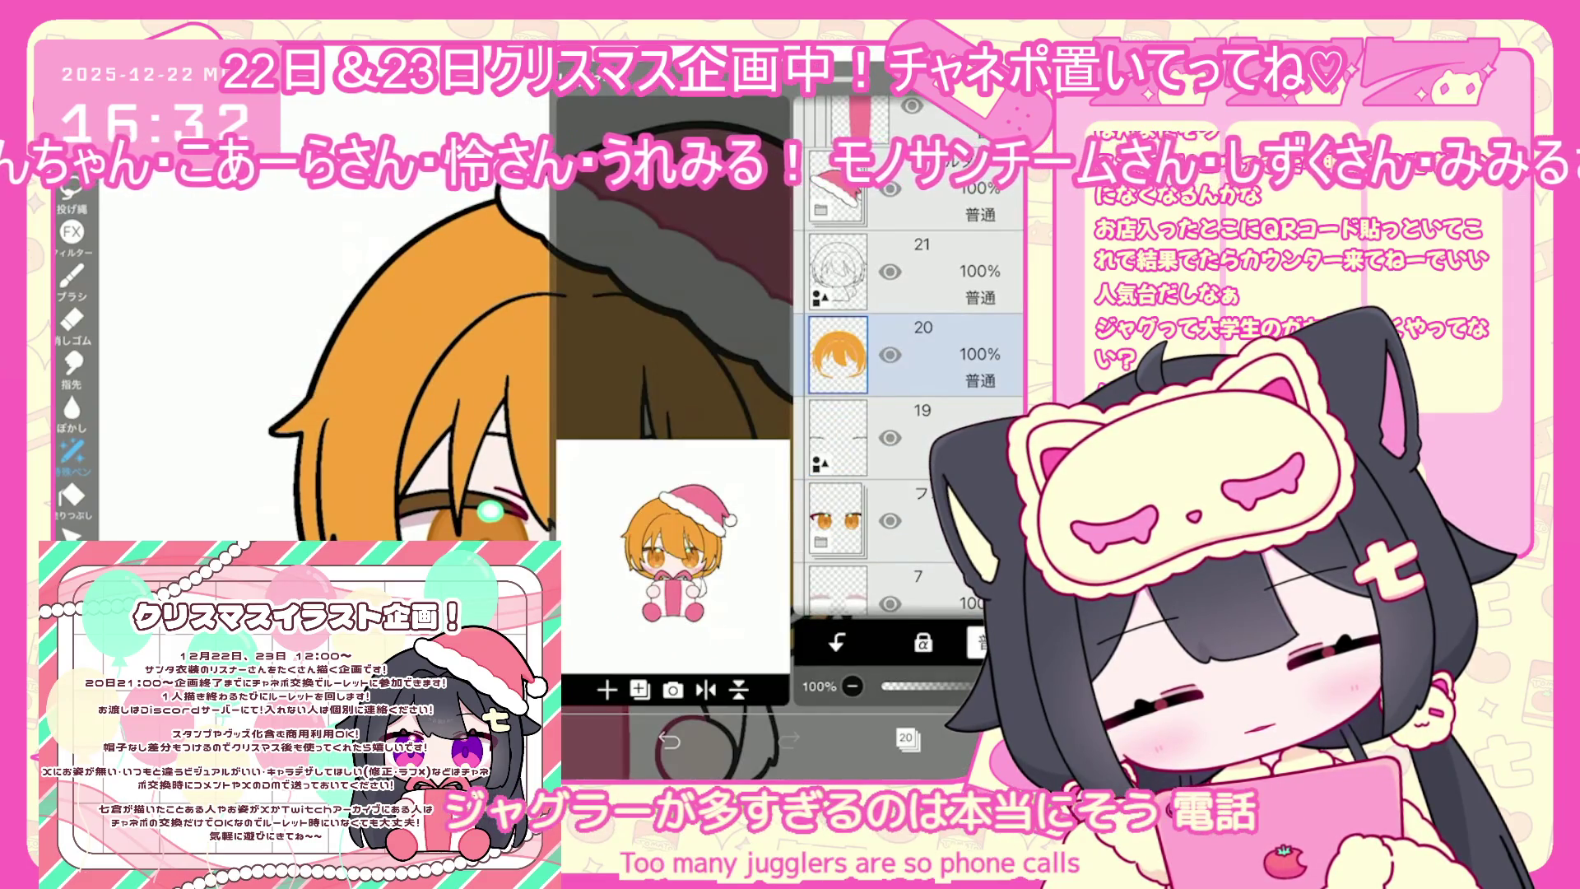
Add a new layer 21 above the orange hair layer
click(914, 271)
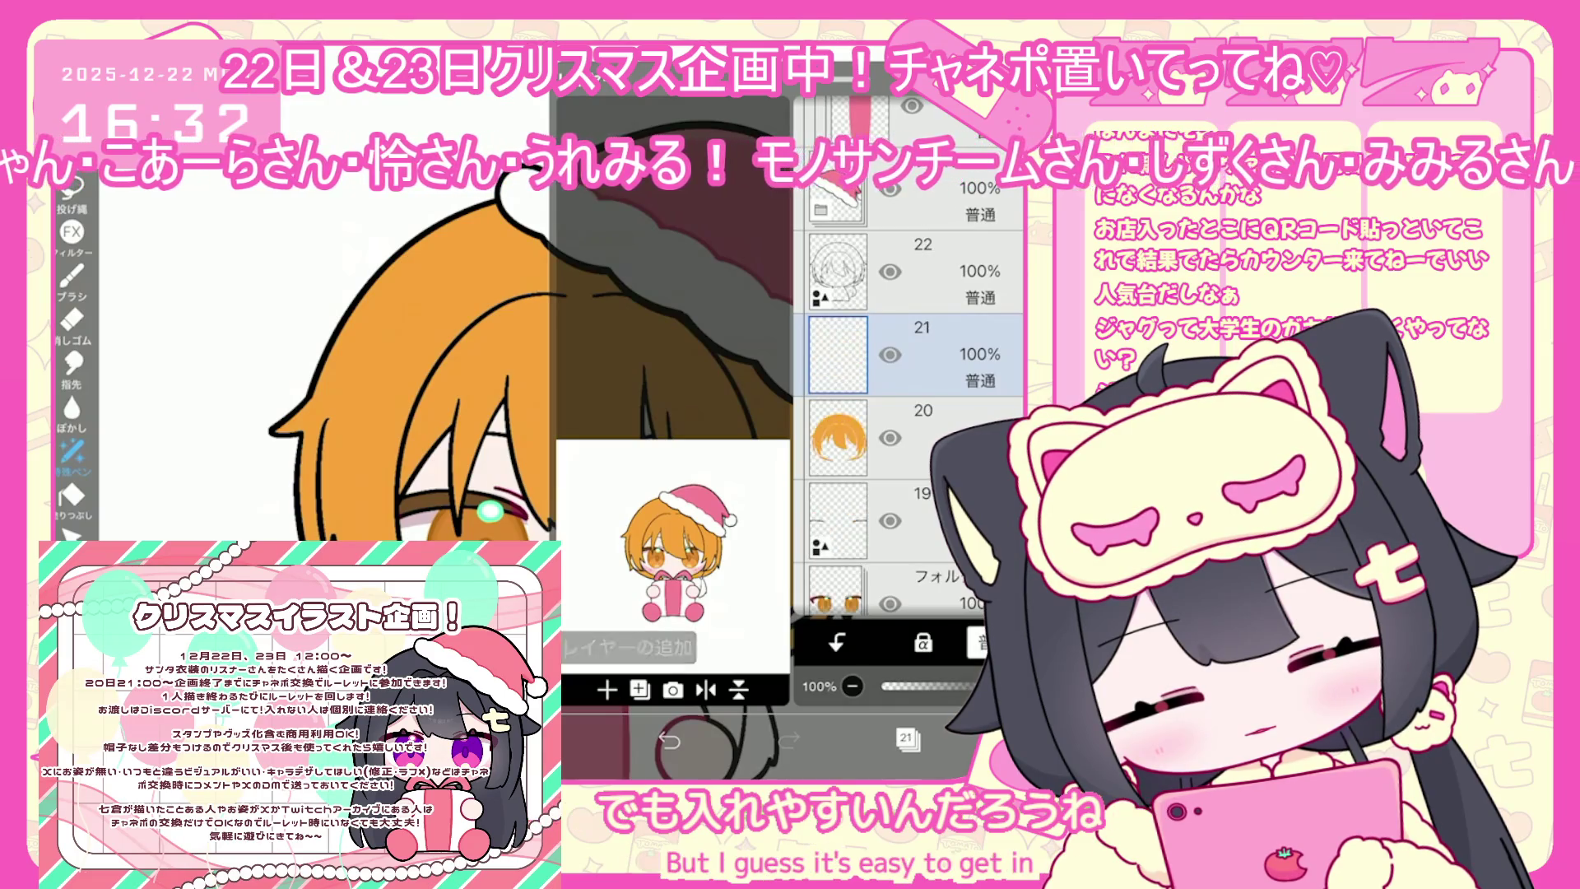
click(908, 738)
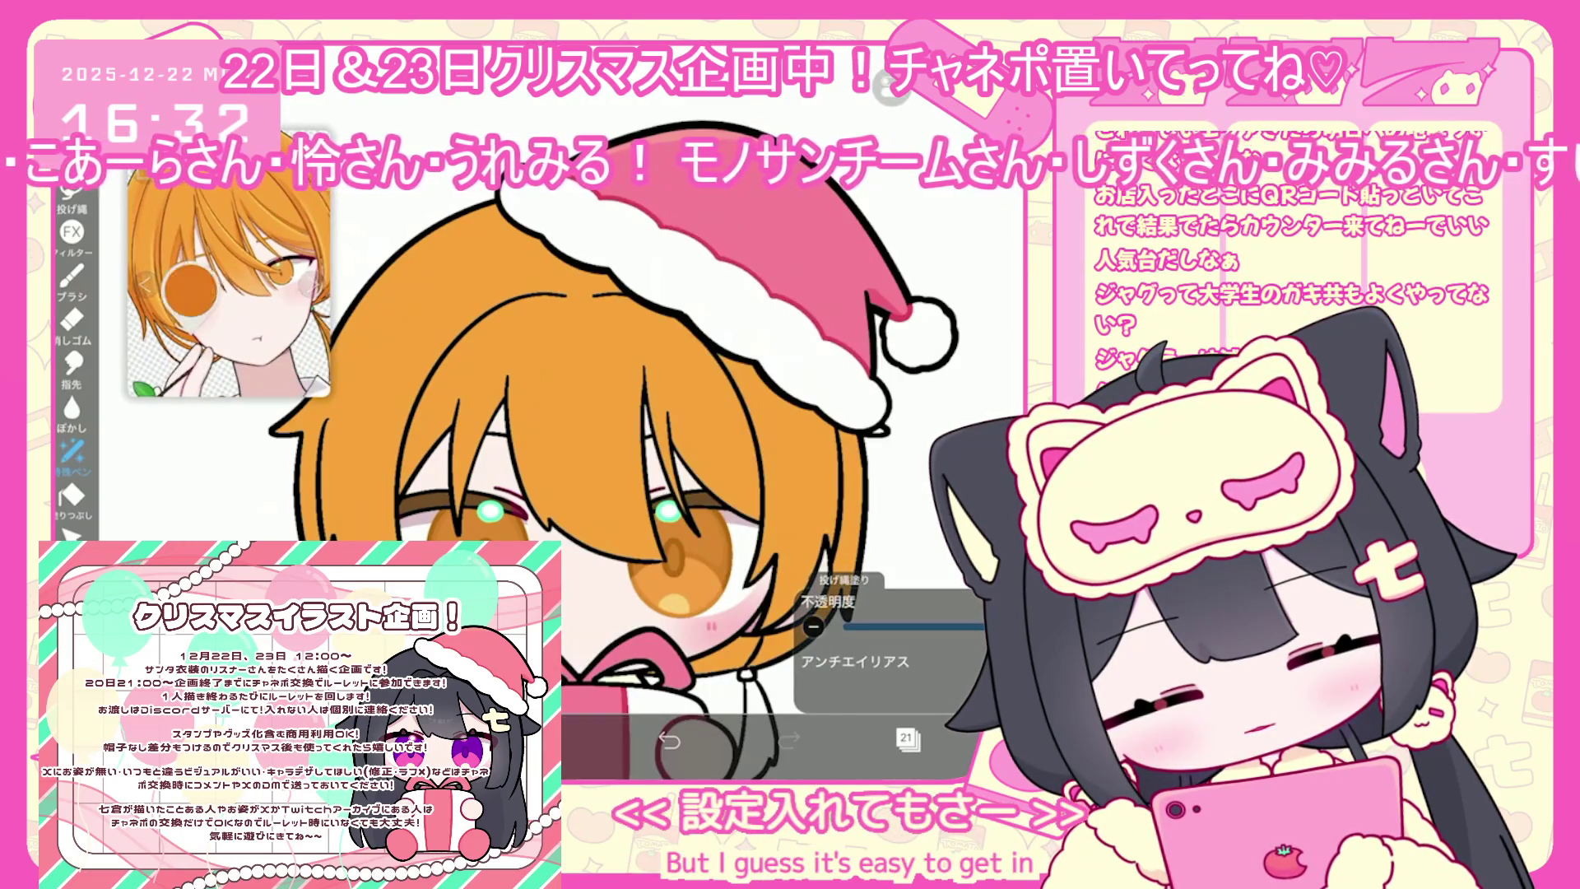
scroll(623, 509, down, 1)
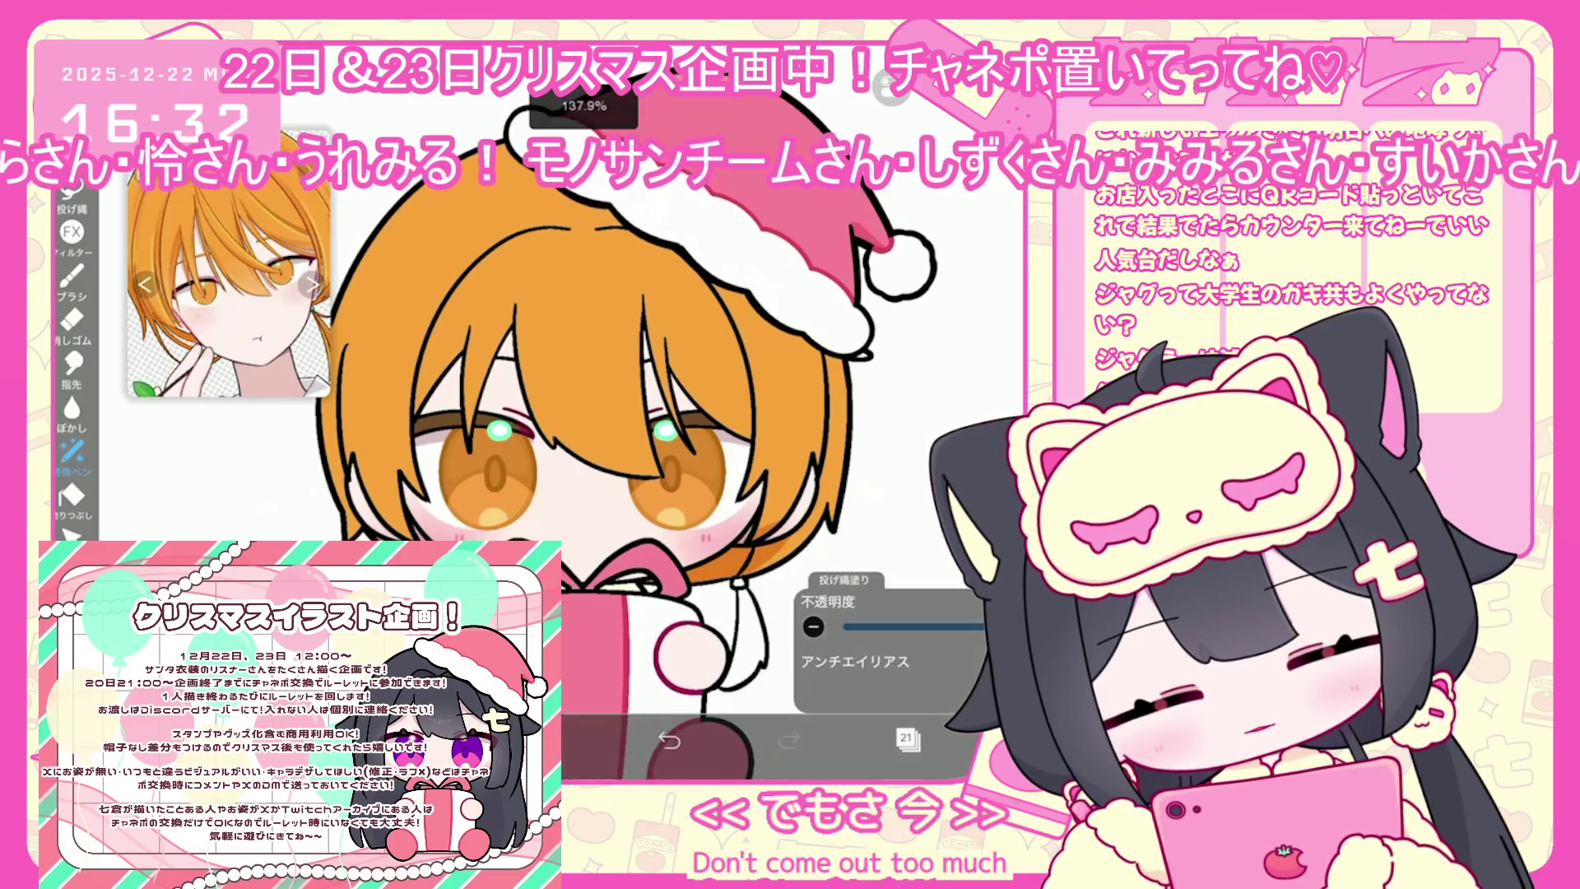
Undo two trial fills, select layer 21, and lasso-fill darker orange shading on the hair
key(ctrl+z)
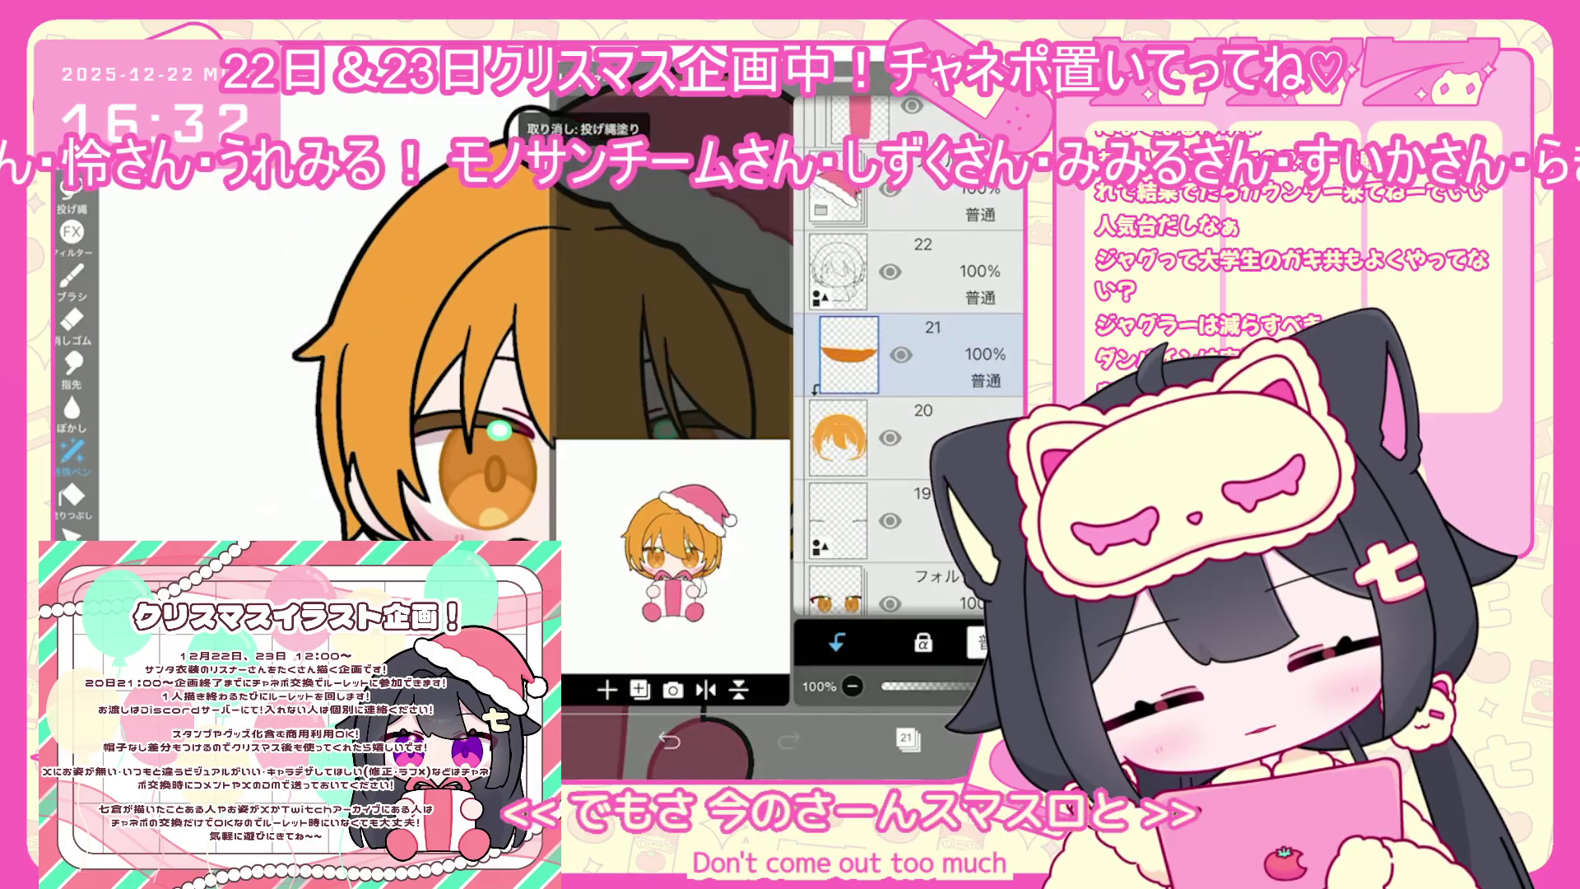
key(ctrl+z)
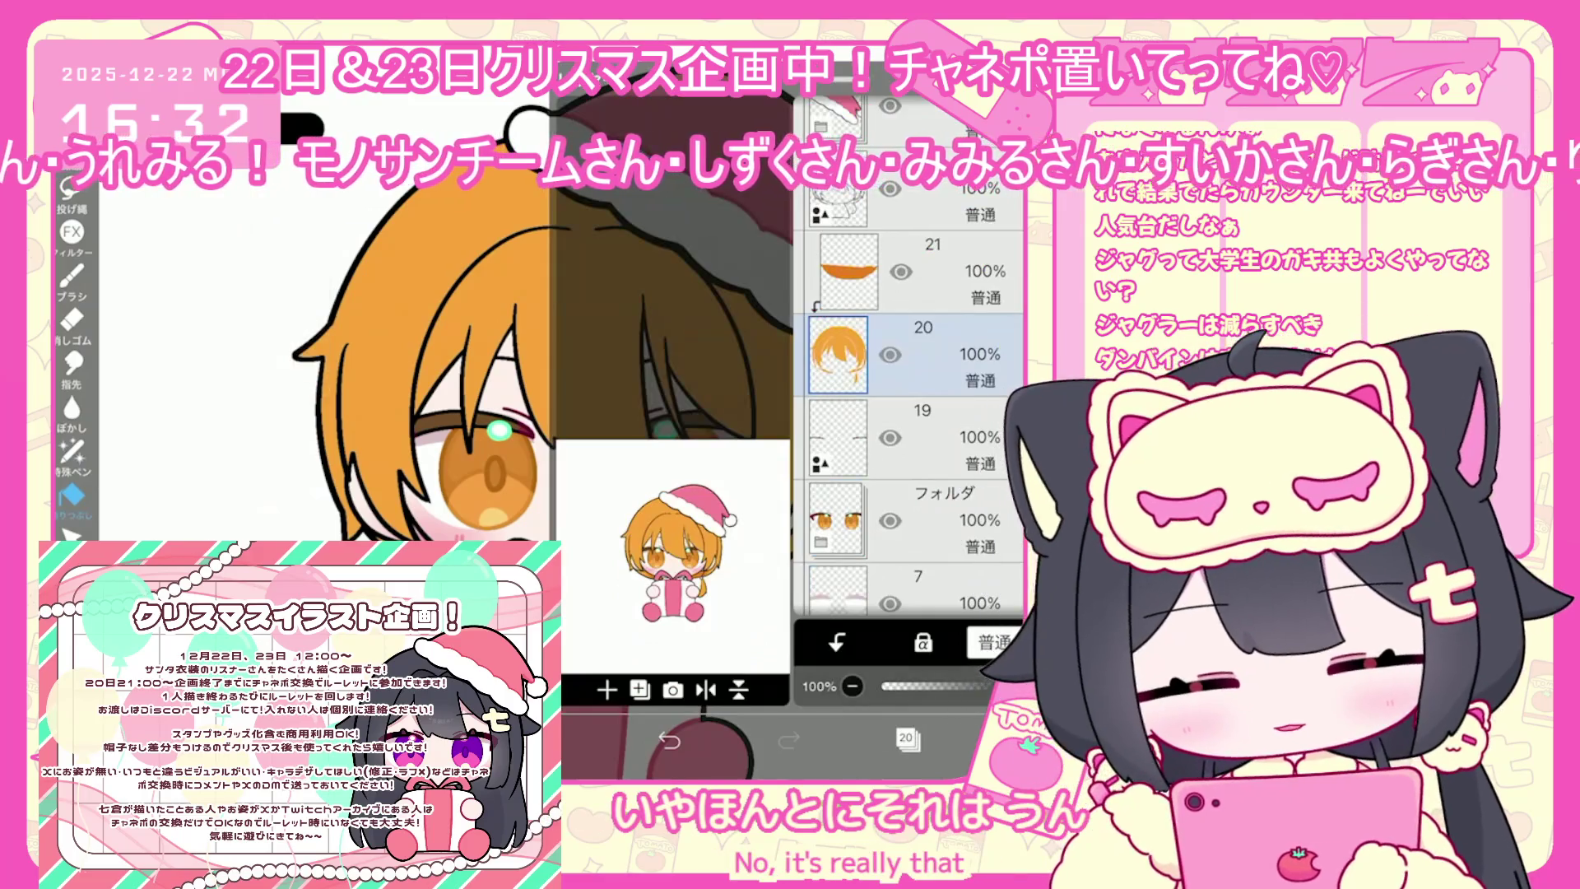
click(921, 271)
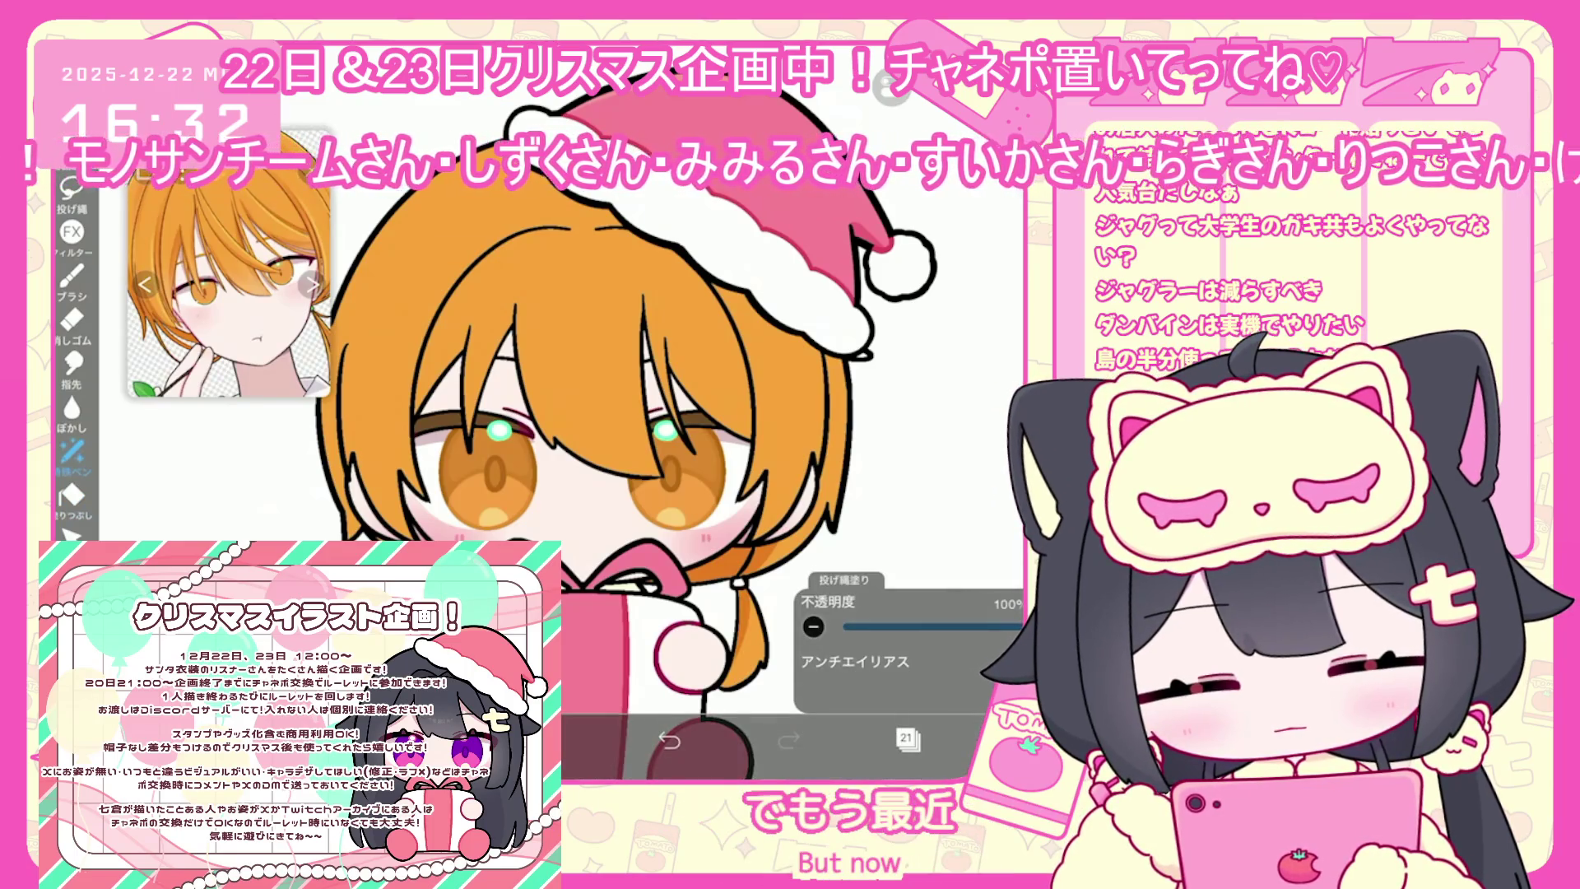
scroll(576, 411, up, 2)
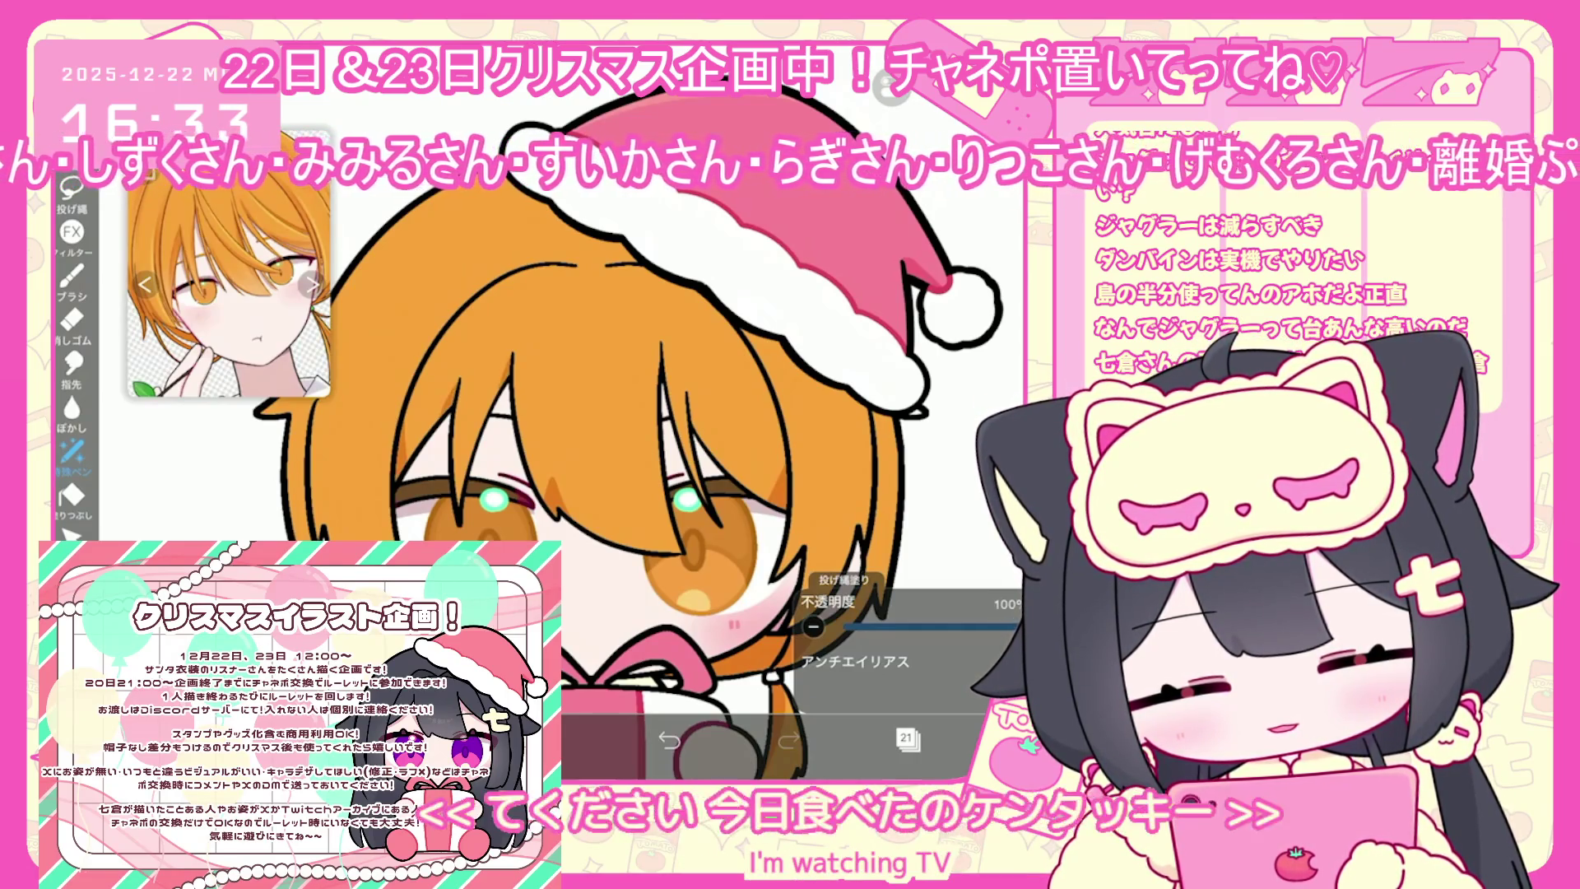
scroll(625, 427, down, 3)
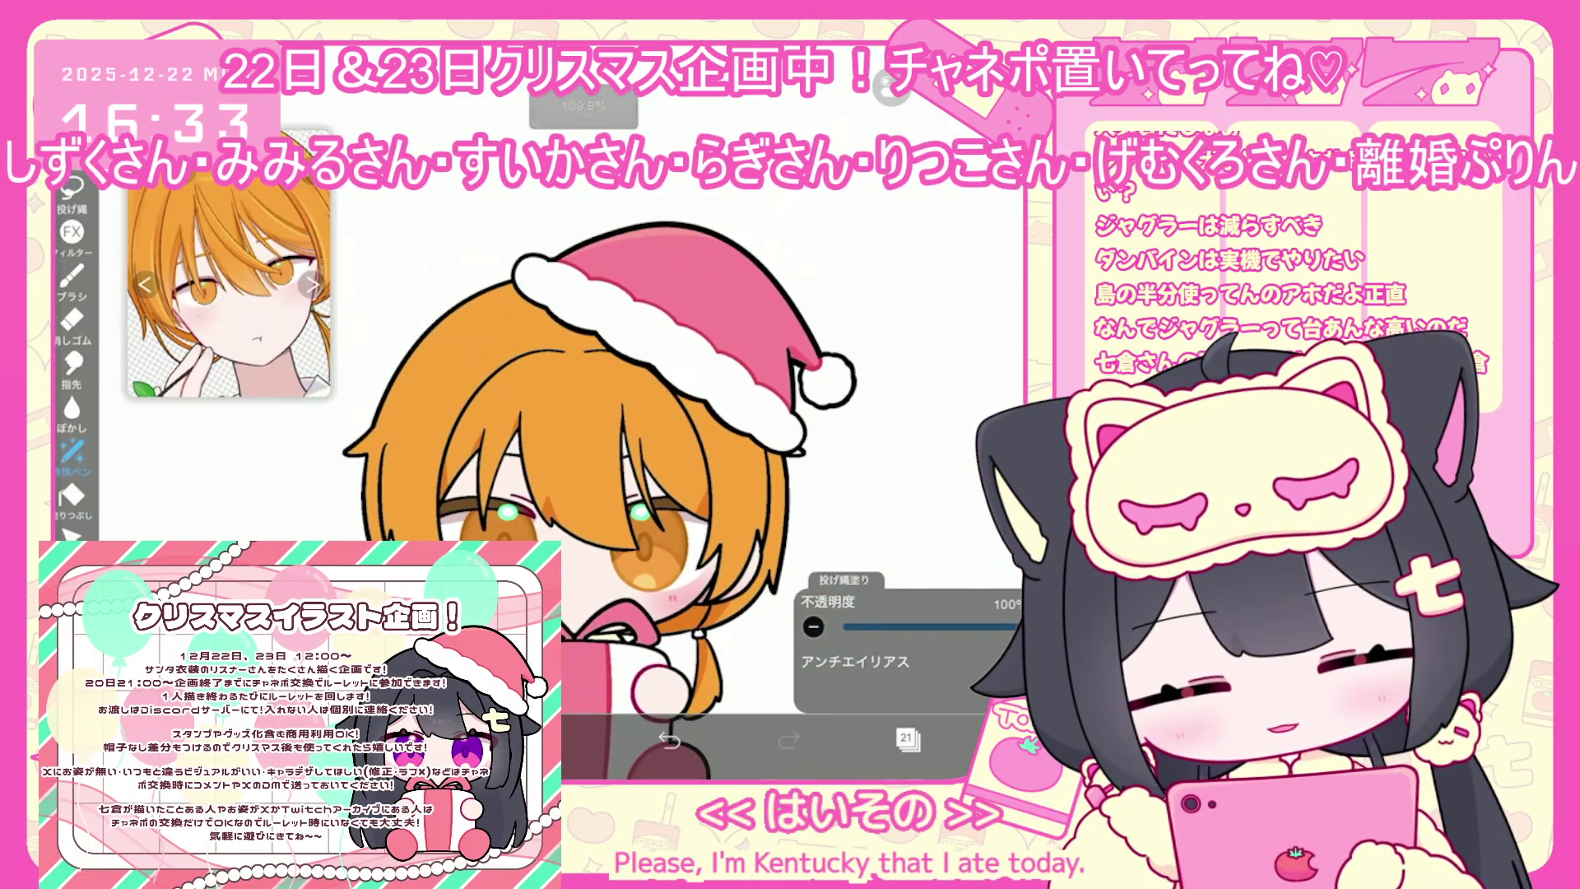
click(908, 738)
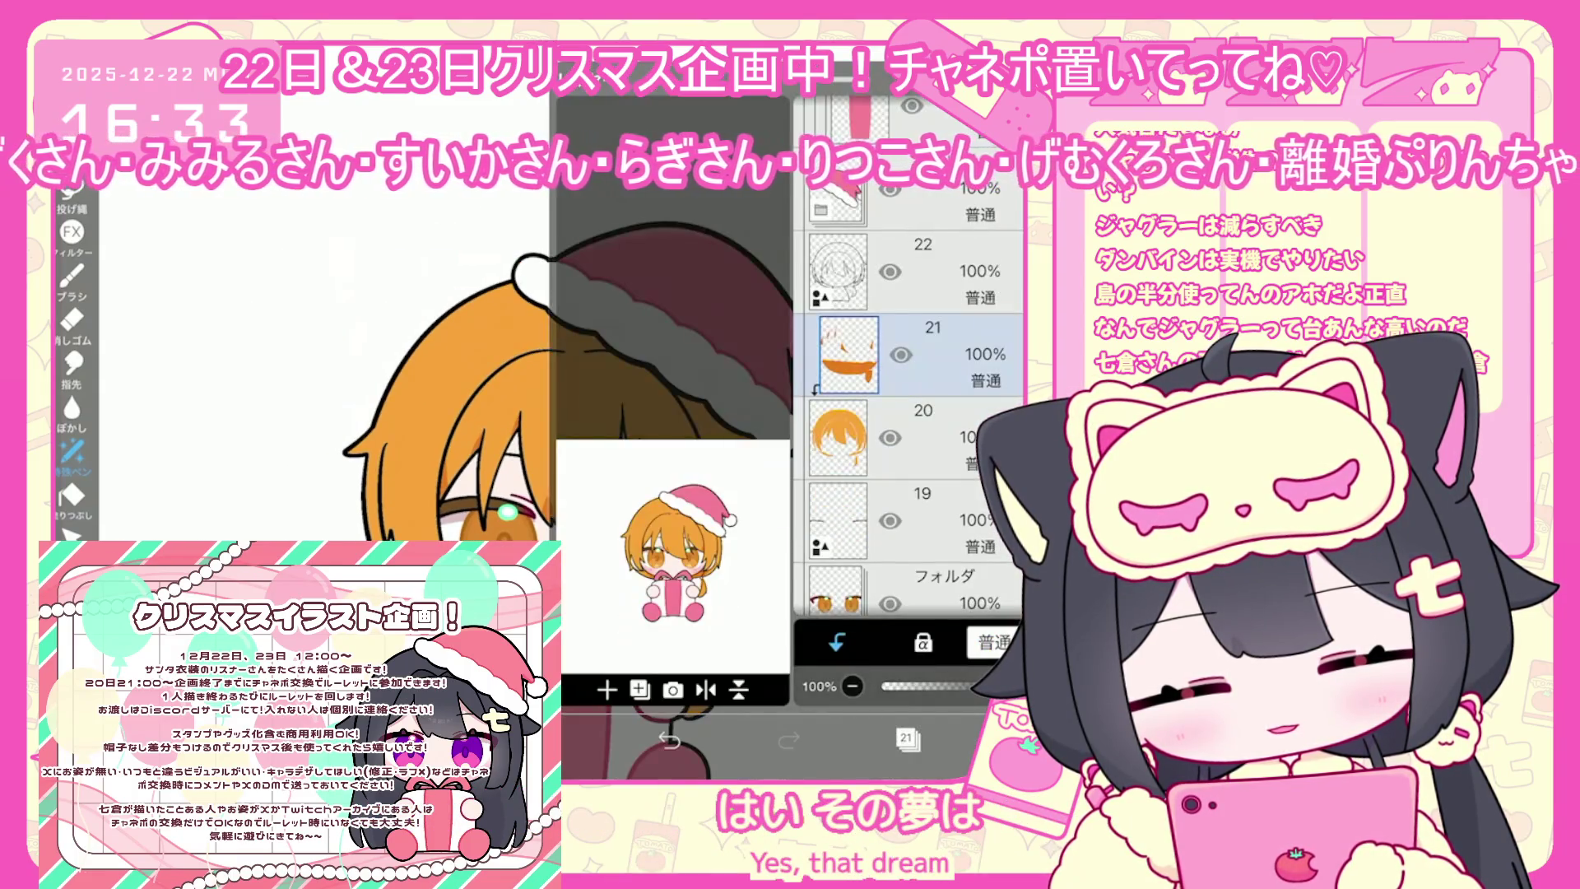
Drag the eyes layer above the hair layers
scroll(909, 411, down, 1)
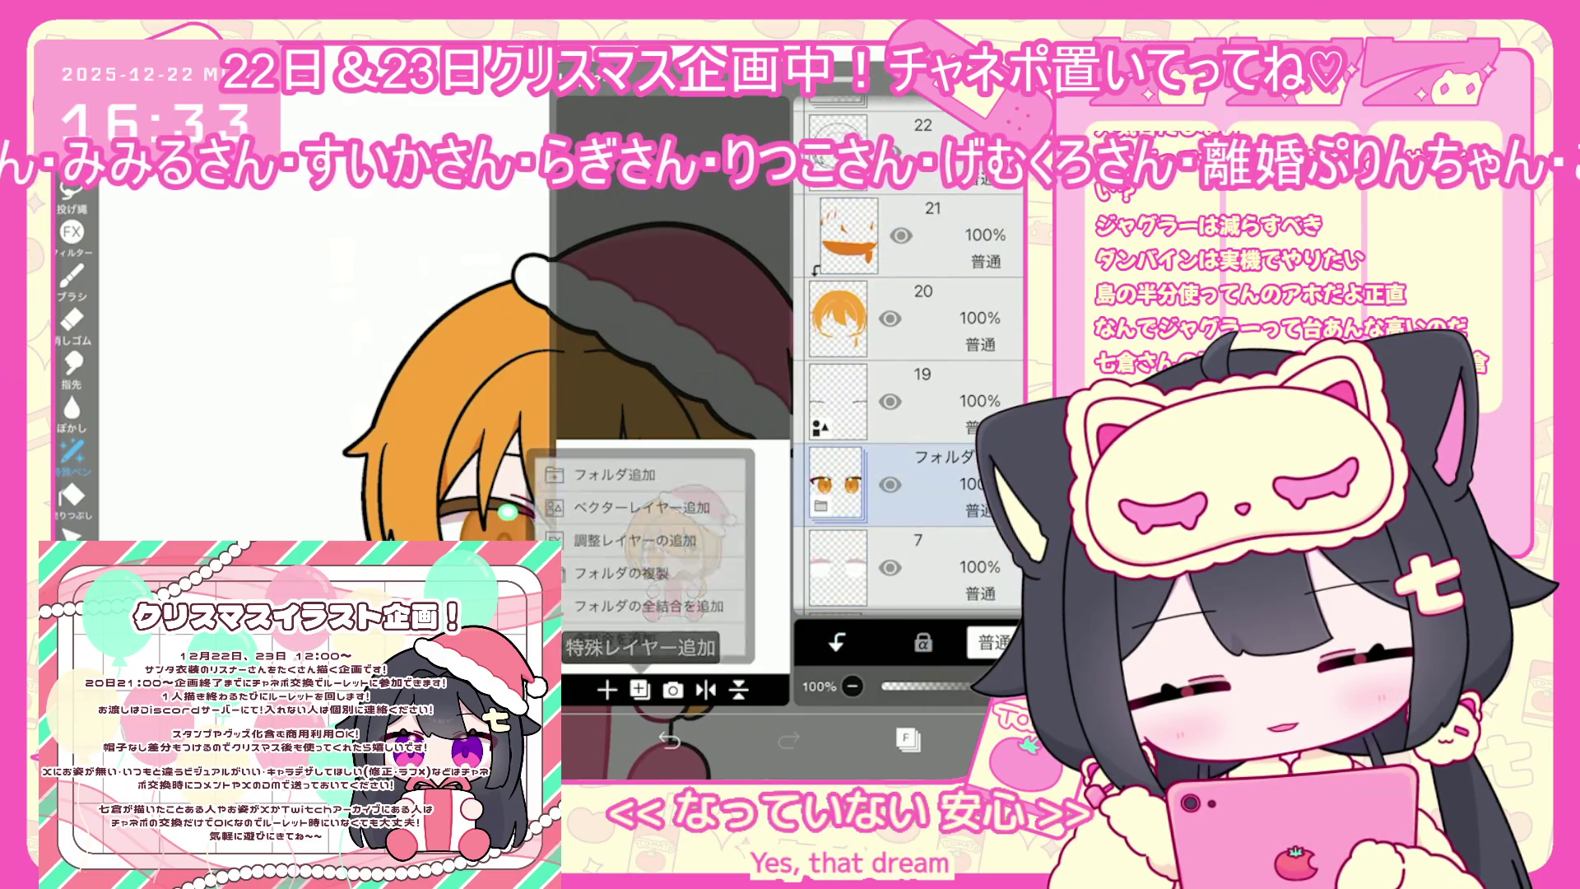
click(914, 315)
drag(913, 315, 914, 309)
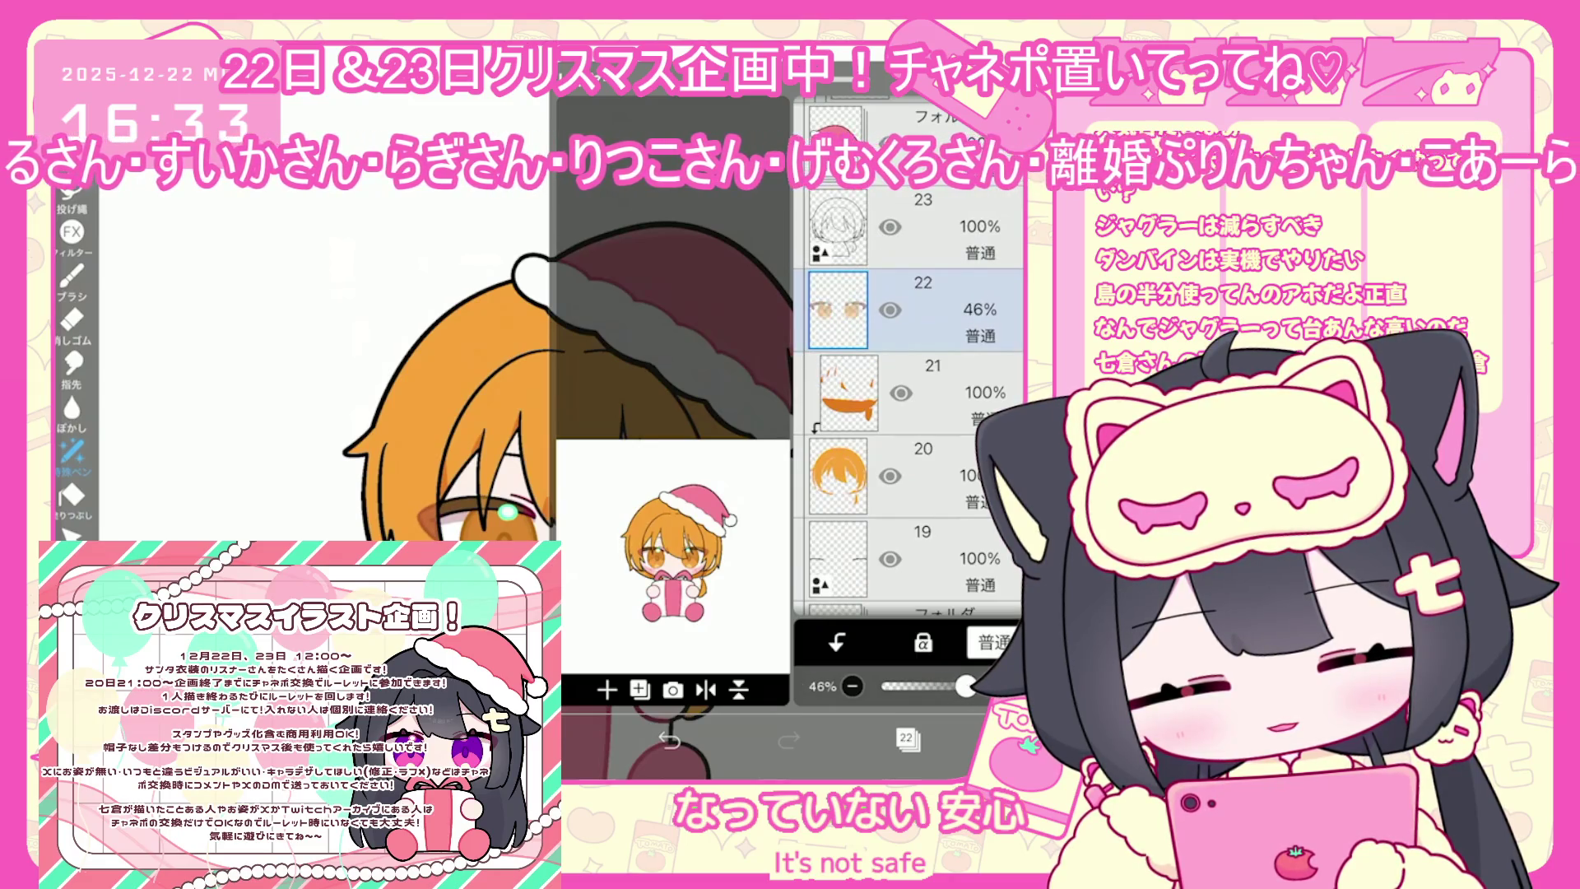
click(906, 738)
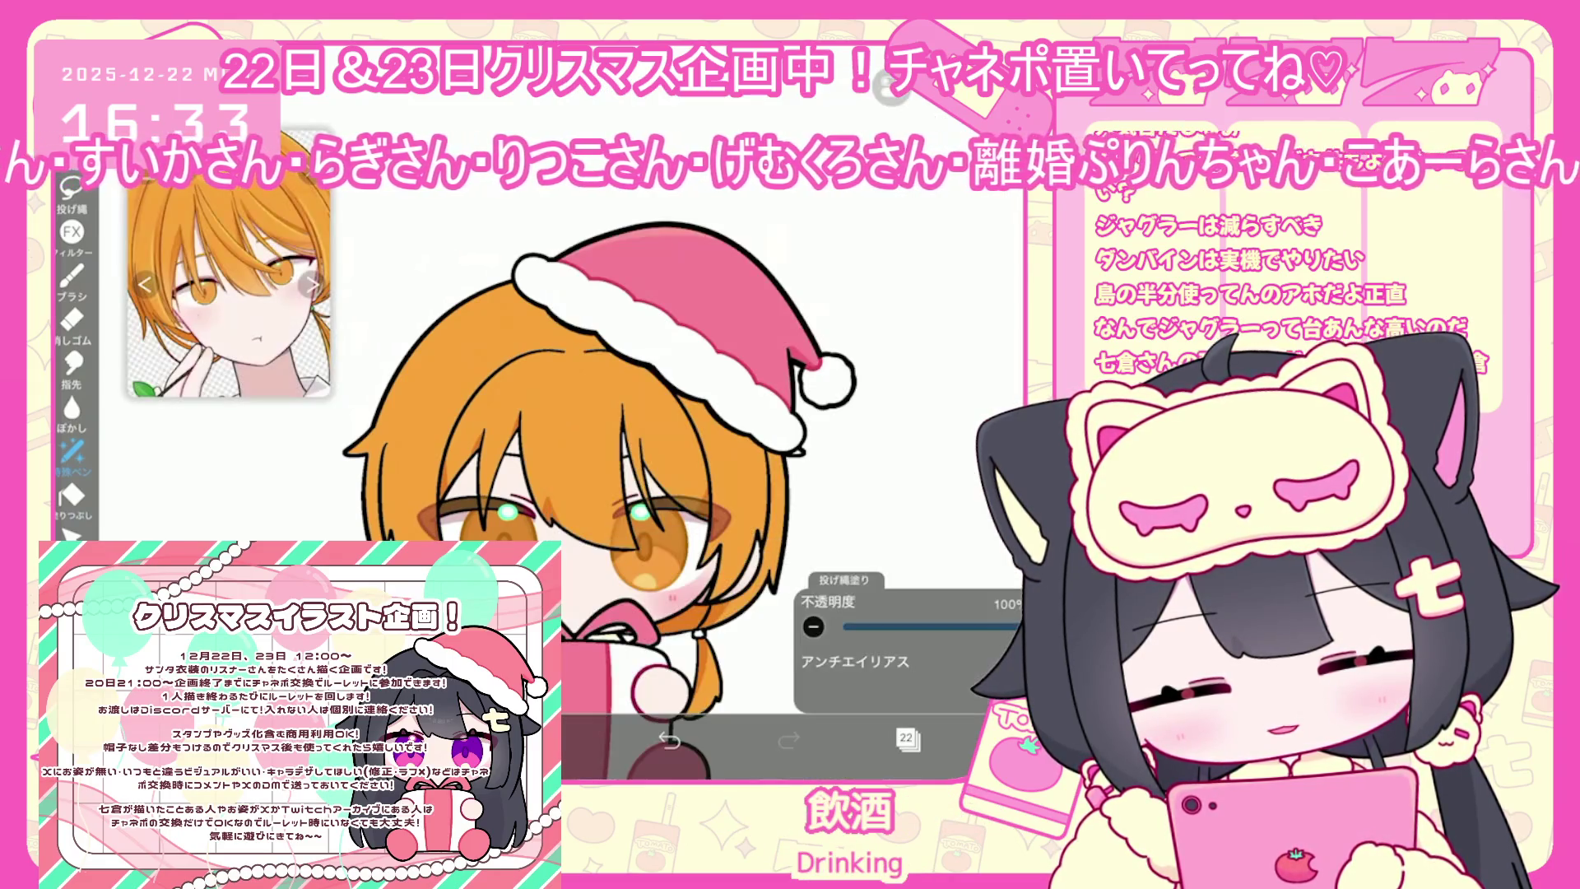
Select layer 21 and add a new empty layer 22 above it
click(906, 738)
click(930, 436)
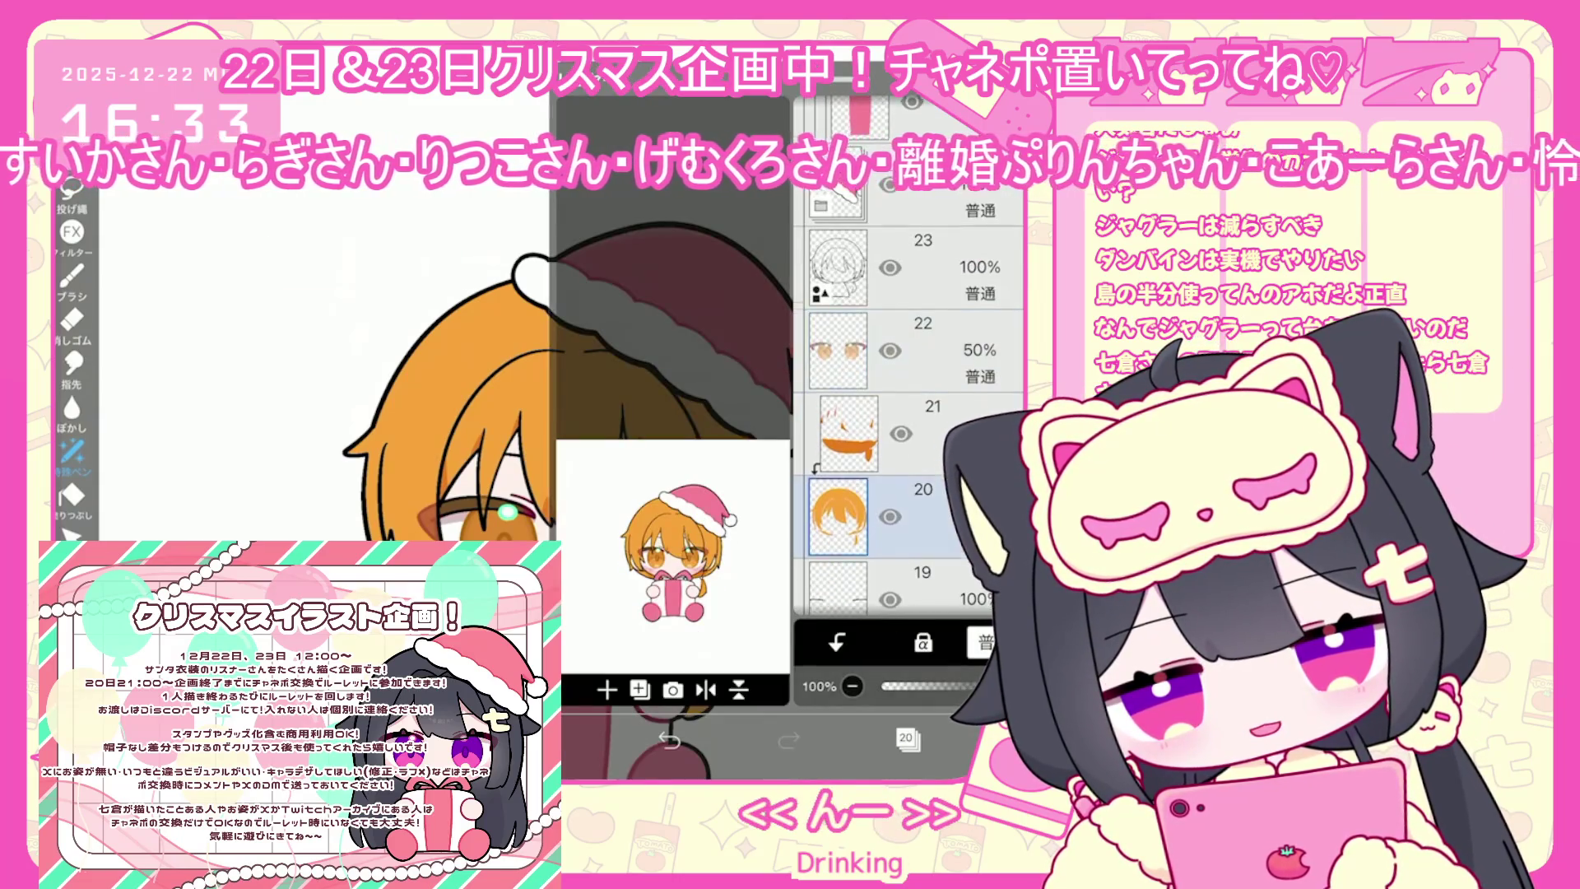
click(906, 738)
click(906, 738)
click(930, 271)
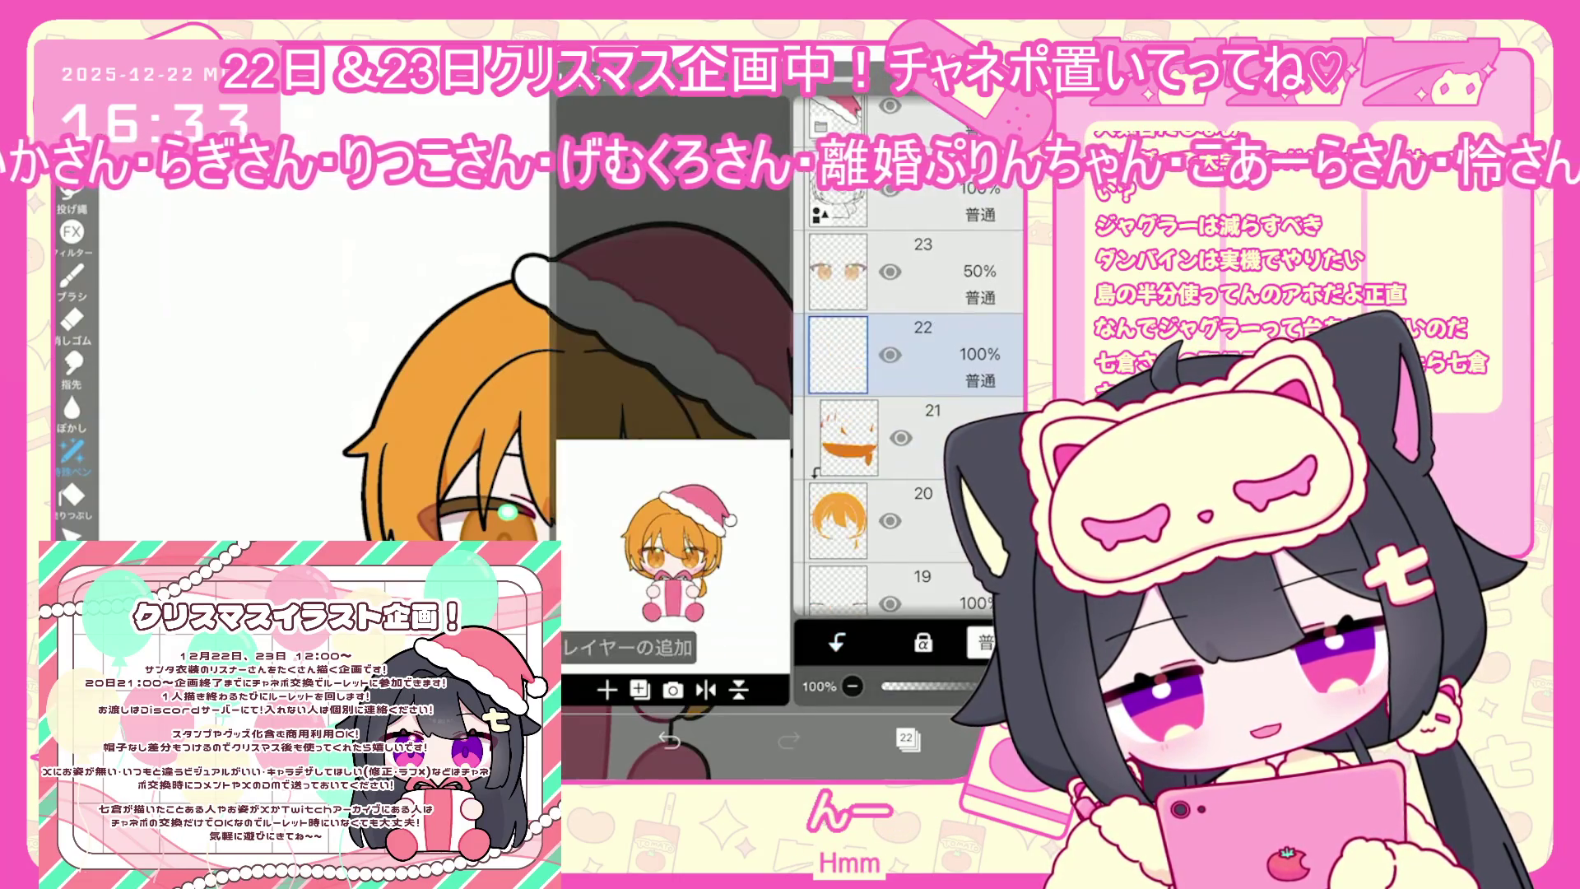
click(906, 738)
Undo a trial fill in the left eye and paint a pale arc highlight across the hair
click(504, 510)
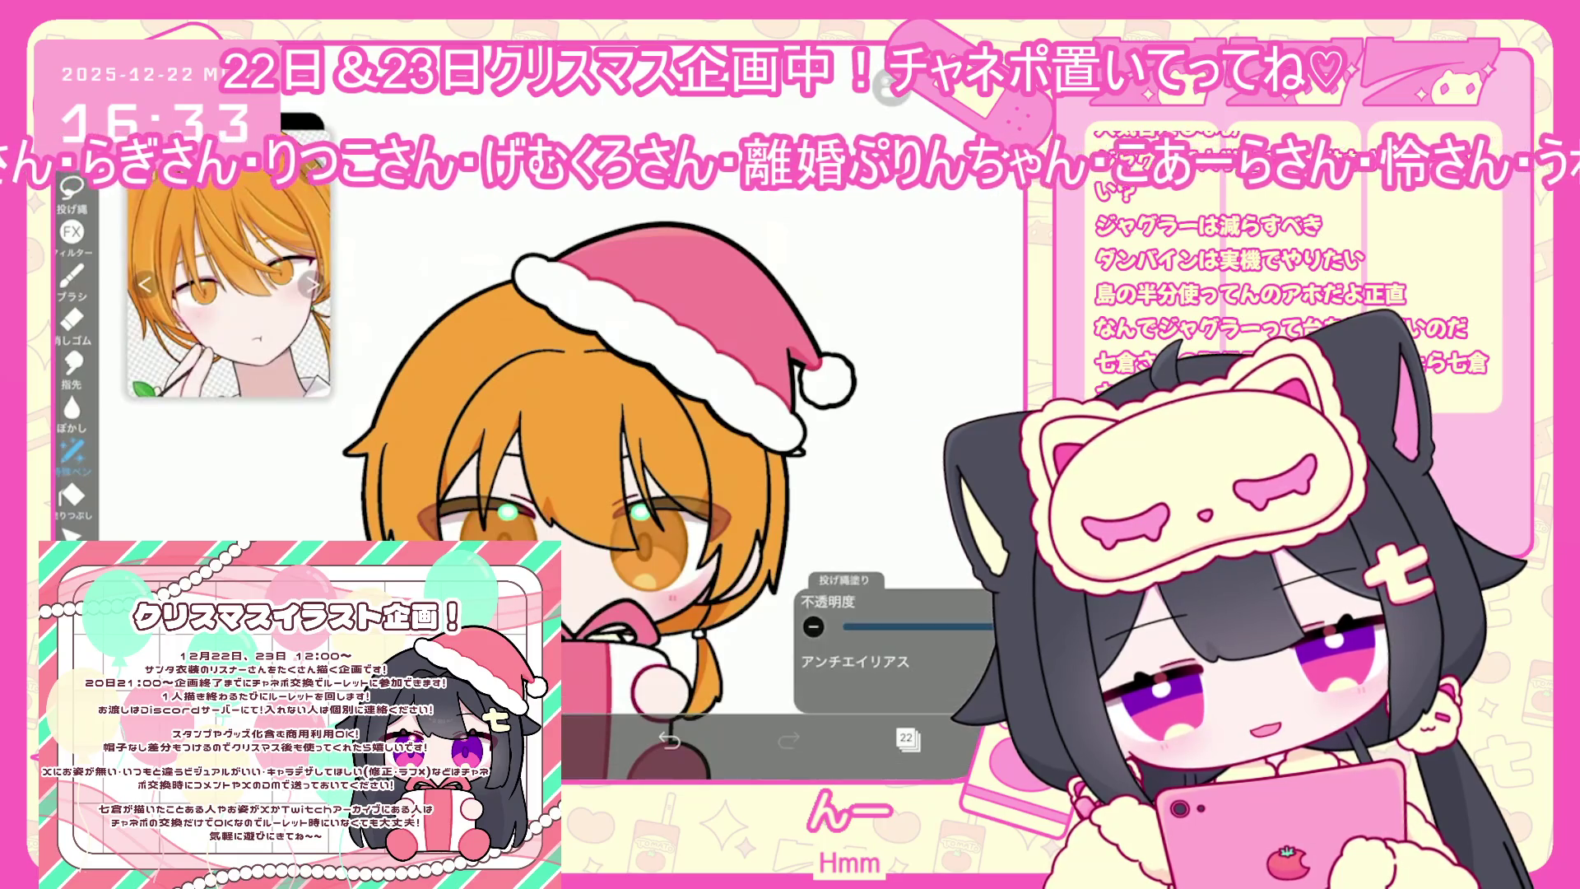
key(ctrl+z)
scroll(658, 411, up, 3)
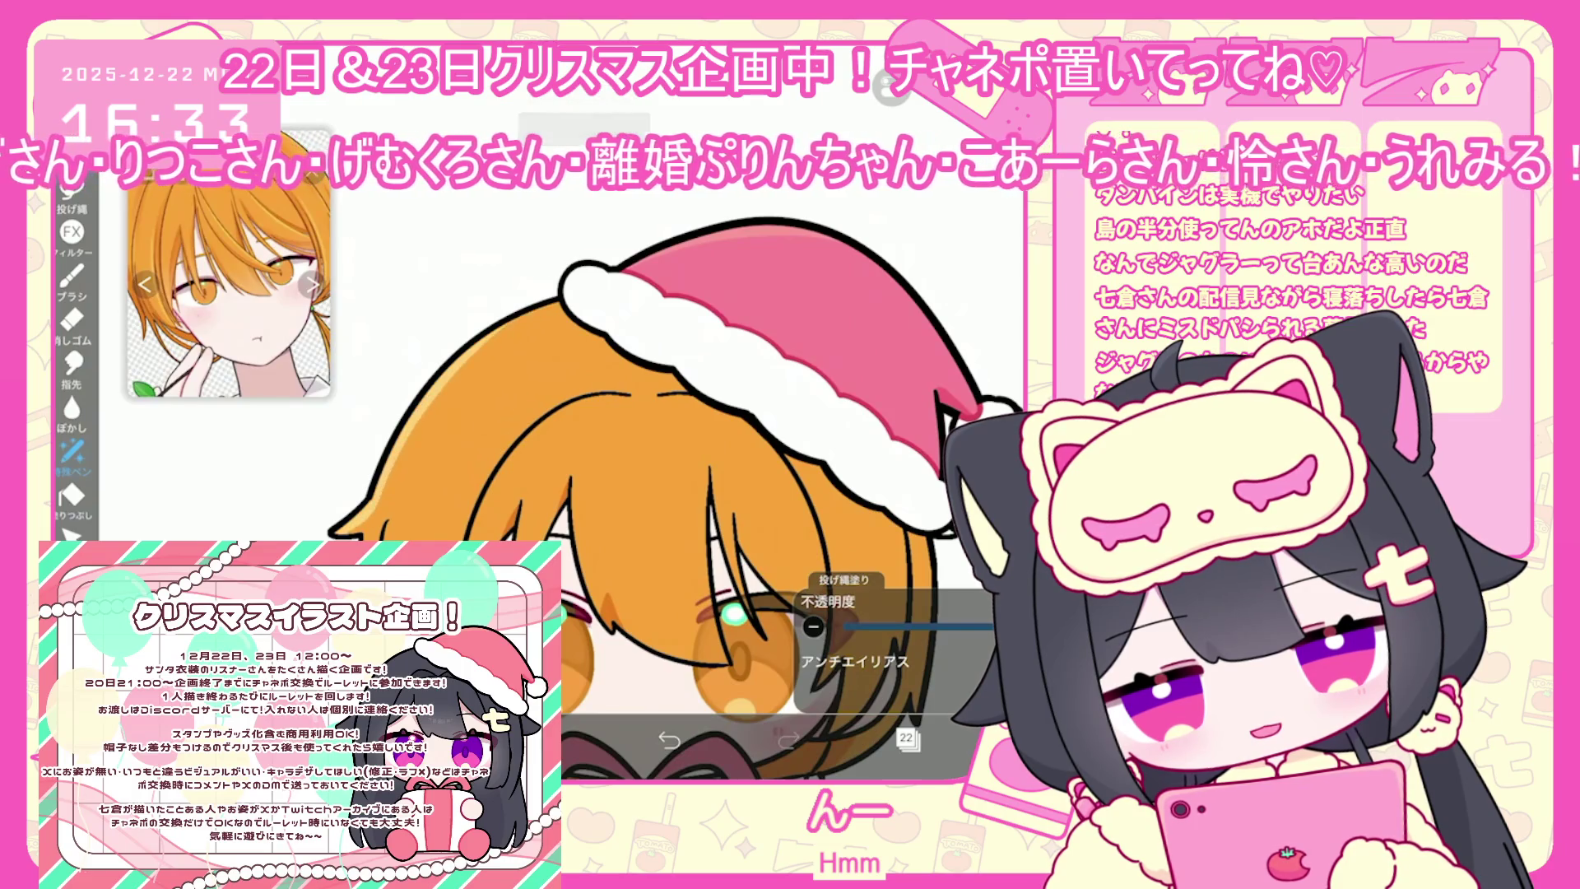
scroll(658, 494, down, 3)
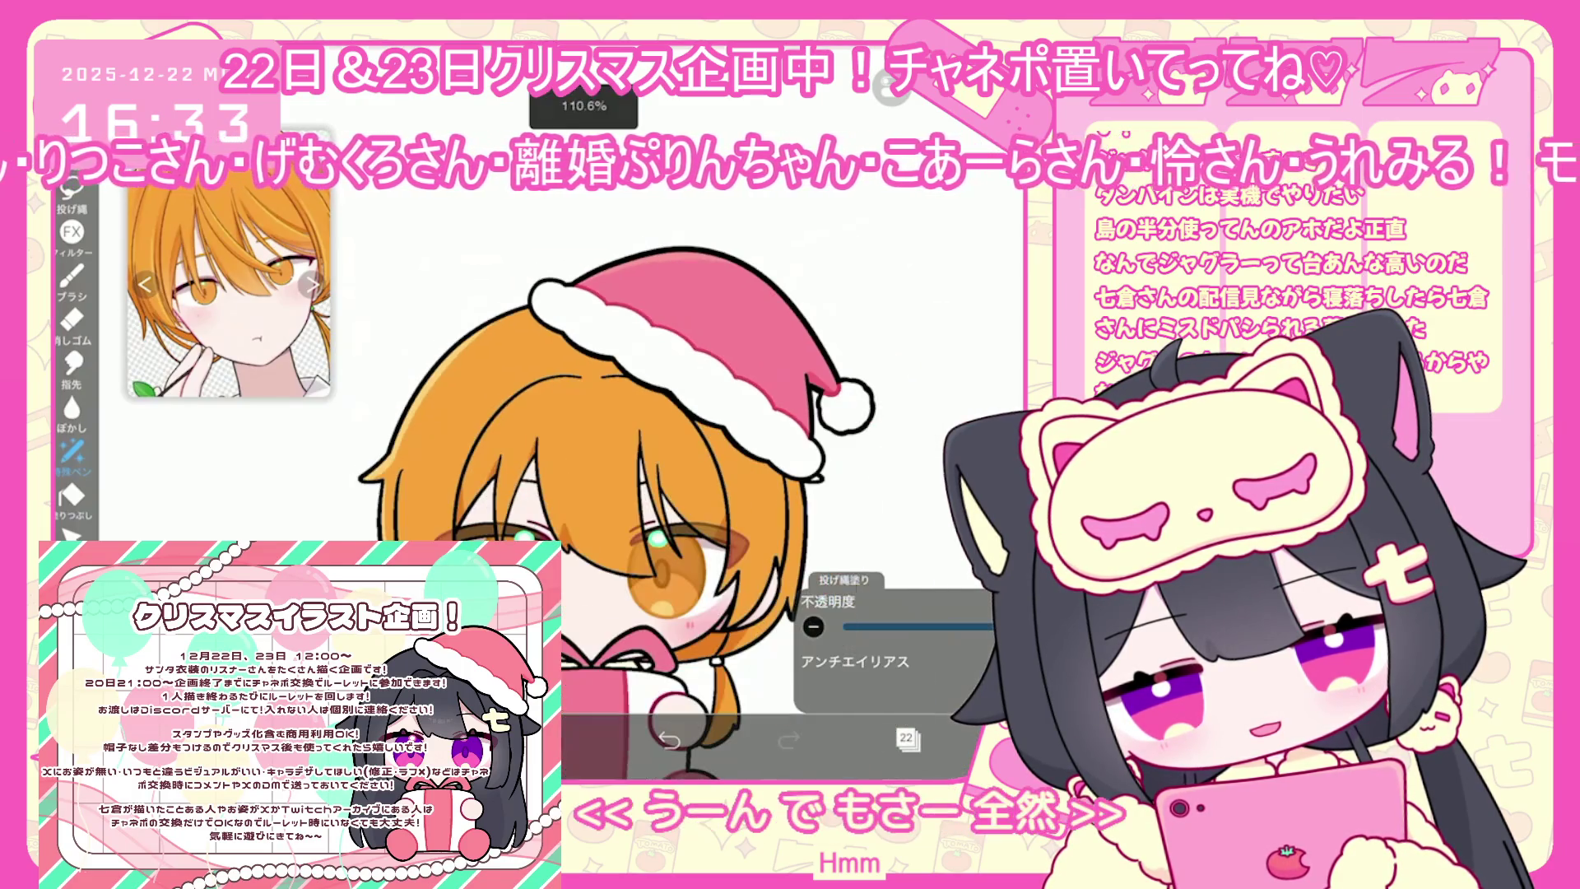
click(906, 739)
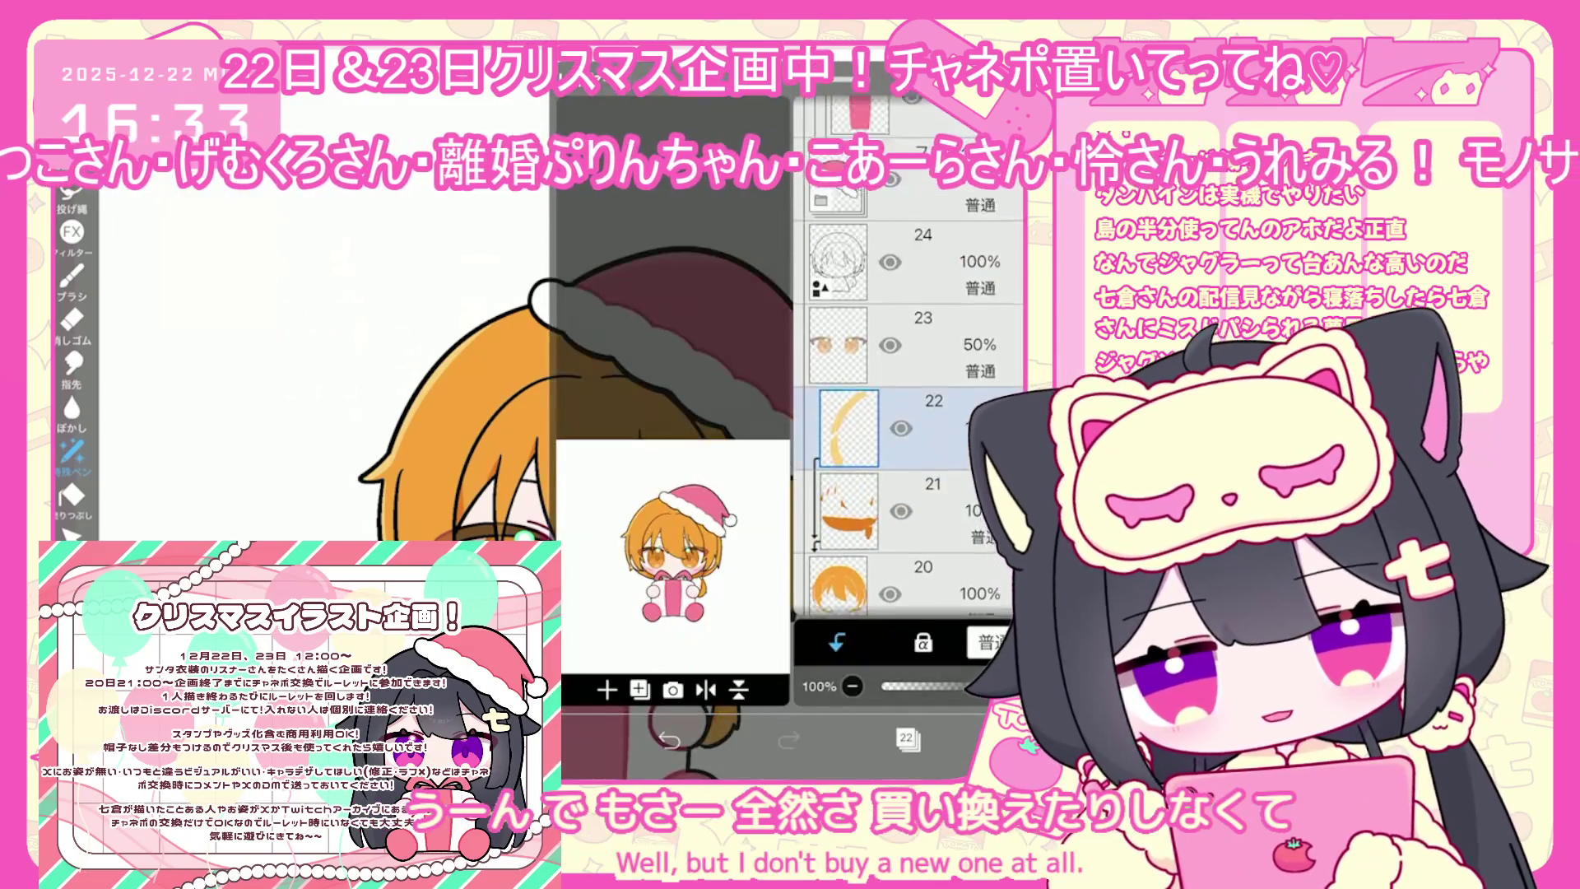
scroll(905, 428, up, 1)
scroll(905, 411, down, 2)
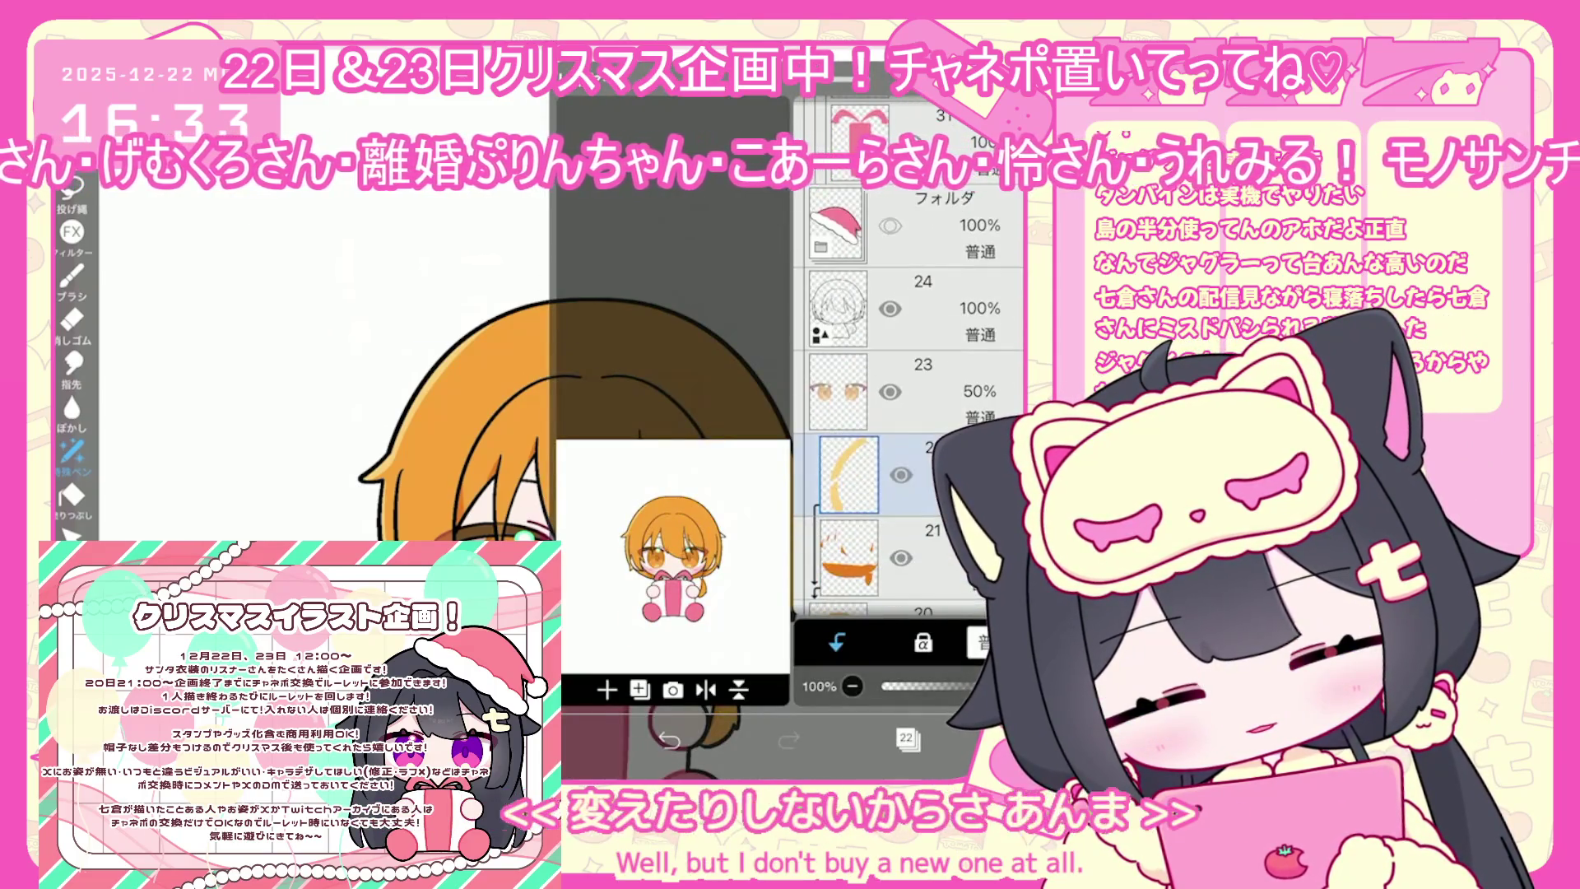
click(906, 738)
scroll(658, 494, up, 3)
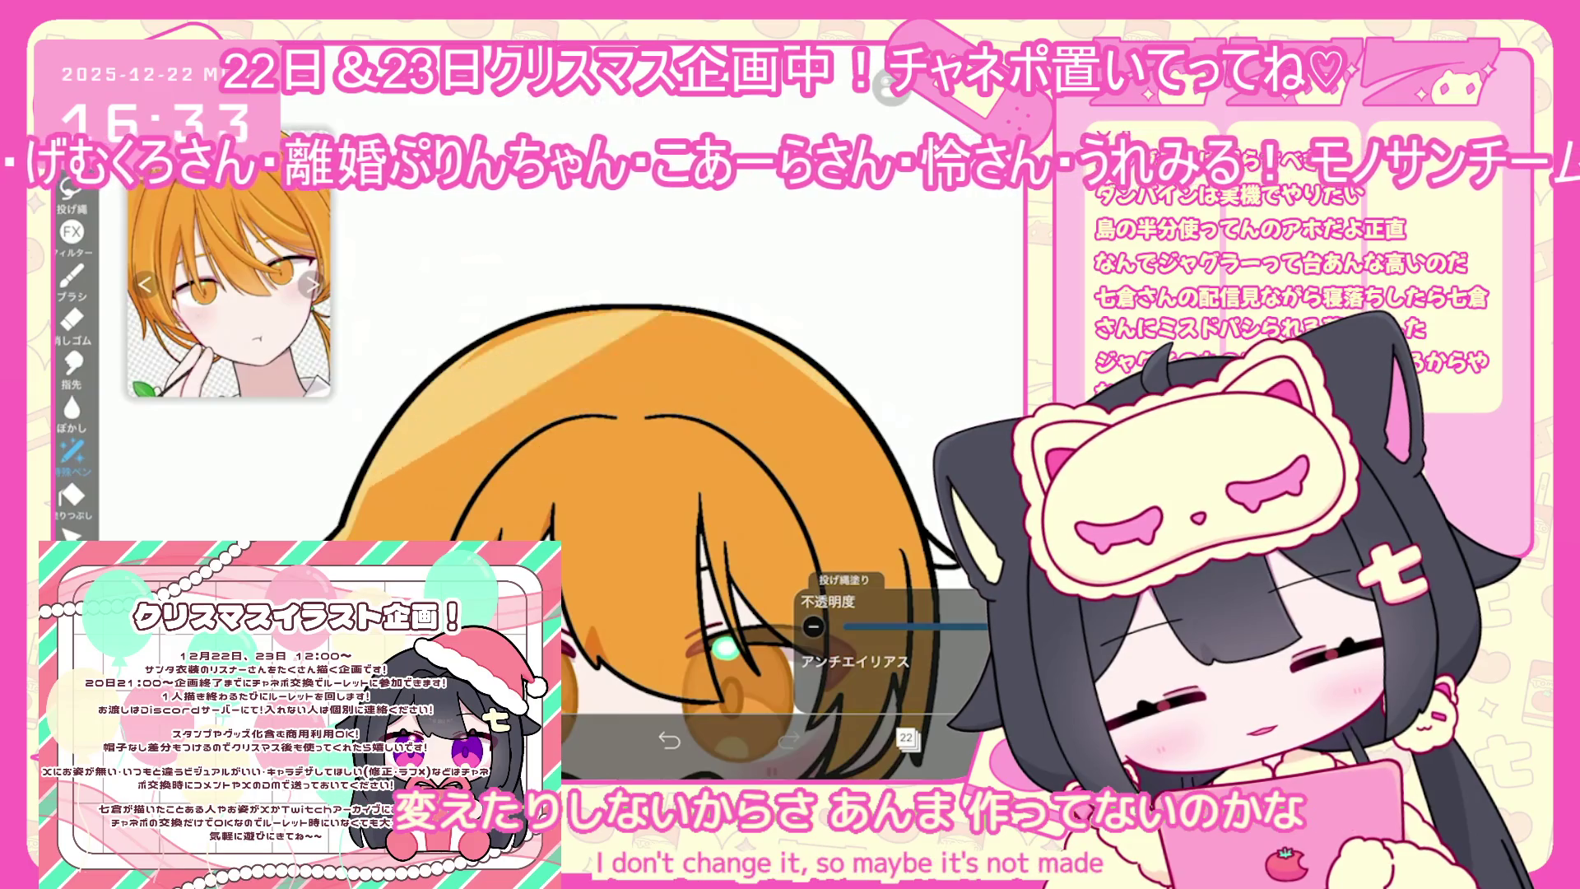
key(ctrl+z)
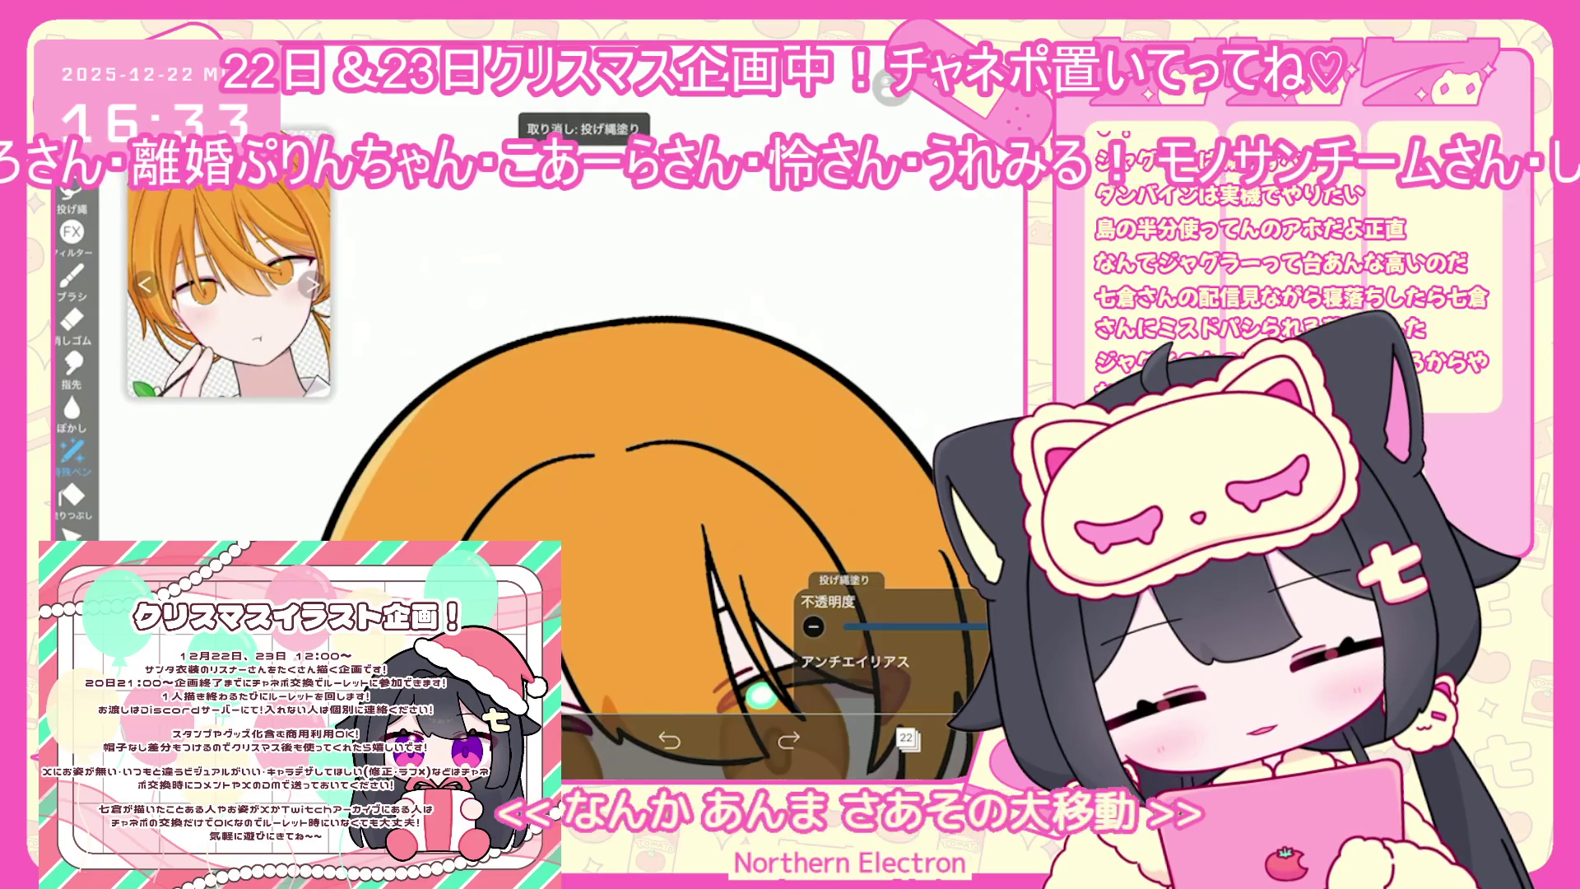
key(ctrl+z)
scroll(655, 523, down, 2)
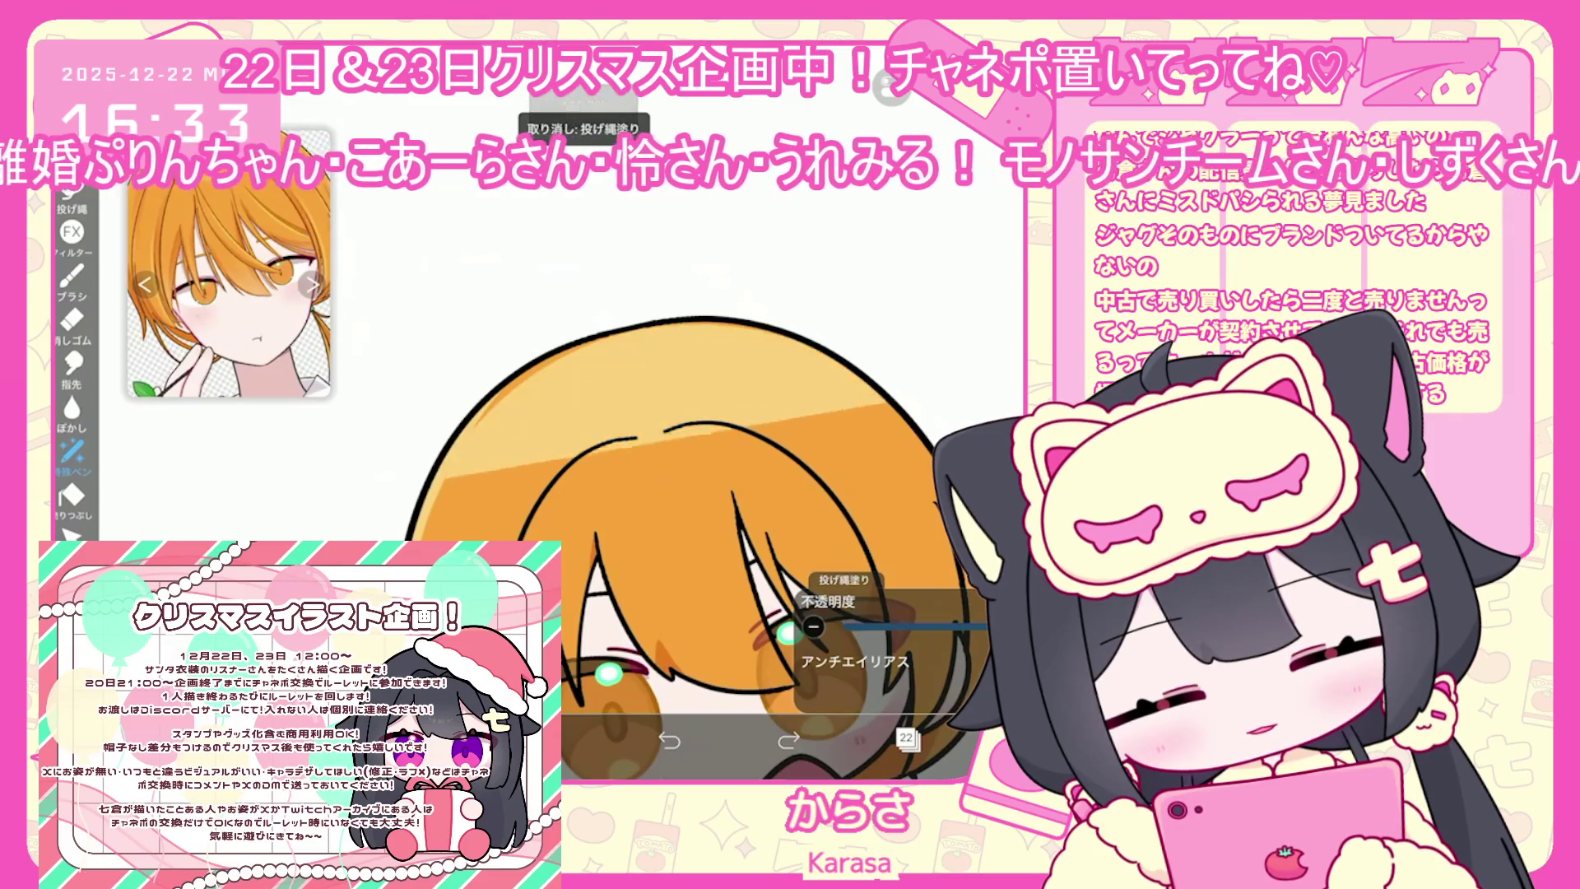
scroll(655, 524, up, 1)
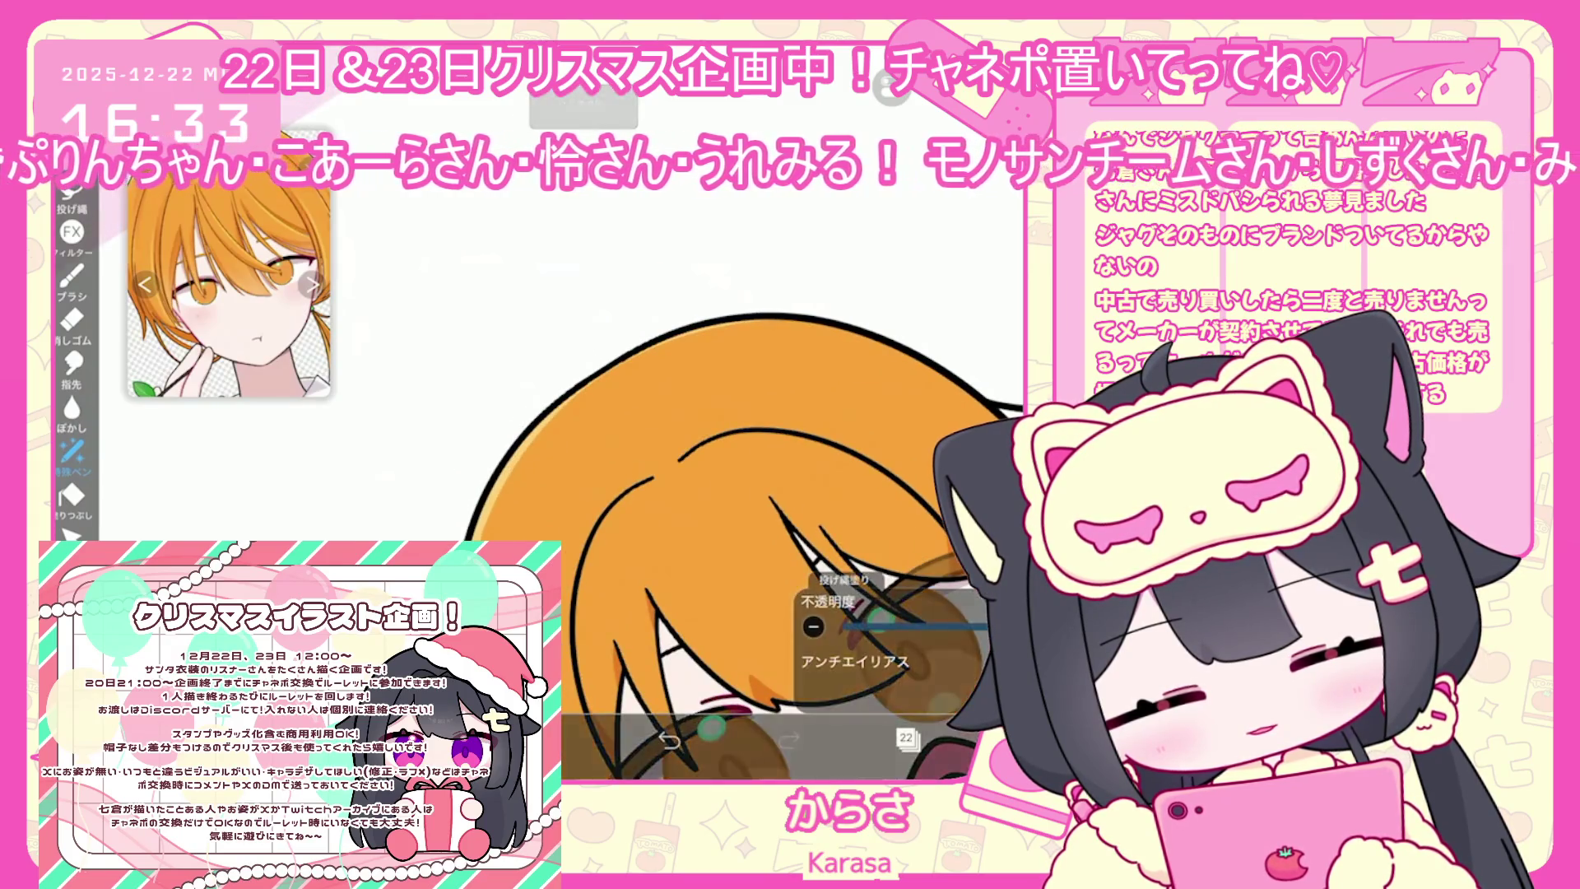
scroll(654, 524, down, 2)
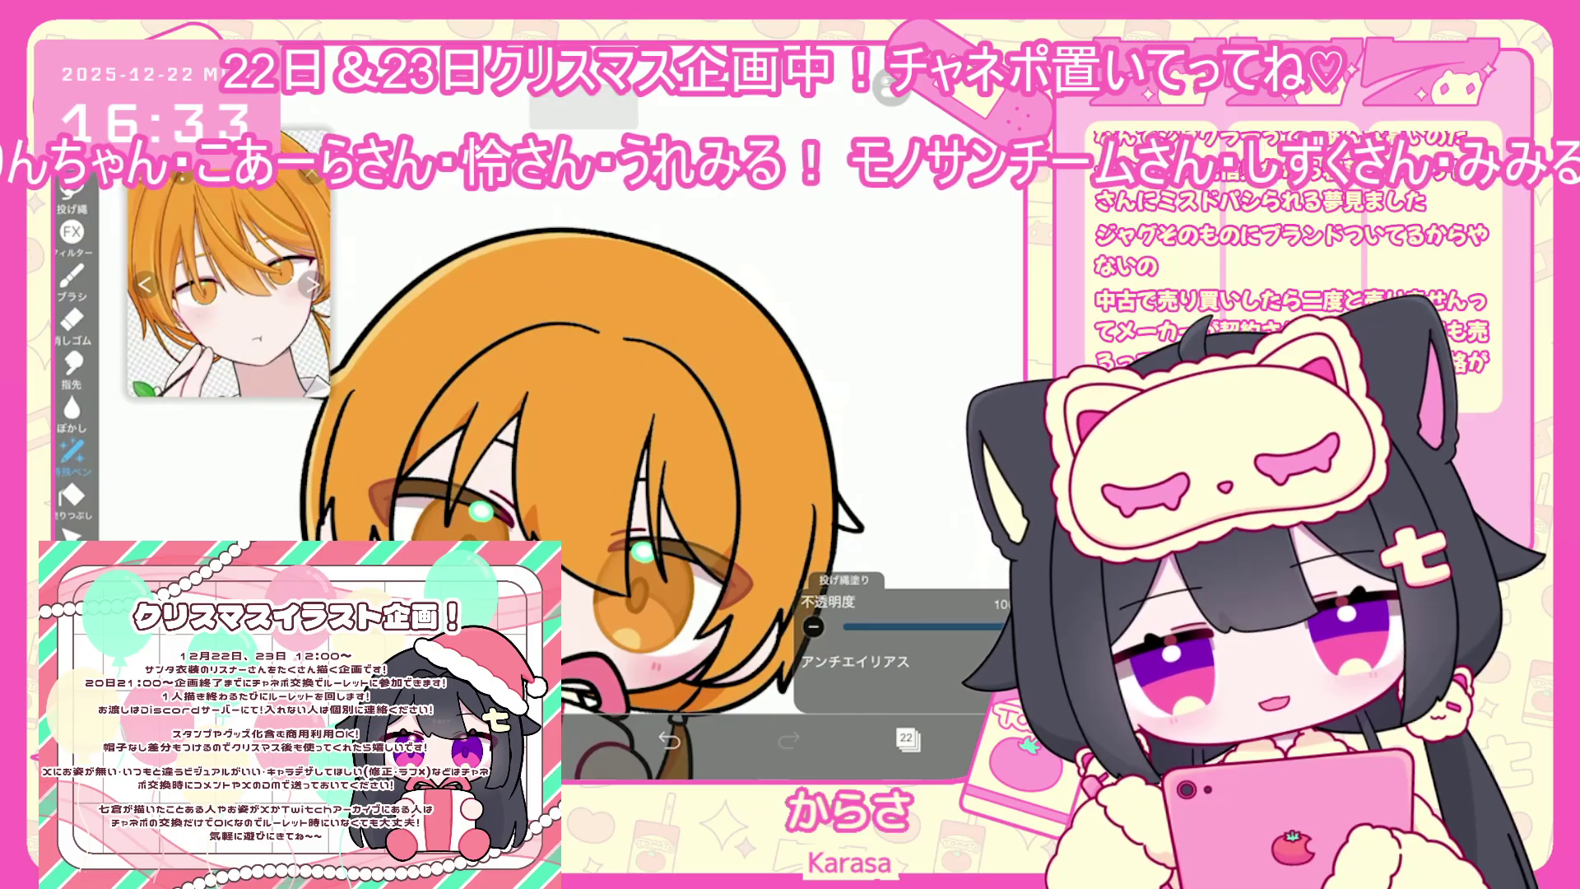
scroll(655, 523, up, 2)
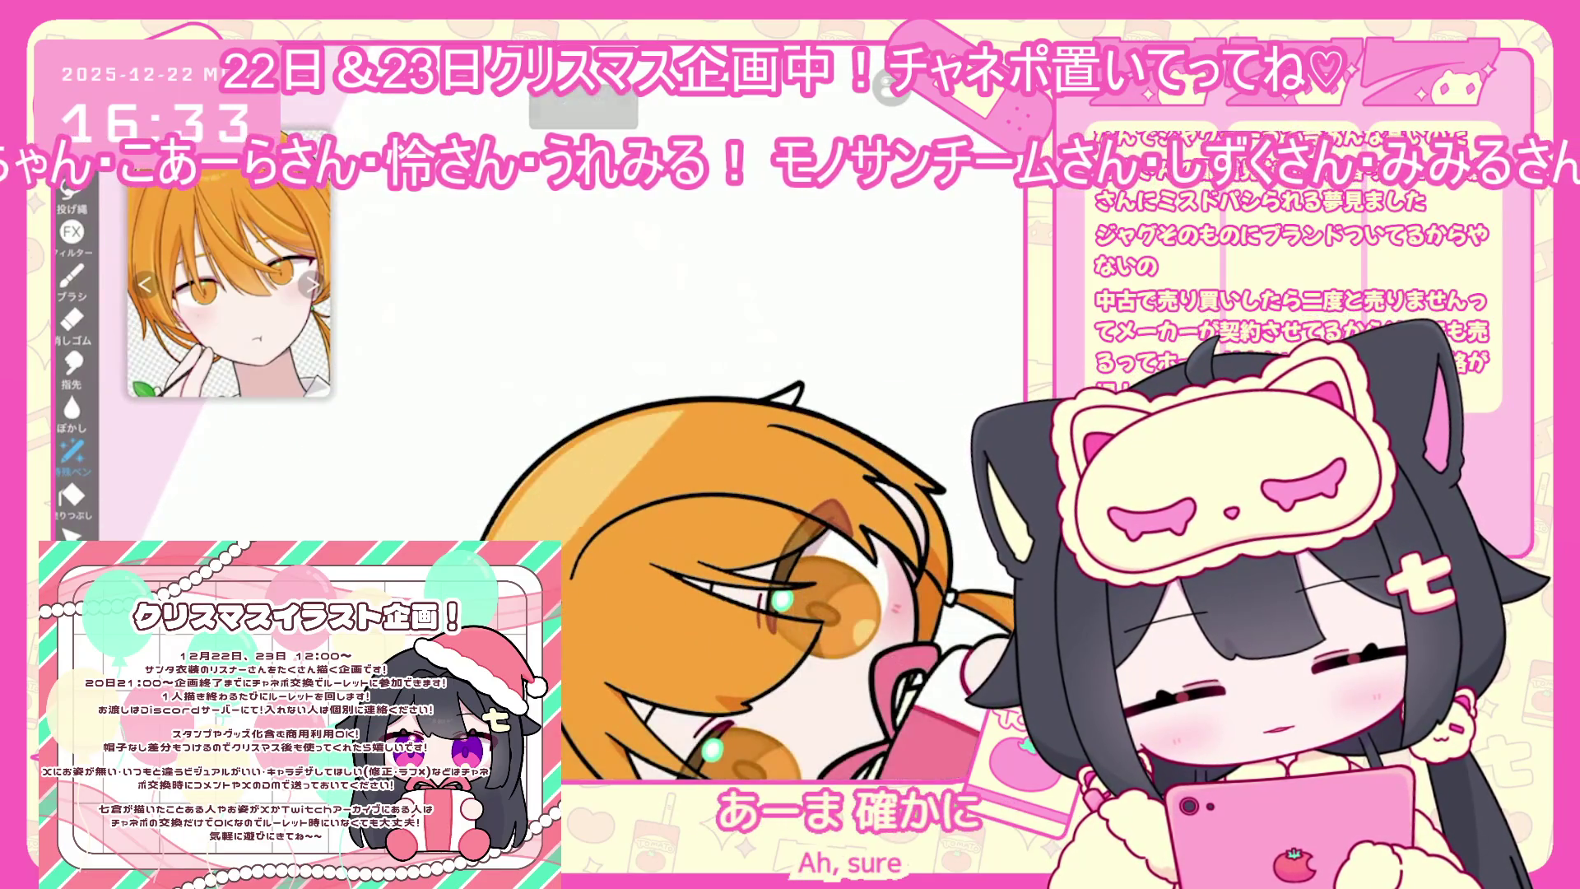
key(ctrl+z)
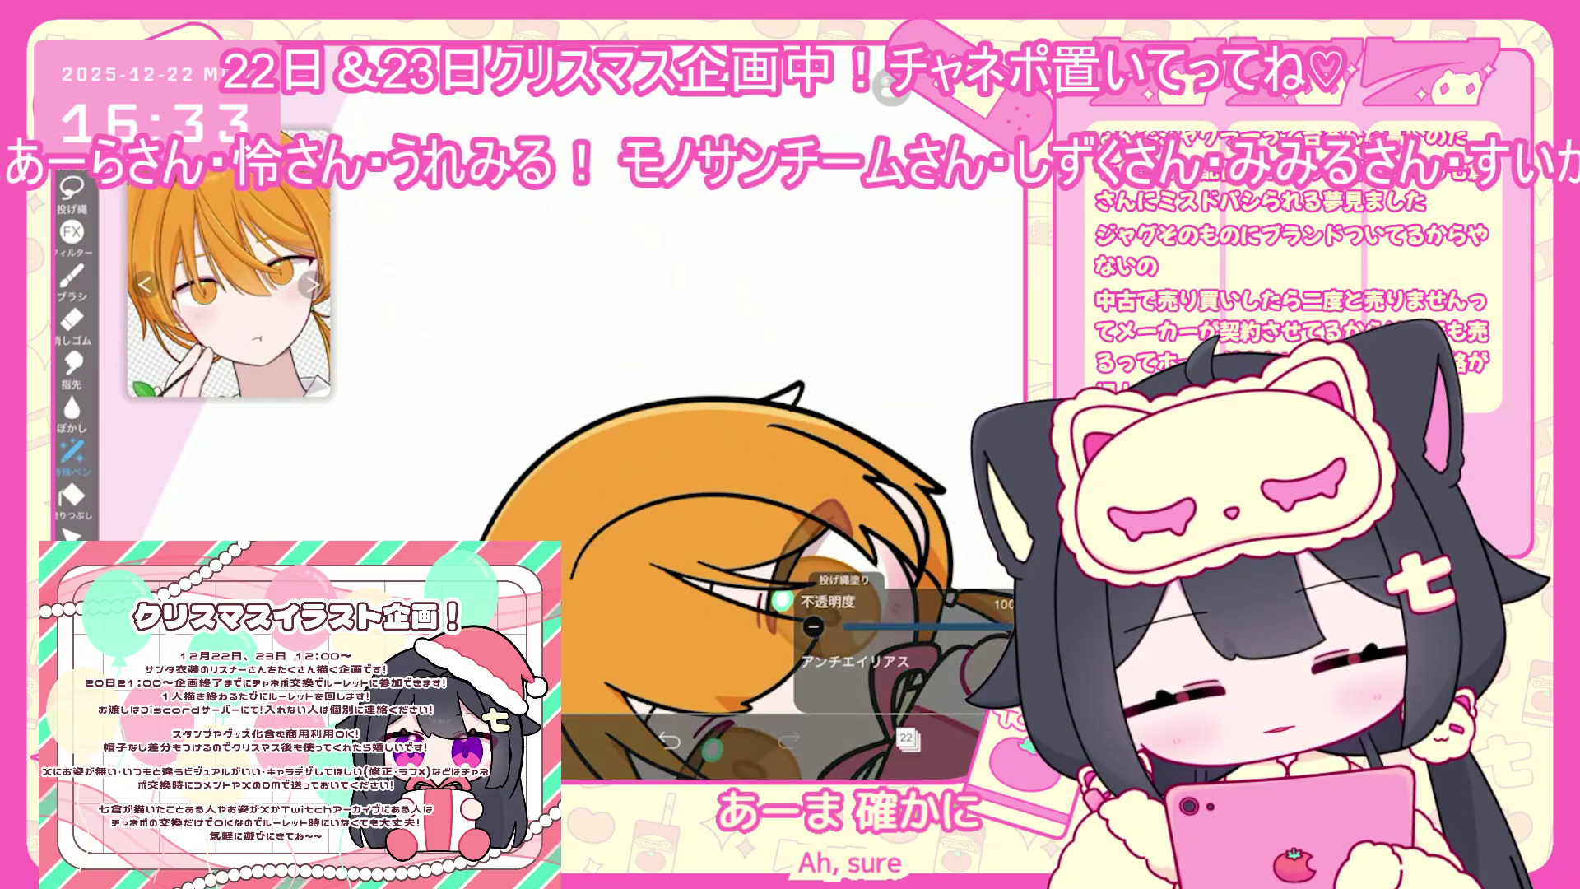
scroll(576, 428, up, 5)
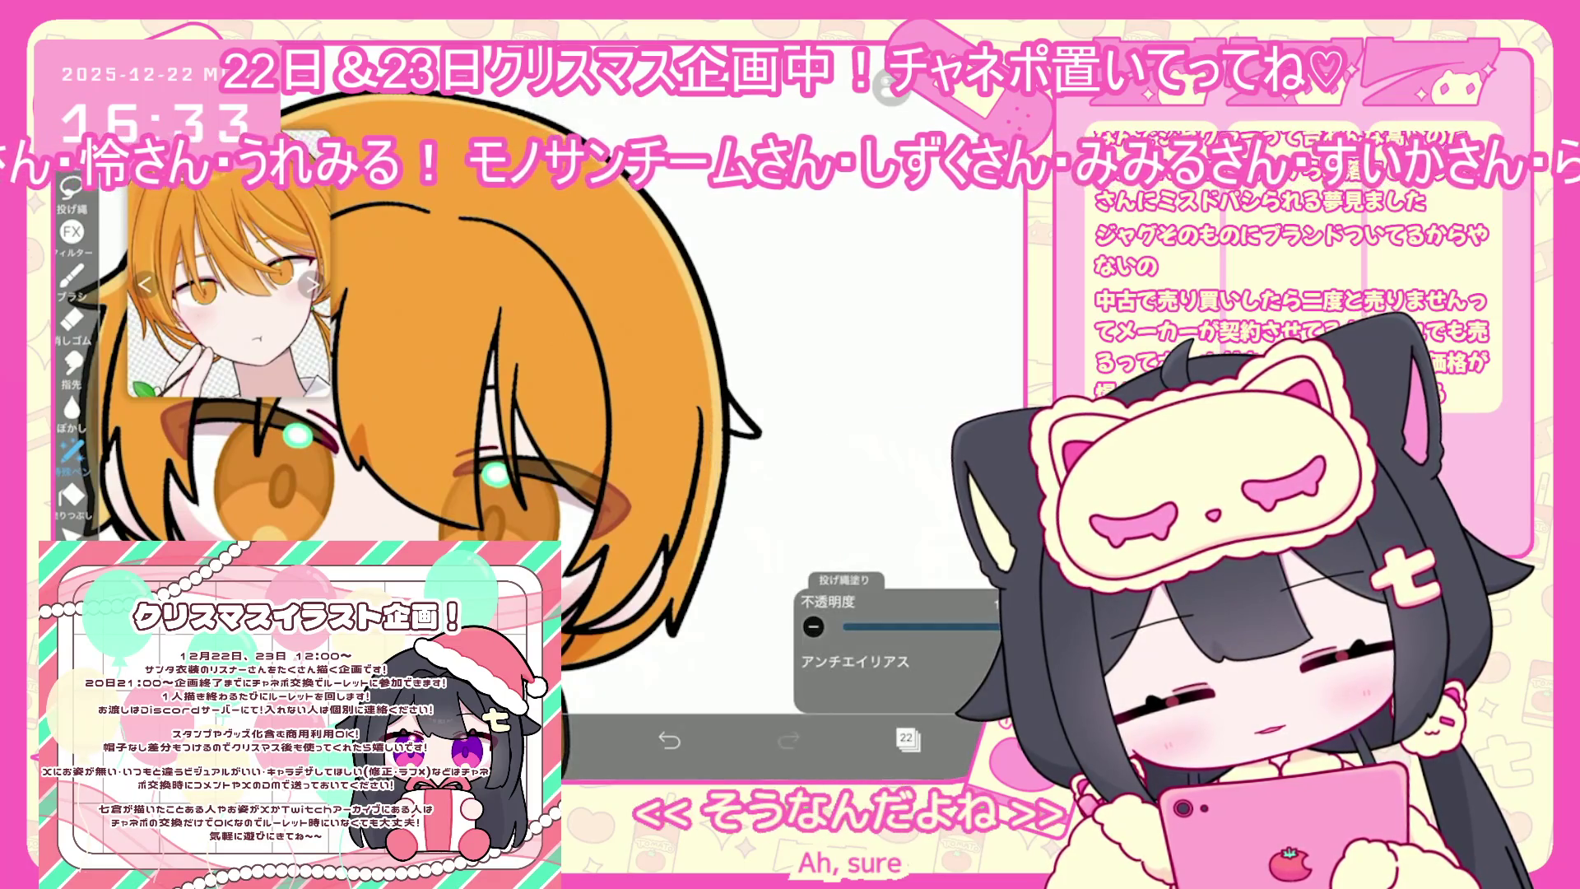
click(908, 738)
click(839, 520)
click(908, 738)
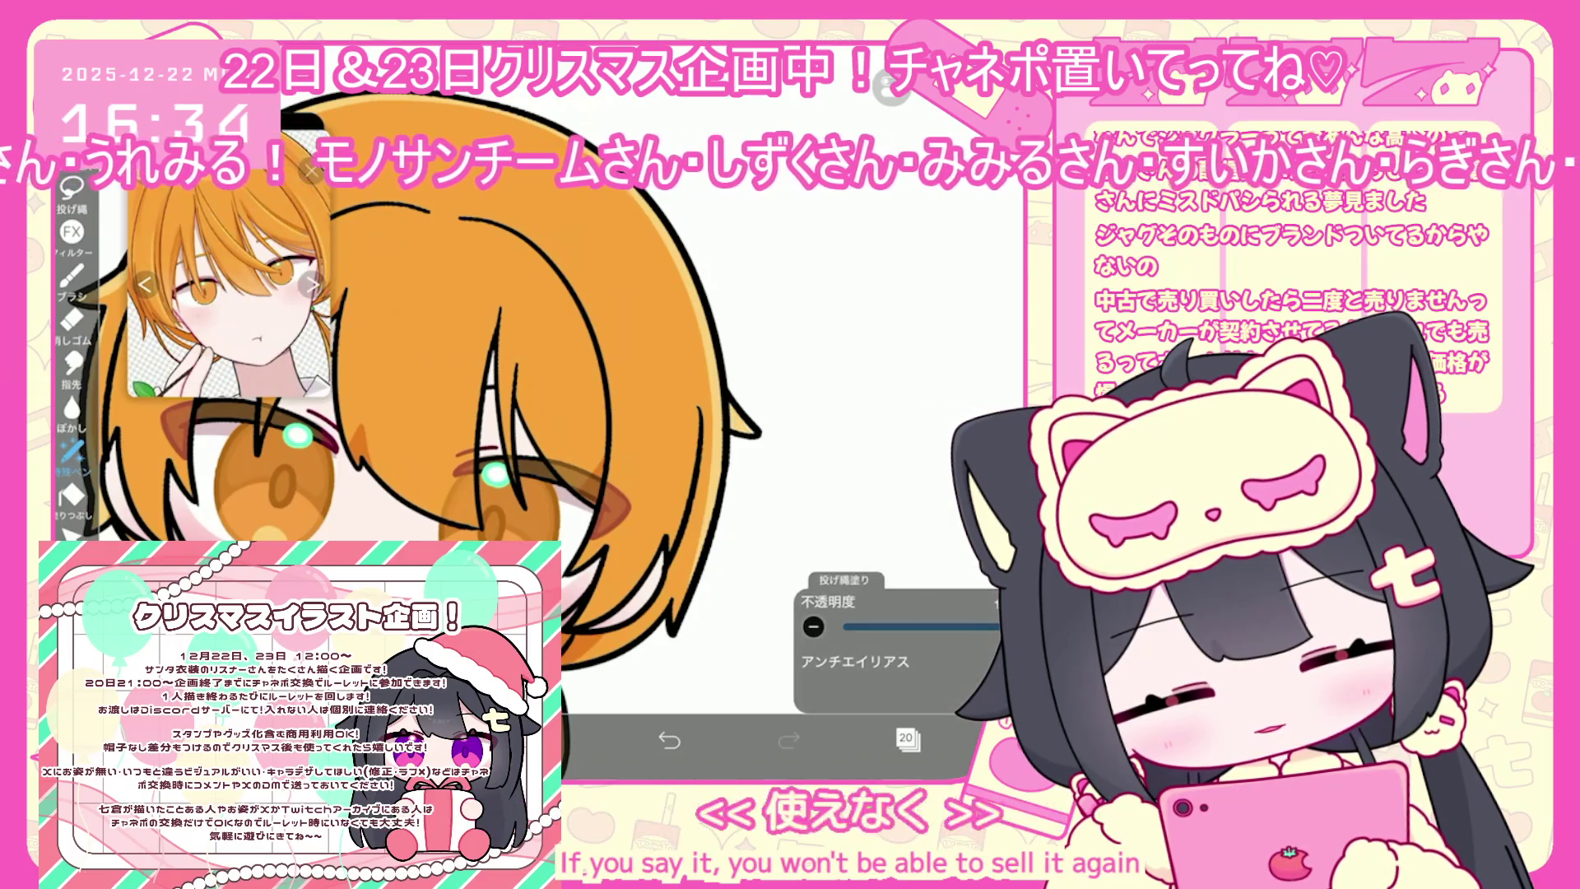
scroll(576, 428, down, 5)
click(907, 738)
click(839, 354)
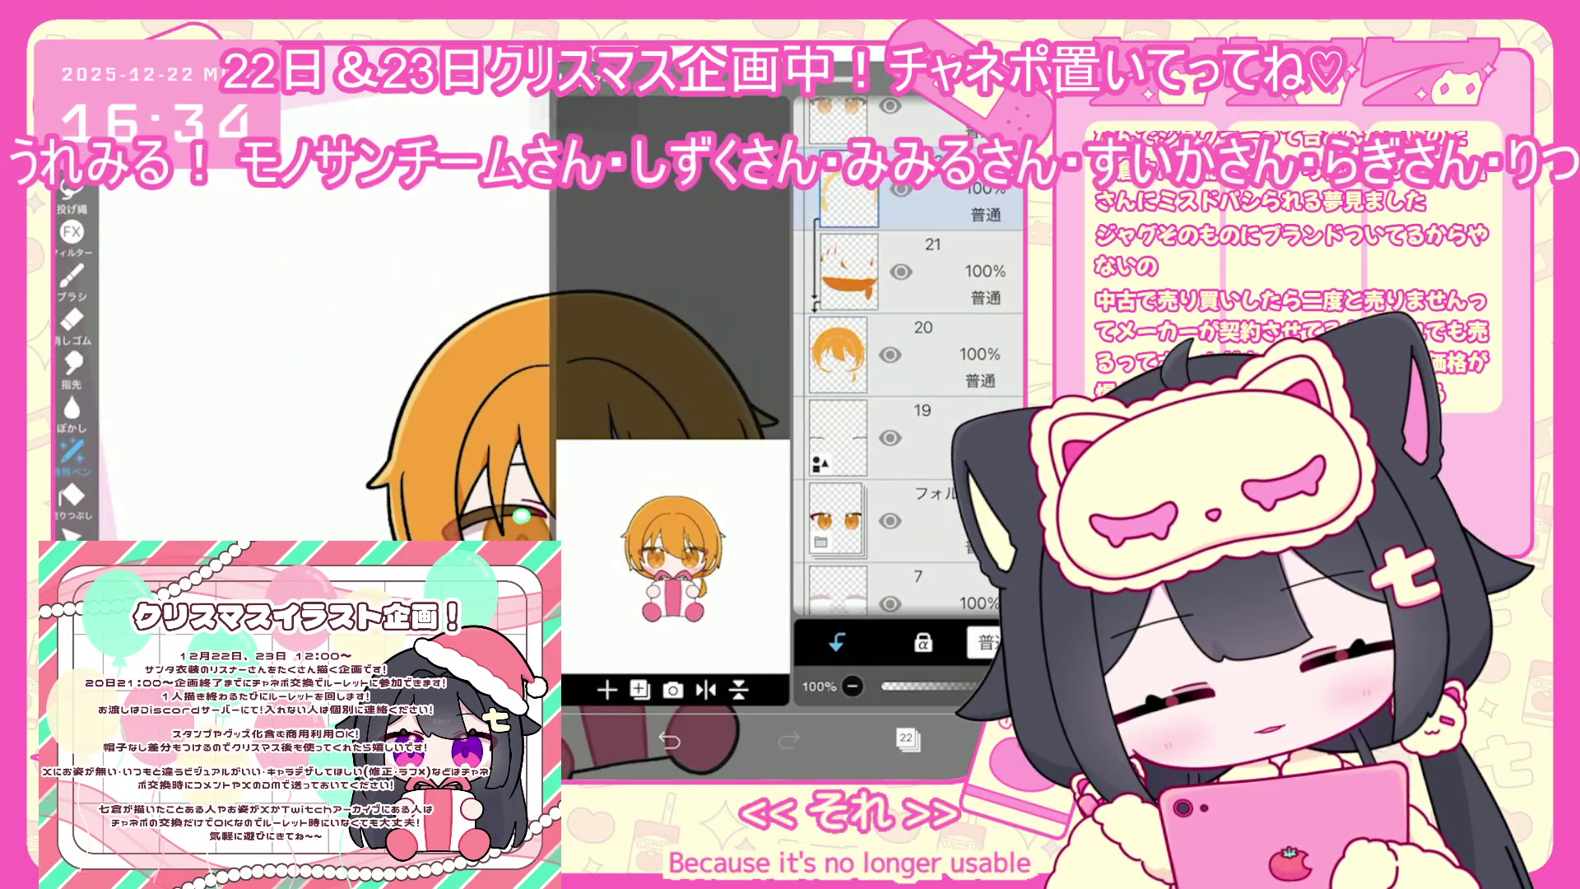
click(908, 738)
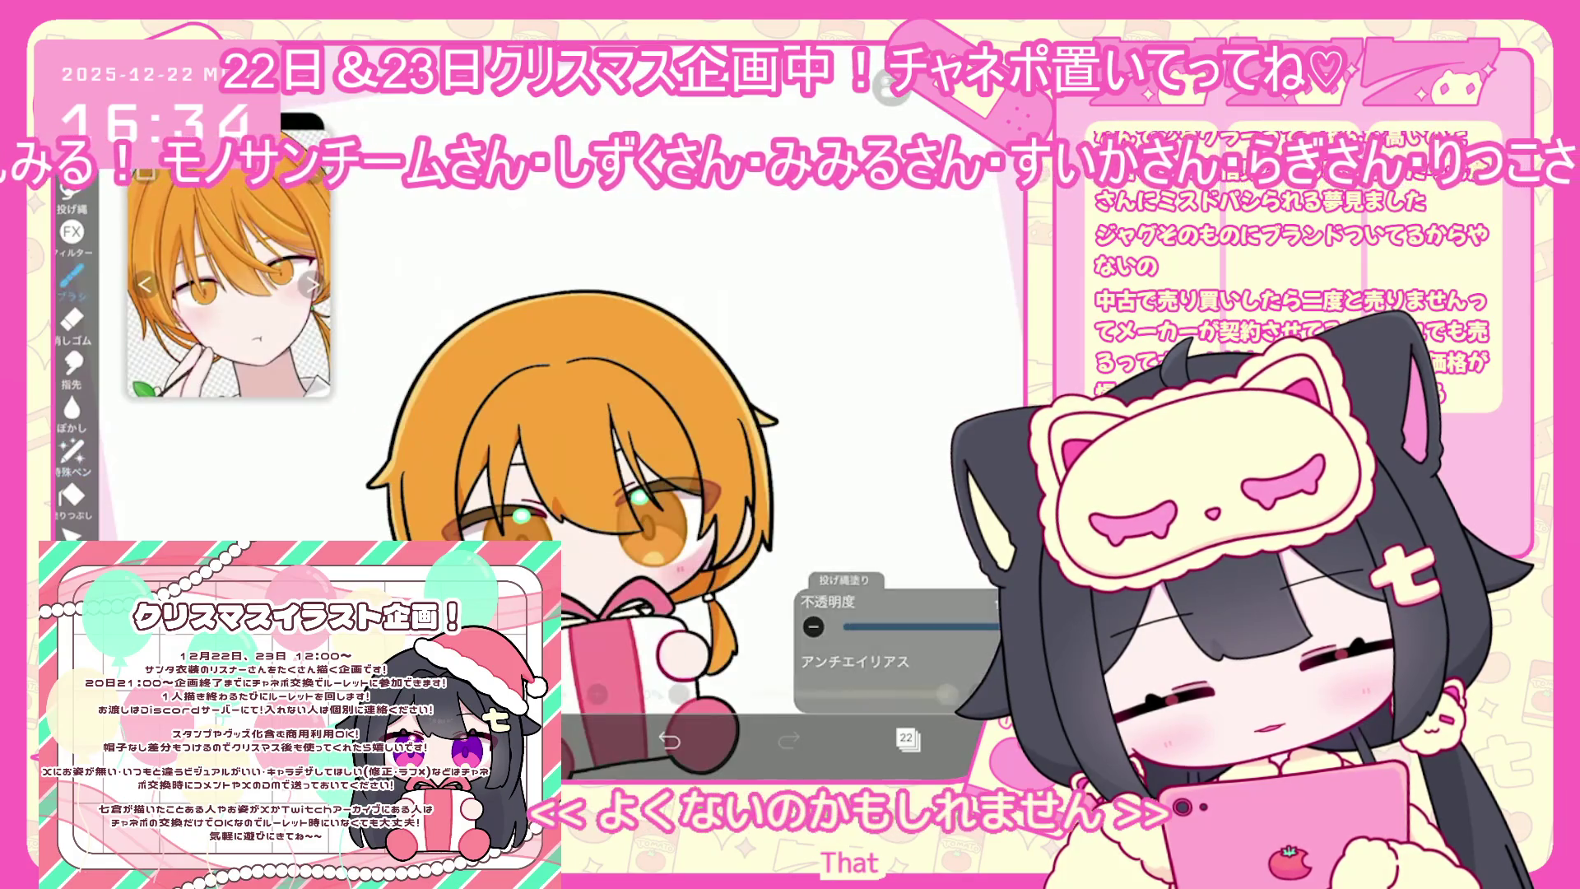
click(71, 275)
scroll(275, 390, down, 2)
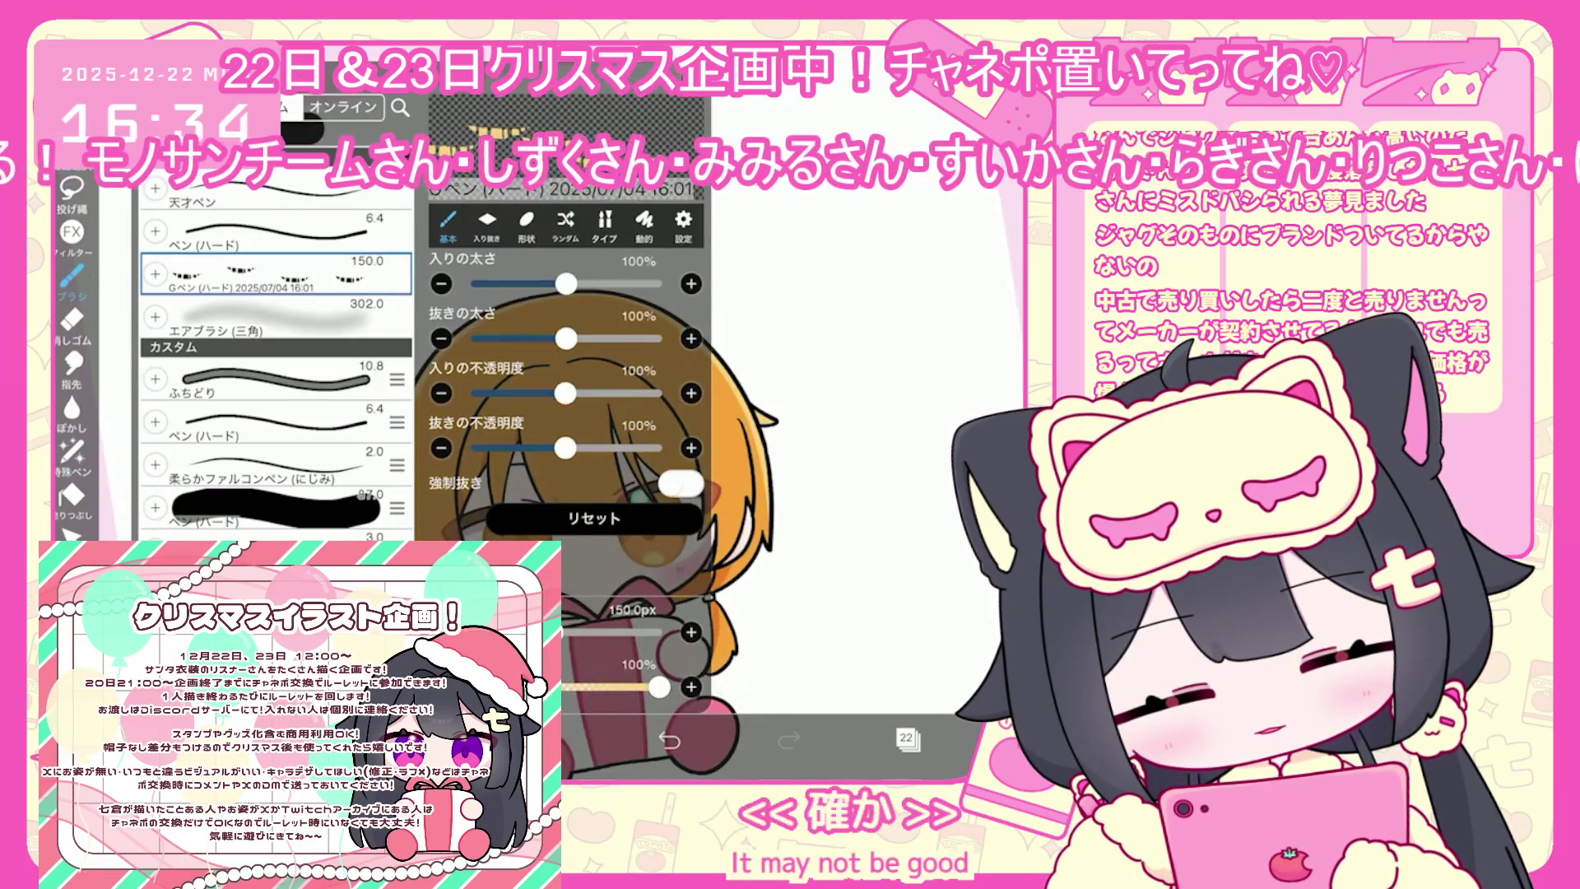
click(72, 276)
key(ctrl+z)
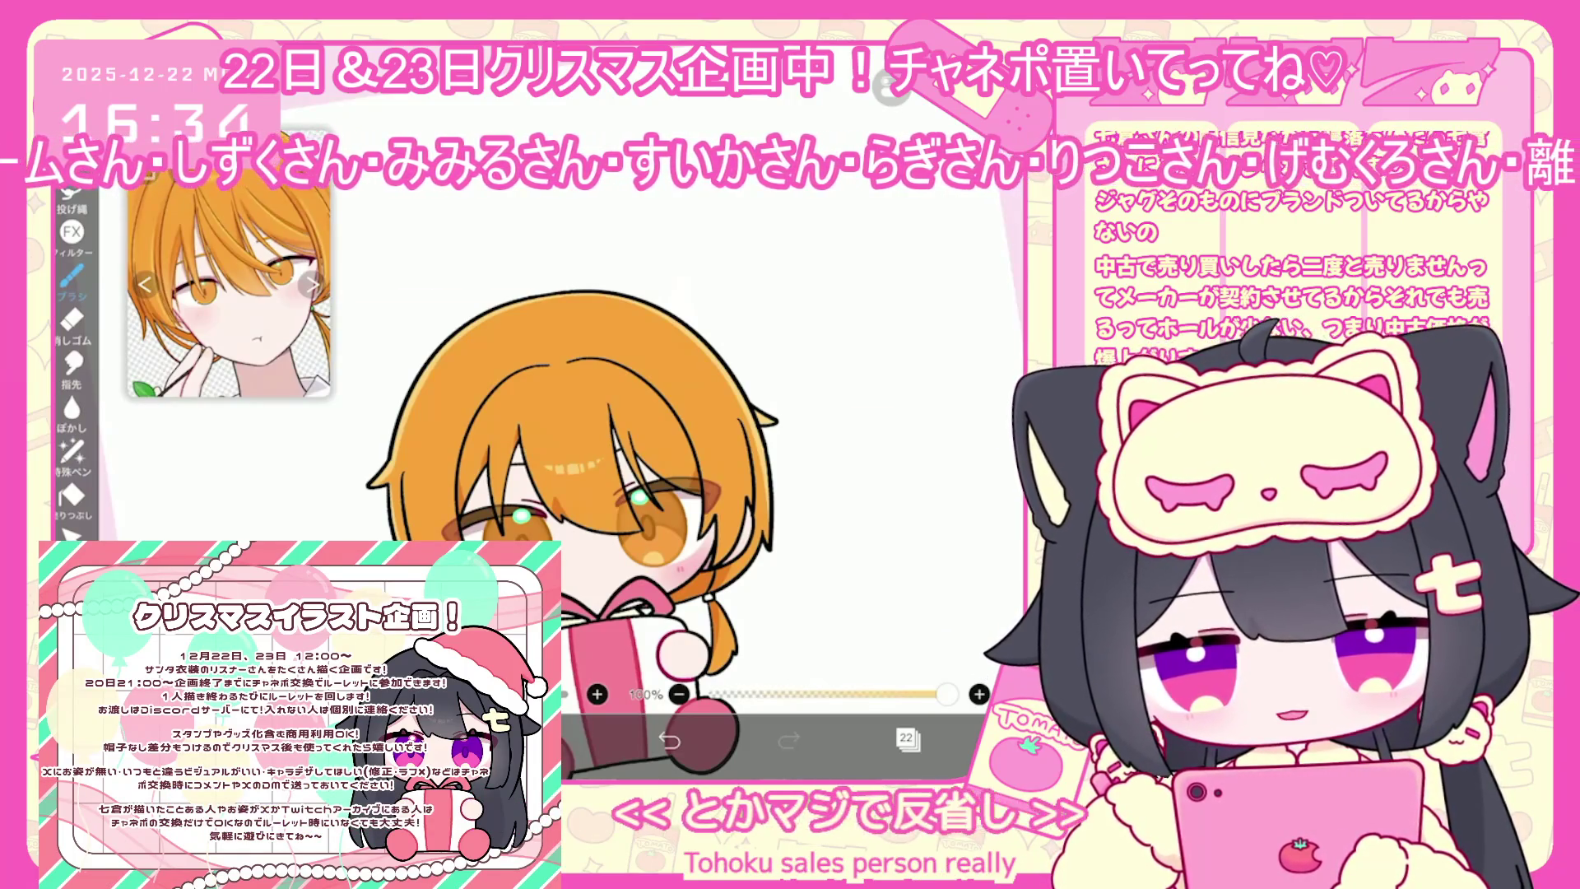
click(906, 738)
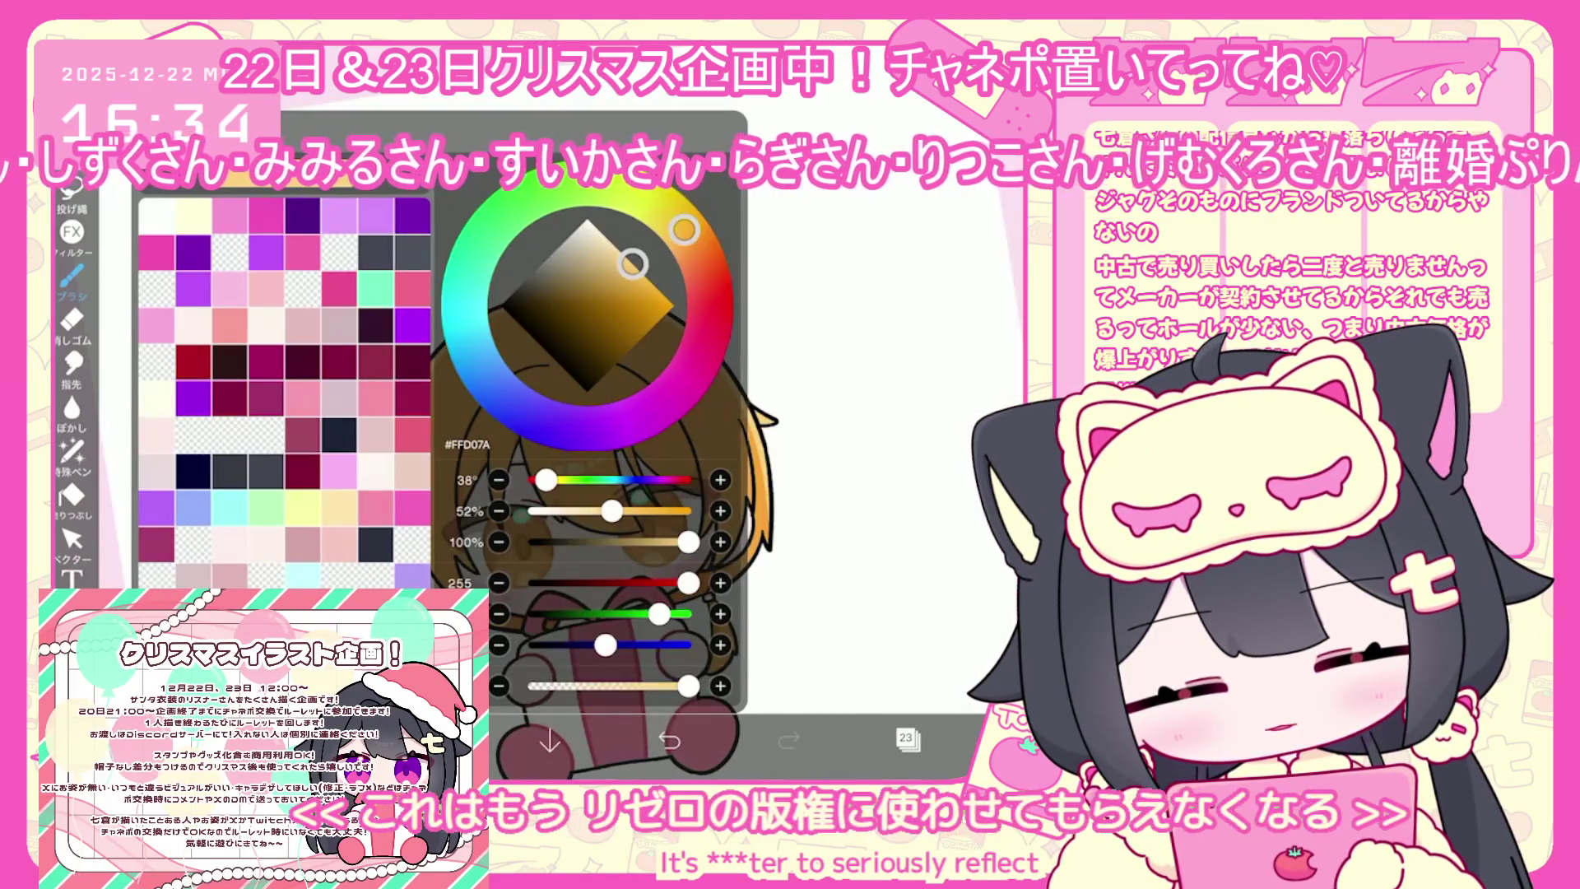
Pick pale peach #FCD7C6 and brush soft face shading, undoing a stray stroke near the right eye
mouse_move(683, 229)
mouse_down()
mouse_move(702, 264)
mouse_move(606, 237)
mouse_up()
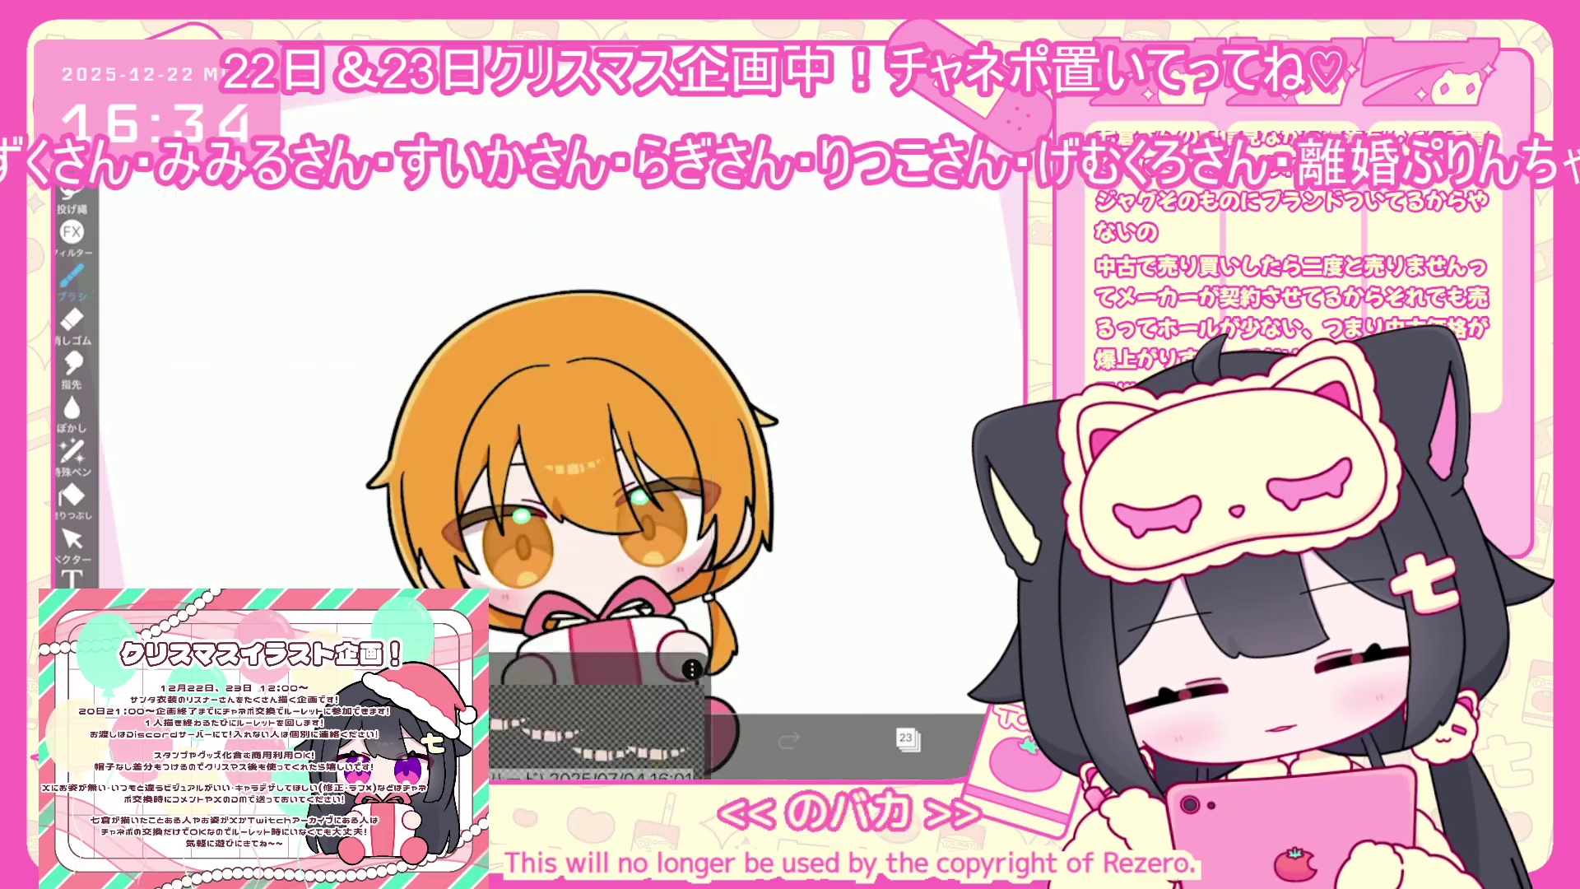
click(72, 280)
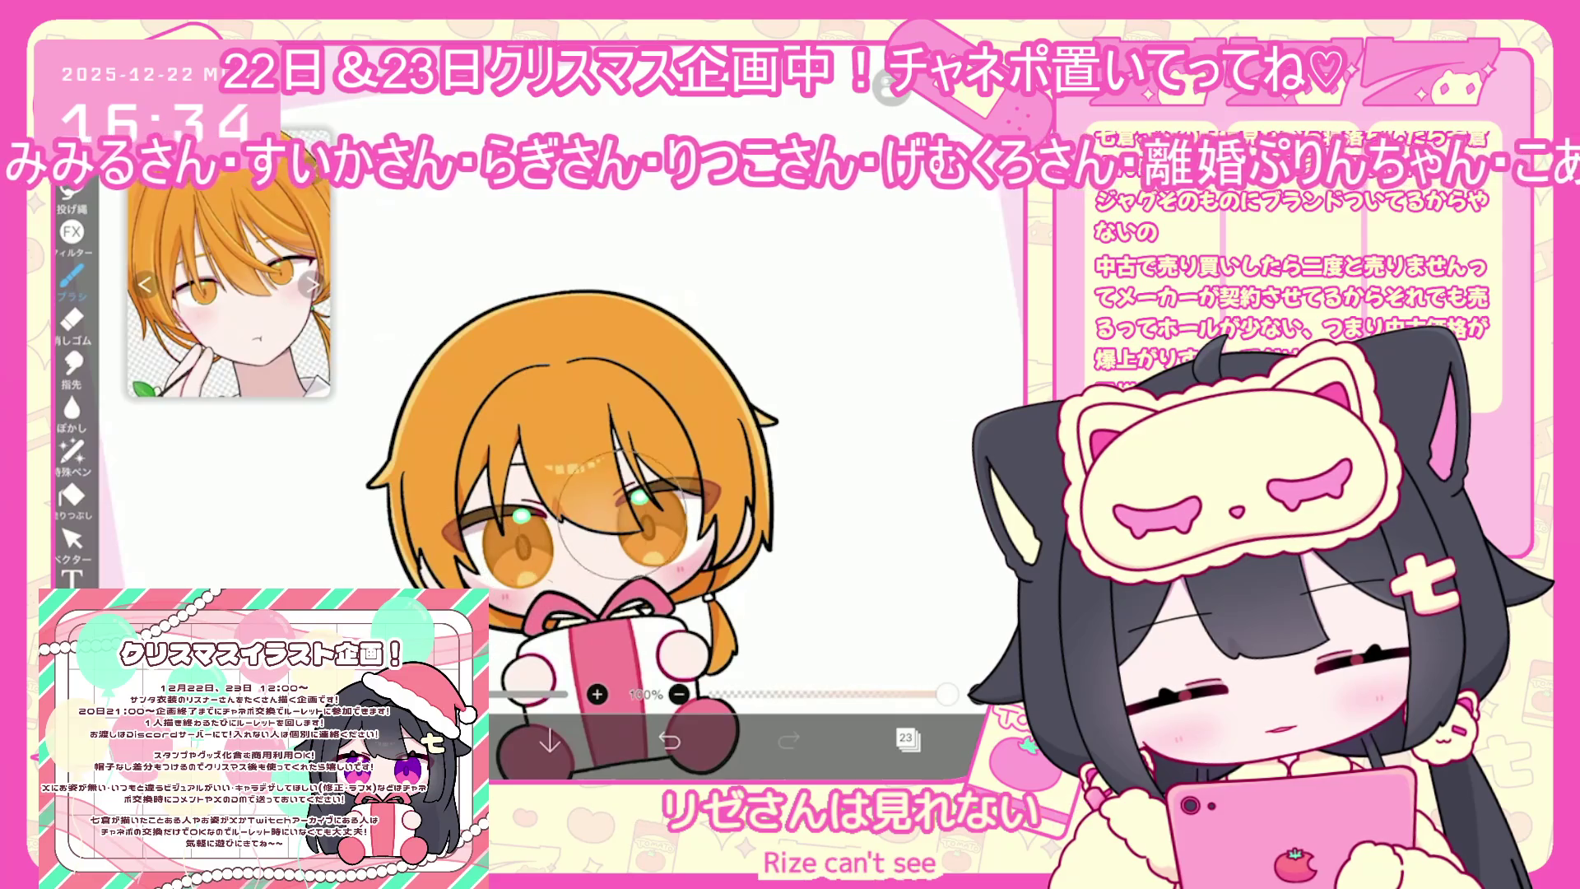
key(ctrl+z)
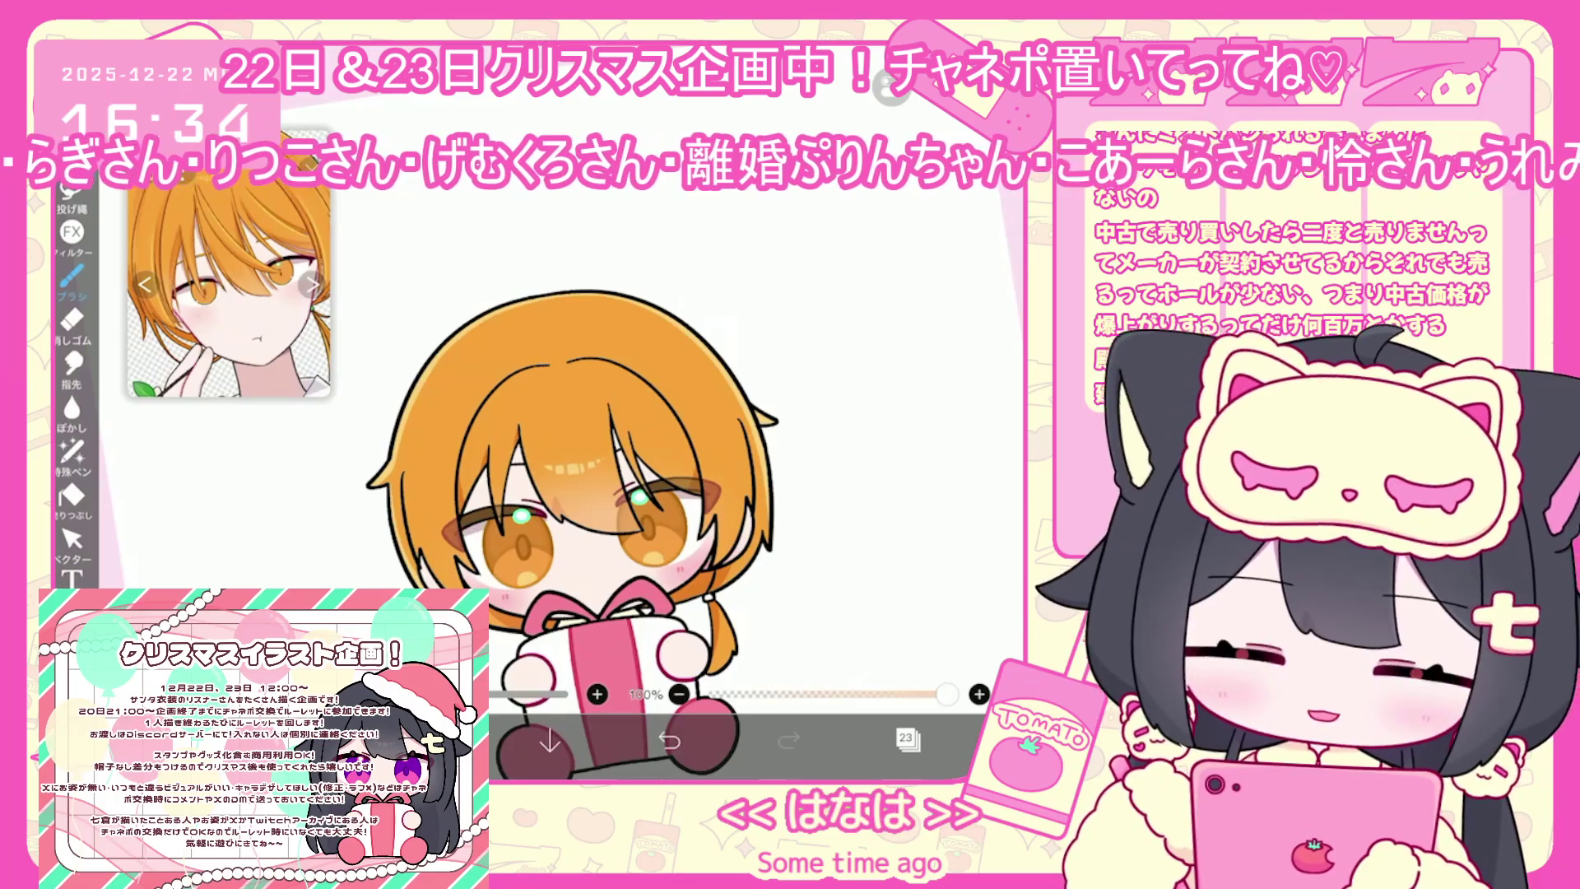
scroll(567, 494, up, 3)
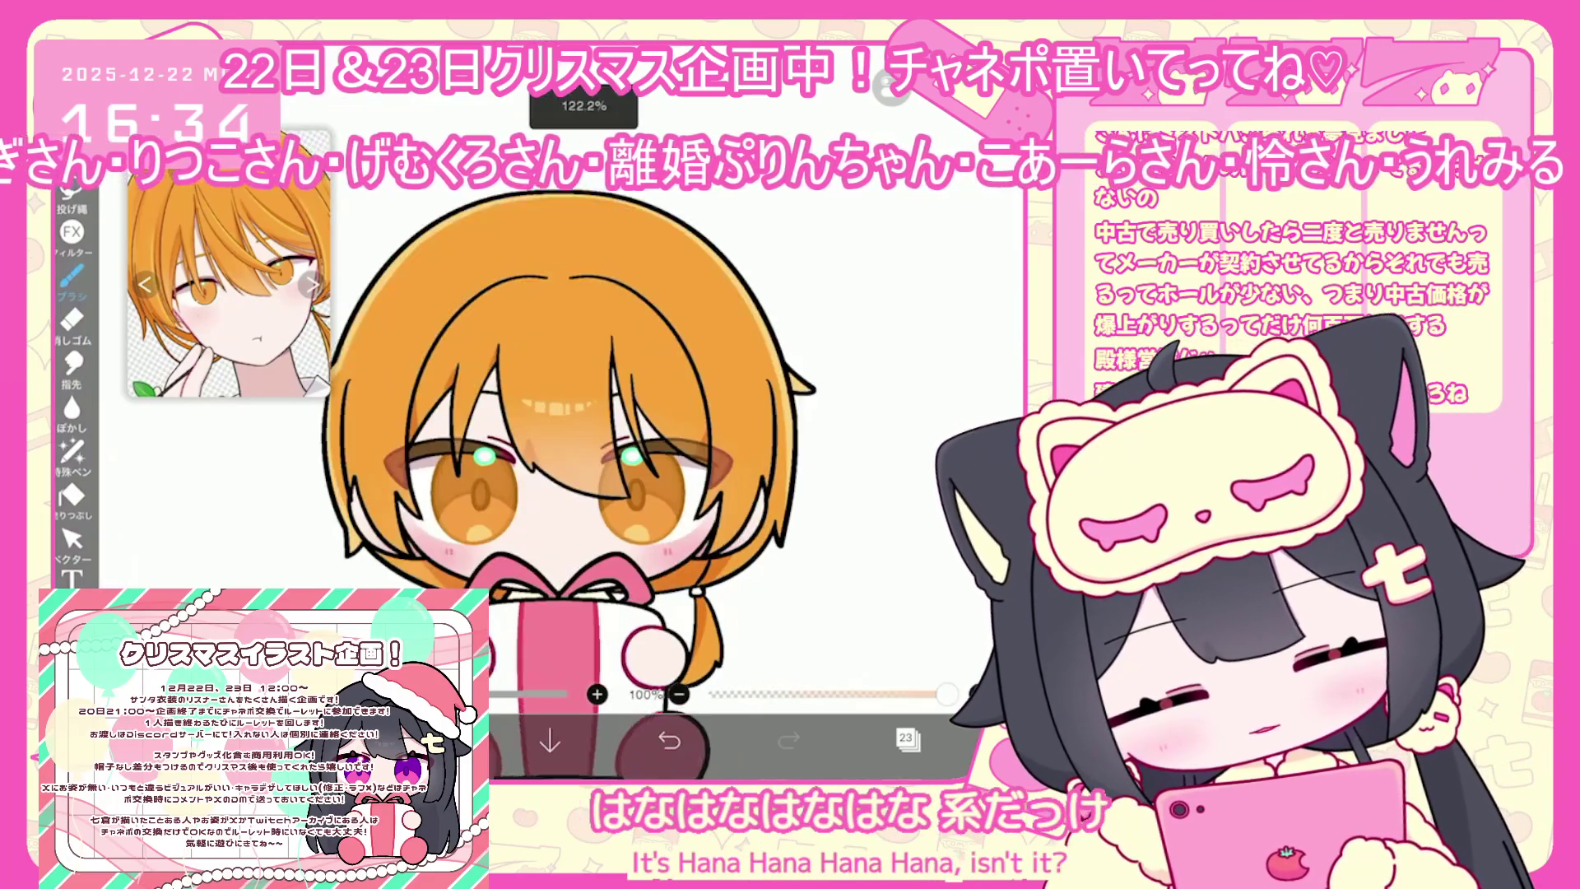
click(906, 738)
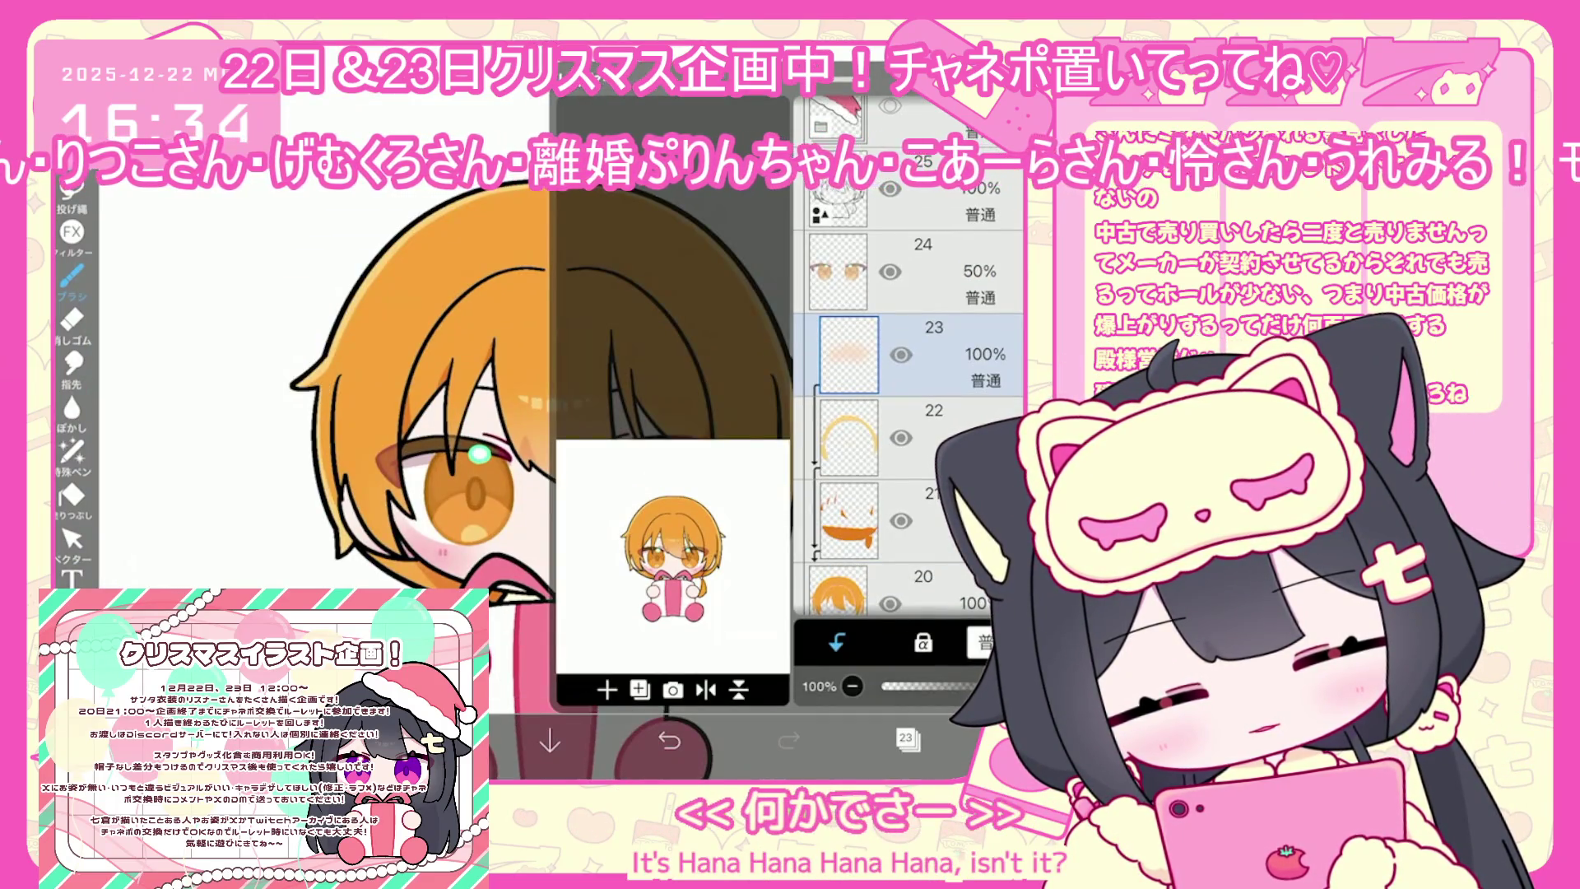
Add a new layer above line art layer 25
scroll(914, 411, up, 2)
click(913, 351)
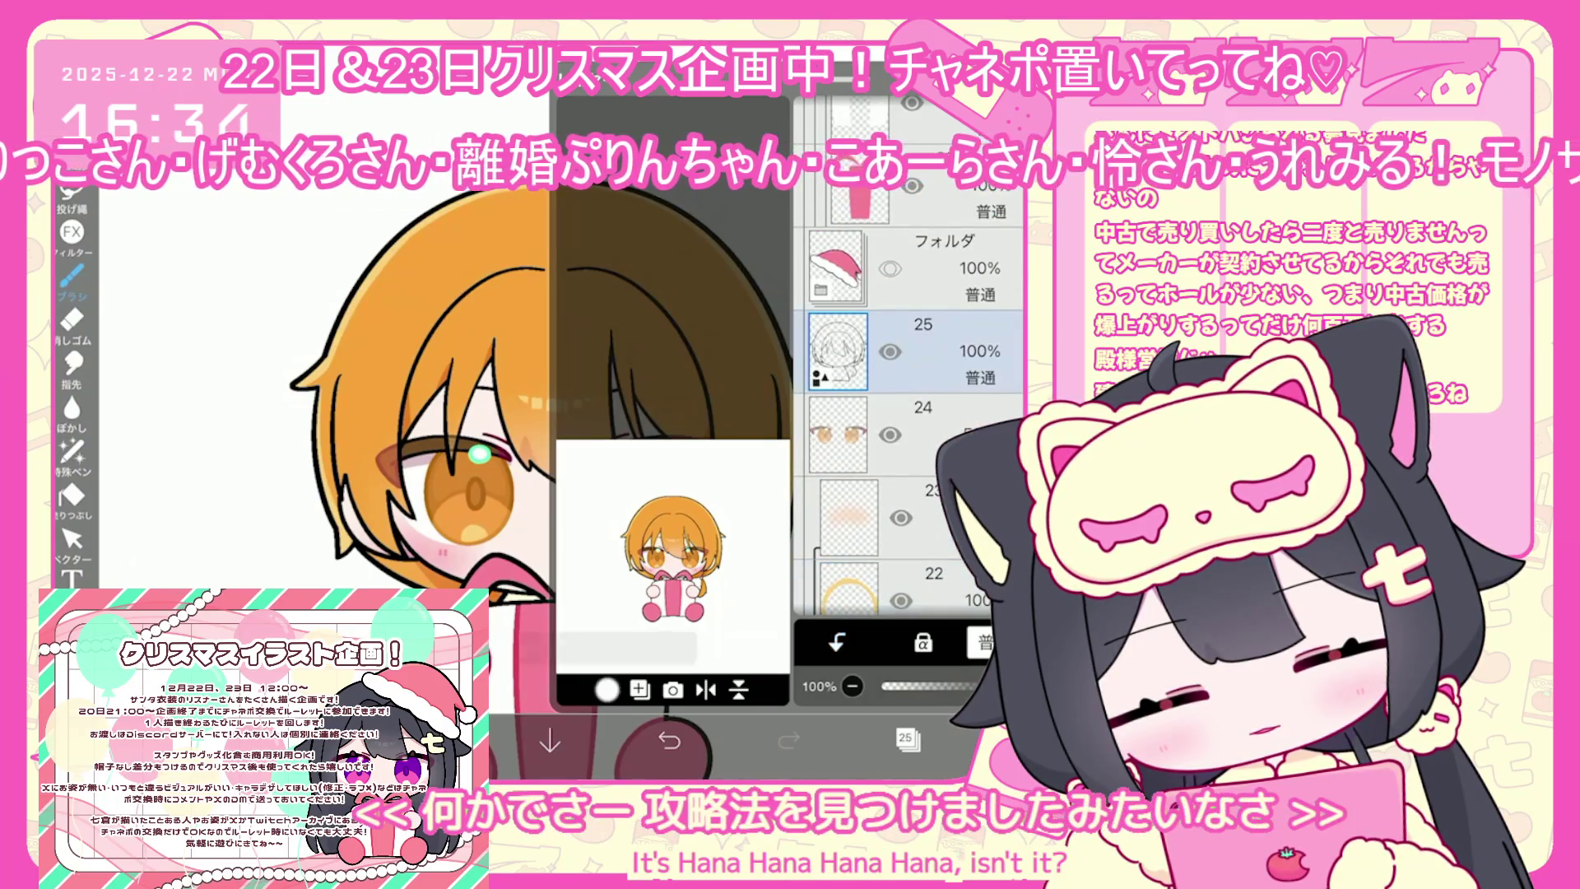
click(606, 690)
click(906, 738)
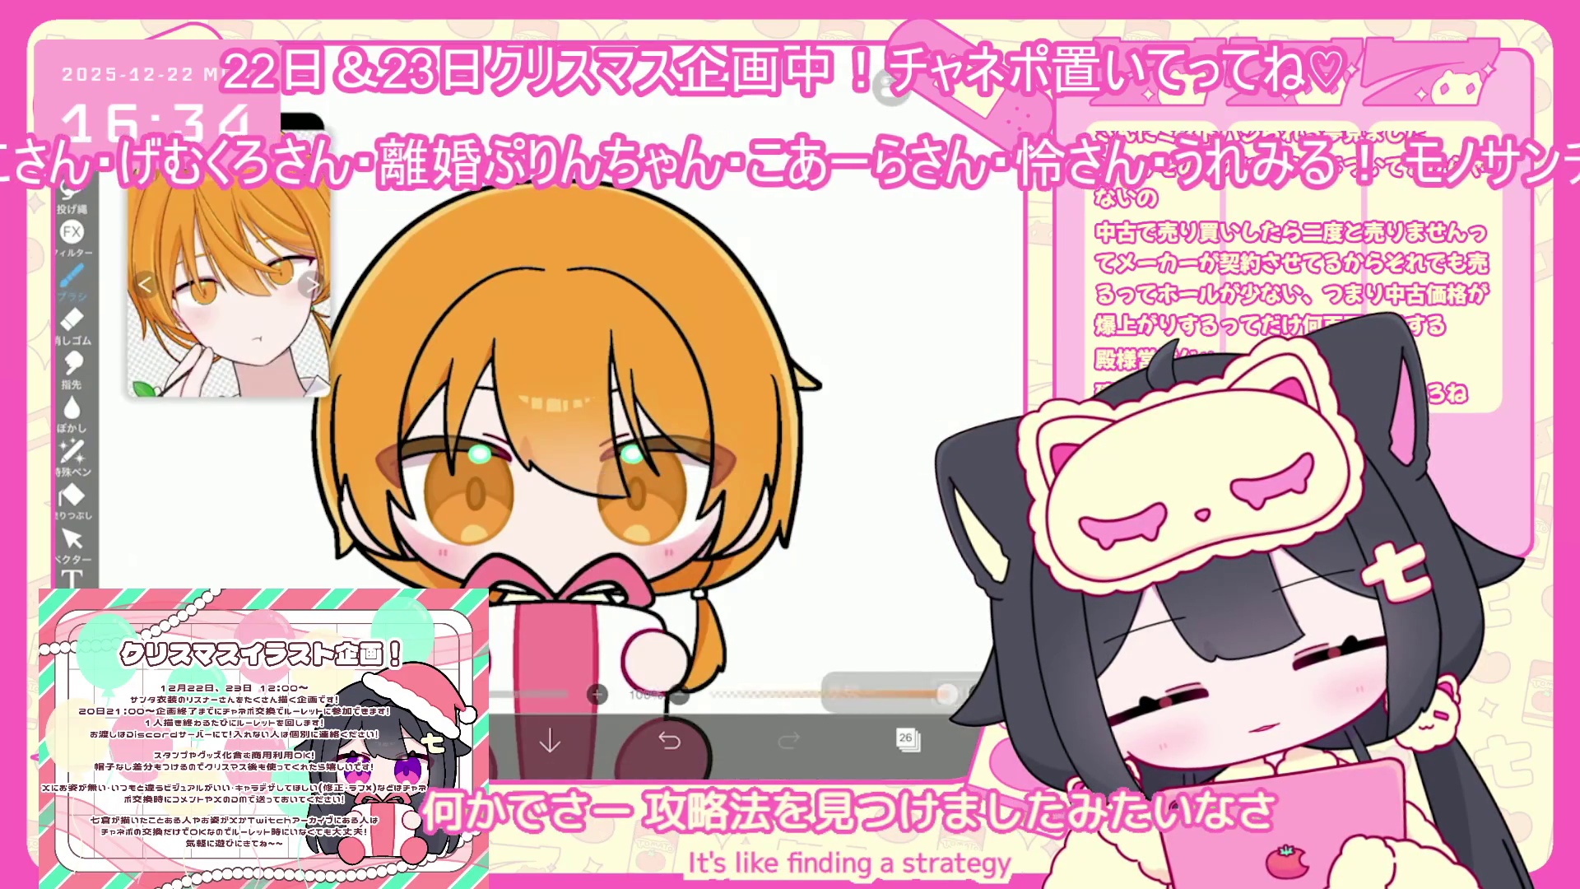
Switch to the lasso fill special pen and zoom in around the character's eyes
click(73, 276)
click(444, 741)
click(73, 451)
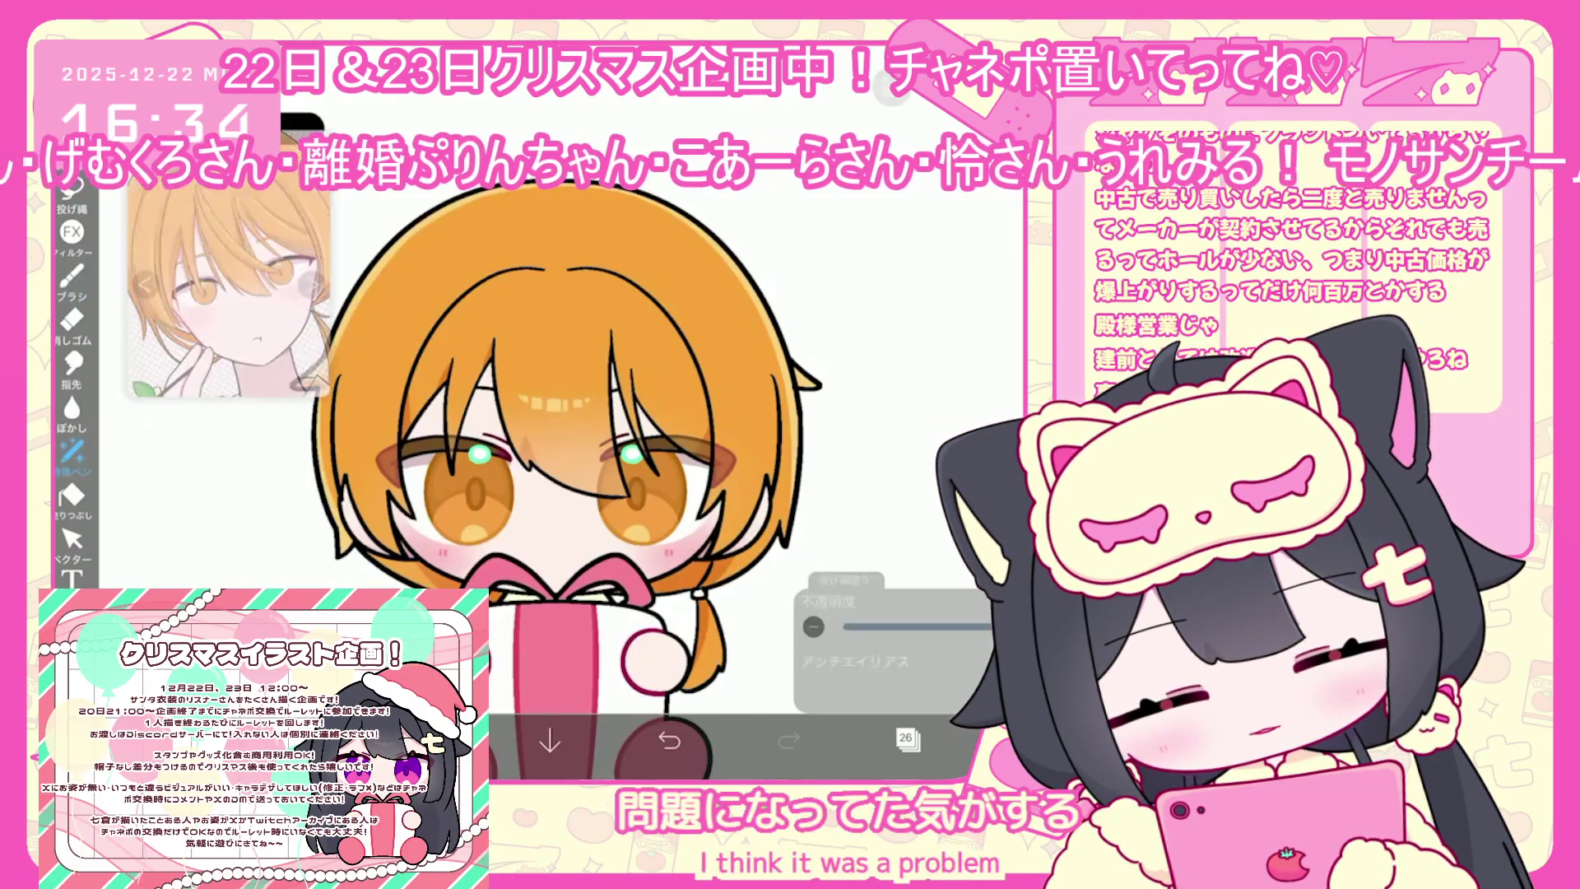
scroll(625, 461, up, 5)
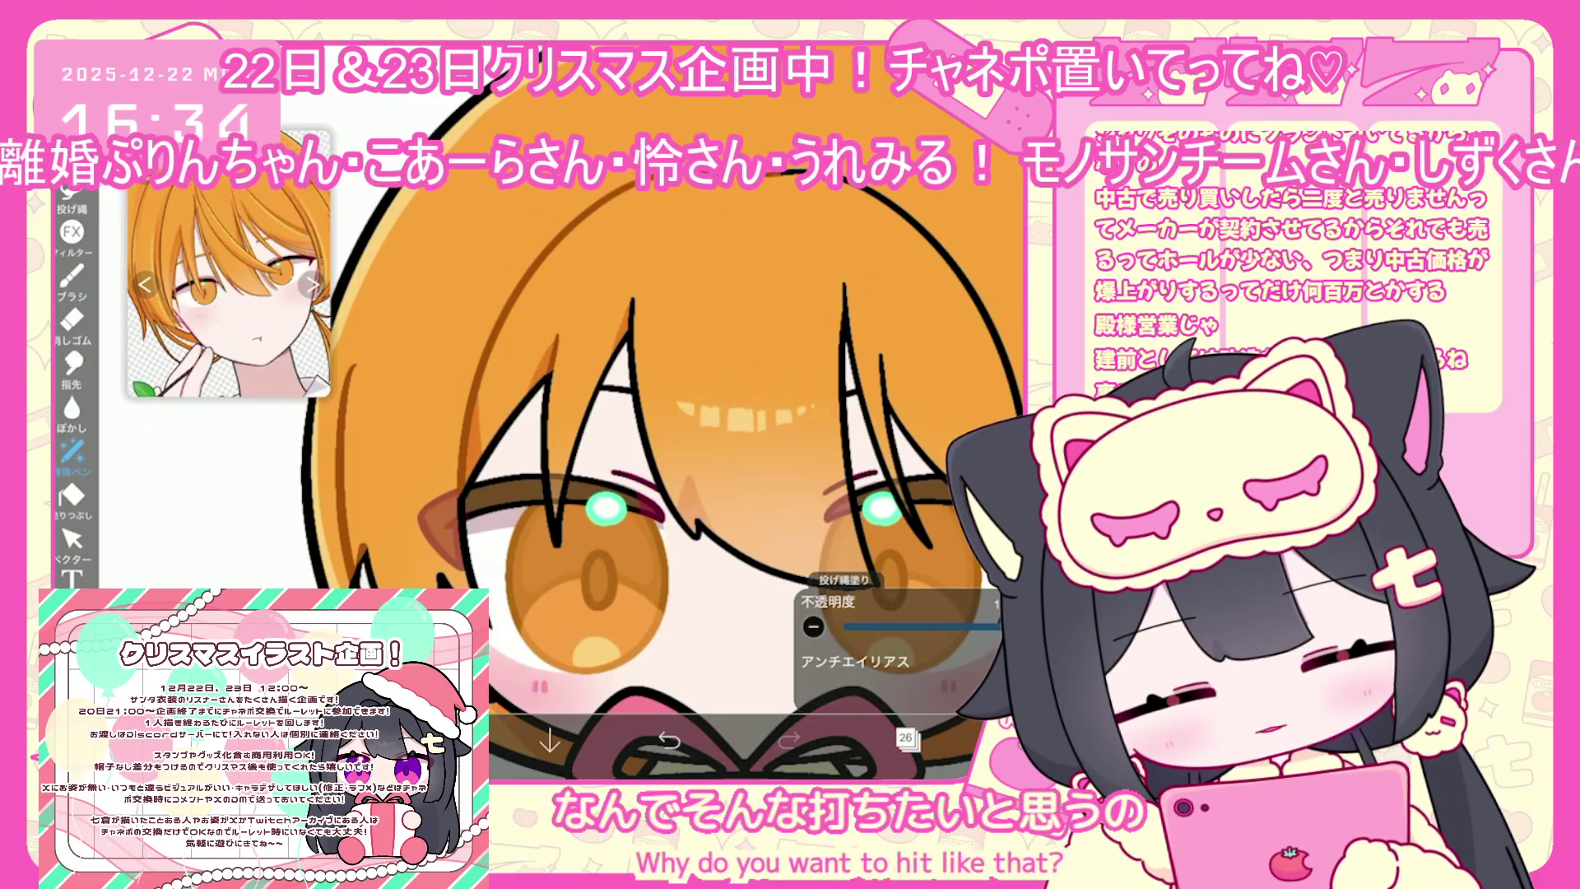
drag(741, 411, 600, 477)
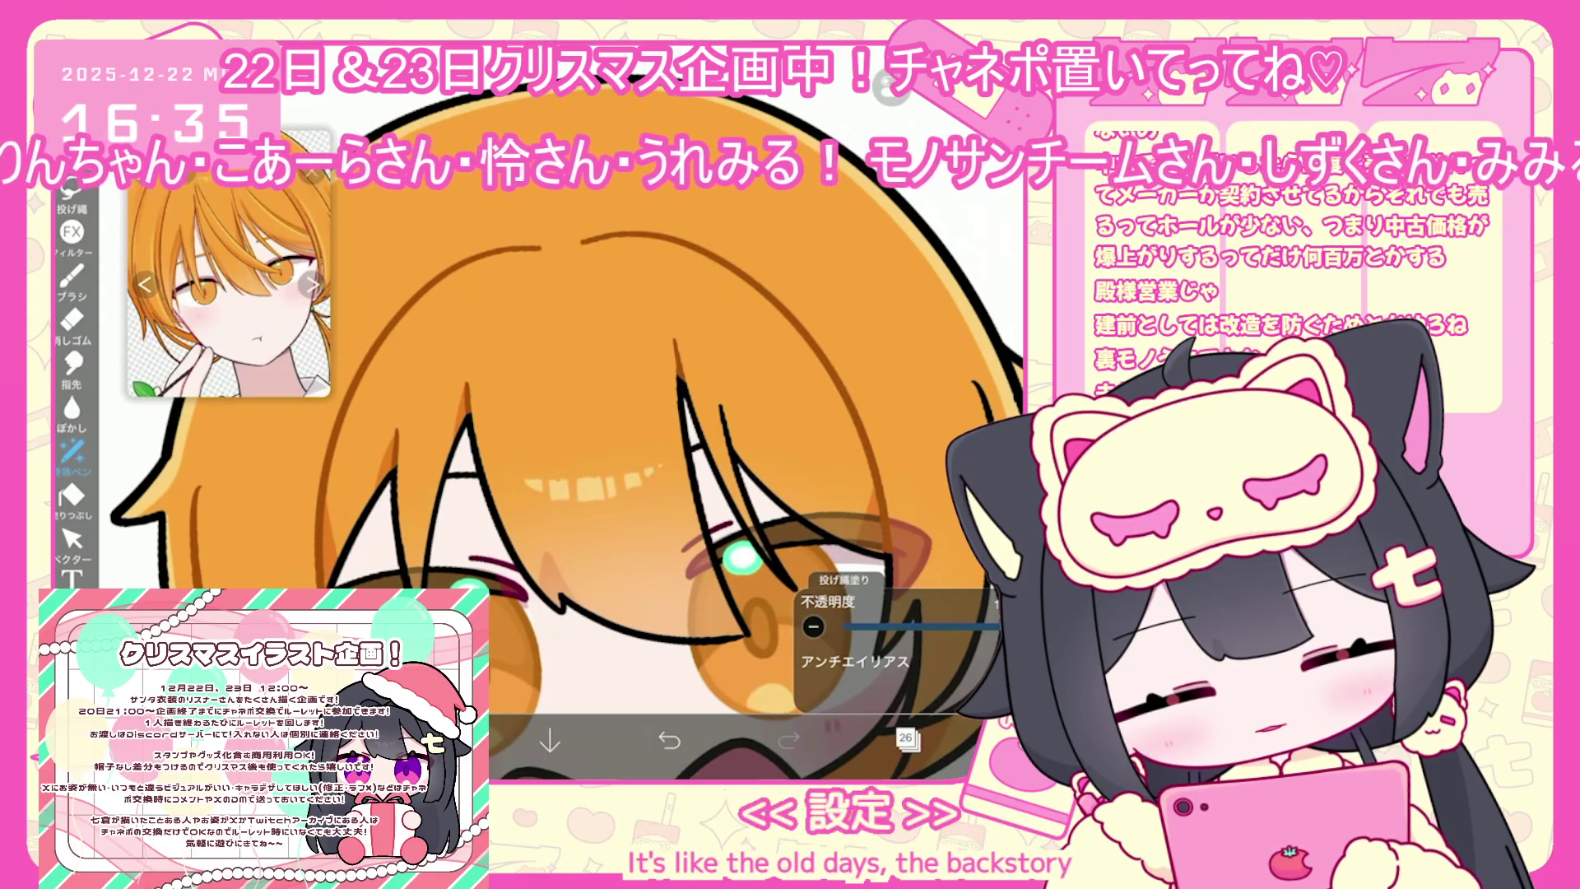
mouse_move(741, 559)
mouse_down()
mouse_move(586, 497)
mouse_move(535, 404)
mouse_up()
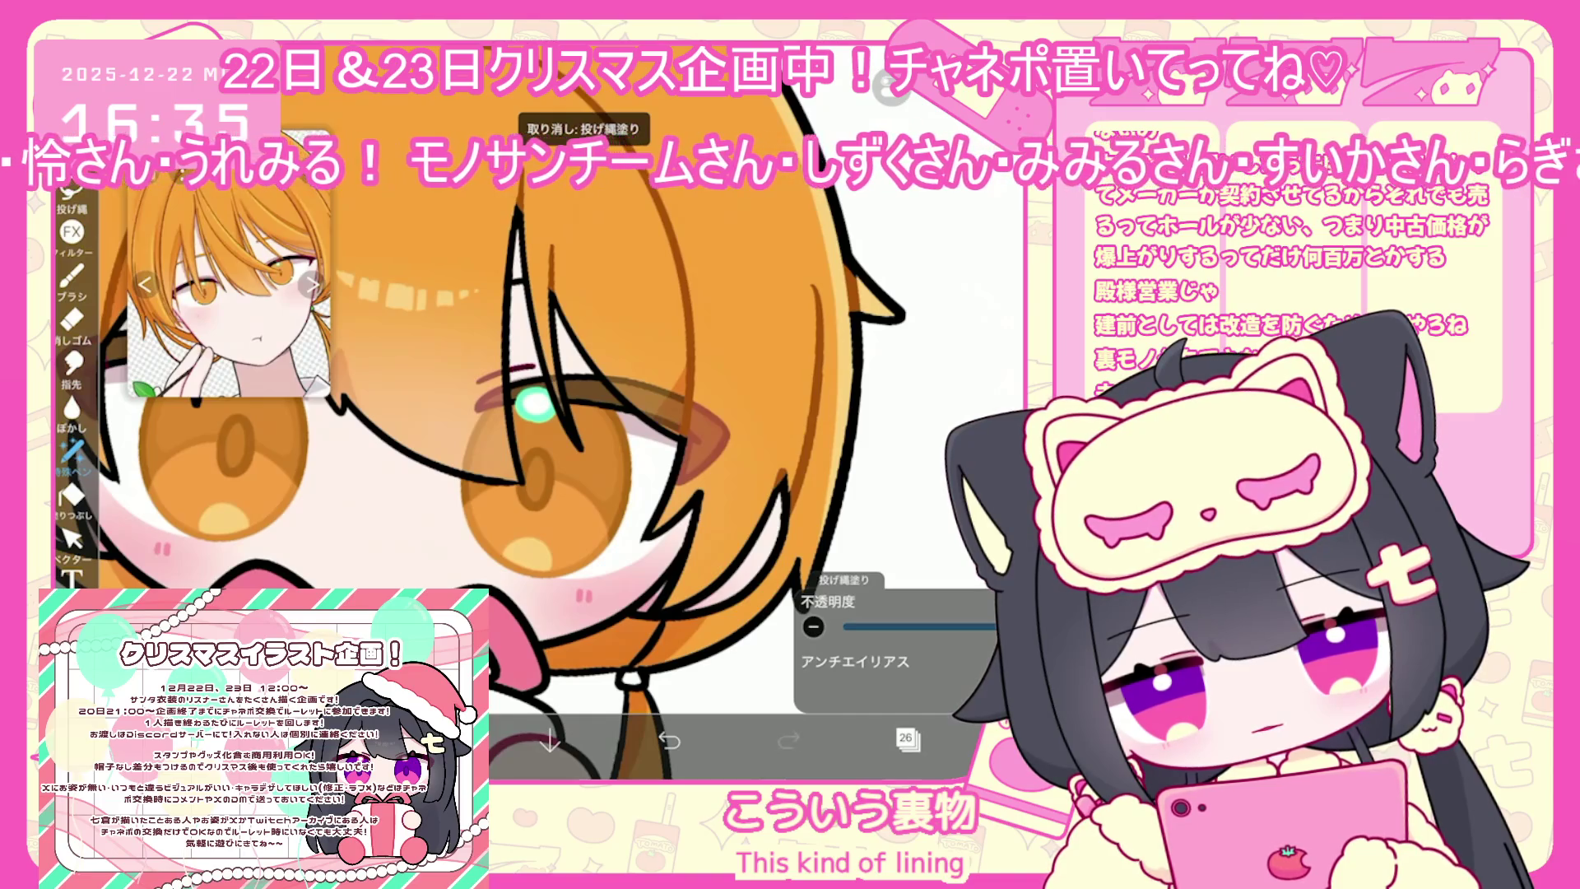
scroll(535, 411, down, 3)
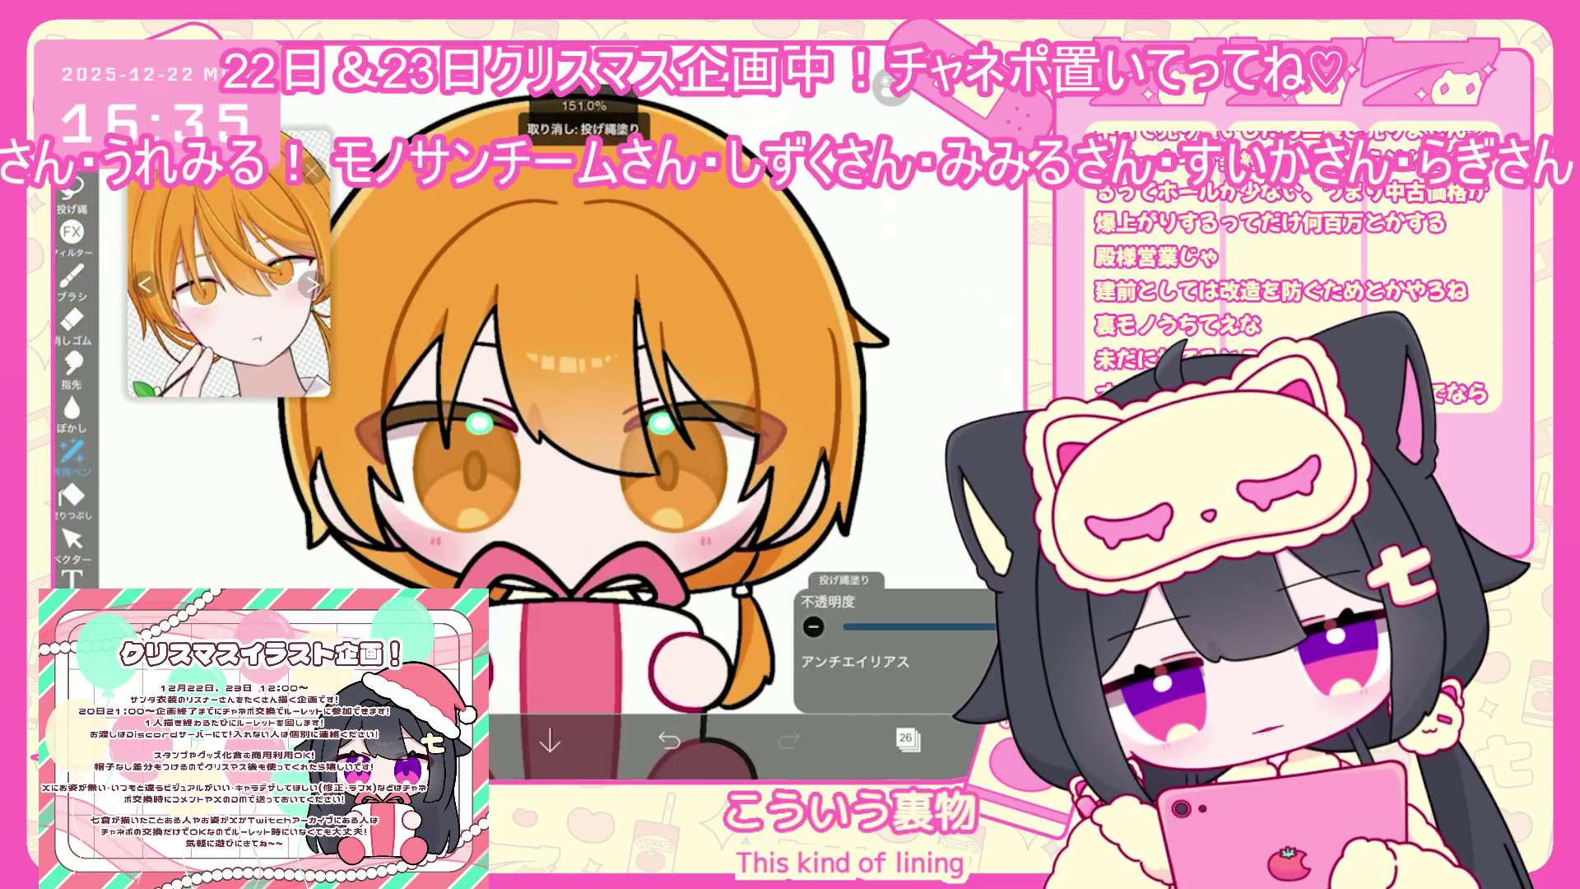
scroll(779, 600, up, 3)
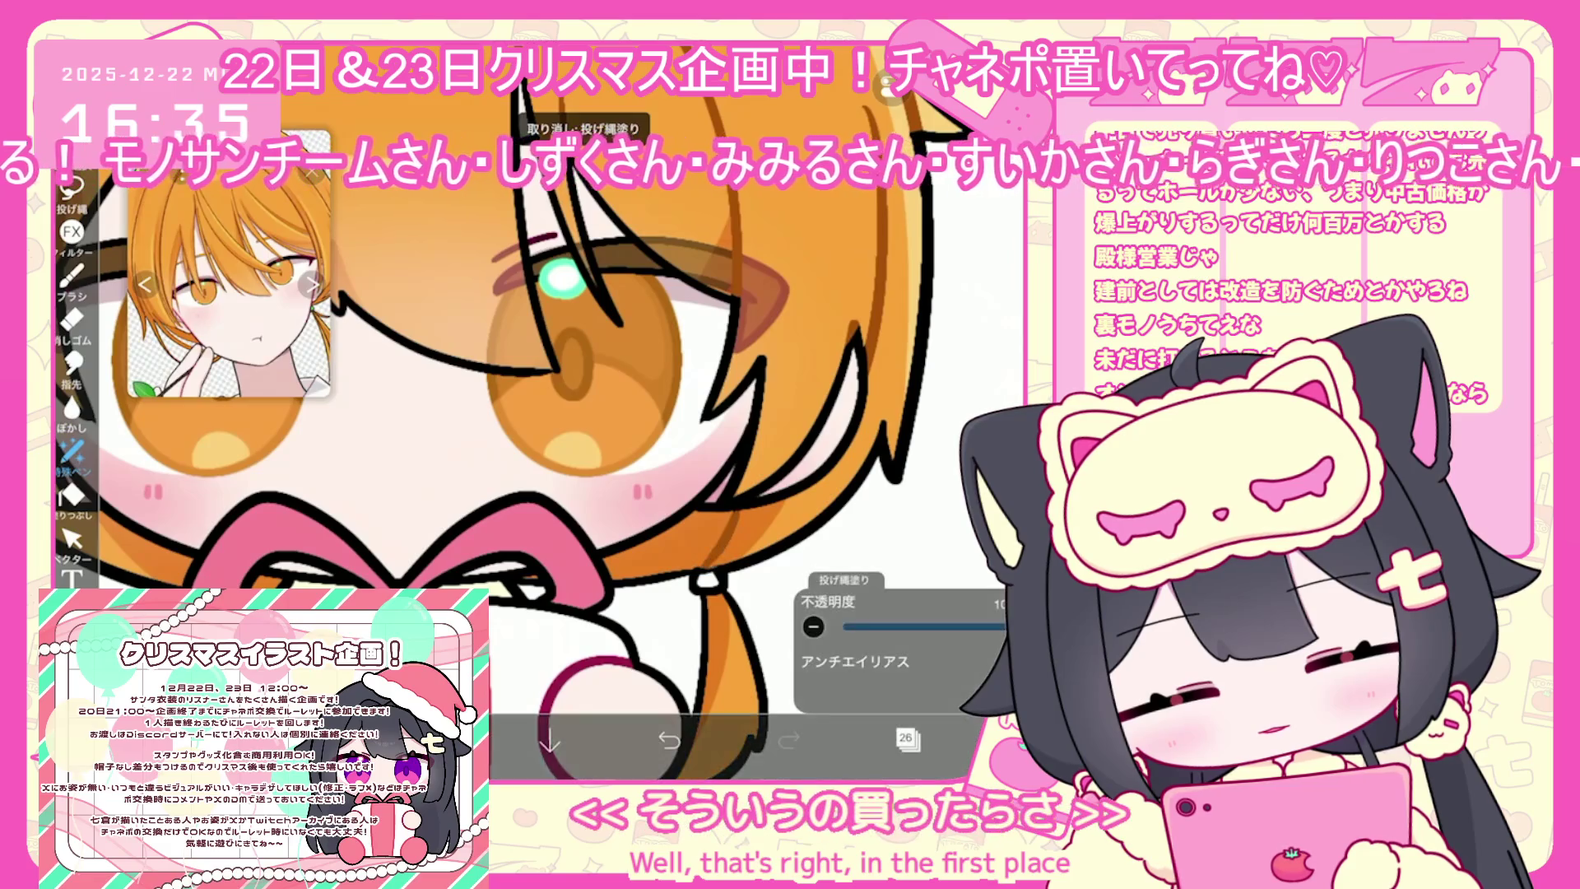
scroll(576, 412, down, 3)
scroll(666, 428, up, 1)
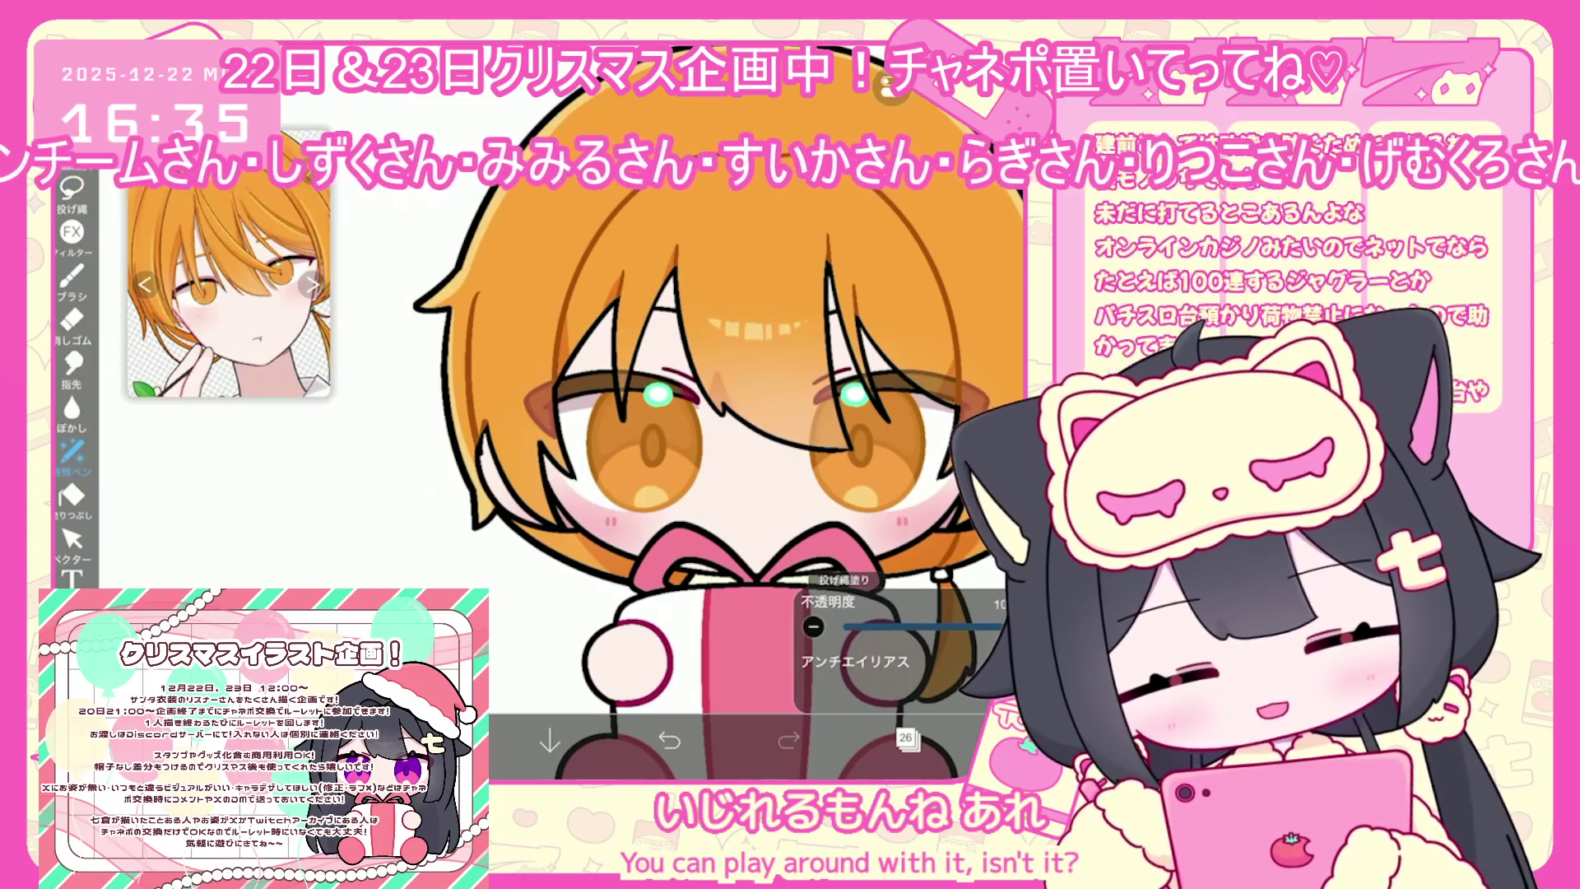
scroll(700, 452, down, 2)
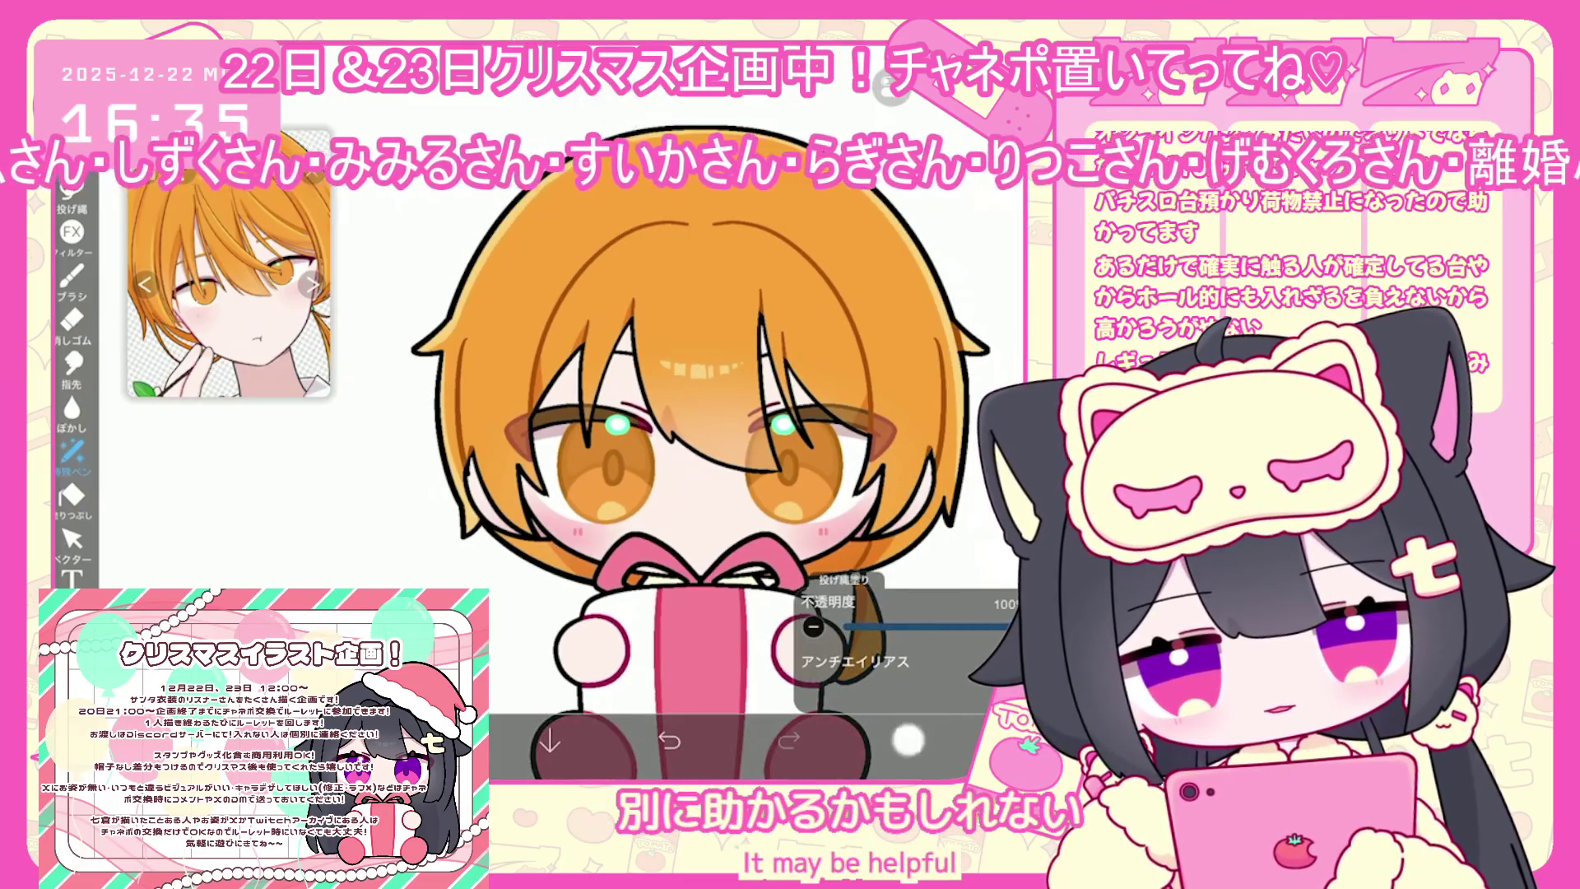
click(907, 738)
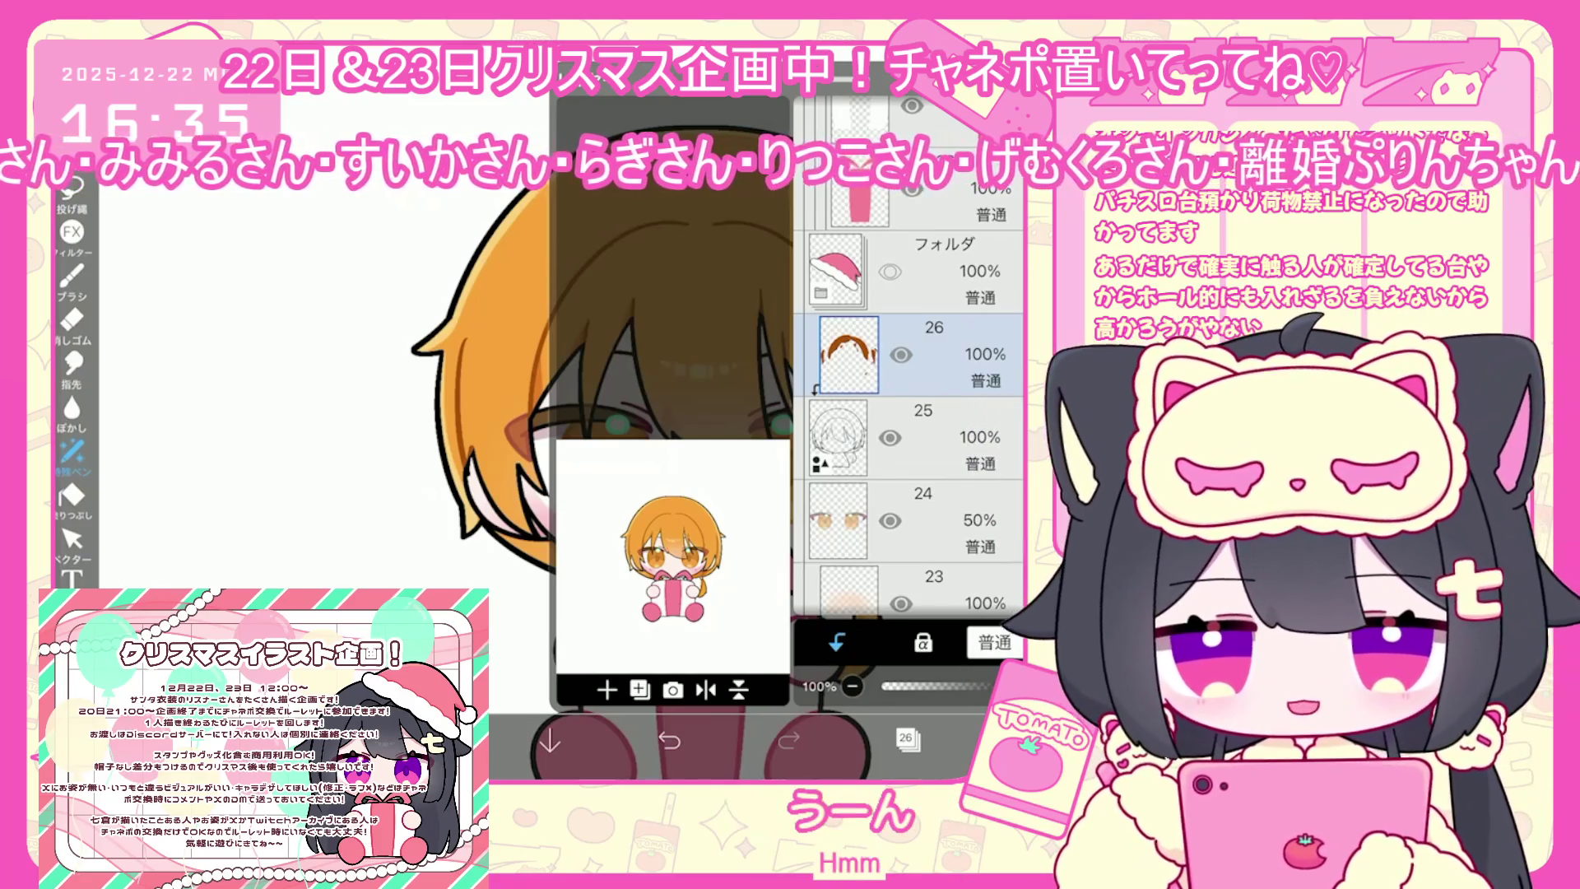
Make layer 4 the working layer instead of layer 23
scroll(909, 425, down, 2)
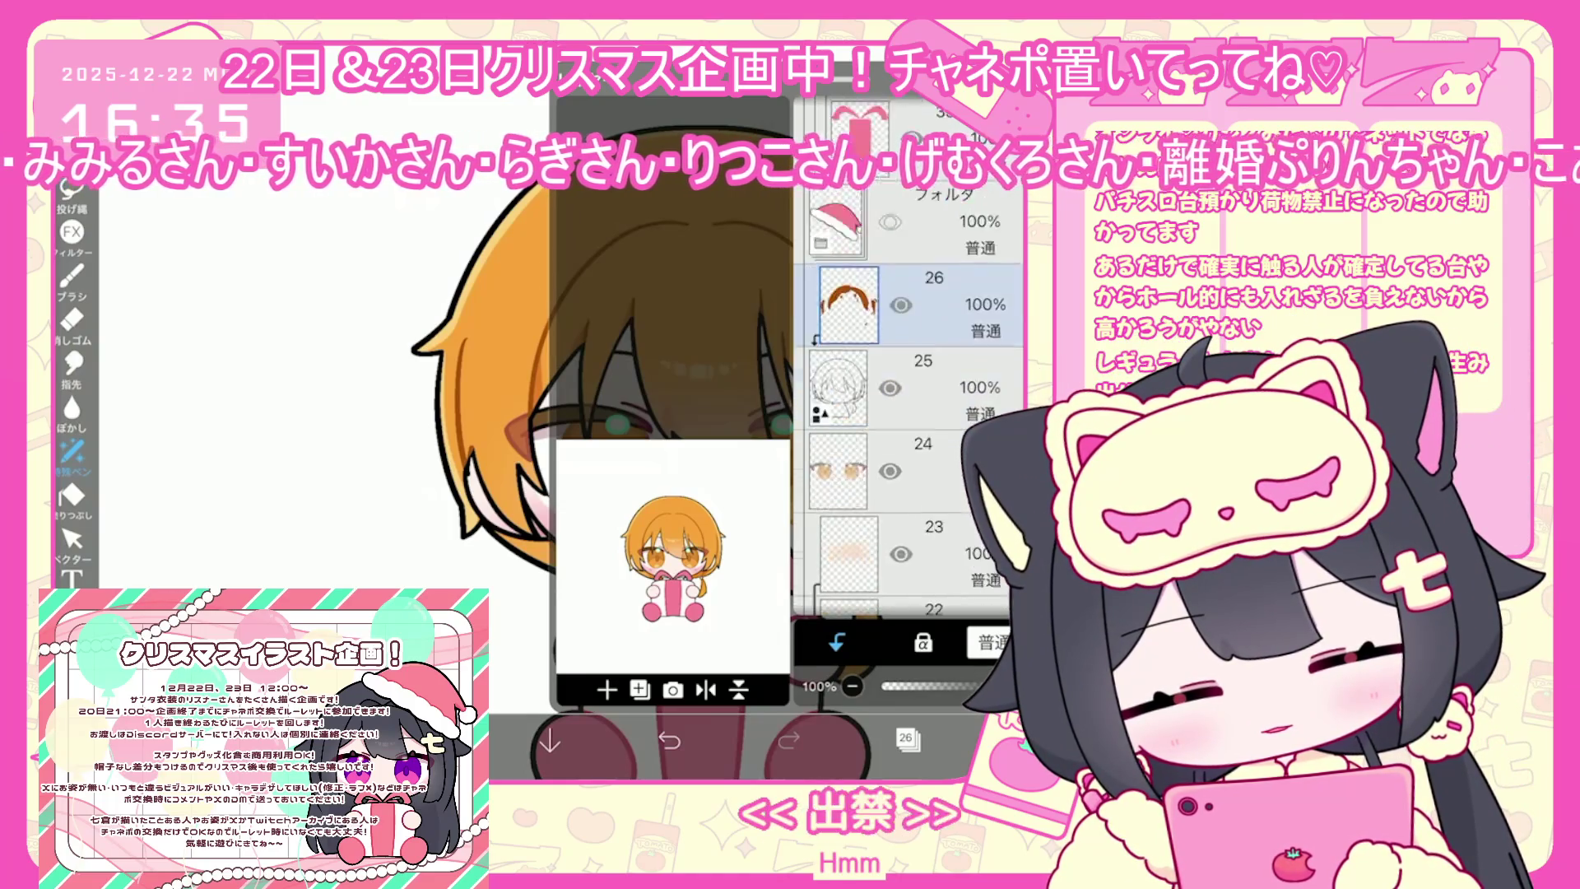
click(905, 524)
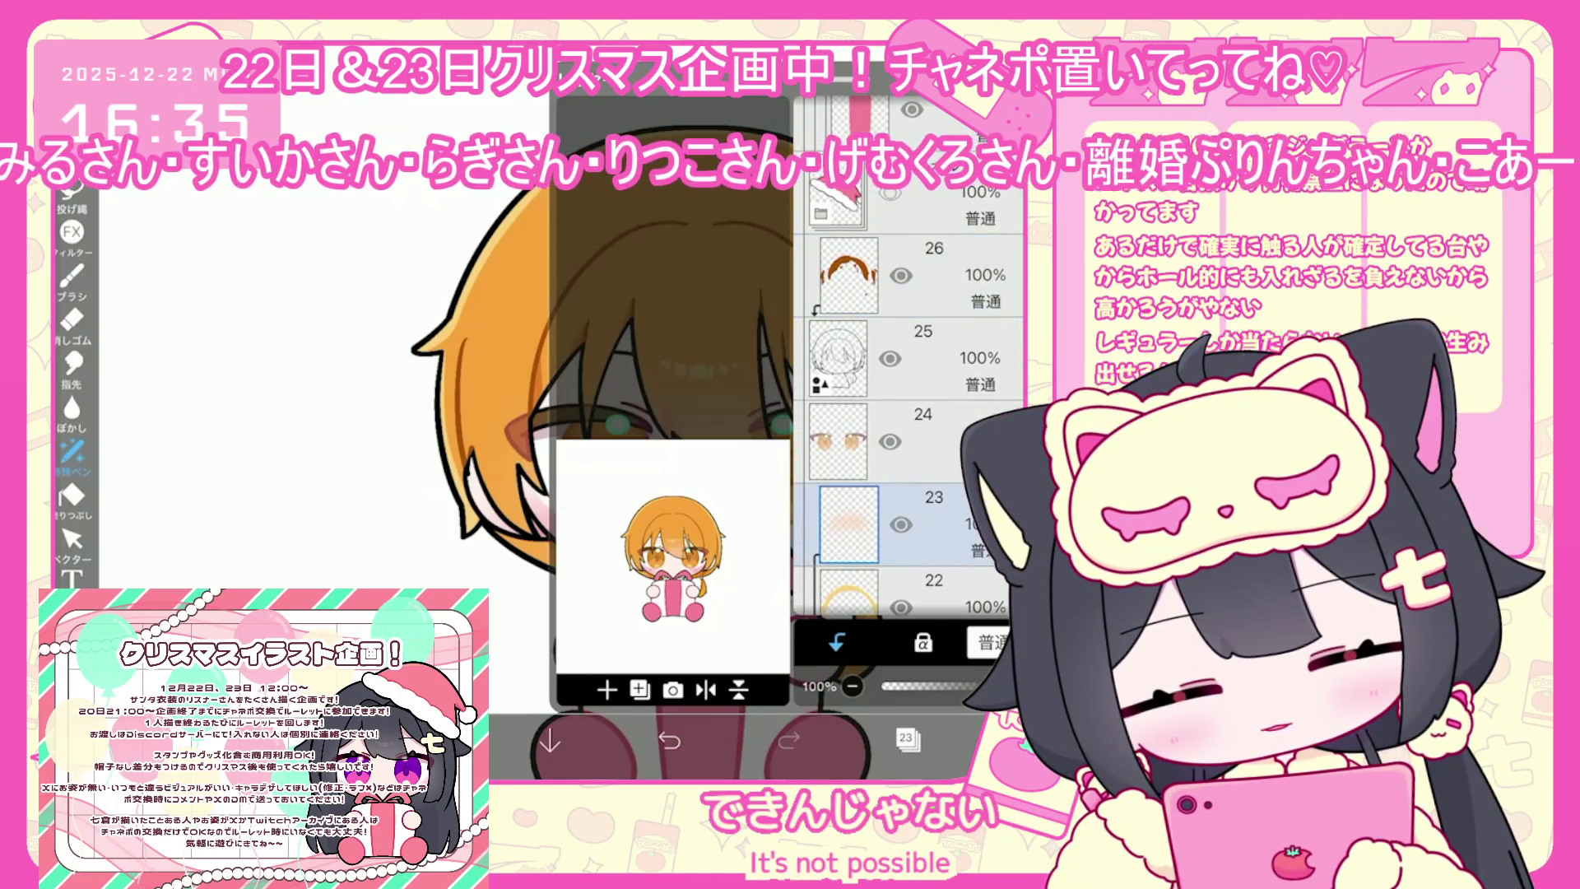
scroll(909, 427, down, 5)
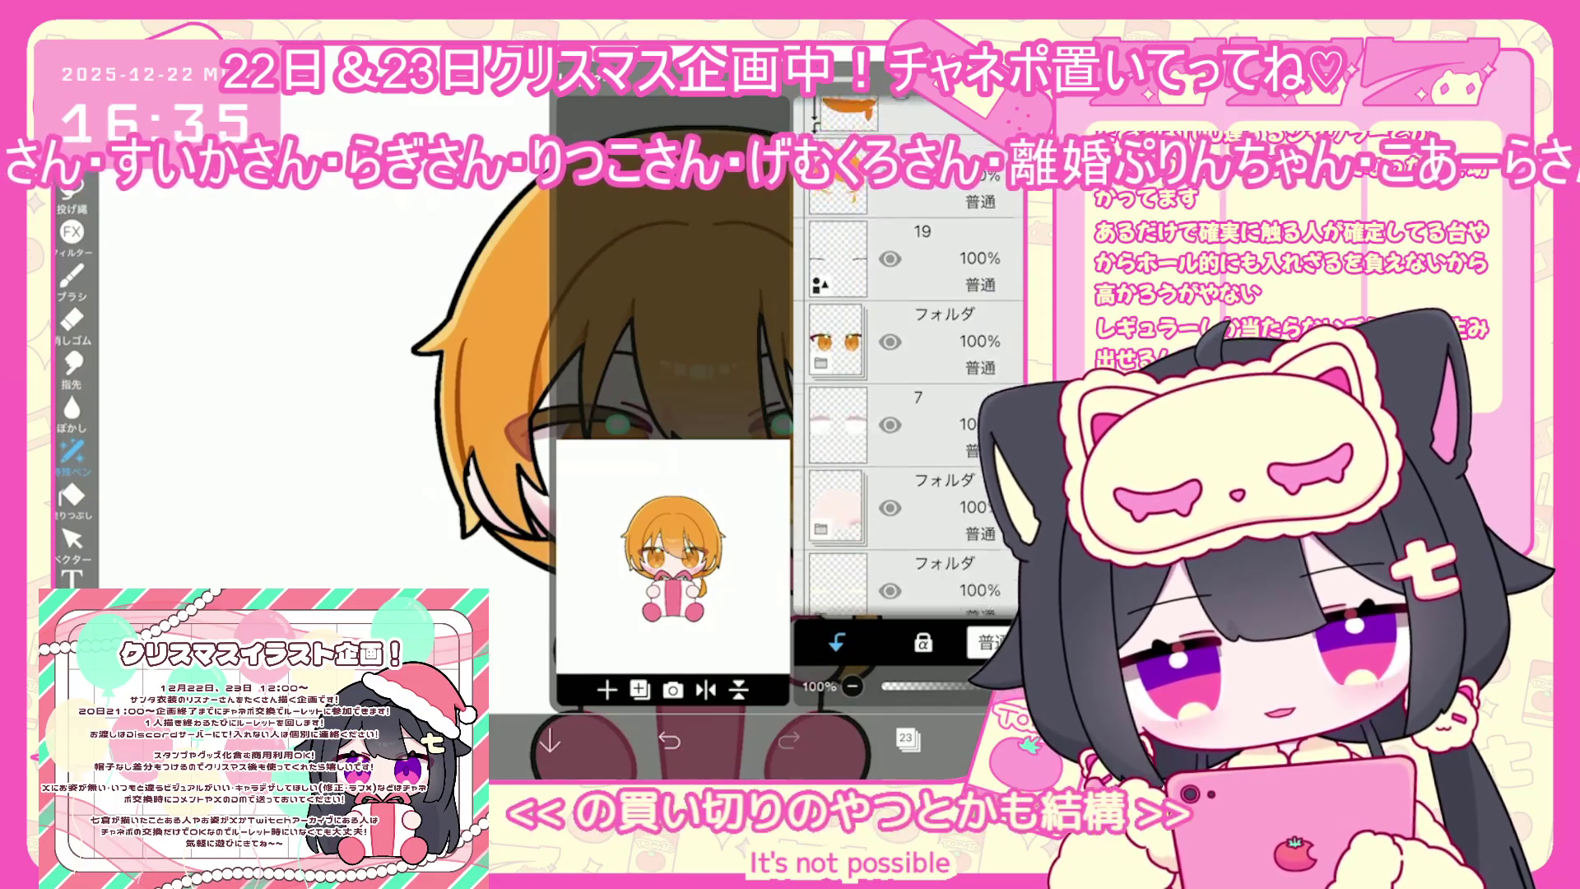
scroll(908, 427, down, 5)
click(859, 431)
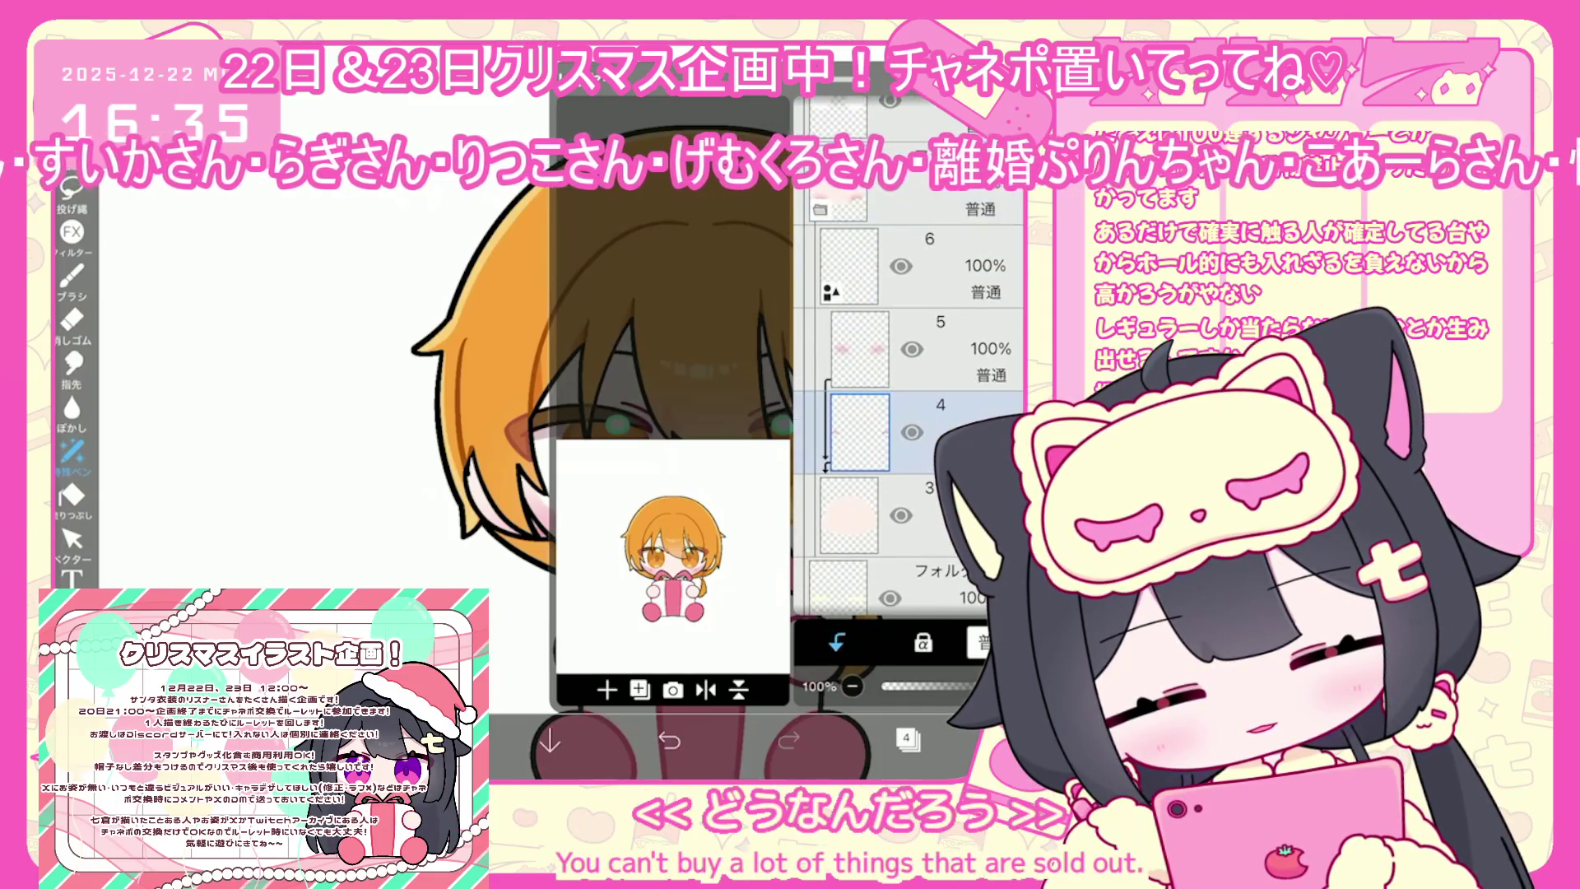
click(906, 737)
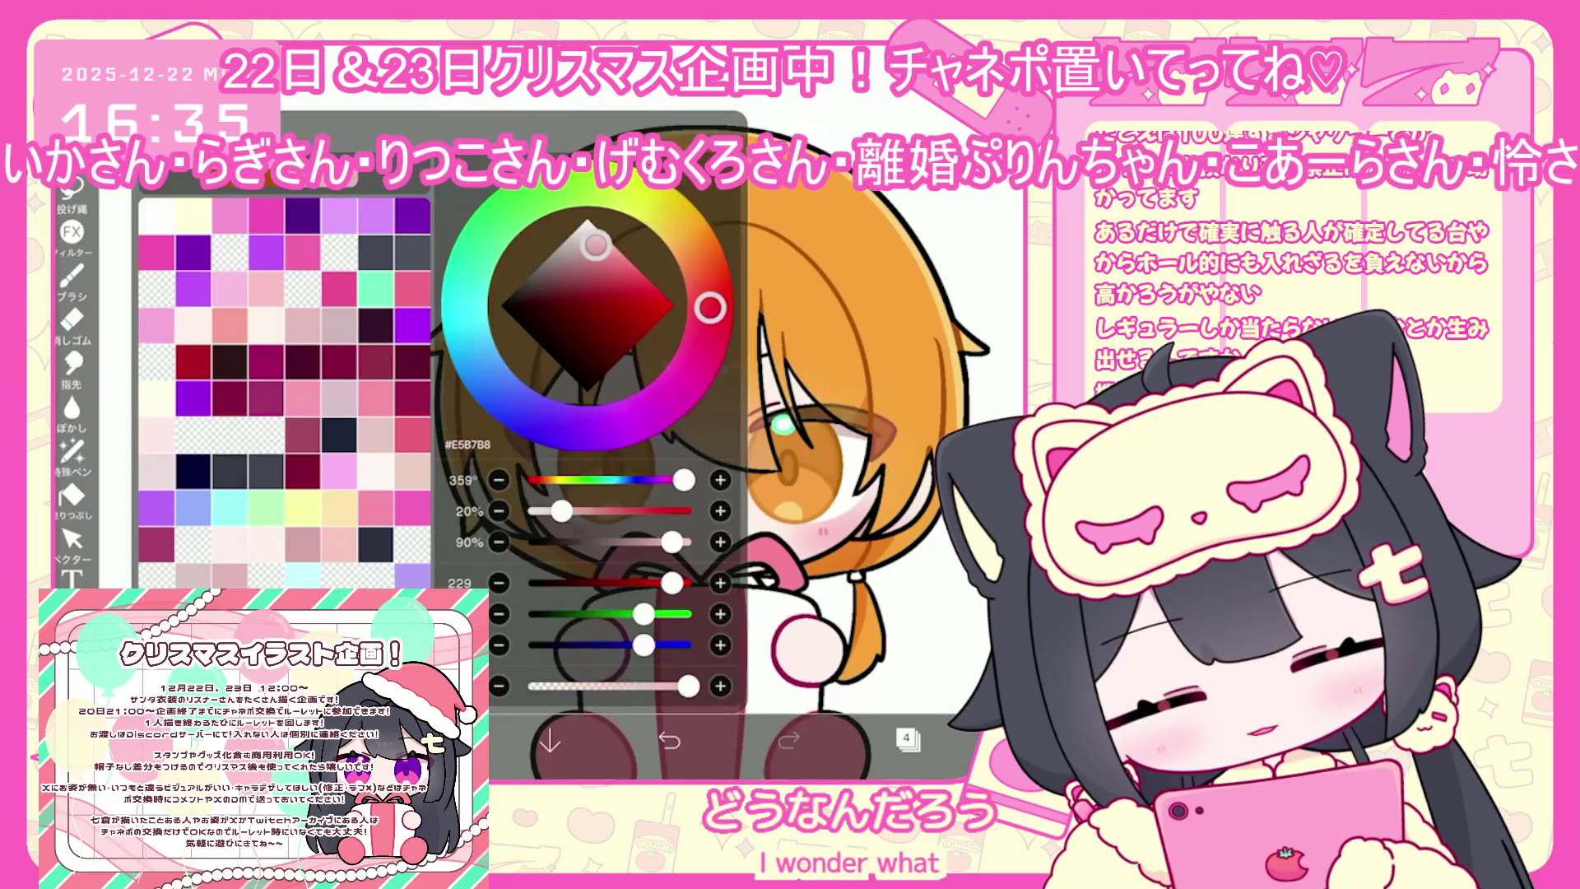
Reselect lasso fill and zoom out over the character
click(72, 451)
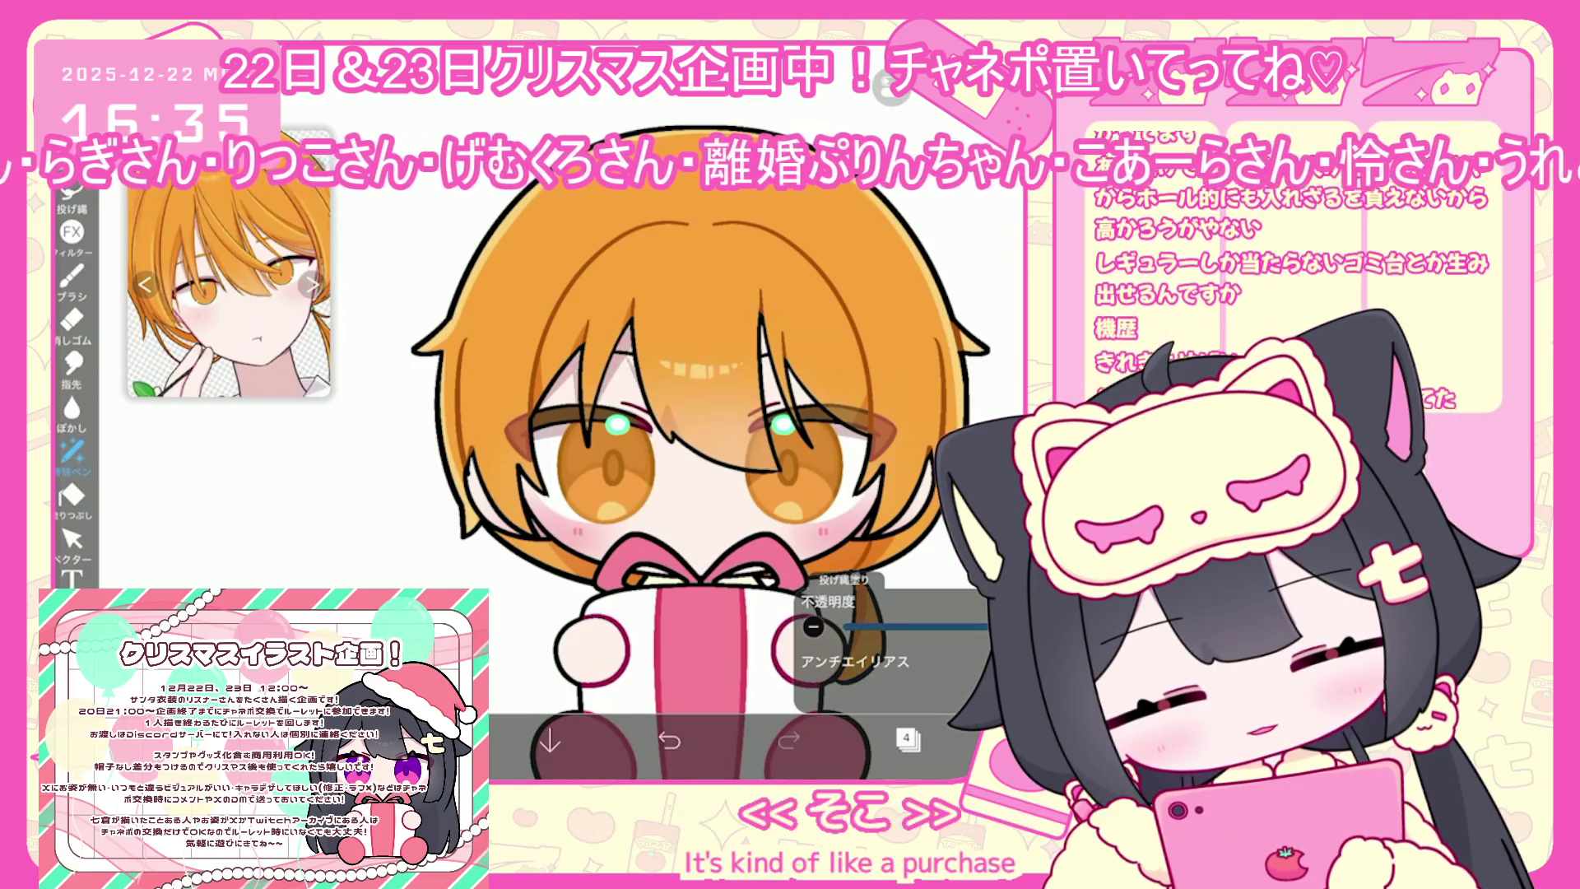
scroll(638, 509, up, 3)
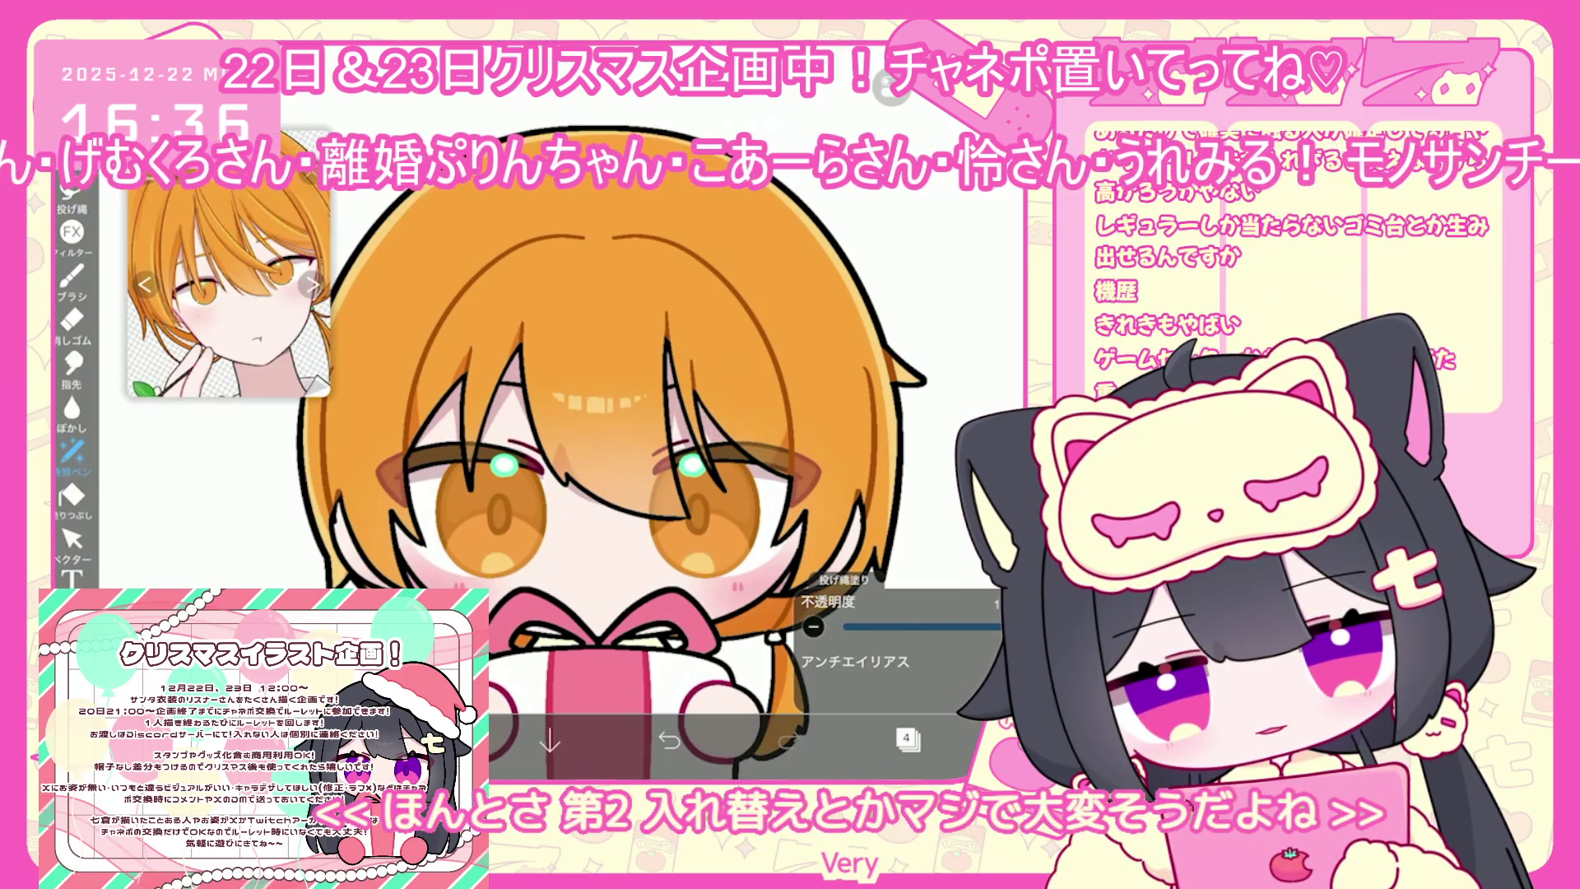
scroll(580, 461, up, 2)
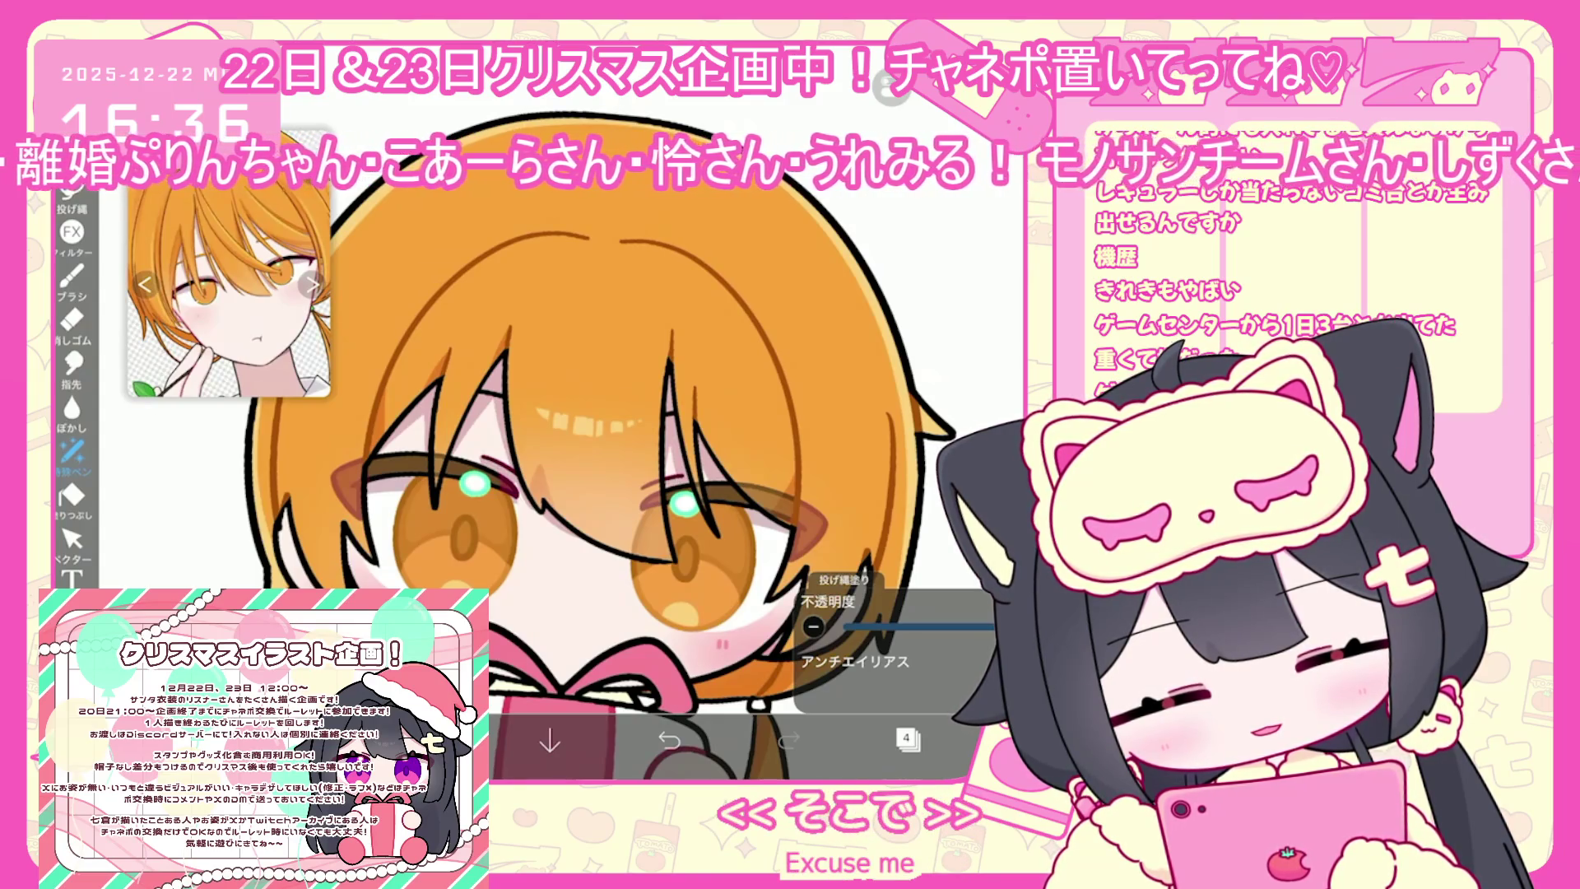
scroll(576, 428, down, 3)
click(908, 738)
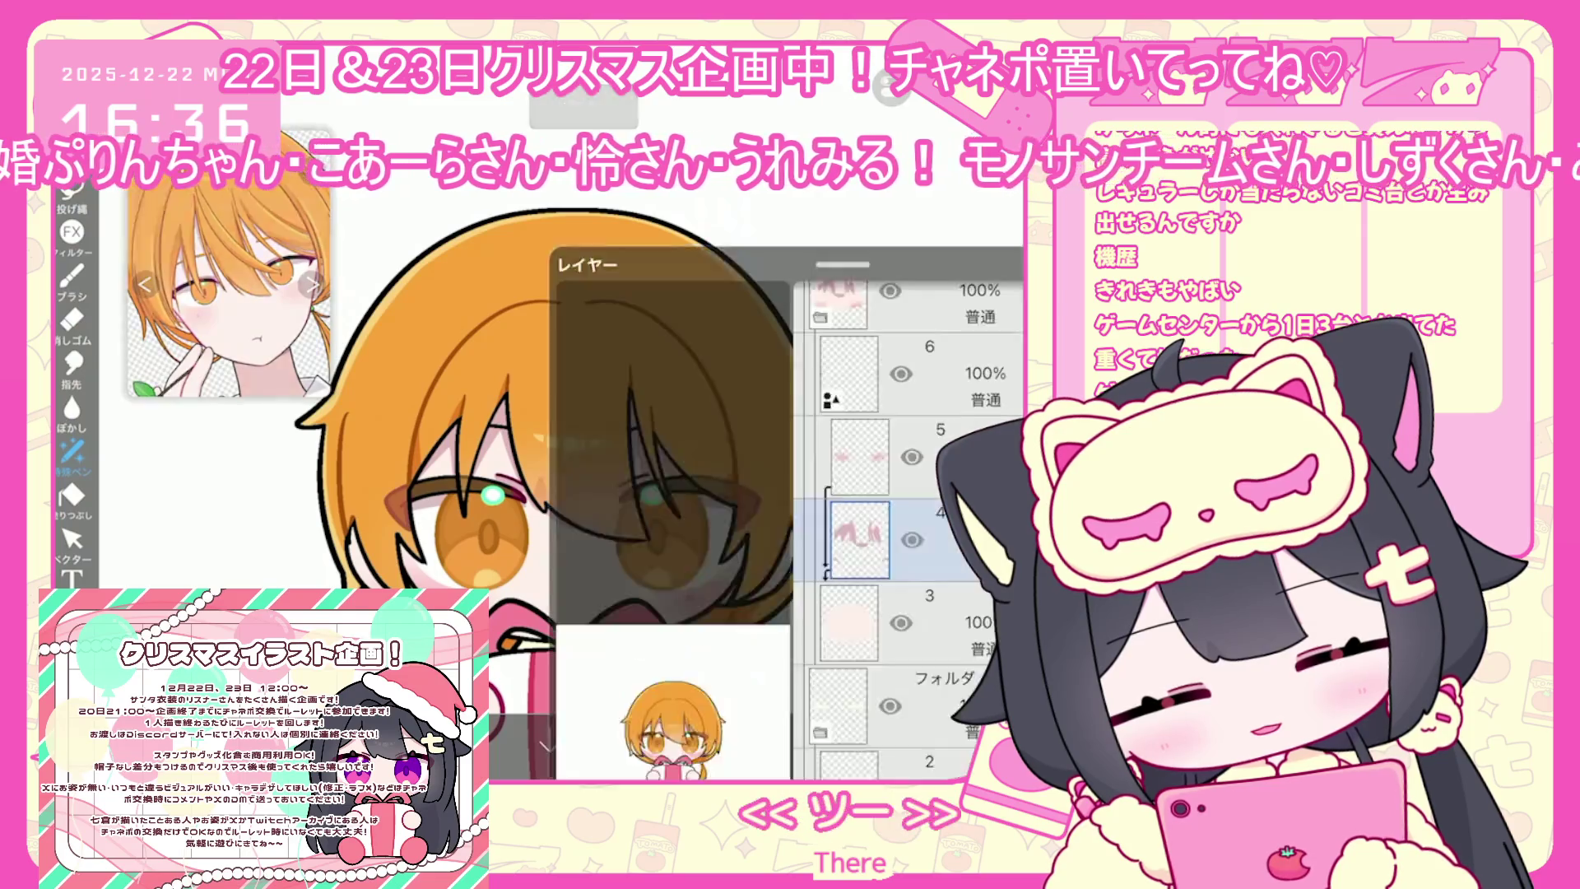
Select layer 19, then hair-fill layer 20, and undo the last lasso fill
scroll(905, 411, down, 3)
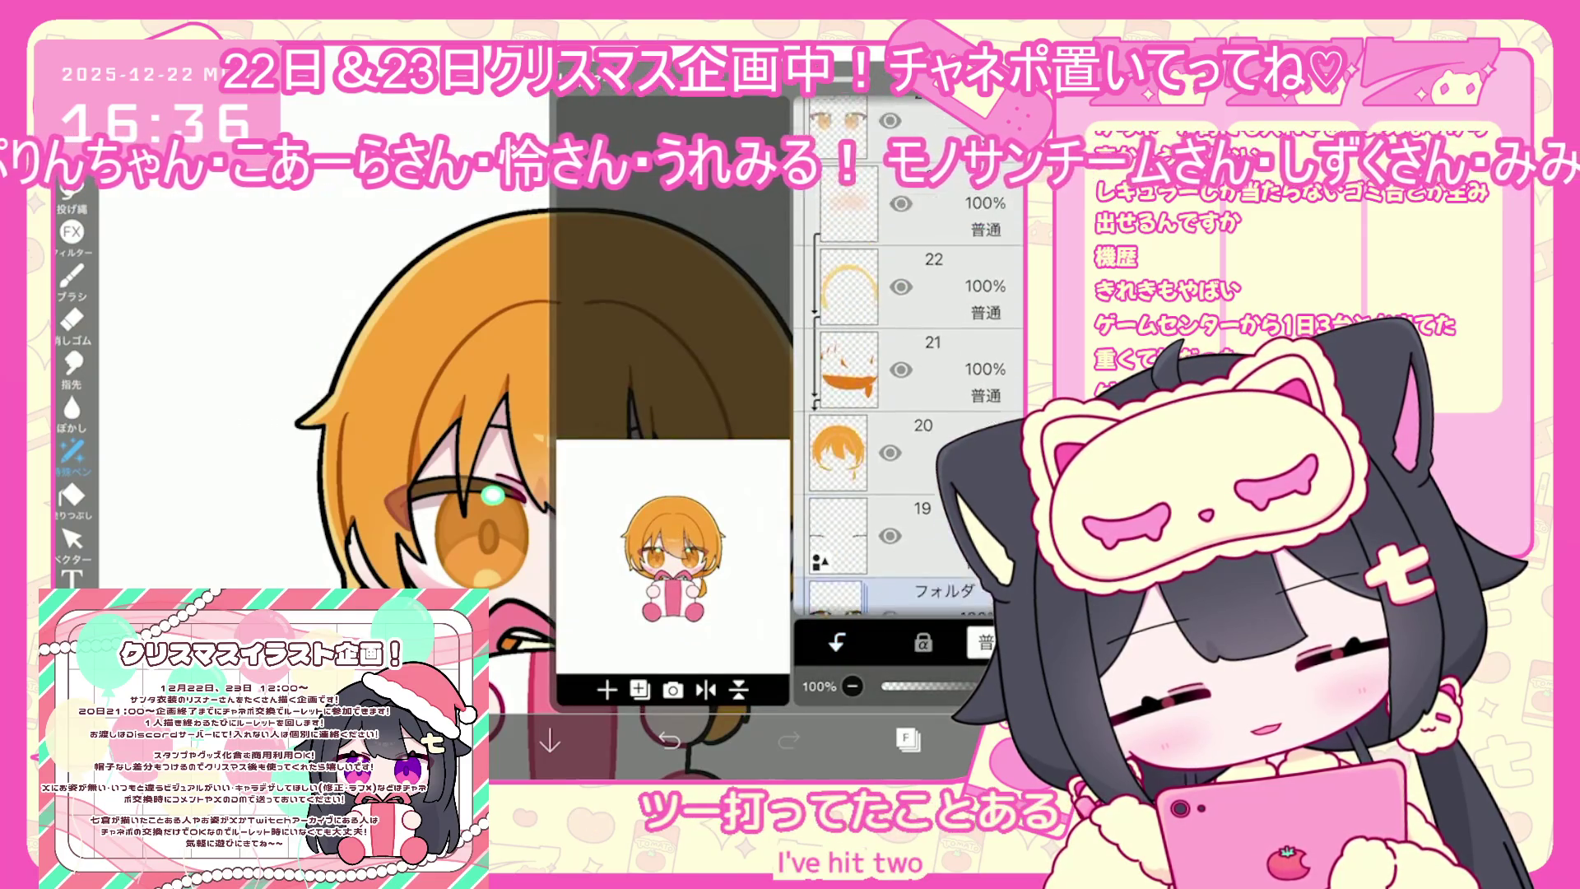
click(947, 230)
click(947, 144)
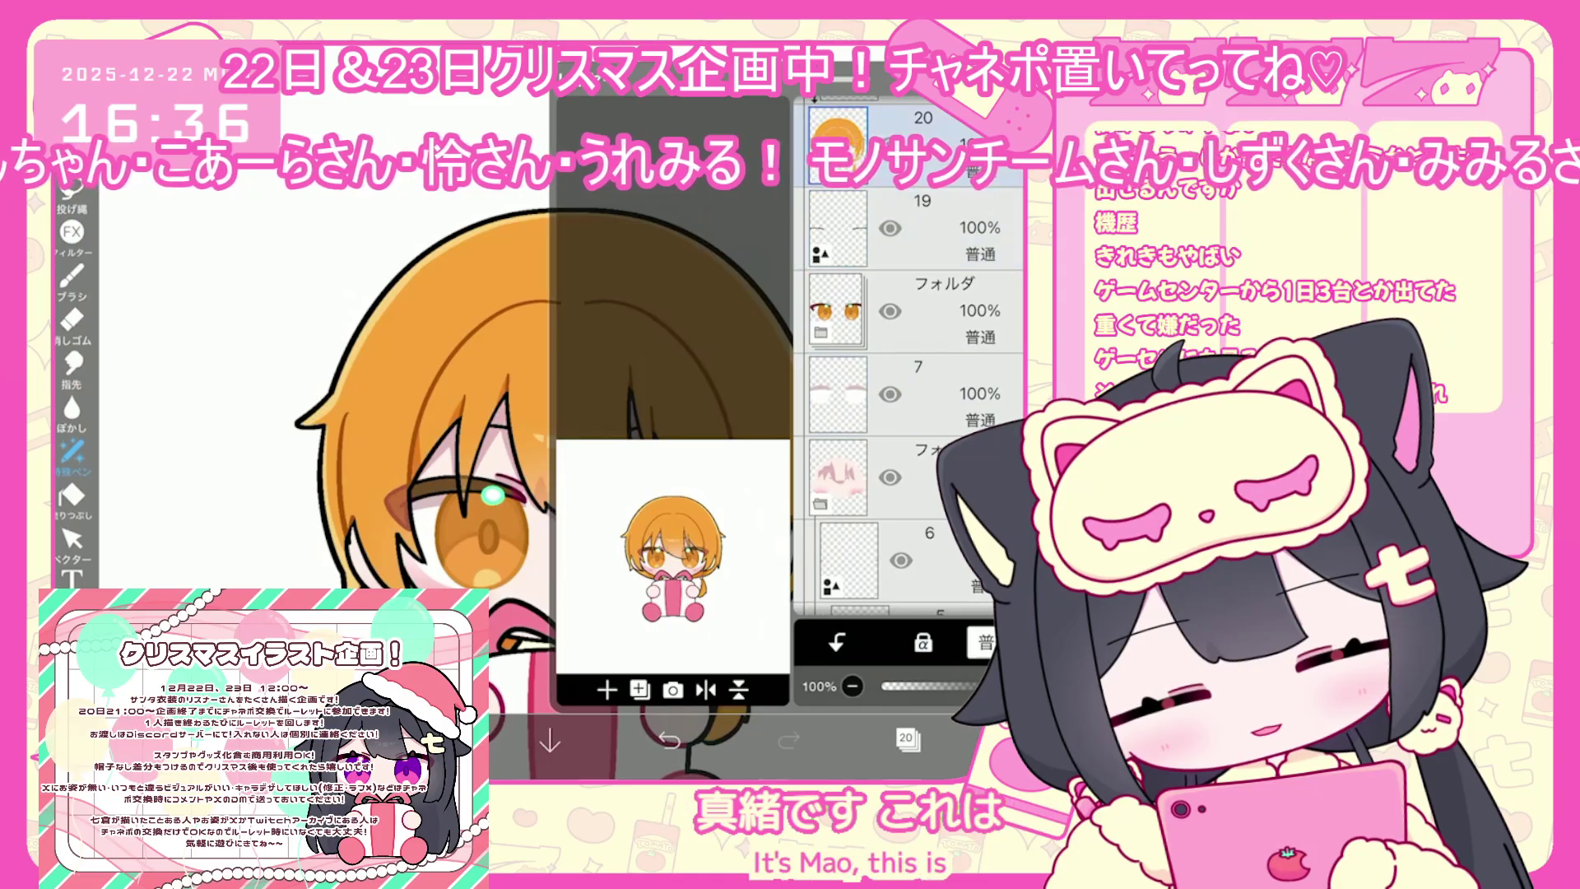
click(908, 738)
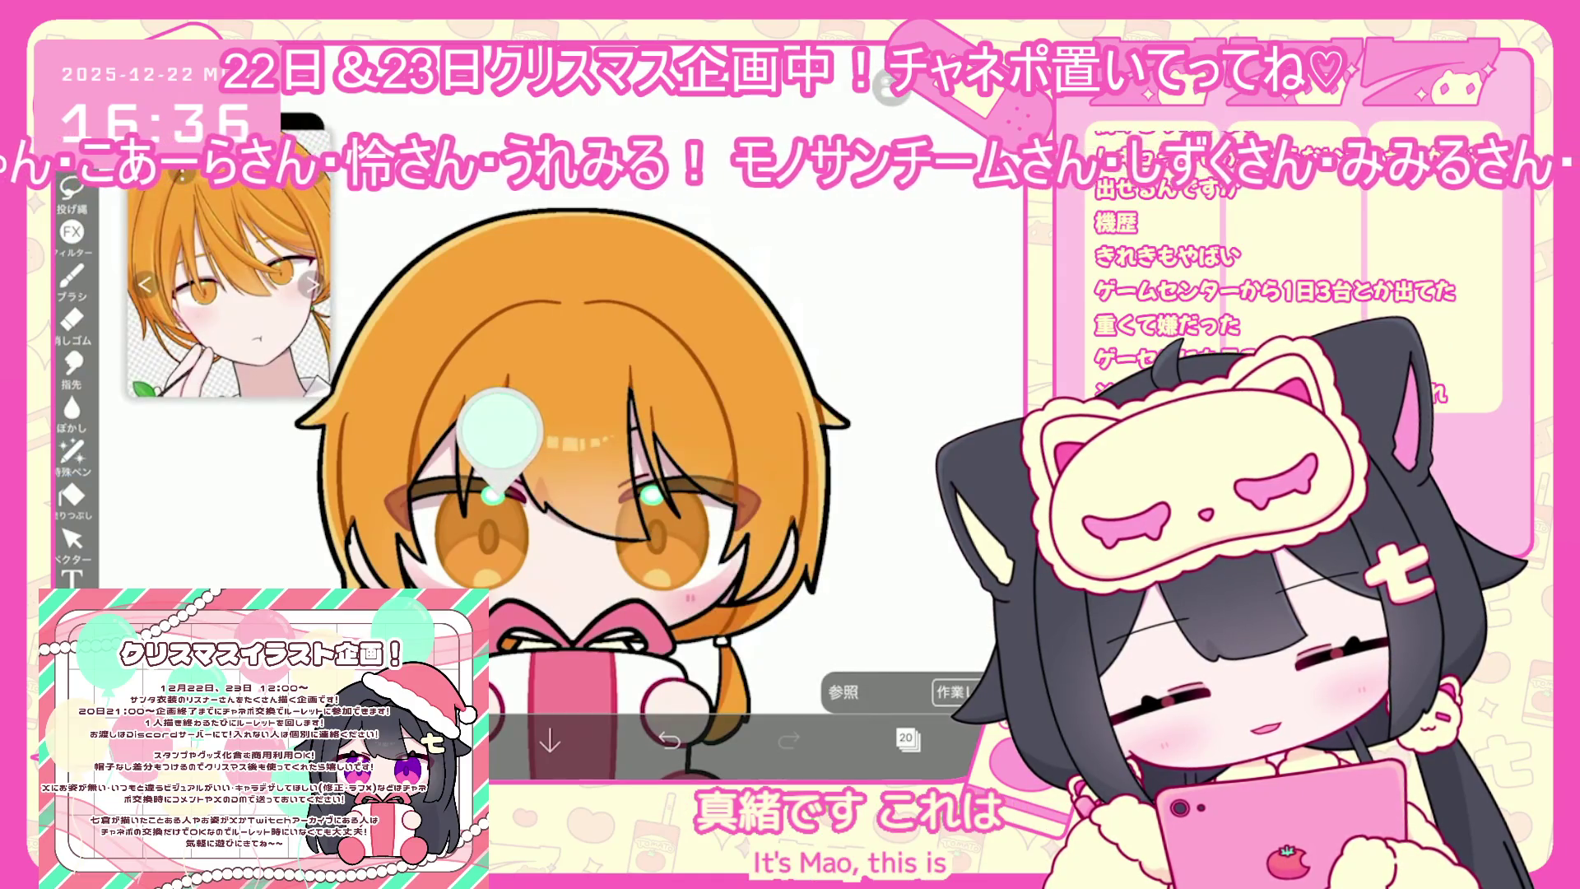
scroll(747, 604, up, 5)
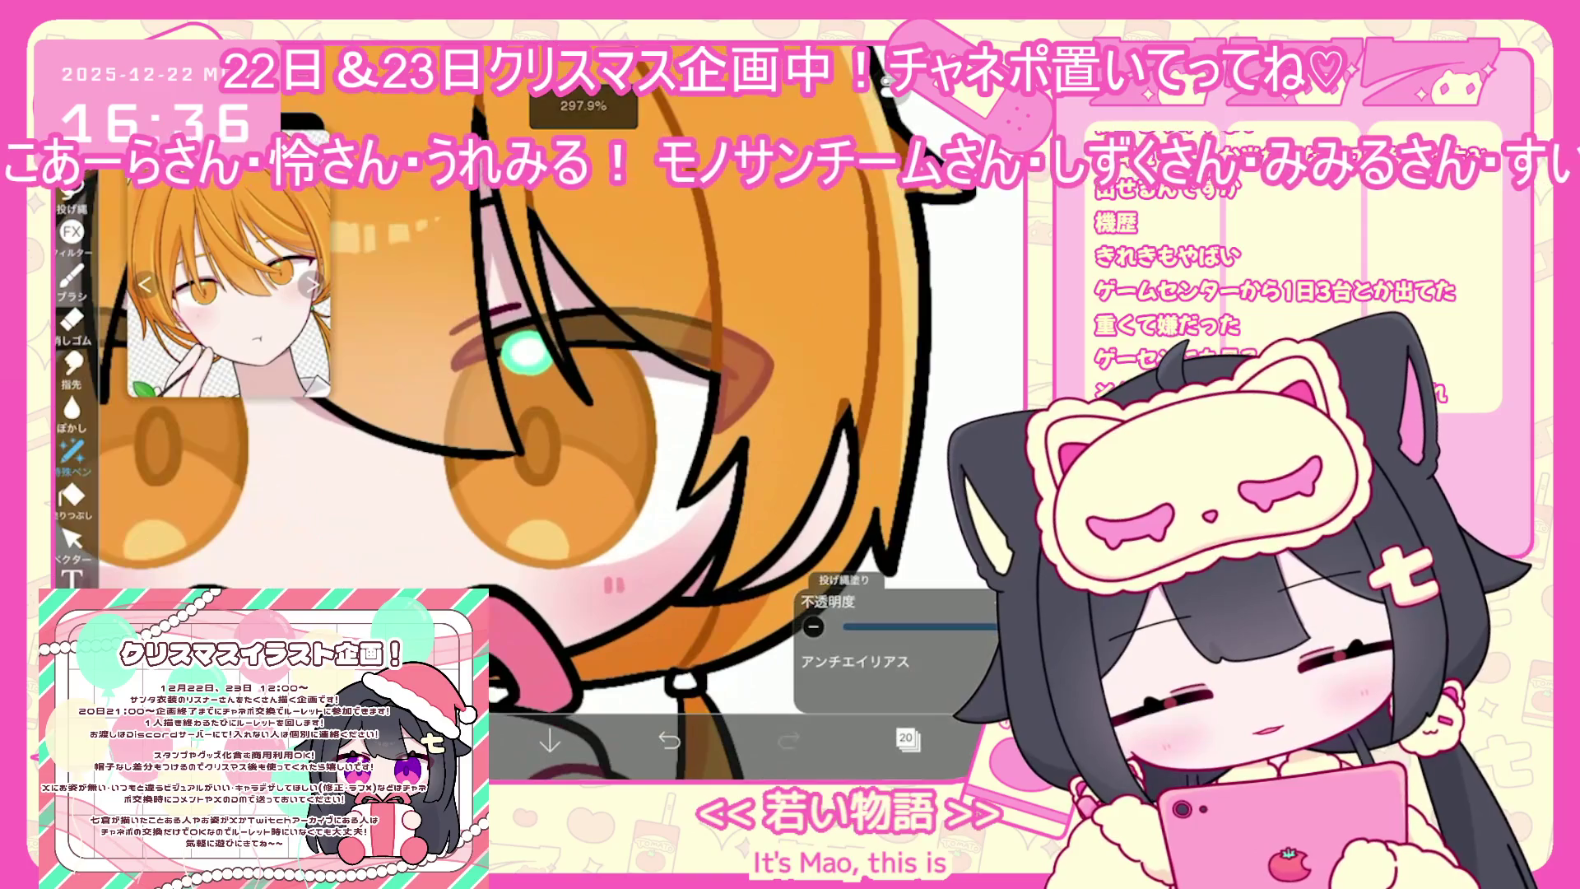
key(ctrl+z)
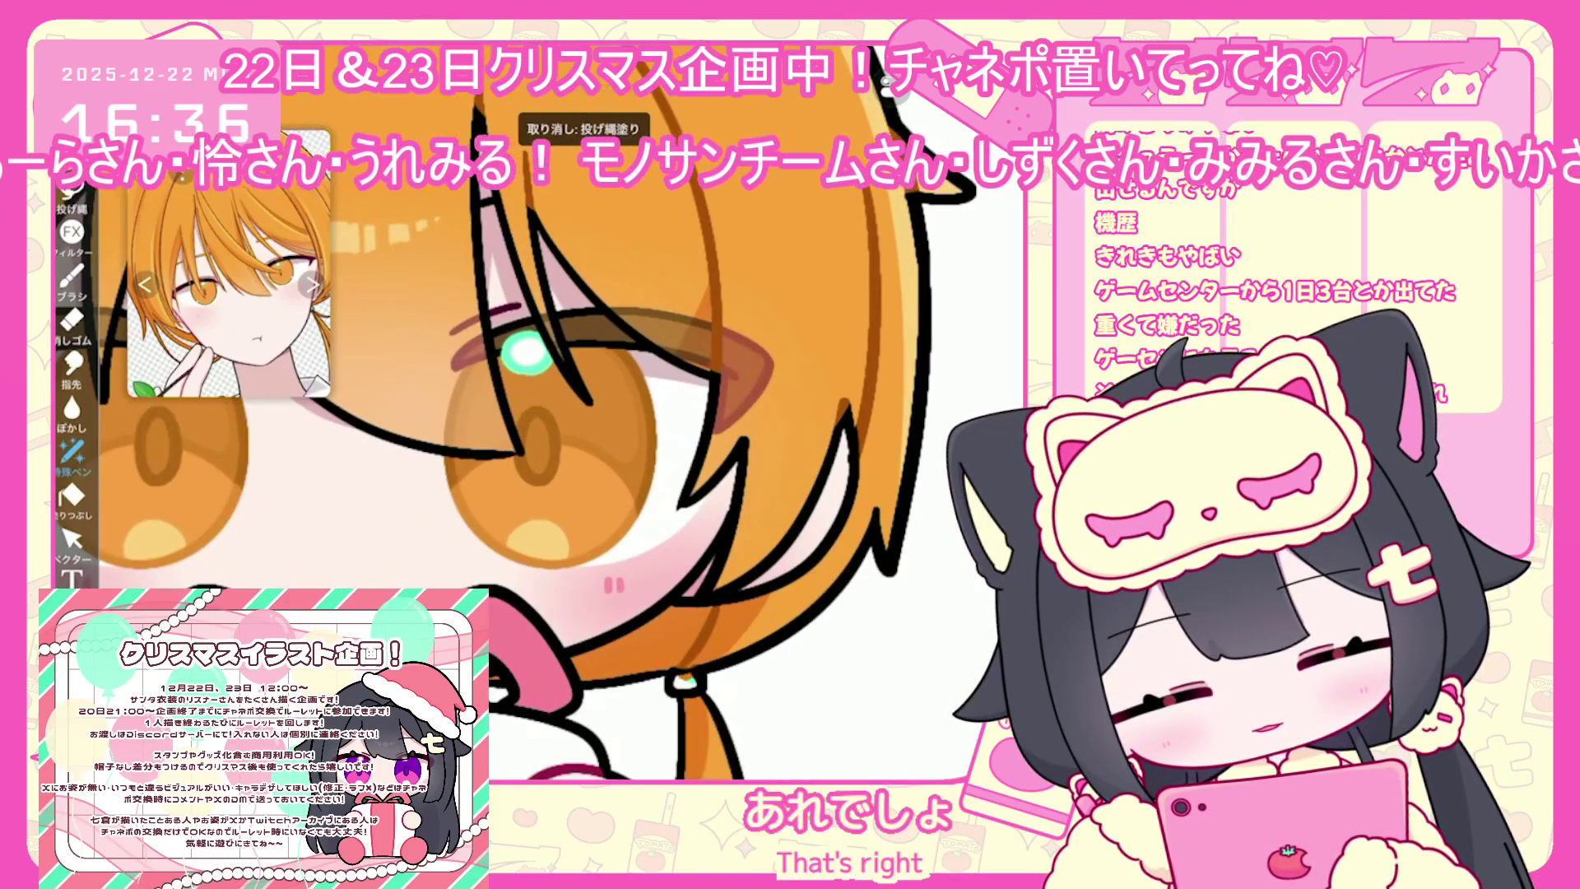
Make hair-shading layer 21 the working layer
click(908, 738)
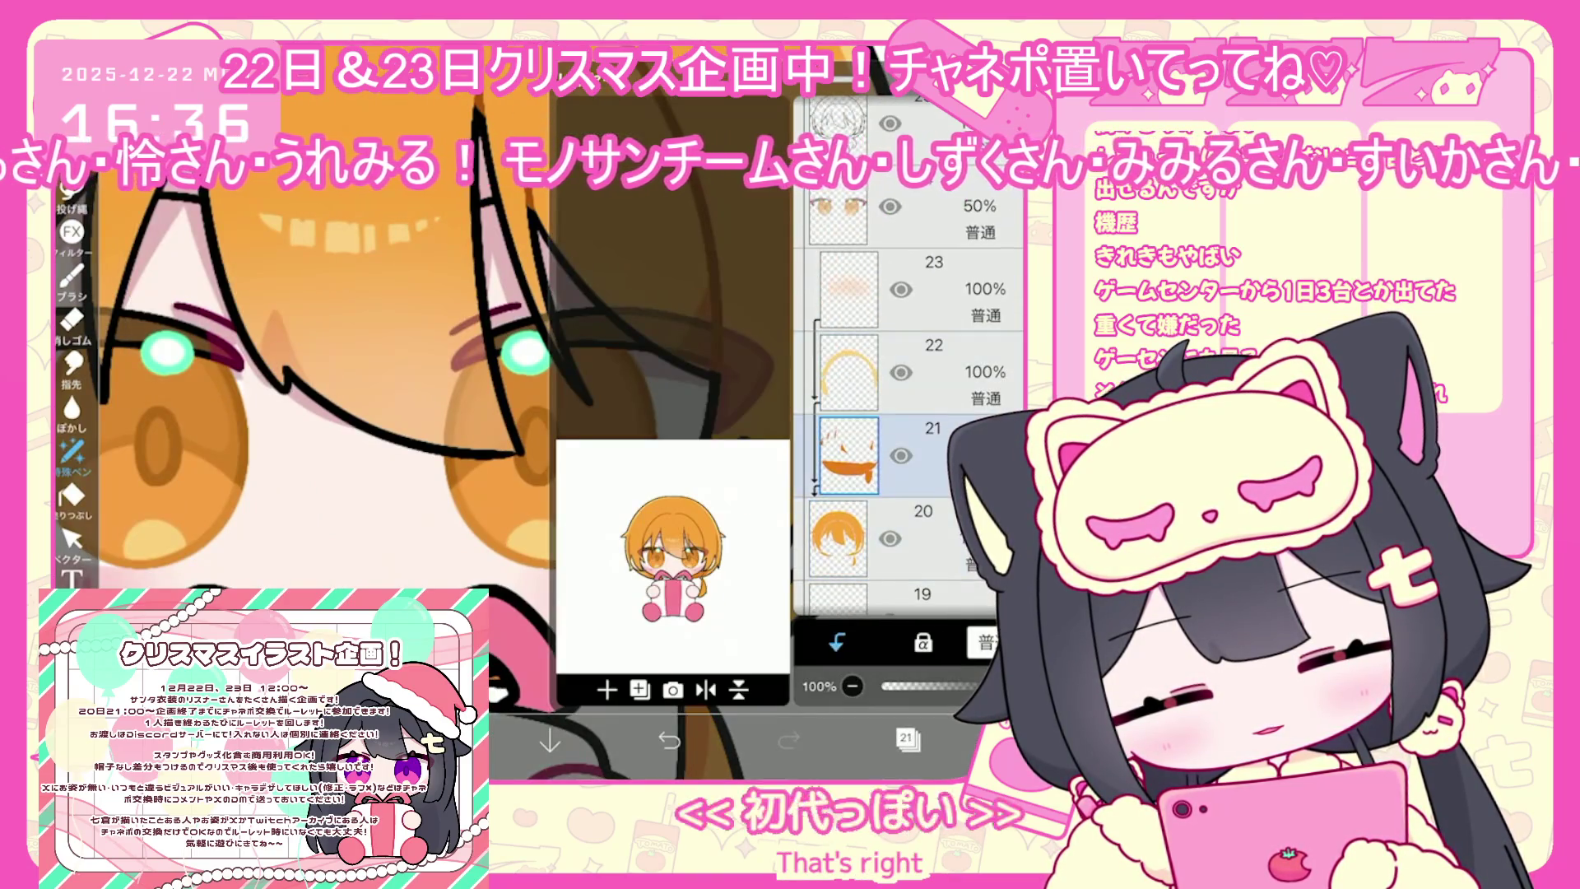
click(908, 738)
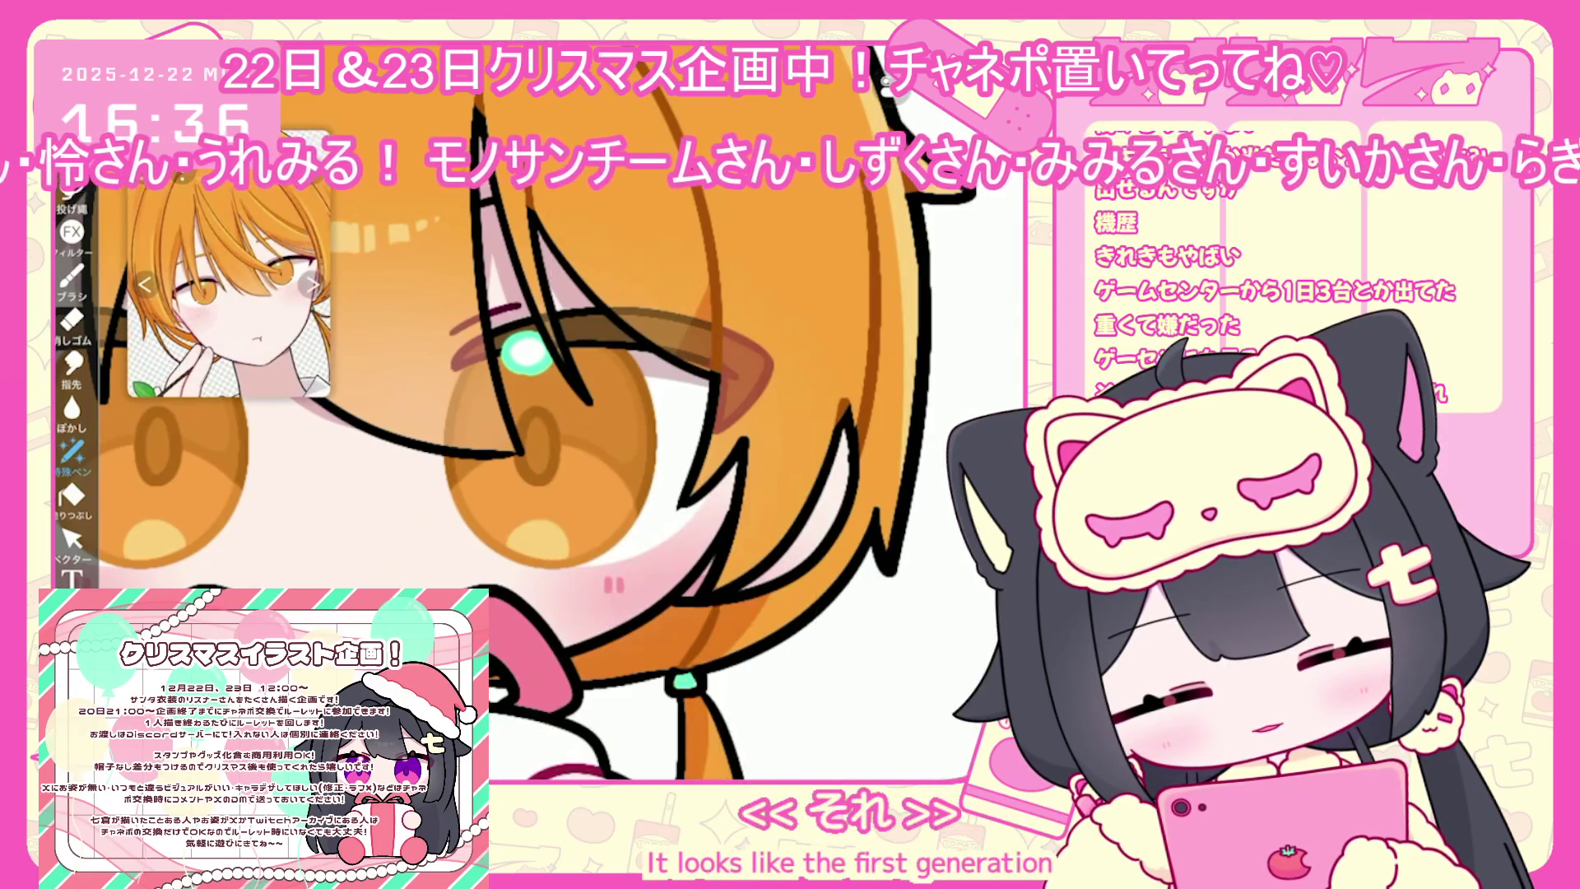
scroll(650, 428, down, 5)
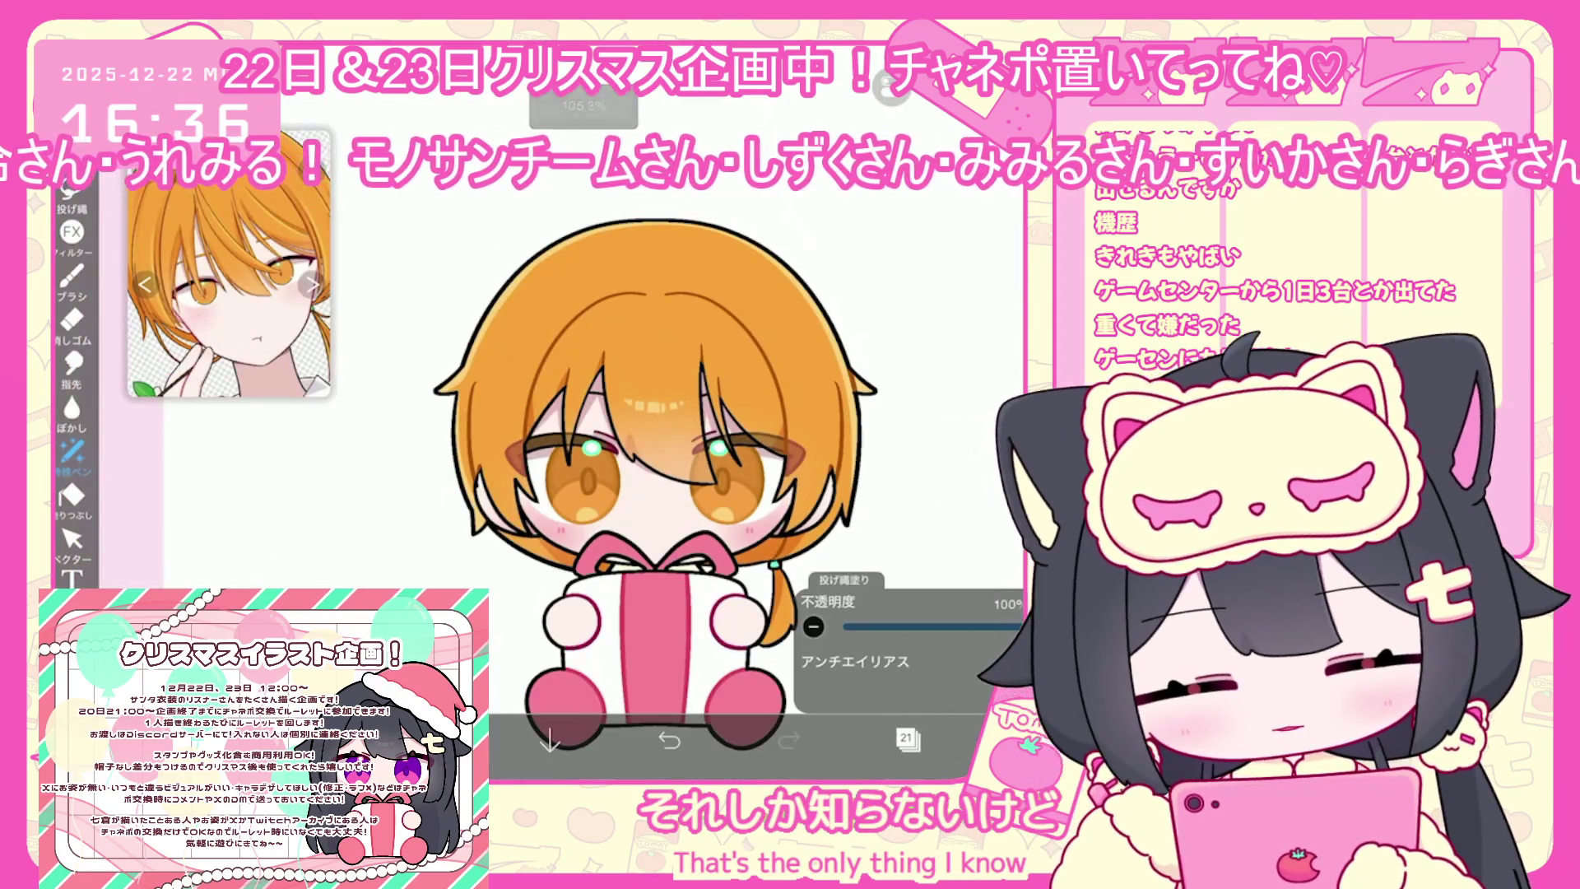
click(907, 738)
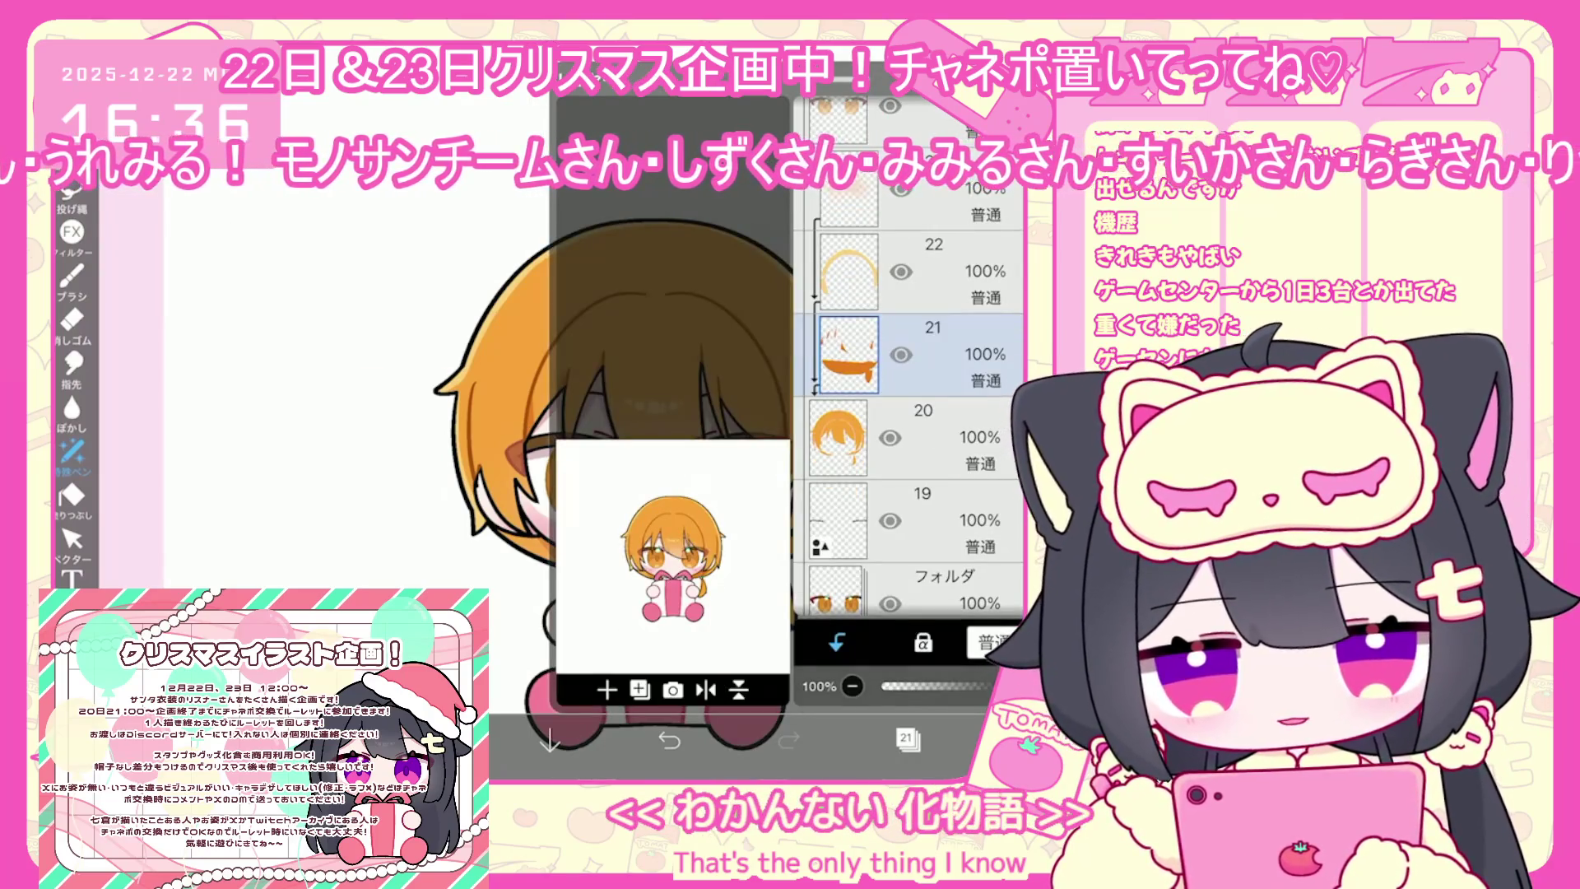
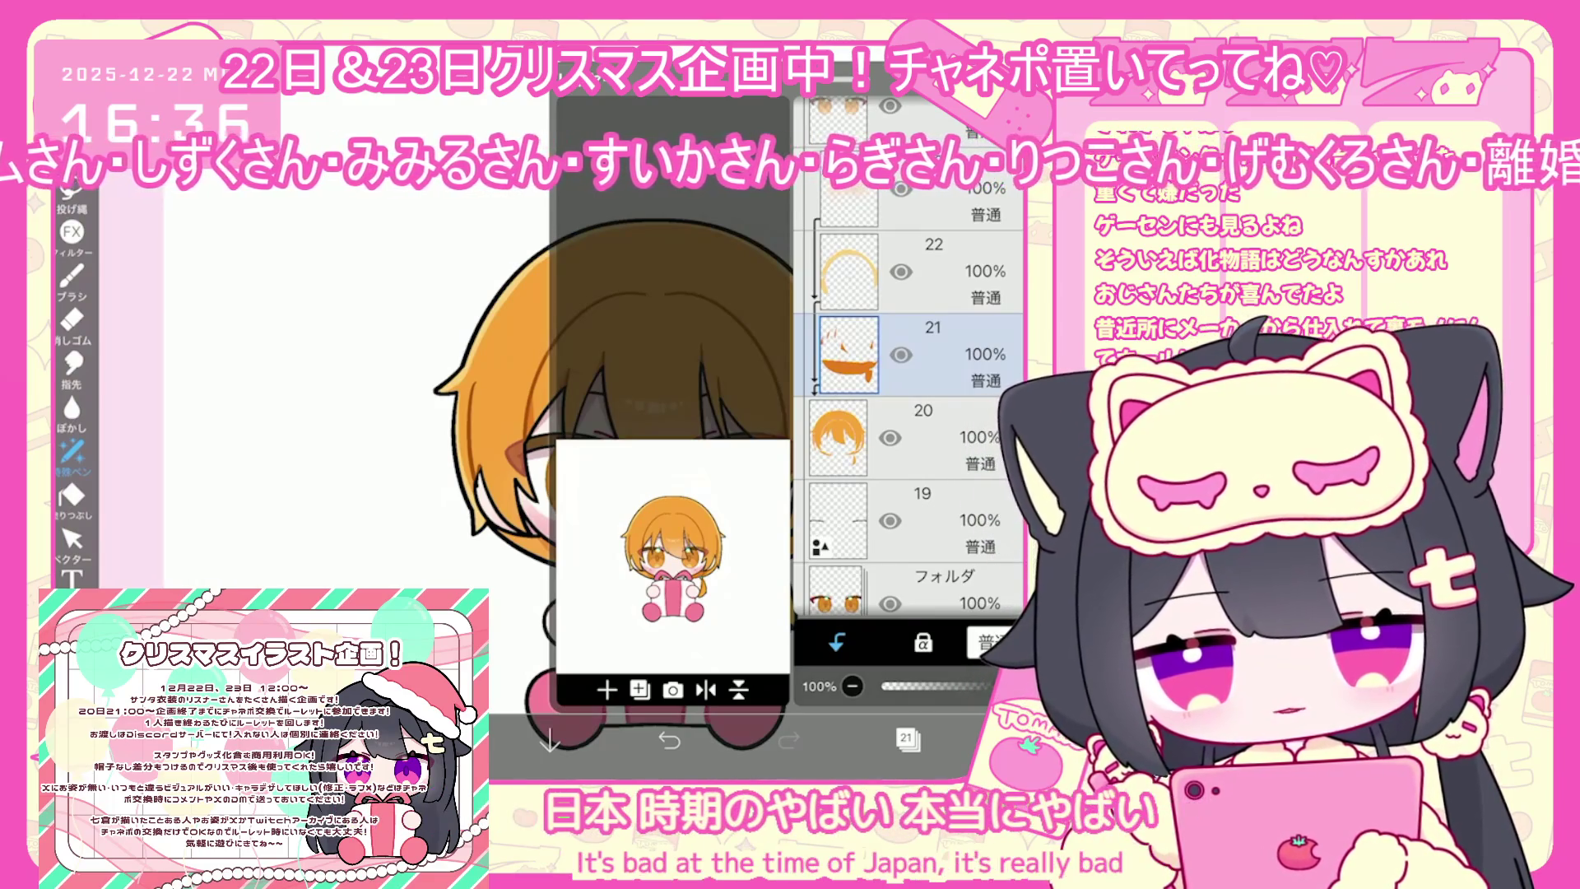
Select the Santa hat folder and make it visible on the canvas
scroll(910, 354, up, 10)
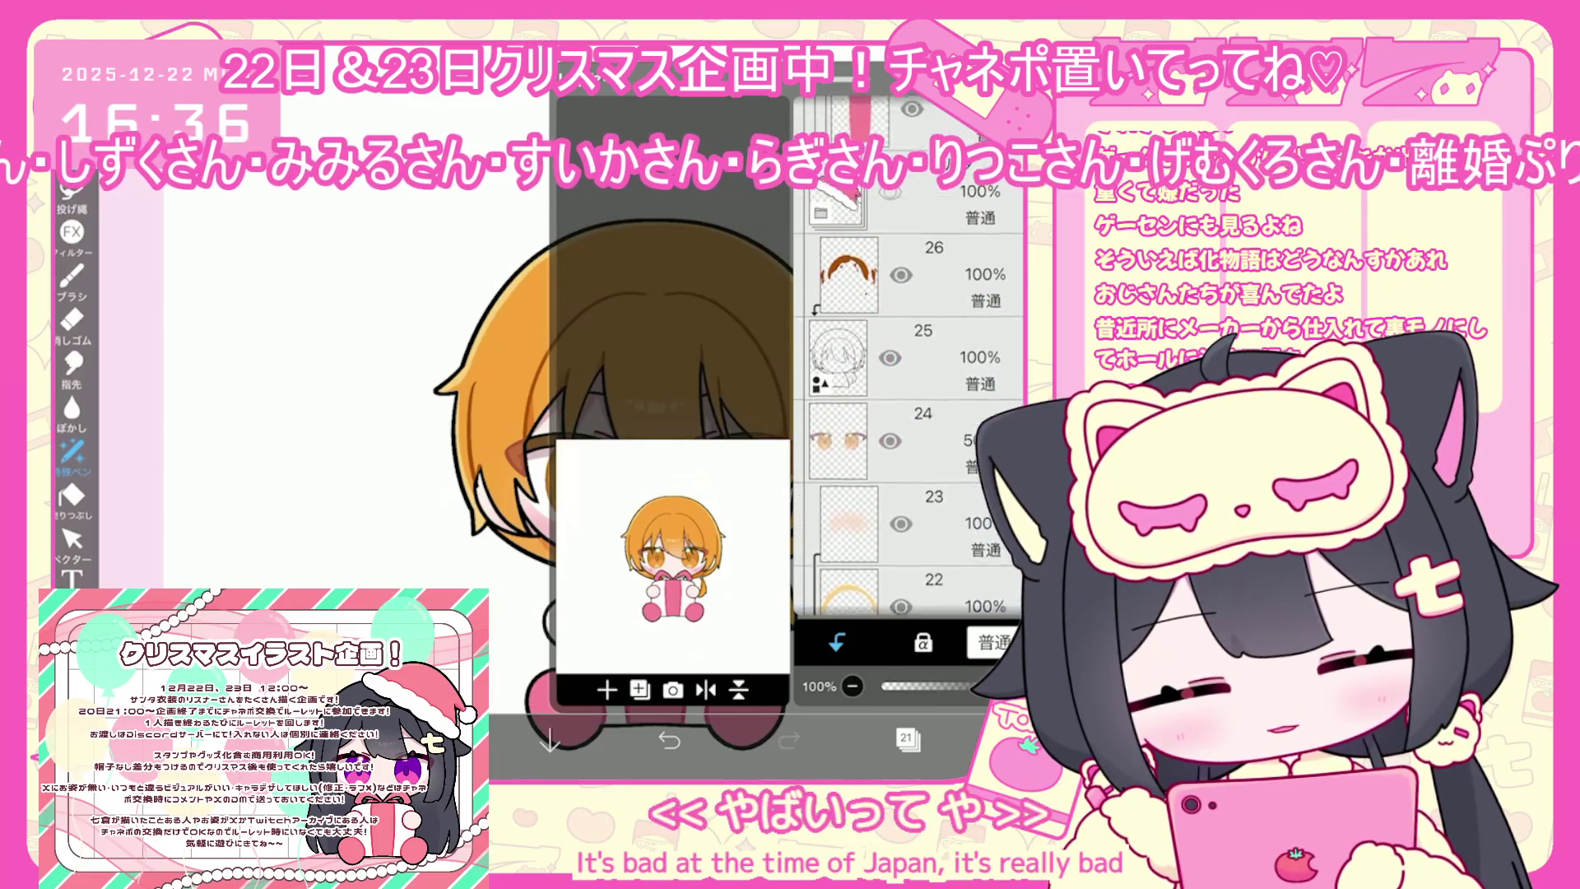
click(938, 518)
click(890, 520)
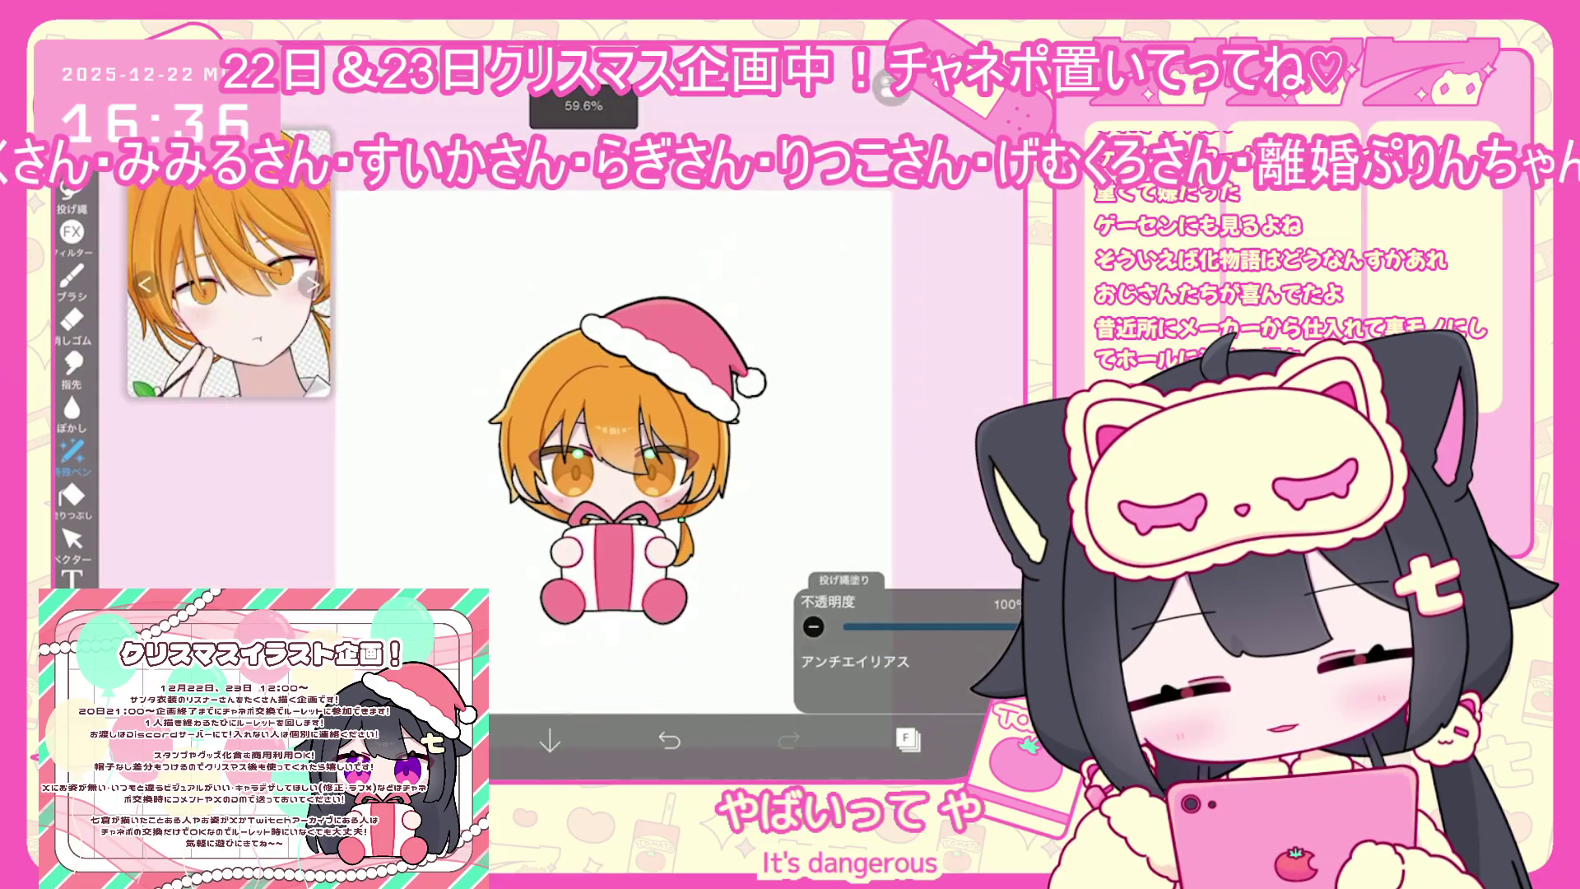
scroll(910, 411, down, 2)
scroll(910, 428, down, 2)
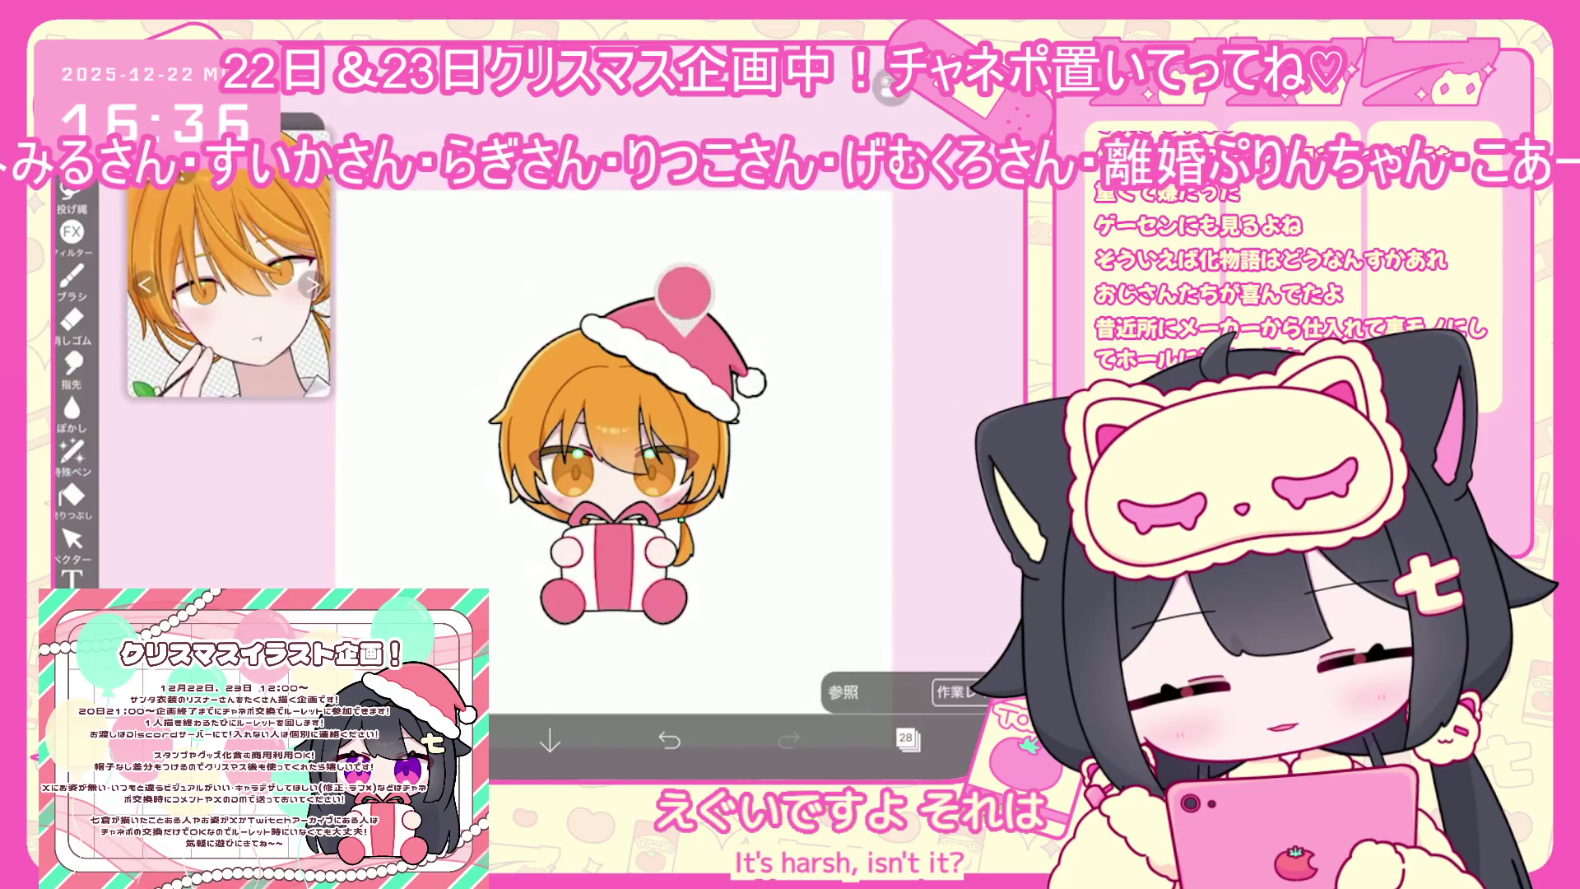
Pick the hat red #FF575F and fill the red hat layer with it
click(430, 740)
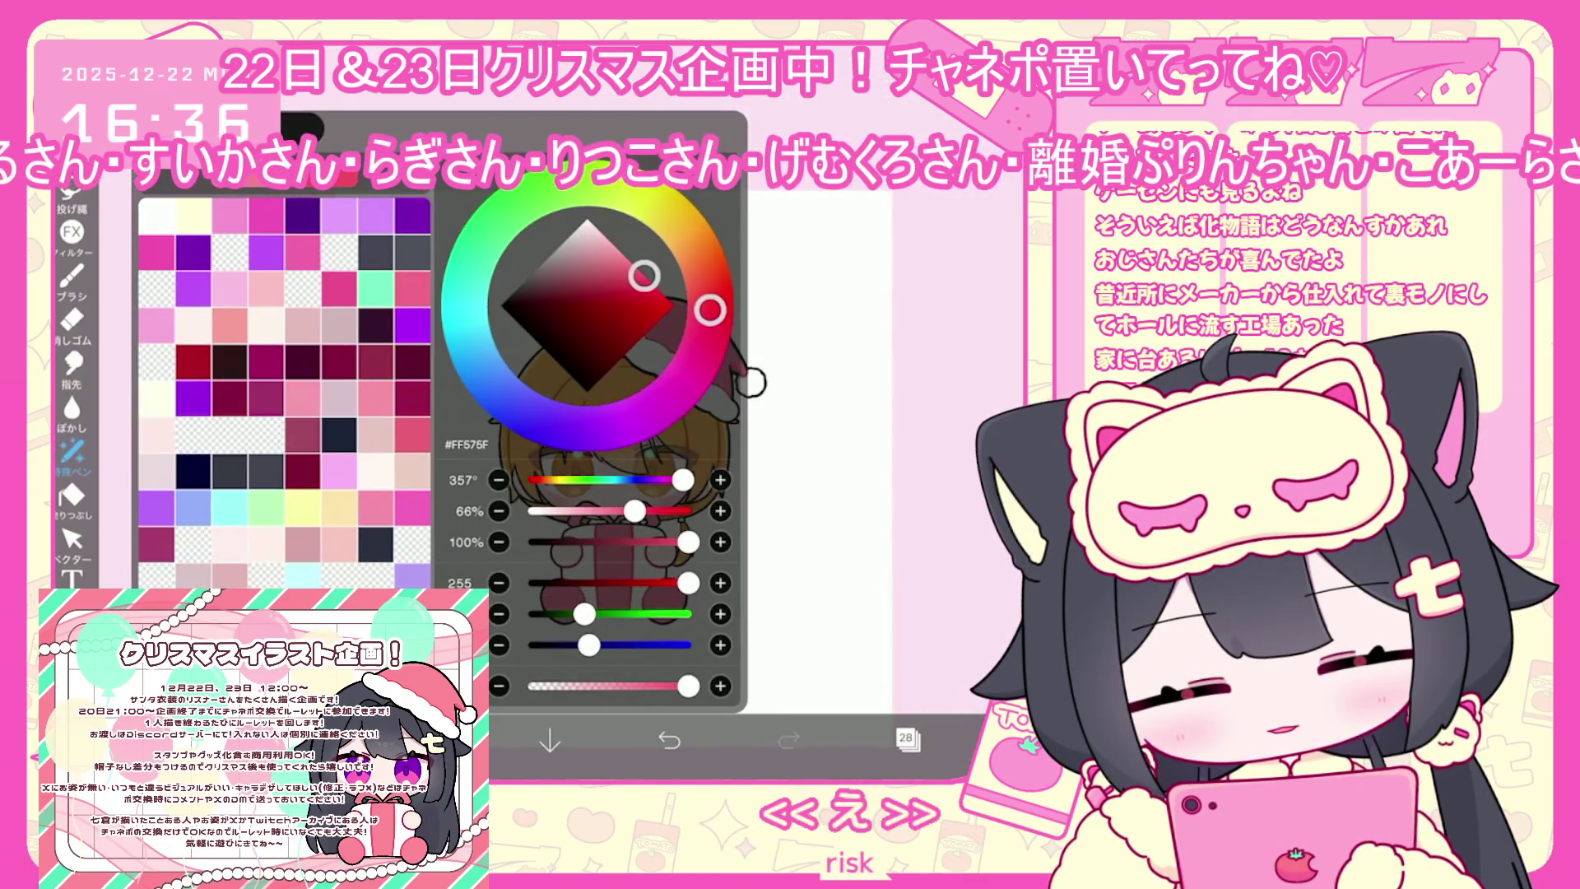
click(431, 741)
click(908, 741)
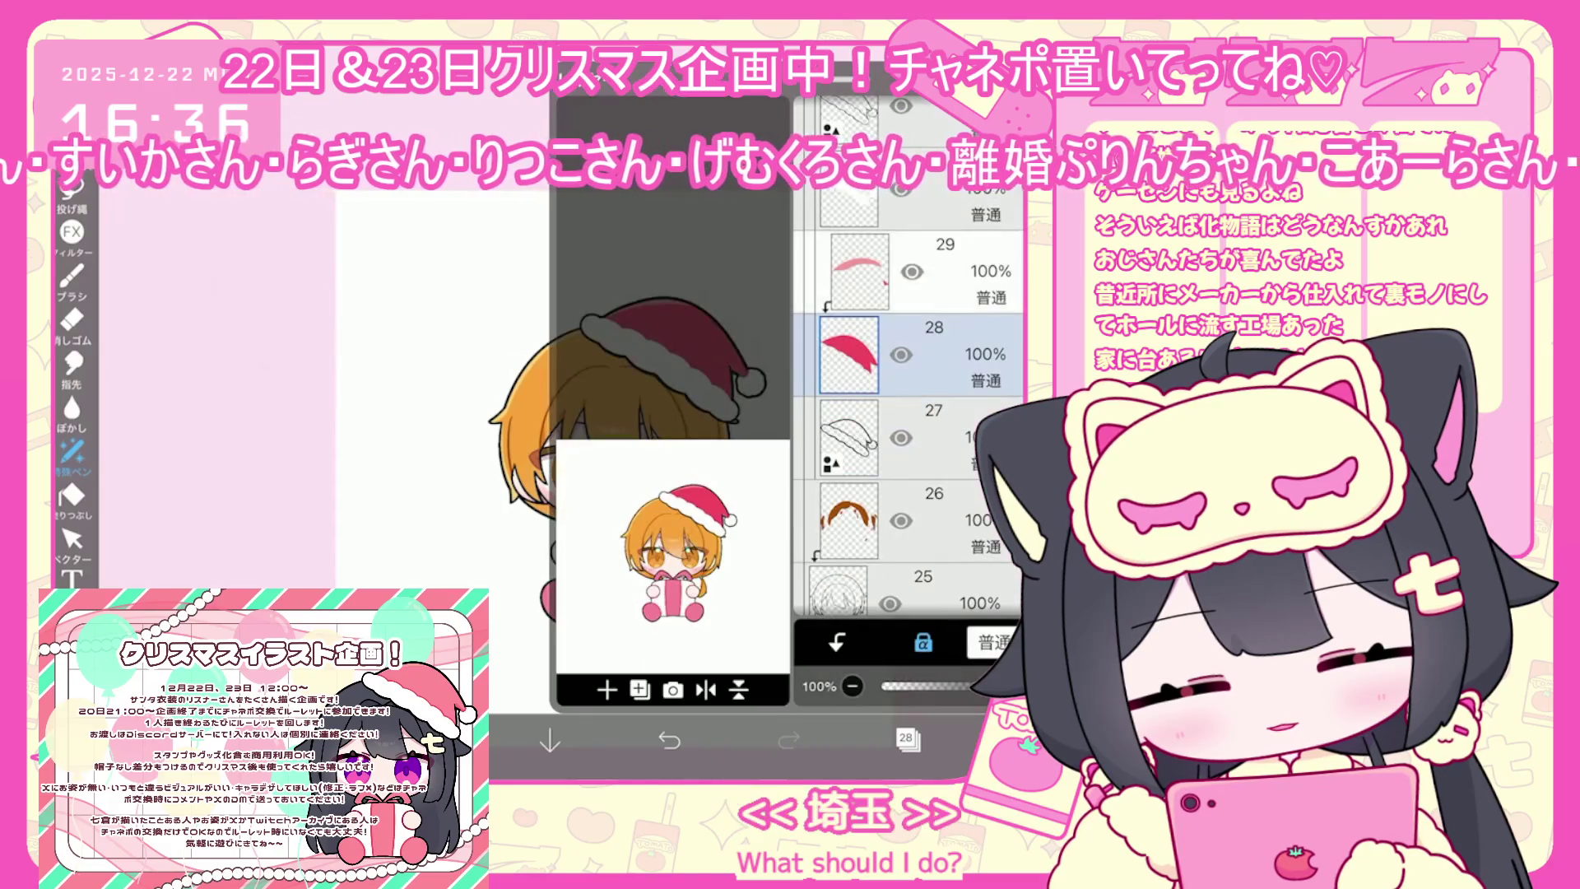
click(431, 740)
click(431, 741)
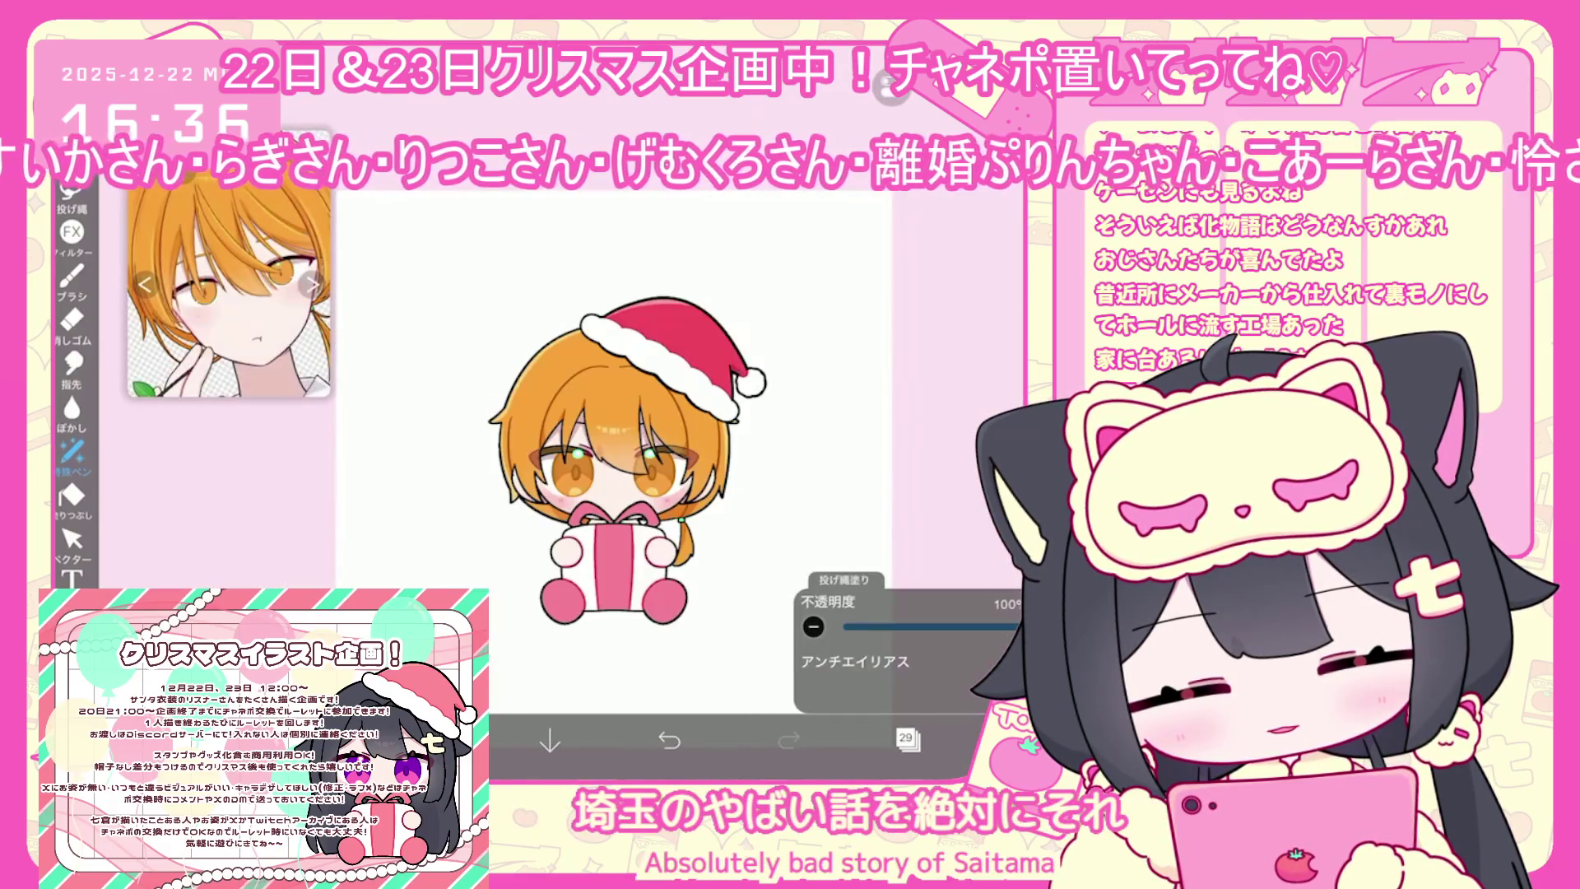
click(908, 740)
click(909, 741)
click(430, 741)
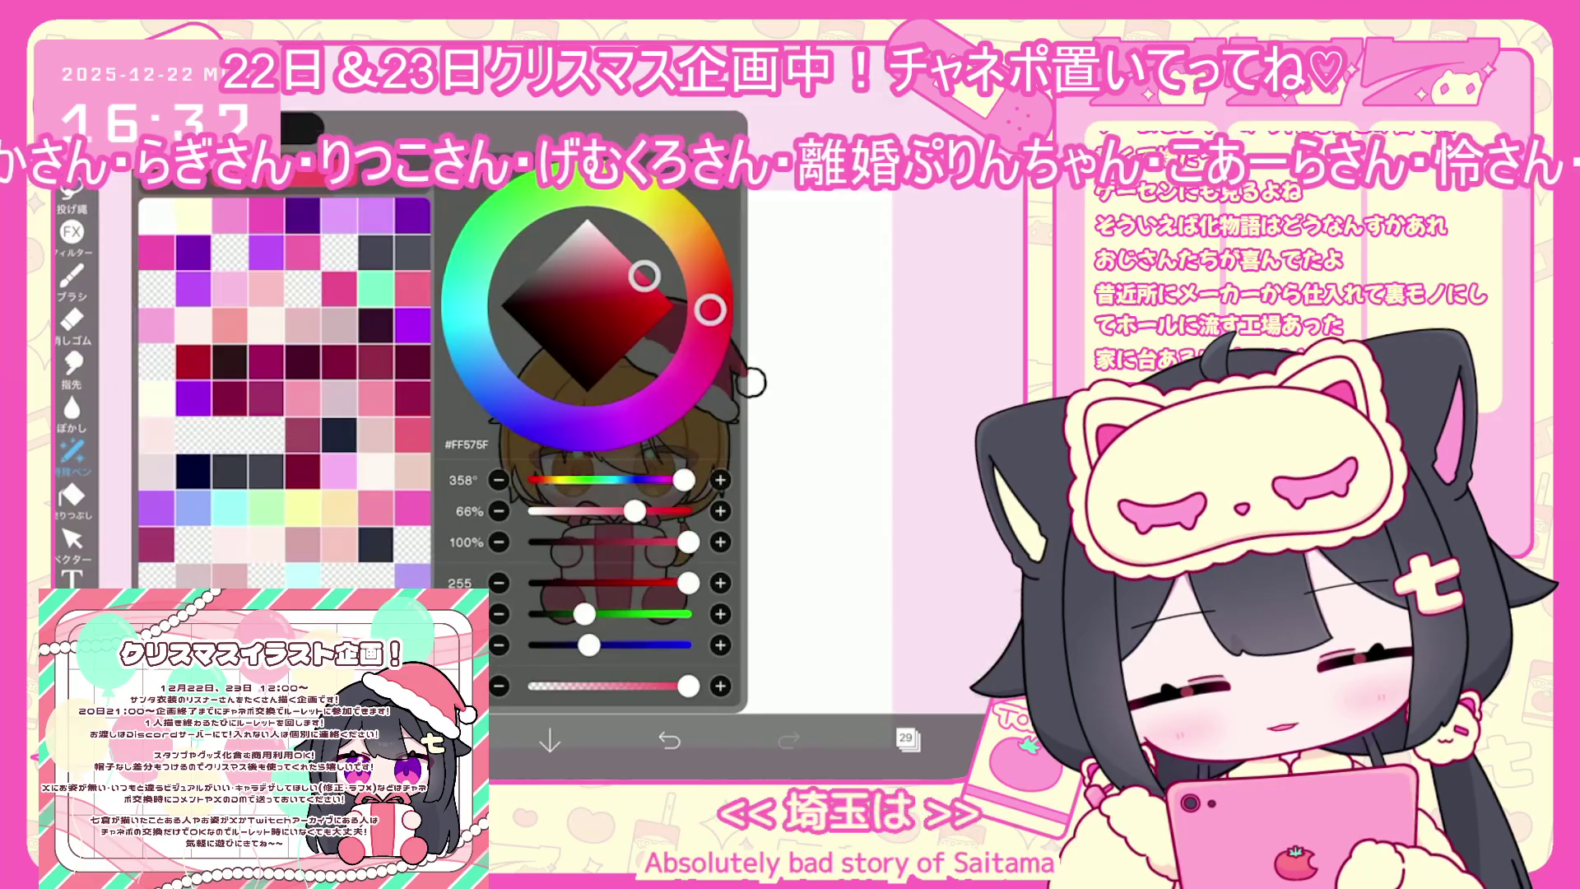
click(430, 740)
Select hat layer 32, fill it with darker red #EB4C52, and switch the reference illustration
click(908, 739)
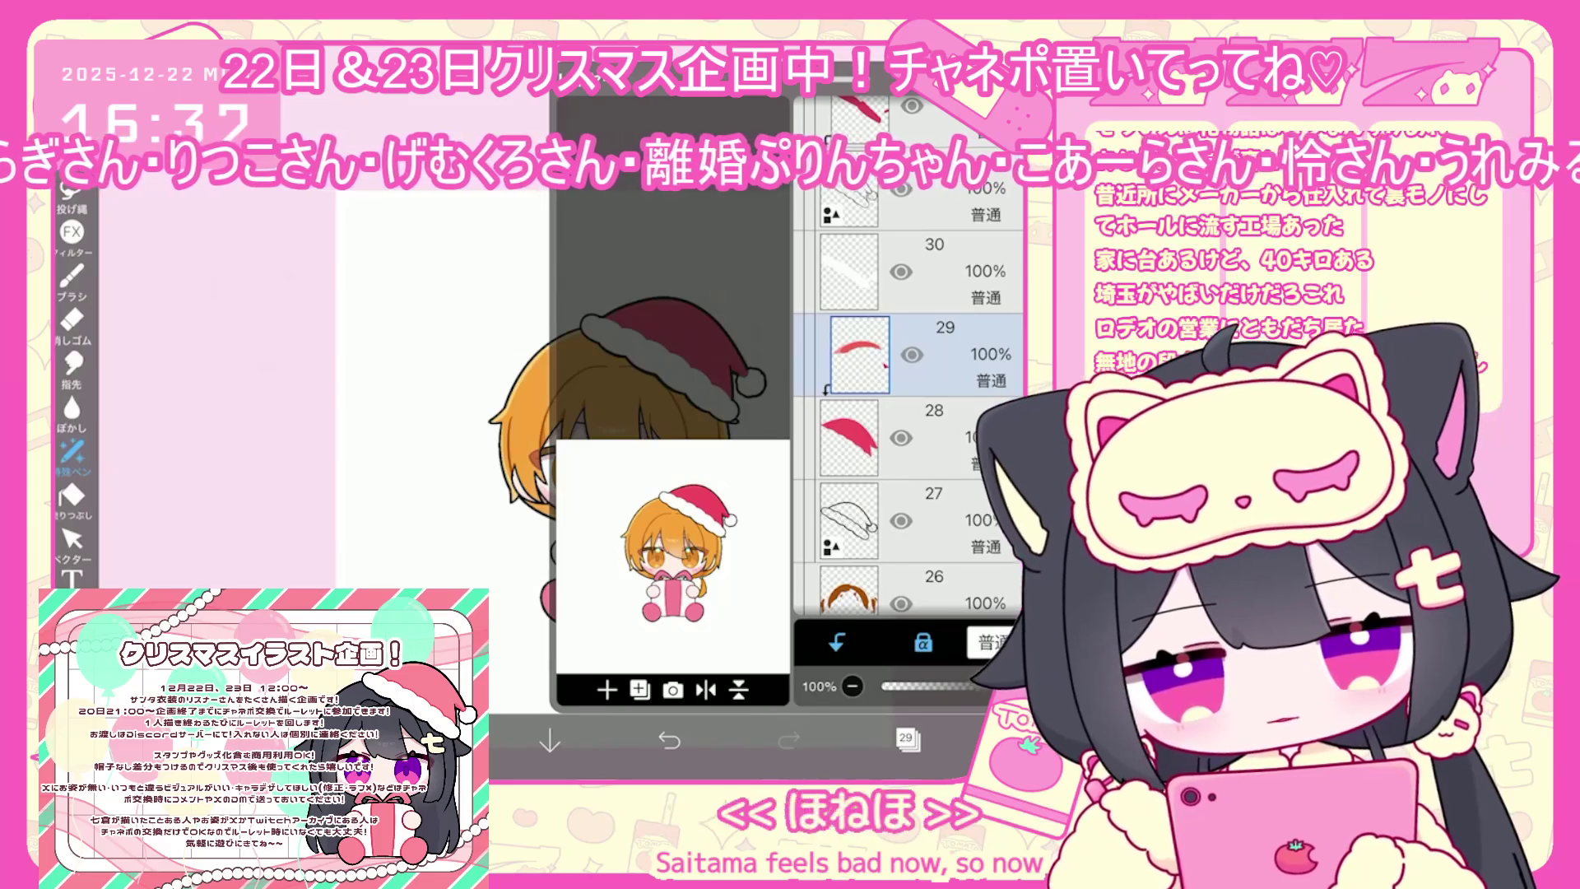
click(906, 518)
scroll(908, 428, up, 3)
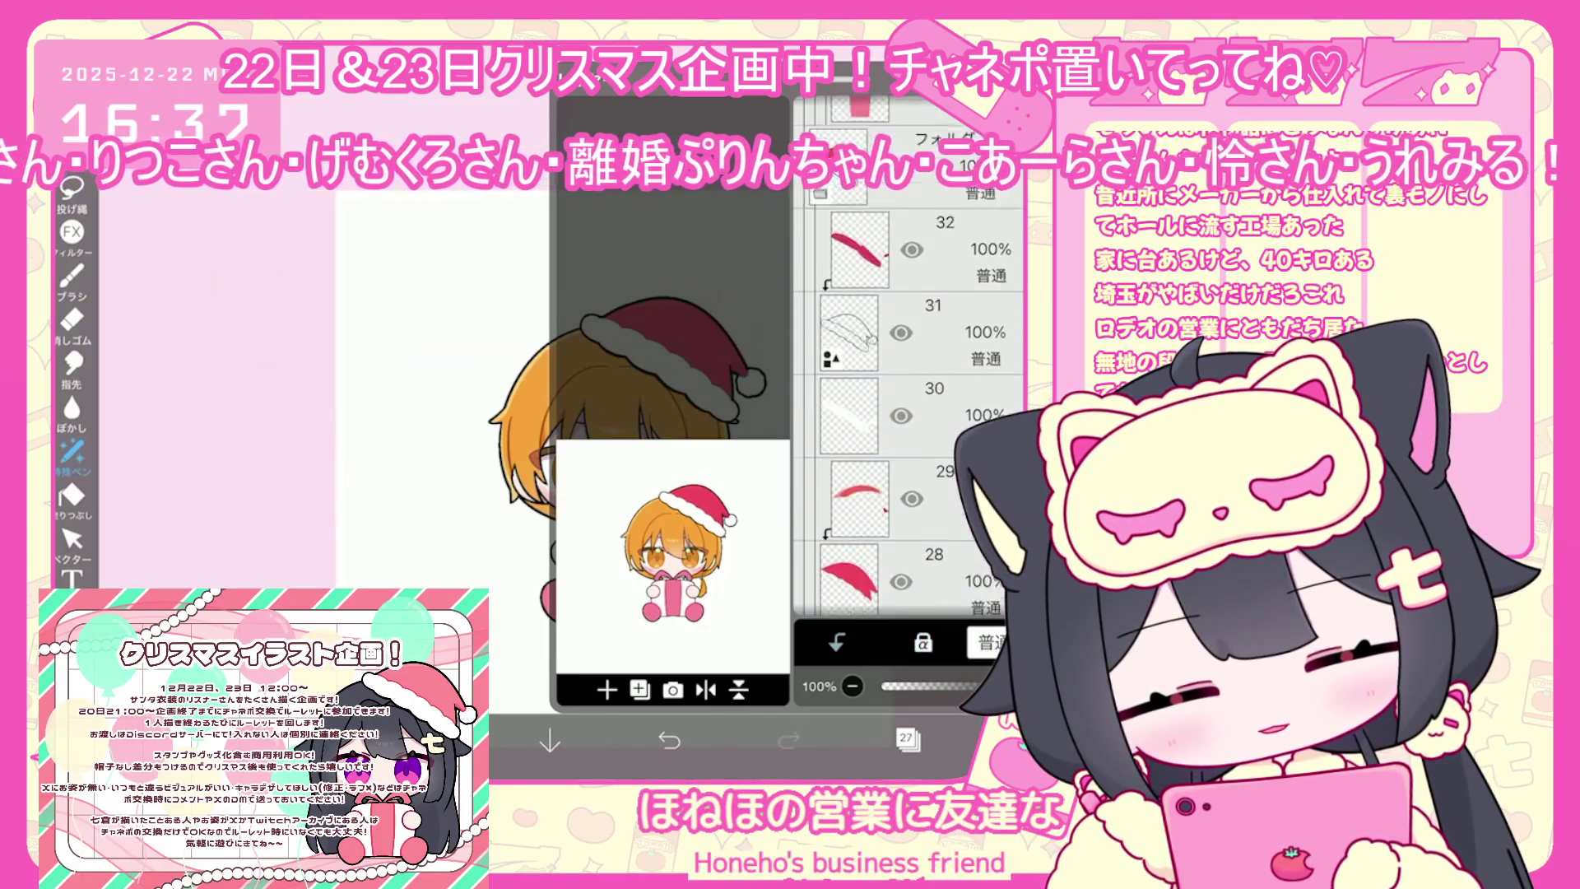
scroll(909, 329, up, 1)
click(905, 345)
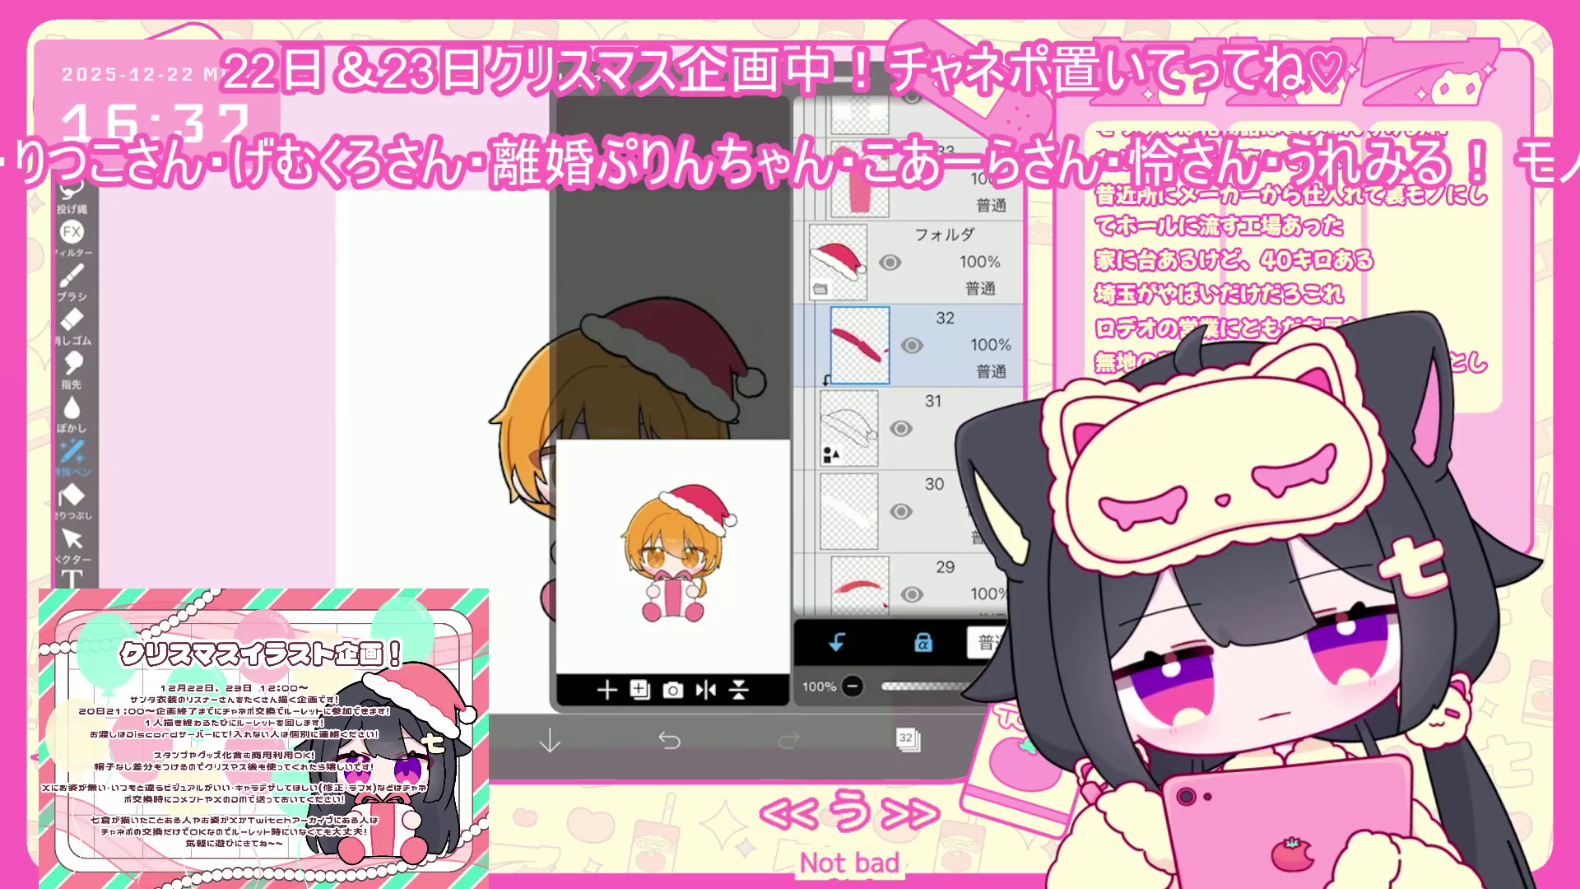
click(907, 738)
click(430, 740)
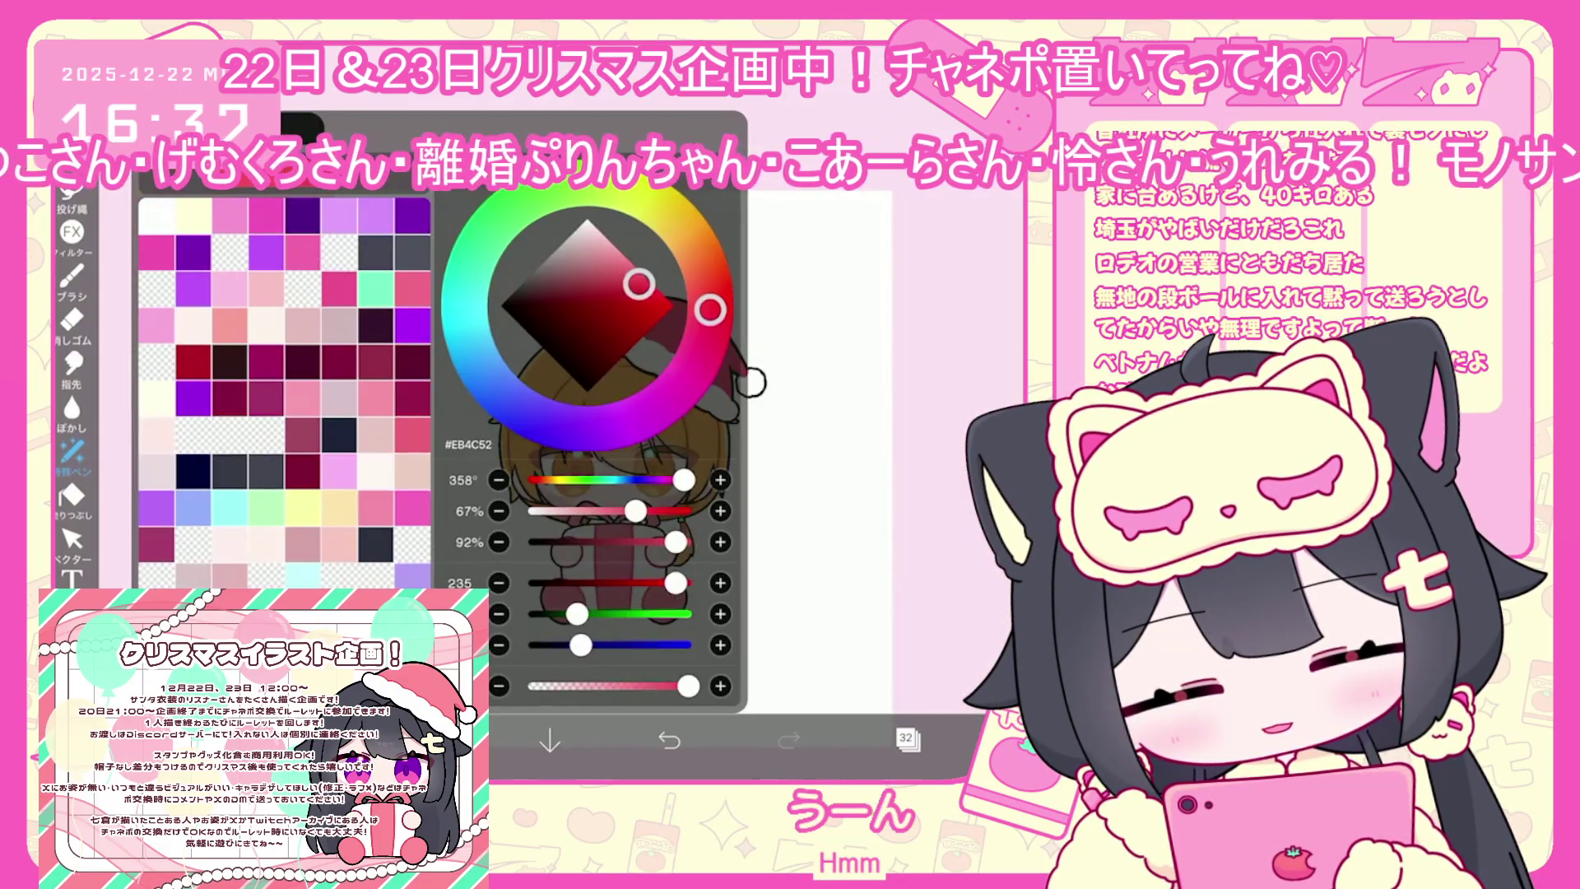
click(430, 741)
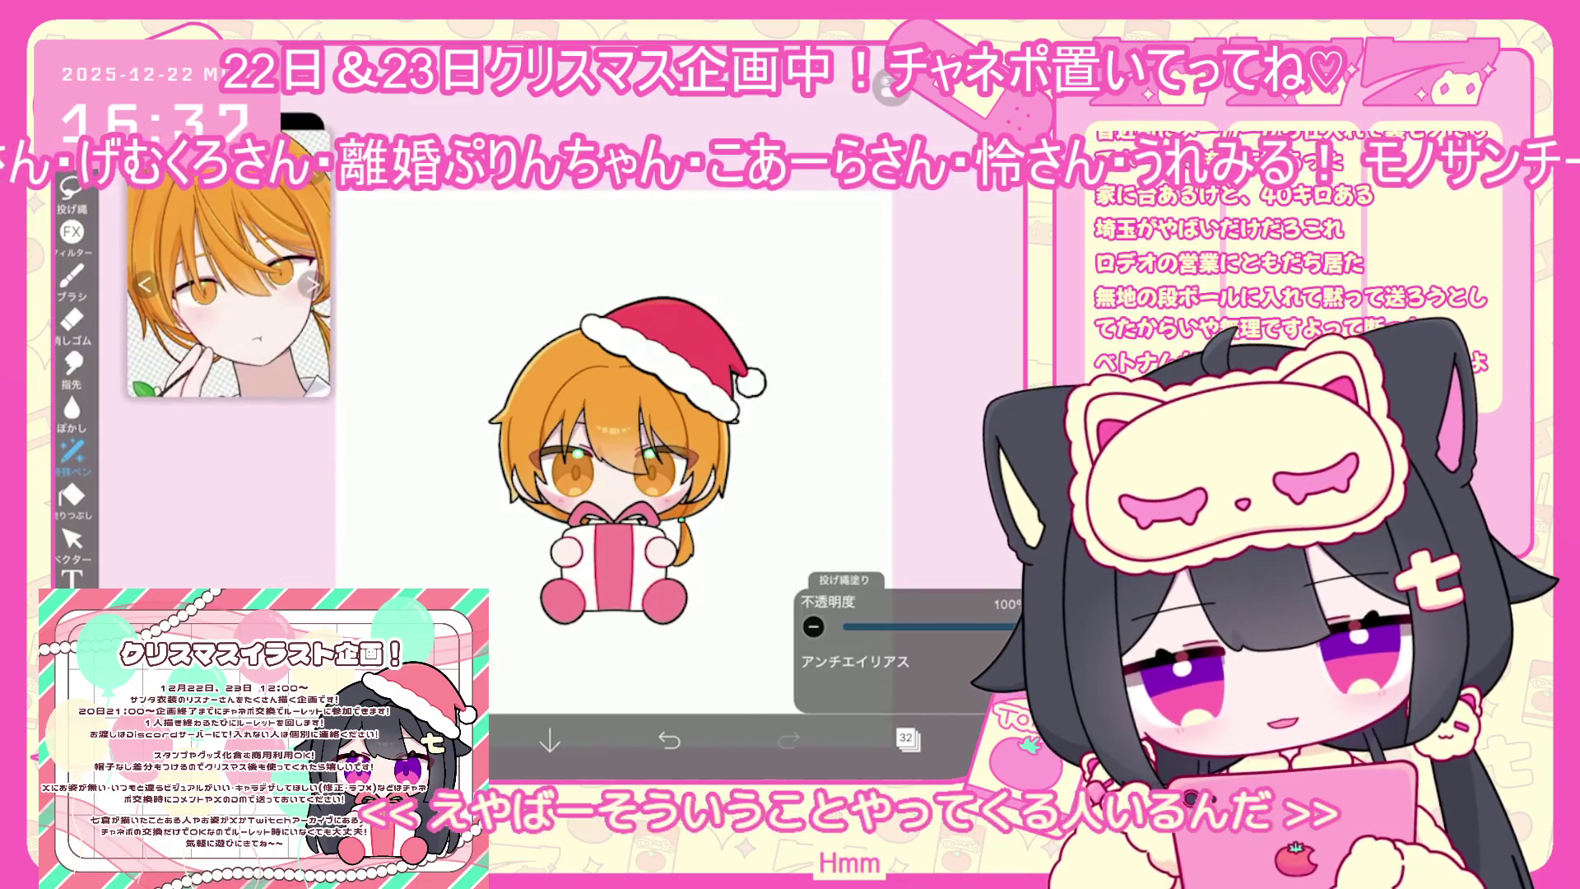
click(907, 738)
scroll(908, 428, up, 5)
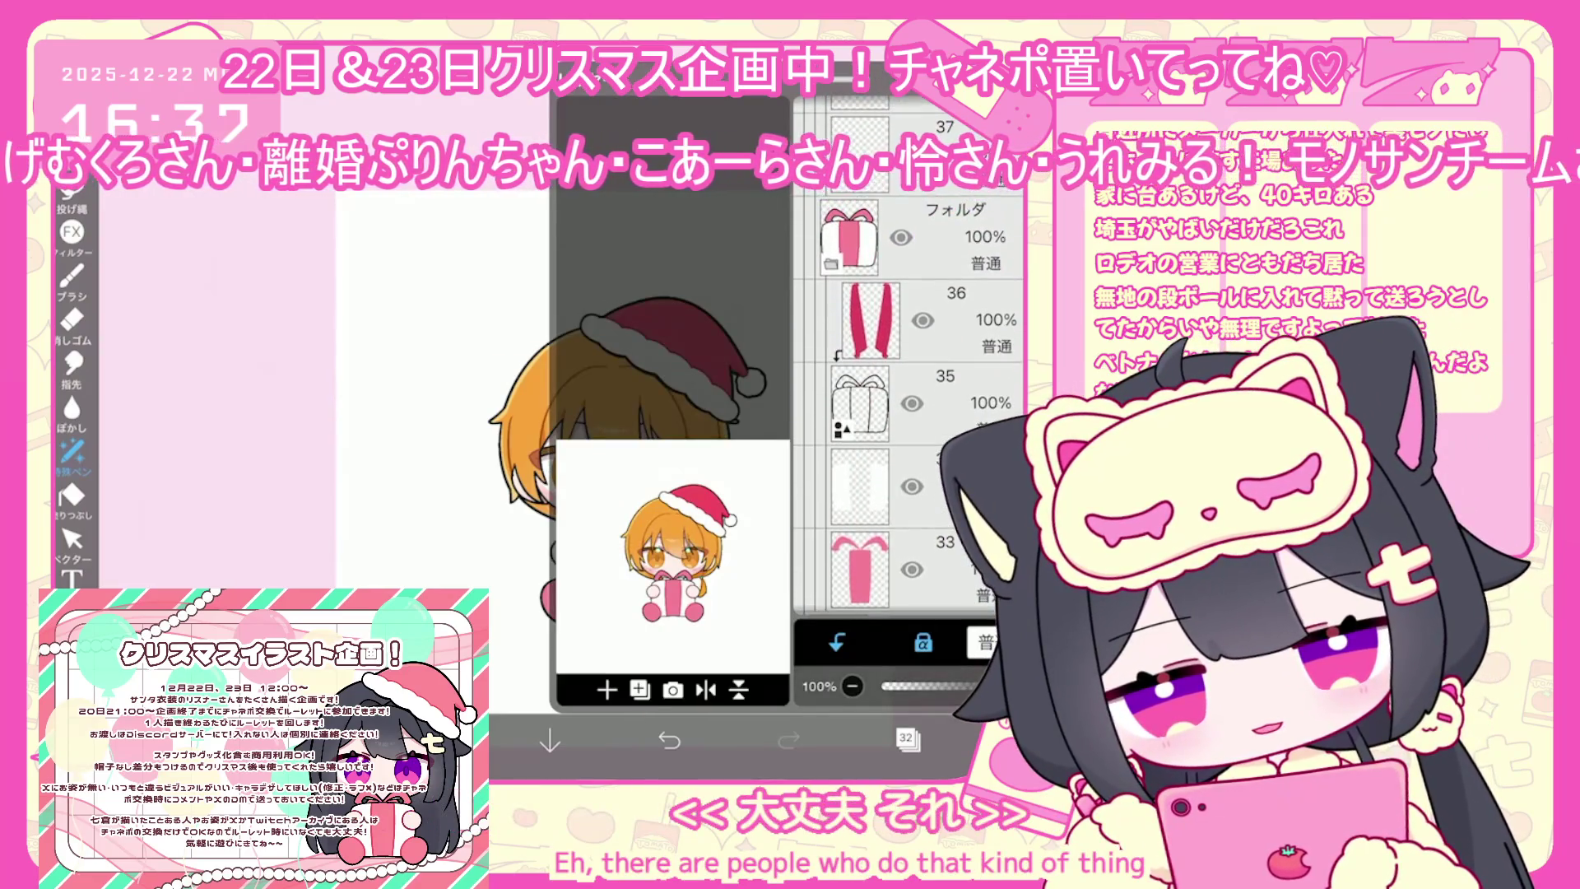
click(907, 738)
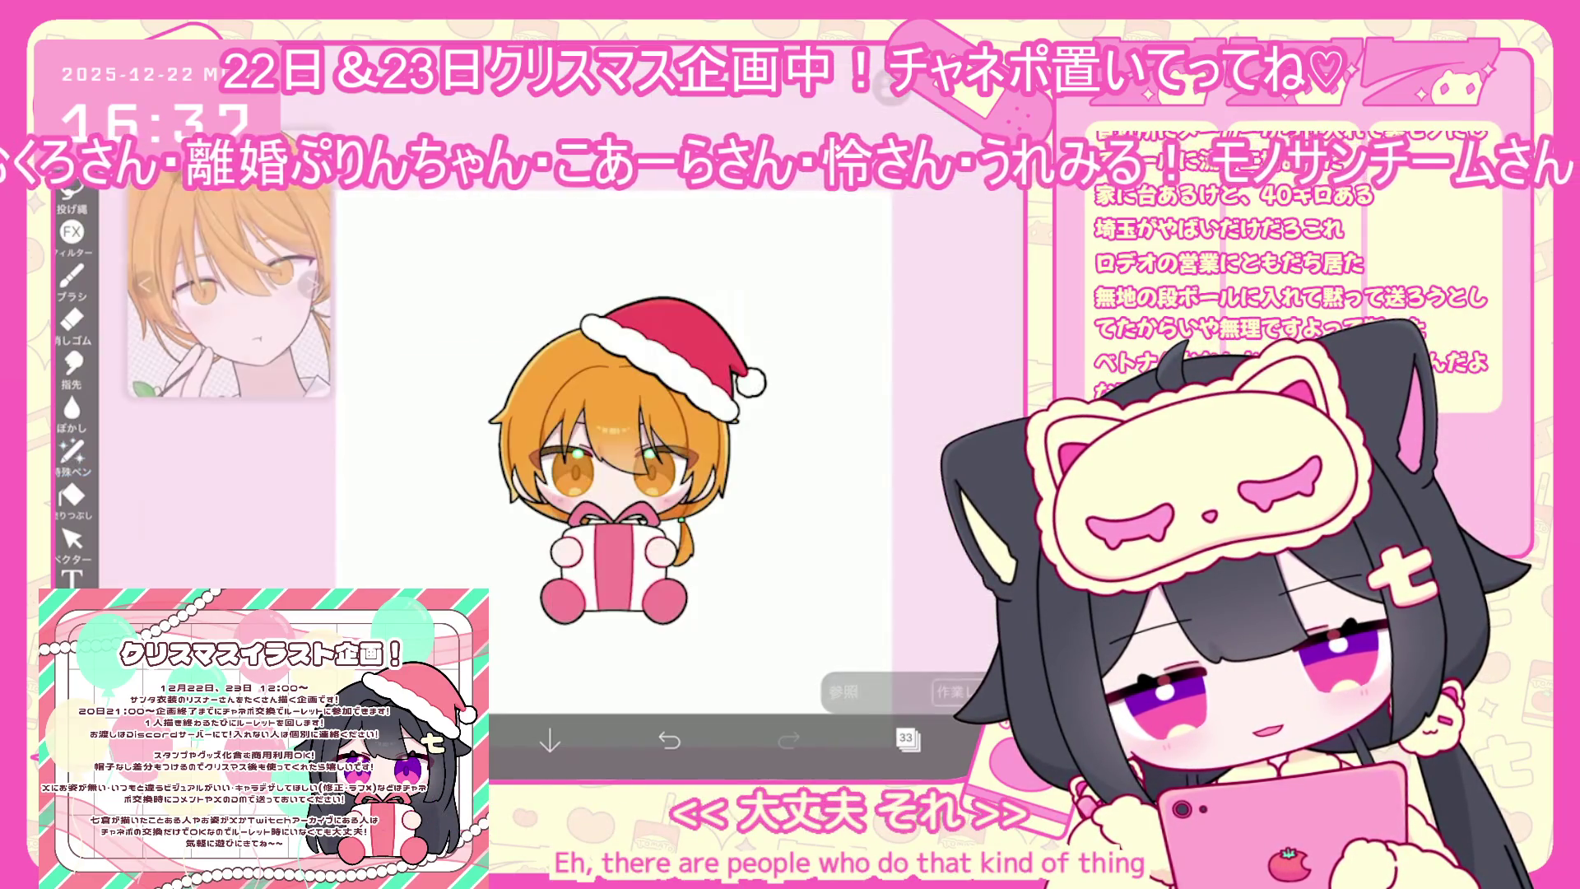
click(312, 284)
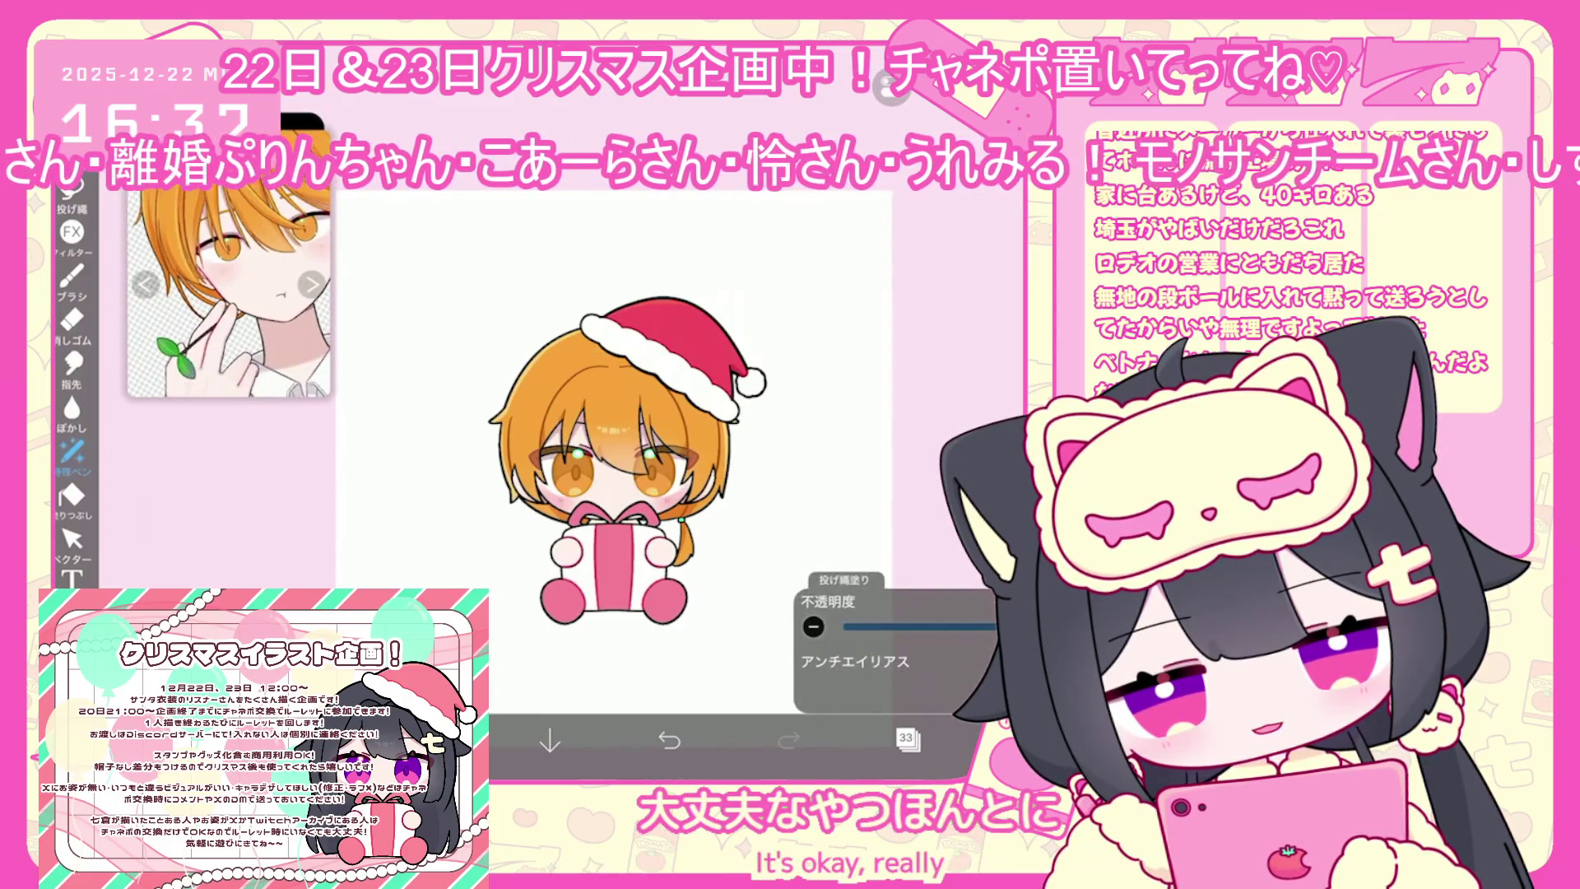
Fill the gift ribbon with leaf green sampled from the reference, adjusting the hue
click(428, 739)
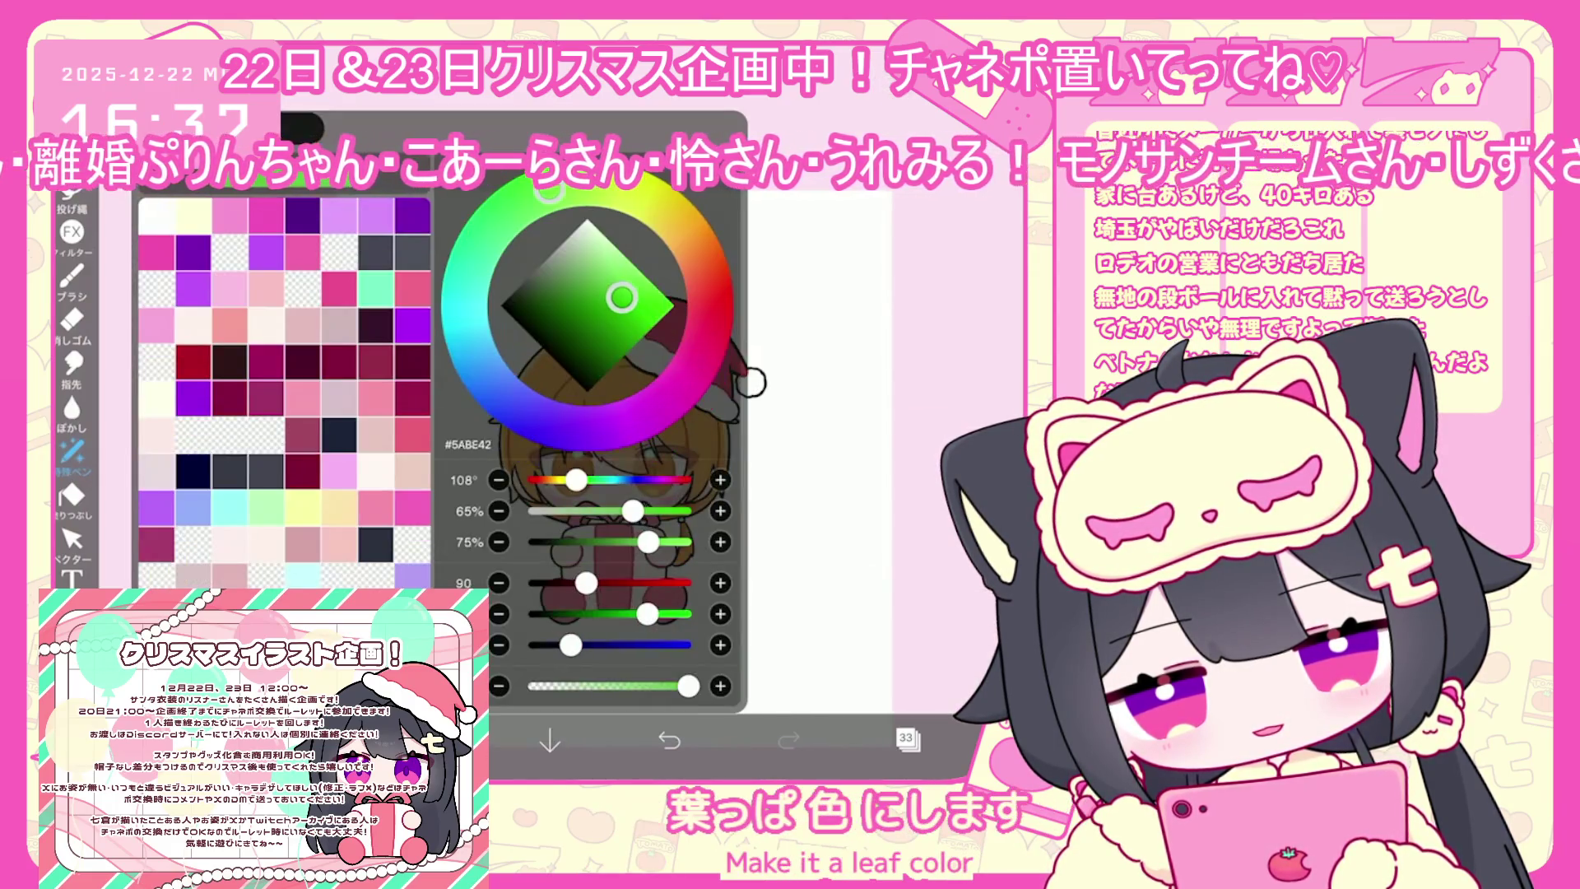
click(609, 568)
click(428, 739)
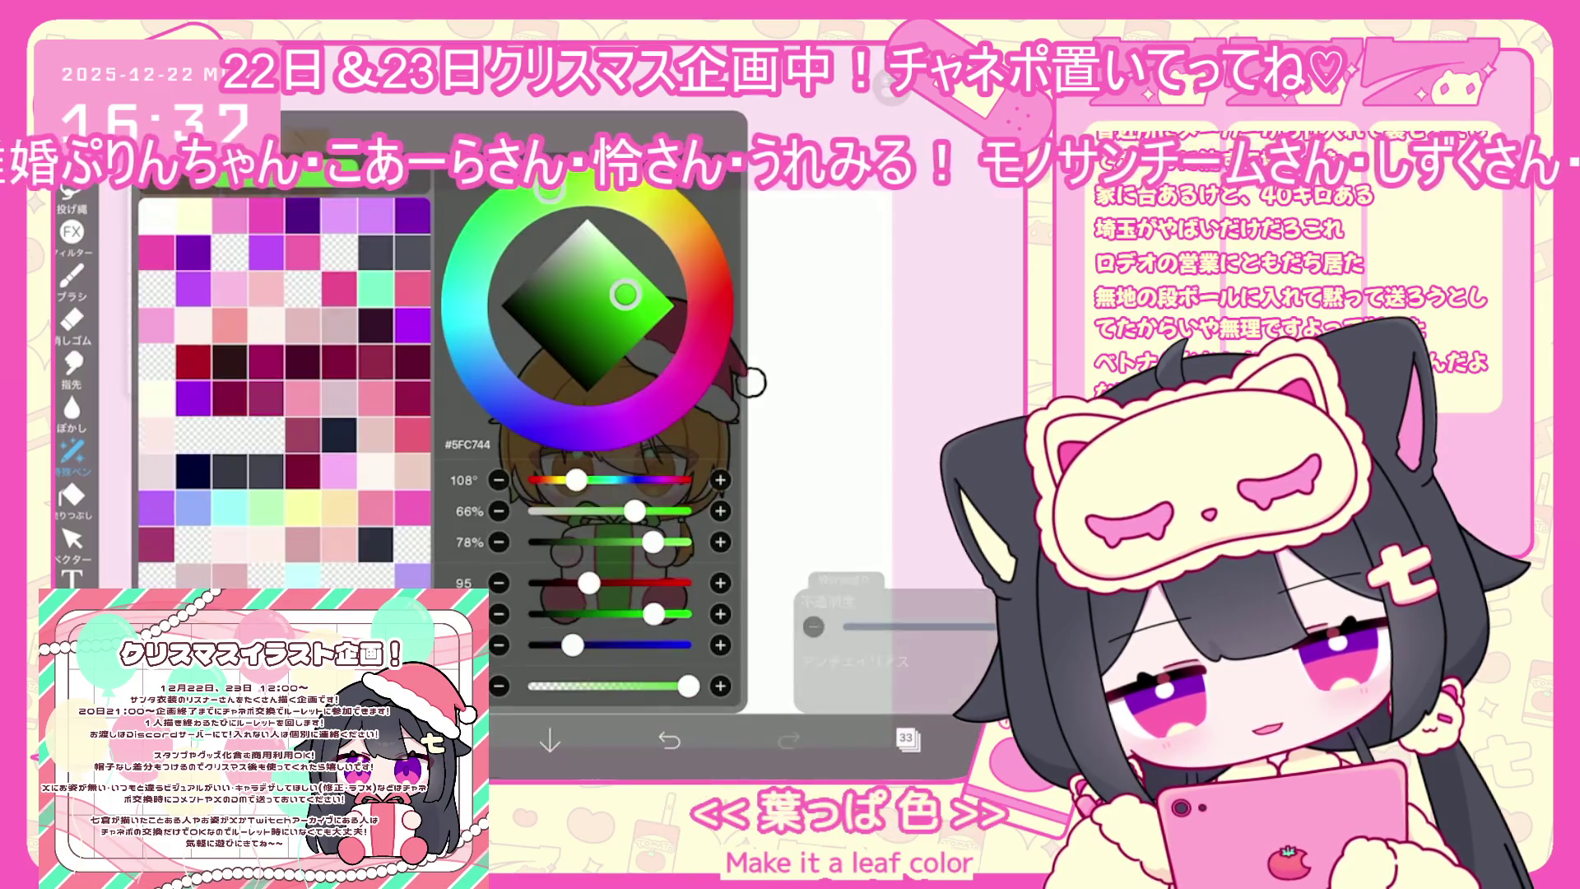
click(609, 568)
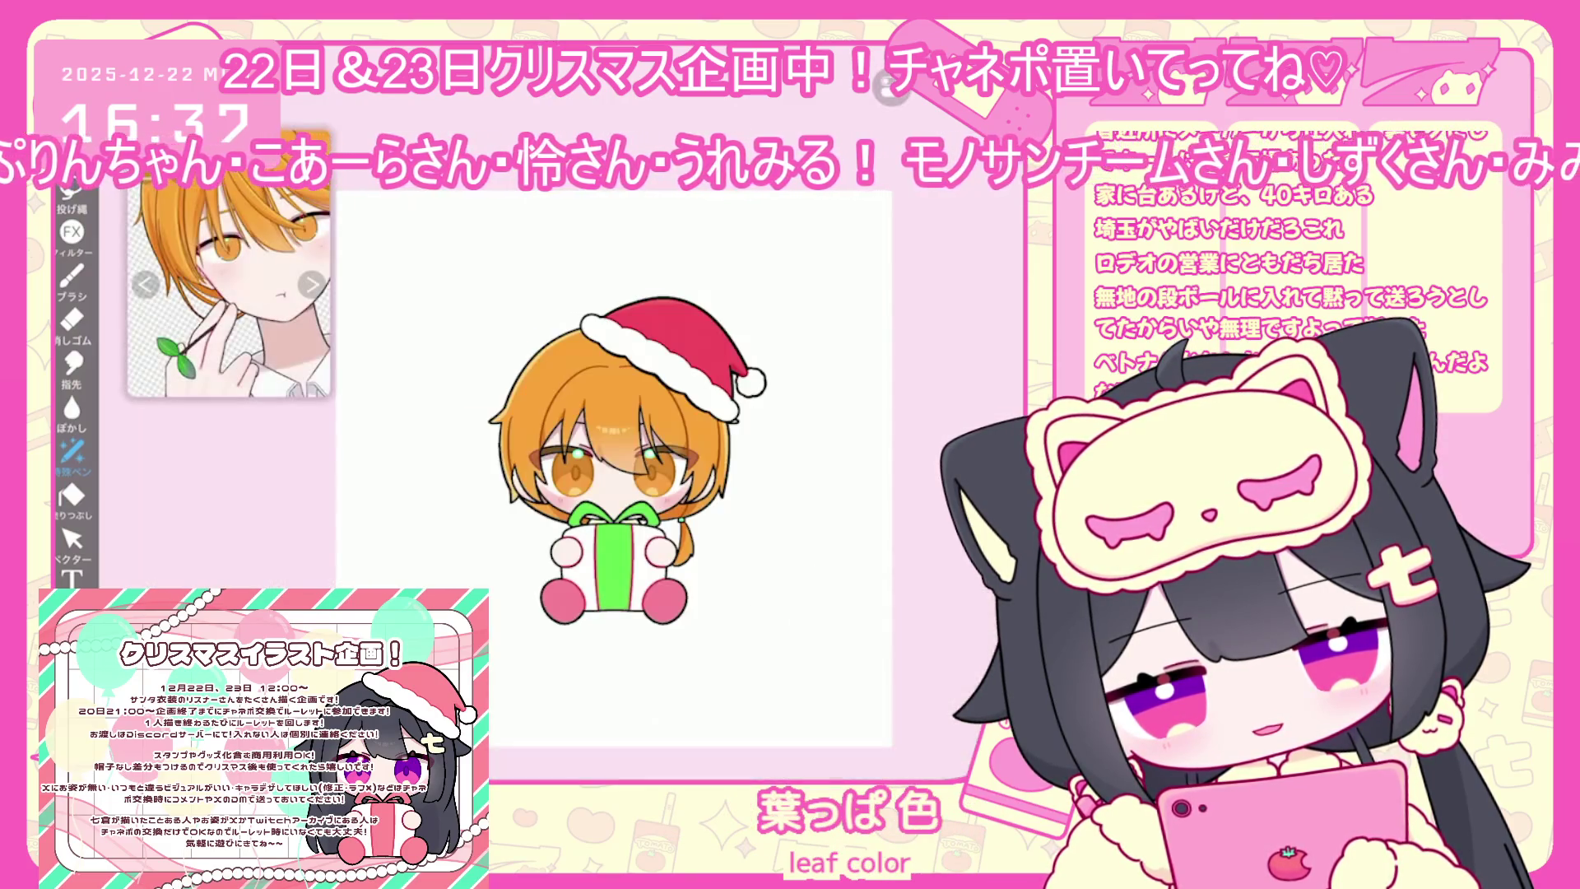
click(428, 739)
click(609, 568)
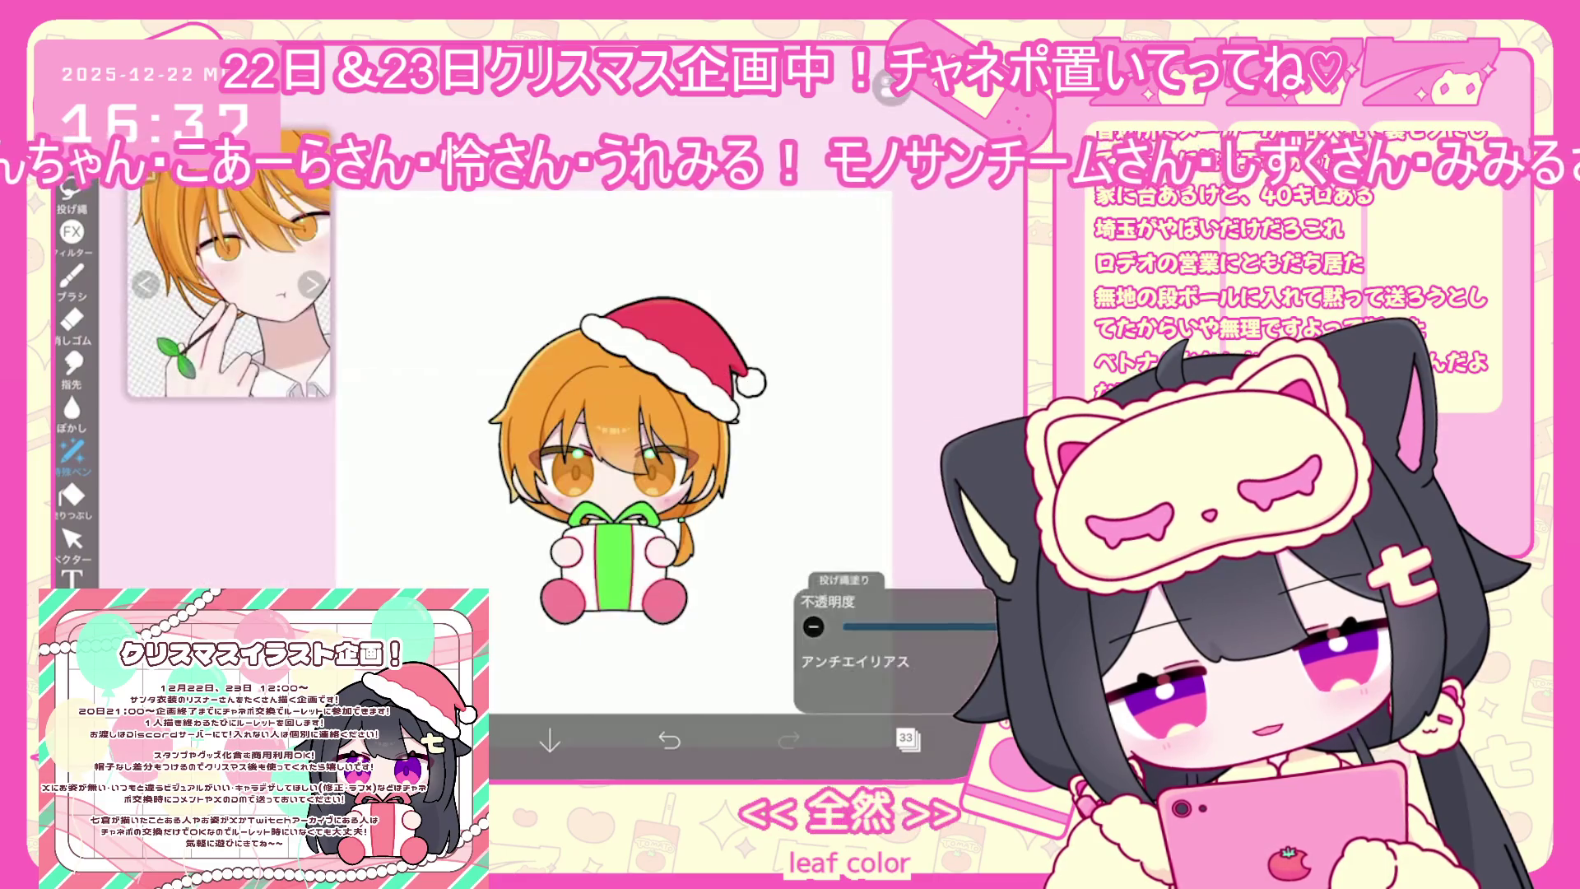
click(428, 739)
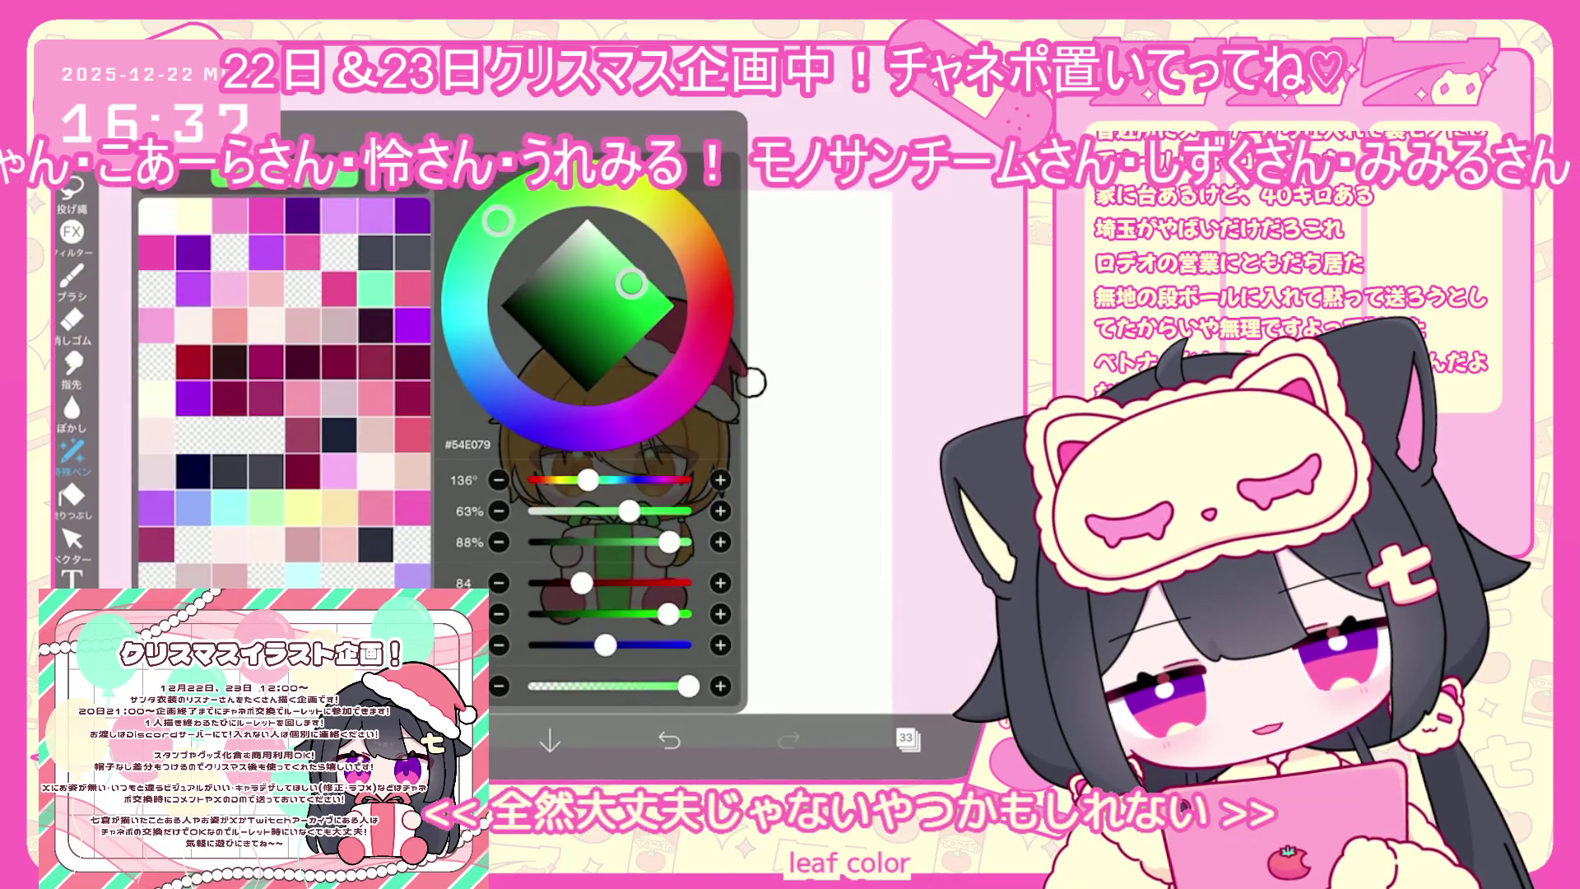
click(609, 568)
Shift the green slightly bluer to #53DE89 and check layer 36
click(908, 739)
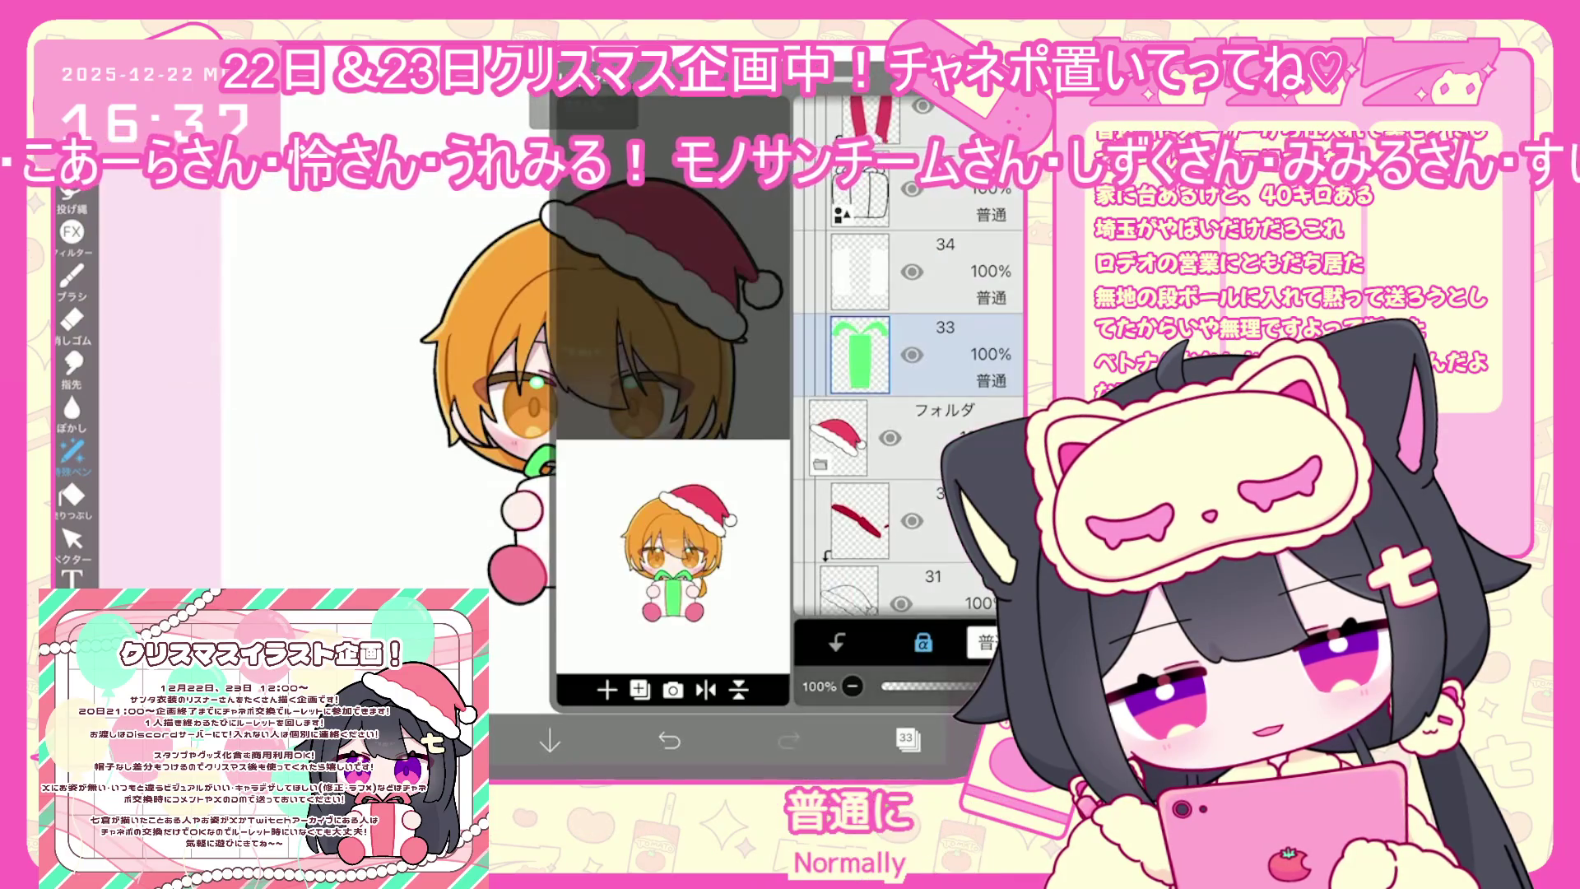
click(428, 739)
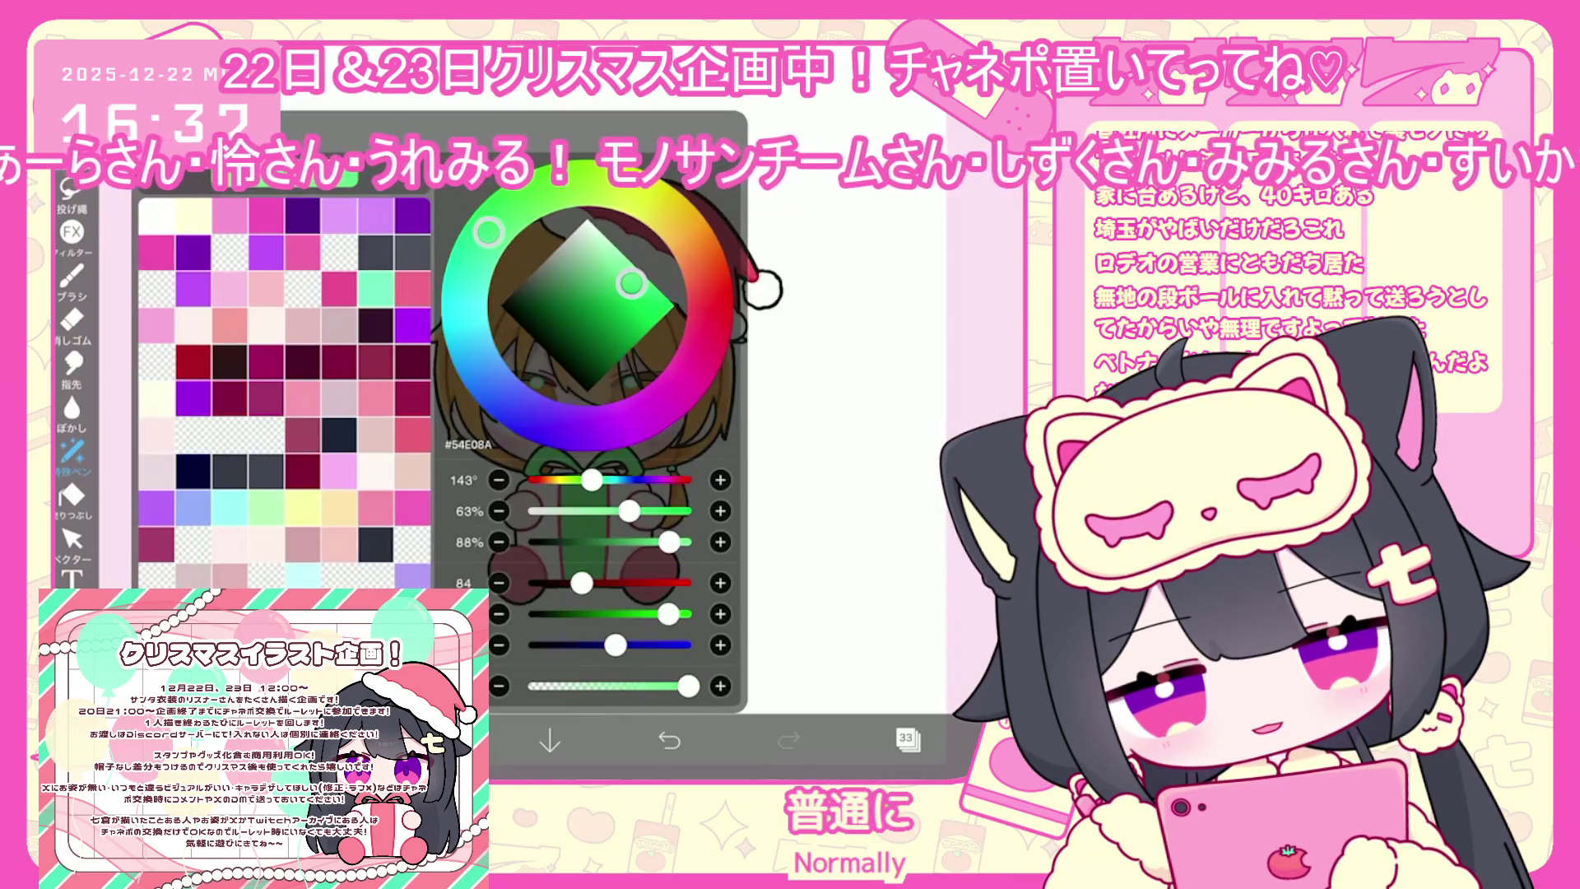
drag(669, 541, 674, 541)
click(823, 370)
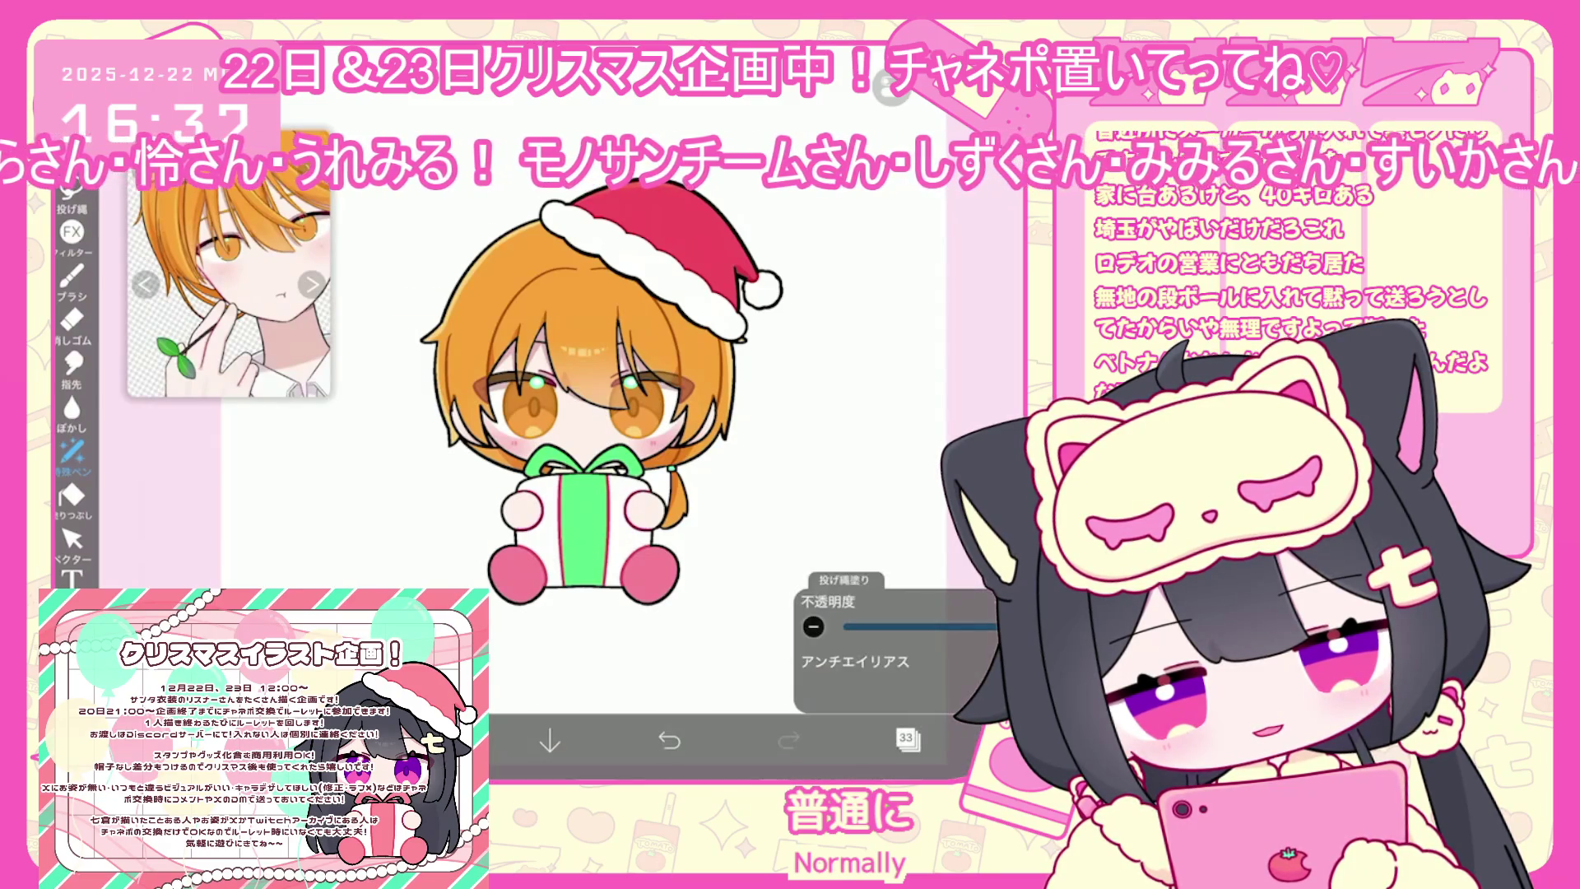
click(908, 739)
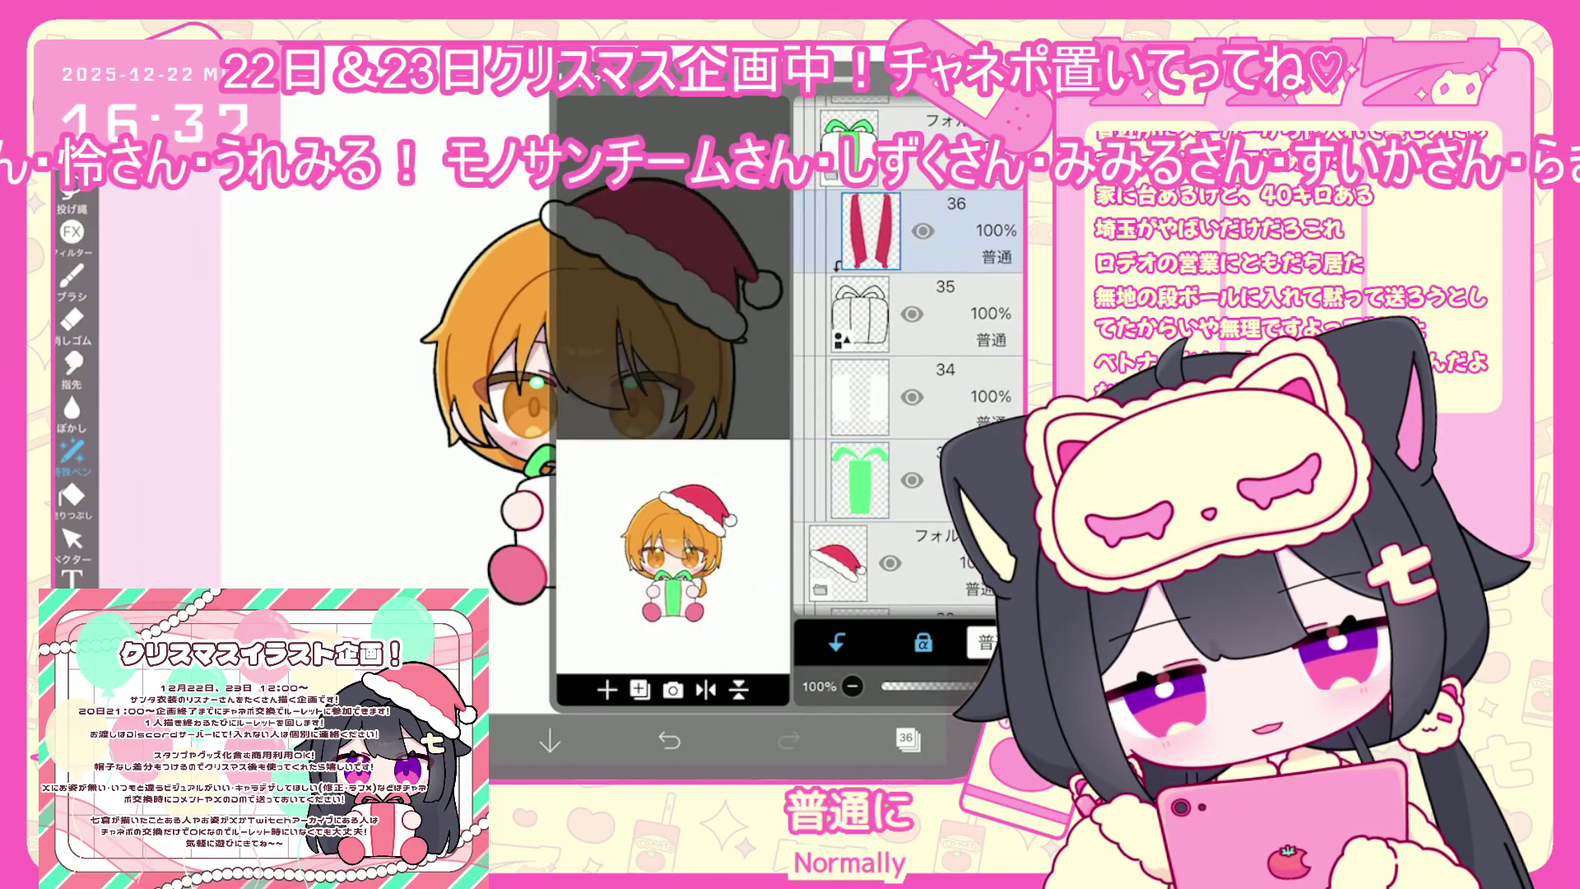
click(428, 739)
click(428, 739)
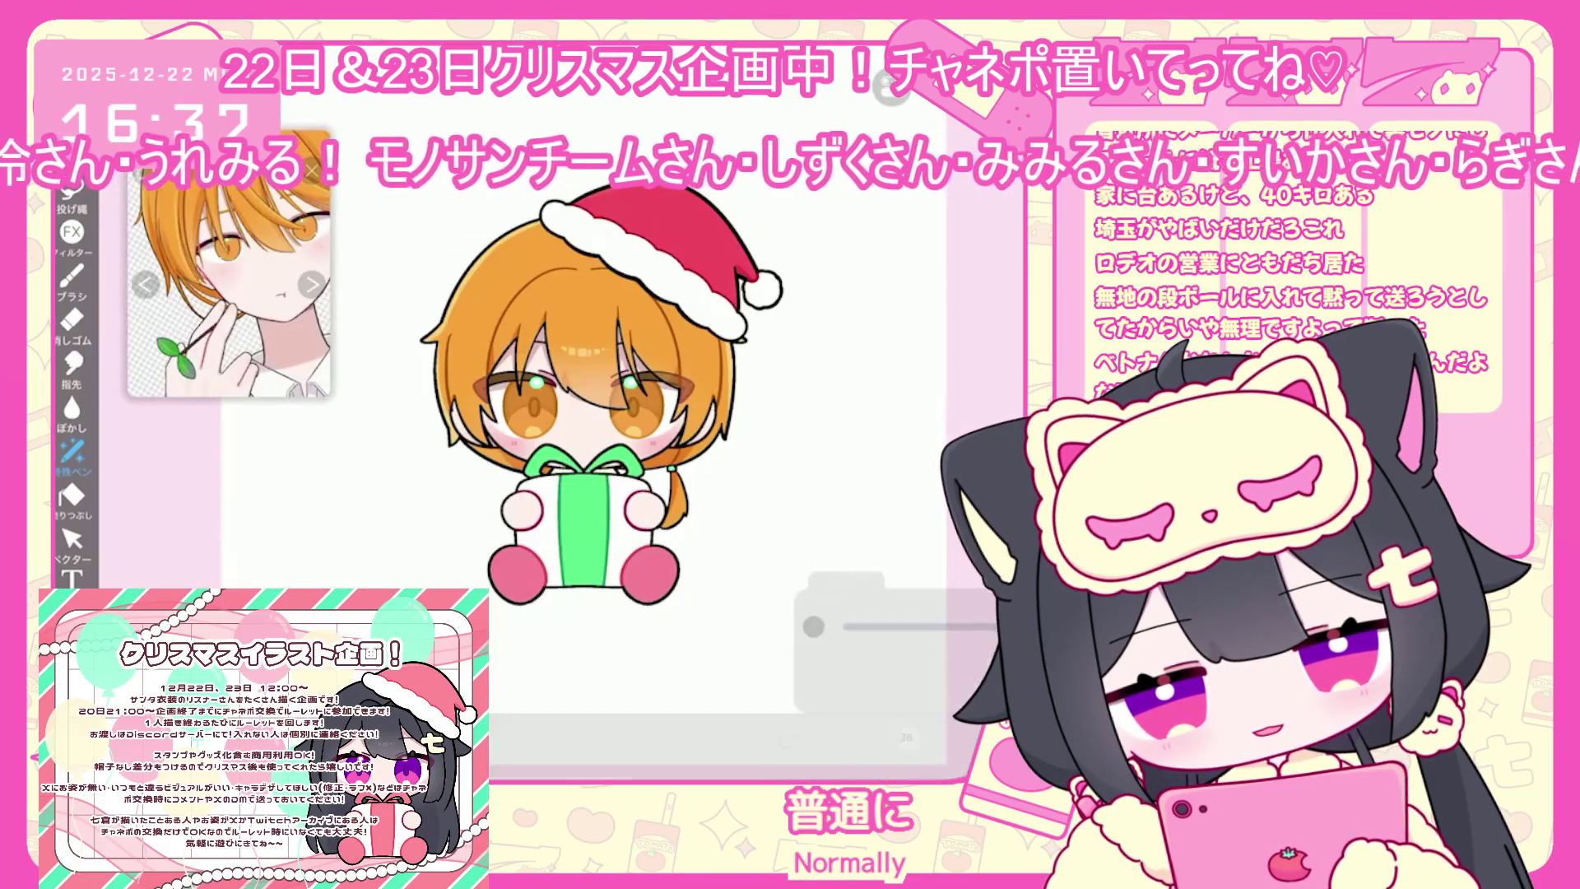
click(908, 739)
Step through layers 41, 42 and 39 to find the pink foot circles
click(848, 271)
scroll(909, 375, up, 5)
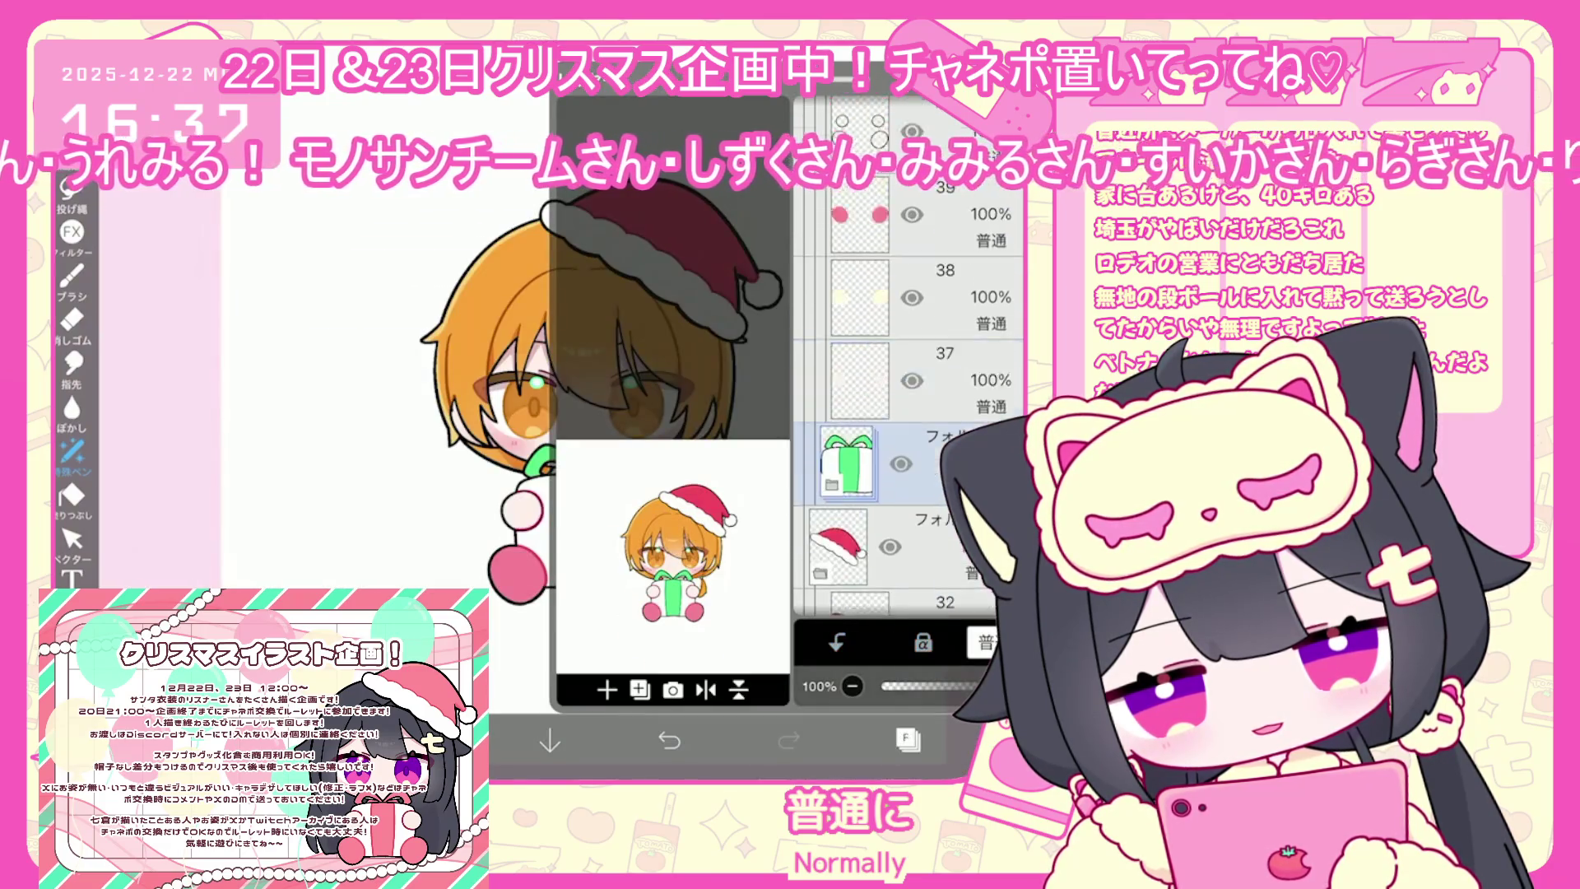
scroll(908, 376, up, 2)
click(930, 387)
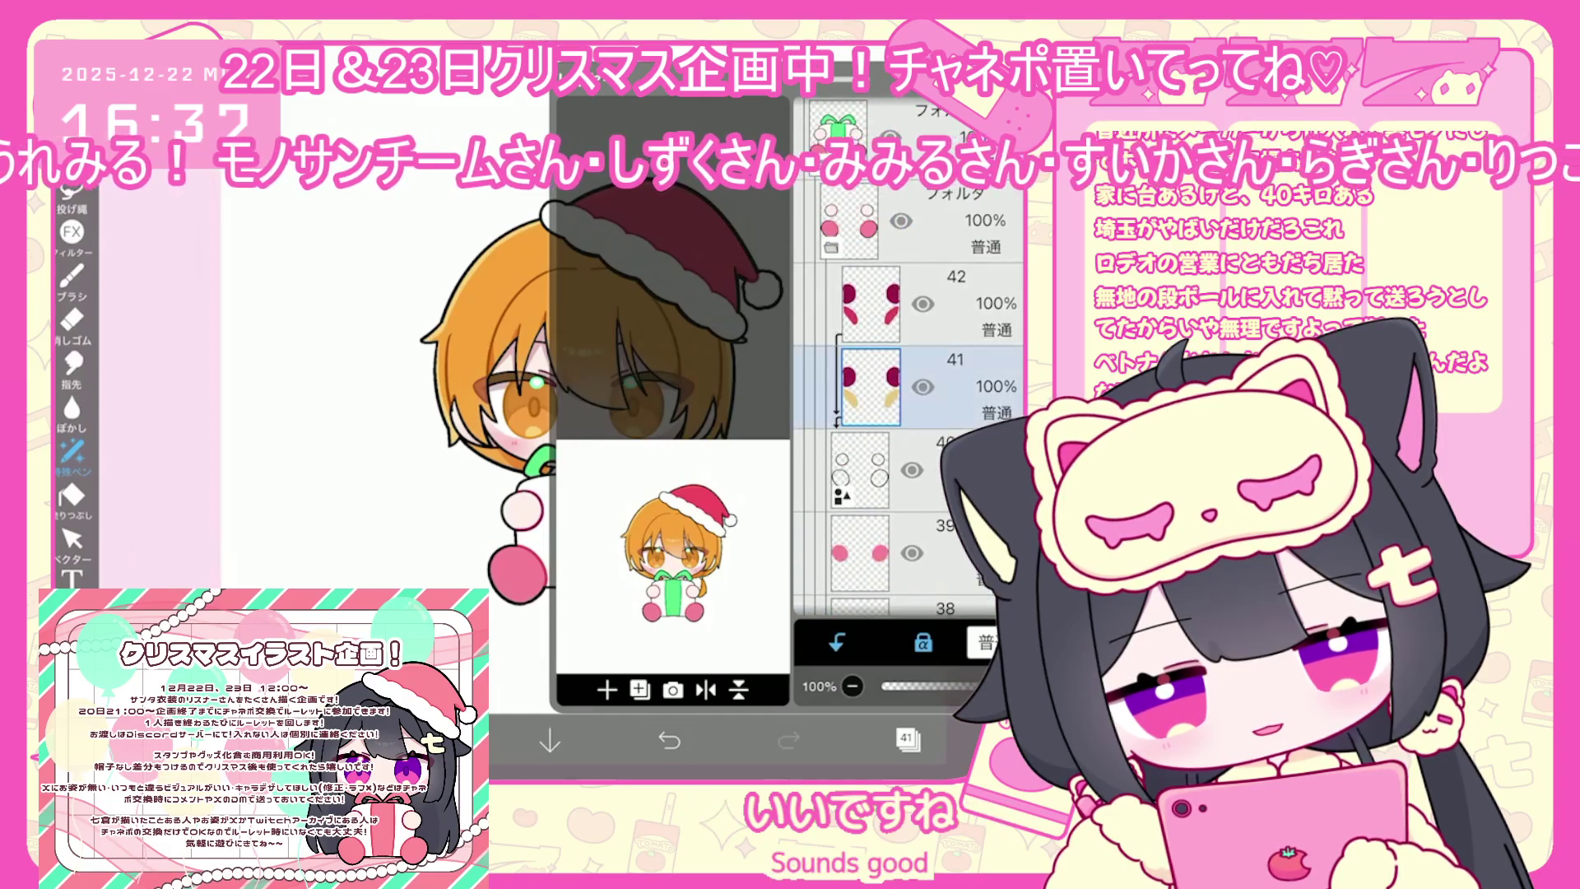
click(930, 305)
click(908, 739)
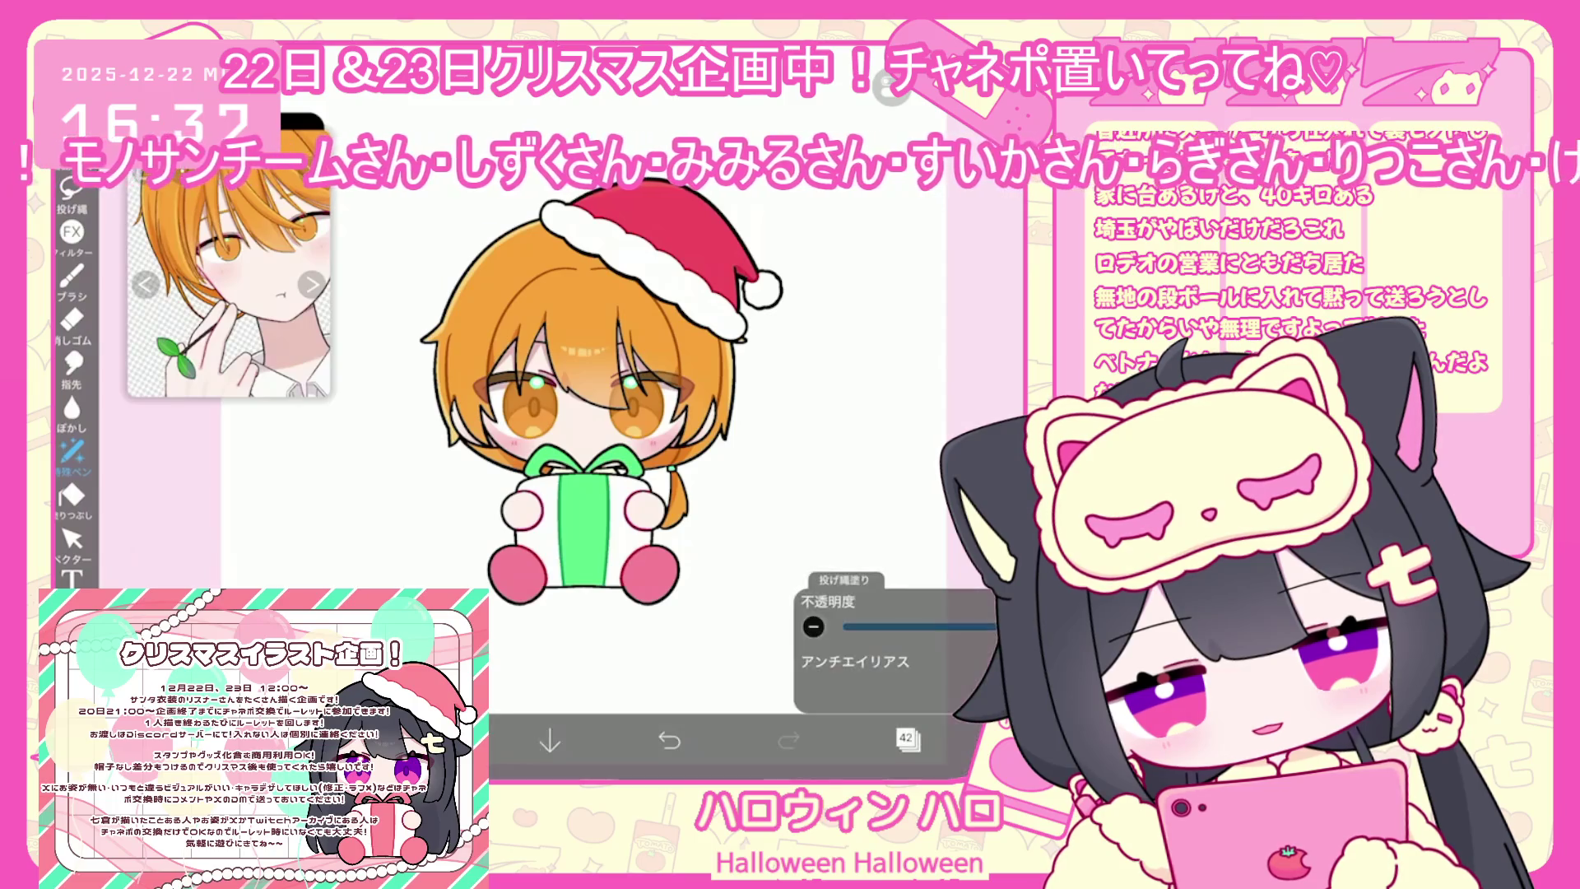
click(908, 739)
scroll(908, 375, down, 3)
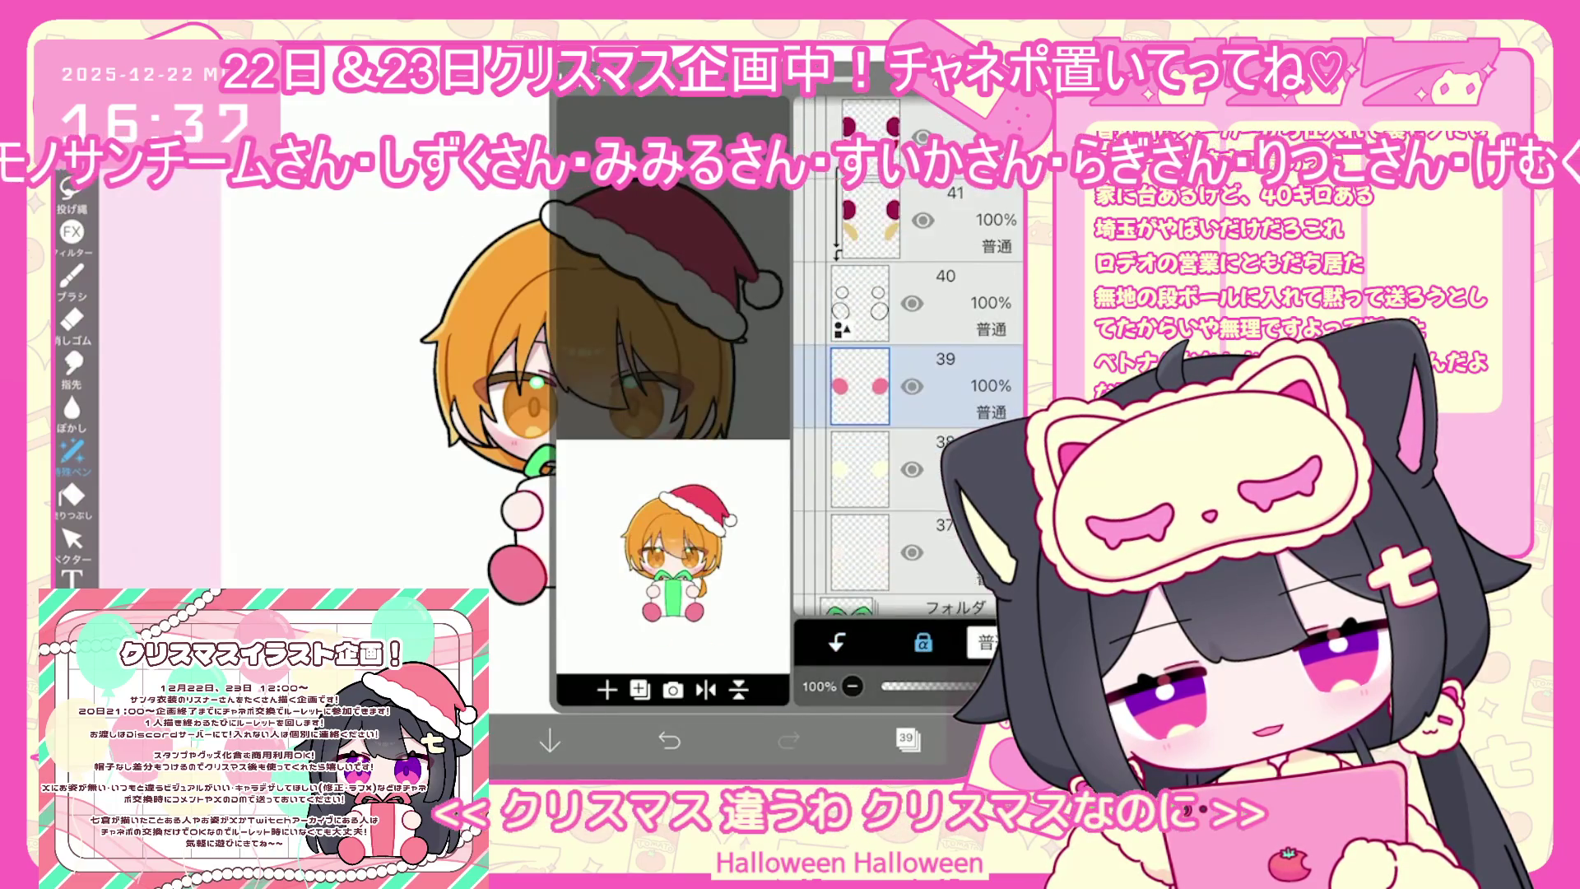
click(930, 370)
click(907, 739)
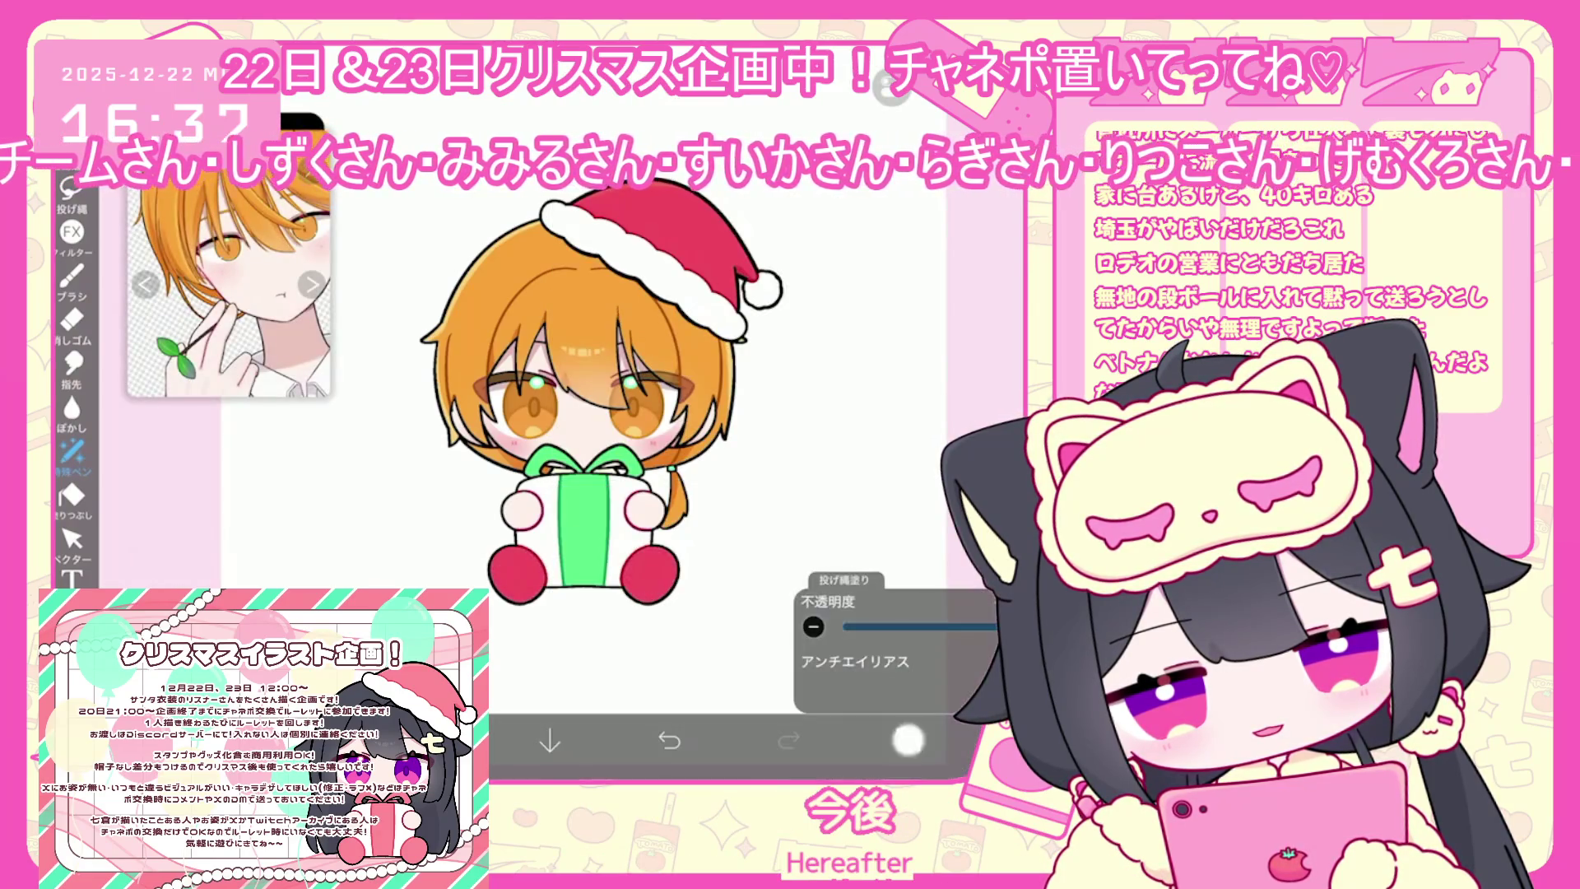
Select layer 2 and fill the chibi's round feet with red
click(907, 739)
scroll(908, 426, down, 2)
scroll(908, 425, down, 15)
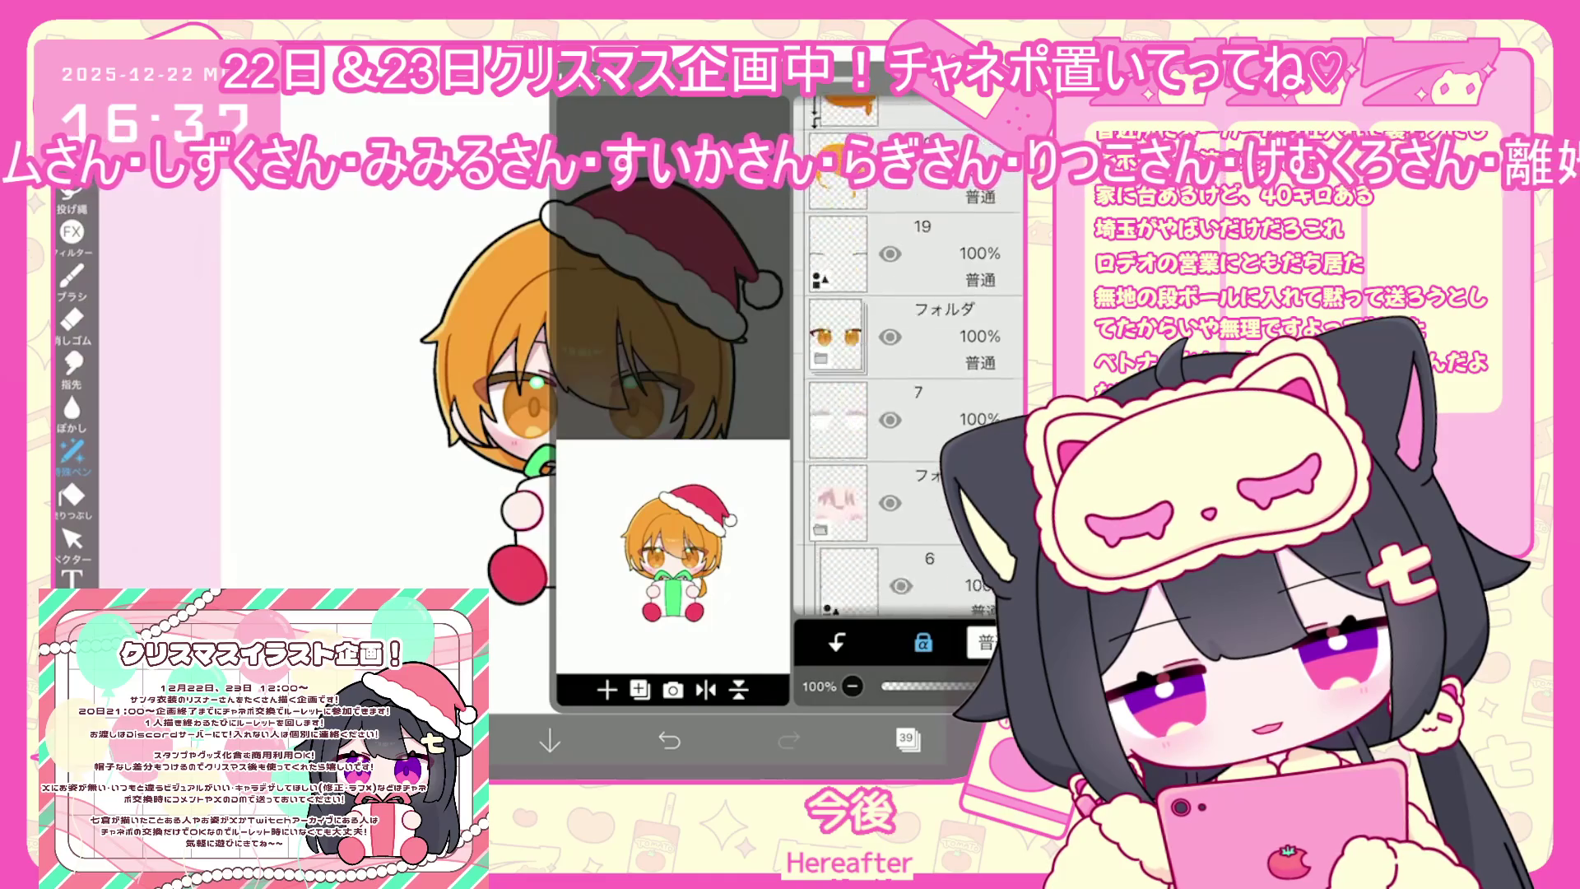
click(905, 438)
click(908, 739)
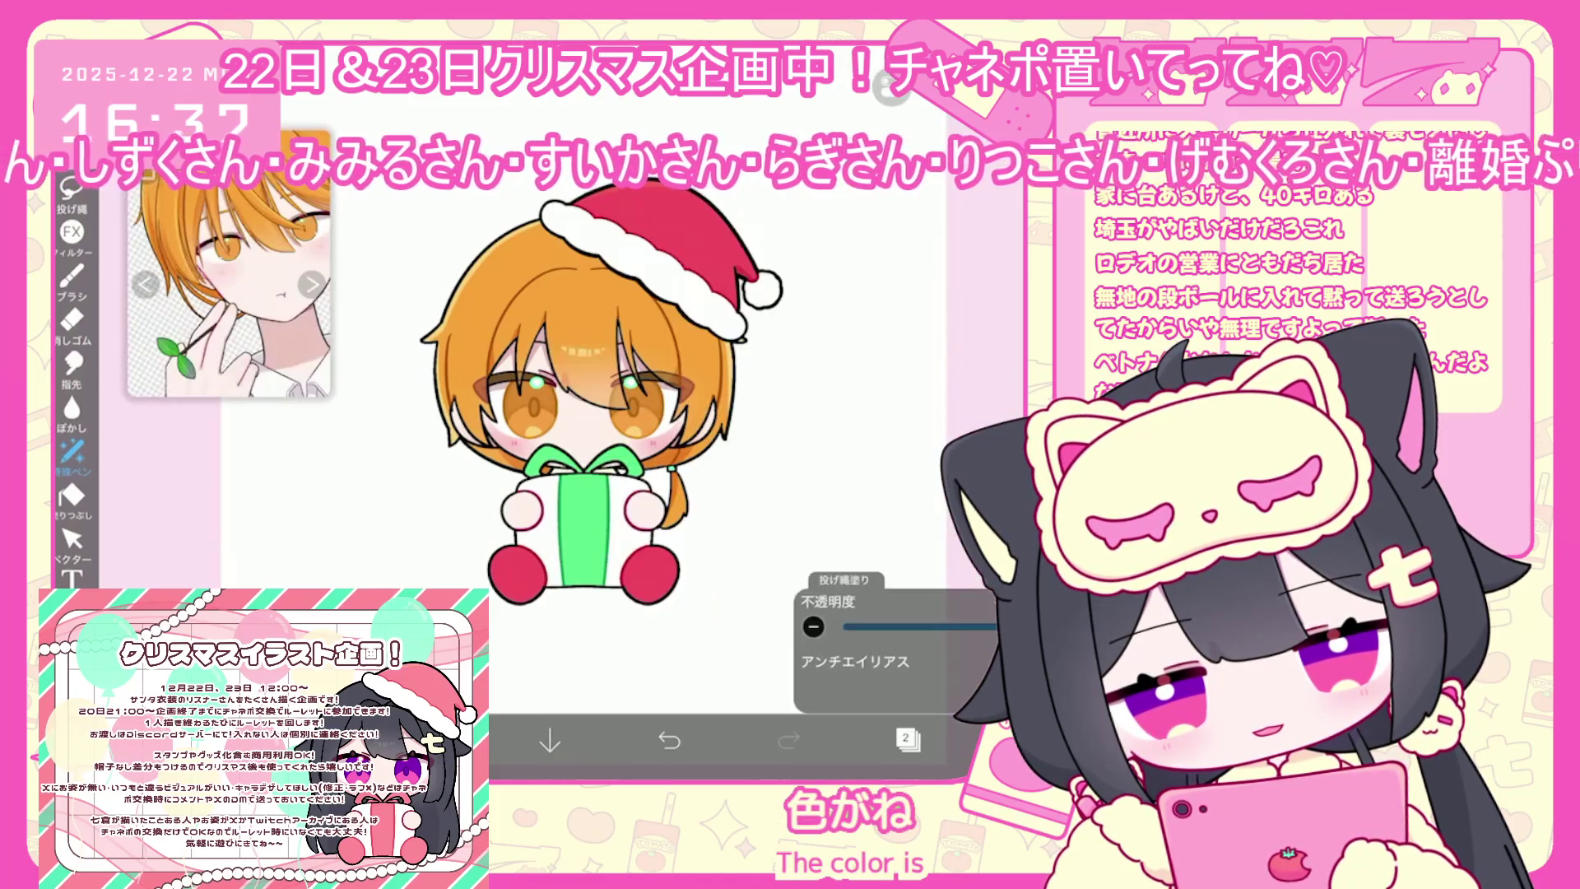
scroll(600, 419, down, 2)
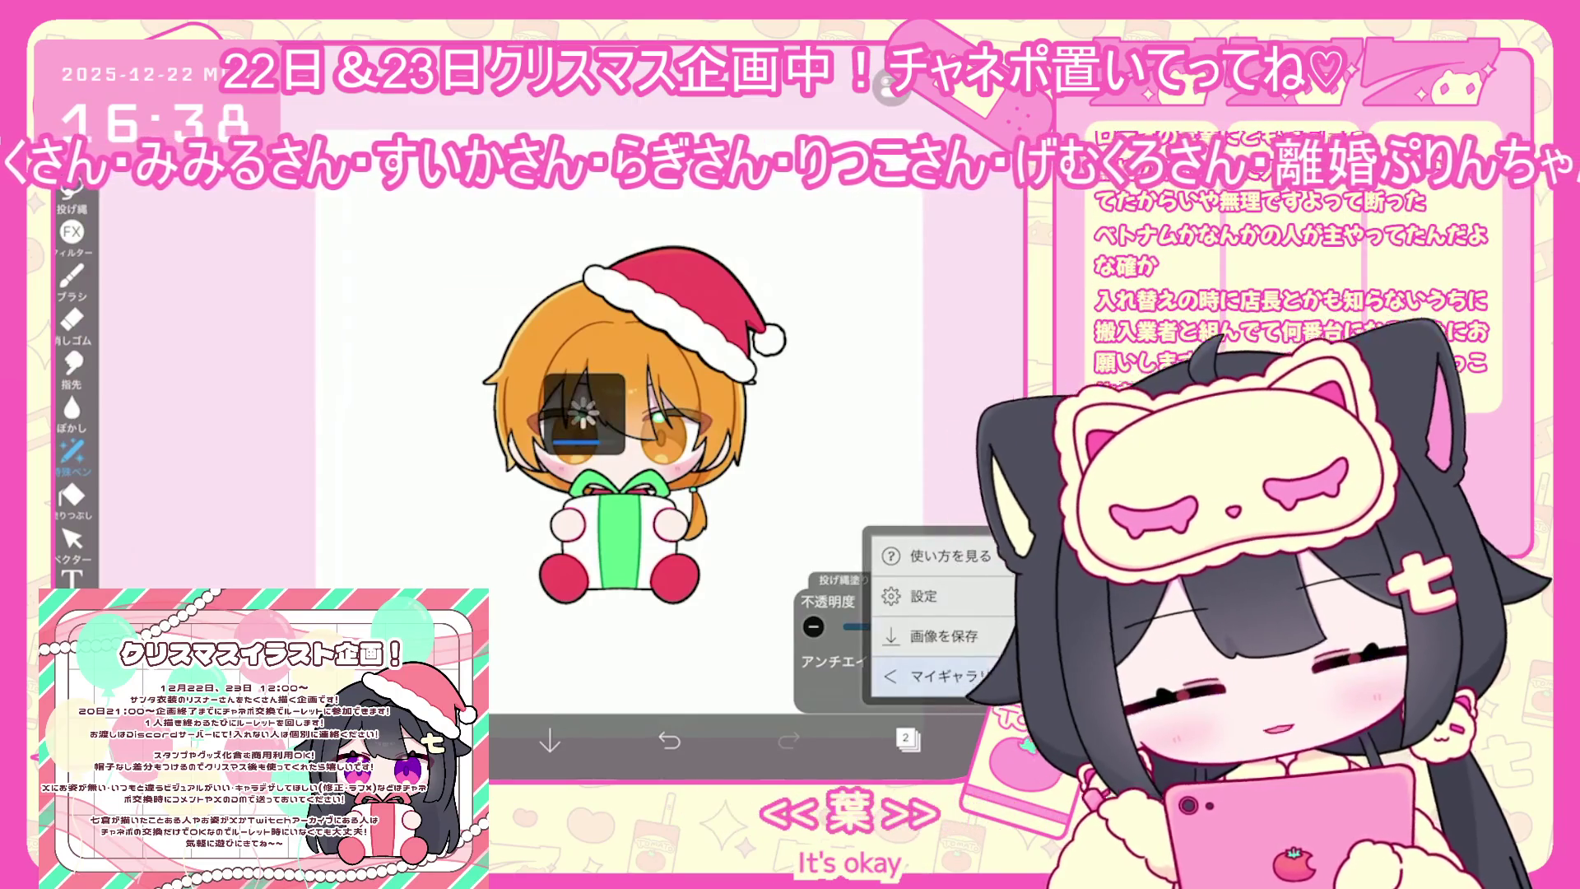
Scroll down to view the finished Santa-hat chibi artwork
scroll(609, 420, down, 1)
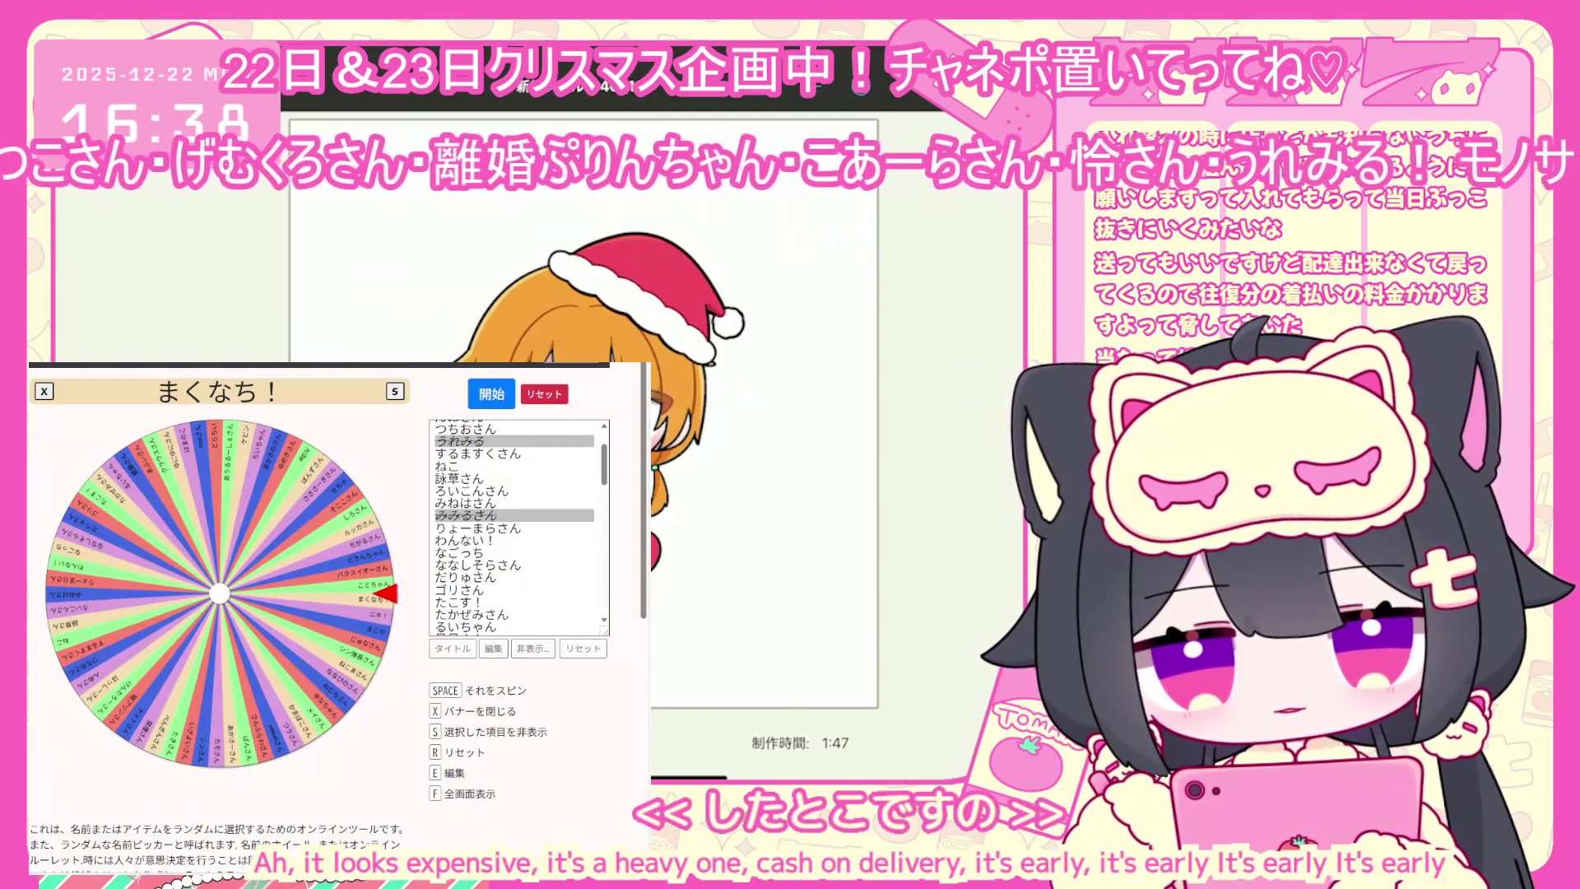
Close the winner banner, hide the drawn names, and spin the roulette wheel
scroll(481, 579, down, 10)
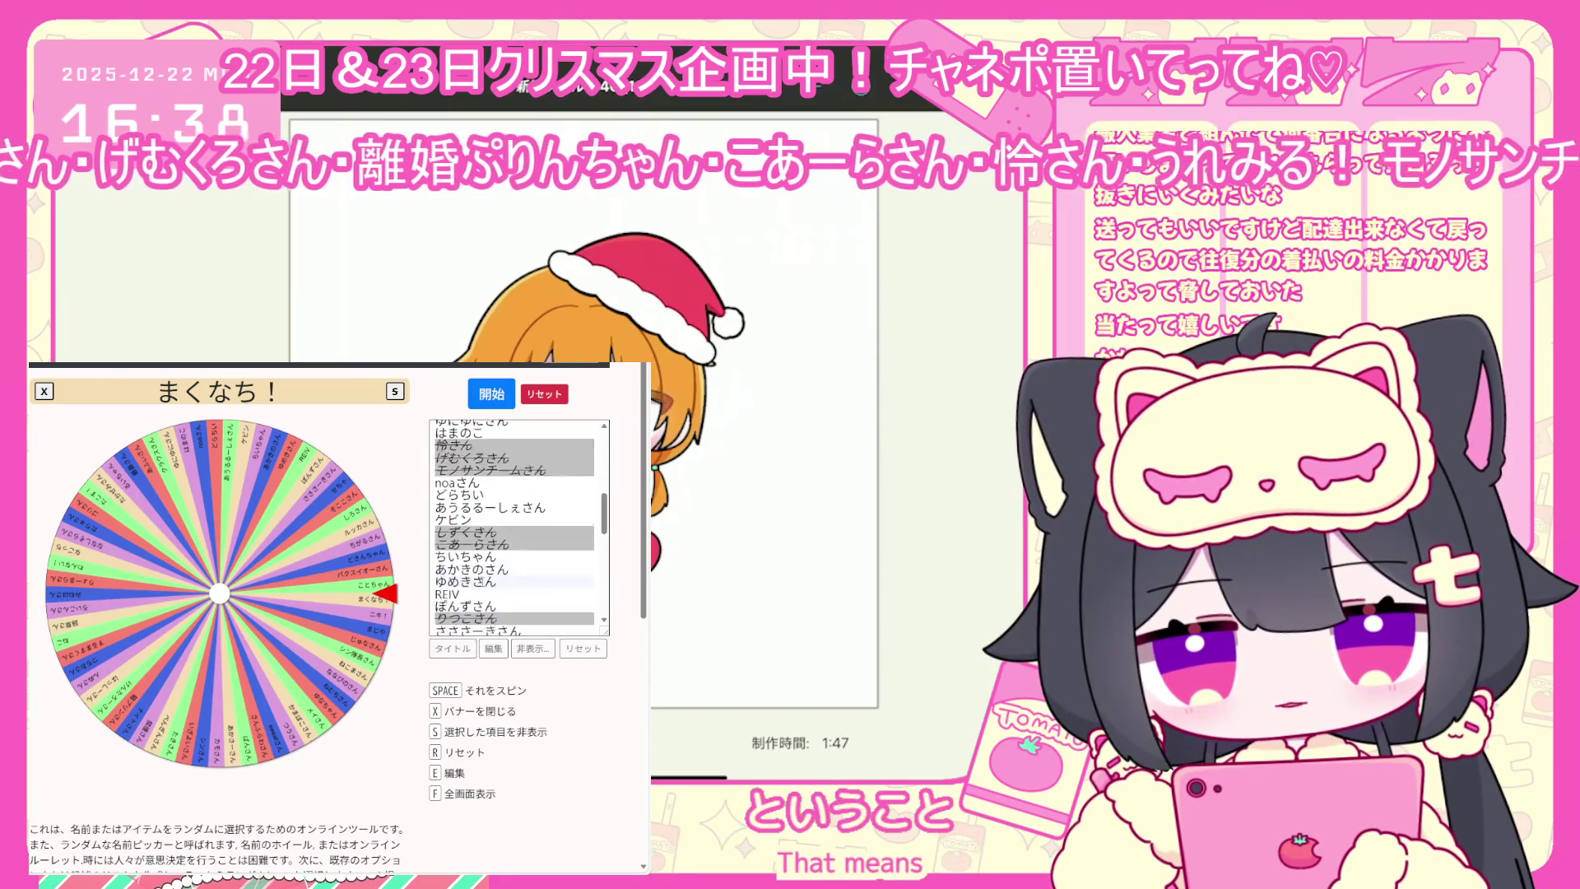
scroll(481, 578, up, 10)
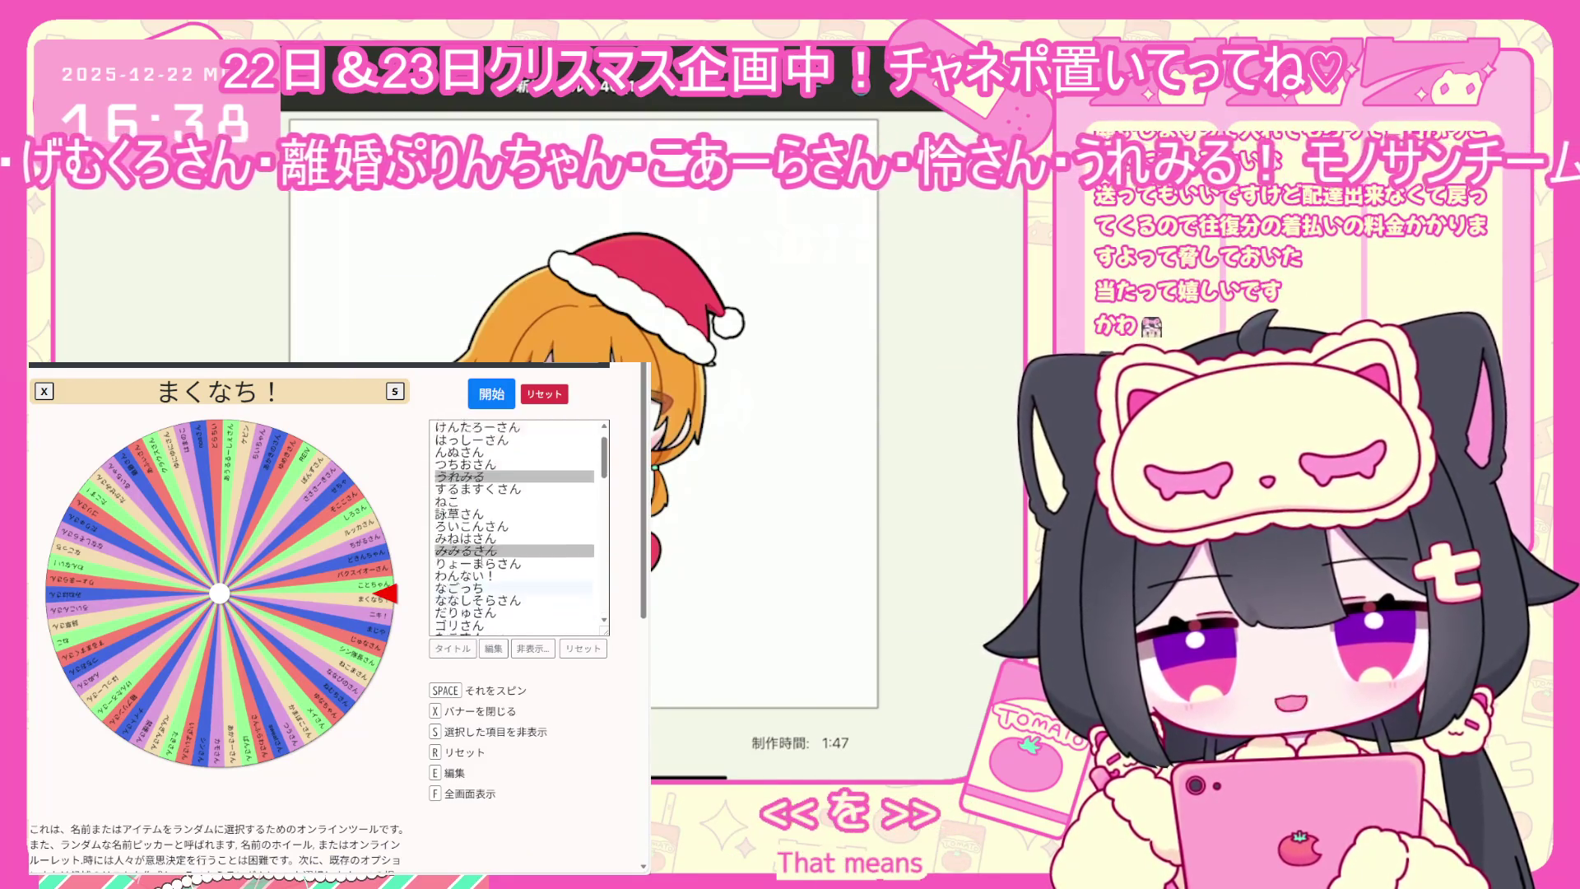
click(527, 652)
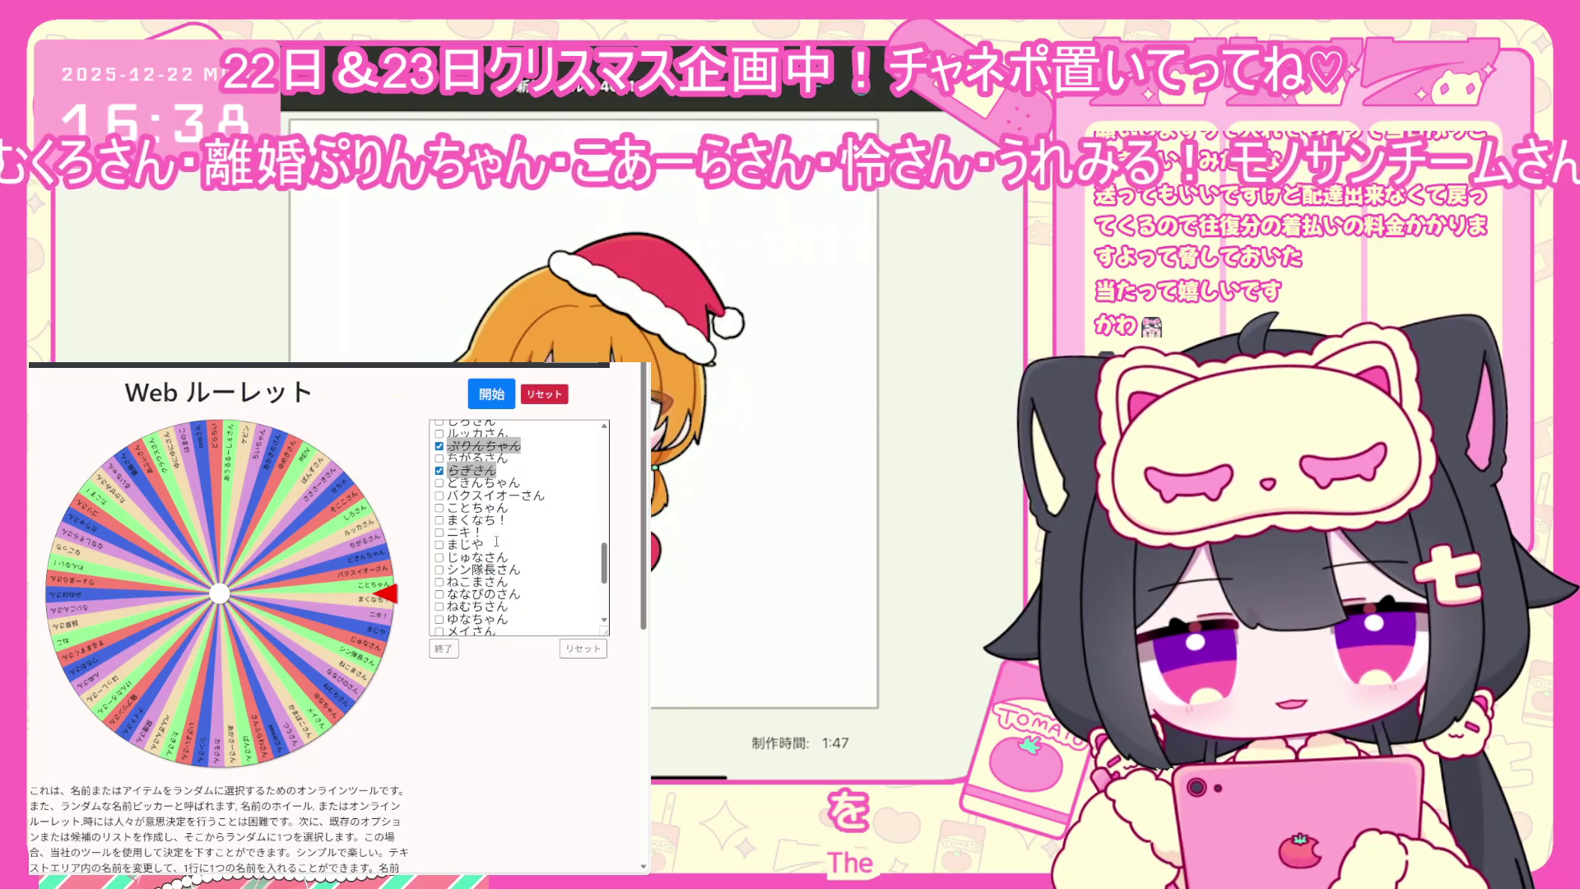
click(448, 649)
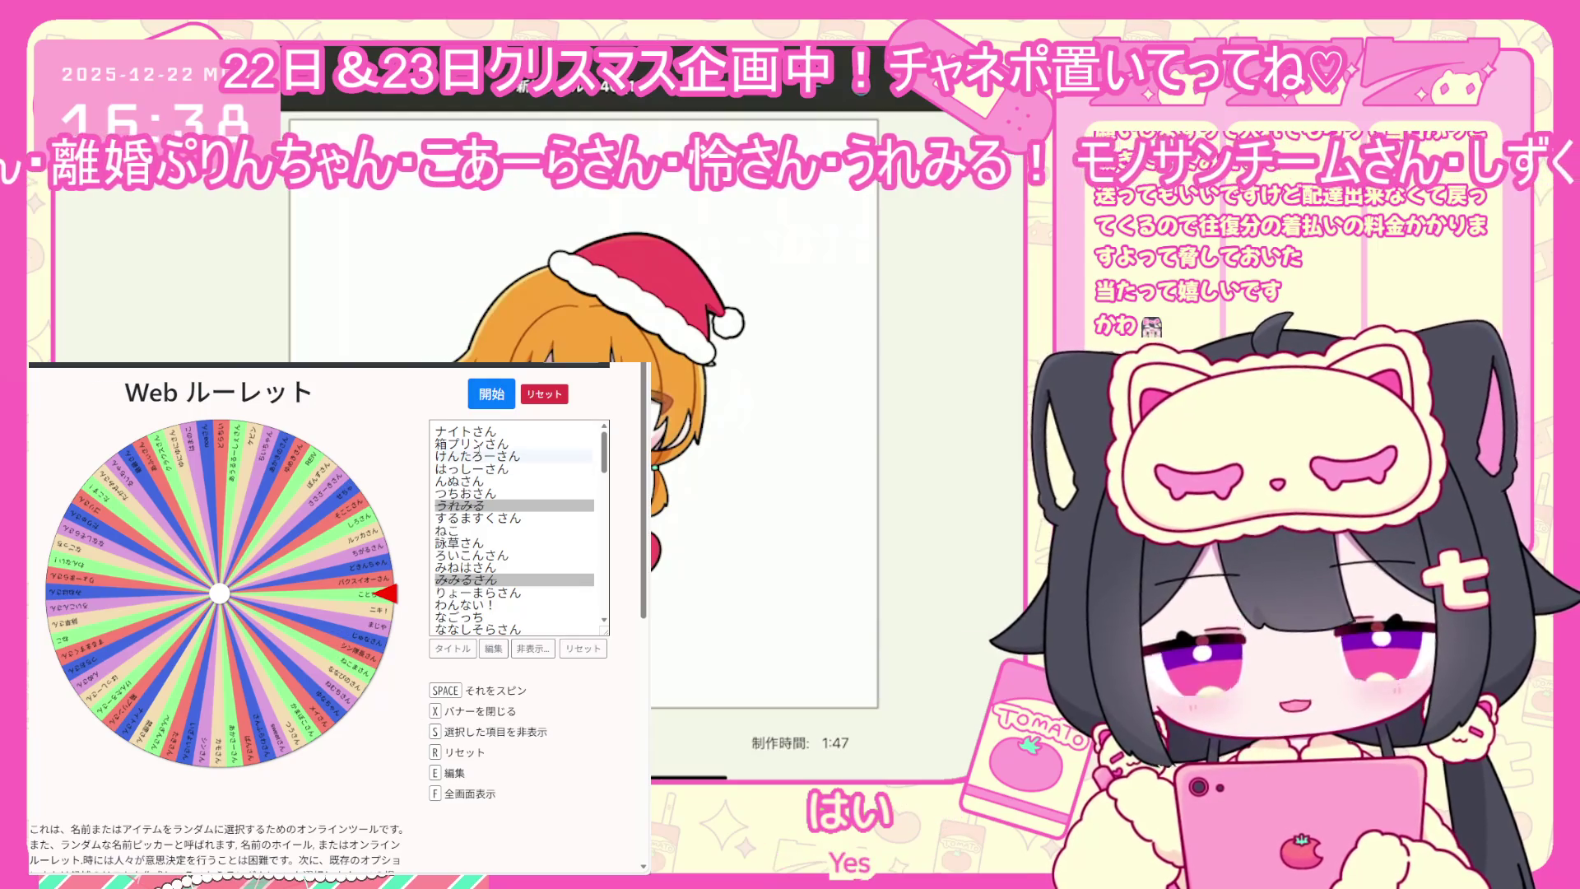
click(497, 388)
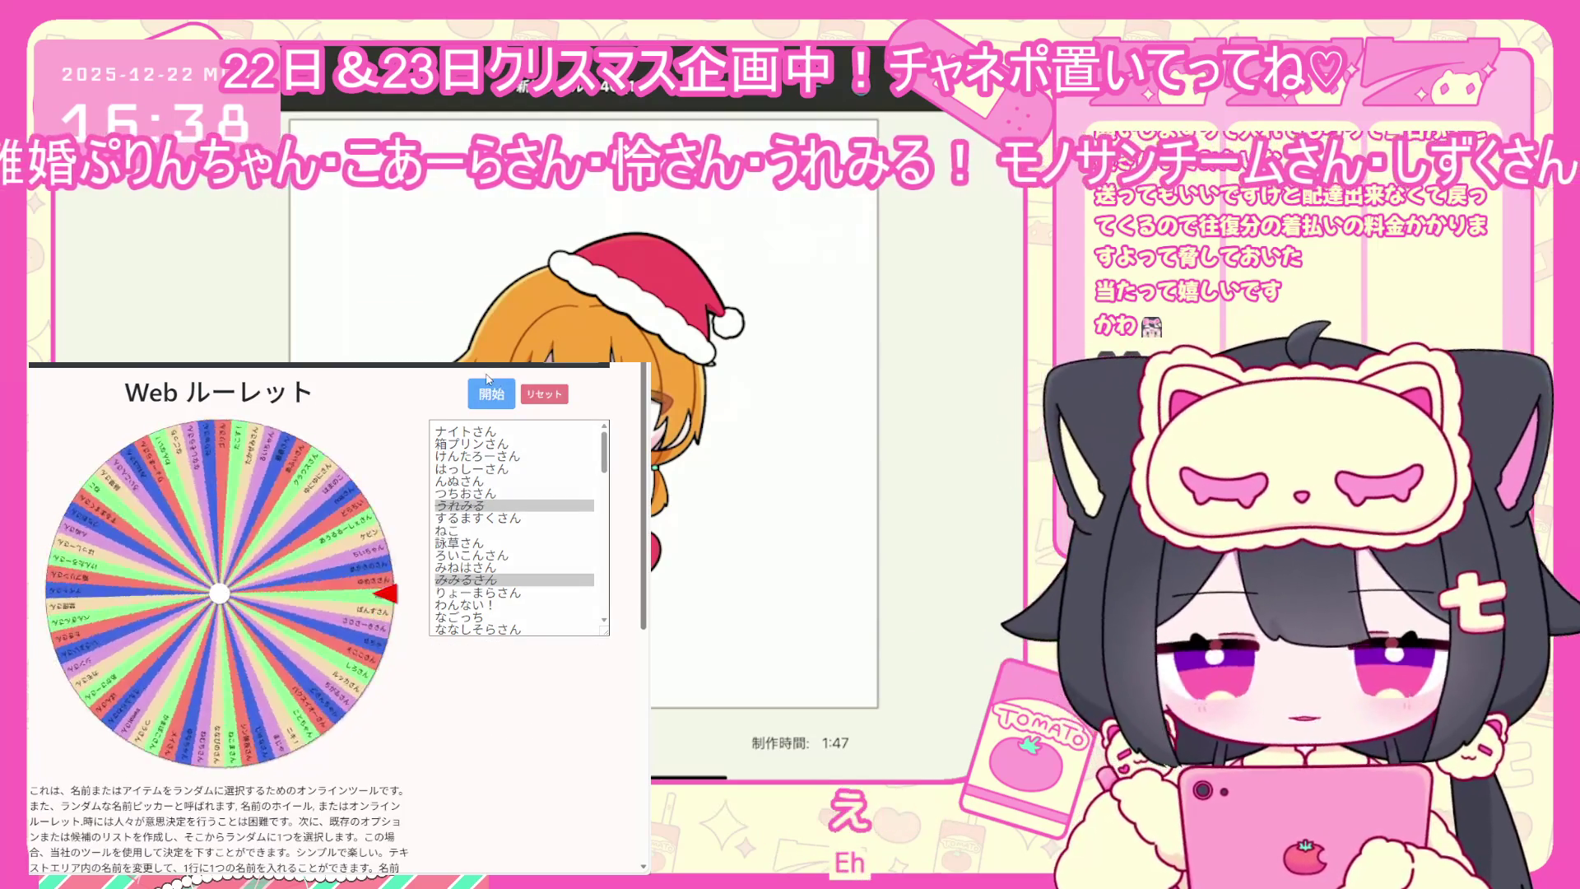